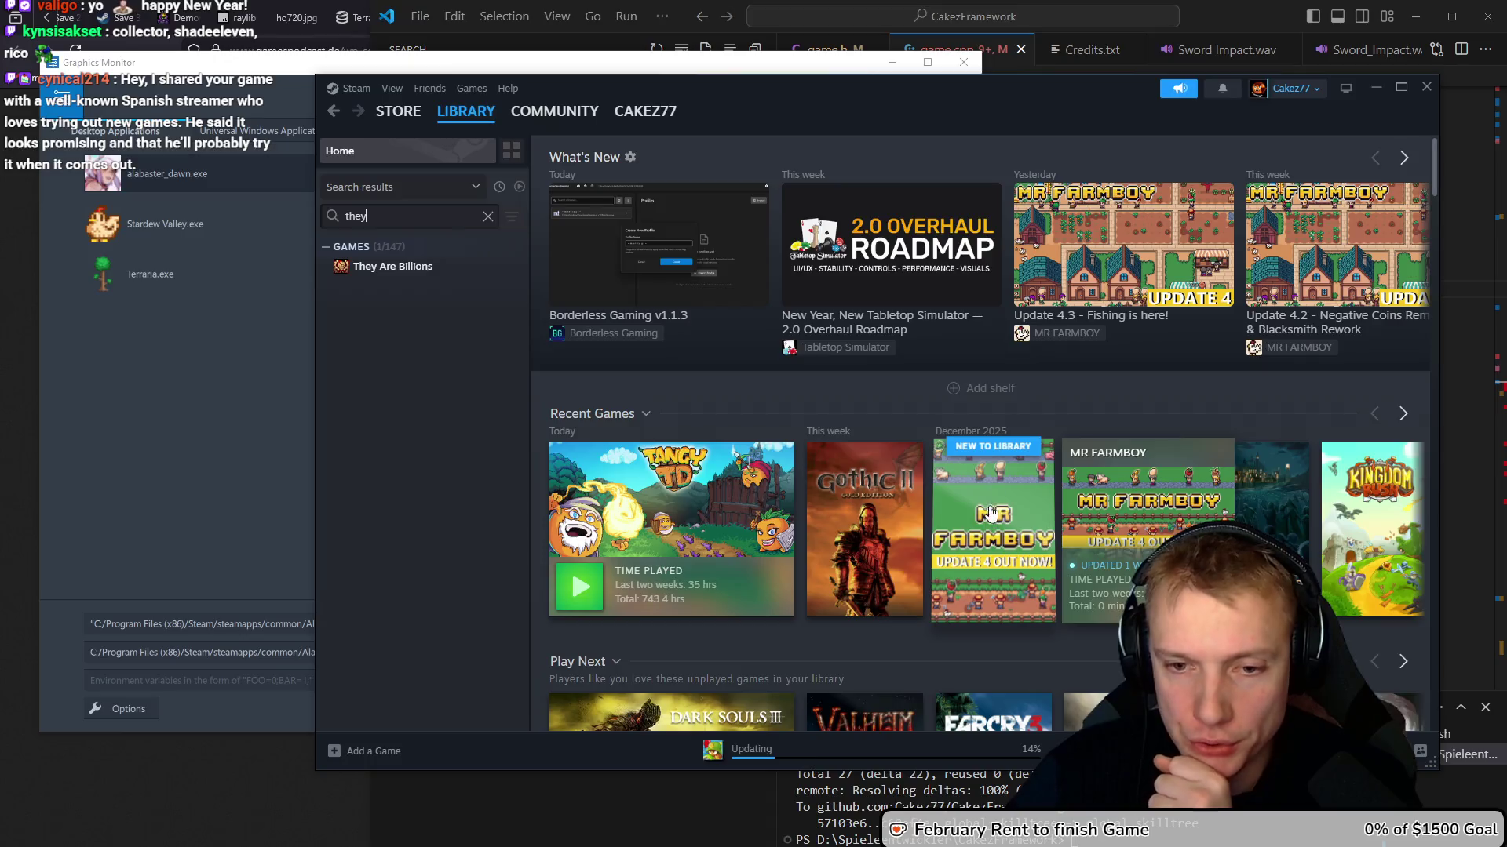
Clear the Steam library search, close Steam, and minimize Graphics Monitor to reveal the code
key("ctrl+a")
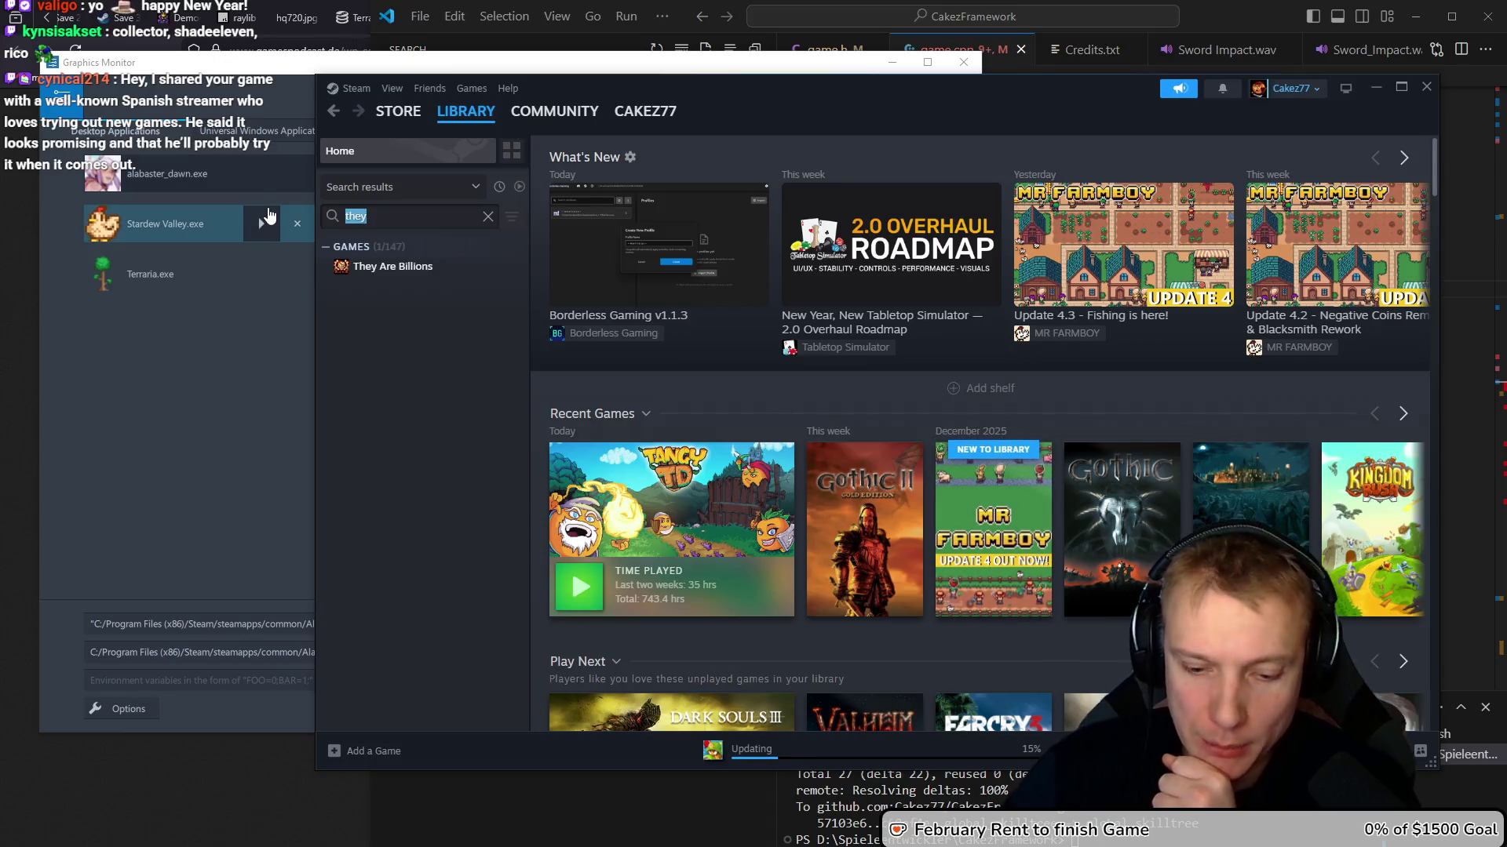
key("BackSpace")
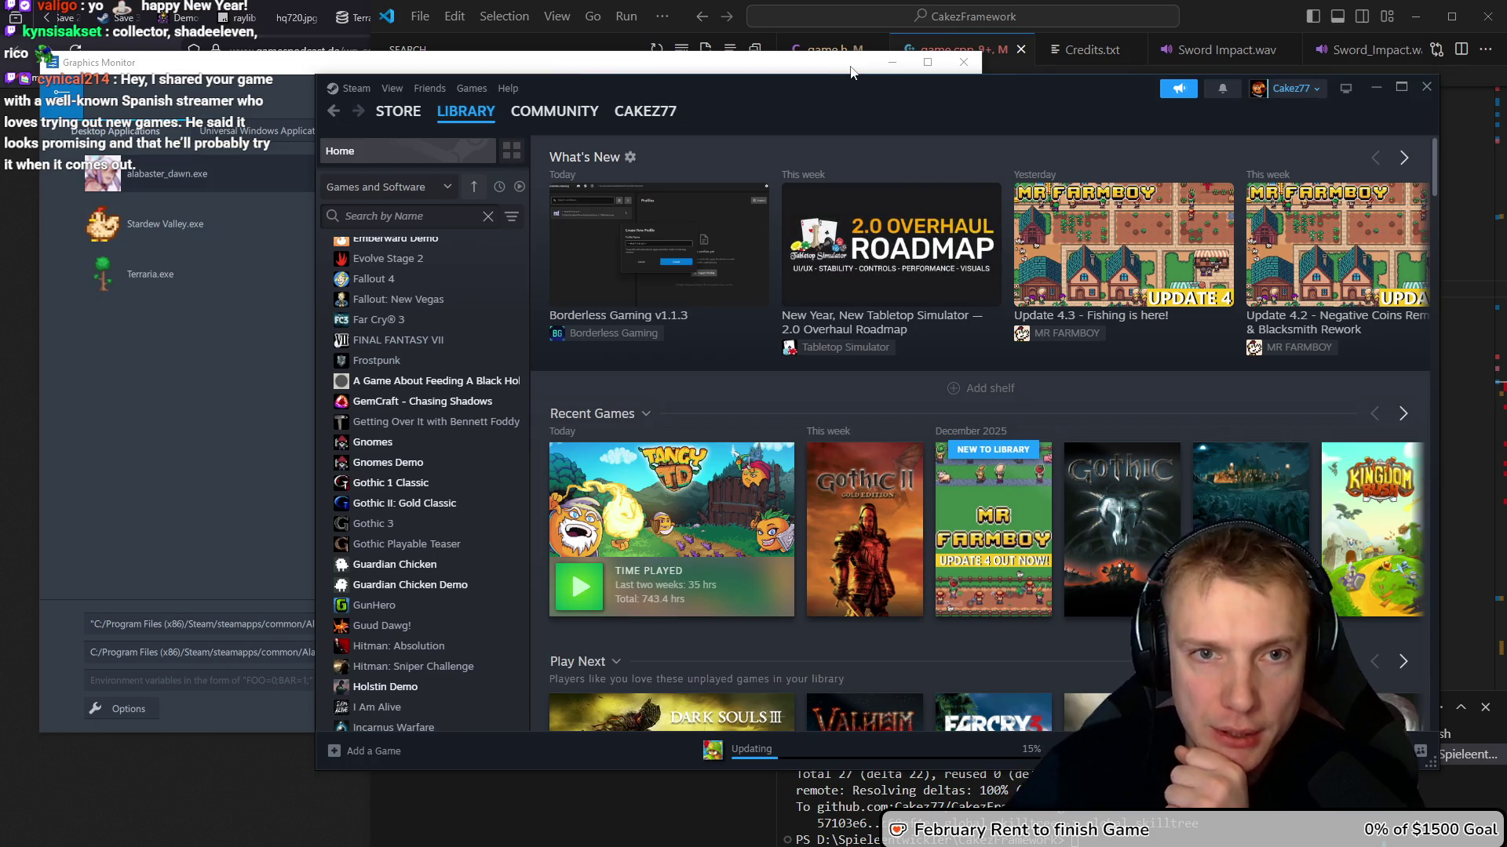
left_click(313, 192)
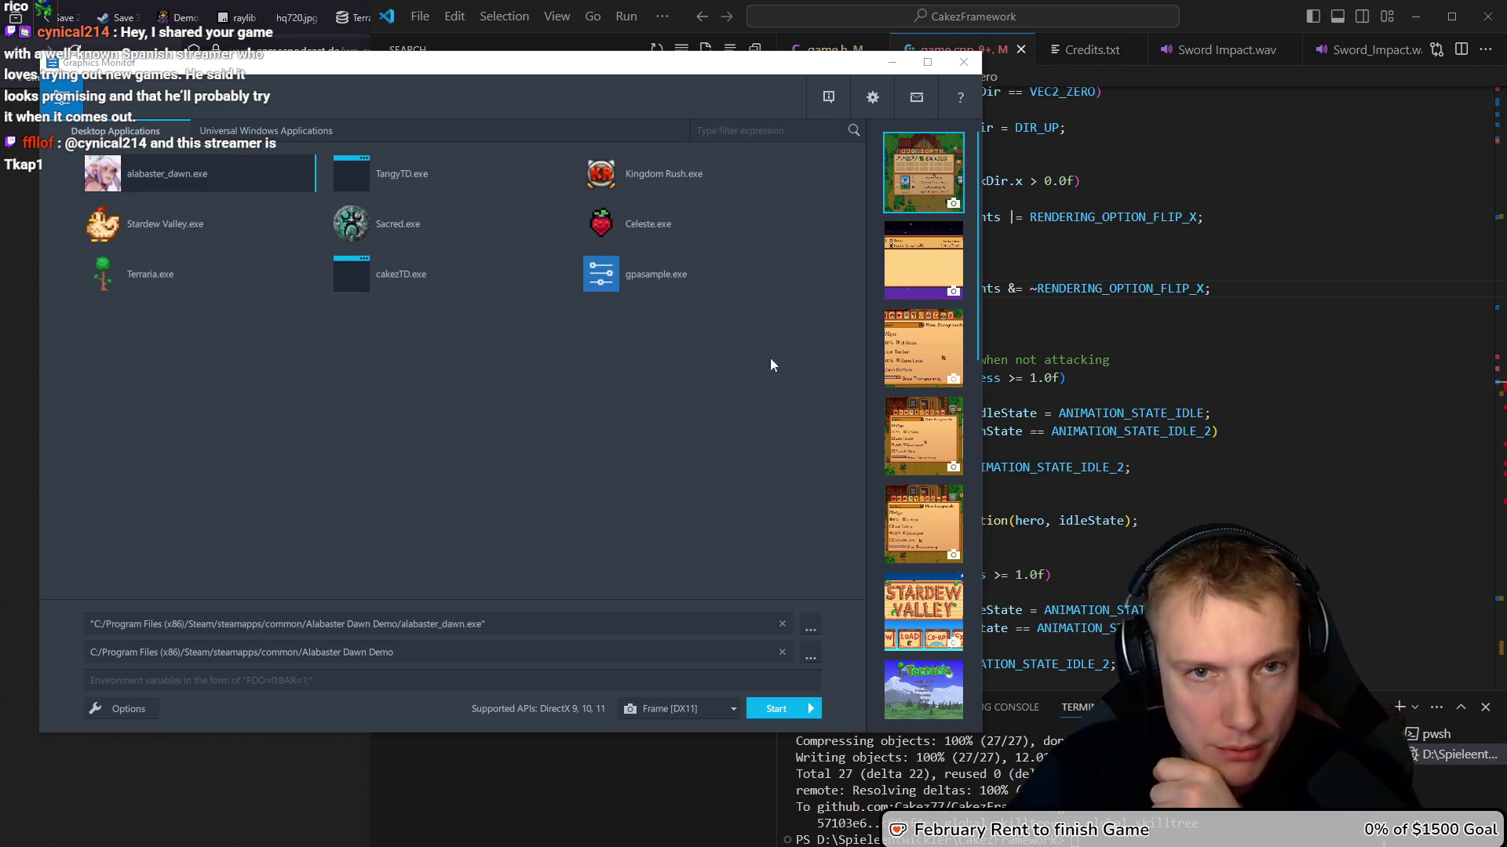
left_click(891, 67)
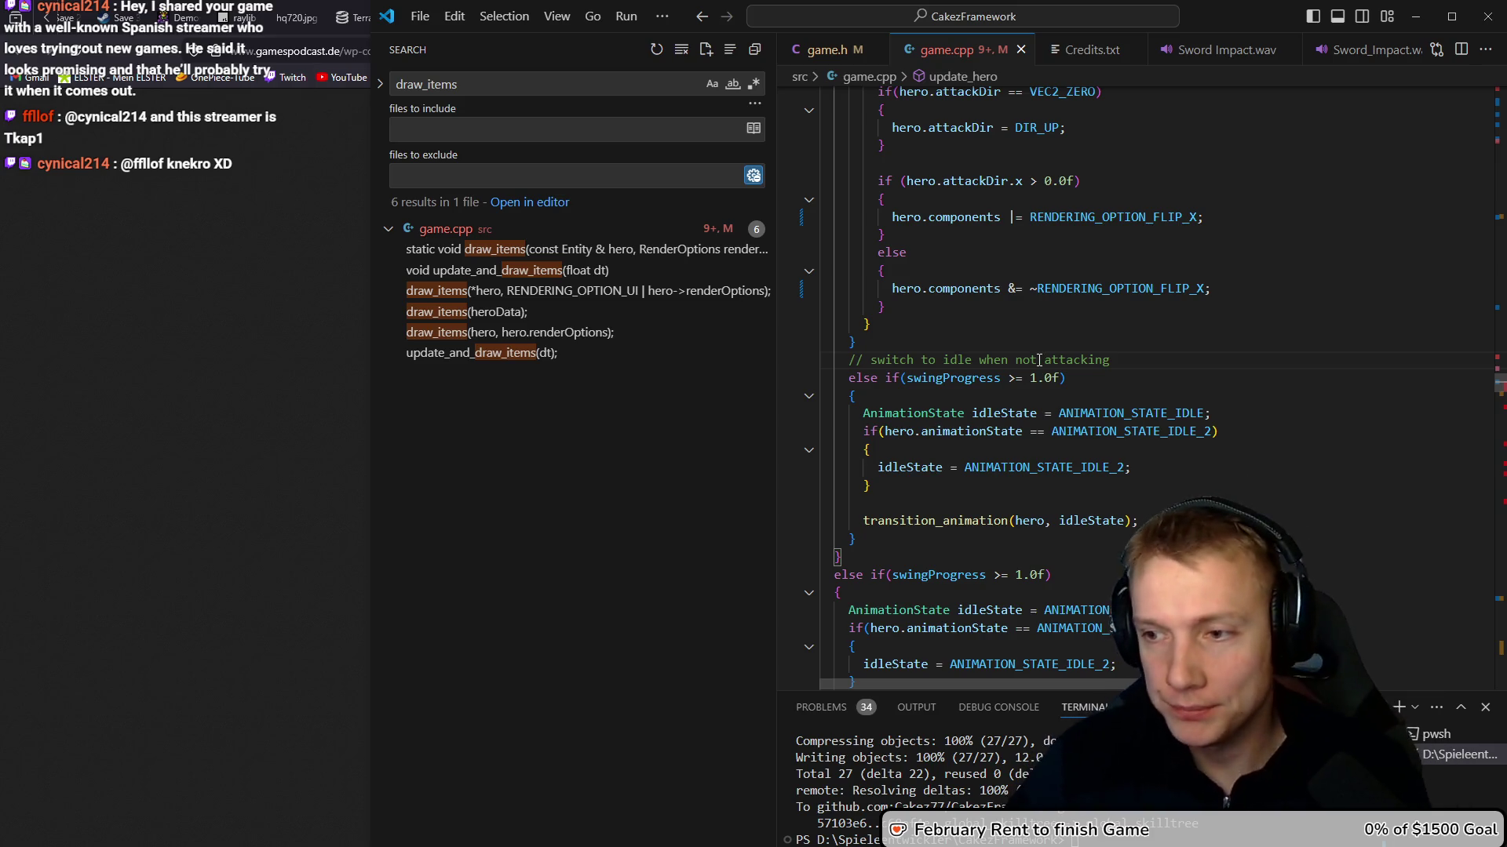
Delete the local FacingDirection copy line from update_enemy's debug block in game.cpp
mouse_move(970, 376)
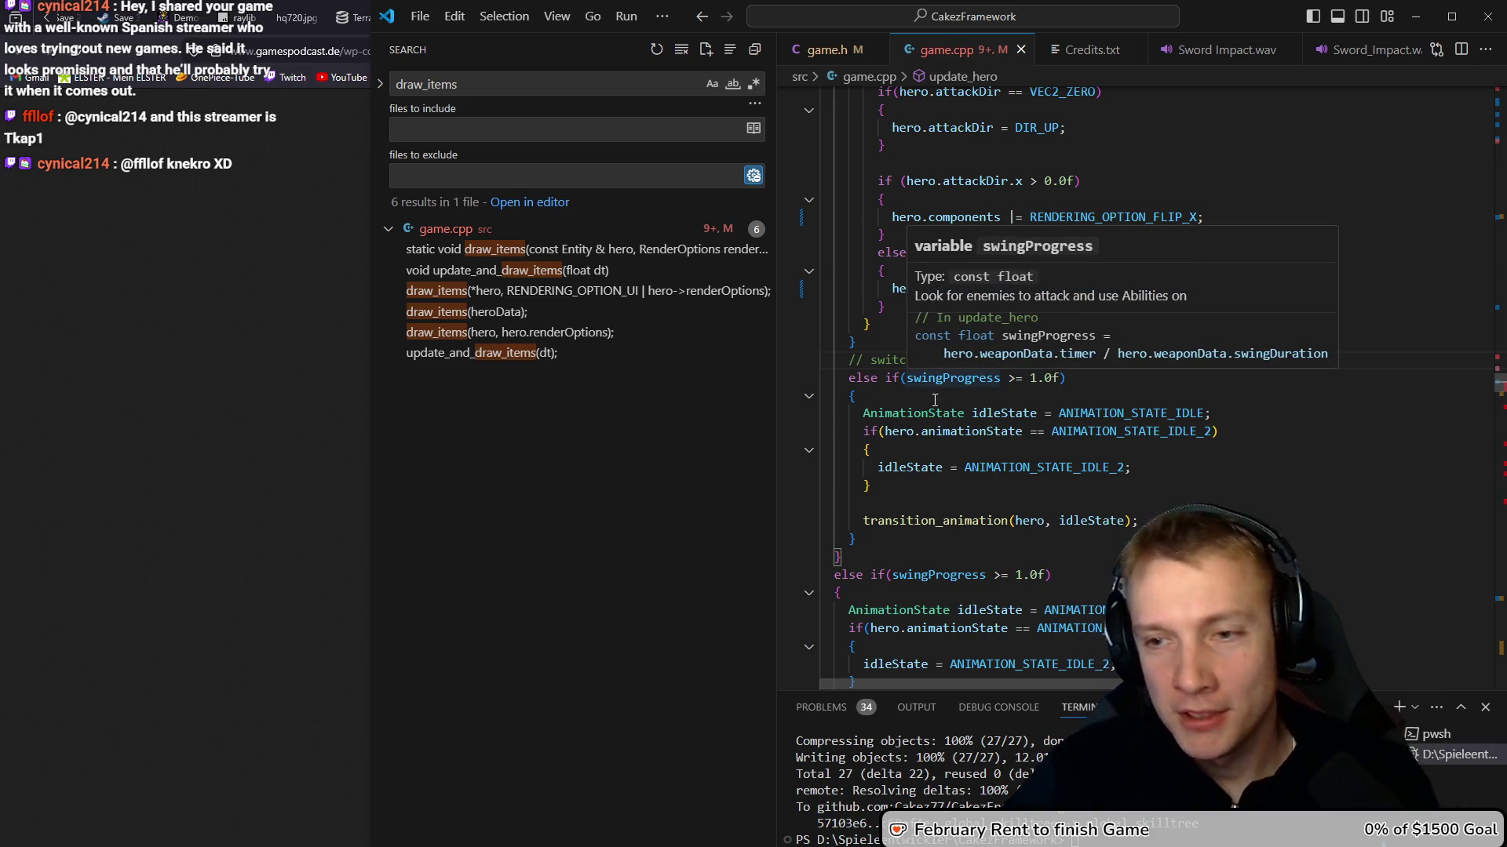
left_click(1001, 454)
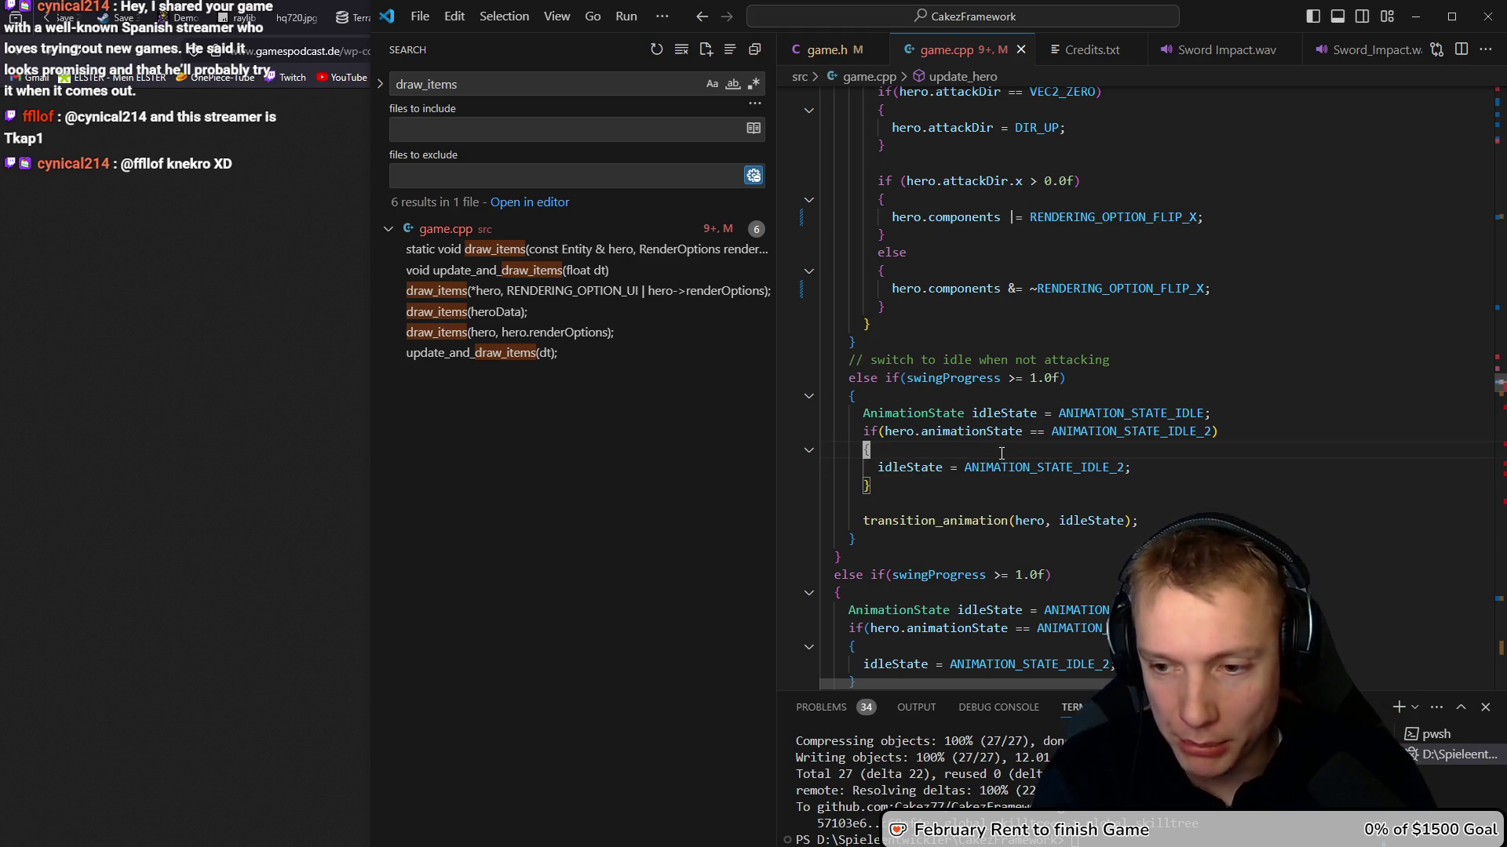
key("F8")
key("Escape")
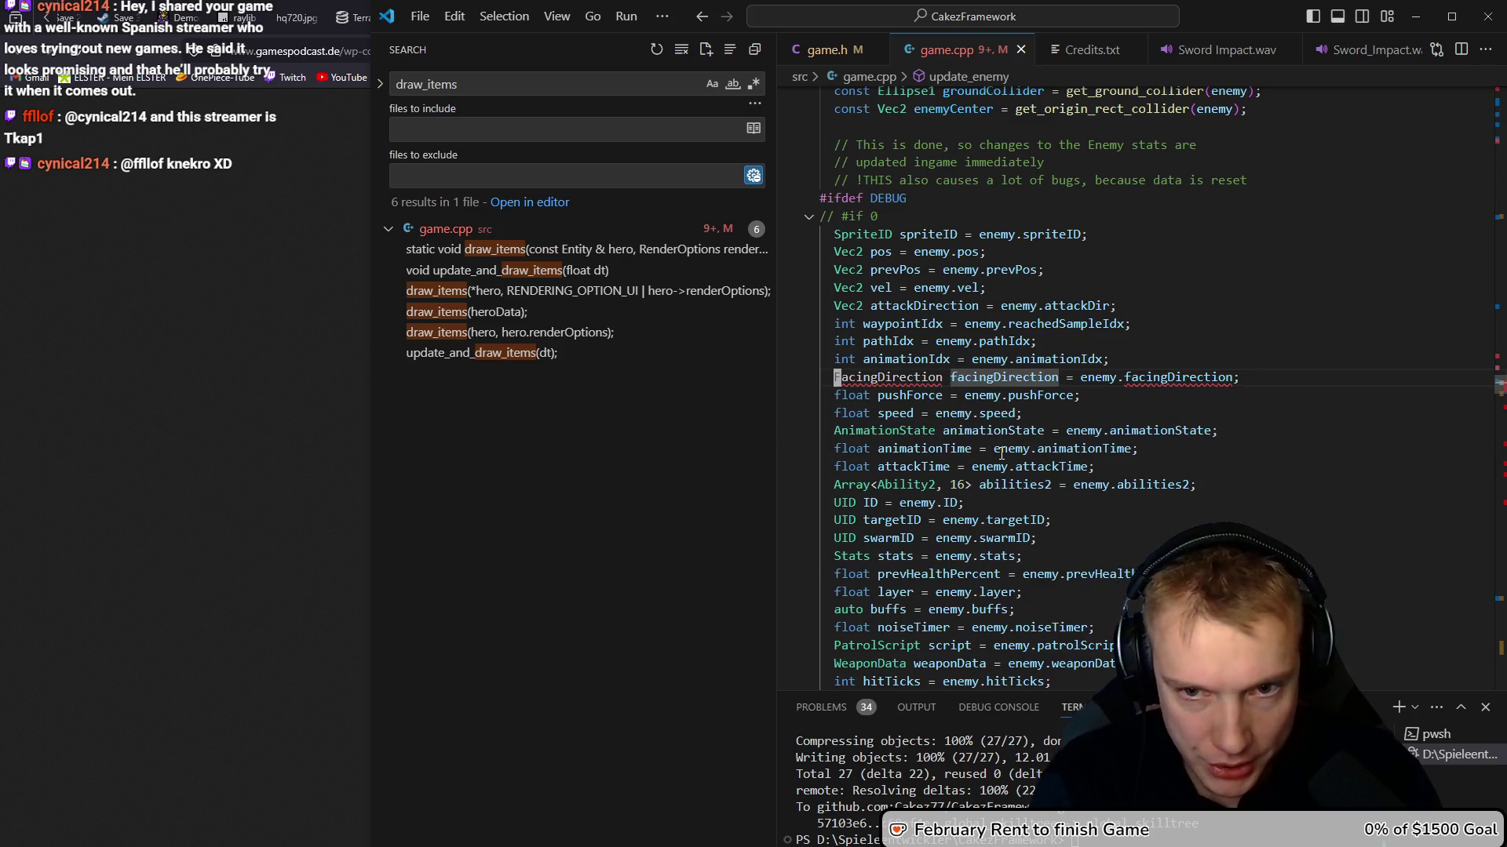
key("ctrl+shift+k")
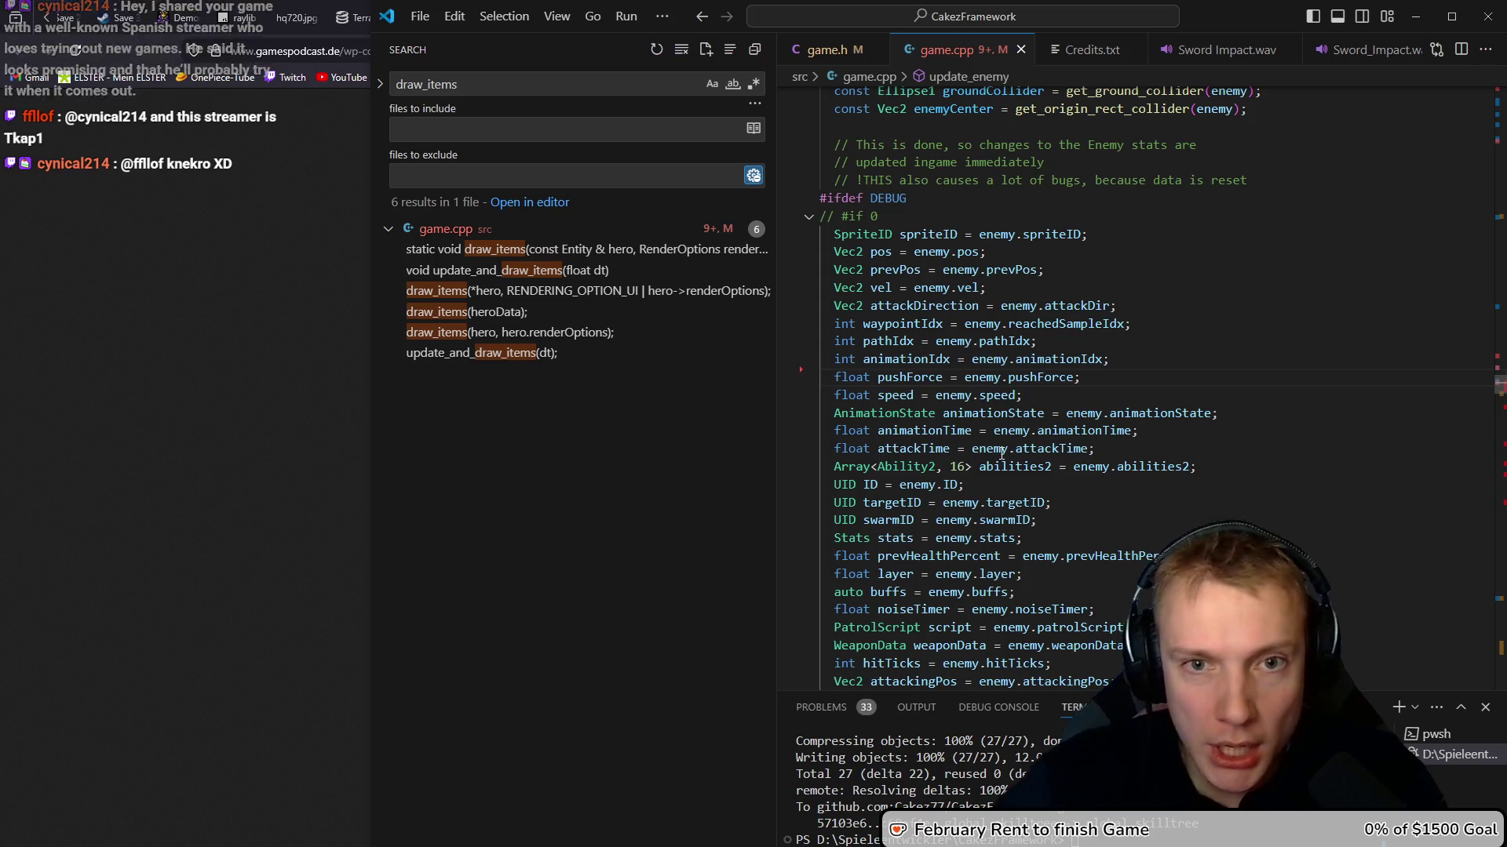
scroll(1102, 332, "up", 4)
scroll(1101, 331, "up", 5)
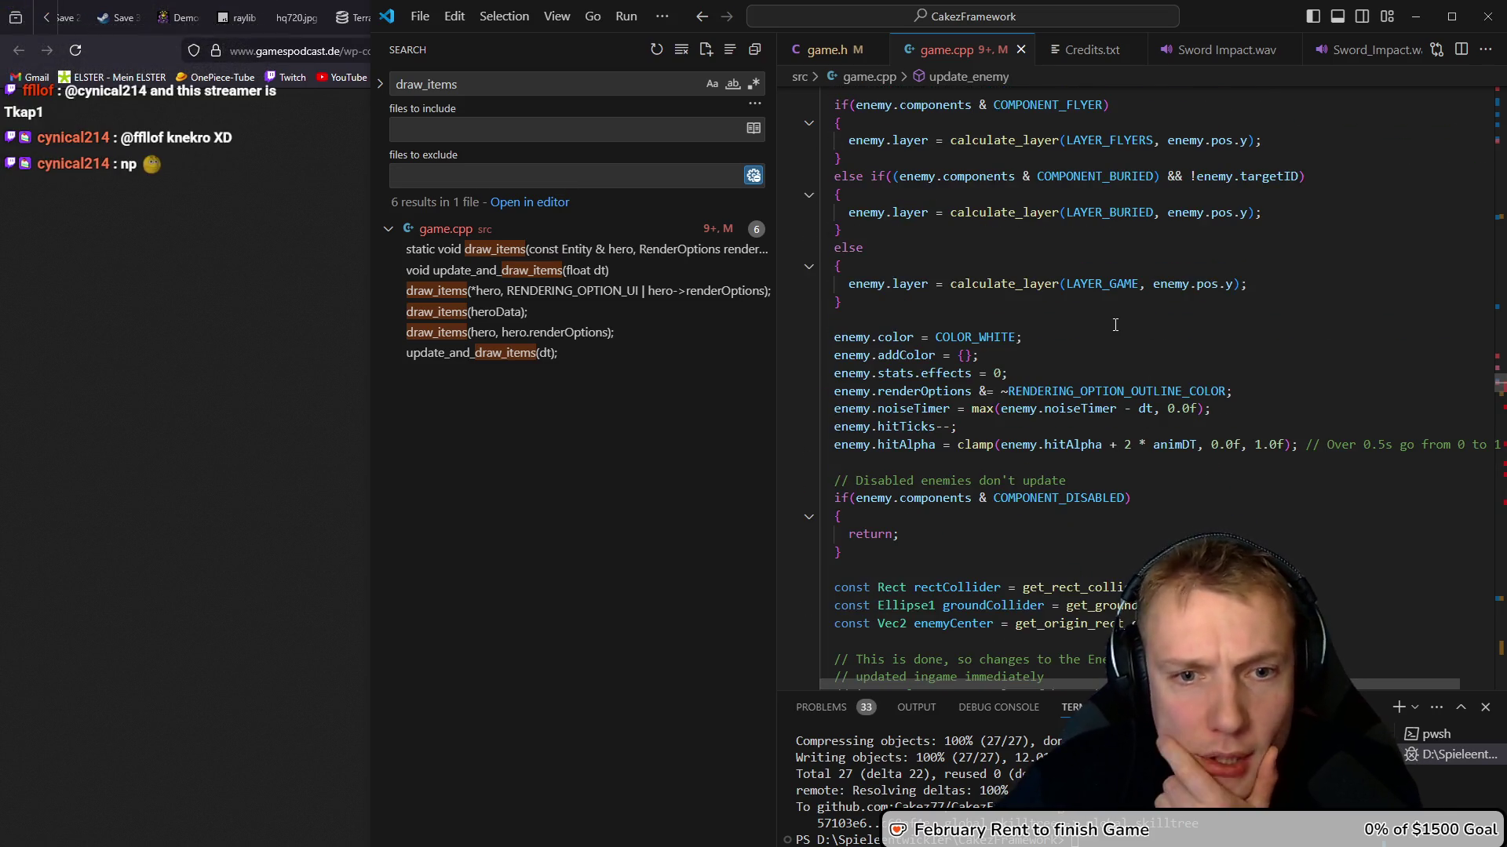
Delete the facingDirection restore line after the outline-colour renderOptions line in update_enemy
left_click(915, 391)
left_click_drag(1244, 382, 851, 391)
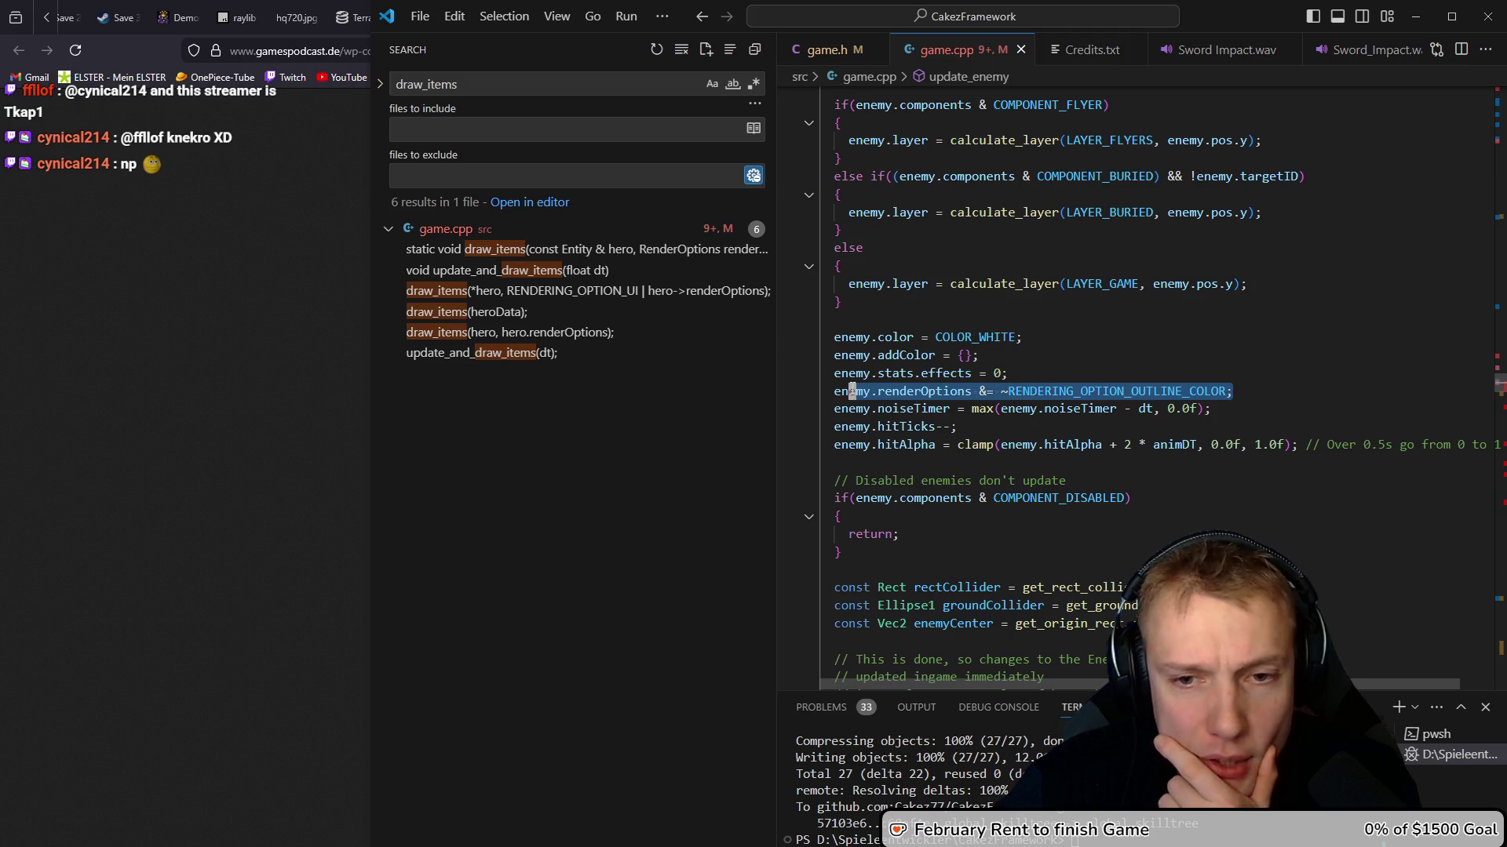
left_click(936, 392)
scroll(991, 362, "down", 3)
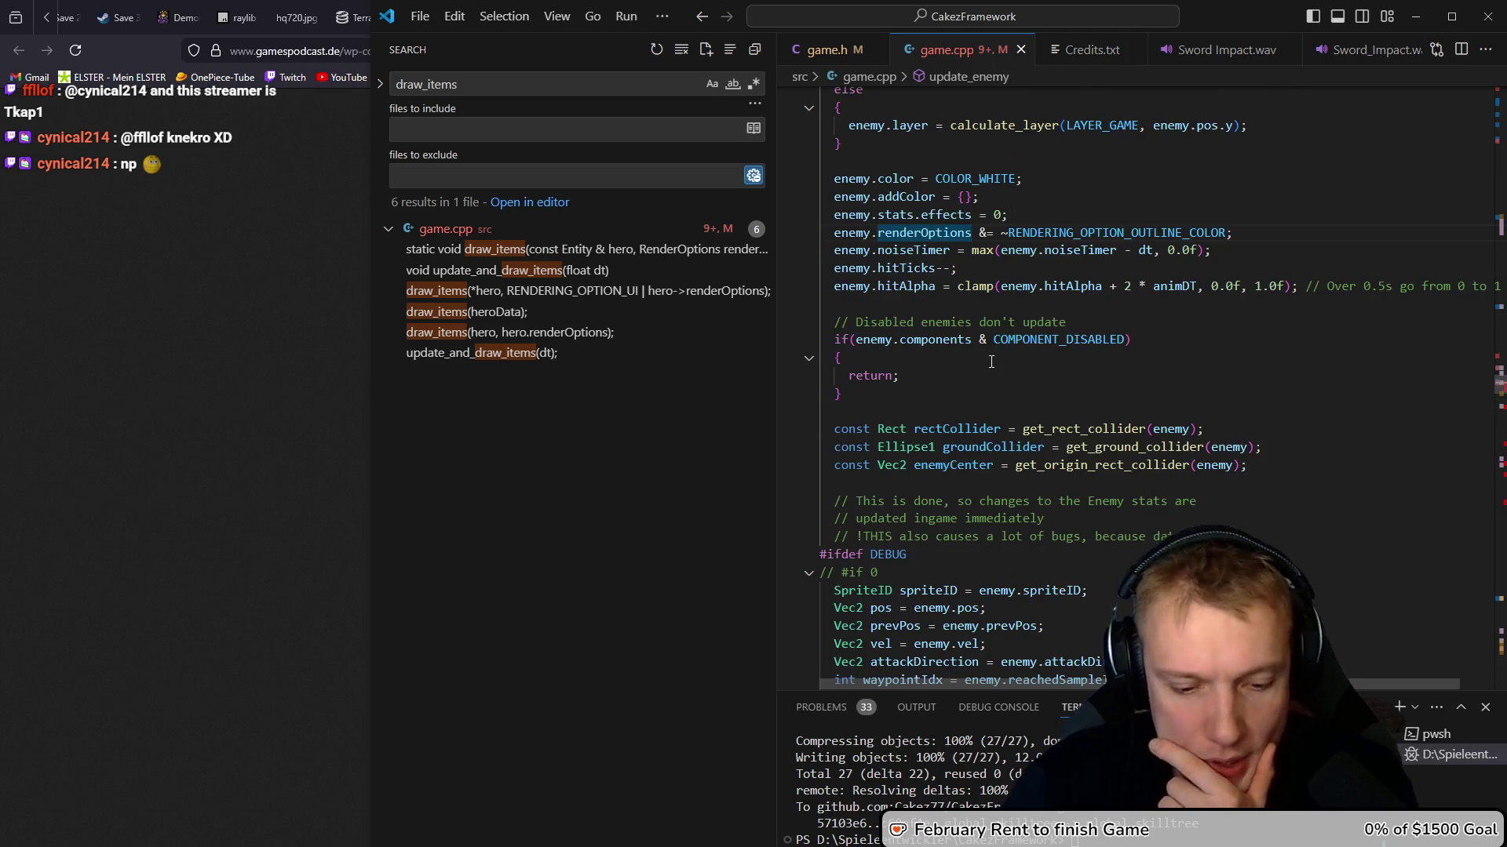
key("F8")
key("Escape")
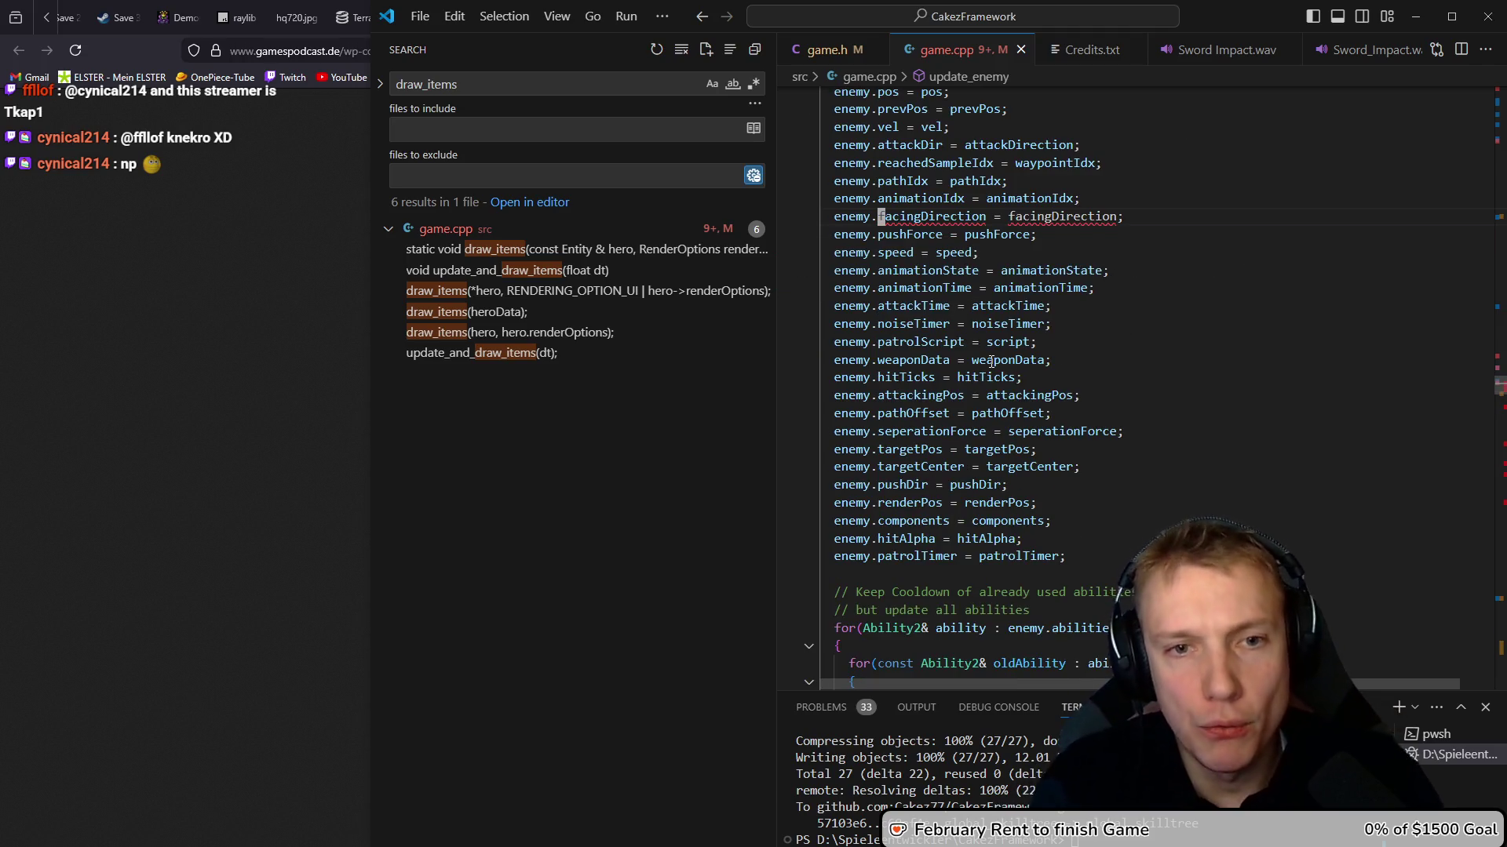
key("ctrl+shift+k")
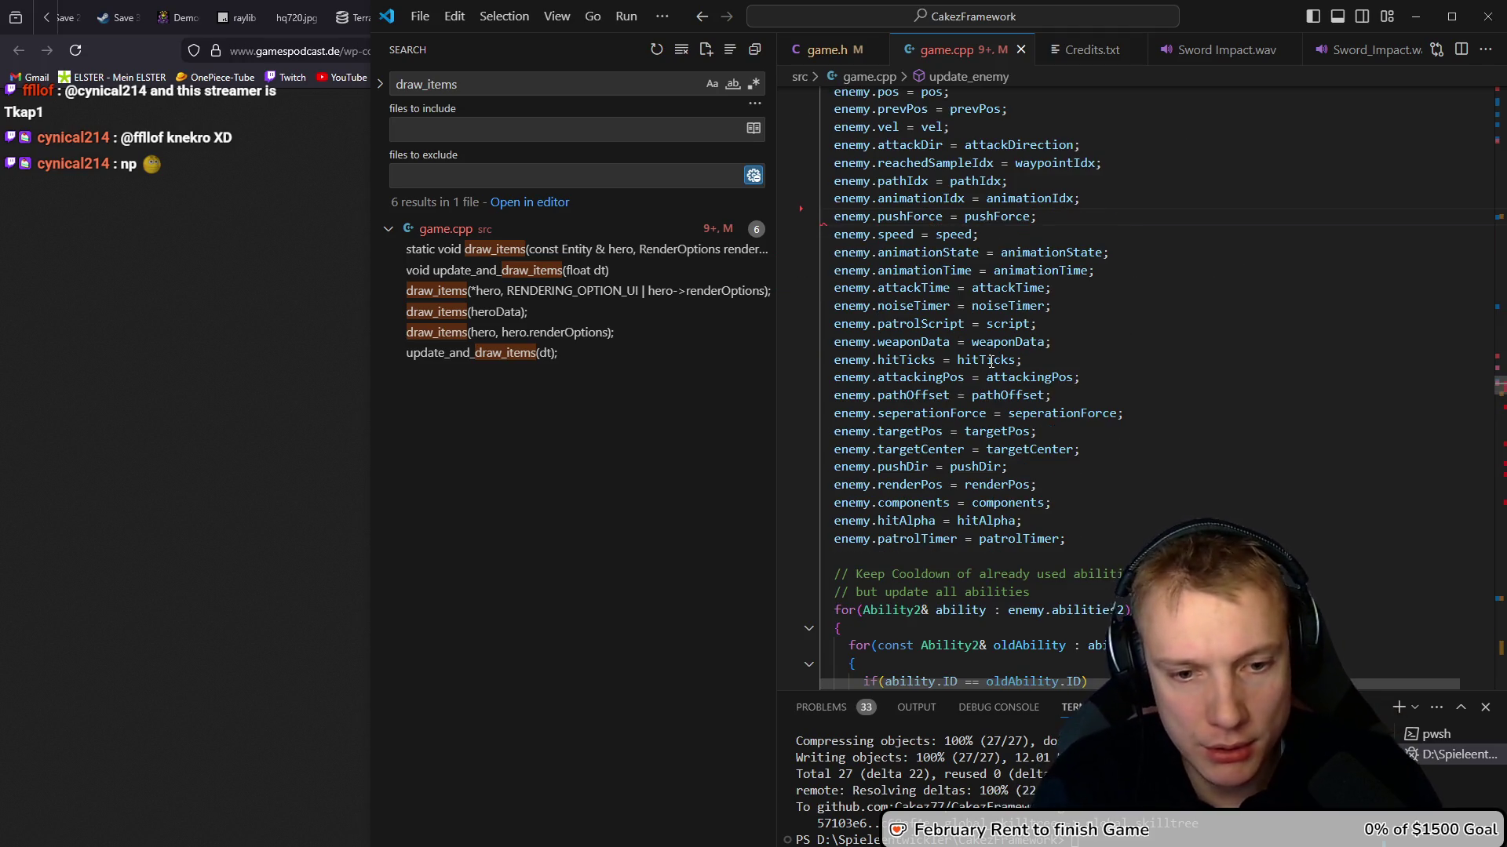
Rewrite the FACE_RIGHT assignment as renderOptions |= RENDERING_OPTION_FLIP_X
key("F8")
key("Escape")
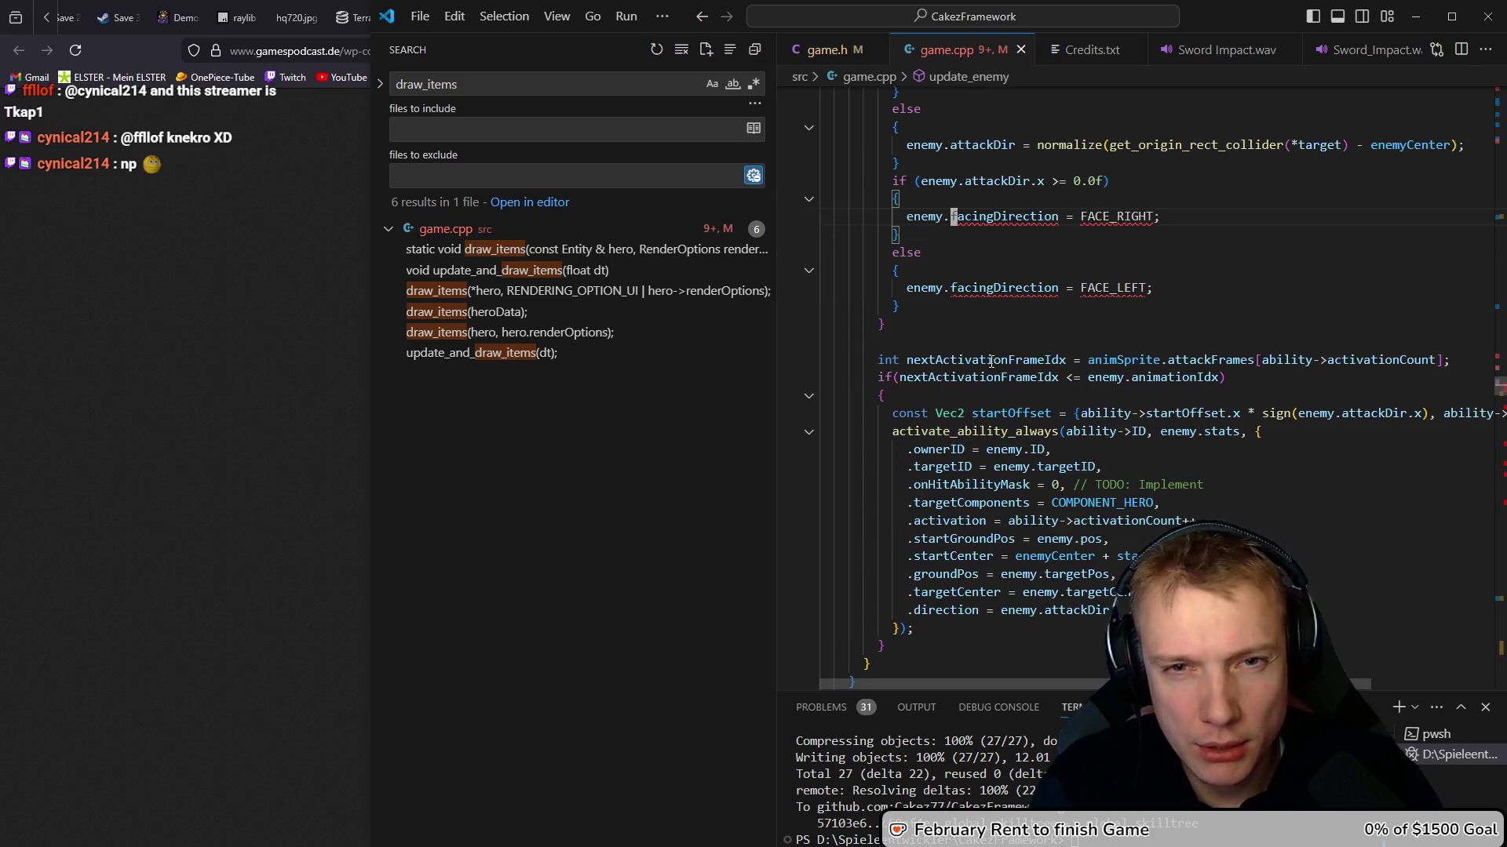
key("ctrl+Delete")
type("render")
key("Tab")
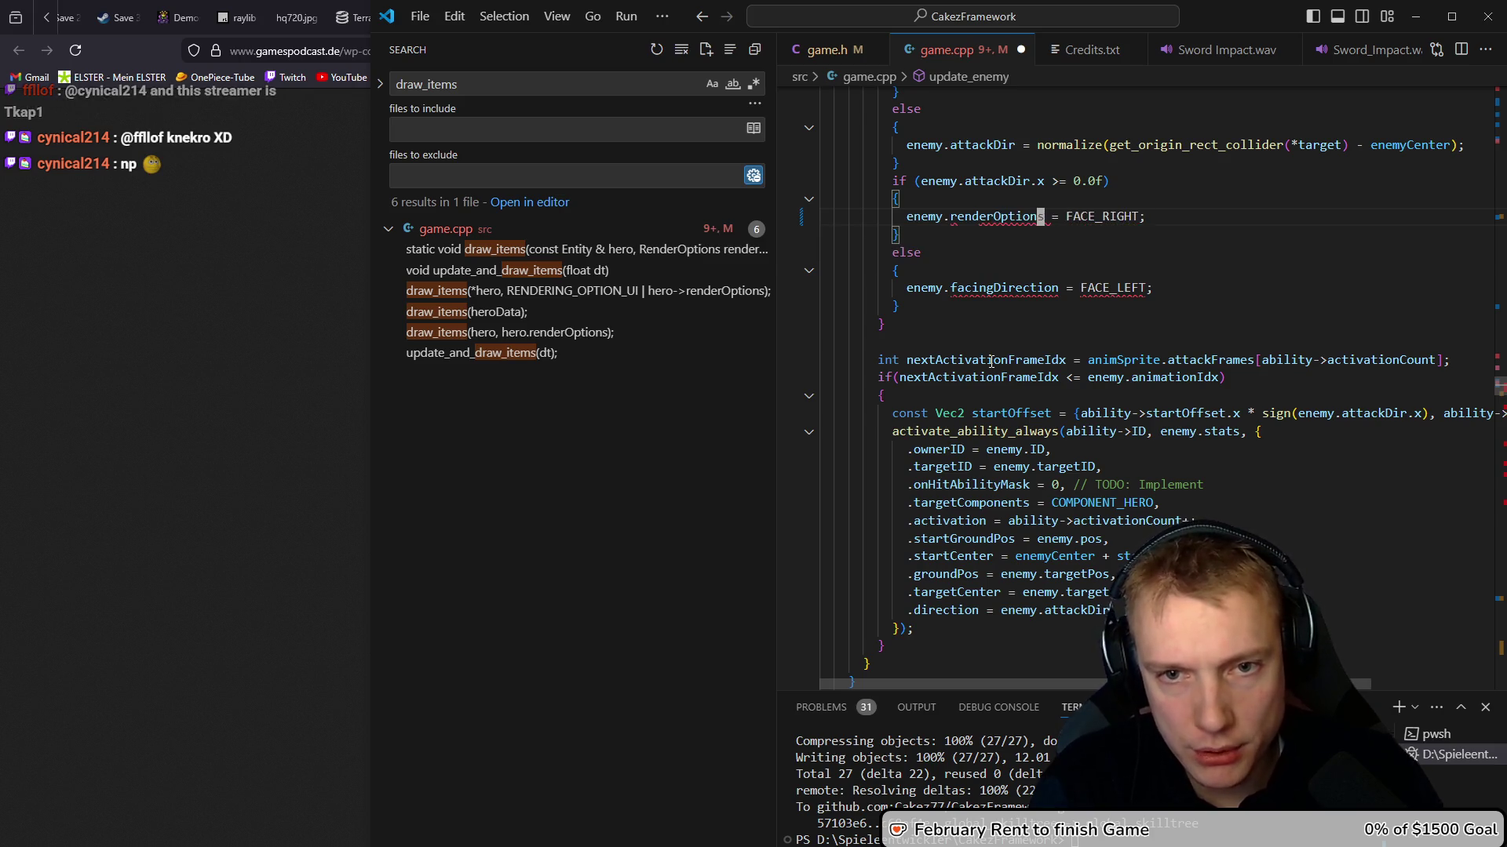
key("ctrl+Right")
key("ctrl+Right")
key("ctrl+BackSpace")
key("ctrl+Left")
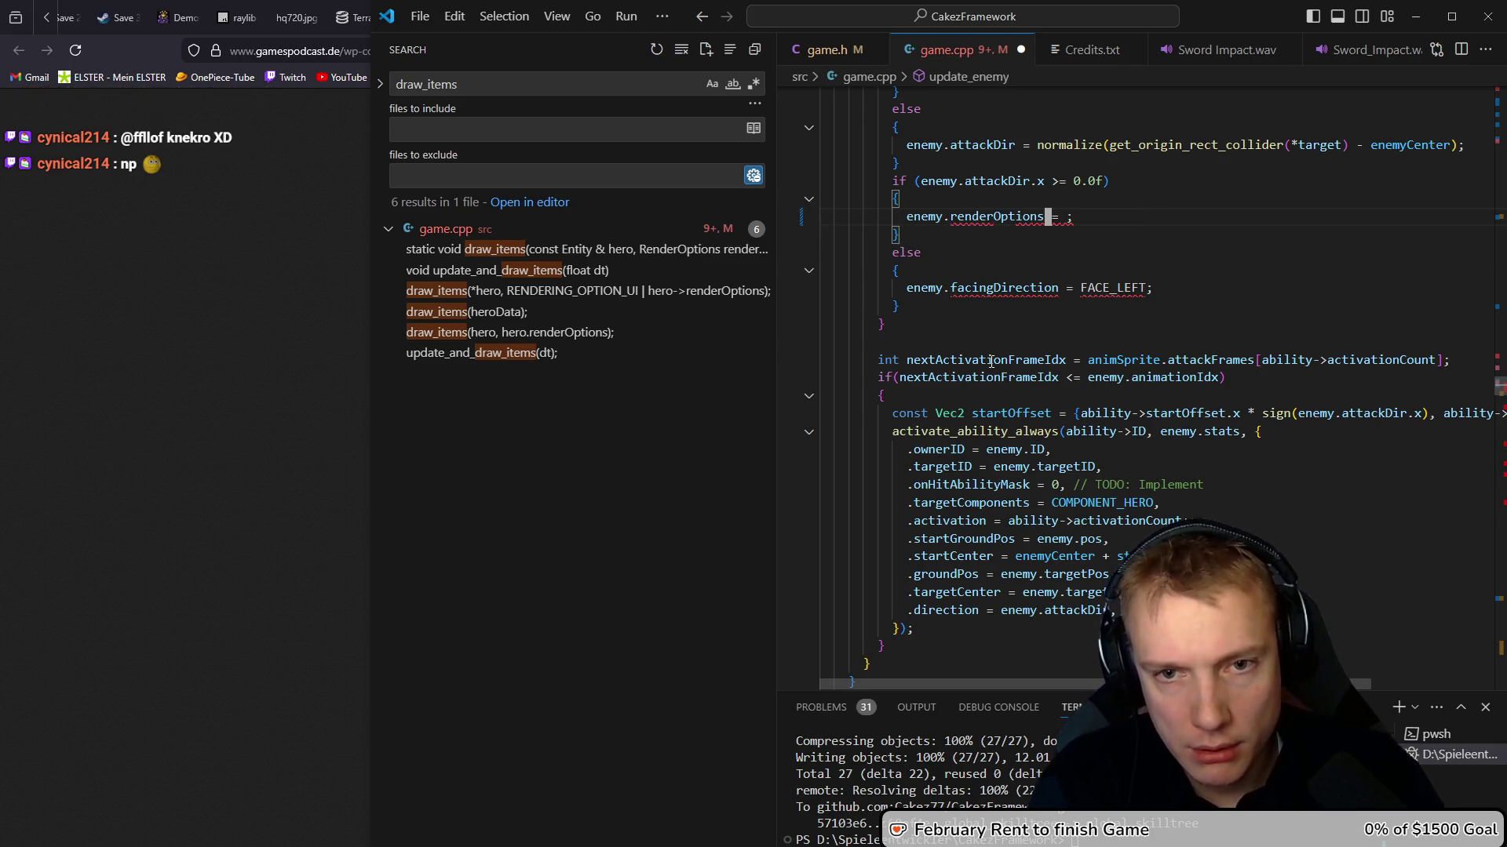
type("|")
key("Right")
key("Right")
type("fl")
key("Tab")
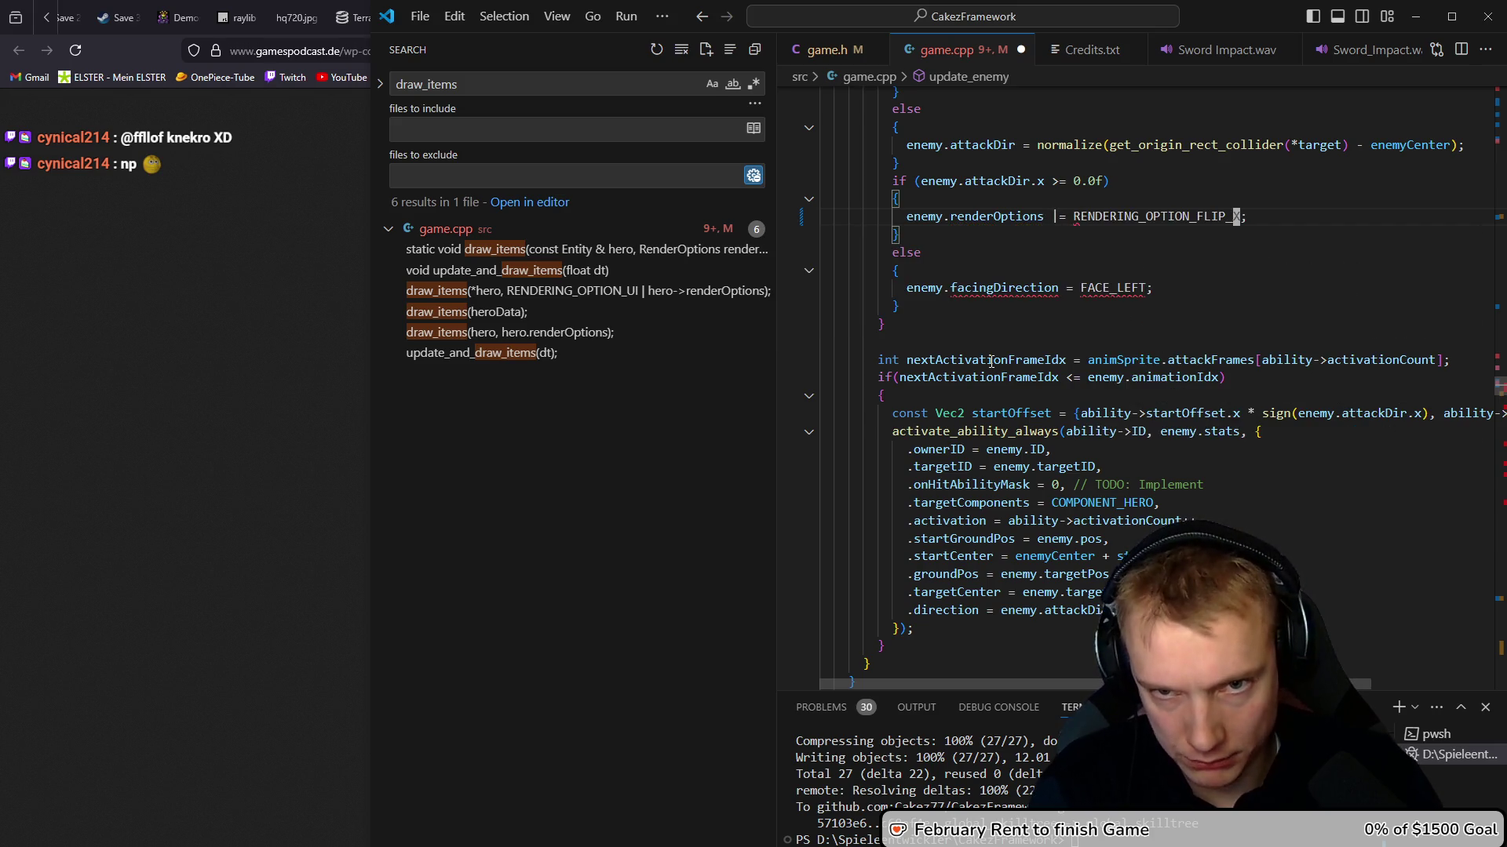
Replace the FACE_LEFT line with renderOptions &= ~RENDERING_OPTION_FLIP_X and save game.cpp
key("ctrl+c")
key("Down")
key("Down")
key("Down")
key("ctrl+v")
key("Home")
key("ctrl+shift+k")
key("ctrl+Right")
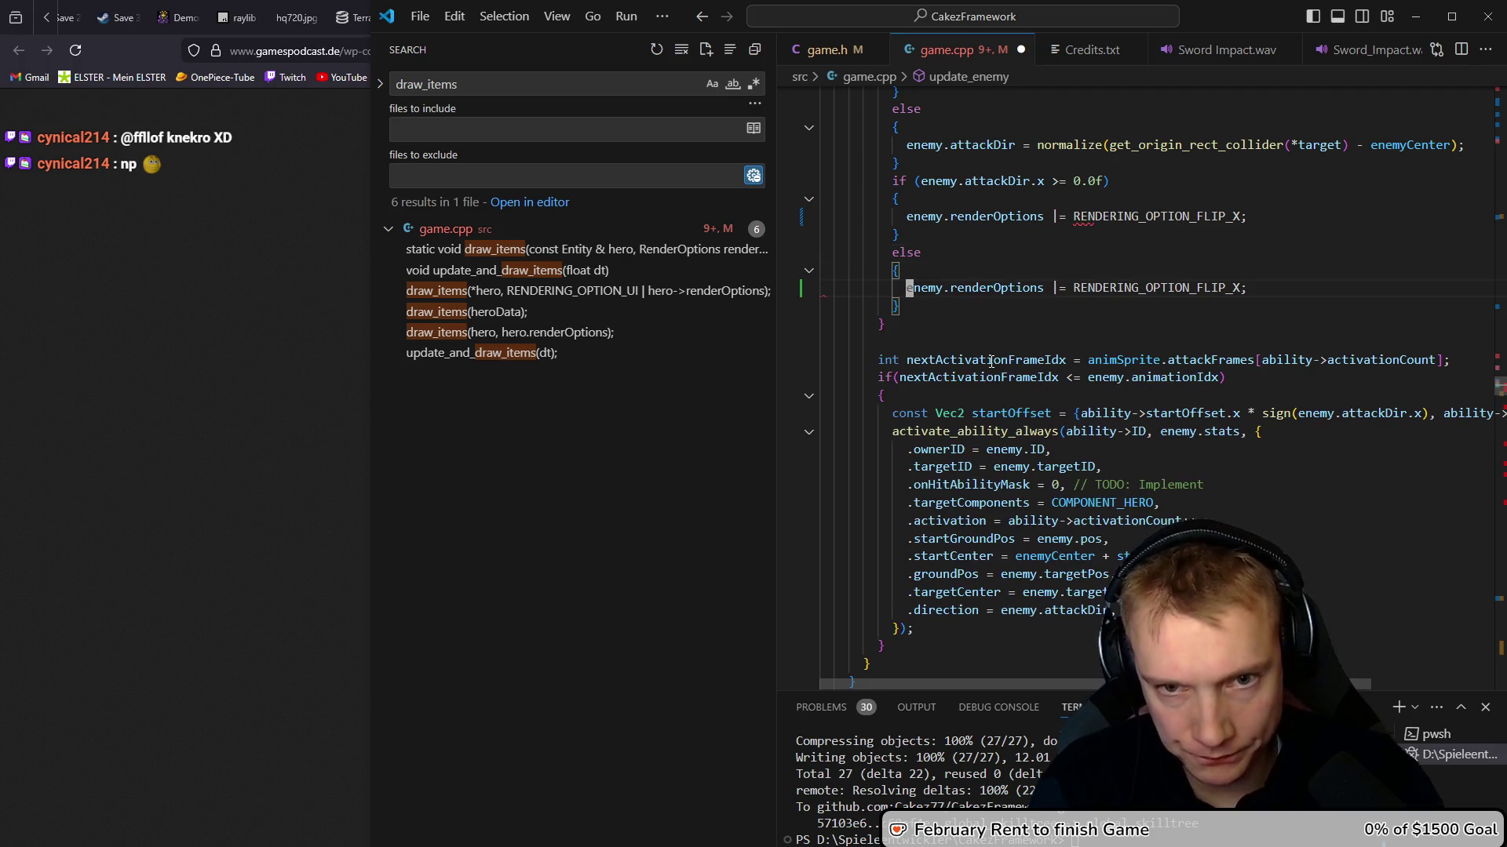
key("ctrl+Right")
key("Right")
key("Right")
key("BackSpace")
type("&= ")
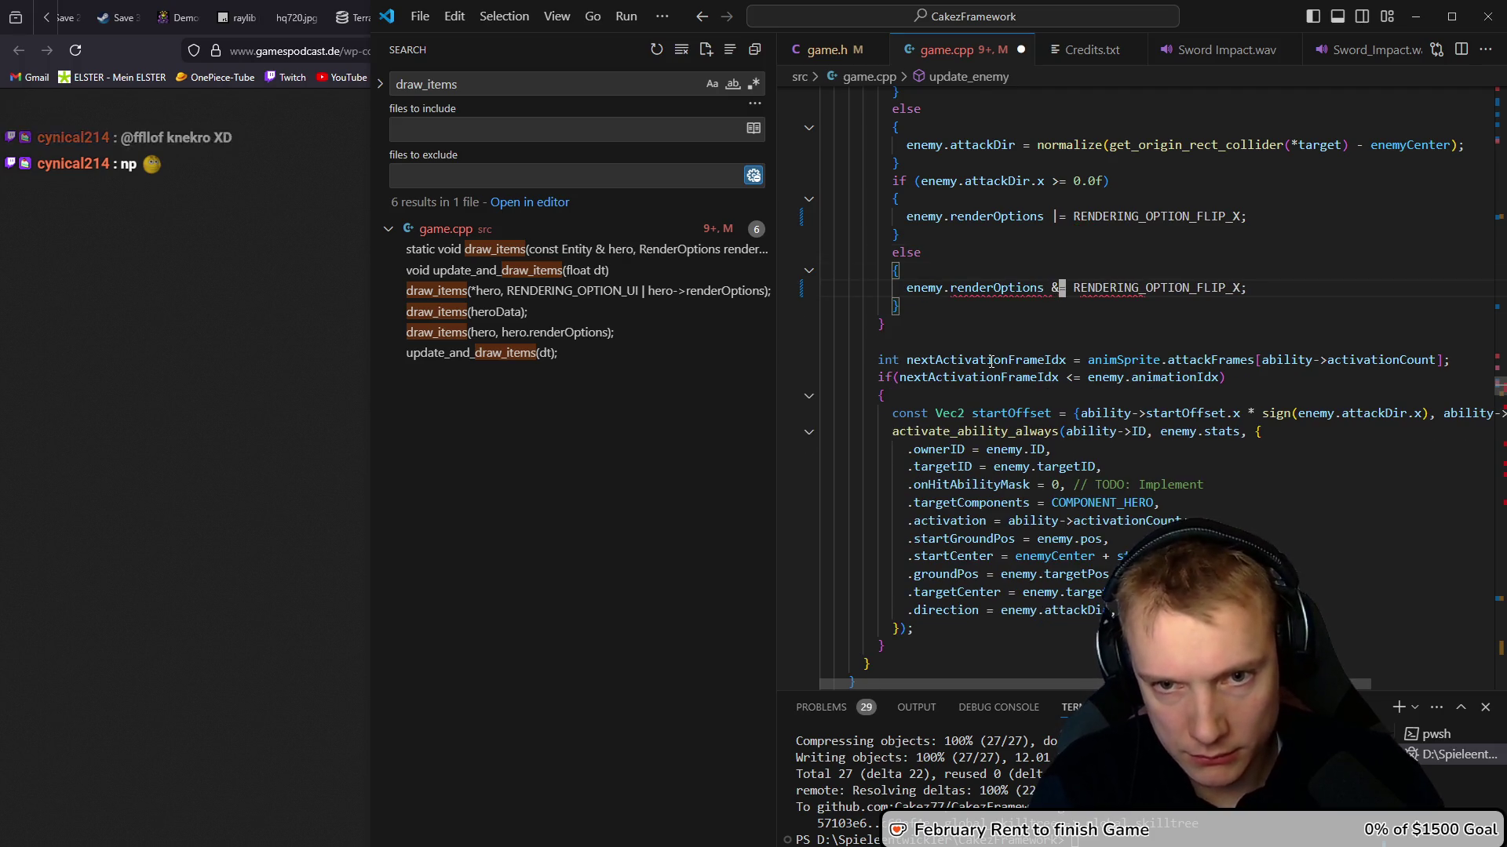
type("~")
key("ctrl+s")
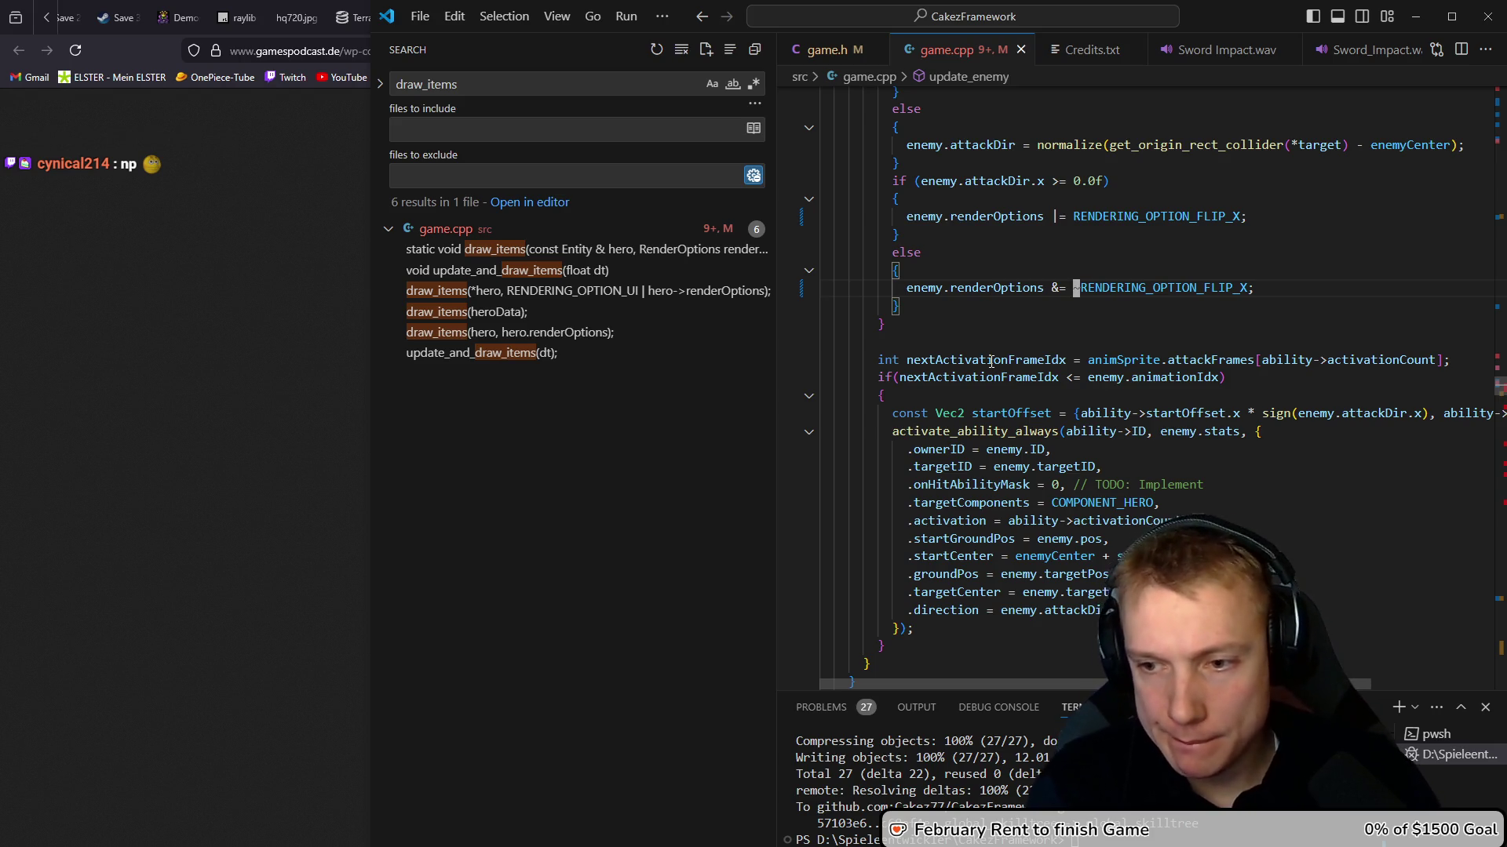
key("Down")
key("Up")
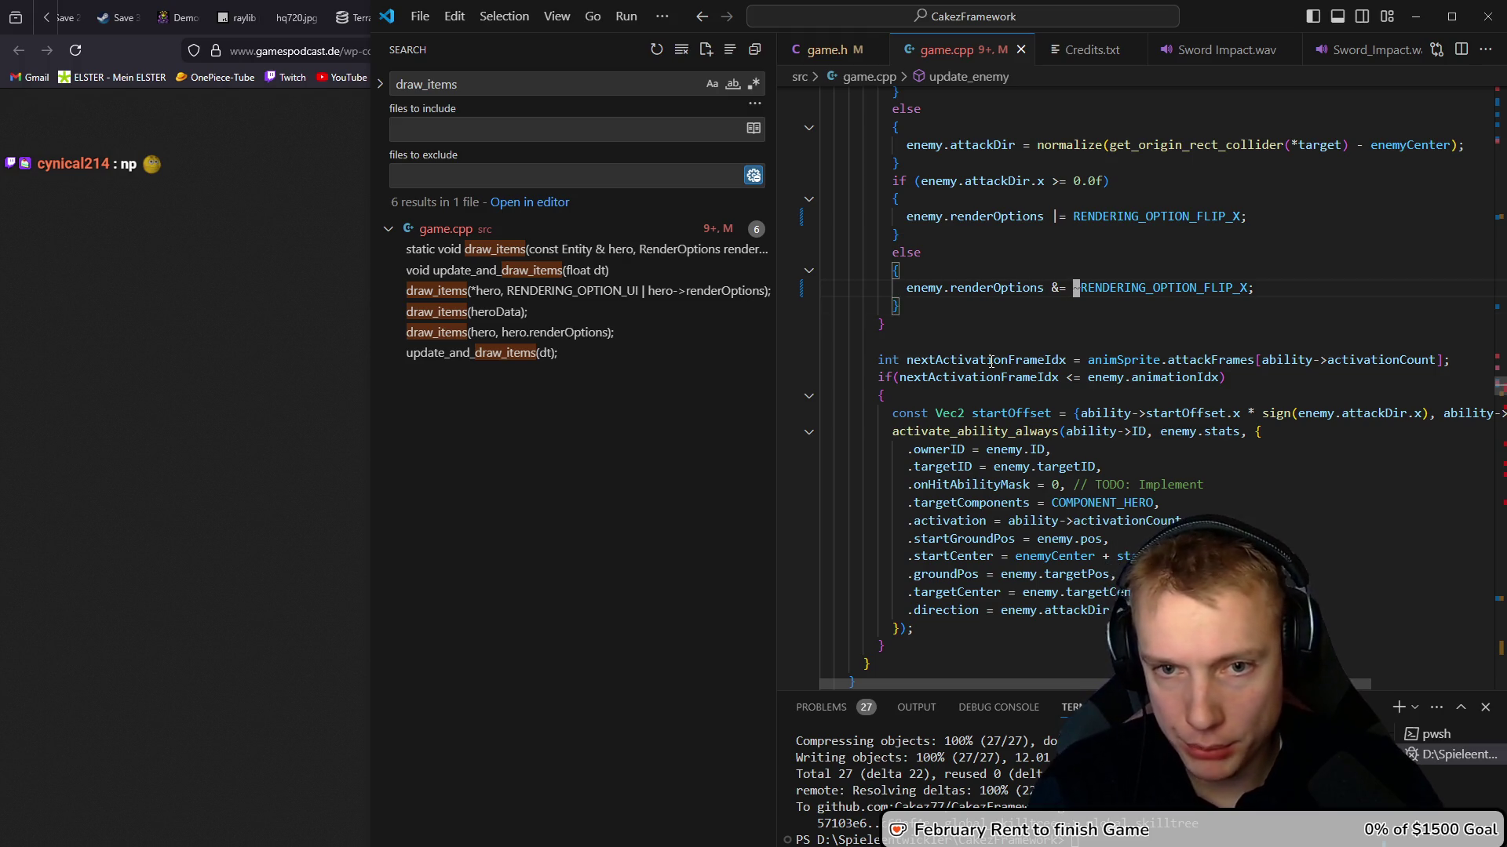
key("ctrl+z")
key("ctrl+z")
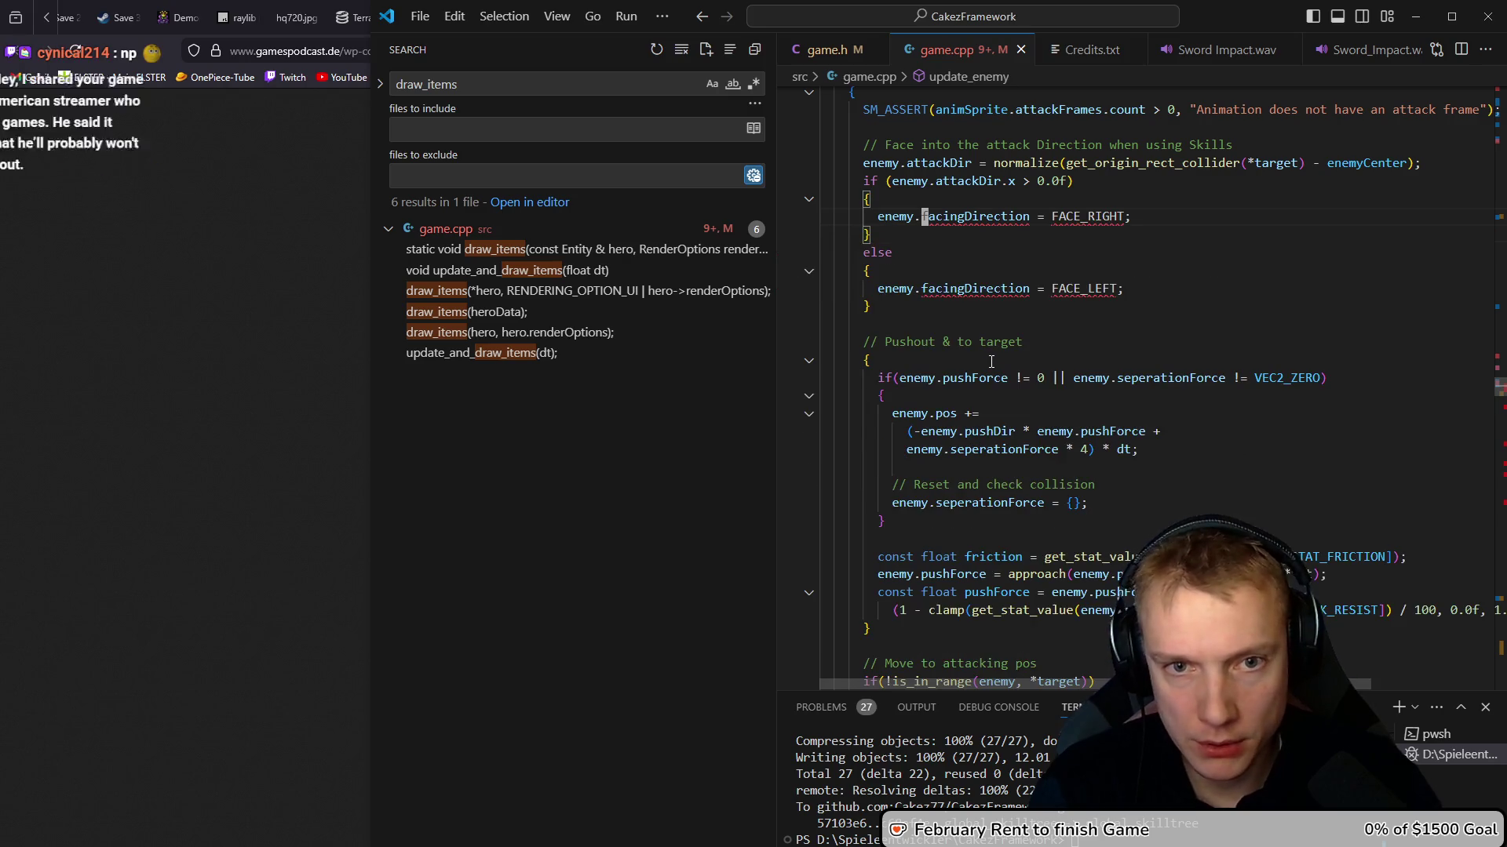
Paste the FLIP_X if/else over the skills block's FACE_RIGHT/FACE_LEFT lines, fix indentation, and save
key("ctrl+y")
key("ctrl+y")
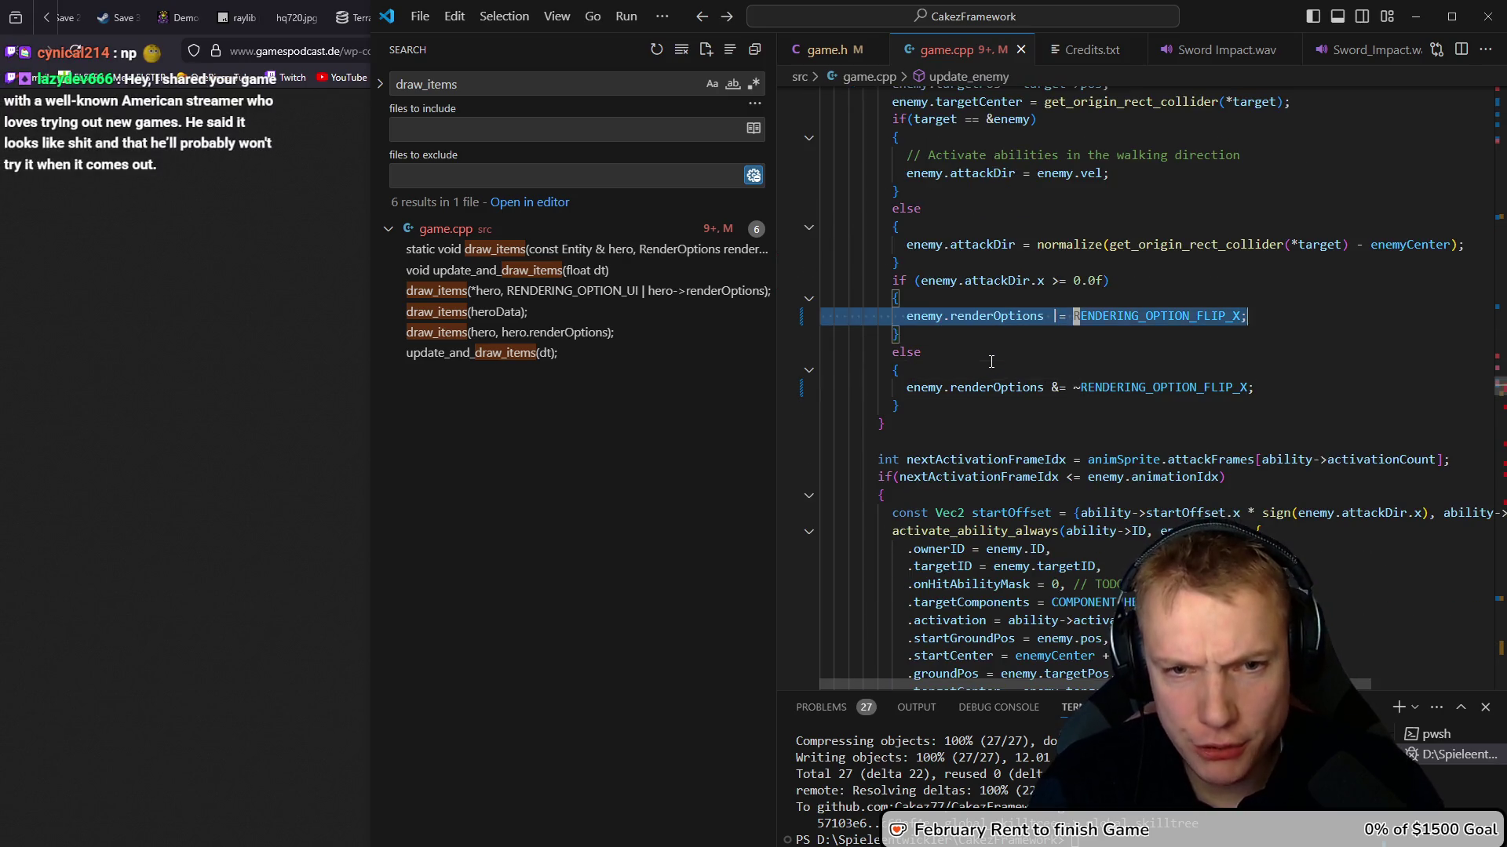
key("ctrl+z")
key("ctrl+z")
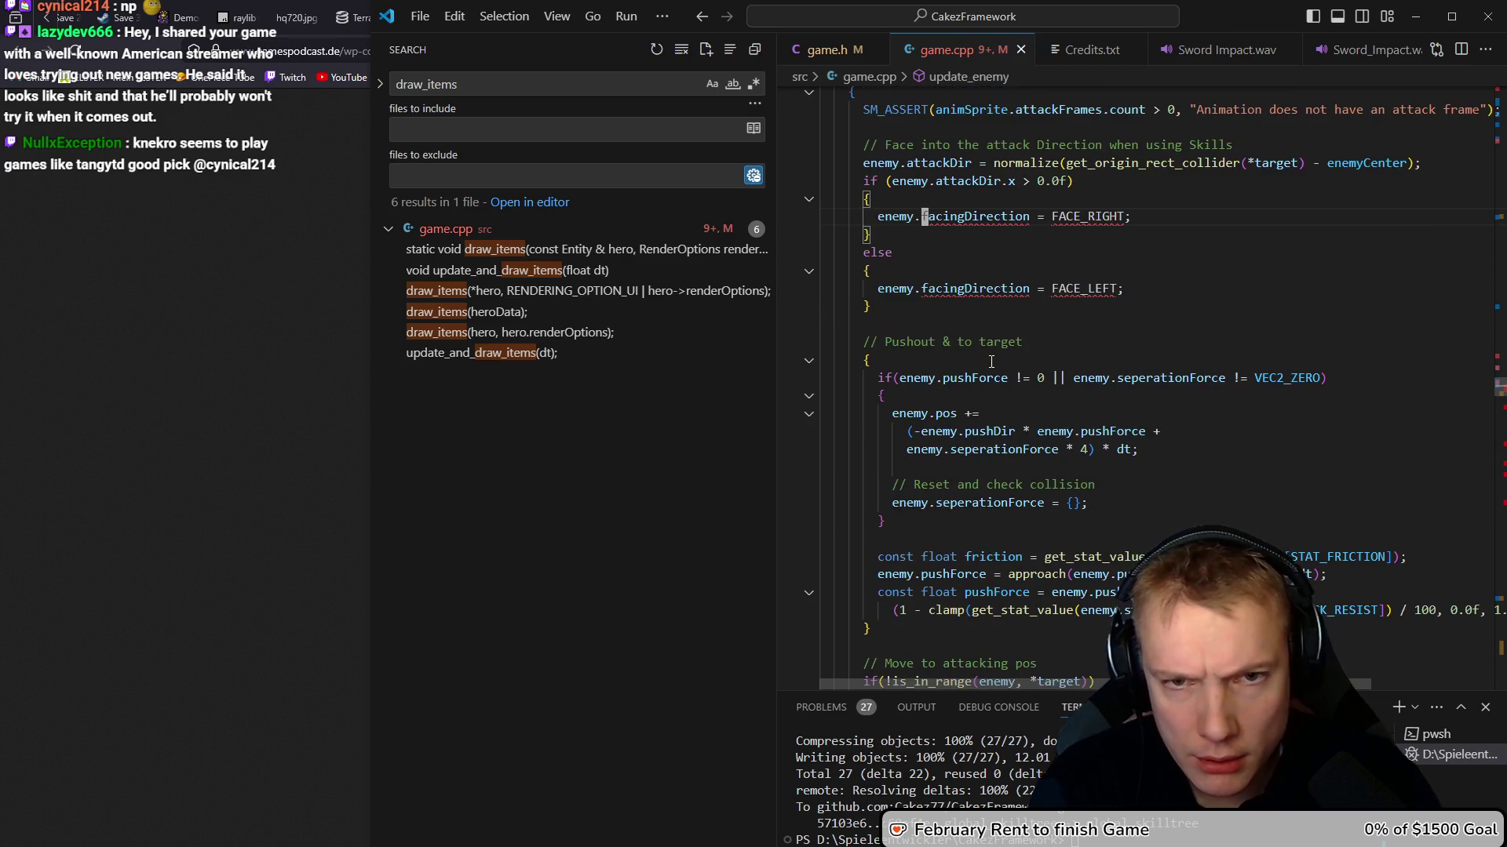
key("shift+Down")
key("shift+Down")
key("shift+Down")
key("ctrl+v")
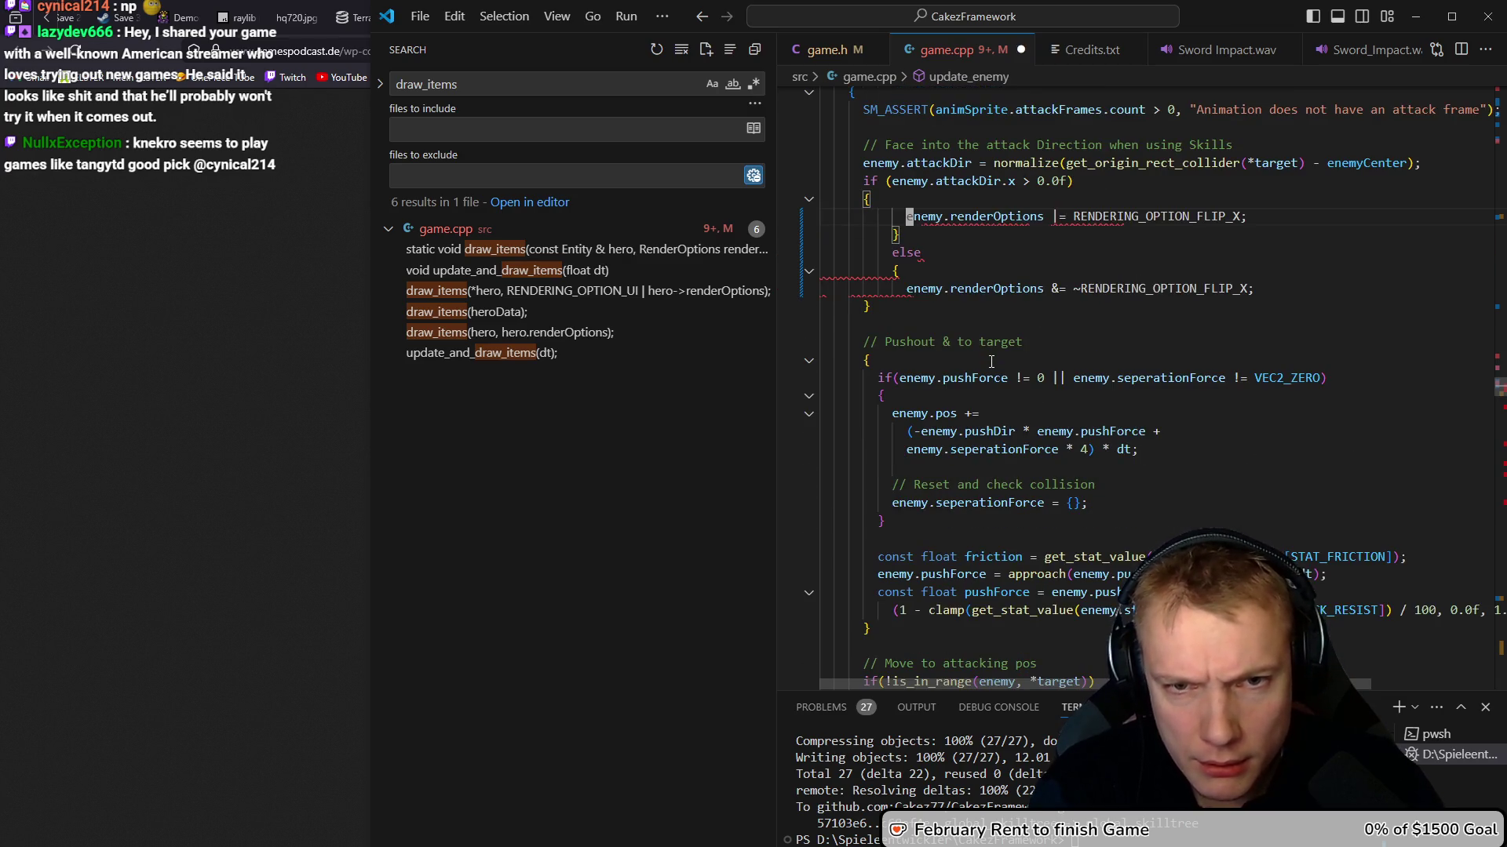
key("shift+Down")
key("shift+Down")
key("shift+Down")
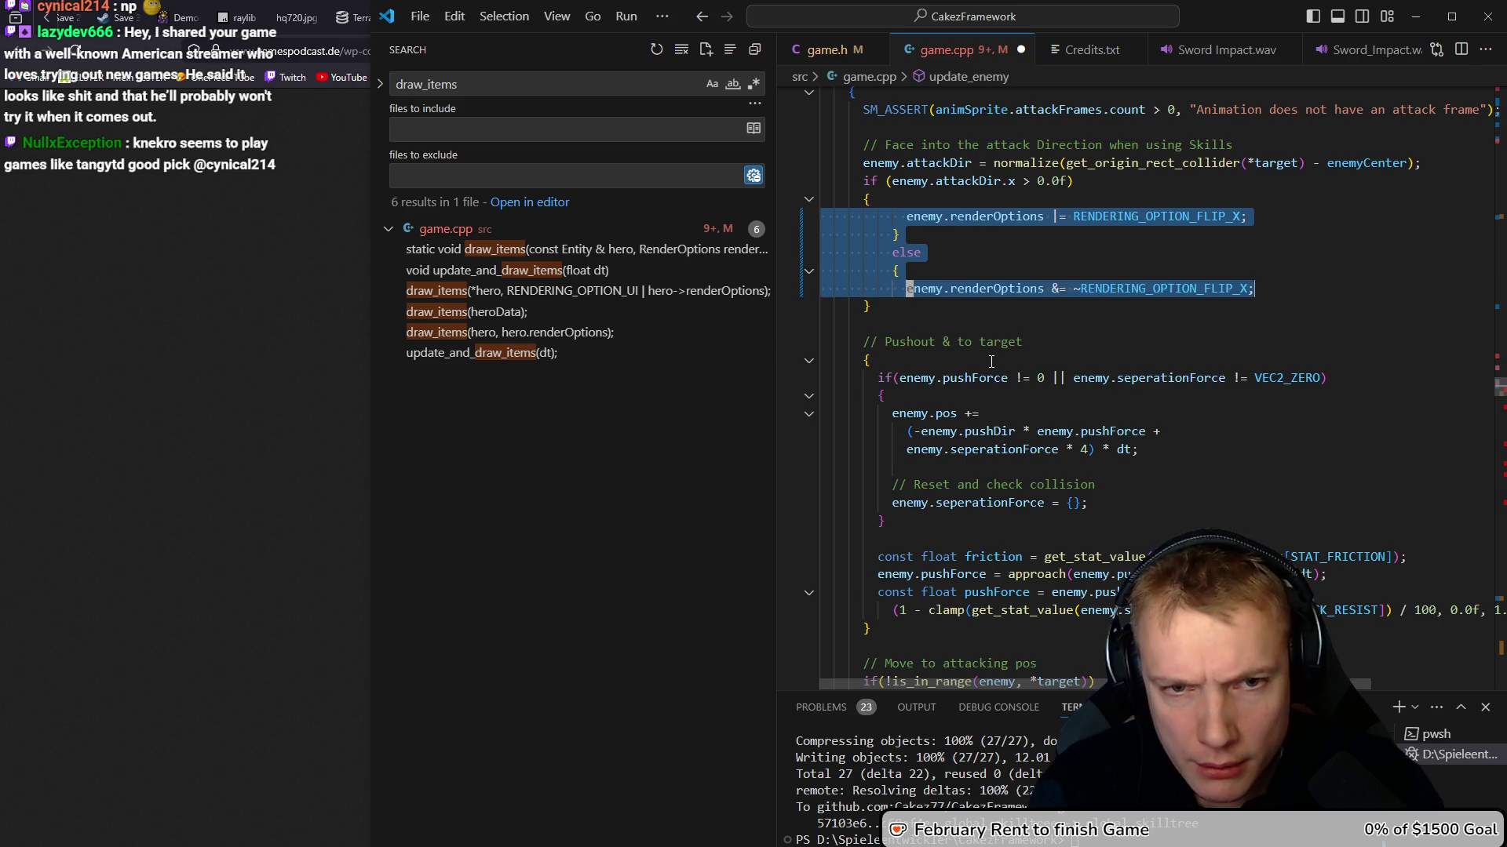
key("shift+Tab")
key("ctrl+s")
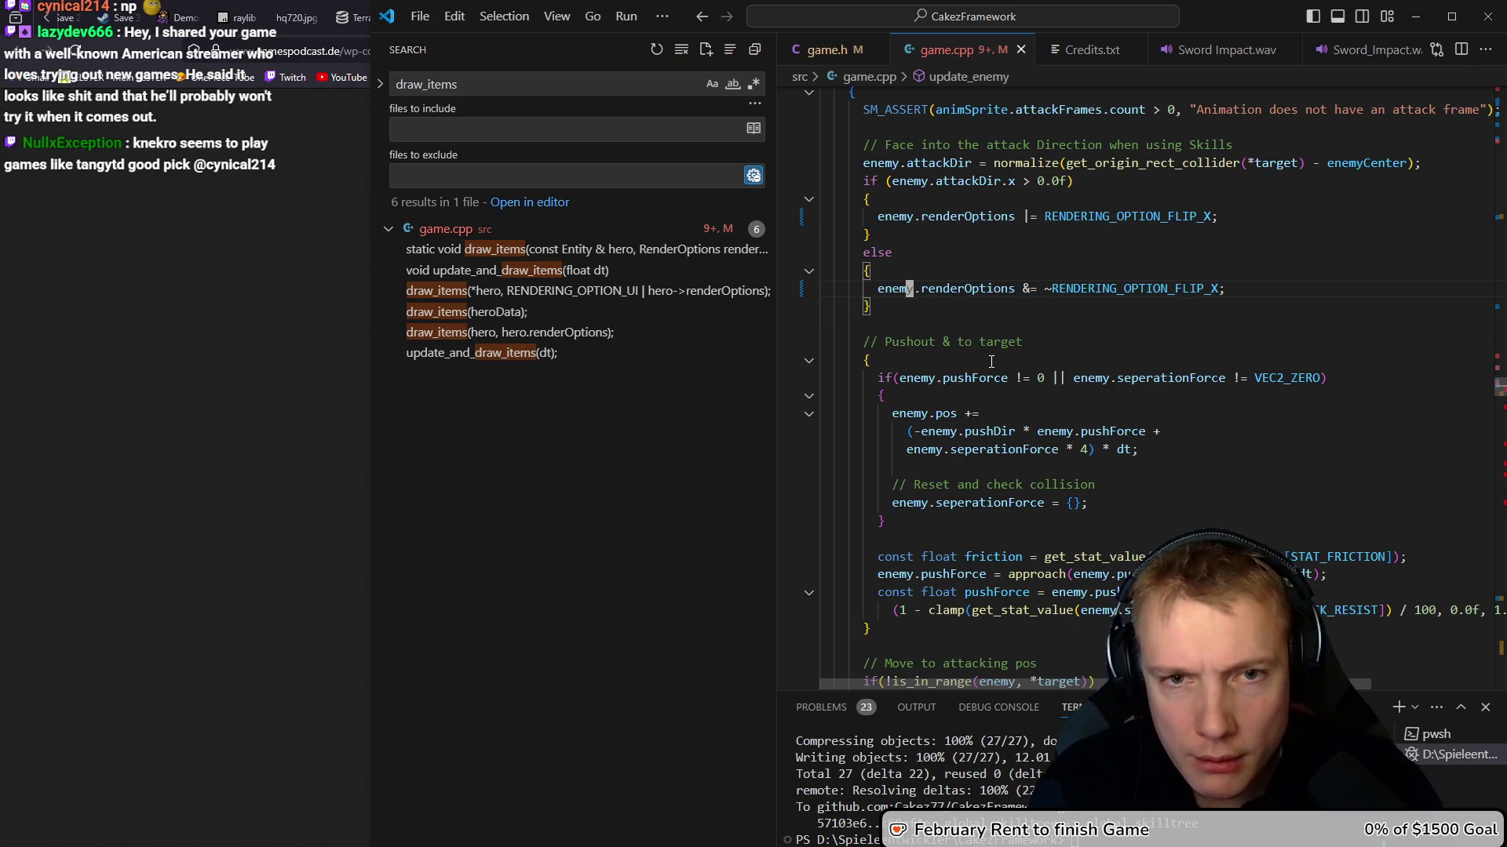
Re-indent the walking-direction facing if/else block in update_enemy and save game.cpp
key("Up")
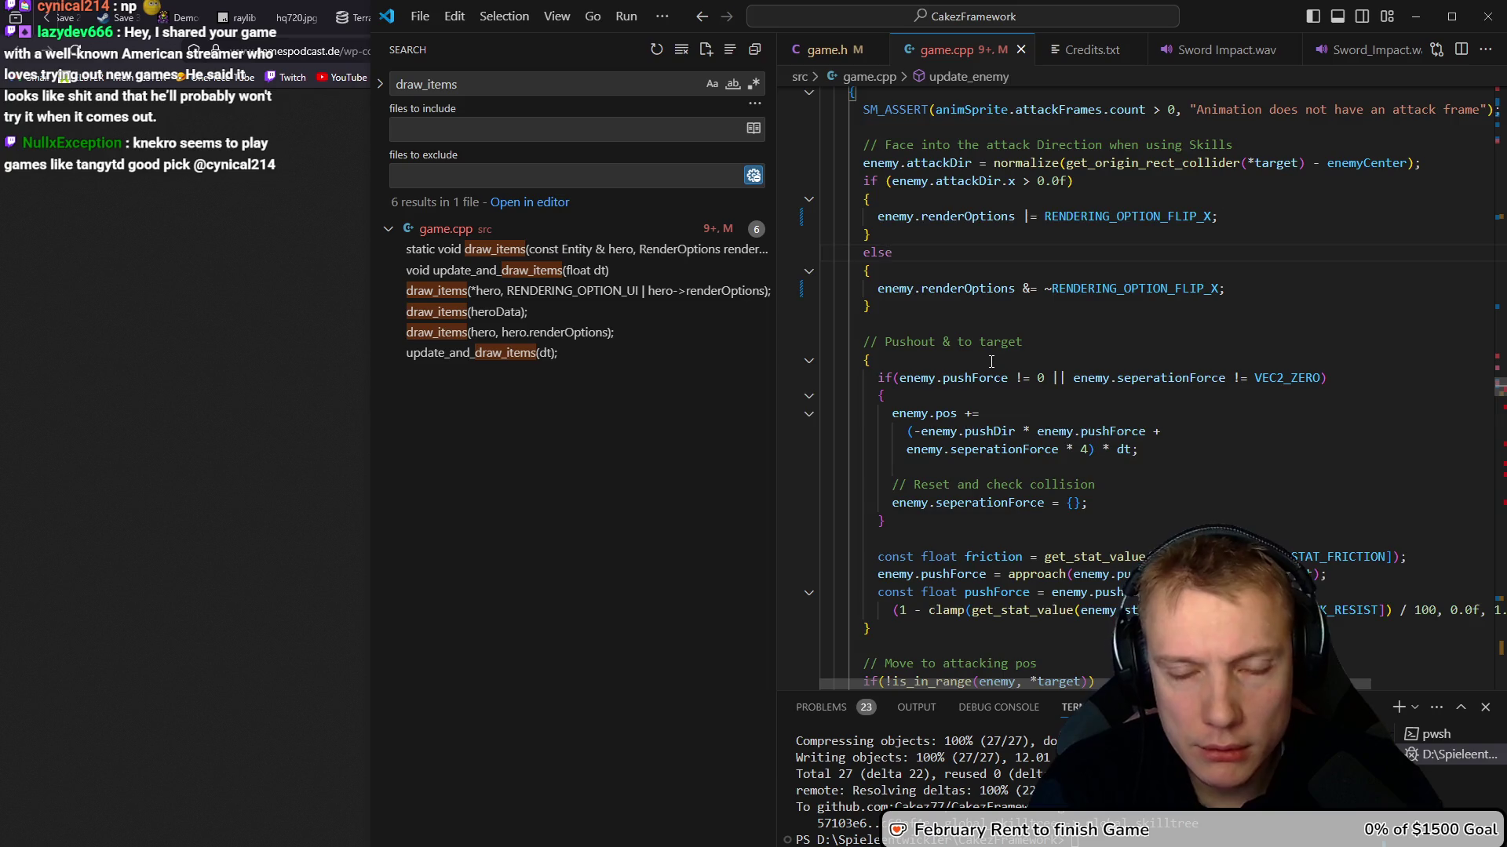
key("F8")
key("Escape")
key("shift+Down")
key("shift+Down")
key("shift+Down")
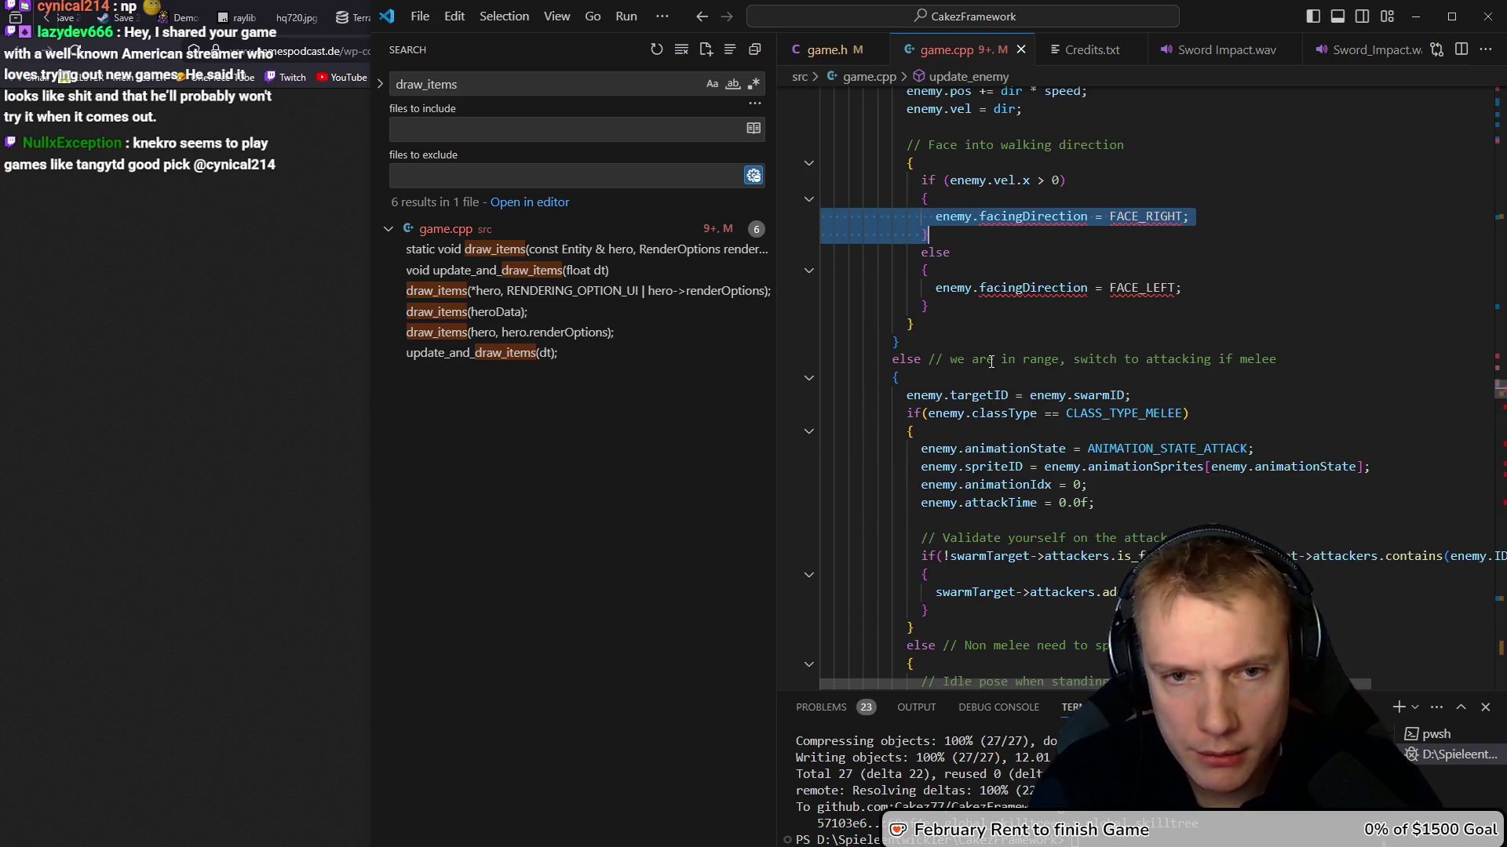
key("shift+Up")
key("shift+Tab")
key("shift+Tab")
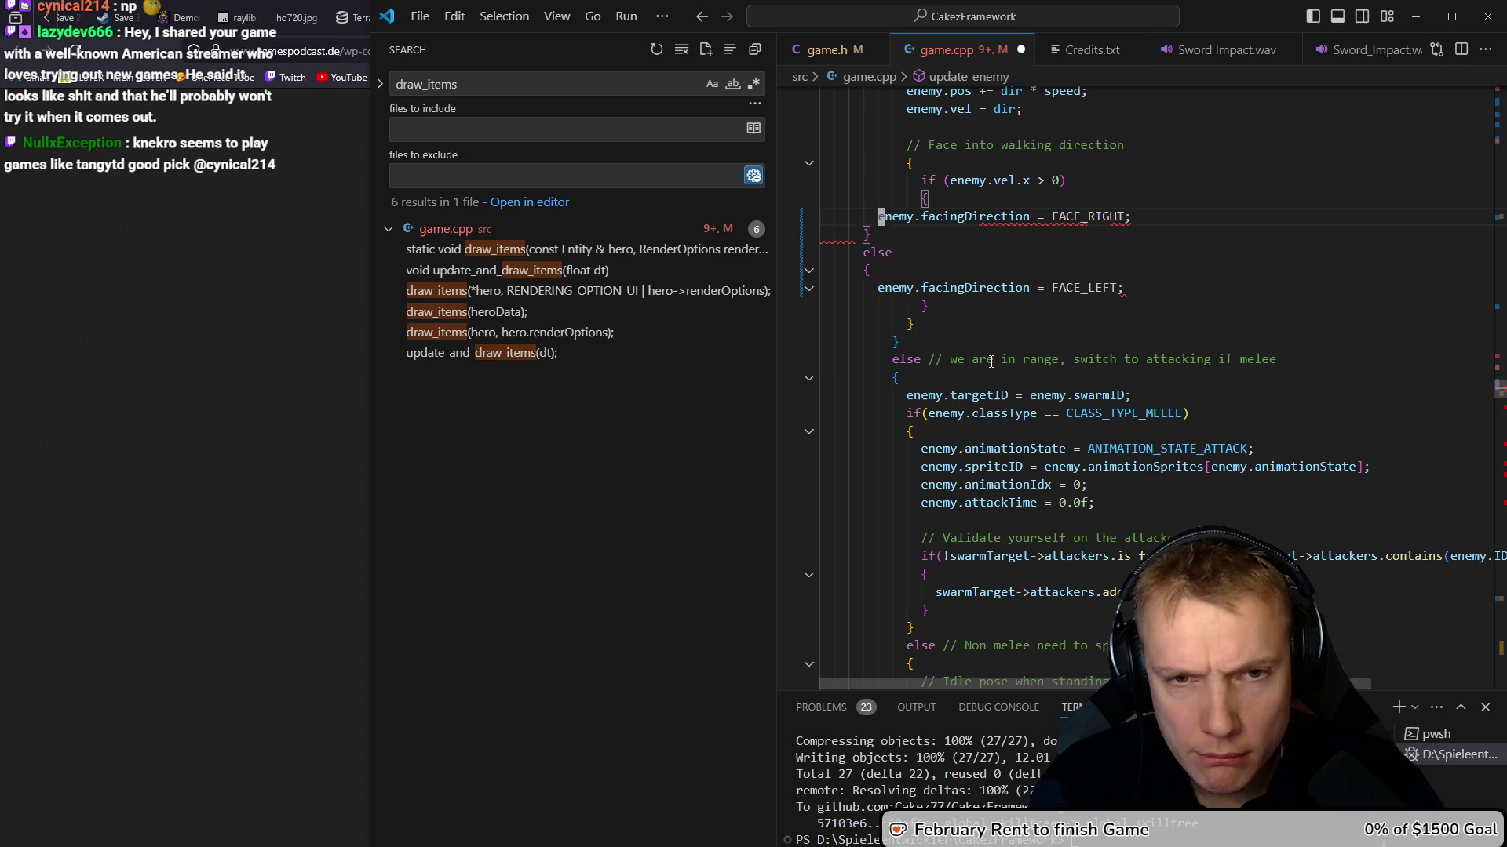
key("Tab")
key("Tab")
key("ctrl+s")
key("Escape")
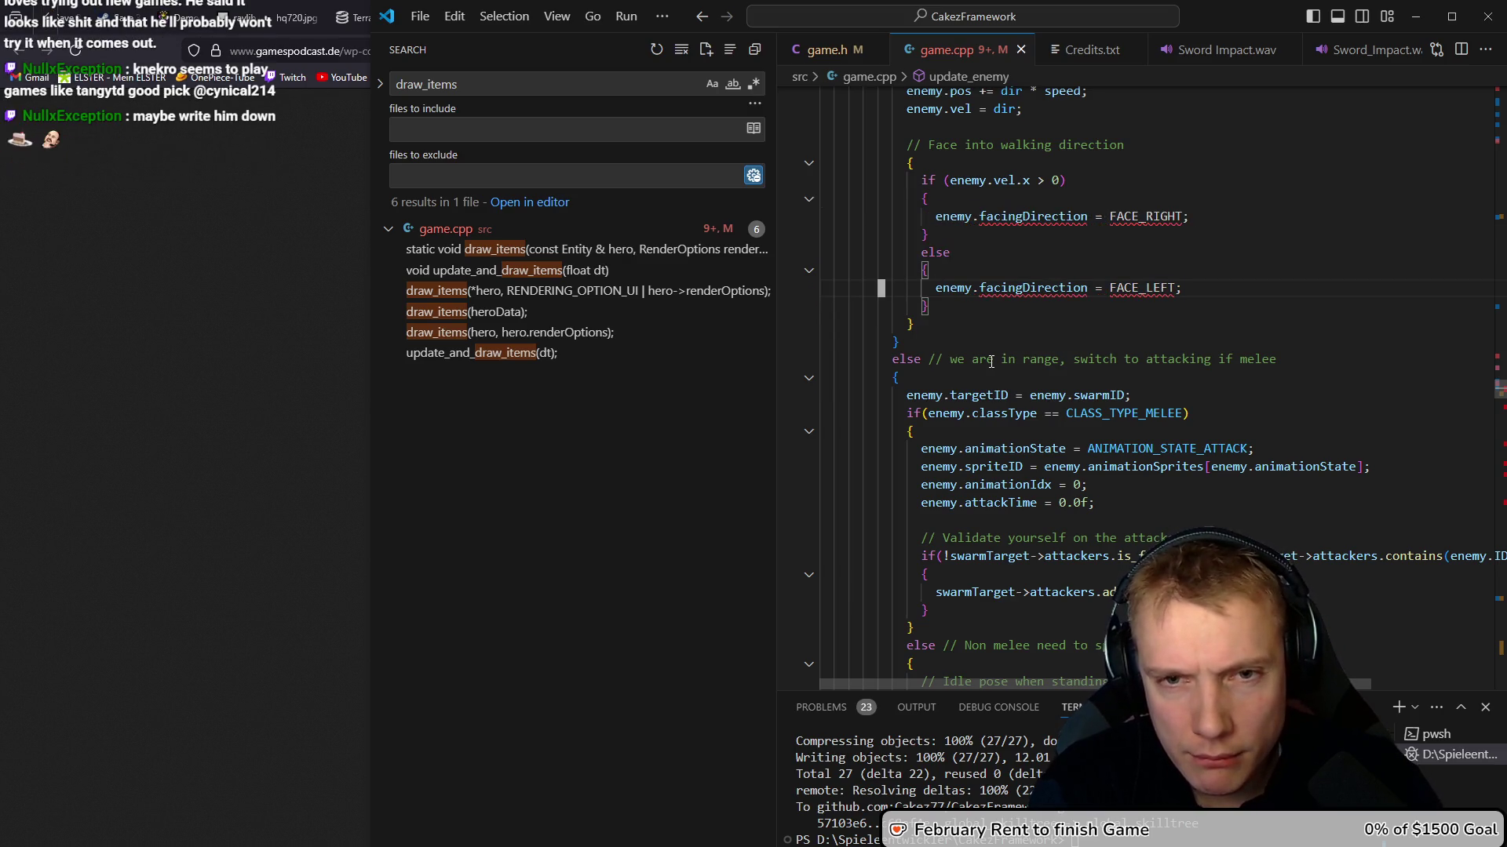
Undo back to the facingDirection code, then redo forward through the edit history
key("ctrl+z")
key("ctrl+z")
key("ctrl+z")
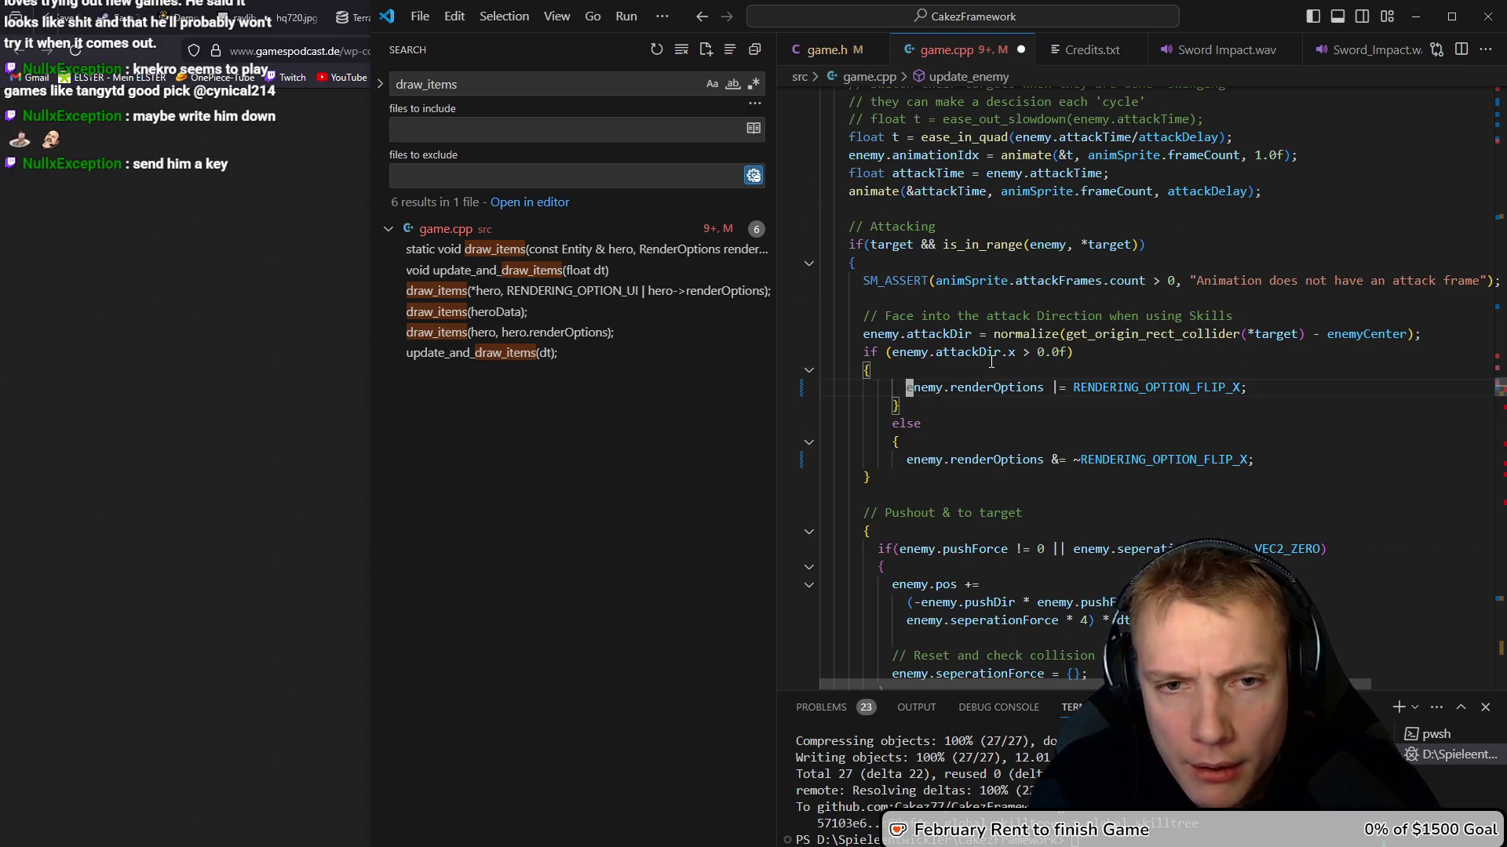
key("ctrl+z")
key("ctrl+z")
key("ctrl+z")
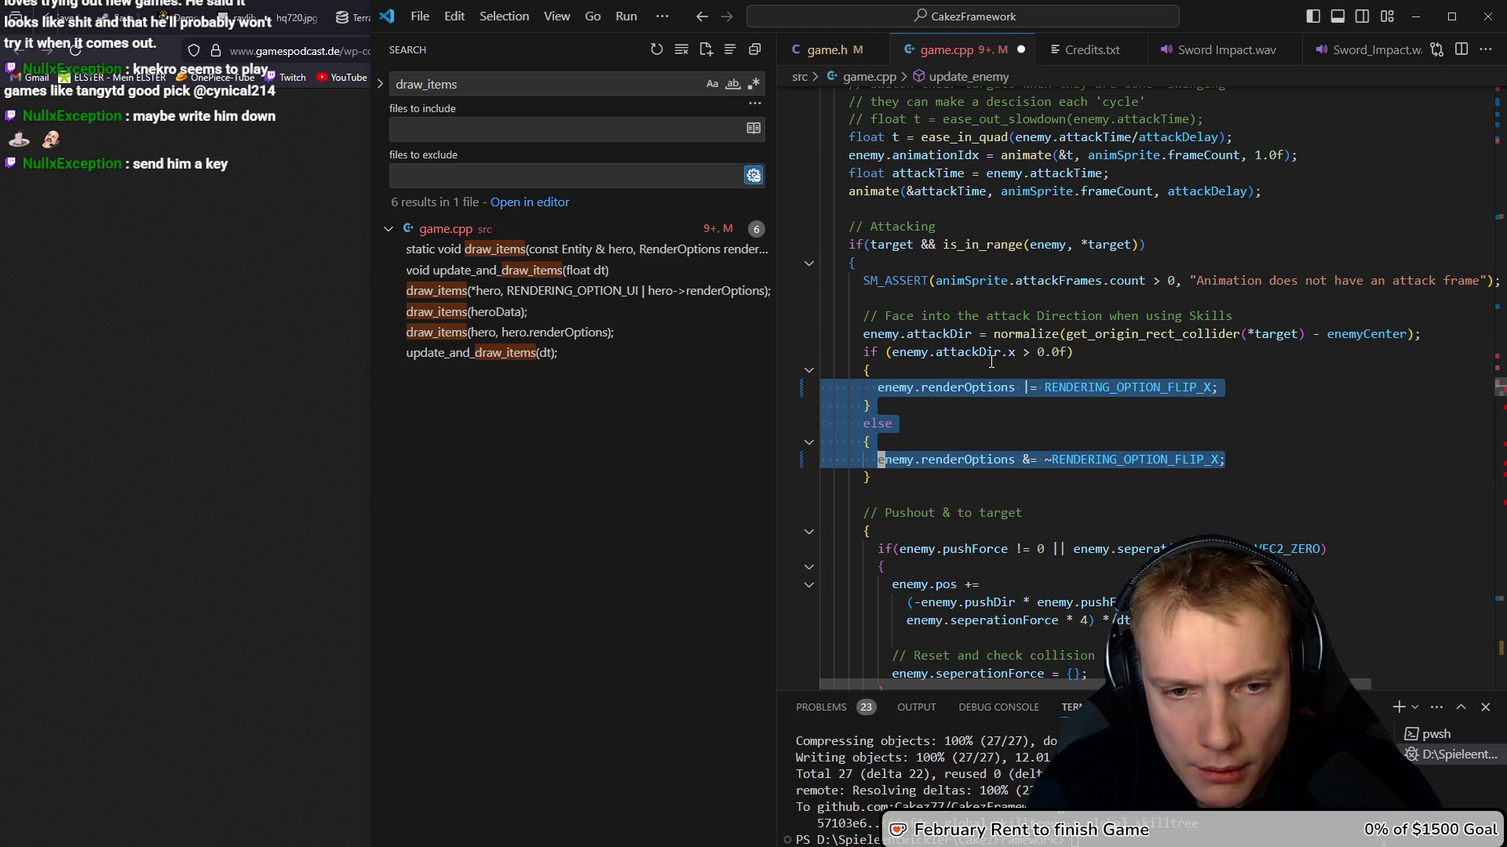
key("Left")
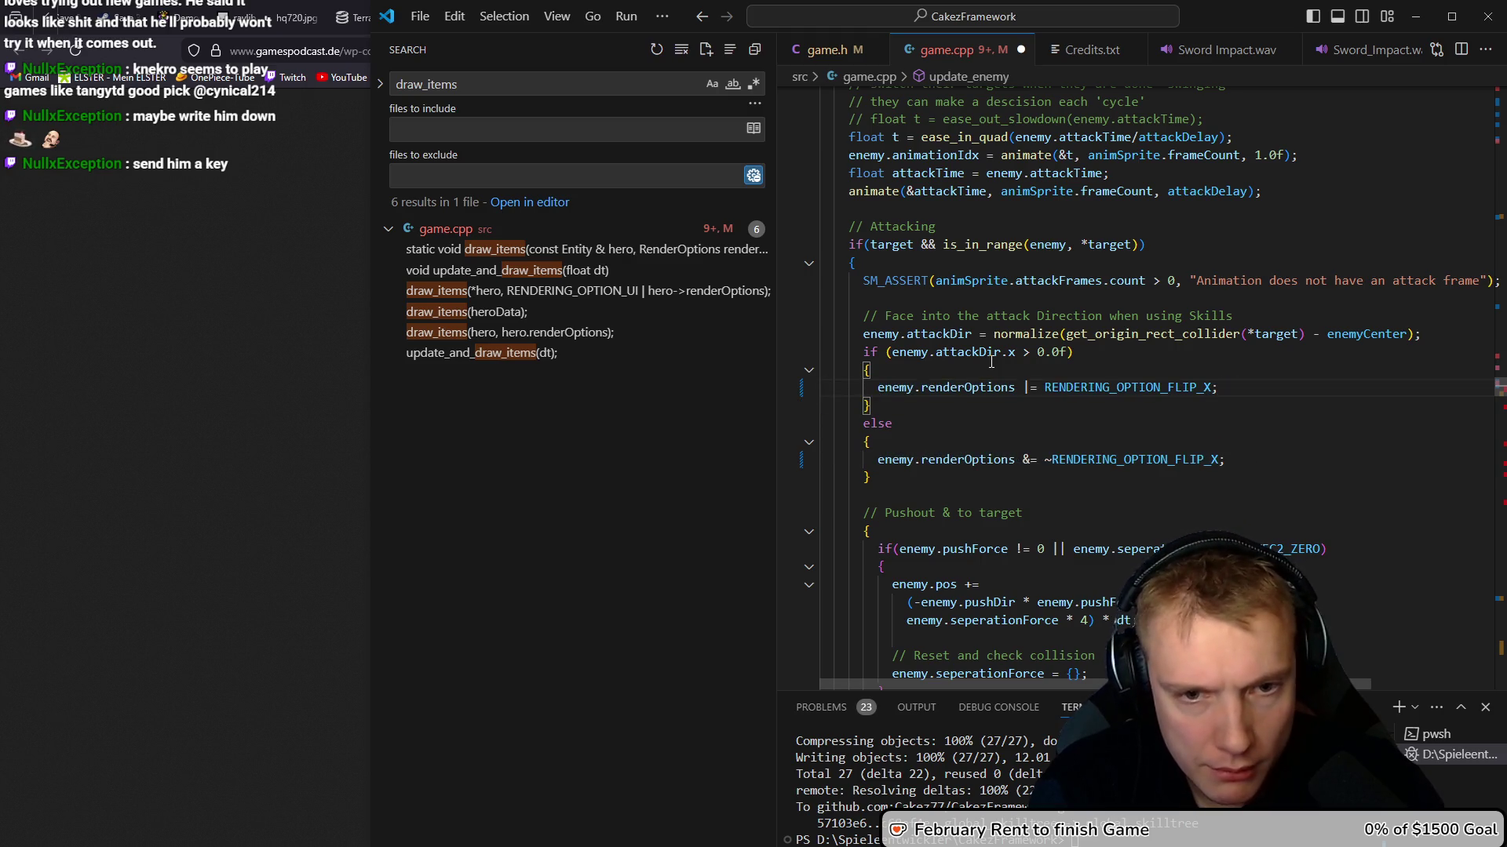
key("ctrl+z")
key("ctrl+z")
key("ctrl+z")
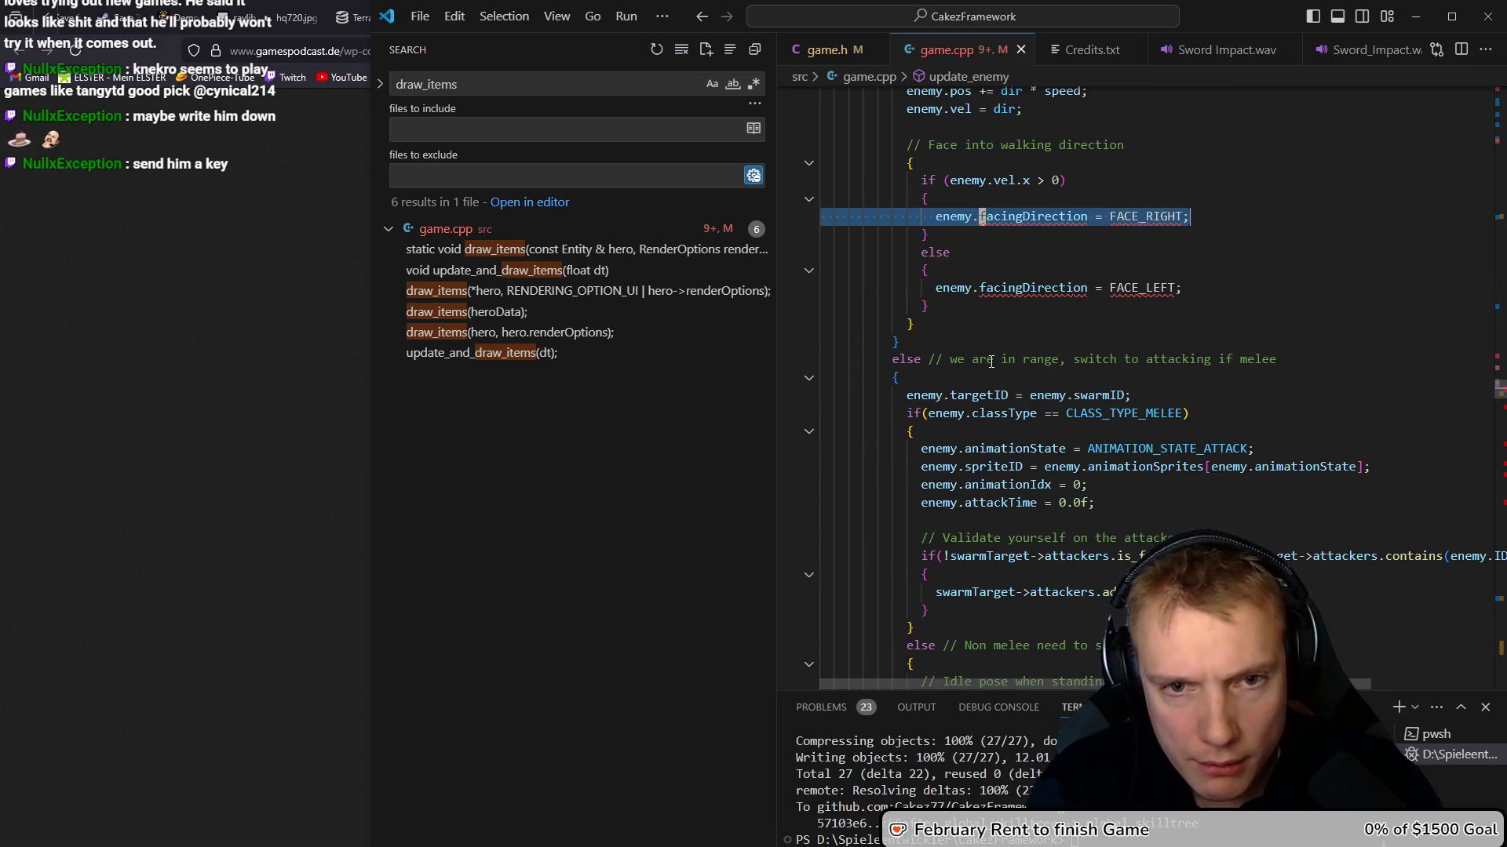
key("ctrl+y")
key("ctrl+y")
key("ctrl+y")
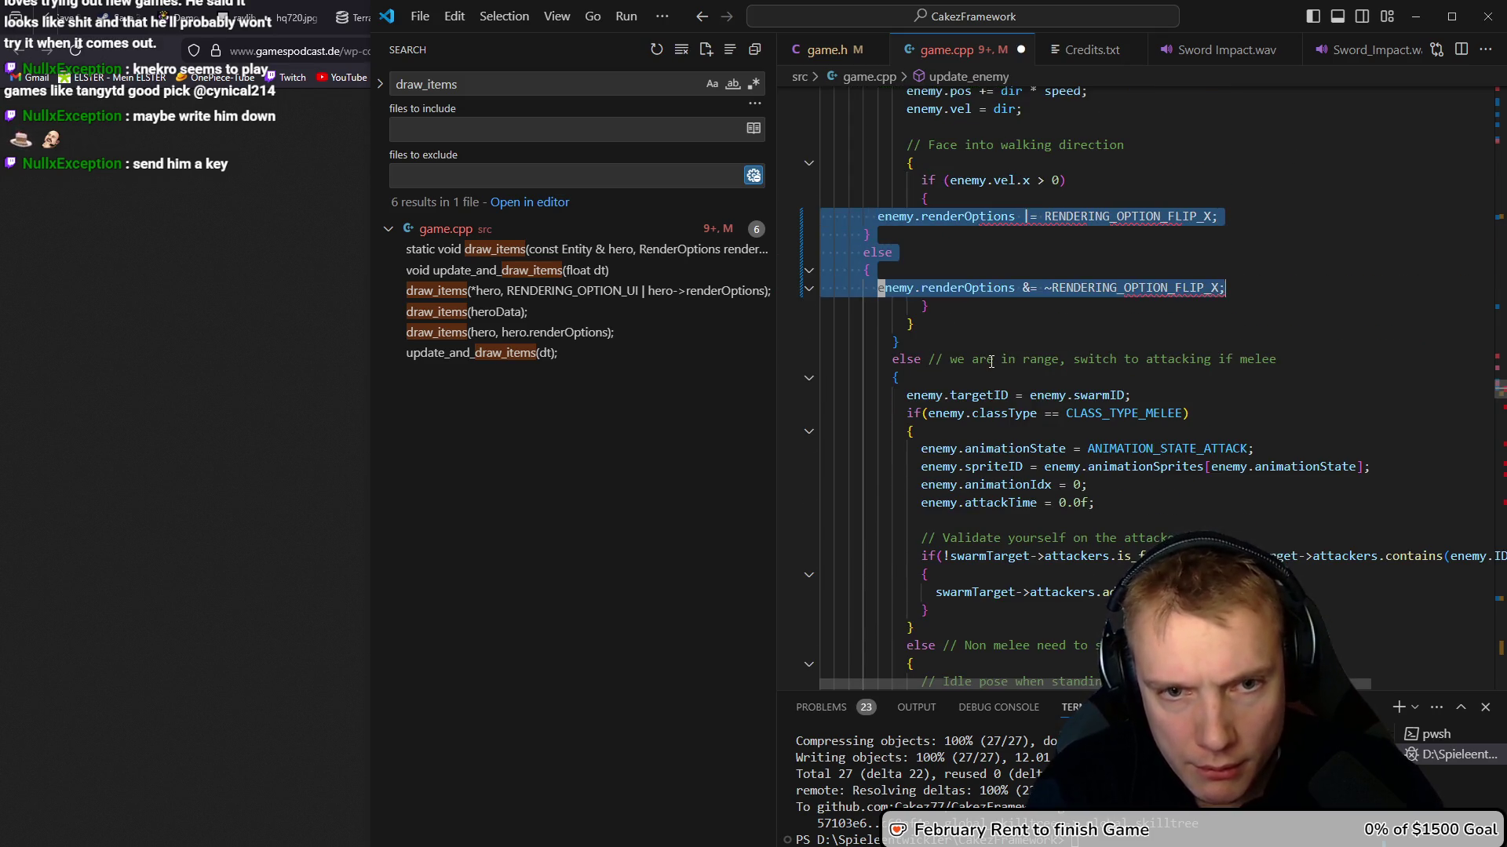
key("ctrl+y")
key("ctrl+y")
key("ctrl+y")
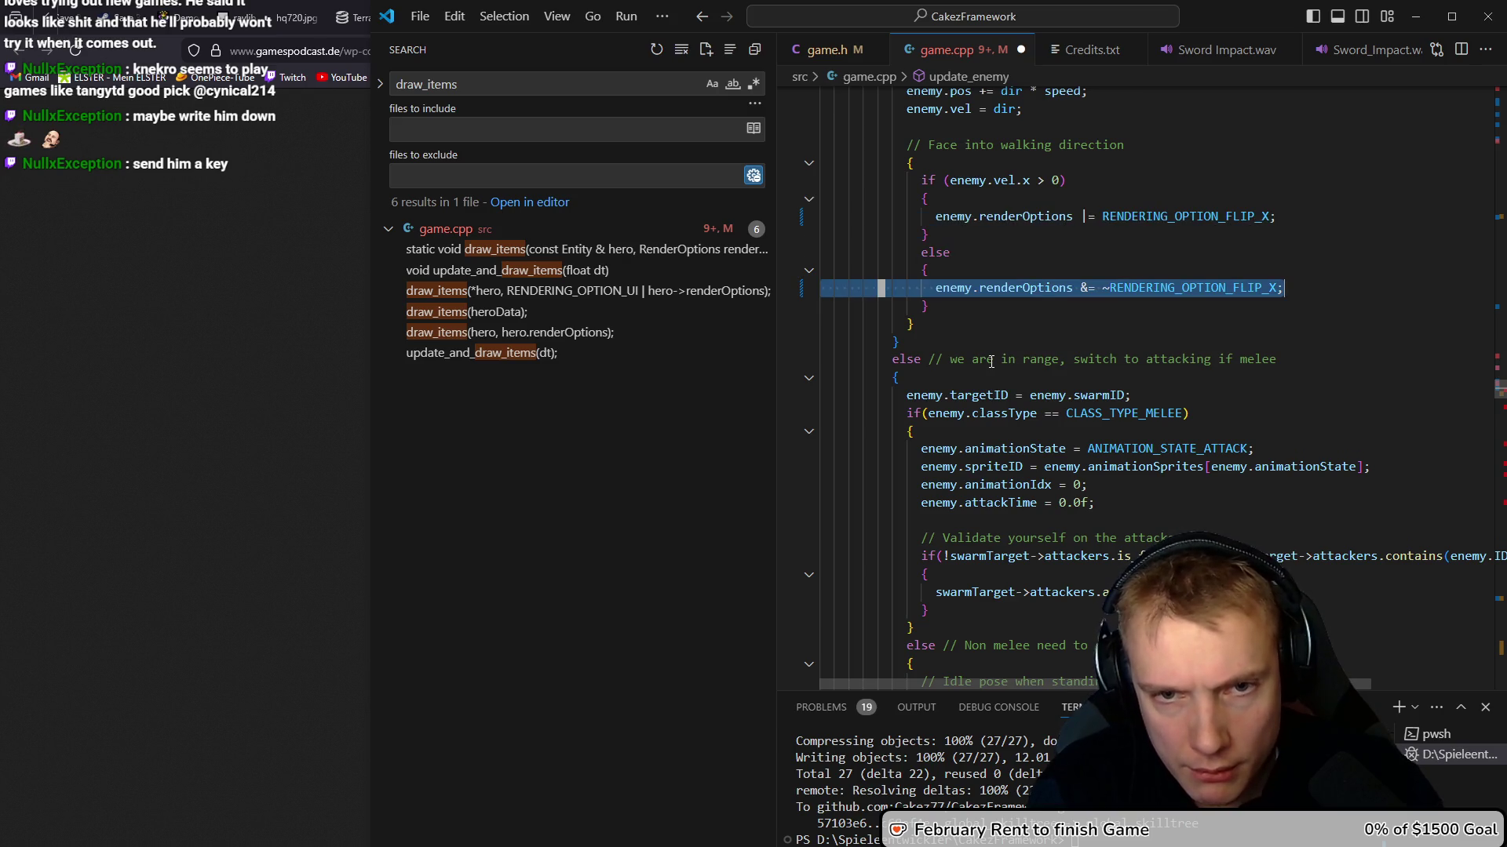
key("ctrl+z")
key("ctrl+z")
key("ctrl+z")
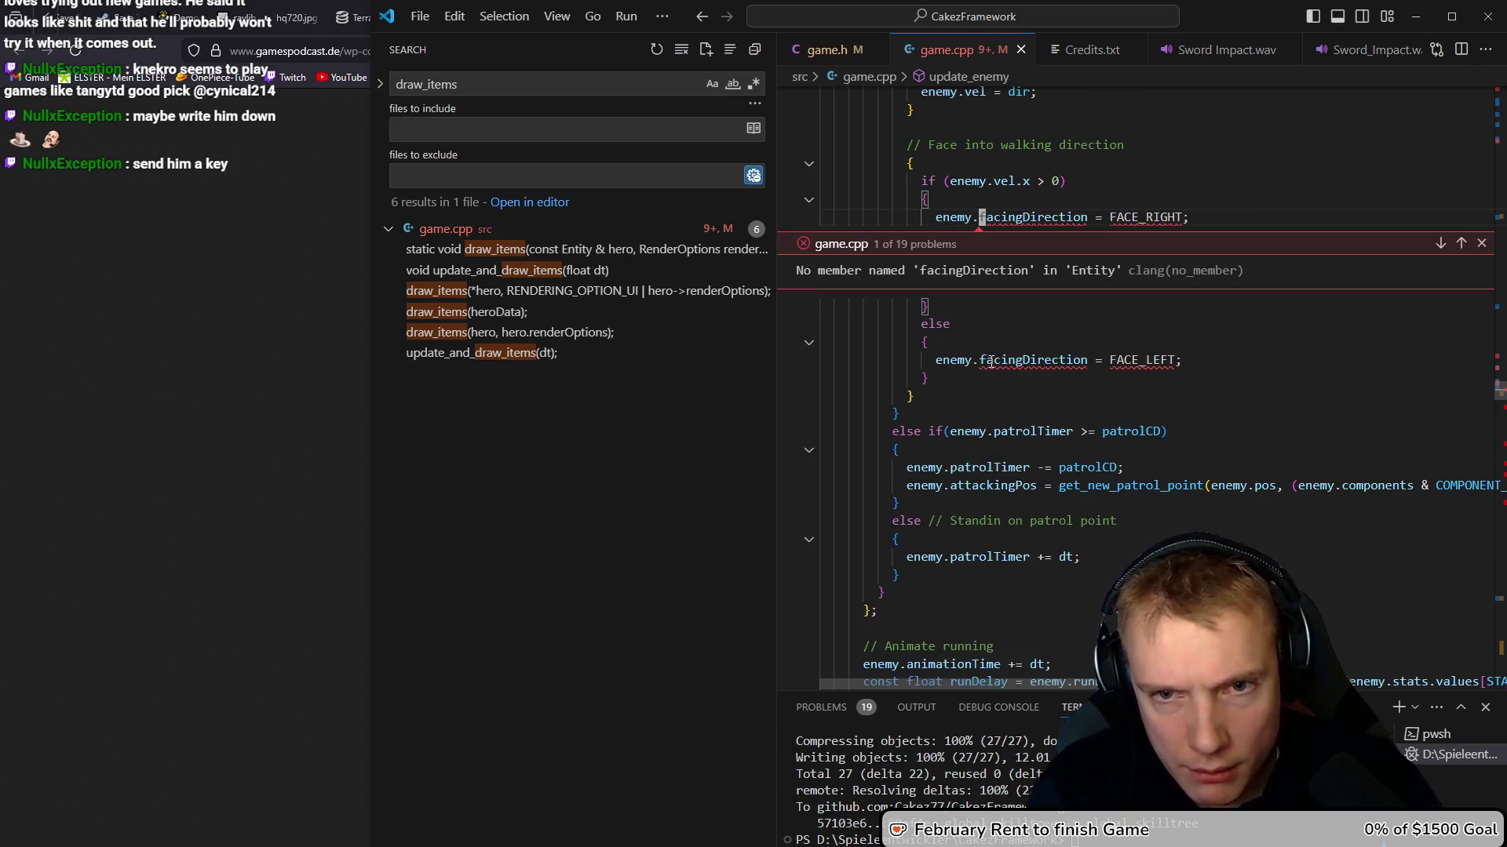
Restore the renderOptions FLIP_X lines and jump to the dash ability's facingDirection error
key("ctrl+y")
key("ctrl+y")
key("ctrl+y")
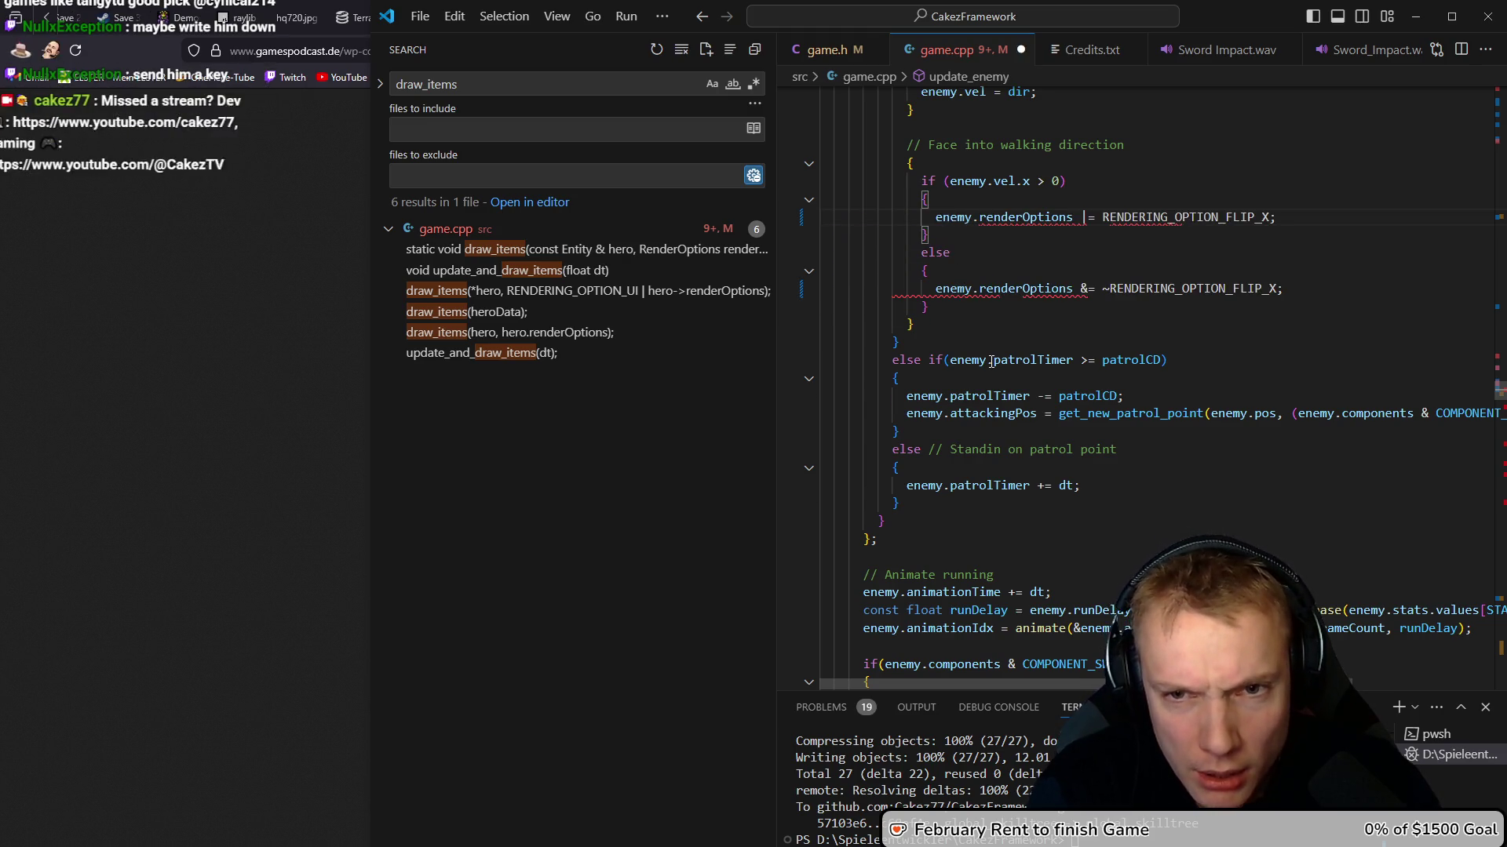
key("F8")
key("Escape")
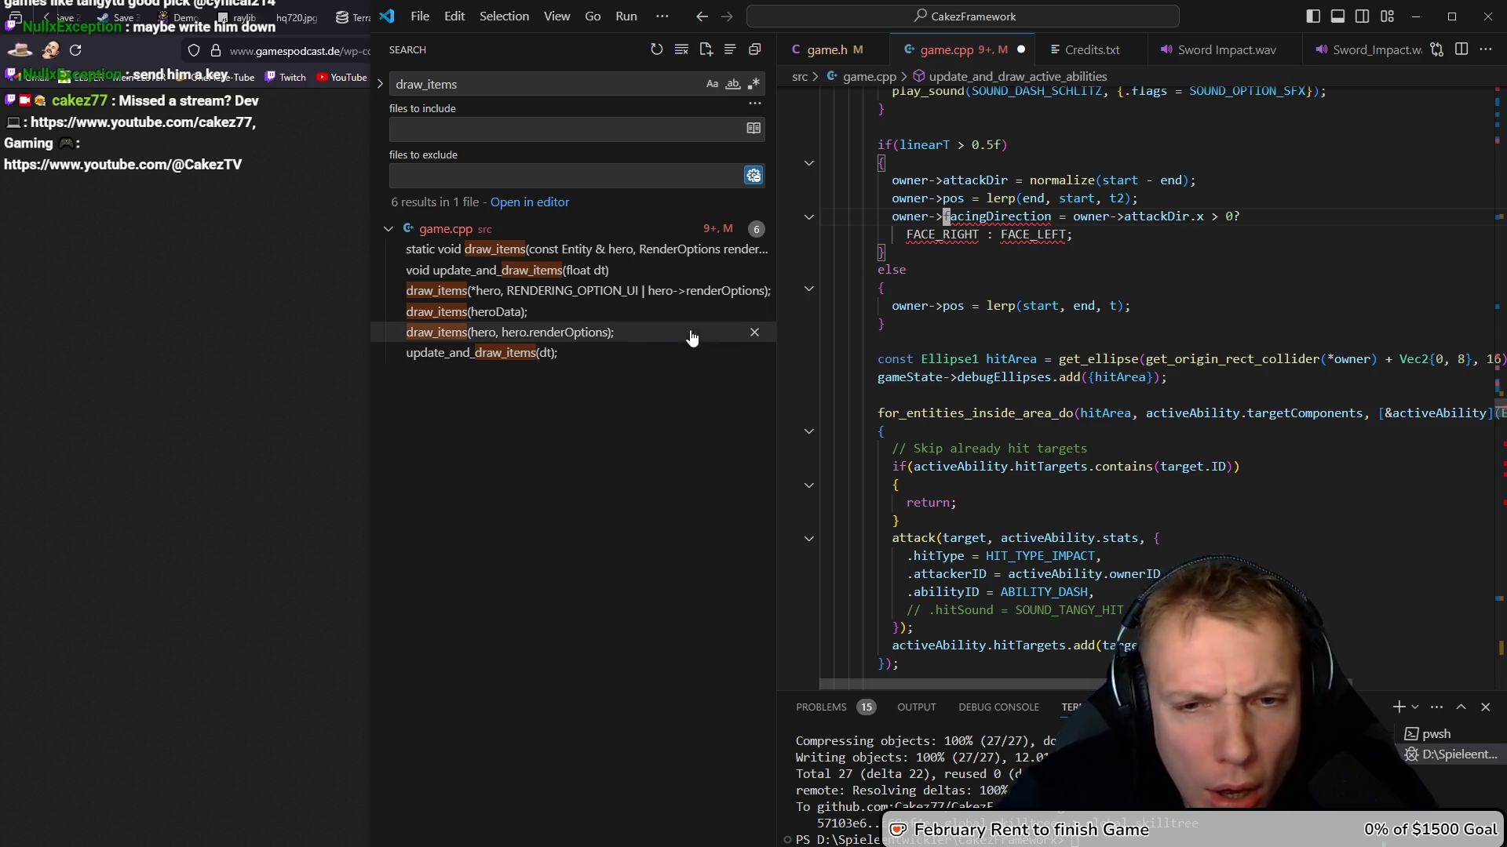
Widen the editor and delete facingDirection from the ABILITY_DASH owner facing assignment
left_click_drag(369, 343, 139, 342)
scroll(777, 312, "up", 8)
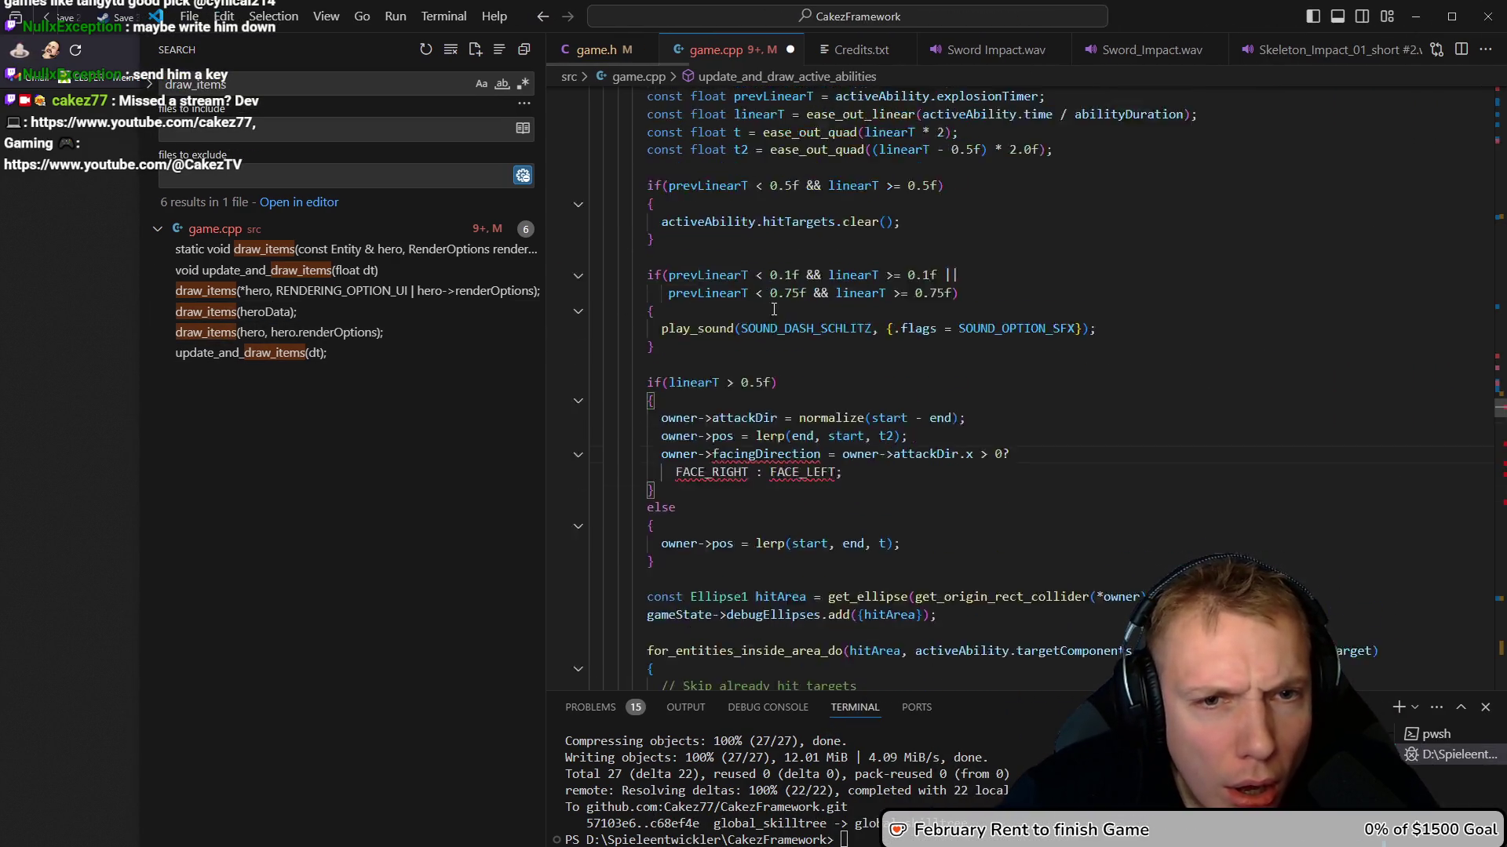
scroll(776, 312, "up", 10)
scroll(768, 323, "down", 10)
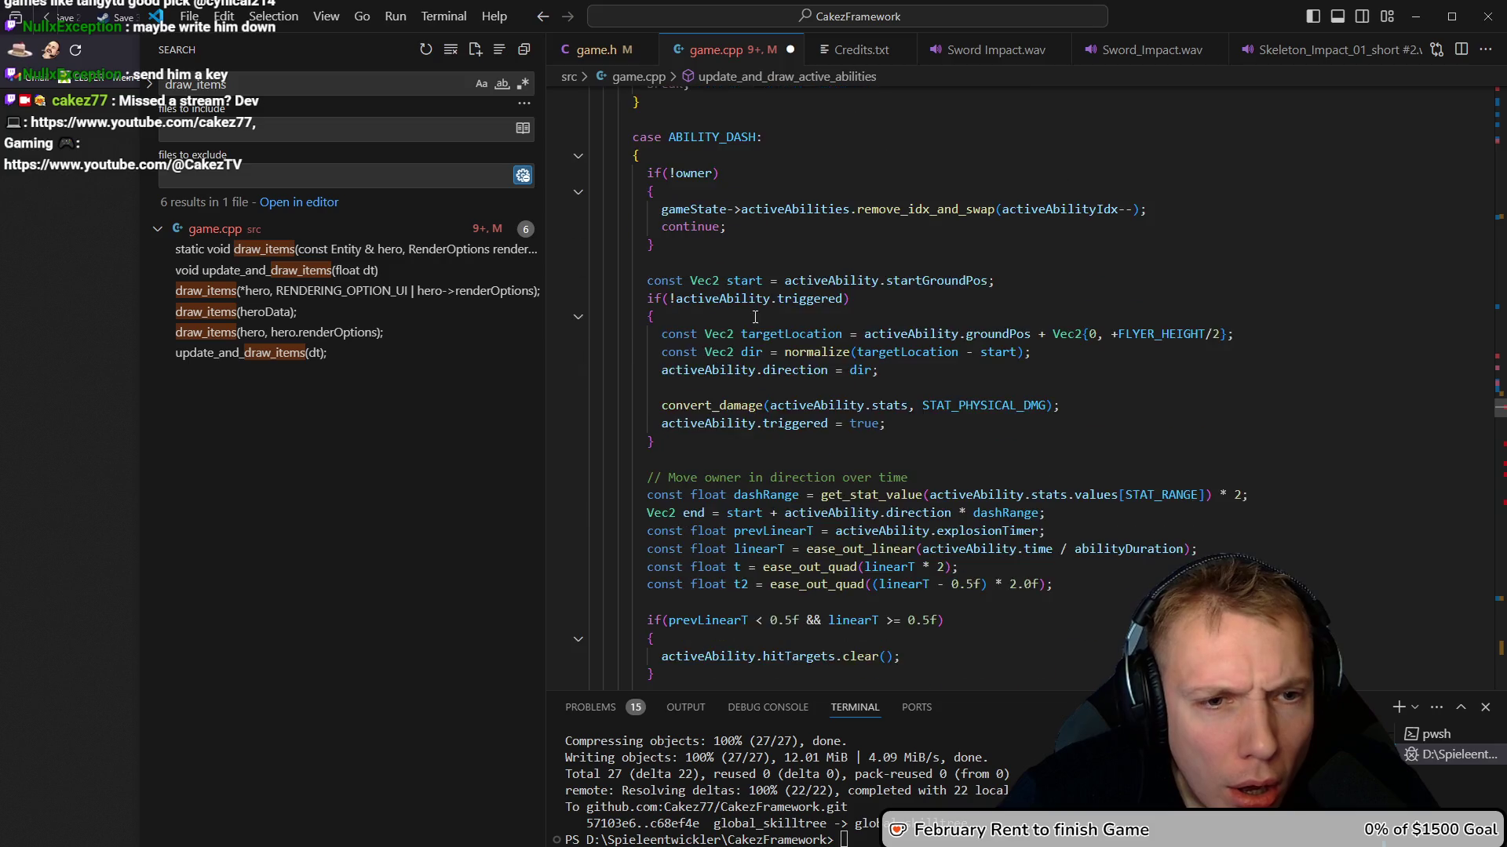
scroll(768, 324, "down", 7)
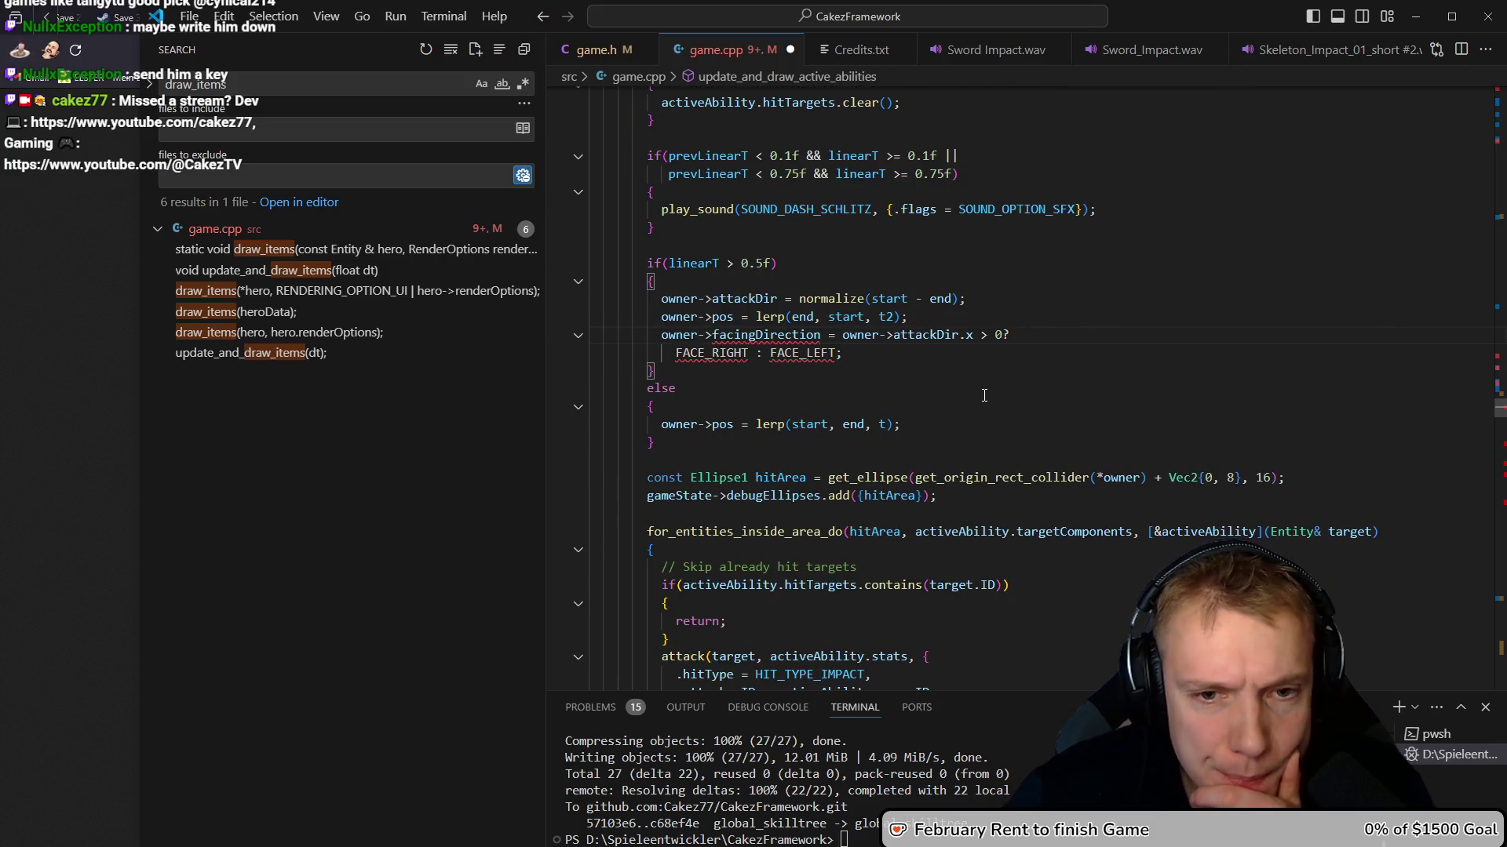
scroll(984, 394, "down", 1)
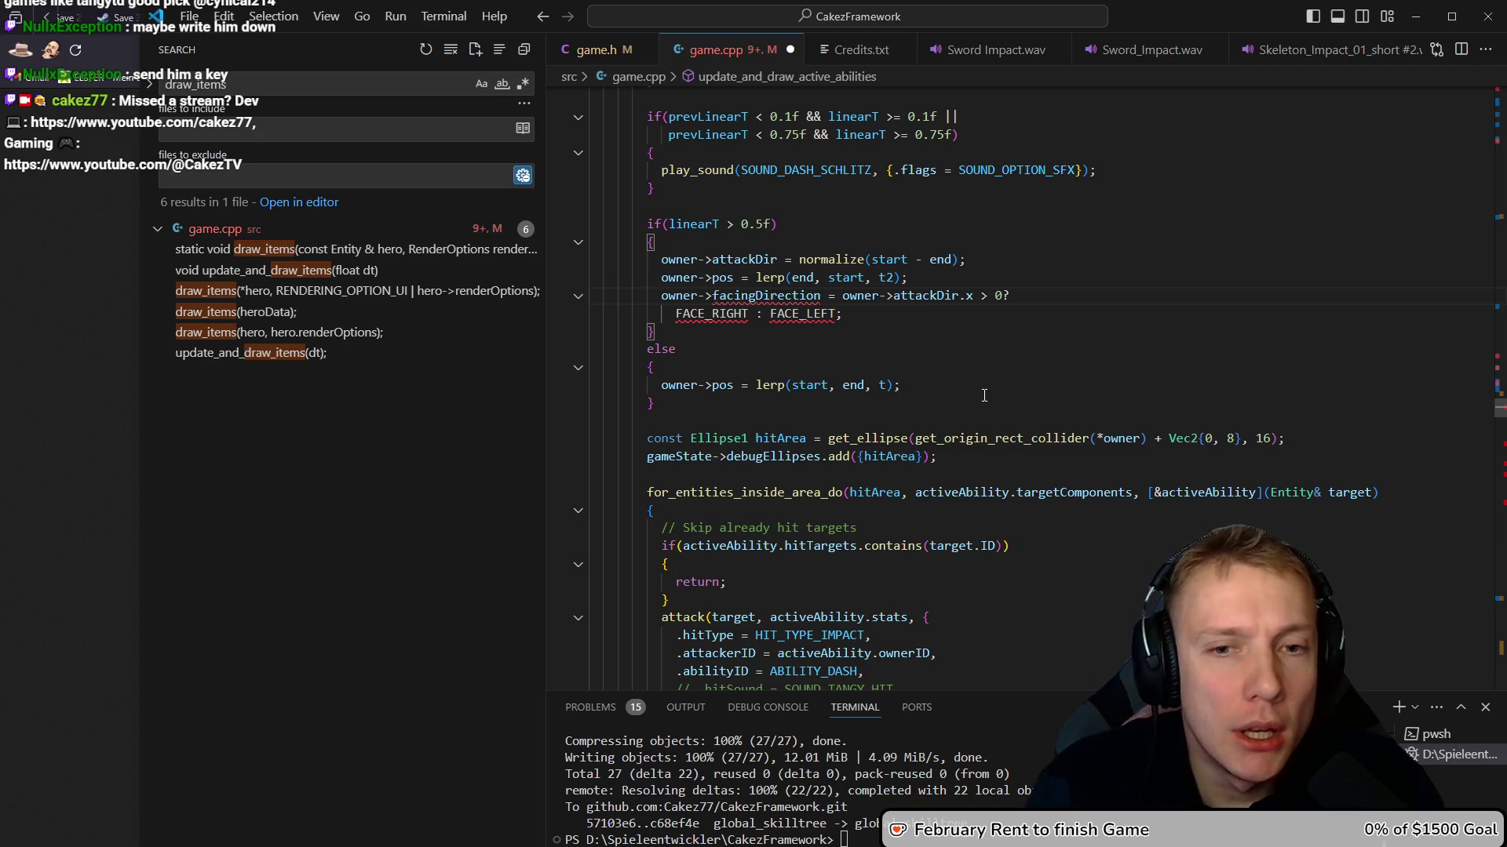
key("ctrl+BackSpace")
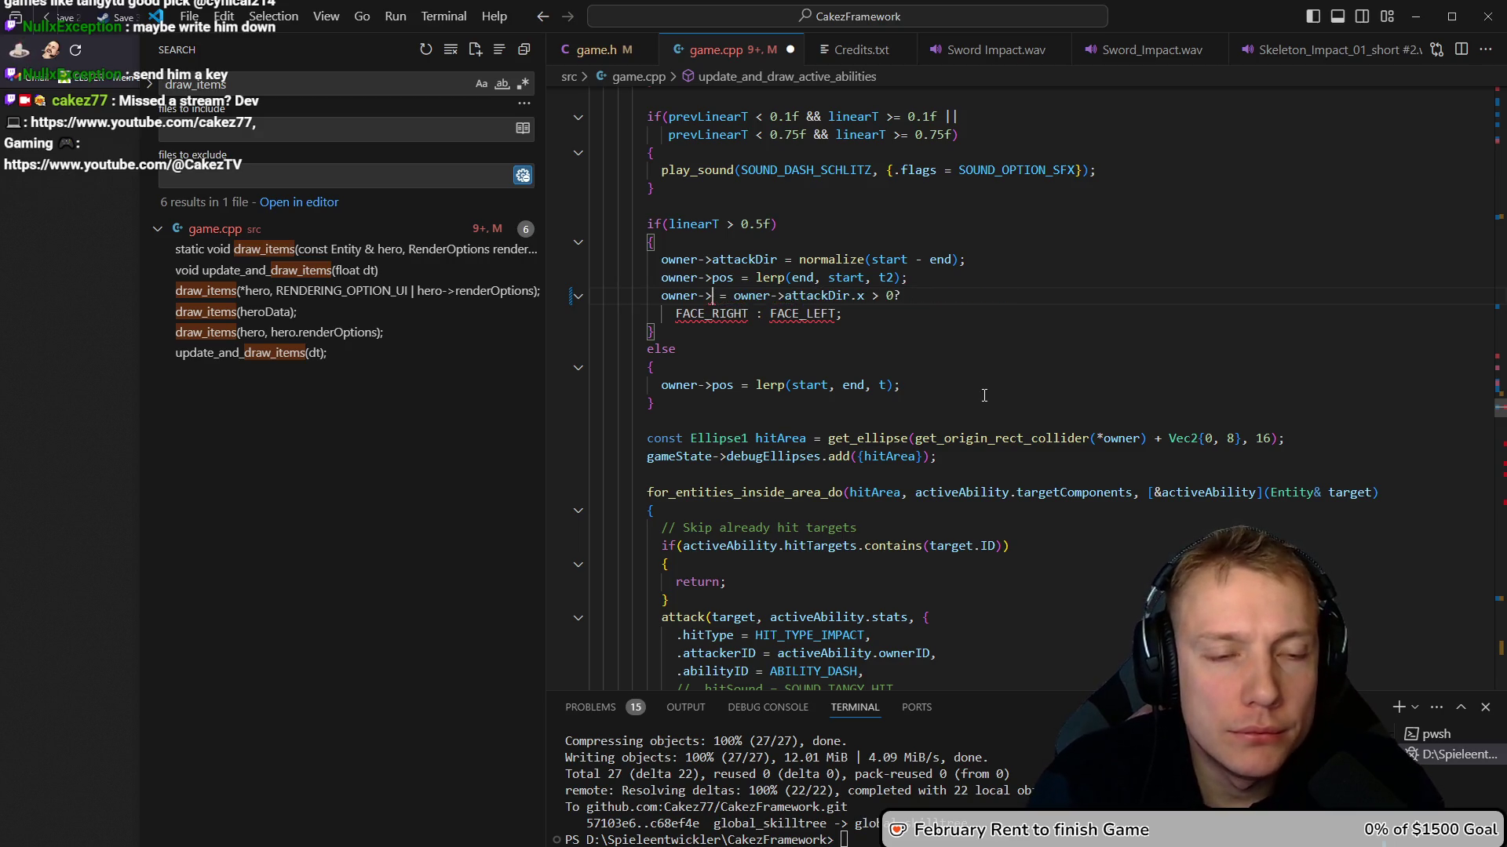
Complete the dash assignment as owner->renderOptions, then switch to the browser
type("ren")
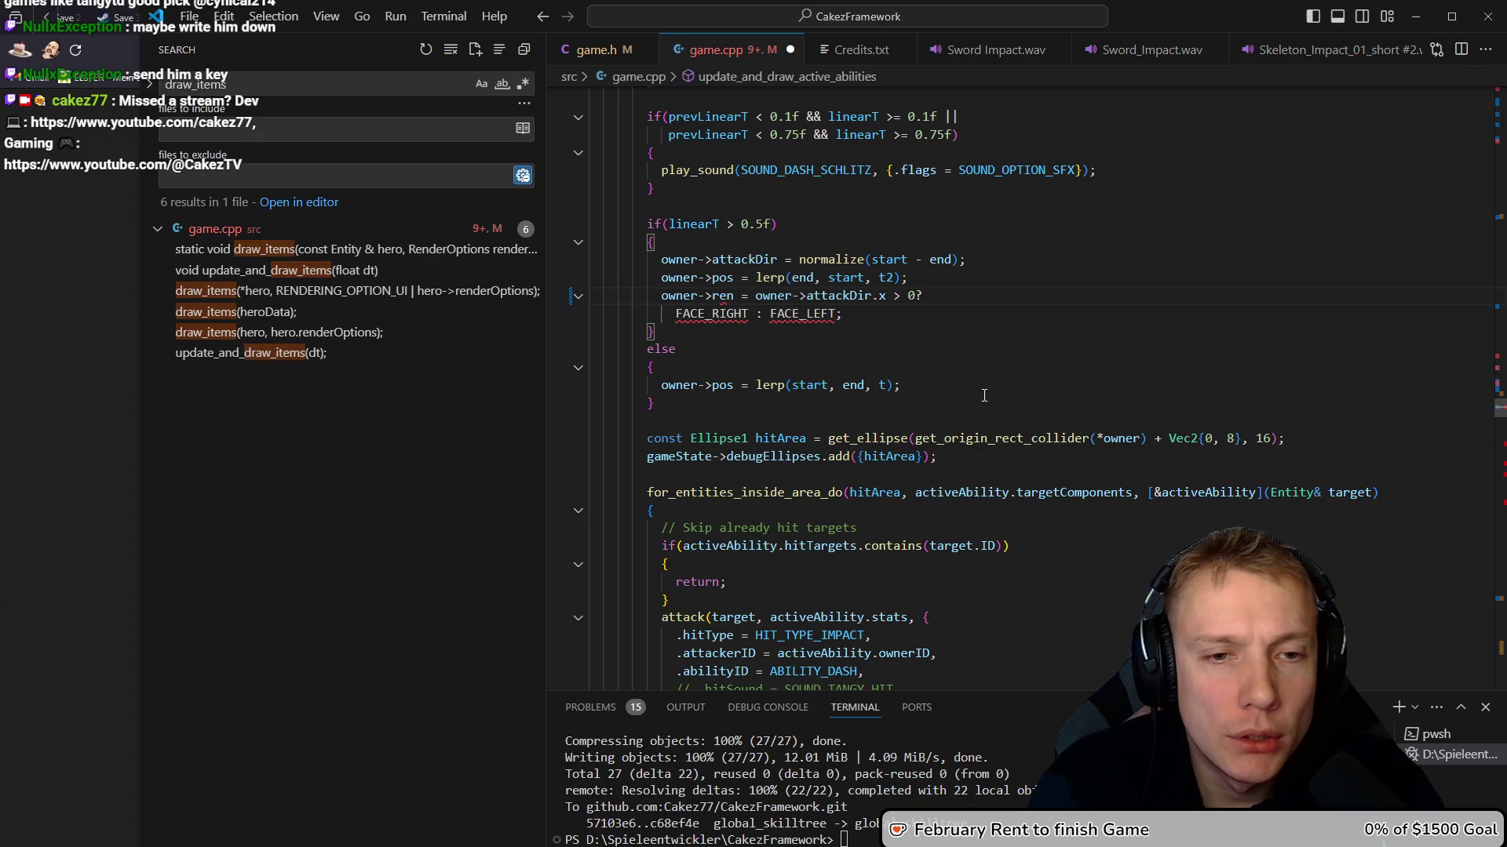
key("Tab")
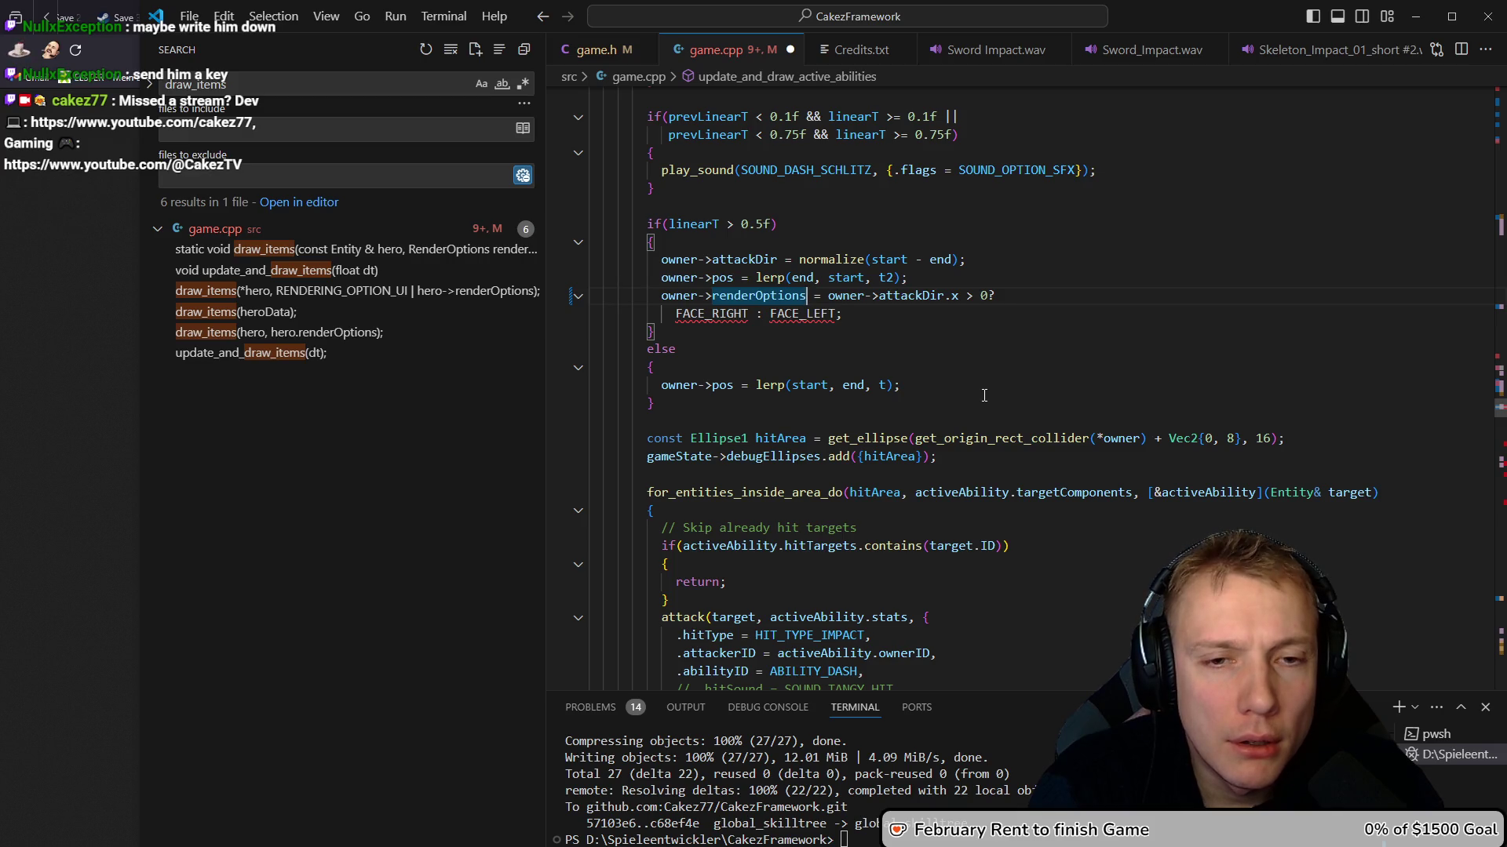
key("Right")
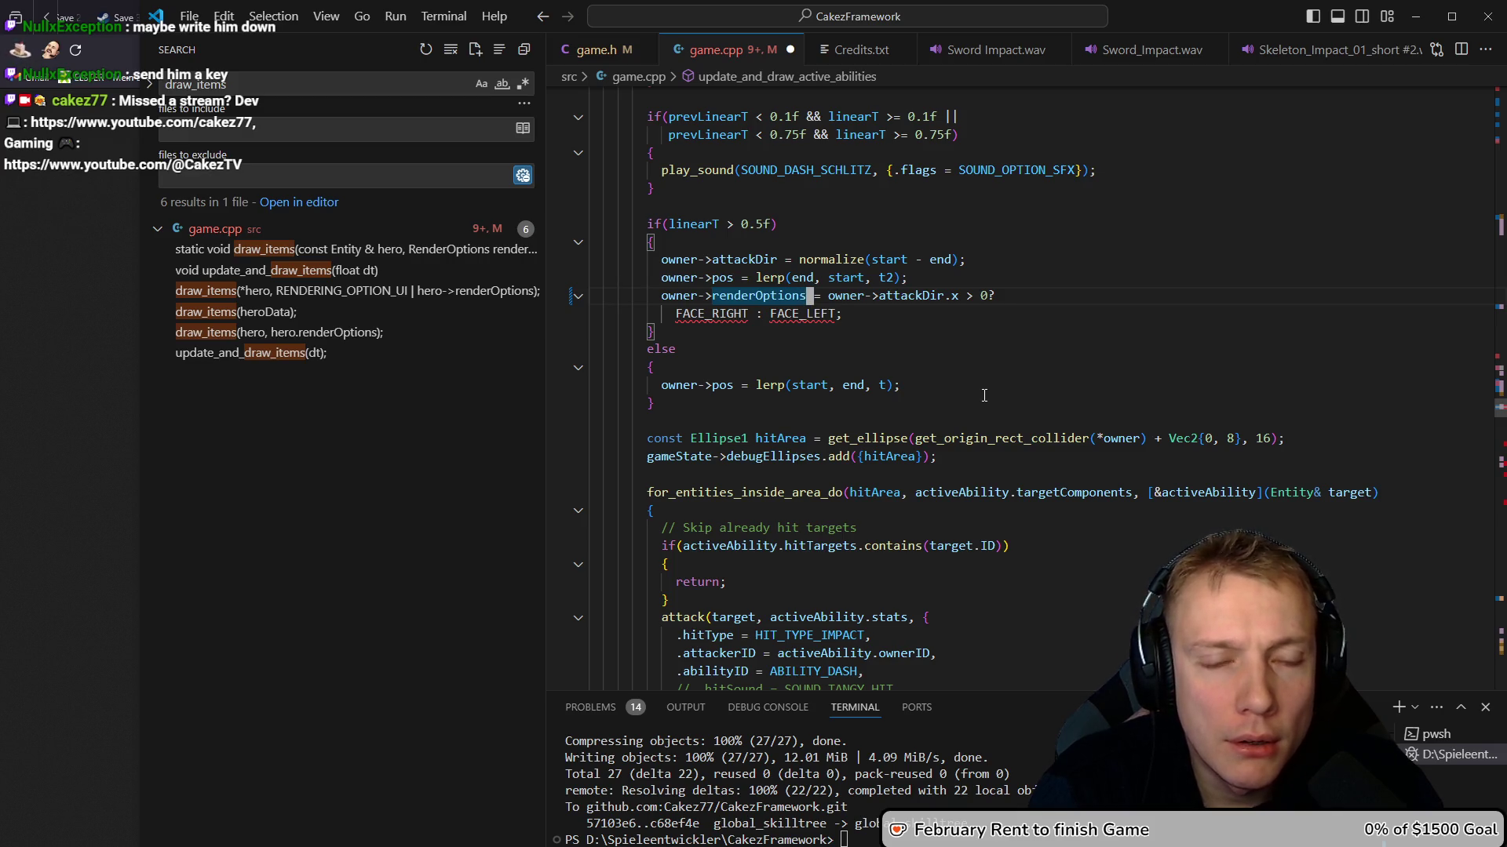
key("Up")
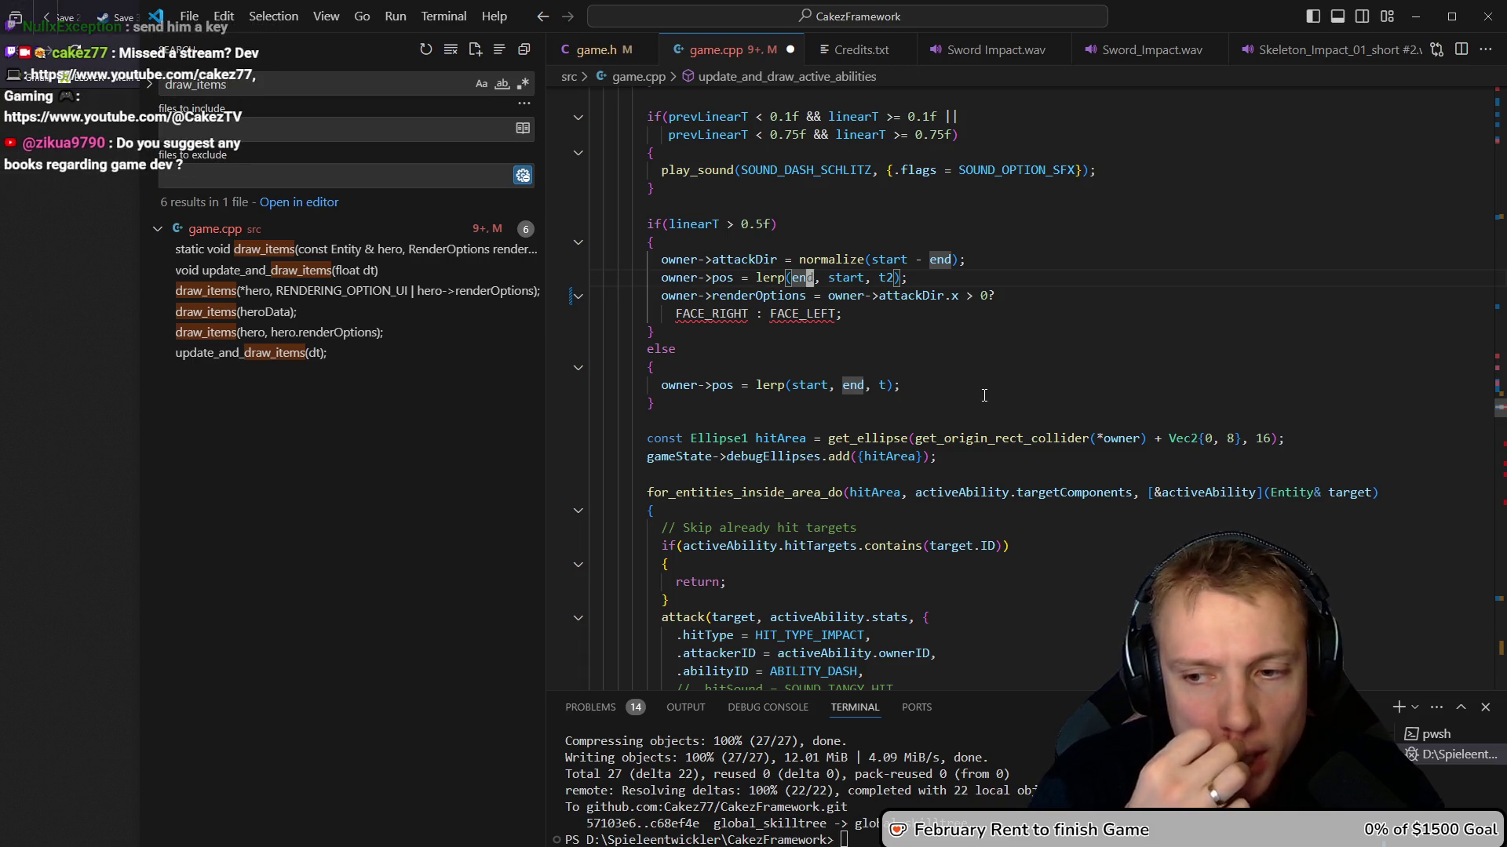
key("alt+Tab")
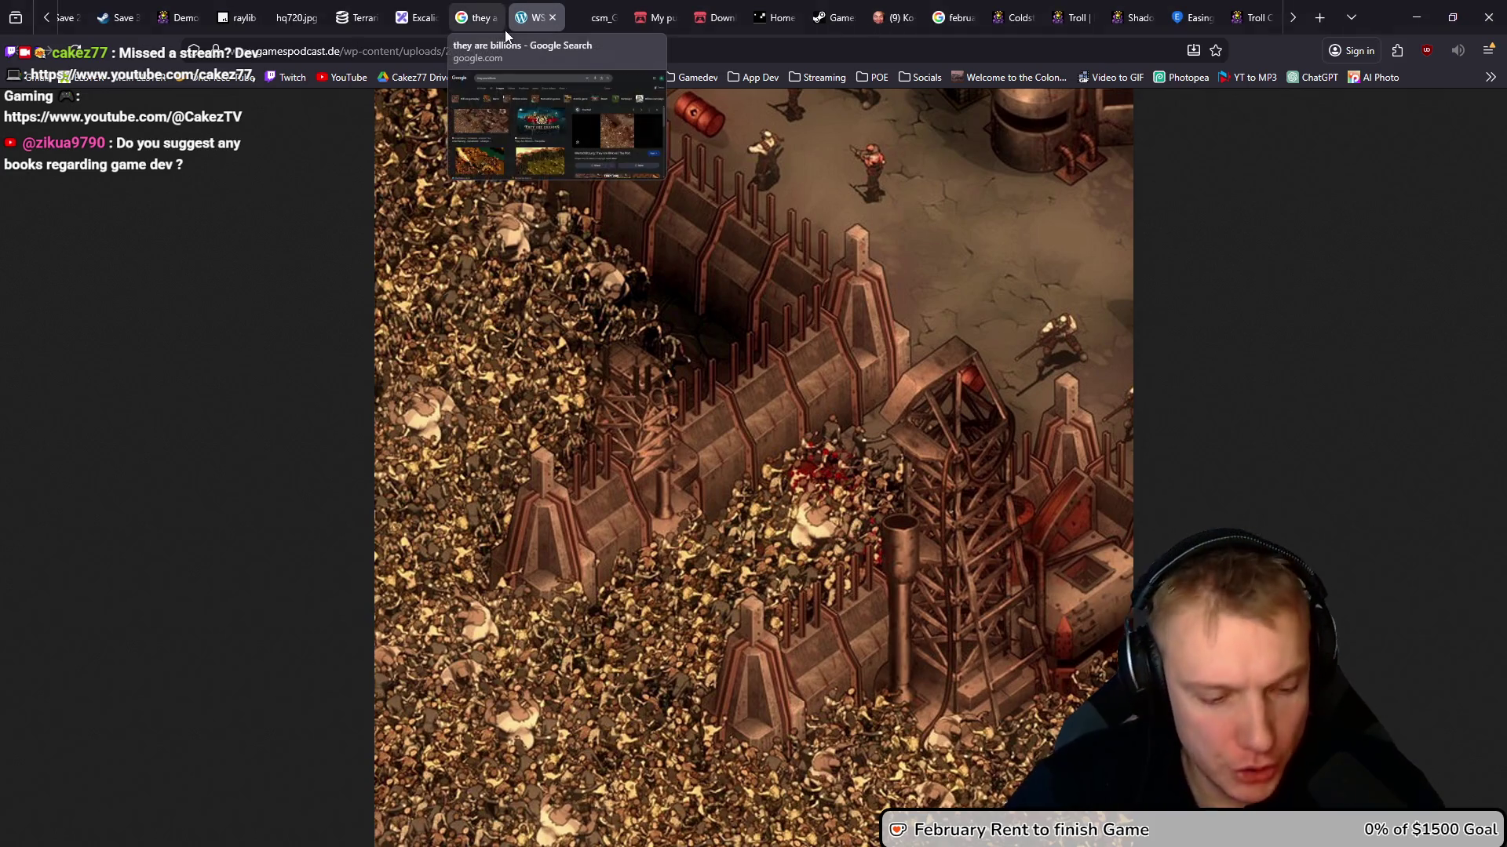
Search the streamer's name in a new tab, correcting its spelling, and open his Twitch result
key("ctrl+t")
type("kneckro")
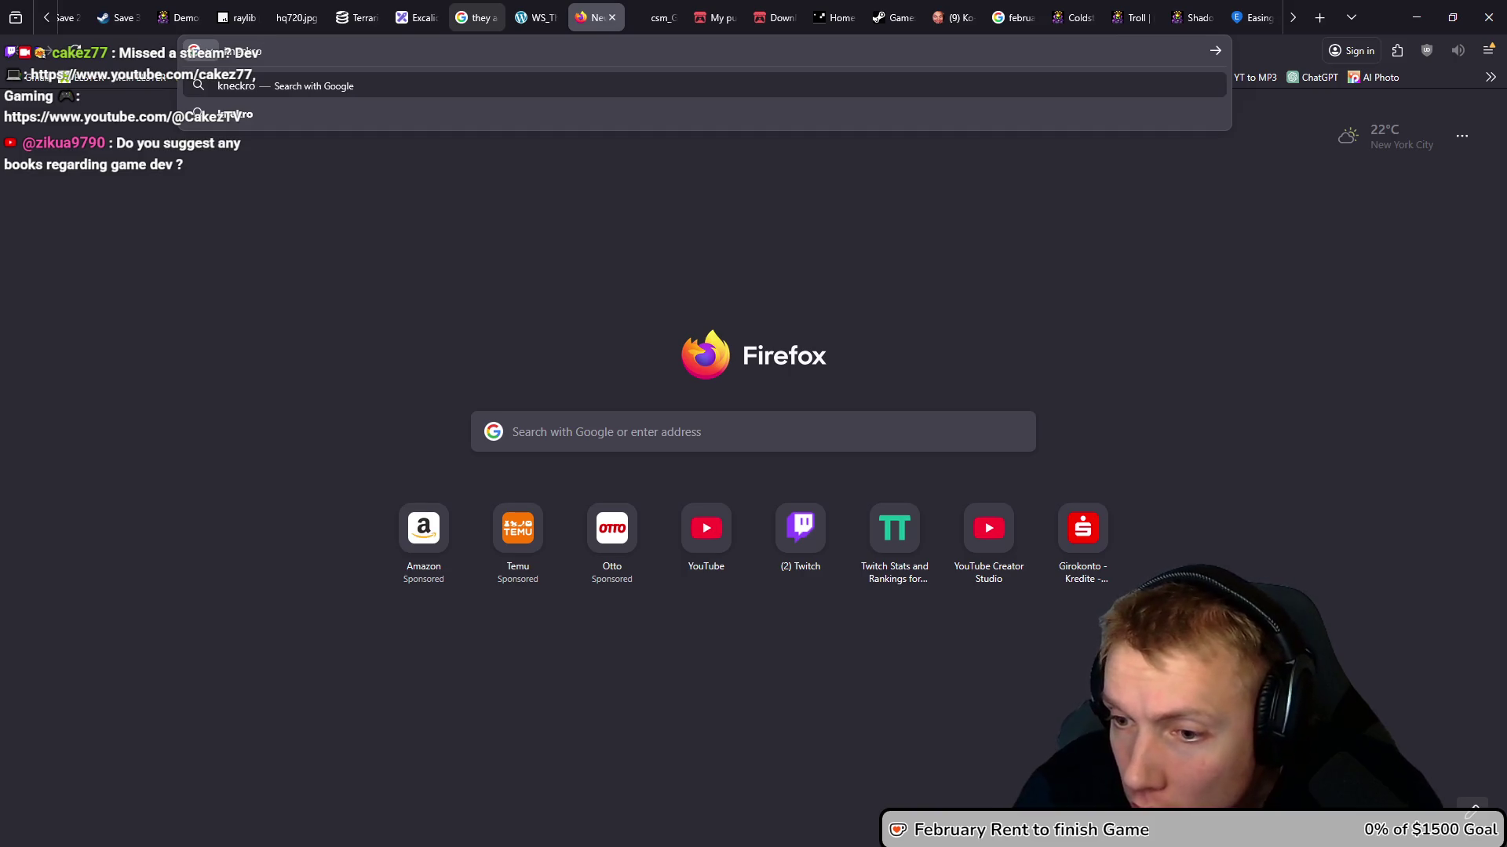
key("Left")
key("Left")
key("Left")
key("BackSpace")
key("Return")
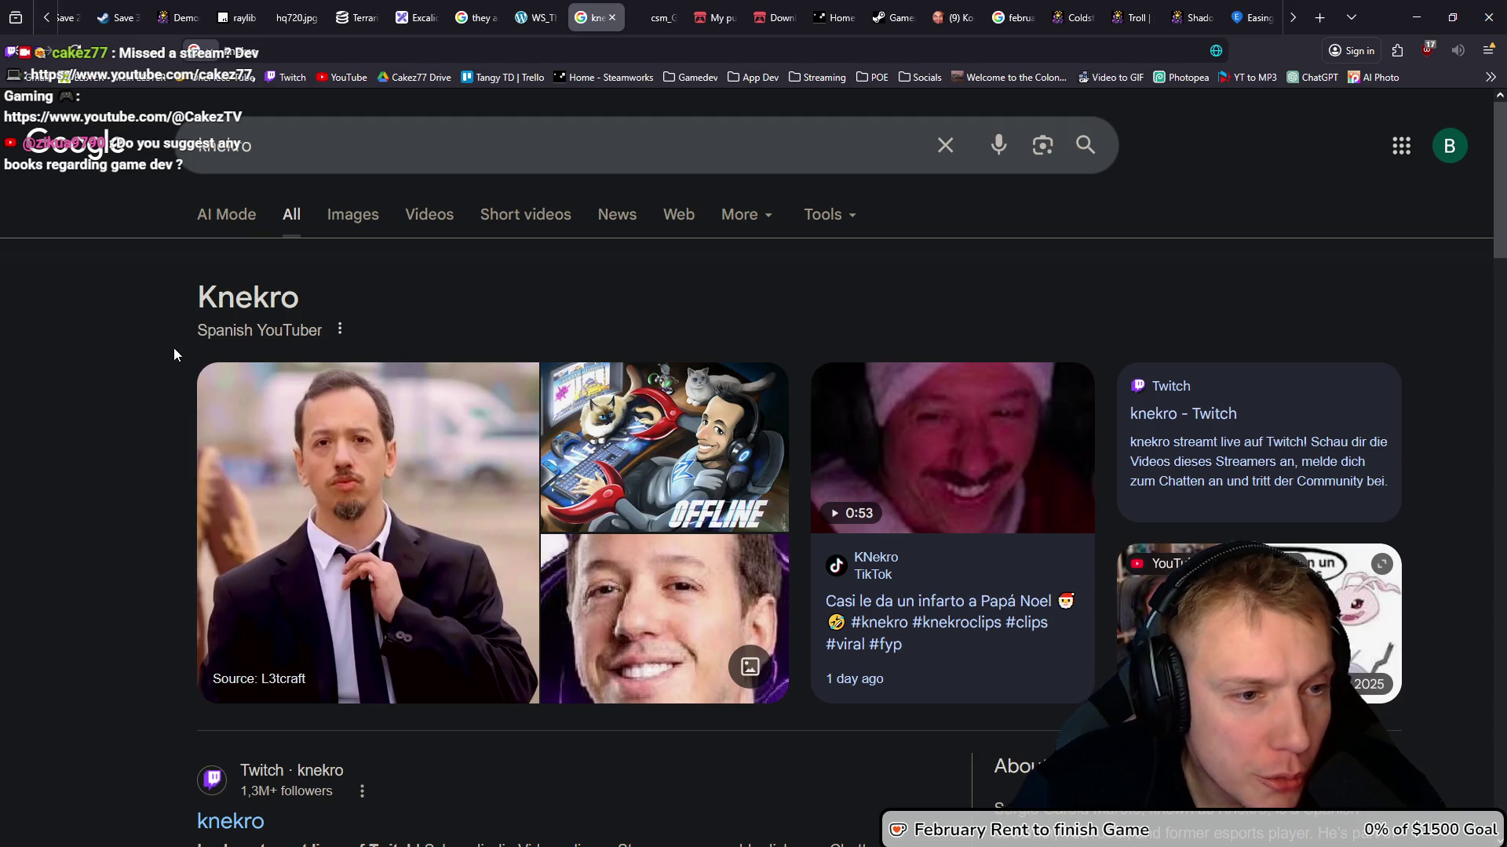
scroll(174, 355, "down", 3)
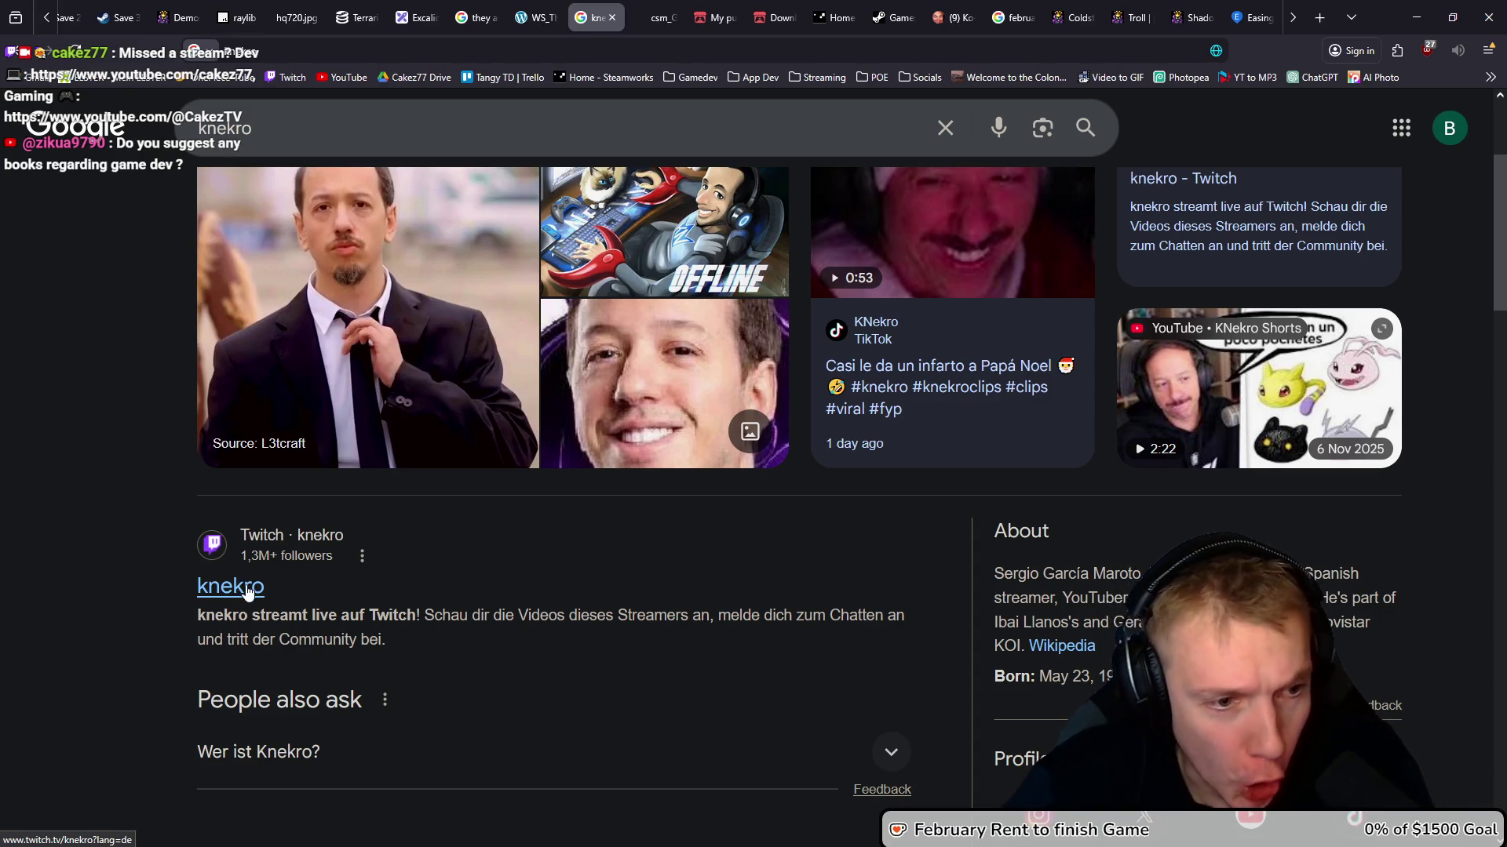
left_click(242, 588)
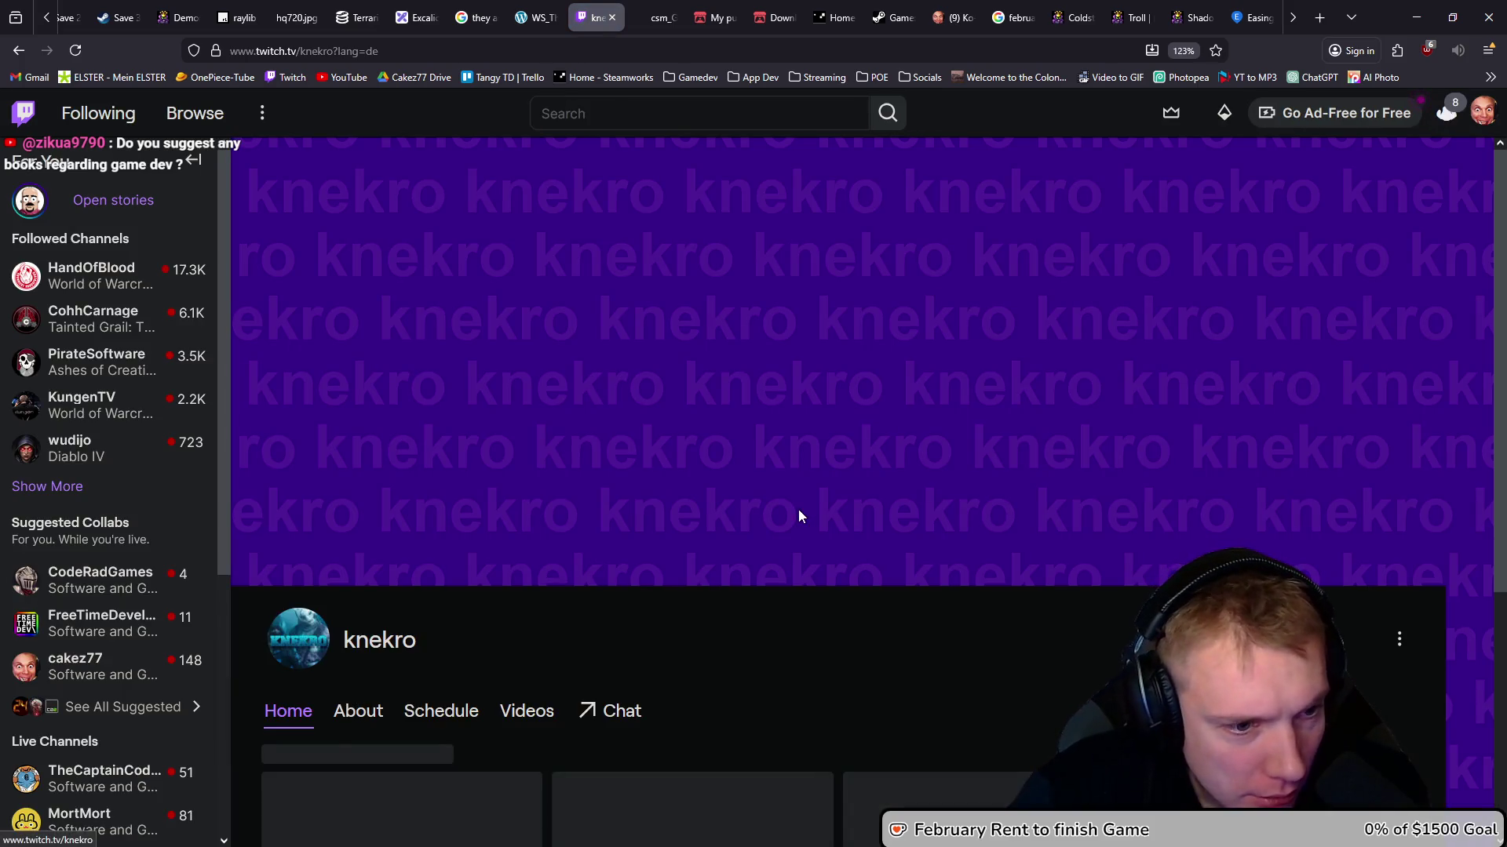
Browse the streamer's Twitch channel, then return to the They Are Billions screenshot tab's address bar
scroll(743, 620, "down", 2)
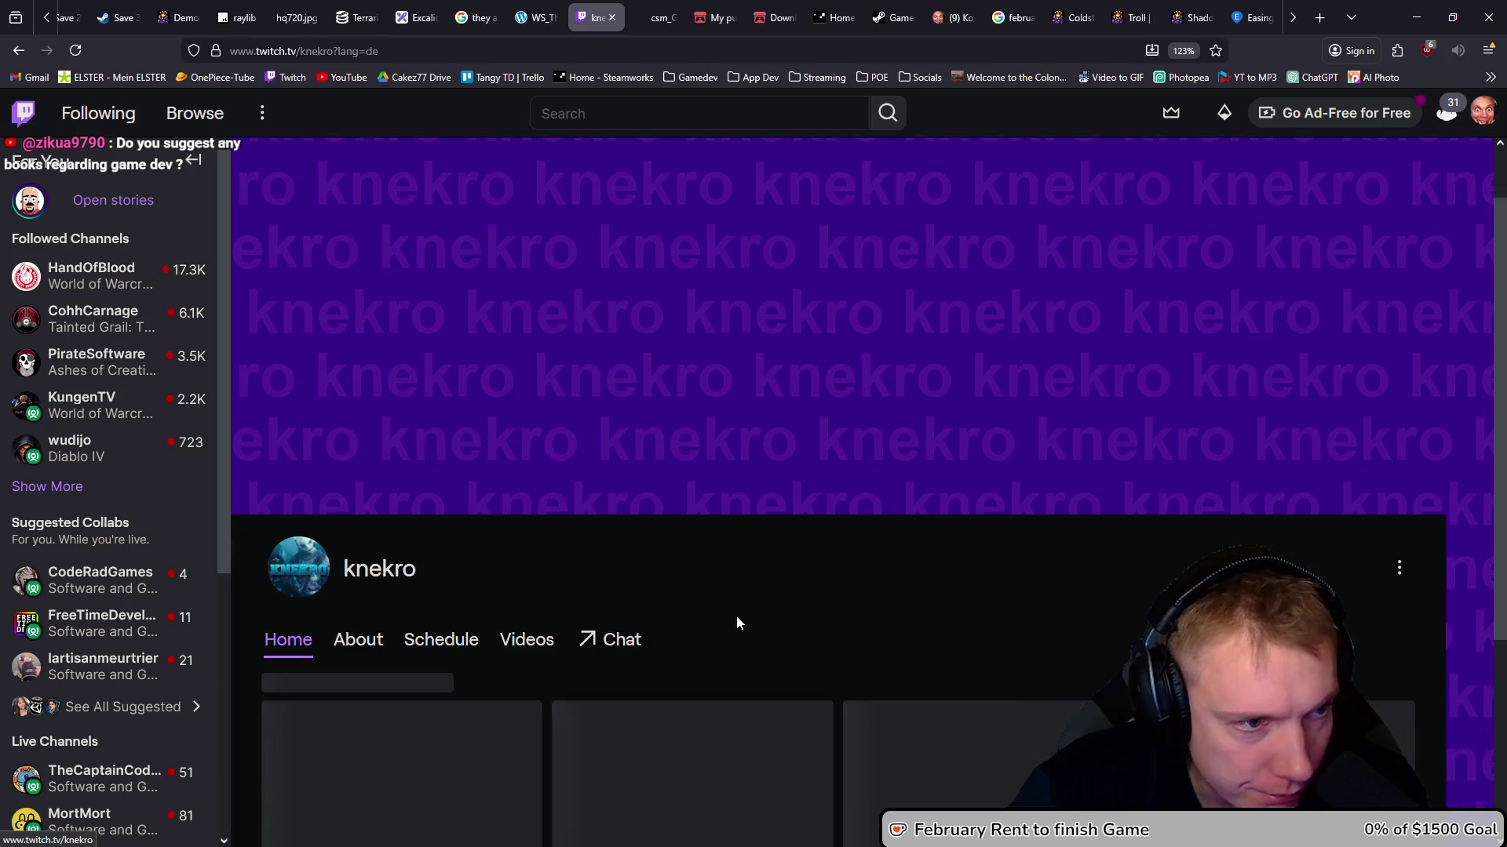
scroll(745, 591, "down", 4)
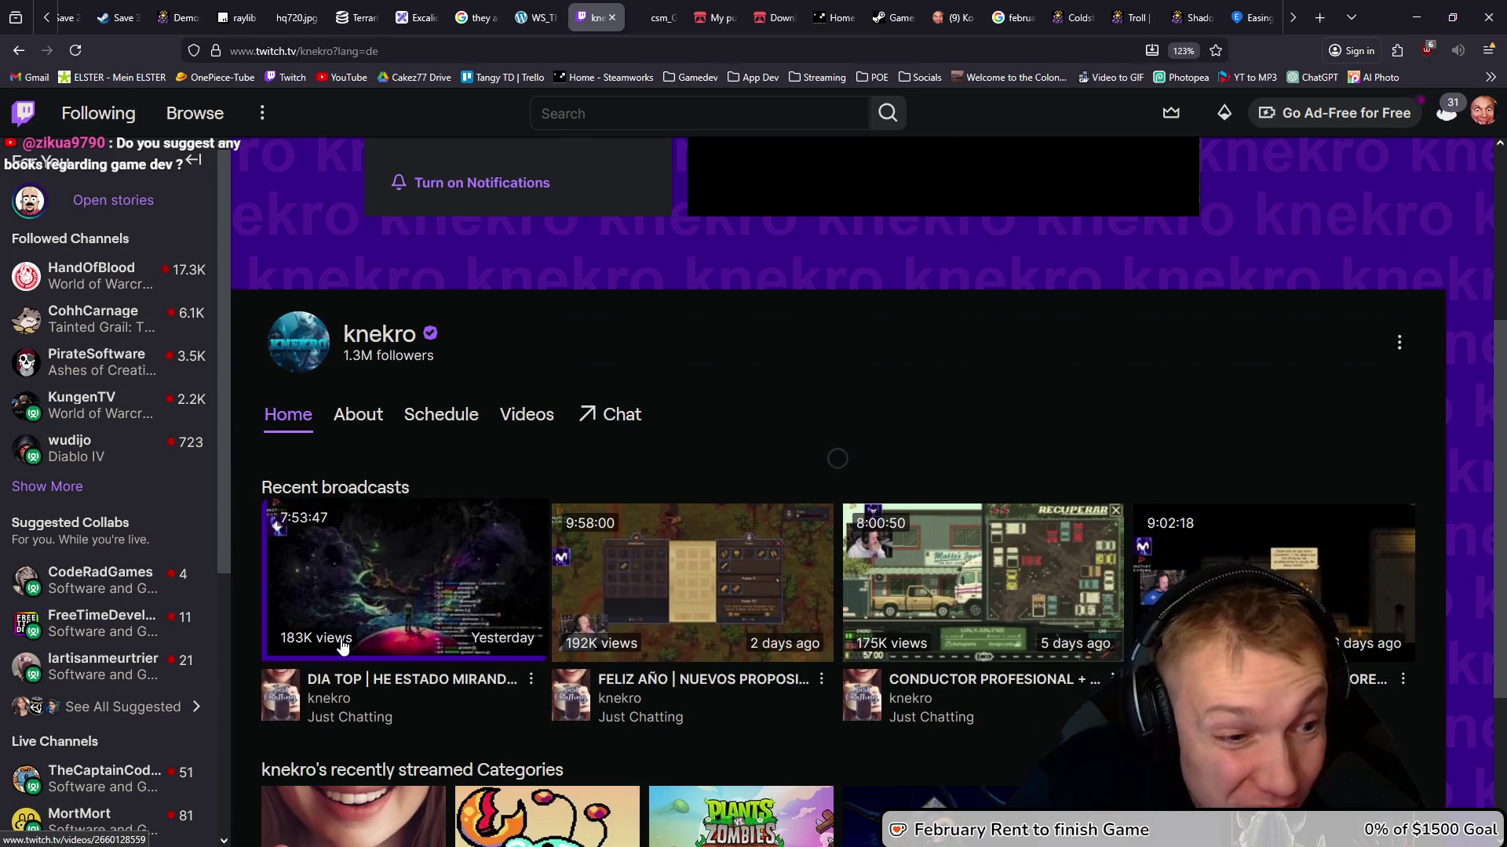
mouse_move(467, 573)
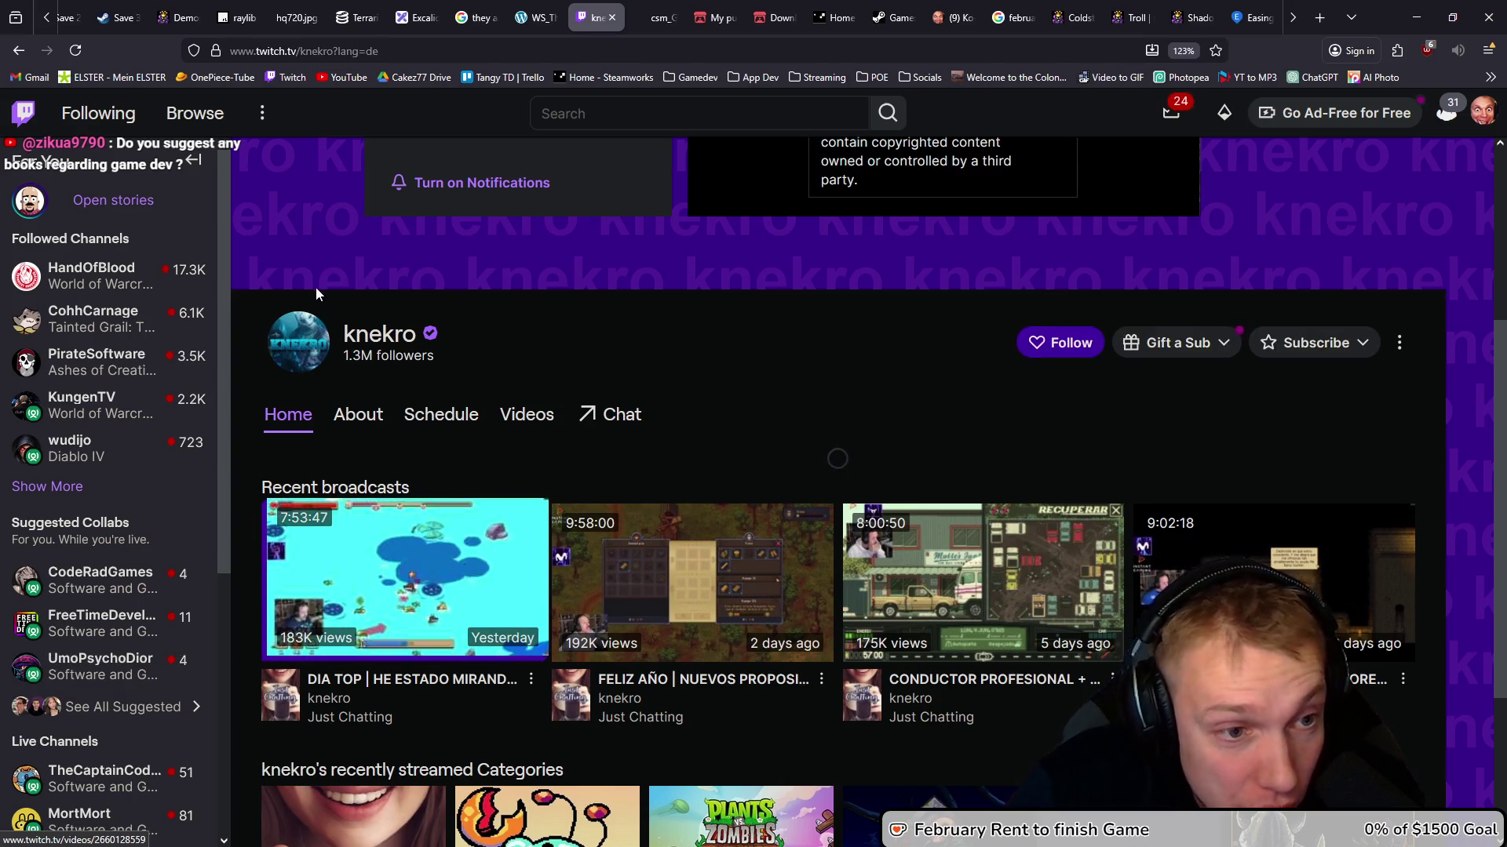
double_click(375, 335)
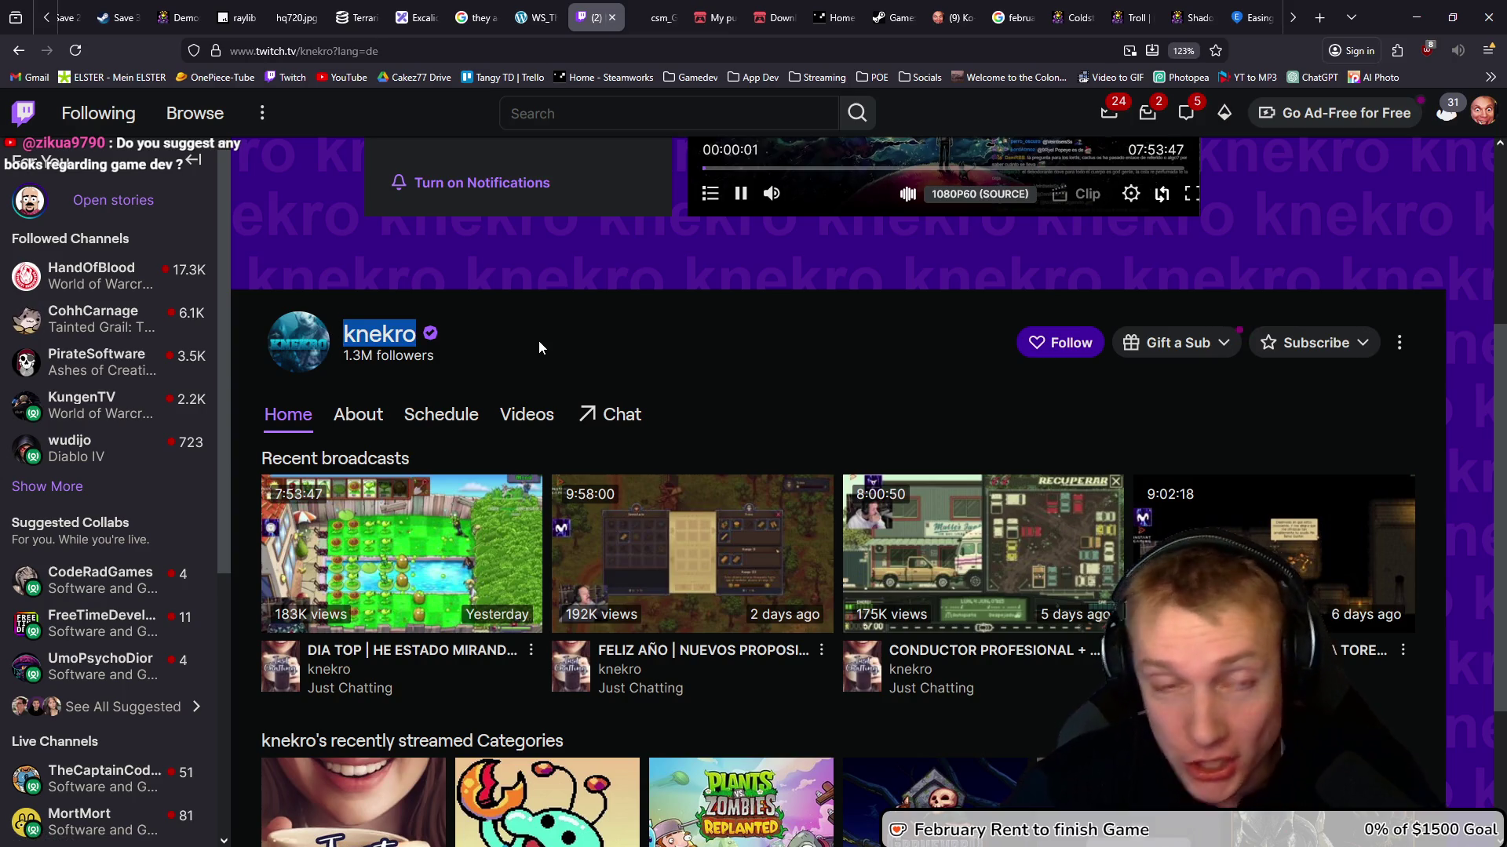
left_click(651, 8)
left_click(662, 49)
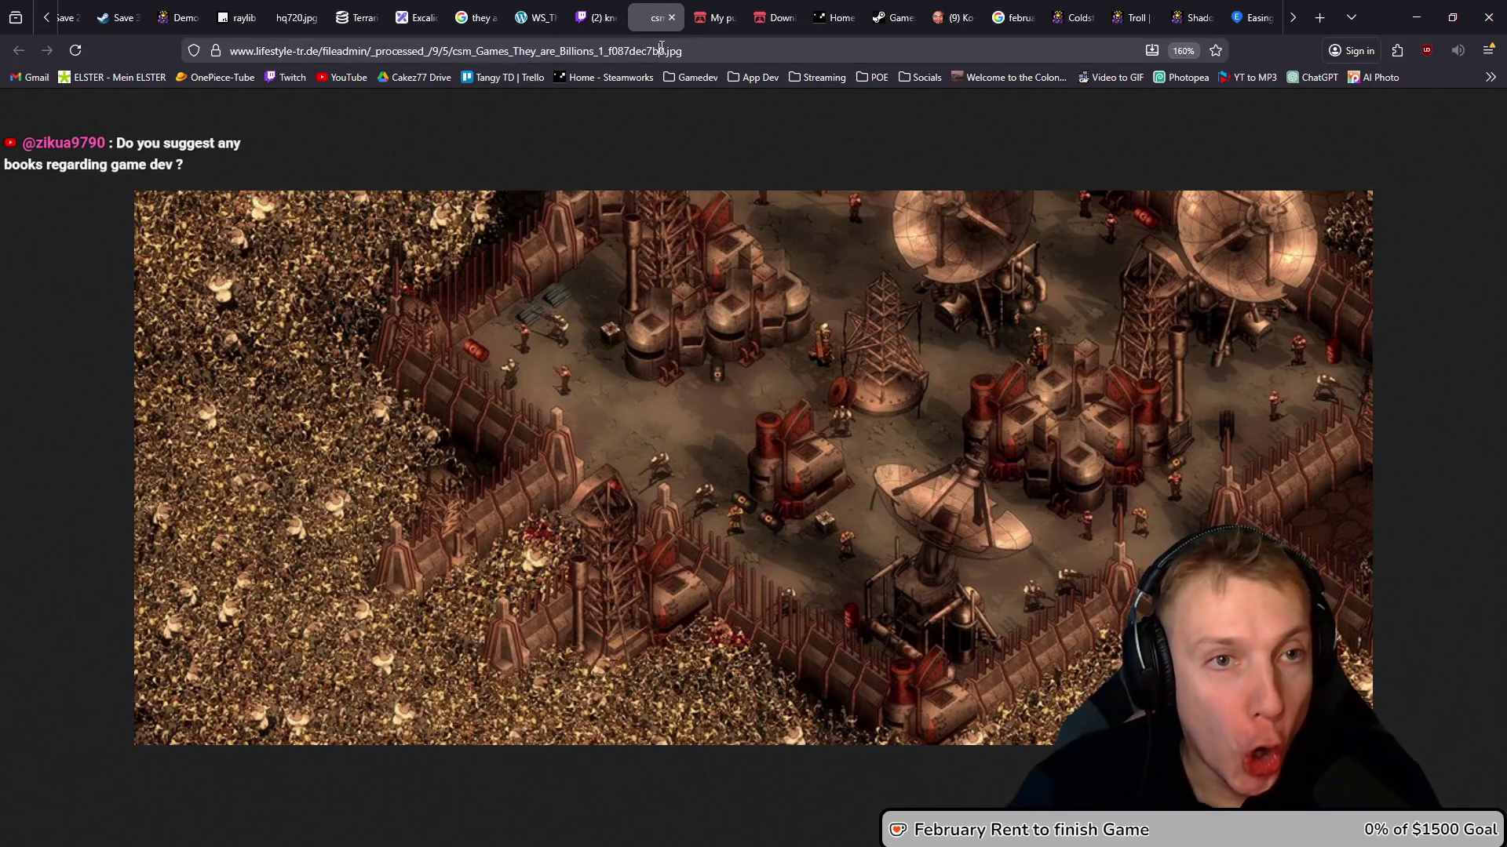
Search the streamer's name plus 'stream stats' and open the TwitchTracker statistics result
key("ctrl+v")
key("ctrl+v")
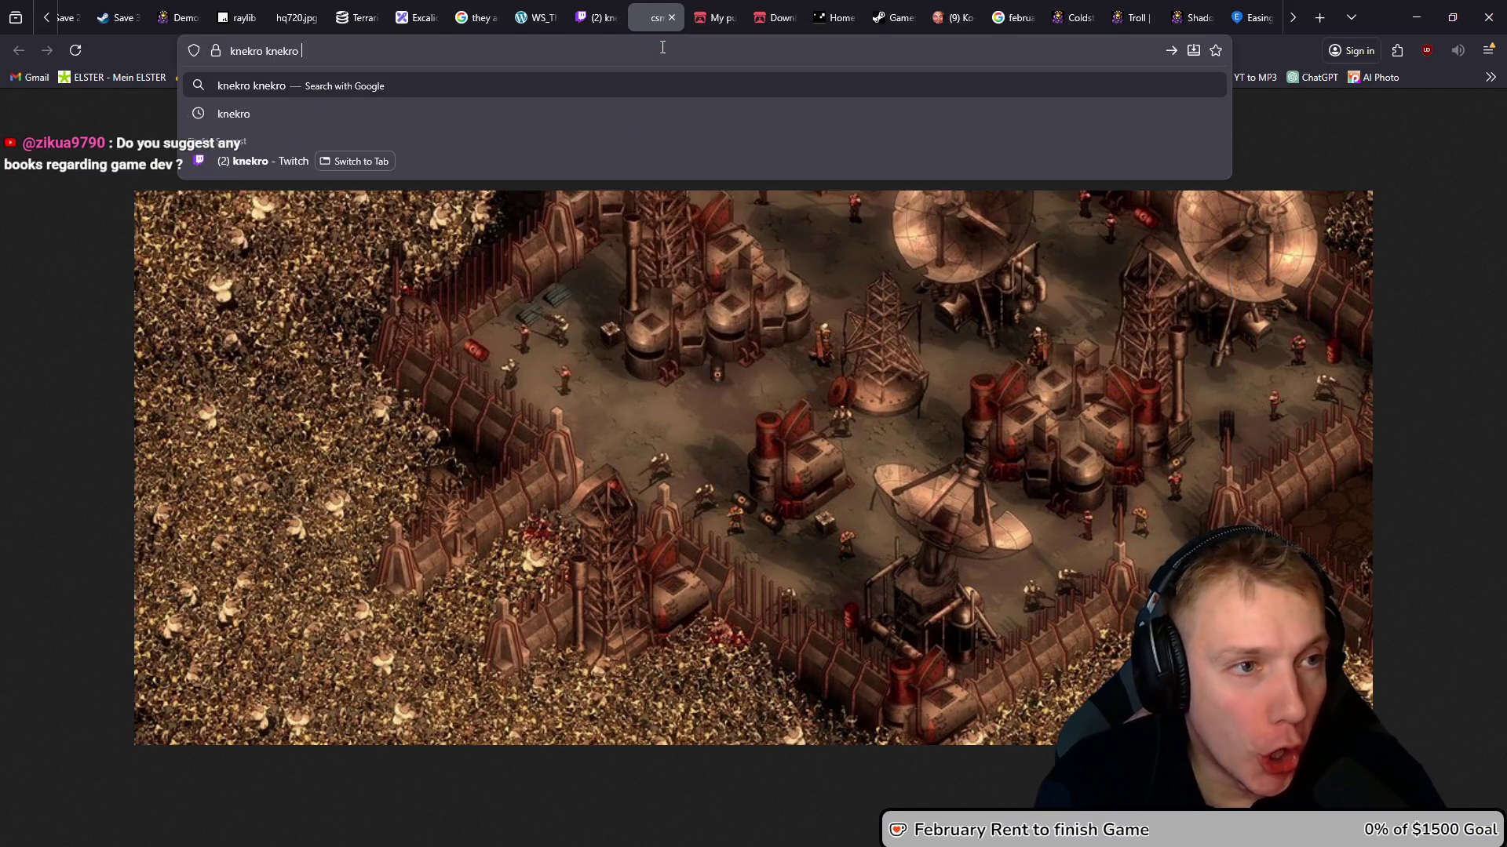
key("BackSpace")
key("BackSpace")
key("BackSpace")
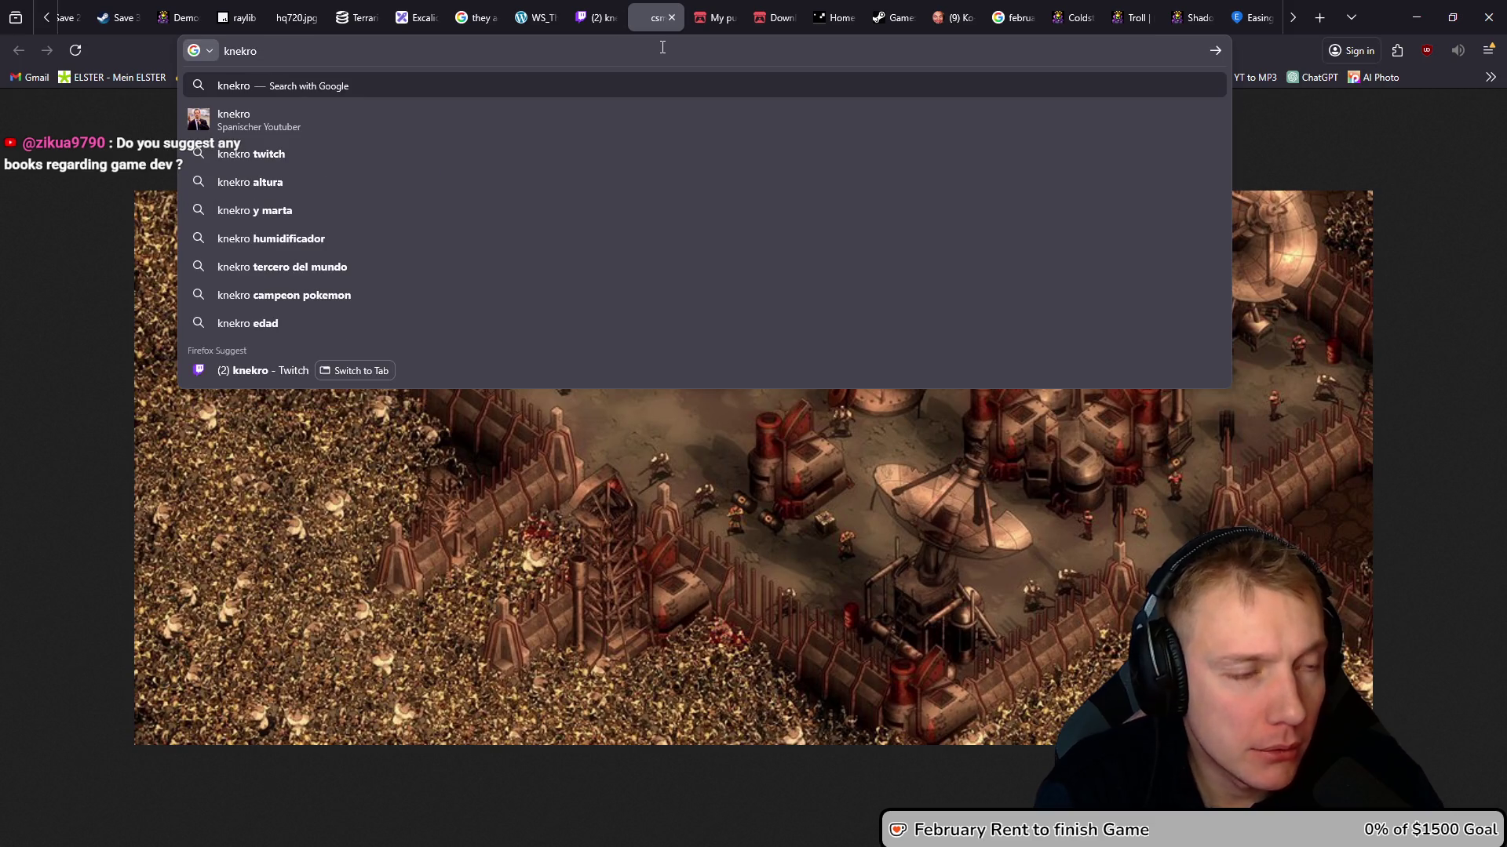
type(" st")
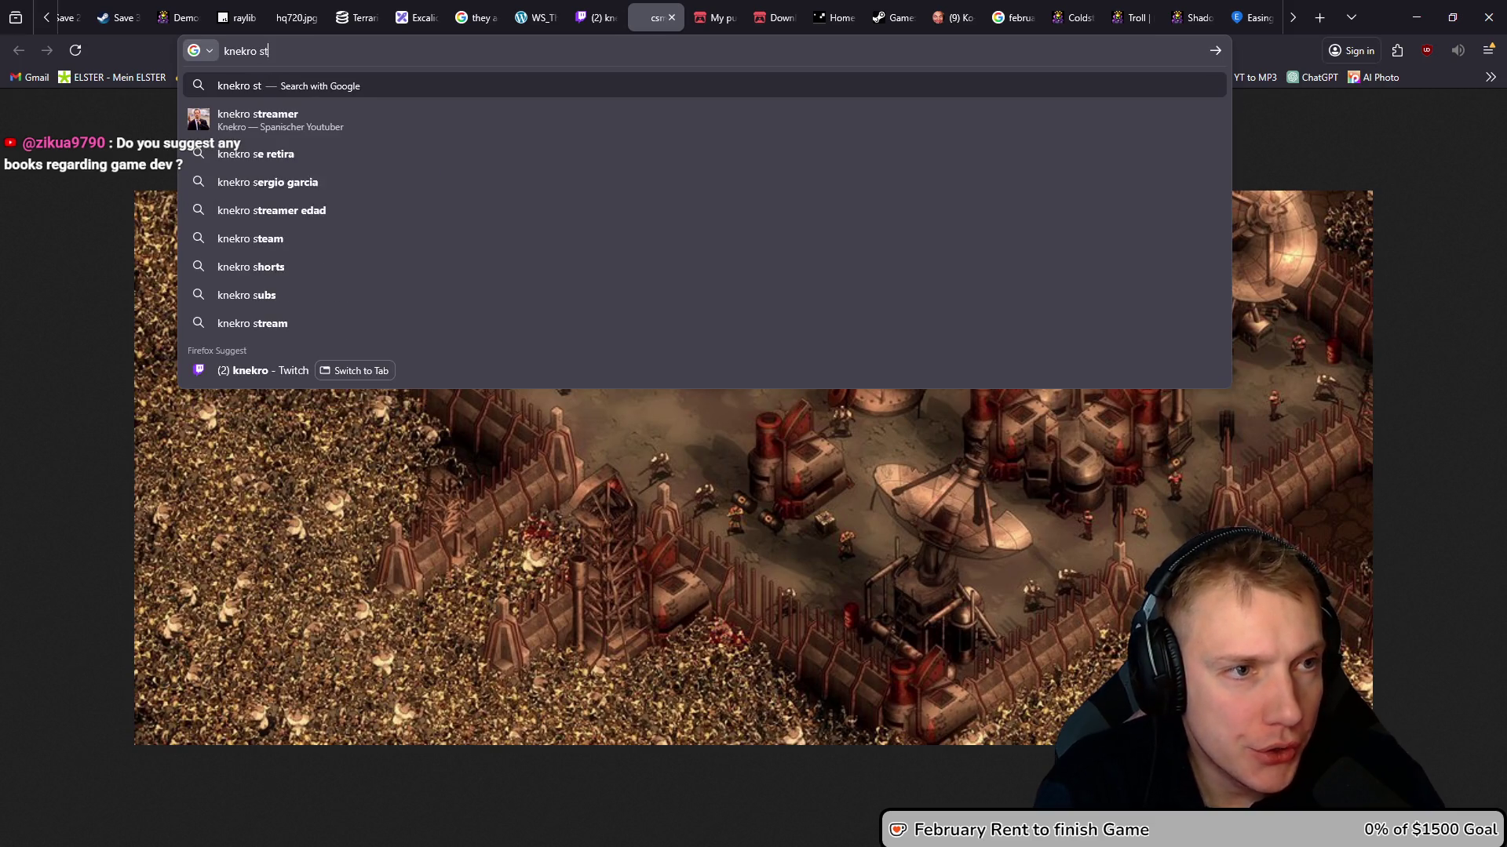
type("ream stat")
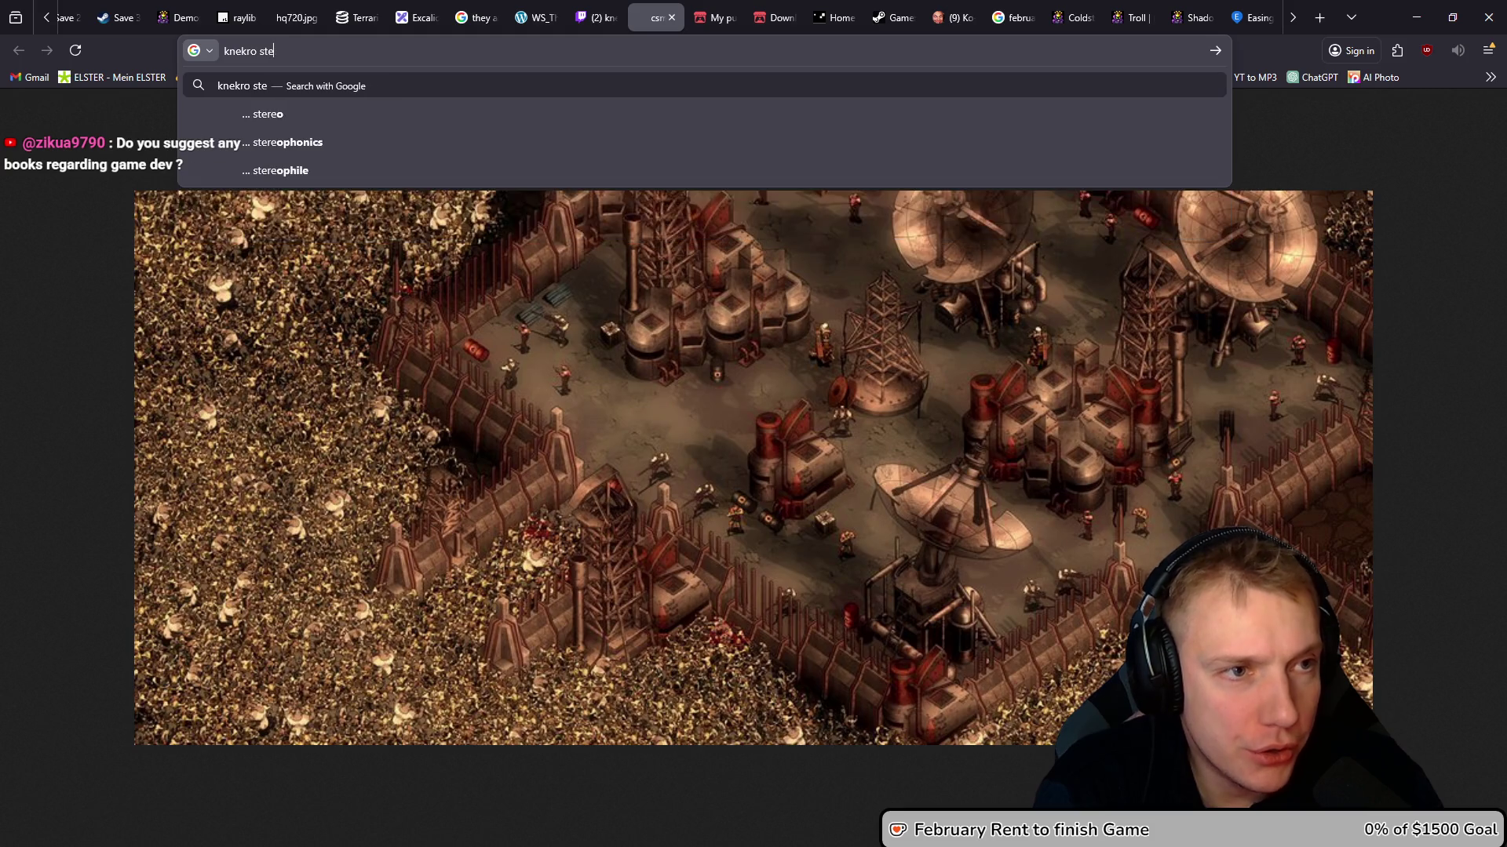
type("s")
key("Return")
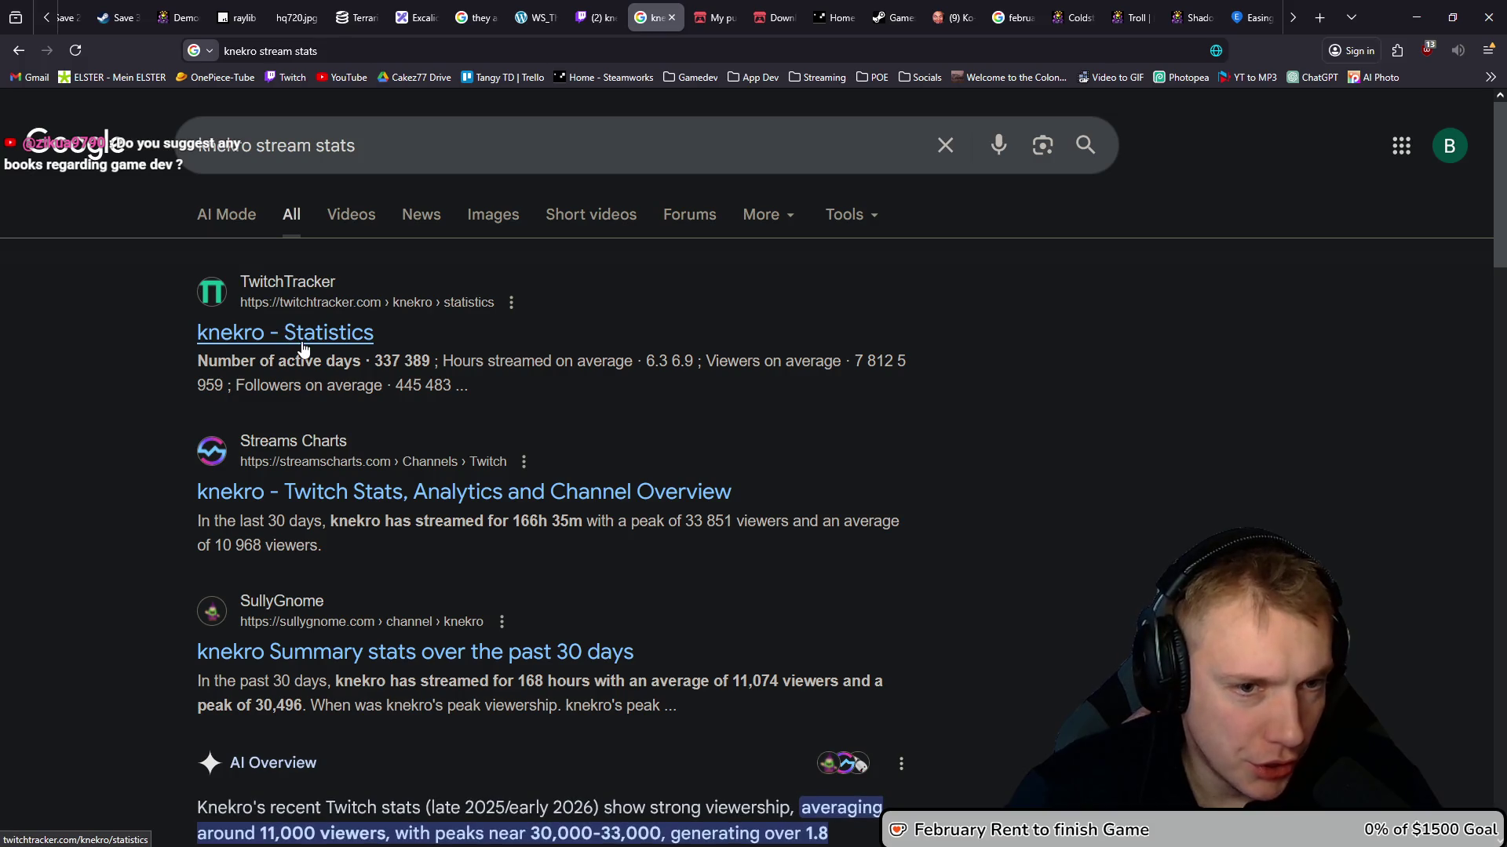
left_click(286, 335)
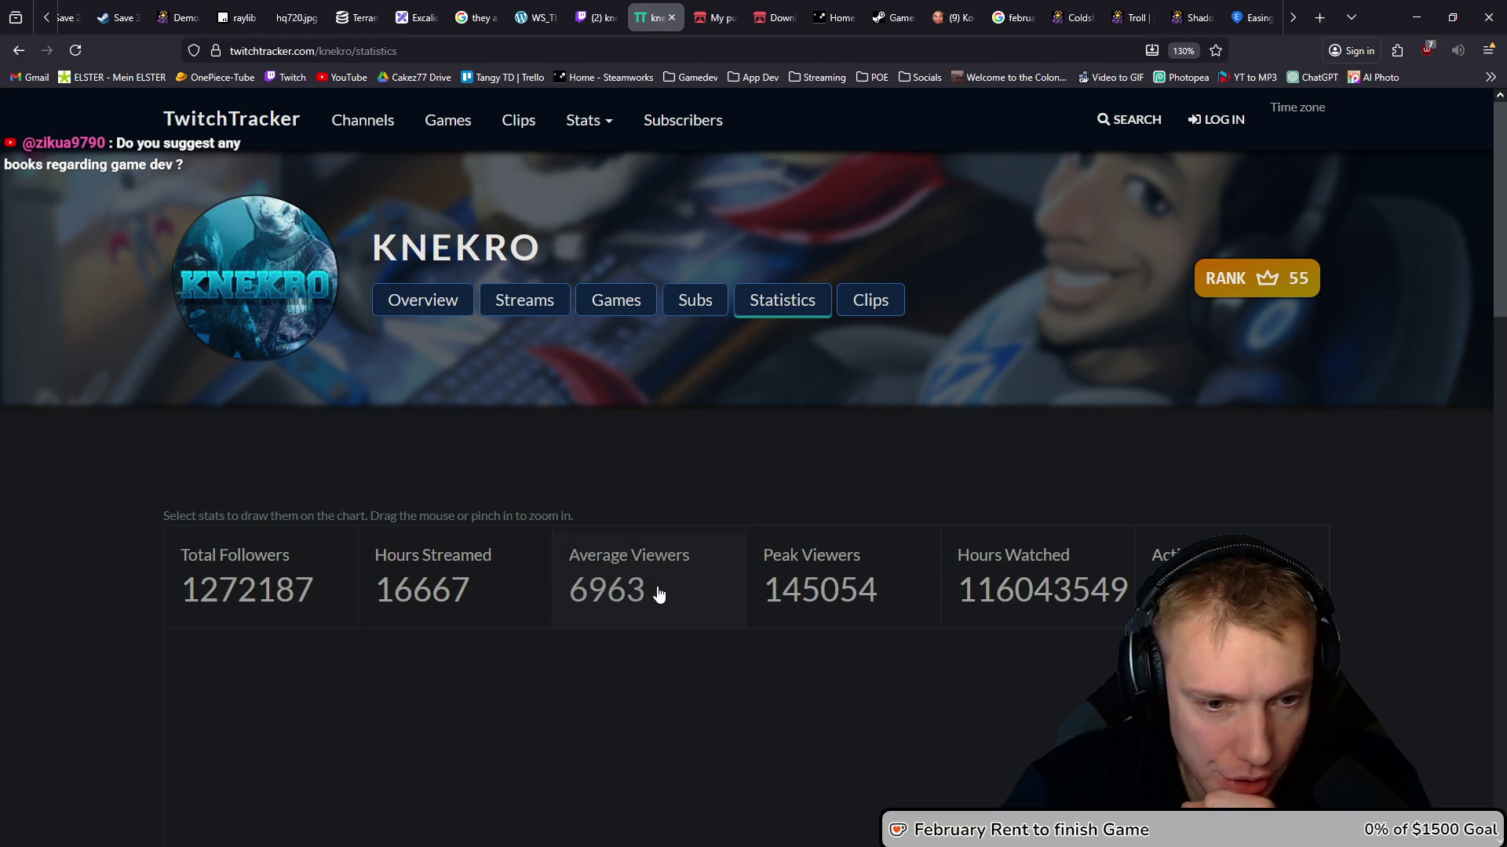
Review TwitchTracker stats showing 1,272,187 followers and 16,667 hours streamed
scroll(661, 415, "down", 10)
scroll(657, 400, "up", 10)
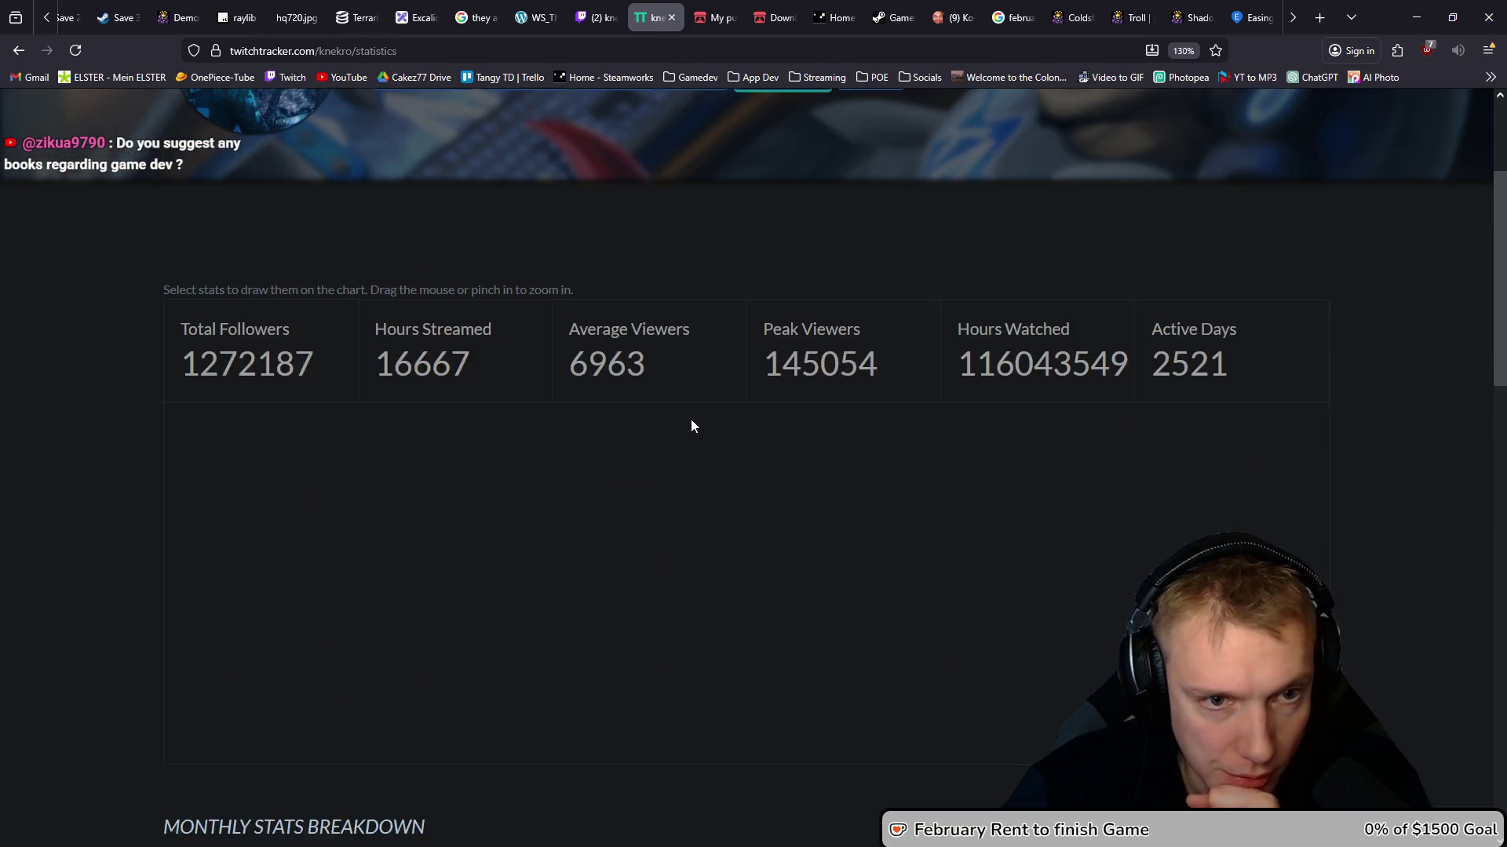
scroll(719, 416, "down", 15)
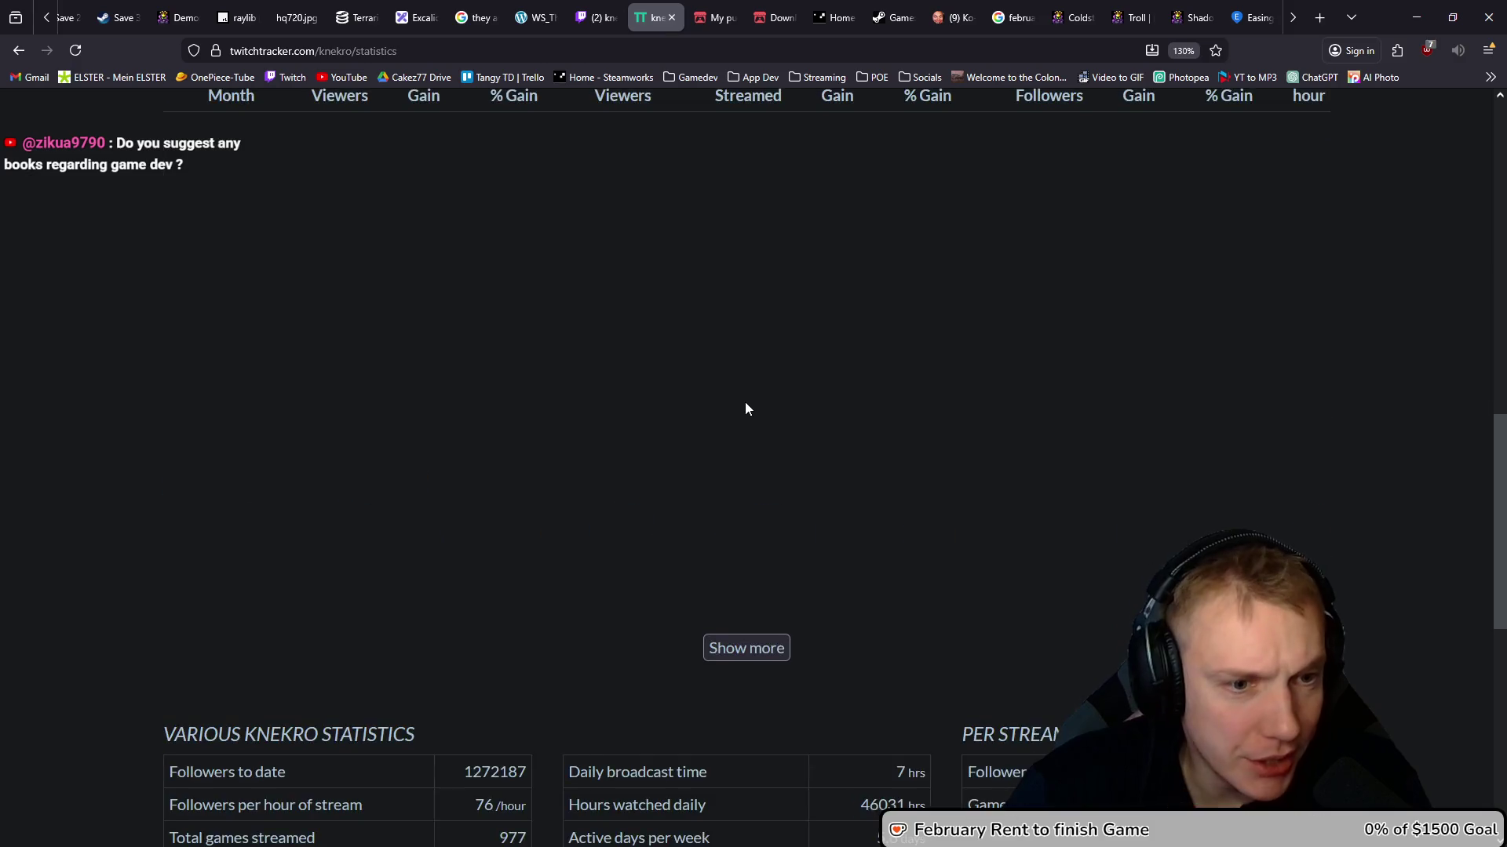
scroll(727, 420, "up", 15)
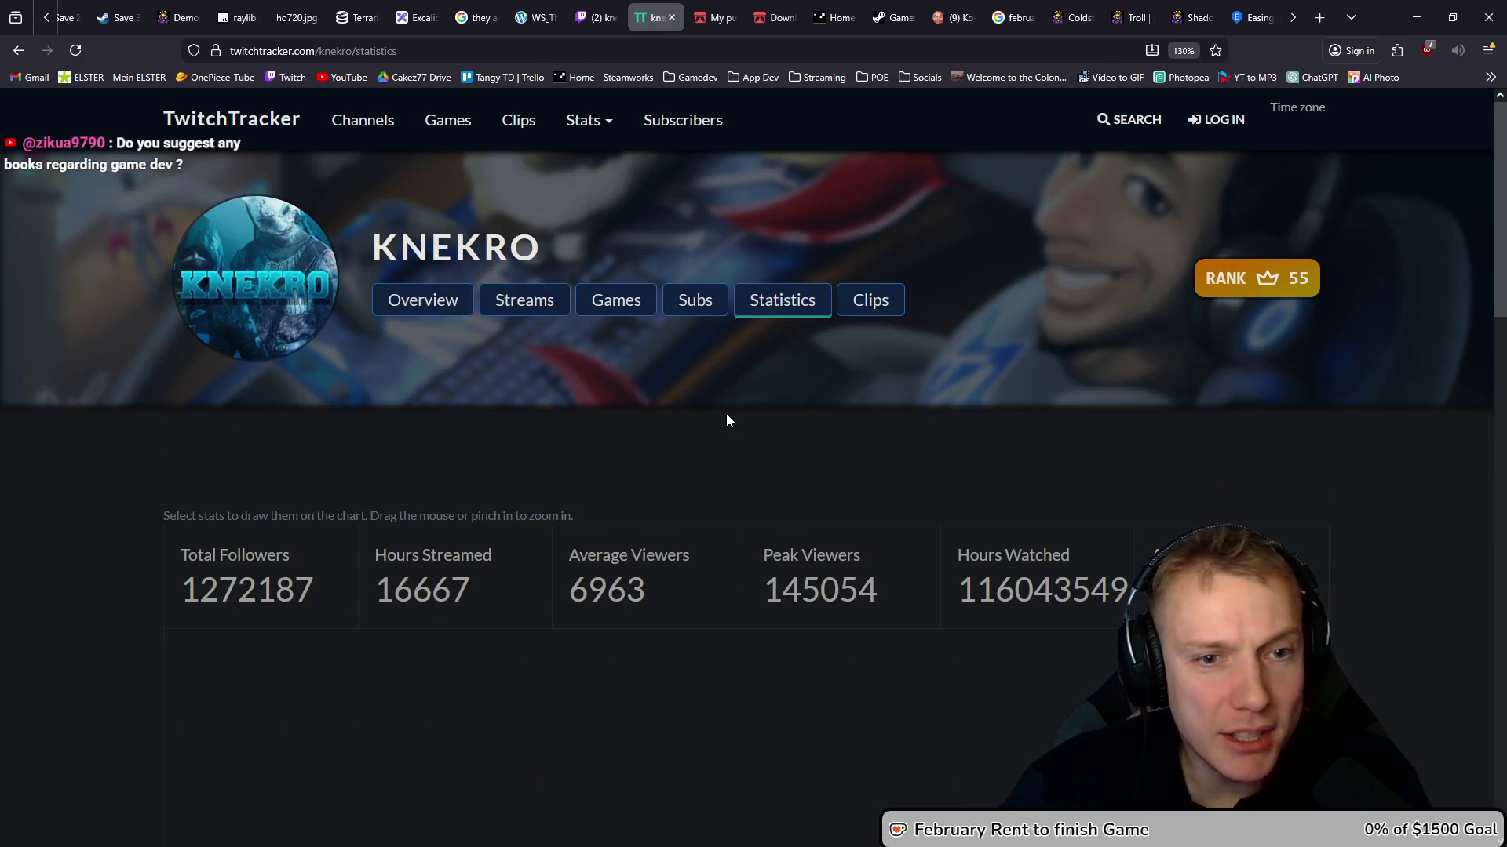
left_click(412, 51)
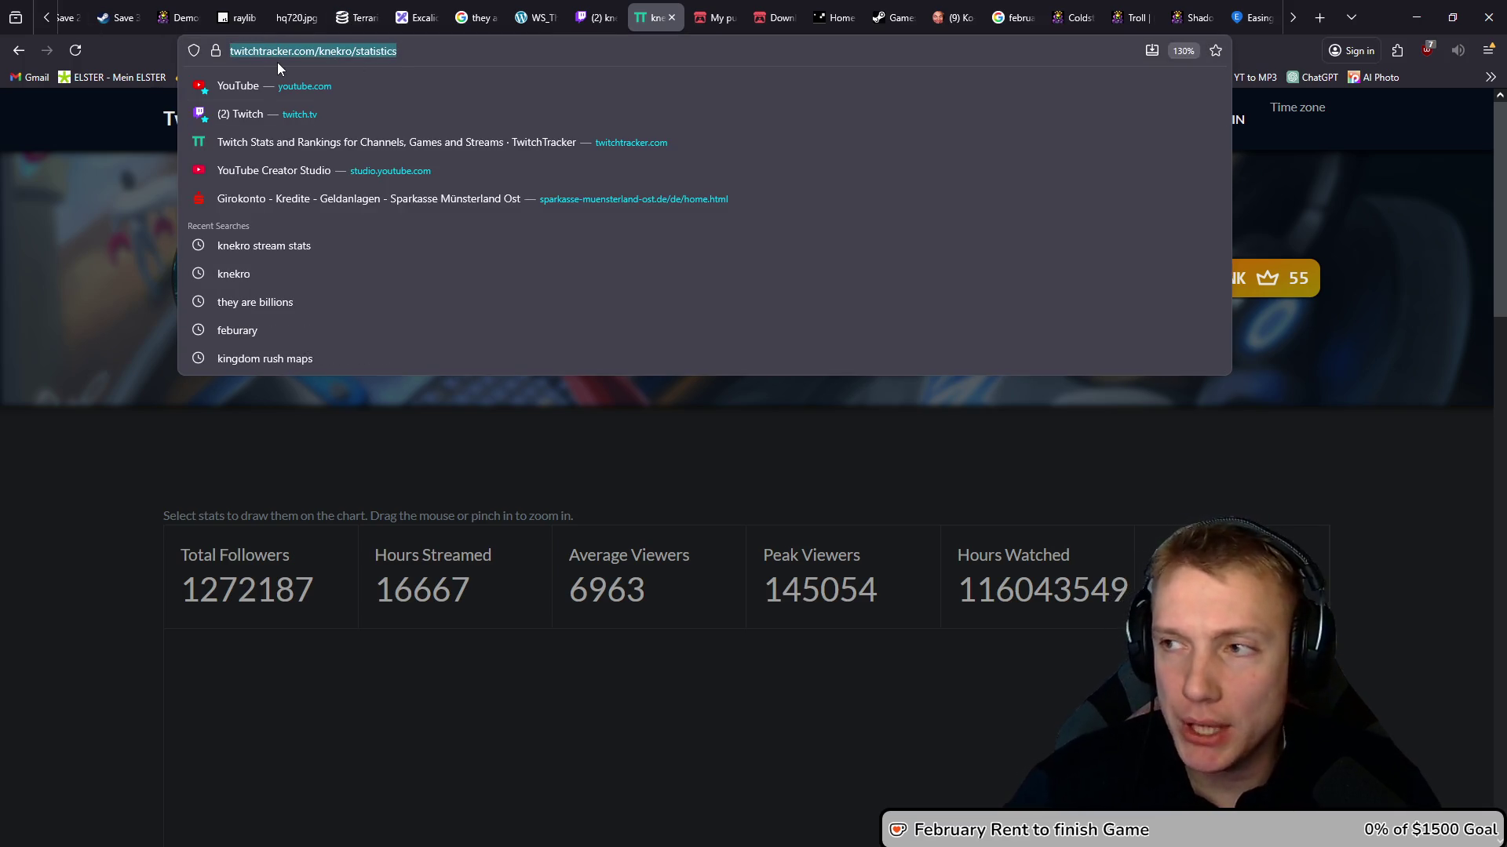
left_click(52, 492)
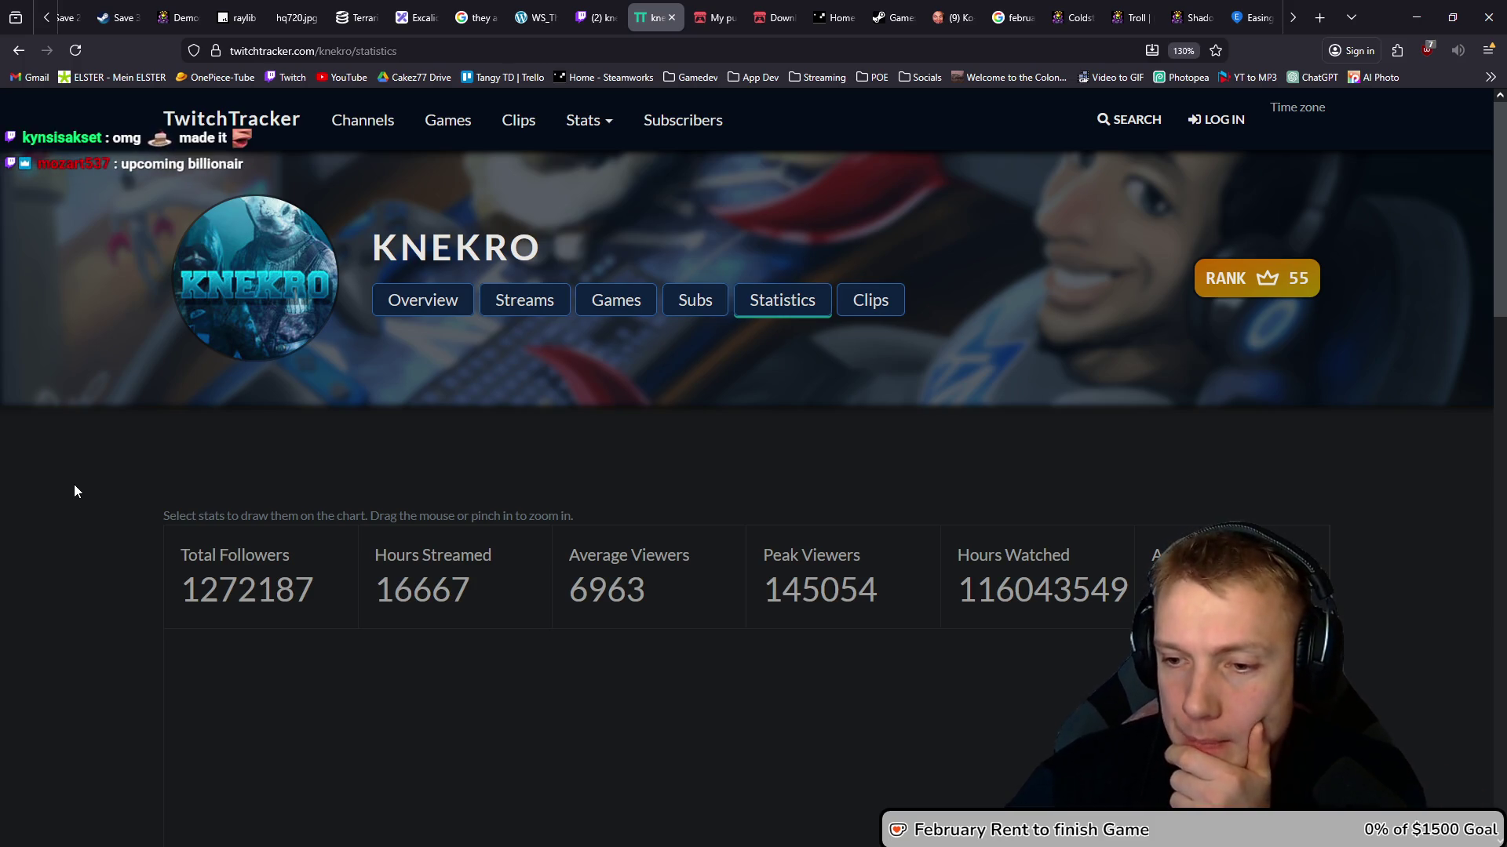
scroll(146, 446, "down", 3)
scroll(137, 447, "up", 3)
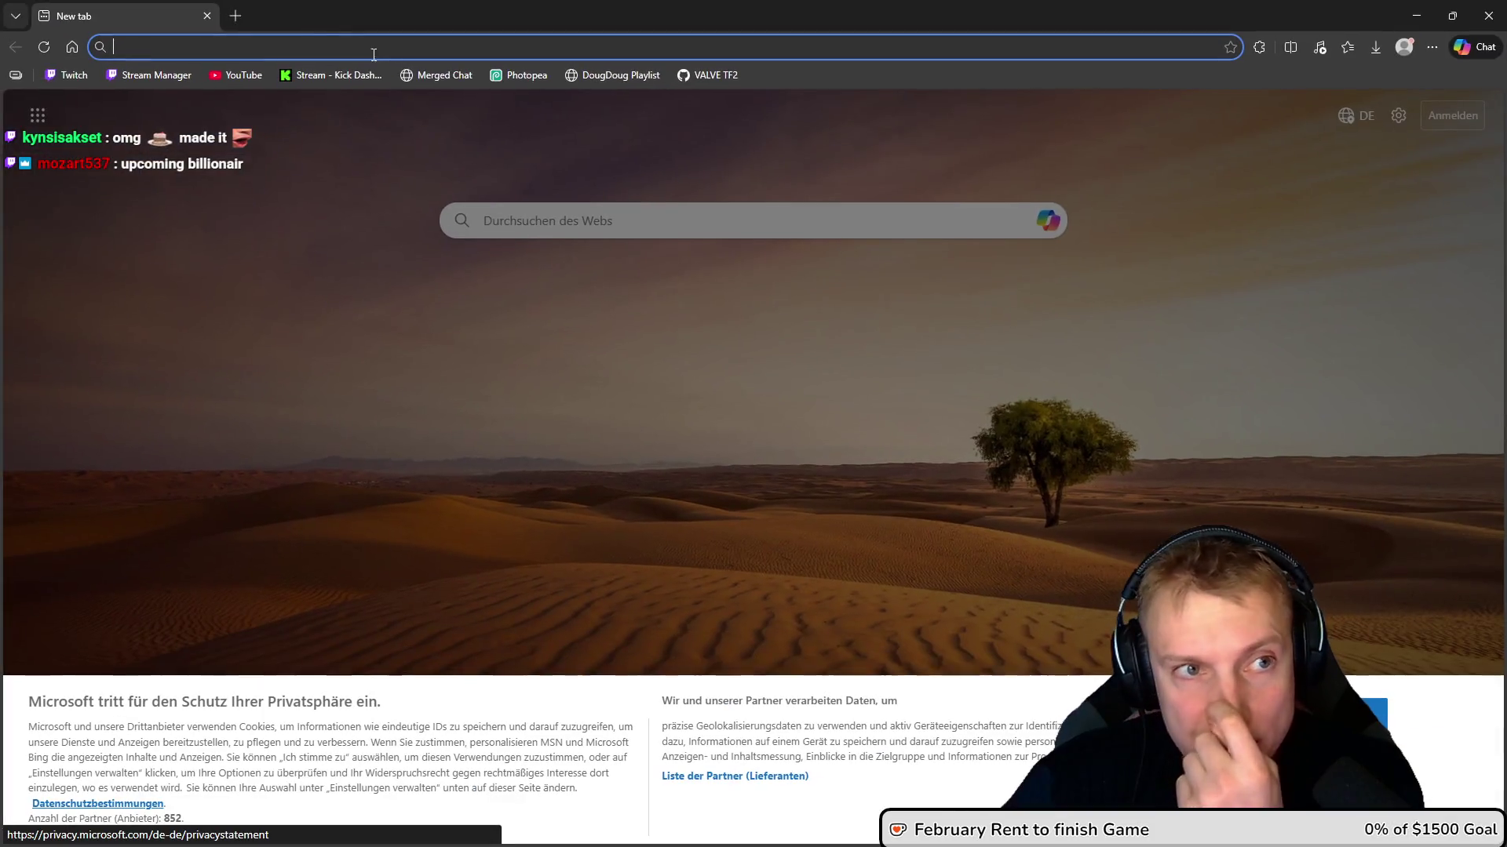
Paste the TwitchTracker statistics URL into Edge and load the page
type("https://twitchtracker.com/knekro/statistics")
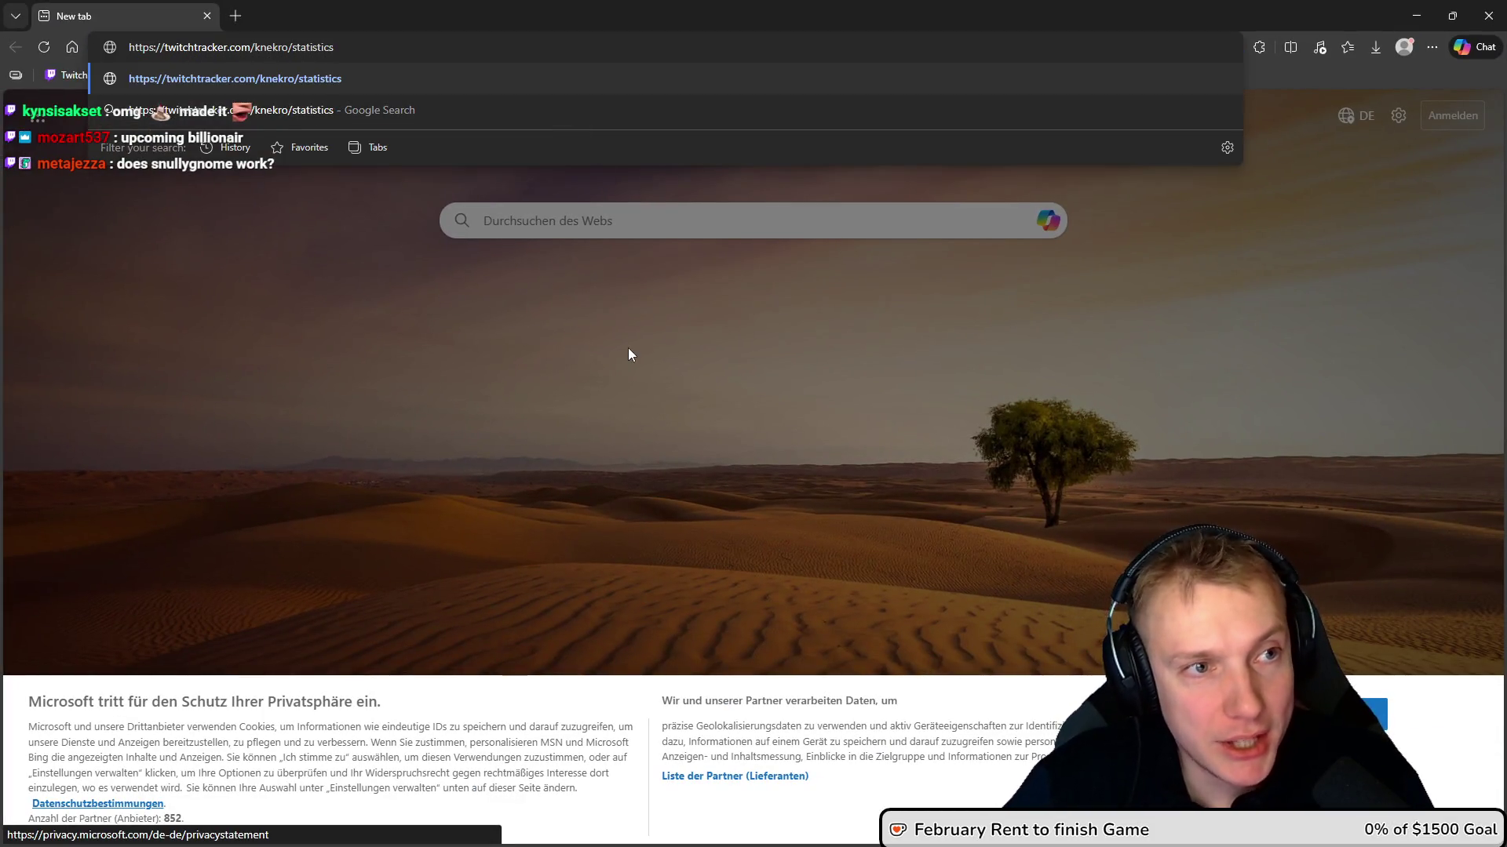
key("Return")
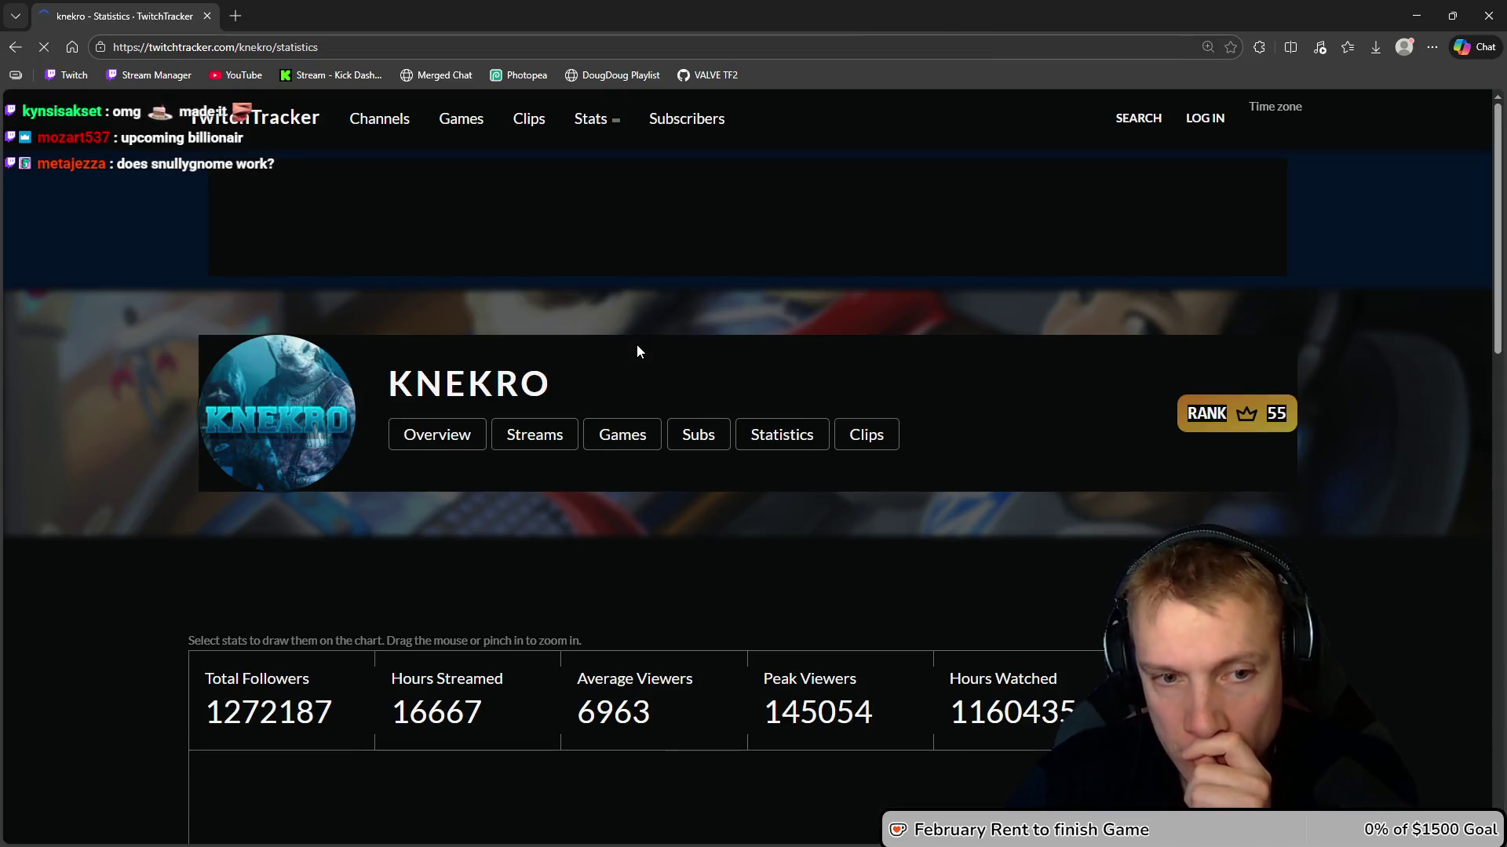
scroll(644, 351, "down", 5)
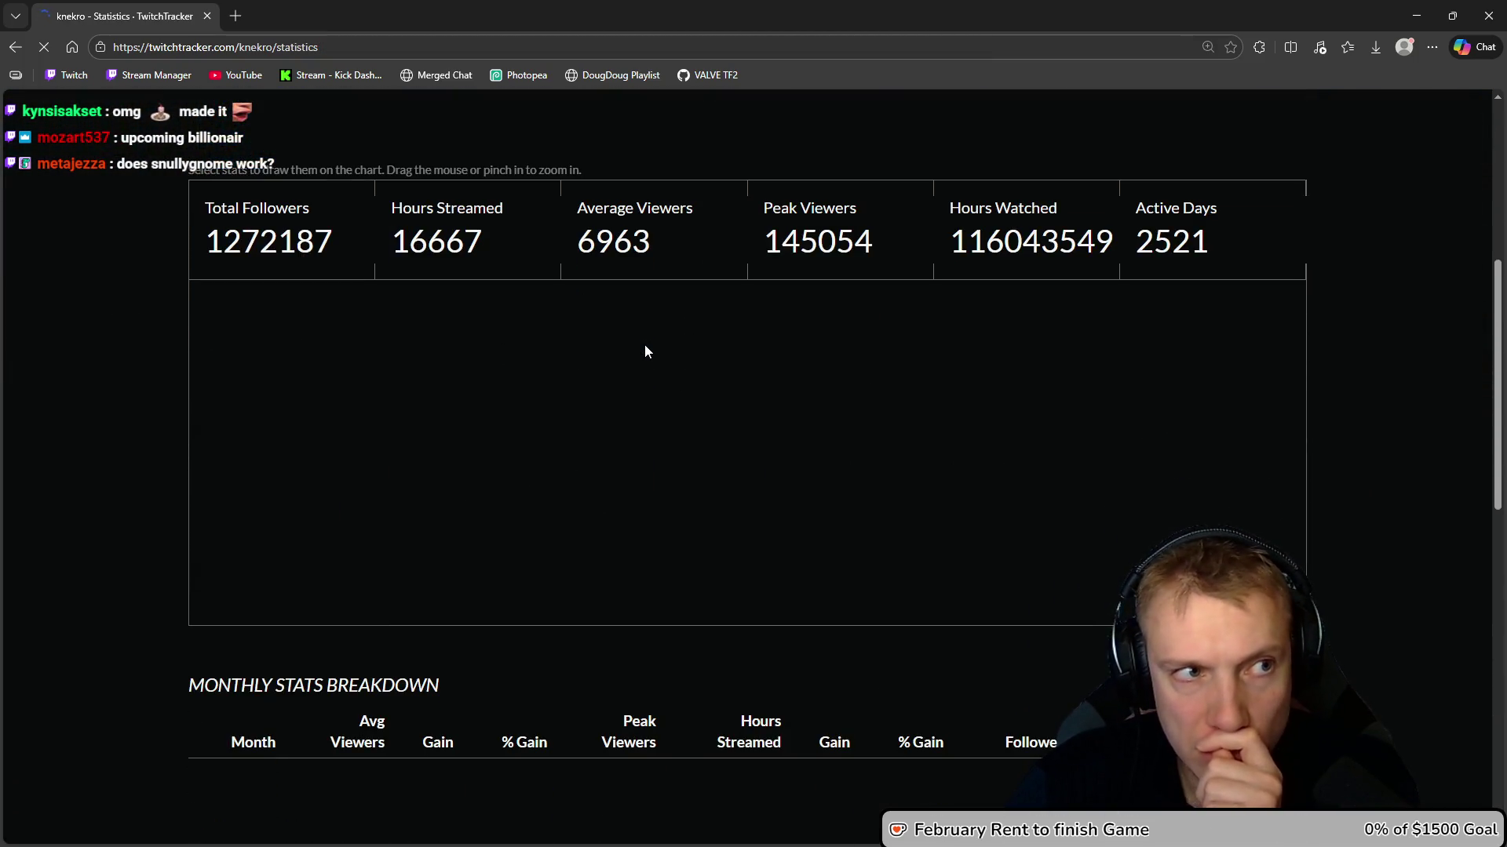
scroll(645, 350, "down", 10)
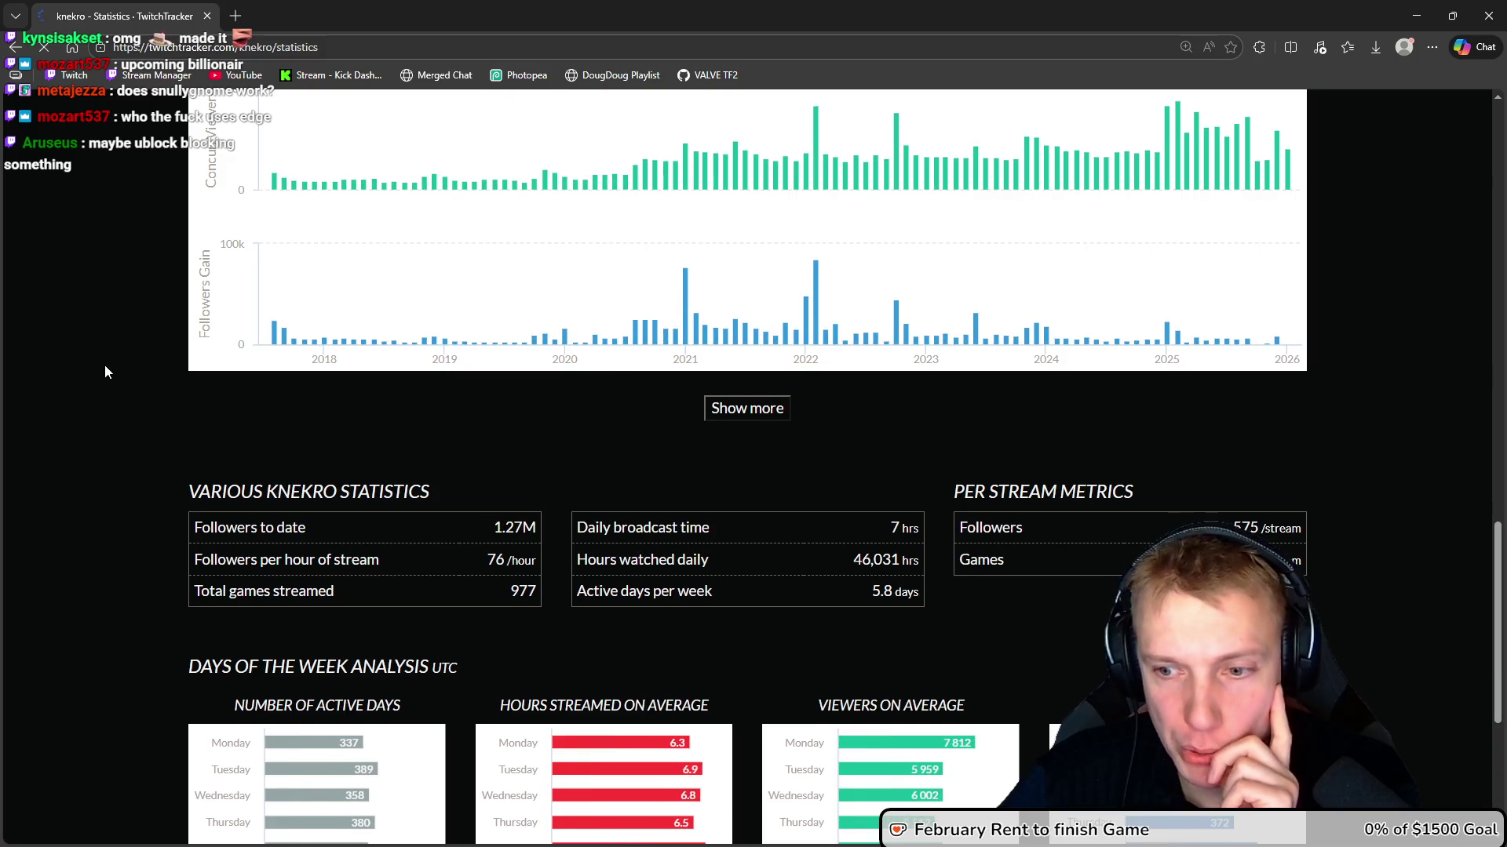
scroll(105, 366, "up", 10)
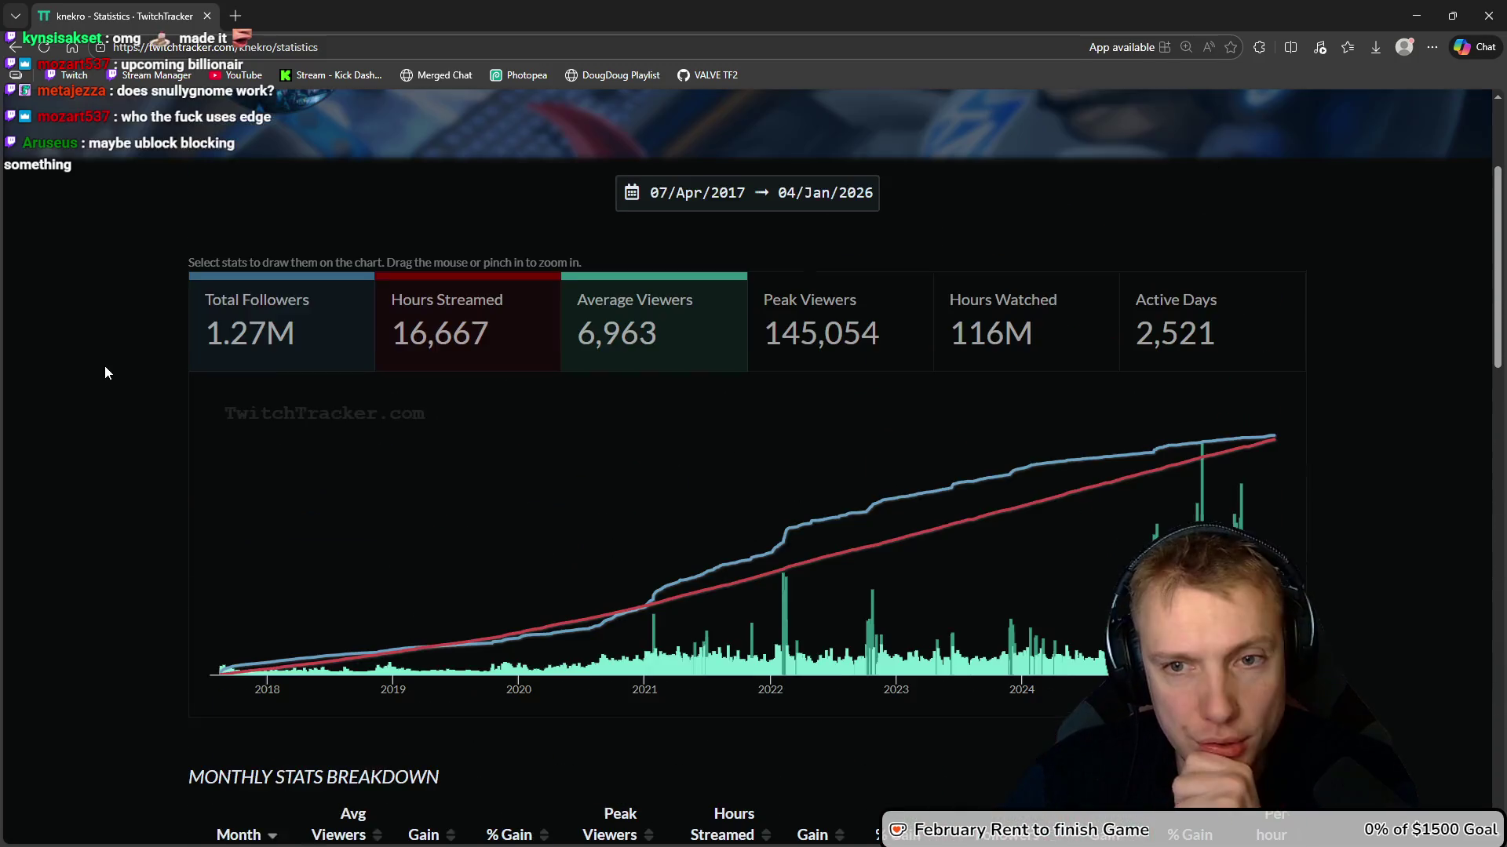
Toggle Average Viewers off and on, then scroll to Monthly Stats Breakdown (Jan 2026: 8,115 average viewers)
left_click(596, 330)
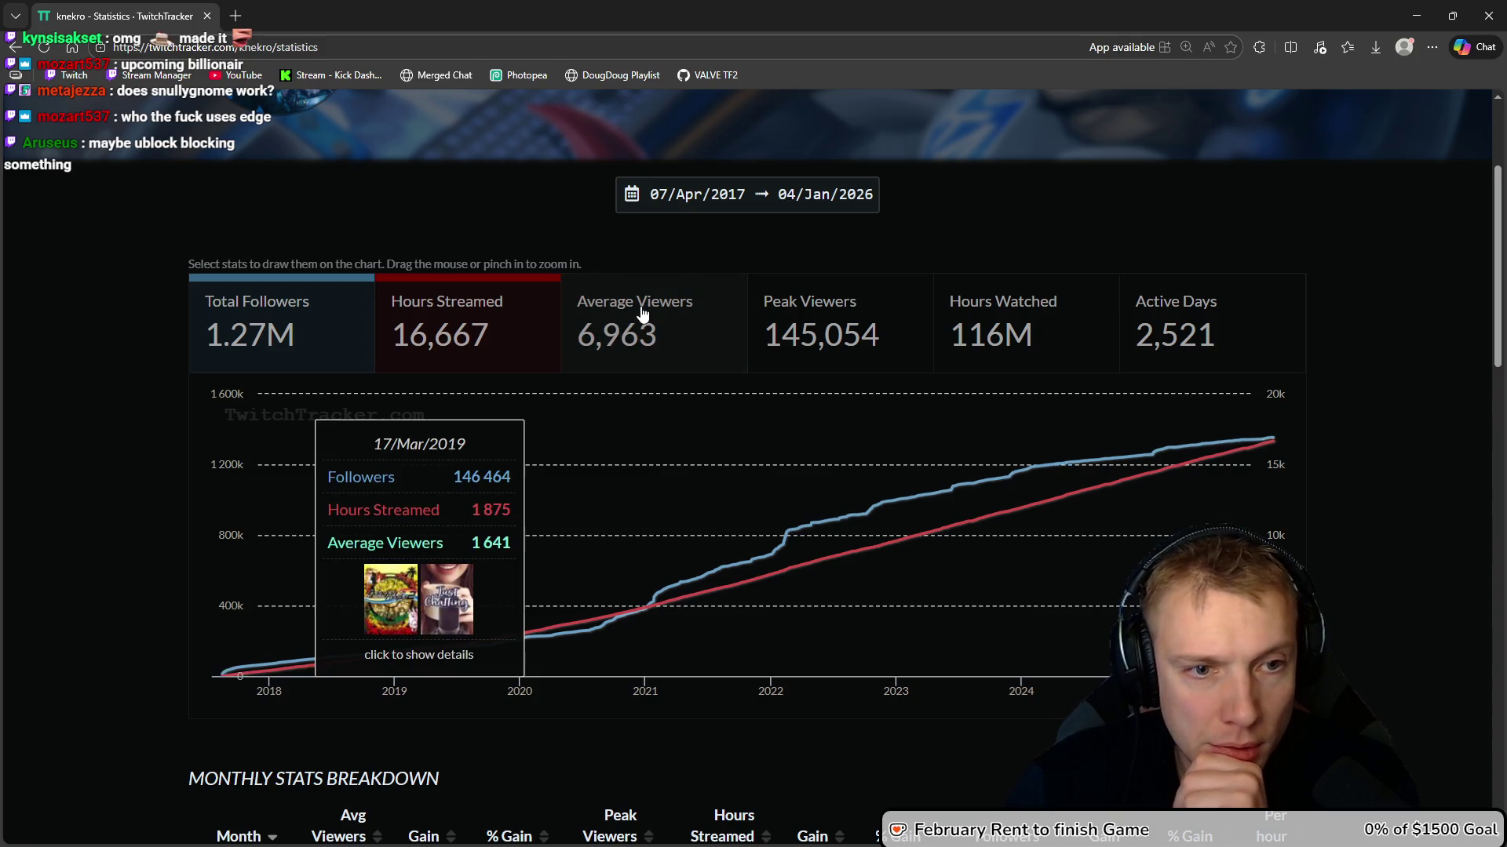
left_click(663, 329)
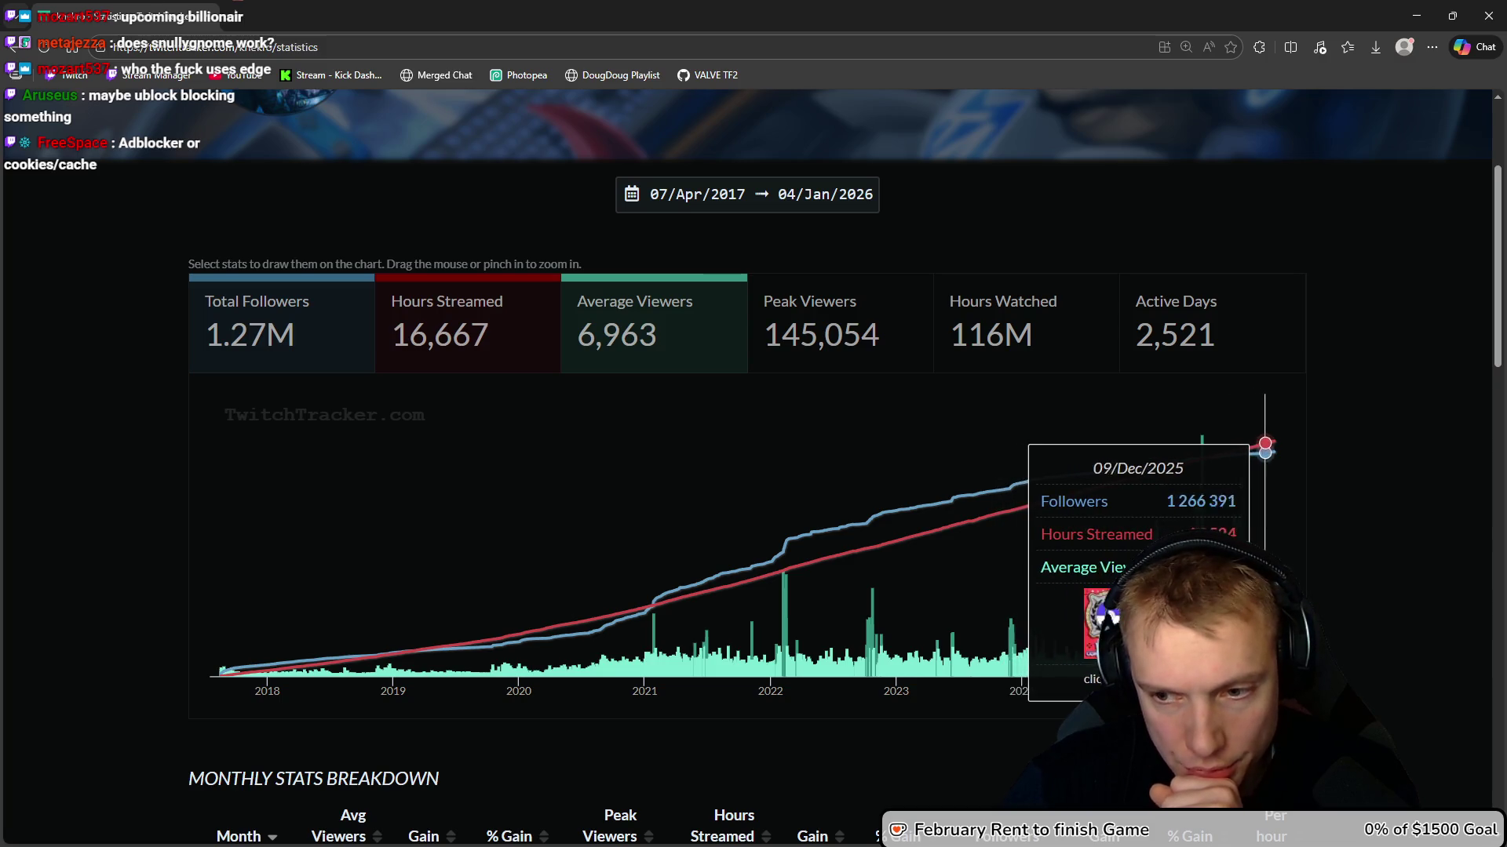
scroll(1407, 561, "down", 5)
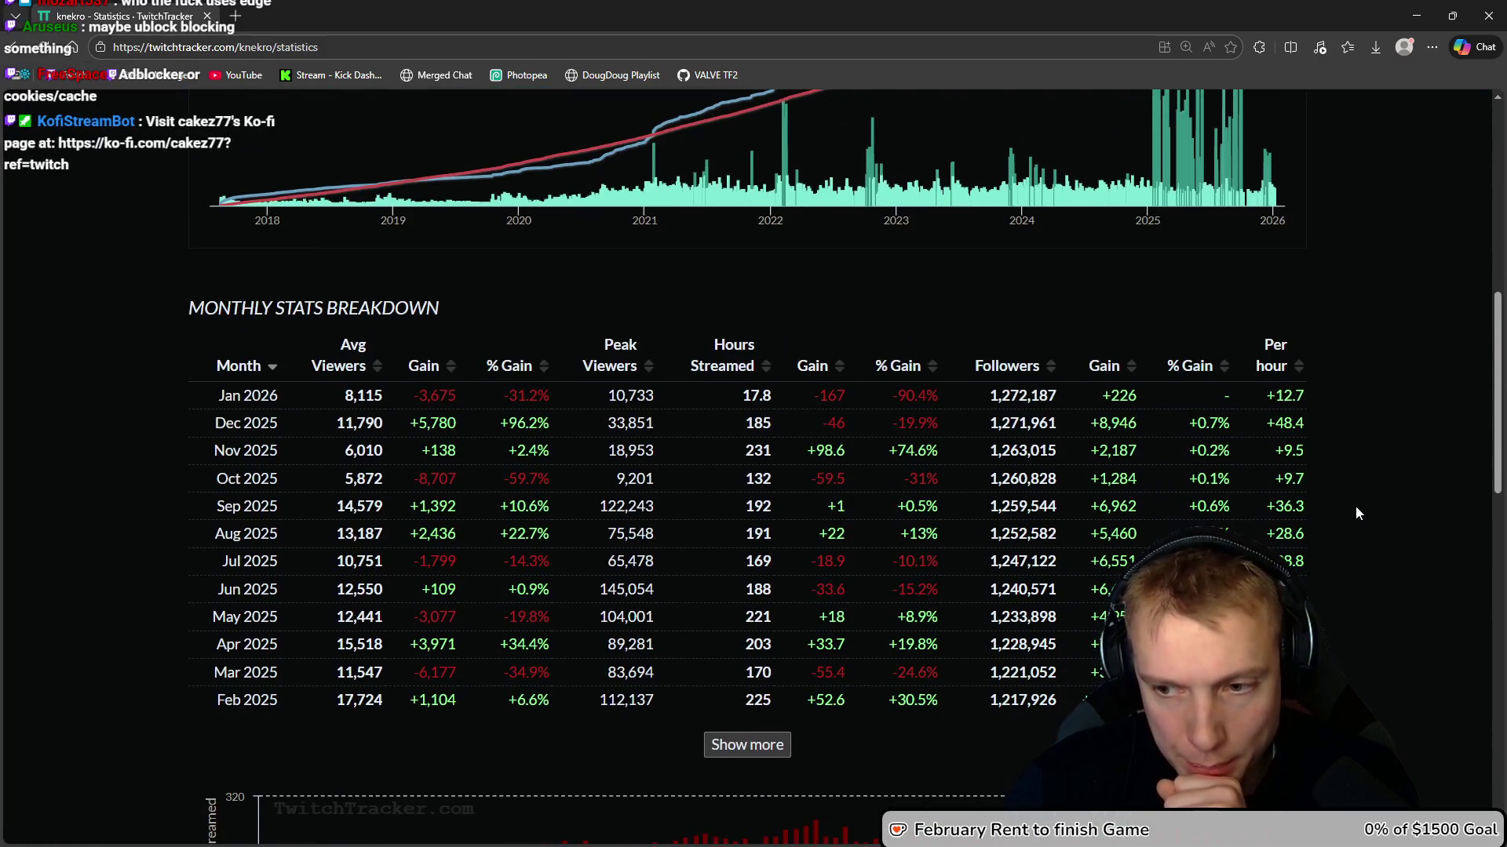
scroll(1349, 507, "down", 2)
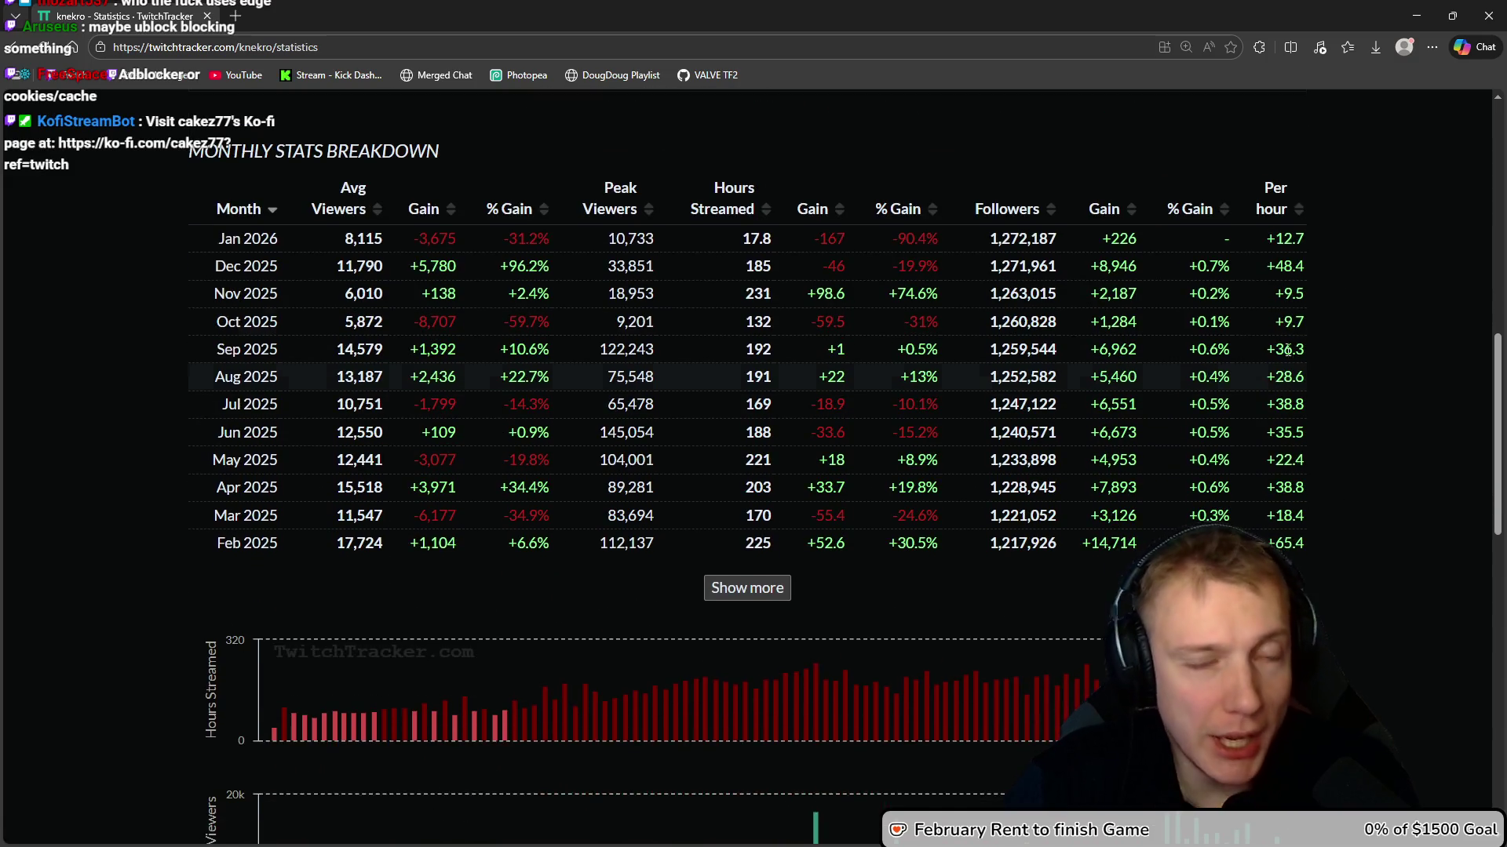
Minimize Edge and reload the statistics page in Firefox
left_click(1414, 16)
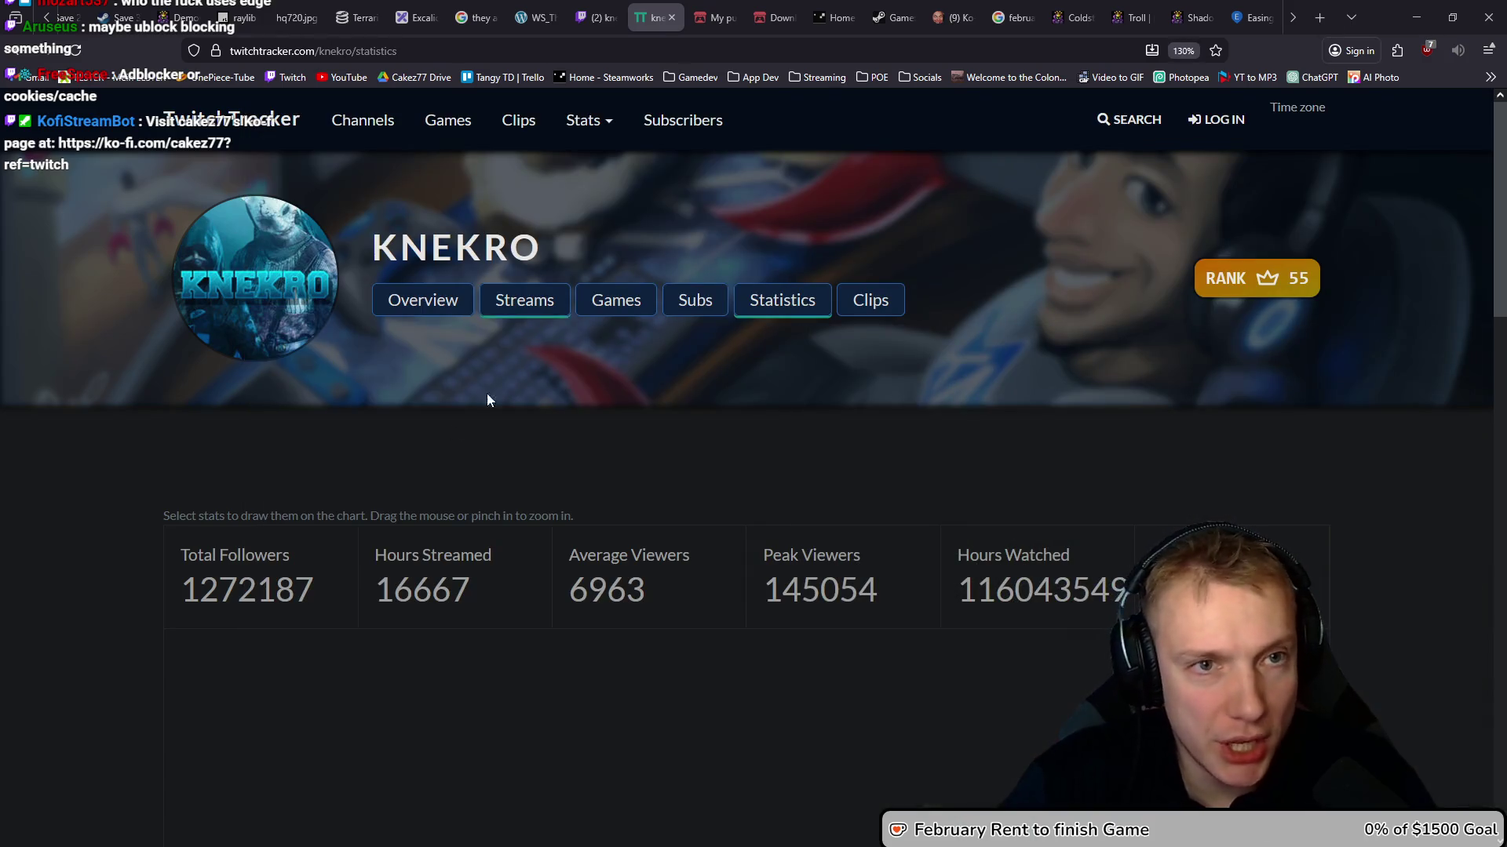
key("F5")
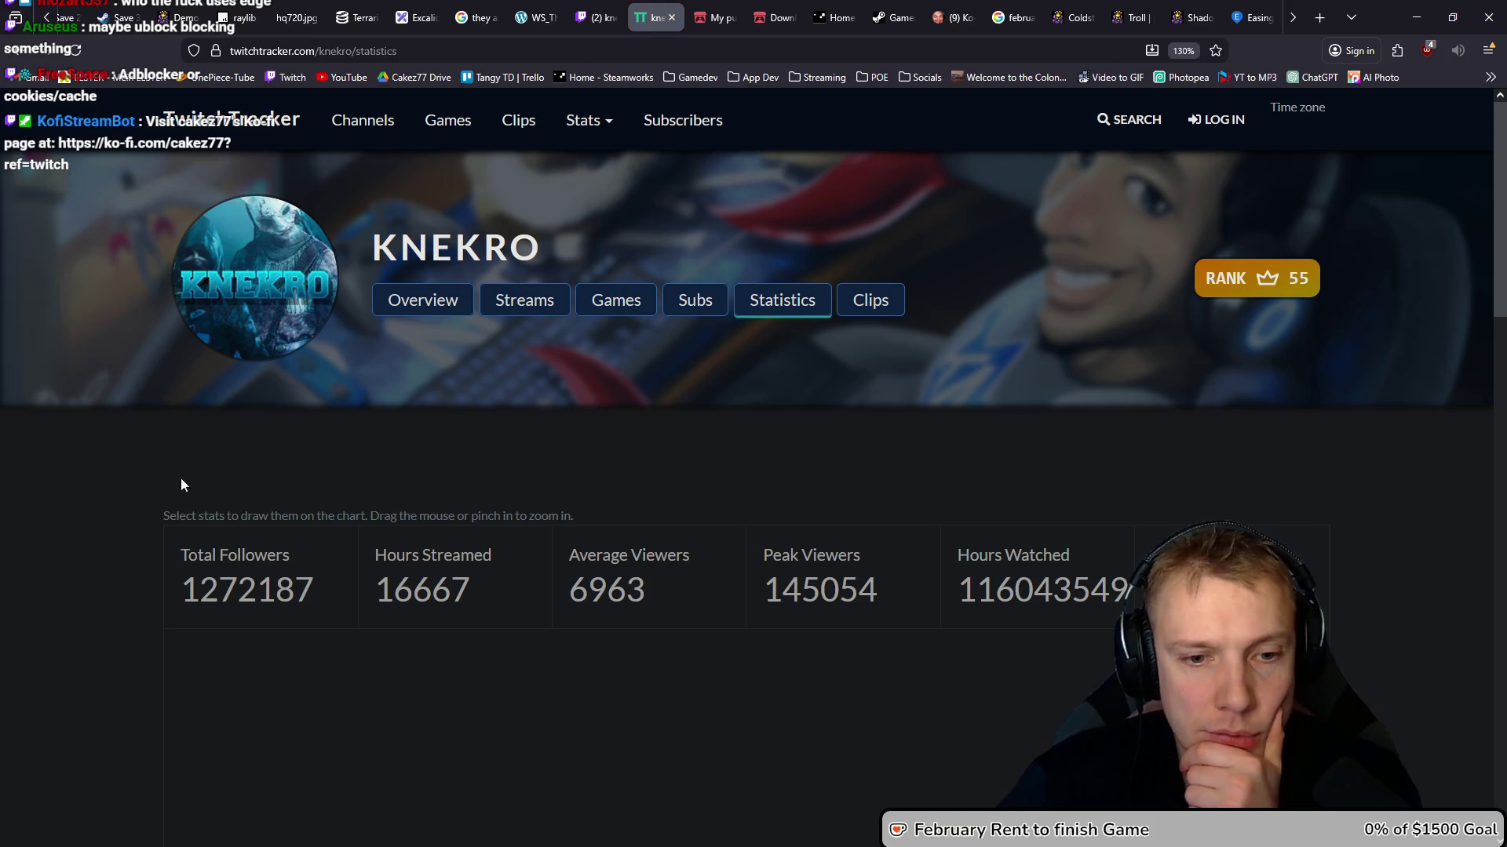
scroll(144, 423, "up", 10)
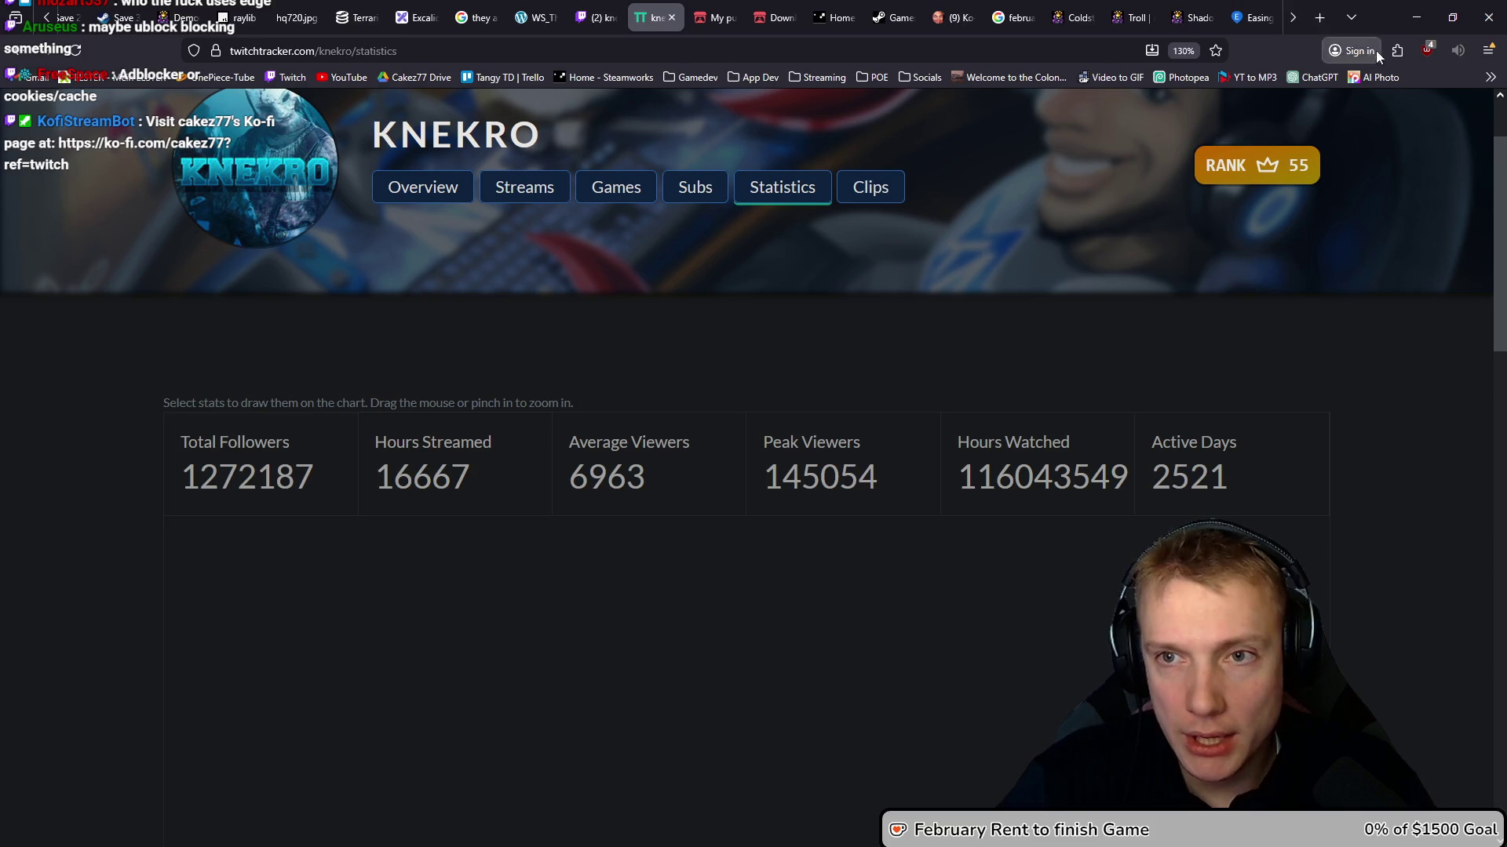
Disable uBlock Origin for the site, reload the page, and open a blank new tab
left_click(1426, 50)
left_click(1339, 139)
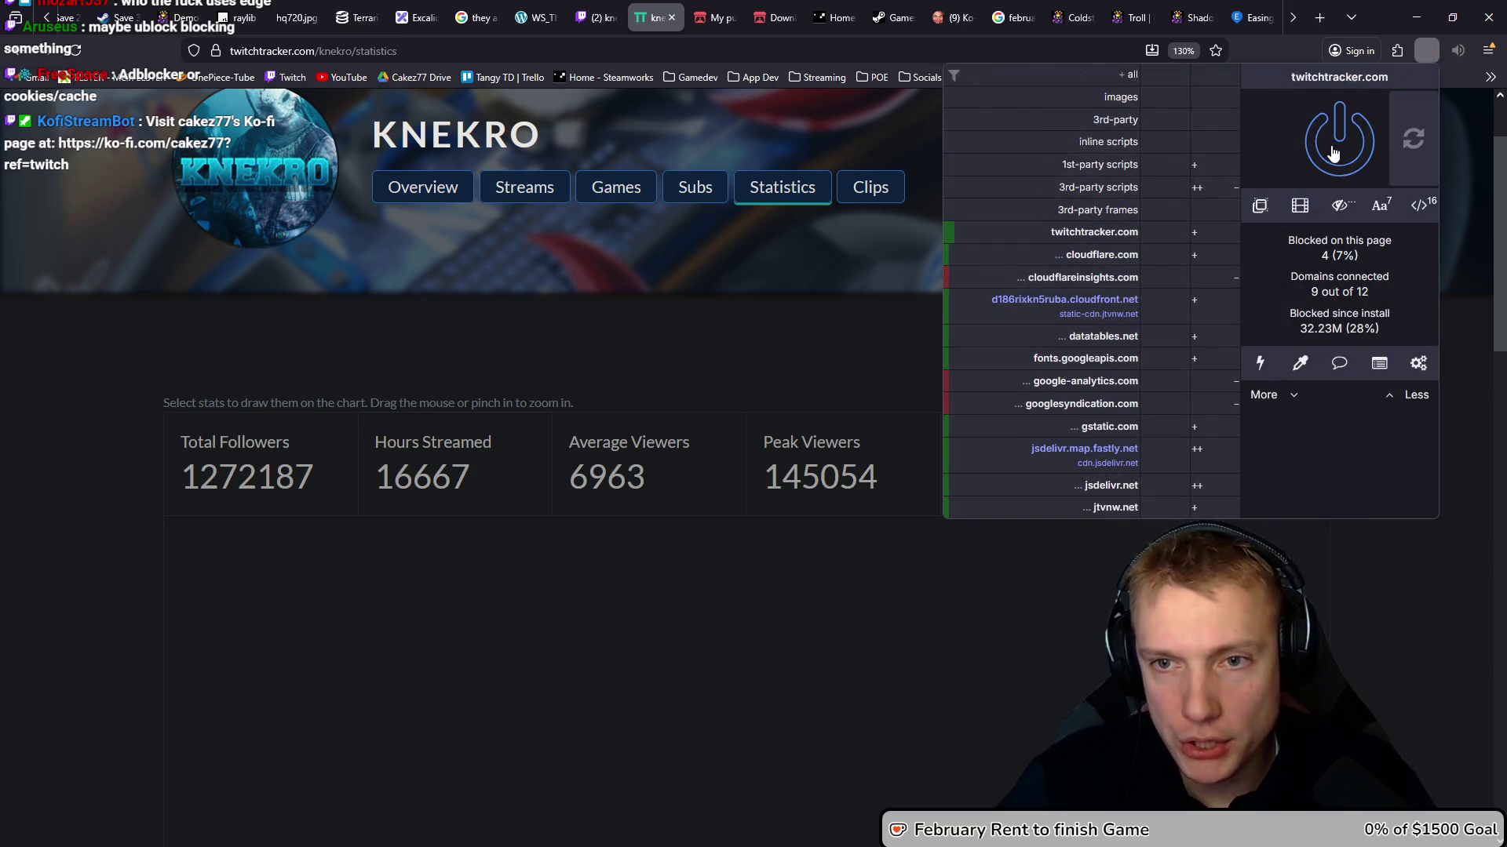
left_click(1411, 136)
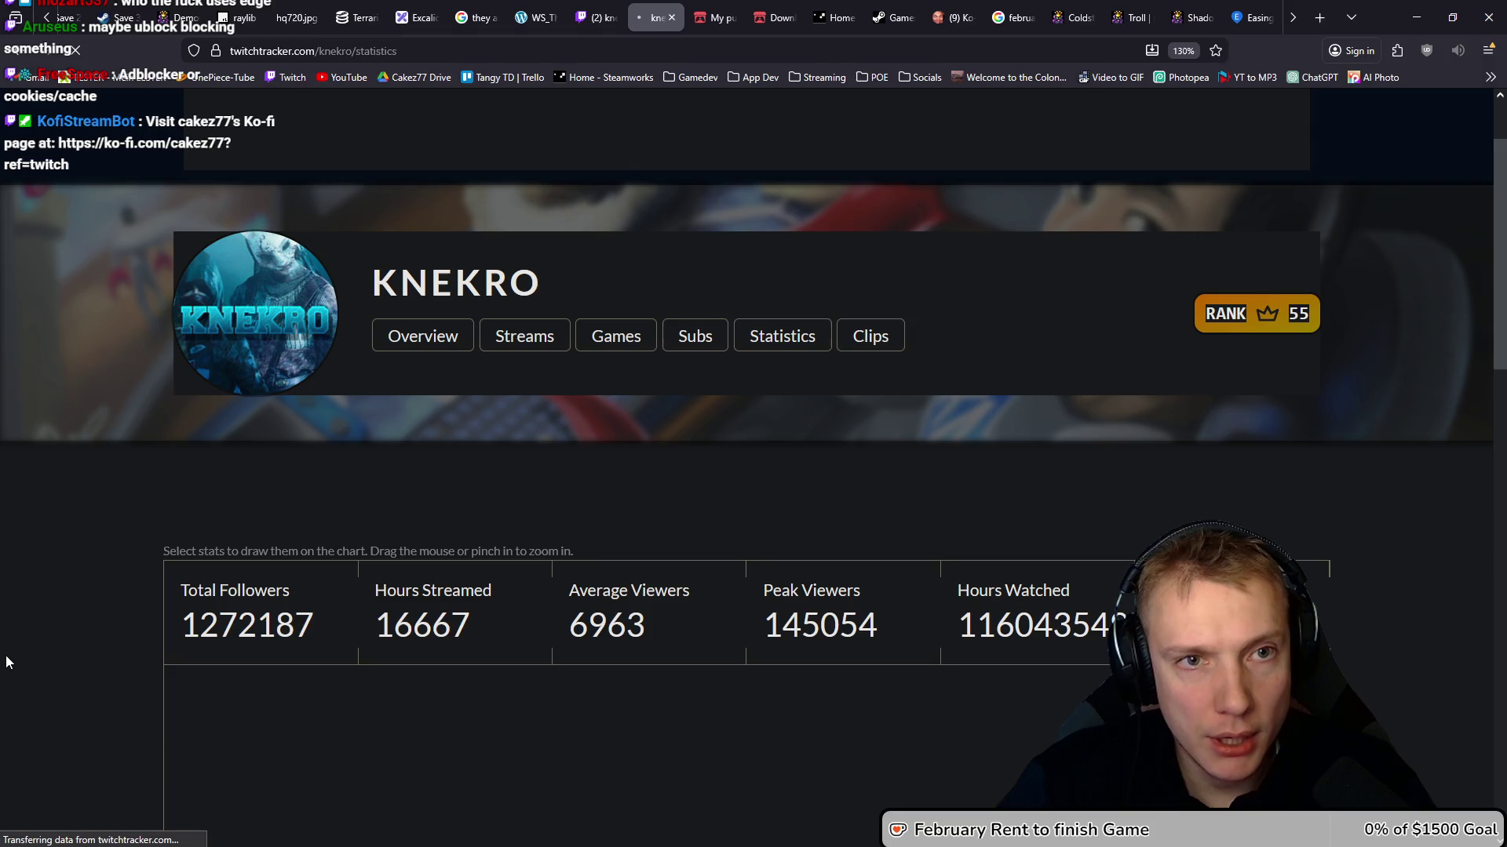
scroll(138, 548, "down", 5)
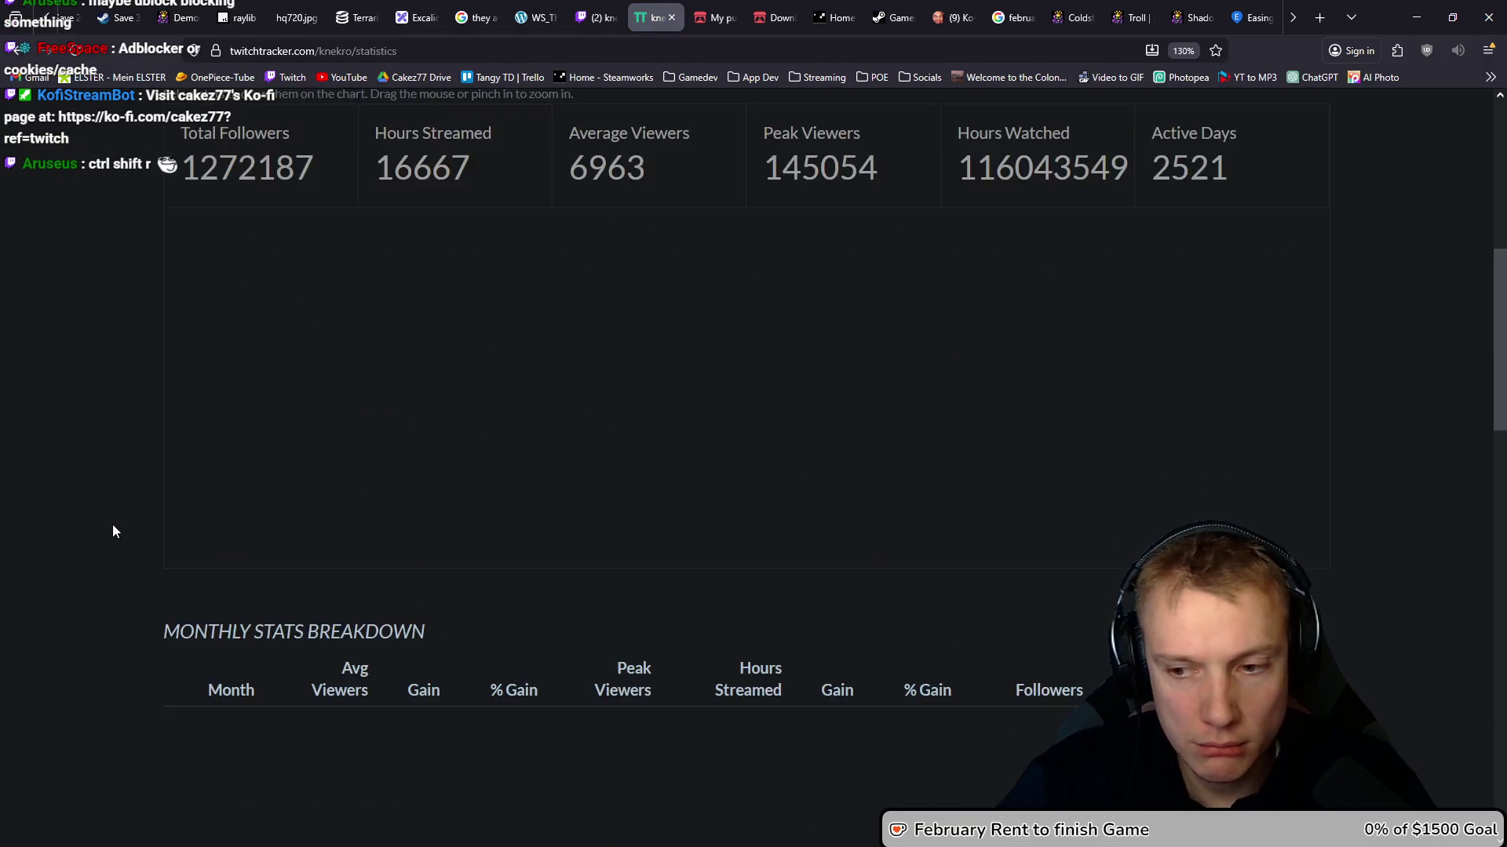
scroll(114, 525, "up", 6)
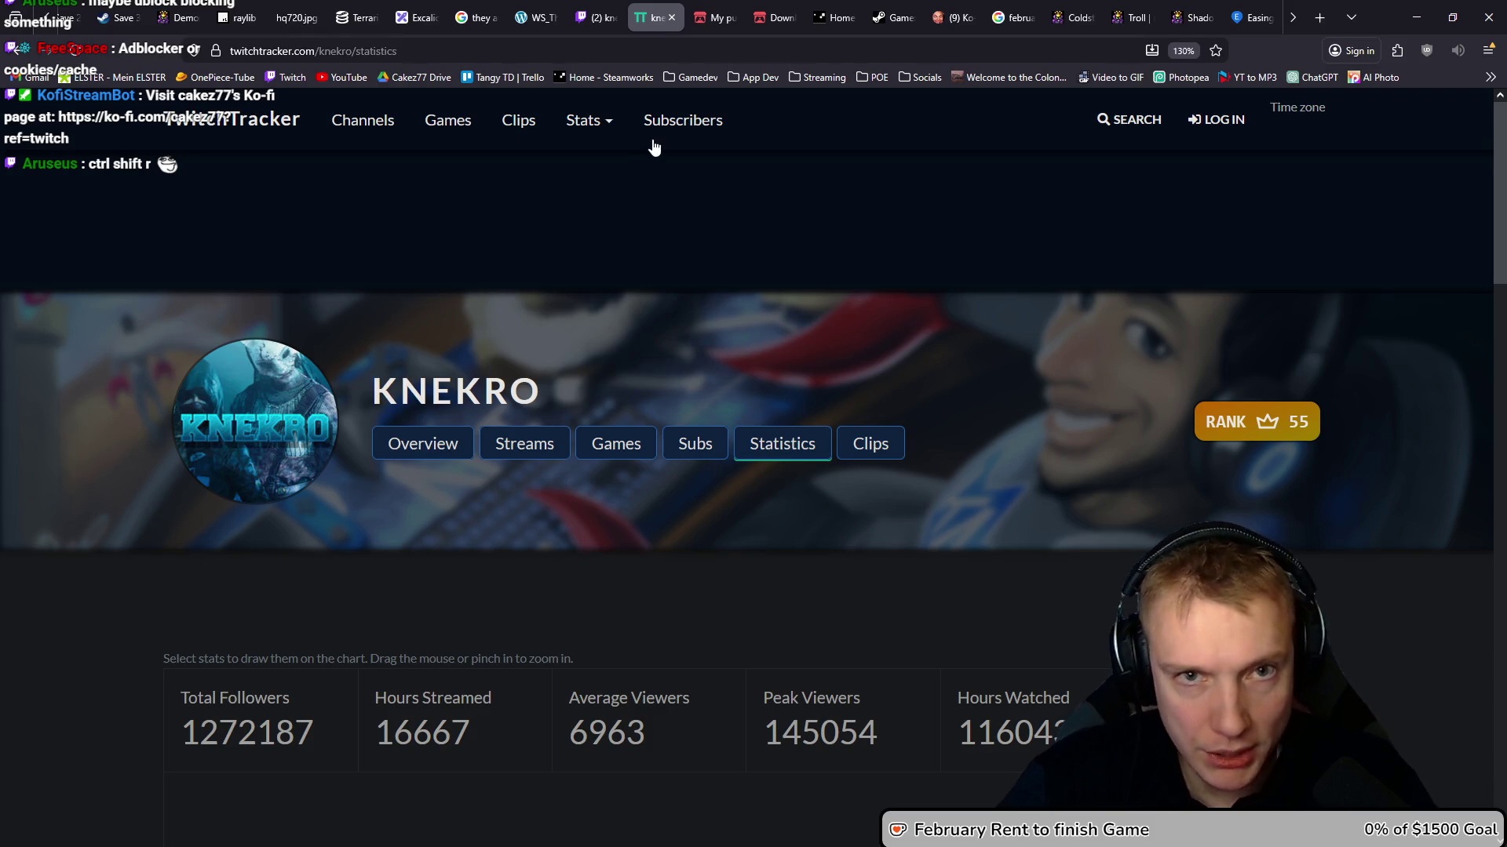
key("ctrl+t")
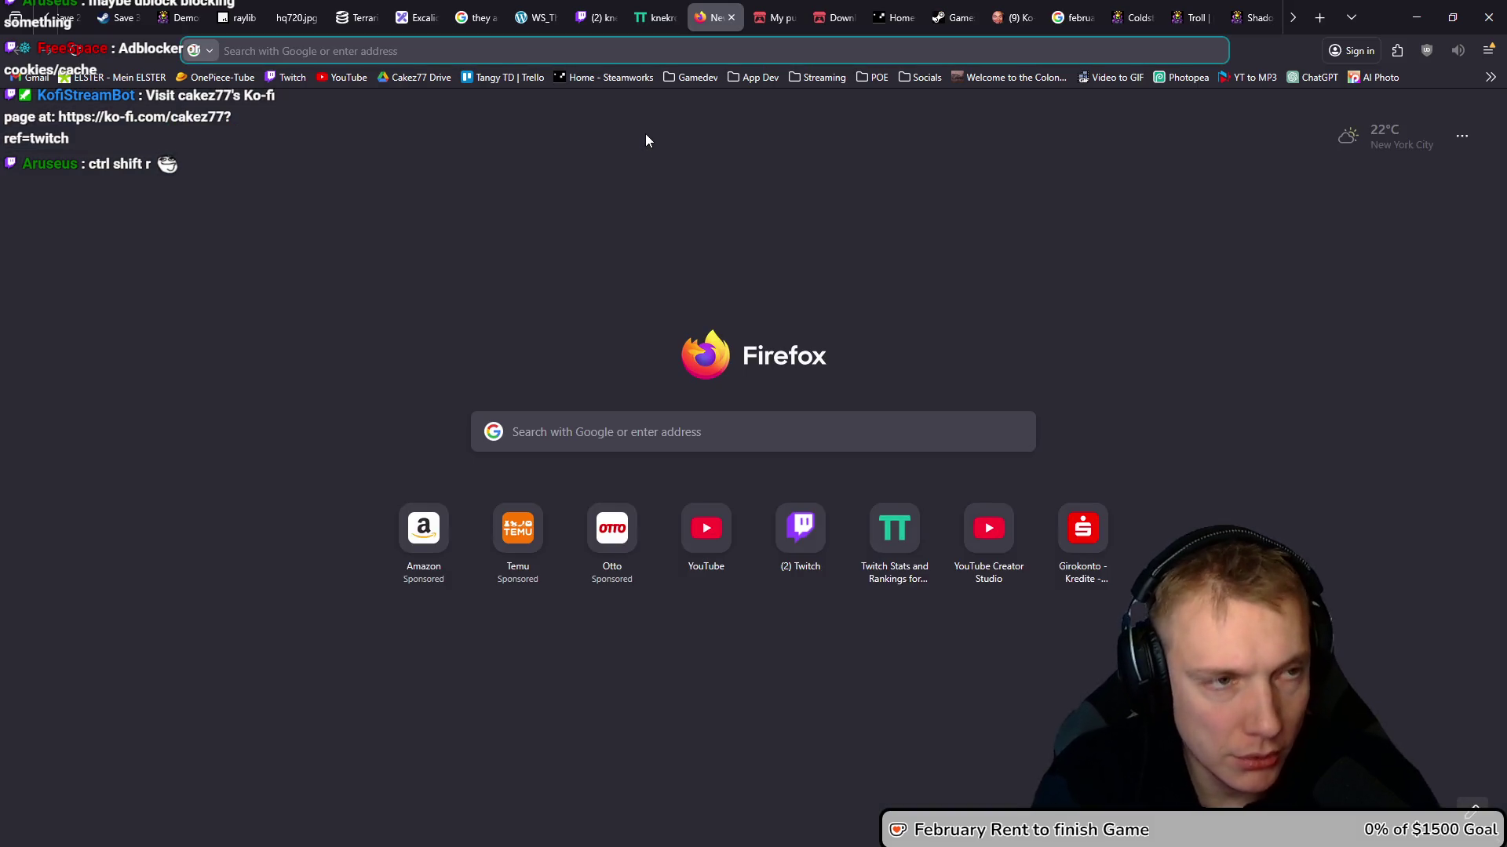
Google 'what does ctrl + shift + r do', then return to the TwitchTracker tab
type("what does ")
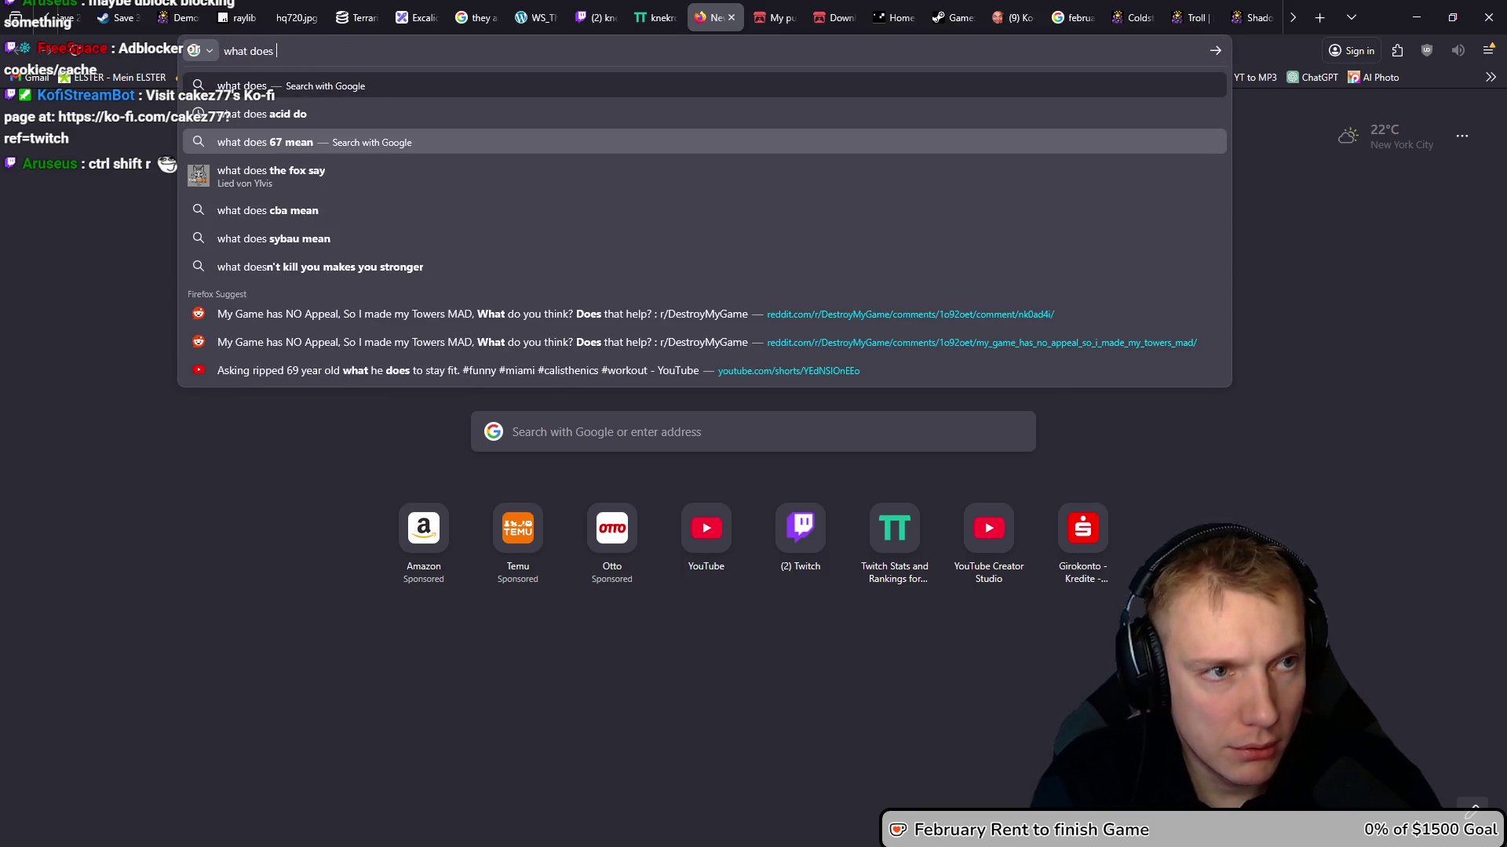
type("ctrl ")
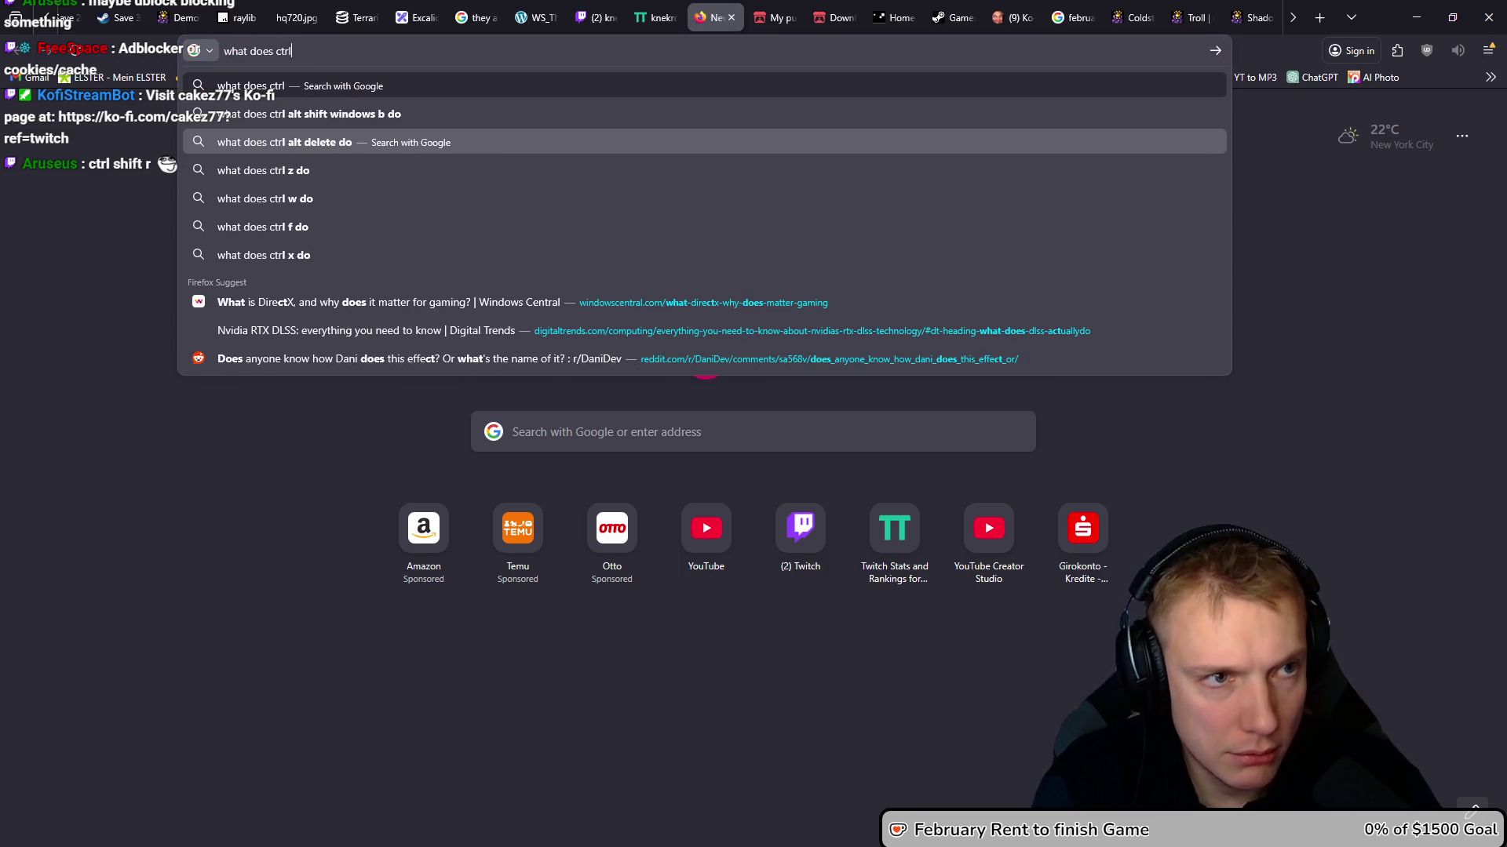
type("+ shi")
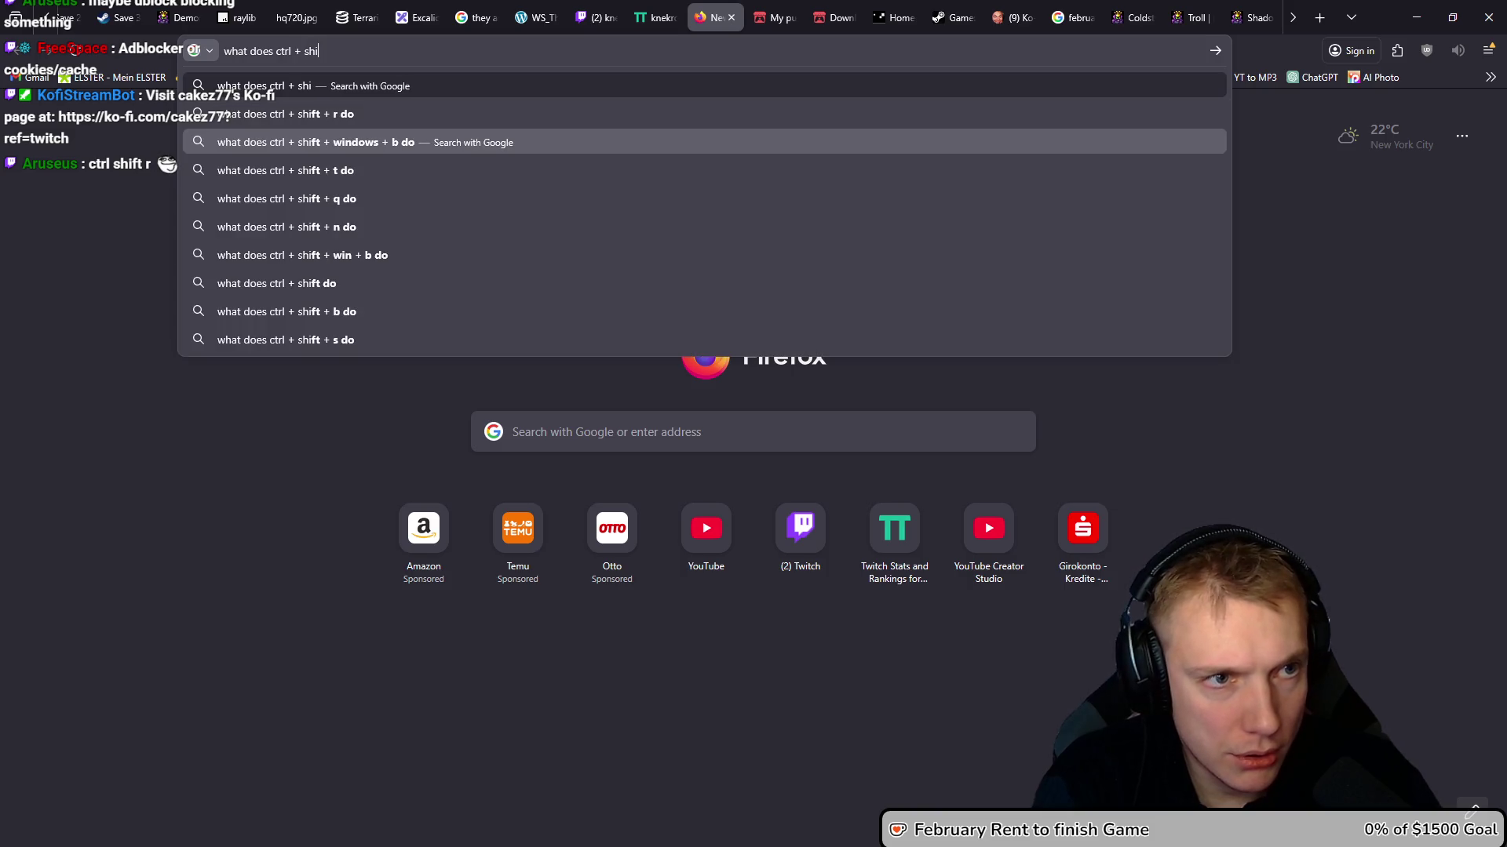
type("ft + r do")
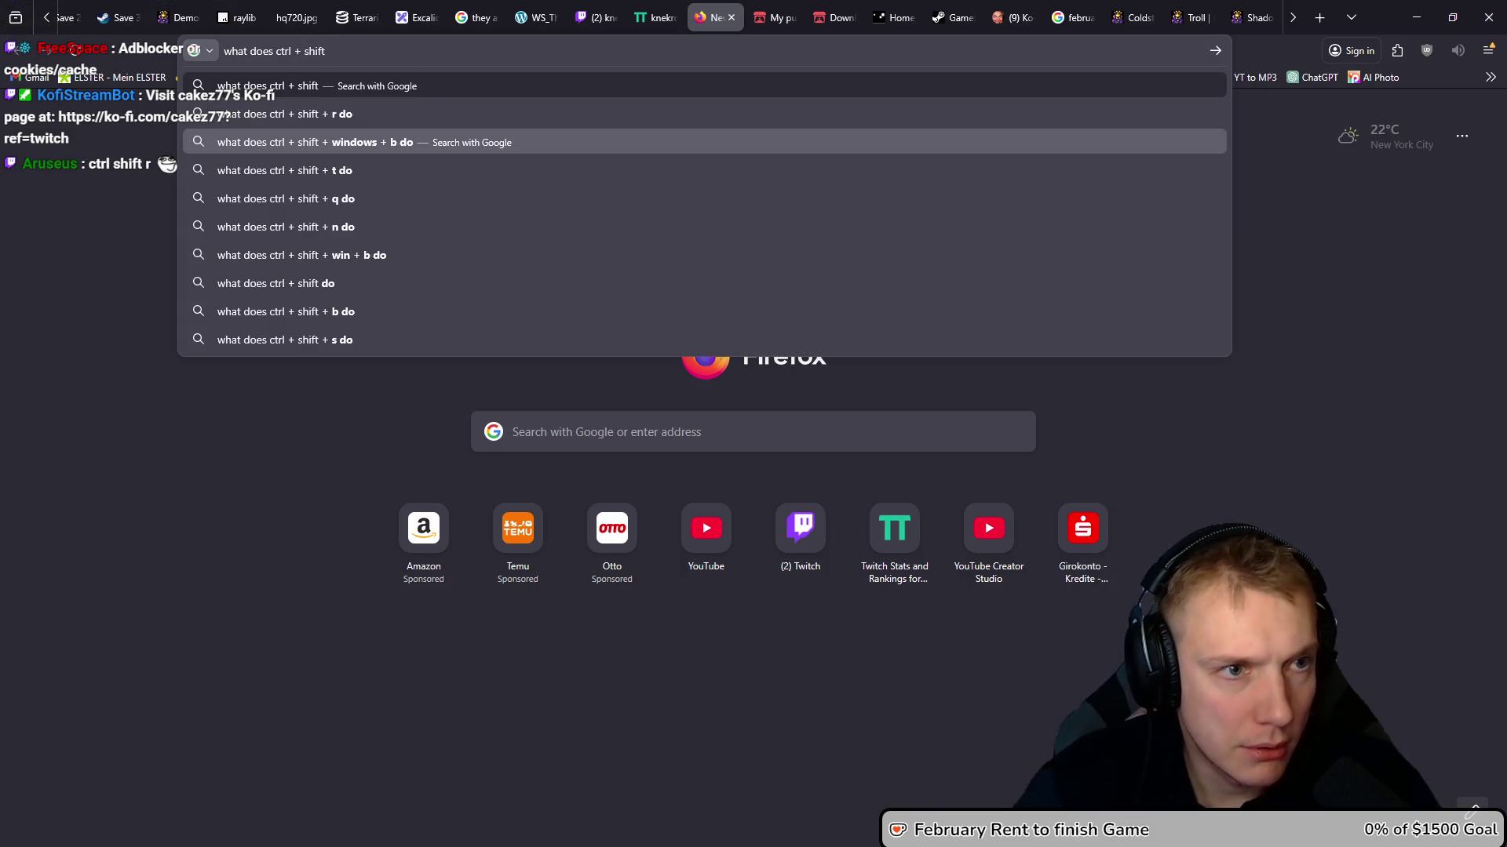
key("Return")
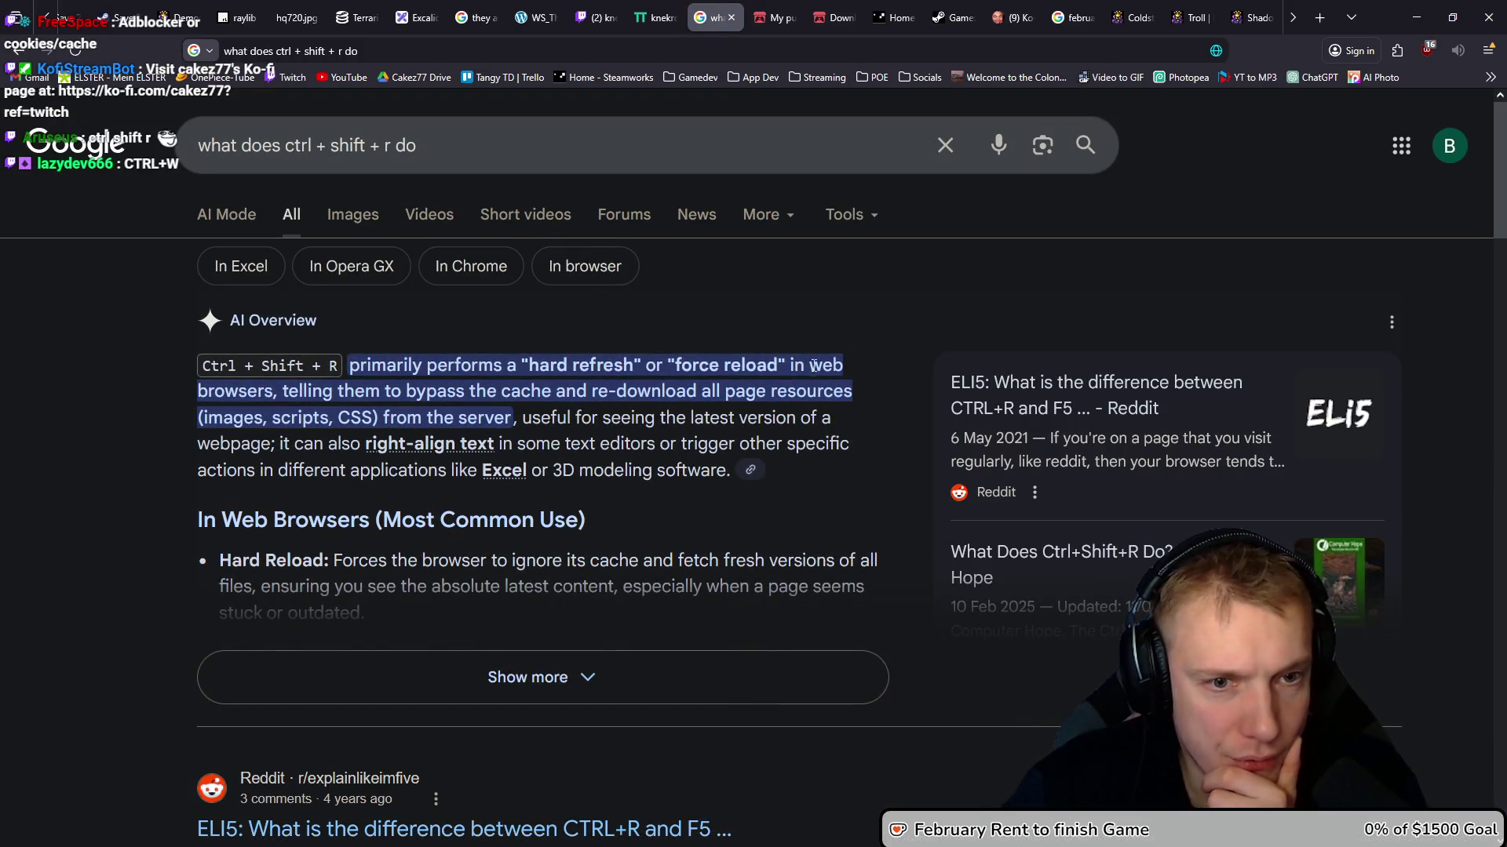
left_click(660, 11)
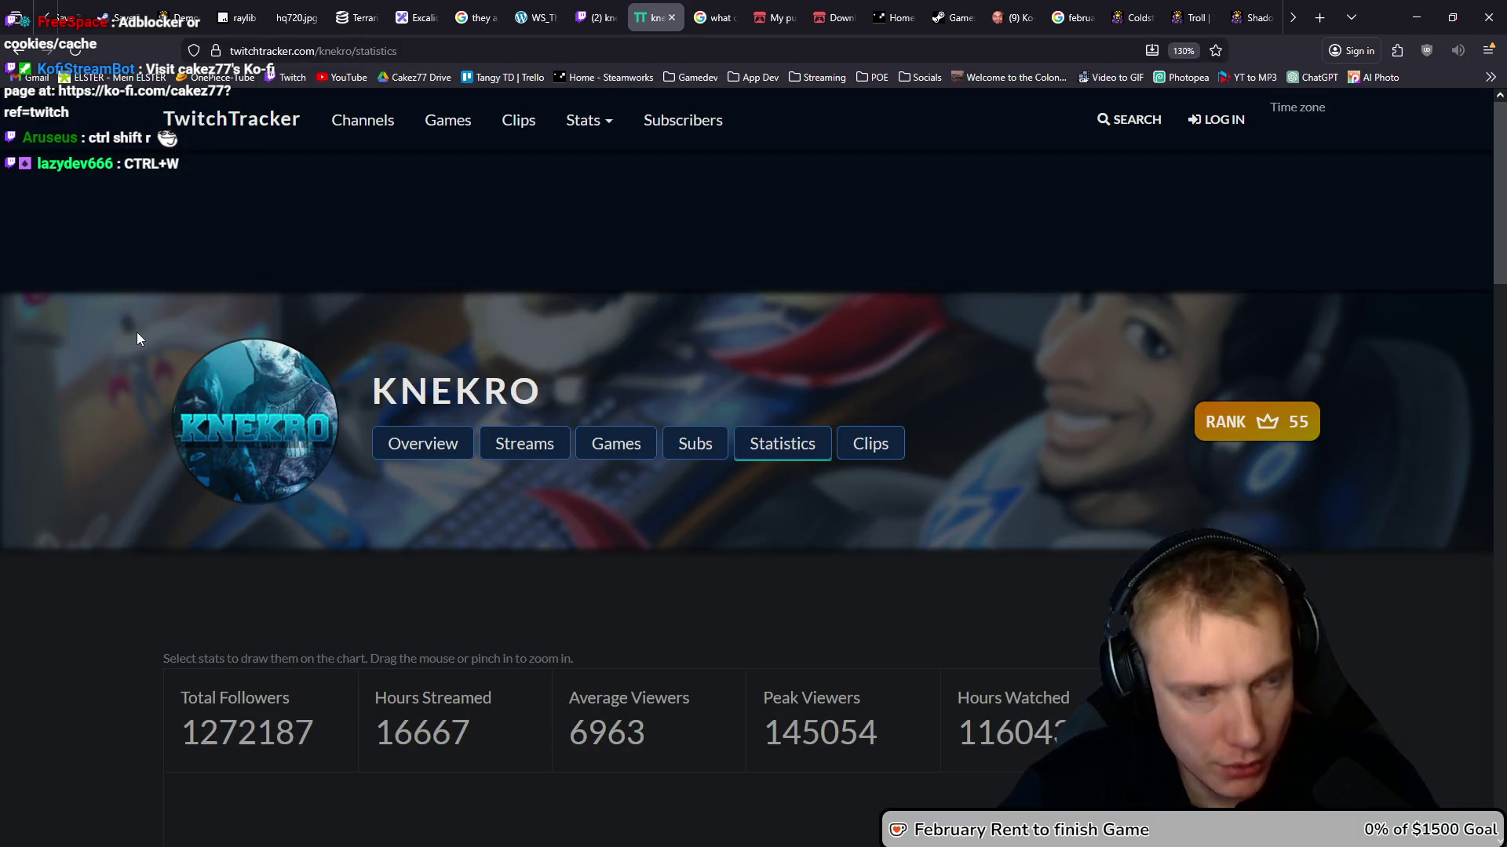
Hard-refresh knekro's statistics page and review the follower figures, selecting 76 followers per hour
key("ctrl+shift+r")
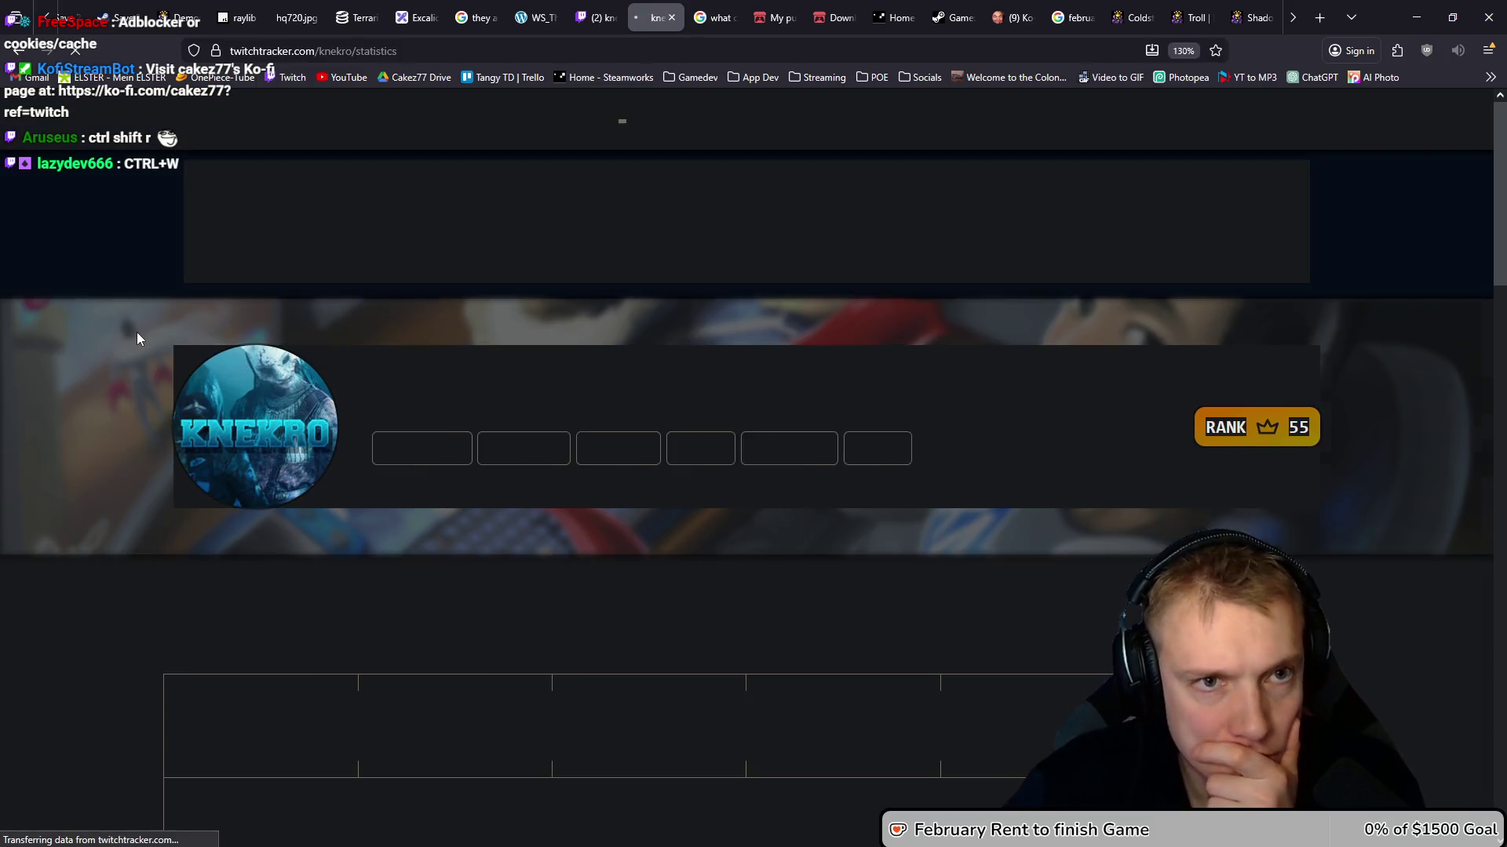
scroll(199, 351, "down", 15)
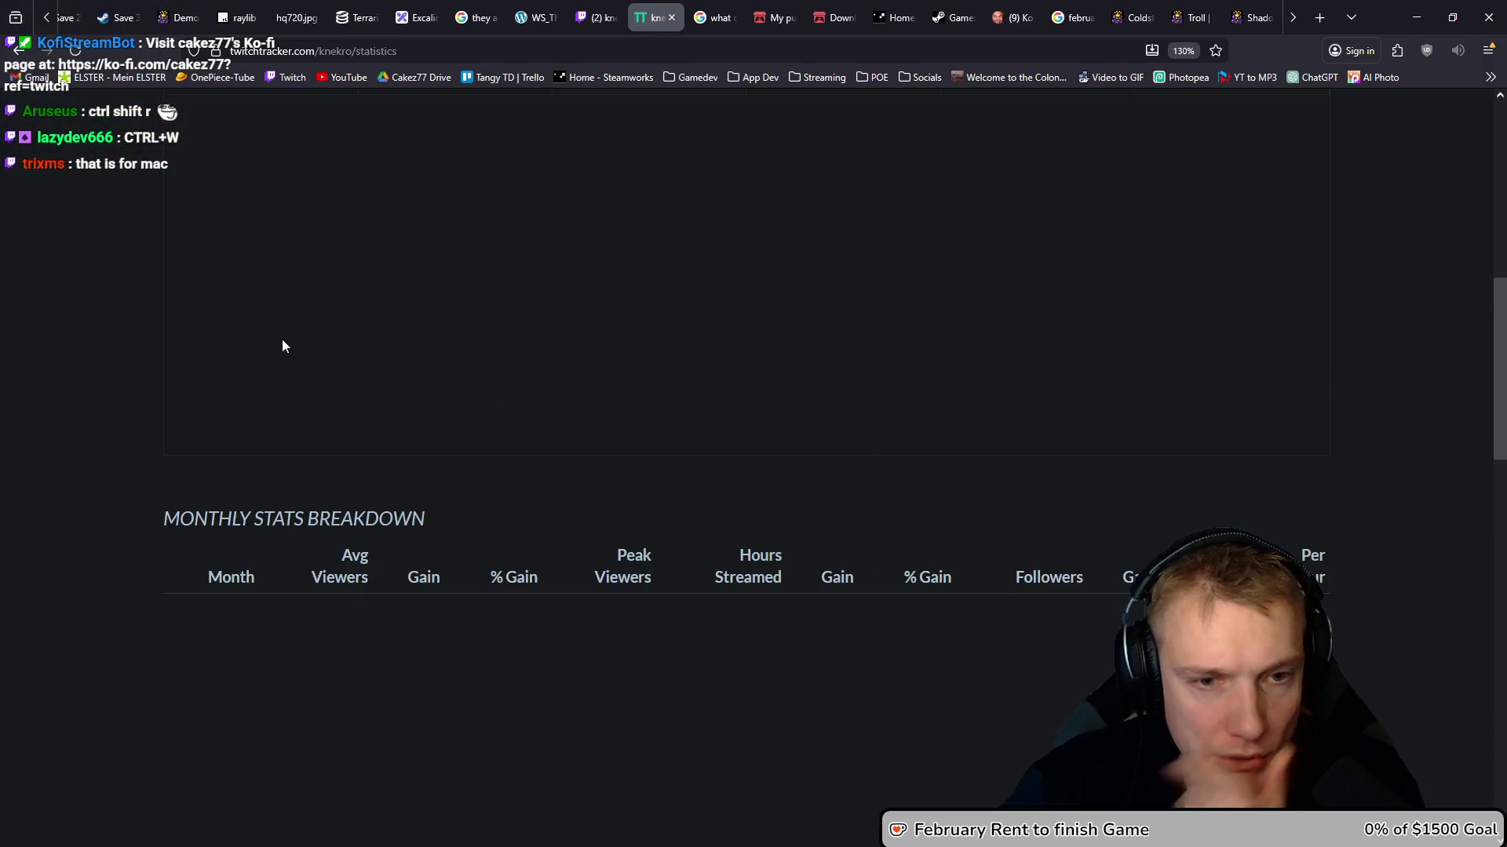
scroll(289, 346, "down", 5)
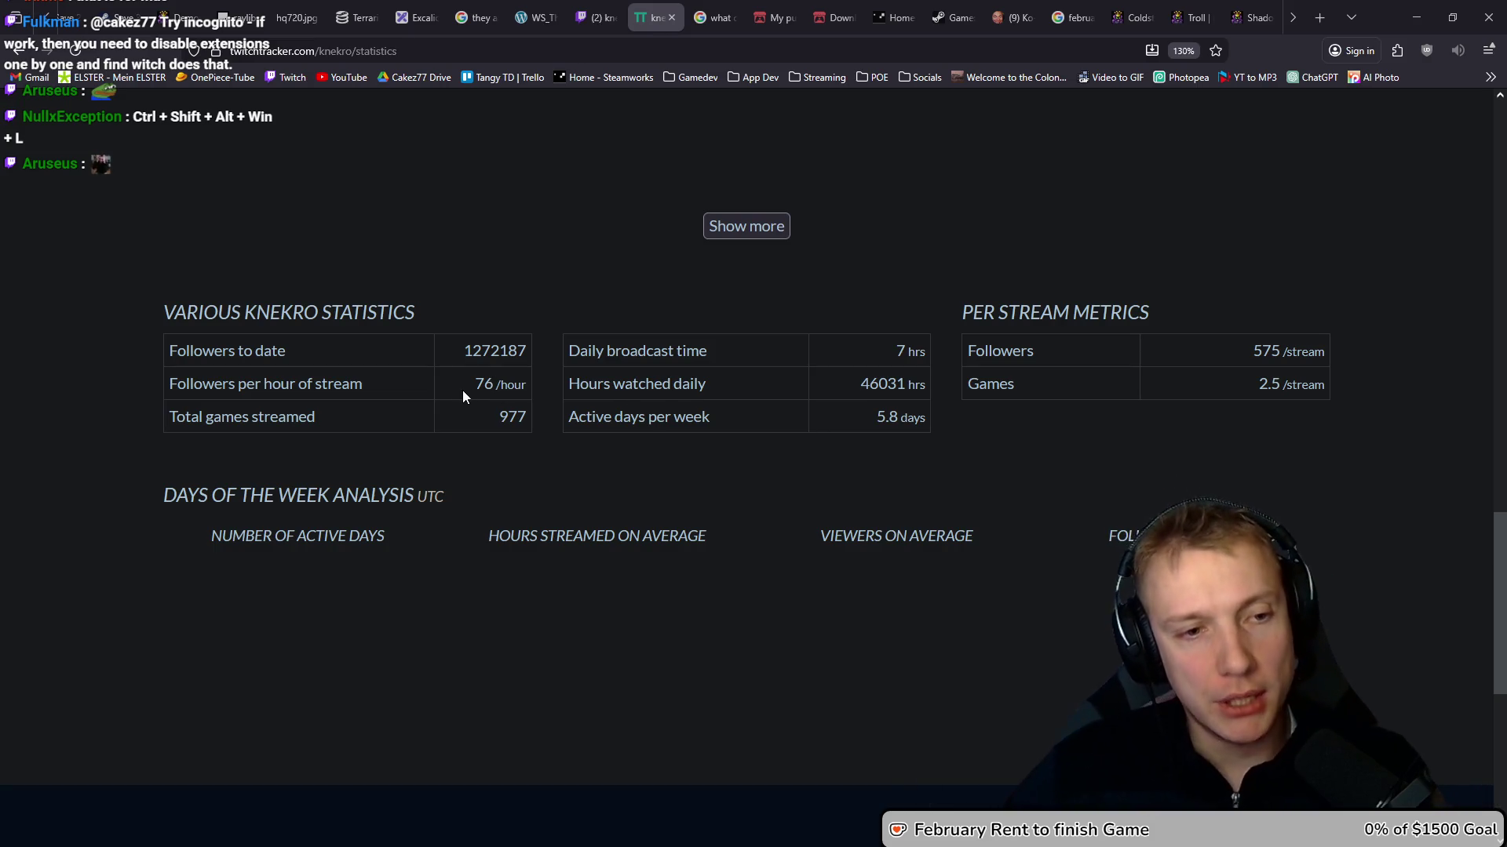
double_click(483, 384)
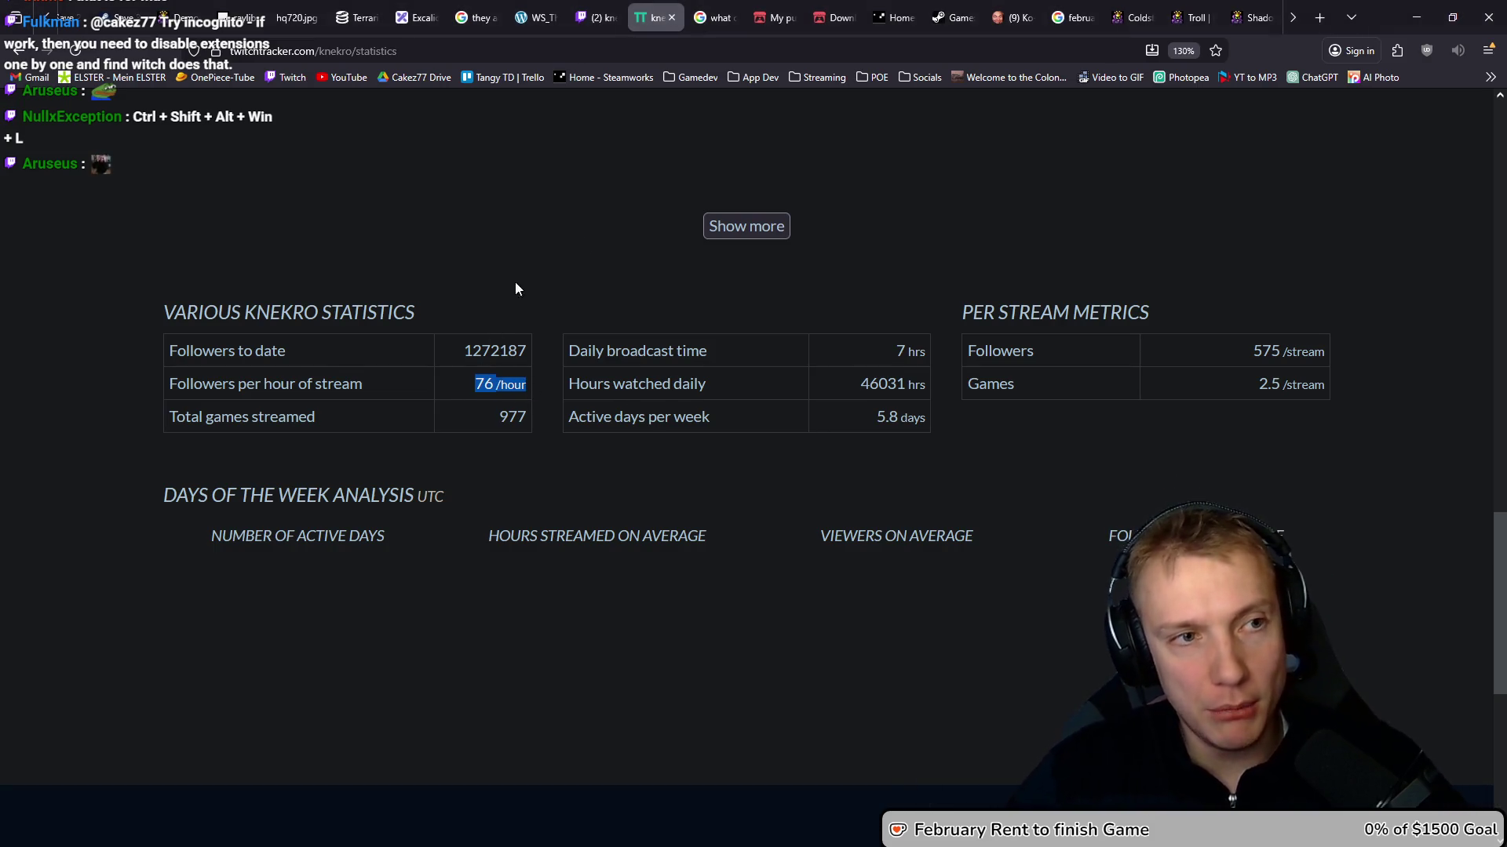
scroll(498, 319, "up", 15)
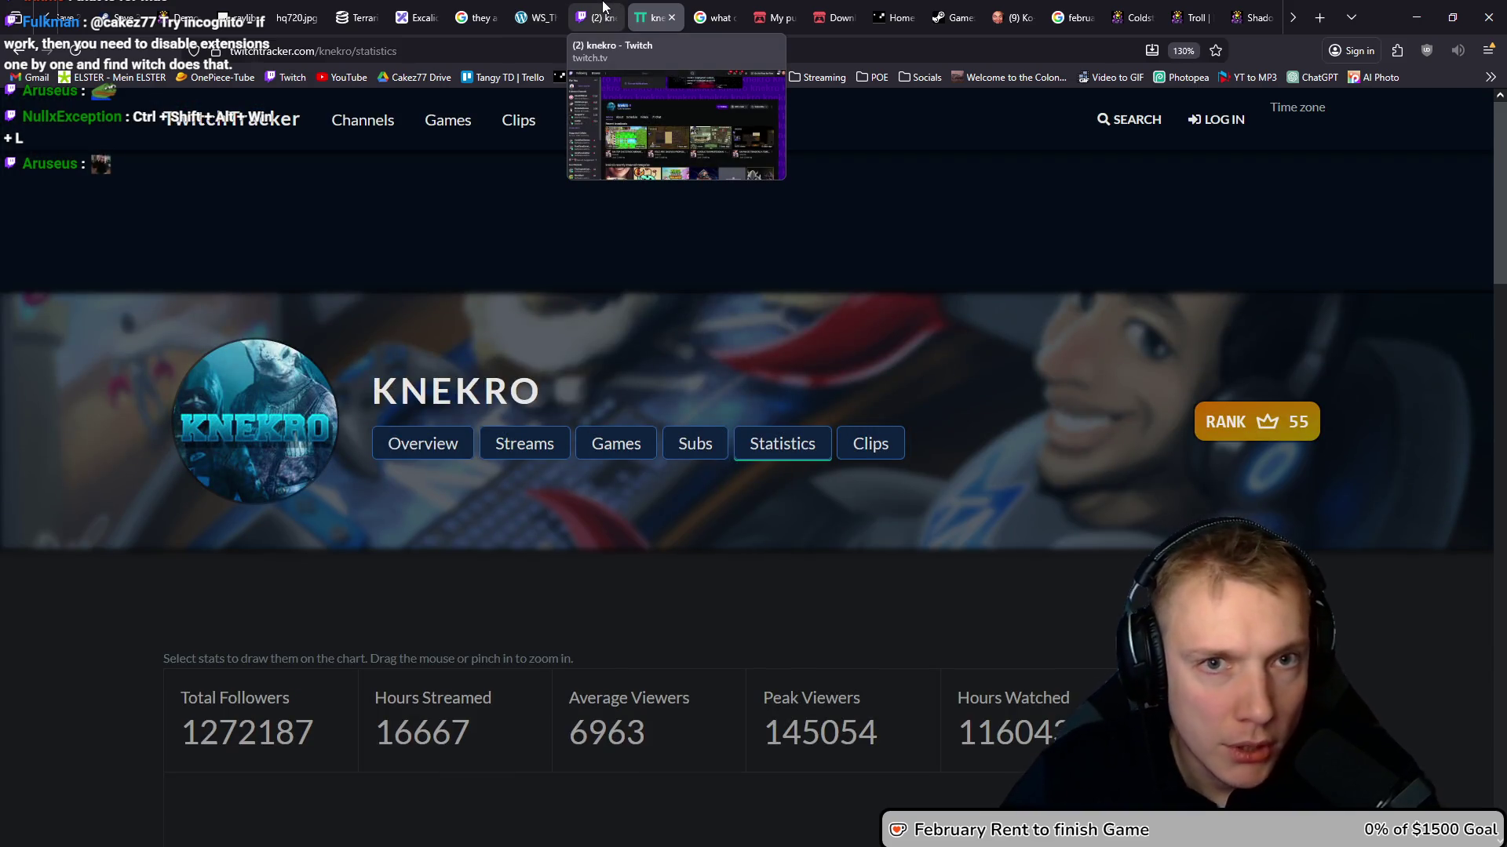
Close the knekro Twitch and TwitchTracker tabs, then switch to the Edge TwitchTracker window
left_click(1111, 118)
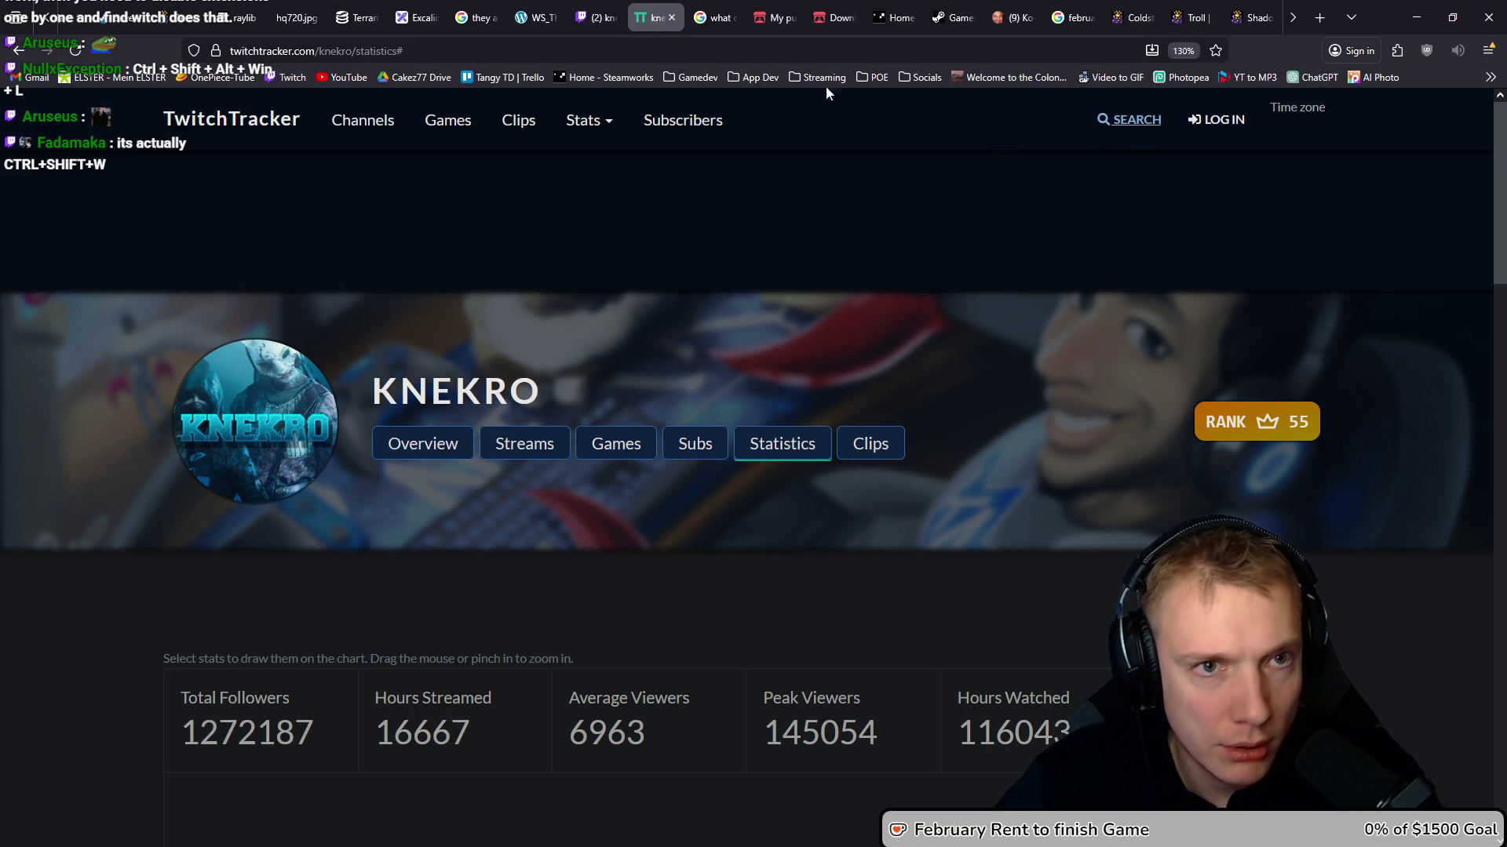
left_click(617, 12)
left_click(634, 17)
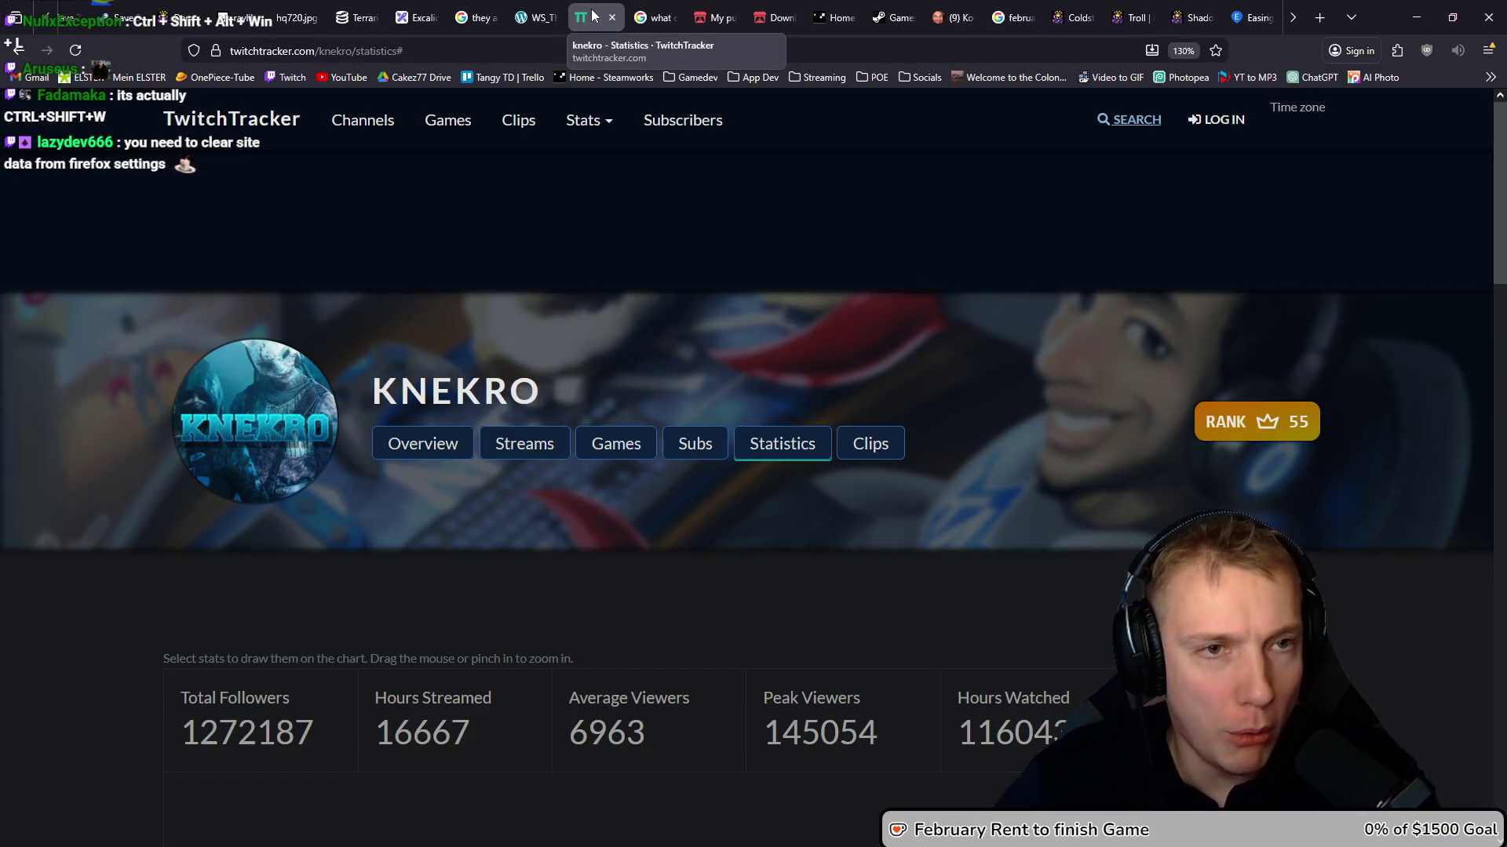
key("ctrl+w")
key("alt+Tab")
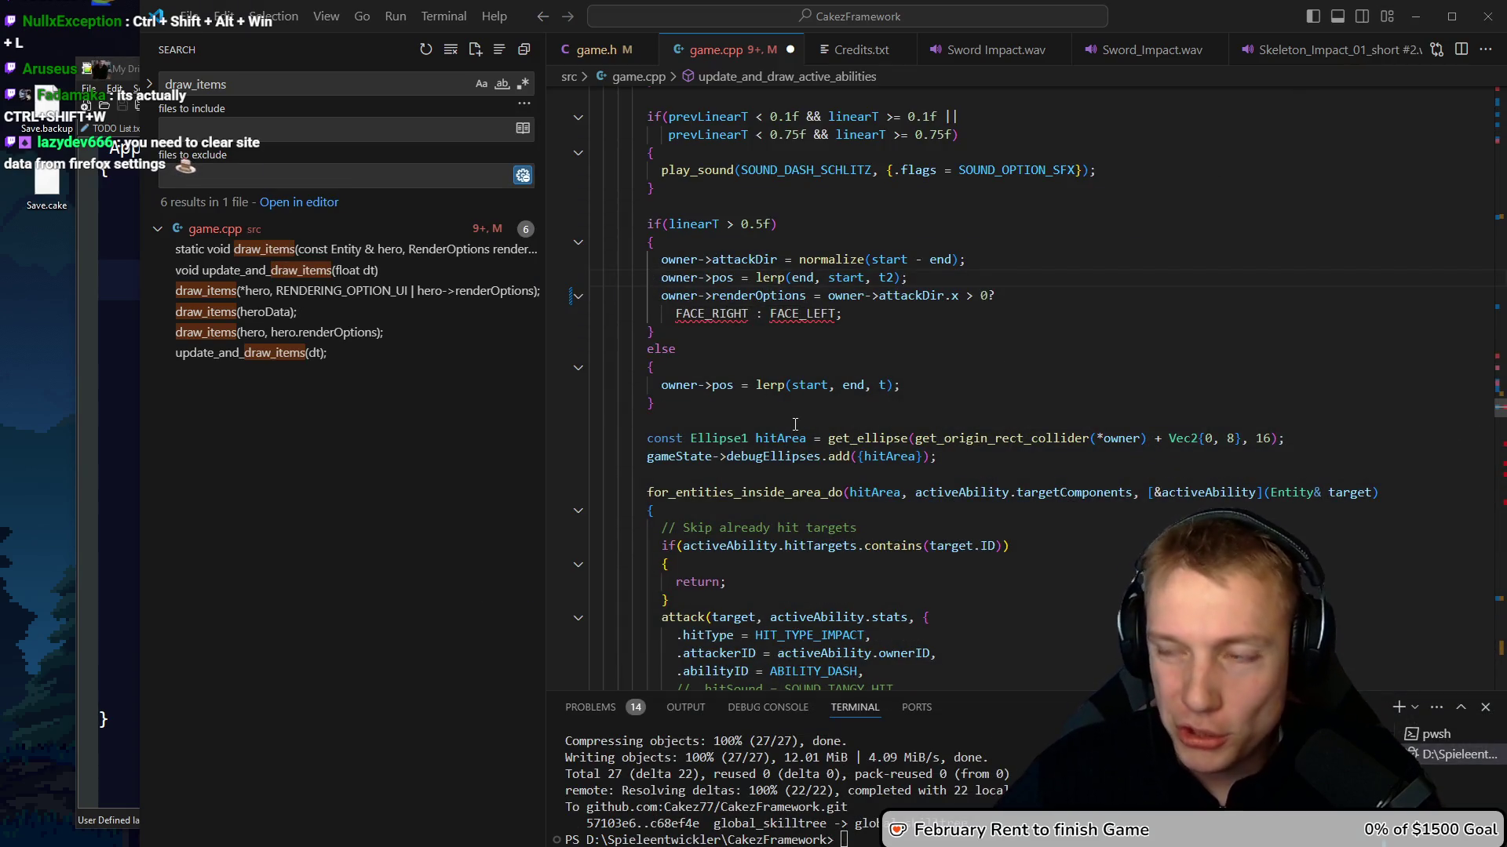
key("alt+Tab")
Search TwitchTracker for caseoh and open the caseoh_ overview
scroll(1036, 252, "up", 10)
left_click(1116, 121)
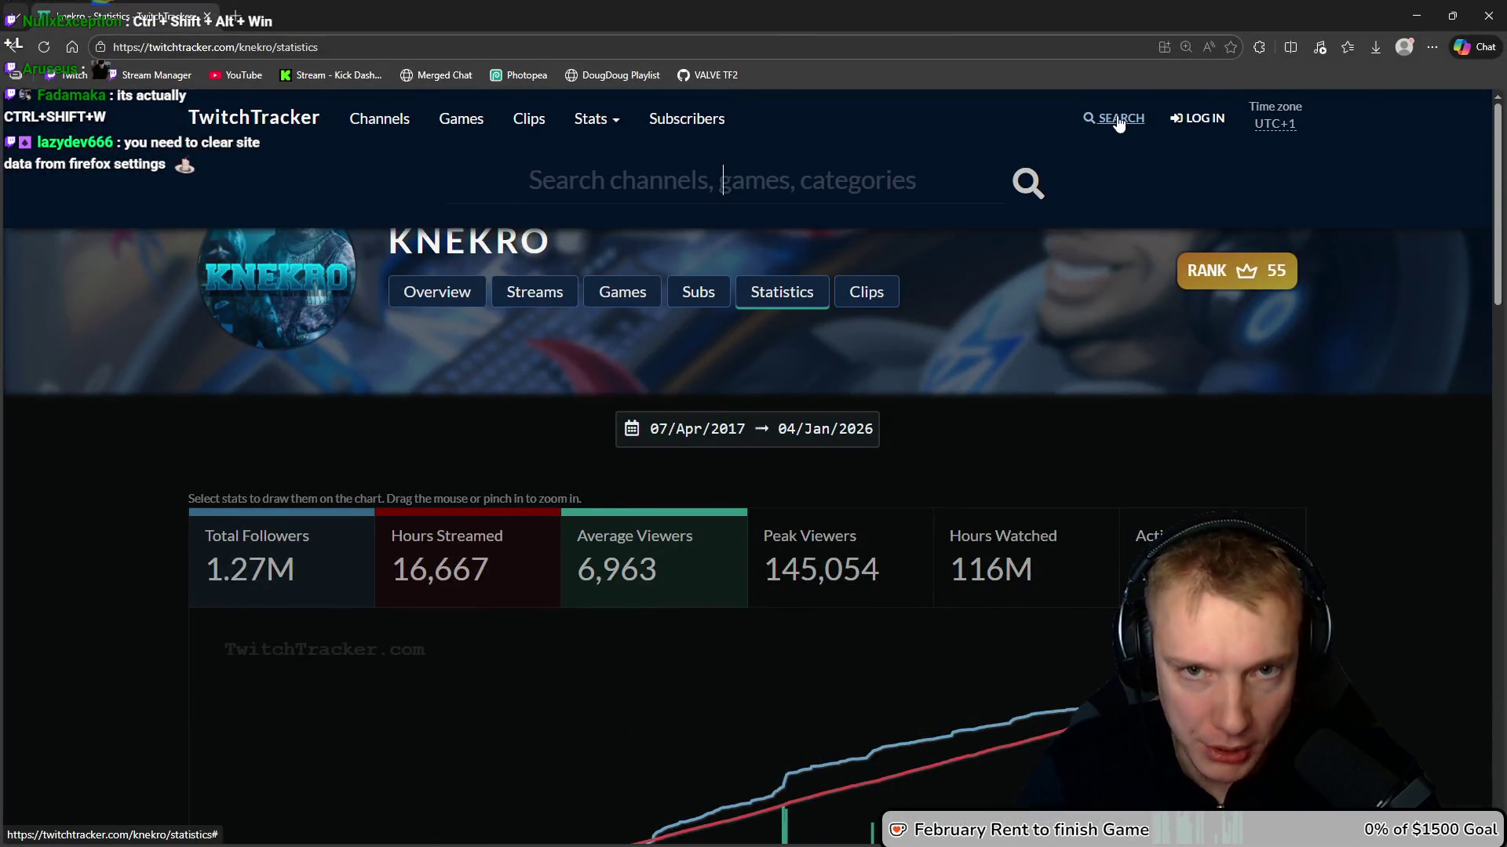
type("caseoh_")
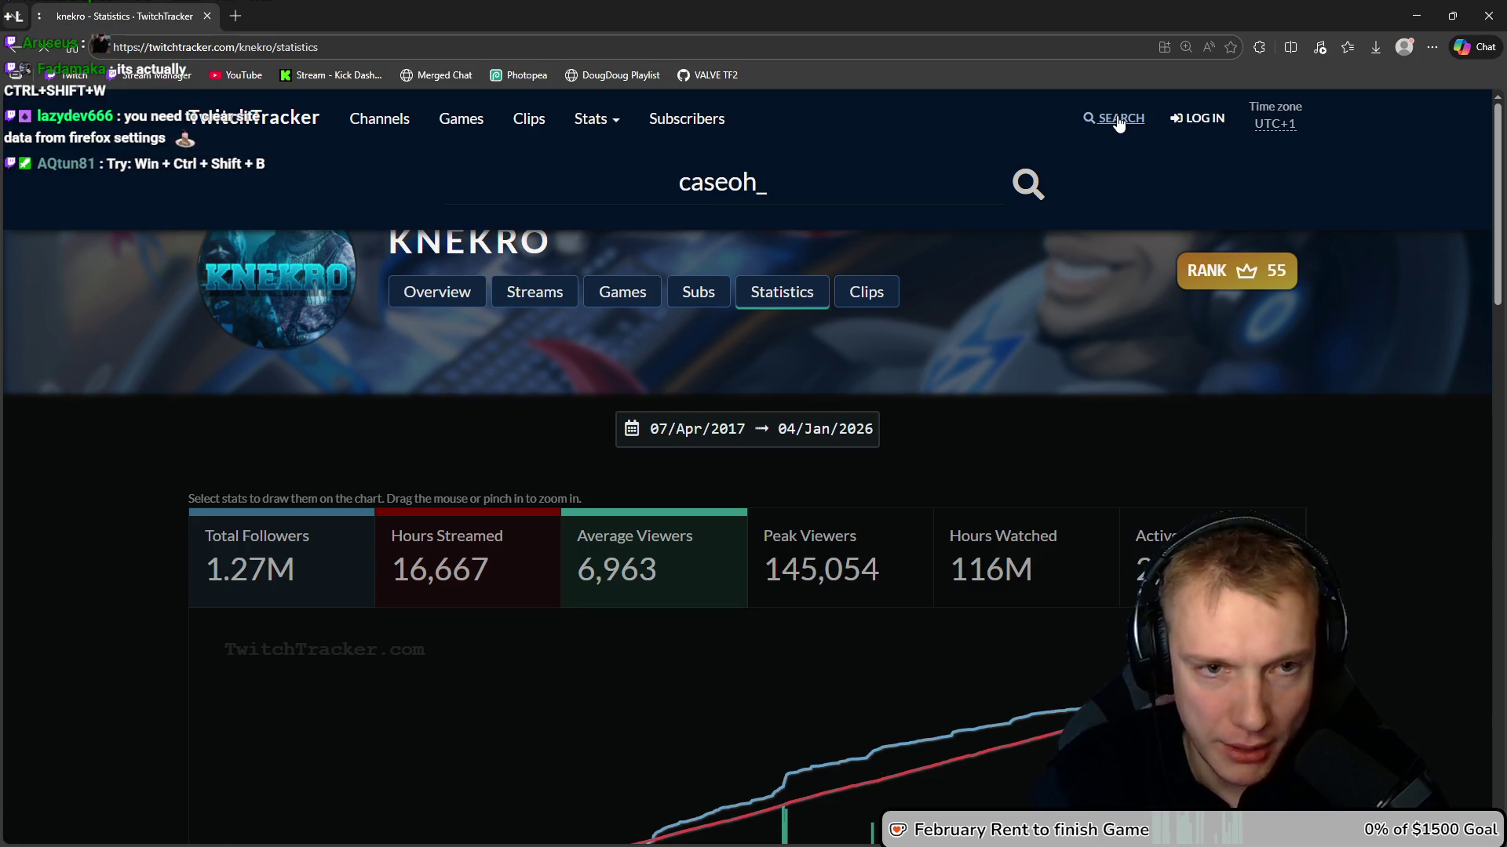
key("Return")
left_click(326, 339)
Scroll through caseoh_'s performance chart (7,976,961 total followers), then close the browser
scroll(682, 367, "down", 1)
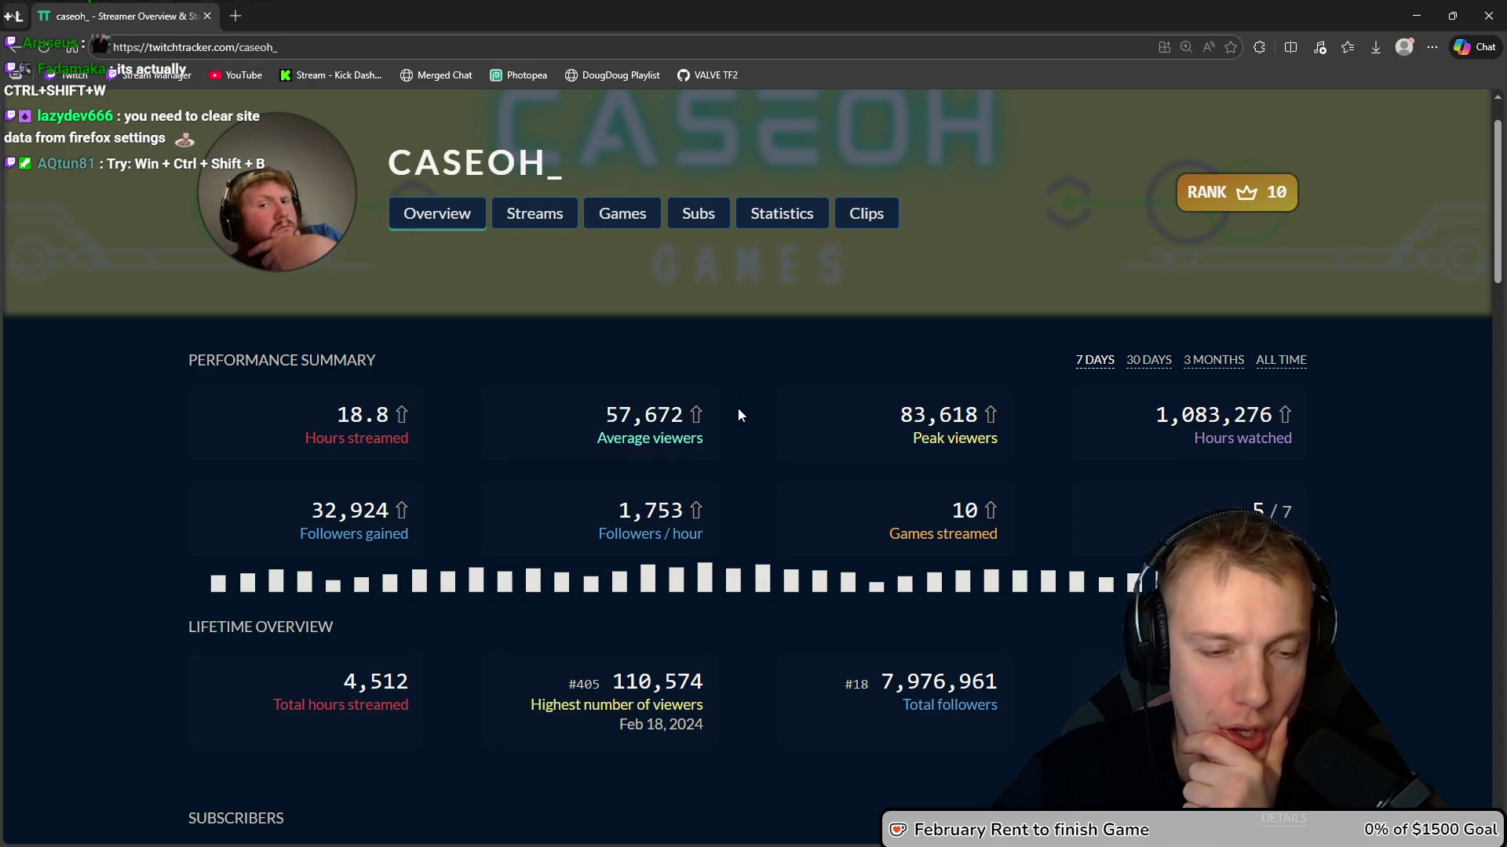
scroll(742, 406, "down", 8)
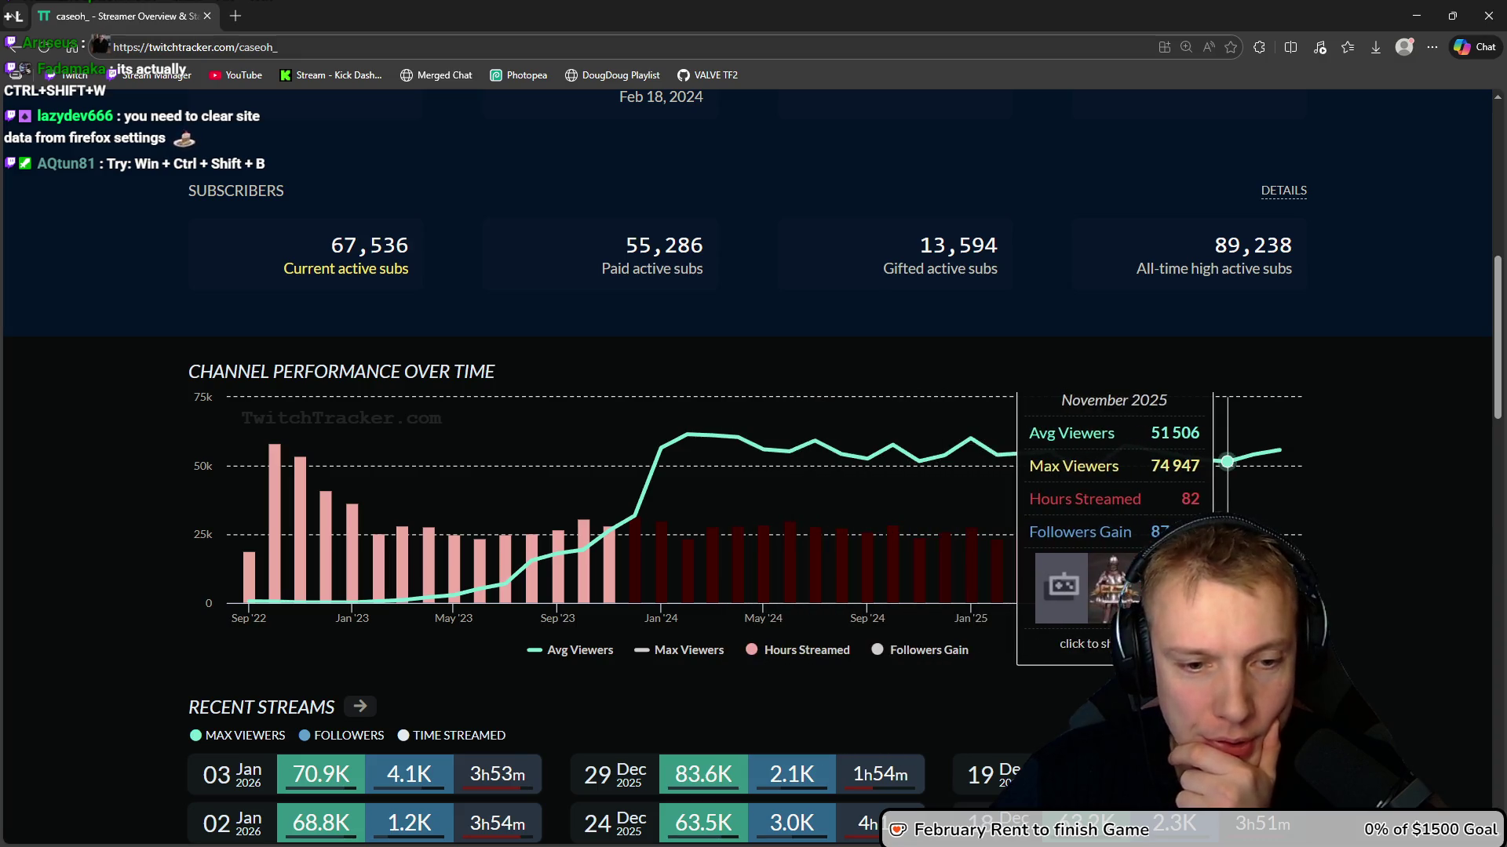
scroll(628, 498, "down", 2)
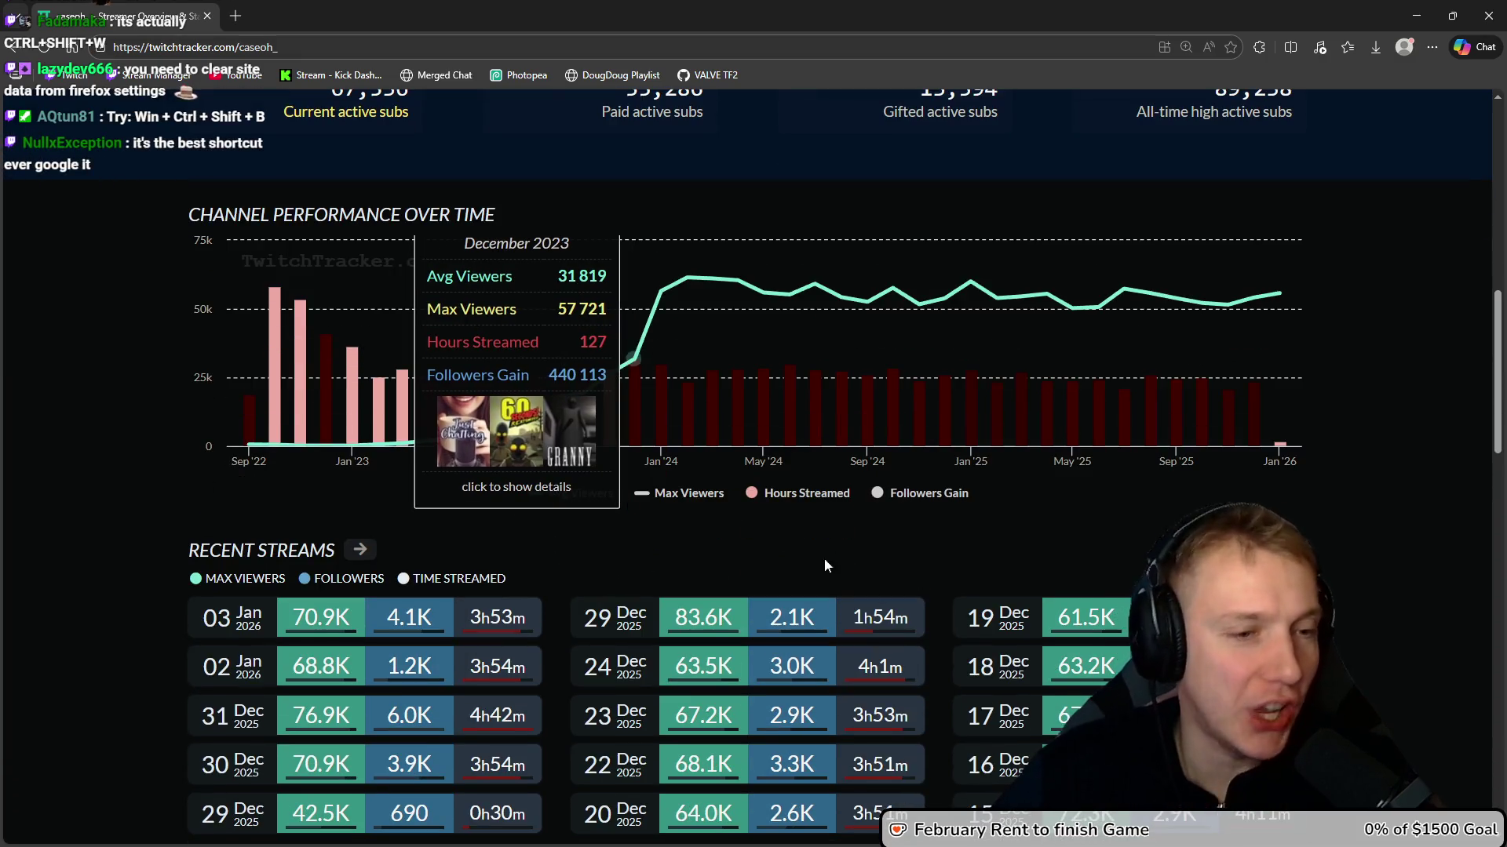
scroll(900, 490, "up", 5)
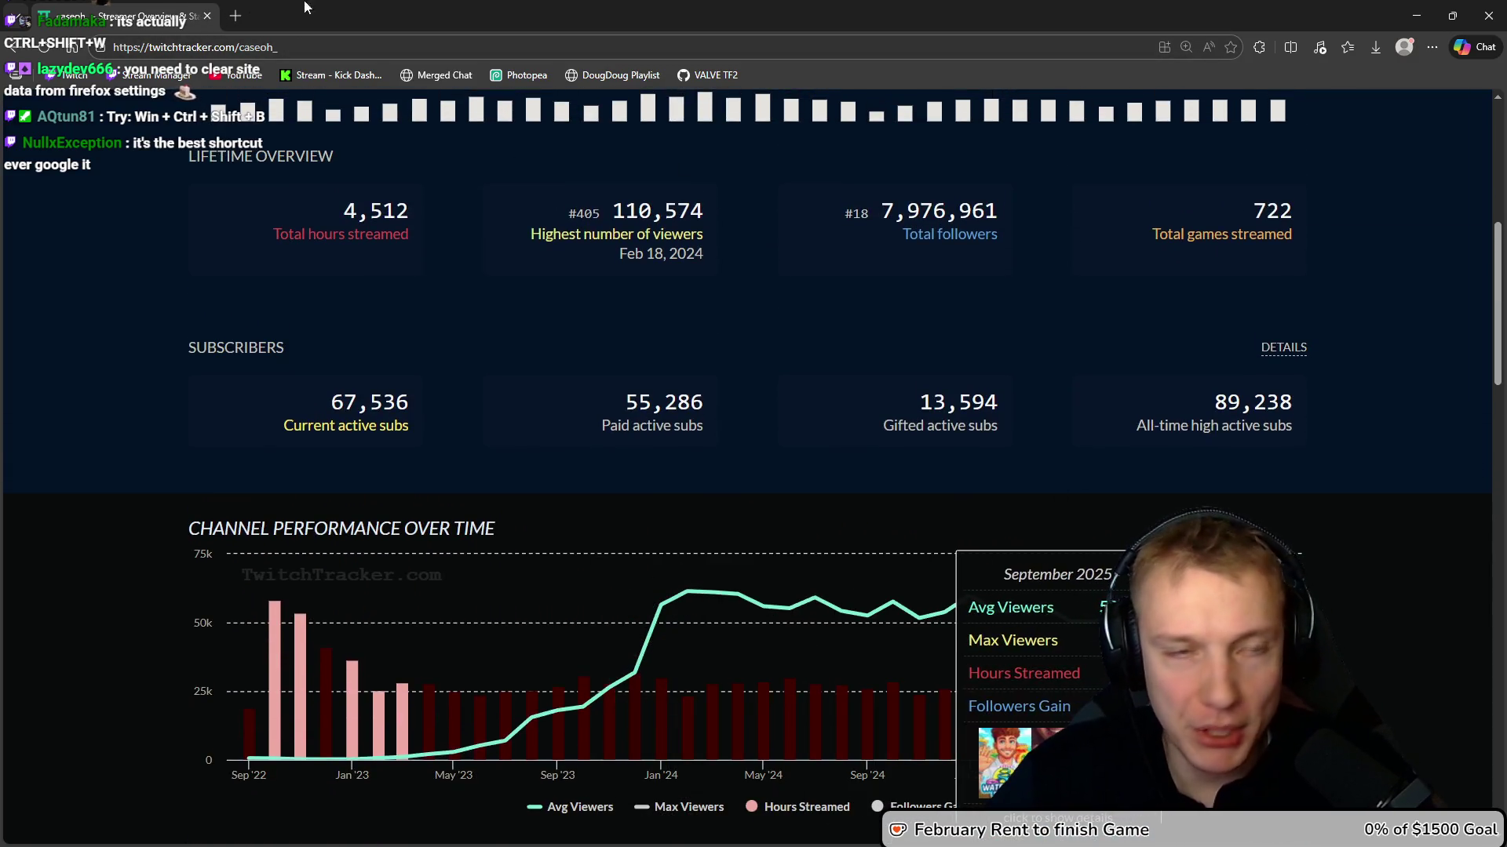
left_click(207, 16)
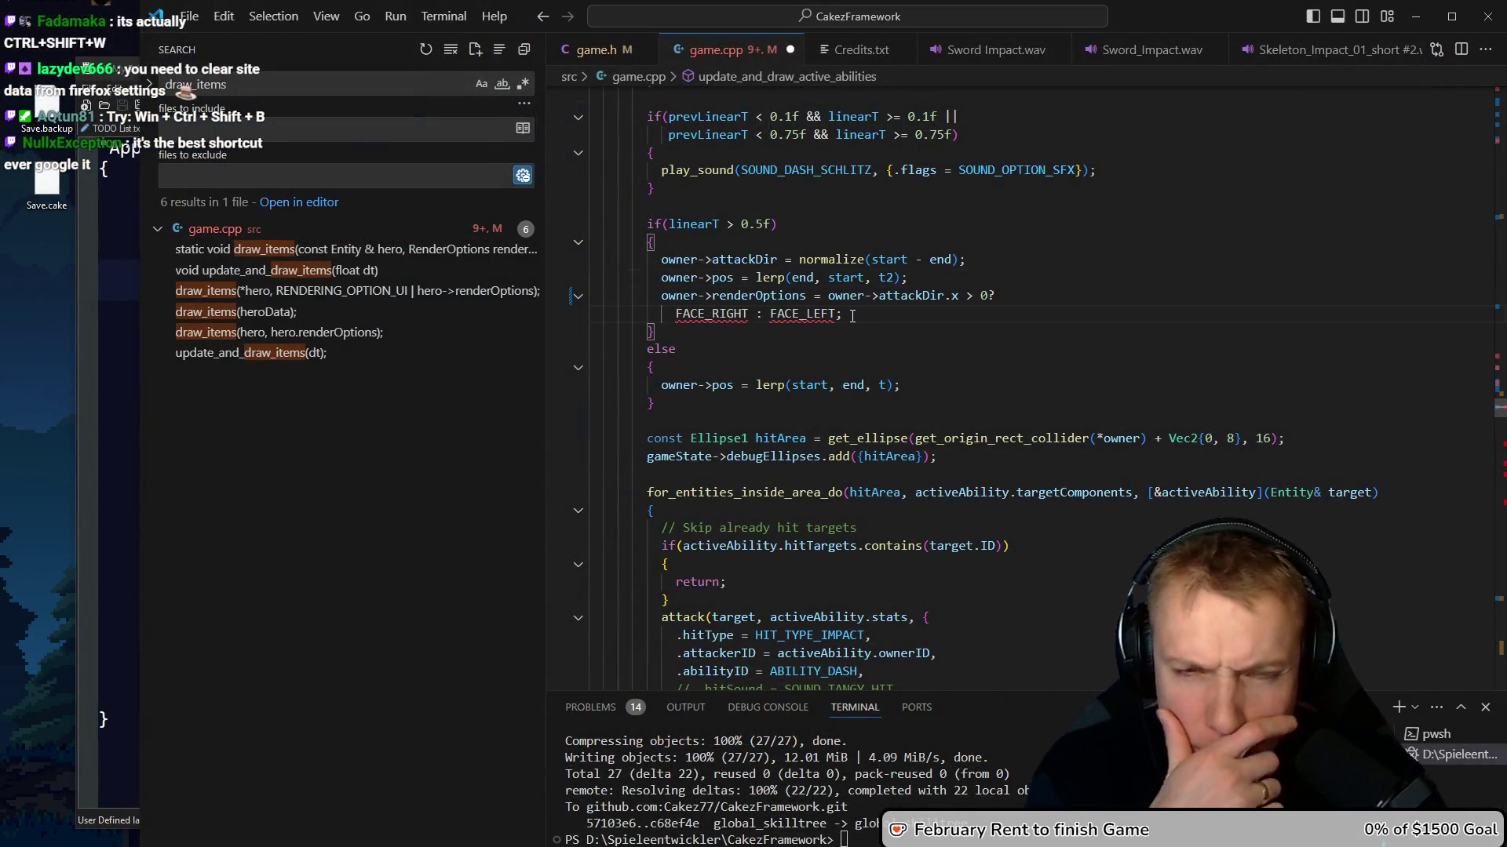
Add an 'if(owner->attackDir.x > 0)' block with braces above the renderOptions assignment
key("Up")
key("ctrl+shift+Return")
type("if(owner->attackDir.")
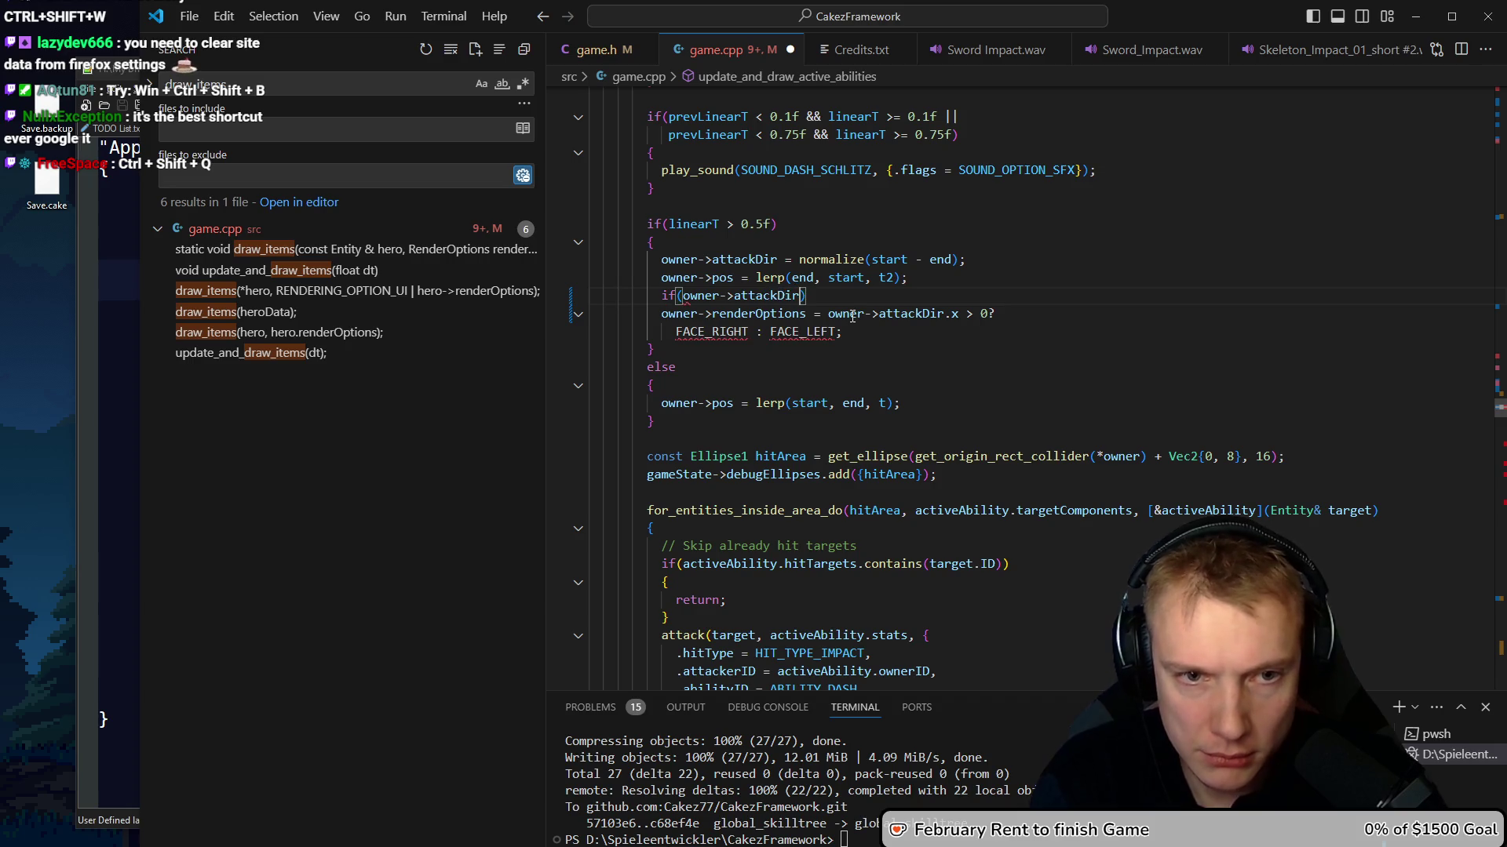
type("x >")
key("BackSpace")
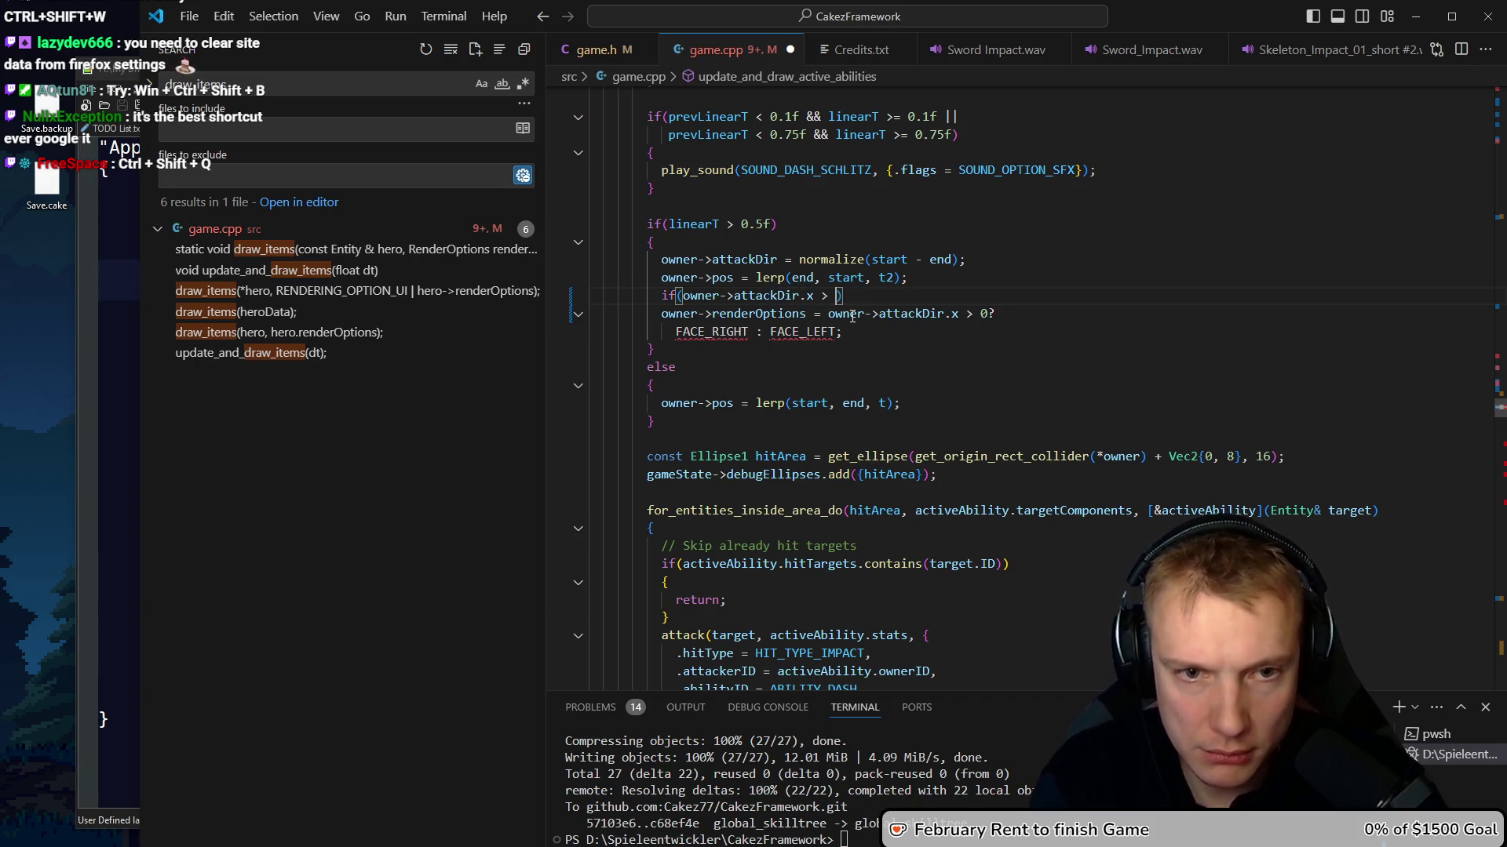
type("o")
key("End")
key("Return")
type("{")
key("Return")
key("Up")
key("Up")
key("End")
key("Left")
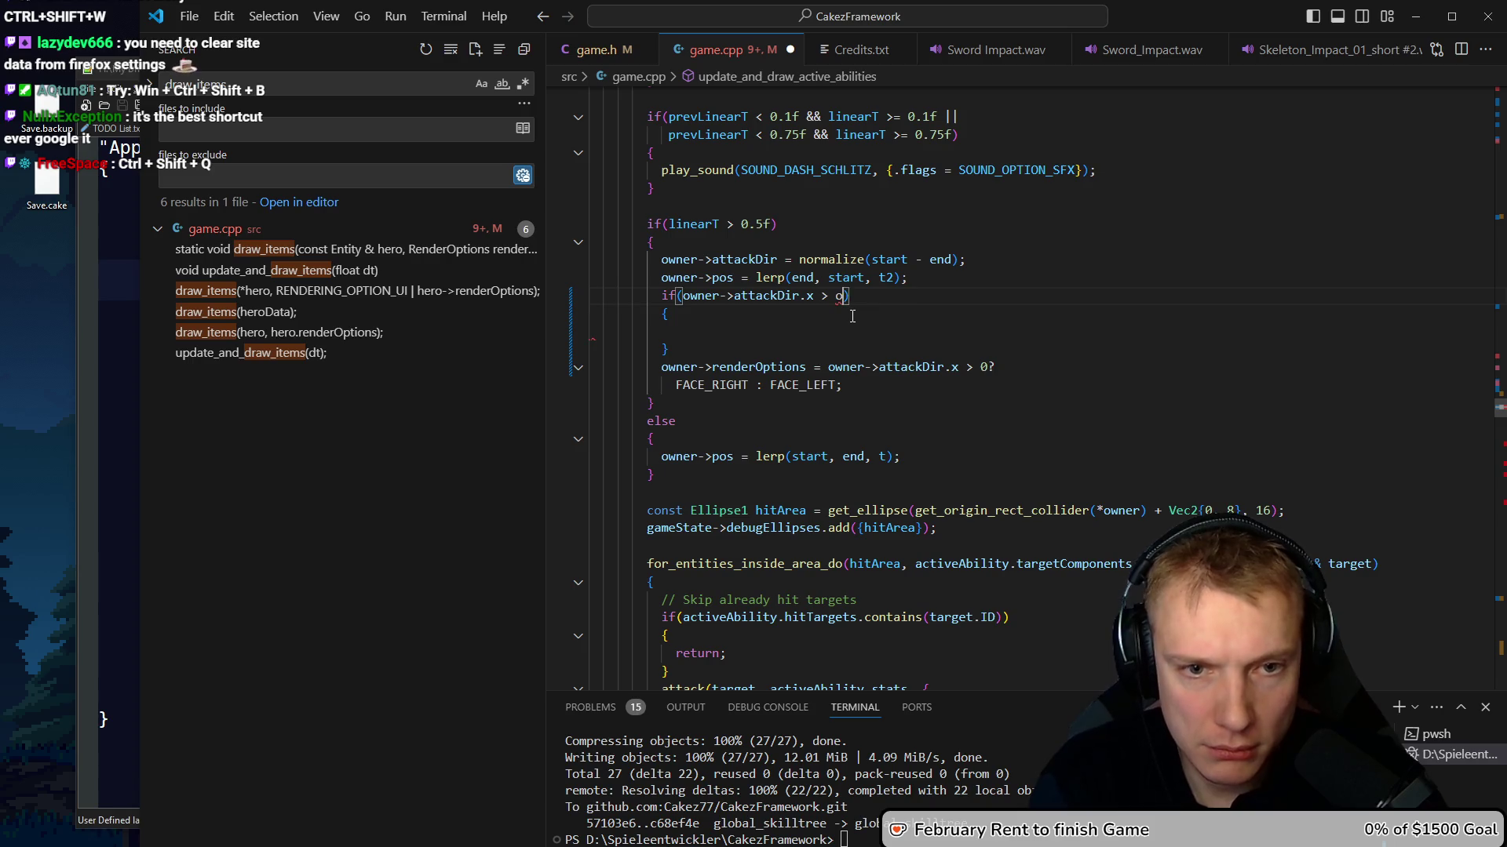
key("Down")
key("Down")
Inside the if, set renderOptions |= RENDERING_OPTION_FLIP_X
key("Return")
type("owner->re")
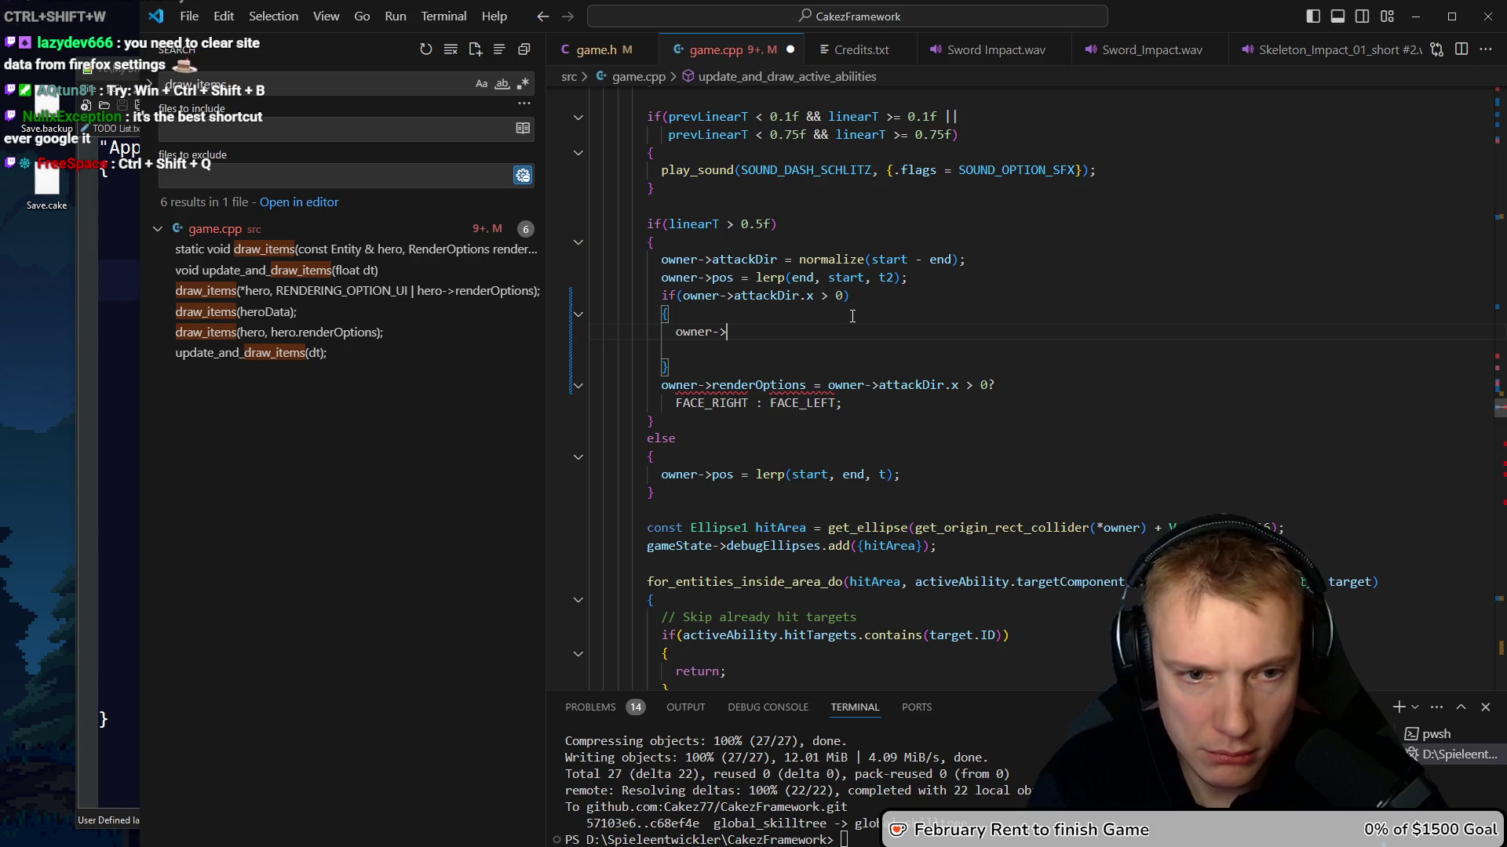
type("nderOptions |= flip")
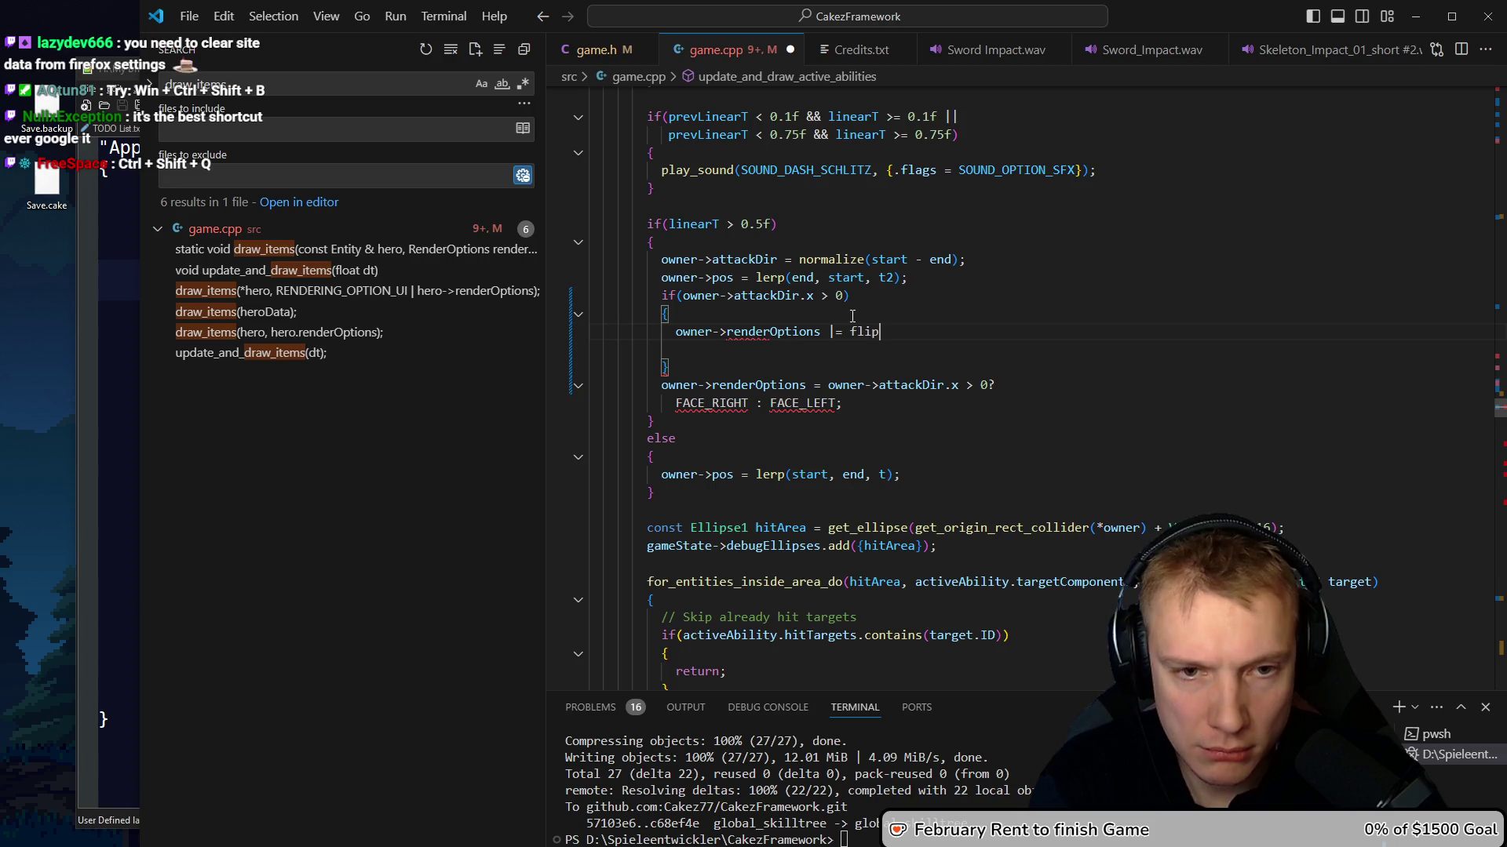
type("_x")
key("Tab")
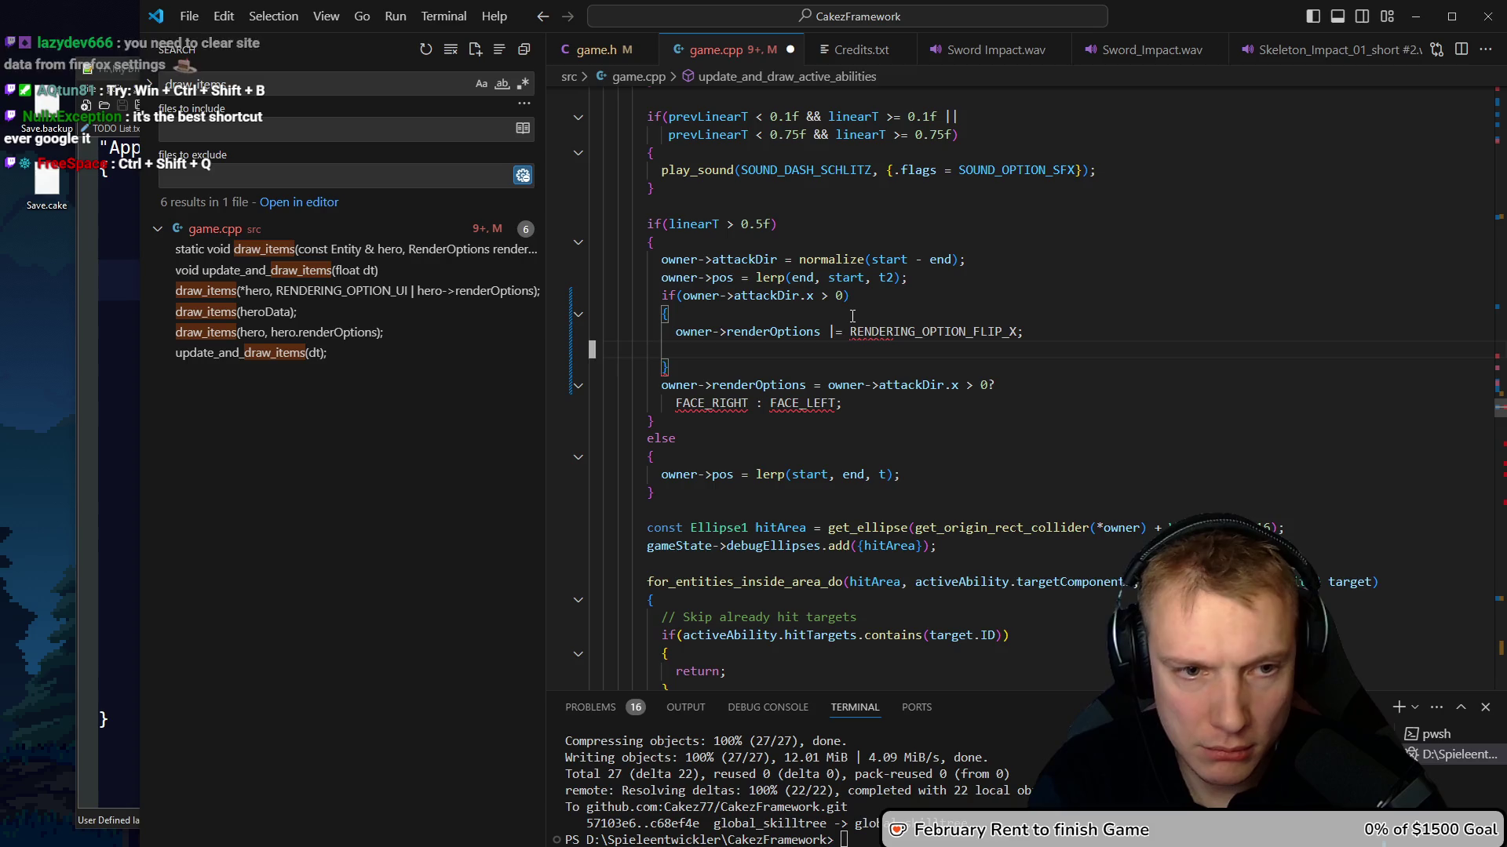
key("Delete")
key("Return")
Add an aligned else block with braces after the if
key("alt+Down")
type("else")
key("Home")
key("BackSpace")
key("End")
key("Return")
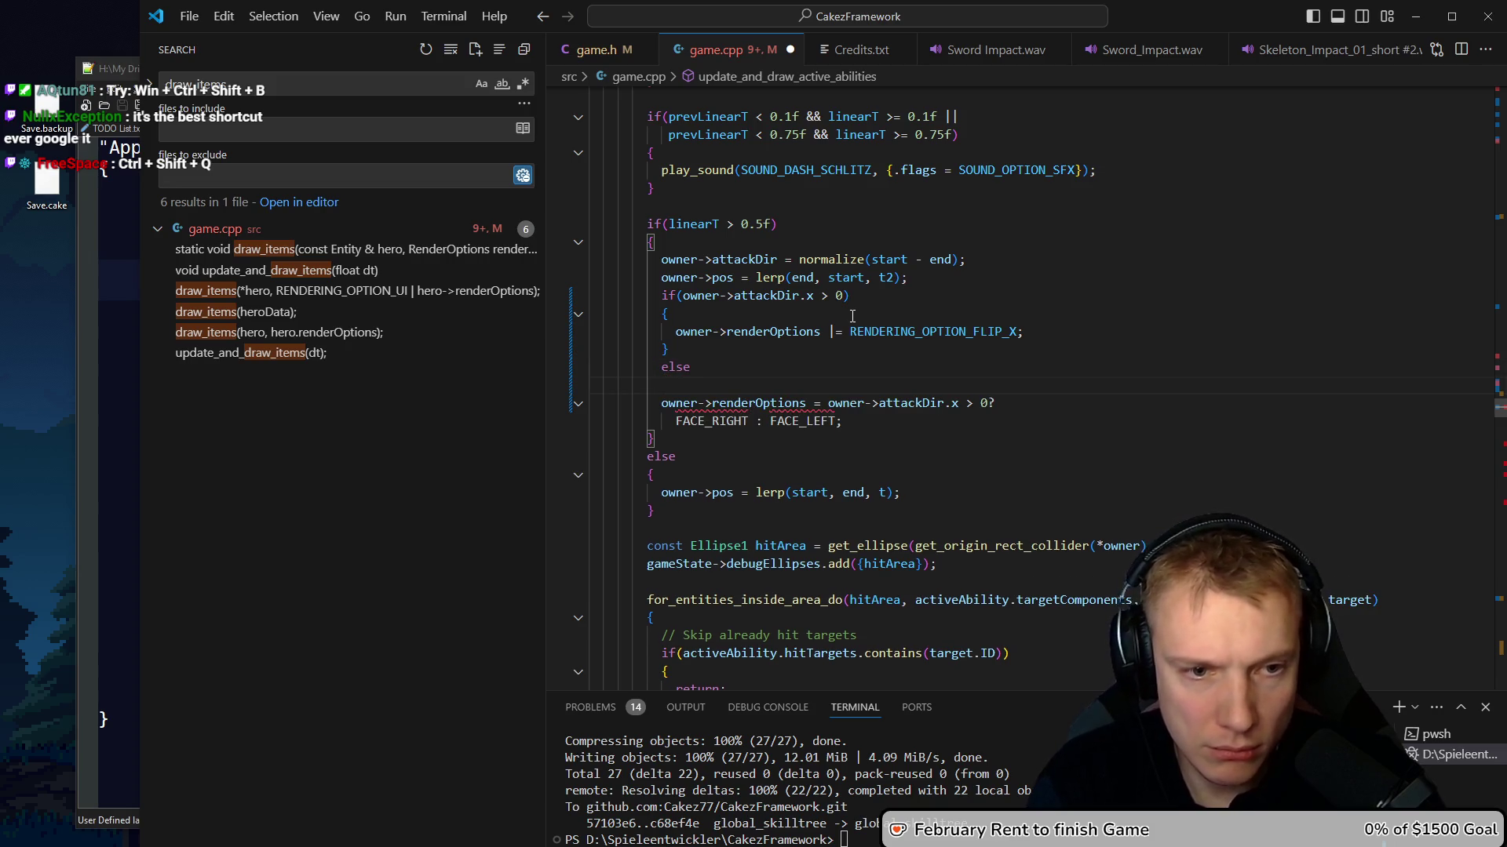
type("{")
In the else, paste the flip statement and change it to renderOptions &= ~RENDERING_OPTION_FLIP_X
key("Return")
type("owner->renderOptions |= RENDERING_OPTION_FLIP_X;")
key("ctrl+Left")
key("ctrl+Left")
key("ctrl+Right")
key("Right")
key("Right")
key("BackSpace")
type("&")
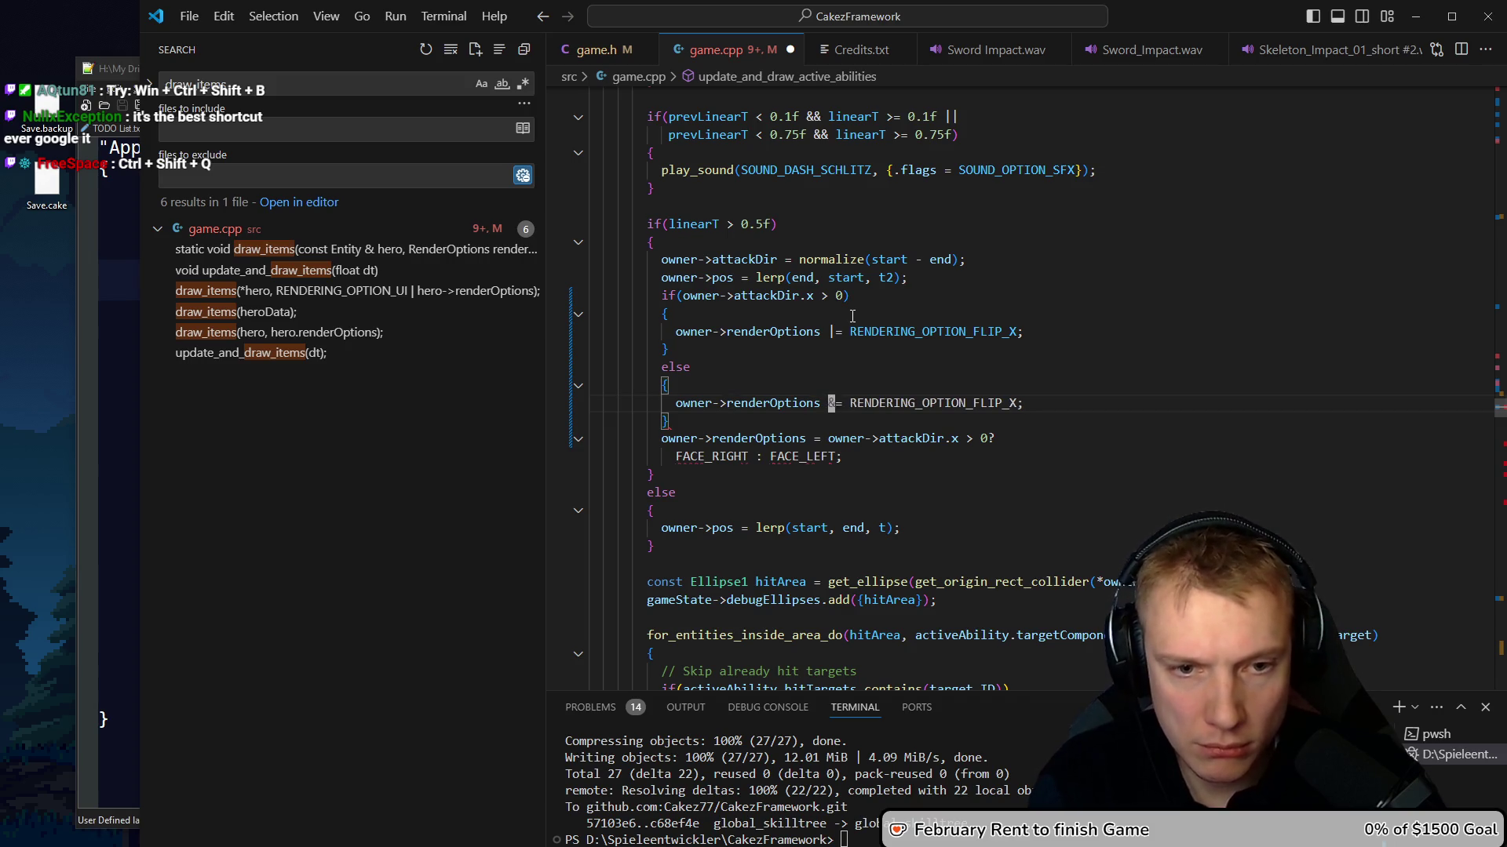
key("ctrl+Right")
key("ctrl+Right")
key("ctrl+Left")
key("ctrl+Left")
key("Right")
key("Right")
type("~")
Delete the old FACE_RIGHT/FACE_LEFT ternary line and save game.cpp
key("Down")
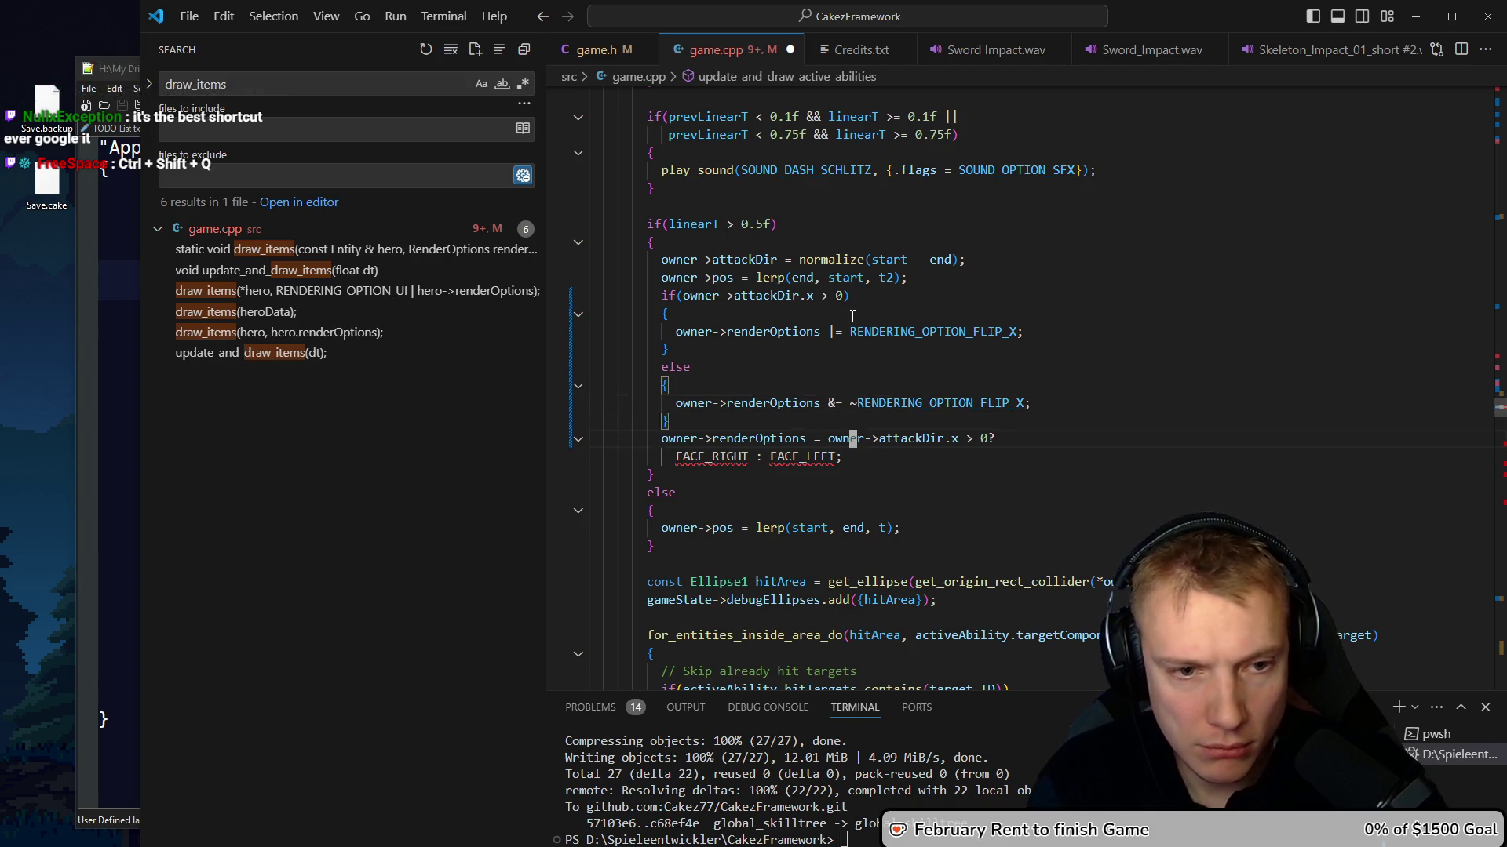
key("ctrl+l")
key("ctrl+l")
key("Delete")
key("ctrl+s")
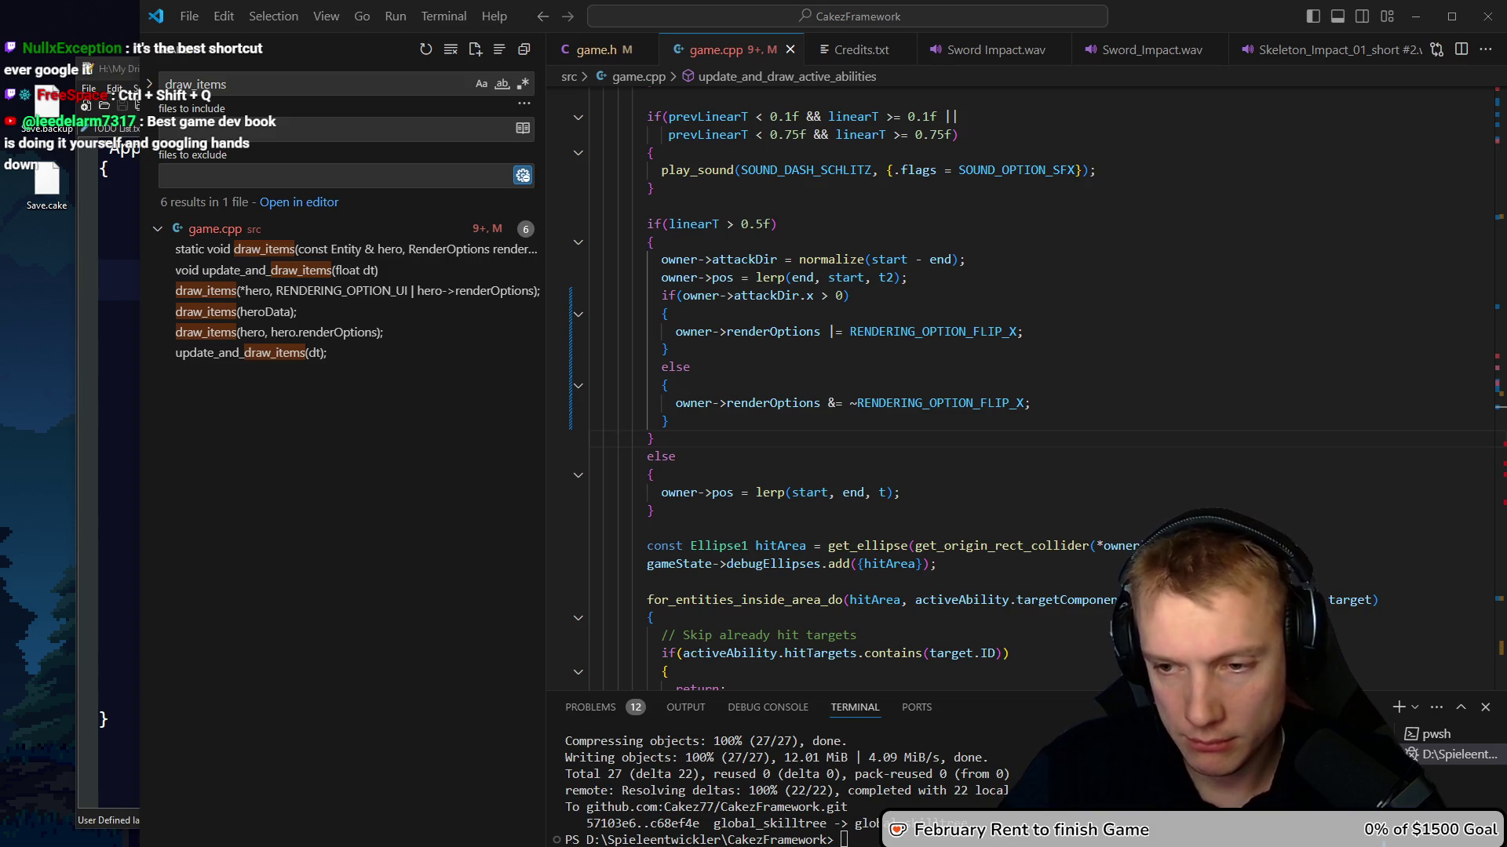
key("alt+Tab")
Search Google for 'what does Win + Ctrl + Shift + B', then minimize the browser
left_click_drag(416, 146, 312, 146)
type("Win + Ctrl + Shift + B")
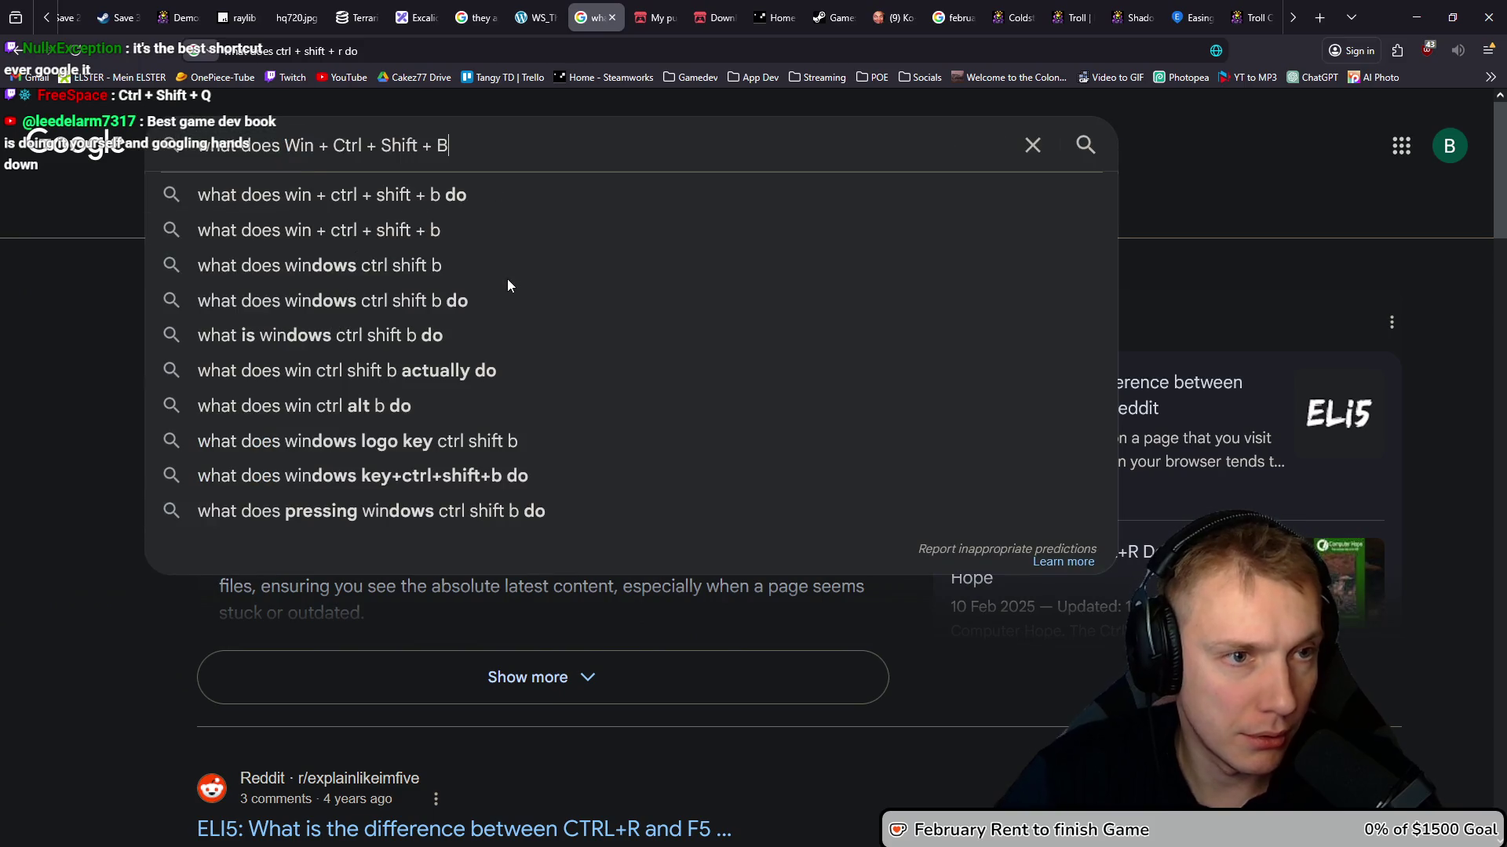
key("Return")
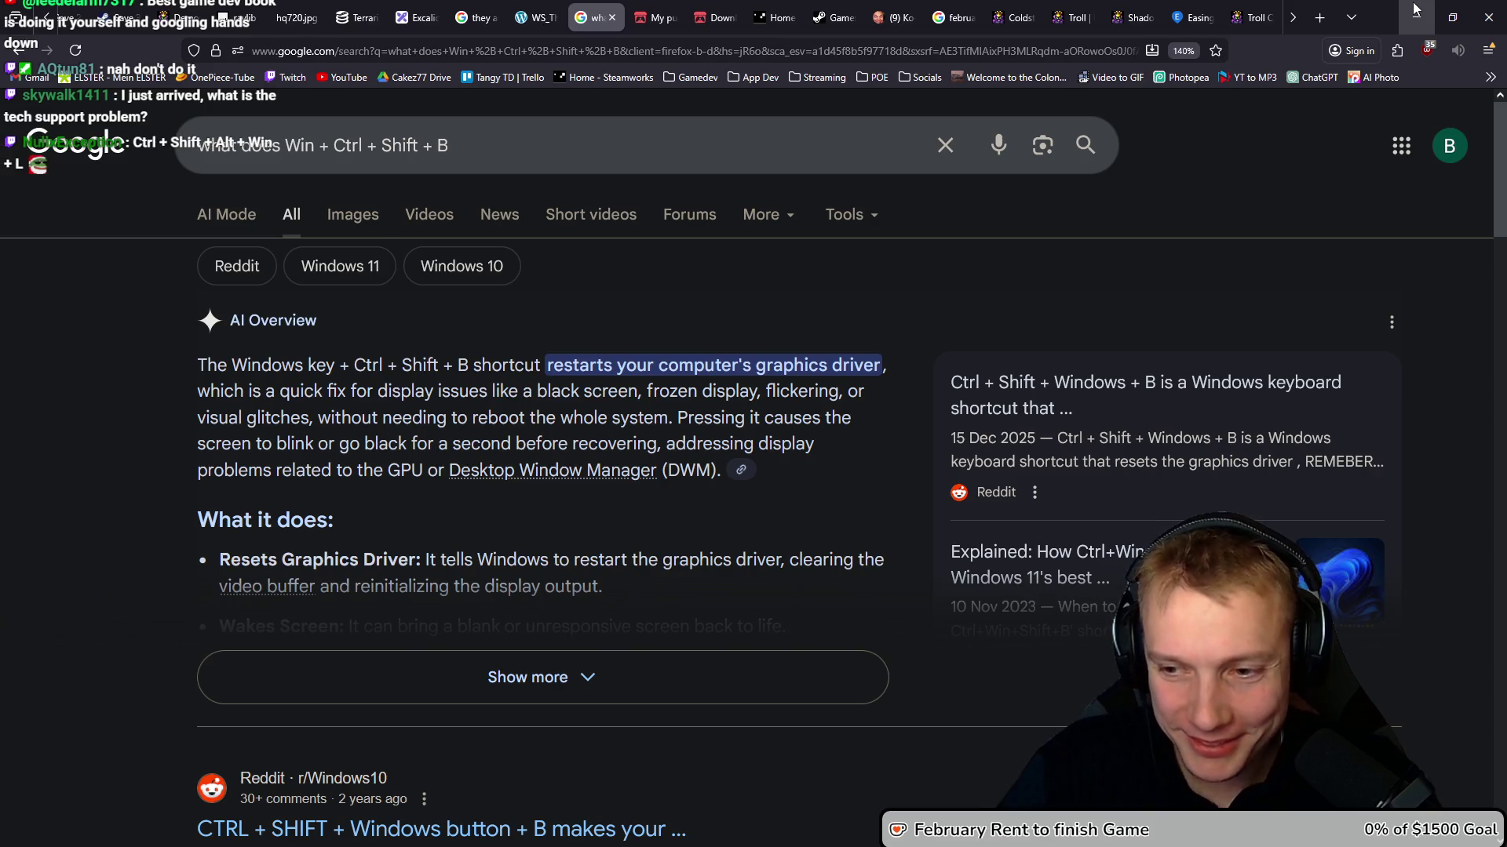
left_click(1415, 10)
Step to the next reported problem with F8, then scroll to the death-animation effect
left_click(770, 334)
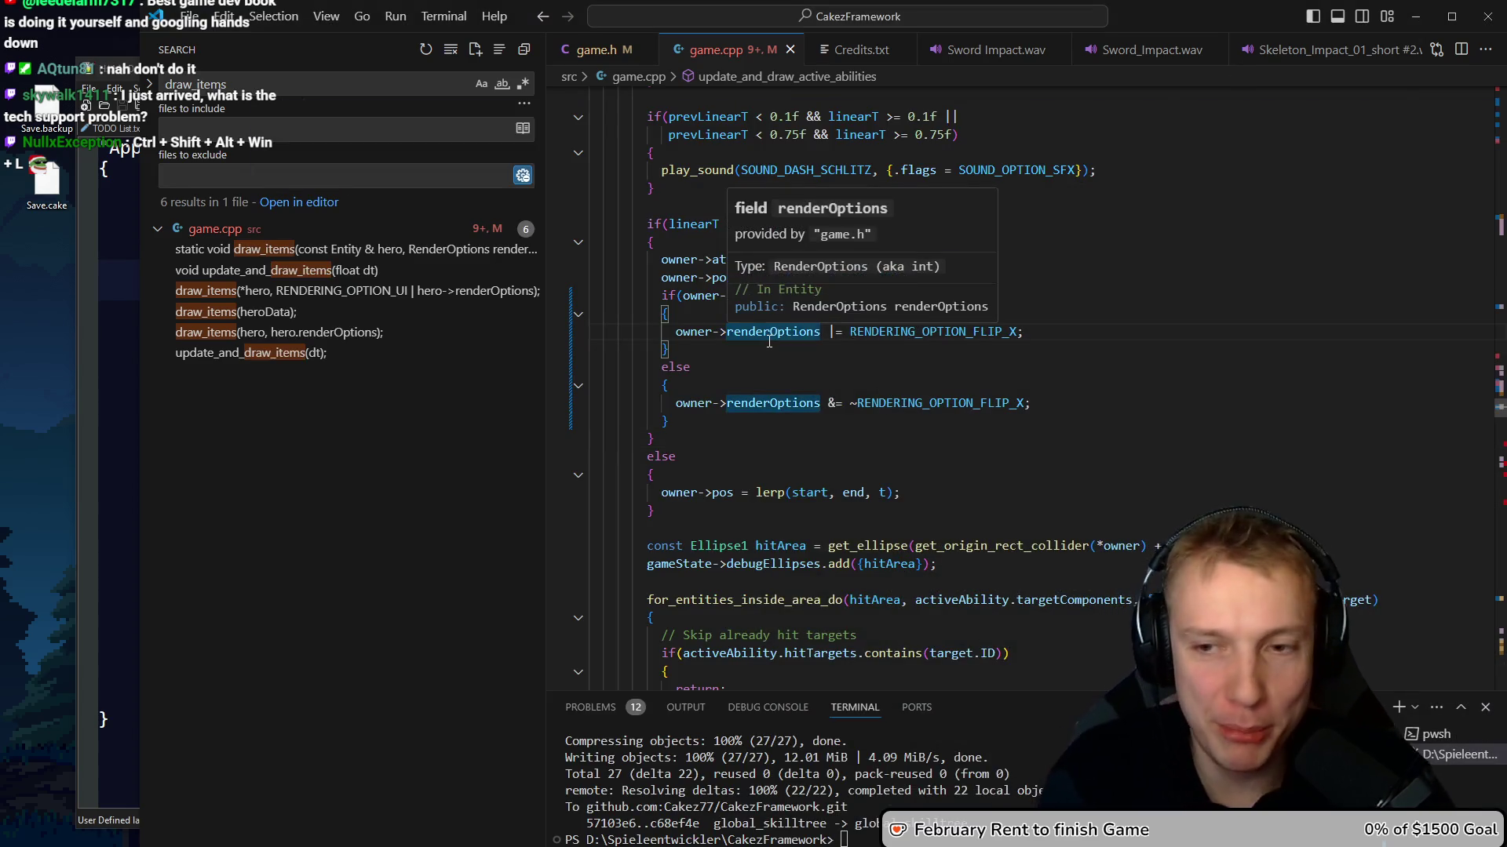
key("Down")
key("Down")
key("Down")
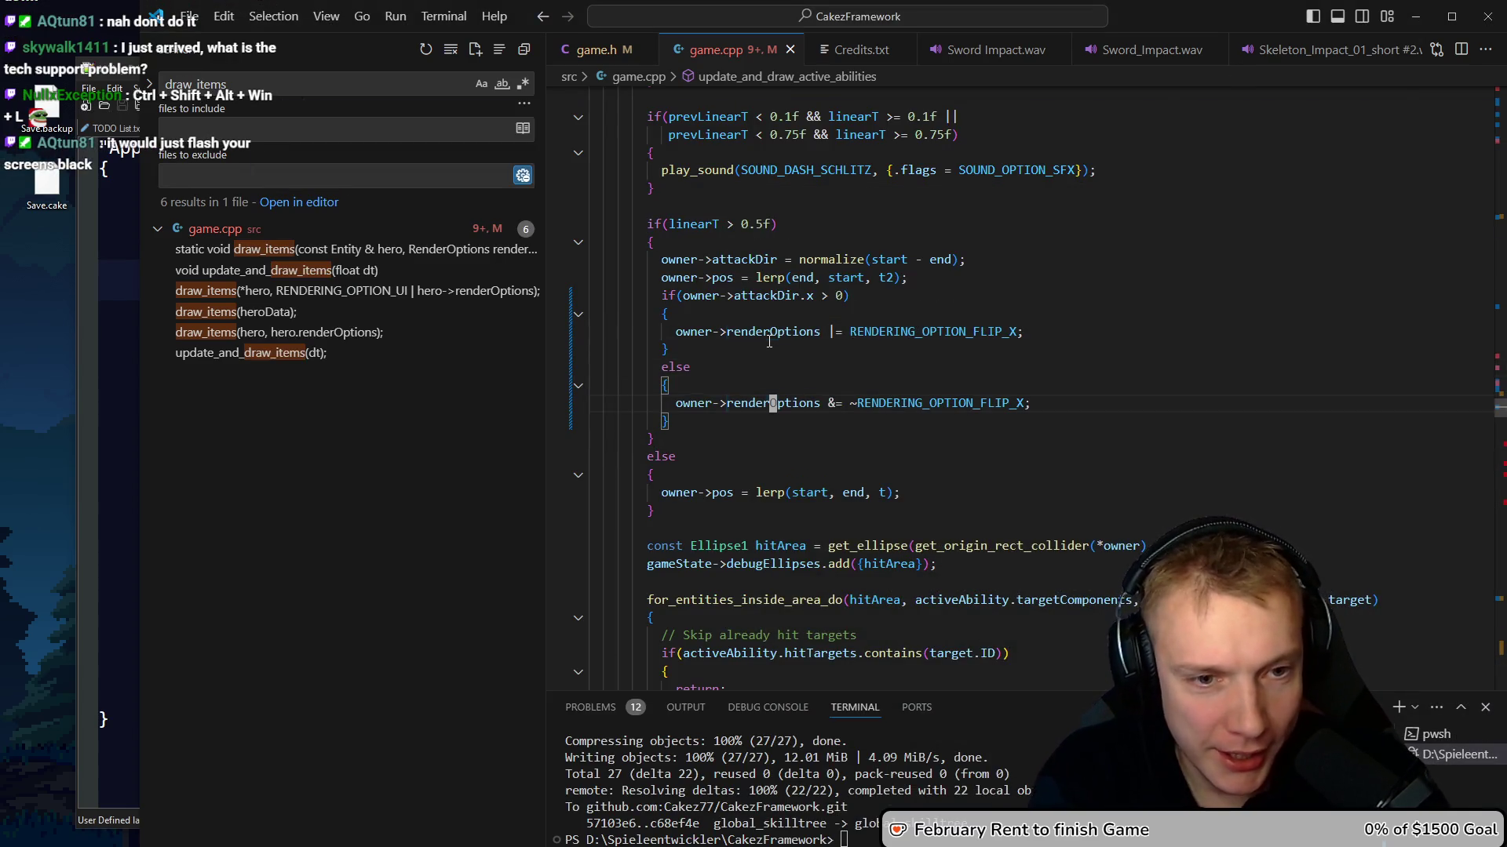
key("F8")
key("Escape")
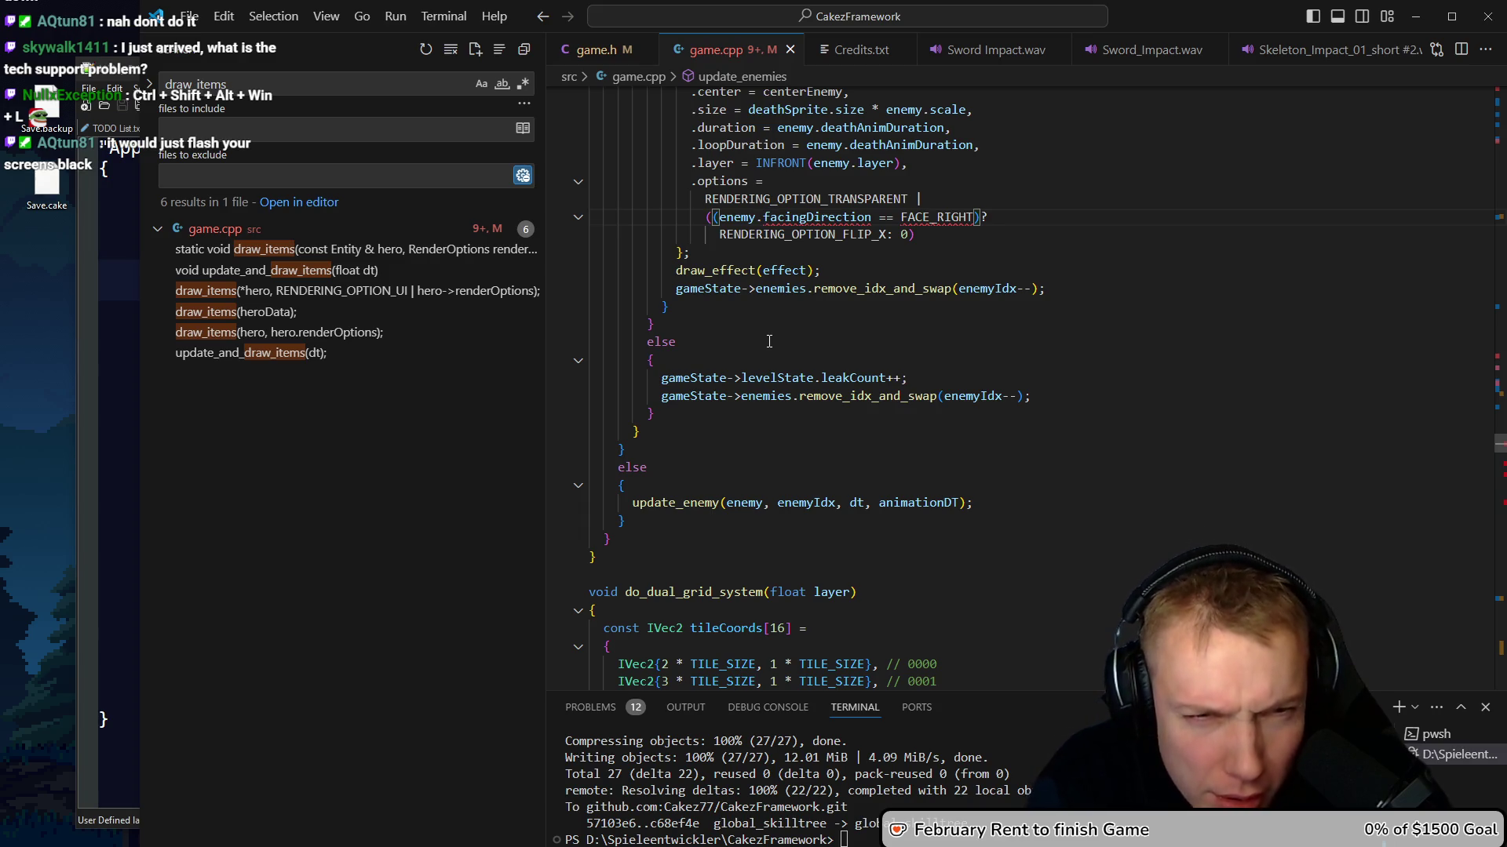
scroll(1048, 303, "up", 10)
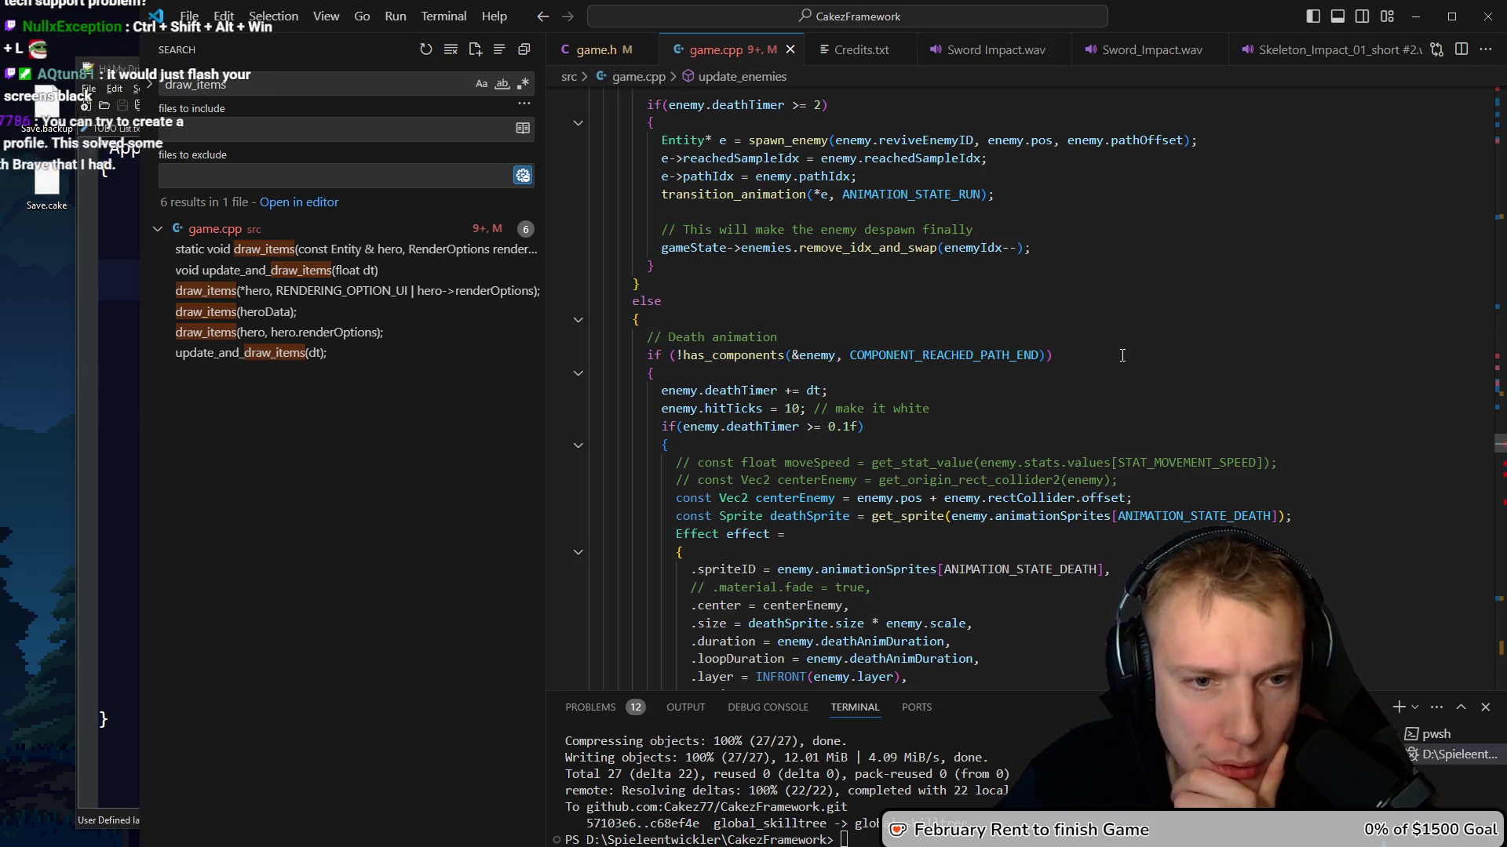
scroll(1122, 355, "down", 4)
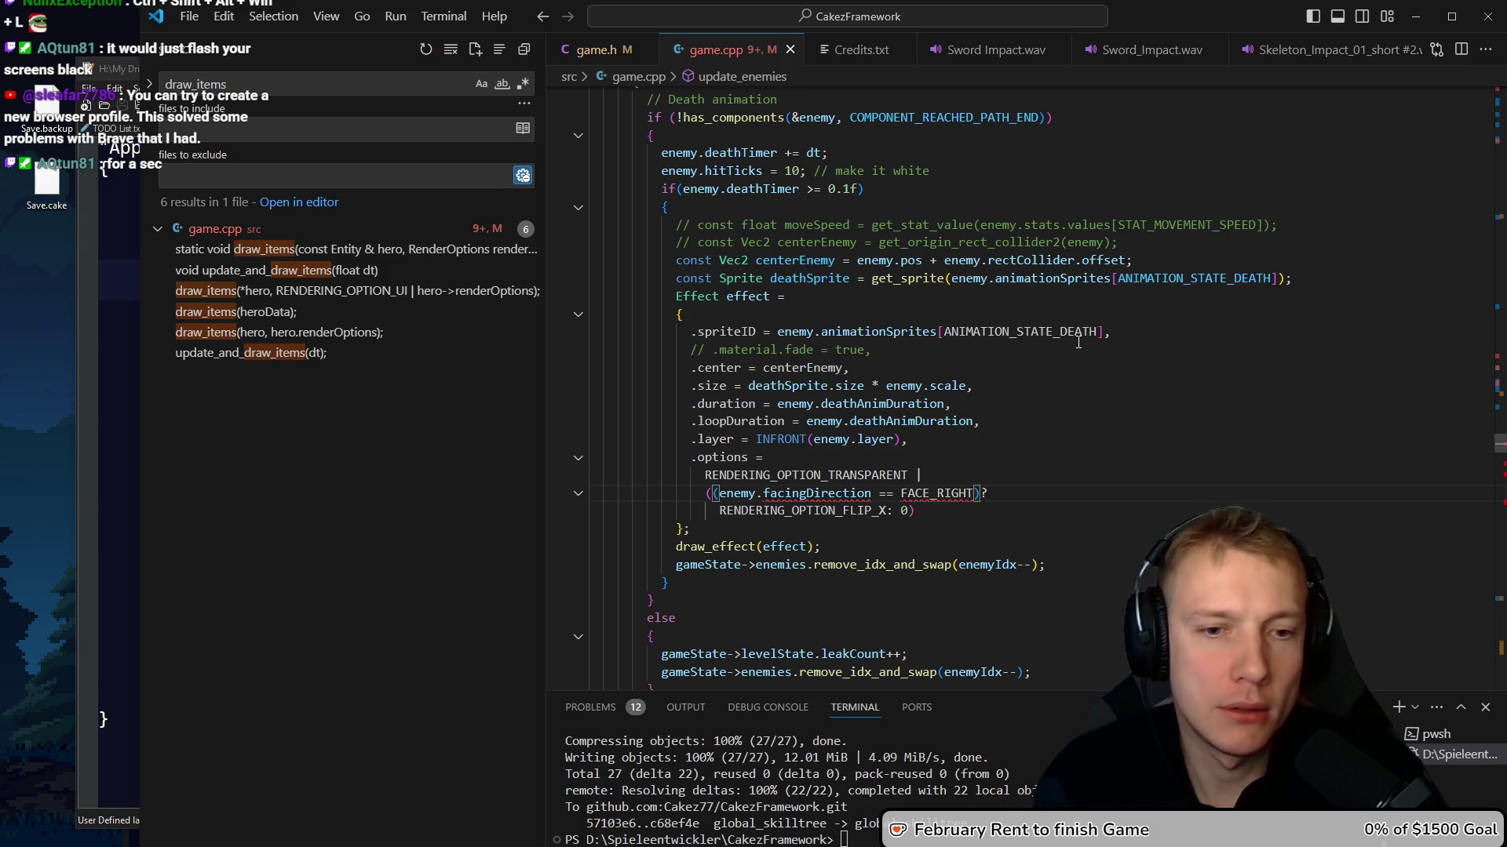
Start a 'const renderOptions = fa' line above the Effect declaration
key("Up")
key("Up")
key("Up")
key("Up")
key("Up")
key("Up")
key("End")
key("Return")
type("const ")
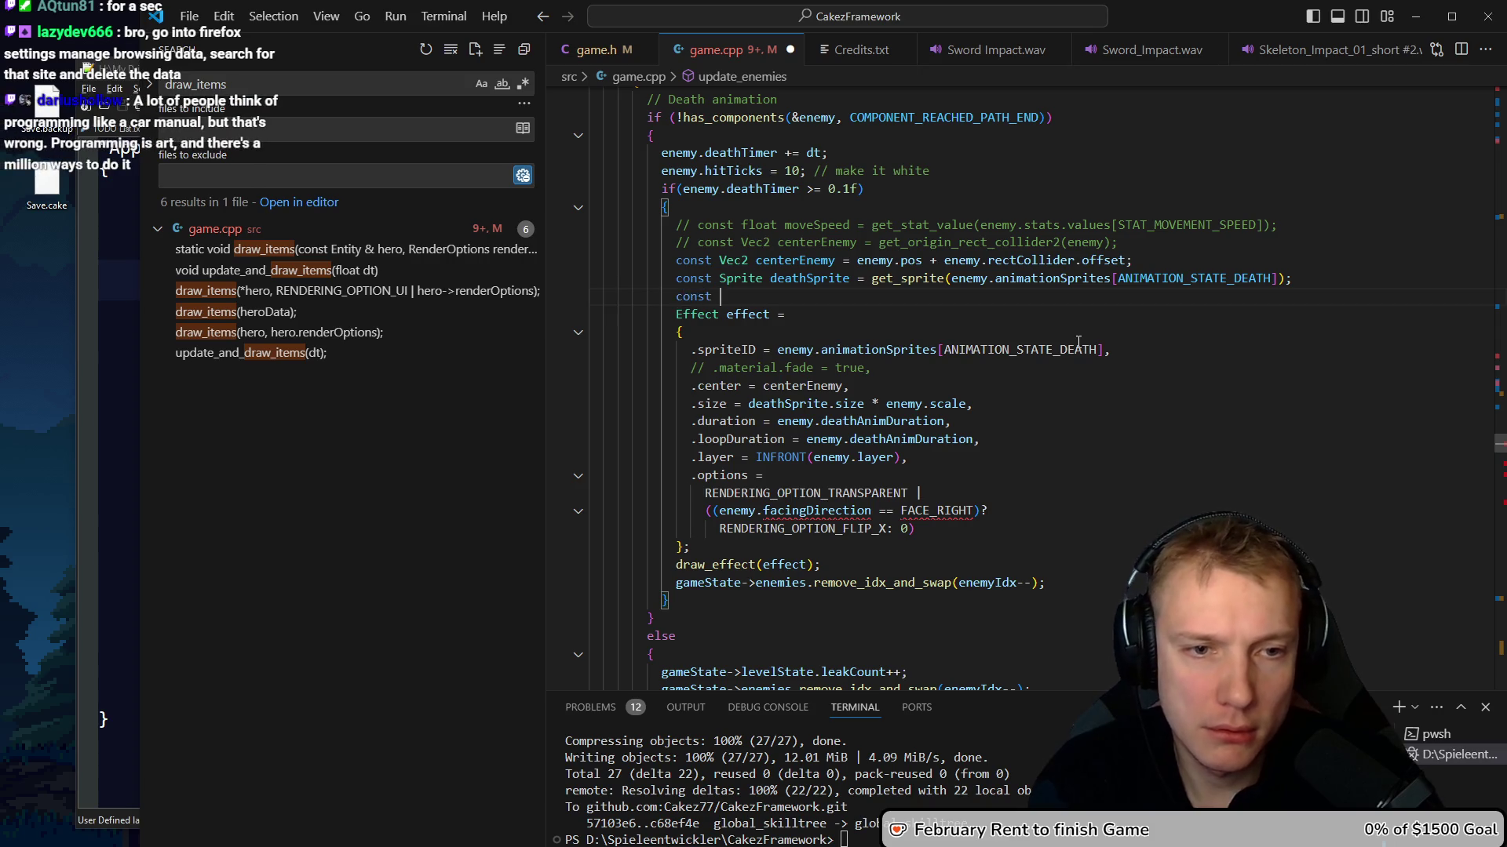
type("renderOptions")
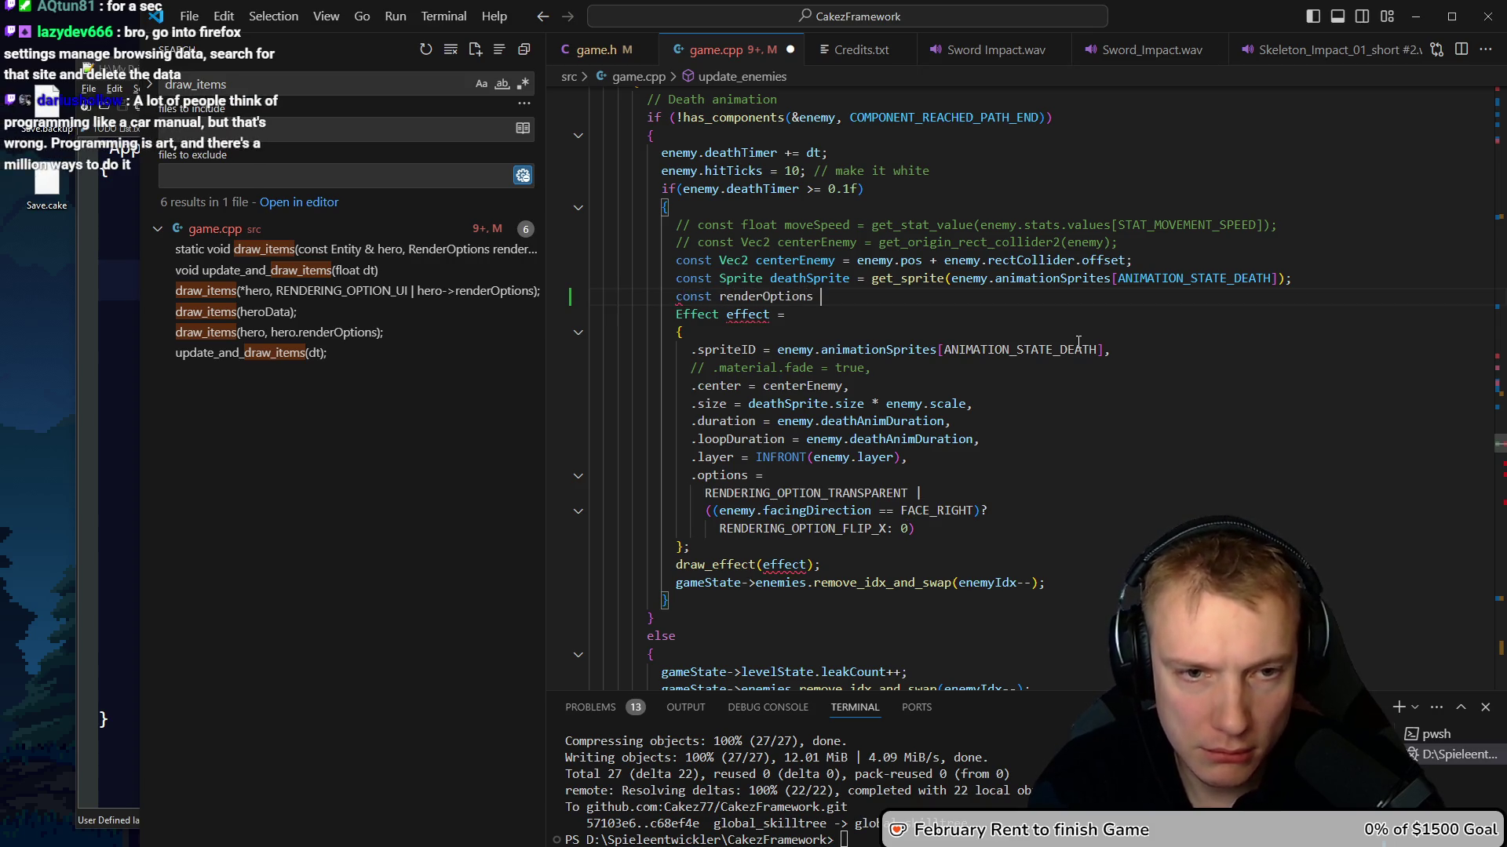
type("fa")
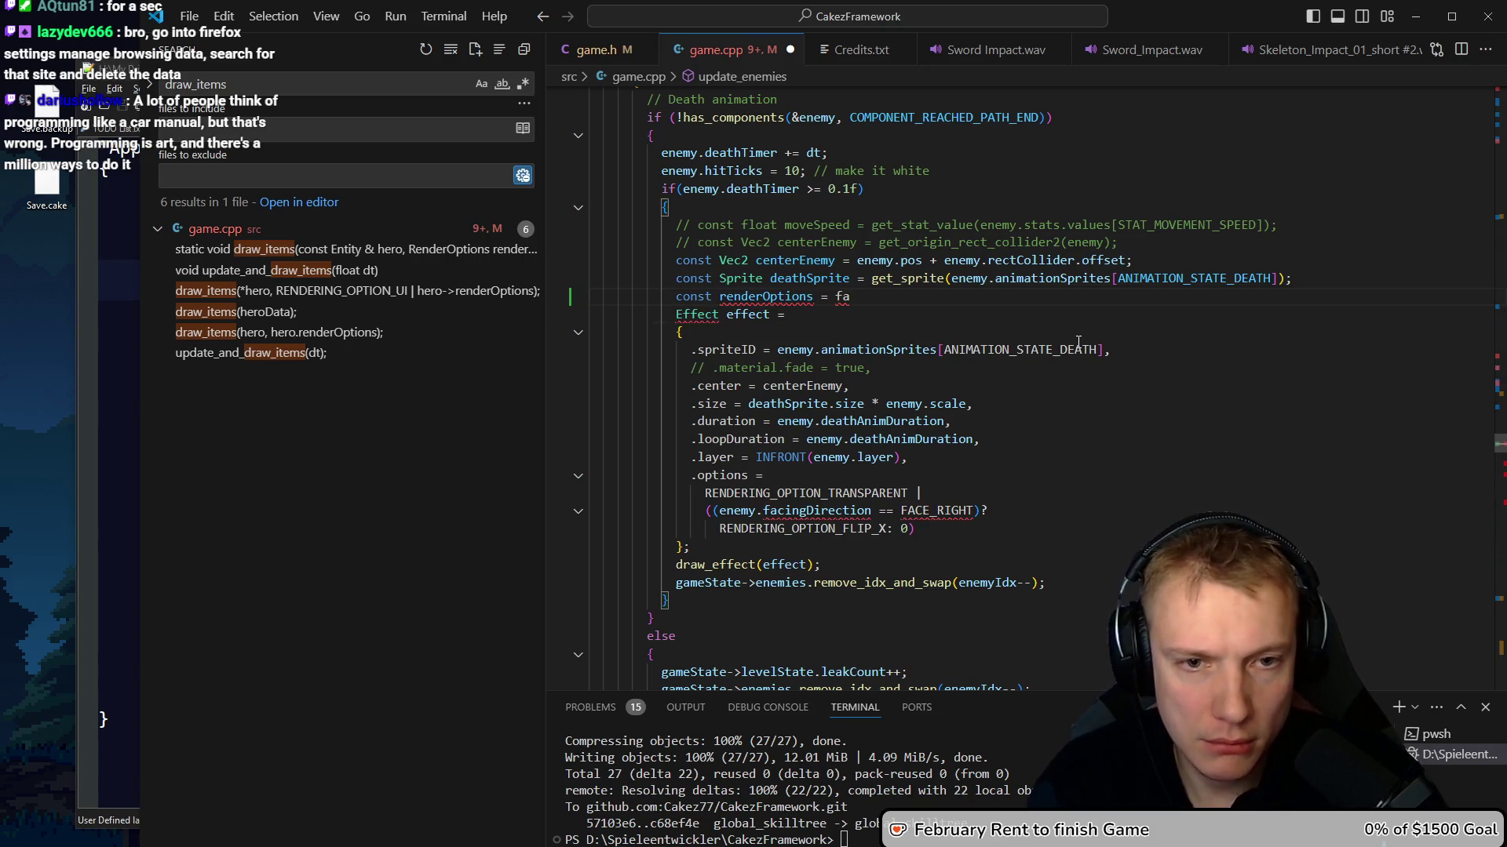
key("ctrl+shift+f")
Search the project for 'faceingop', then clear the search and return to the code
type("faceop")
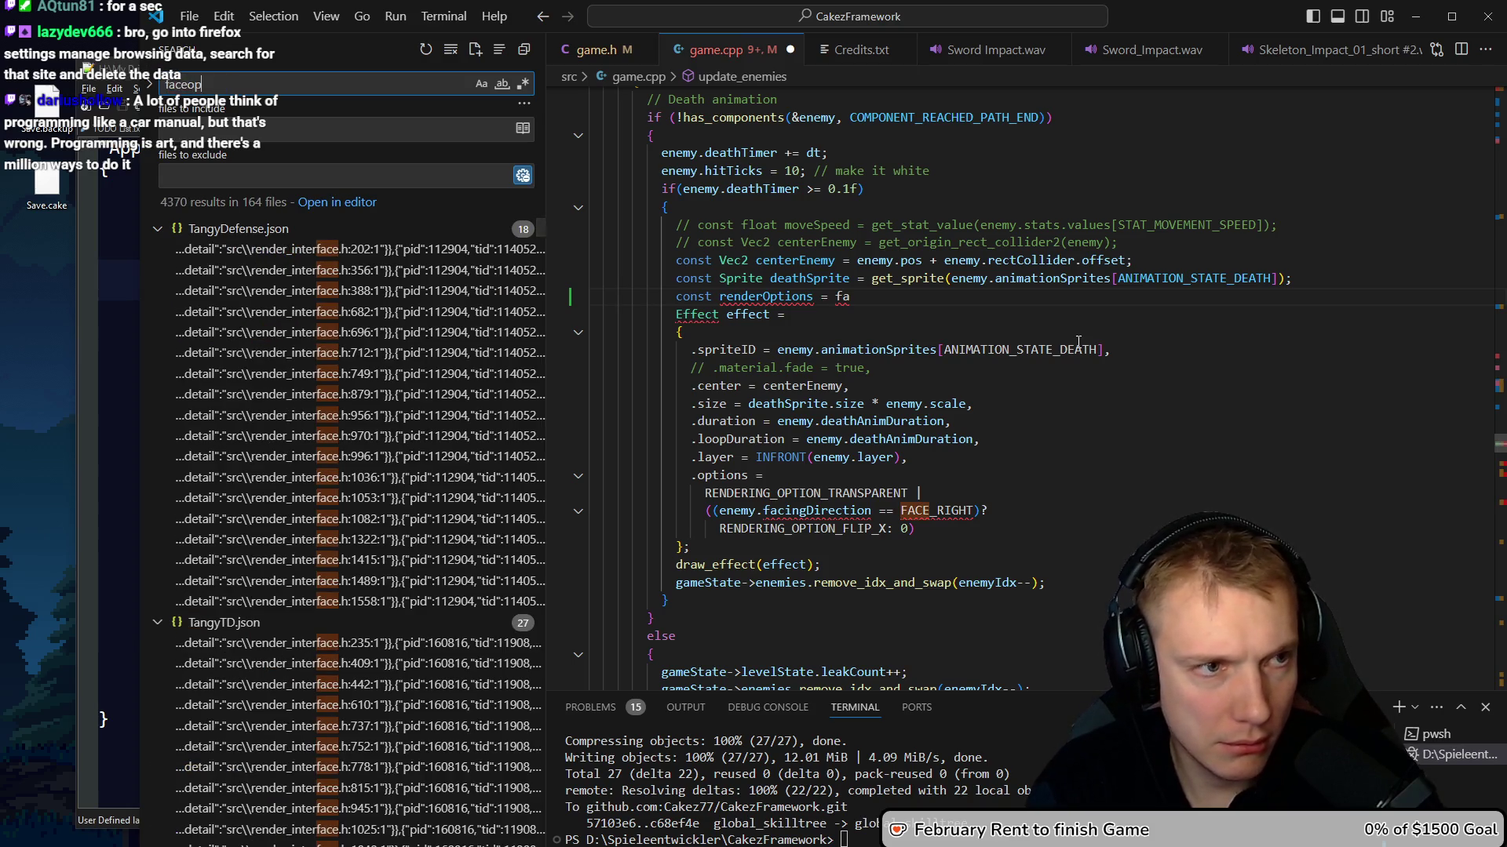
type("ingop")
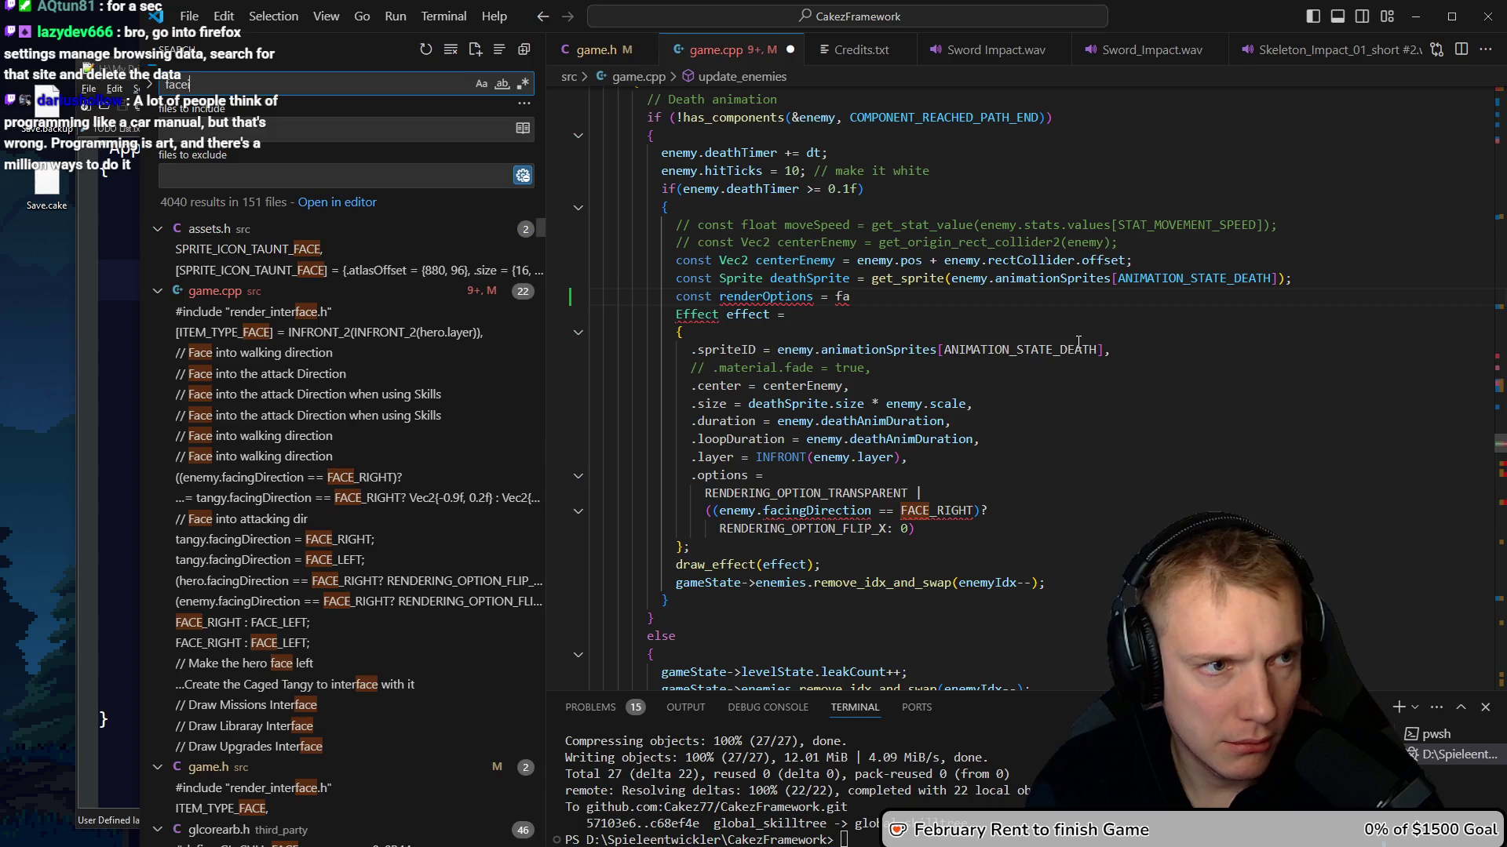
key("ctrl+BackSpace")
key("ctrl+k")
key("z")
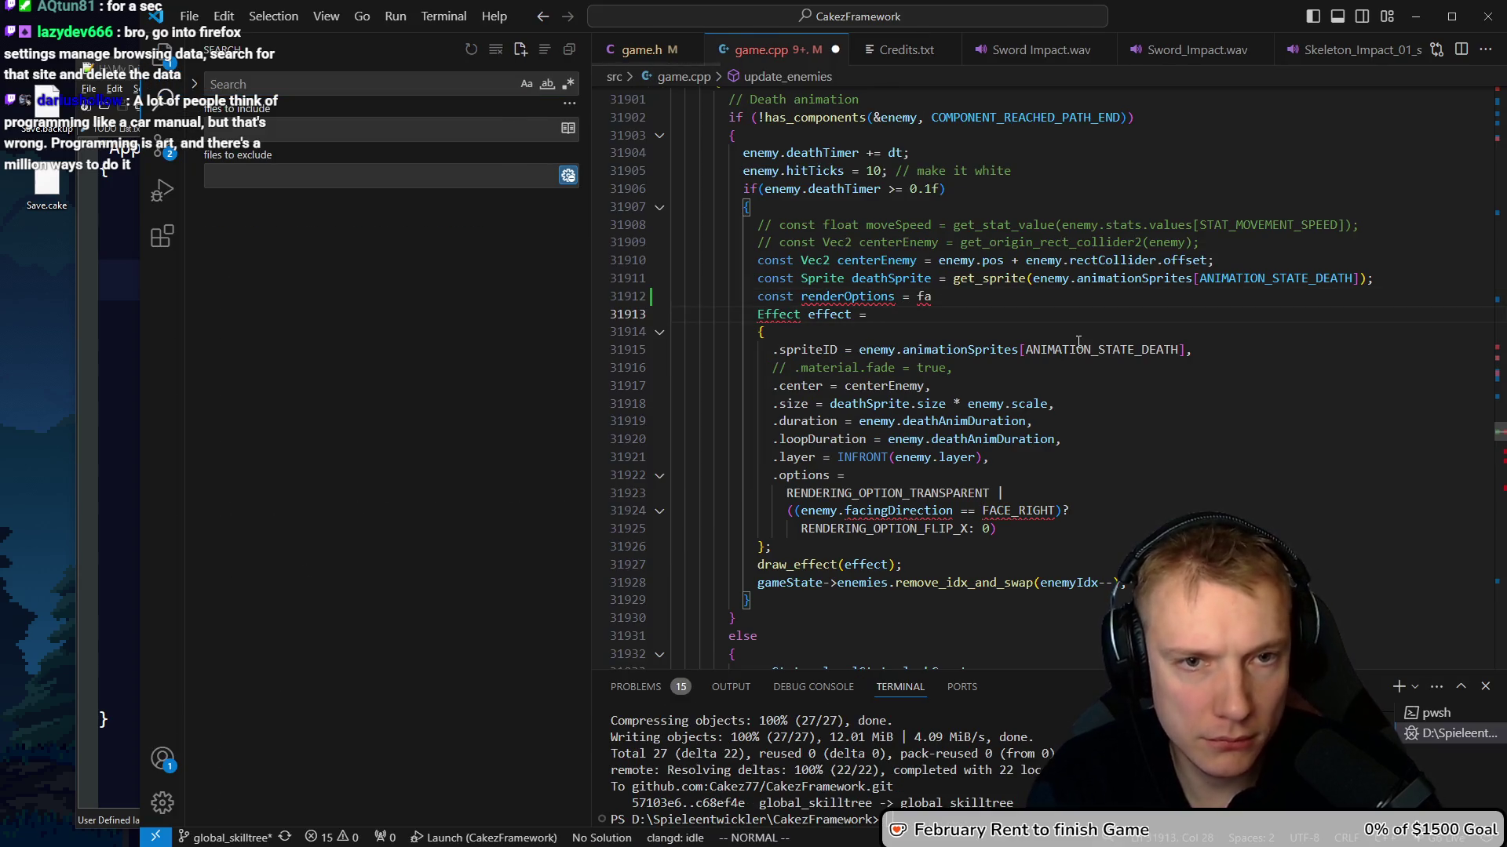
Vim-search game.cpp for ABILITY_TELEPORT to reach its case
key("slash")
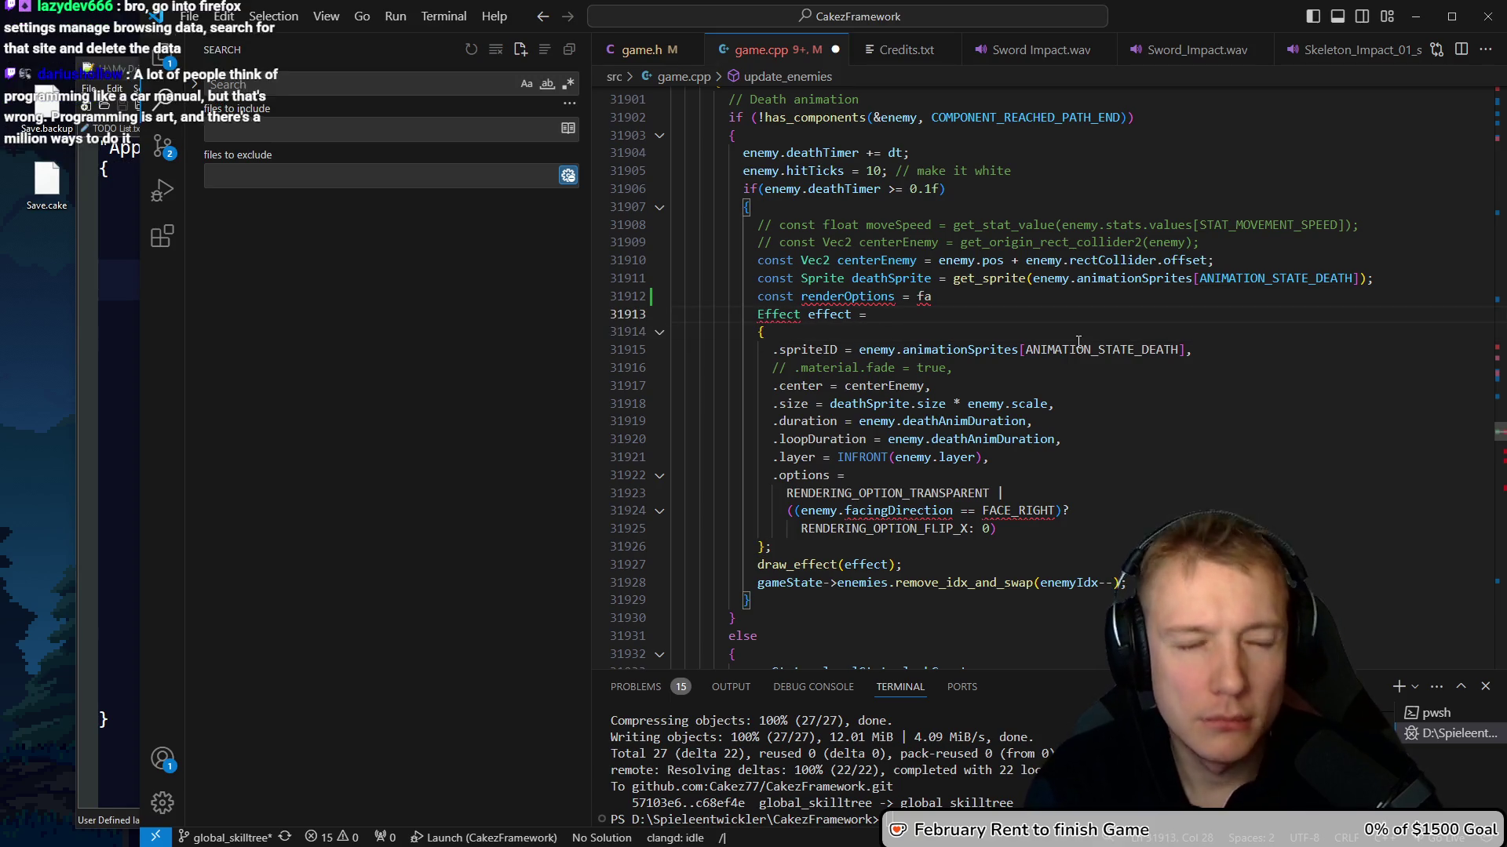
type("ABILITY_TELEPORT")
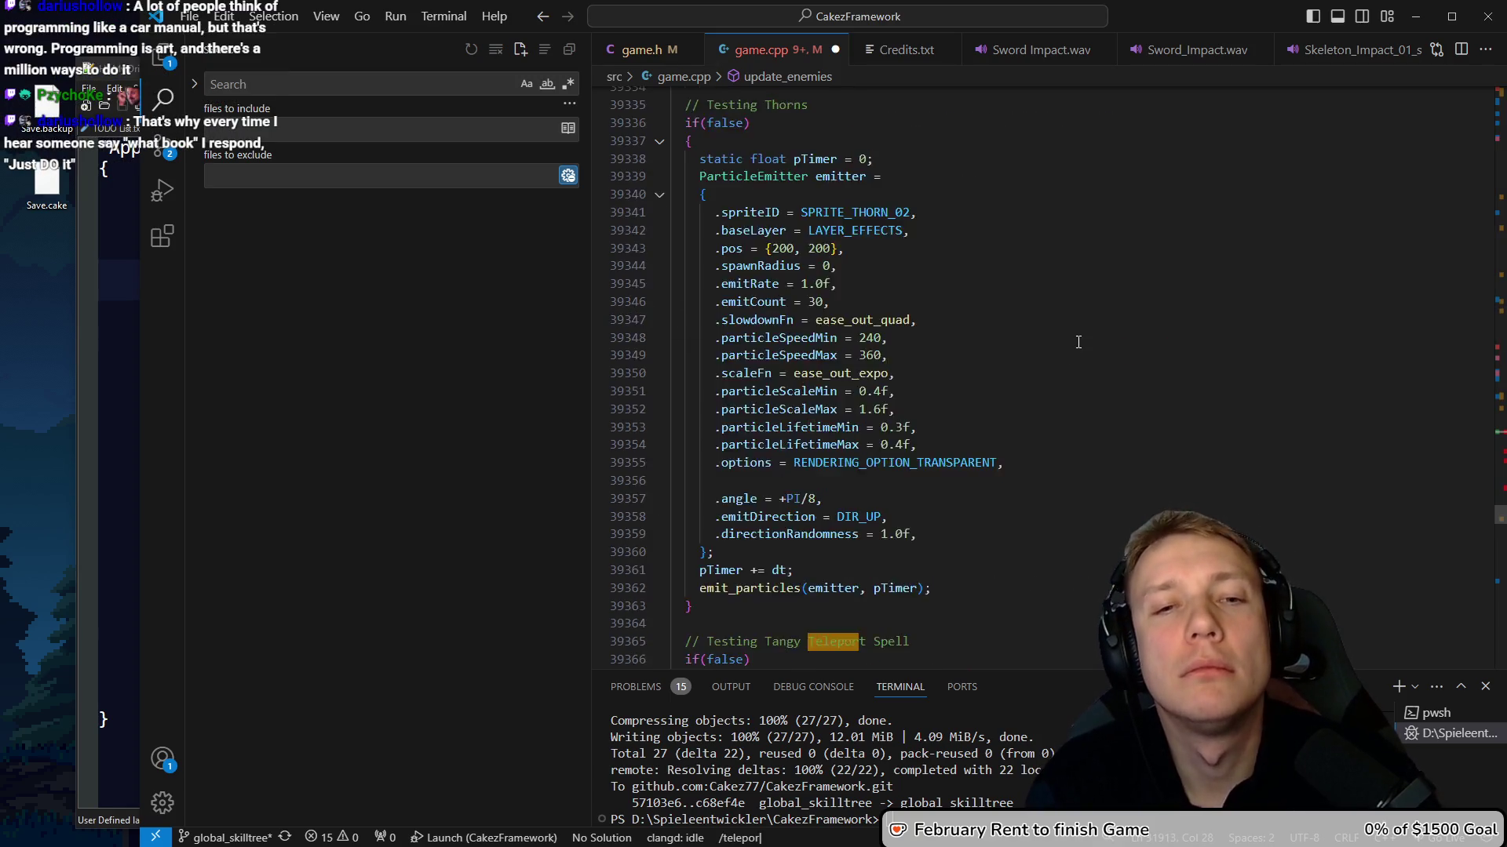
key("Return")
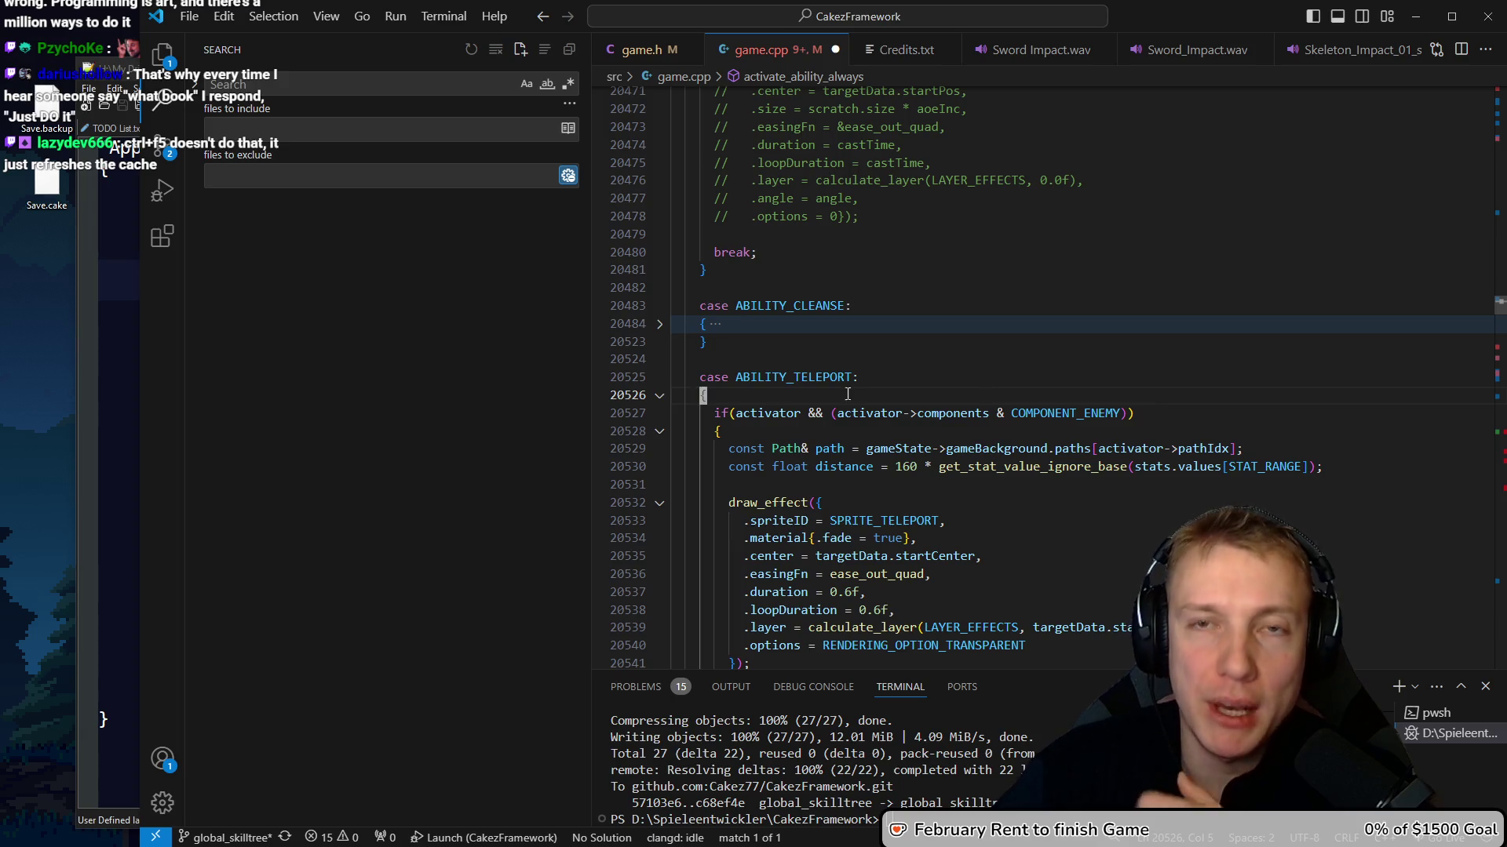
Fold the ABILITY_TELEPORT case block
mouse_move(848, 377)
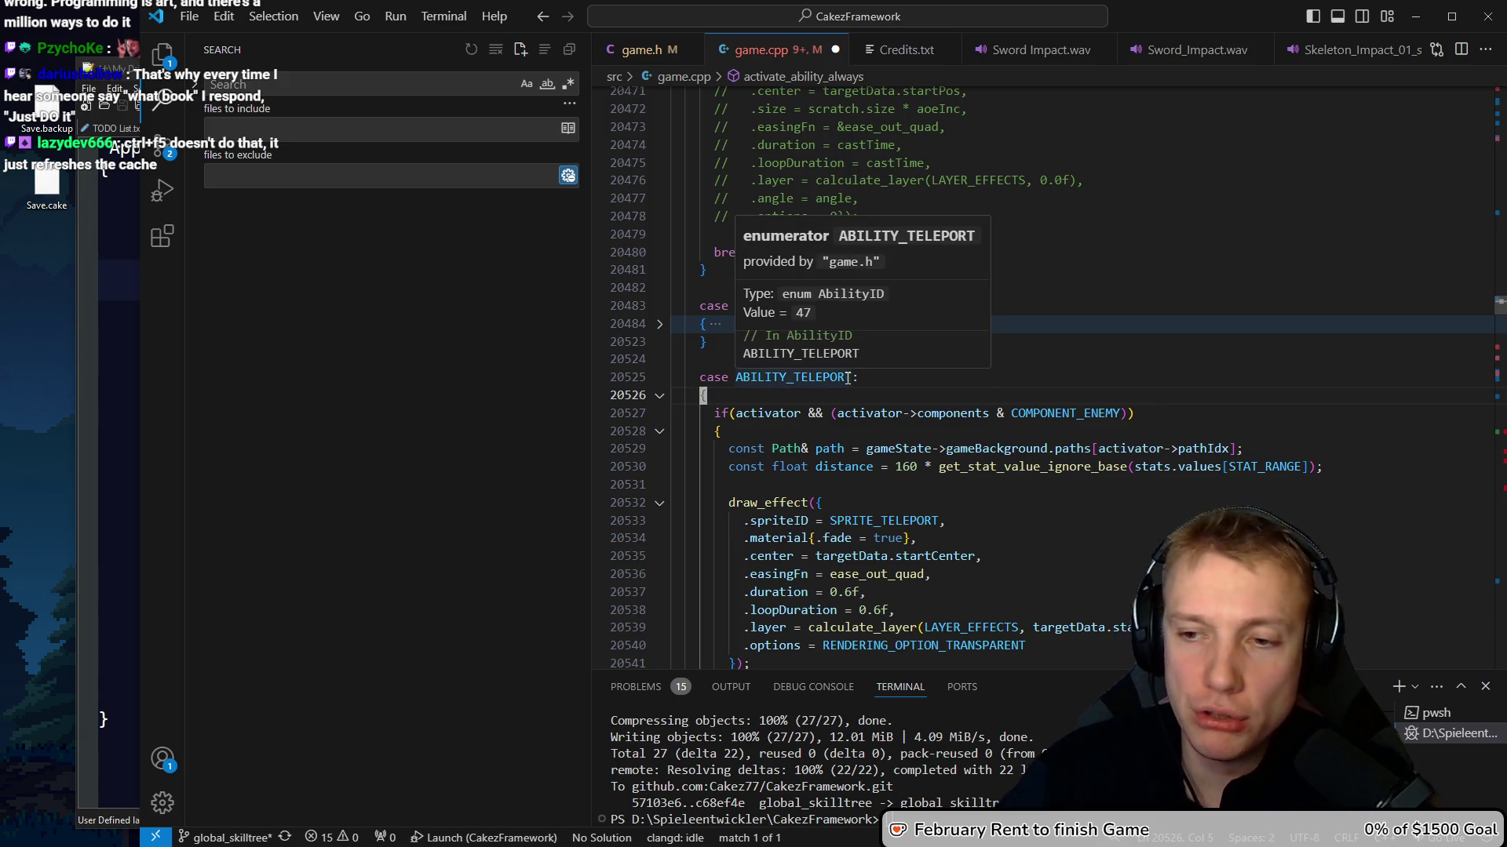
left_click(936, 383)
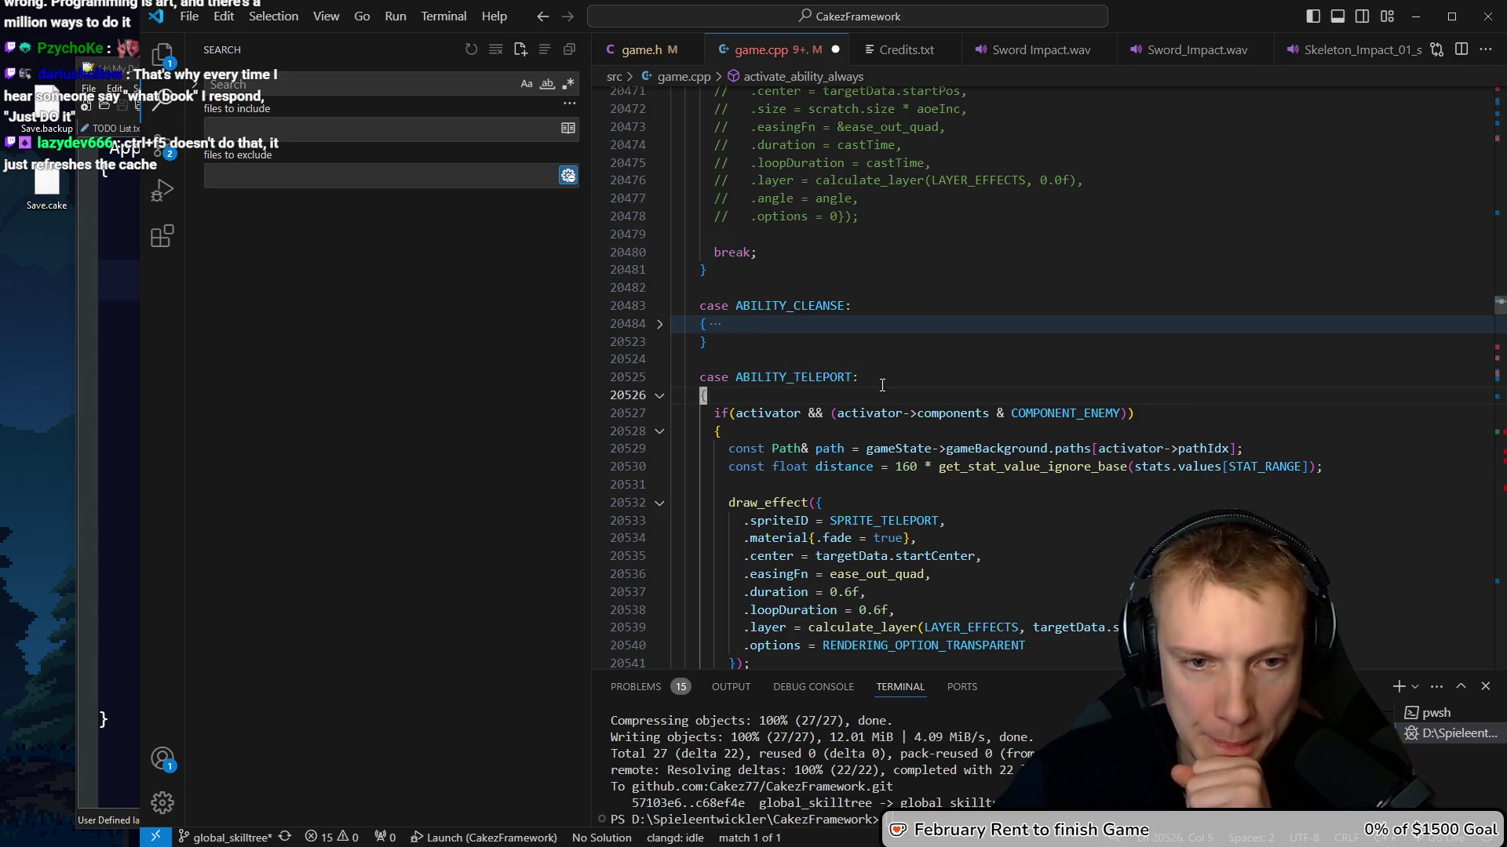
key("Left")
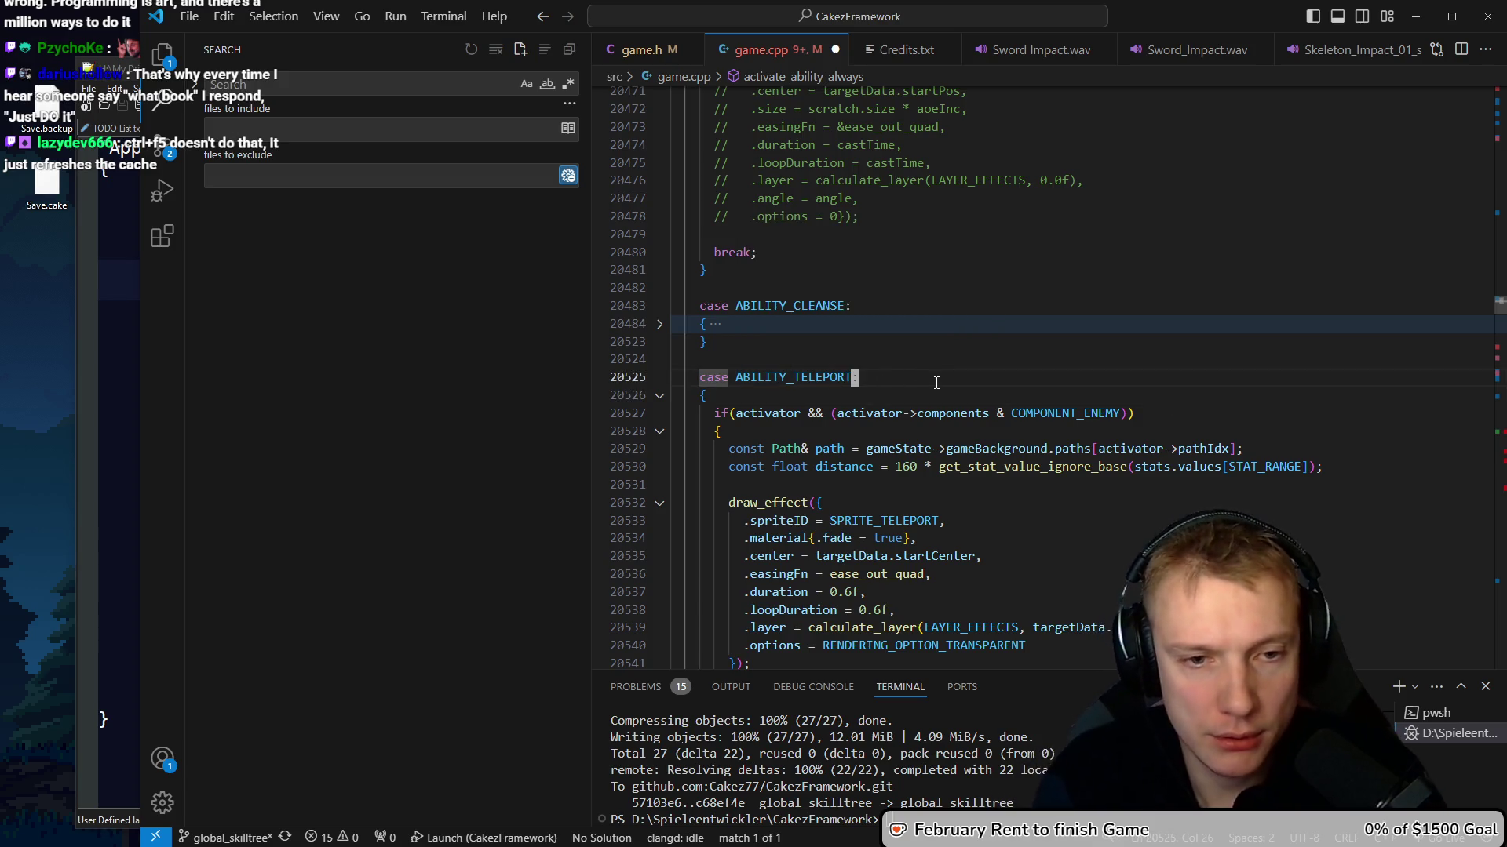
left_click(659, 396)
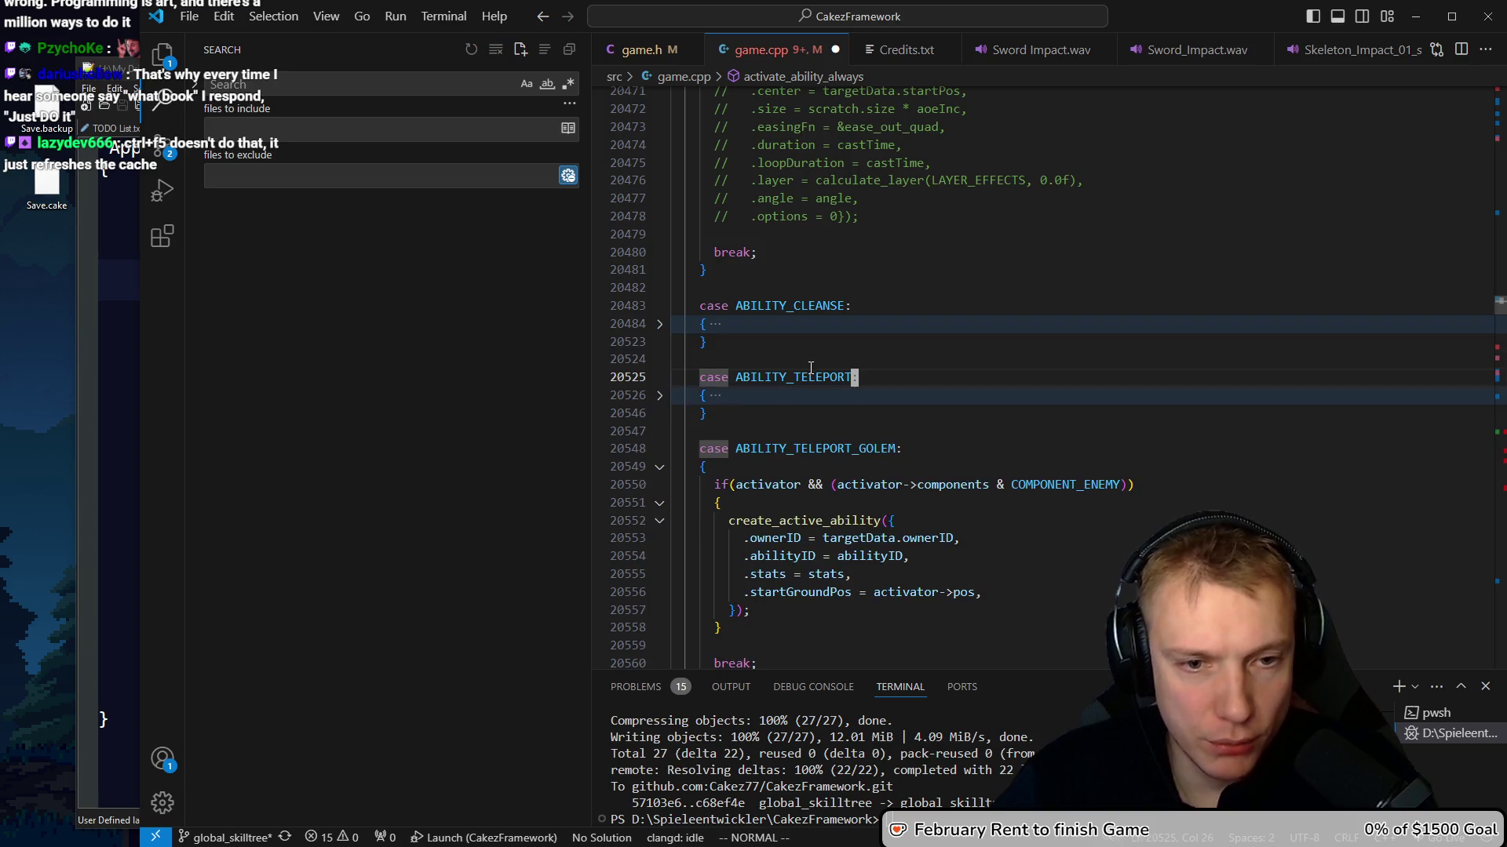
left_click(813, 367)
Vim-search for teleport_golem, go to the second match, and select flipOptions
key("slash")
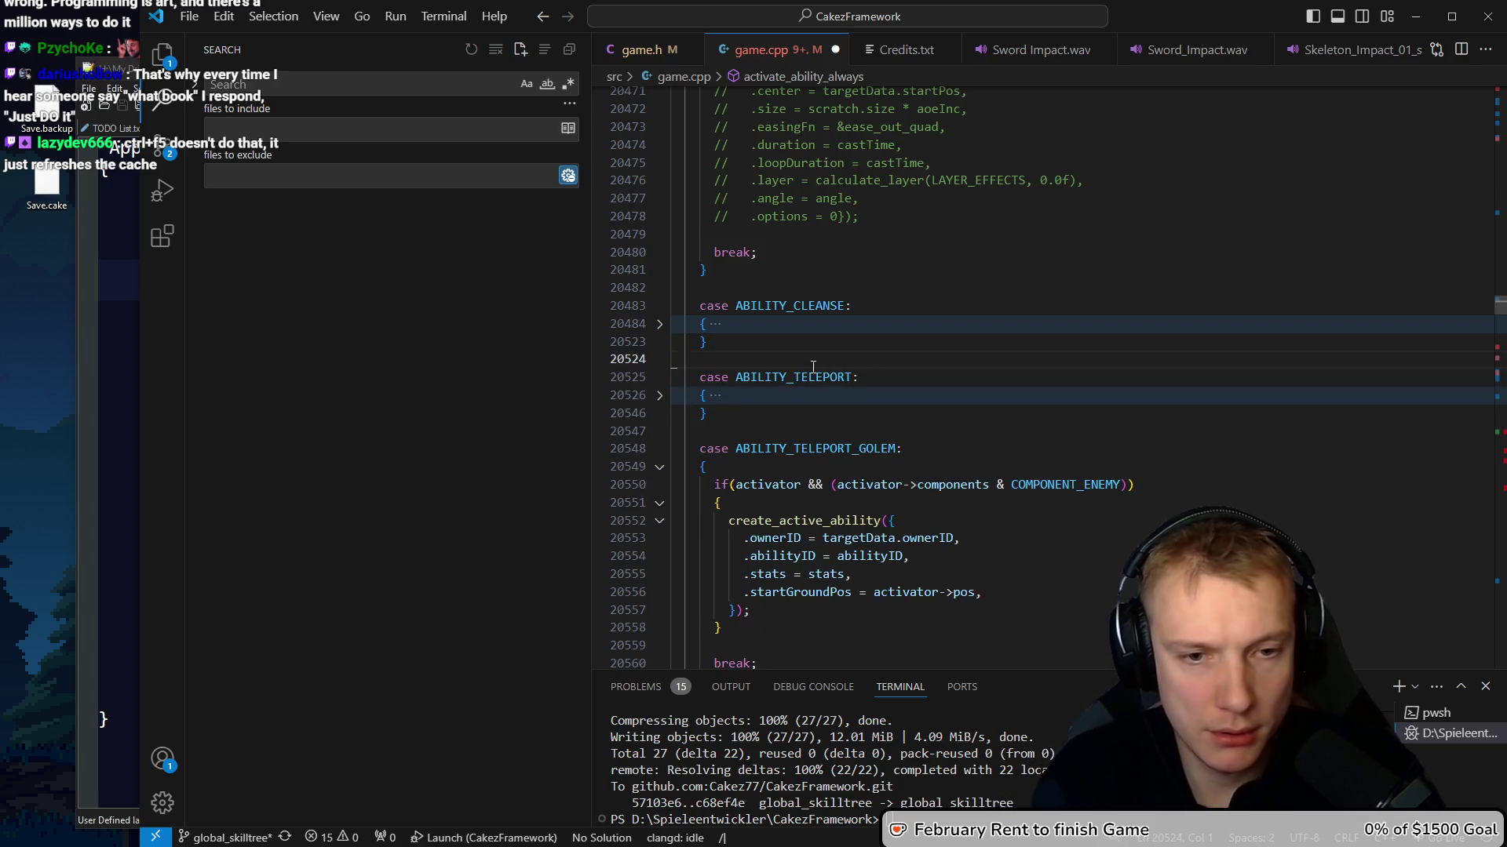
type("teleport_golem")
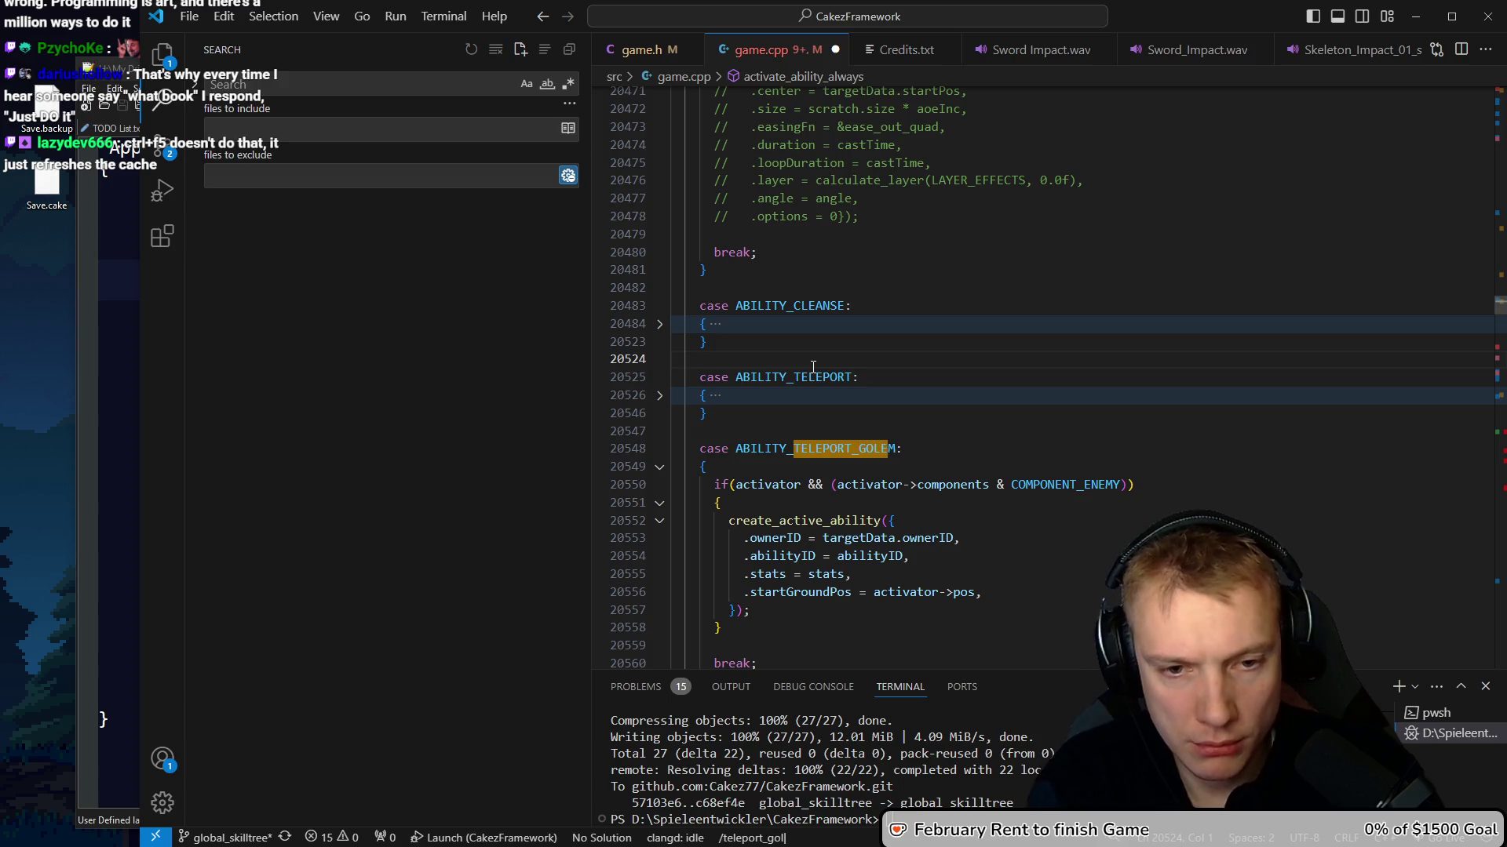
key("Return")
key("n")
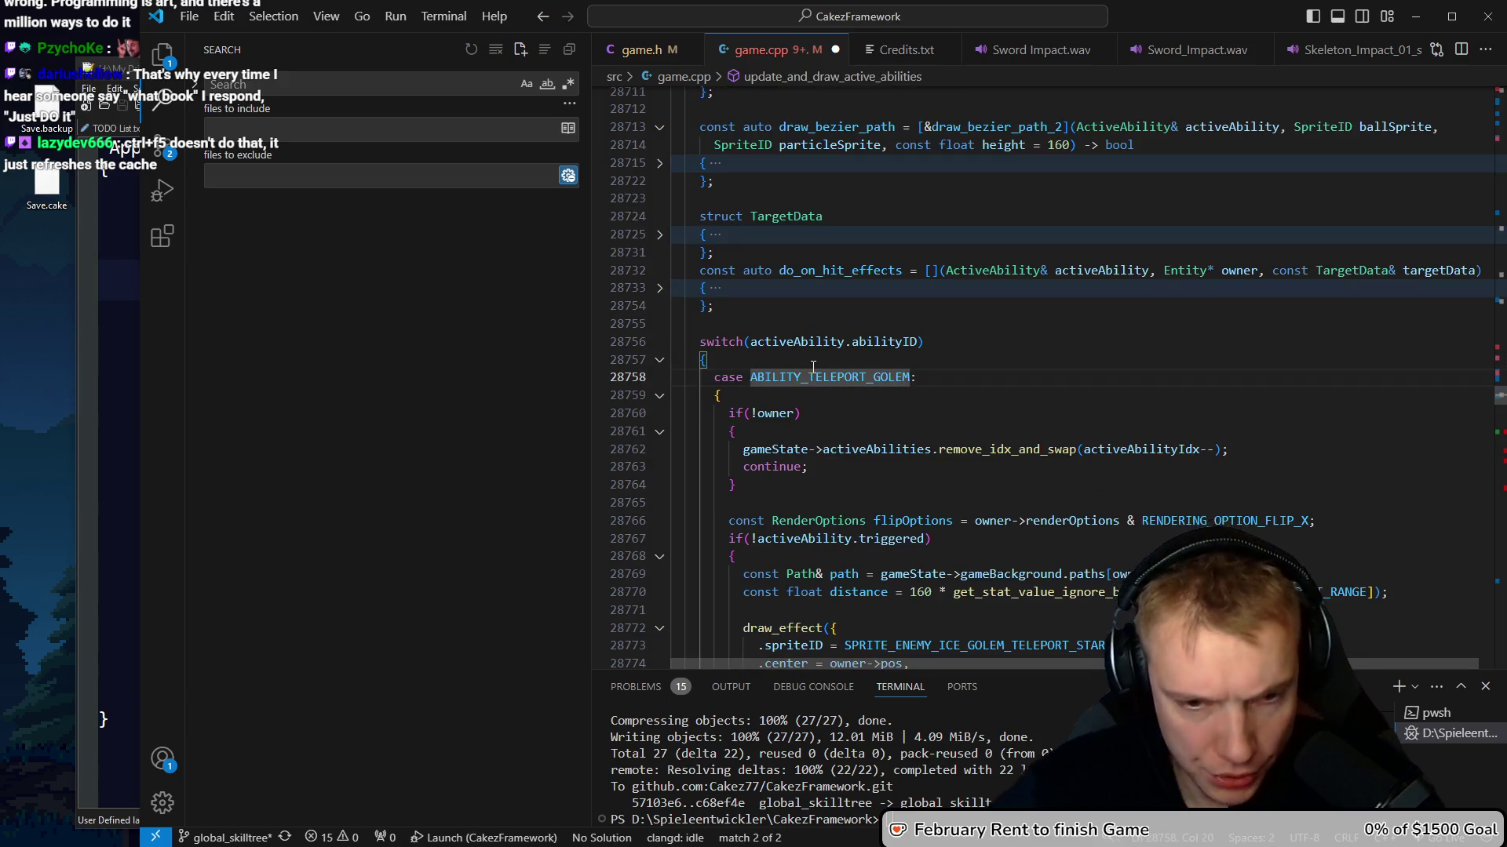
scroll(982, 251, "down", 3)
scroll(982, 251, "down", 10)
left_click(1110, 437)
Replace the unfinished renderOptions line with a flipOptions declaration based on enemy, and save game.cpp
key("g")
key("d")
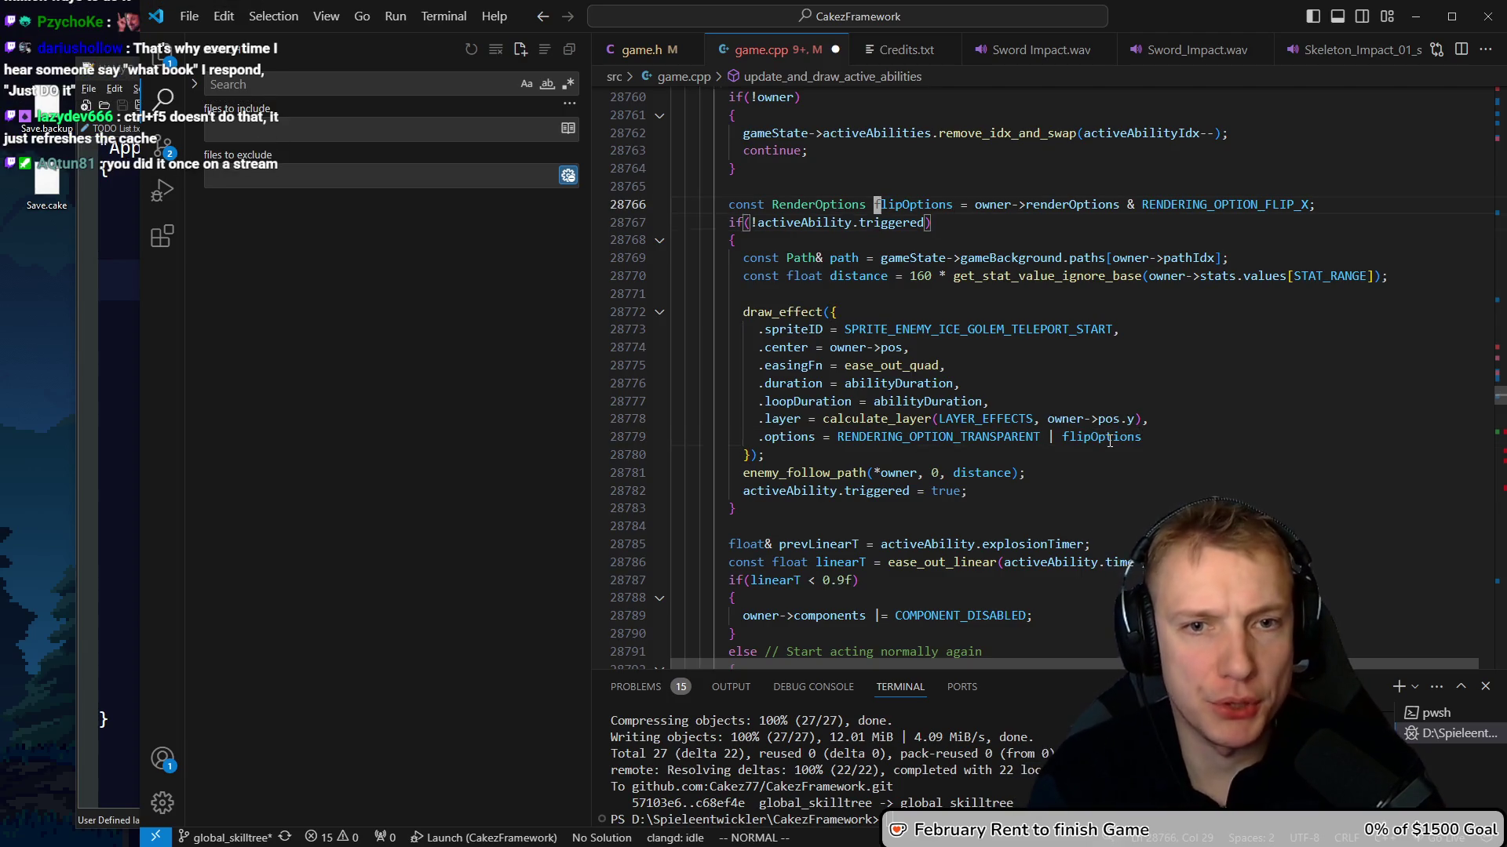
key("ctrl+o")
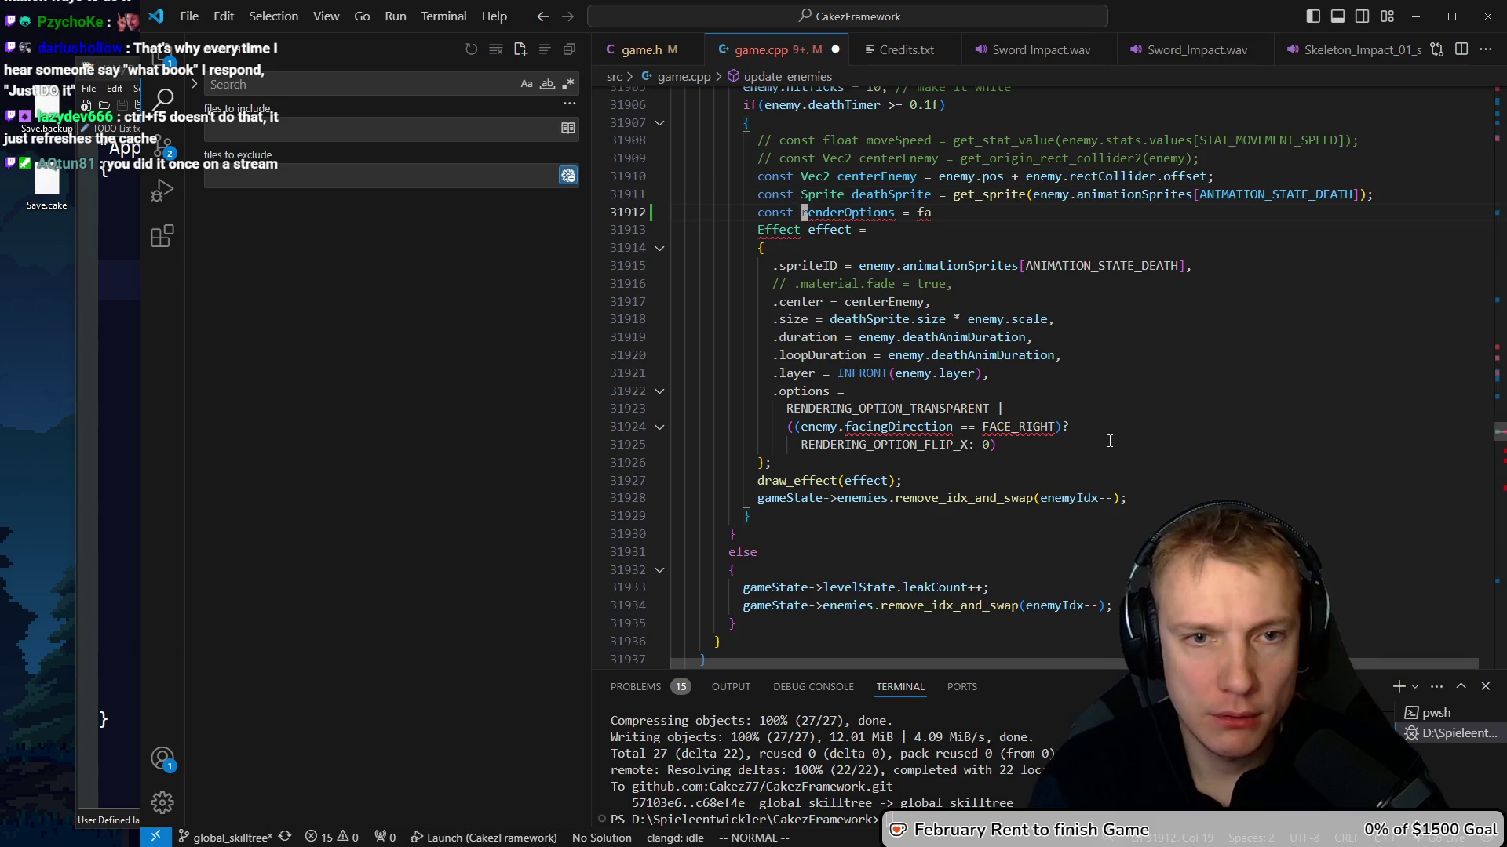
key("V")
key("p")
key("=")
key("=")
key("w")
key("w")
key("w")
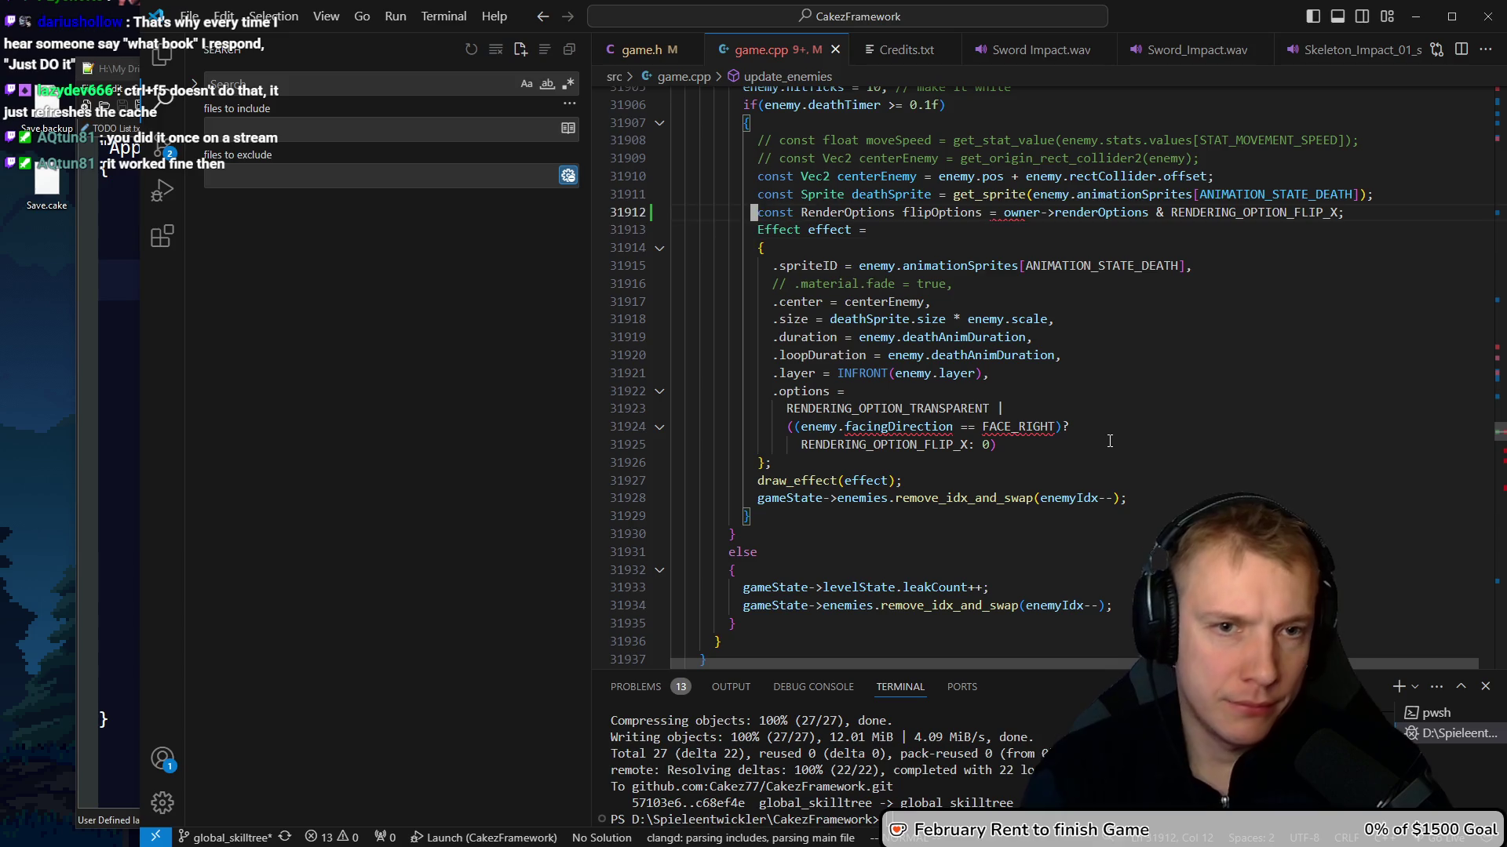
type("dF=")
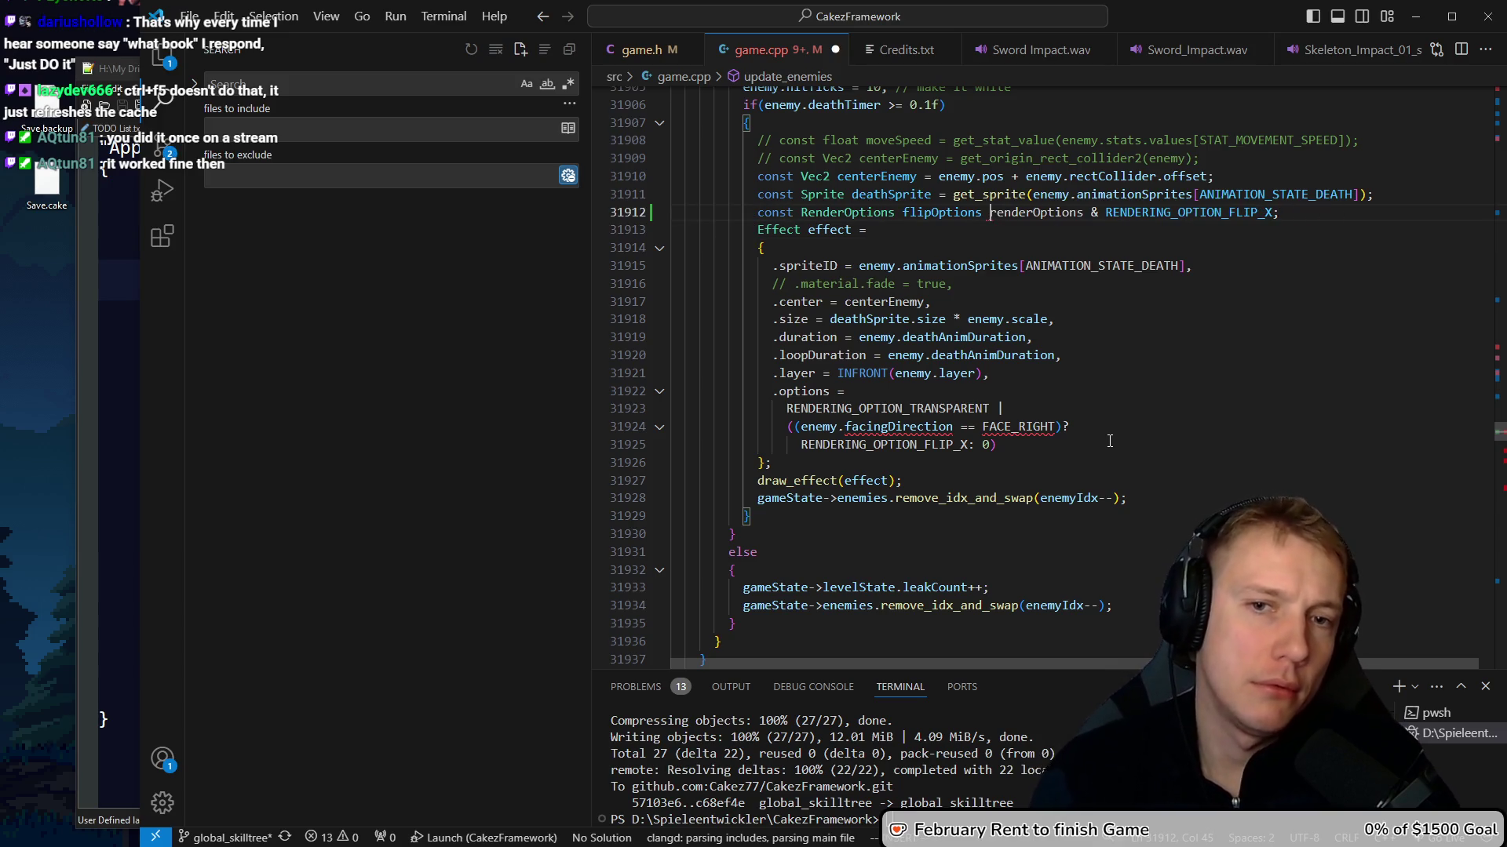
type("= enemy.")
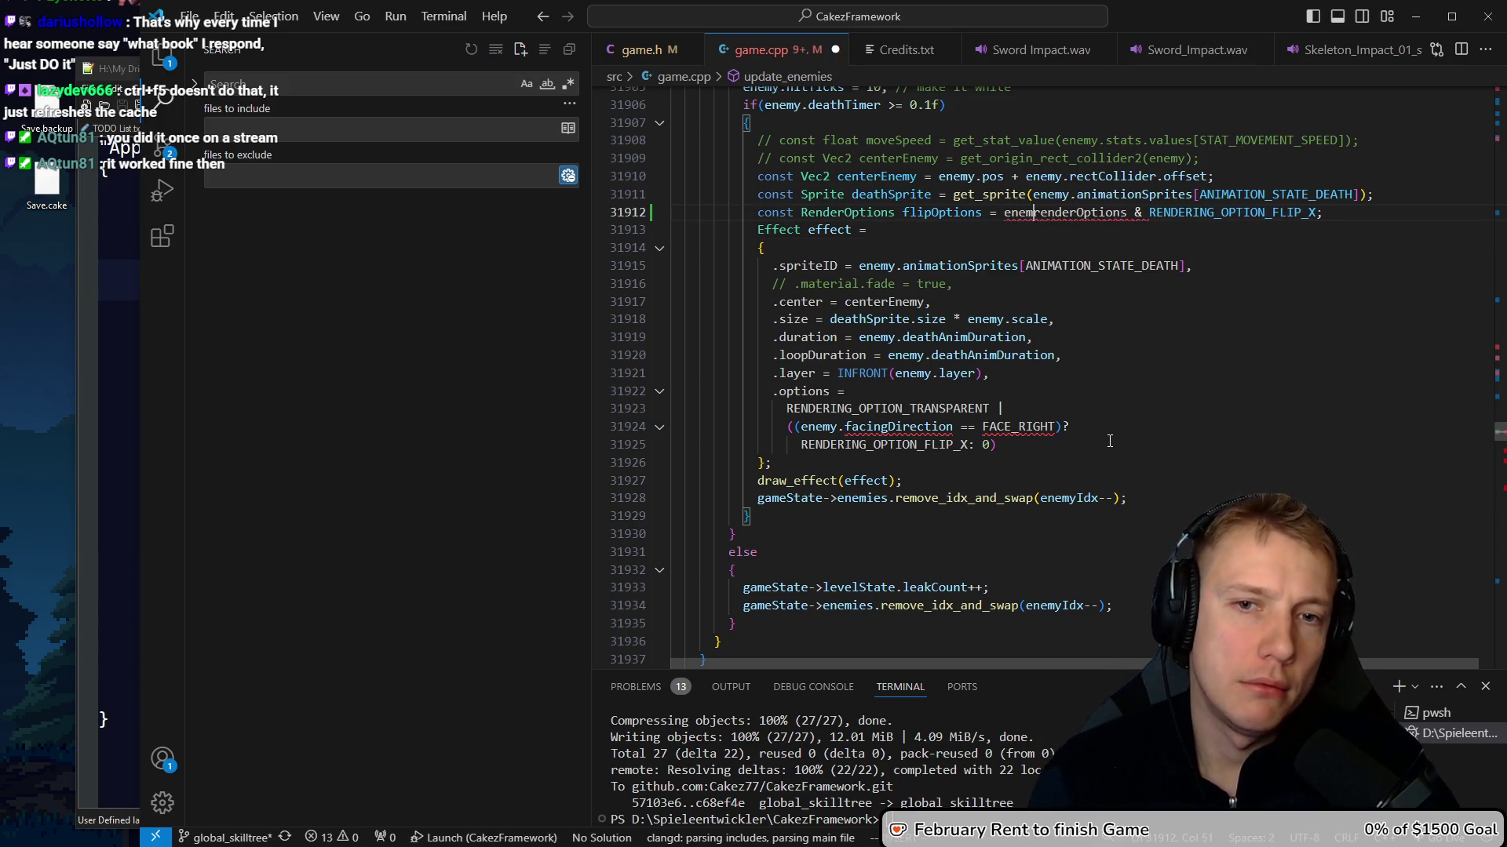
key("Escape")
key("ctrl+s")
Make the death effect use RENDERING_OPTION_TRANSPARENT | flipOptions, delete the old ternary lines, and view the next problem
key("Down")
key("Down")
key("Down")
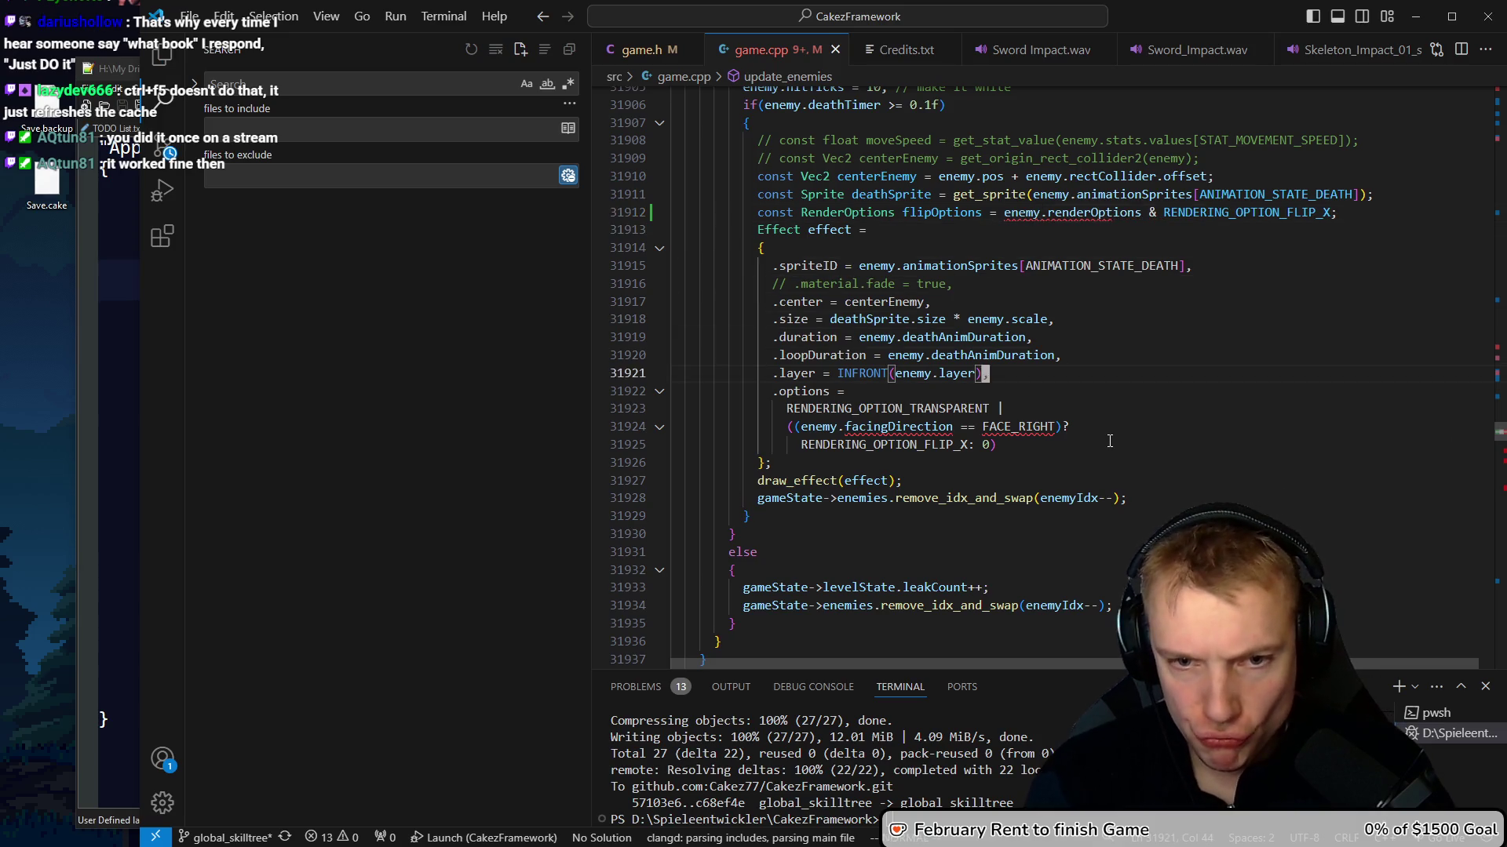
key("End")
type("flipOp")
key("Down")
key("ctrl+shift+k")
key("ctrl+shift+k")
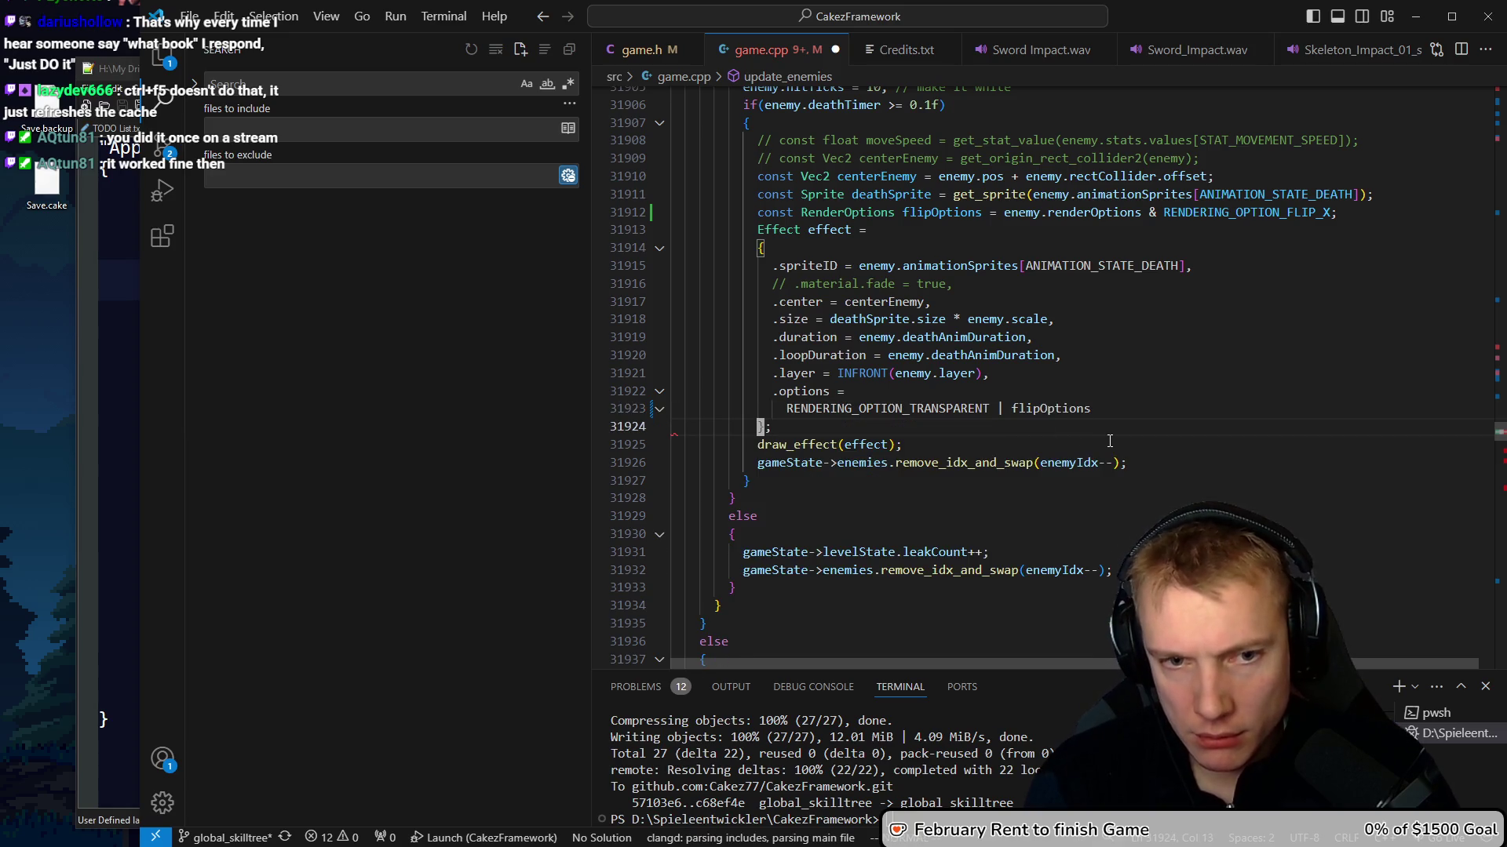
key("Up")
key("ctrl+s")
key("Up")
key("Up")
key("Up")
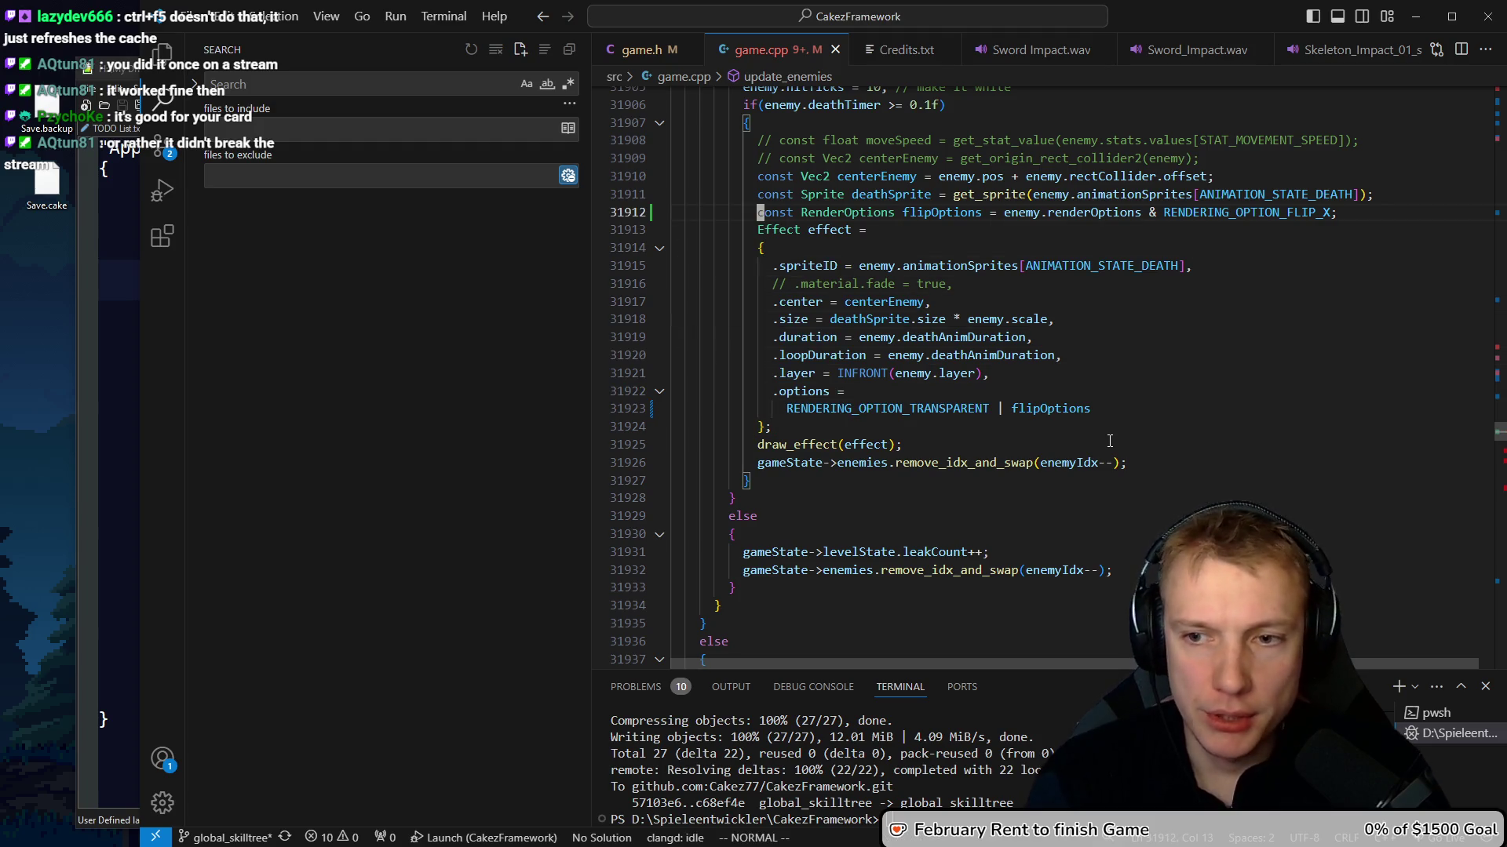
key("F8")
key("Escape")
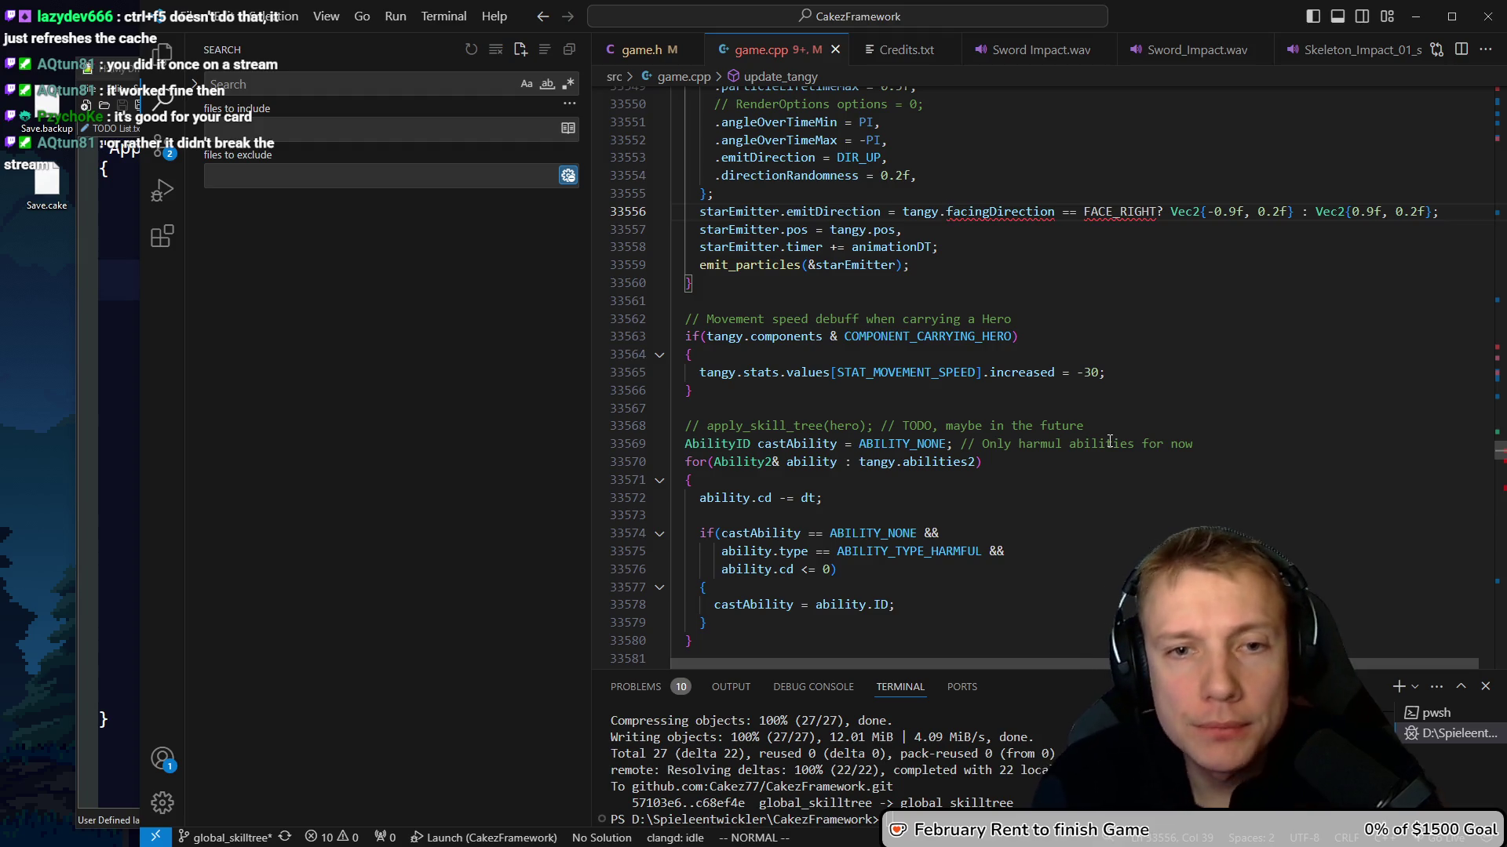
Paste the flipOptions line above Tangy's star emitter code and align its indentation
type("cw")
type("renderOp")
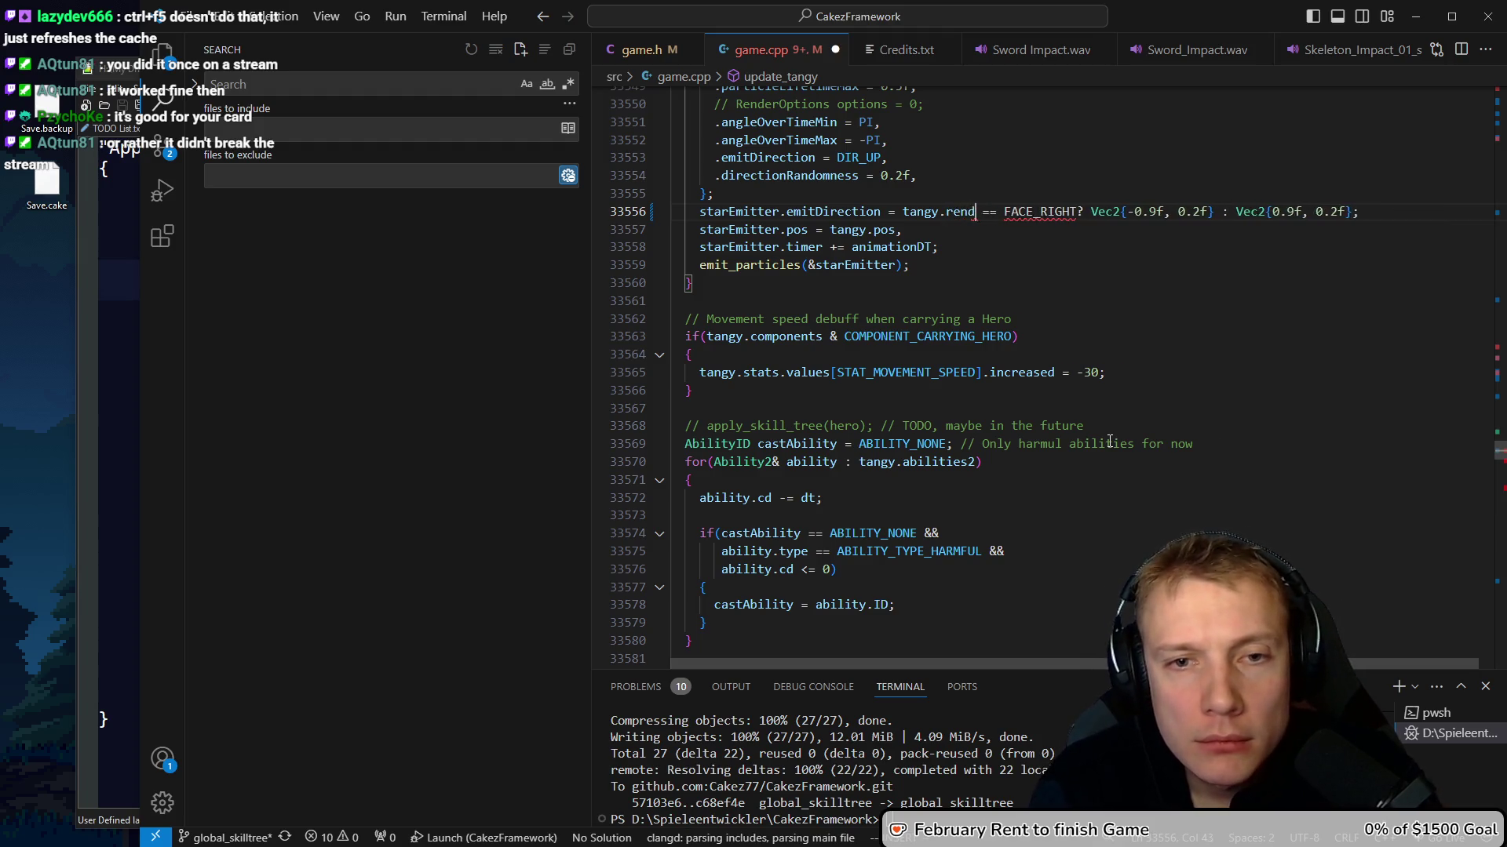
key("Escape")
key("P")
key("less")
key("less")
key("less")
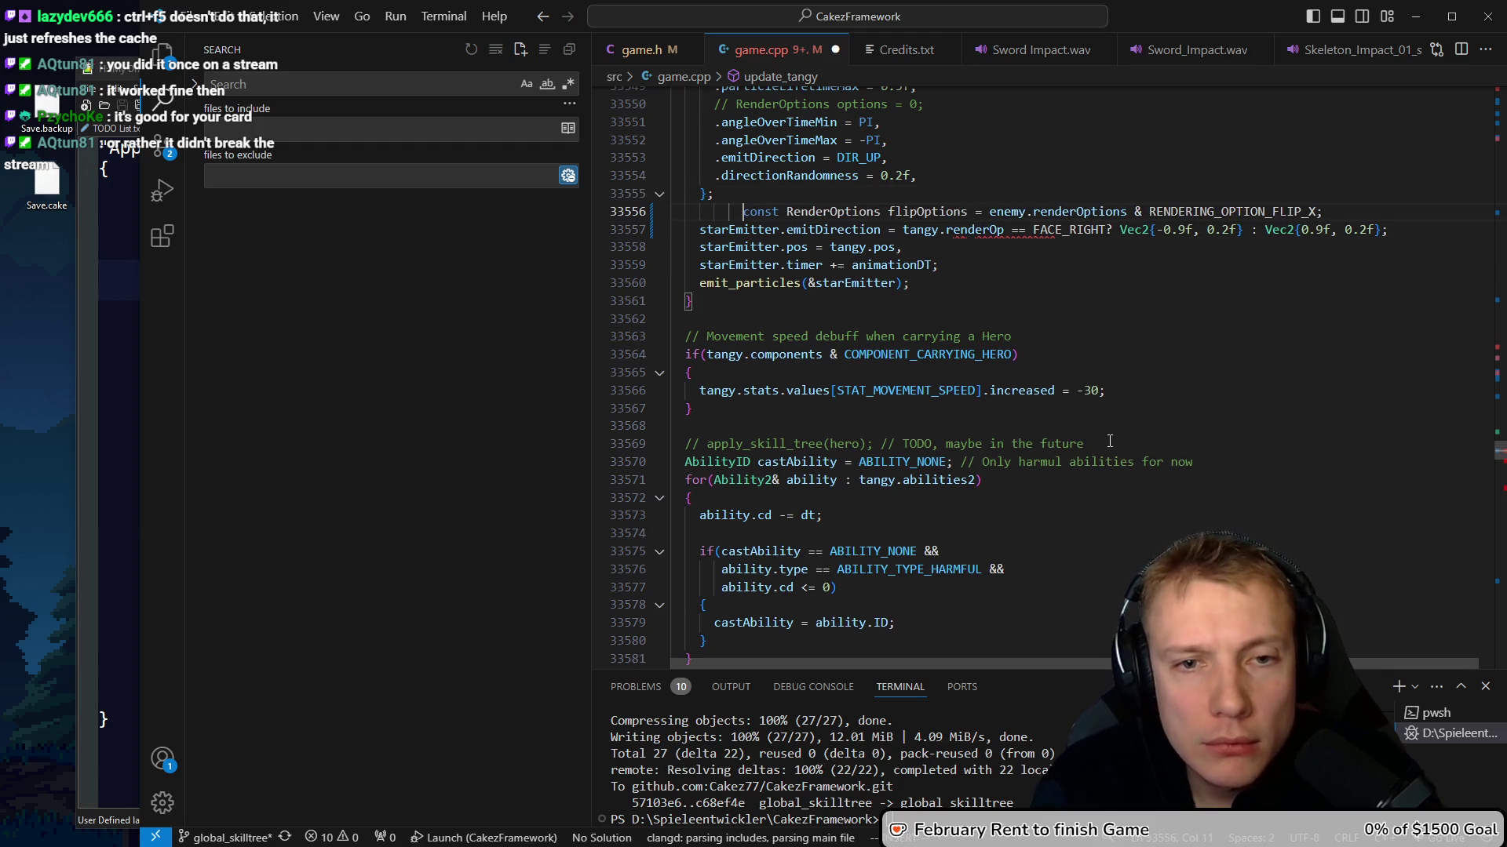
key("e")
key("e")
key("e")
Turn the pasted line into a bool flipX declaration
type("ciwflipX")
key("Home")
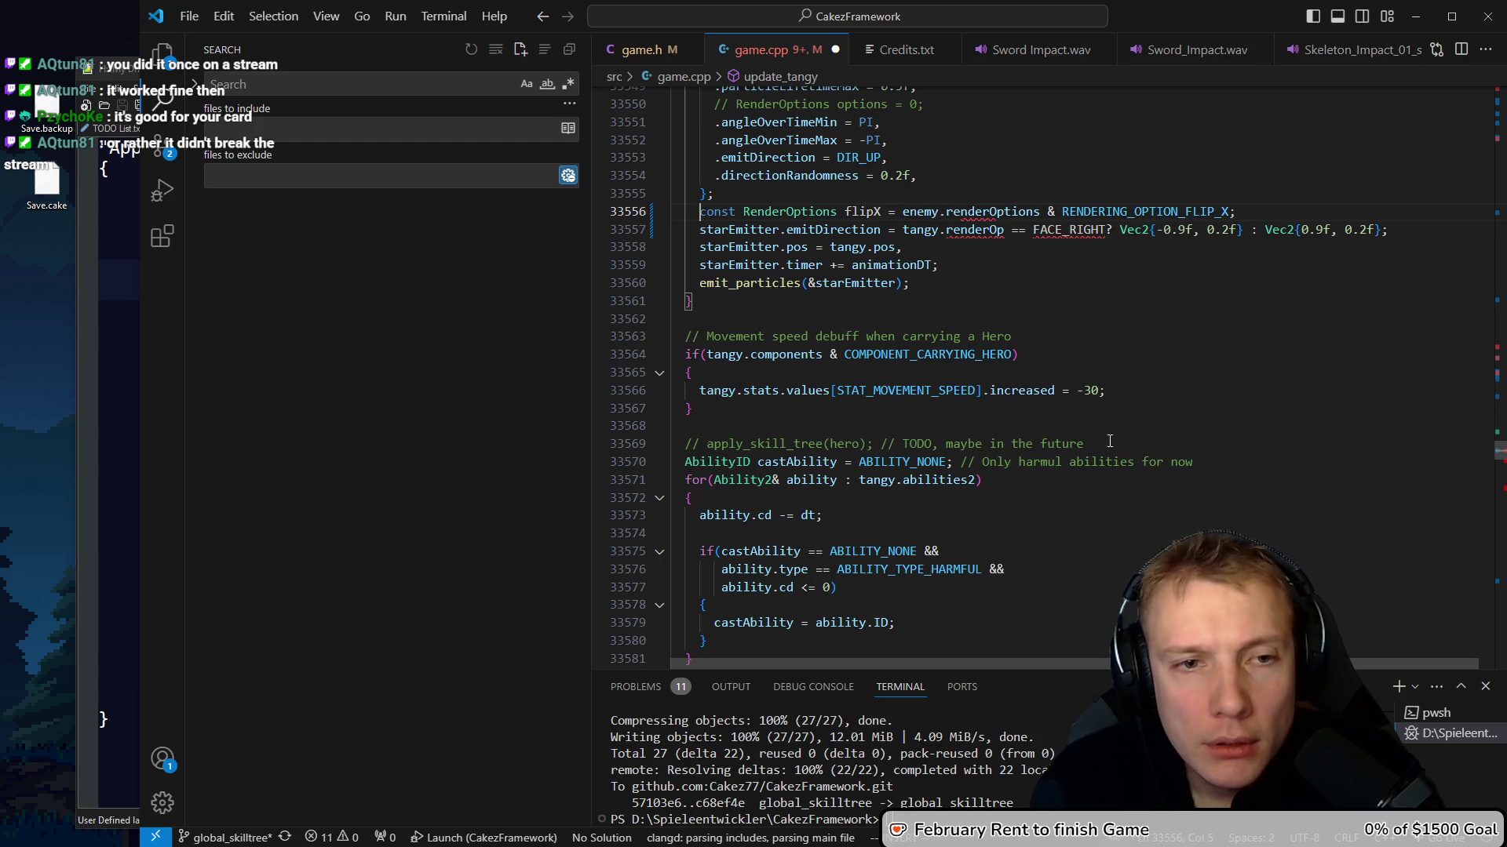
key("ctrl+BackSpace")
type("bool")
key("Escape")
key("$")
key("j")
Use flipX in the emitDirection ternary and read flipX from tangy instead of enemy
key("shift+b")
key("shift+b")
type("cw")
key("ctrl+BackSpace")
key("ctrl+BackSpace")
key("ctrl+BackSpace")
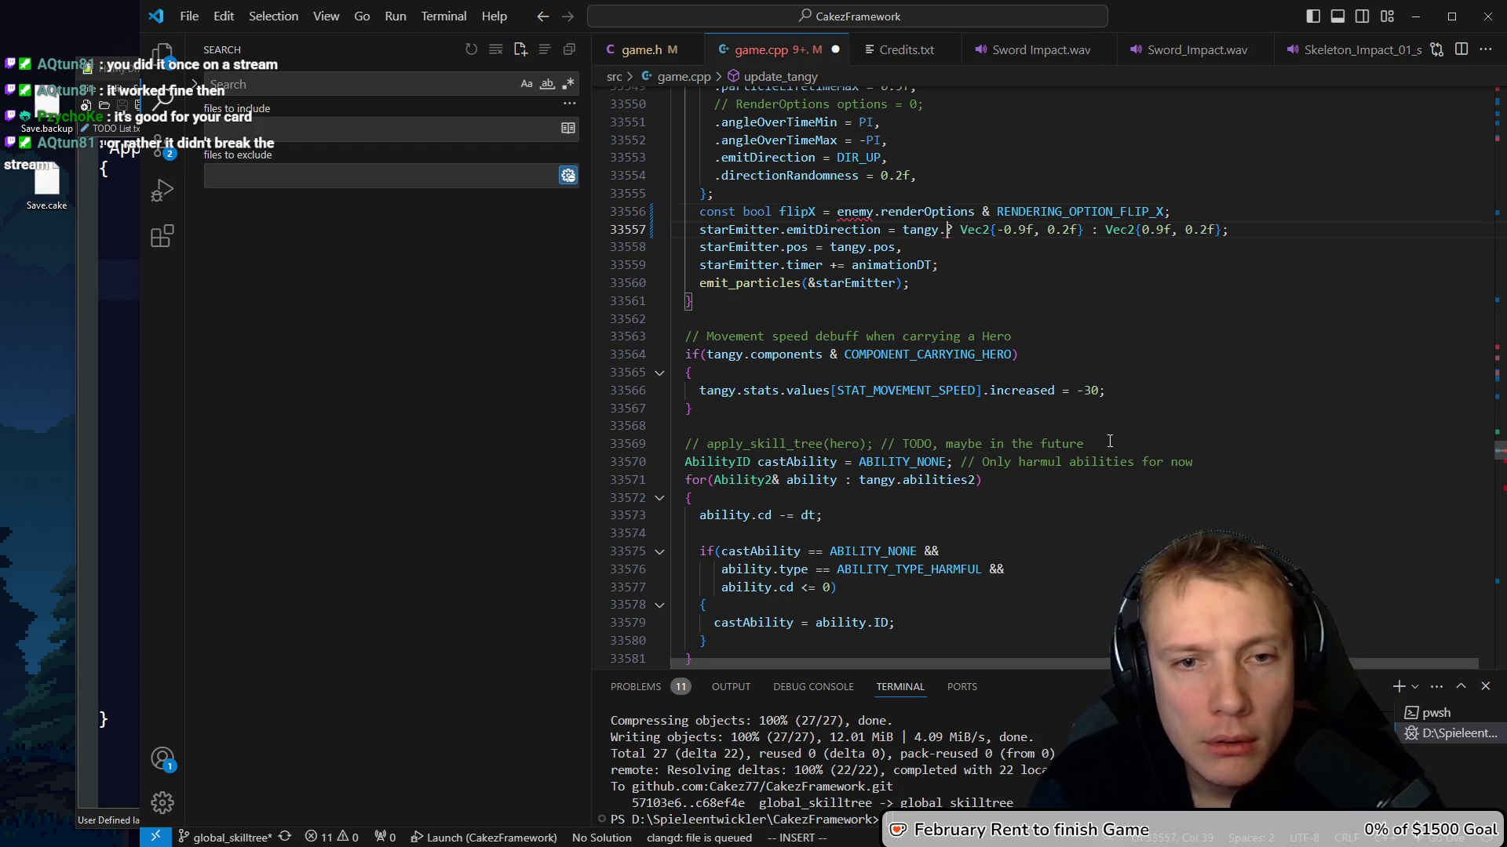
type("flipX")
key("Escape")
key("k")
key("b")
key("b")
type("cwtangy")
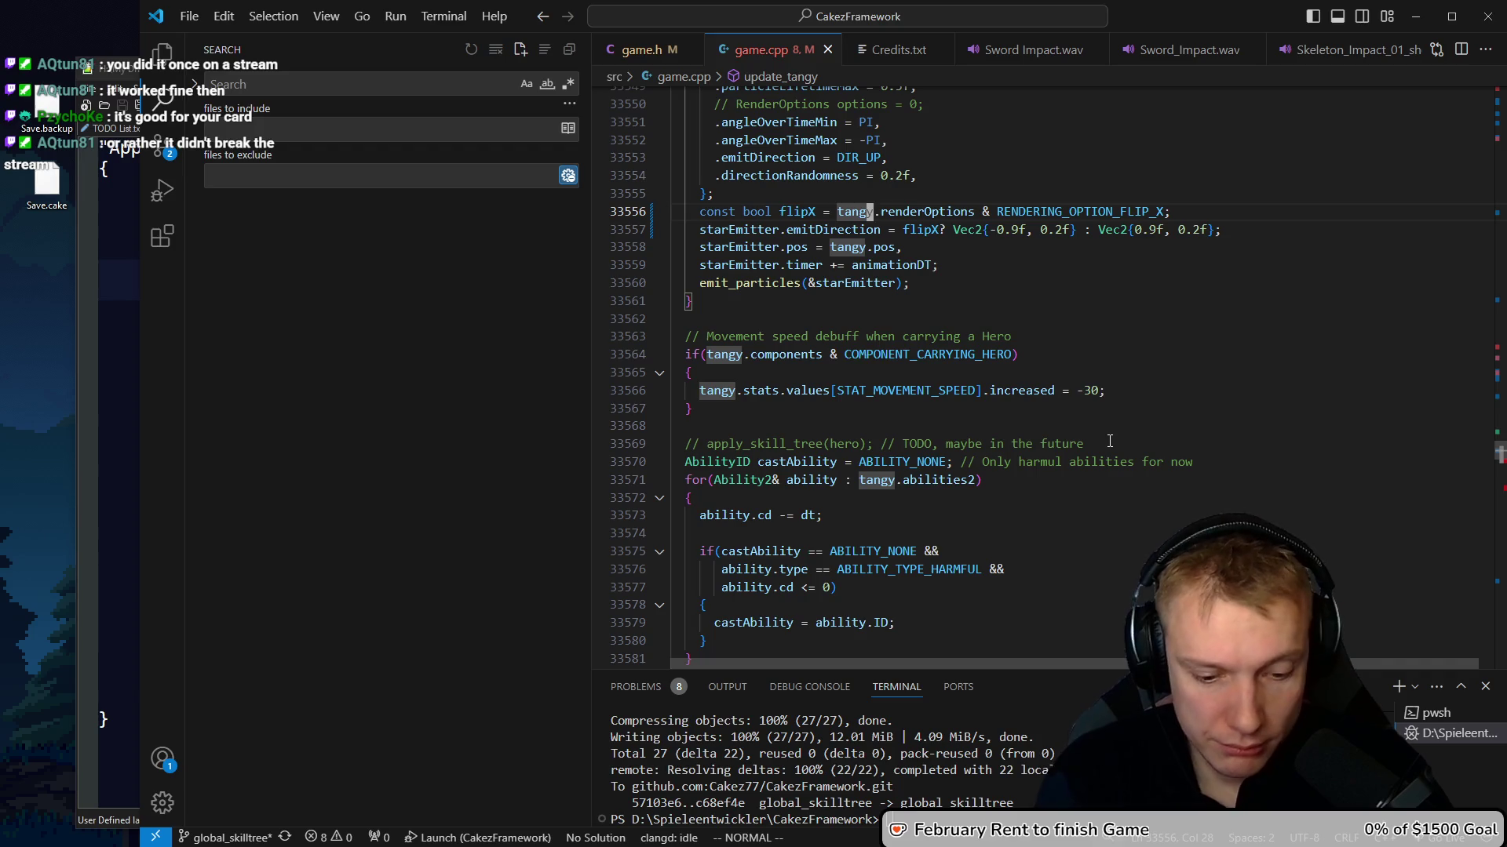
key("F8")
key("Escape")
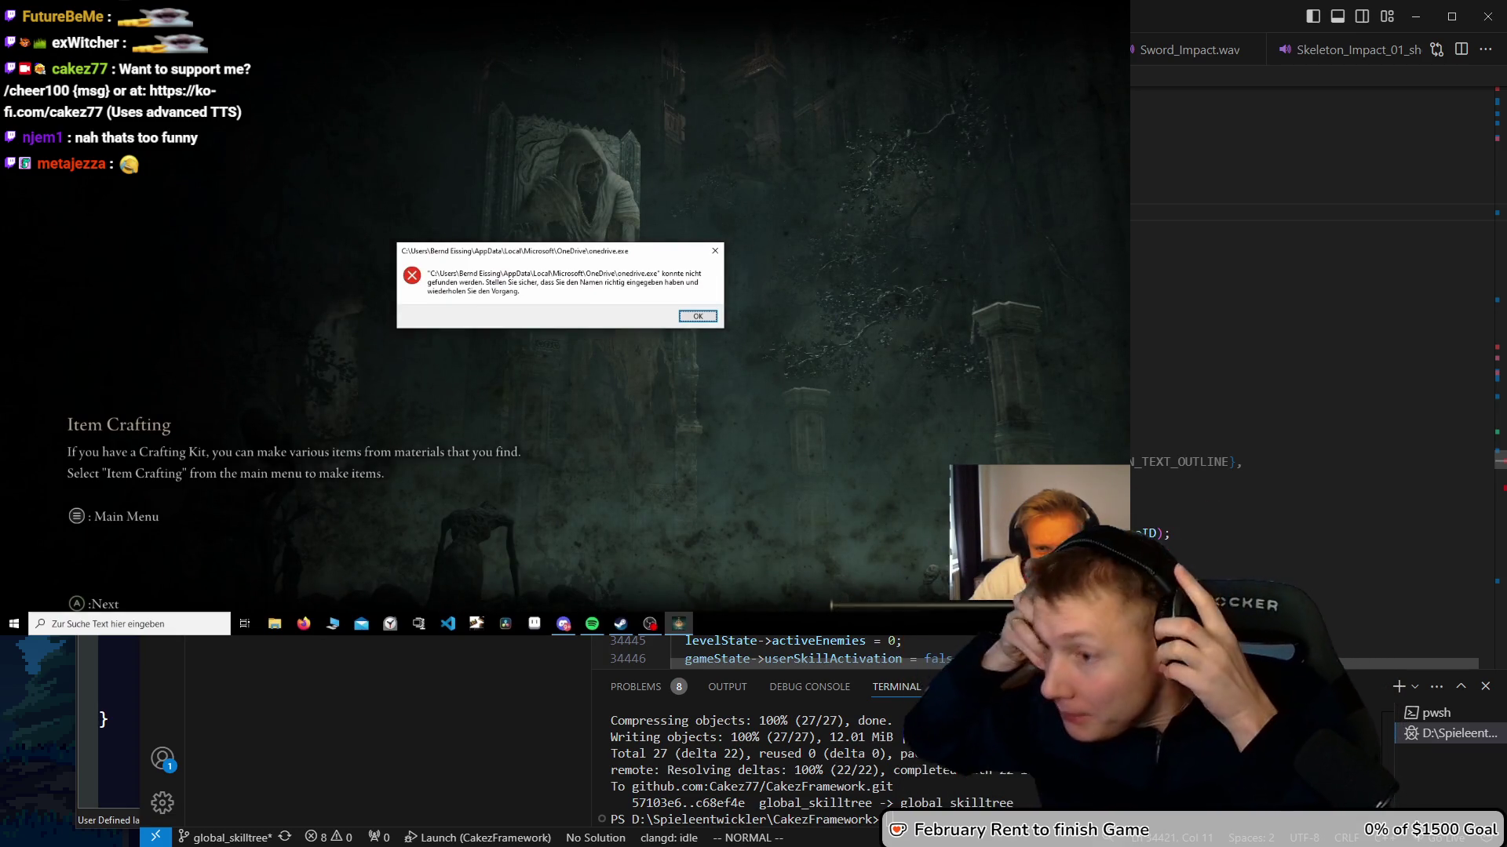
key("Return")
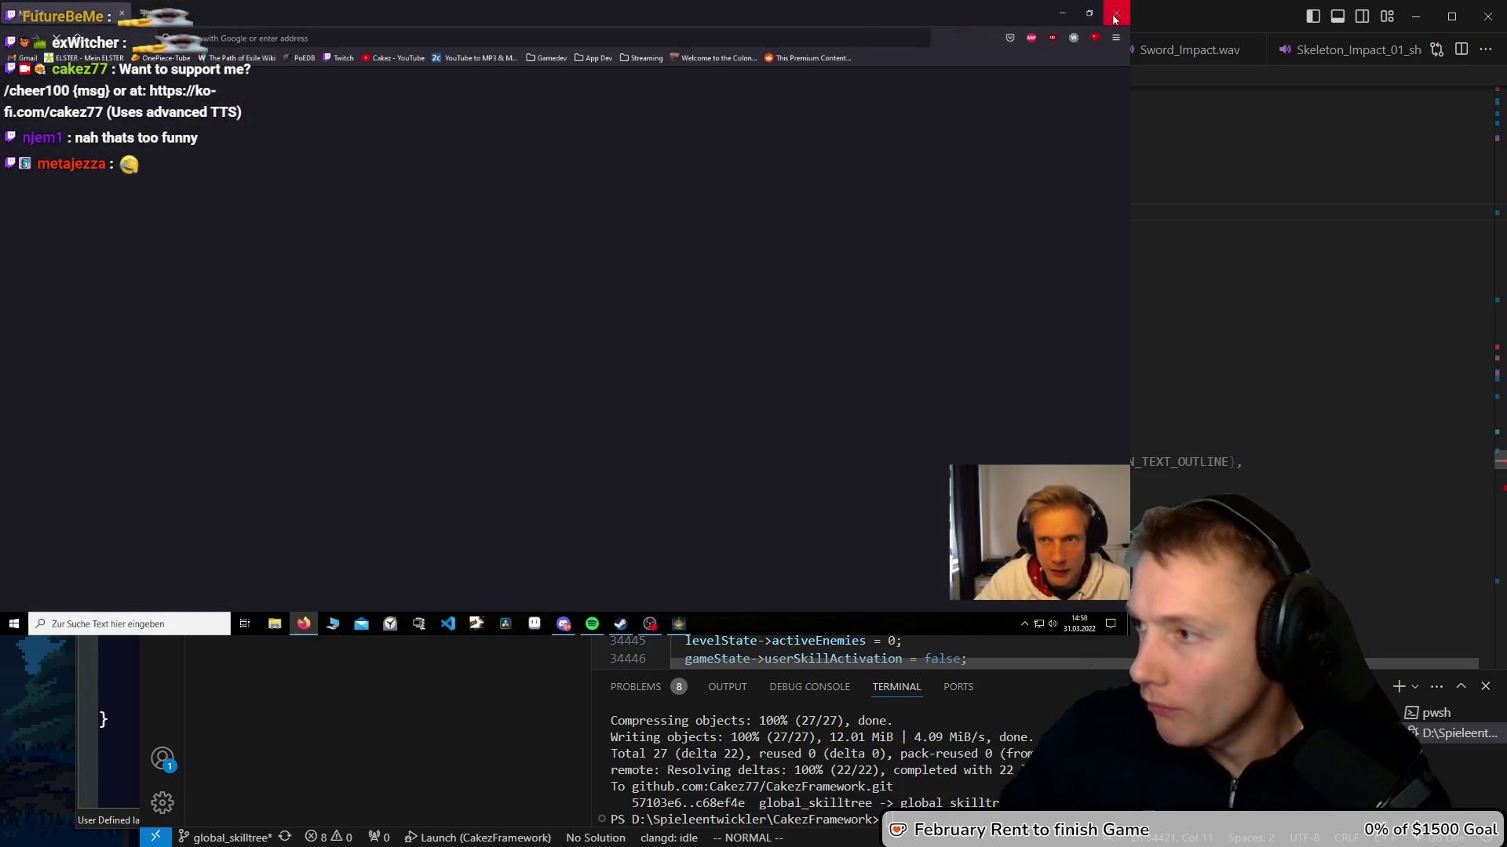
left_click(1116, 13)
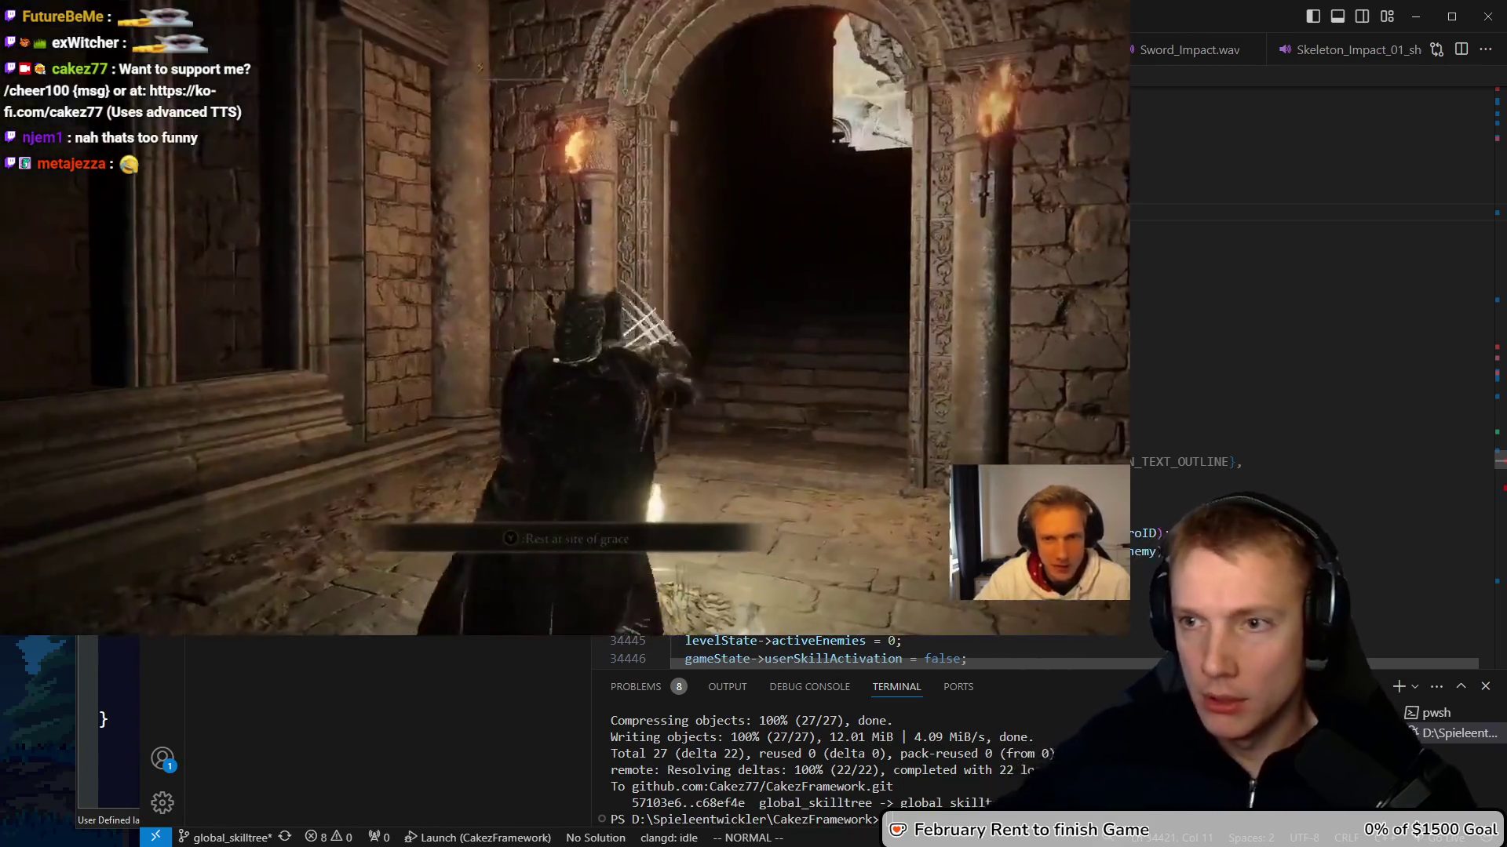
key("alt+Tab")
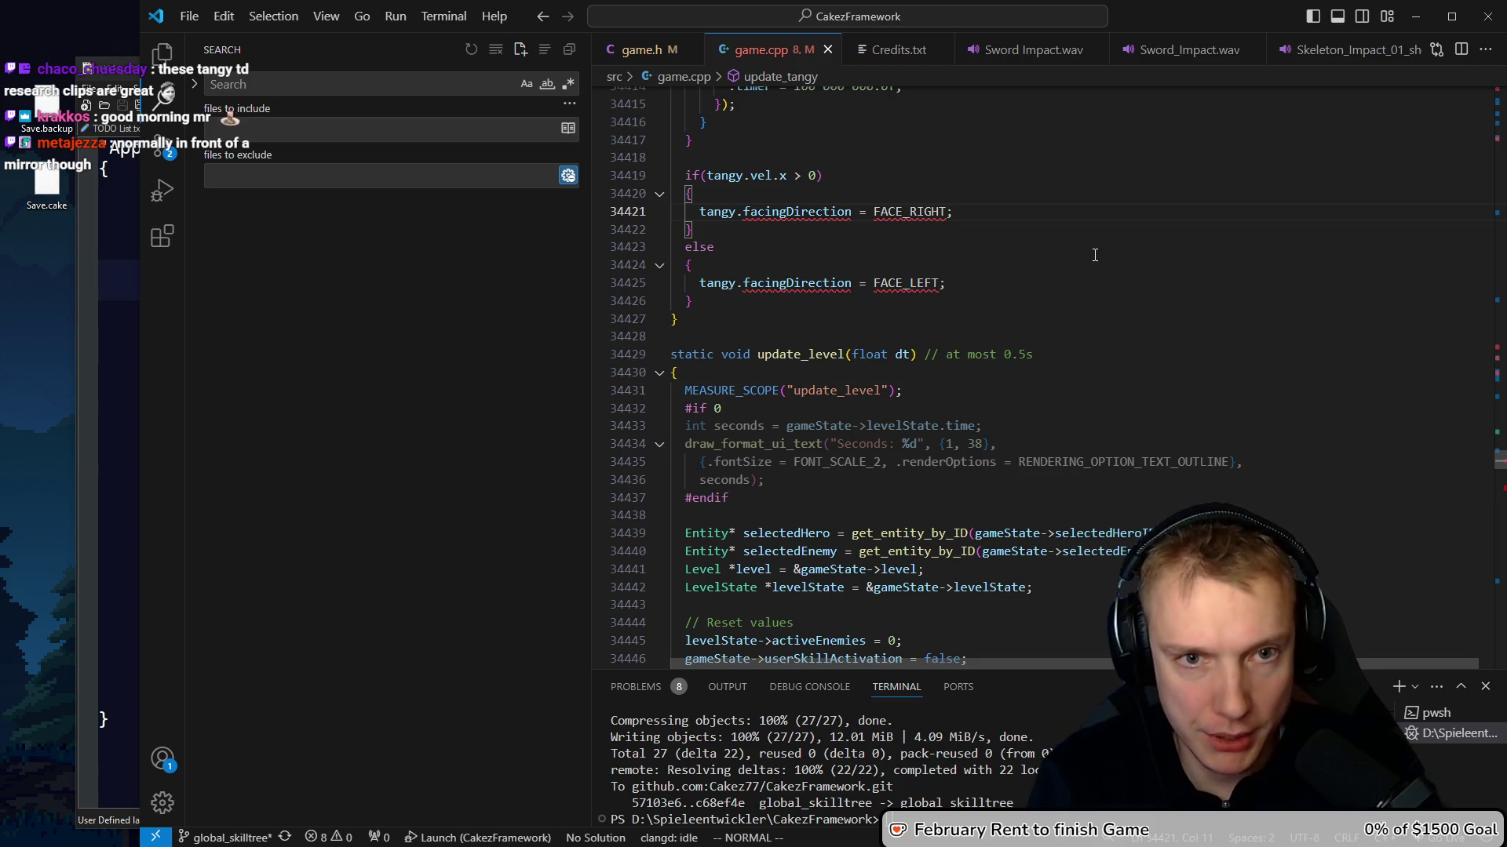
Change the right-facing assignment to renderOptions |= RENDERING_OPTION_FLIP_X
key("ctrl+BackSpace")
type("renderOpt")
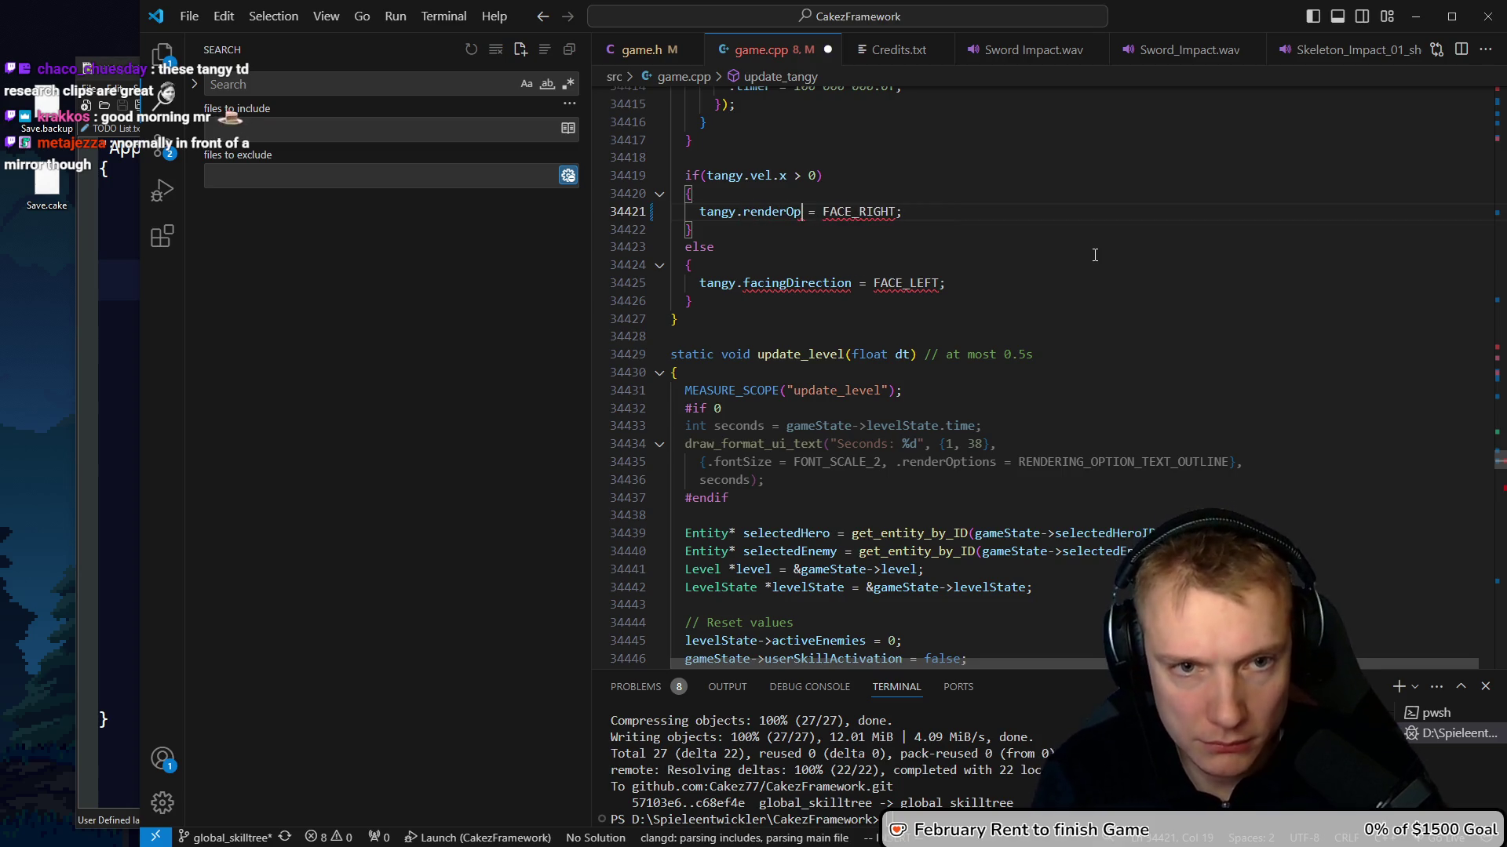
key("Tab")
type("|")
key("Right")
key("Right")
key("ctrl+shift+Right")
key("Delete")
type("flip")
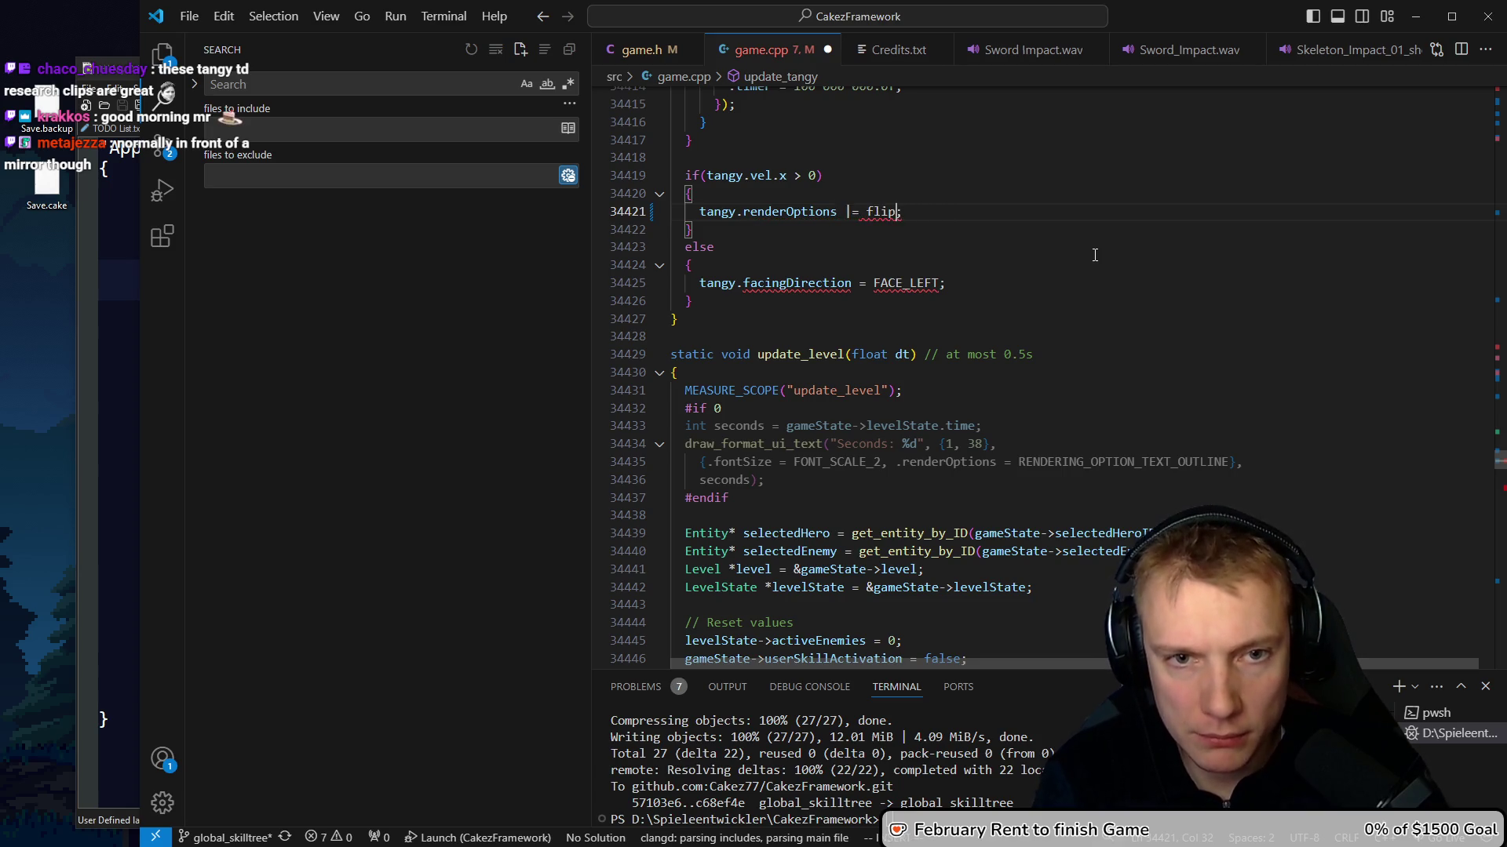
key("Tab")
Replace the FACE_LEFT else branch with renderOptions &= ~RENDERING_OPTION_FLIP_X and save game.cpp
key("Down")
key("Down")
key("Down")
key("Down")
type("tangy.renderOptions |= RENDERING_OPTION_FLIP_X;")
key("ctrl+shift+k")
key("Up")
key("ctrl+Right")
key("ctrl+Right")
key("Right")
key("Right")
key("BackSpace")
type("&= ")
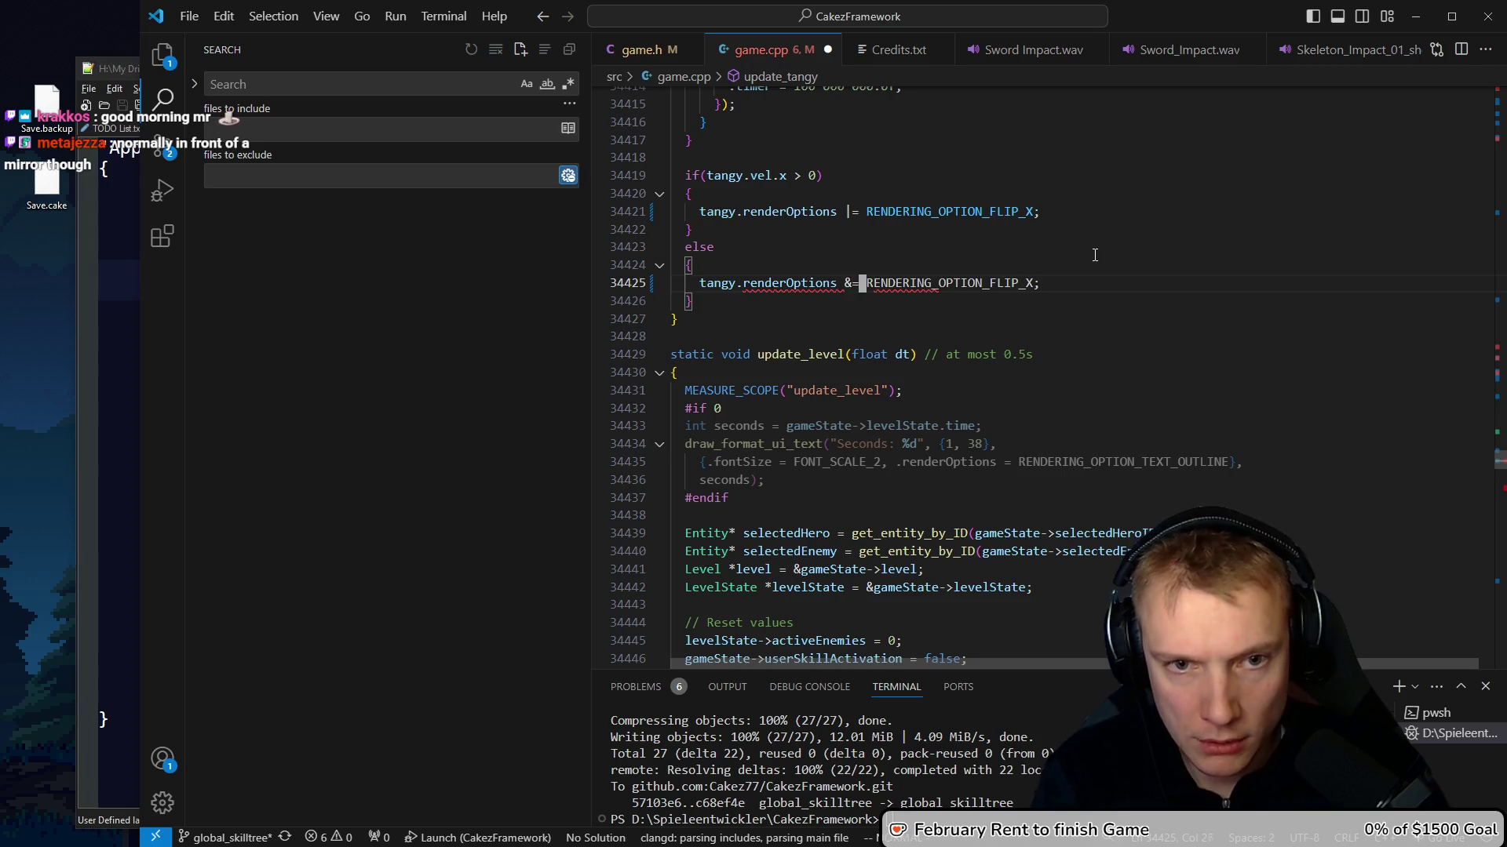
type("~")
key("ctrl+s")
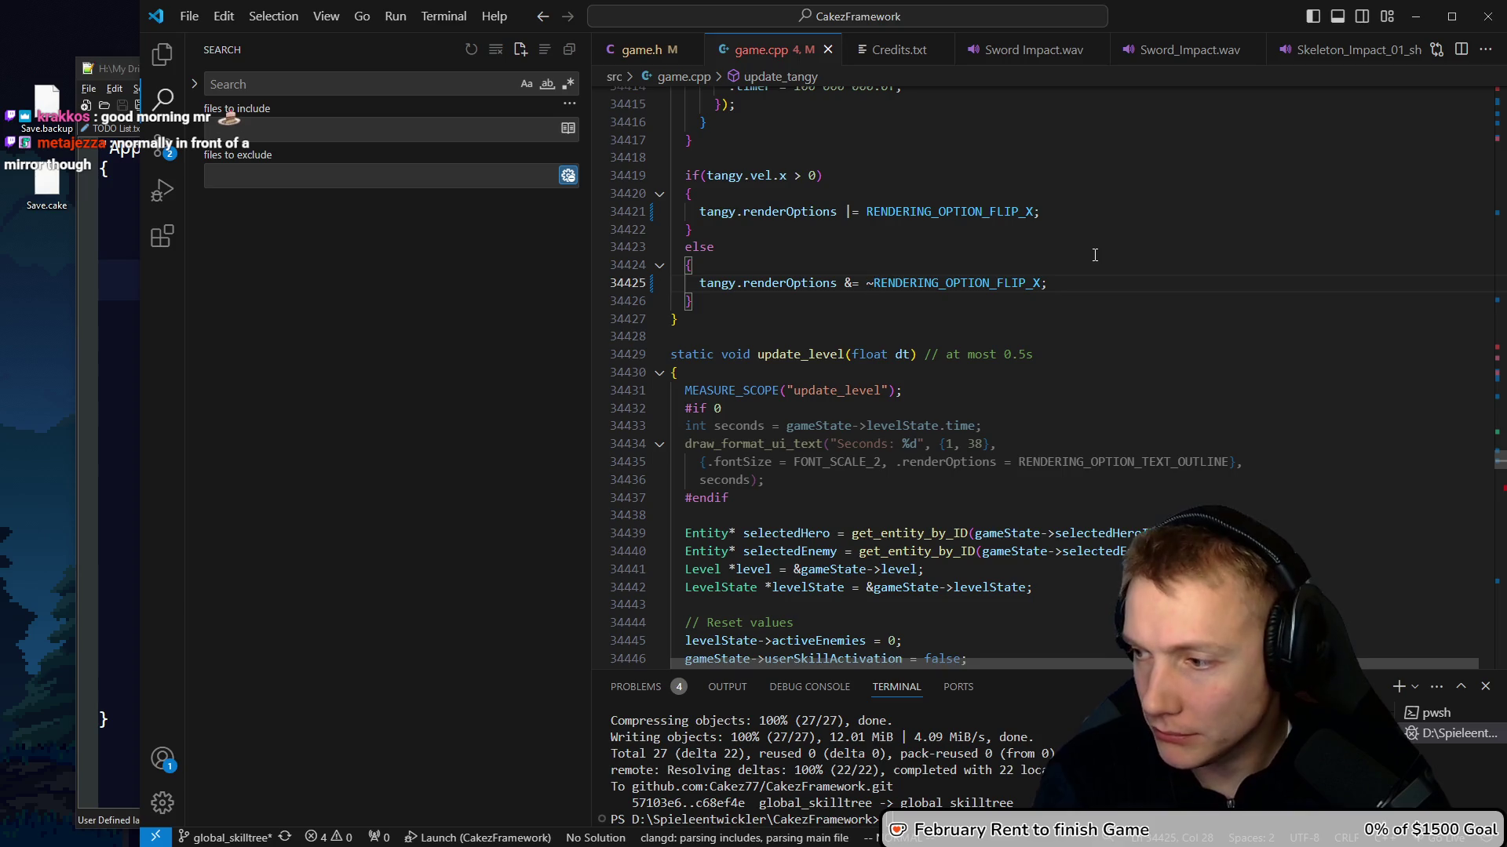
key("ctrl+o")
Inspect how the hero's renderOptions is declared and passed to draw_sprite in update_editor
scroll(1074, 228, "up", 5)
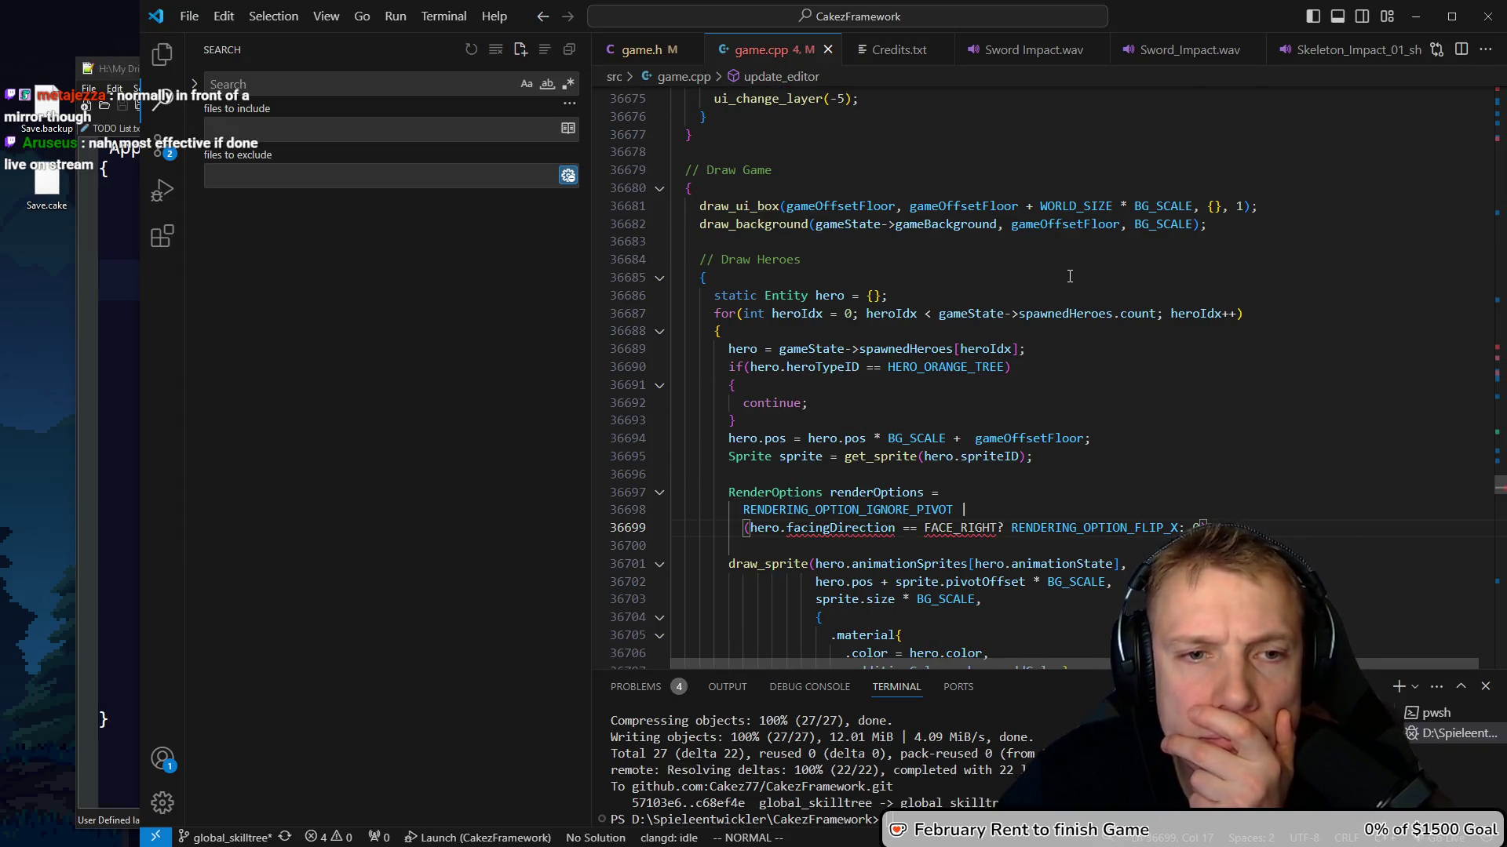
scroll(1079, 307, "up", 3)
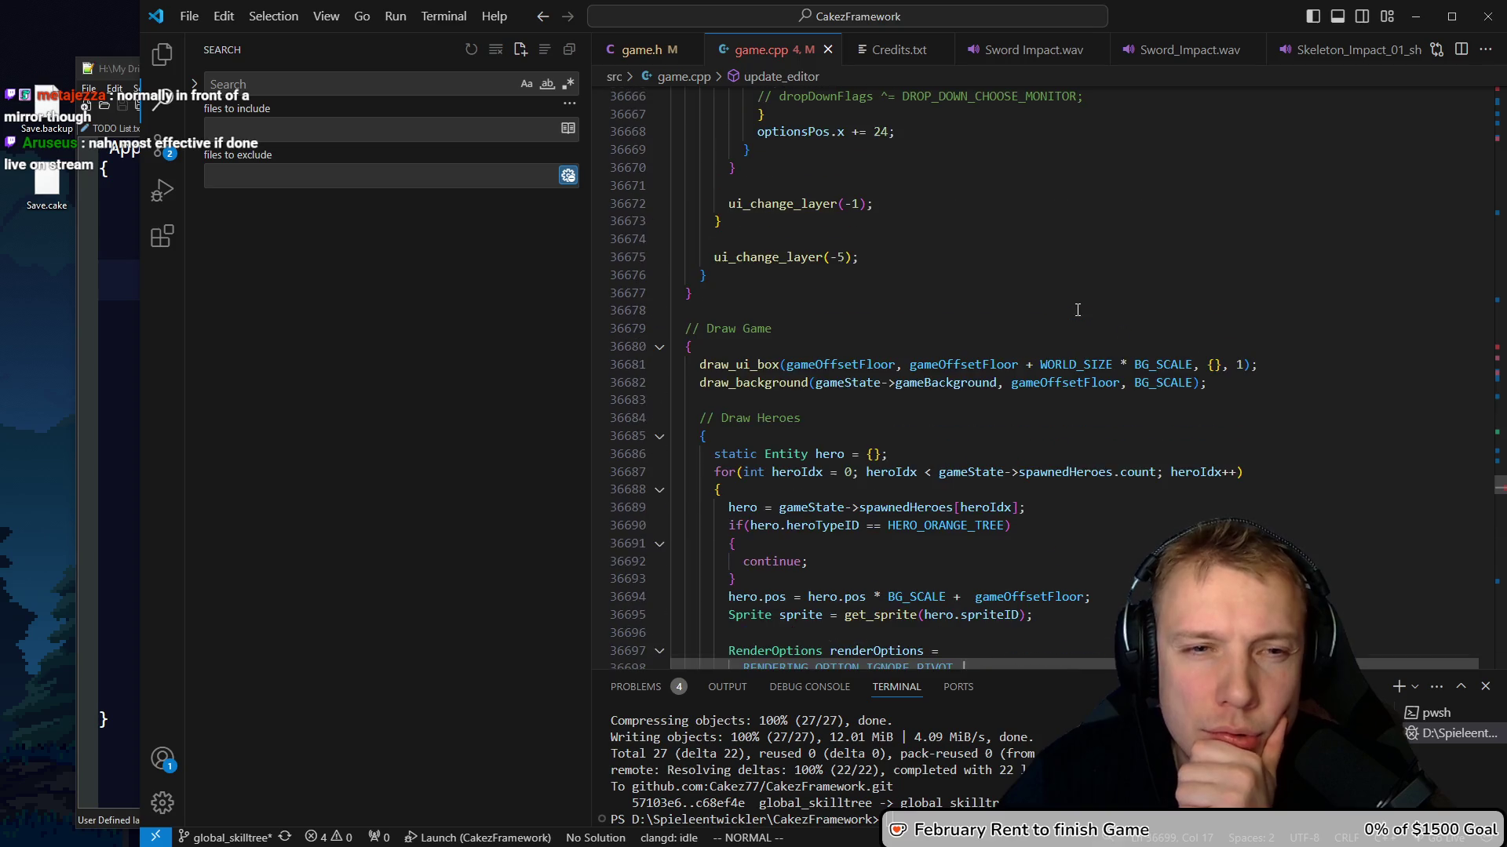
scroll(757, 393, "down", 5)
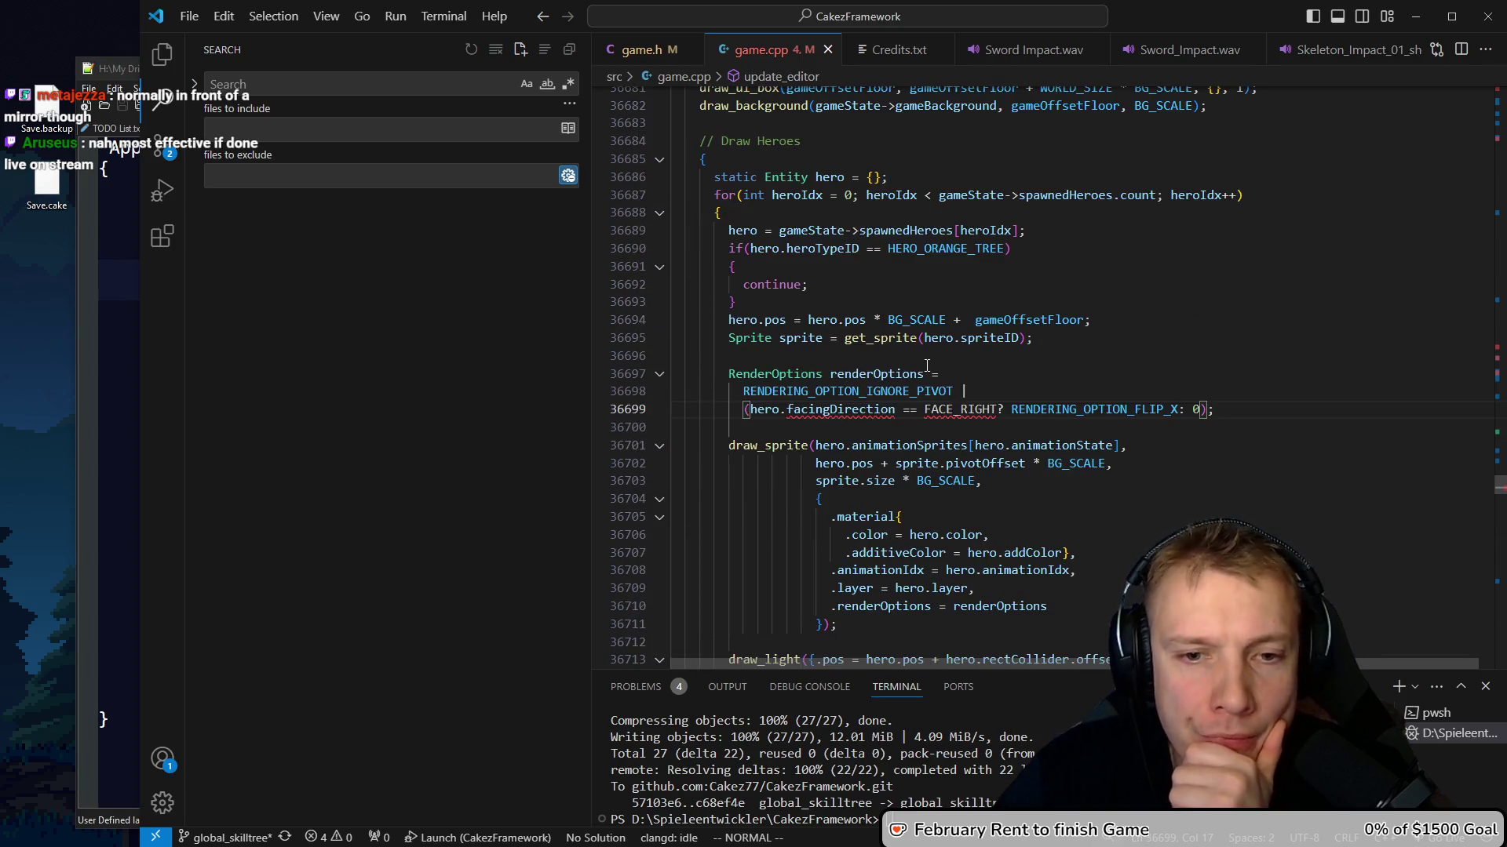
mouse_move(1123, 403)
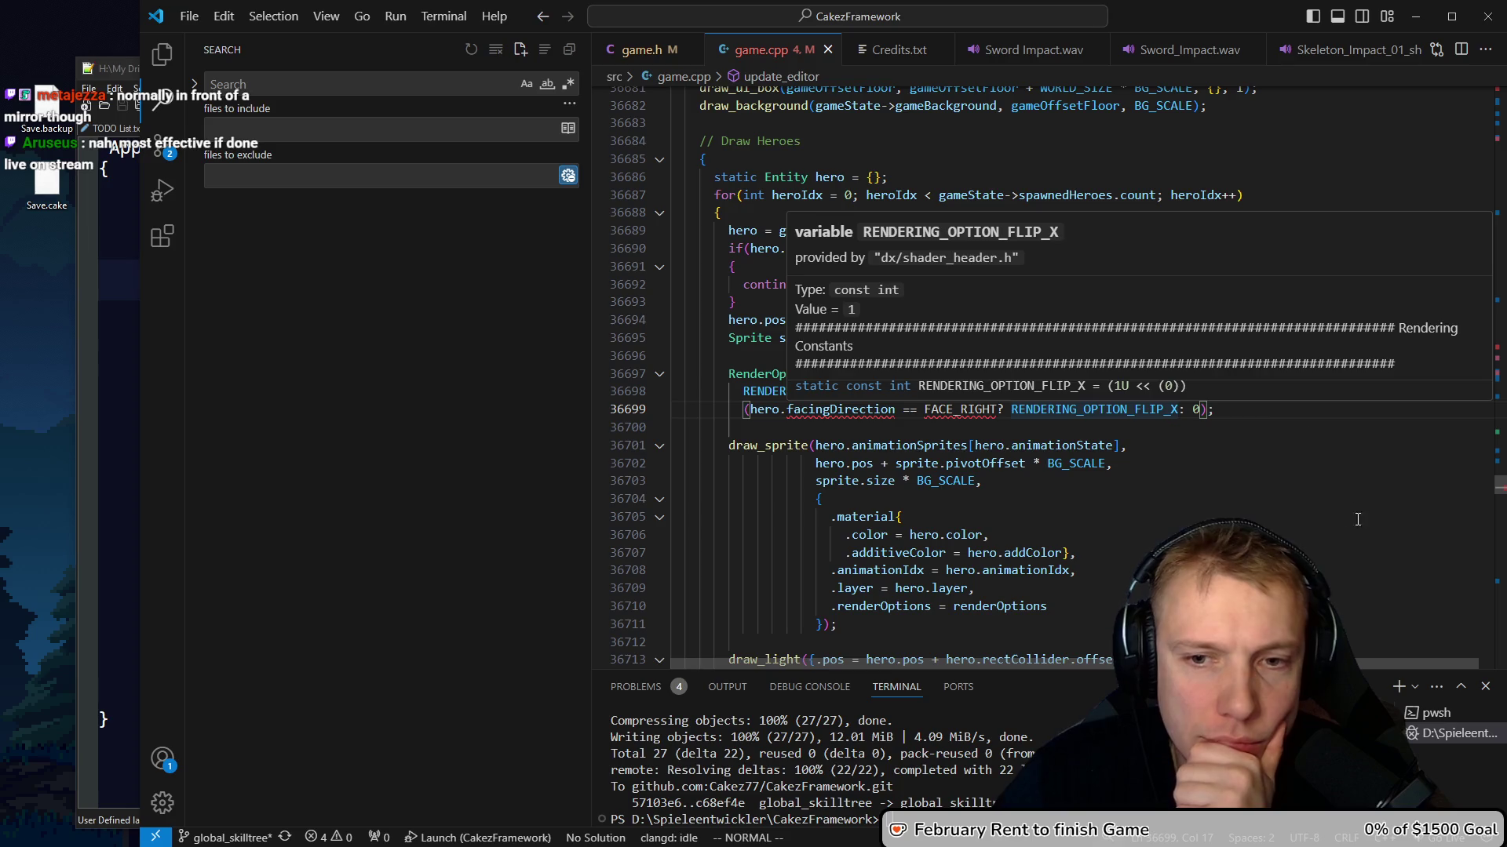
key("k")
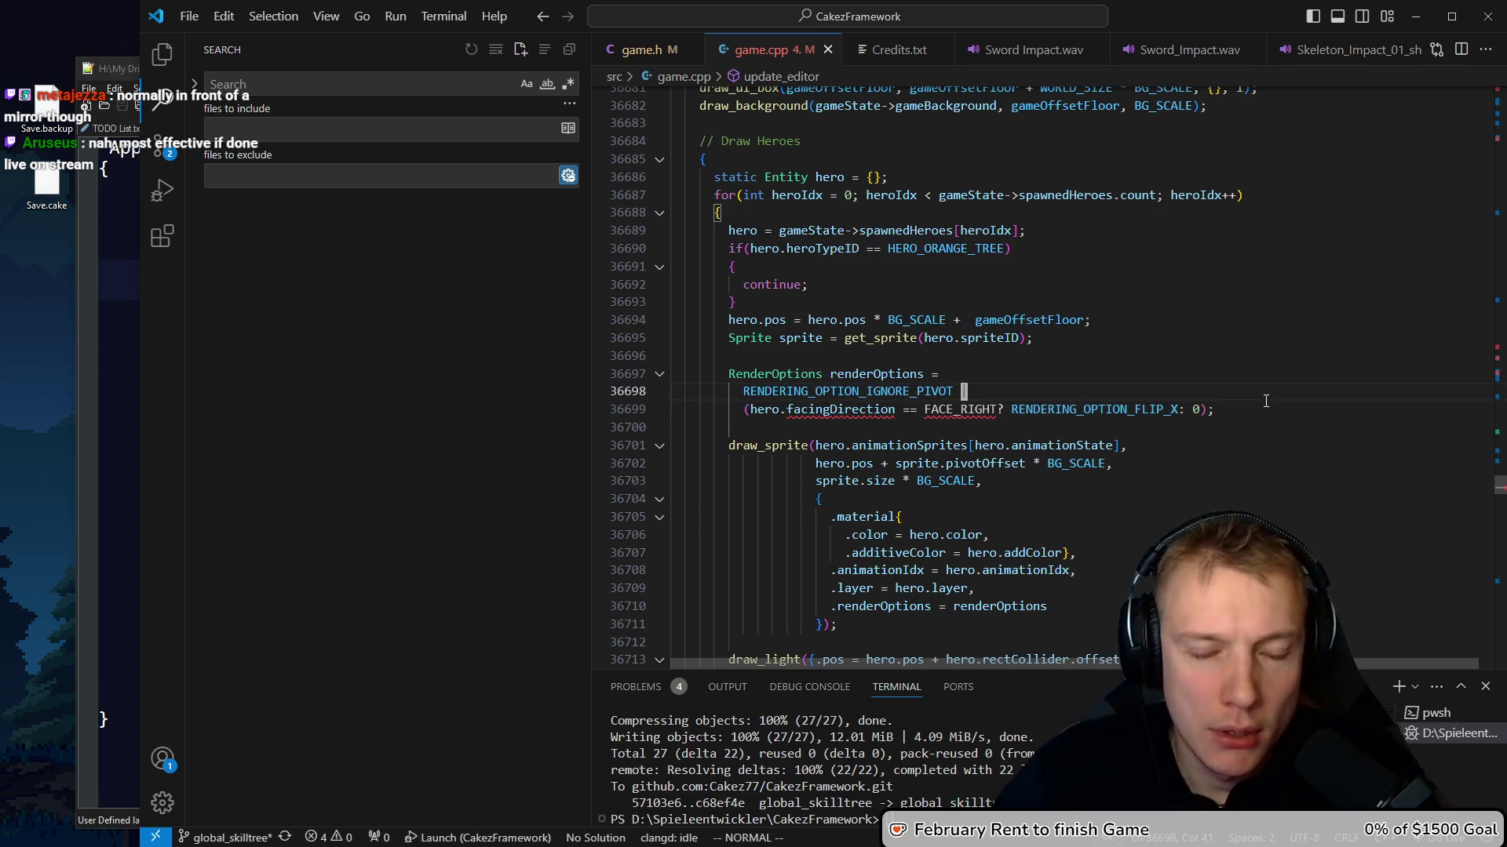
scroll(939, 445, "down", 3)
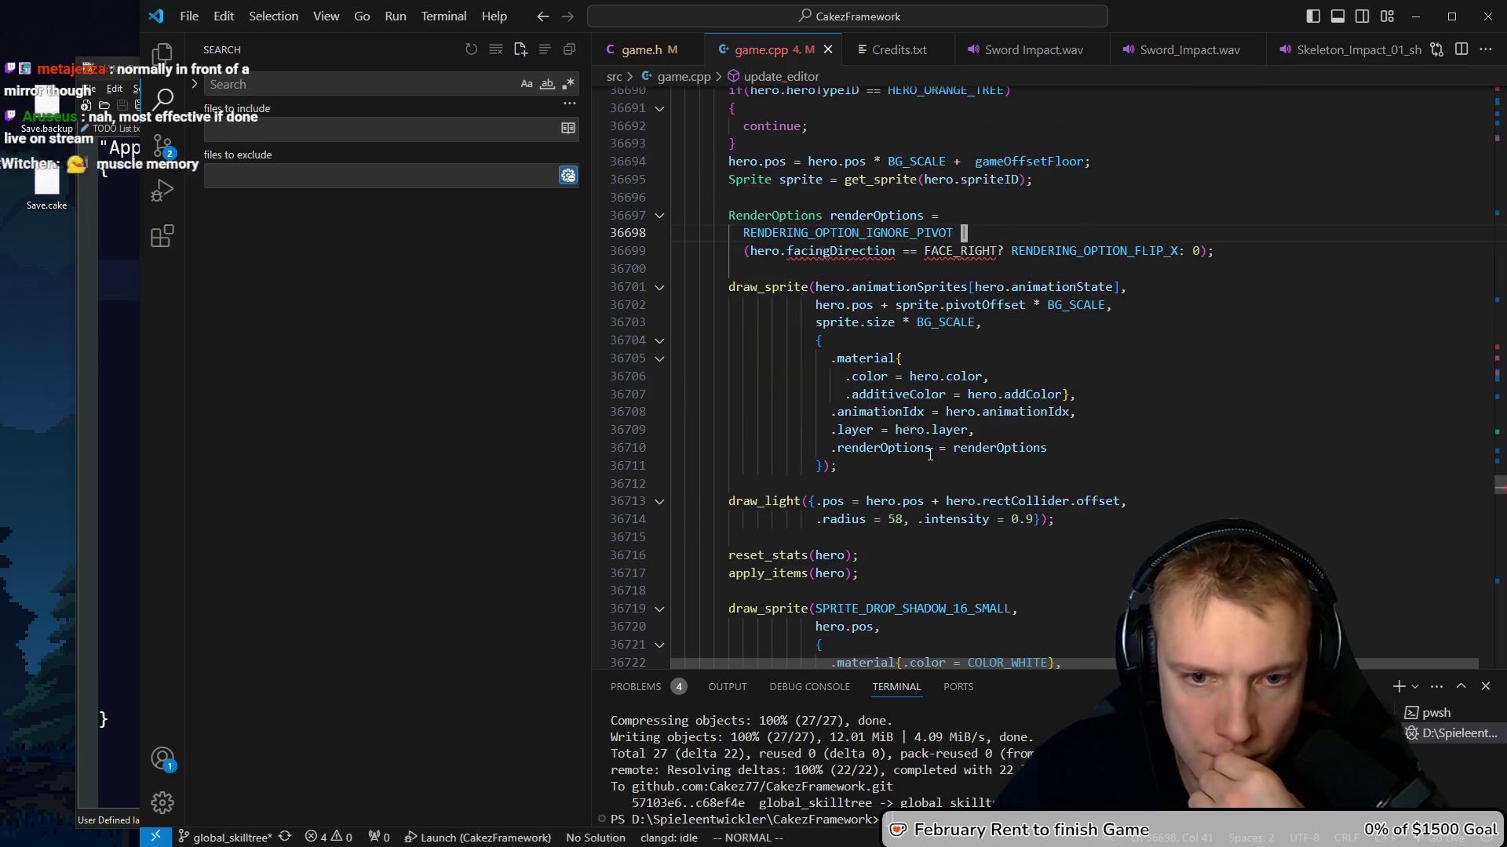
left_click(993, 448)
scroll(1055, 448, "up", 1)
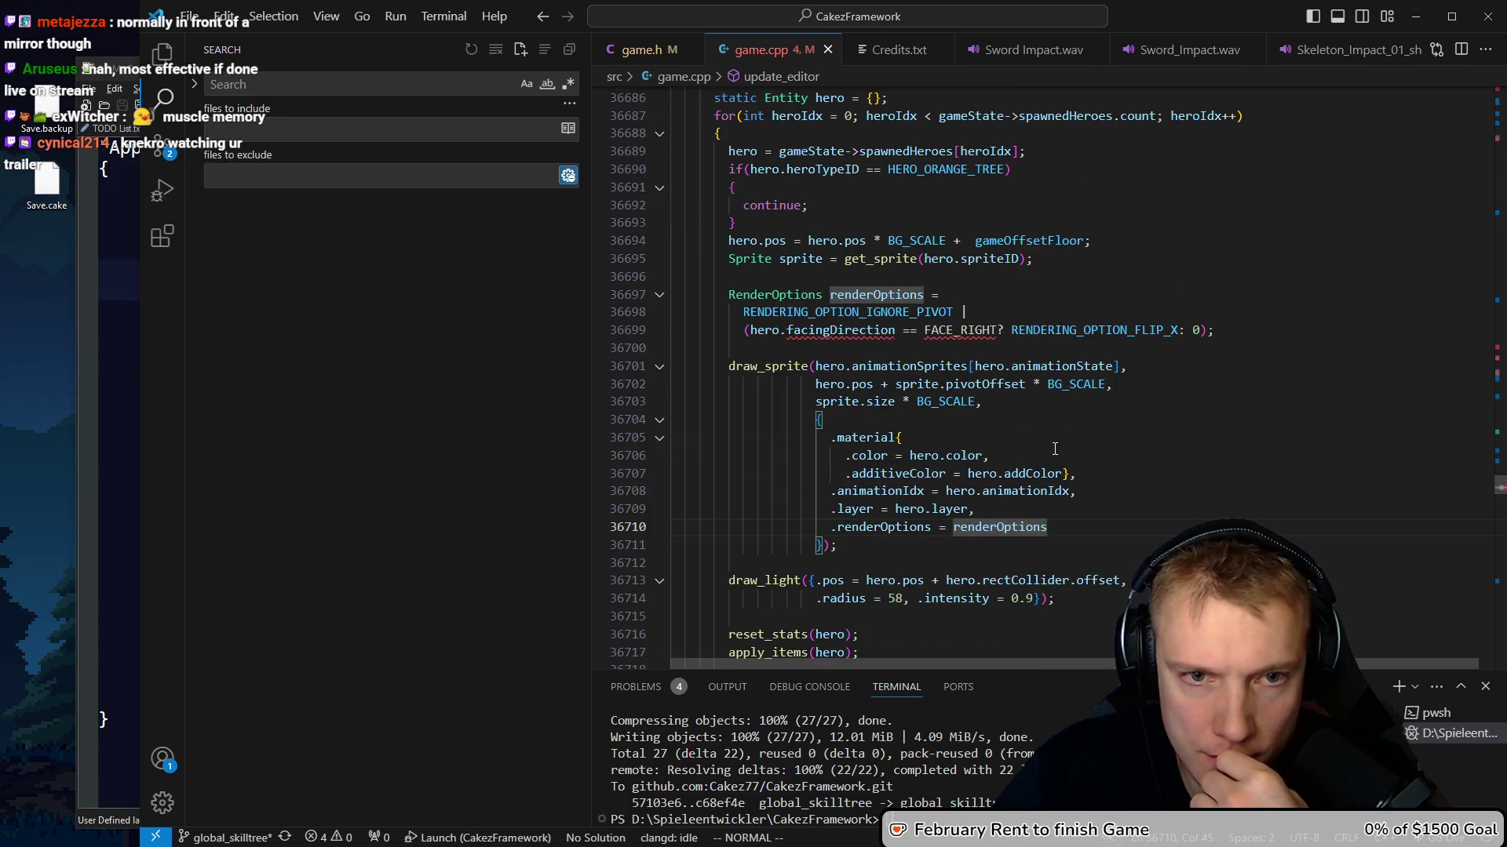
left_click(971, 297)
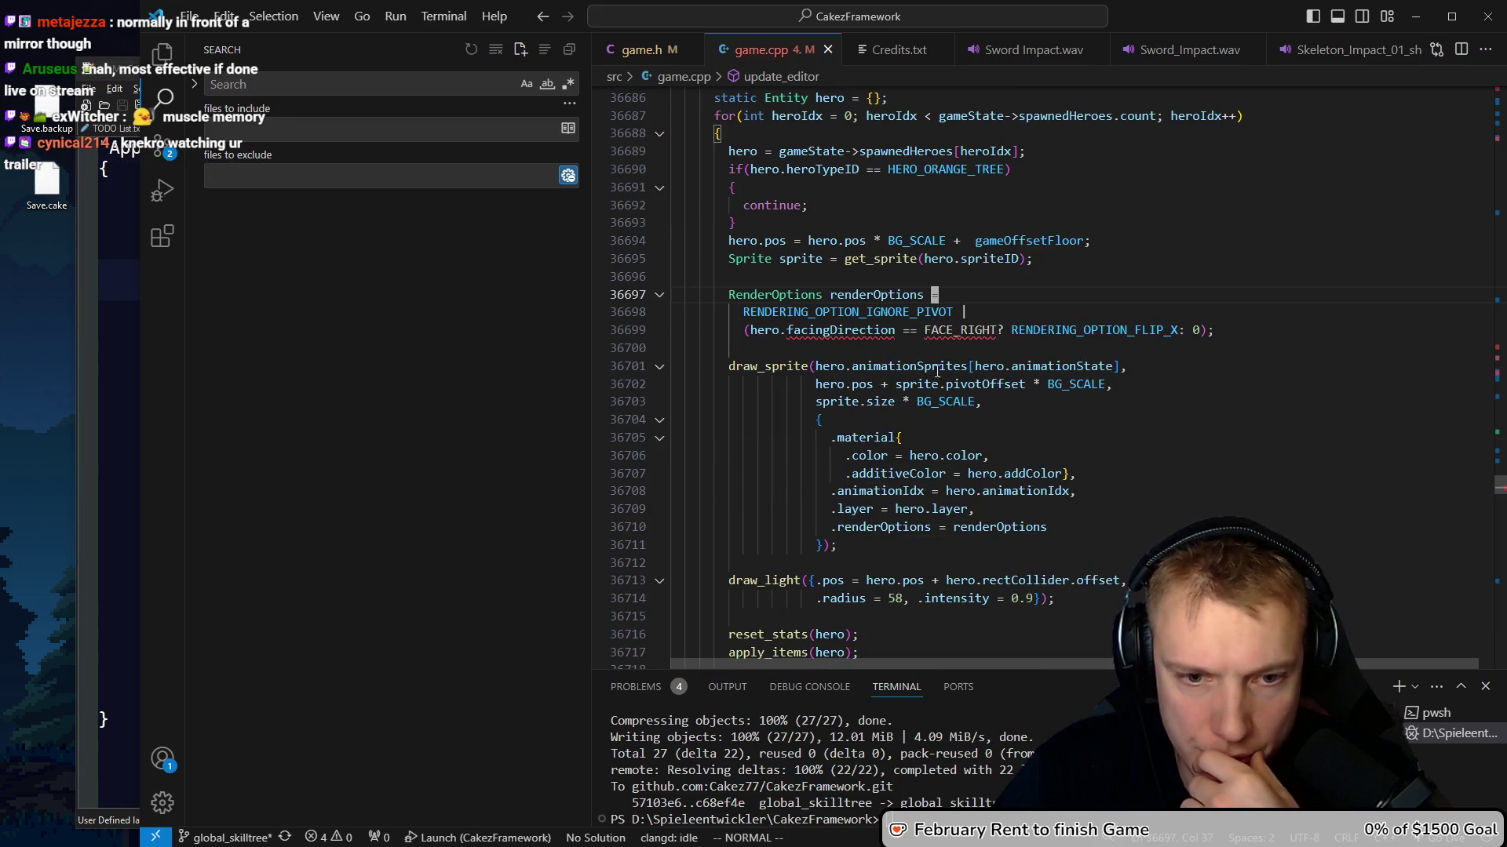
left_click(1013, 527)
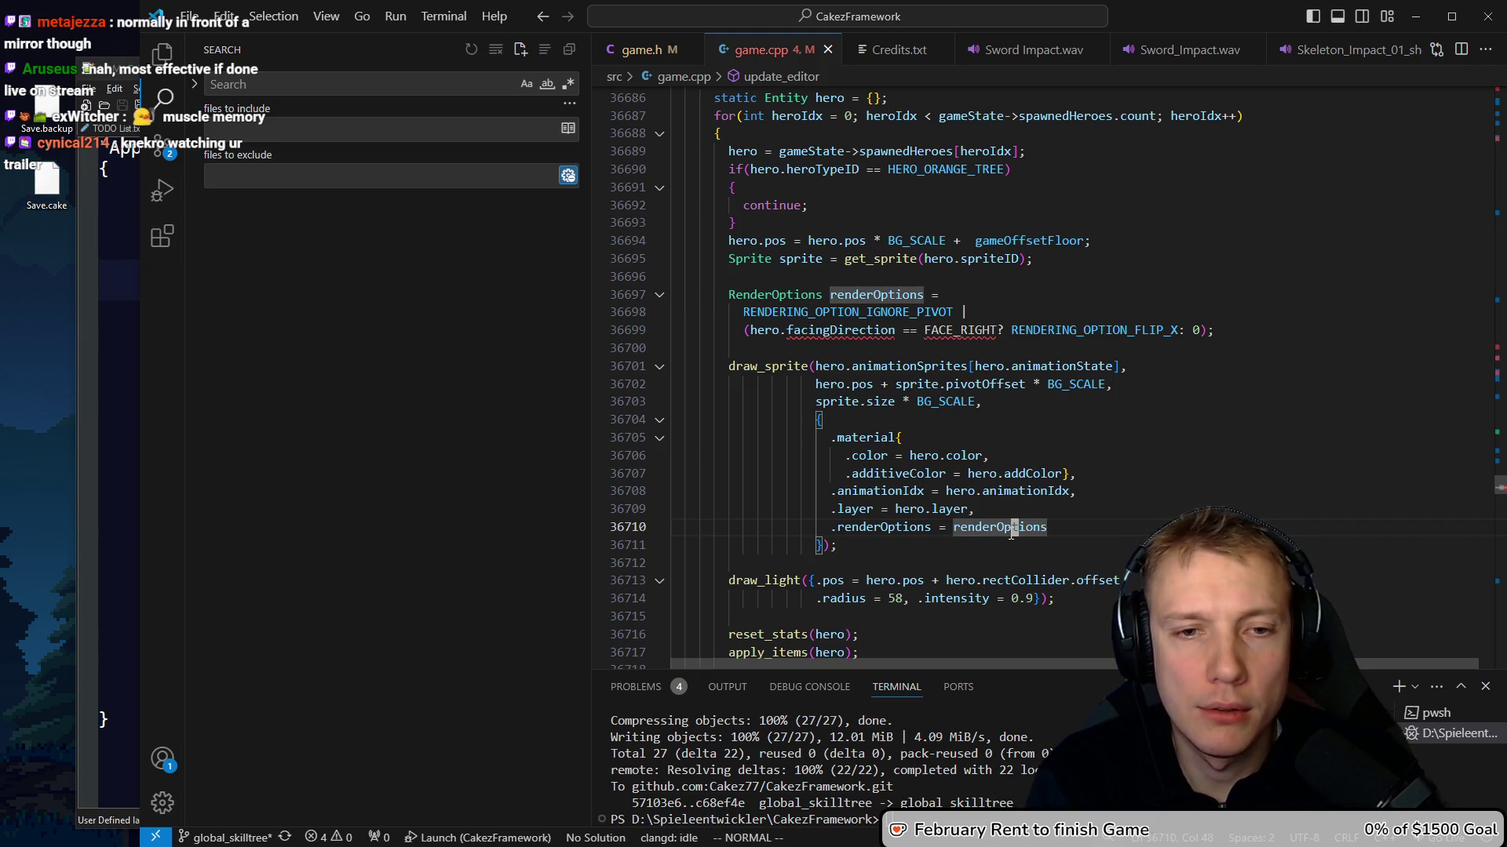
Combine the hero's render options into IGNORE_PIVOT | hero.renderOptions and delete the facingDirection flip line
key("k")
key("k")
key("k")
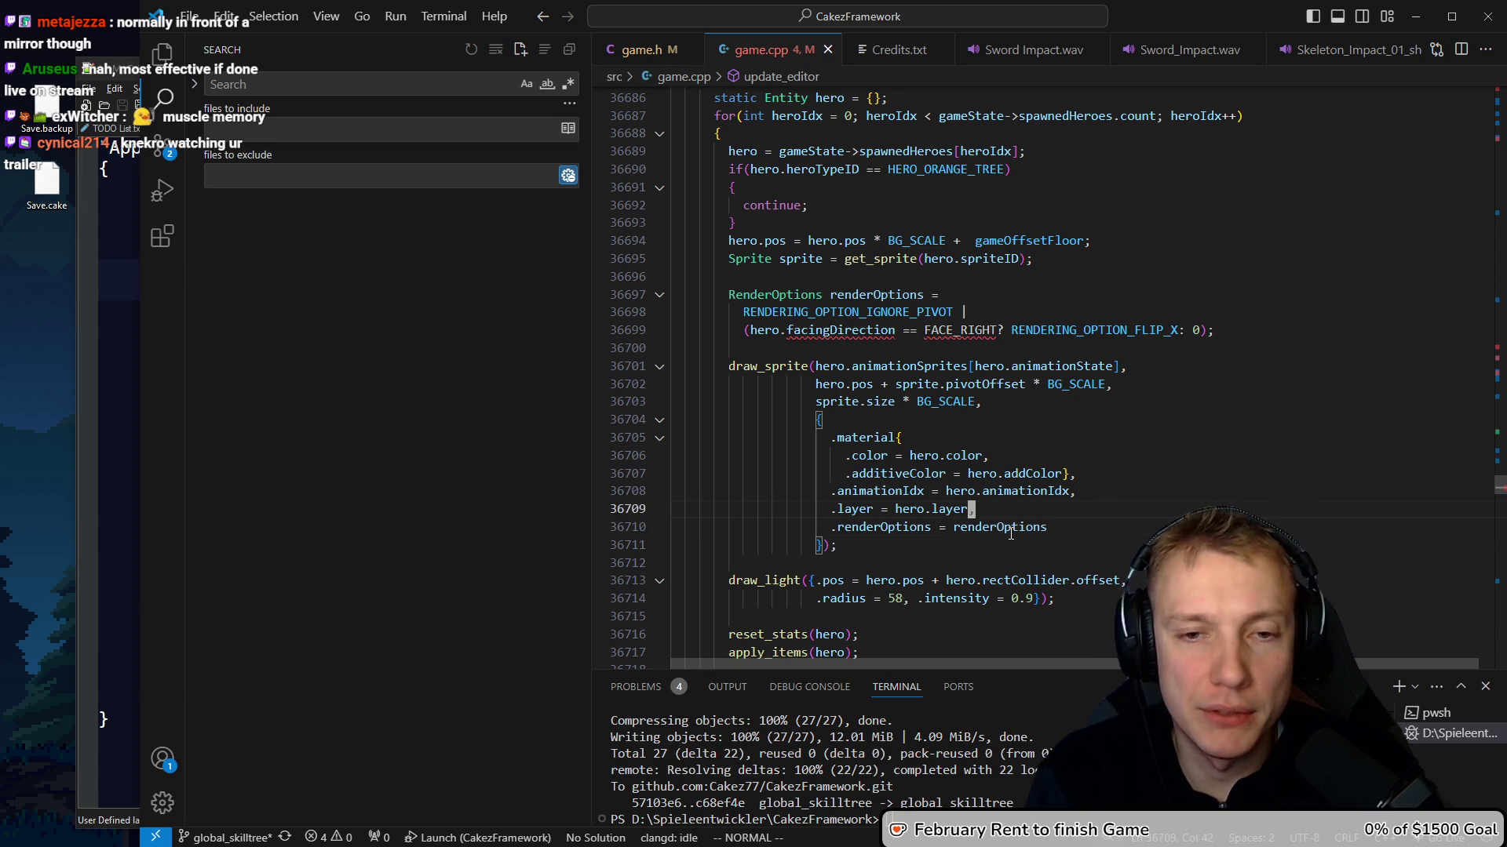
type("jA her")
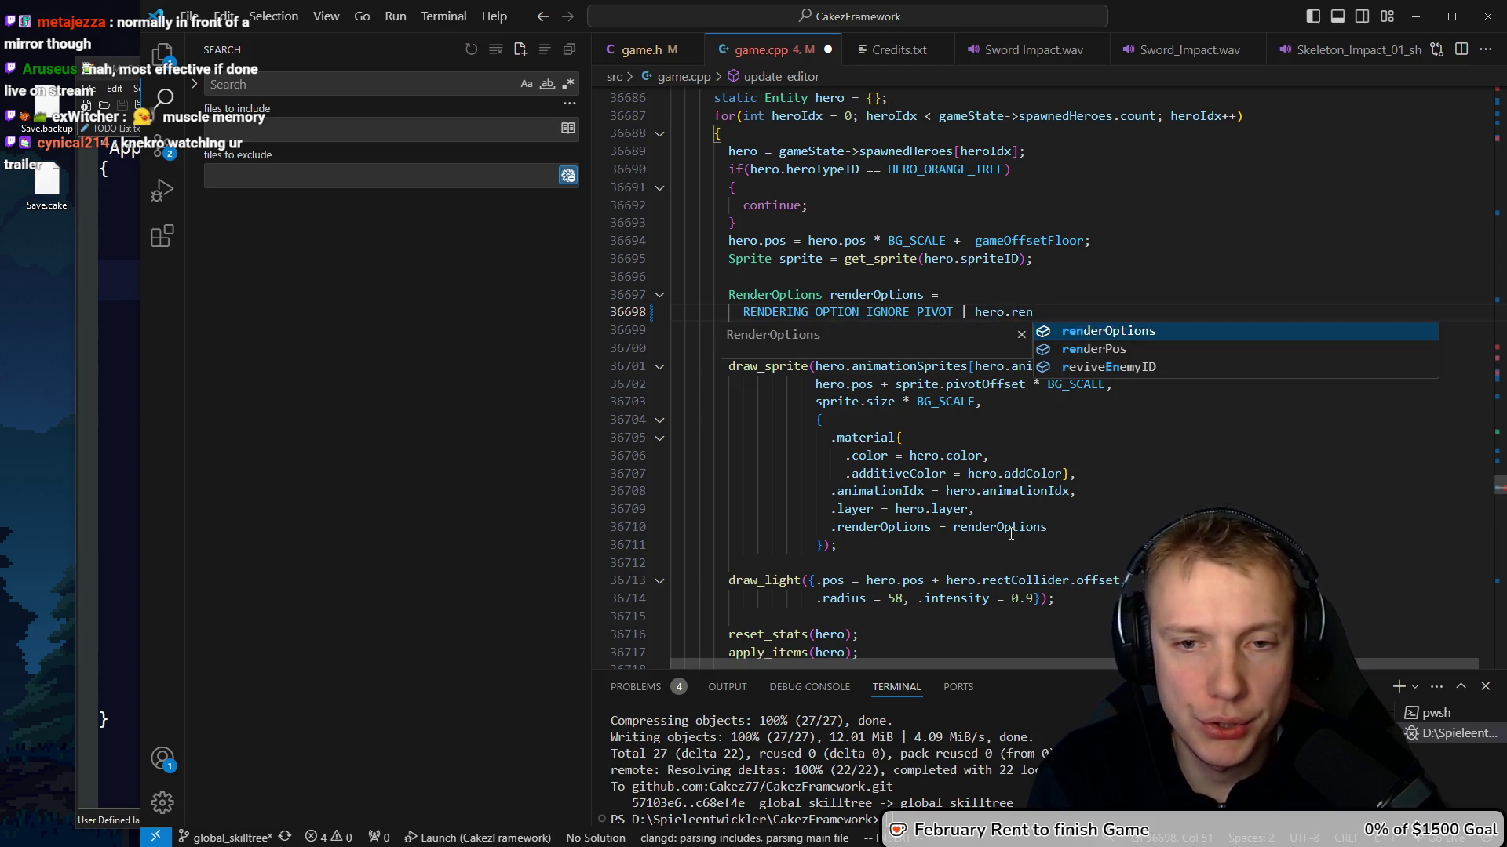
key("Tab")
key("Escape")
key("k")
key("J")
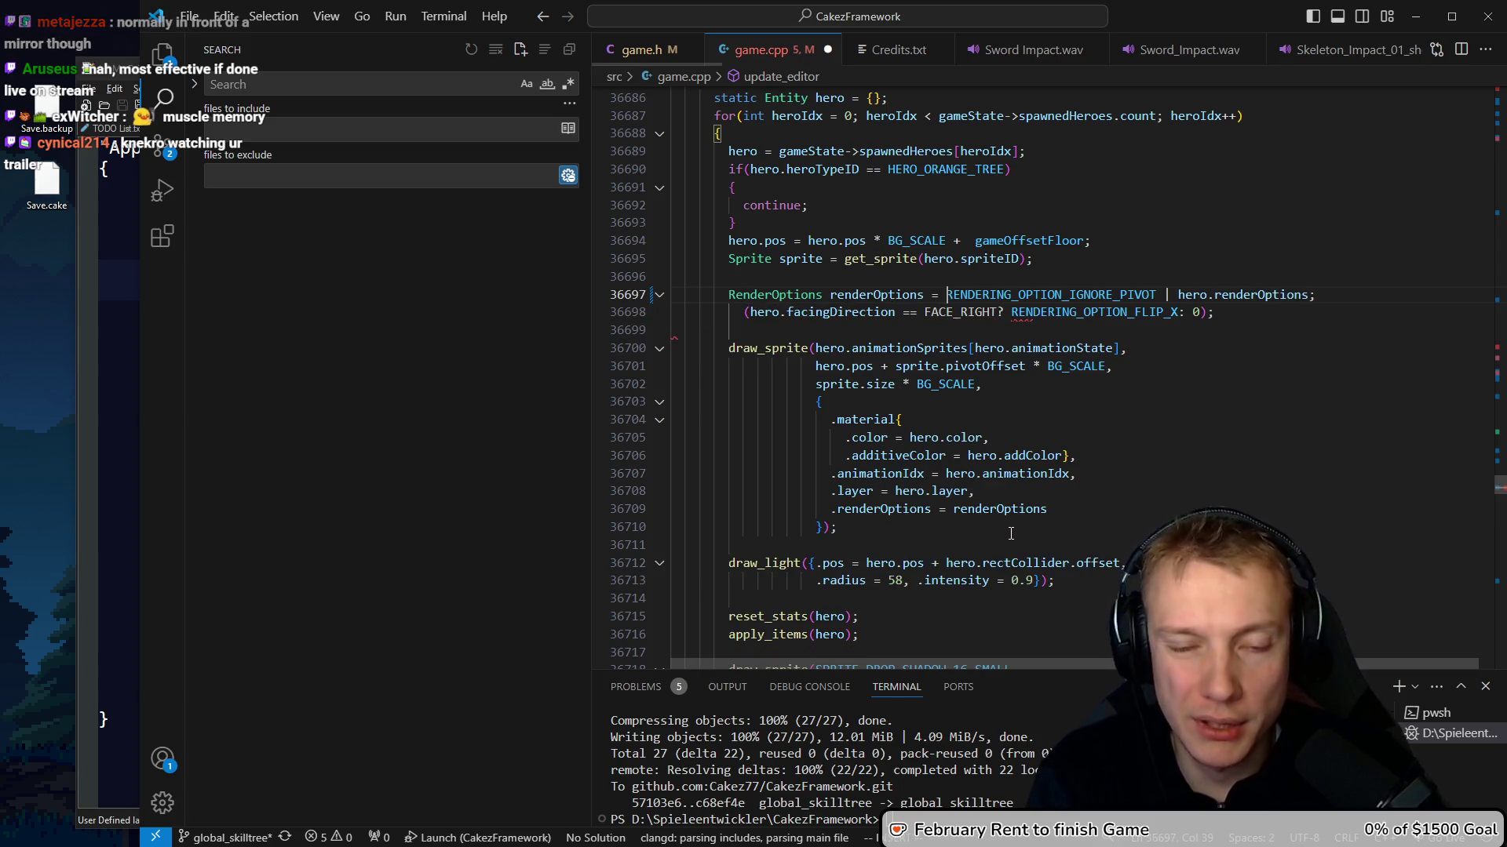
key("j")
key("d")
key("d")
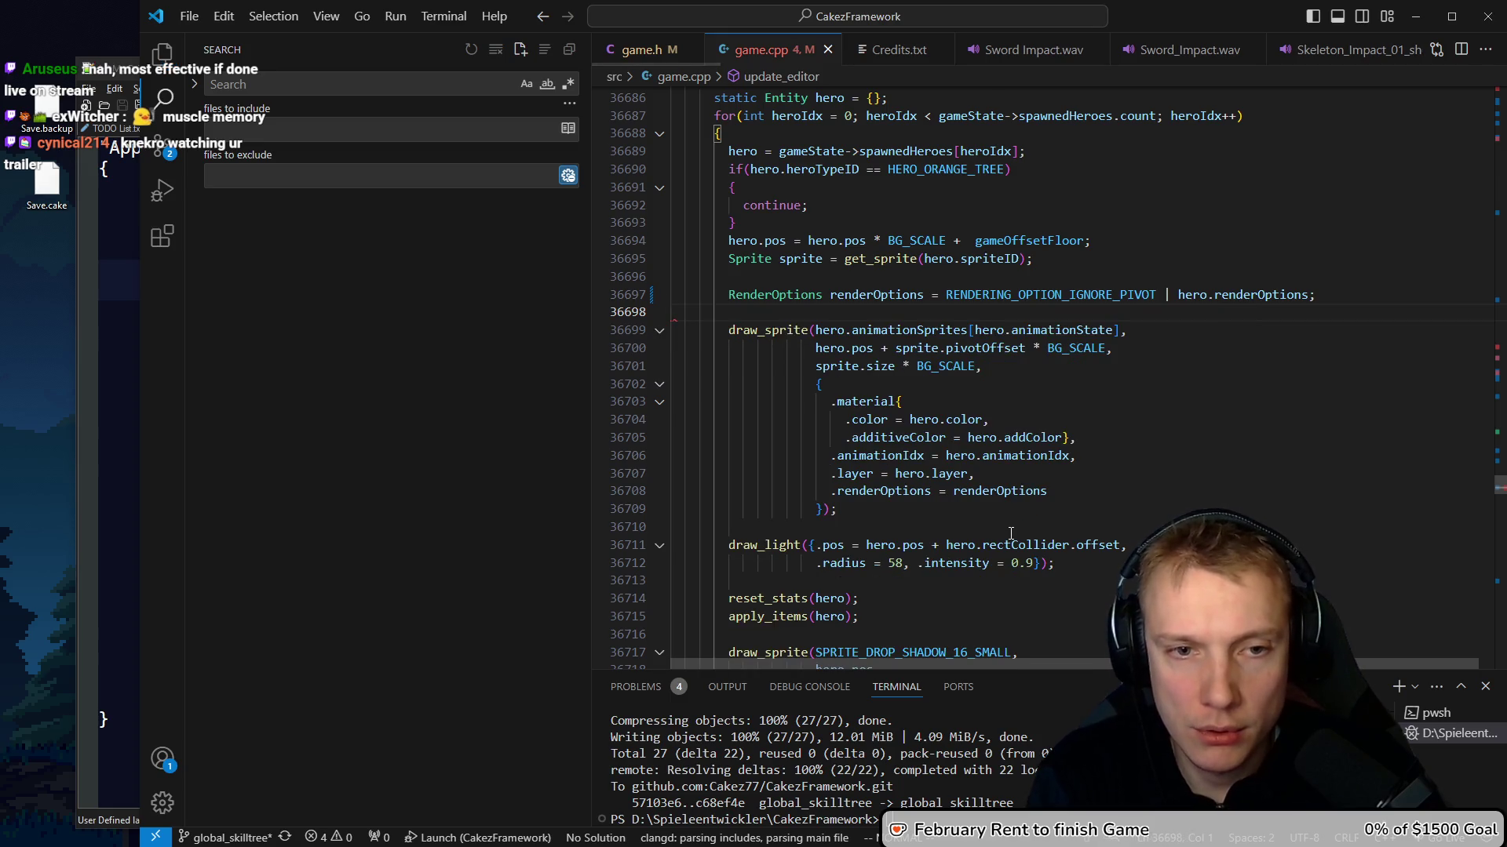
key("d")
key("d")
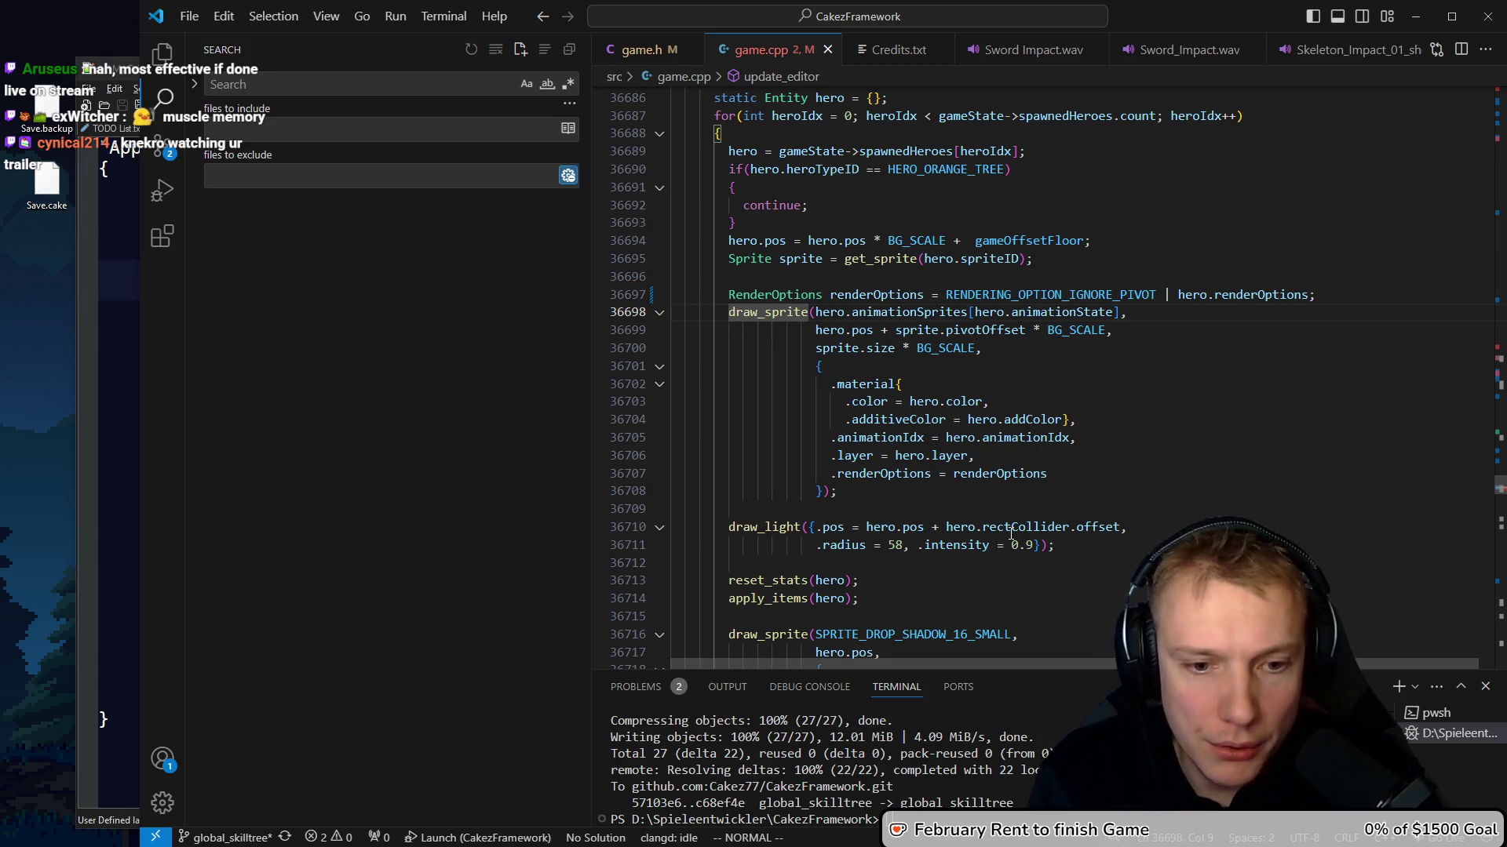
Collapse the enemy render options into IGNORE_PIVOT | enemy.renderOptions, save, then build and launch the game
key("F8")
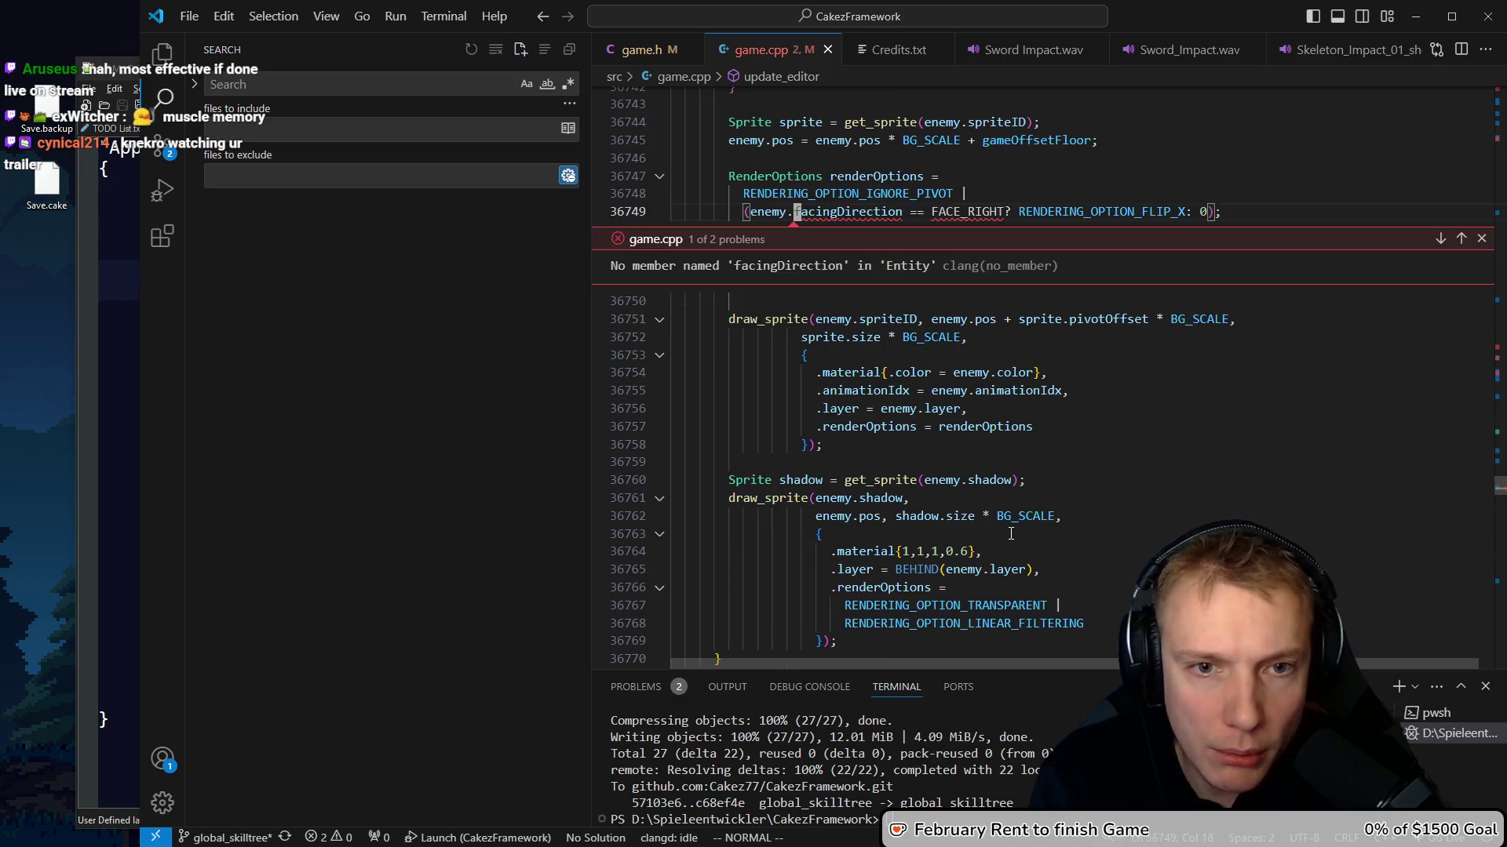
key("Escape")
type("k")
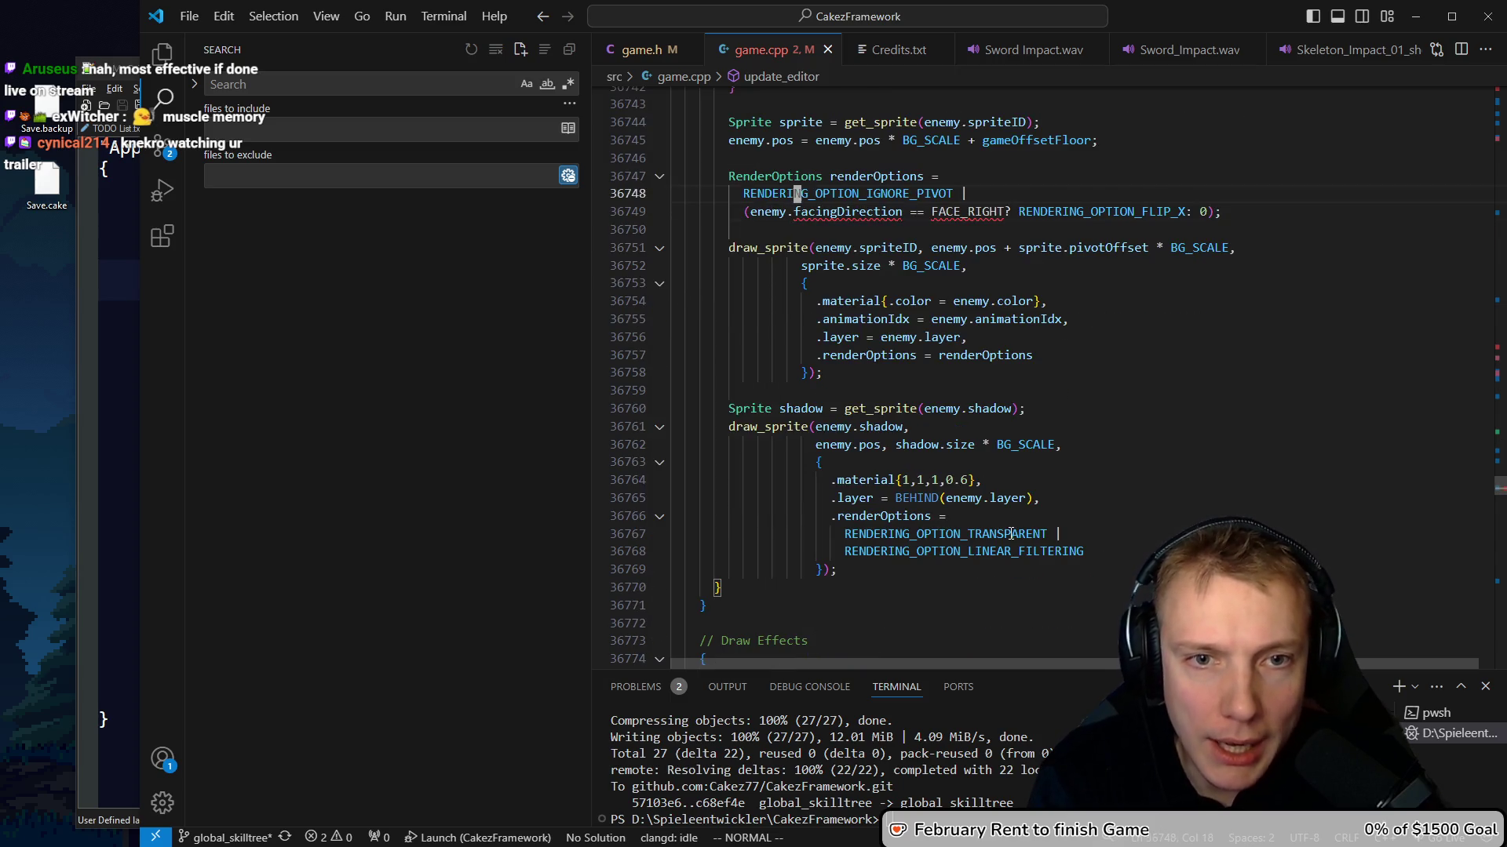
type("kjA en")
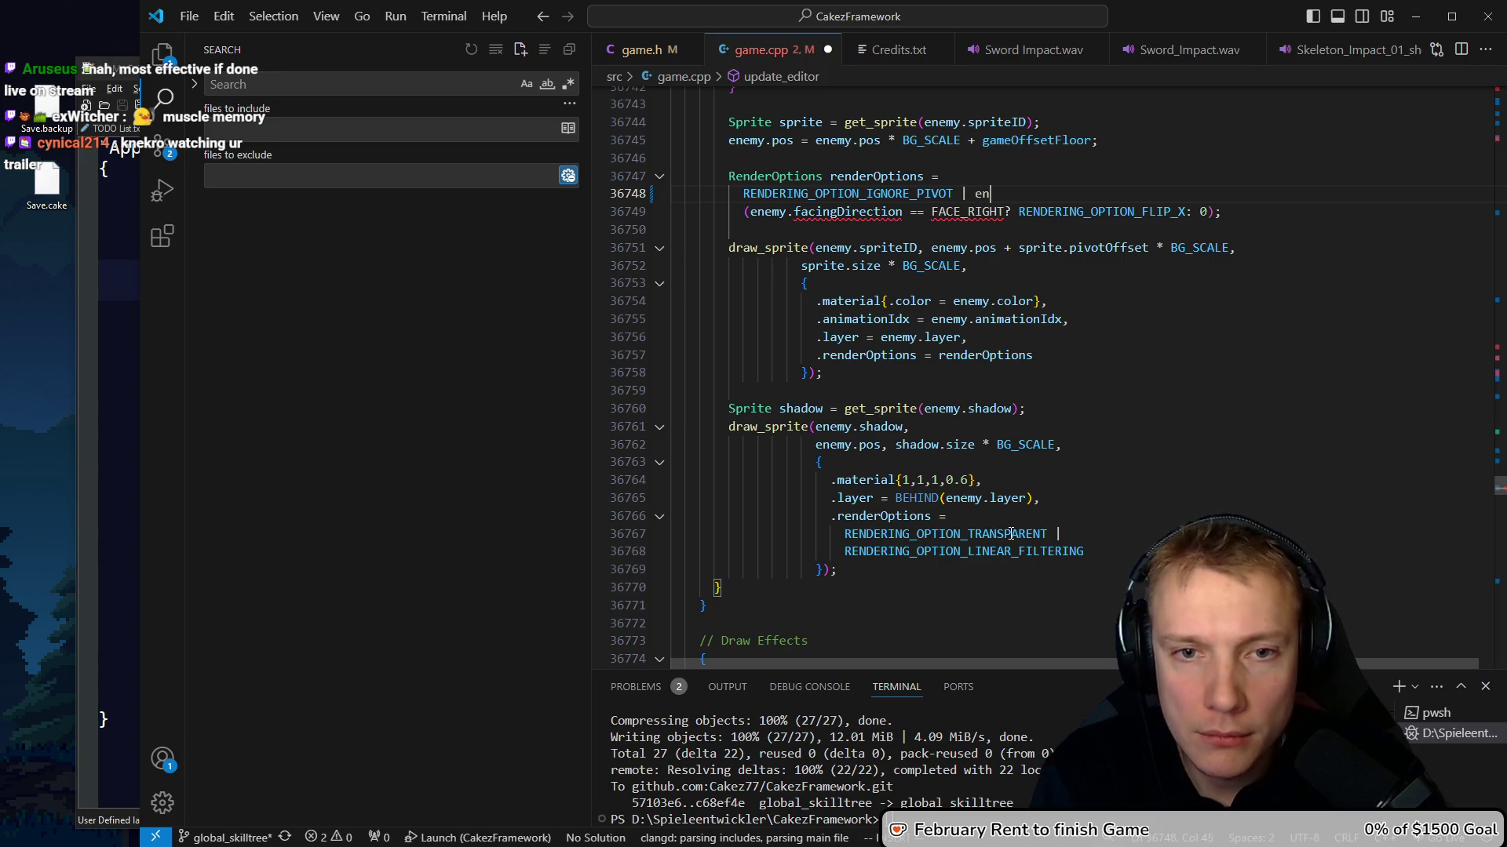
type("j")
key("d")
key("d")
key("k")
key("A")
key("Escape")
key("k")
key("J")
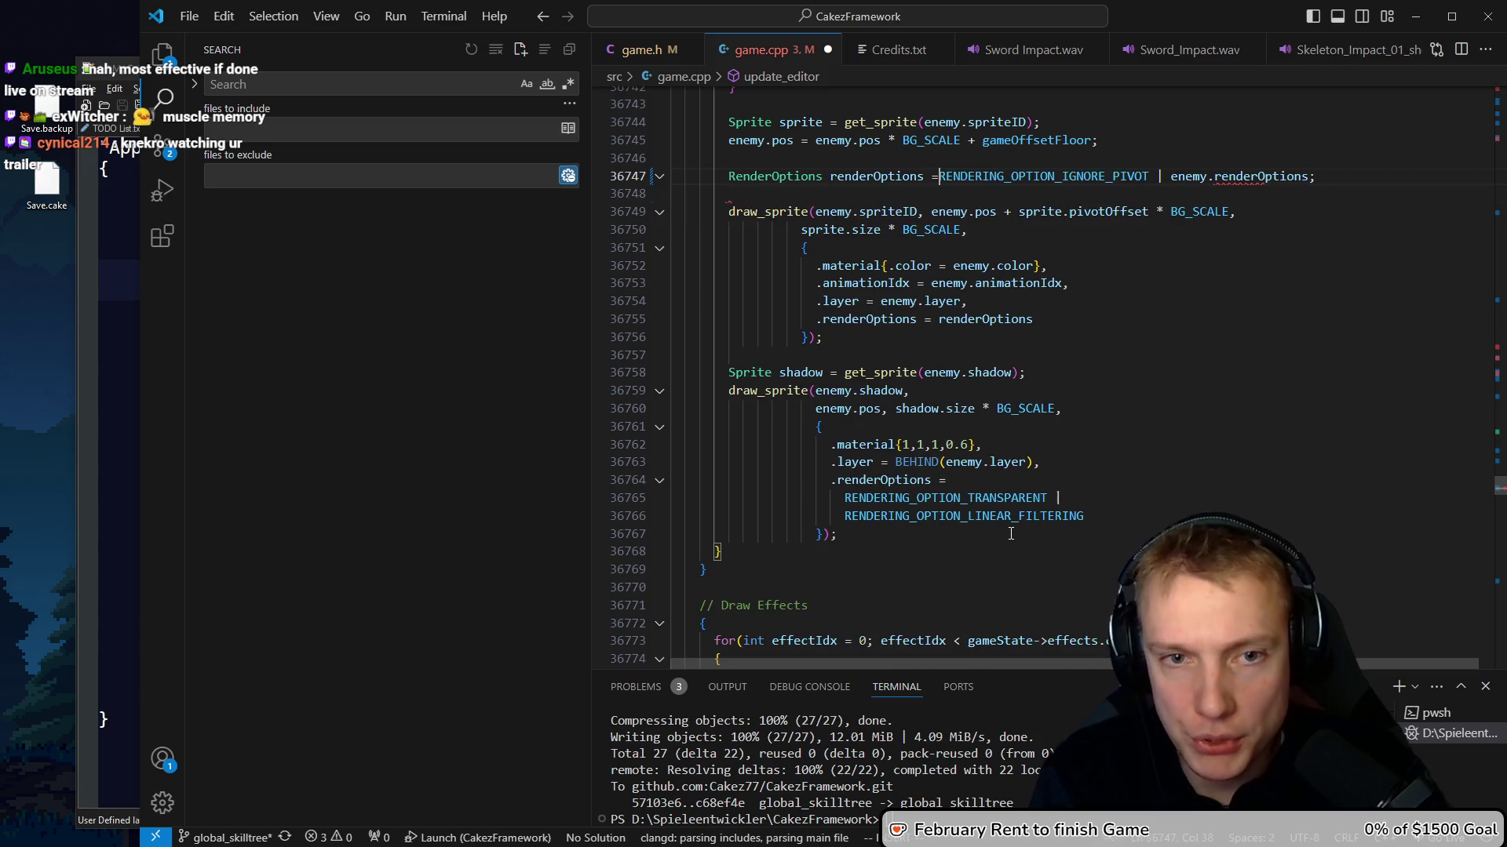
key("j")
key("d")
key("d")
key("ctrl+s")
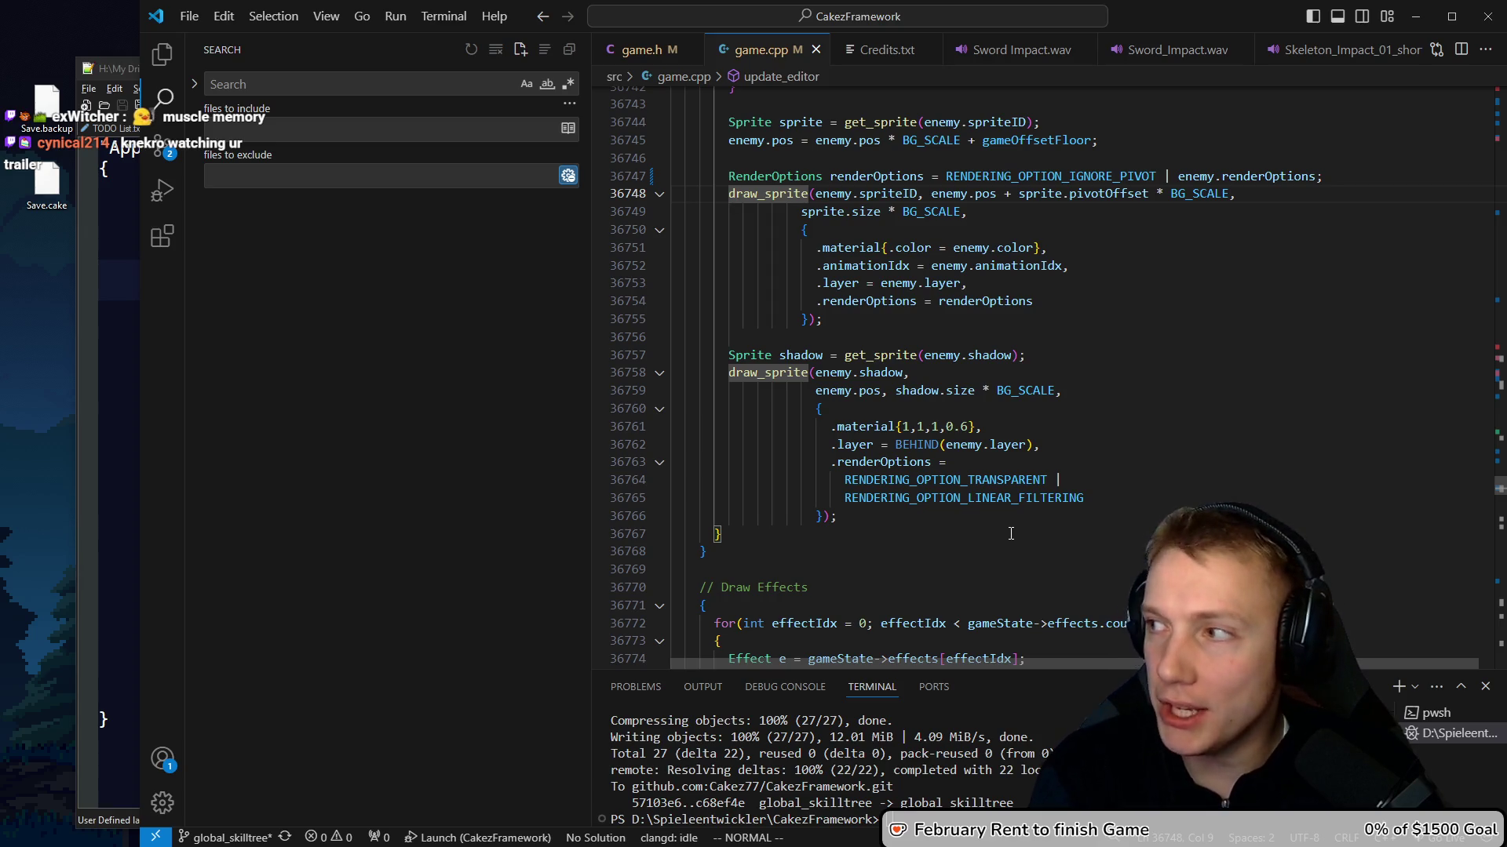
key("ctrl+shift+b")
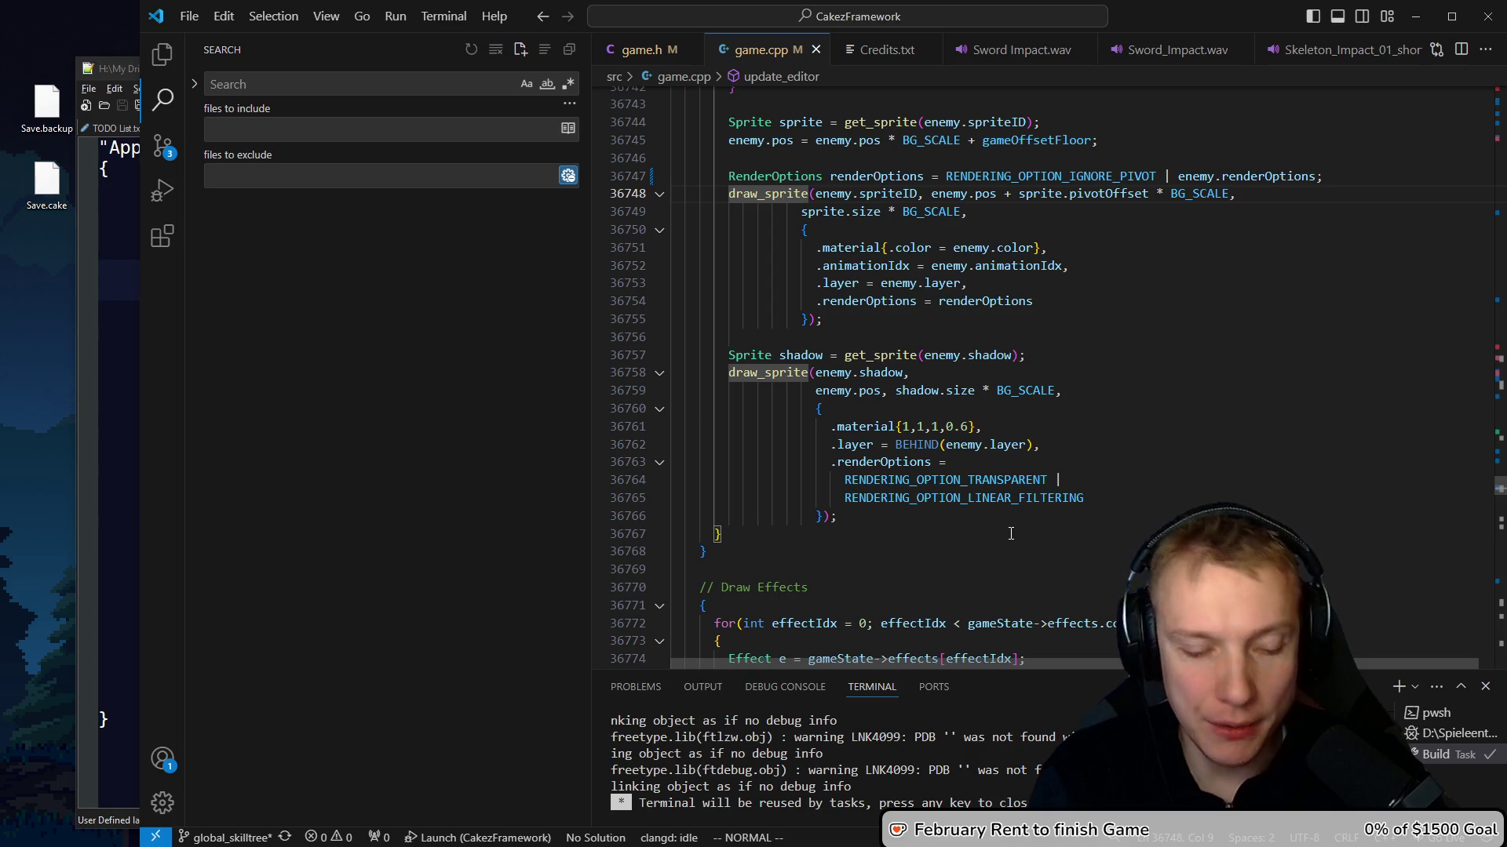
key("F5")
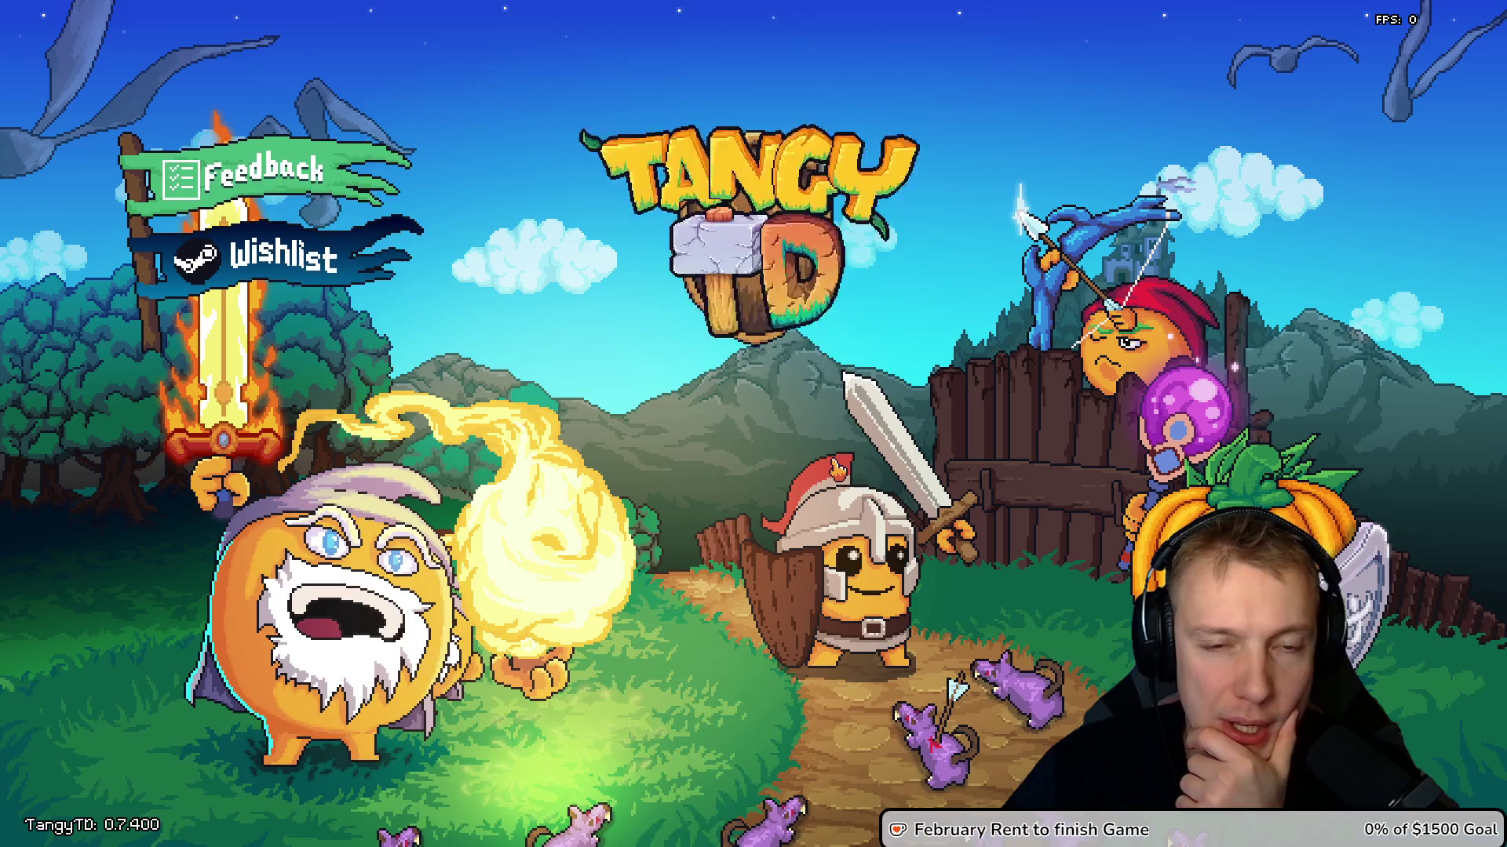
Start the Mountain Trail mission from the title screen via the Missions map
left_click(774, 619)
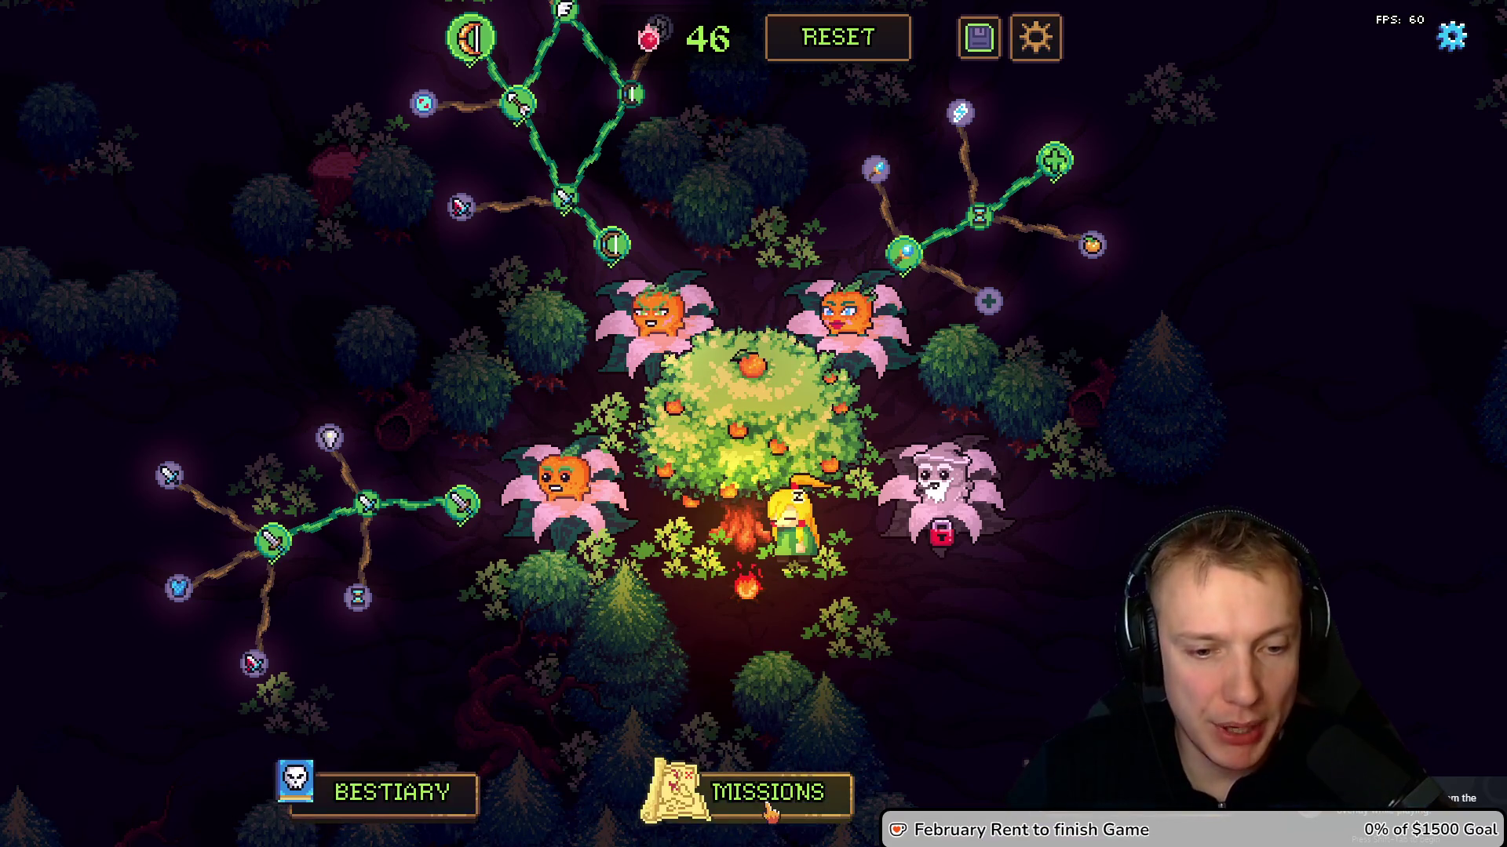
left_click(765, 802)
left_click(879, 365)
left_click(771, 579)
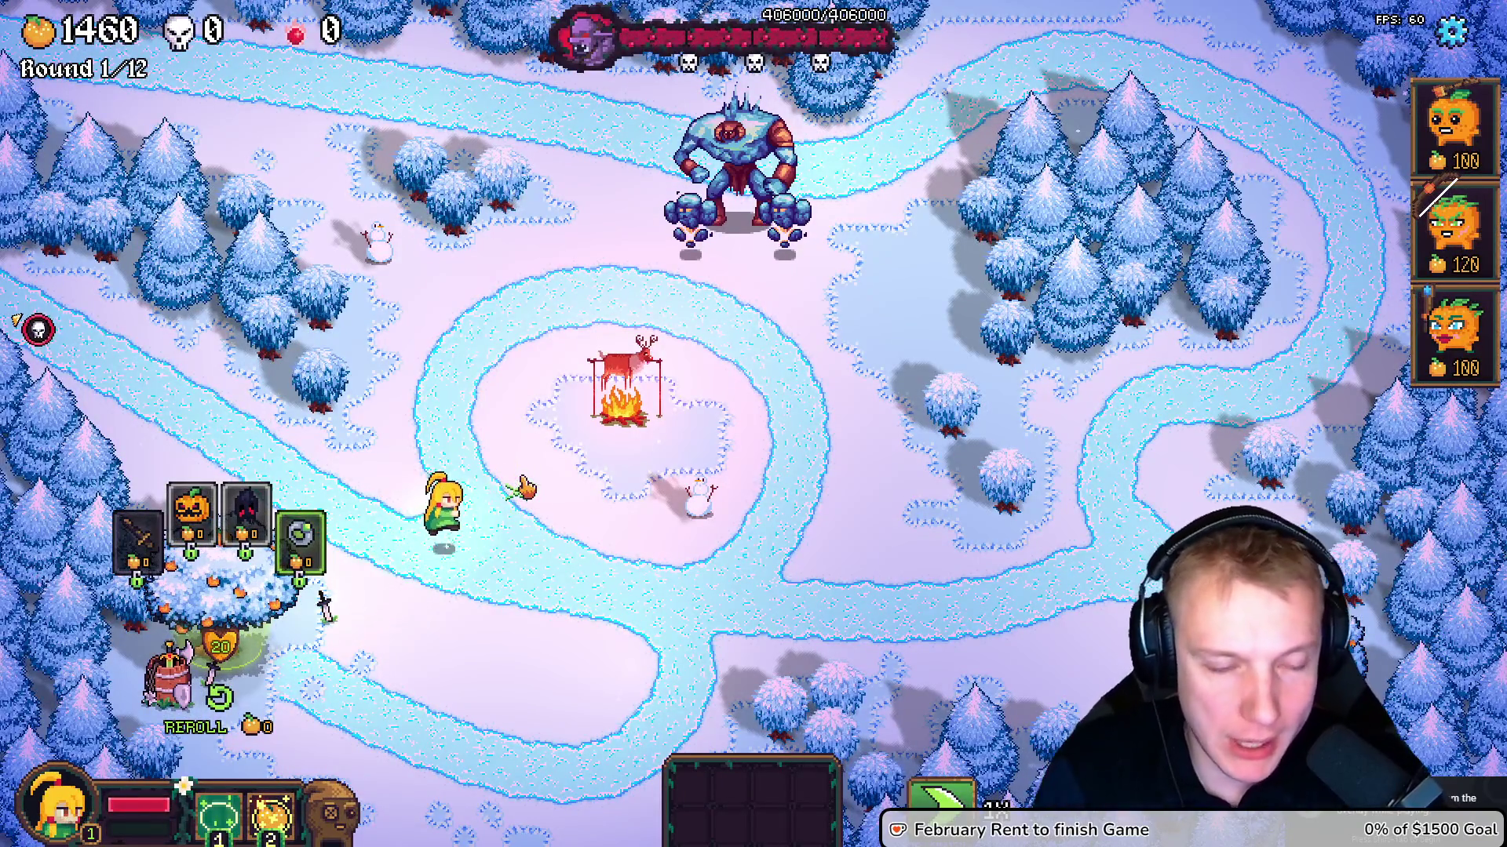
Walk the hero toward the campfire, then pause with Options and return to VS Code
left_click(412, 475)
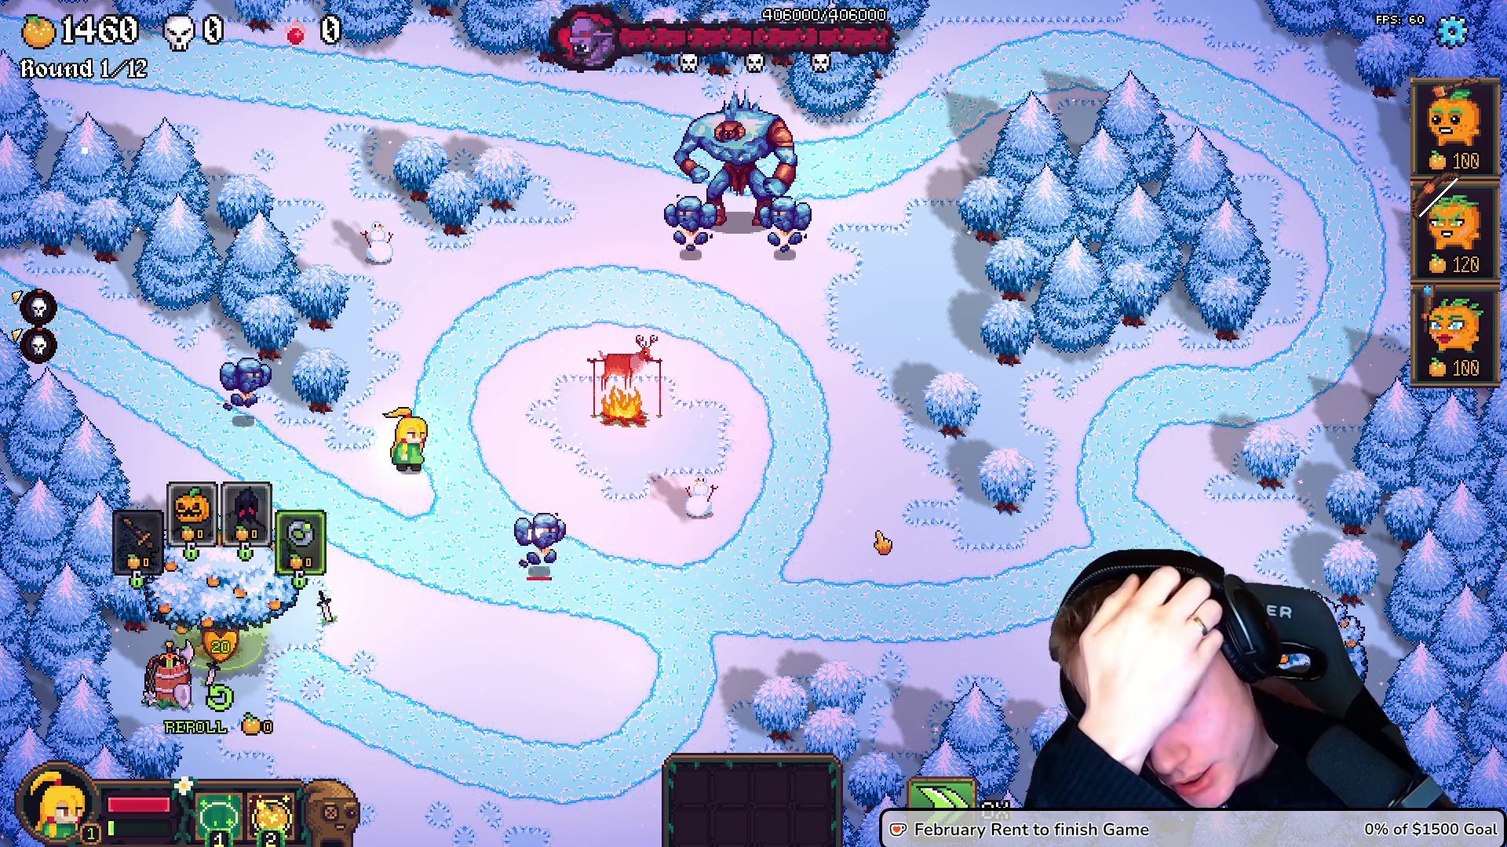
key("Escape")
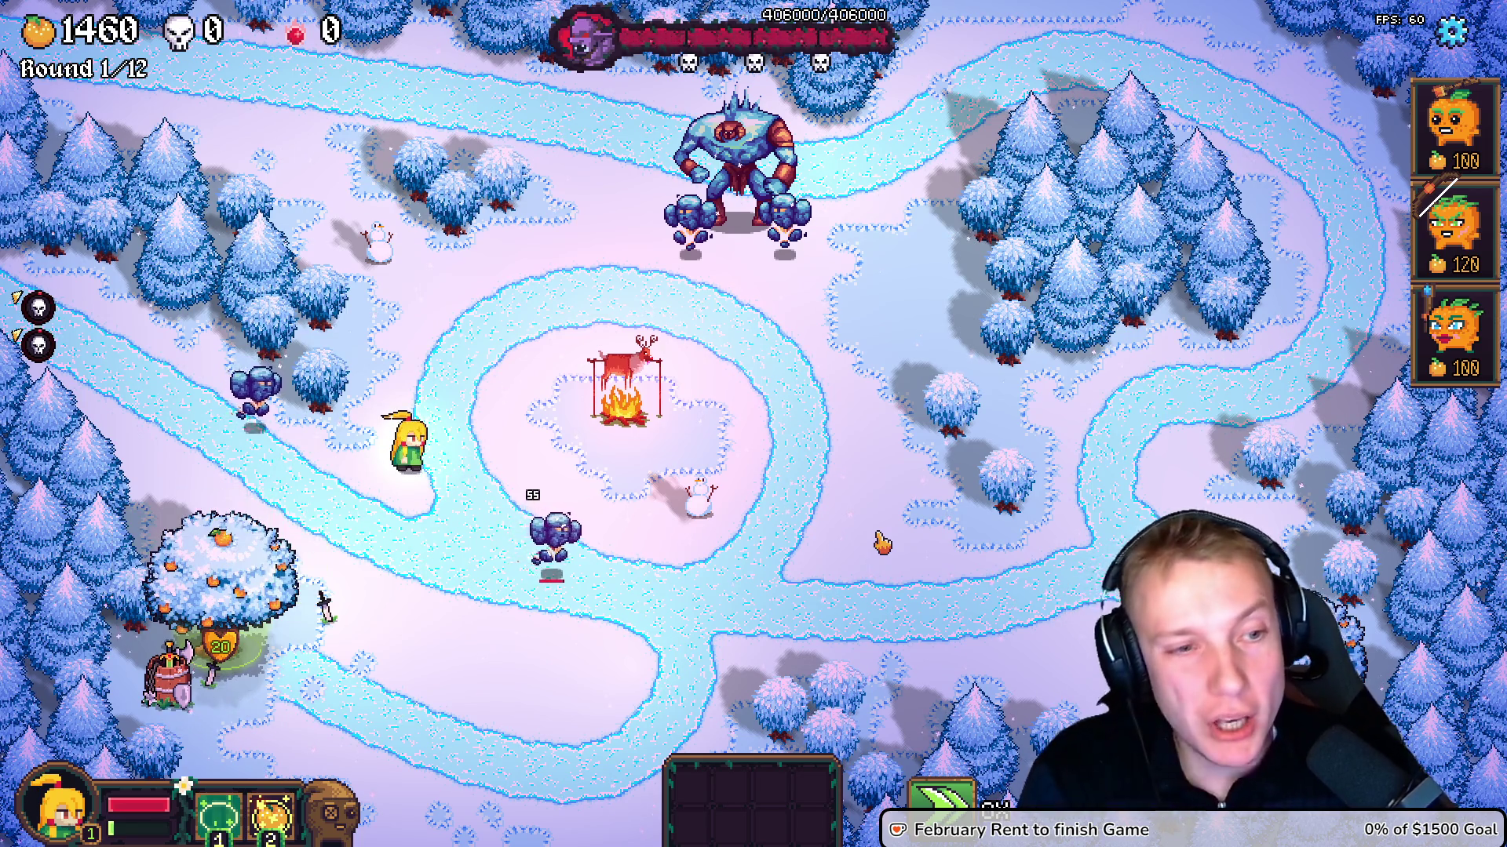
key("Escape")
key("alt+Tab")
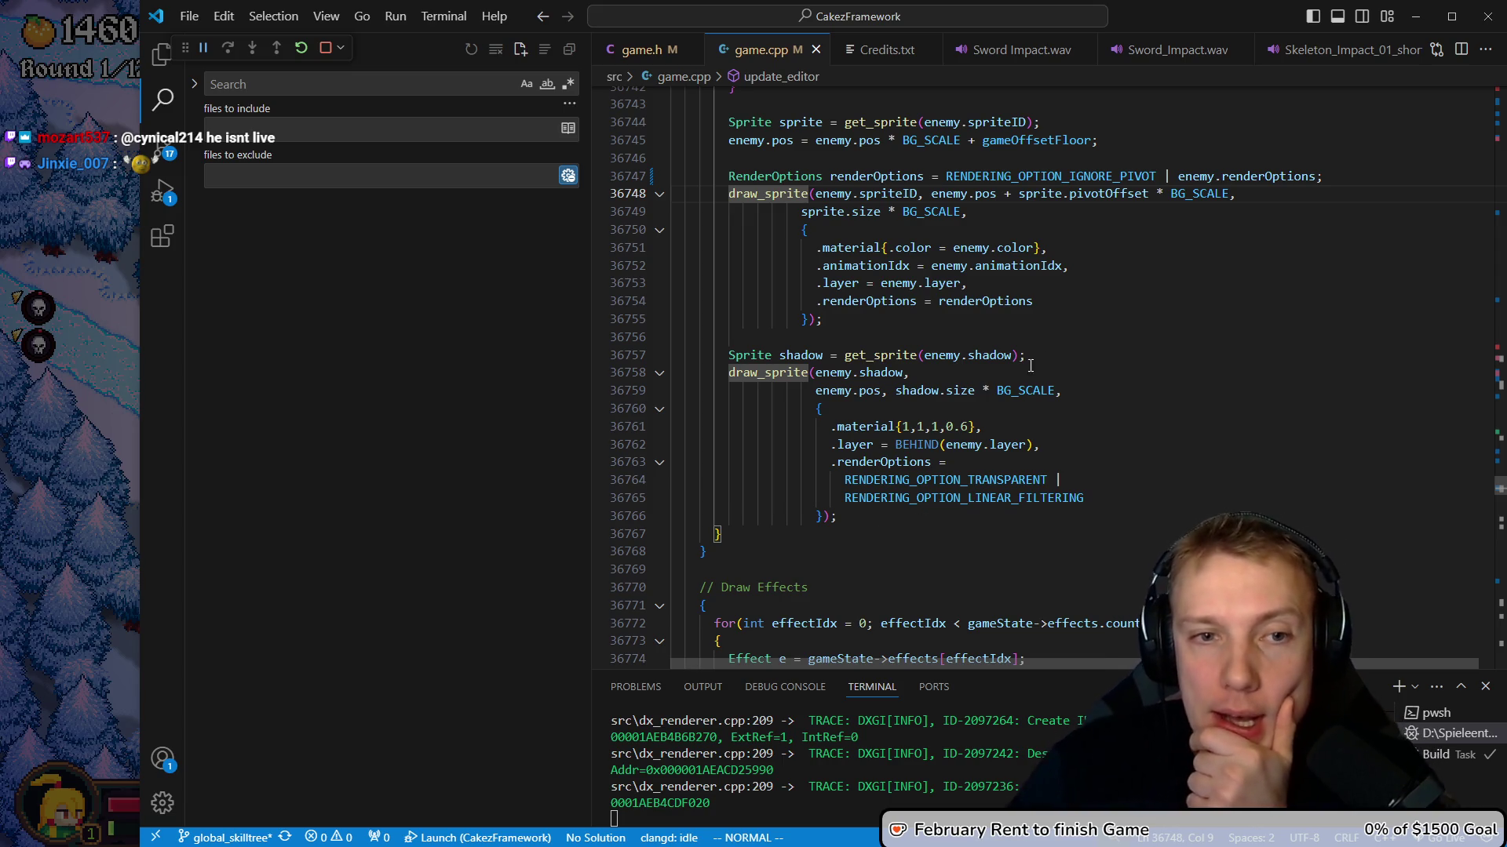
Search game.cpp for teleport_golem and go to the TELEPORT_END effect's .center line
left_click(924, 335)
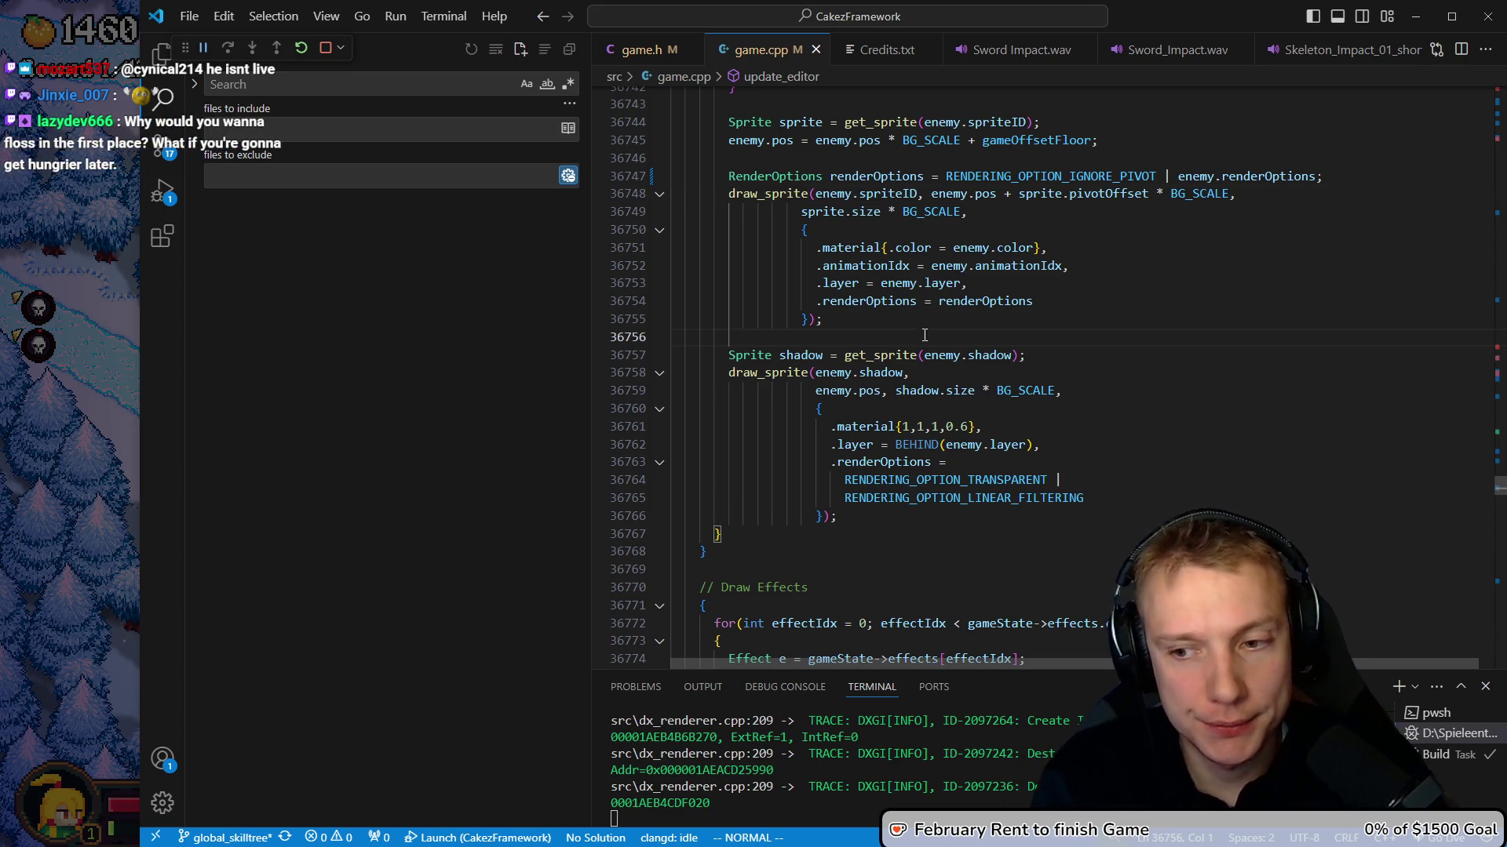
key("alt+Tab")
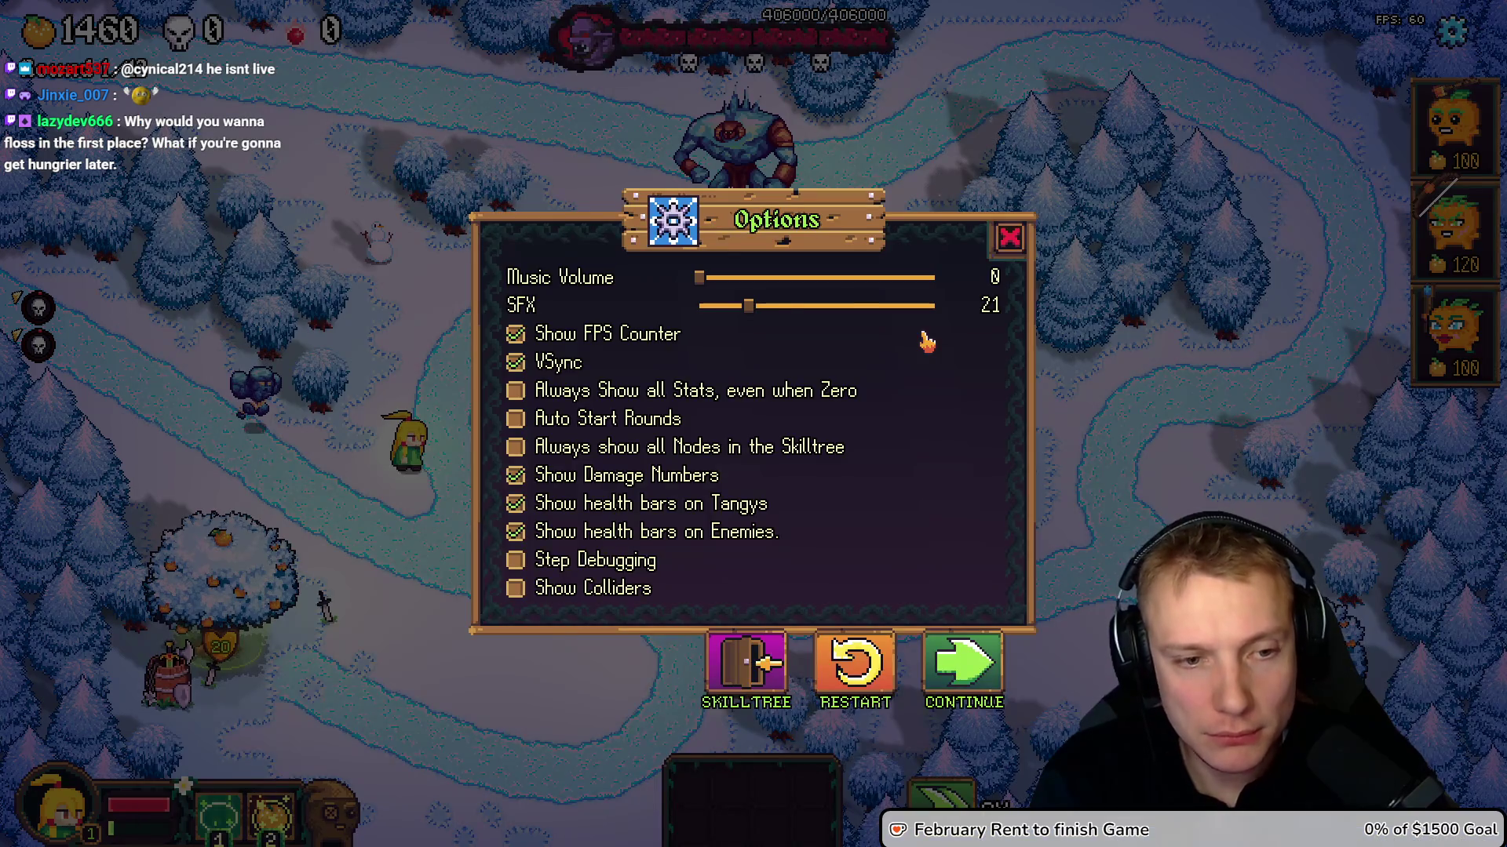
key("alt+Tab")
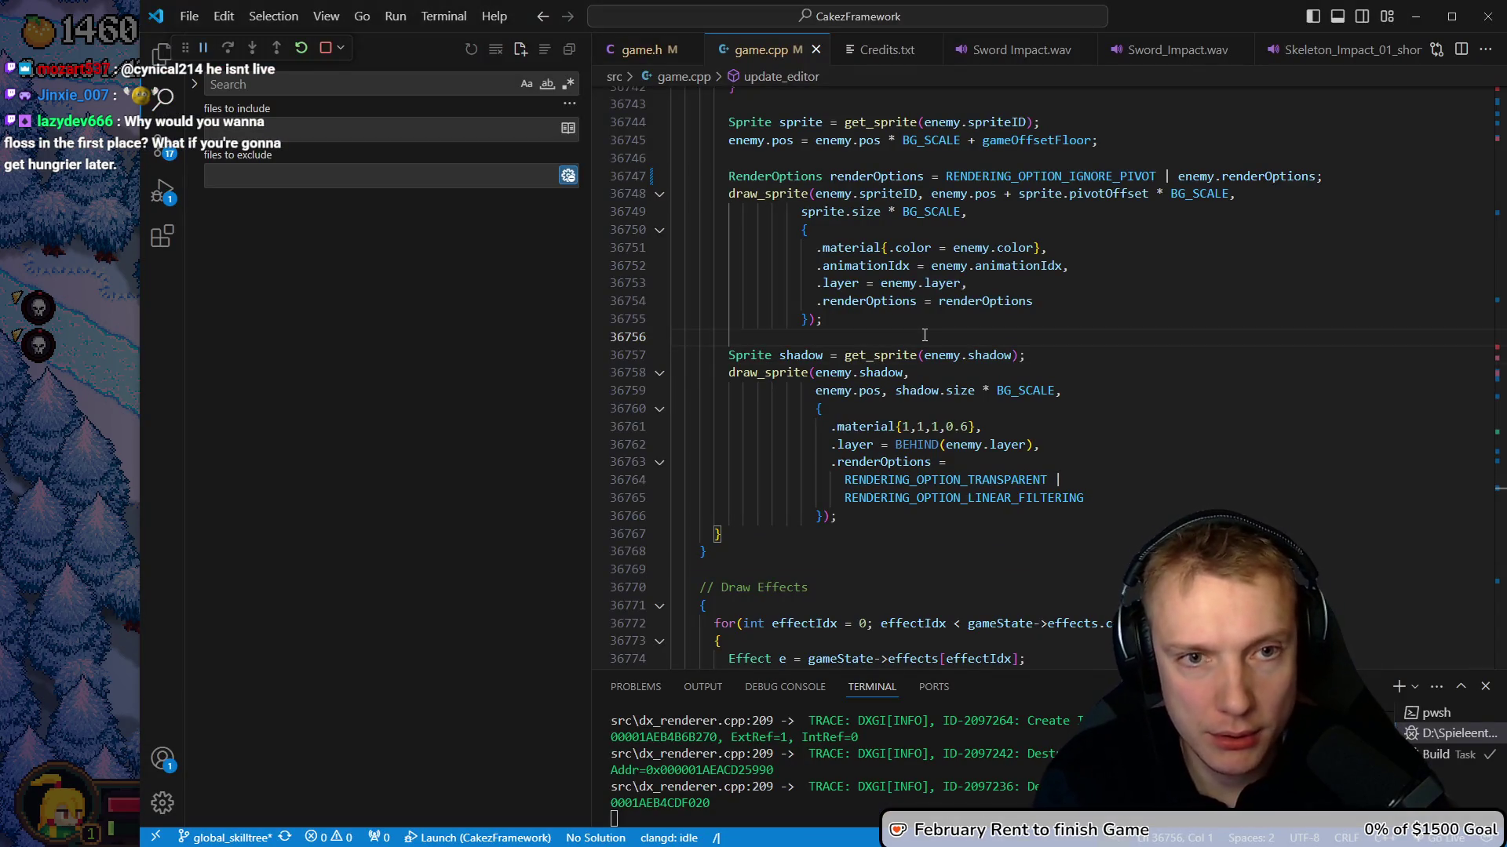
type("teleport_golem")
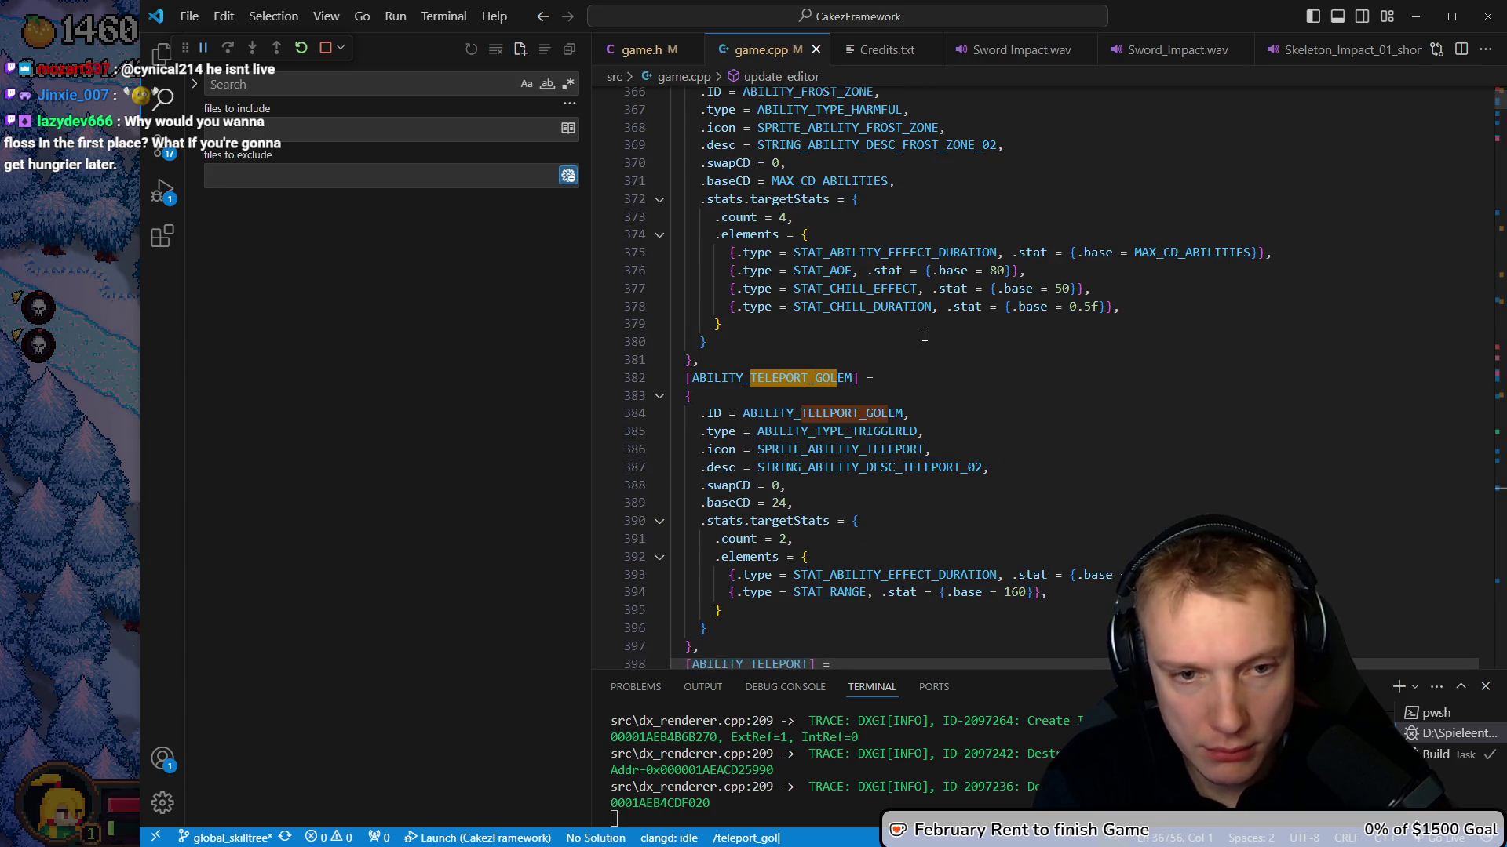
key("Return")
key("n")
key("j")
key("j")
key("j")
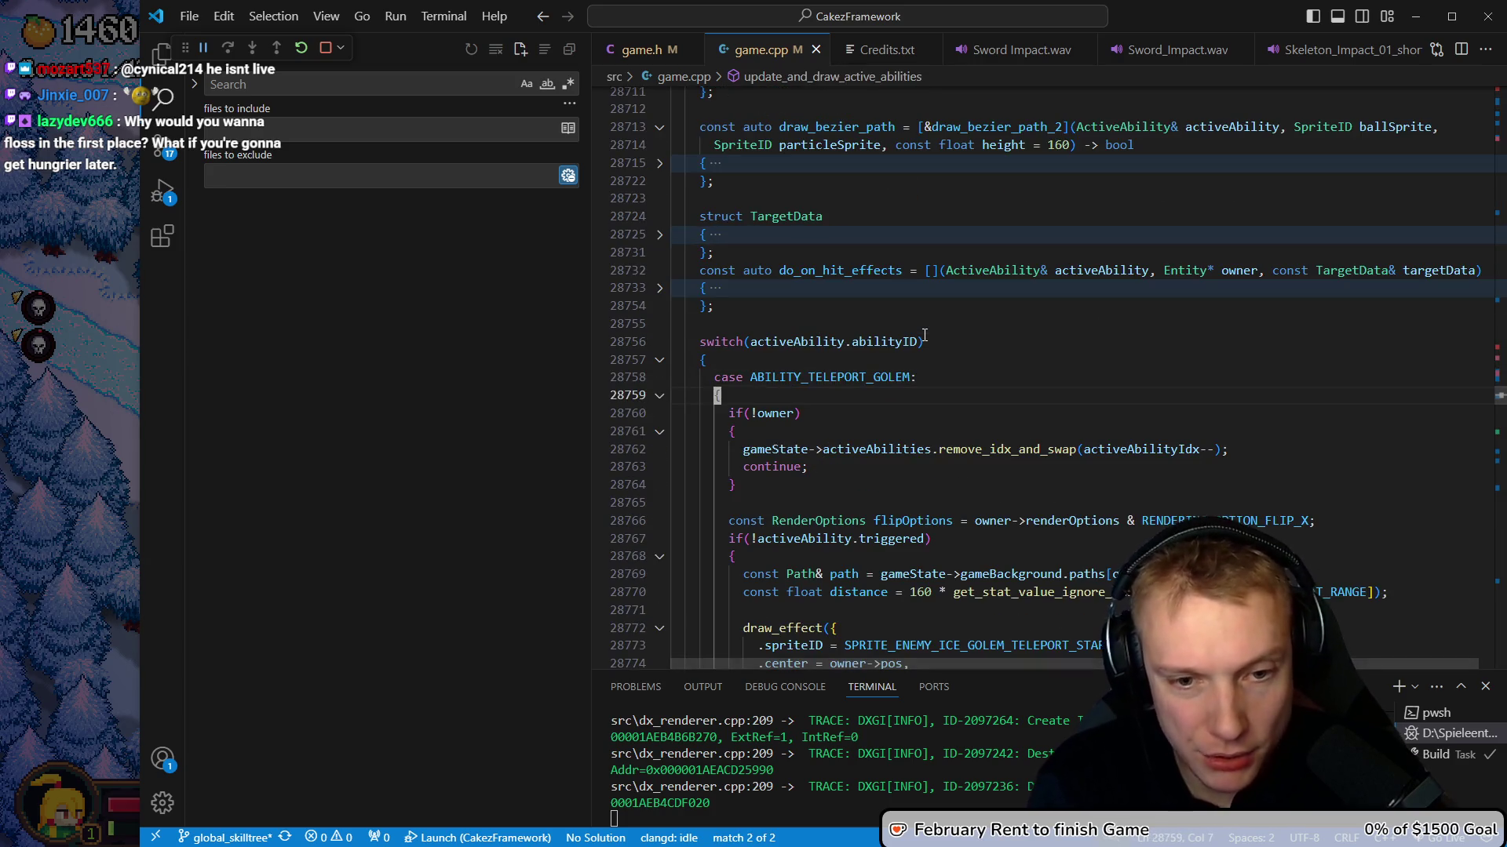
key("j")
key("j")
key("j")
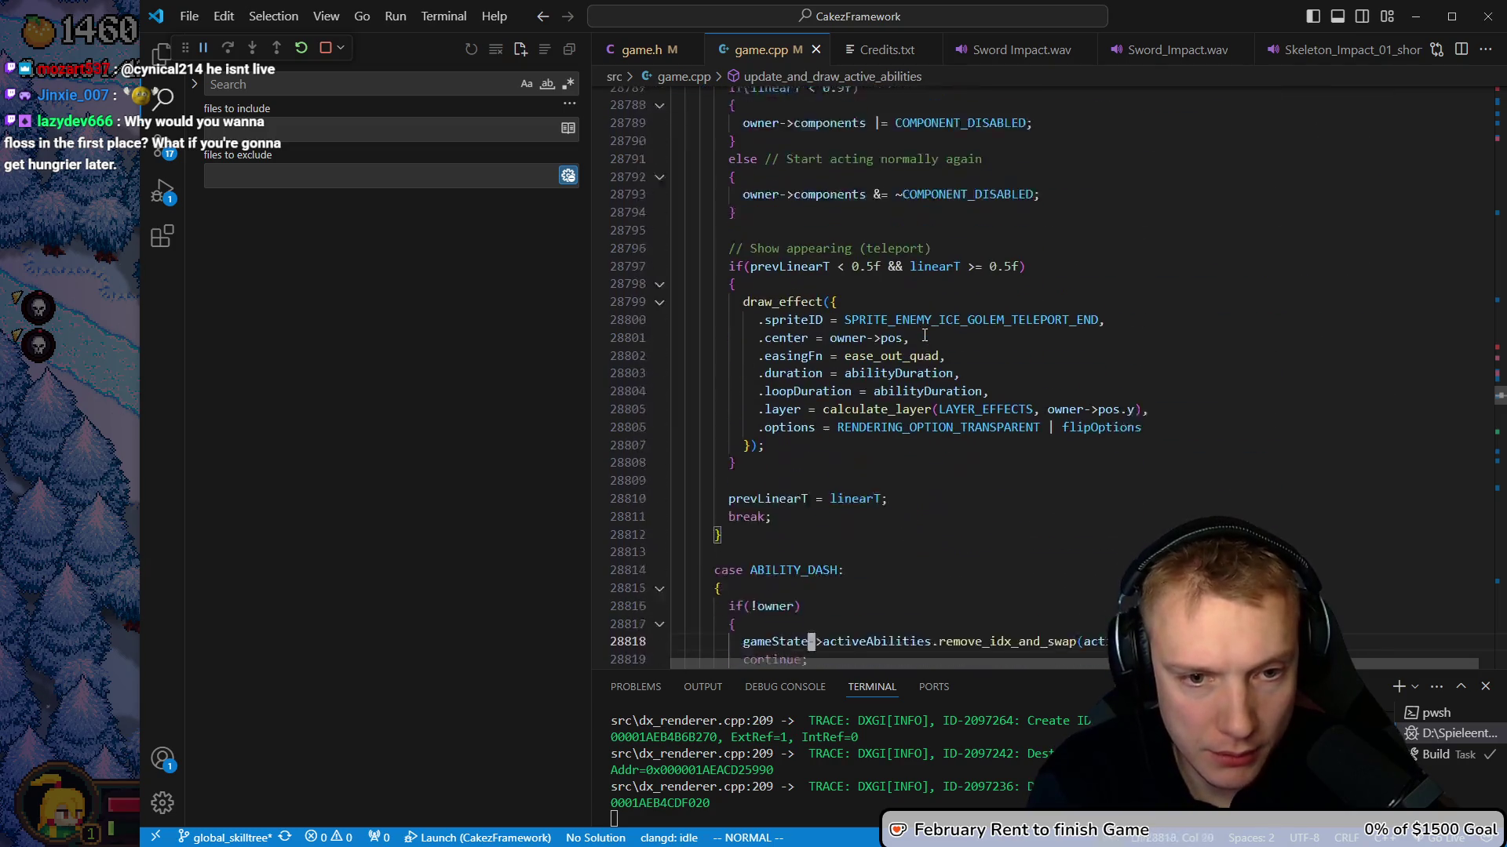
key("k")
key("k")
key("k")
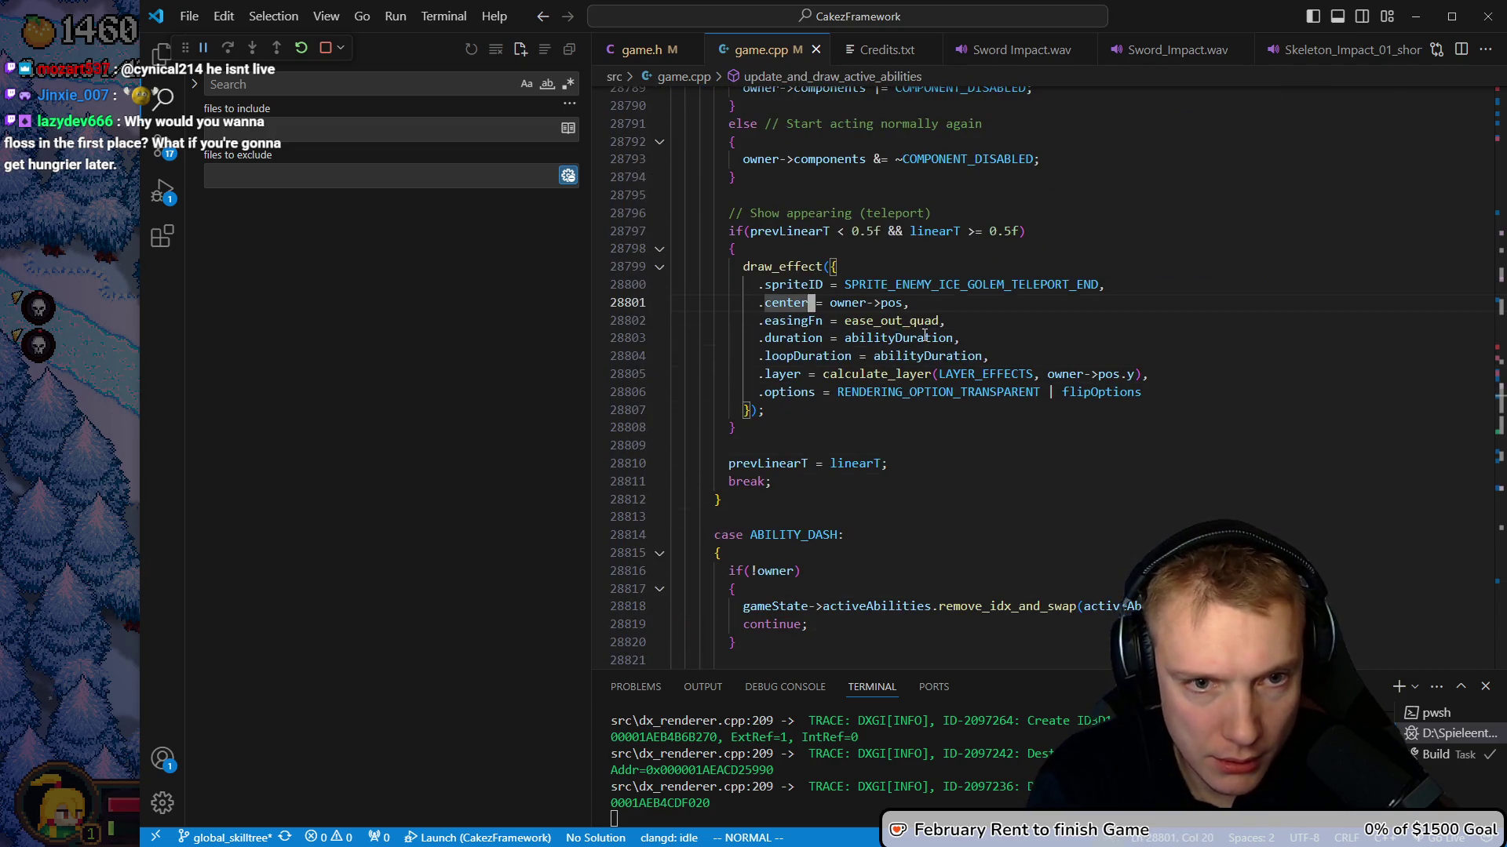
Add .material.fade = true to the effect, rebuild, and resume the game
type("O.materi")
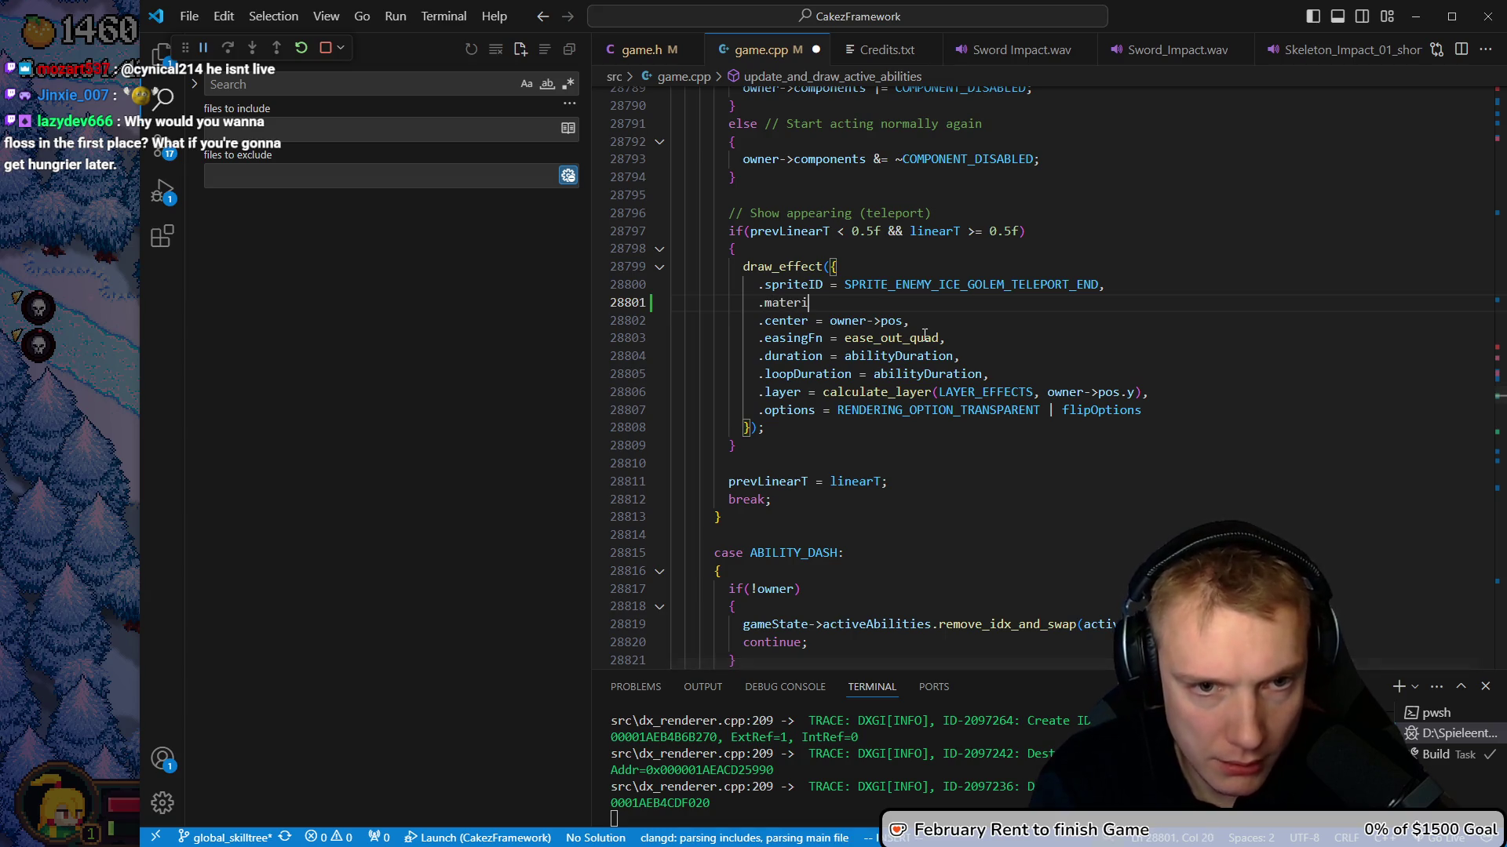
type("al.fad")
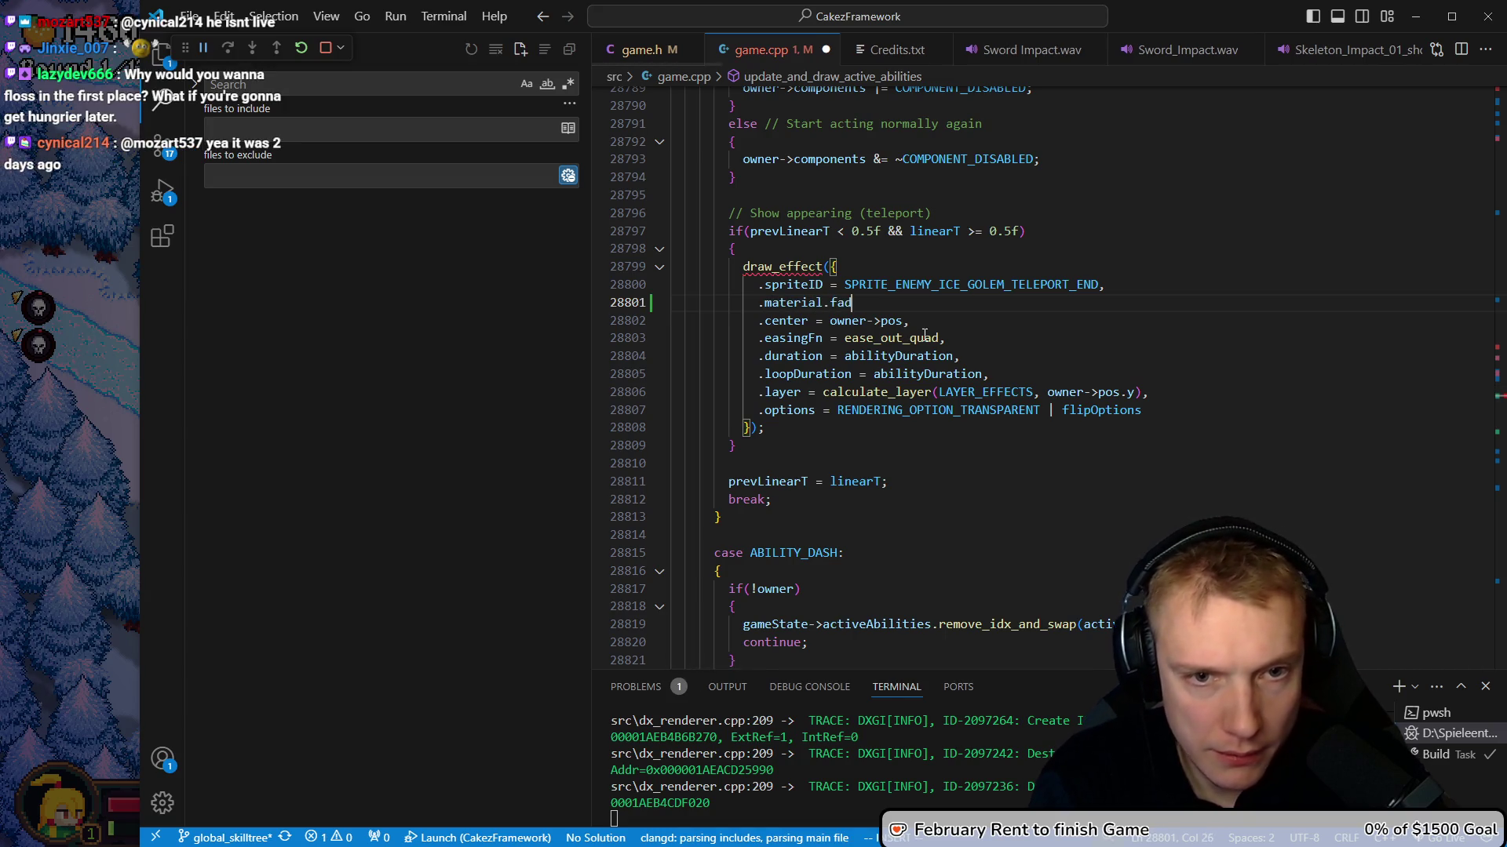
type("e = true,")
key("Escape")
key("ctrl+shift+b")
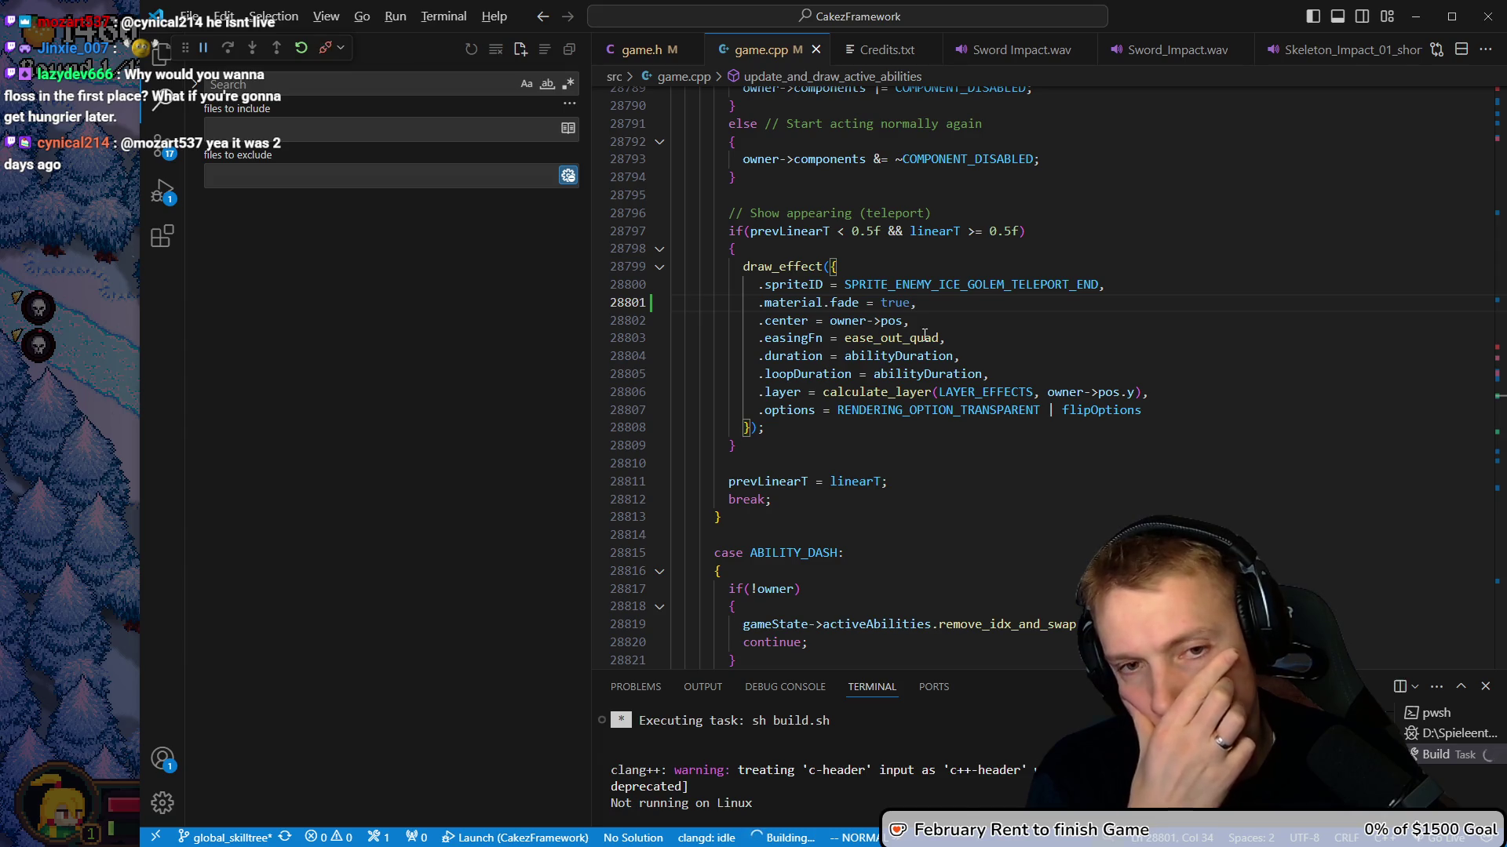
key("alt+Tab")
key("Escape")
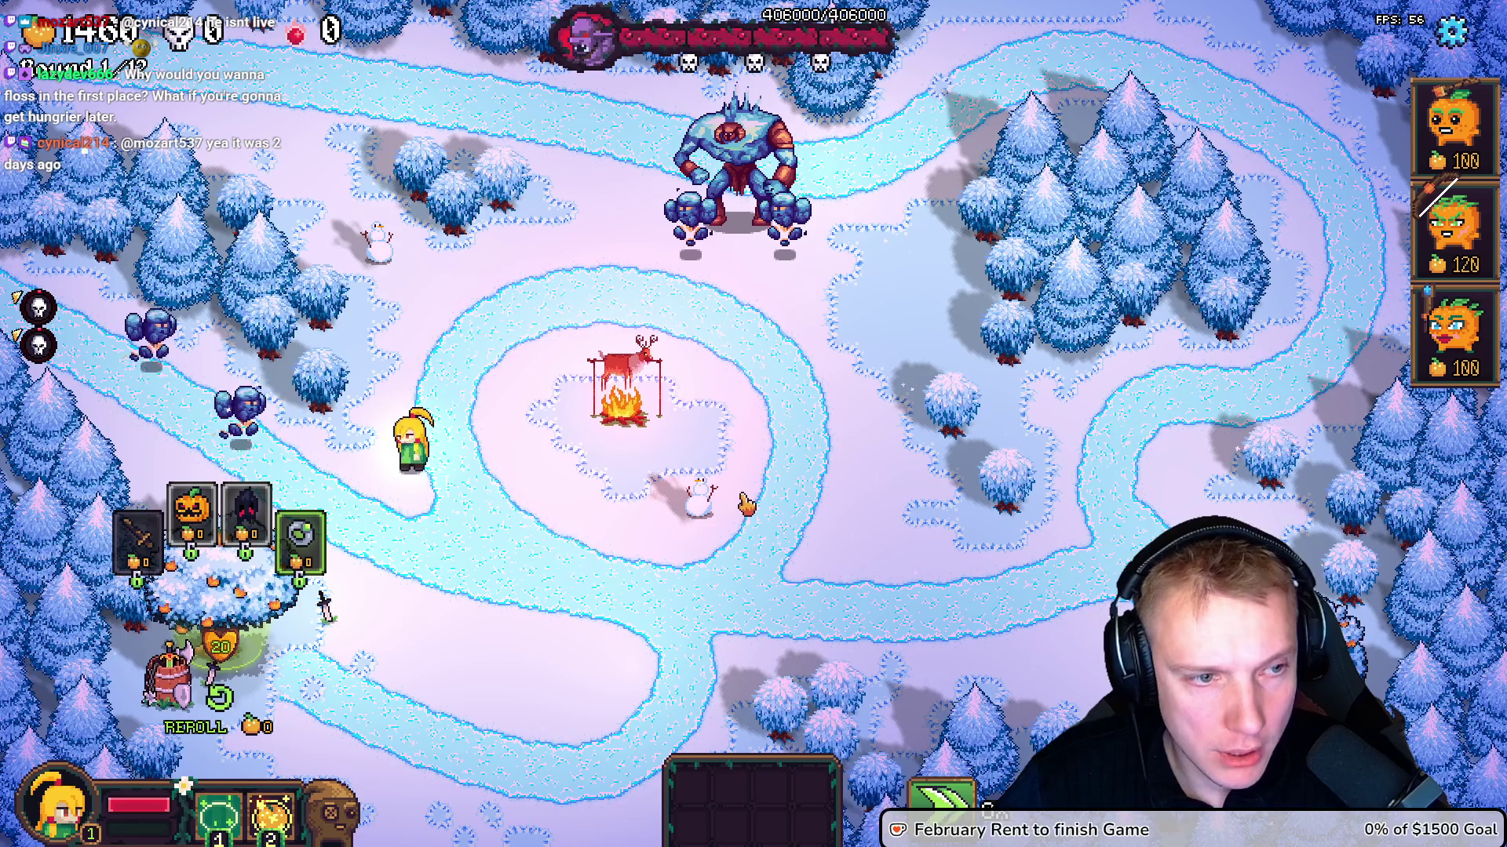
Pause the mission with Options and search game.cpp to reach the draw_hp_bar(enemy, dt) call
left_click(663, 524)
key("Escape")
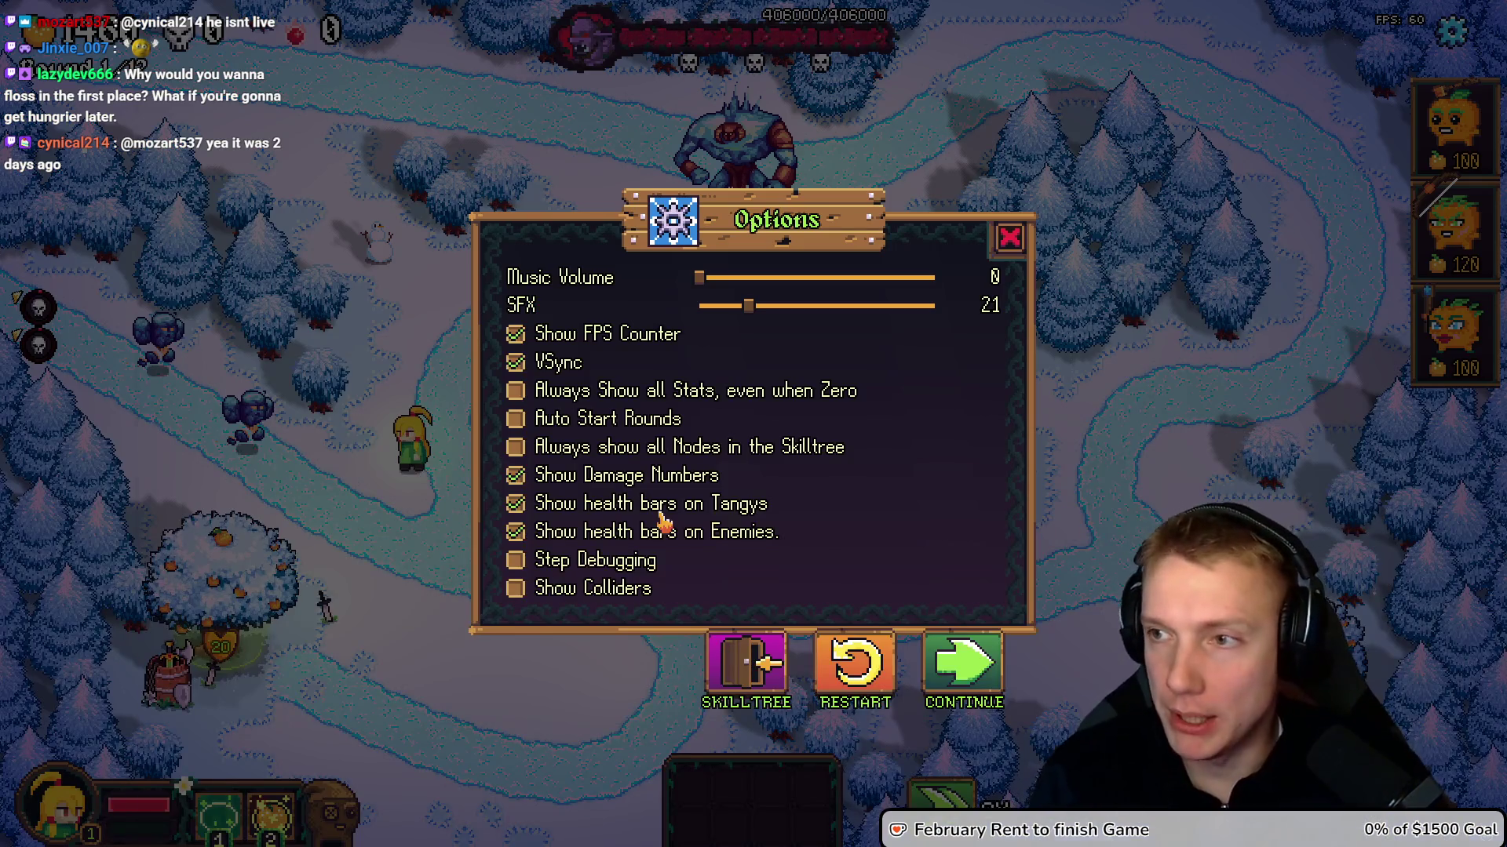
key("alt+Tab")
type("/draw_hp")
key("Return")
type("_bar")
key("Return")
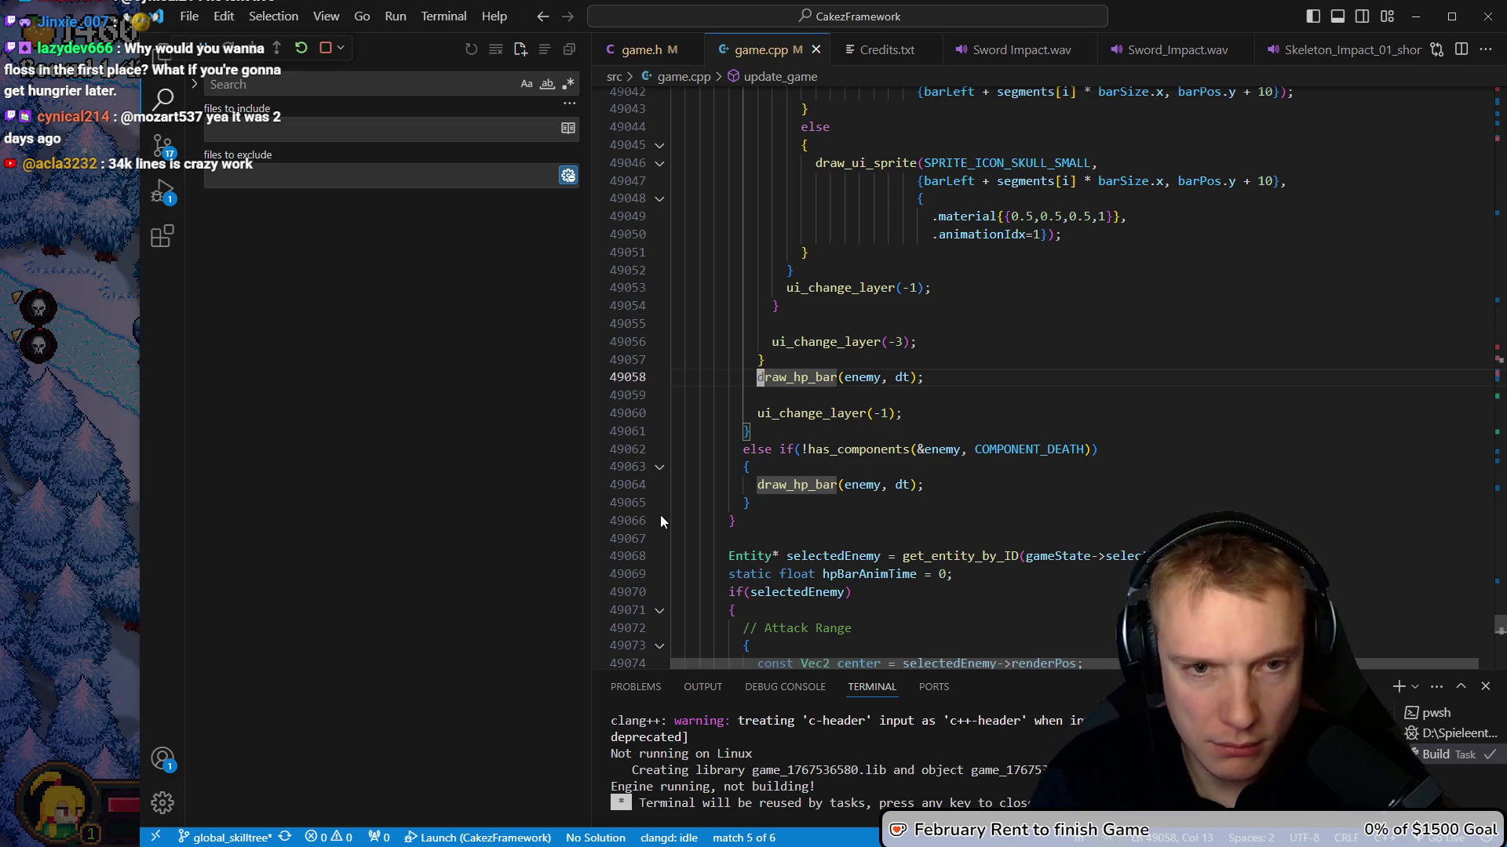
Collapse the separators and boss HP bar blocks around the draw_hp_bar calls
scroll(824, 465, "up", 14)
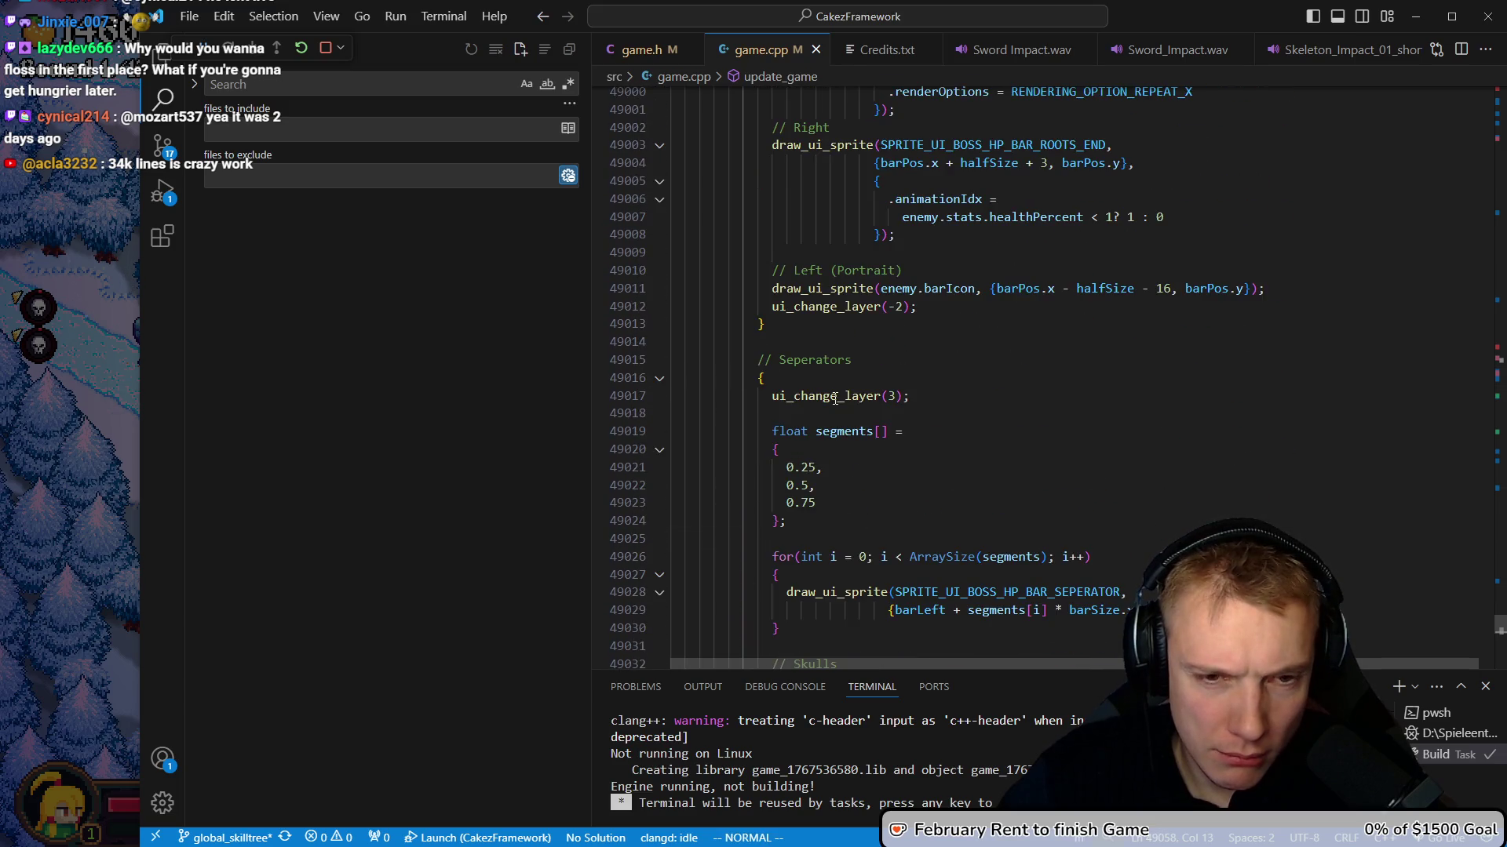
left_click(660, 378)
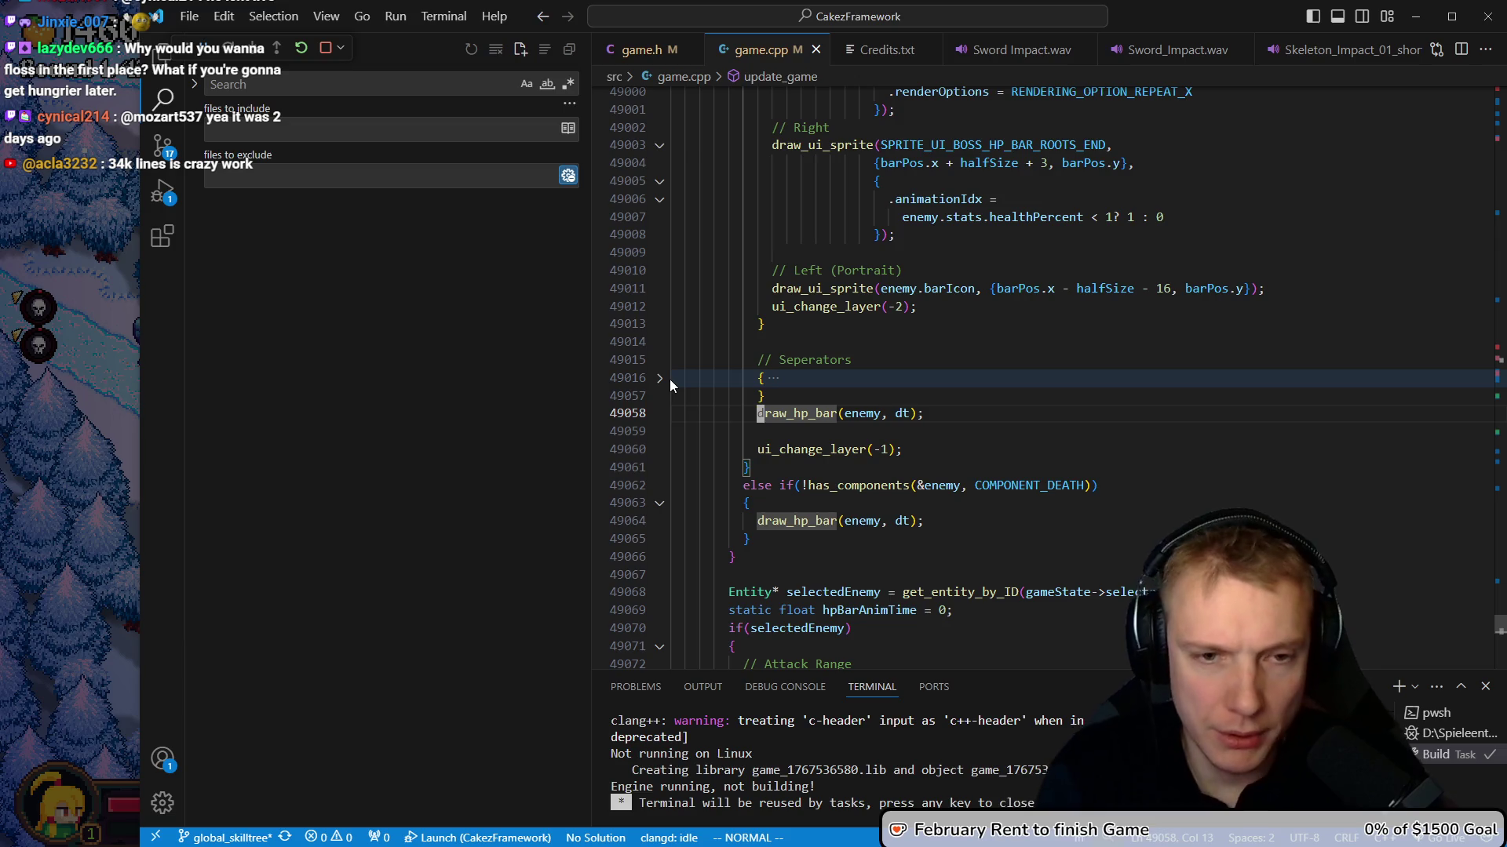
key("n")
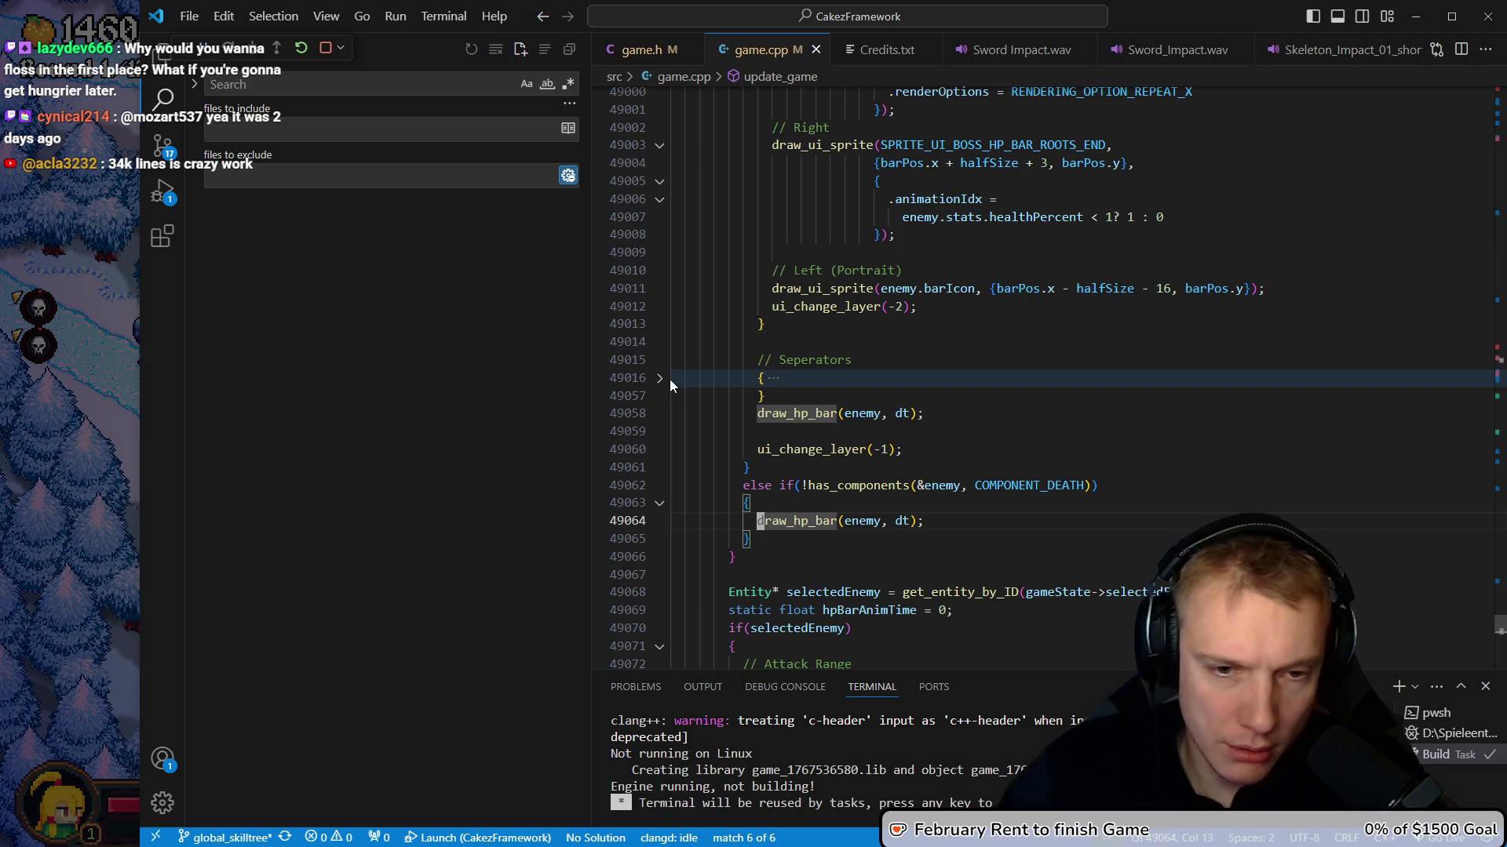
scroll(897, 373, "up", 8)
scroll(897, 373, "down", 10)
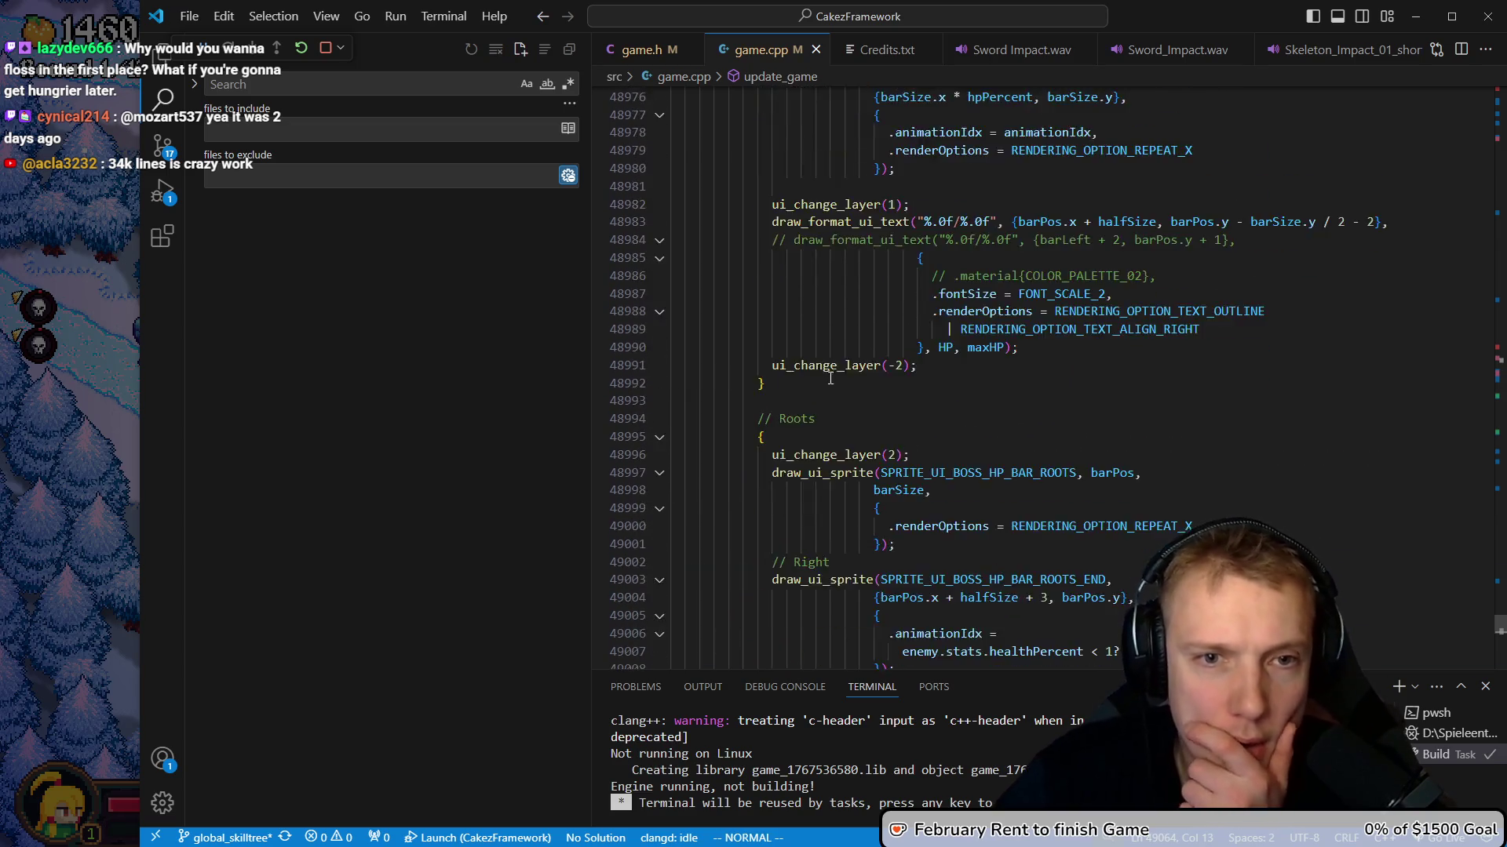
left_click(749, 390)
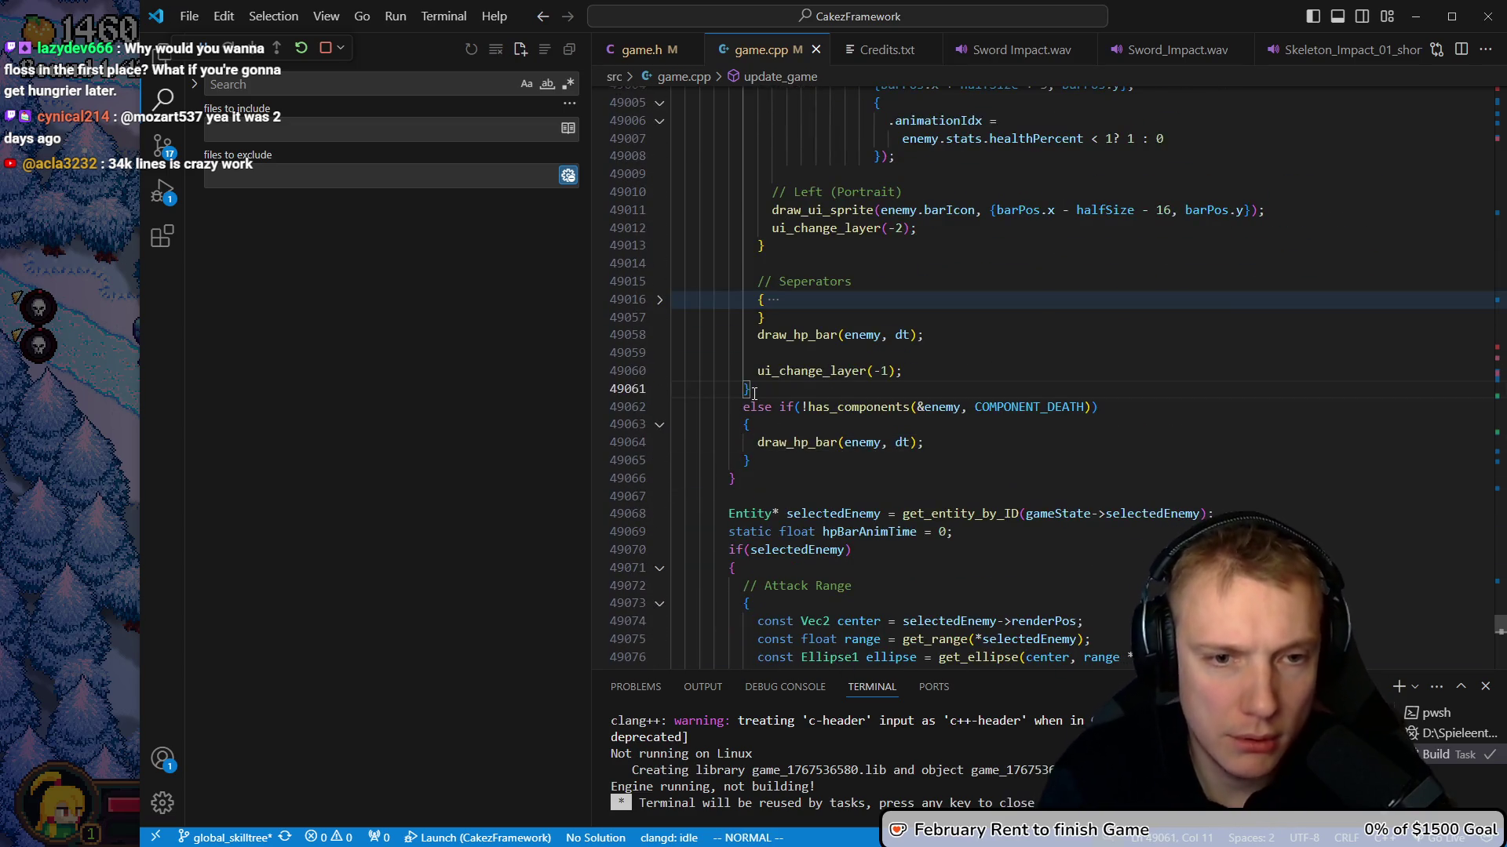
key("percent")
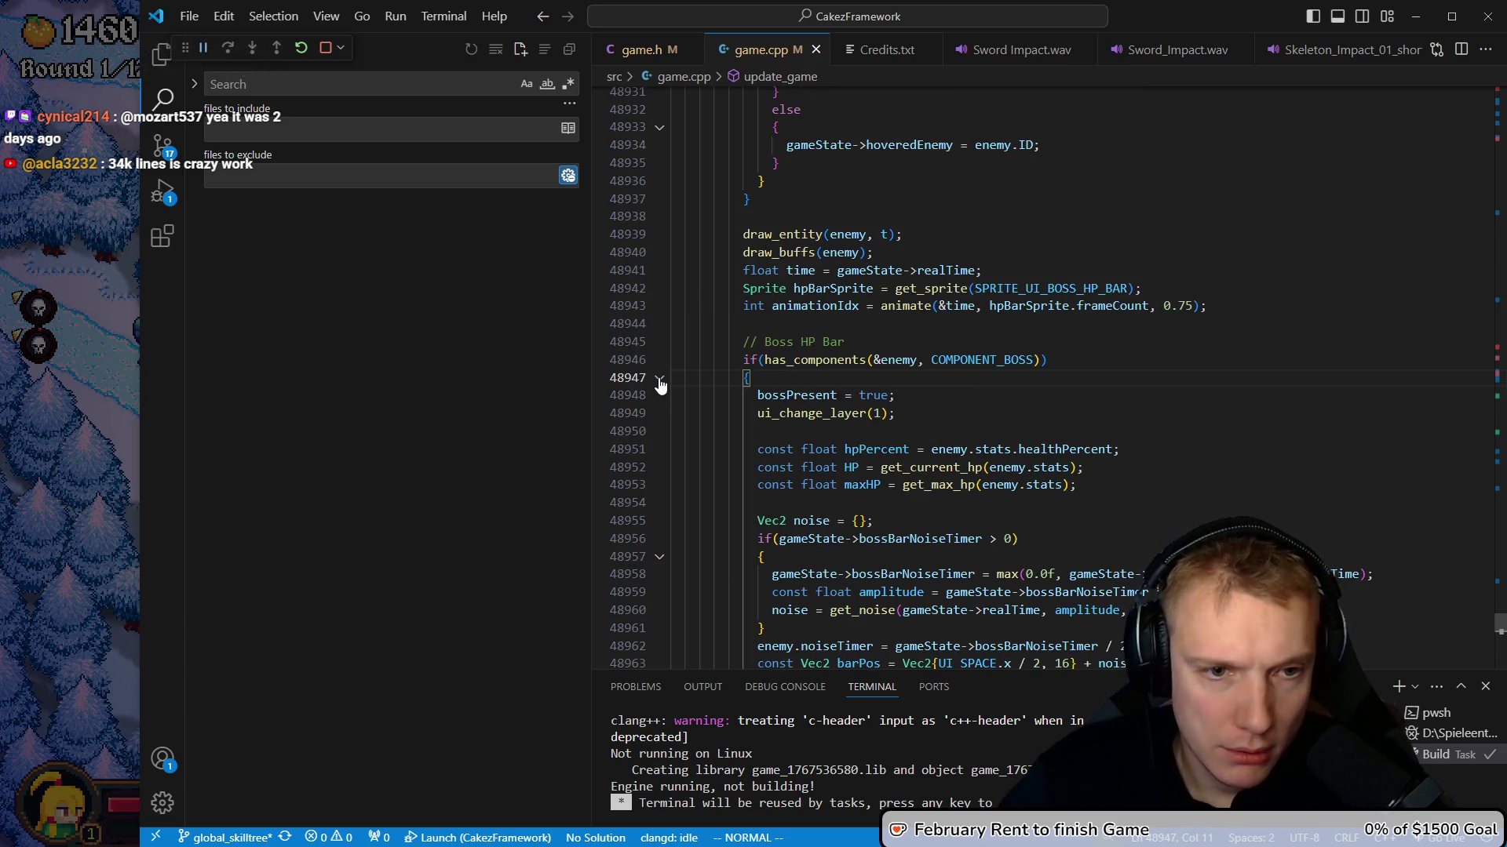
left_click(660, 380)
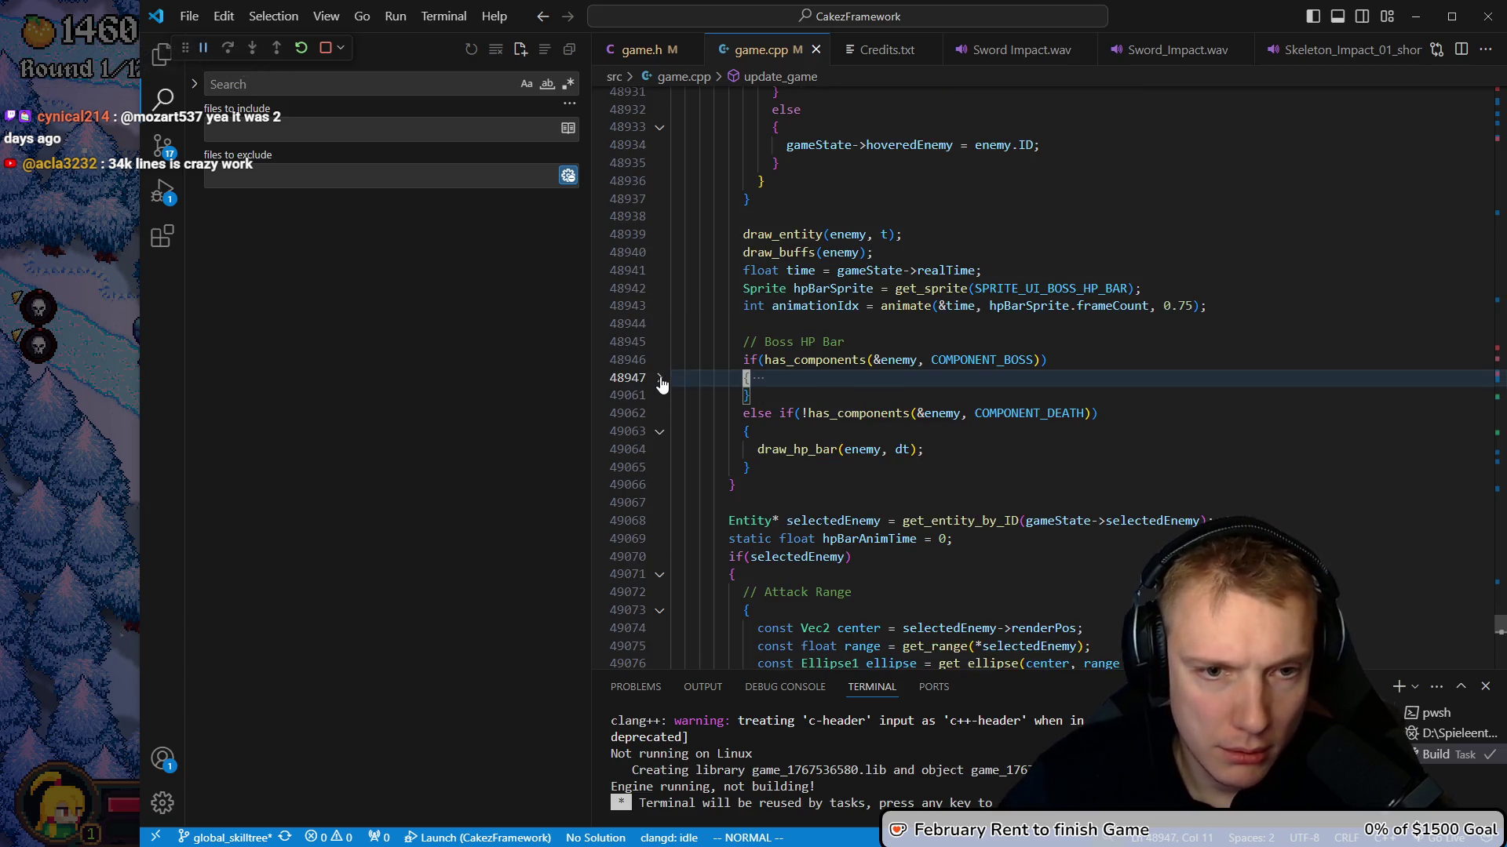
Go from the draw_hp_bar call to the draw_hp_bar definition and its health-bar check
scroll(805, 377, "up", 2)
left_click(793, 355)
scroll(845, 483, "up", 12)
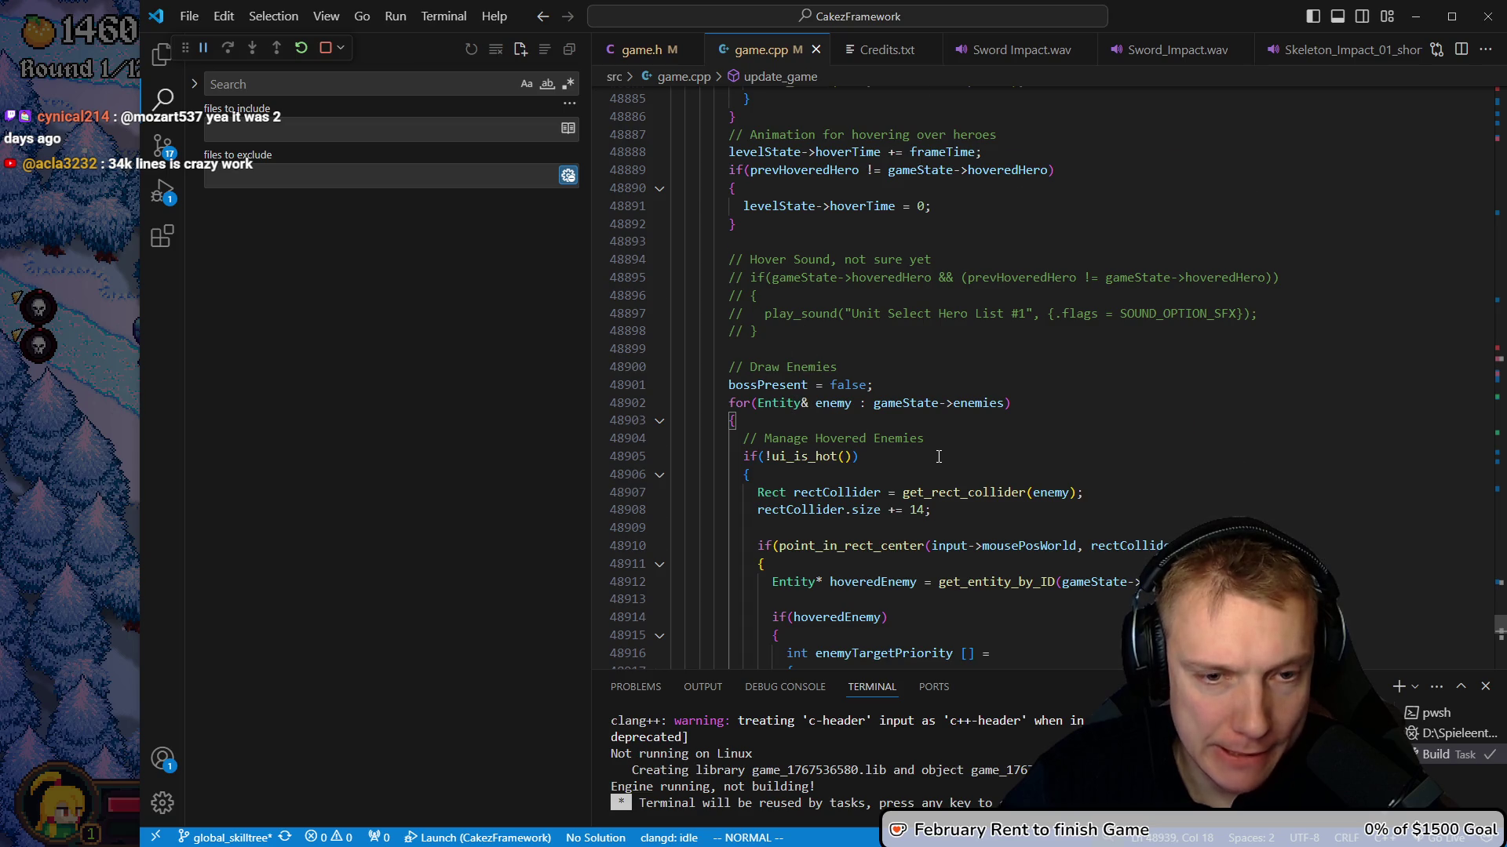
scroll(938, 456, "down", 12)
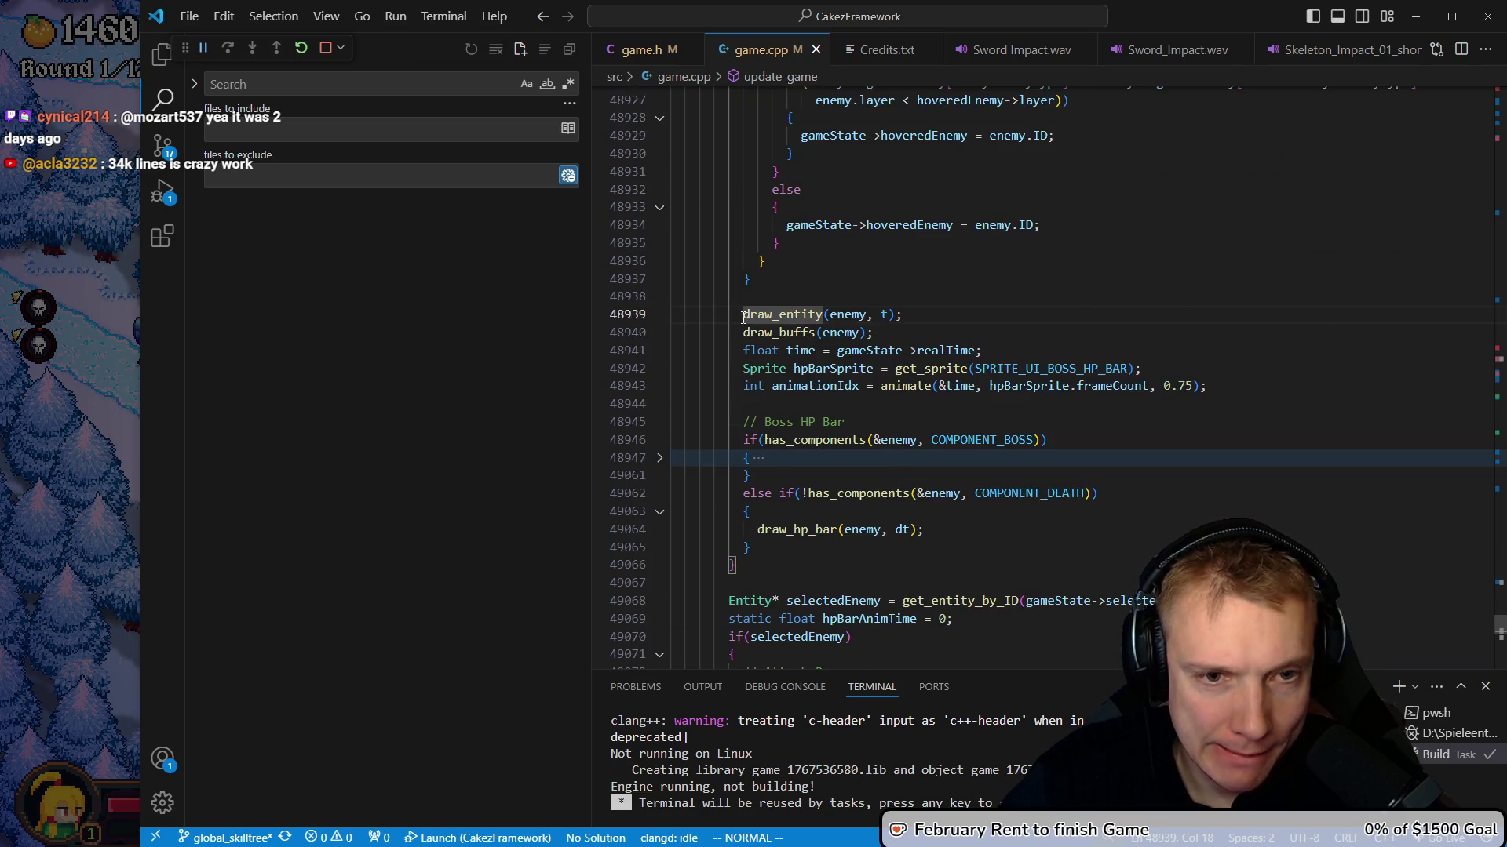
scroll(744, 317, "up", 11)
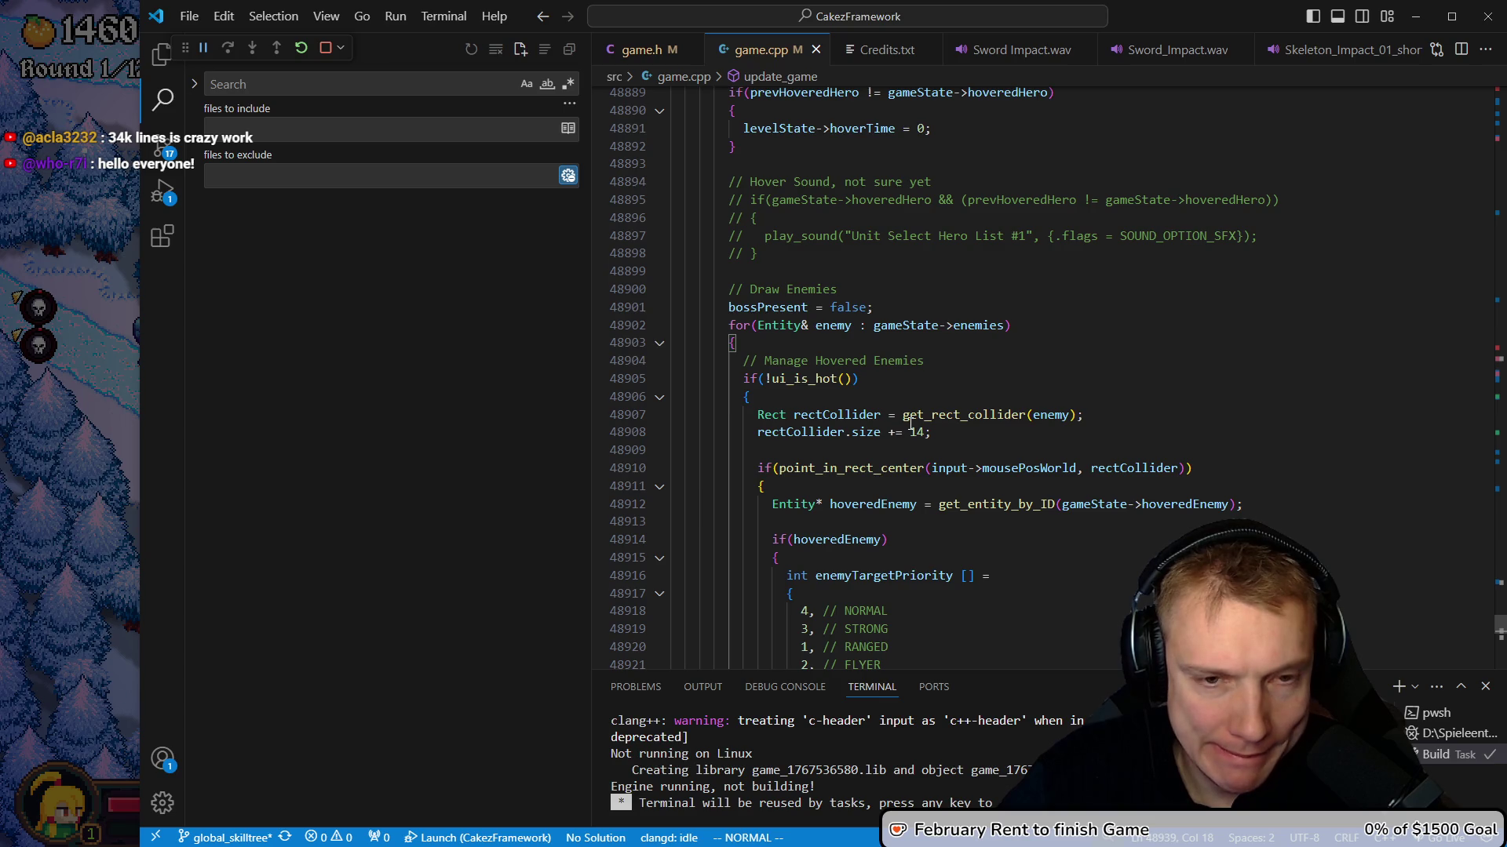
key("j")
key("j")
key("j")
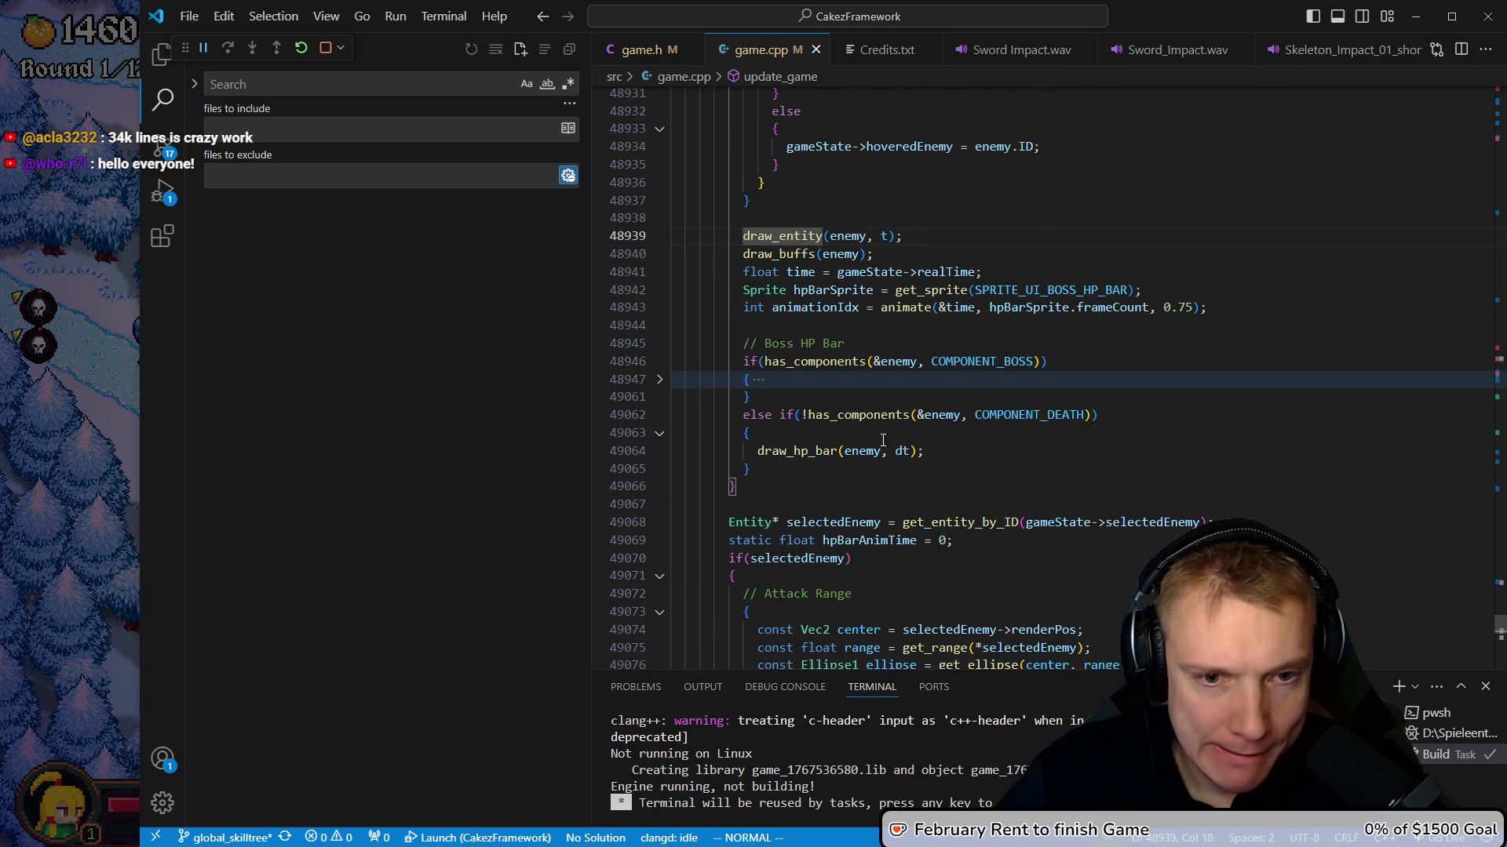
key("g")
key("d")
key("j")
key("j")
key("j")
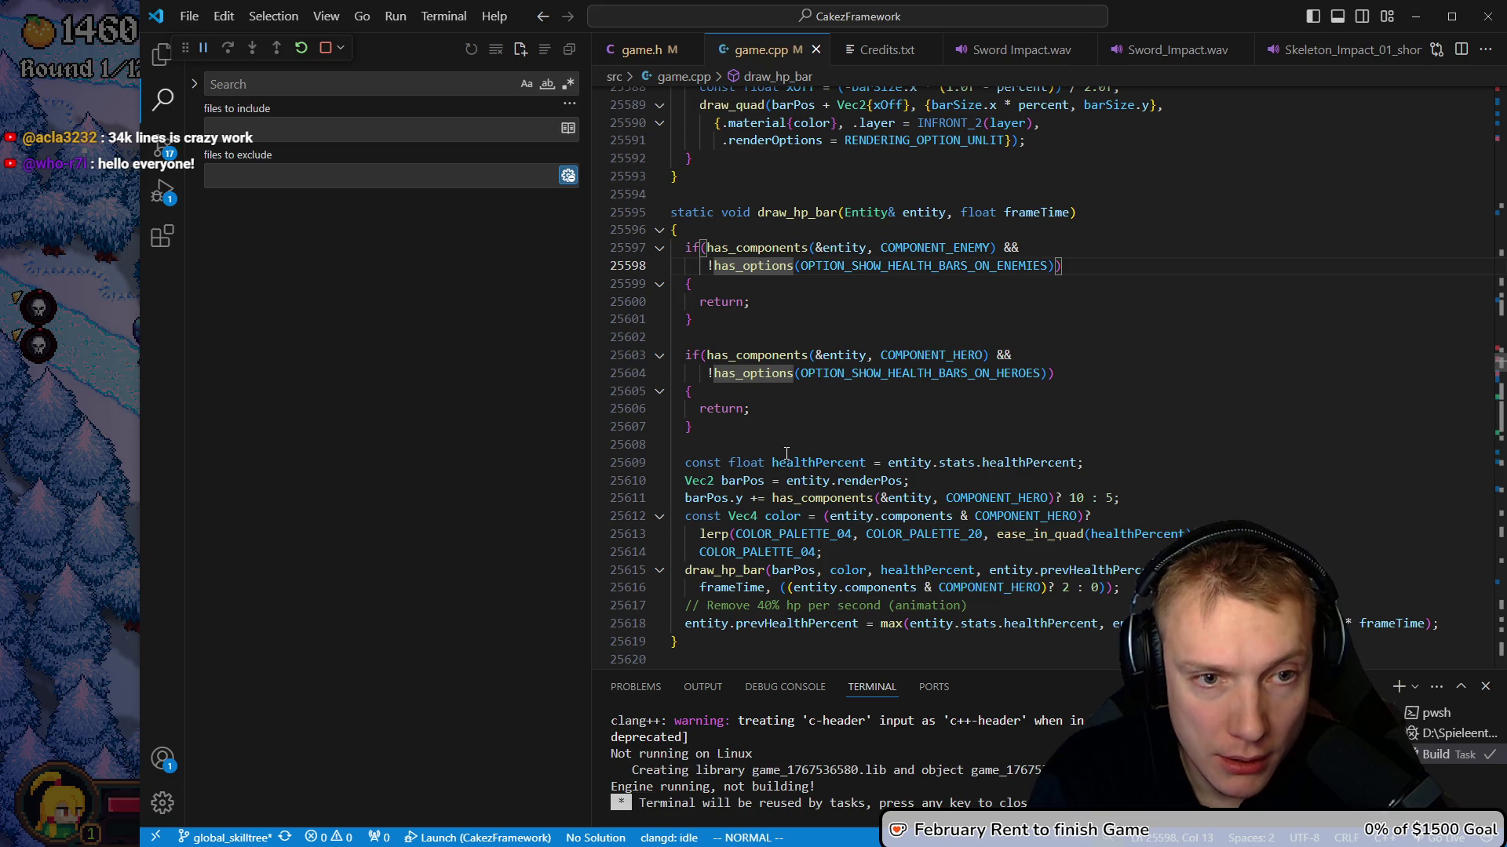
Copy the 'Disabled enemies don't draw' check from the draw_entity definition
type("/draw_ent")
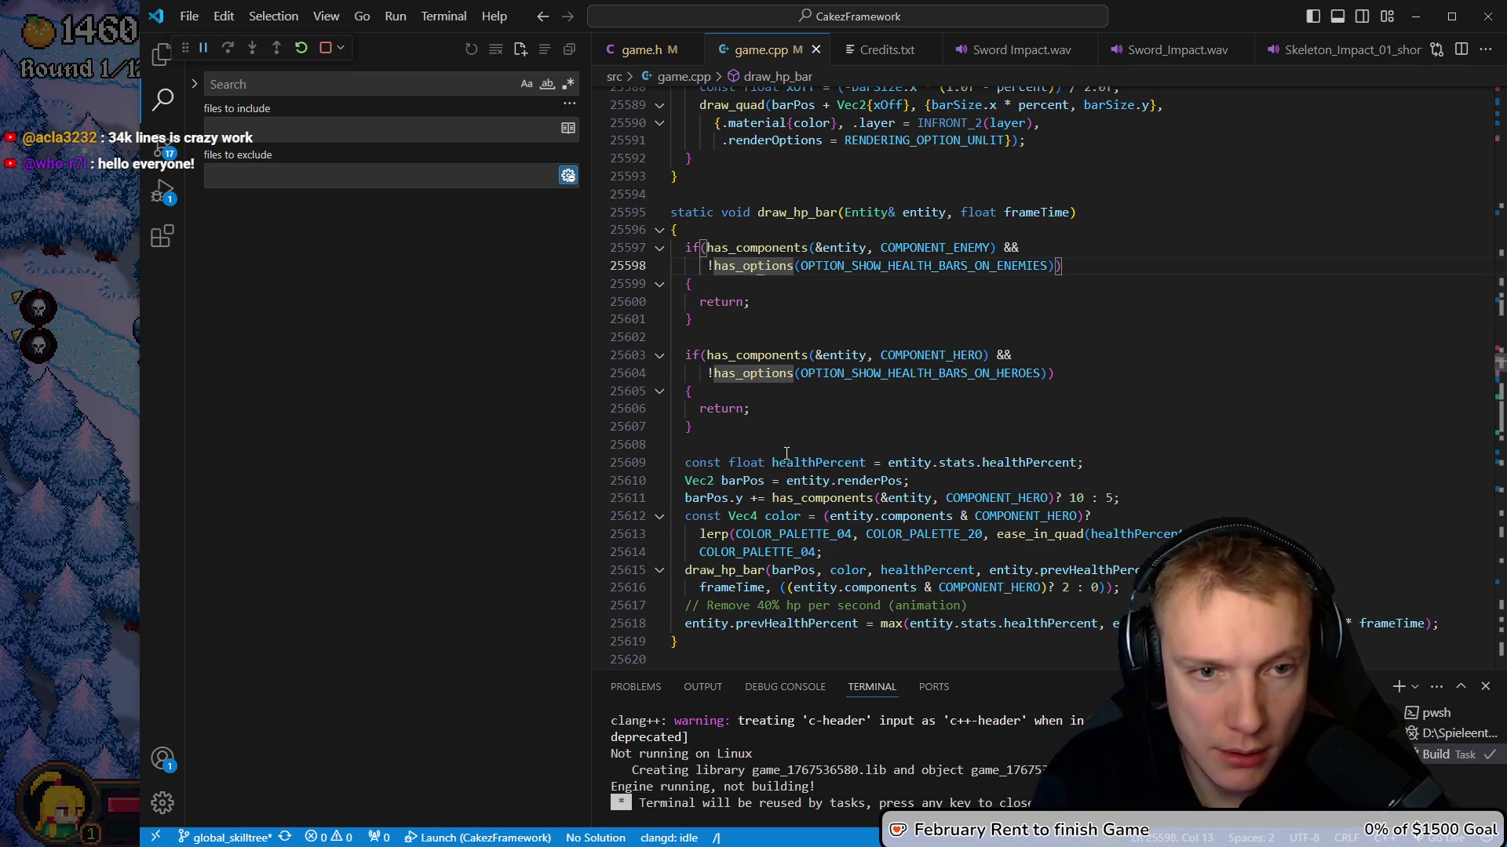
key("Return")
key("g")
key("d")
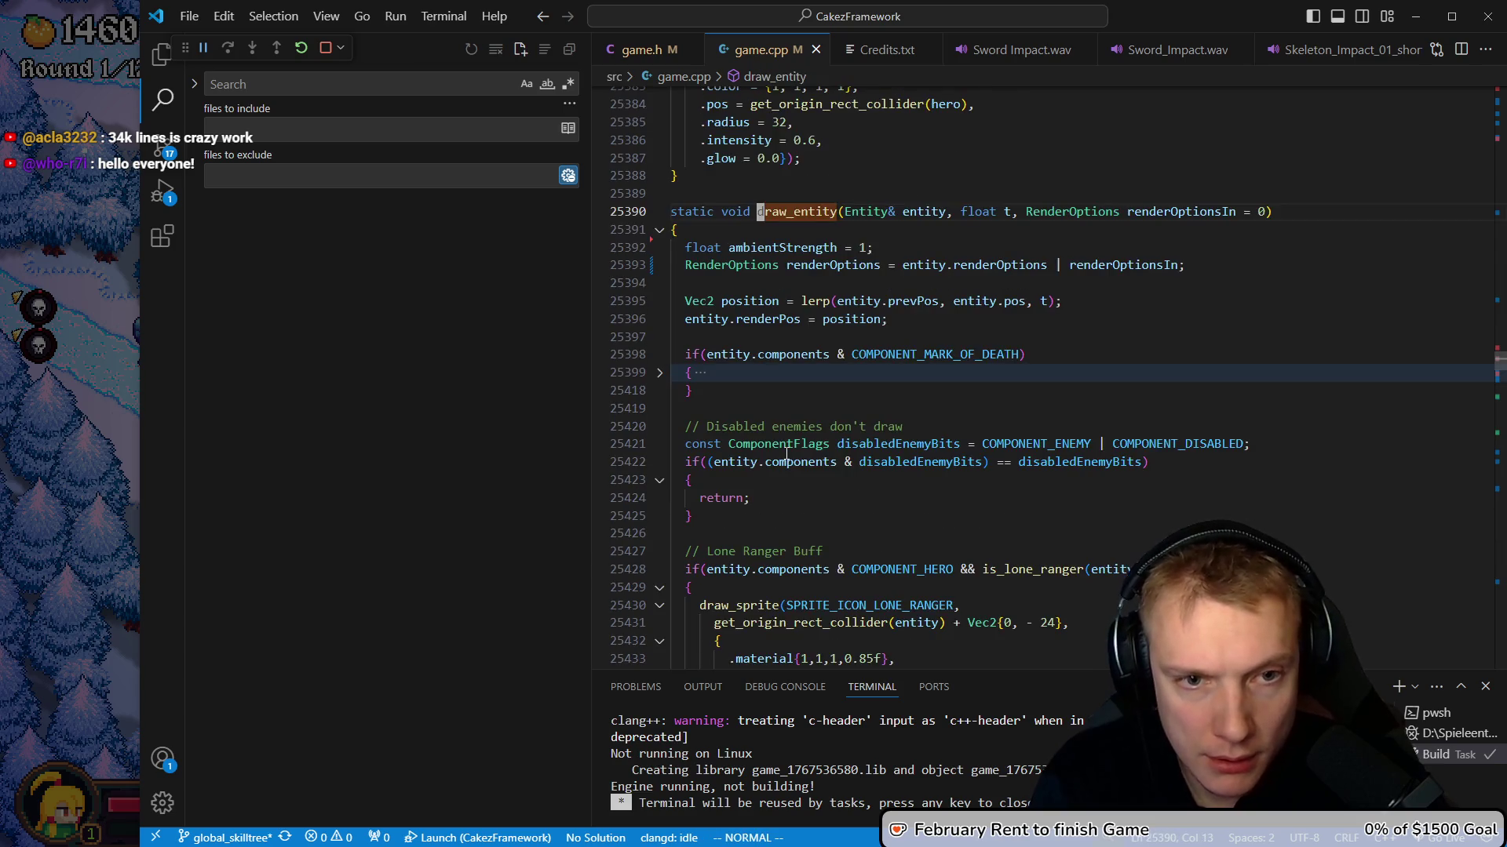
key("j")
key("j")
key("j")
key("k")
key("shift+v")
key("j")
key("j")
key("j")
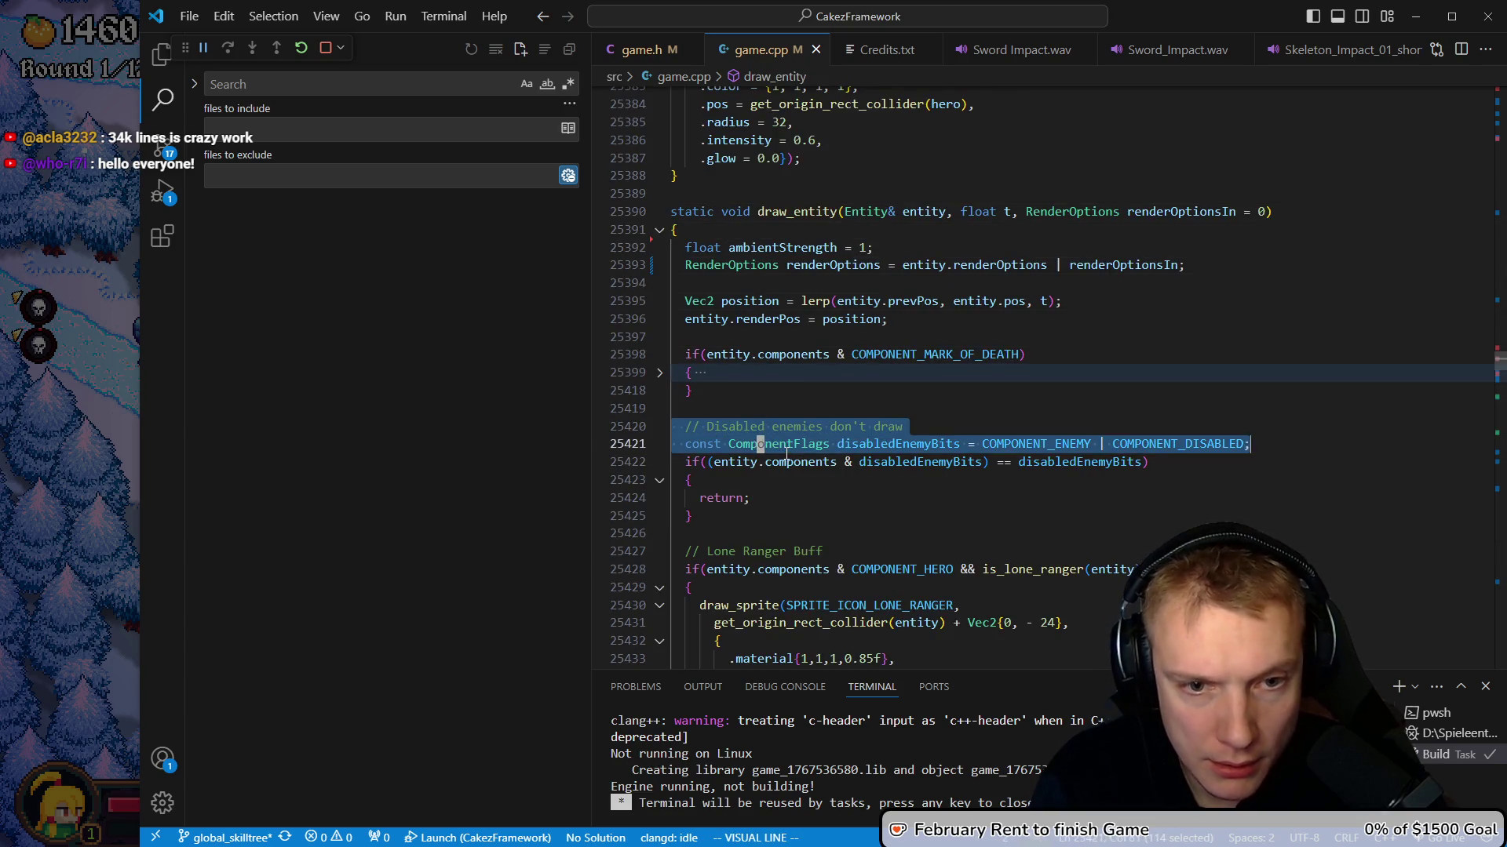
key("y")
Paste the disabled-enemies check after the first check in draw_hp_bar
key("ctrl+o")
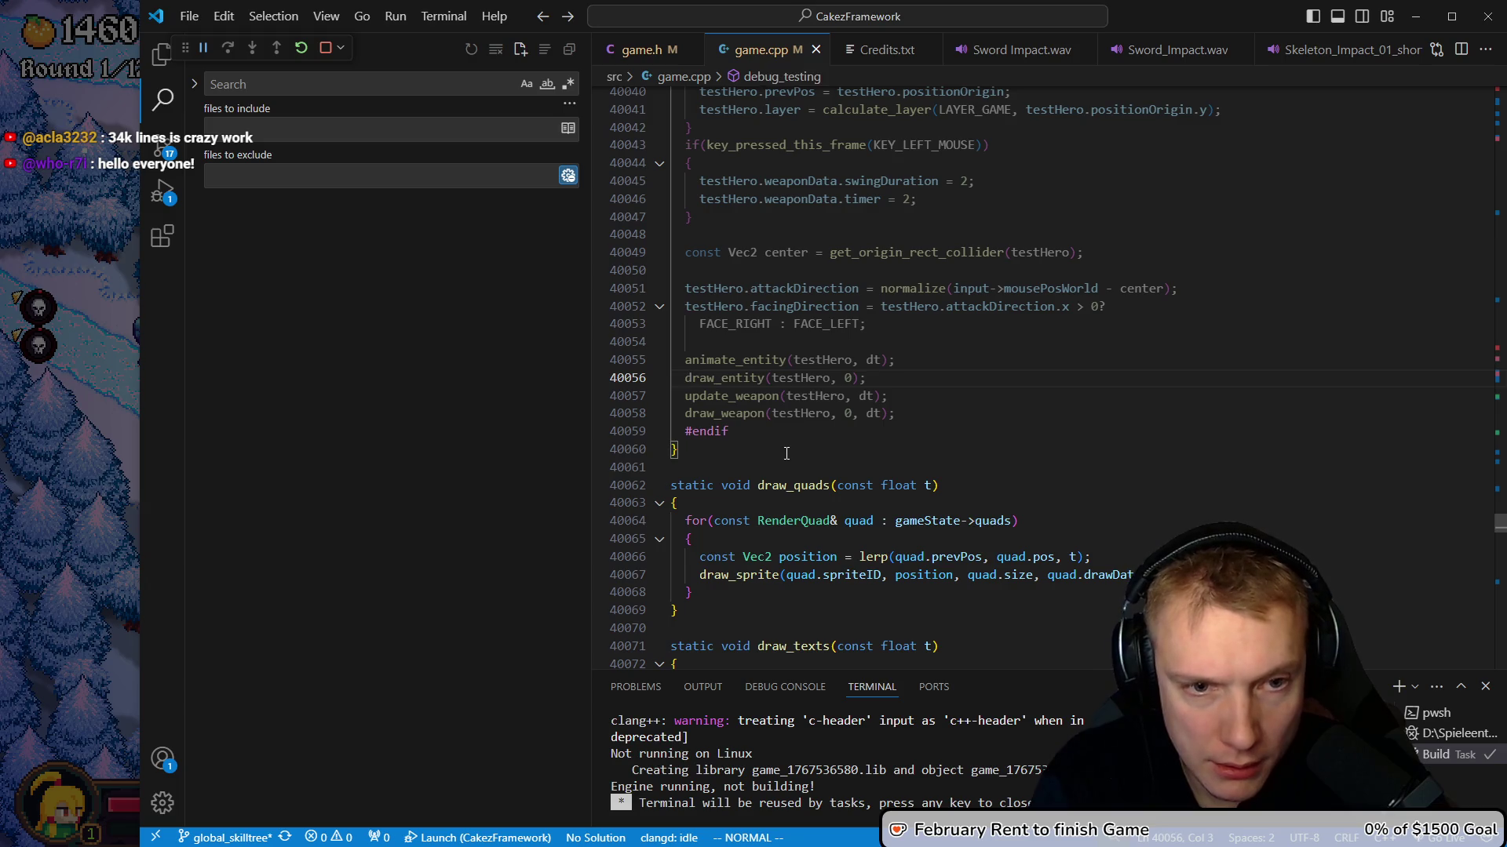
key("ctrl+o")
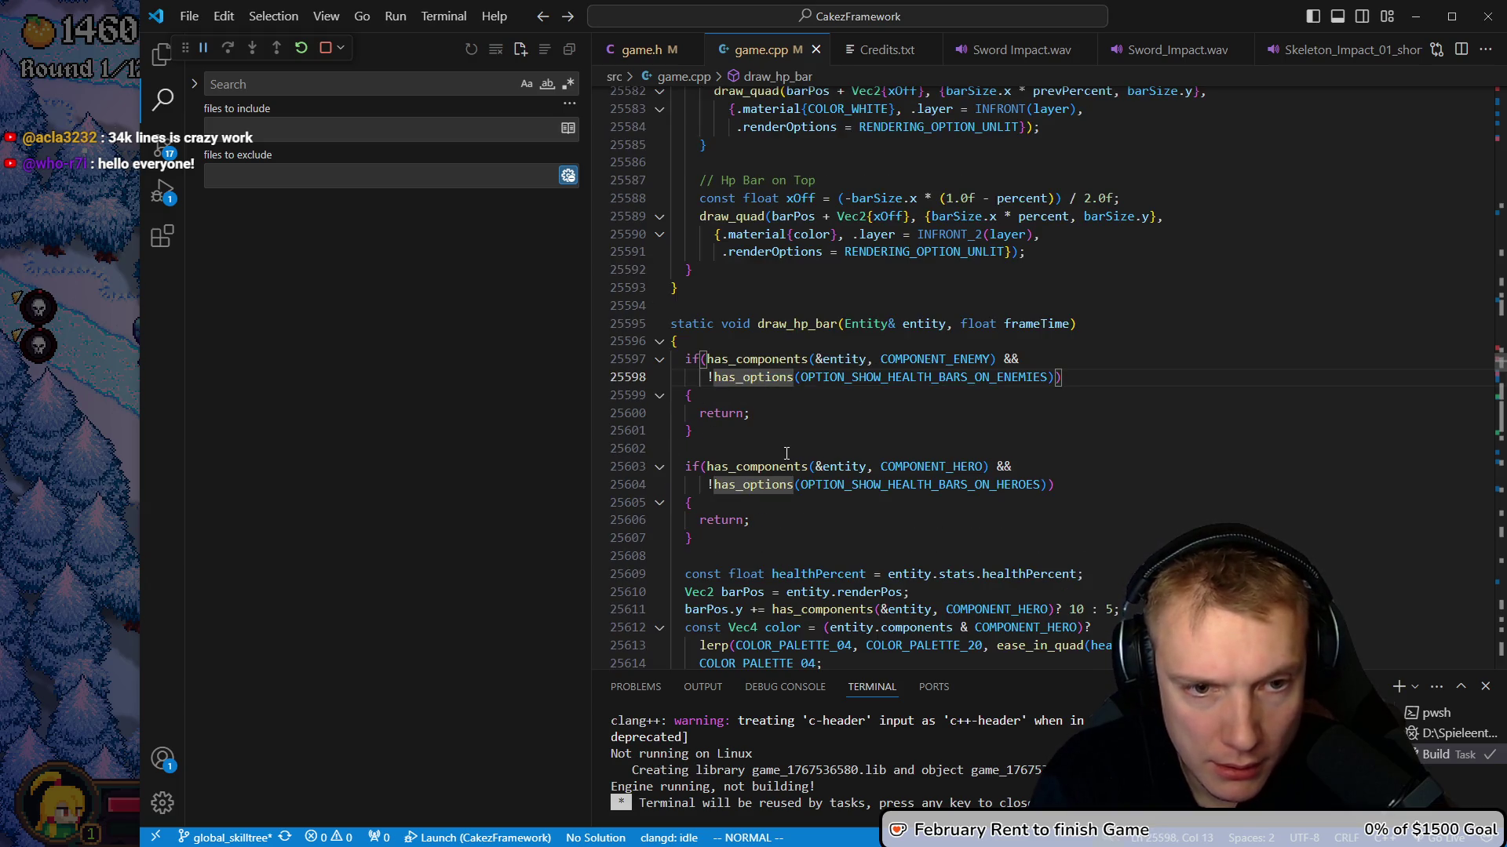
key("j")
key("j")
key("j")
key("p")
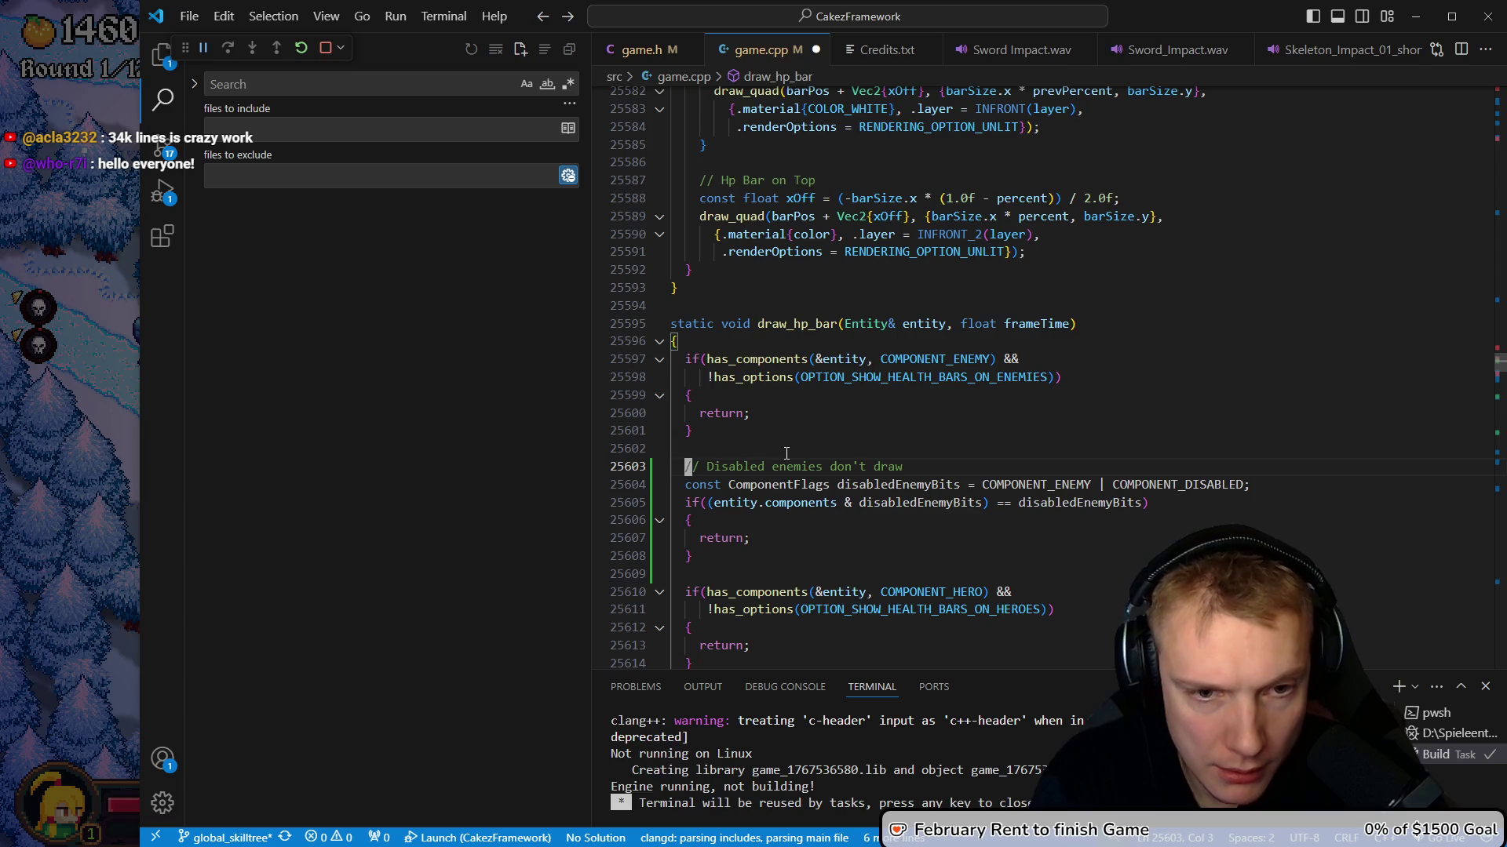
Save and build game.cpp, then resume the running game
key("ctrl+shift+b")
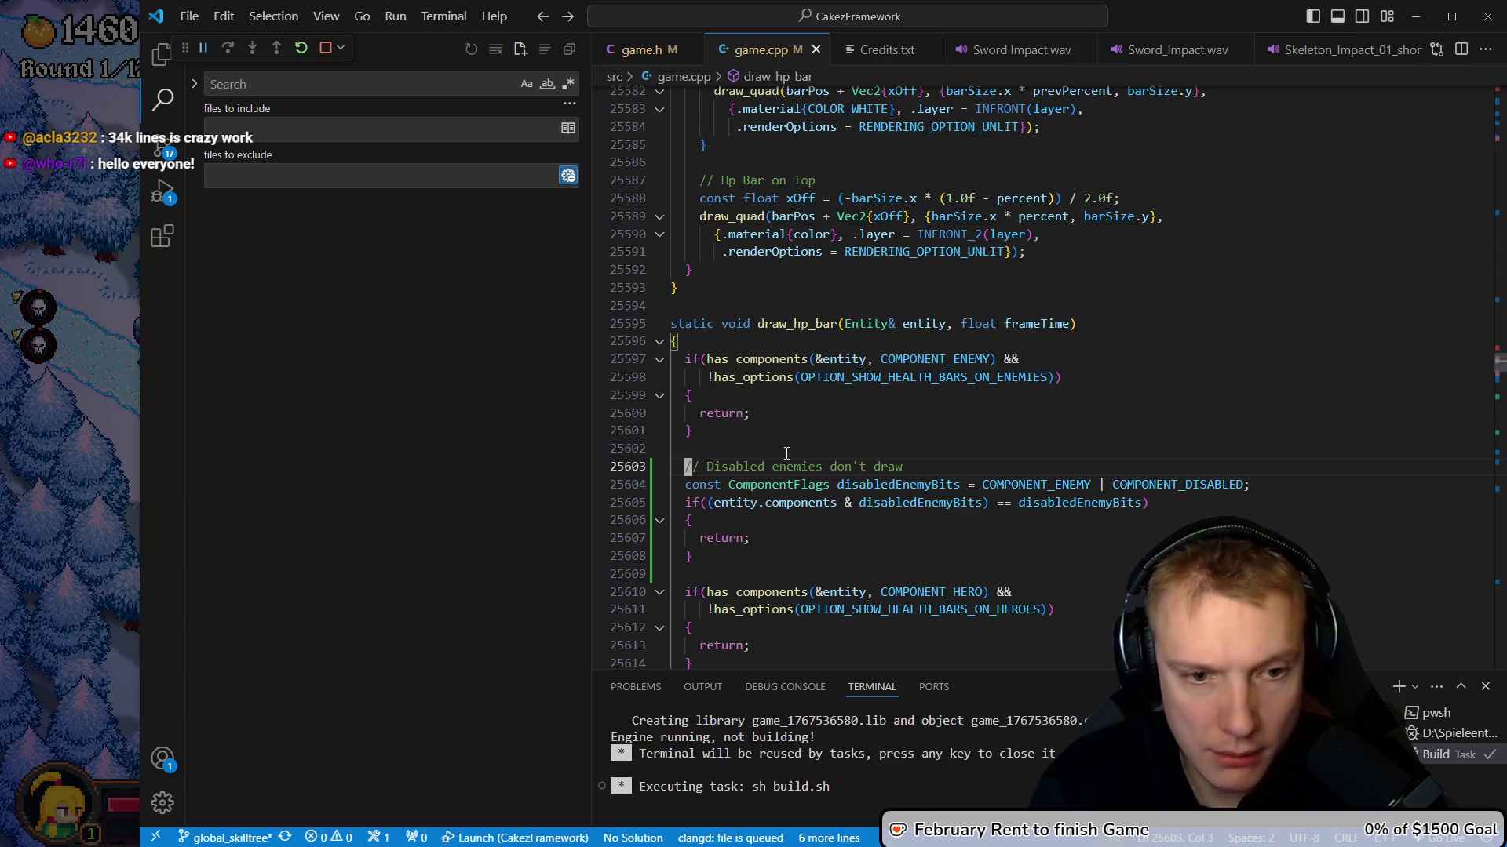
left_click(59, 408)
key("Escape")
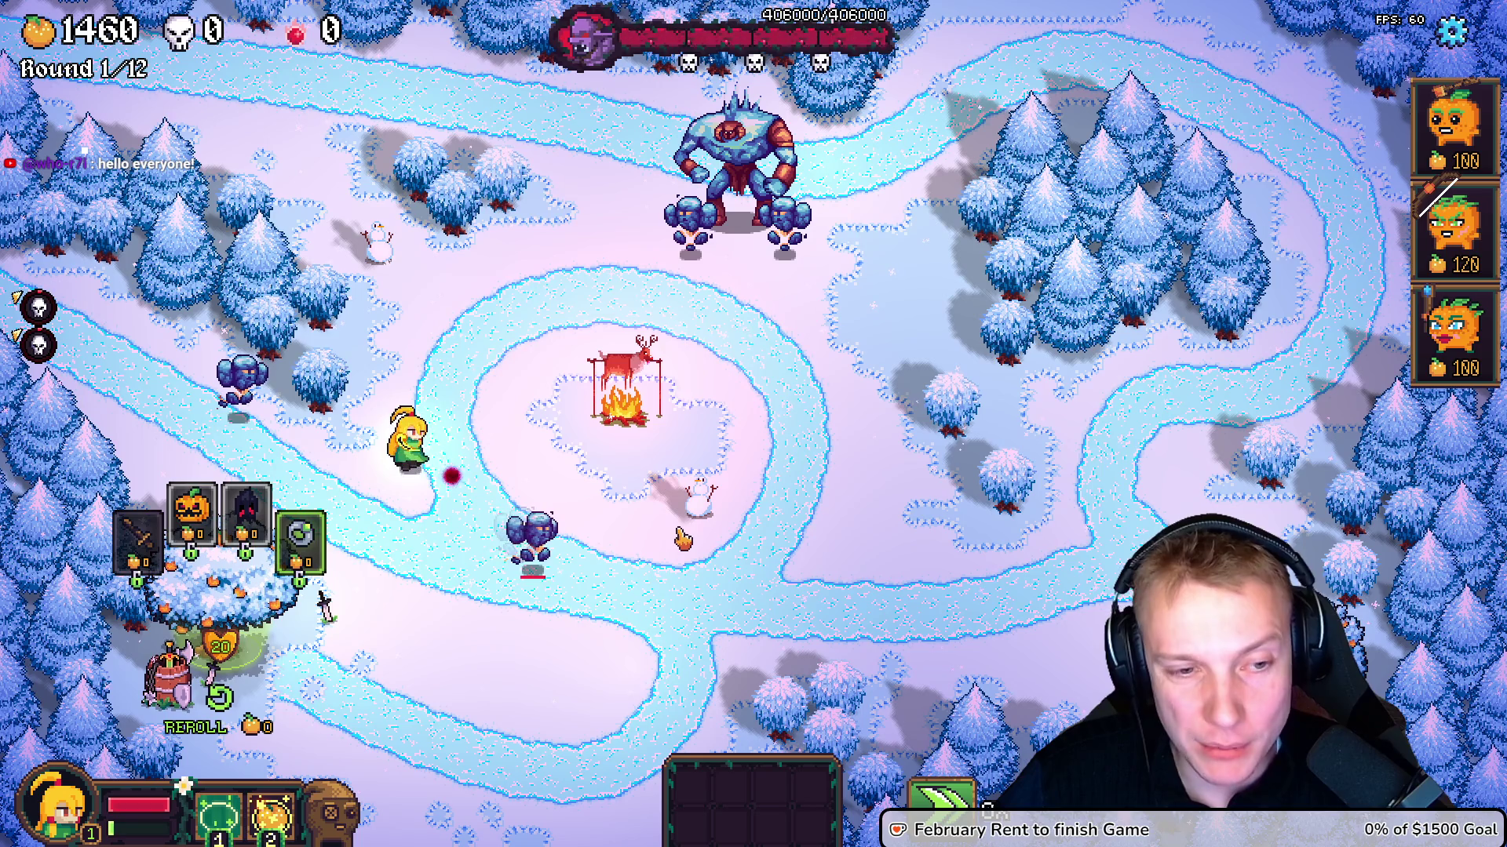
Dismiss the tower-choice cards, pause the game, and return to the draw_hp_bar code
left_click(324, 607)
key("Escape")
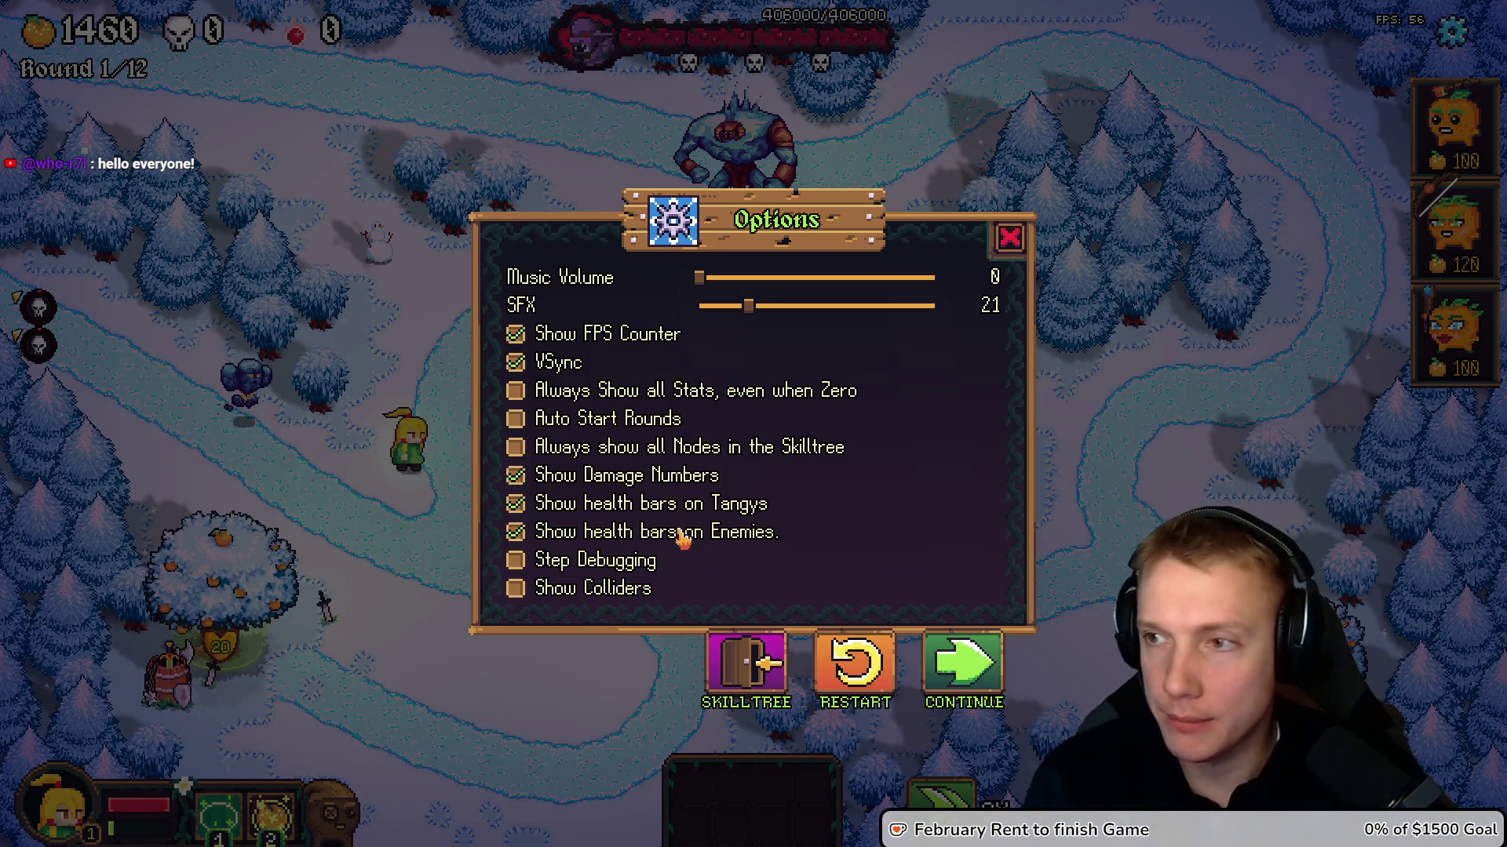
key("alt+Tab")
key("Up")
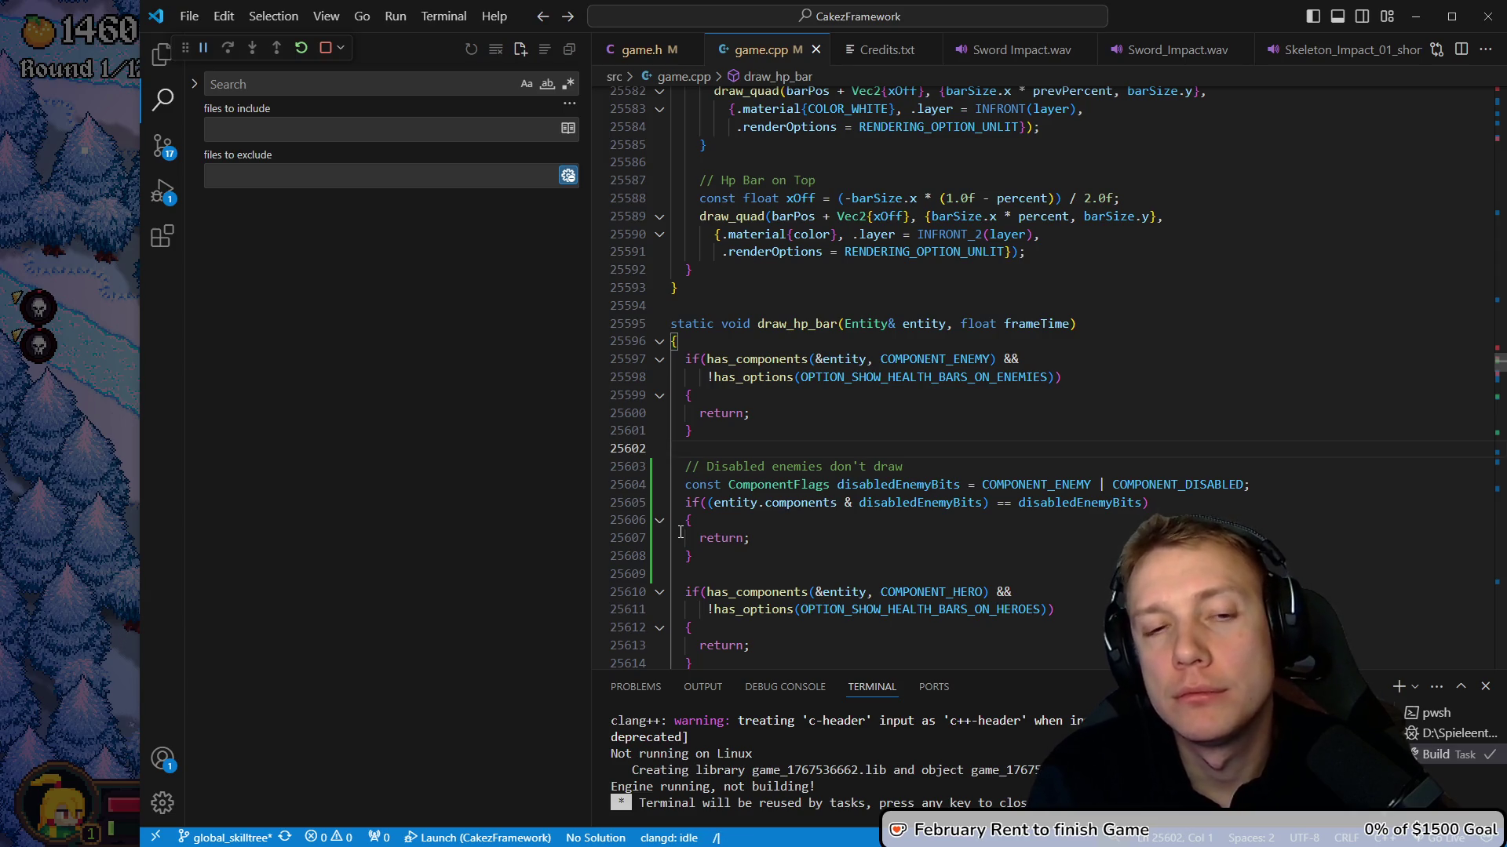
Search /teleport_golem and move to the linearT computation and its condition
type("teleport_gole")
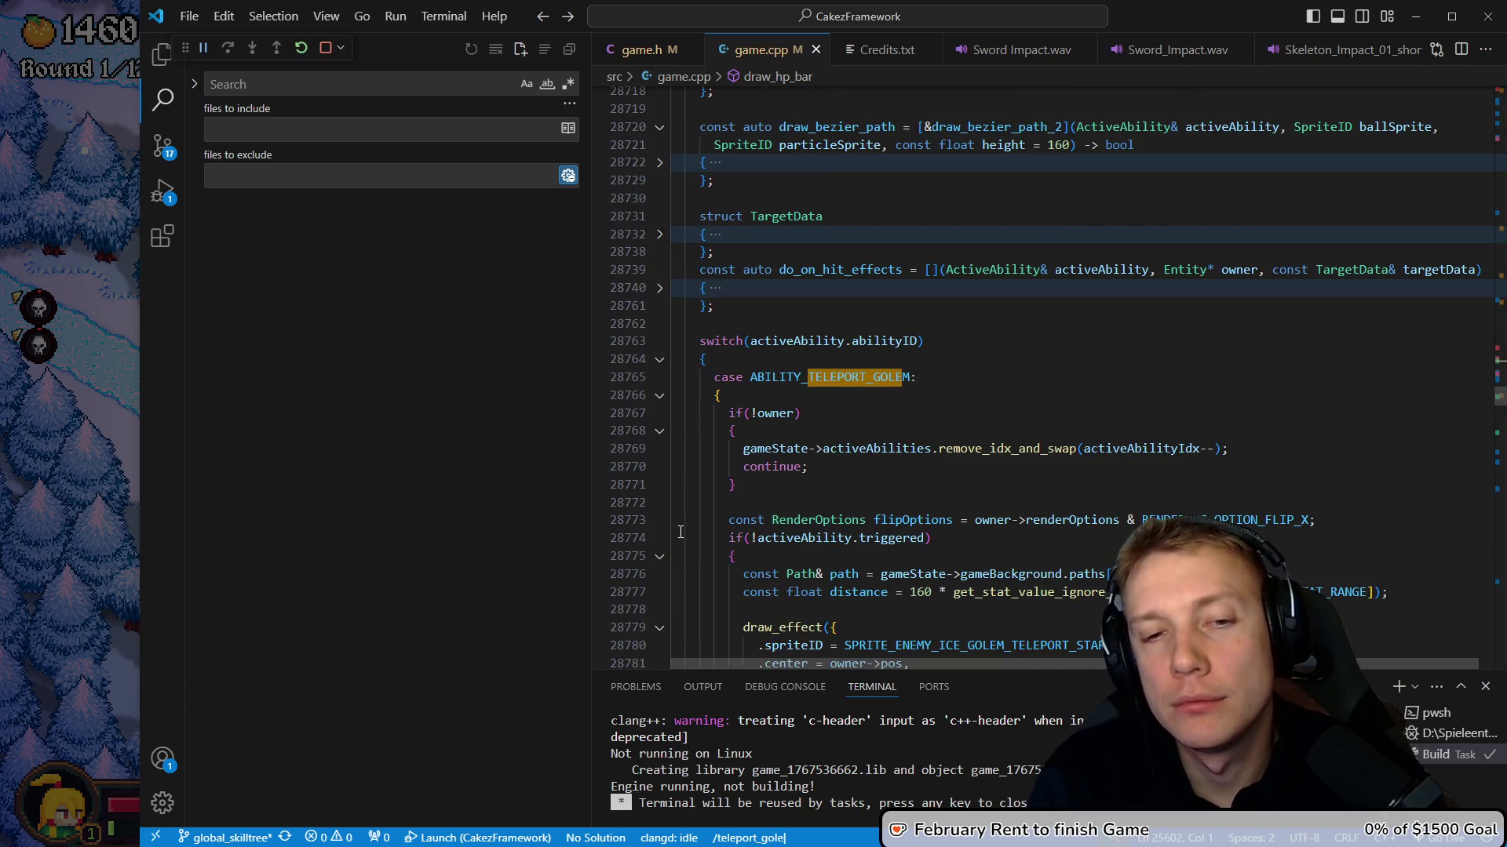
key("Return")
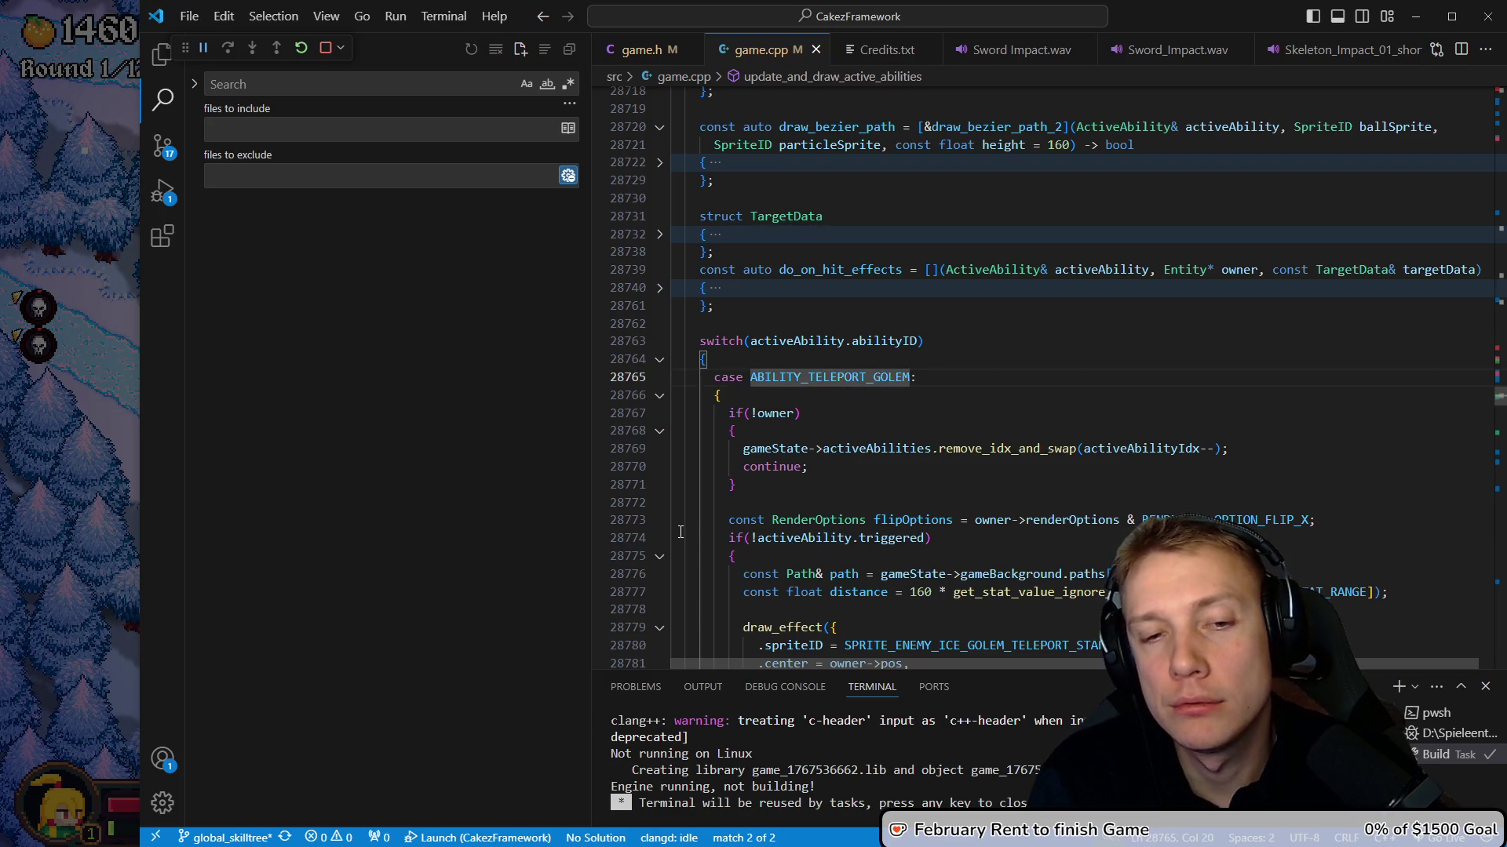
key("j")
key("j")
key("j")
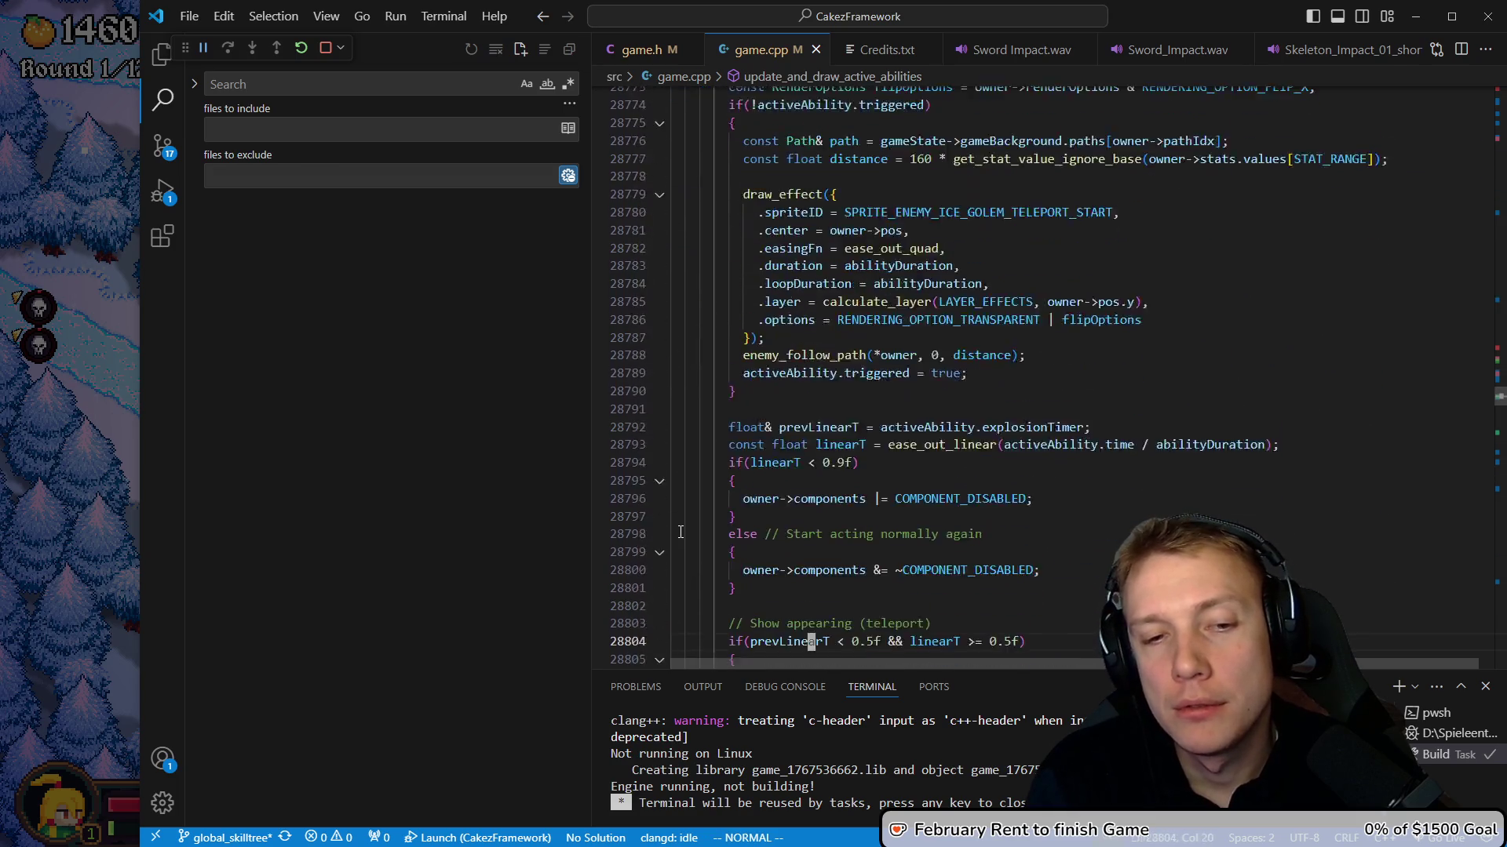
key("j")
key("k")
key("$")
key("h")
key("h")
key("h")
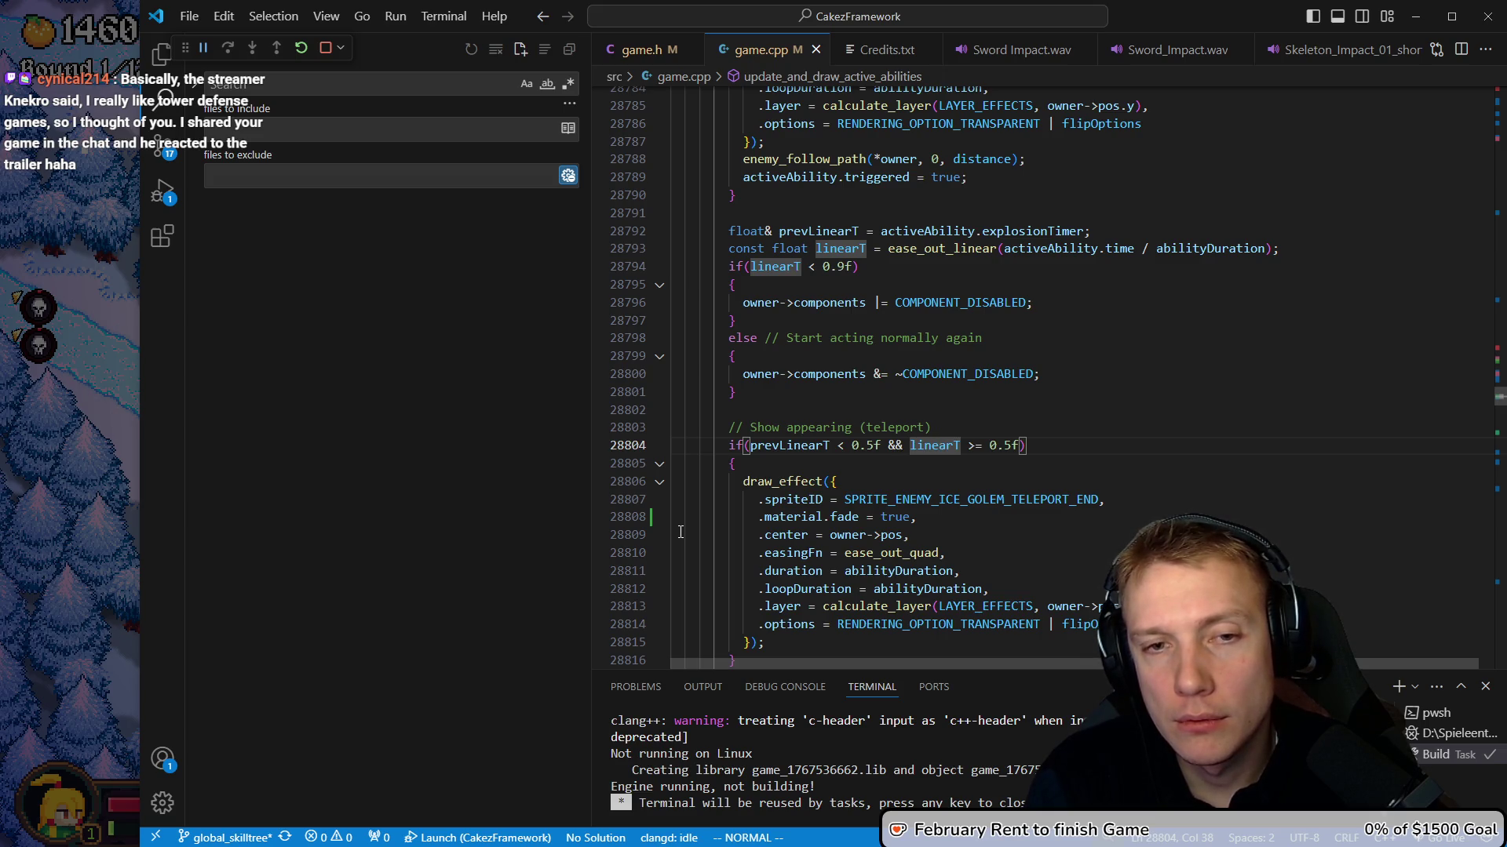
key("k")
key("k")
key("k")
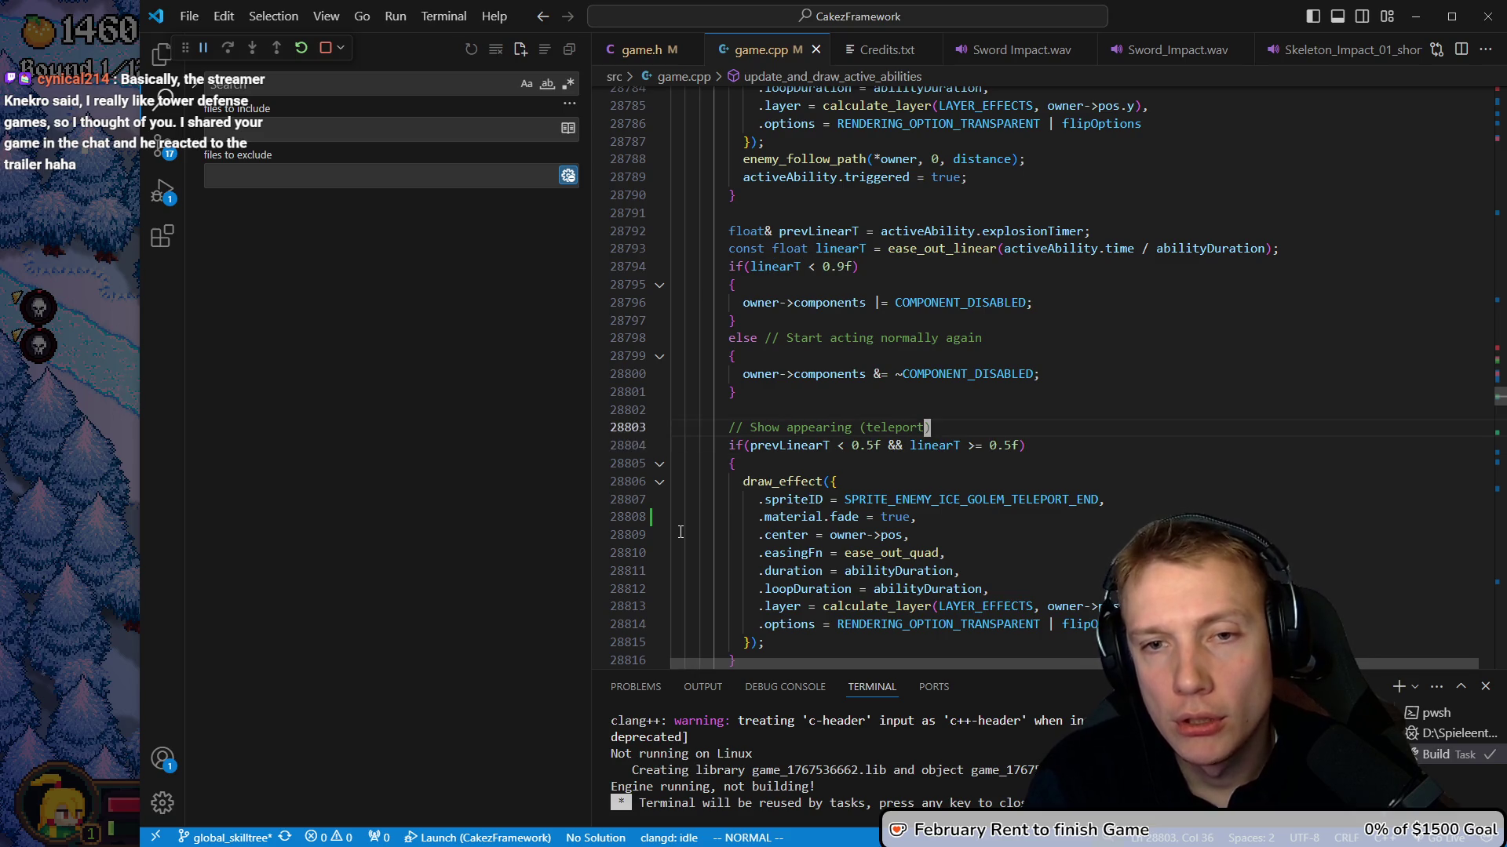
key("$")
Make linearT divide by (abilityDuration * 0.9f) and save game.cpp
key("h")
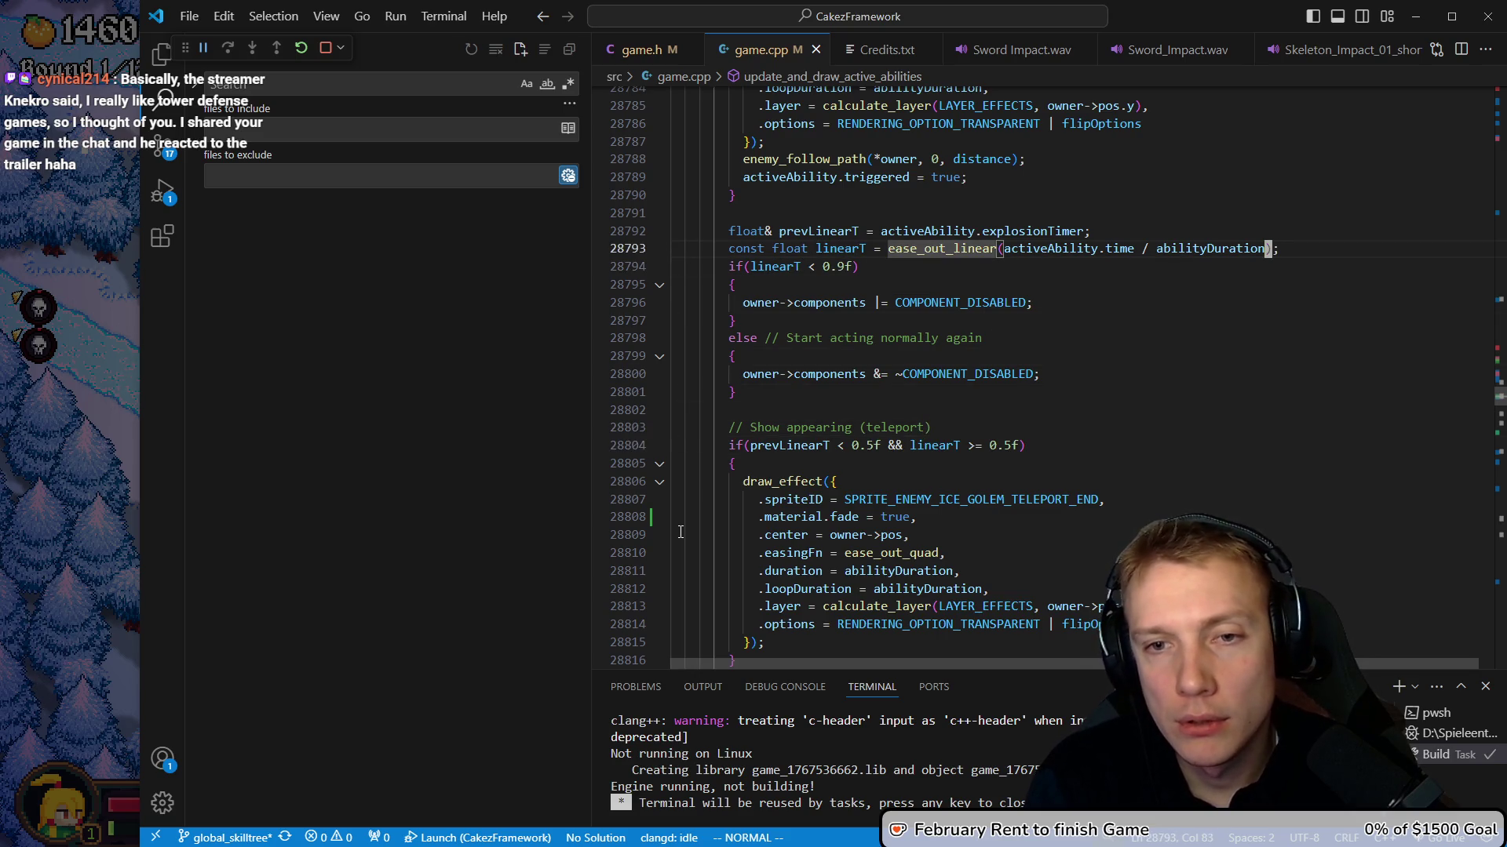
type("ion")
type(" = 0.")
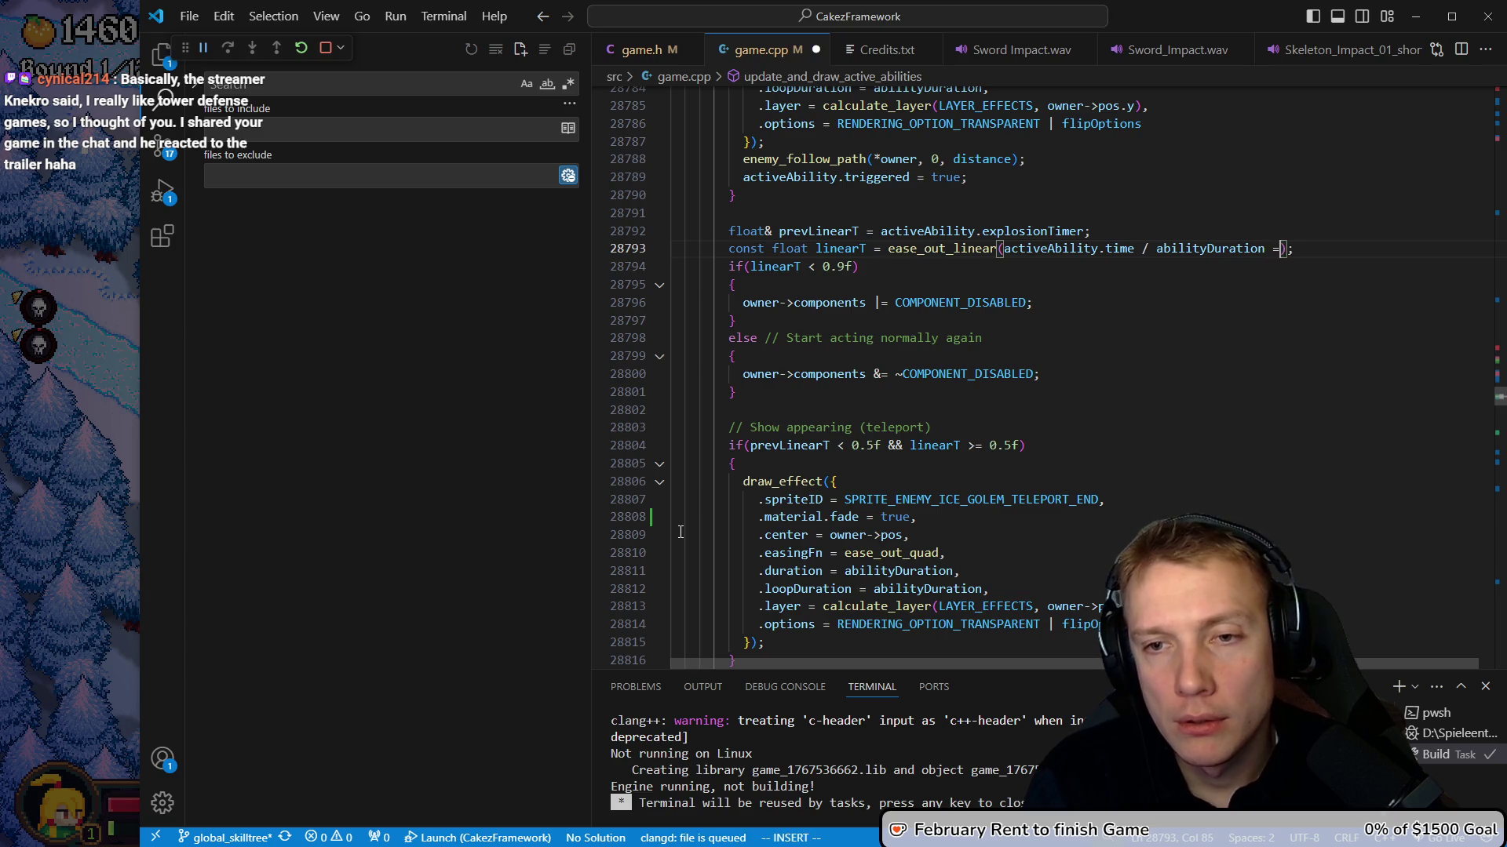
key("BackSpace")
key("BackSpace")
key("BackSpace")
type("*")
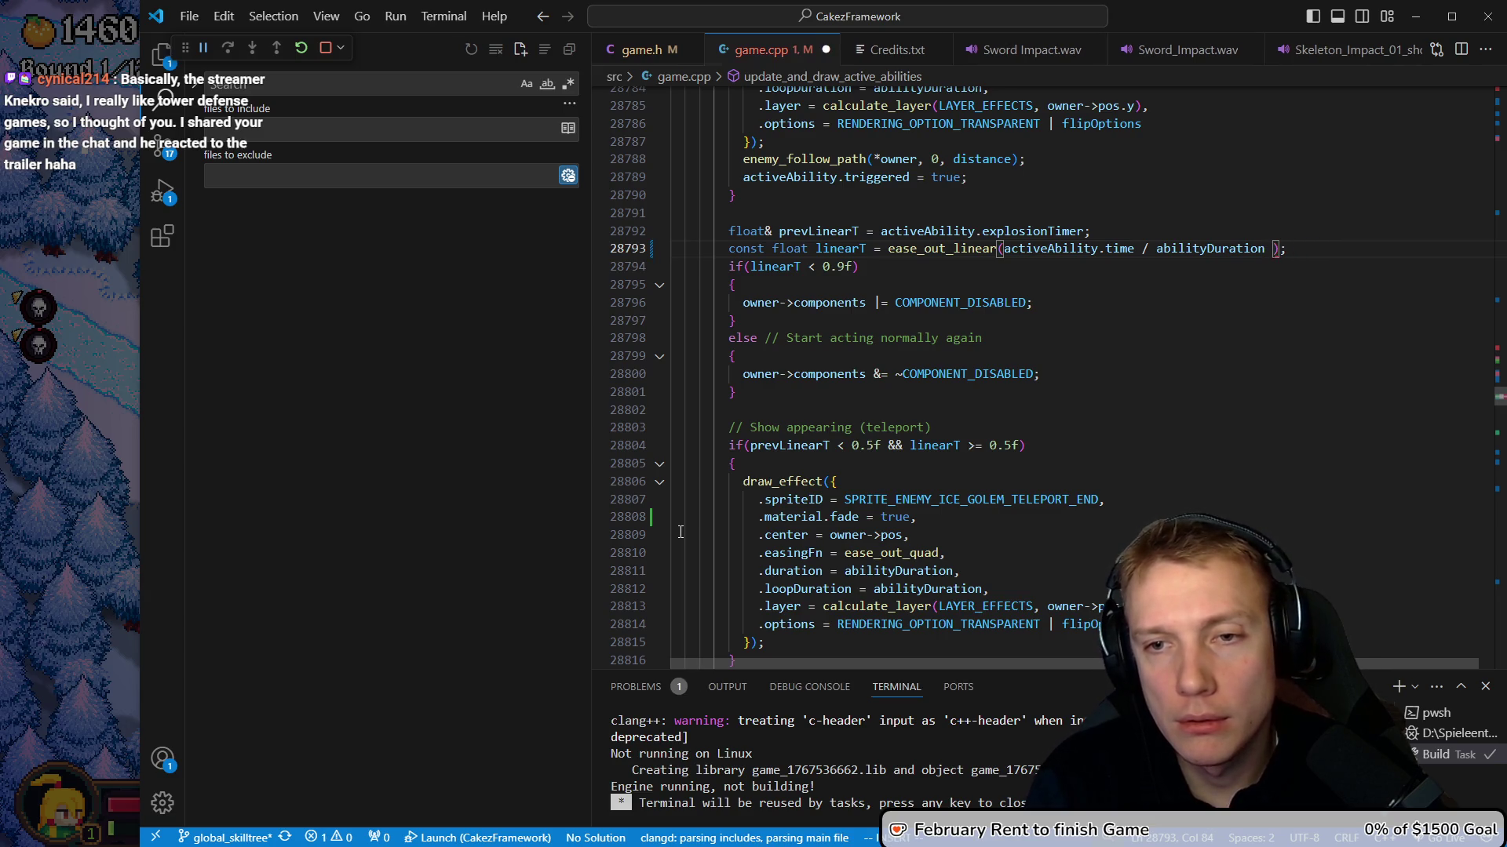
type(" 0.9f")
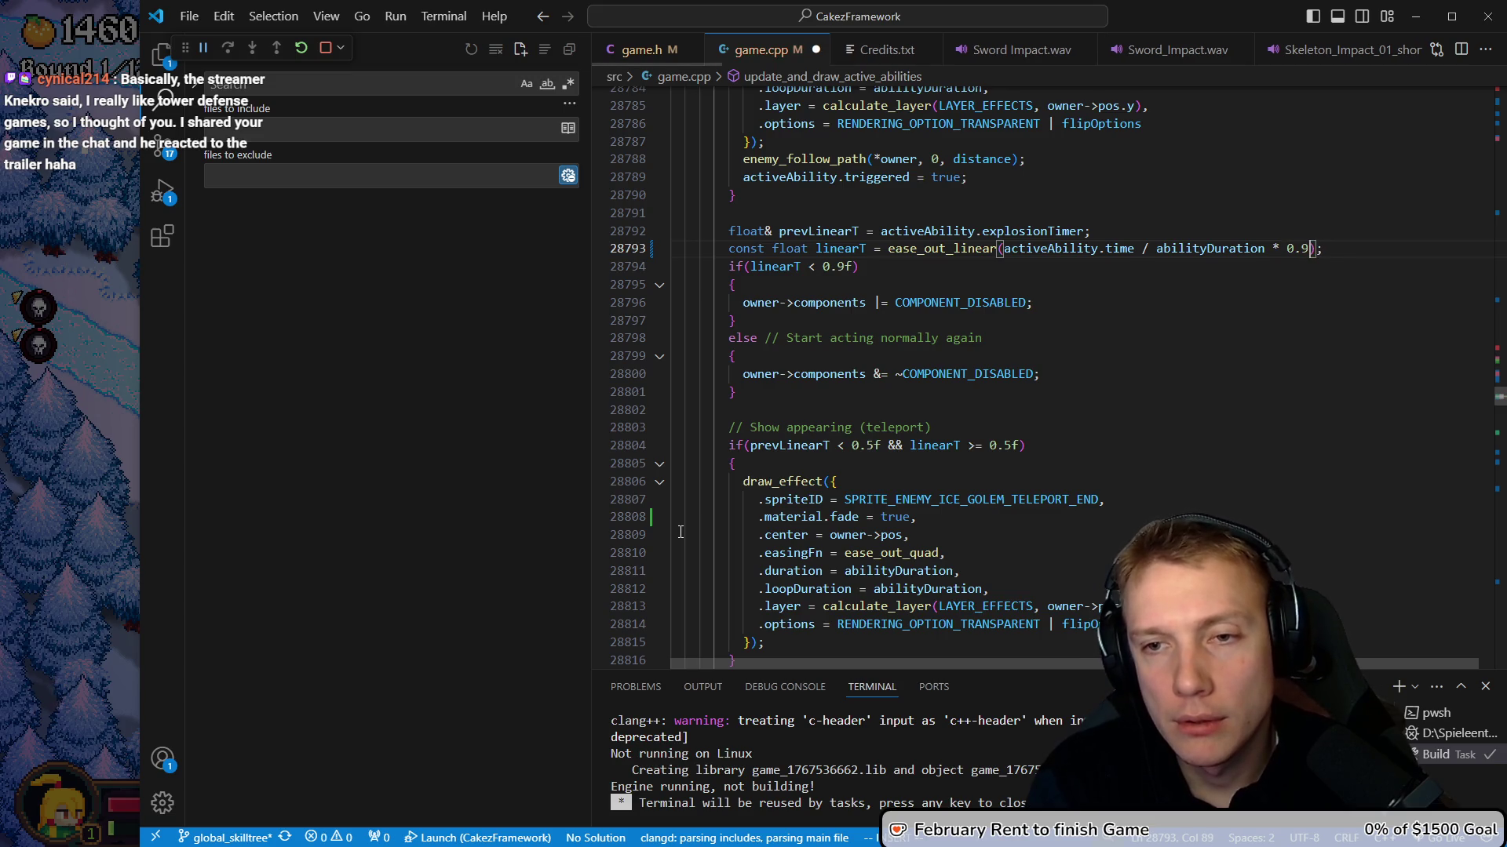
key("Escape")
key("b")
key("b")
key("b")
type("inear(")
key("Escape")
key("ctrl+s")
Change the threshold condition to linearT >= 1.0f and rebuild the game
key("j")
key("j")
key("j")
key("j")
key("j")
key("j")
key("j")
key("j")
key("j")
key("k")
key("k")
key("k")
key("j")
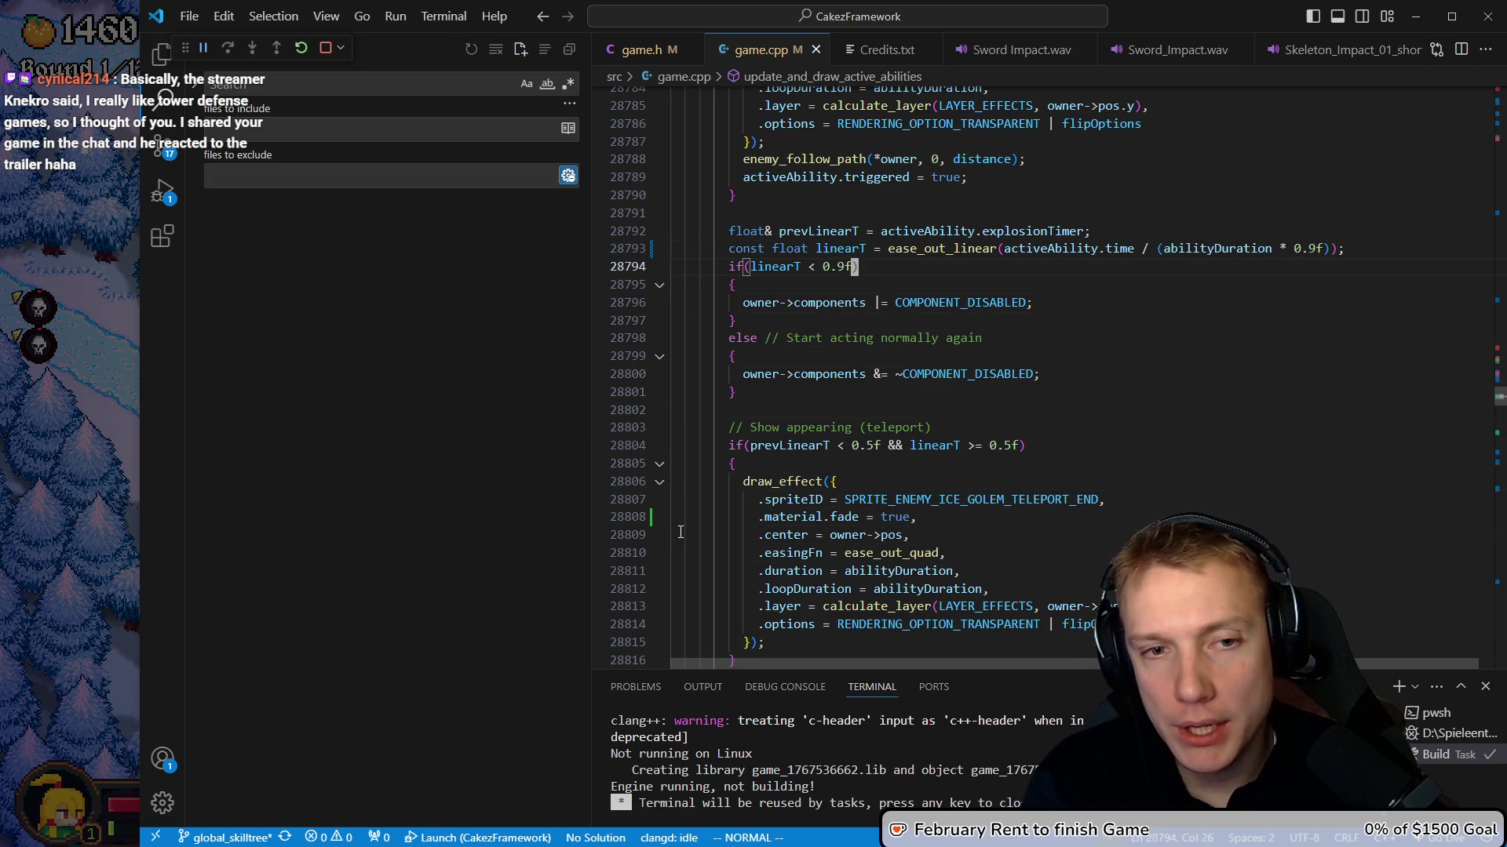
key("BackSpace")
key("BackSpace")
key("BackSpace")
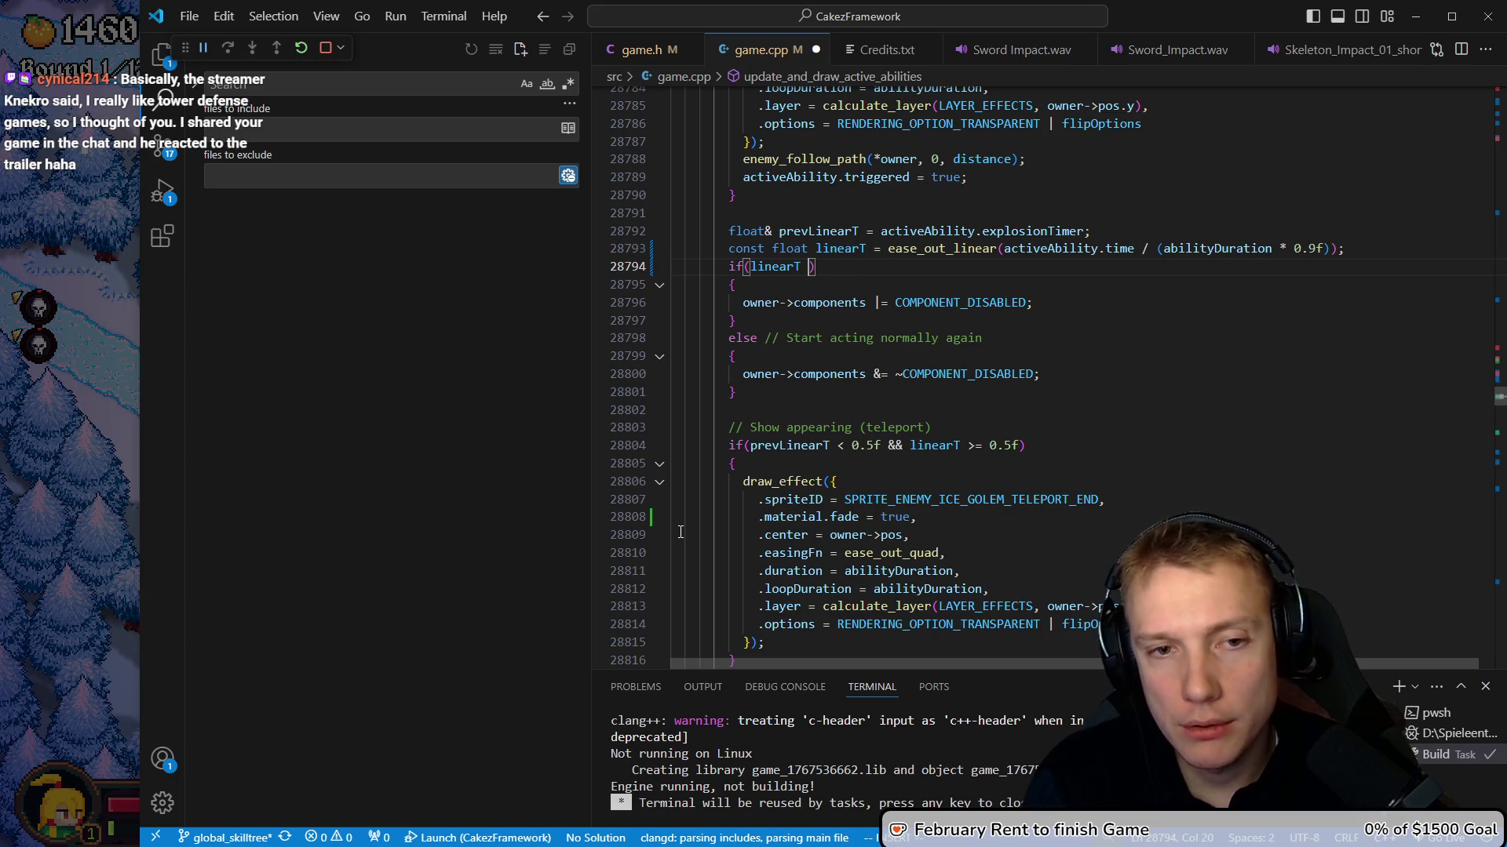
type(">= 1.0f")
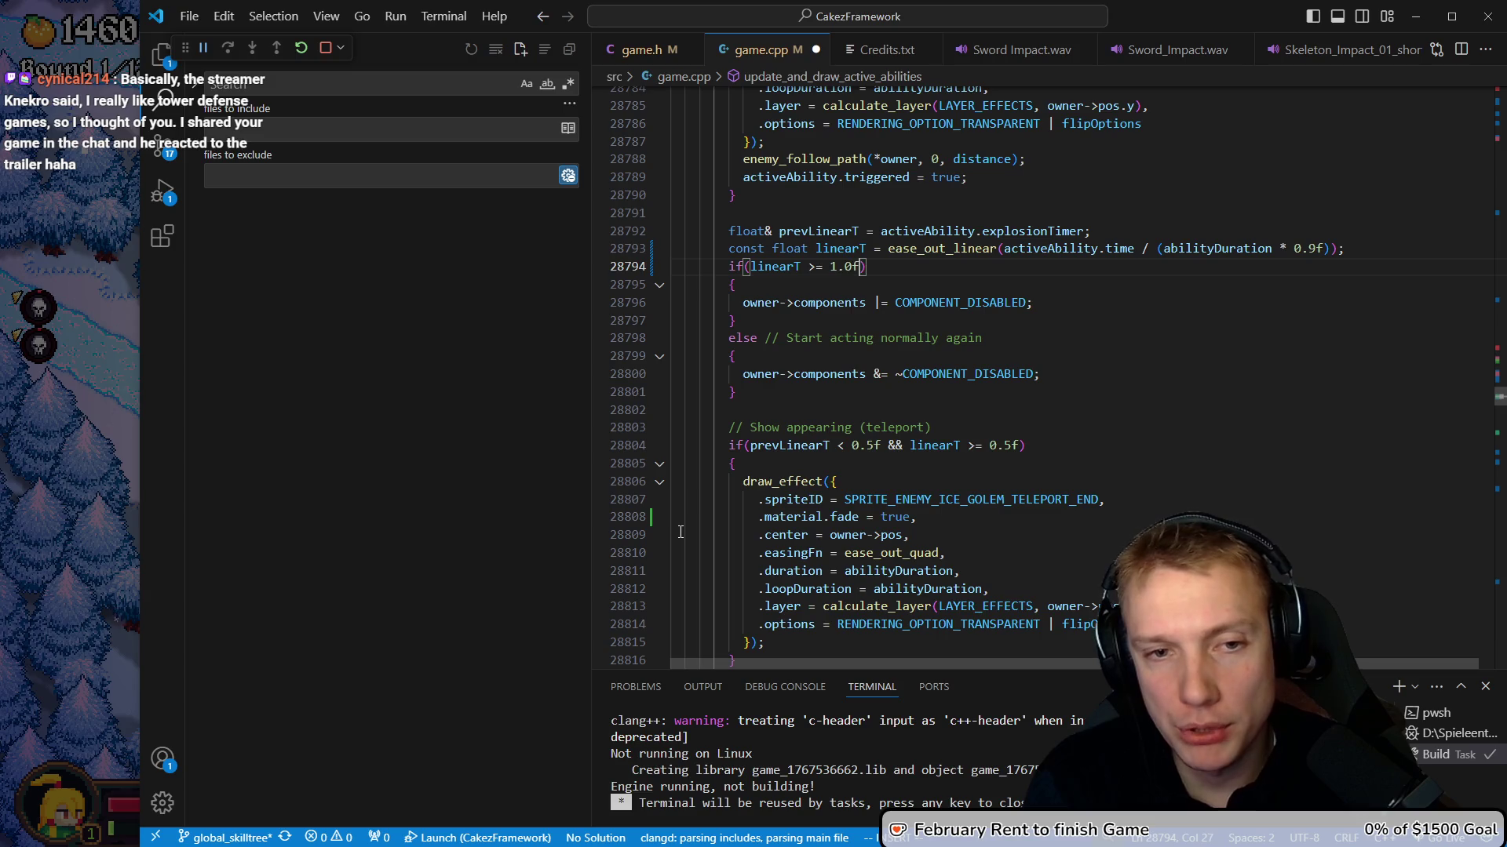
key("Down")
key("Down")
key("ctrl+shift+b")
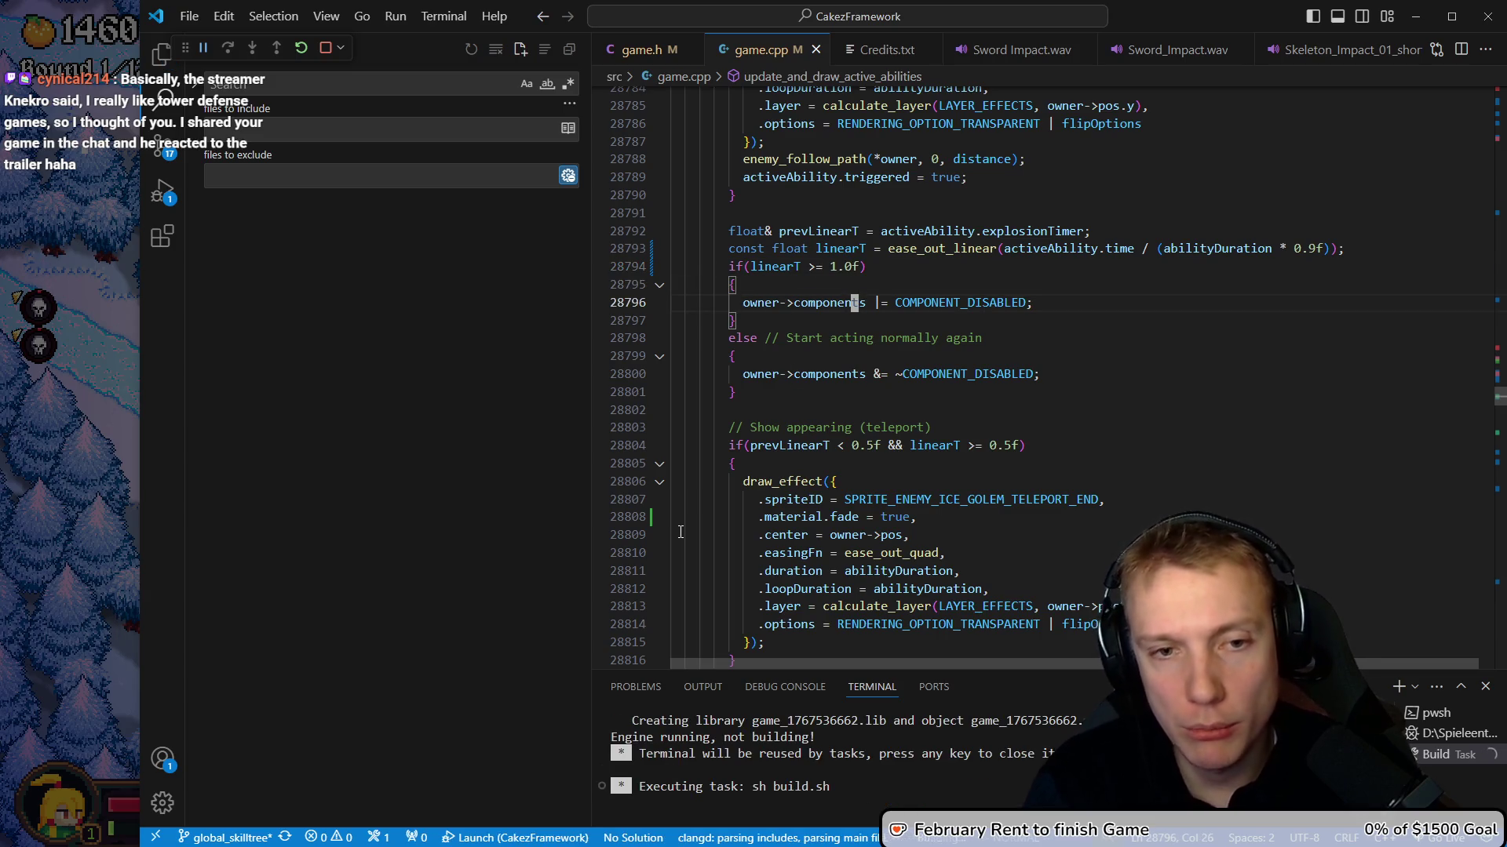
Append ' / 2.0f' to the teleport-end effect's duration and loopDuration
scroll(716, 331, "down", 2)
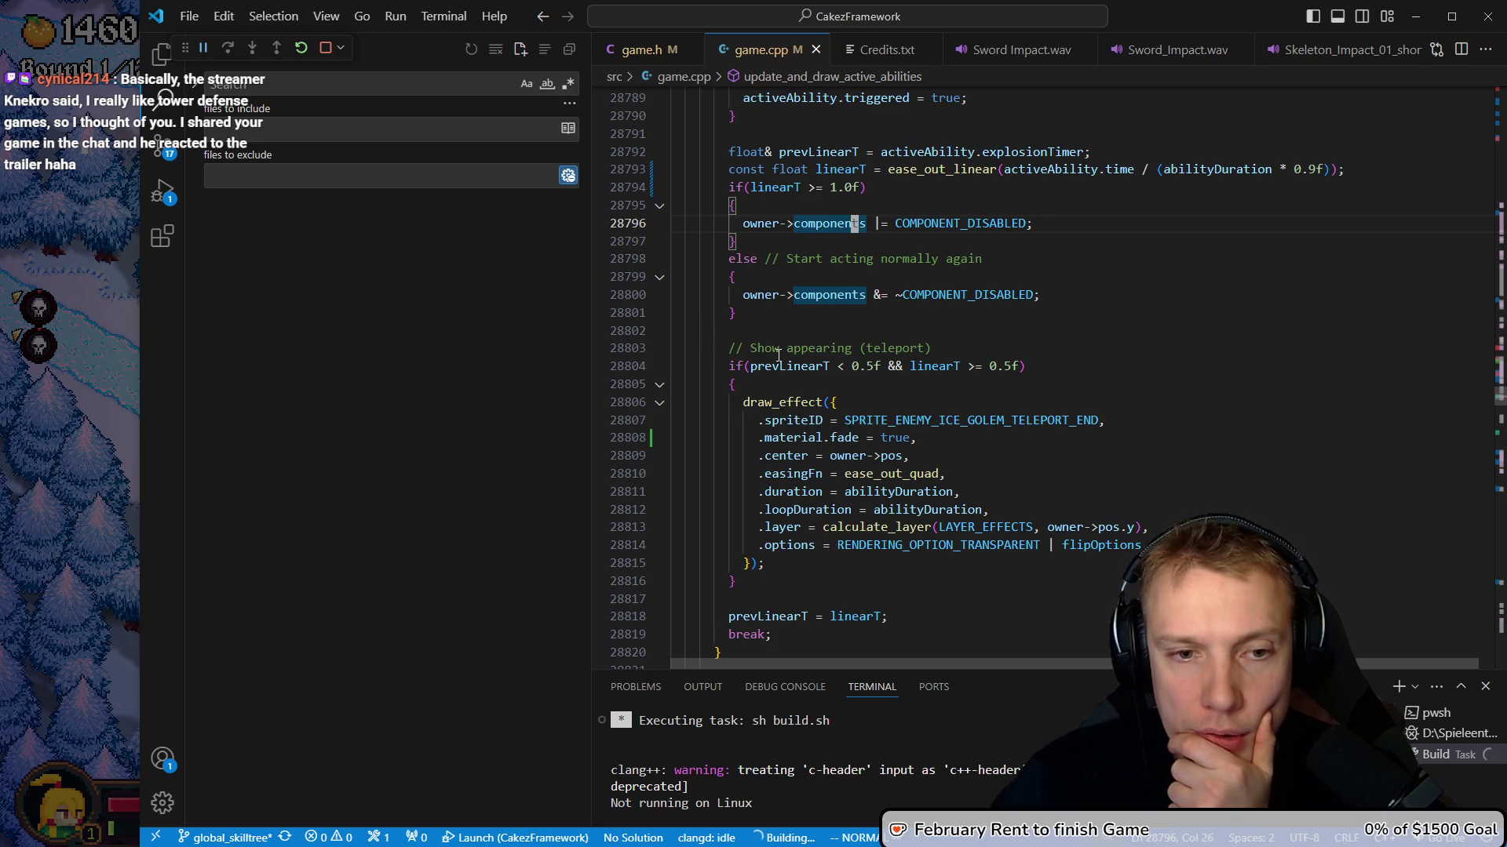
scroll(918, 401, "down", 1)
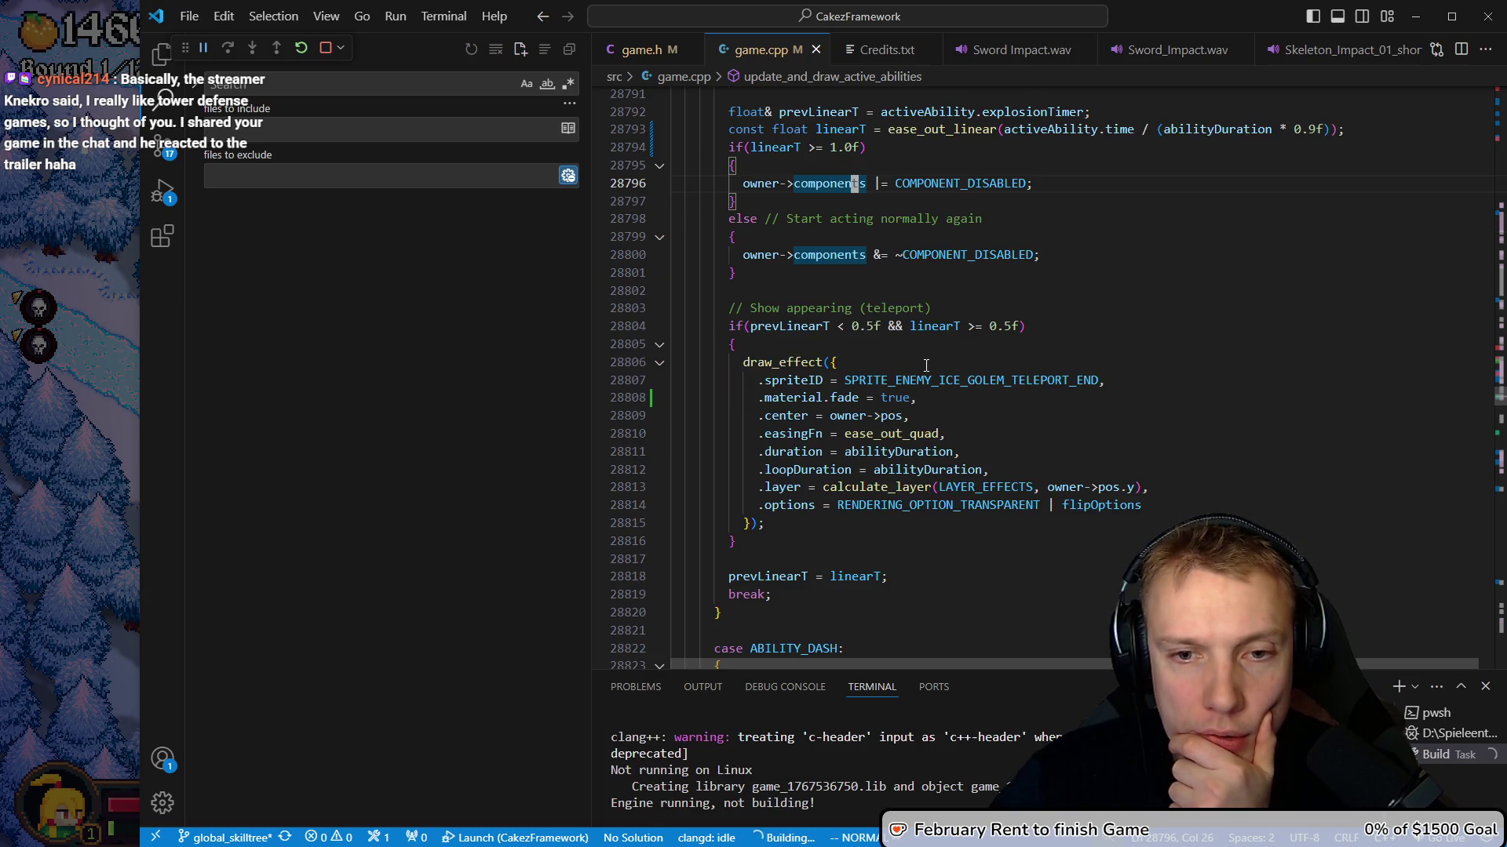
left_click(918, 452)
type("e")
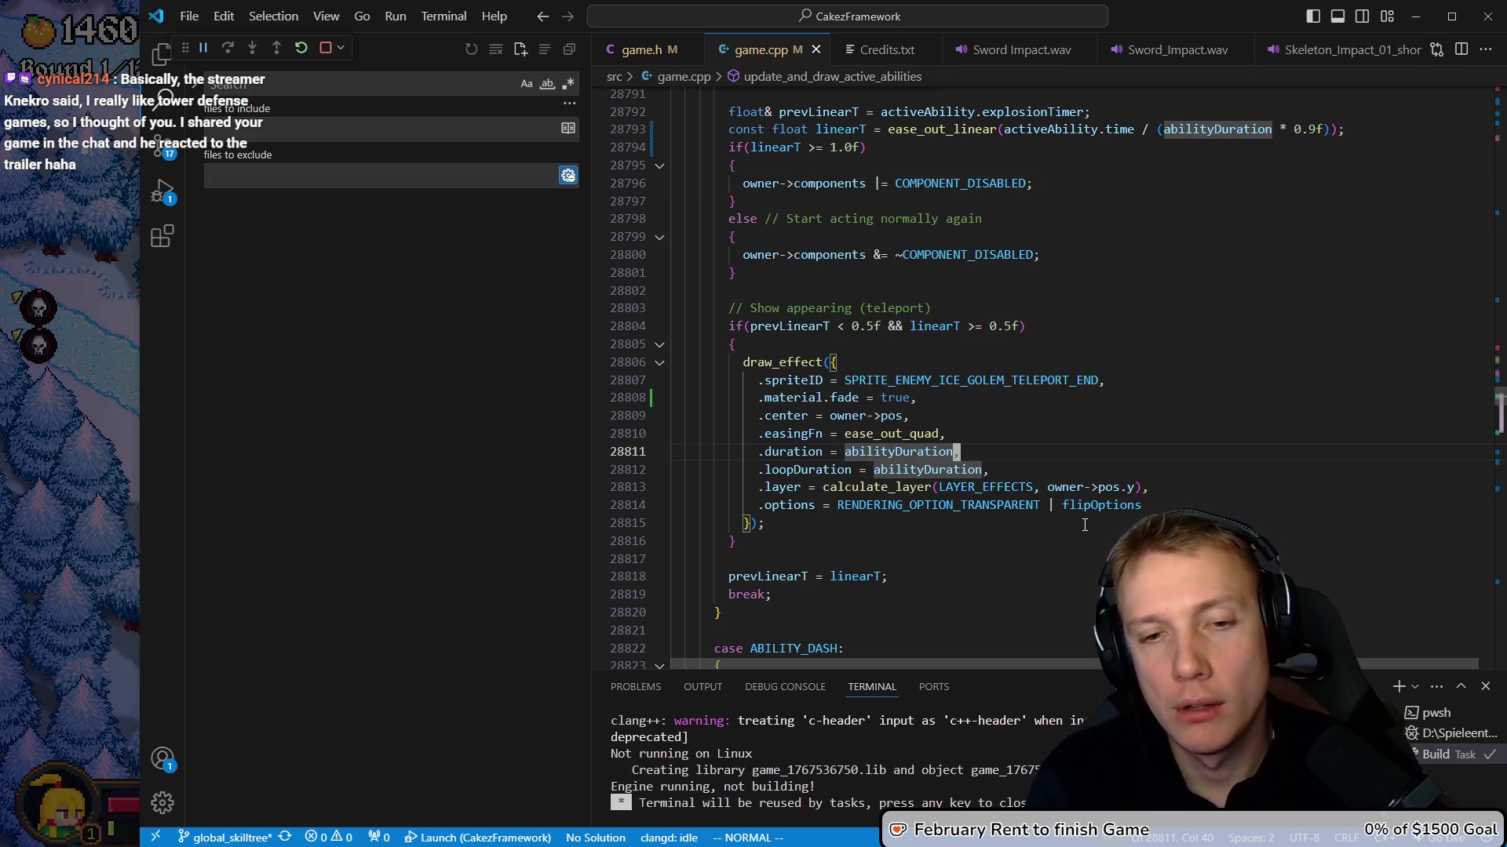
type("a / 2.0f")
key("Escape")
type("jea")
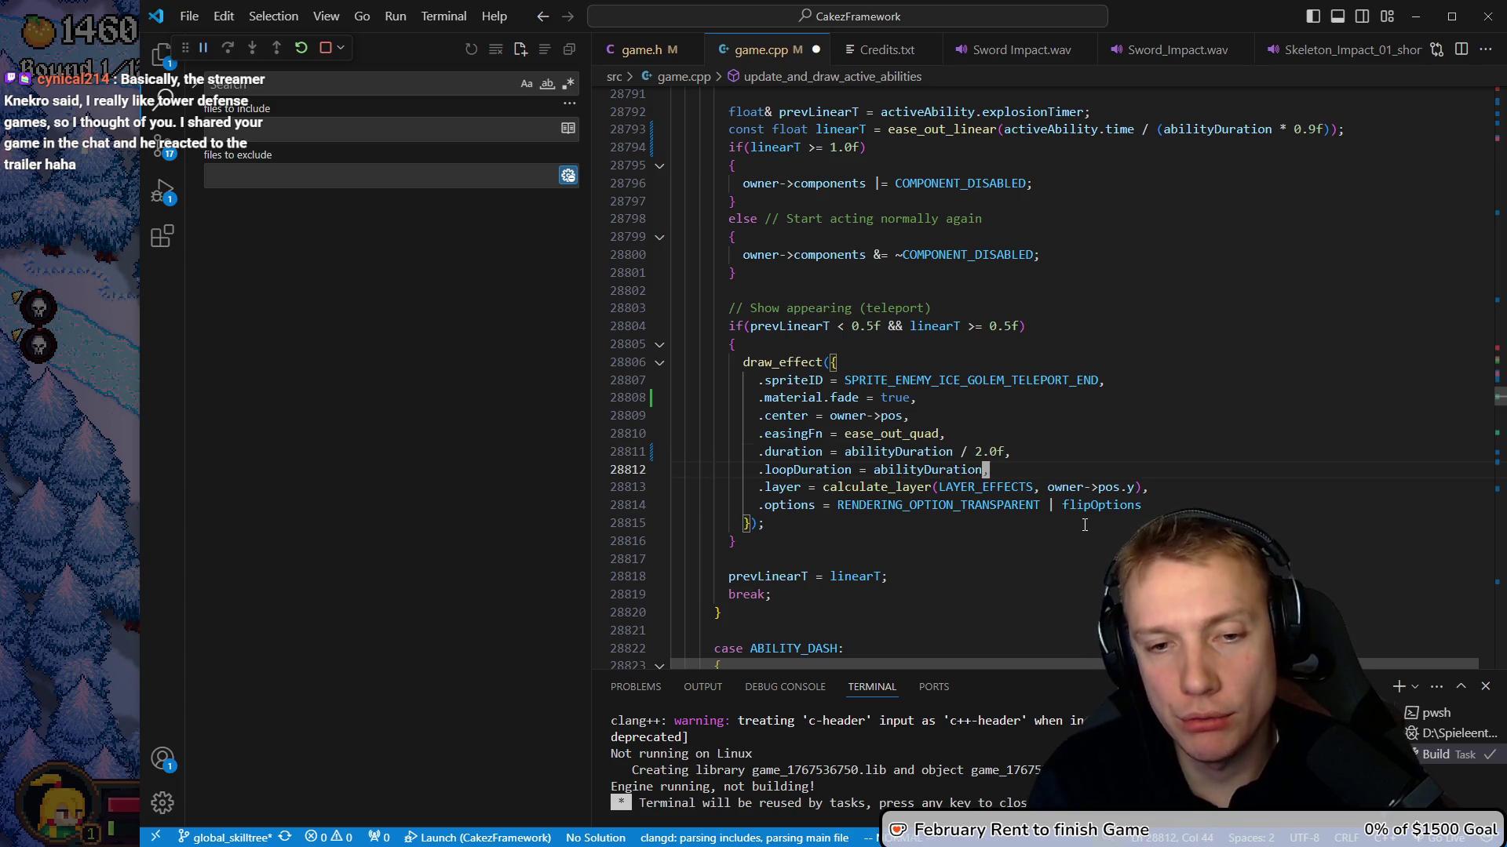
type(" / 2.0f")
key("Escape")
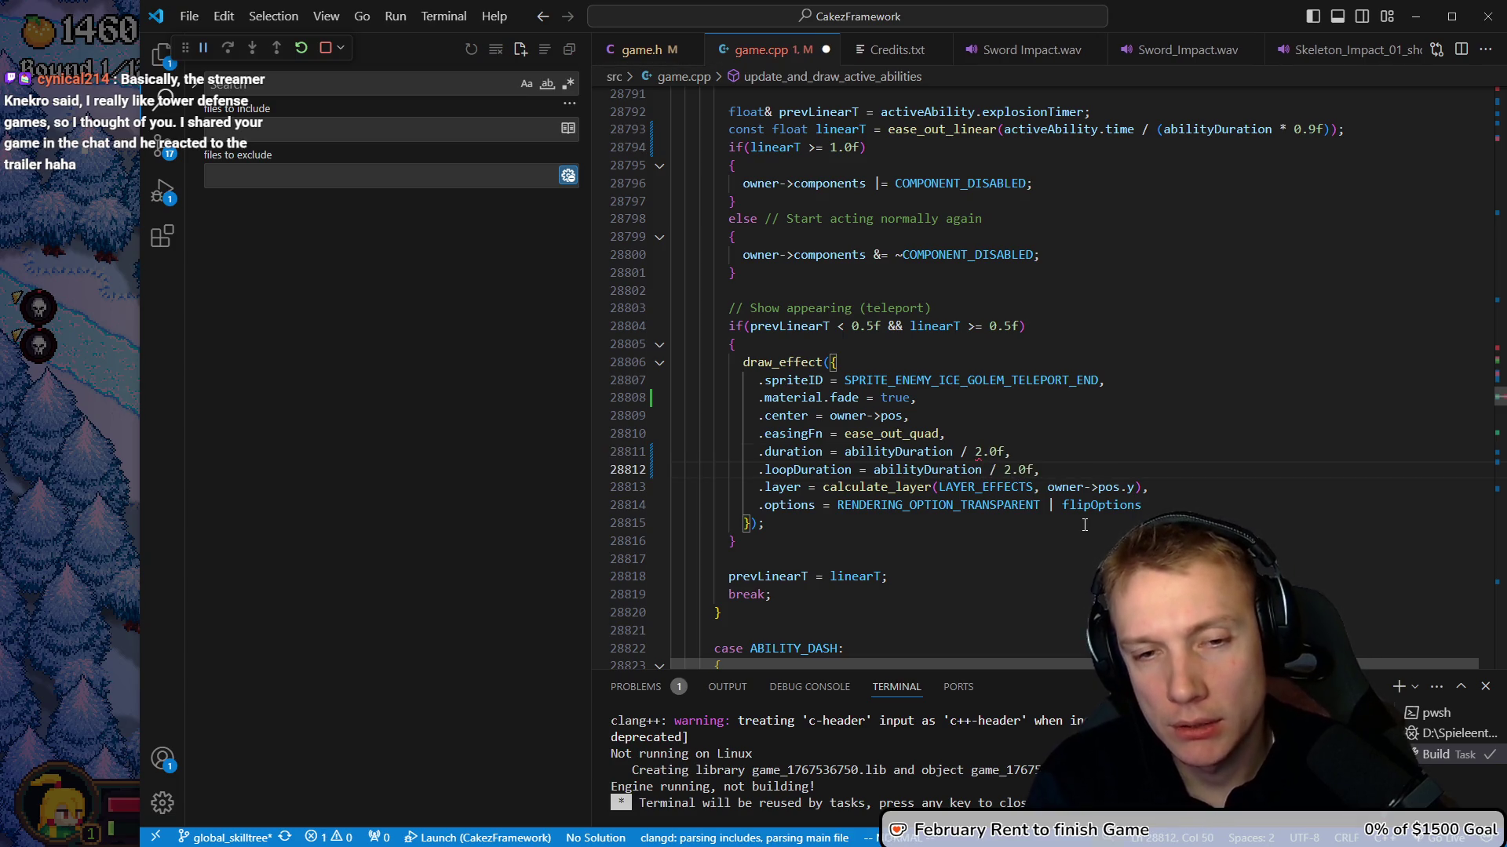
Delete the effect's material fade line, save game.cpp and rebuild
key("k")
key("k")
key("k")
key("d")
key("d")
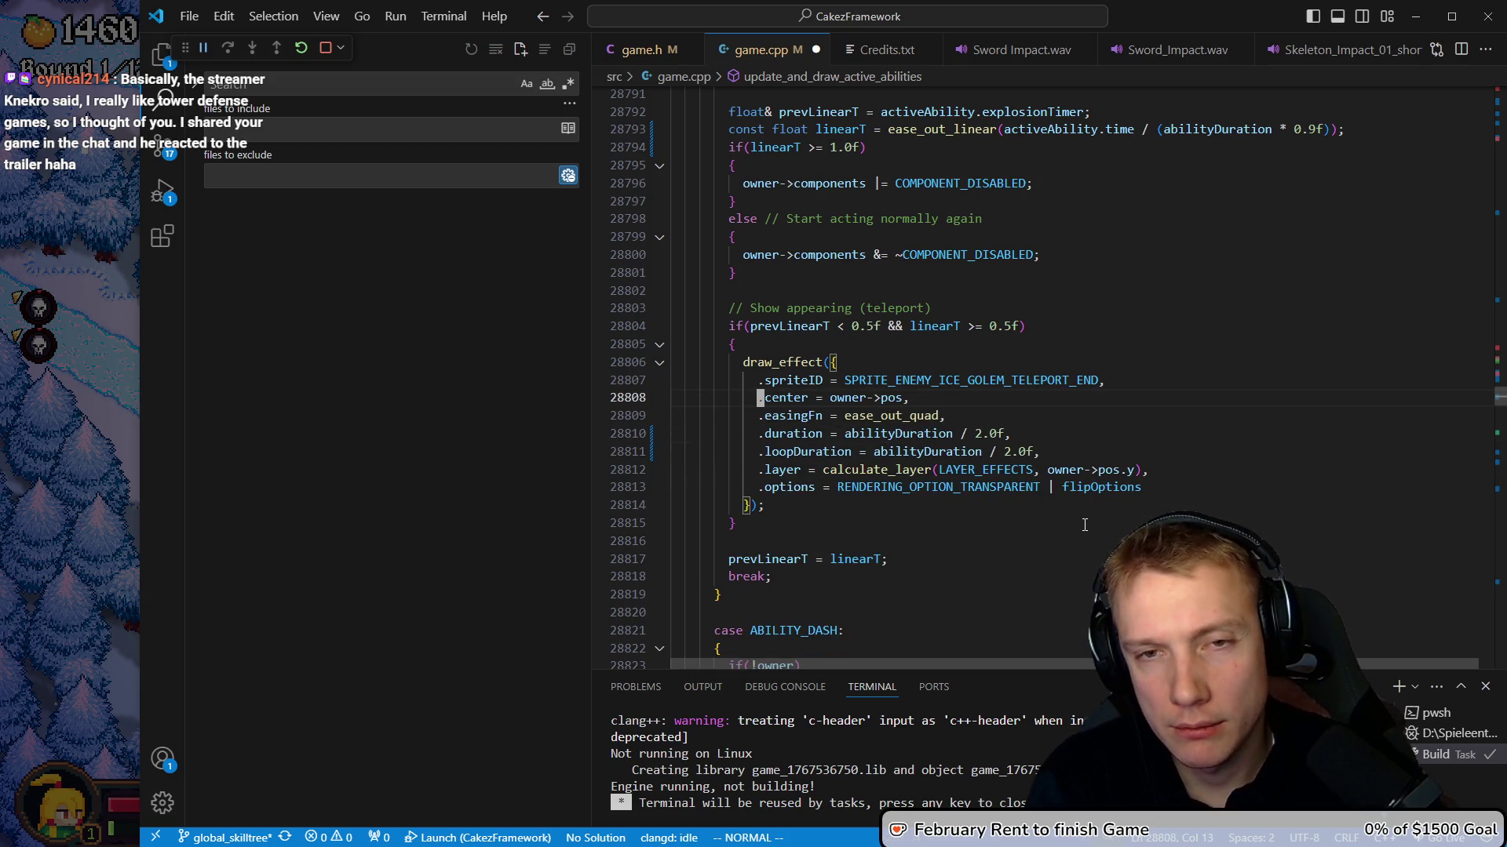
key("ctrl+s")
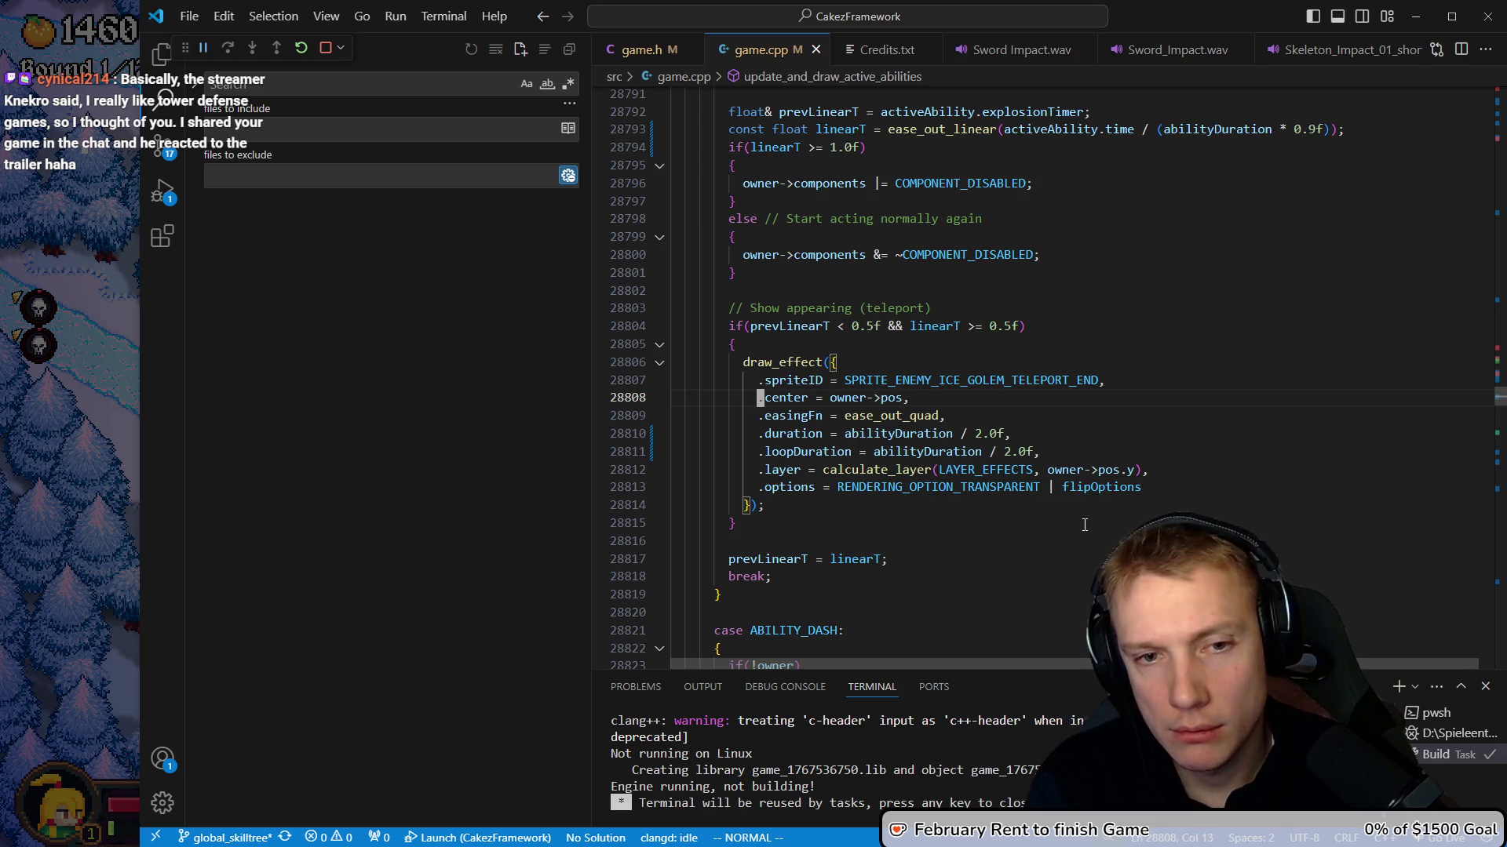
key("ctrl+shift+b")
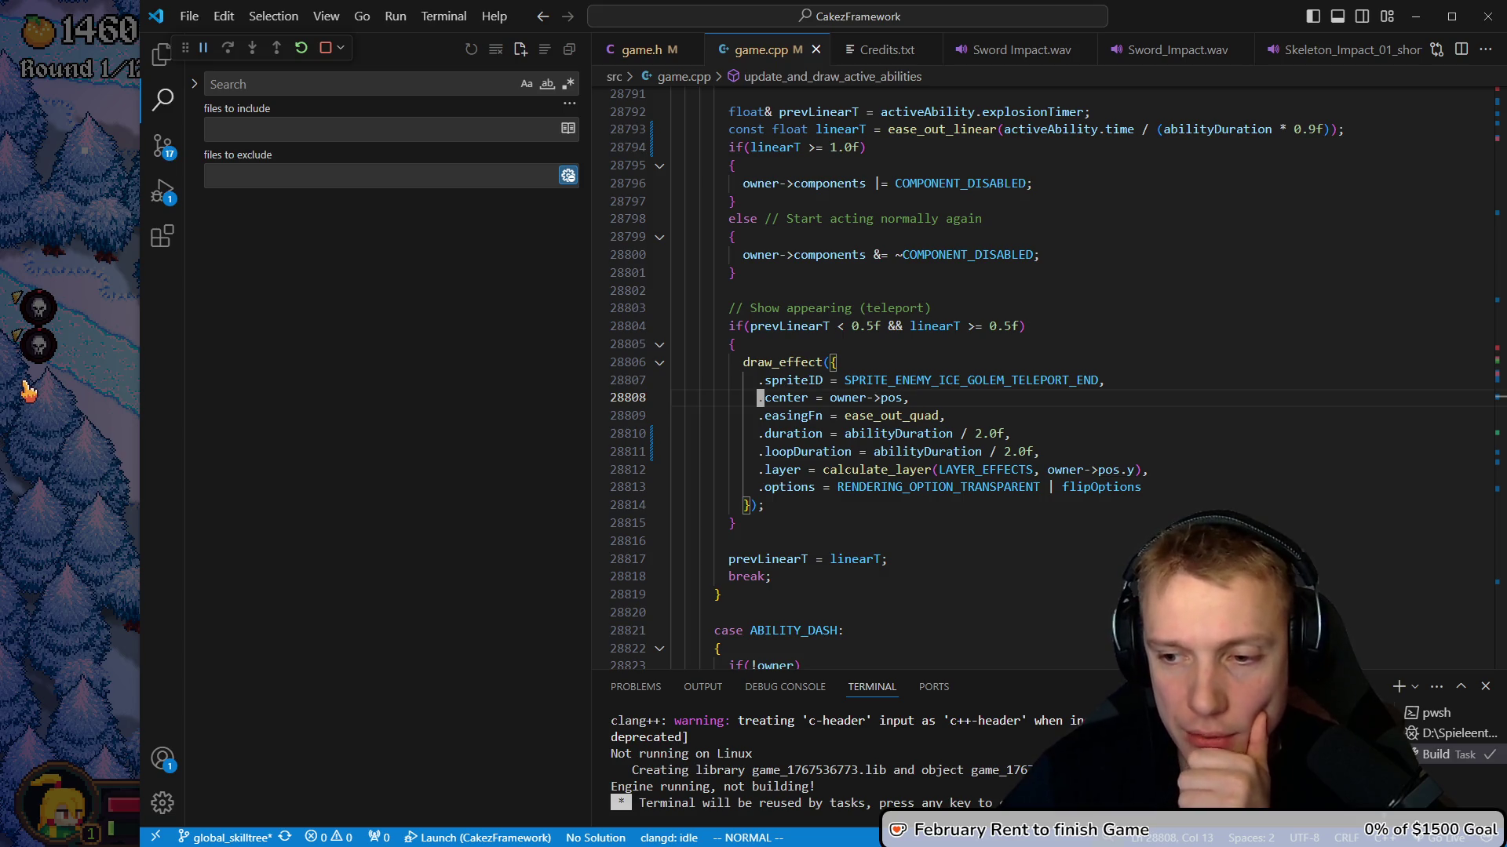
Focus the paused game, then switch to the Demo TODO List.txt notes
left_click(82, 429)
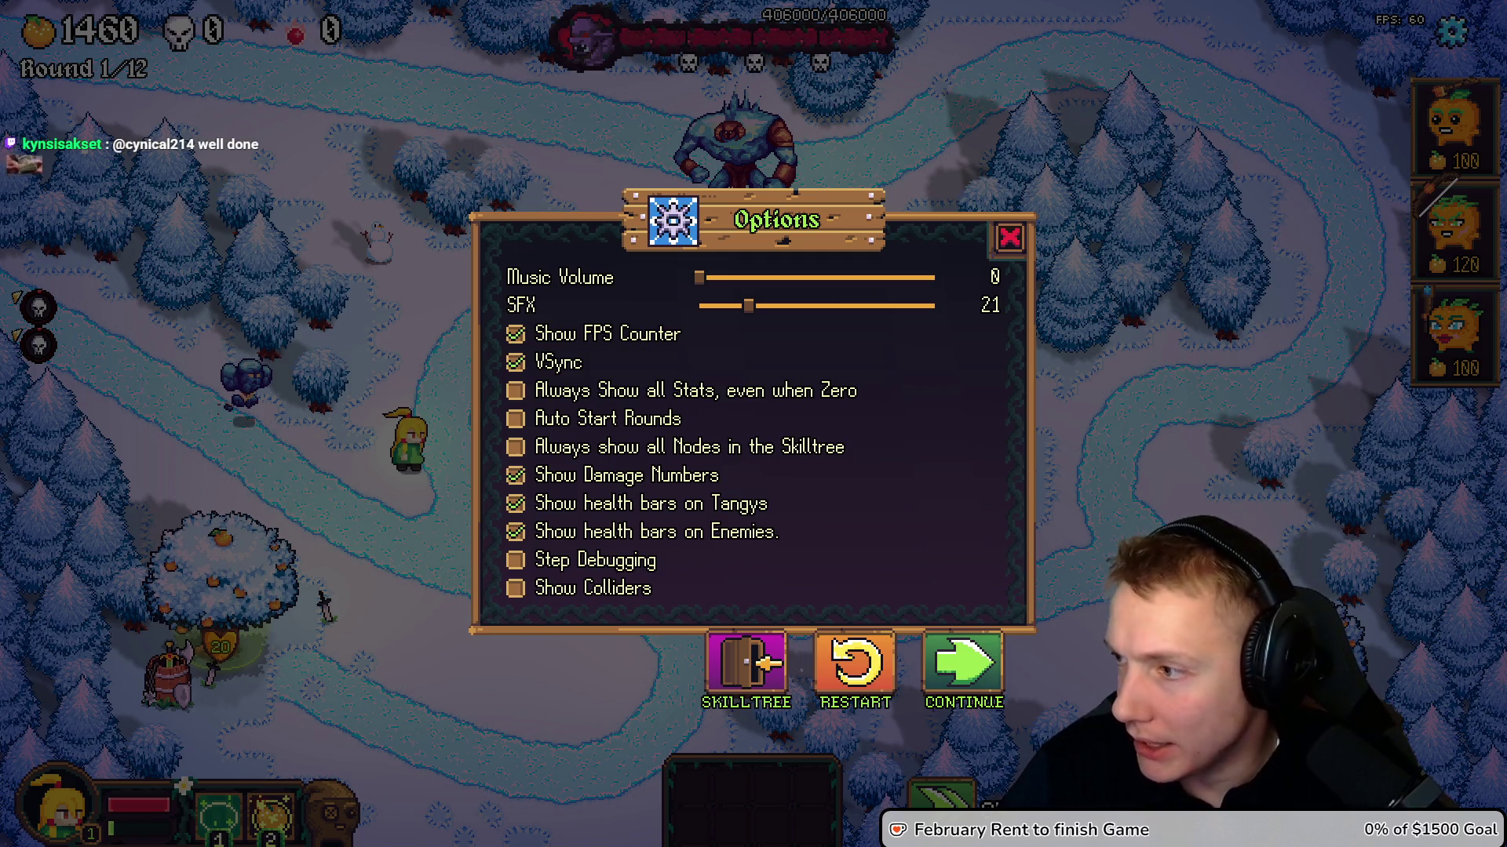
key("alt+Tab")
scroll(991, 435, "up", 3)
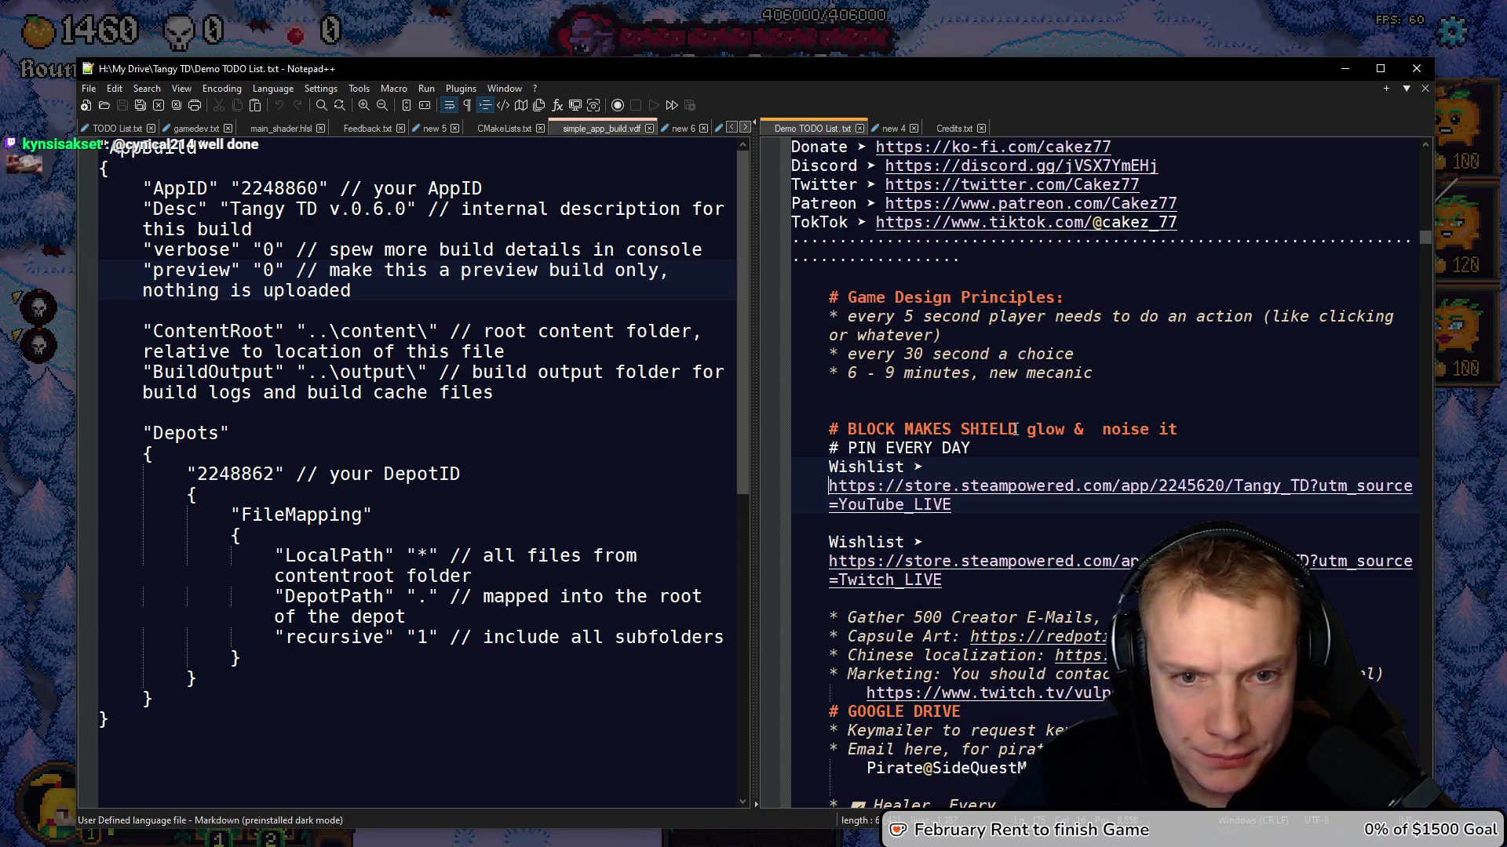
Add a 'STREAMER … EMAIL!!!' reminder line below the Twitch link and save
scroll(1109, 381, "down", 2)
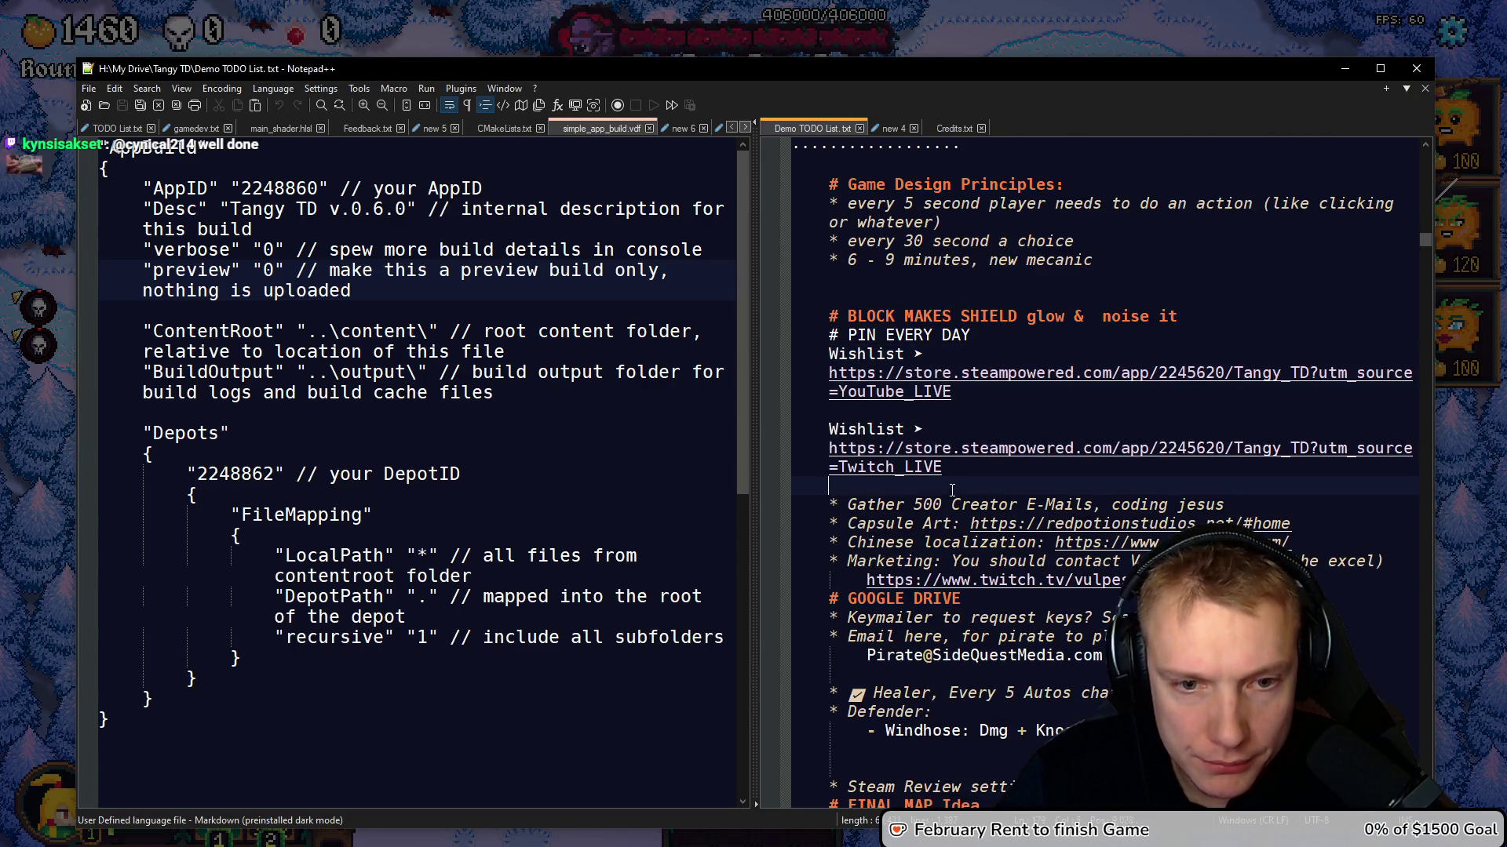
left_click(952, 488)
key("Return")
type("S")
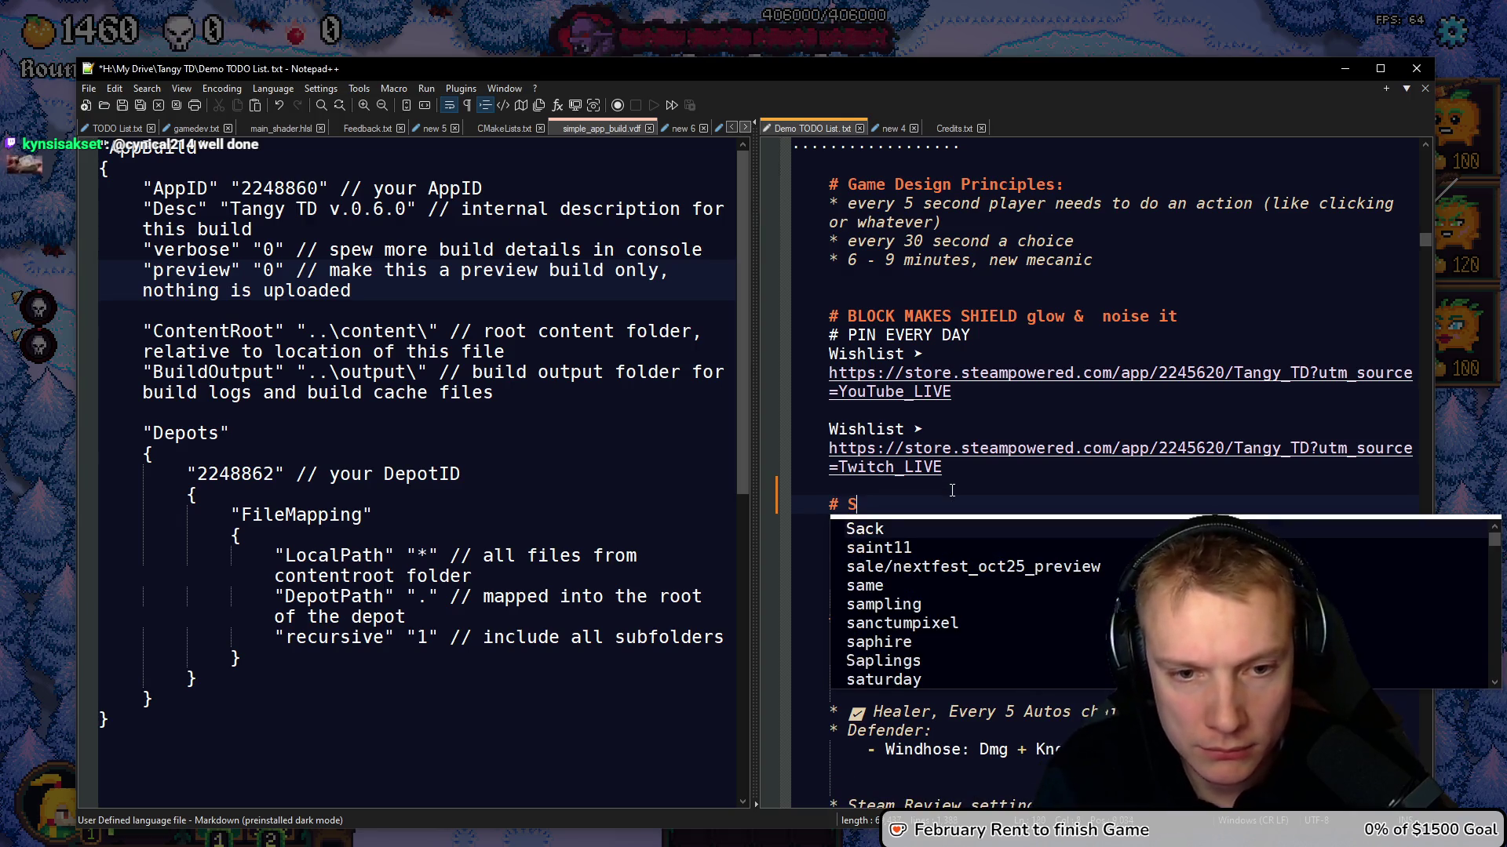
type("TREAMER kneckro ")
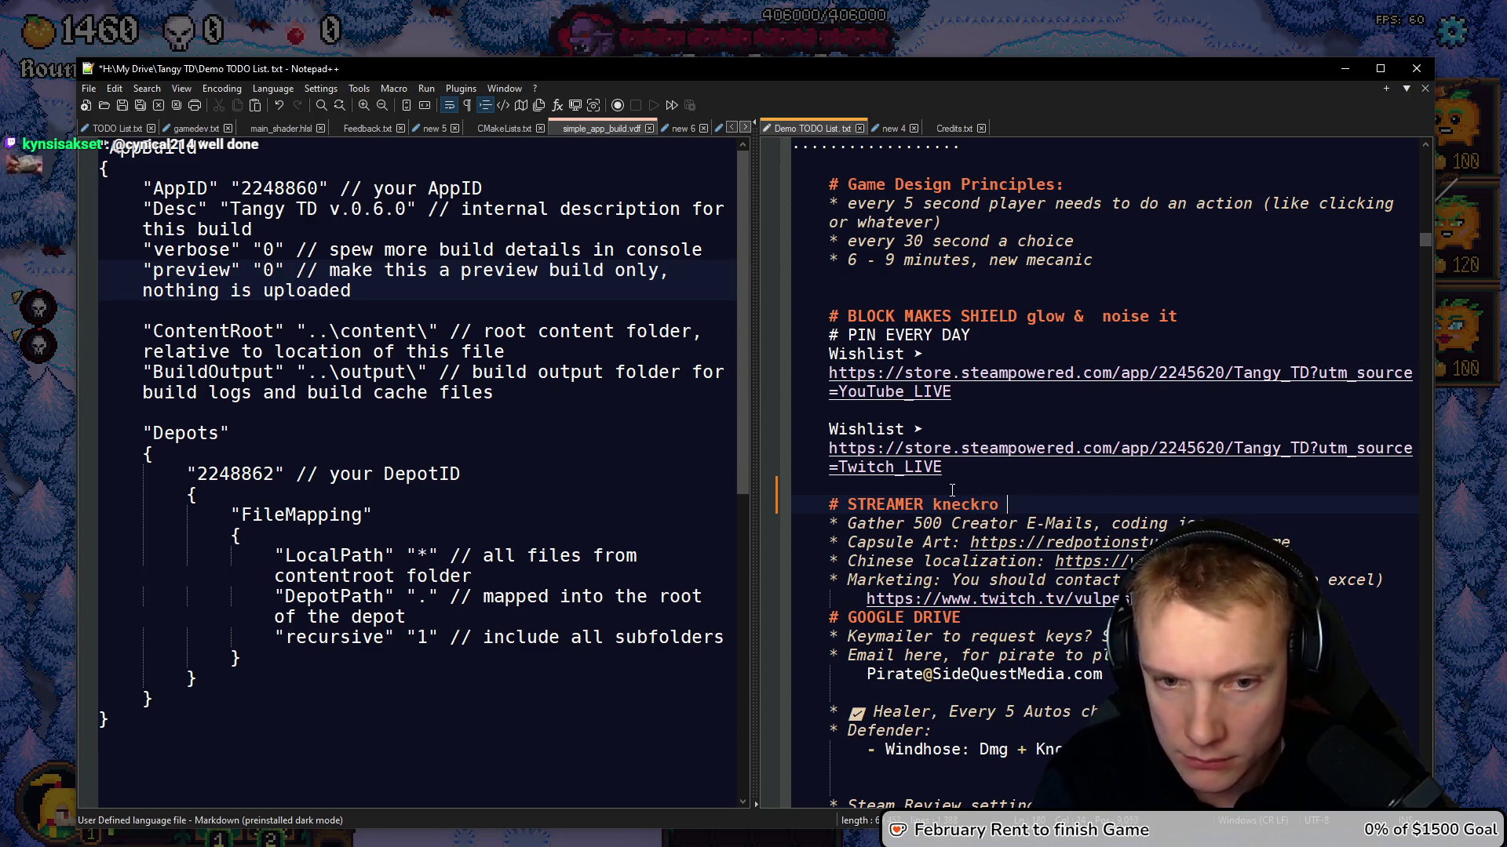
type("EMAIL!")
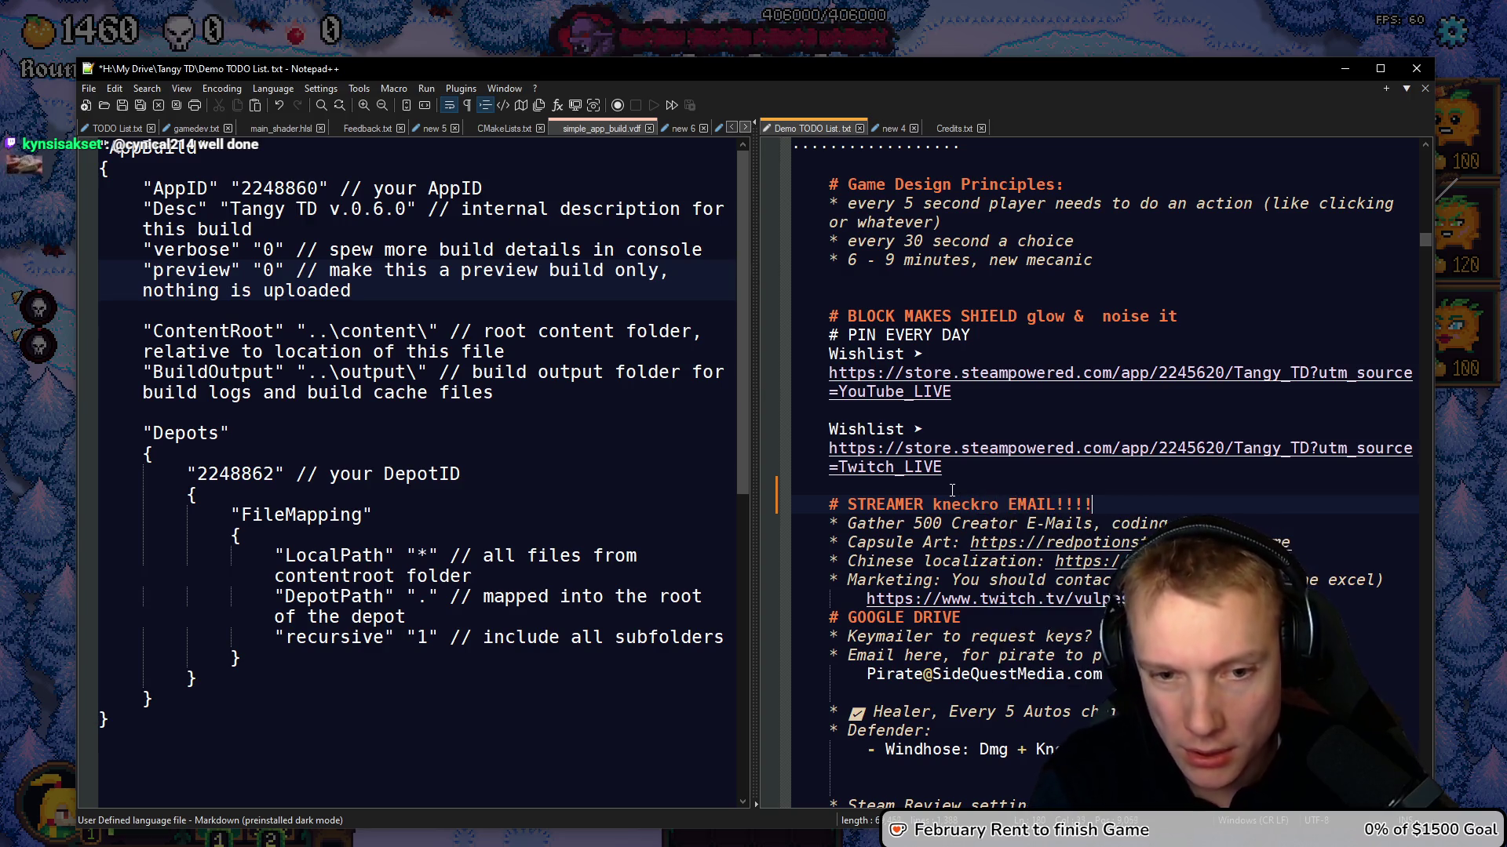
type("!!")
key("ctrl+s")
Replace 500 with '399 more' in the creator e-mails goal and save
key("Down")
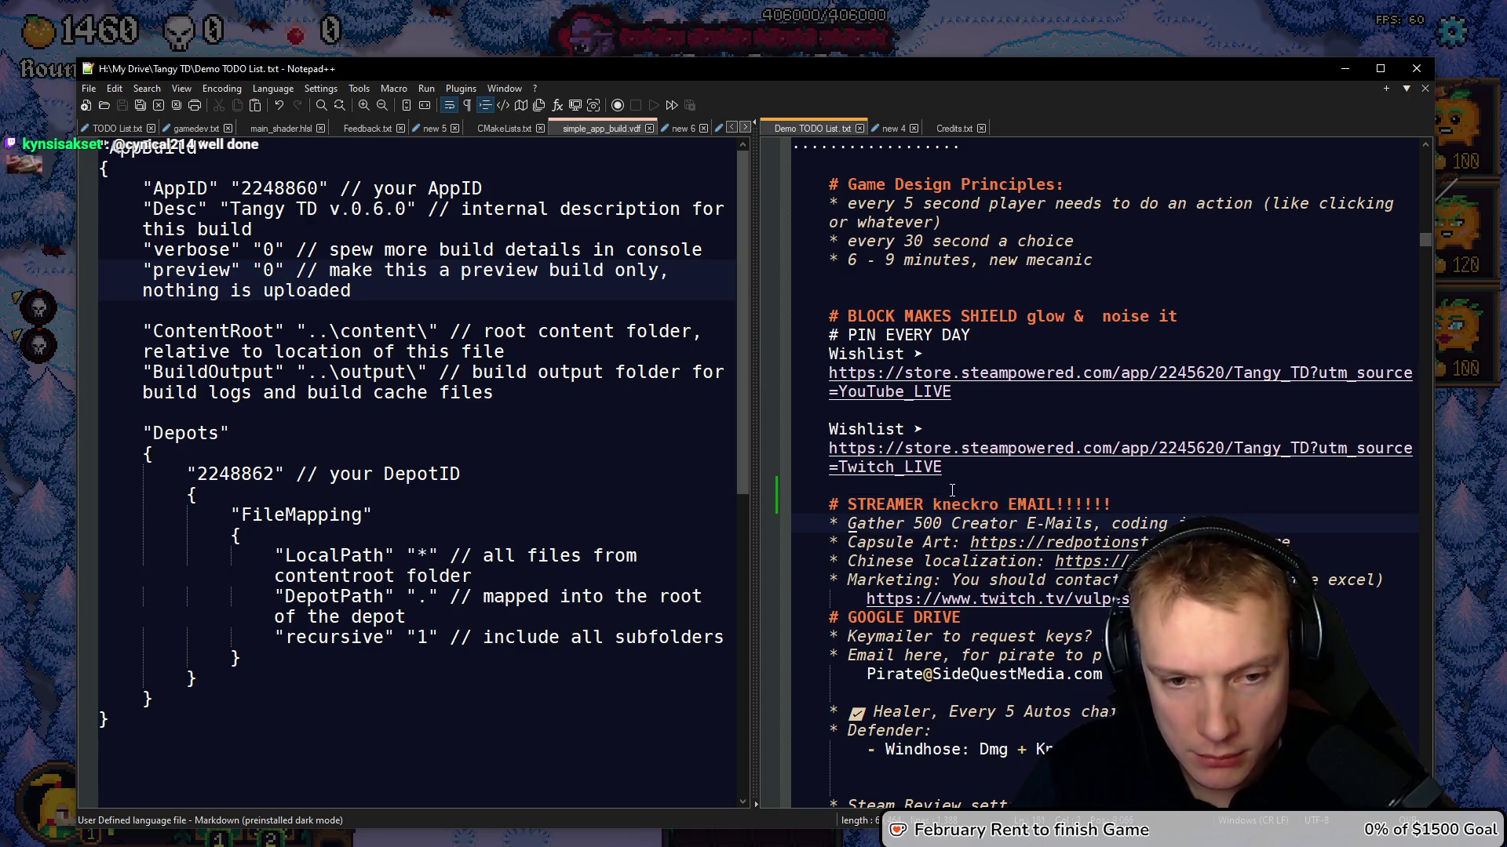
key("Delete")
key("ctrl+z")
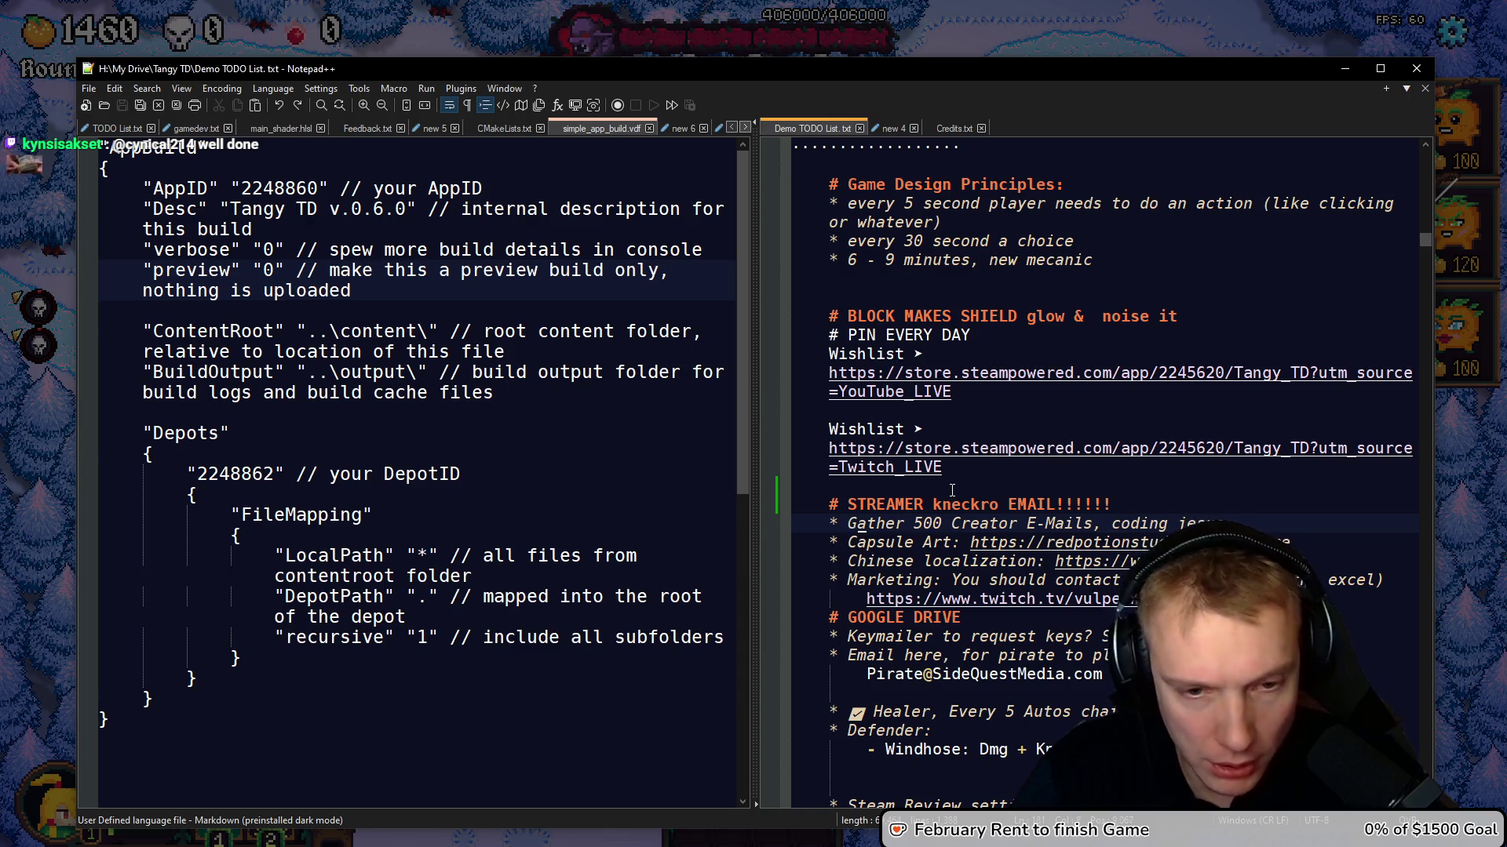
key("Delete")
key("Delete")
key("BackSpace")
type("399")
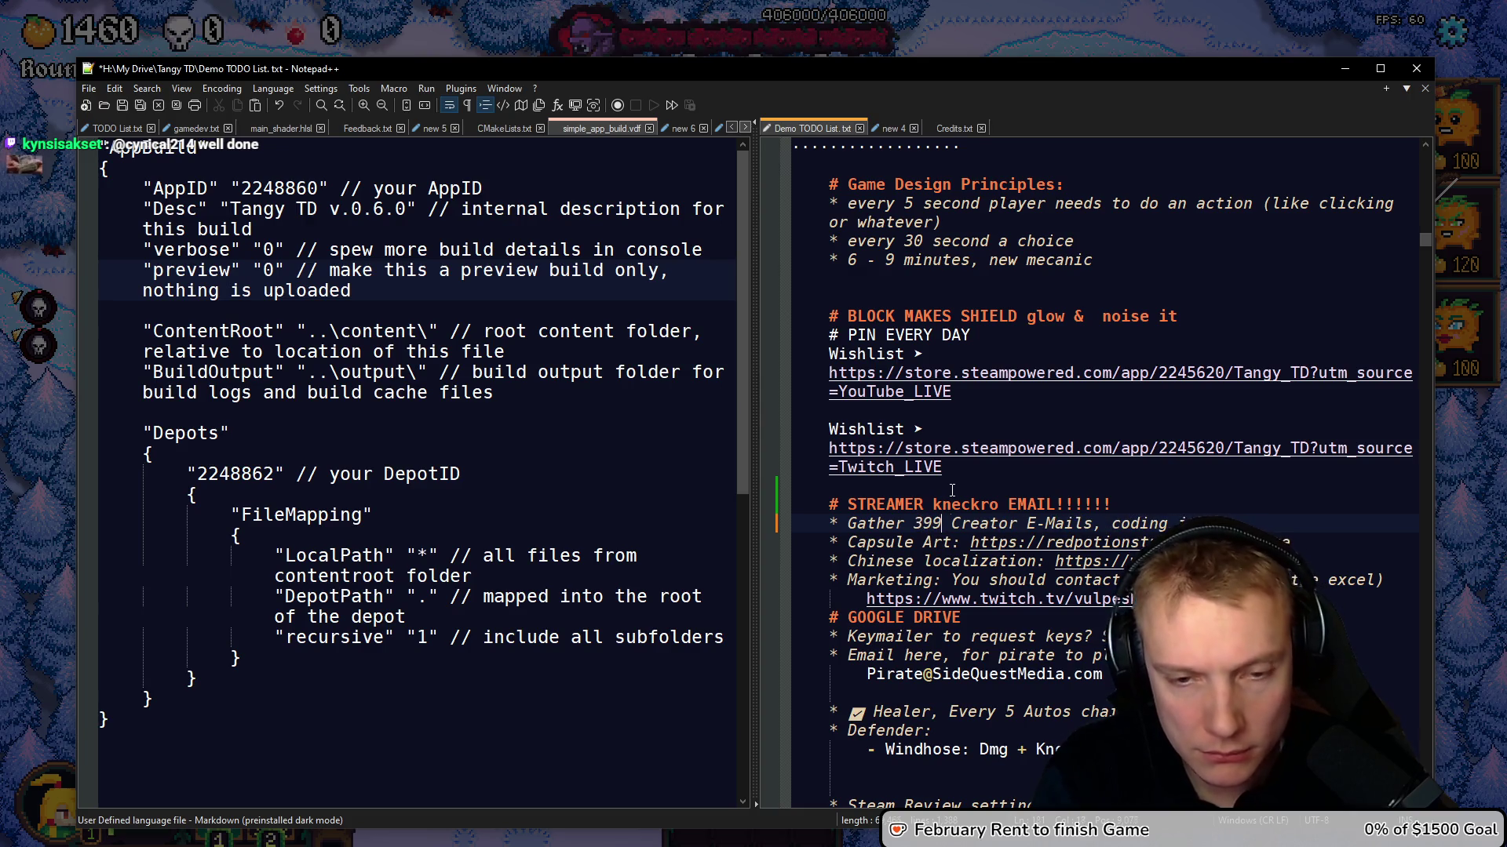
type(" more")
key("ctrl+s")
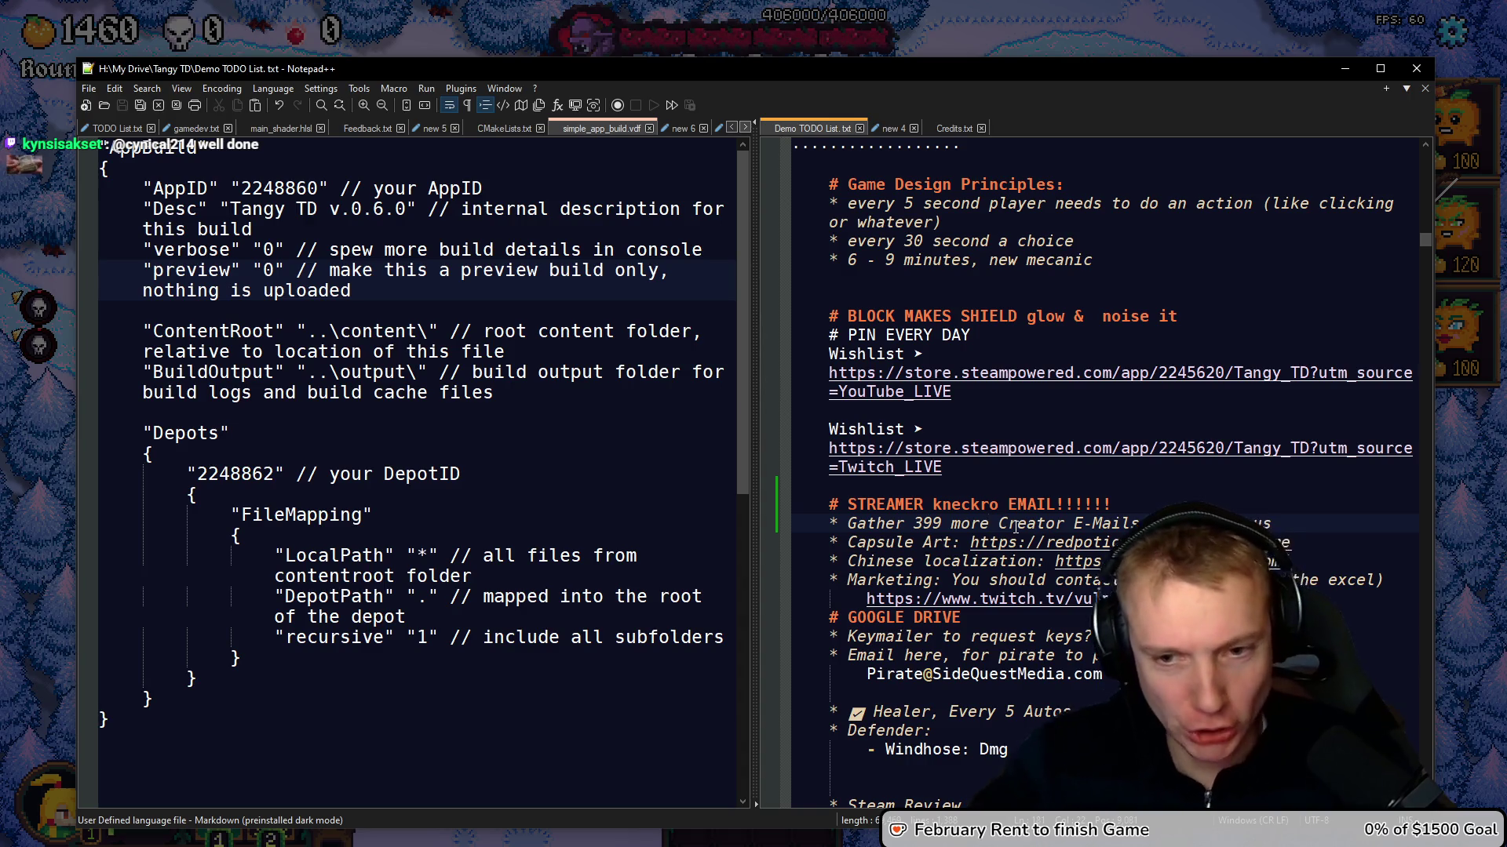
Fix the typo in the streamer's name, then close the game's Options menu
left_click(1157, 523)
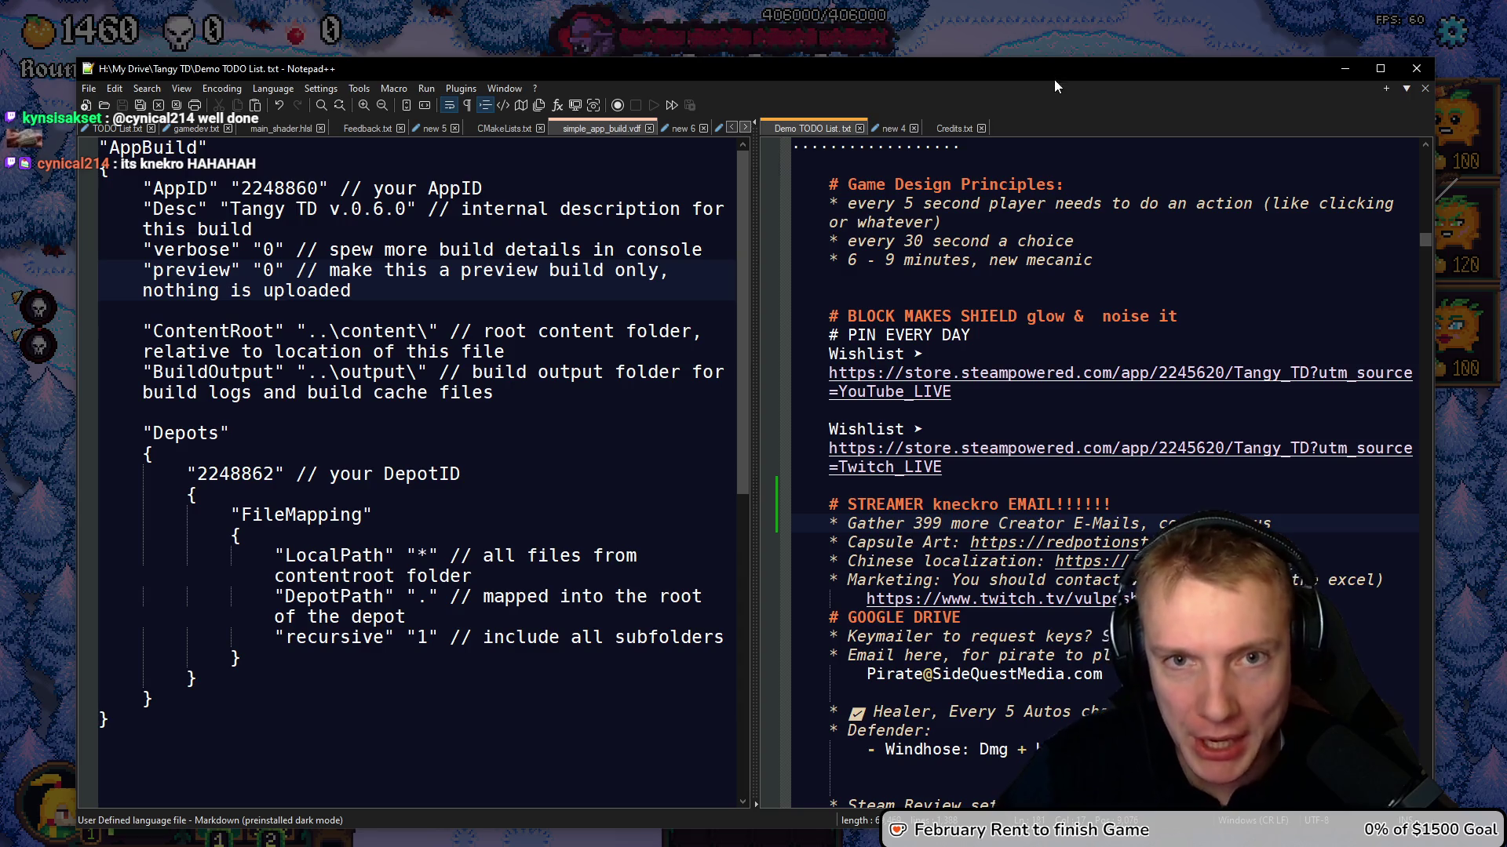
left_click(1041, 36)
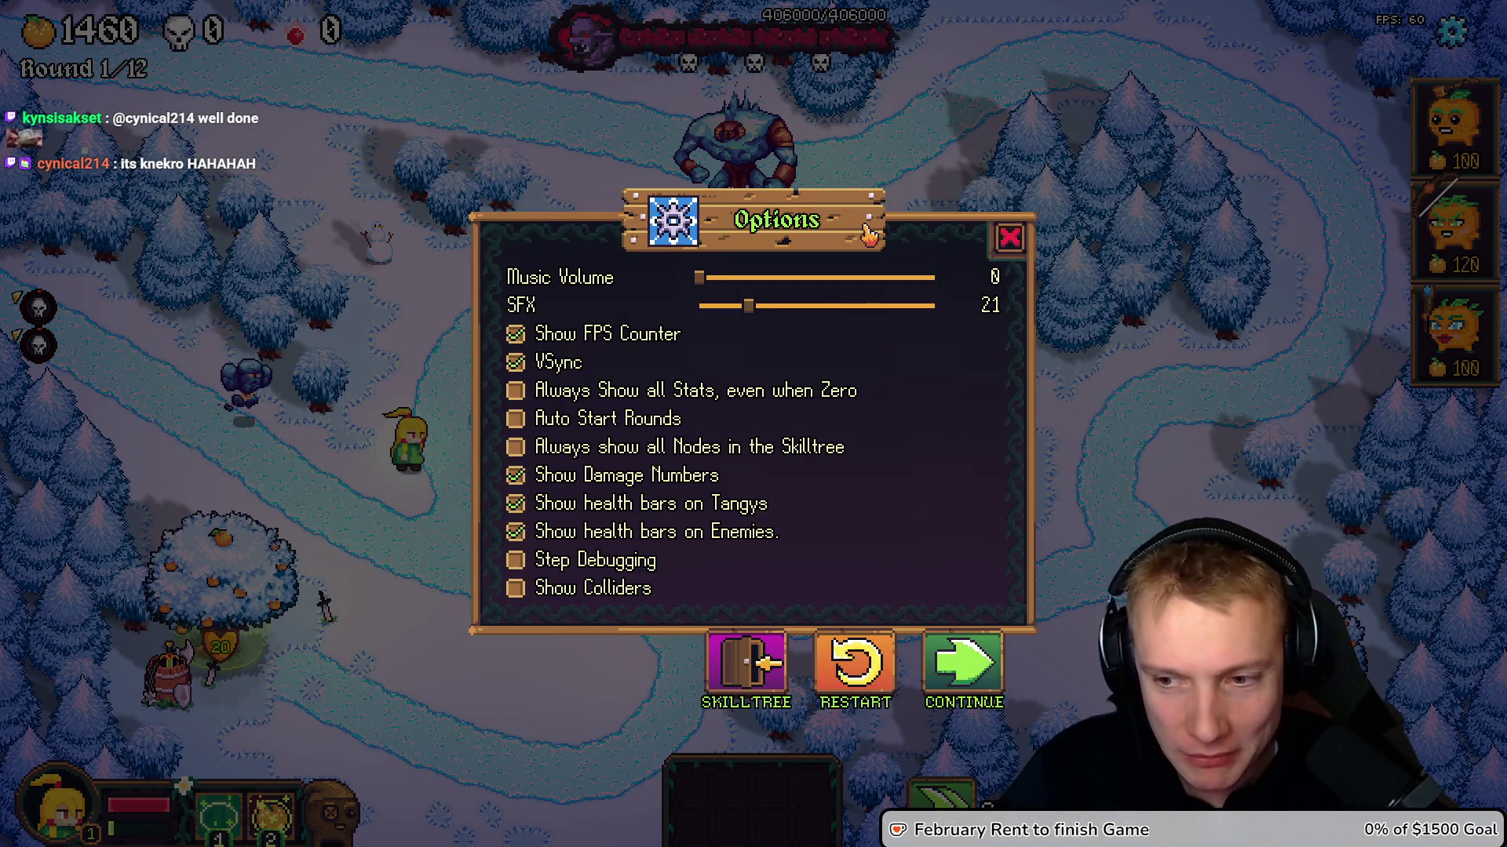
key("alt+Tab")
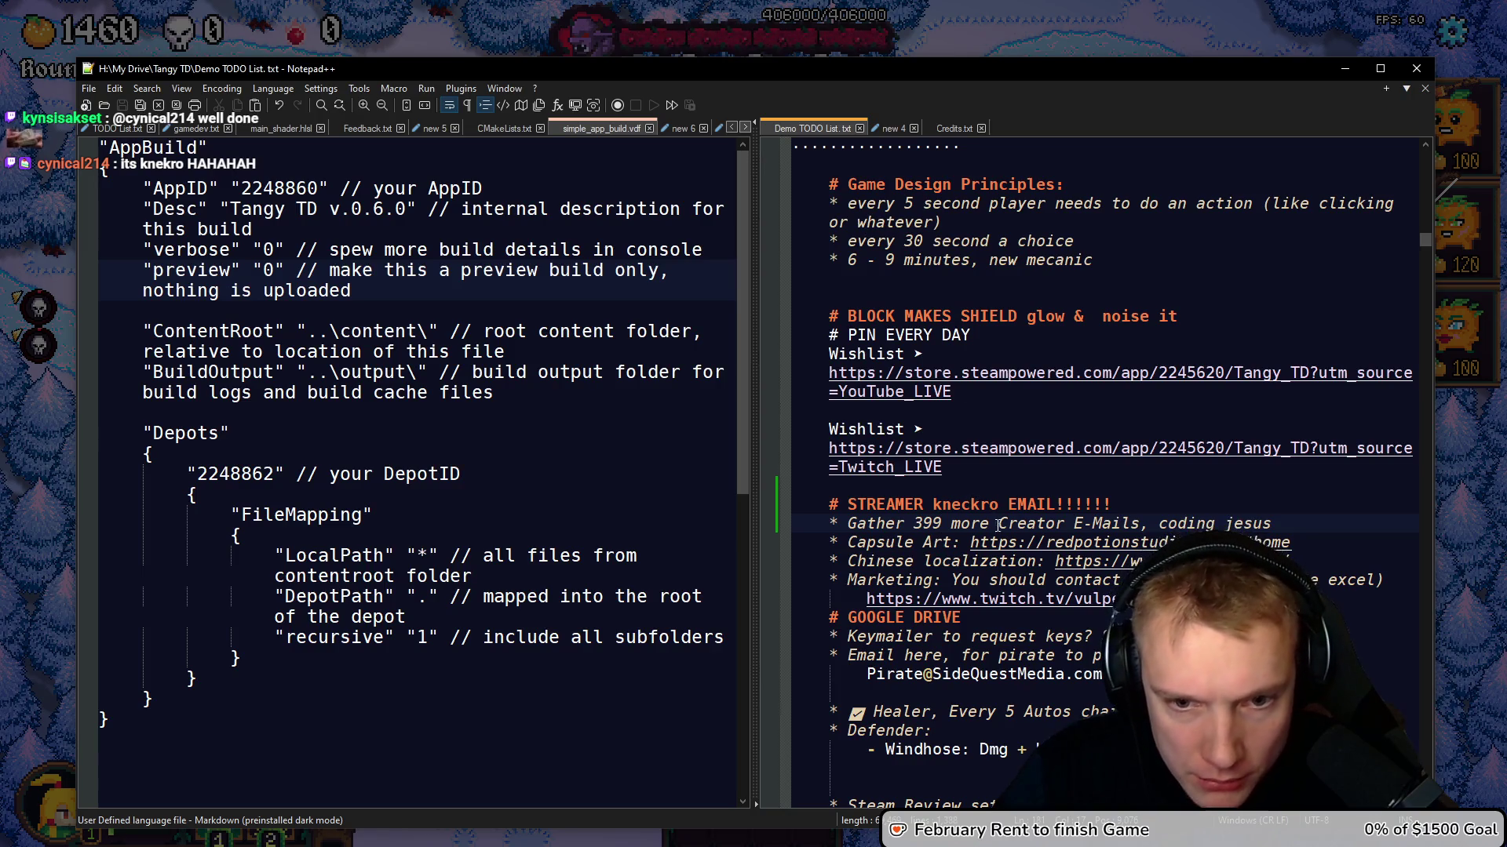
left_click(971, 504)
key("BackSpace")
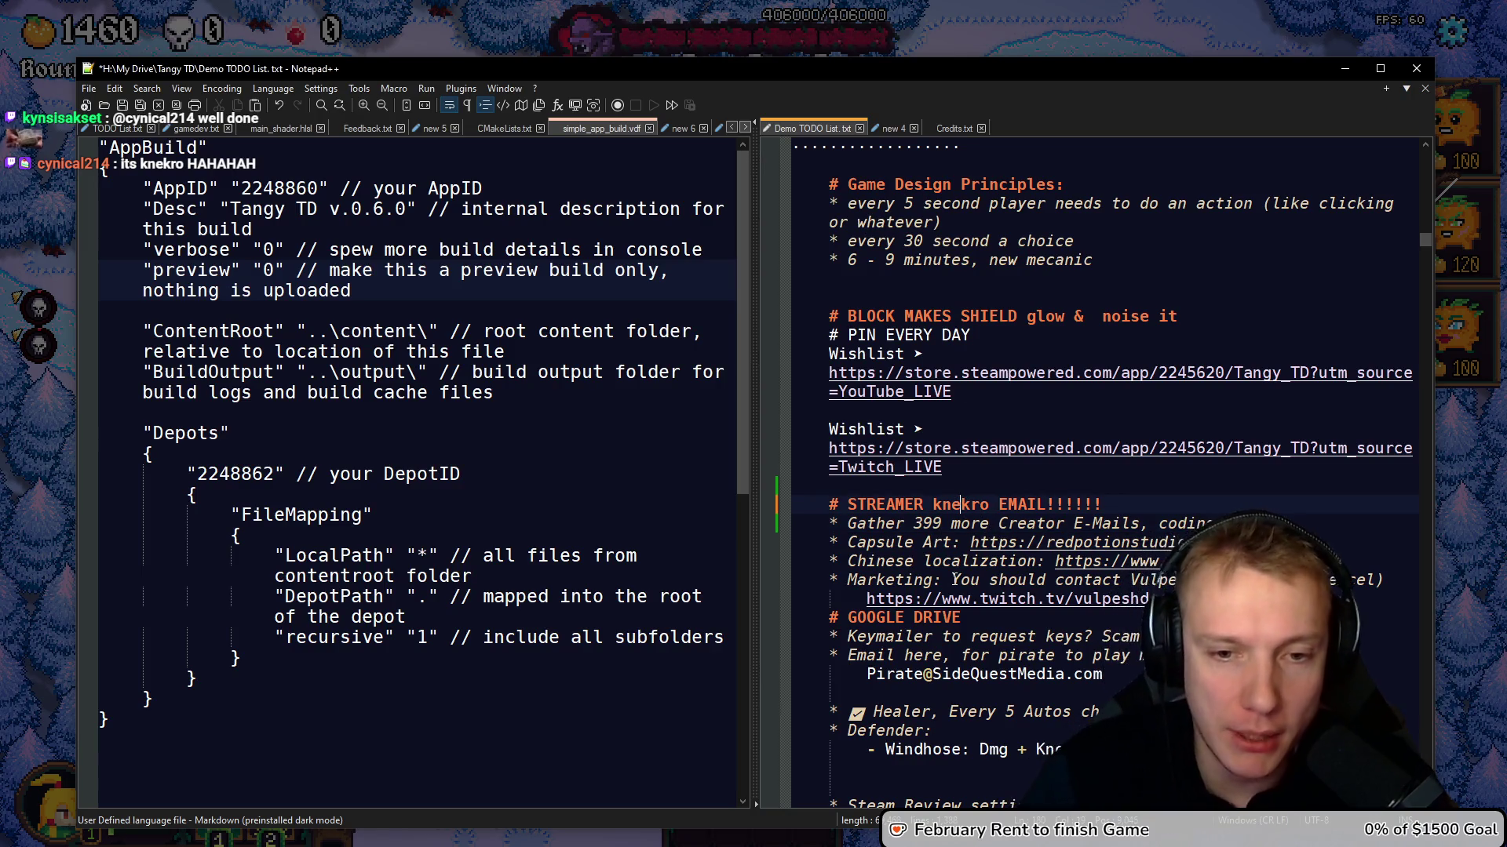
left_click(1202, 9)
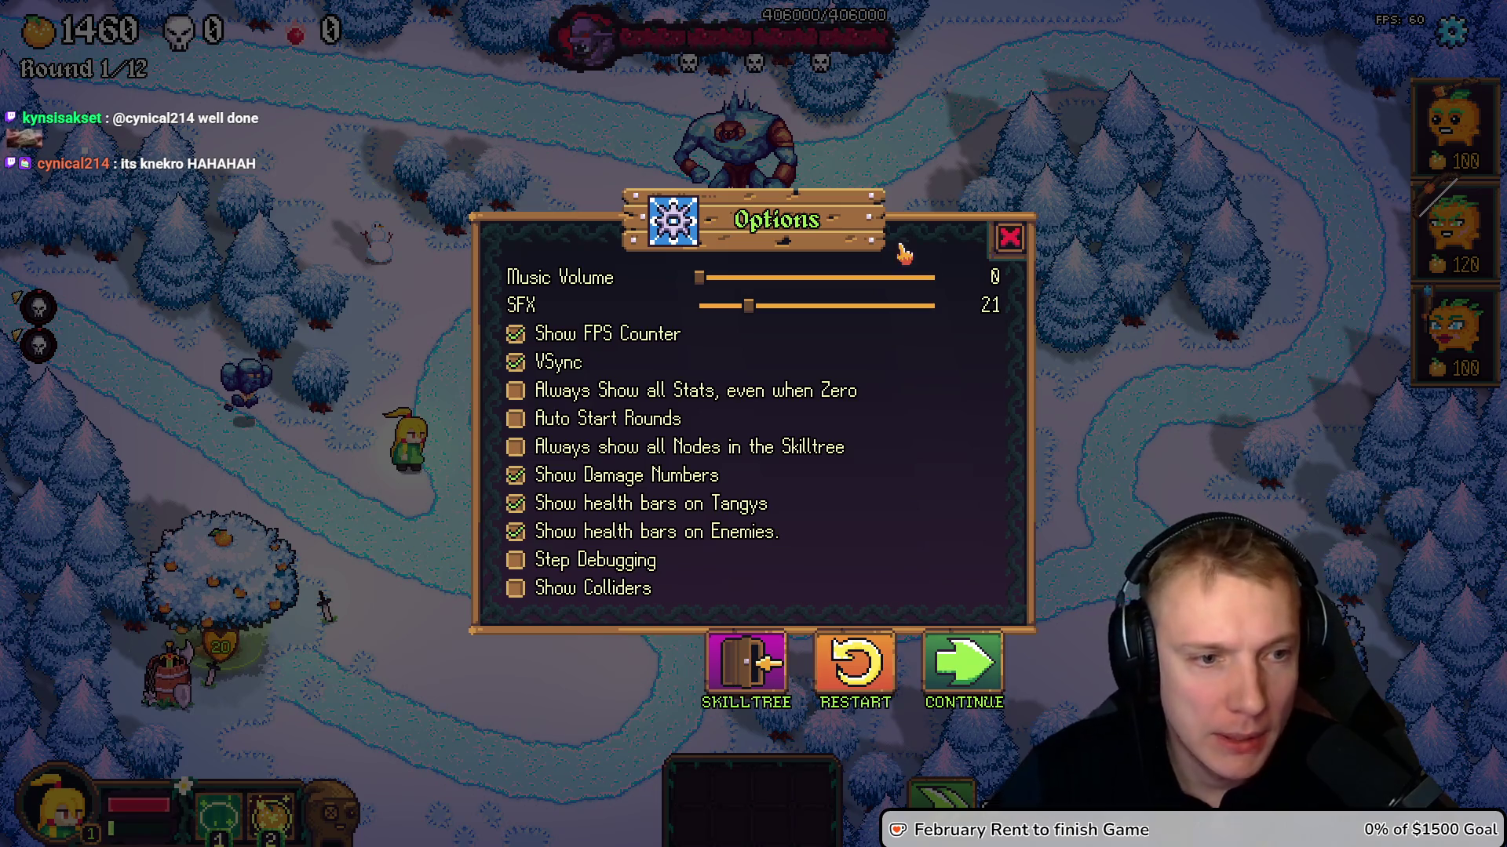
key("Escape")
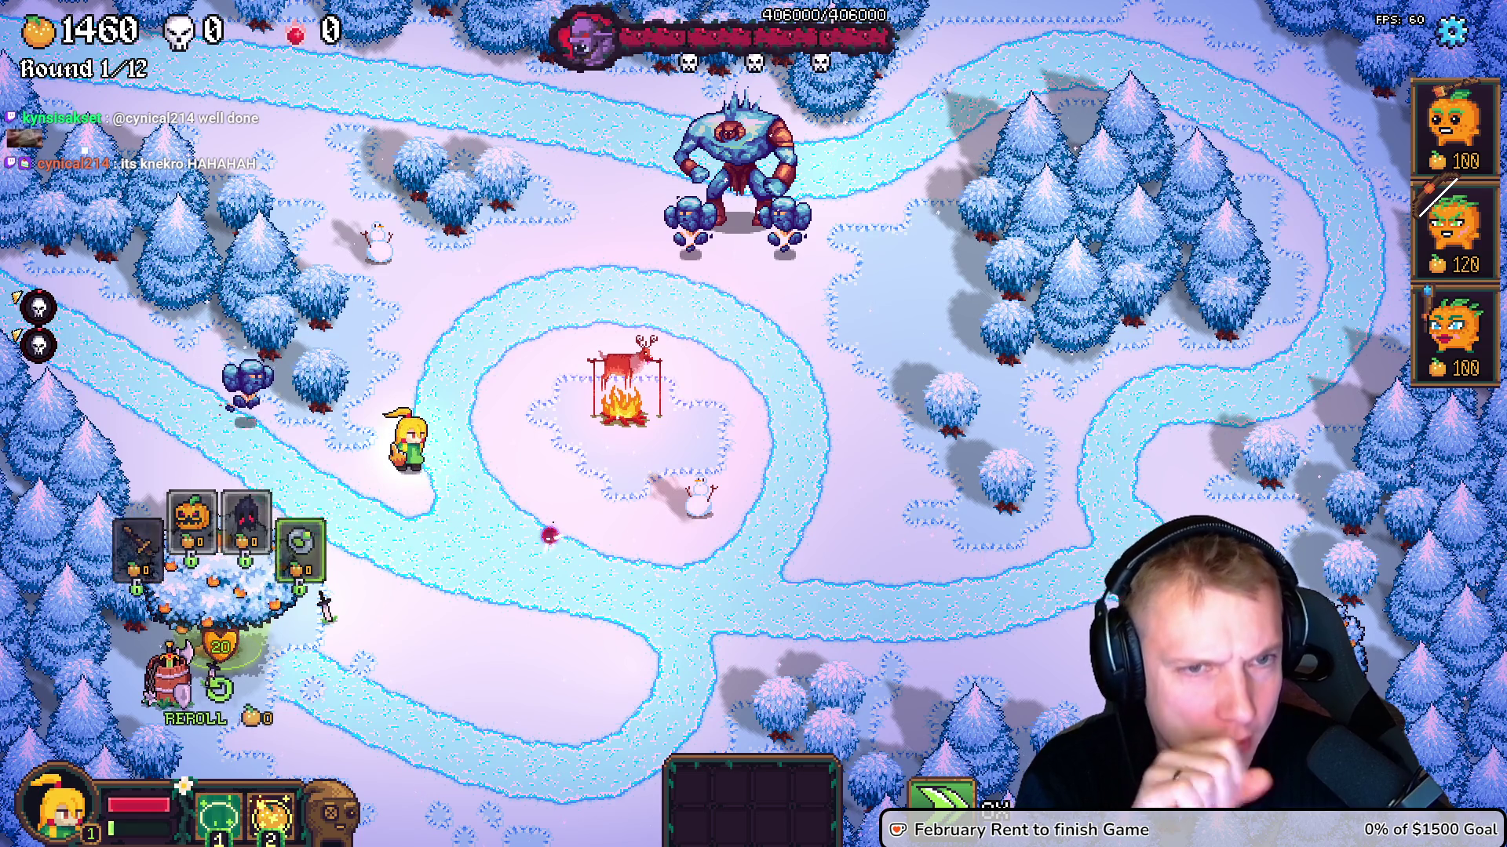
Pause the game and return to the if(linearT) line in game.cpp
key("Escape")
key("alt+Tab")
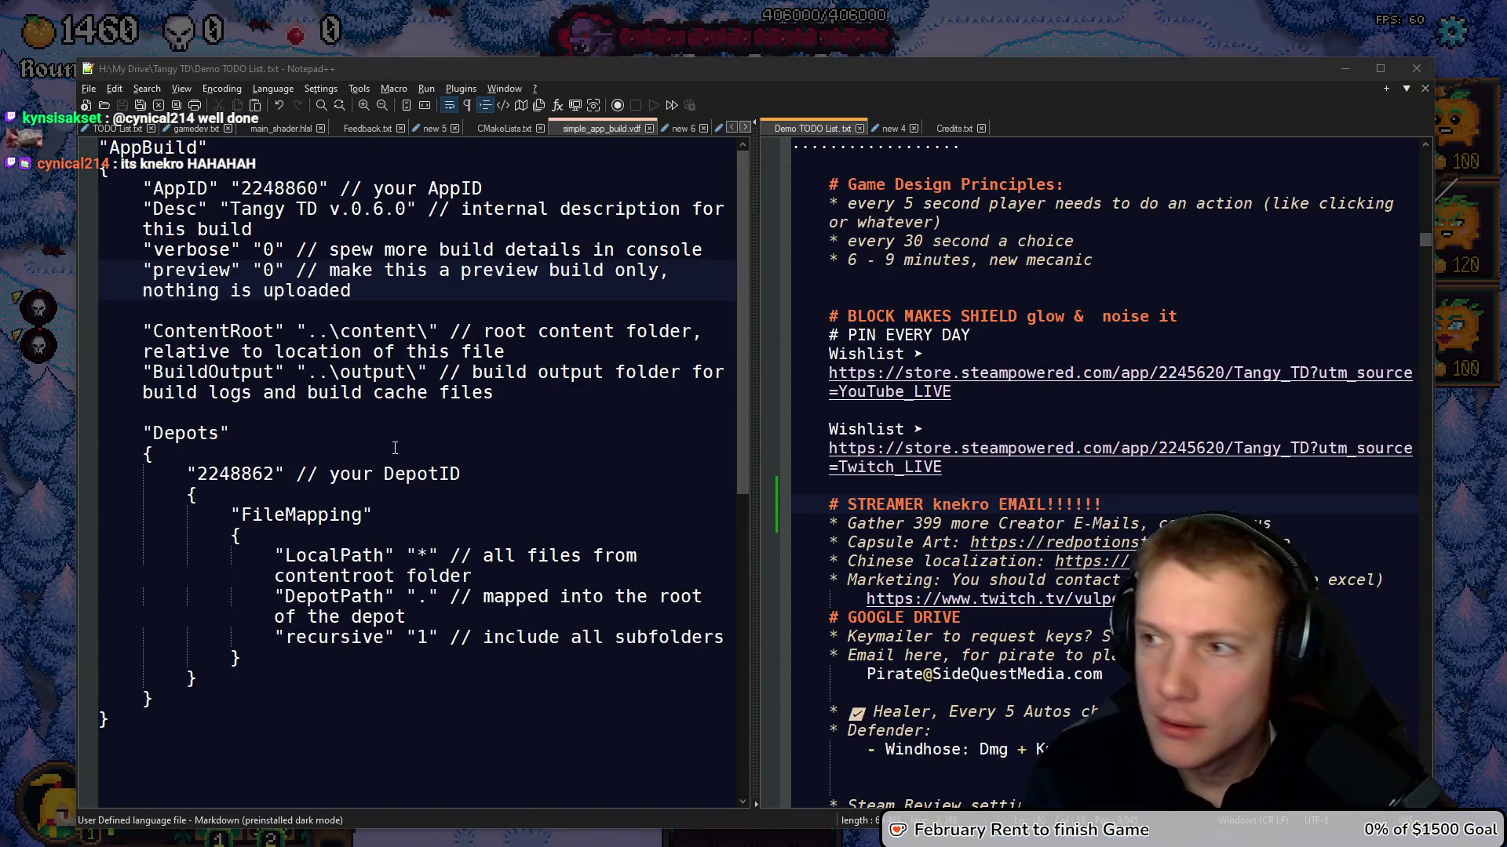
key("alt+Tab")
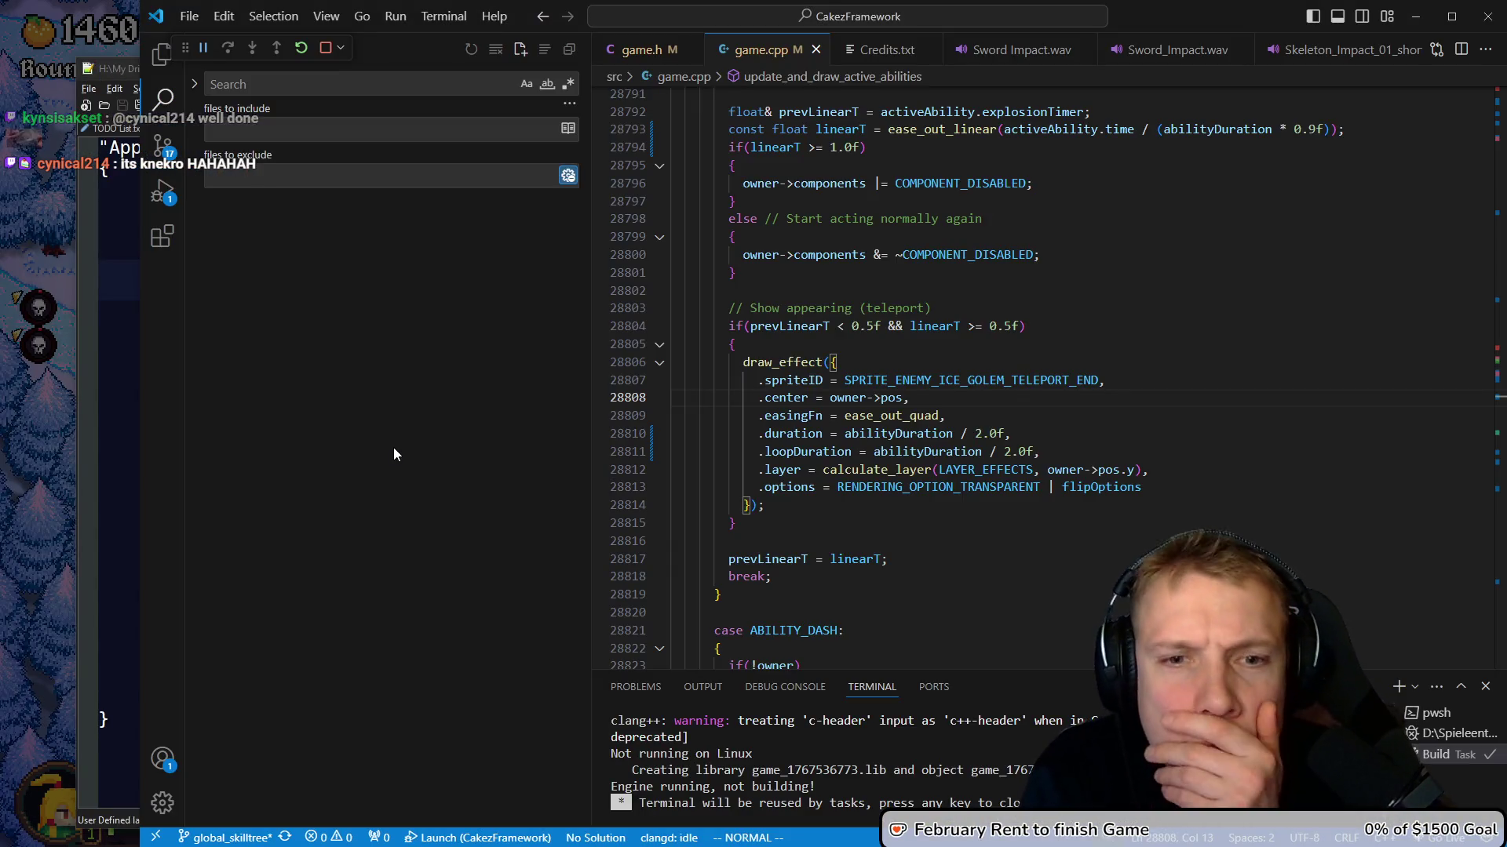
key("k")
key("k")
key("k")
key("k")
key("k")
key("k")
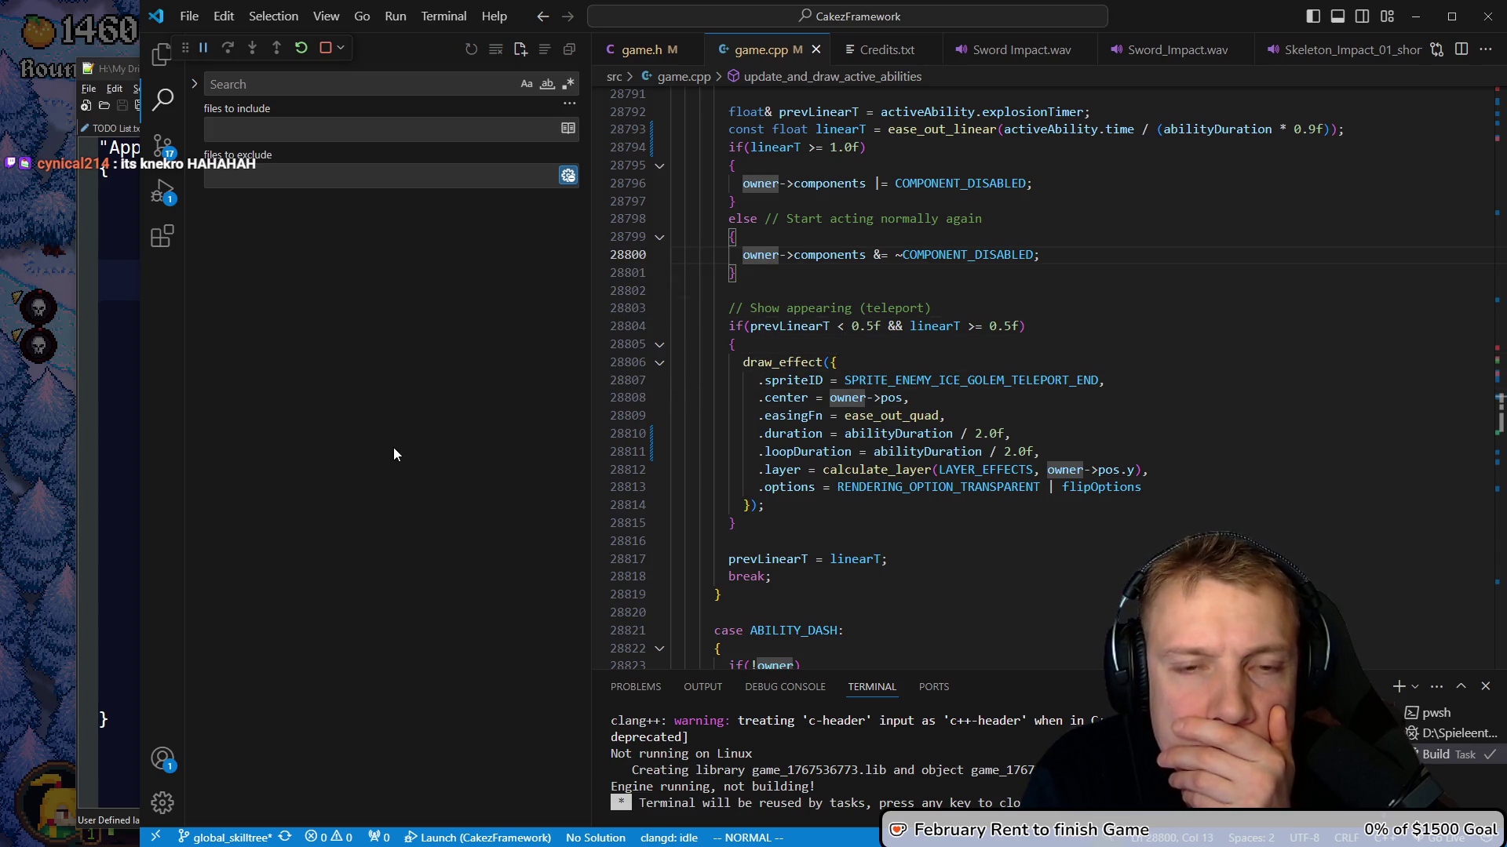
key("k")
key("k")
key("k")
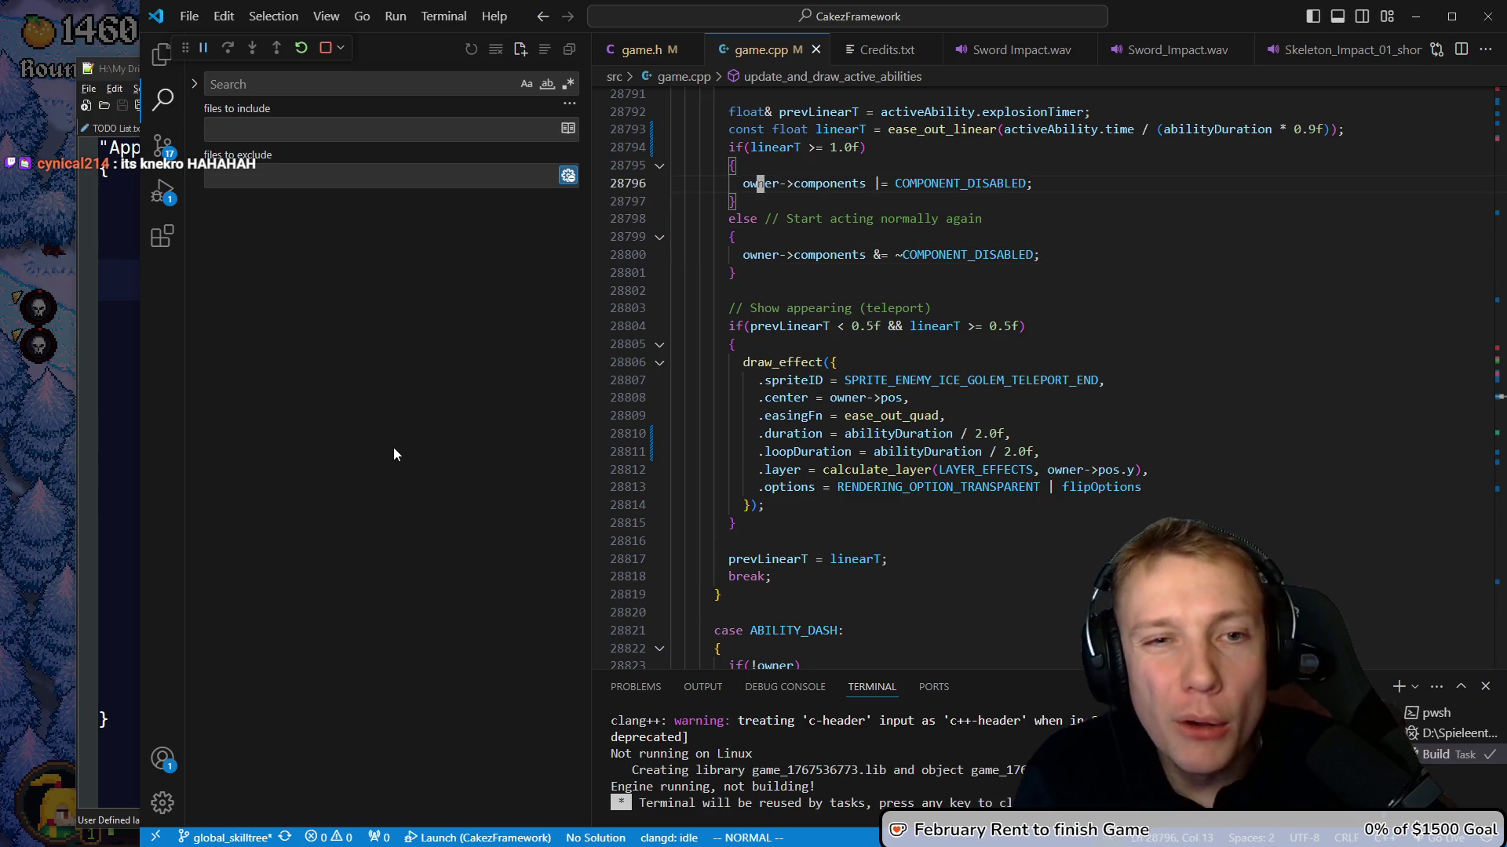
Change the check to linearT < 1.0f, rebuild, and resume the game
key("BackSpace")
key("BackSpace")
type("<")
key("Escape")
key("ctrl+shift+b")
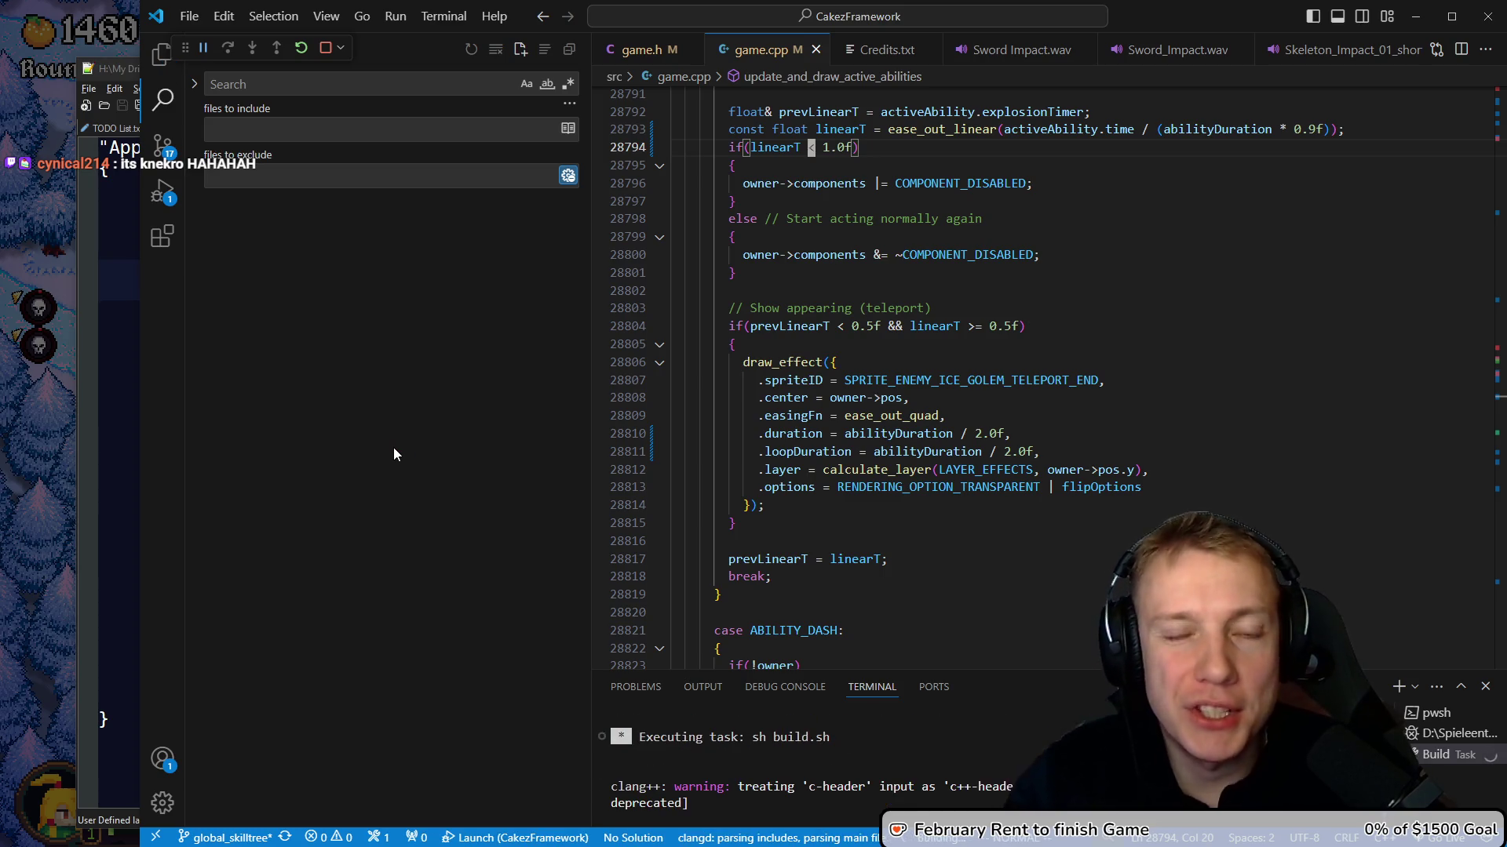
key("j")
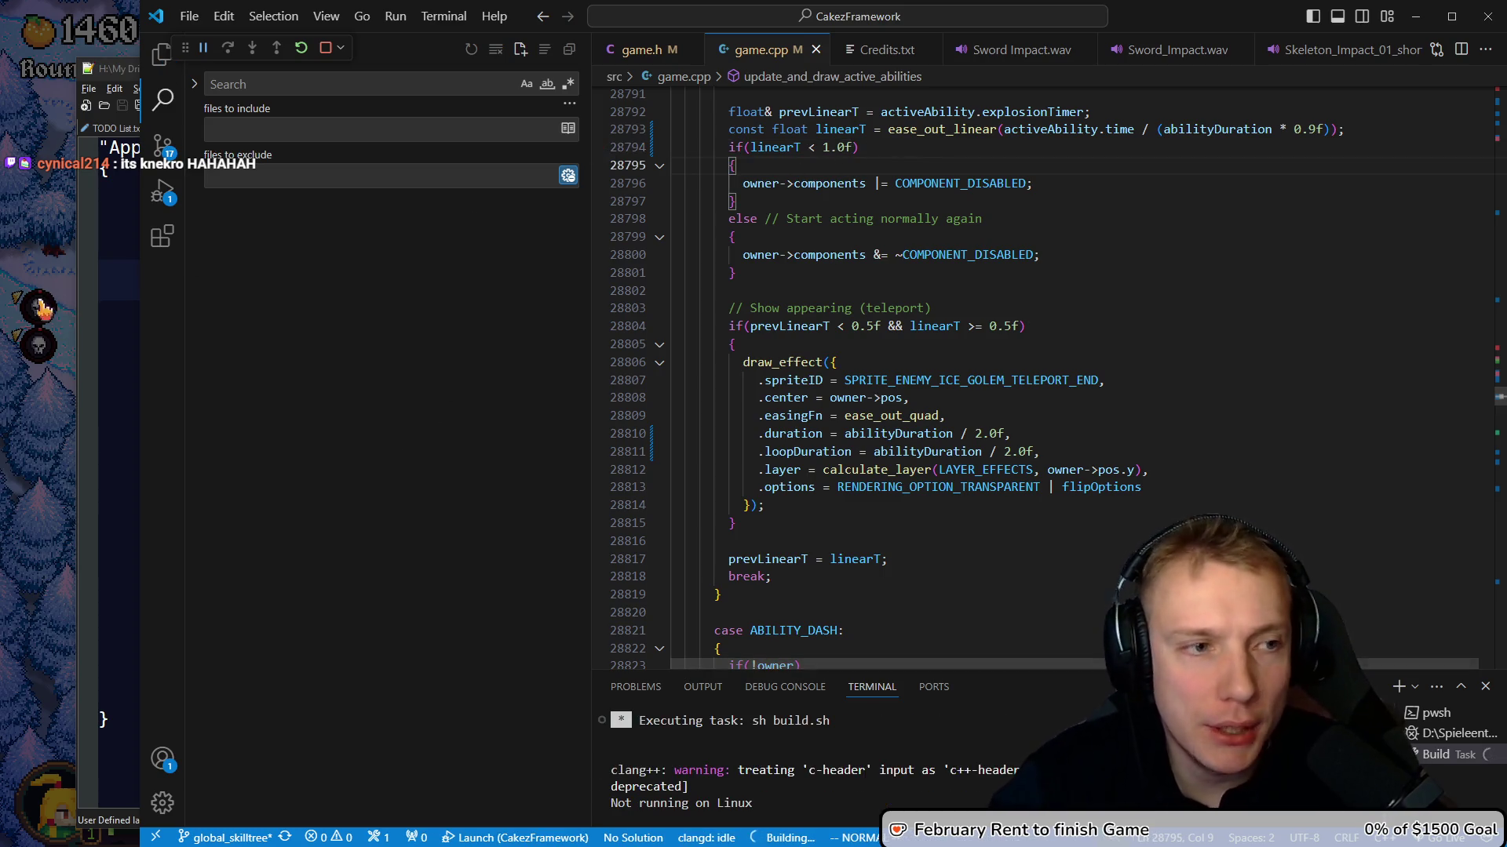
key("Escape")
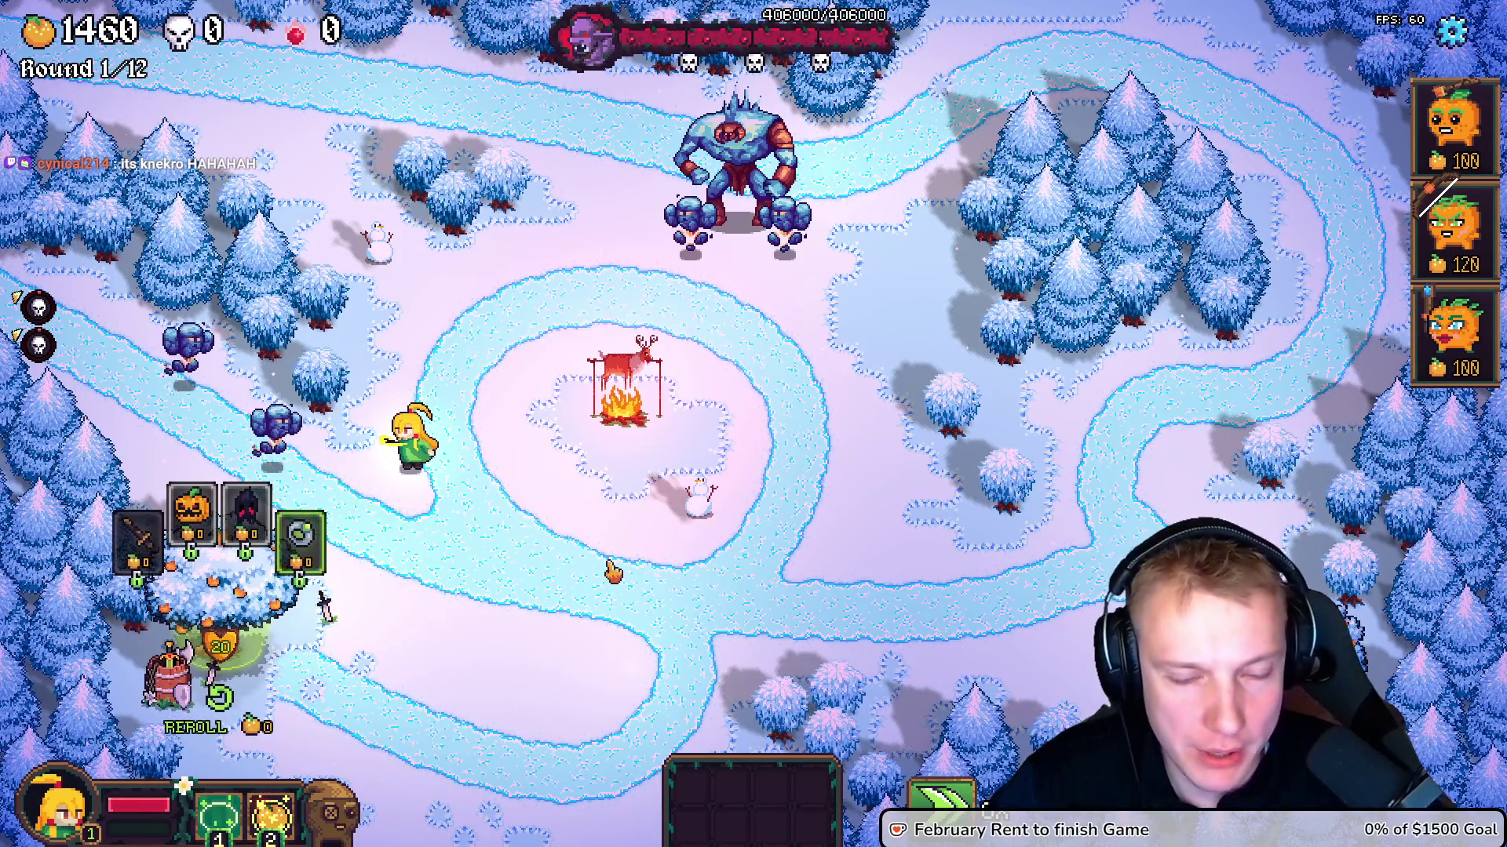
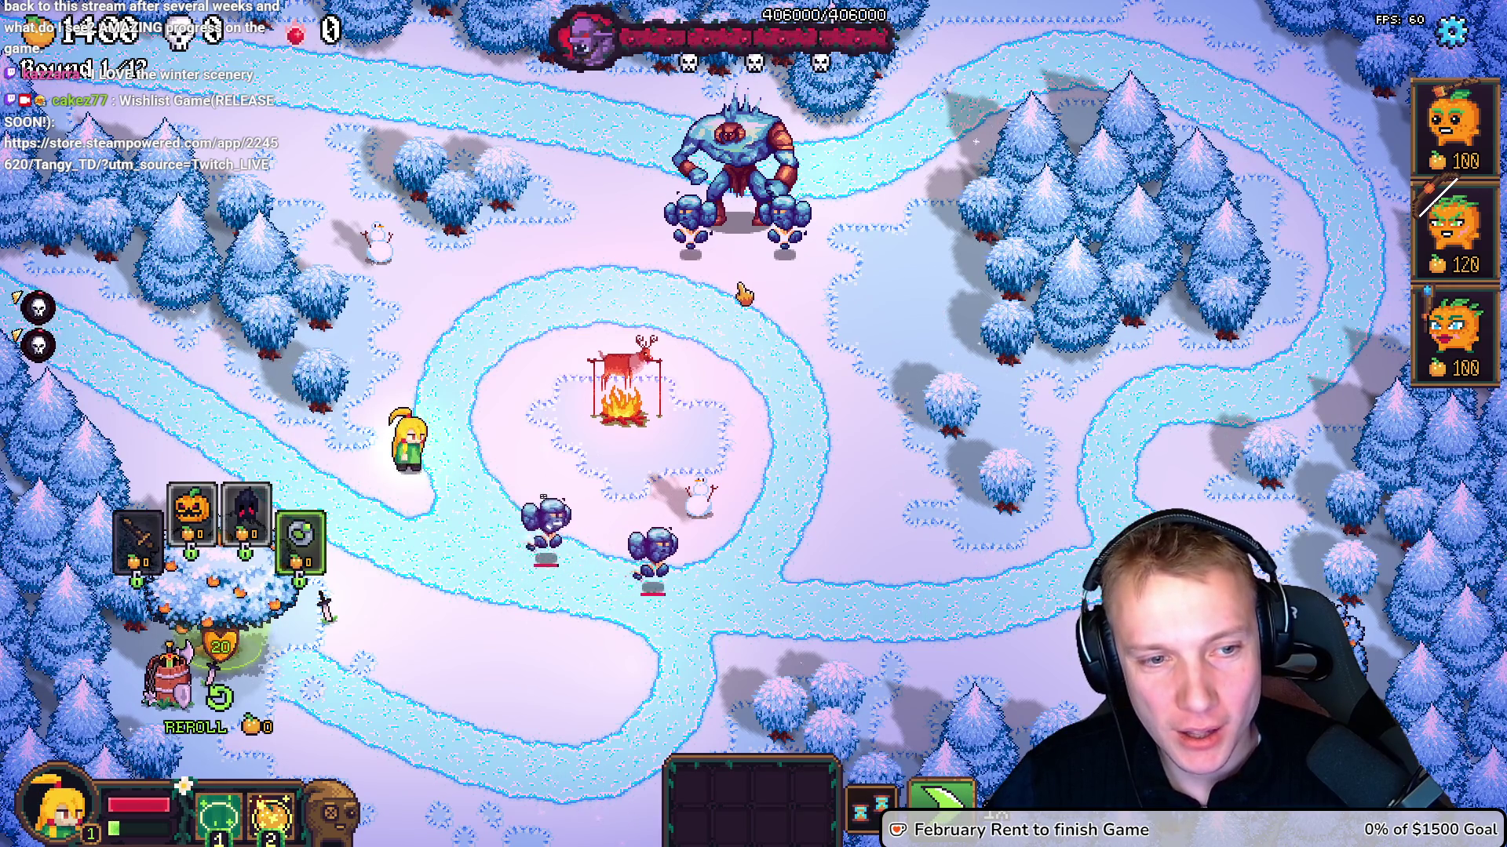
Dismiss Tangy TD's tower build menu to reach Options, then switch to VS Code
key("Escape")
key("Escape")
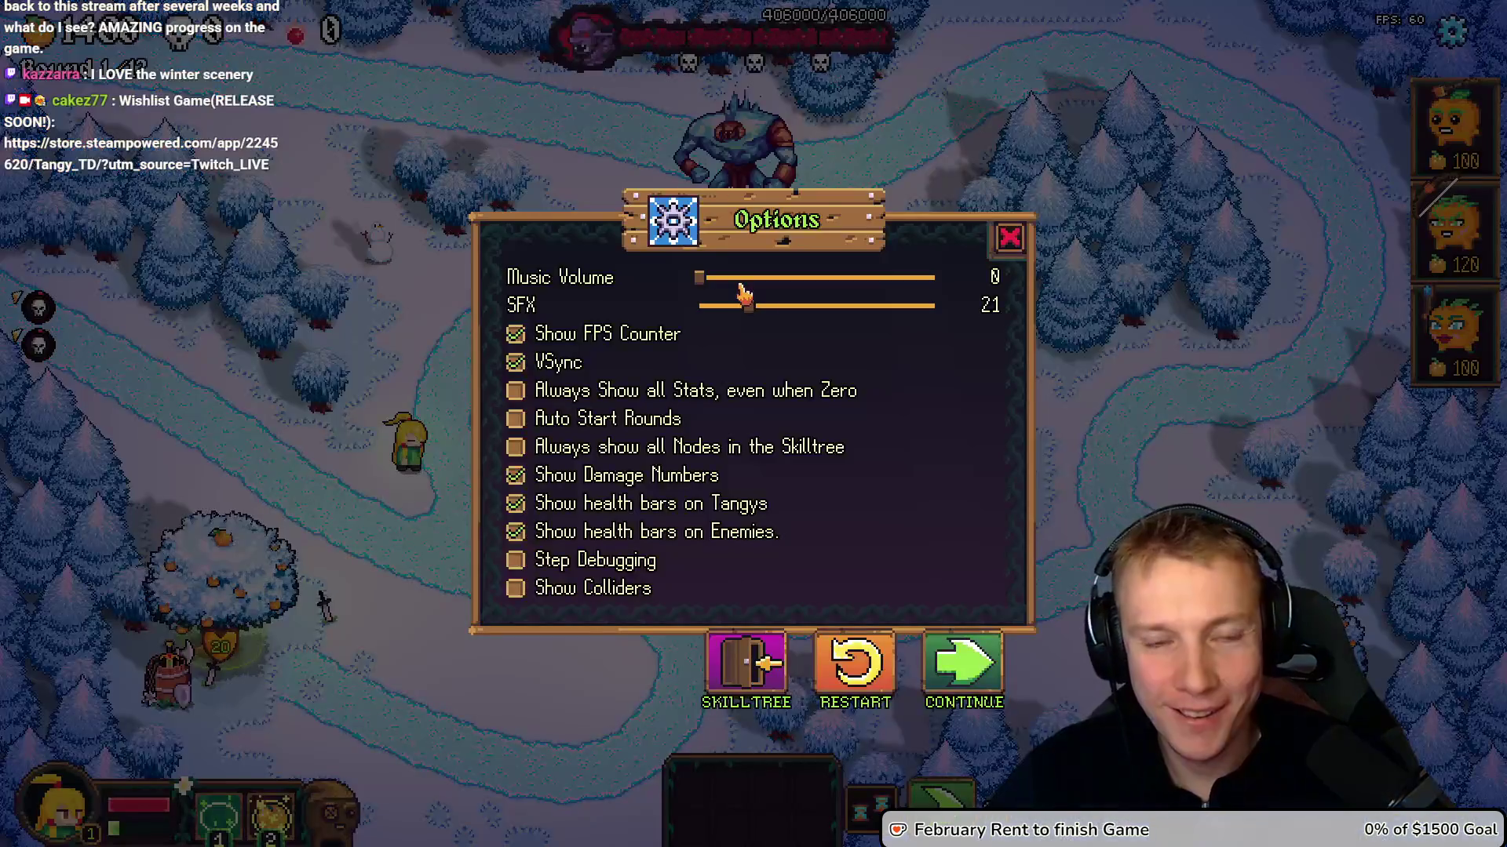
key("alt+Tab")
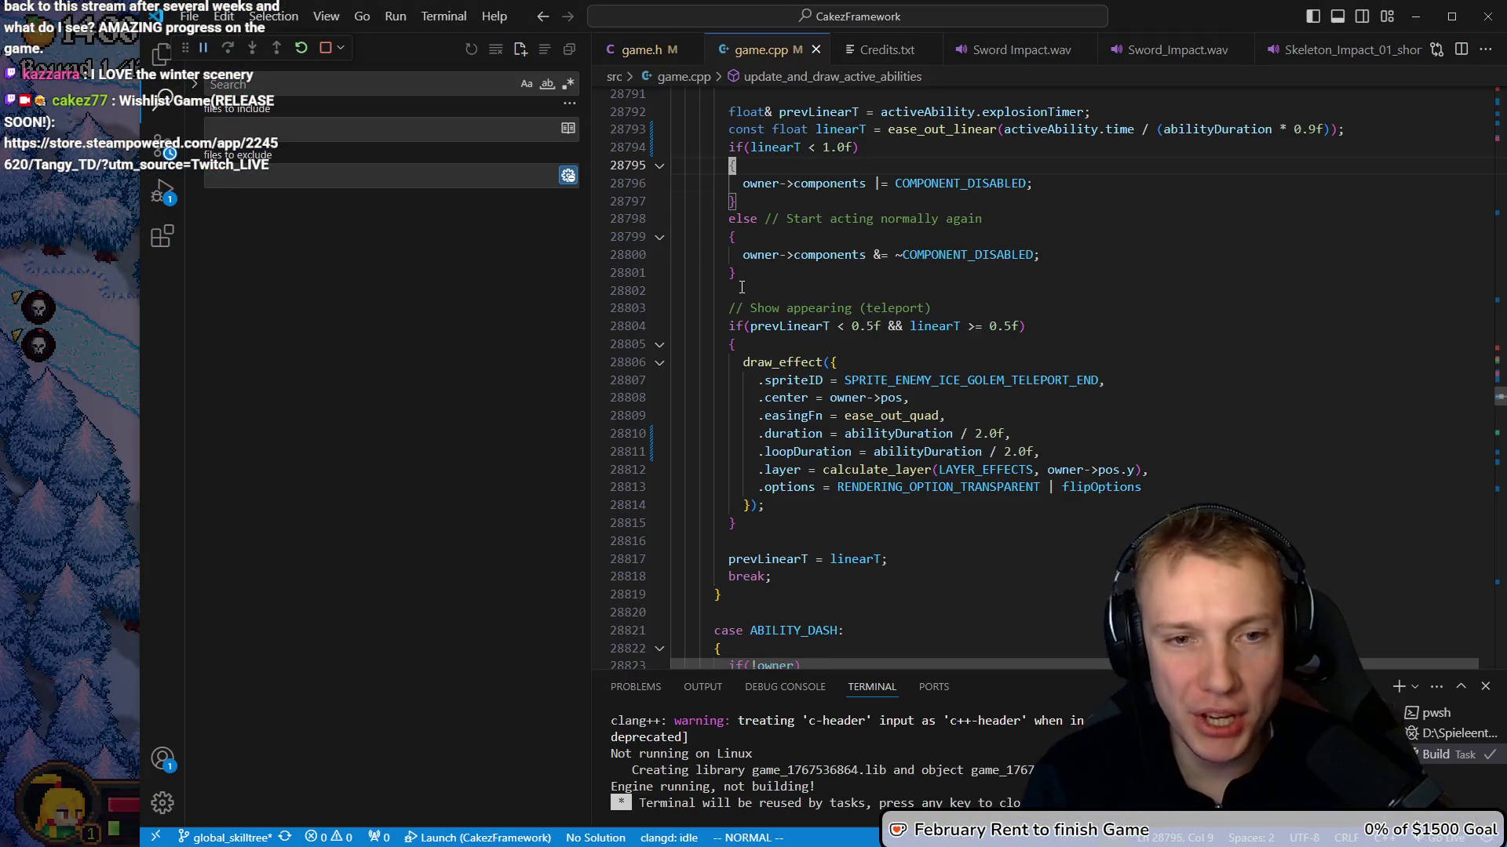
Find look_for_enemy_to_attack and duplicate its COMPONENT_DEATH if-block
type("look_for_enemy")
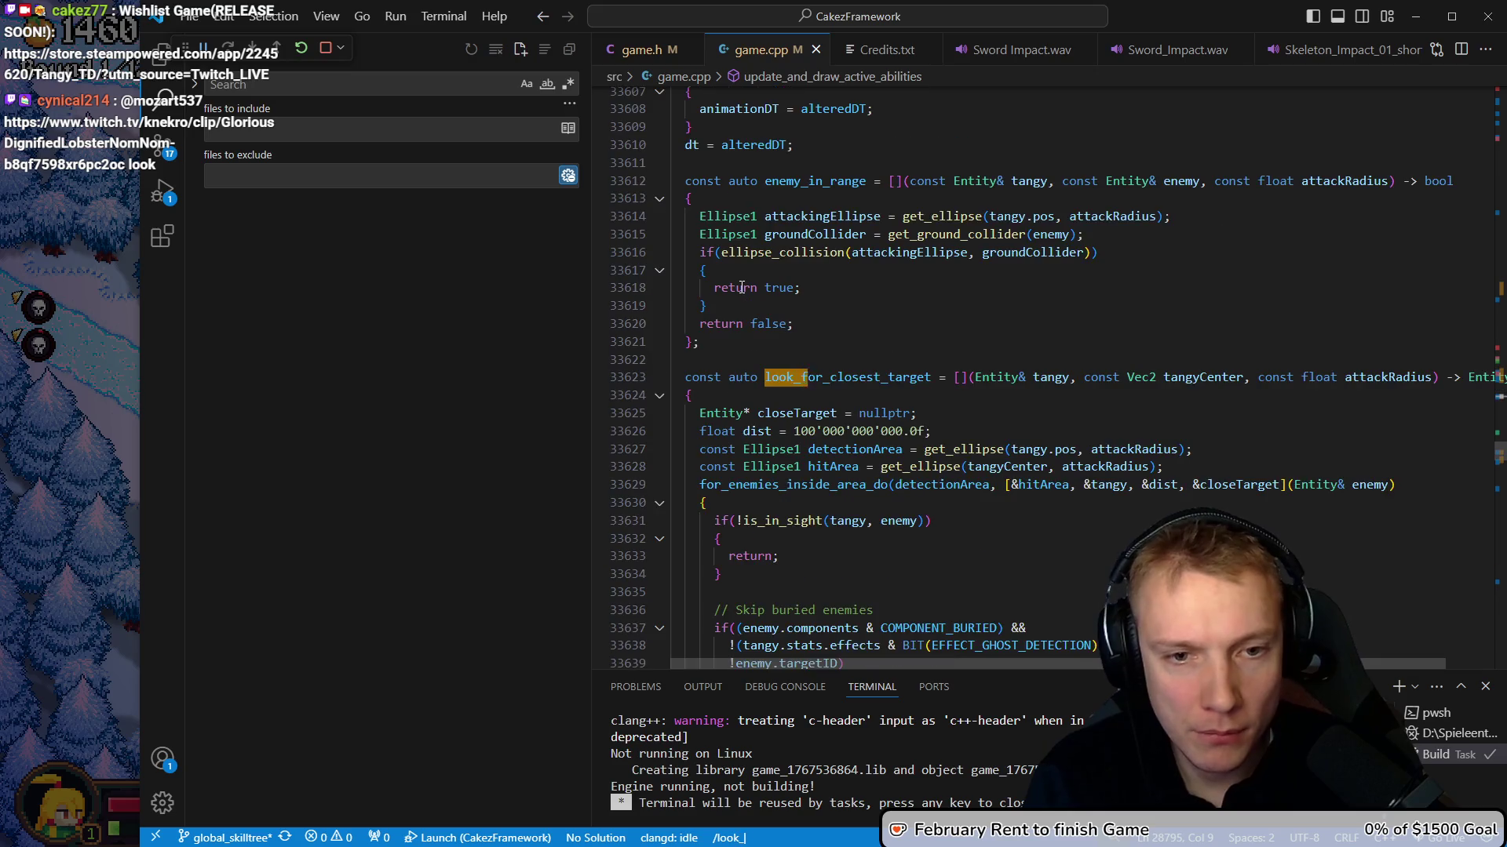
key("Return")
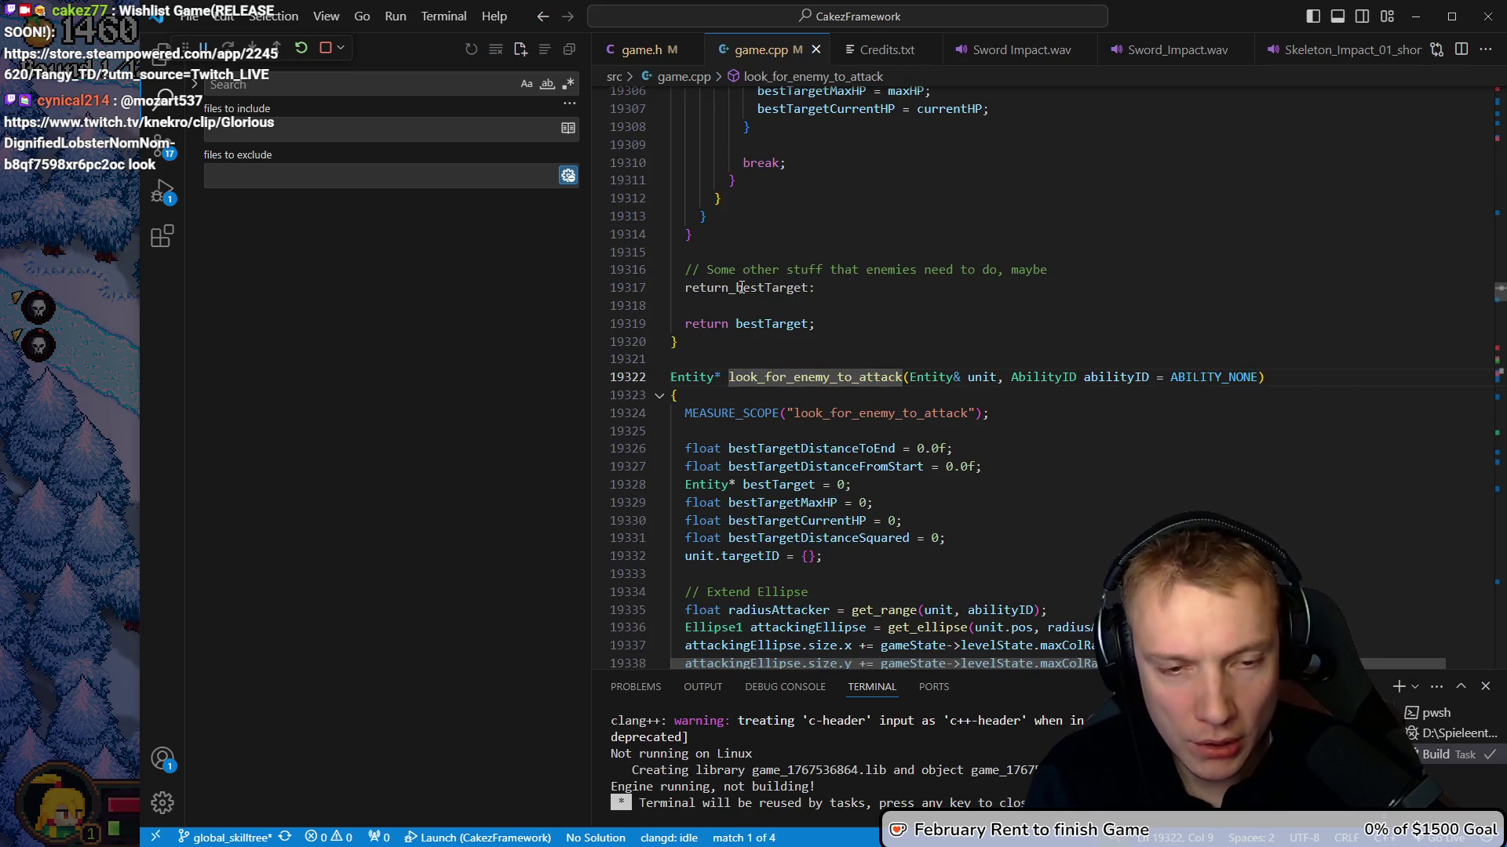
key("j")
key("j")
key("j")
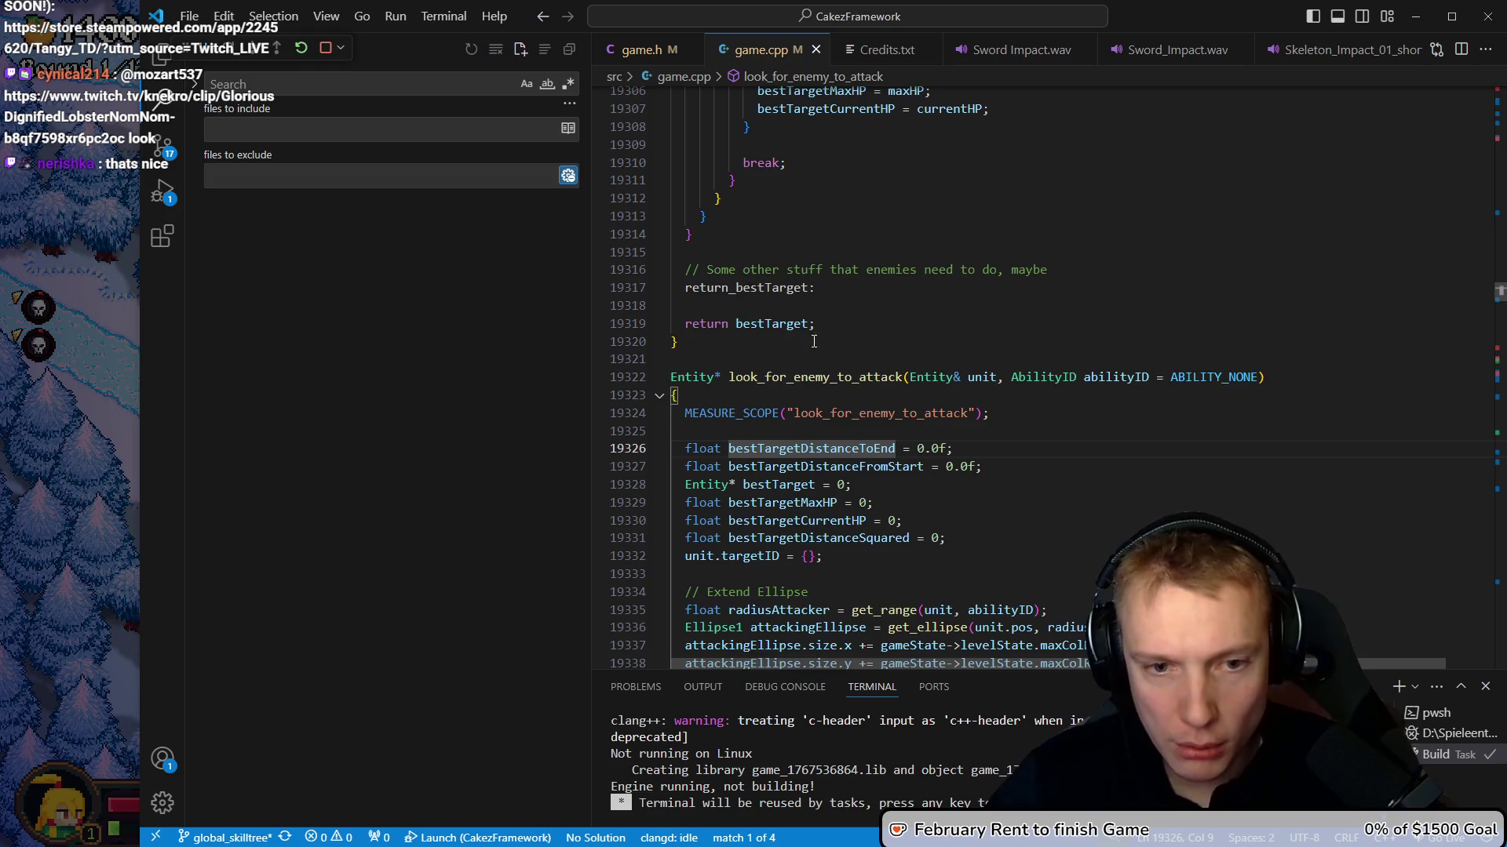
scroll(820, 310, "down", 3)
scroll(820, 310, "down", 11)
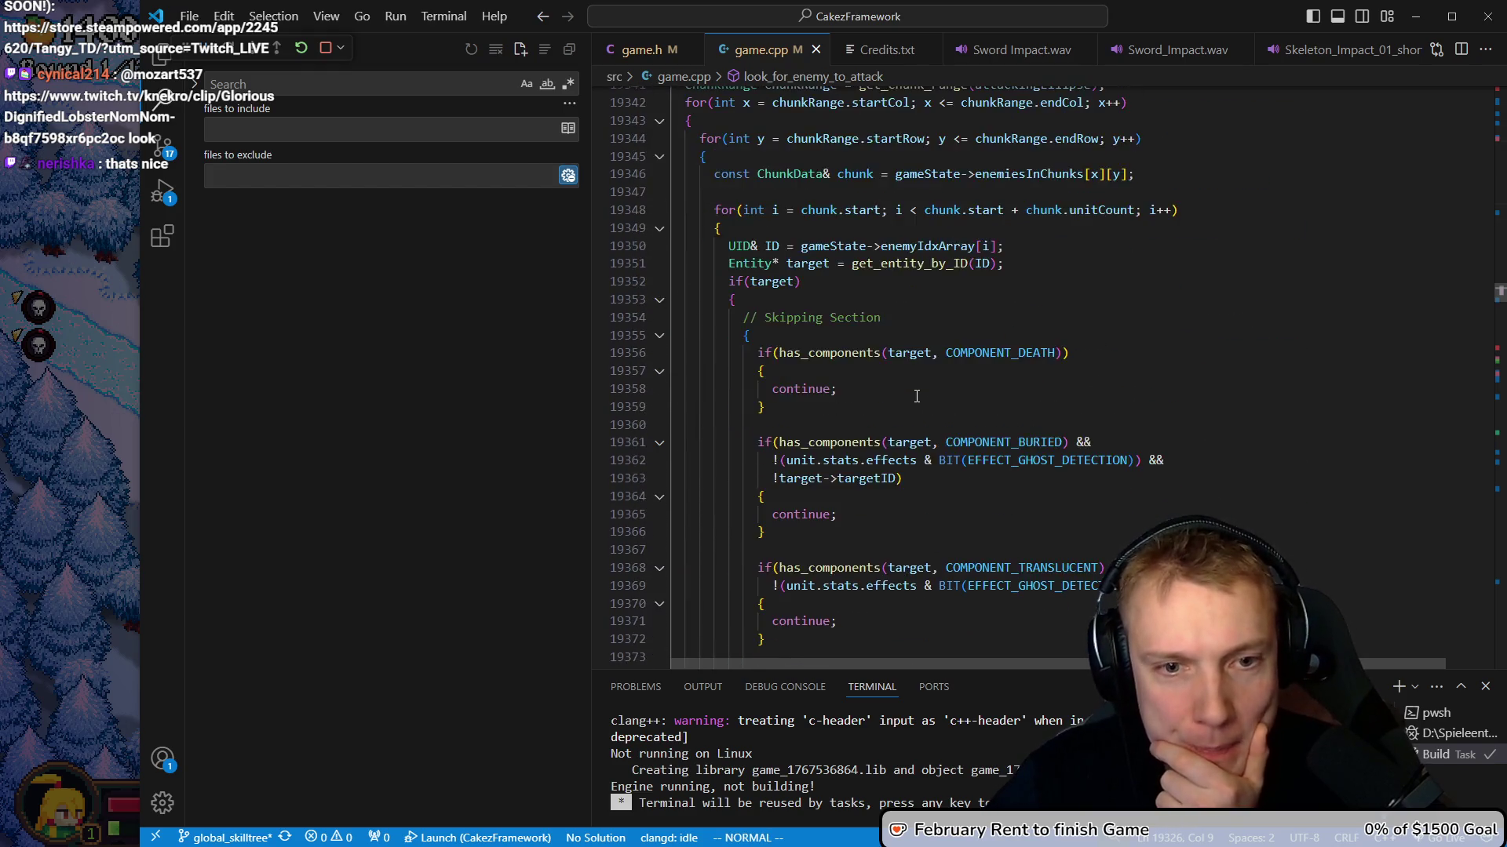
left_click(811, 284)
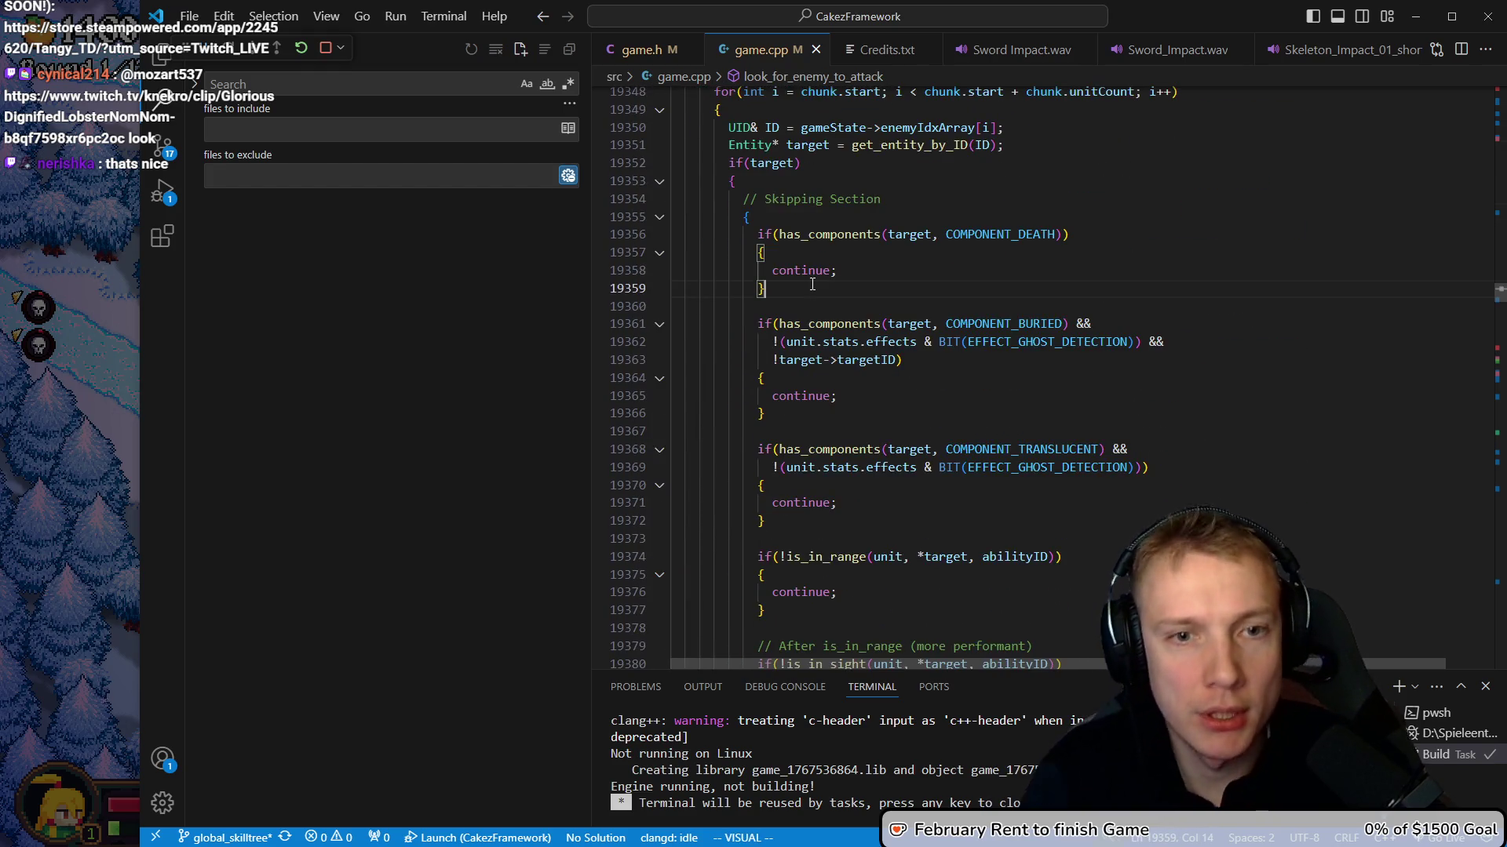
key("shift+v")
key("k")
key("k")
key("k")
key("y")
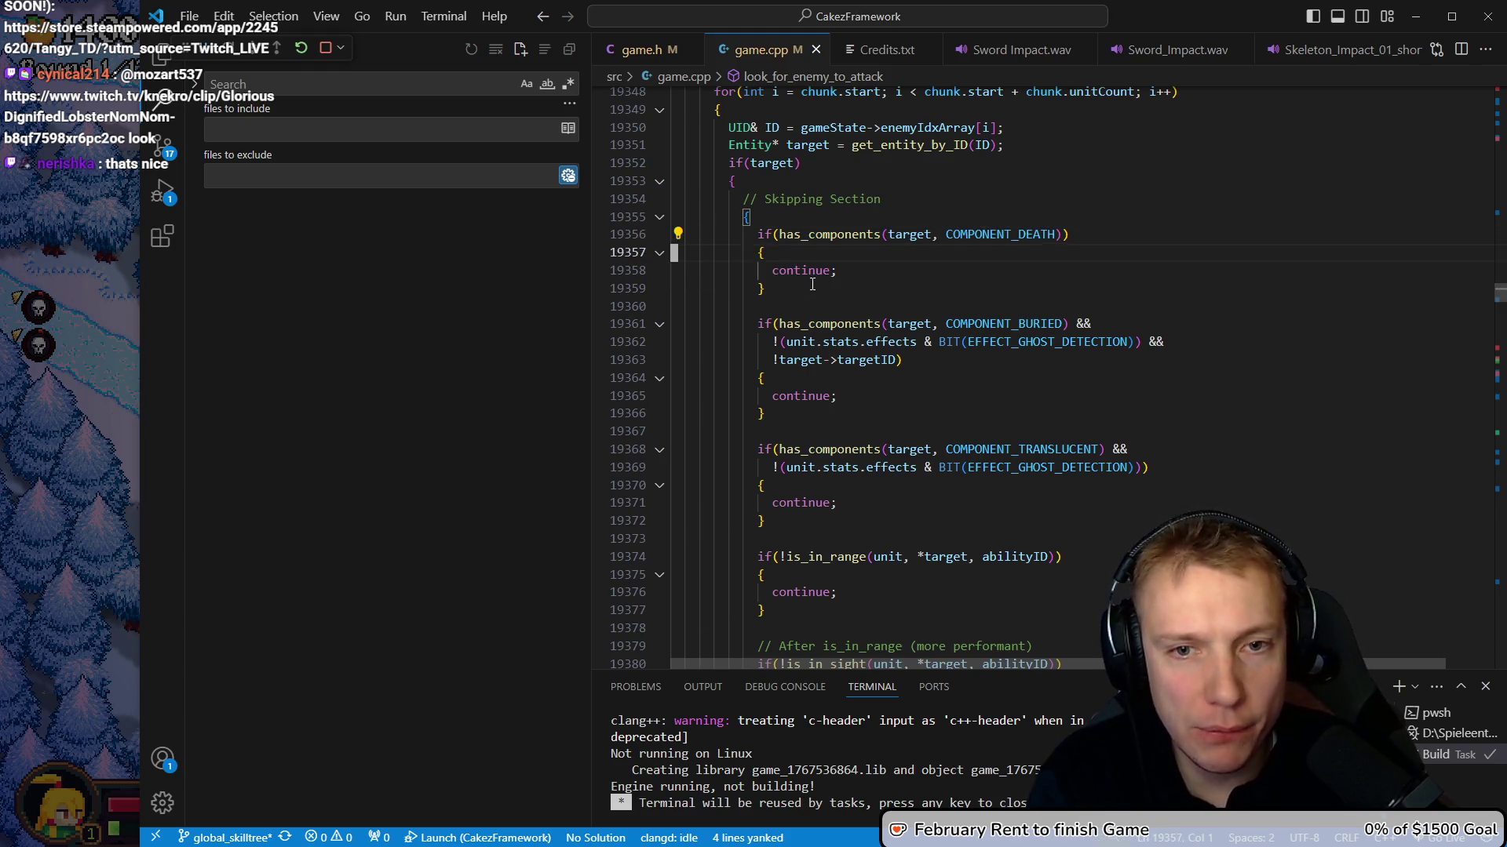
key("j")
key("j")
key("j")
key("p")
Change the copied check to COMPONENT_DISABLED, save and rebuild, then search for get_entity_by_ID_even_if_dead
key("k")
key("$")
key("h")
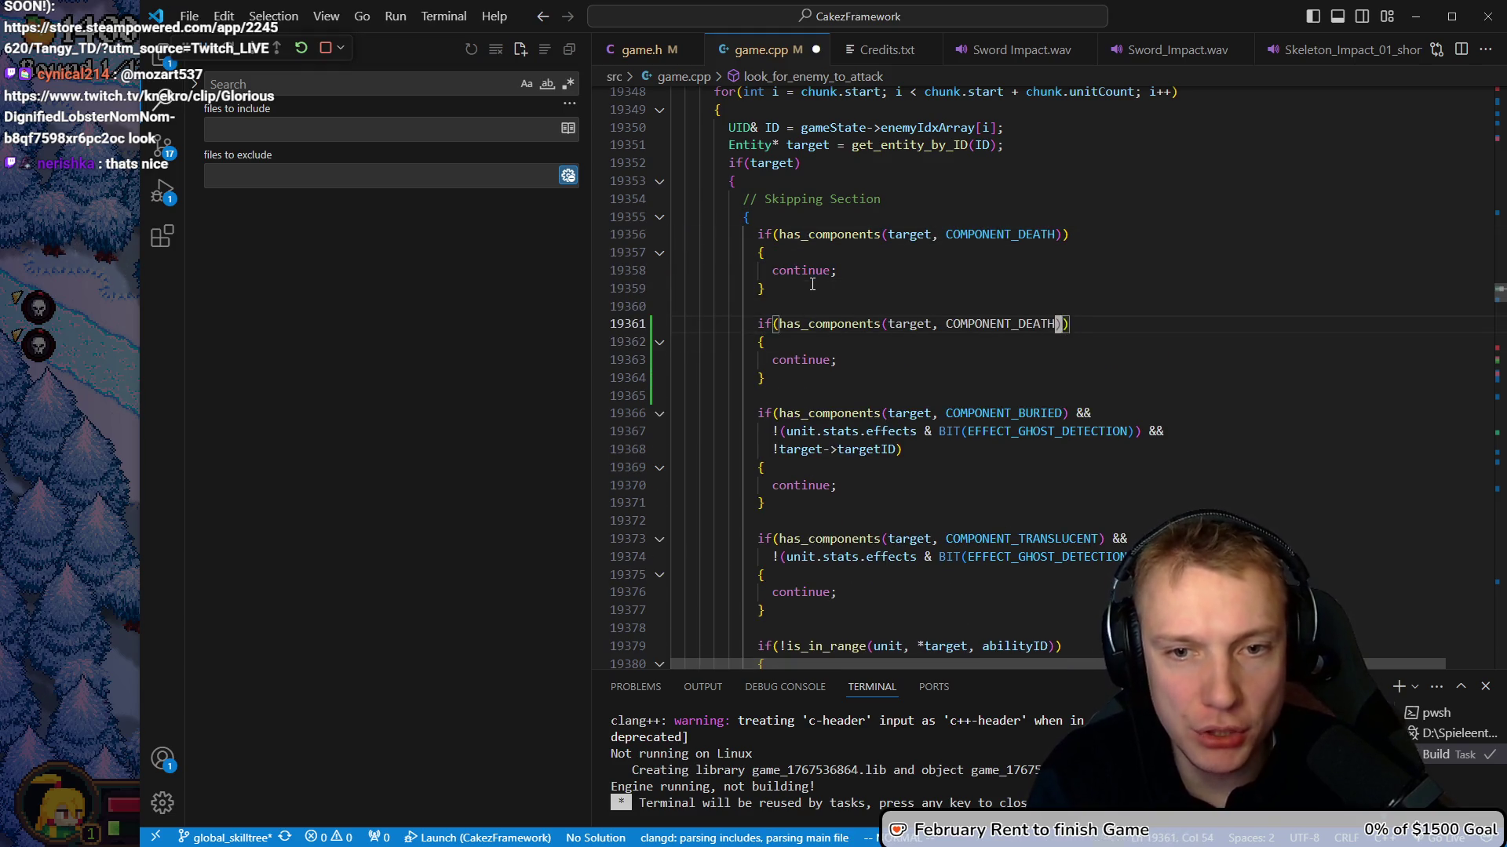
key("c")
key("b")
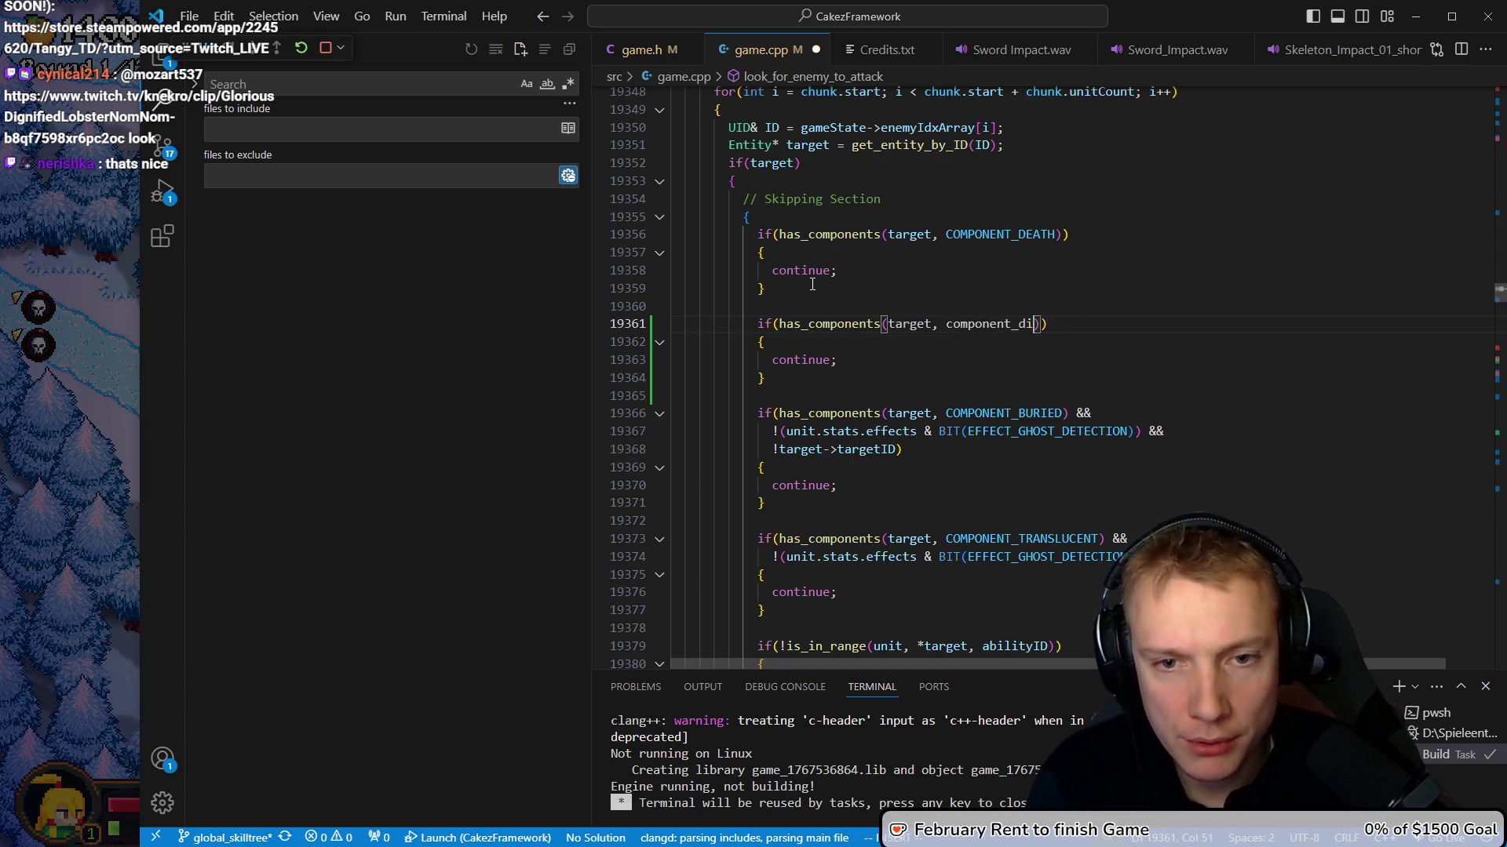
key("Down")
key("Return")
key("Escape")
key("ctrl+shift+b")
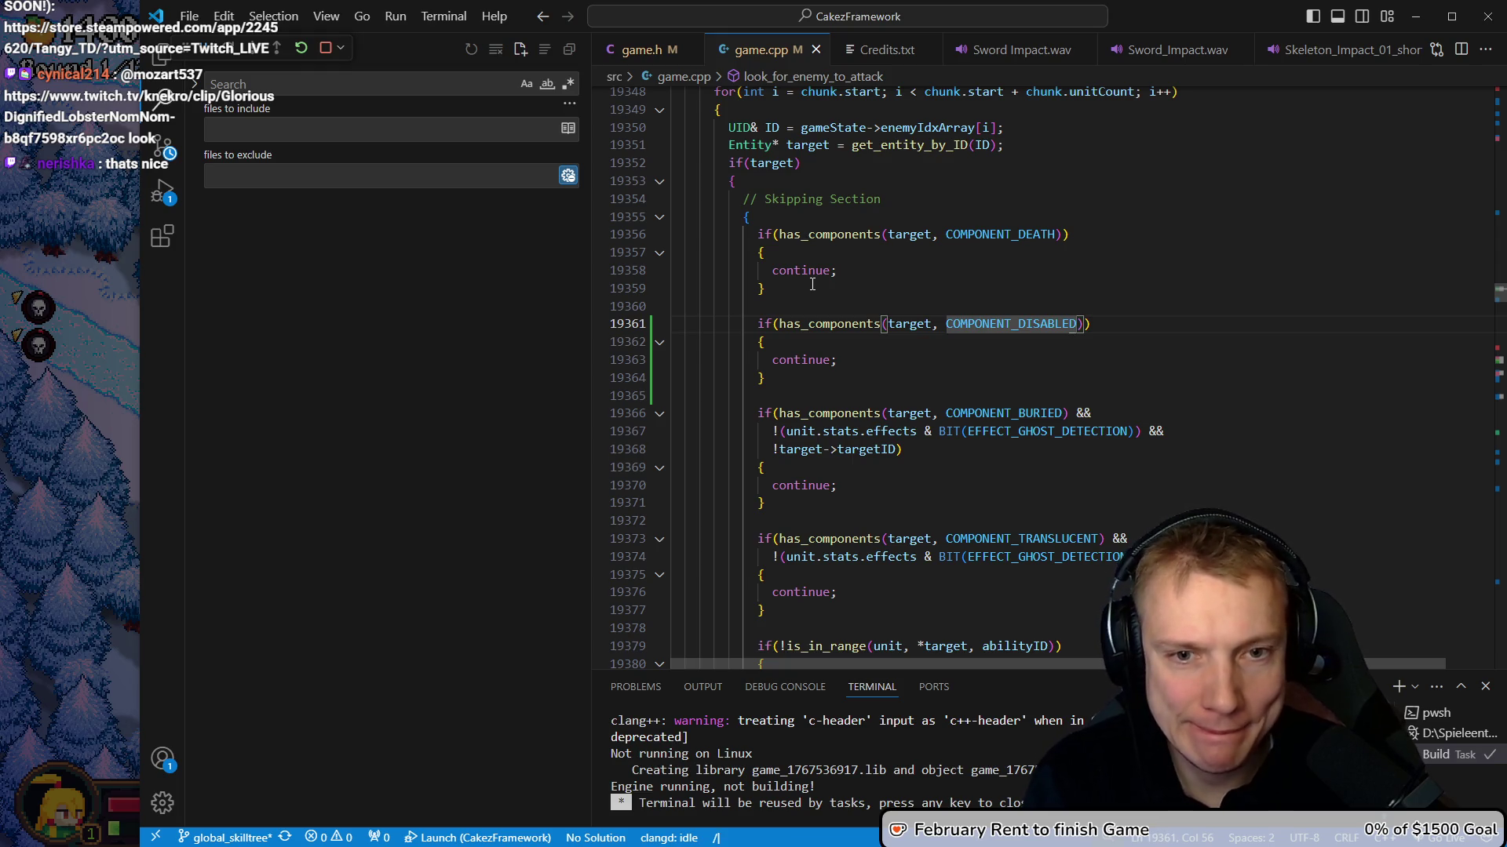
type("get_entity_by_")
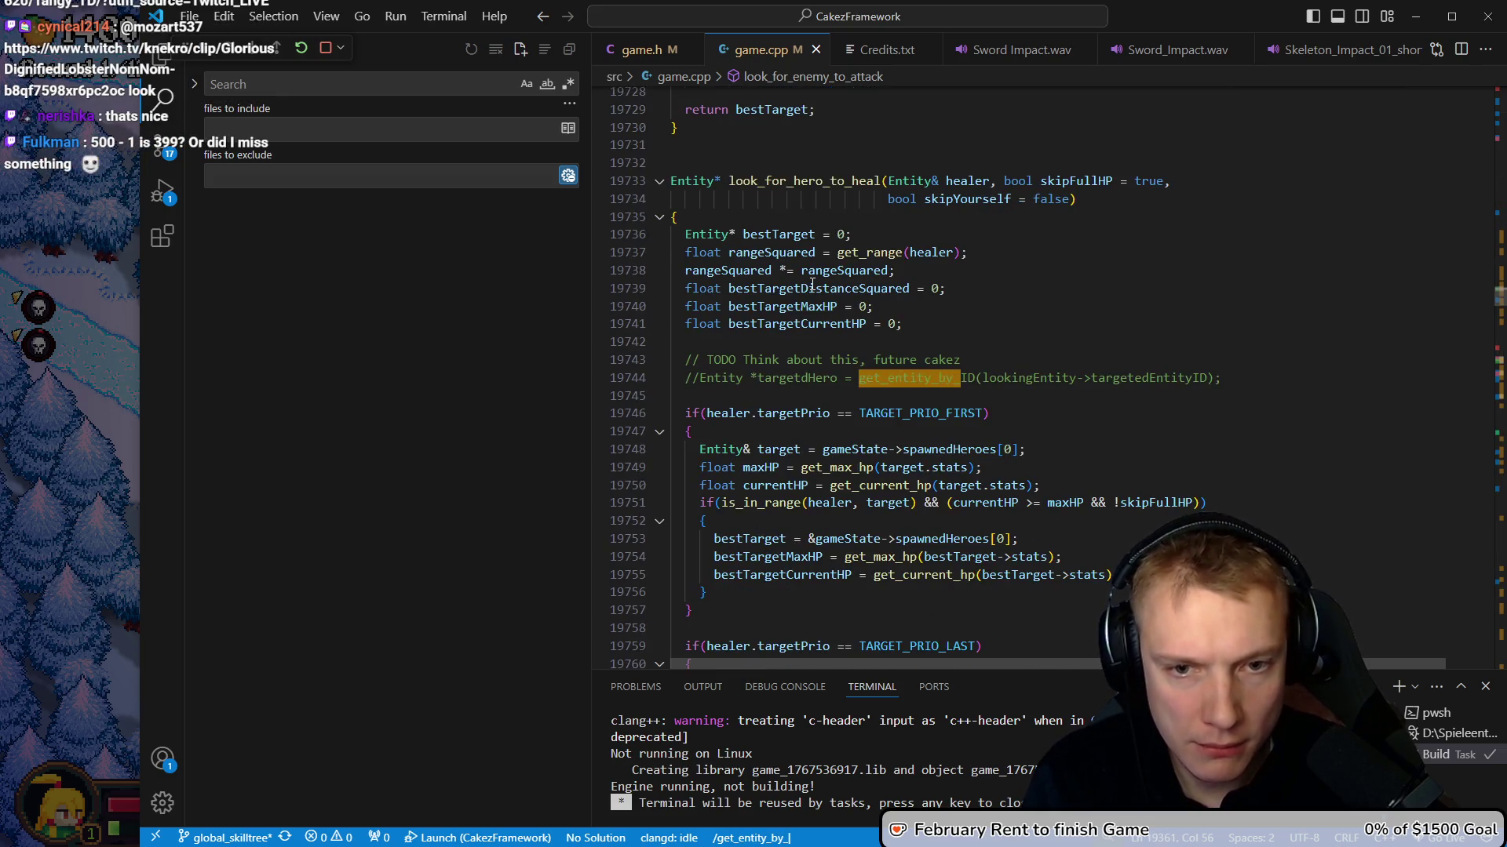
type("d_even")
Step through search matches to the get_entity_by_ID definition and its COMPONENT_DEATH check
key("Return")
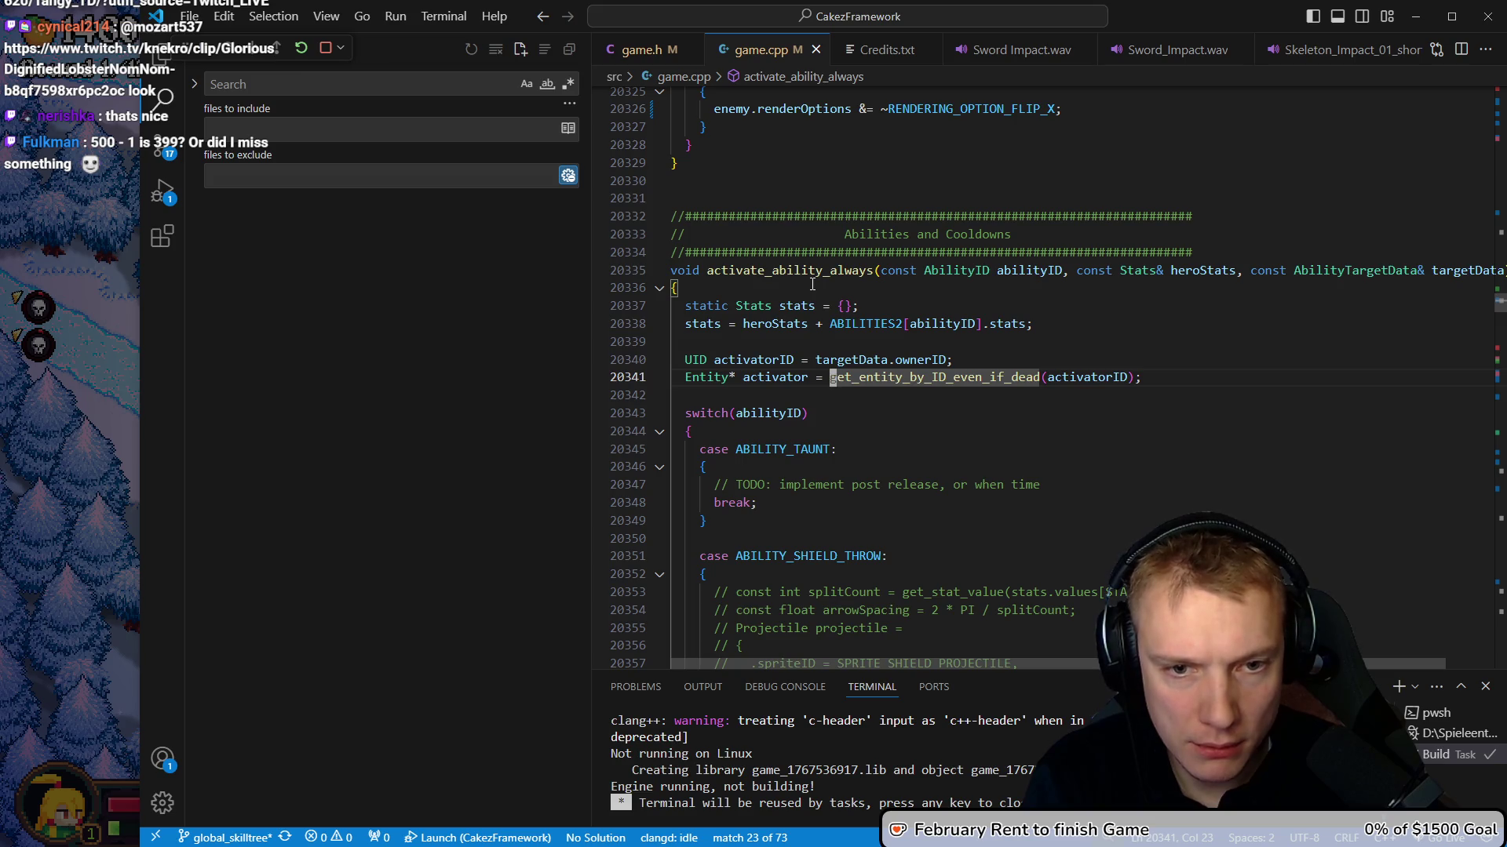
key("n")
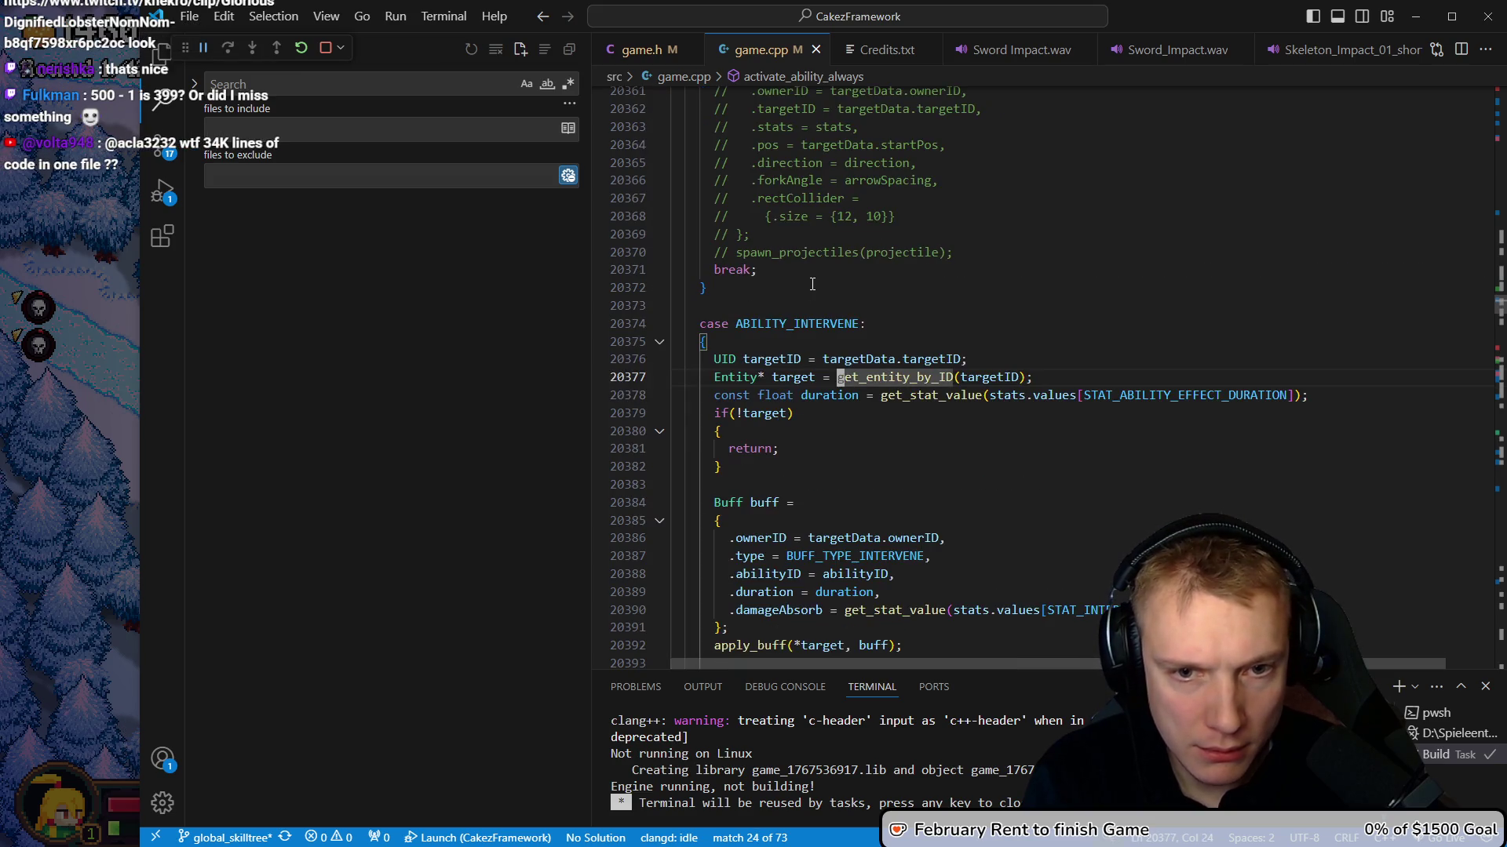
key("g")
key("d")
key("j")
key("j")
key("j")
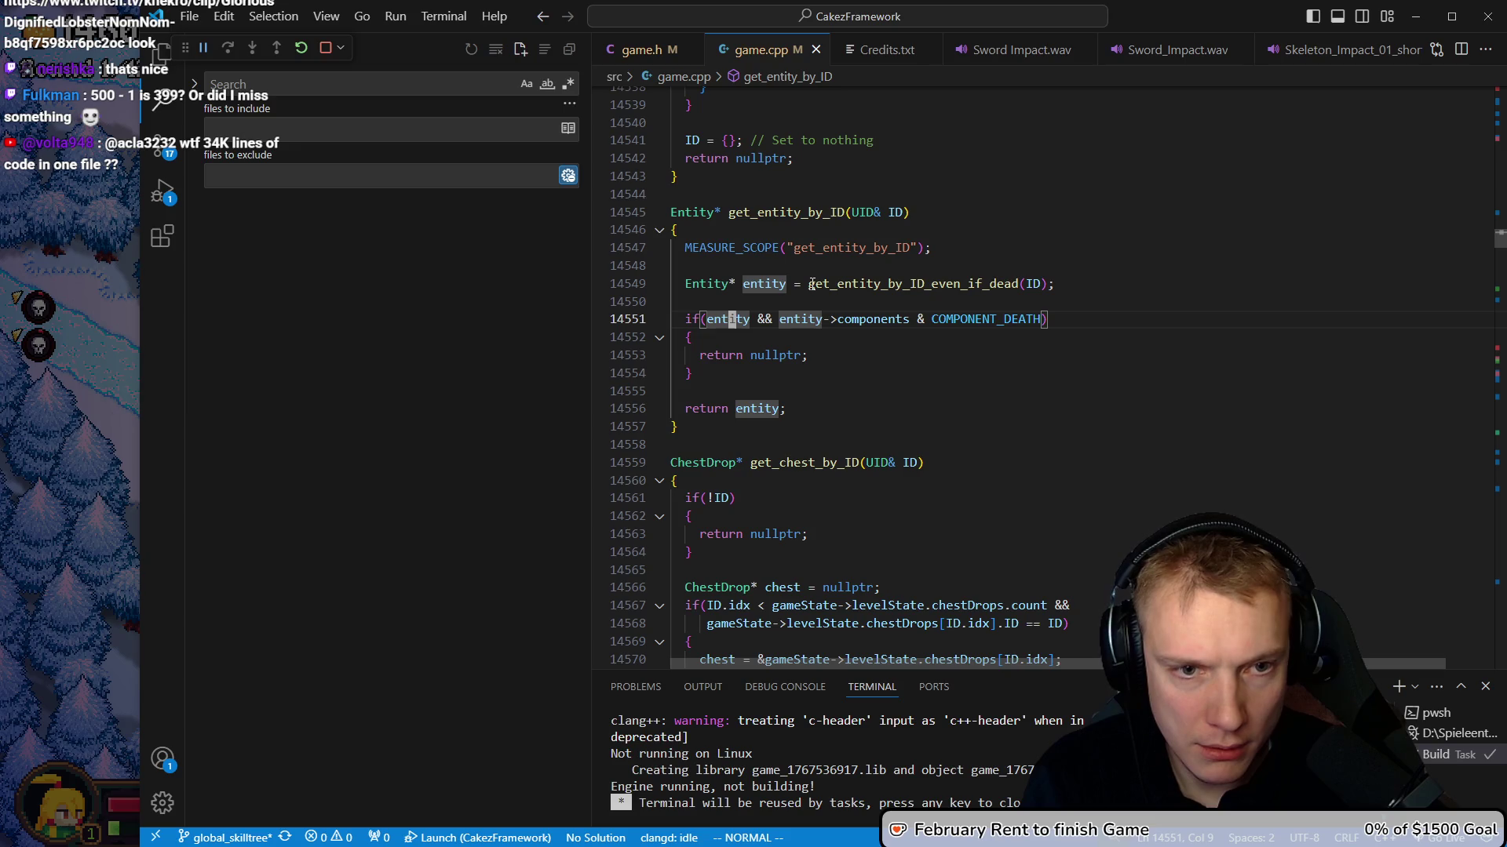
key("e")
key("e")
key("e")
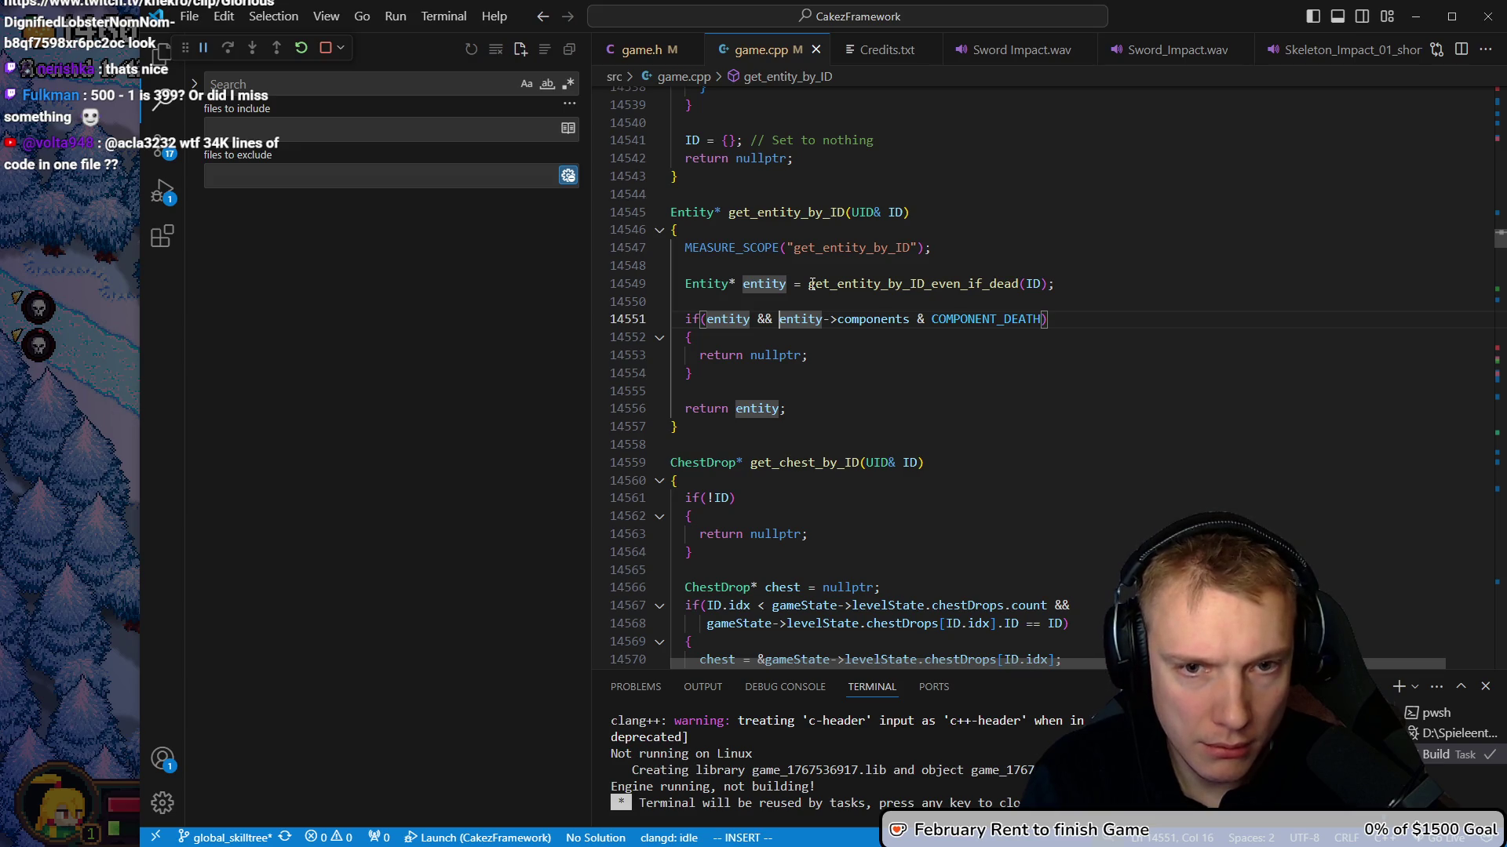
Add || (entity->components & COMPONENT_DISABLED) to get_entity_by_ID's nullptr condition
type("(")
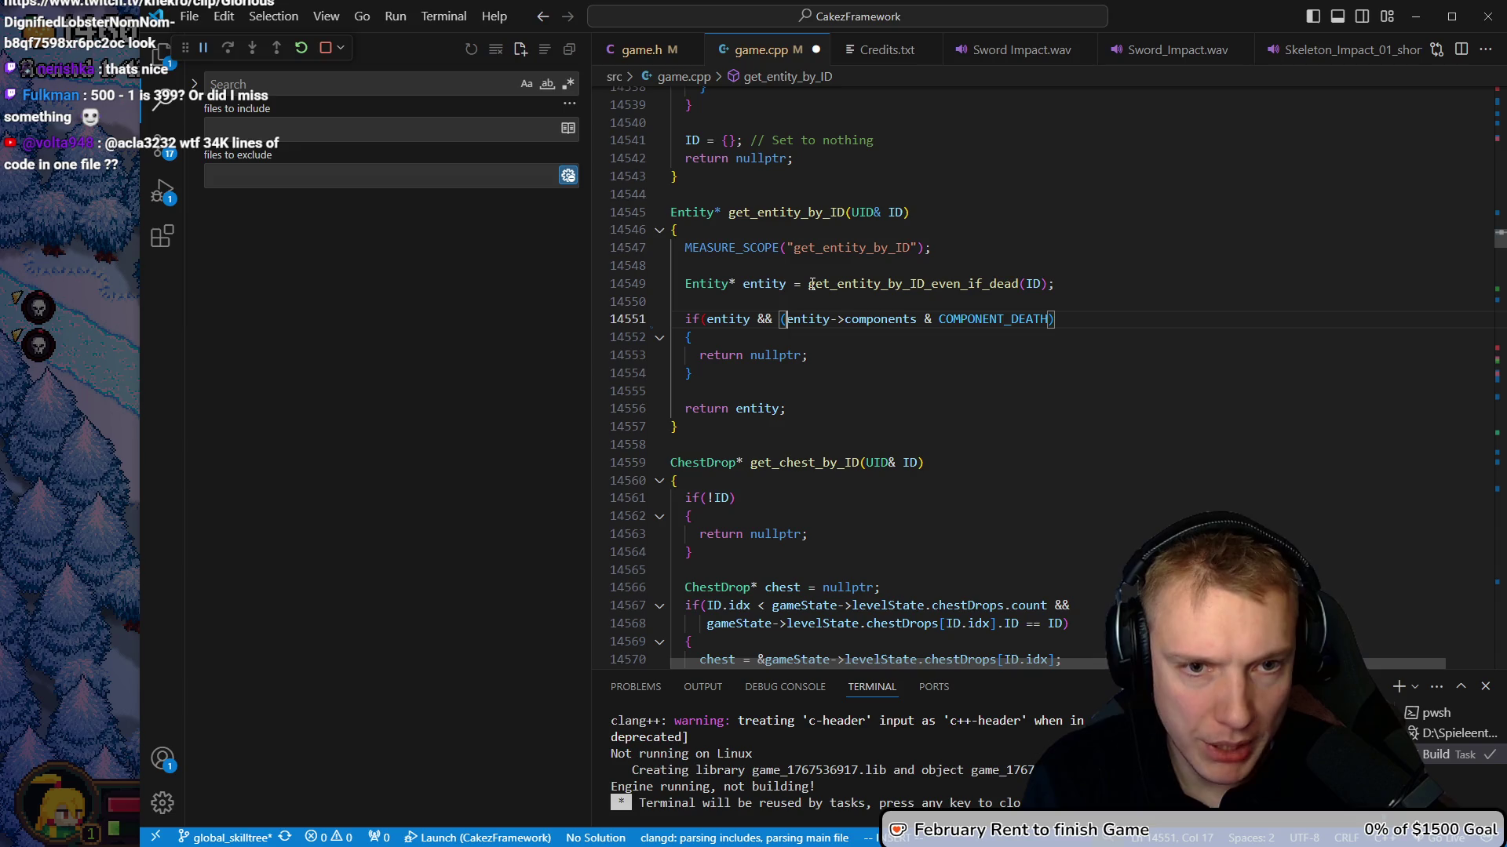
type("||")
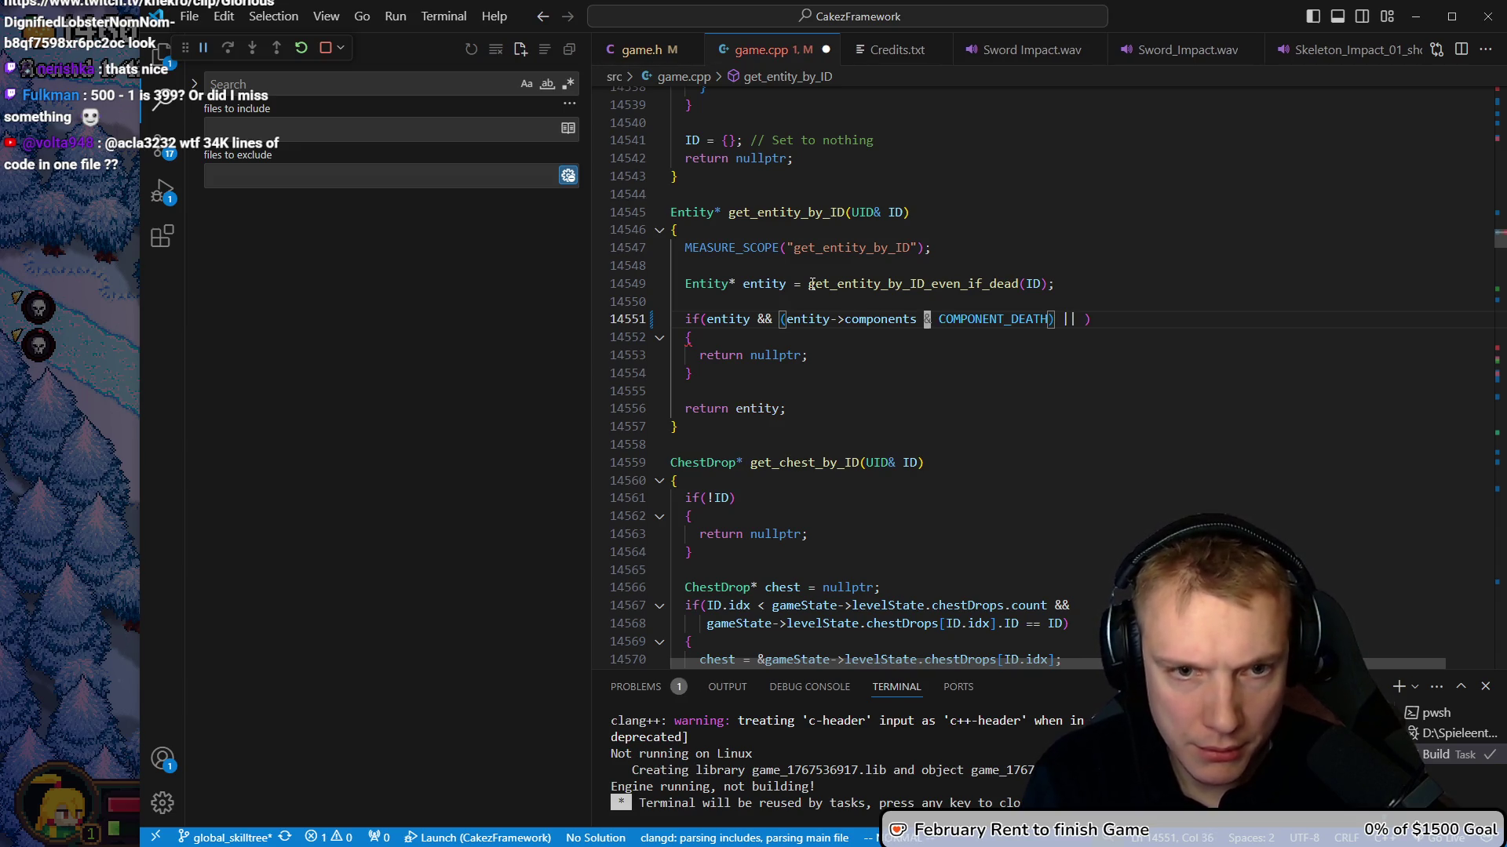
type("(")
key("Escape")
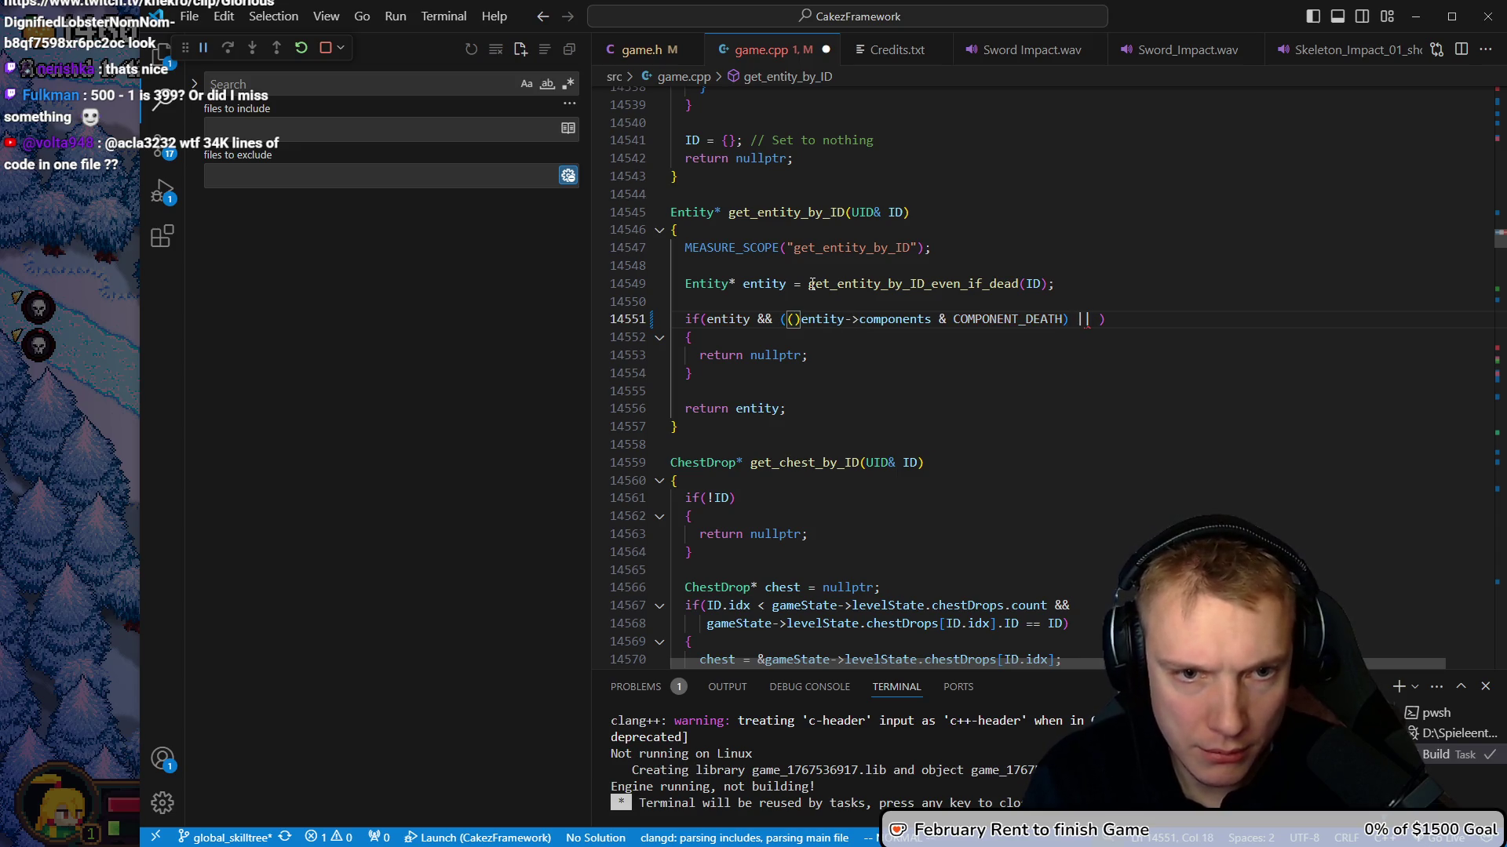
key("x")
key("dollar")
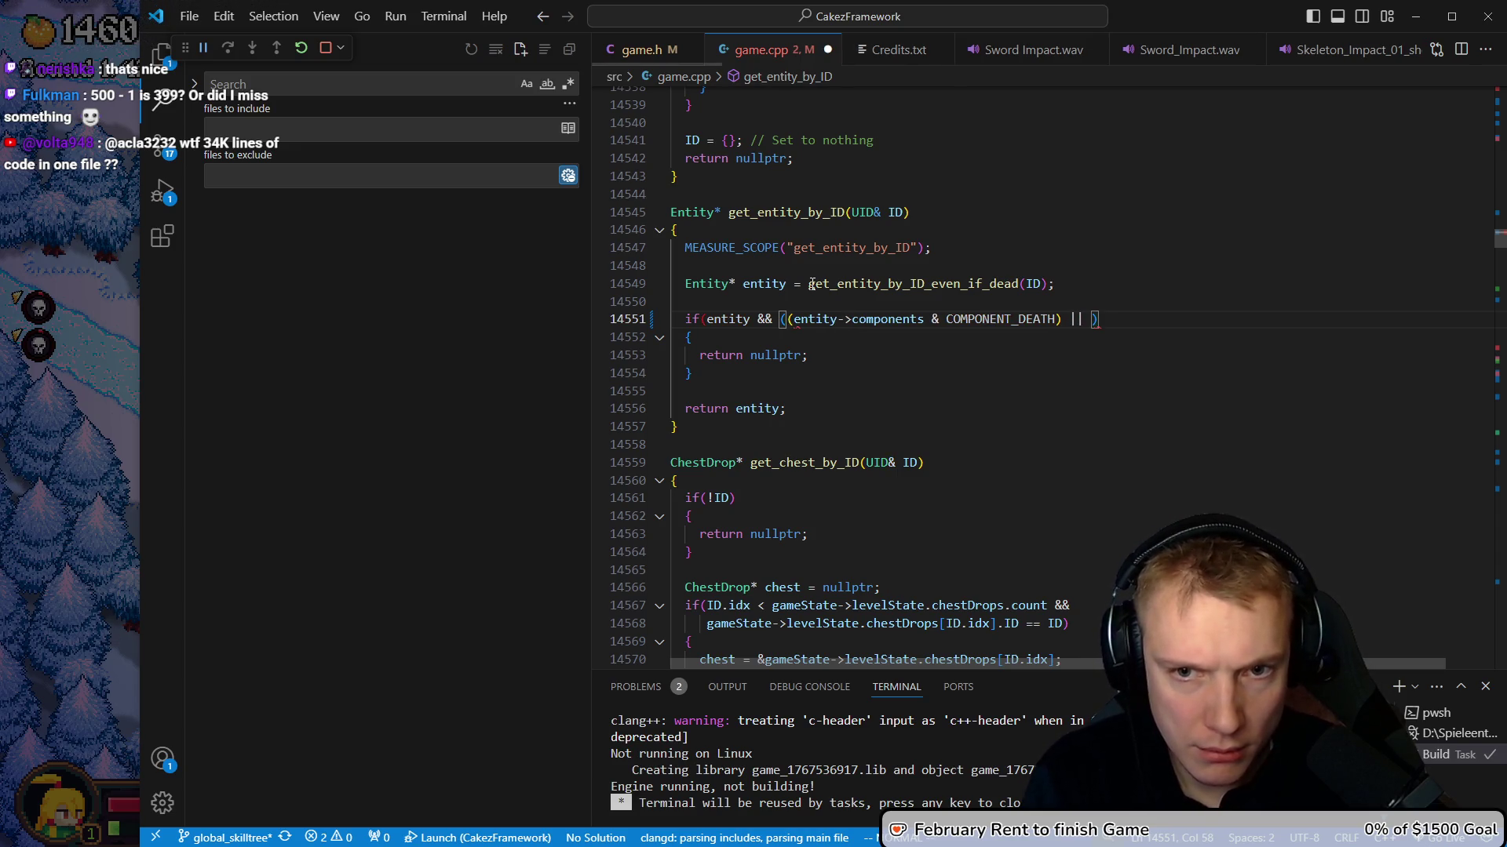
type("enti")
type("ty->components ")
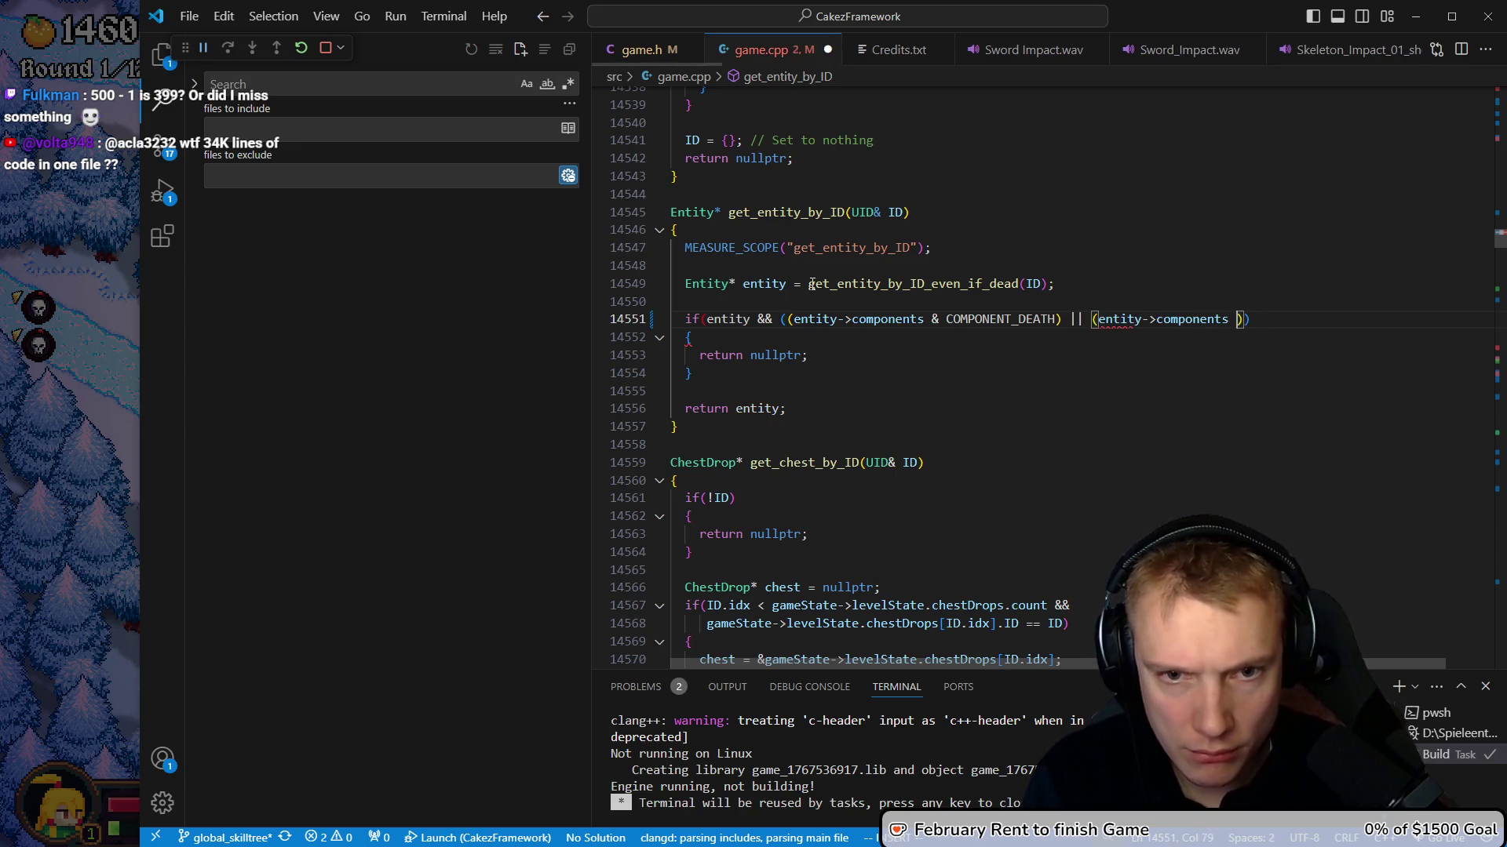
type("onents")
key("Tab")
key("Escape")
key("b")
key("b")
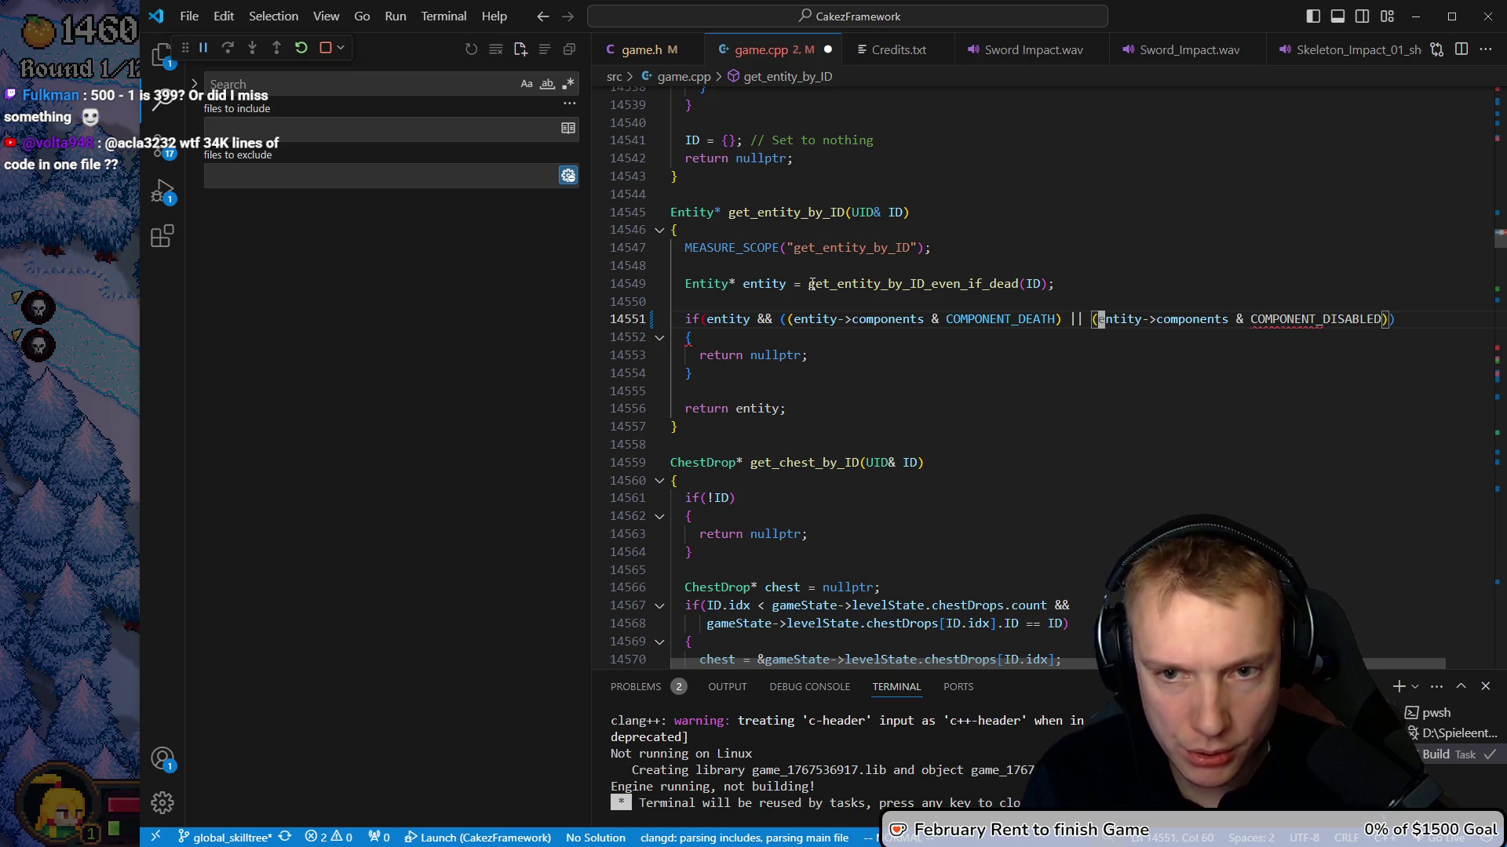
type("ATH")
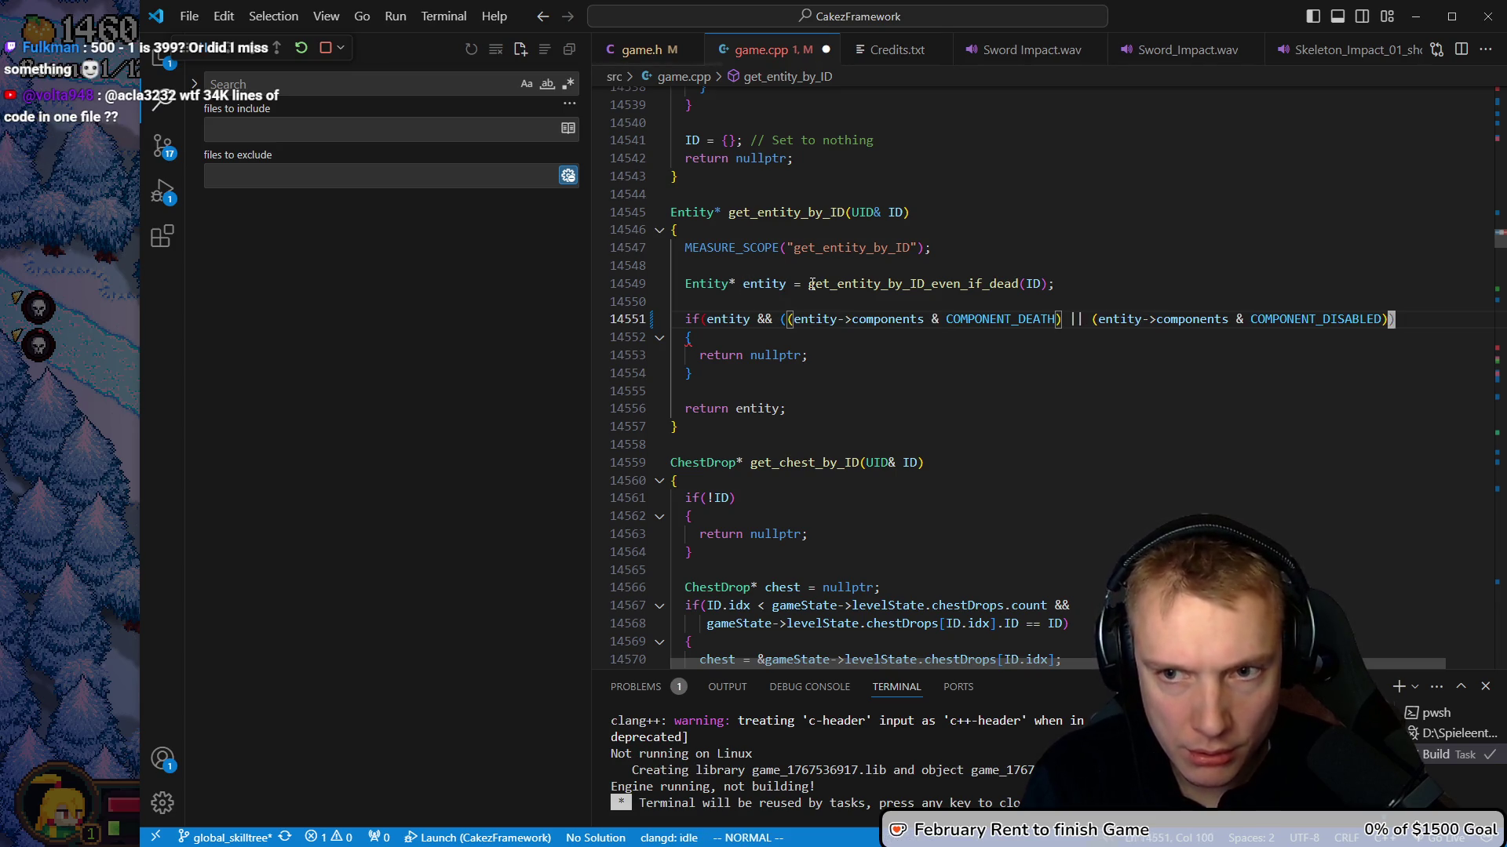
type(")")
key("Escape")
key("b")
key("b")
key("b")
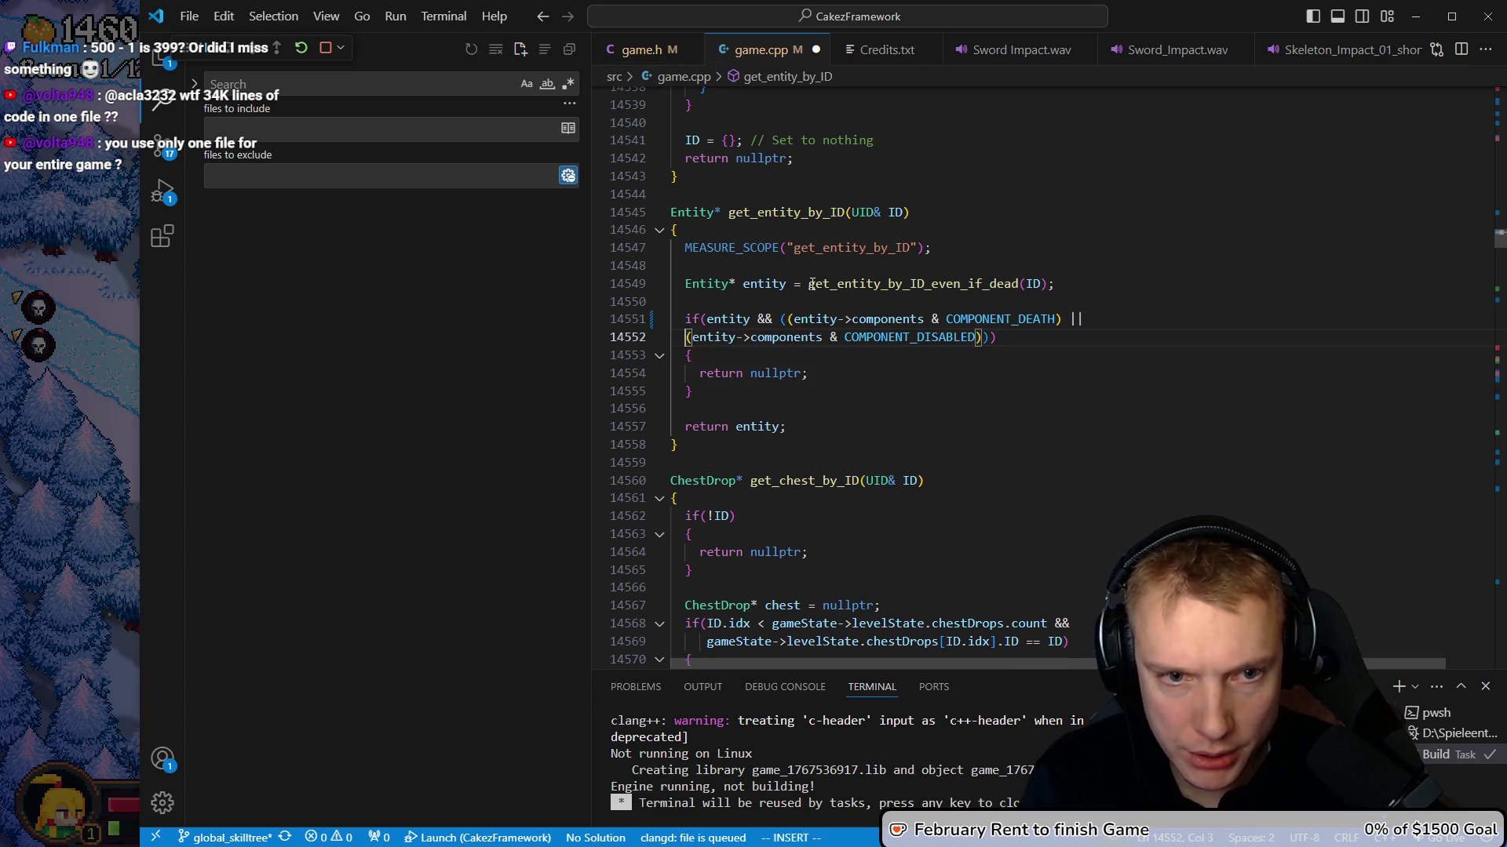
Put the death and disabled checks on separate indented lines and rebuild
key("i")
key("Return")
key("Escape")
key("k")
key("w")
key("w")
key("w")
key("i")
key("Return")
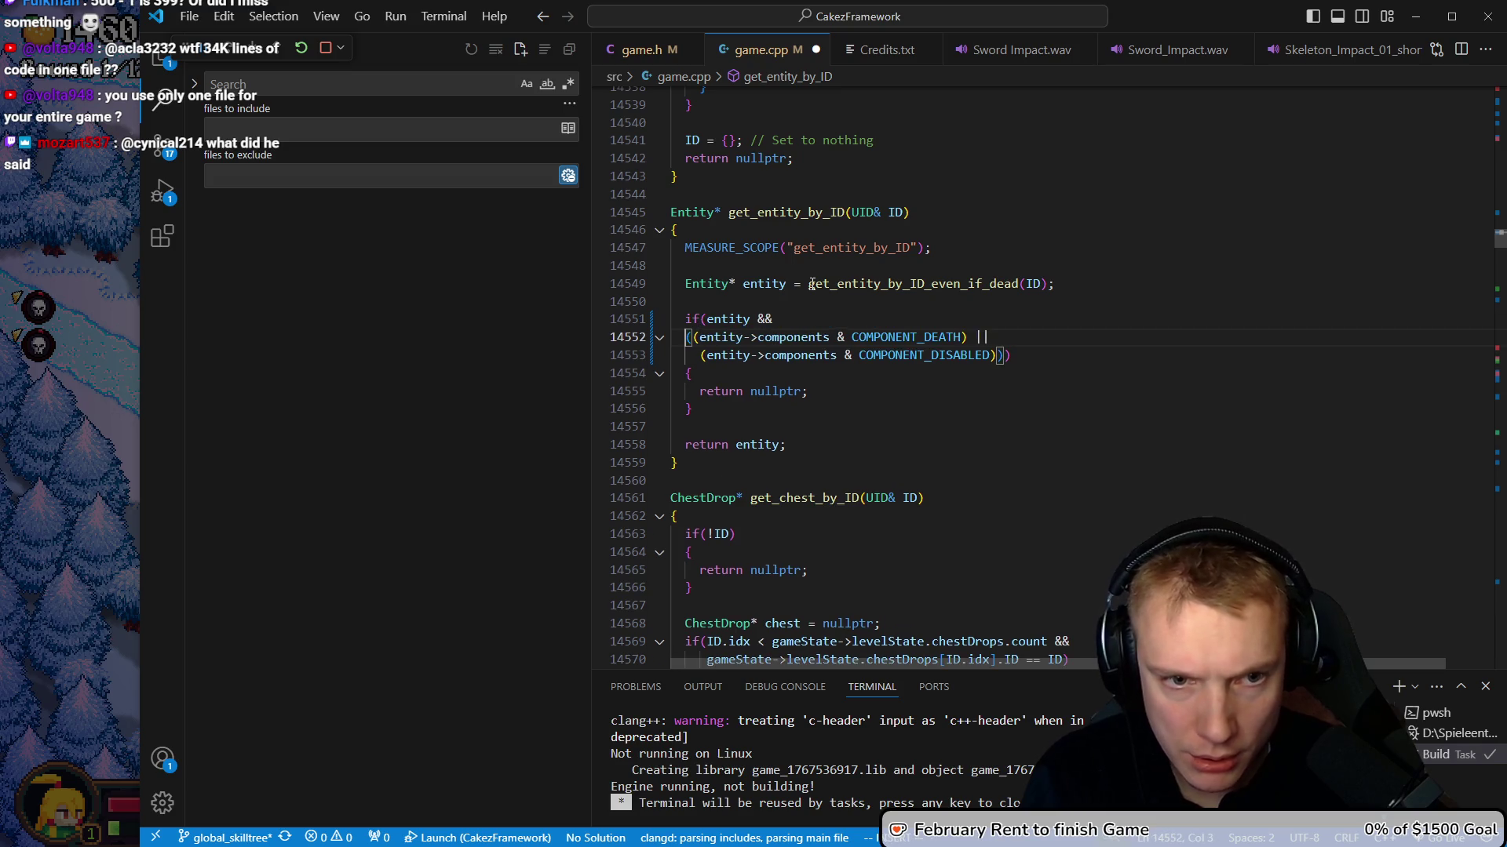
key("Down")
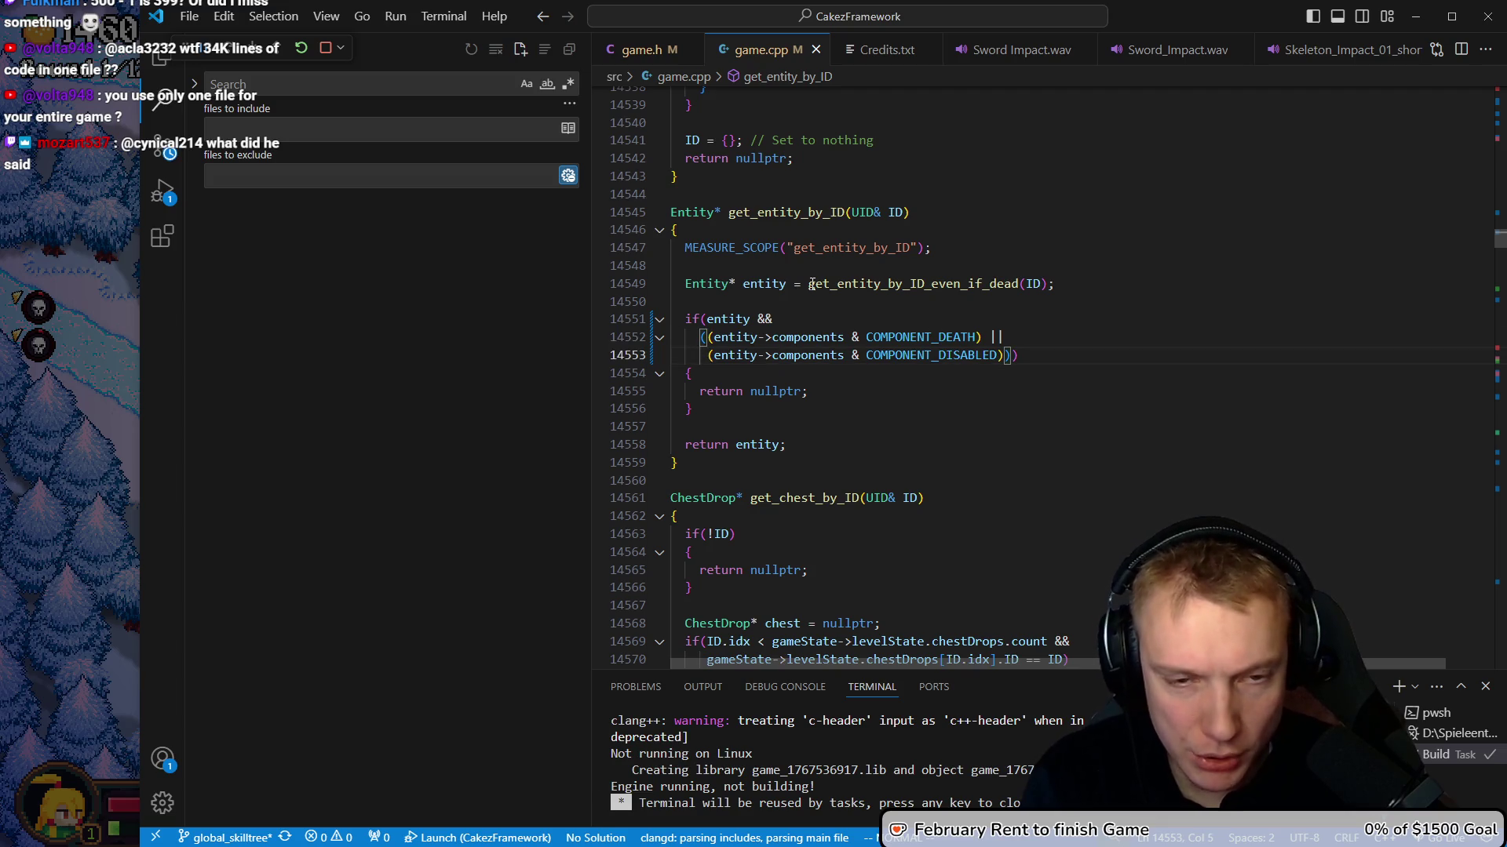
key("ctrl+shift+b")
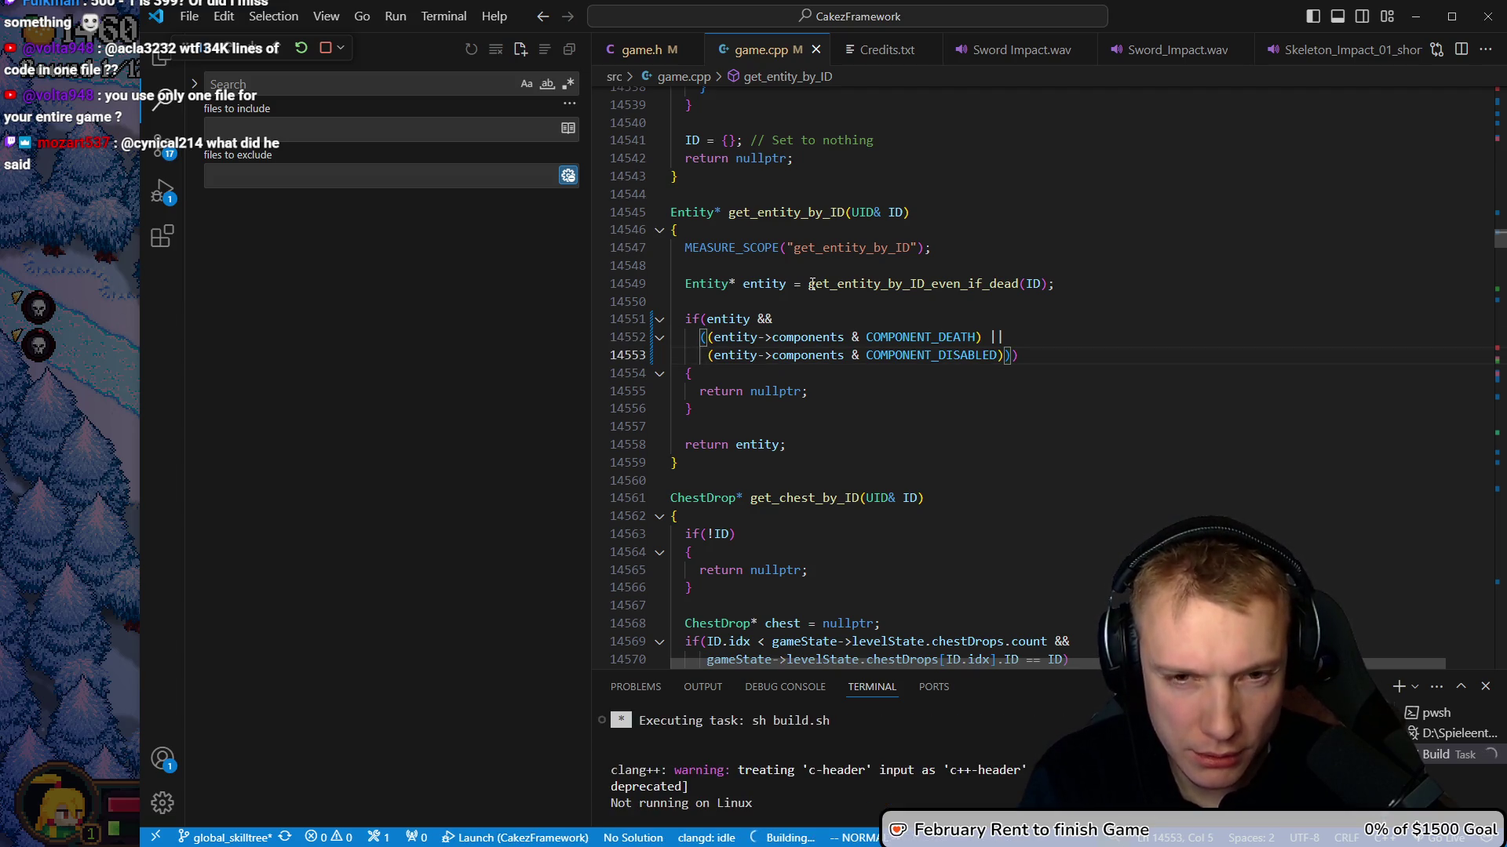
Rewrite the check to test components against (COMPONENT_DEATH | COMPONENT_DISABLED)
key("k")
key("e")
key("e")
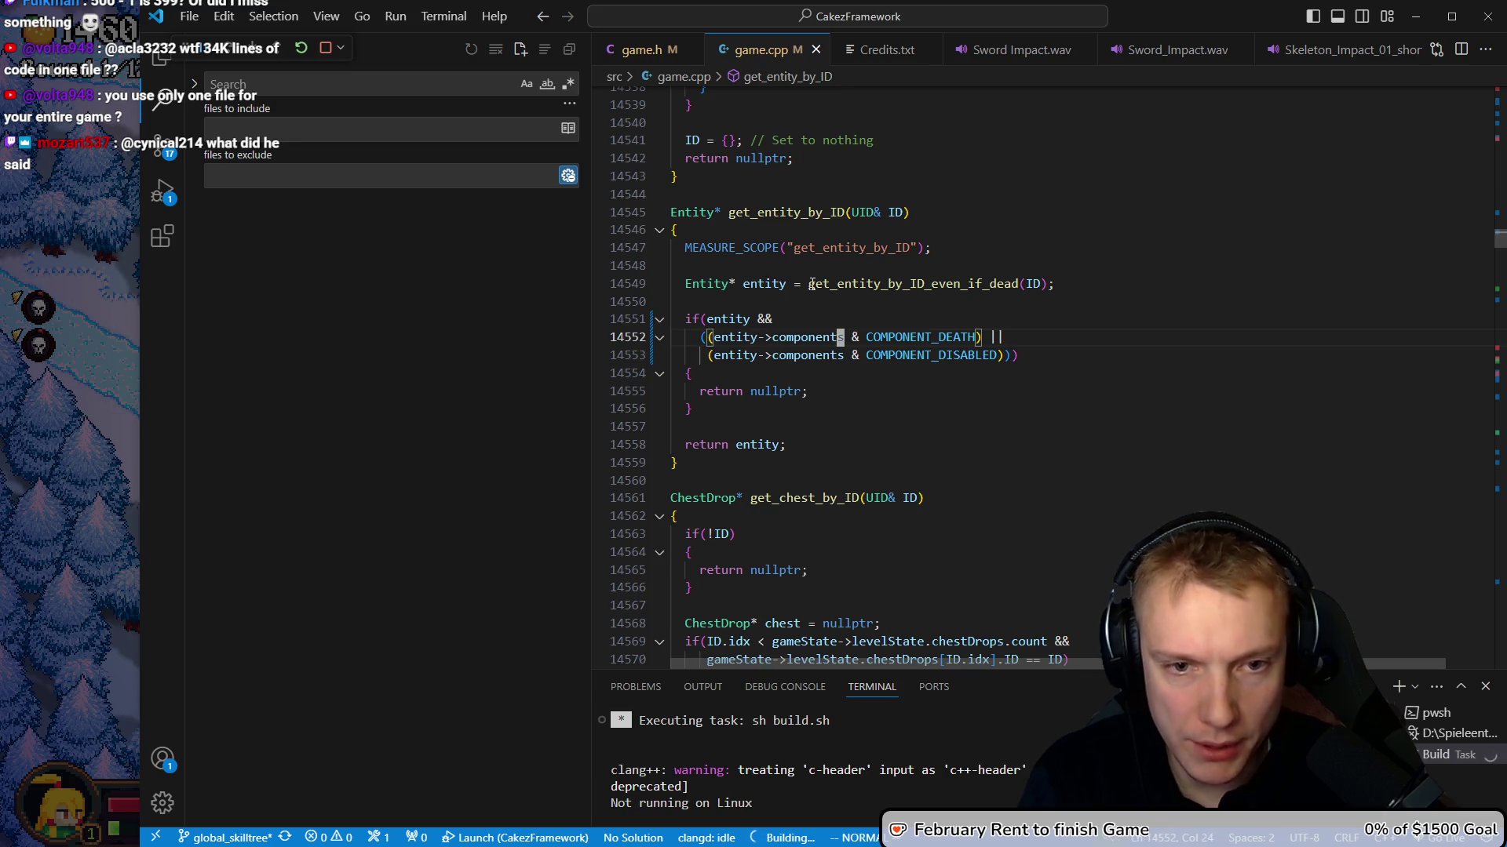
type("(")
key("Escape")
type("e")
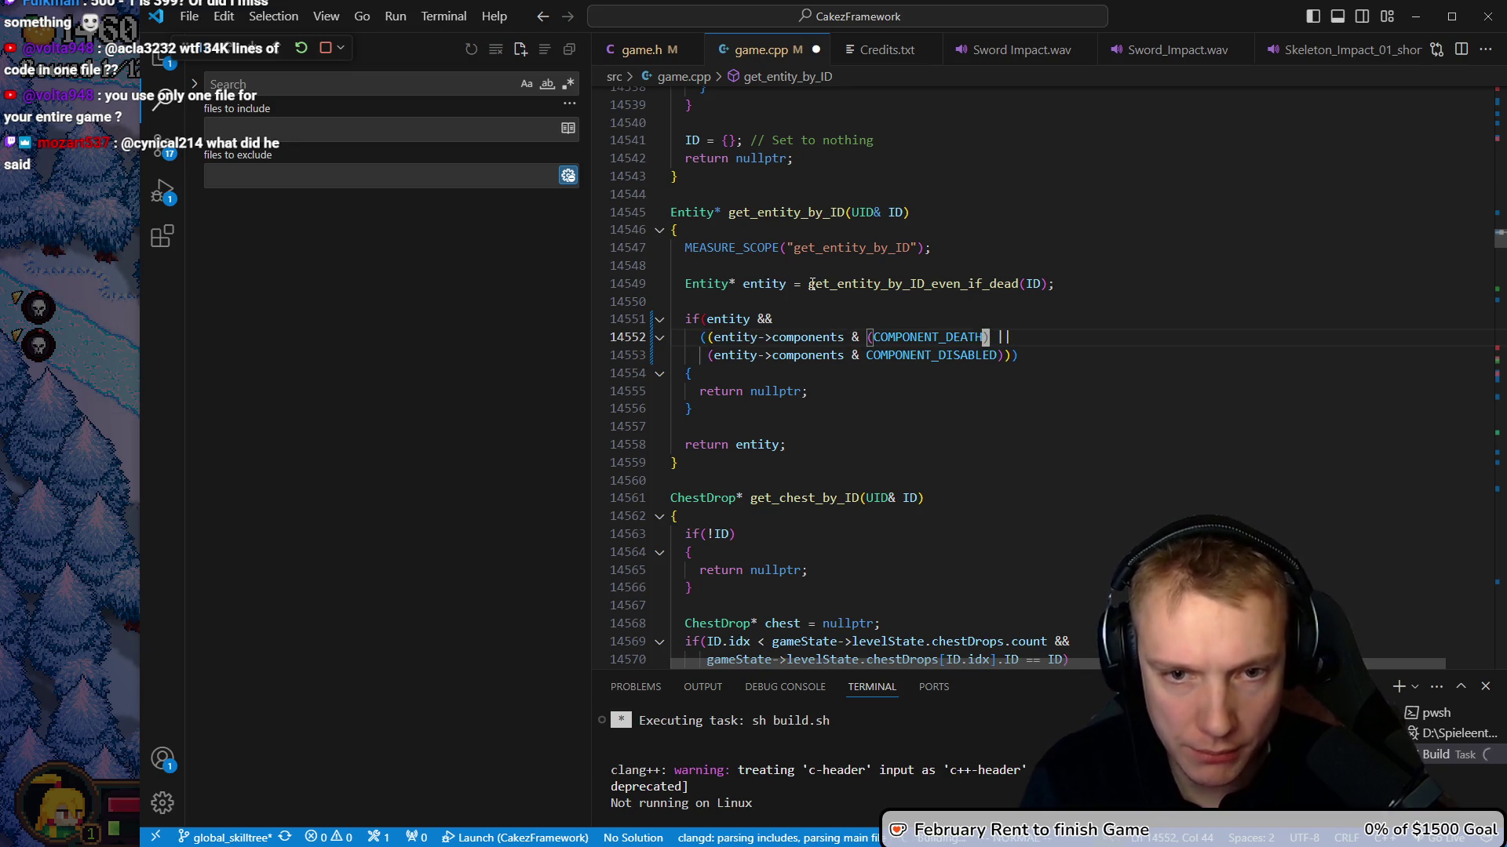
type("i | co")
type("mpon")
type("ent_dis")
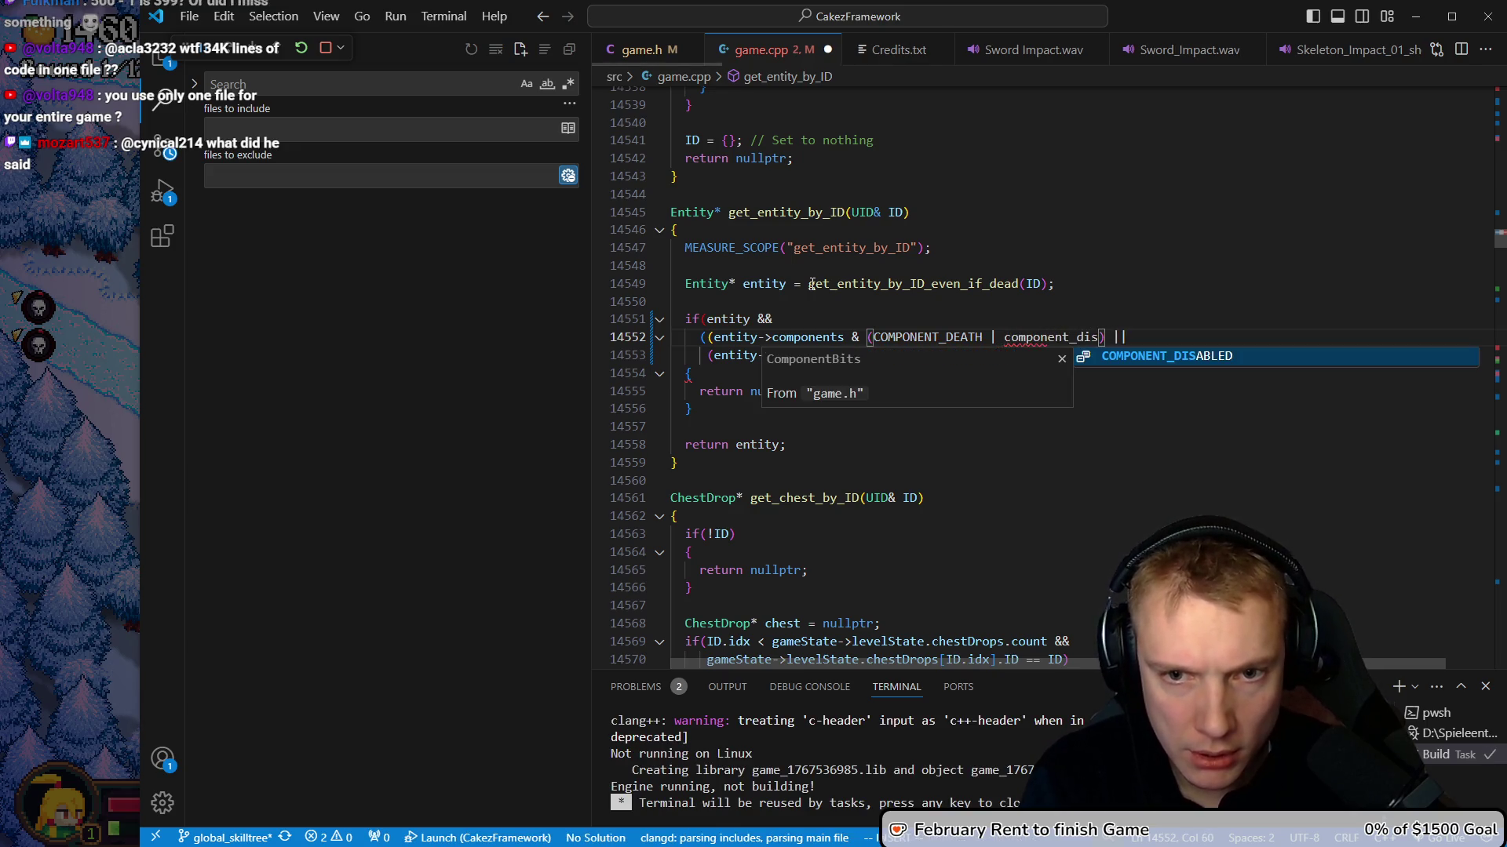
key("Tab")
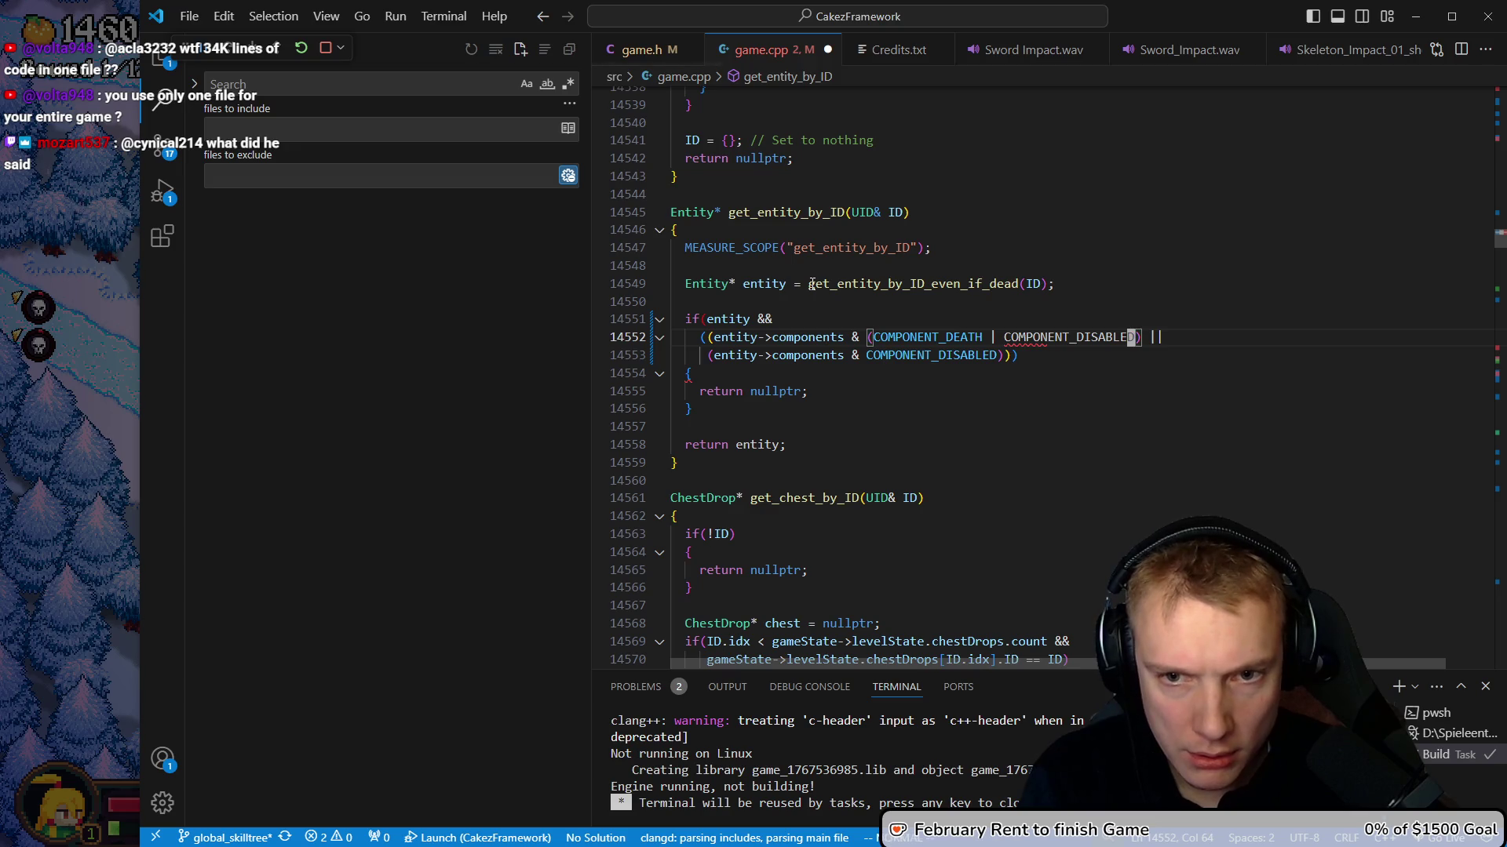
key("k")
key("j")
key("A")
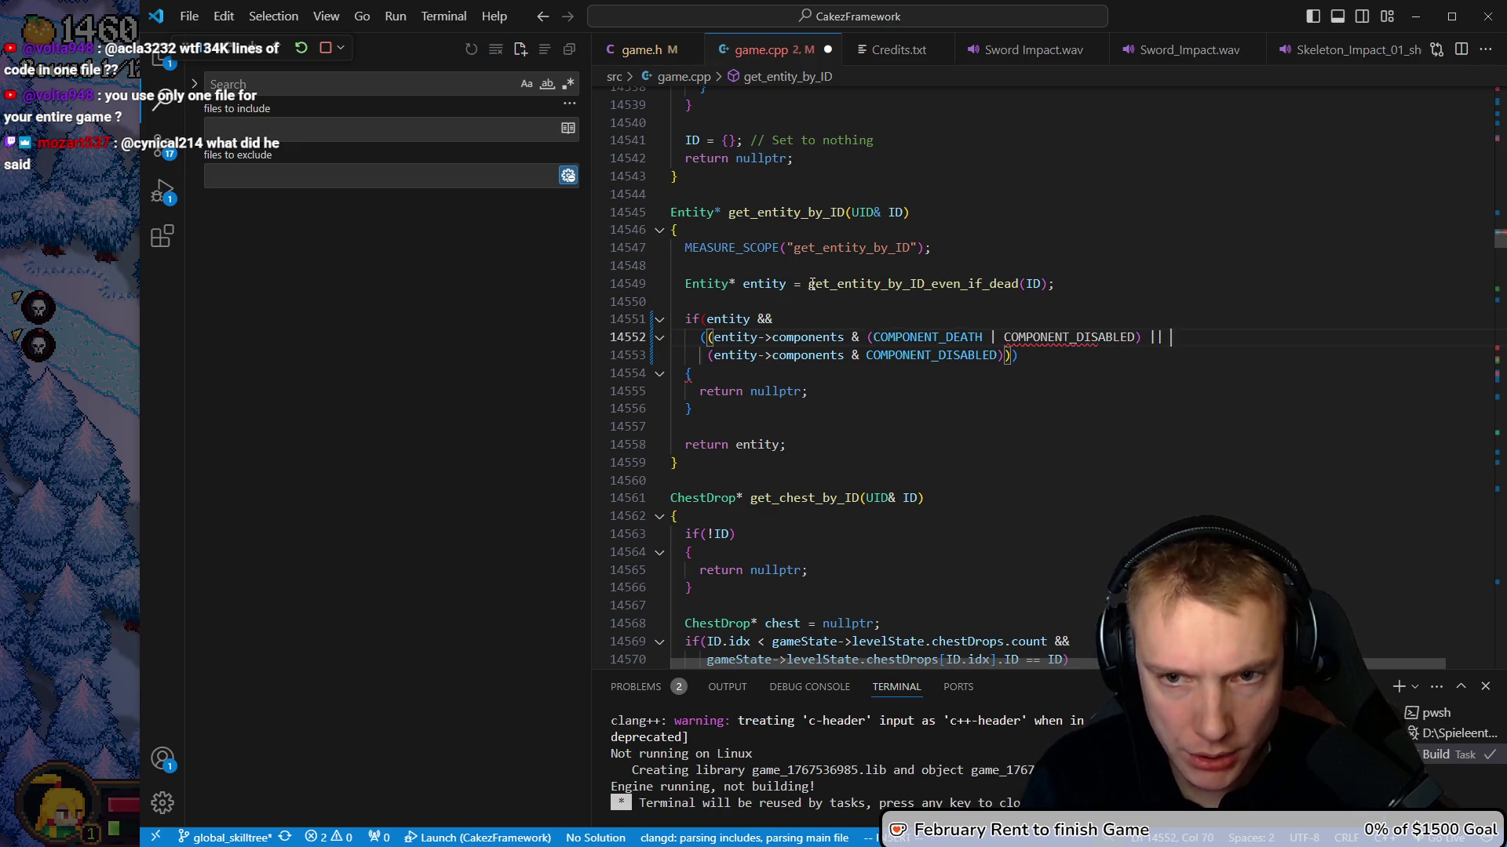
key("BackSpace")
key("BackSpace")
type(")")
key("Escape")
Join the condition onto one if line, delete the leftover disabled line, and save to build
key("BackSpace")
key("BackSpace")
key("BackSpace")
key("j")
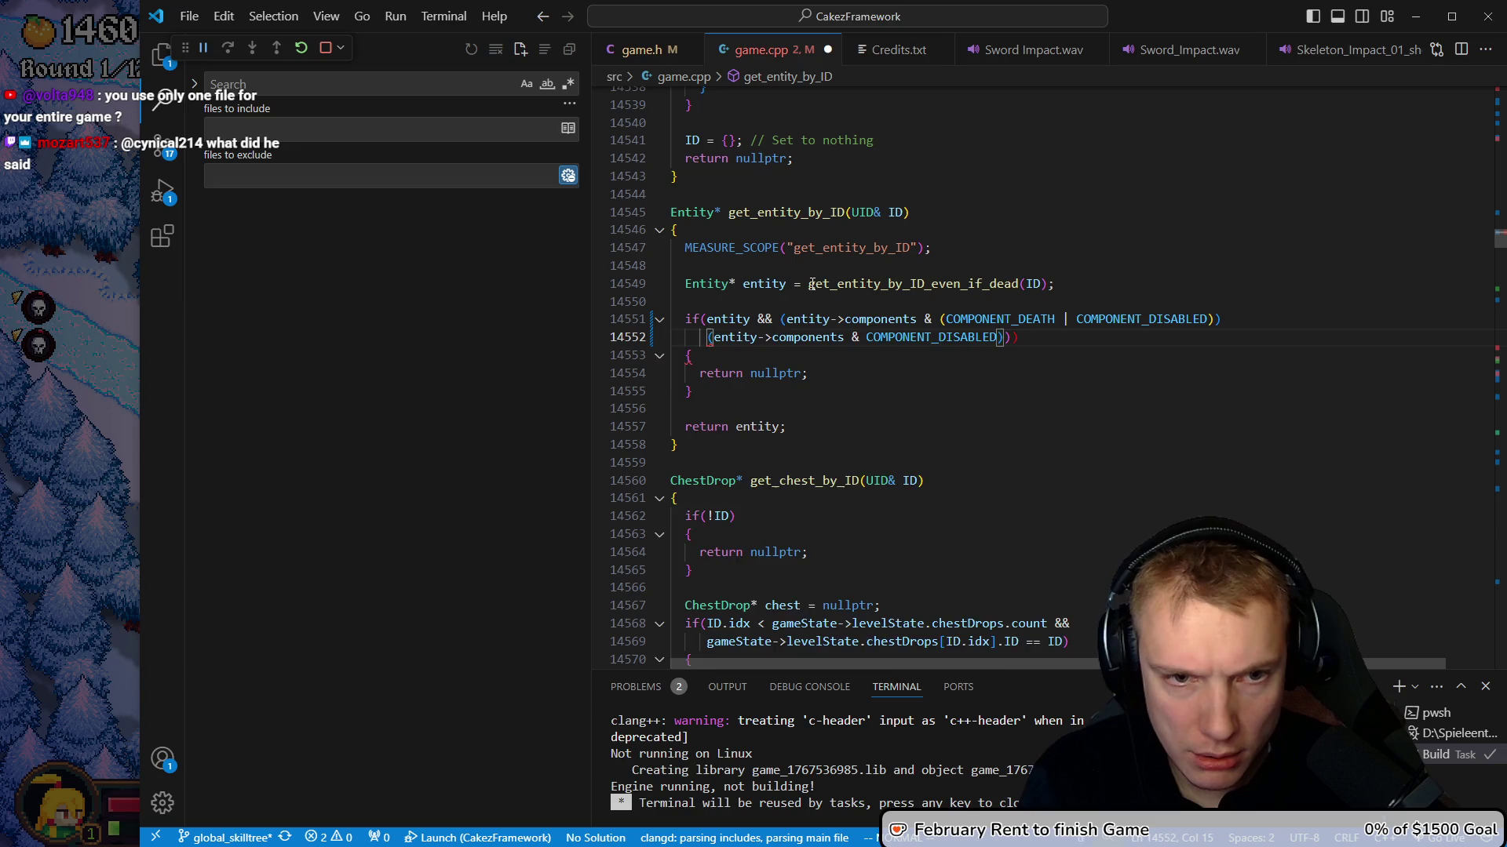
key("d")
key("d")
key("k")
key("shift+v")
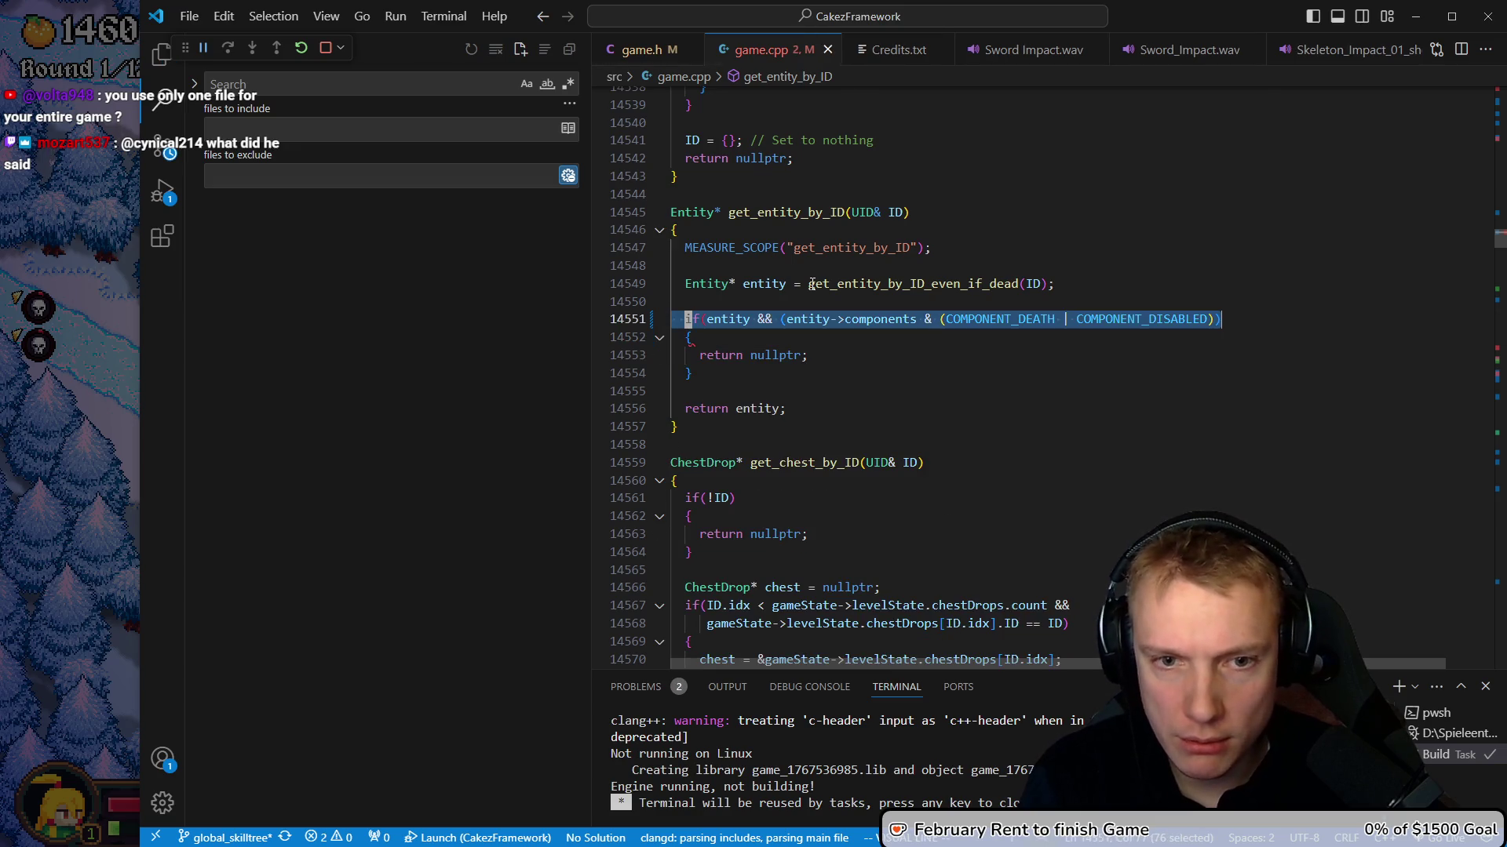
key("Escape")
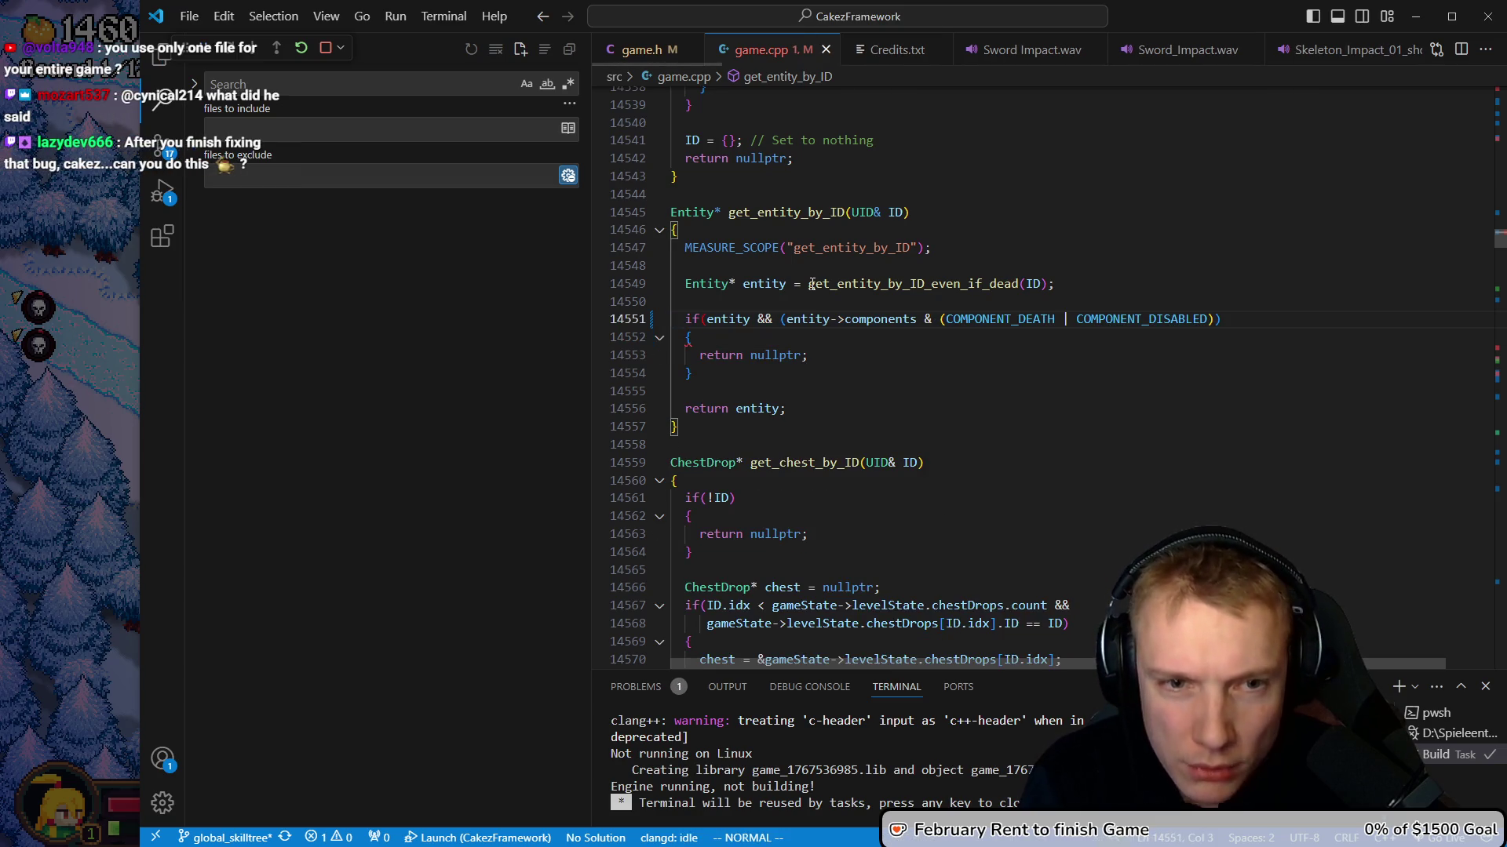
key("dollar")
type("i))")
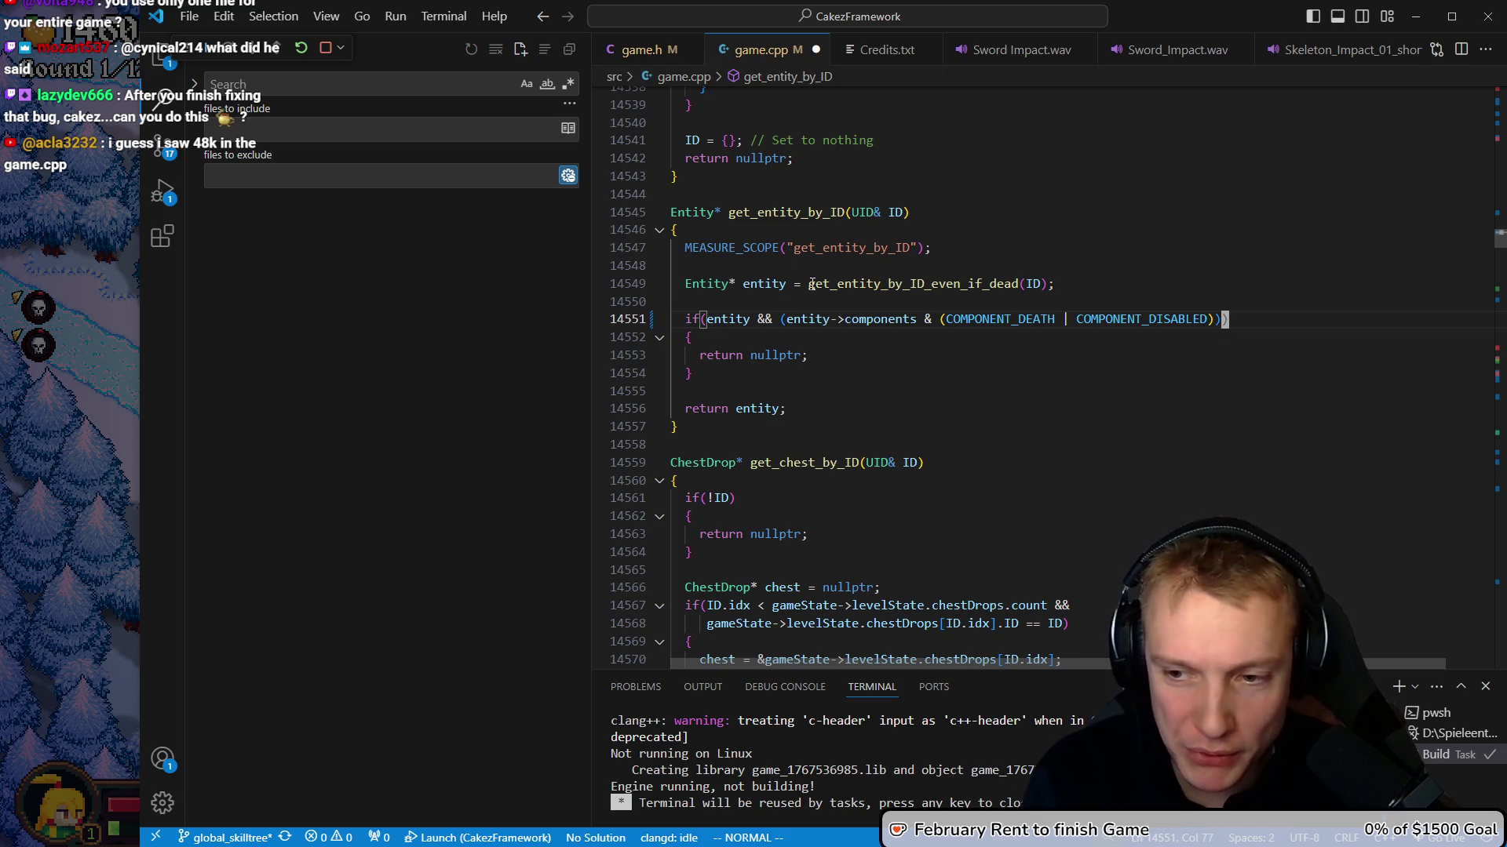
key("ctrl+s")
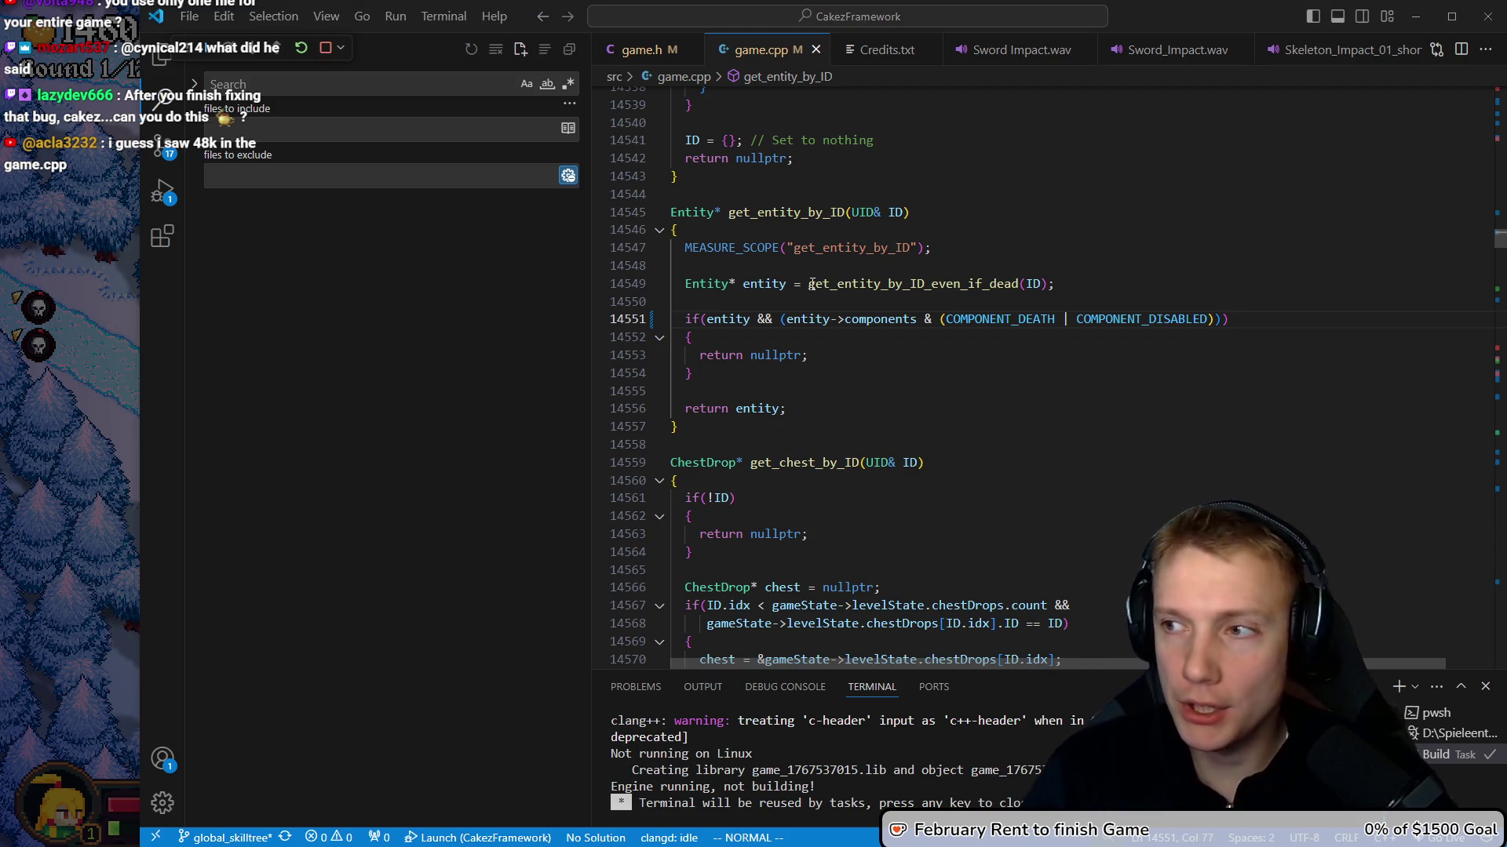
Glance at the TODO list notes, then switch back to the running game
key("alt+Tab")
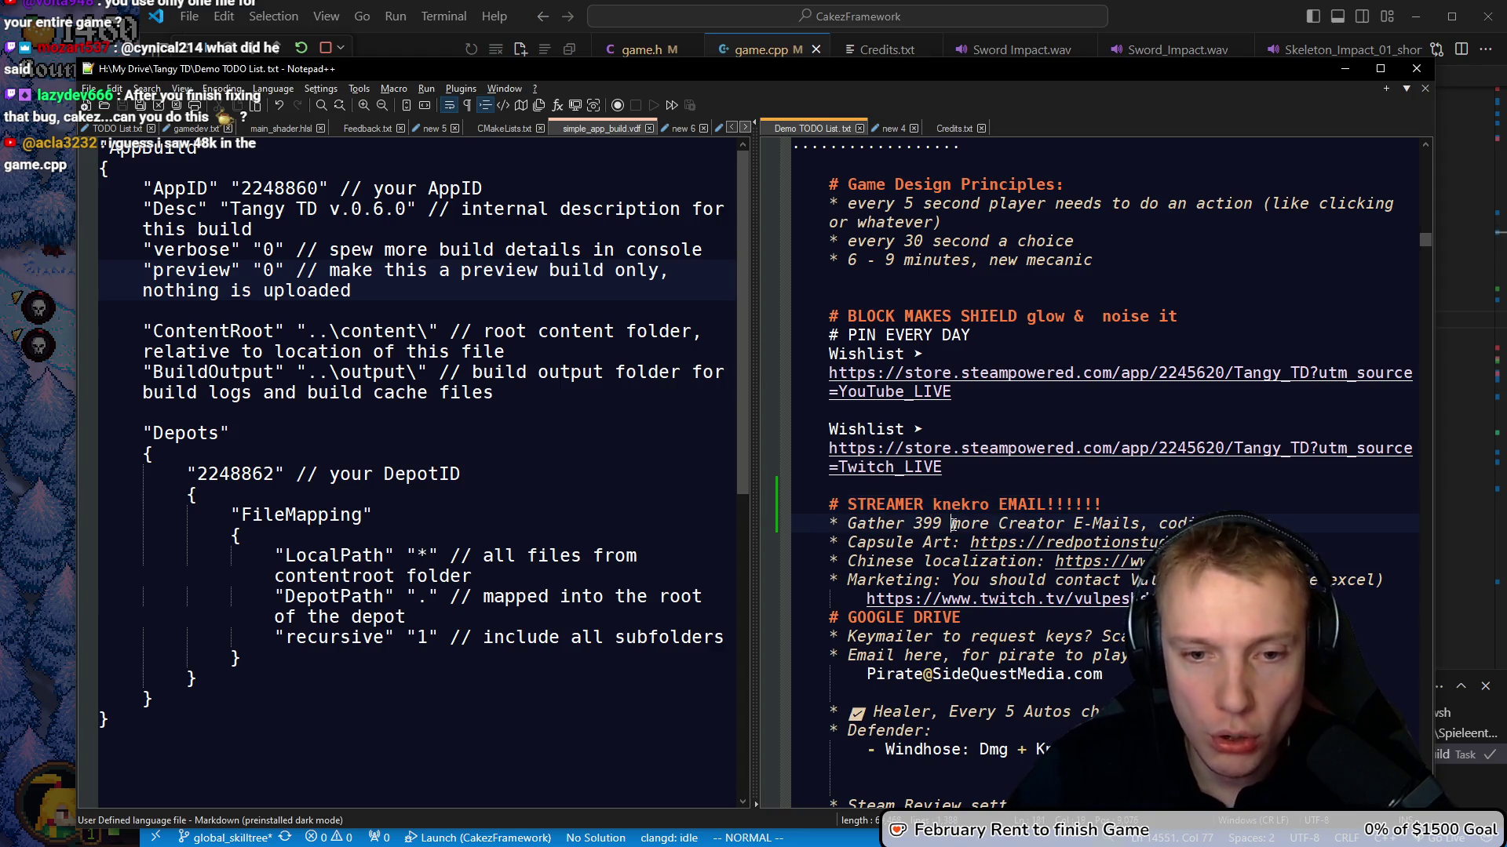
left_click_drag(952, 523, 991, 522)
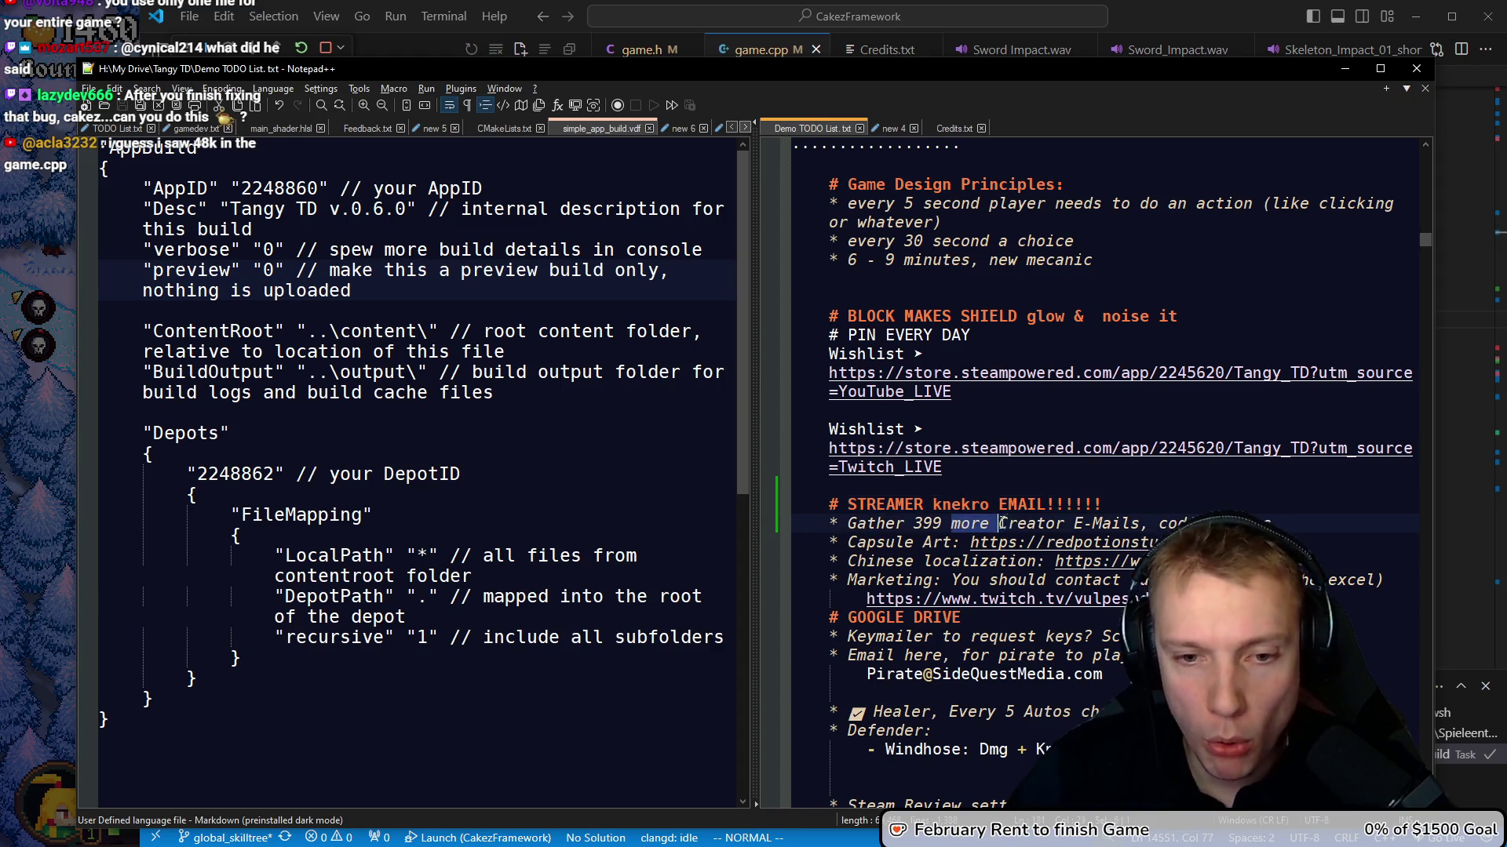
left_click(961, 524)
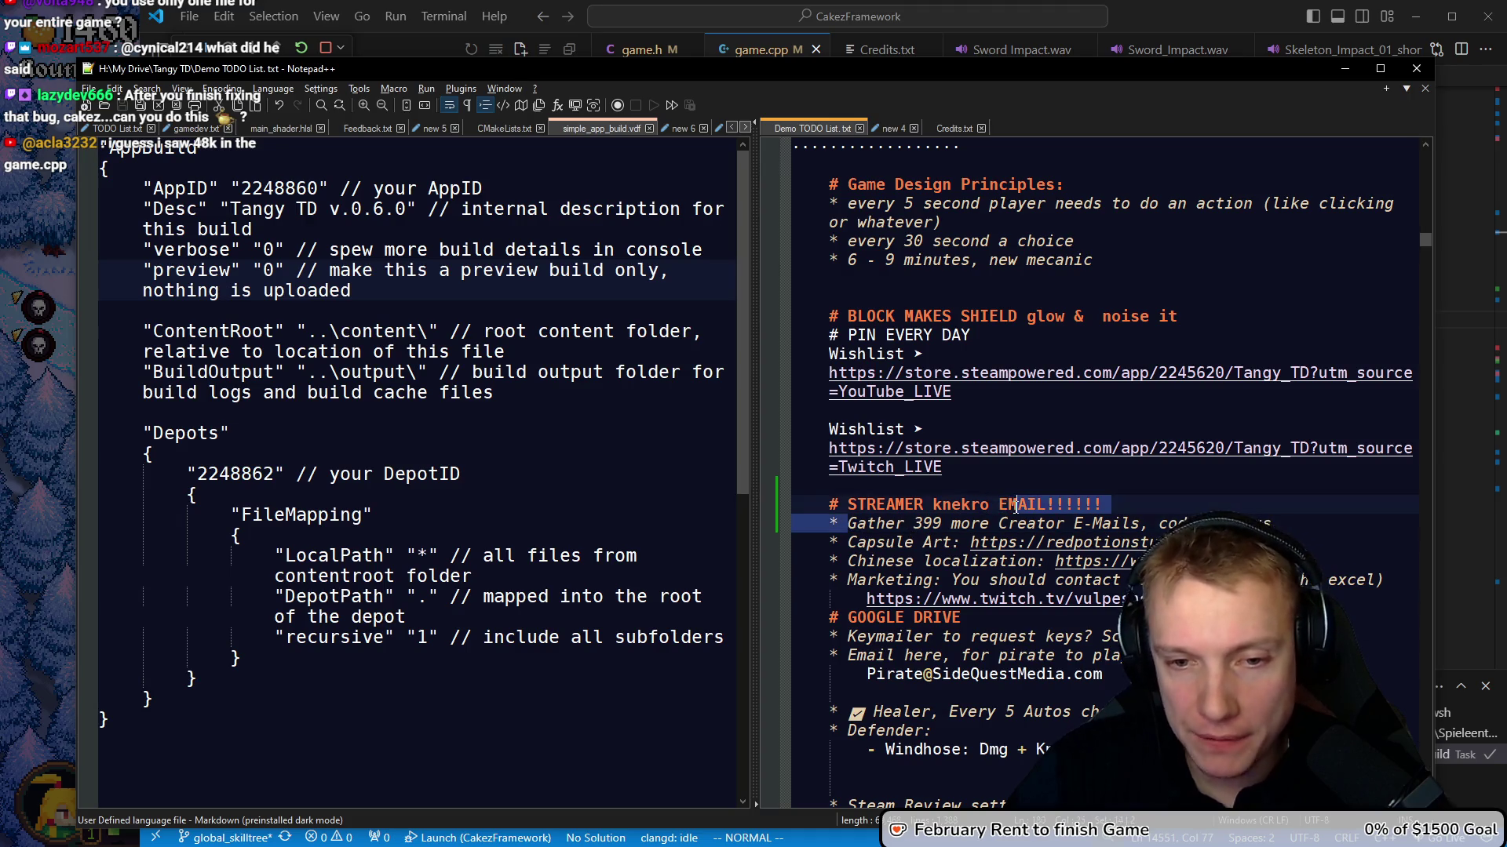
left_click(22, 419)
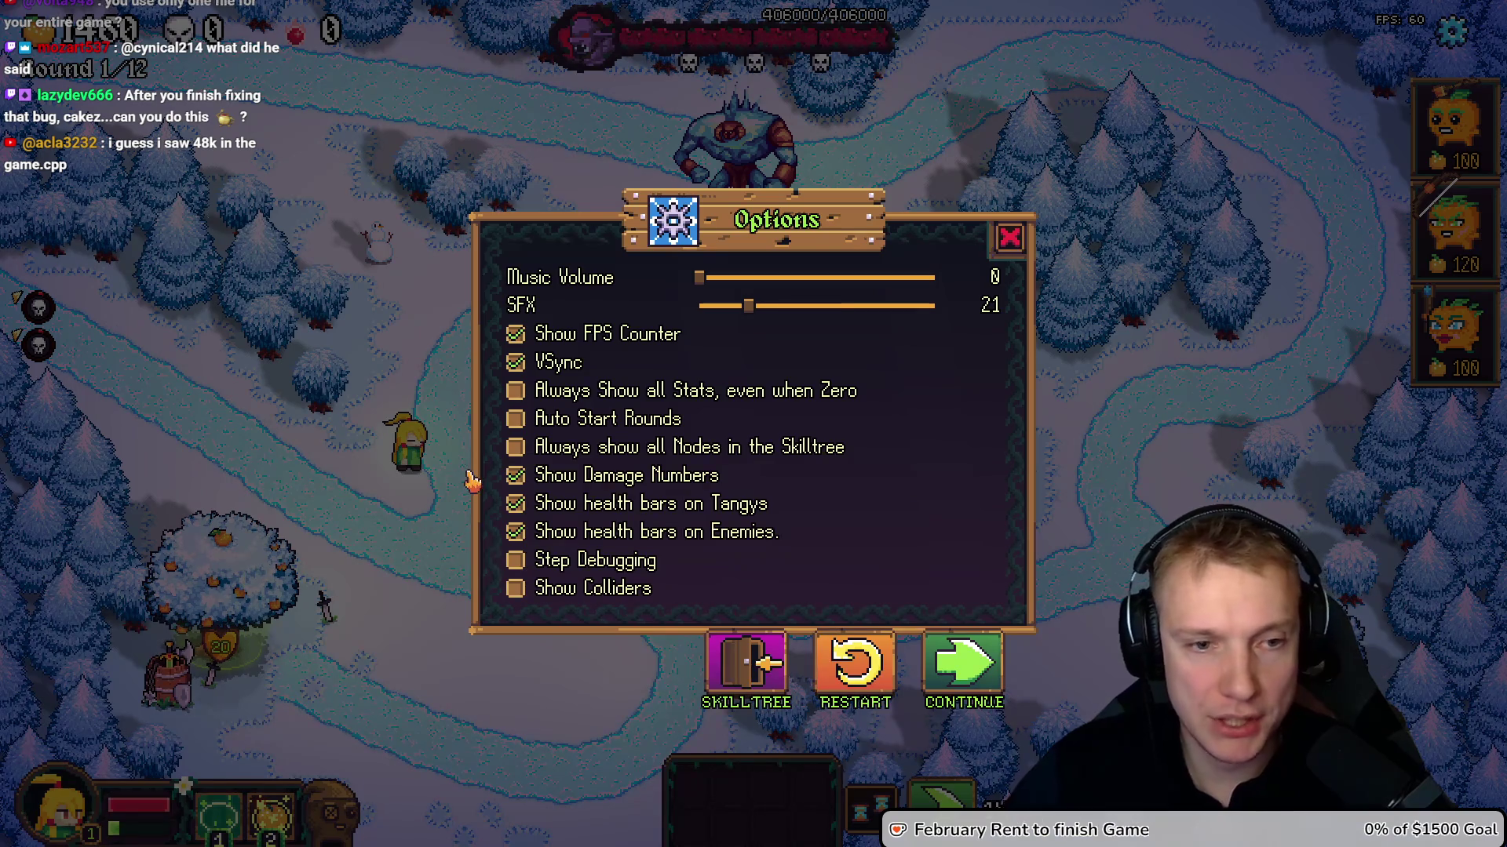
Close the Options menu and tower shop cards, then bring the Notepad++ TODO list forward
key("Escape")
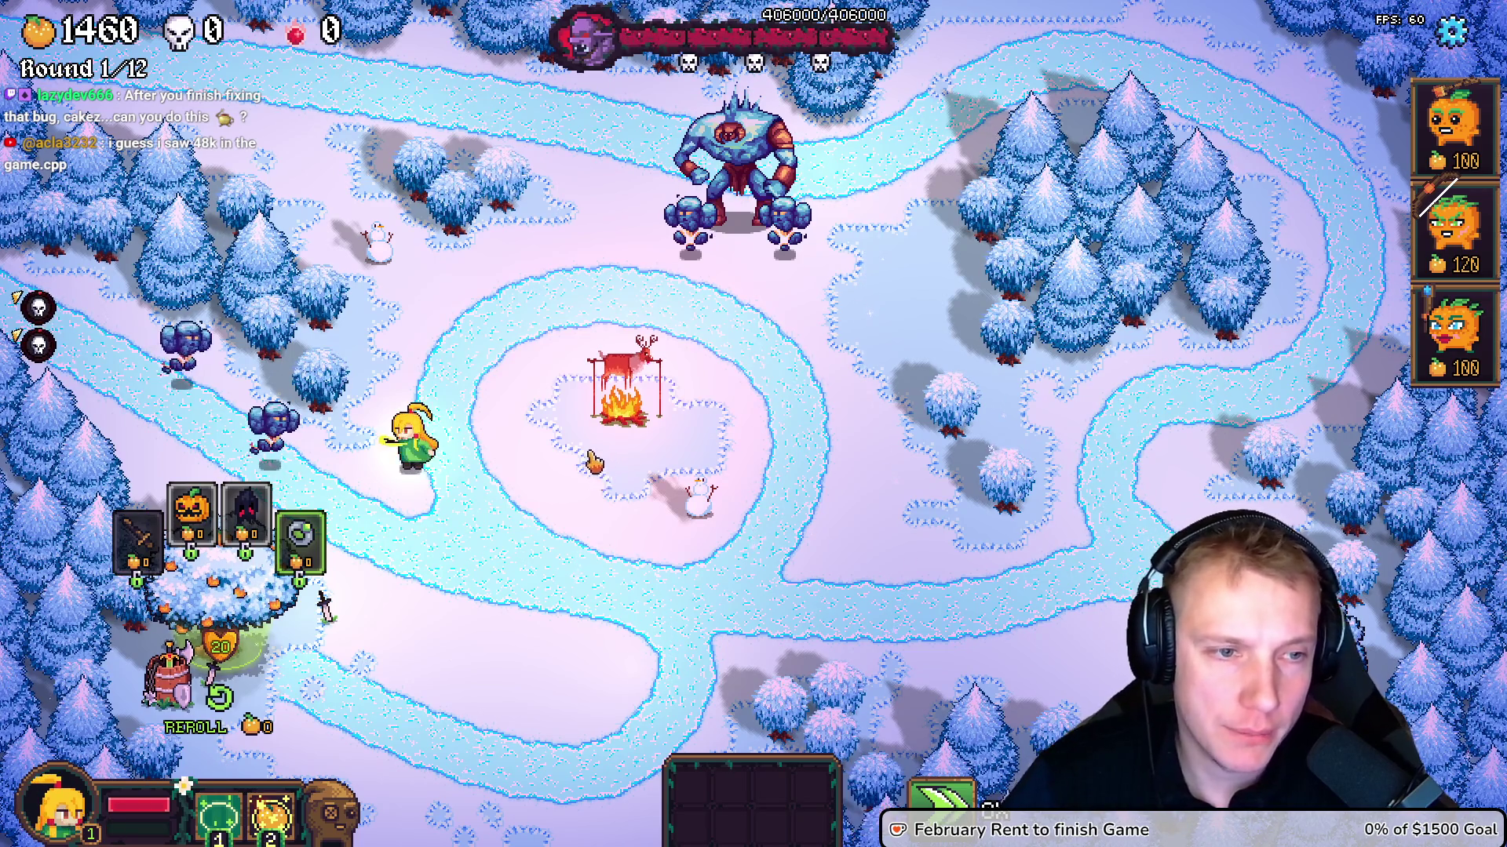
left_click(579, 486)
key("alt+Tab")
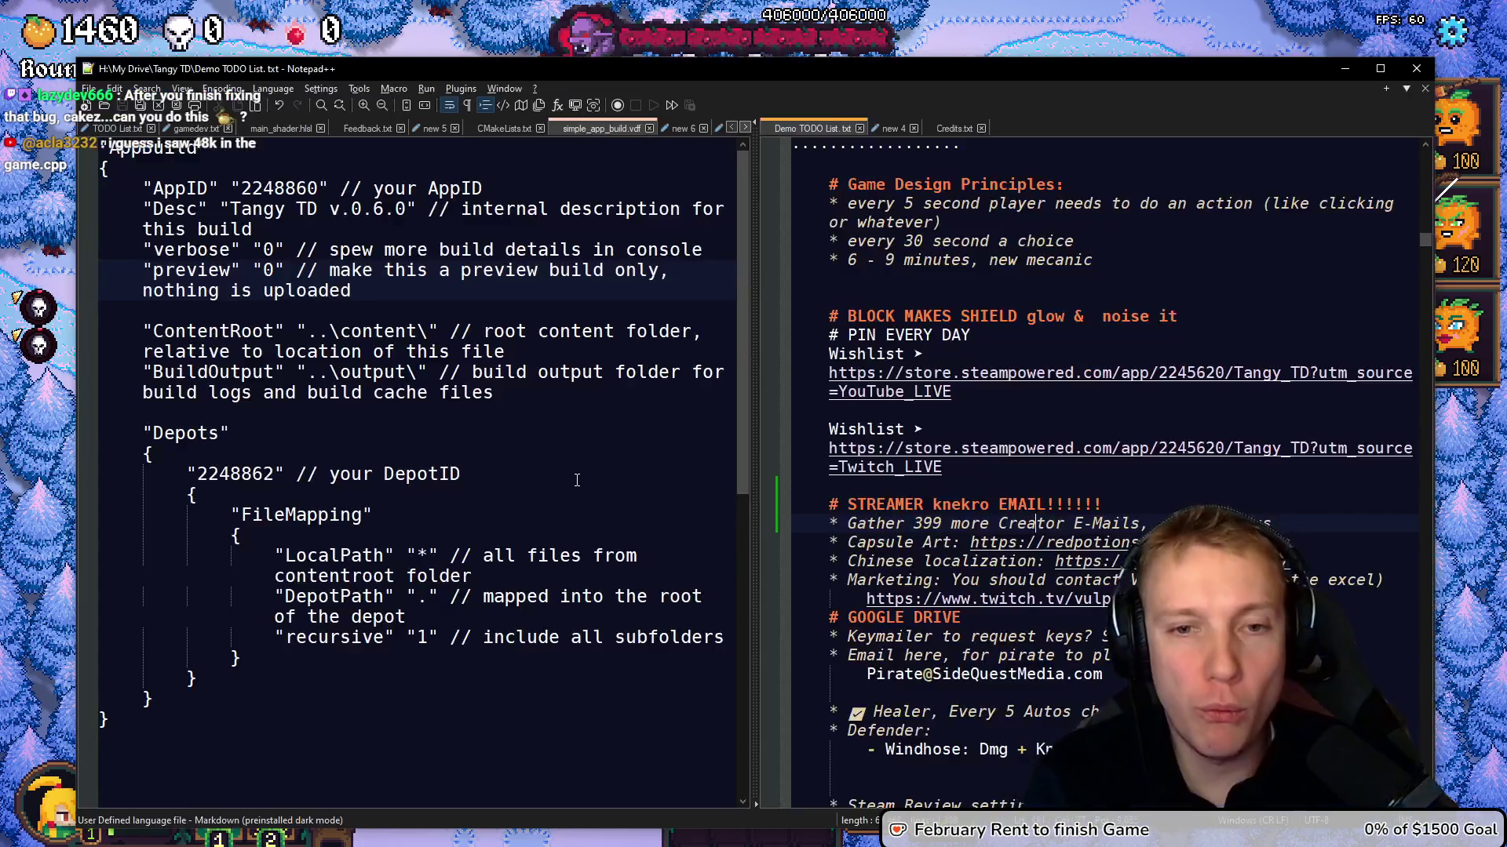
Back in game.cpp, review the merged get_entity_by_ID check and search for 'teleport'
left_click(824, 339)
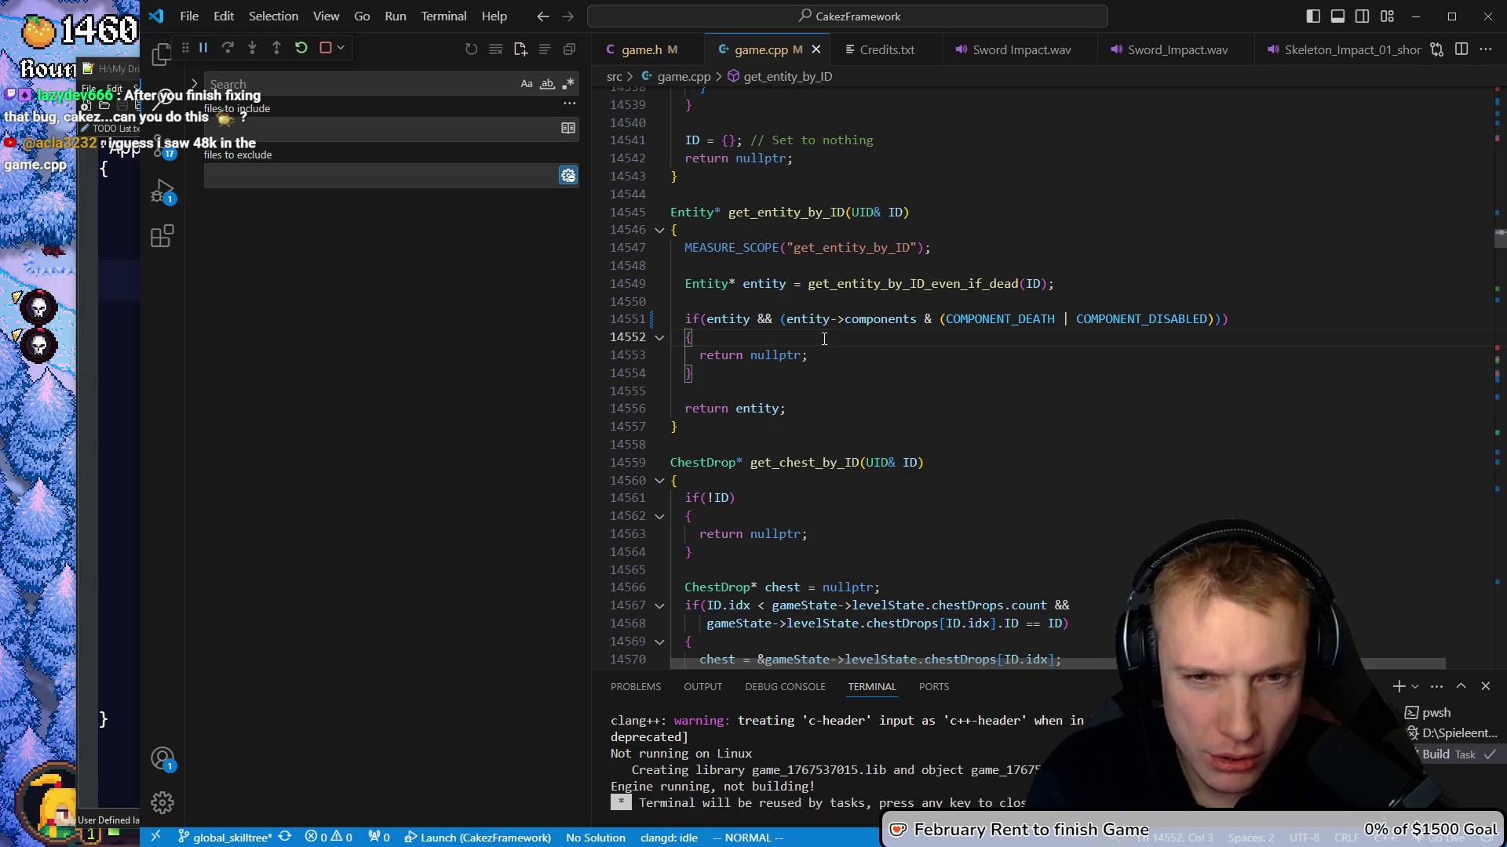
key("k")
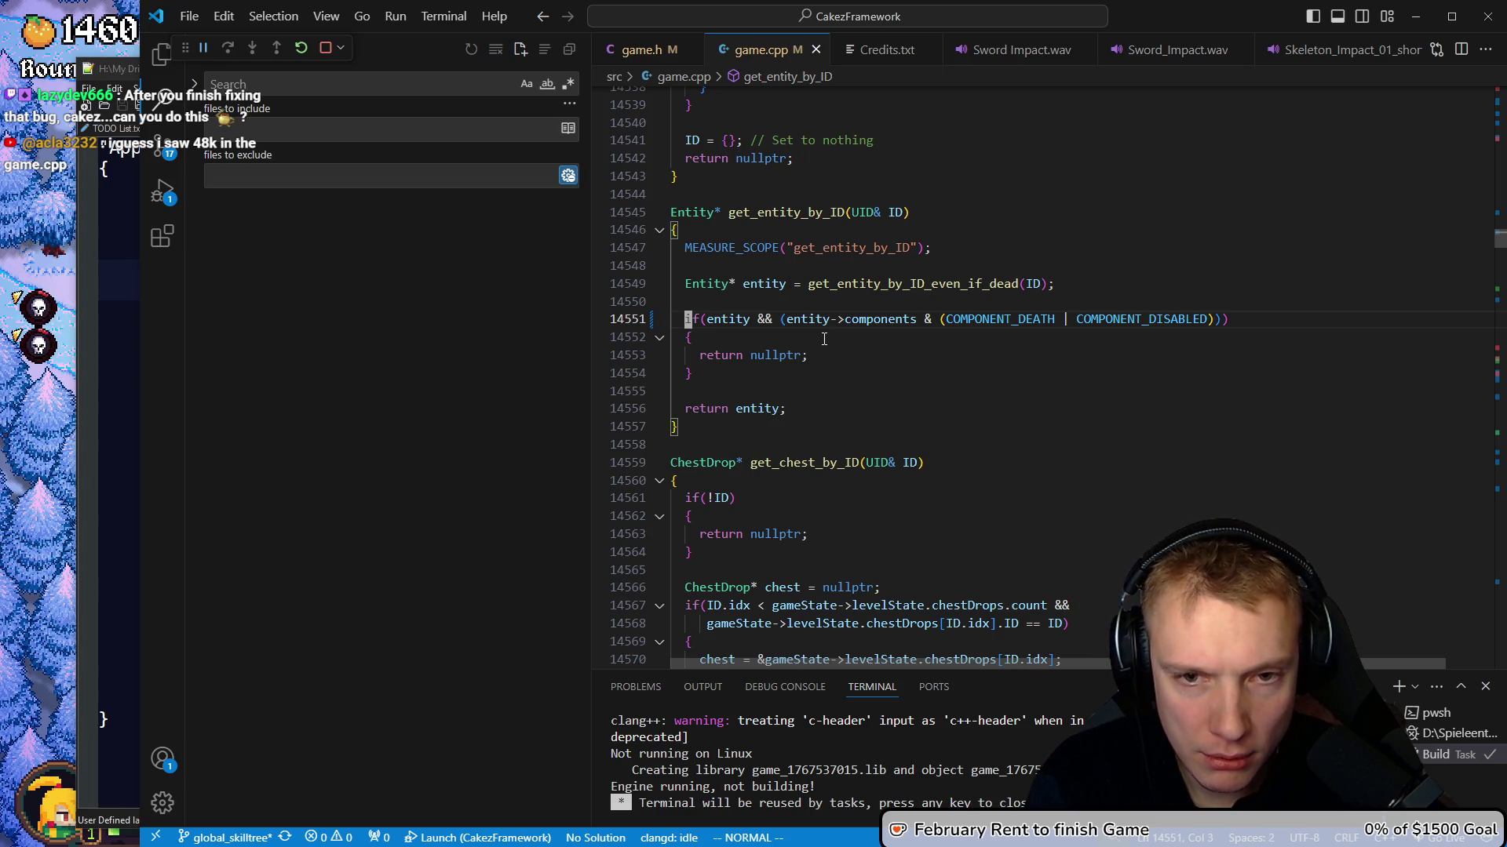
key("k")
key("k")
key("k")
key("shift+v")
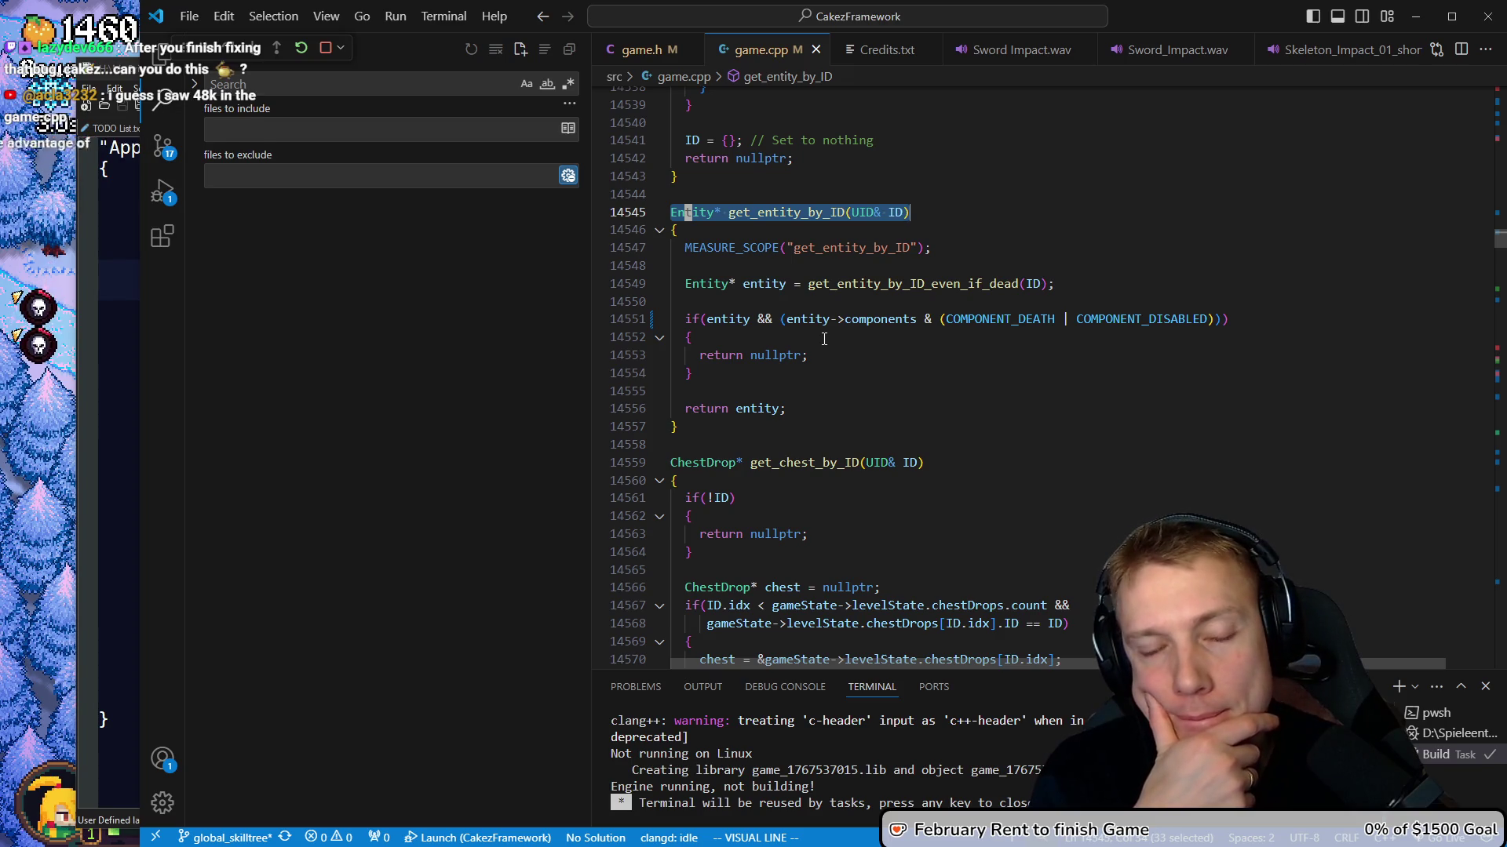
key("Escape")
key("j")
key("j")
key("j")
key("j")
key("shift+v")
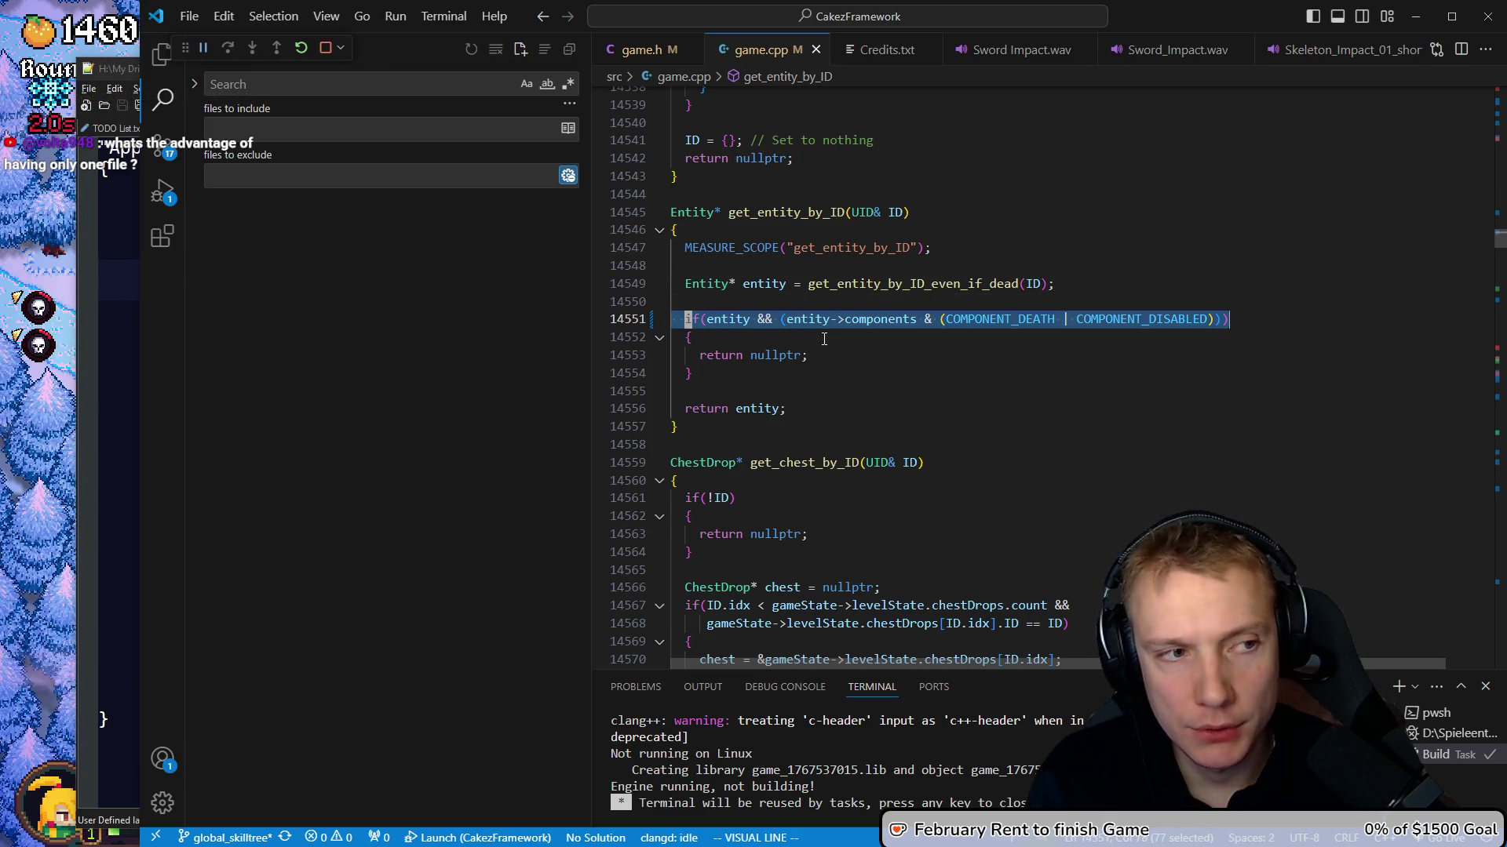
key("Escape")
key("k")
key("k")
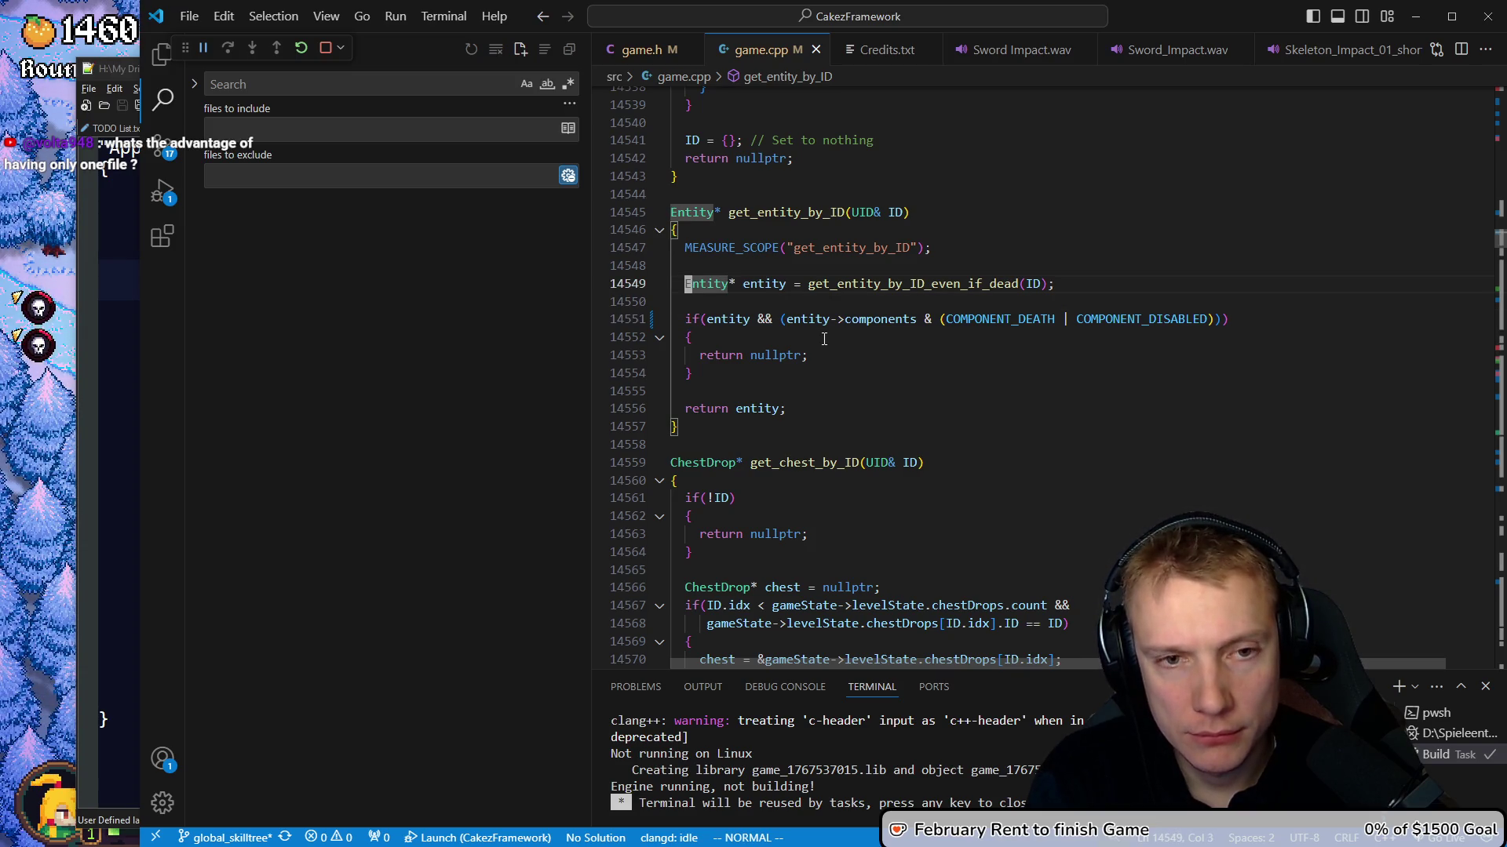
key("slash")
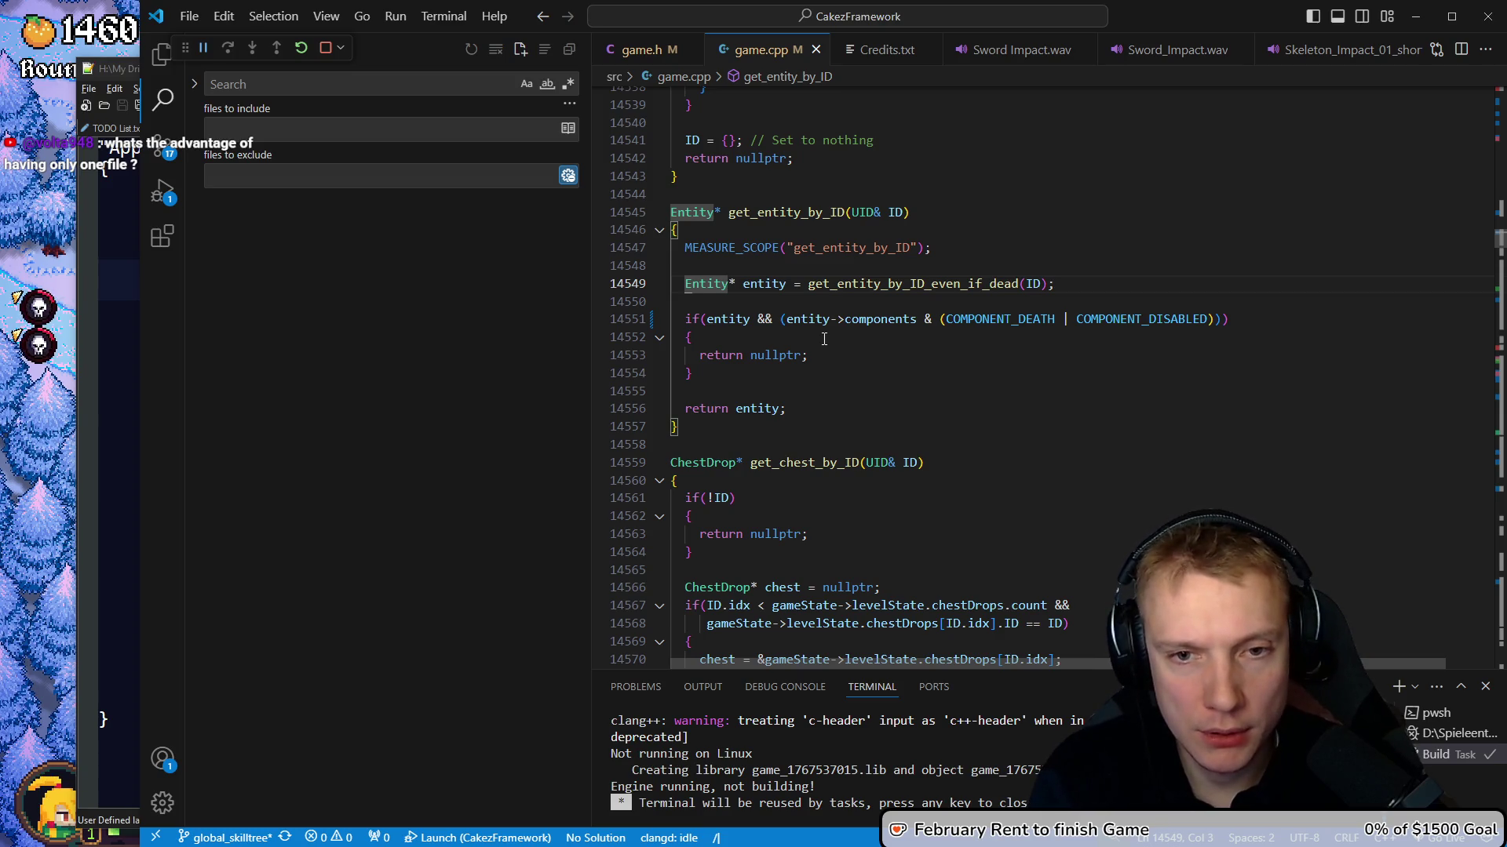
type("teleport")
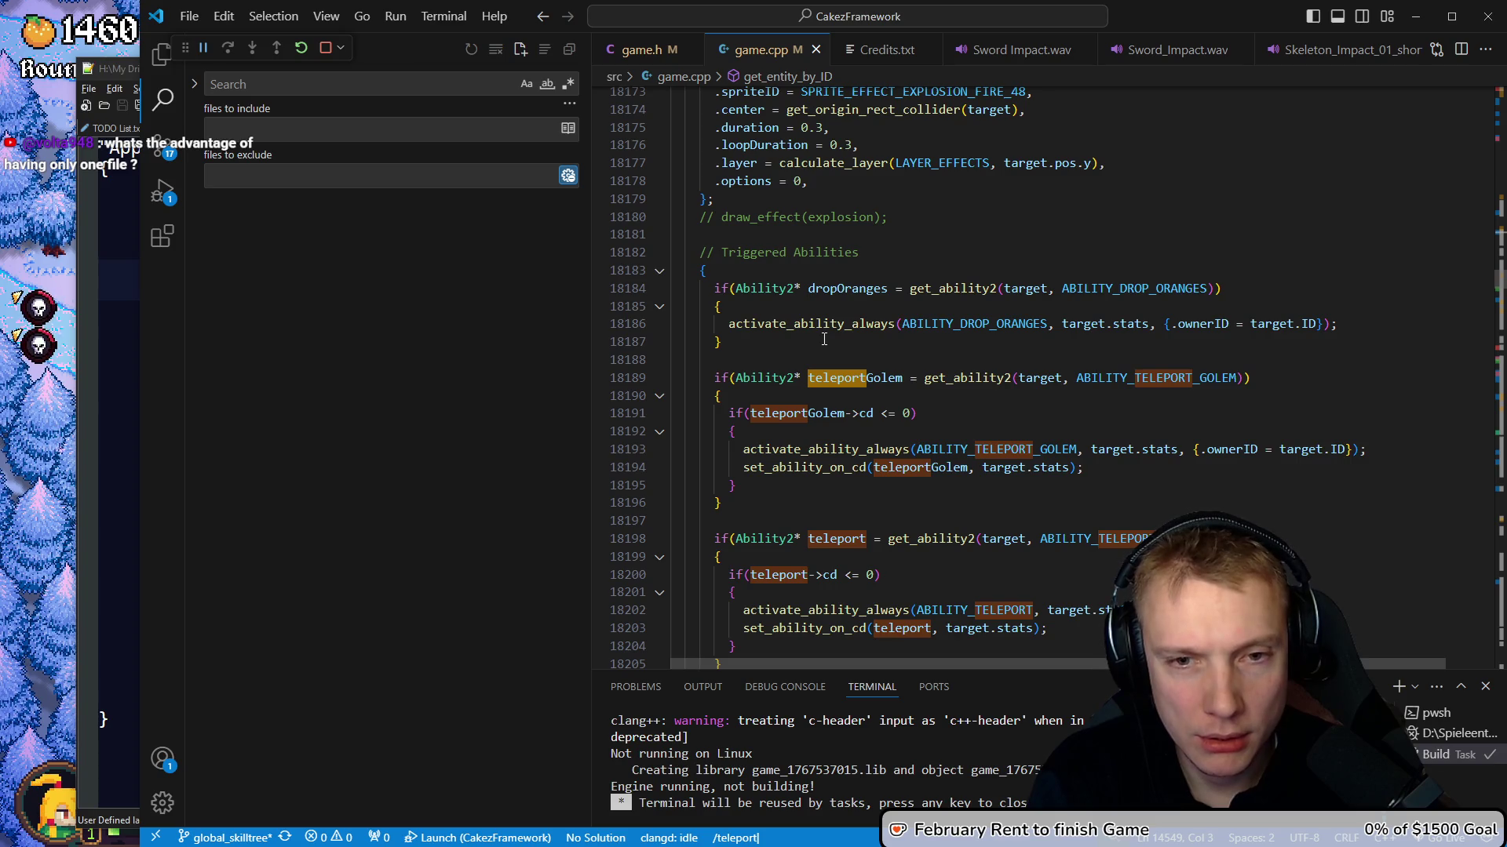
Search 'teleport_golem]' and jump between the ABILITY_TELEPORT_GOLEM definition and its enemy init use
key("Escape")
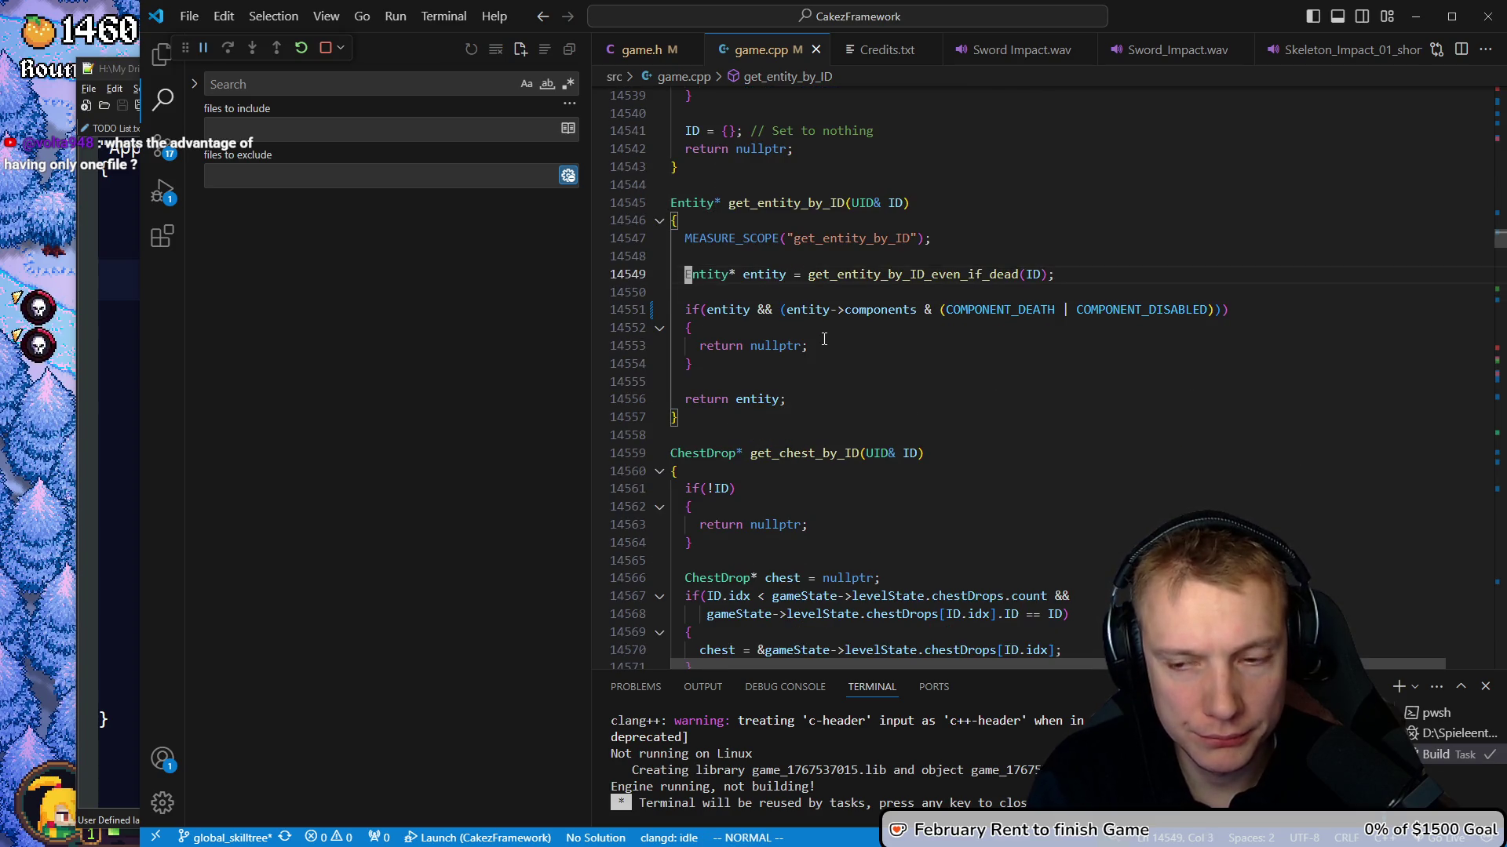
key("slash")
type("teleport_golem]")
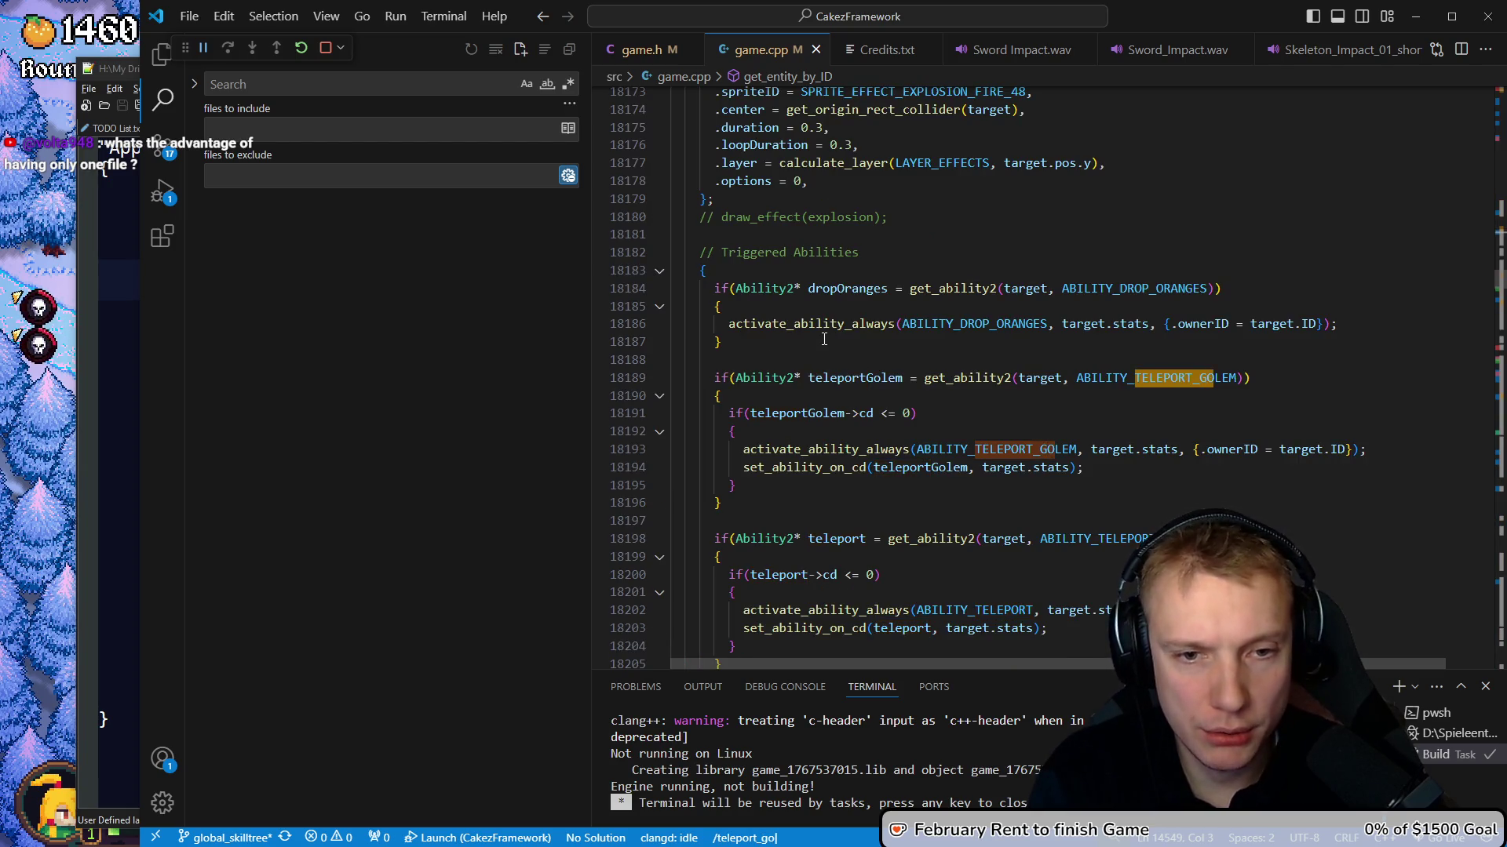
key("Return")
key("n")
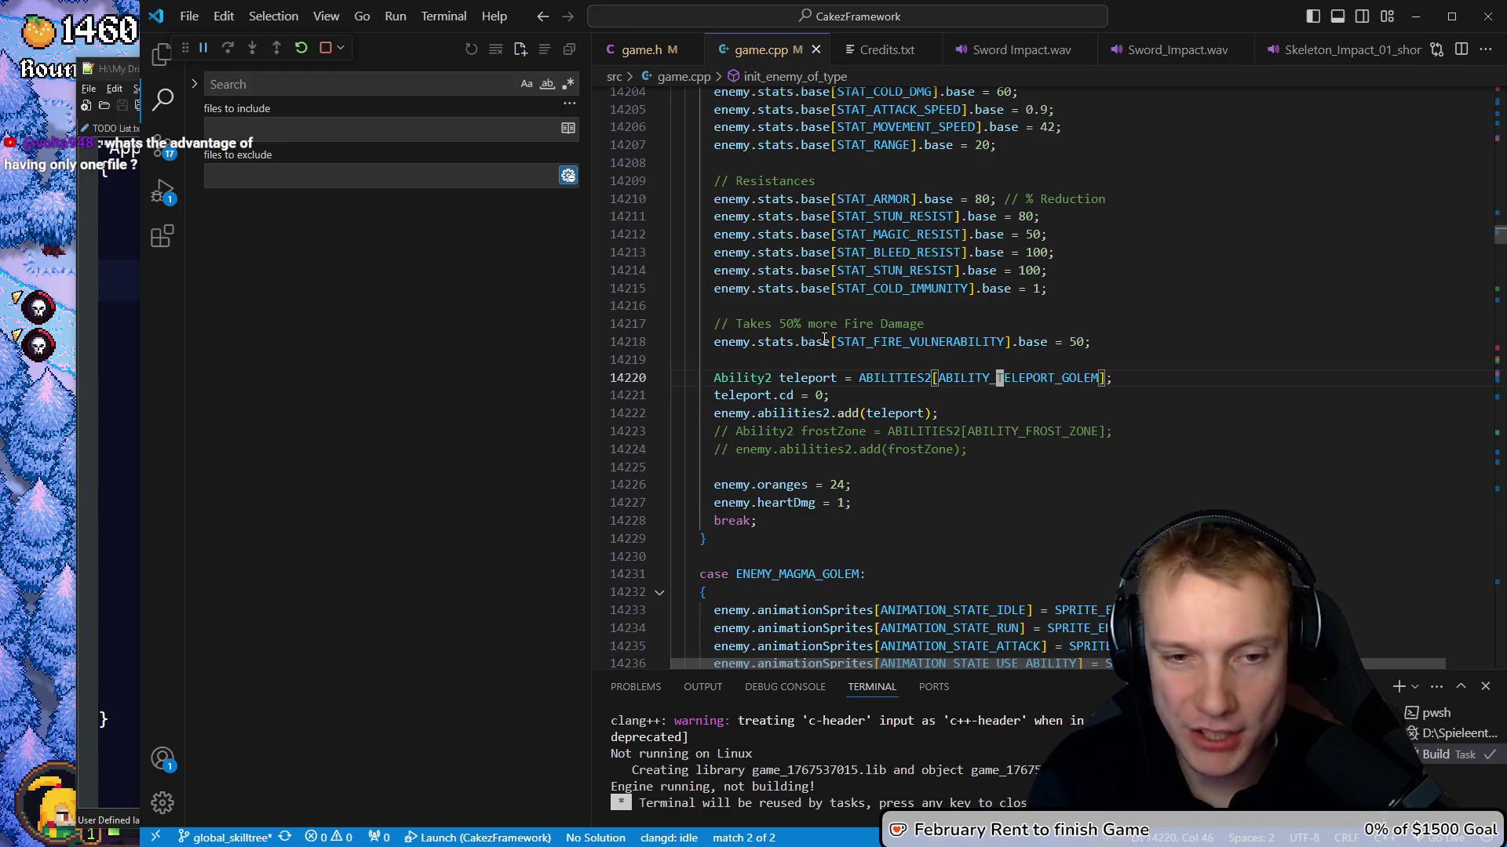
key("shift+n")
key("n")
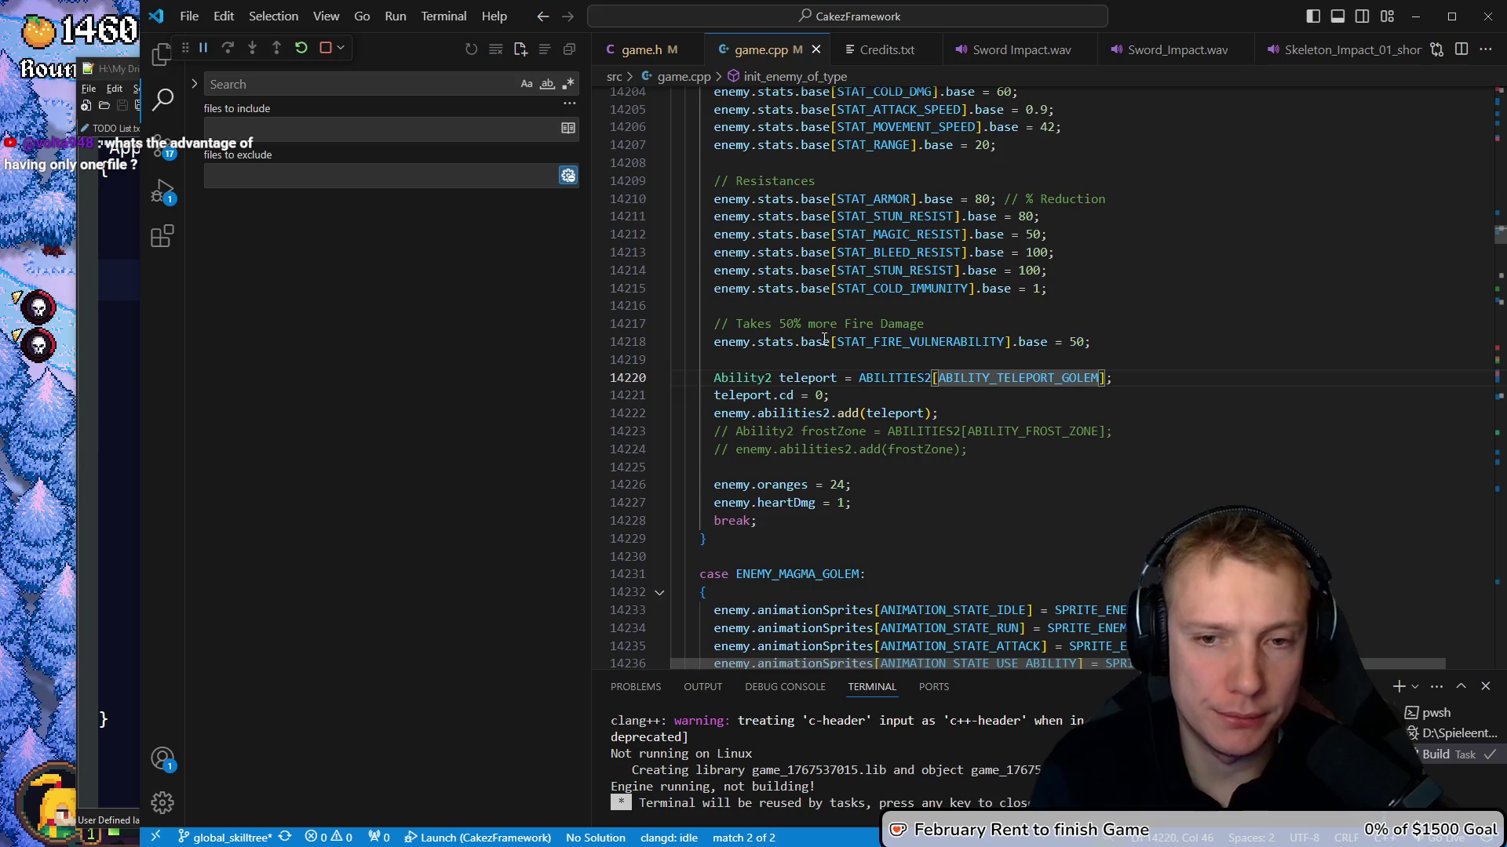
key("F12")
key("alt+Left")
key("F12")
key("alt+Left")
Search again to reach the ABILITY_TELEPORT_GOLEM case at line 28770
type("telepo")
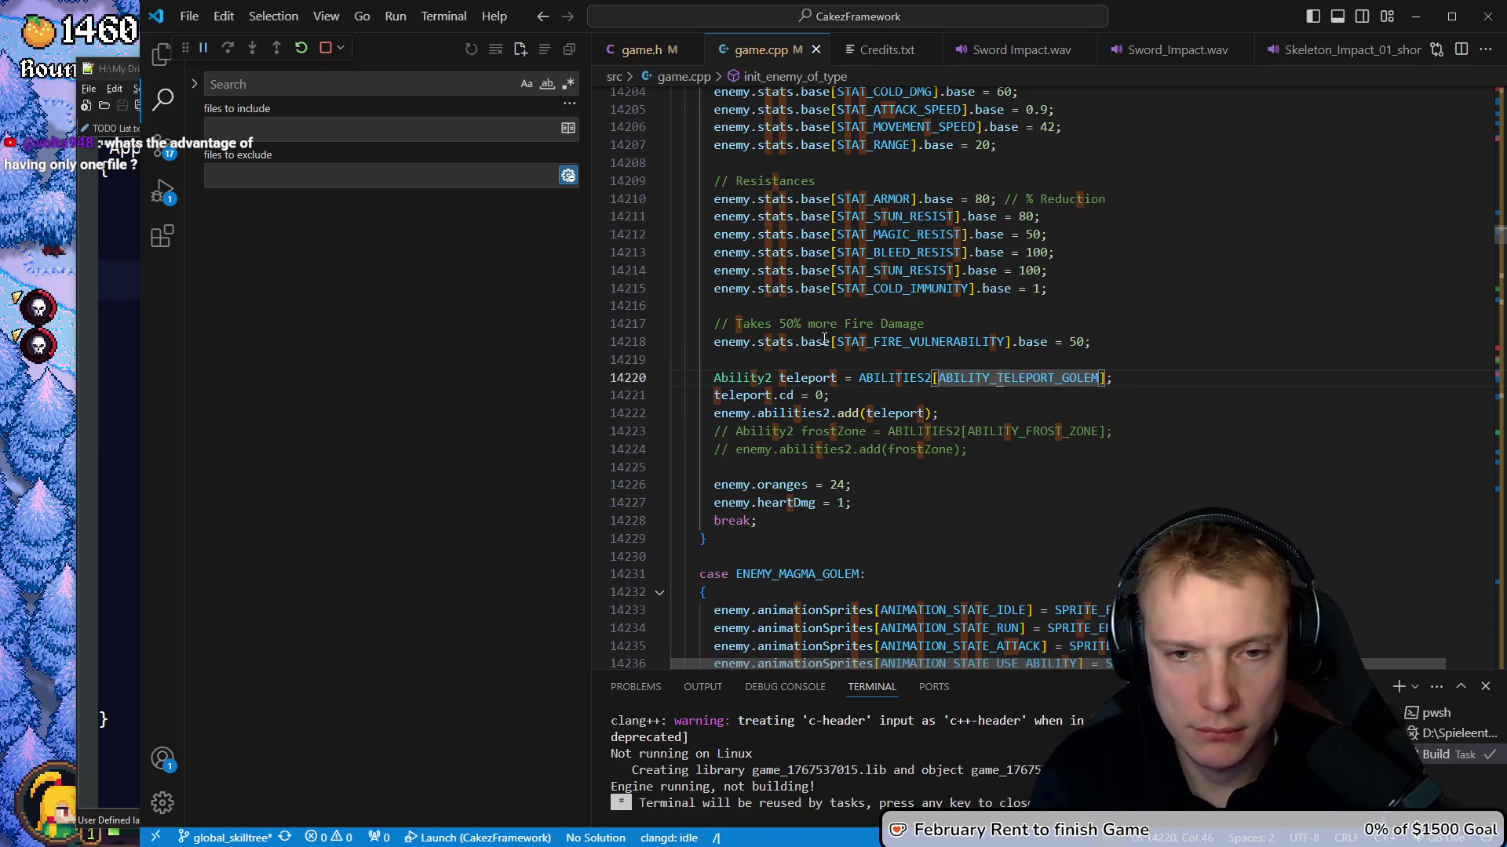
type("rt_go")
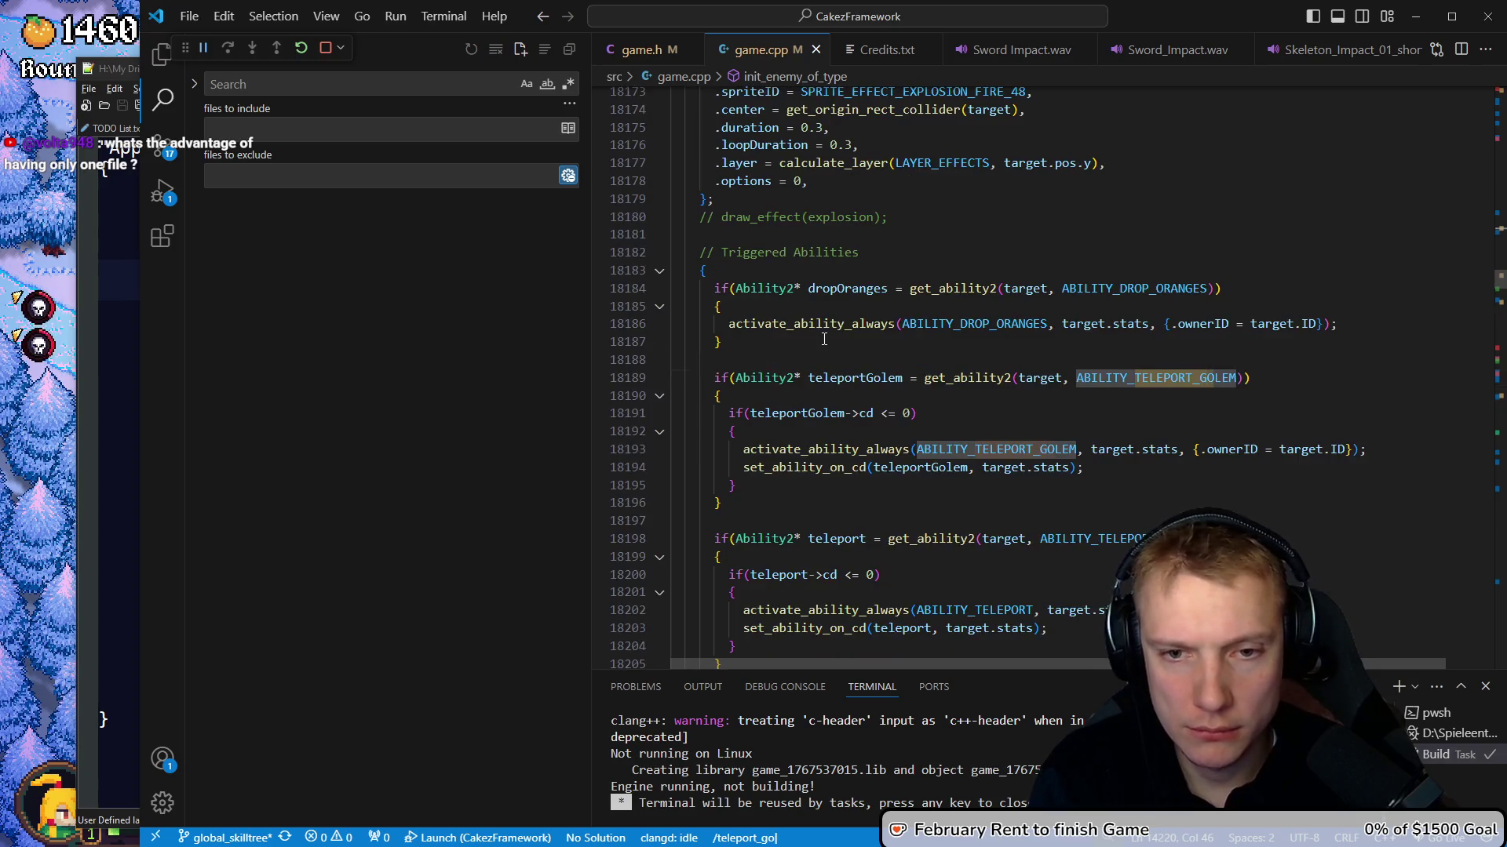
type("lem]")
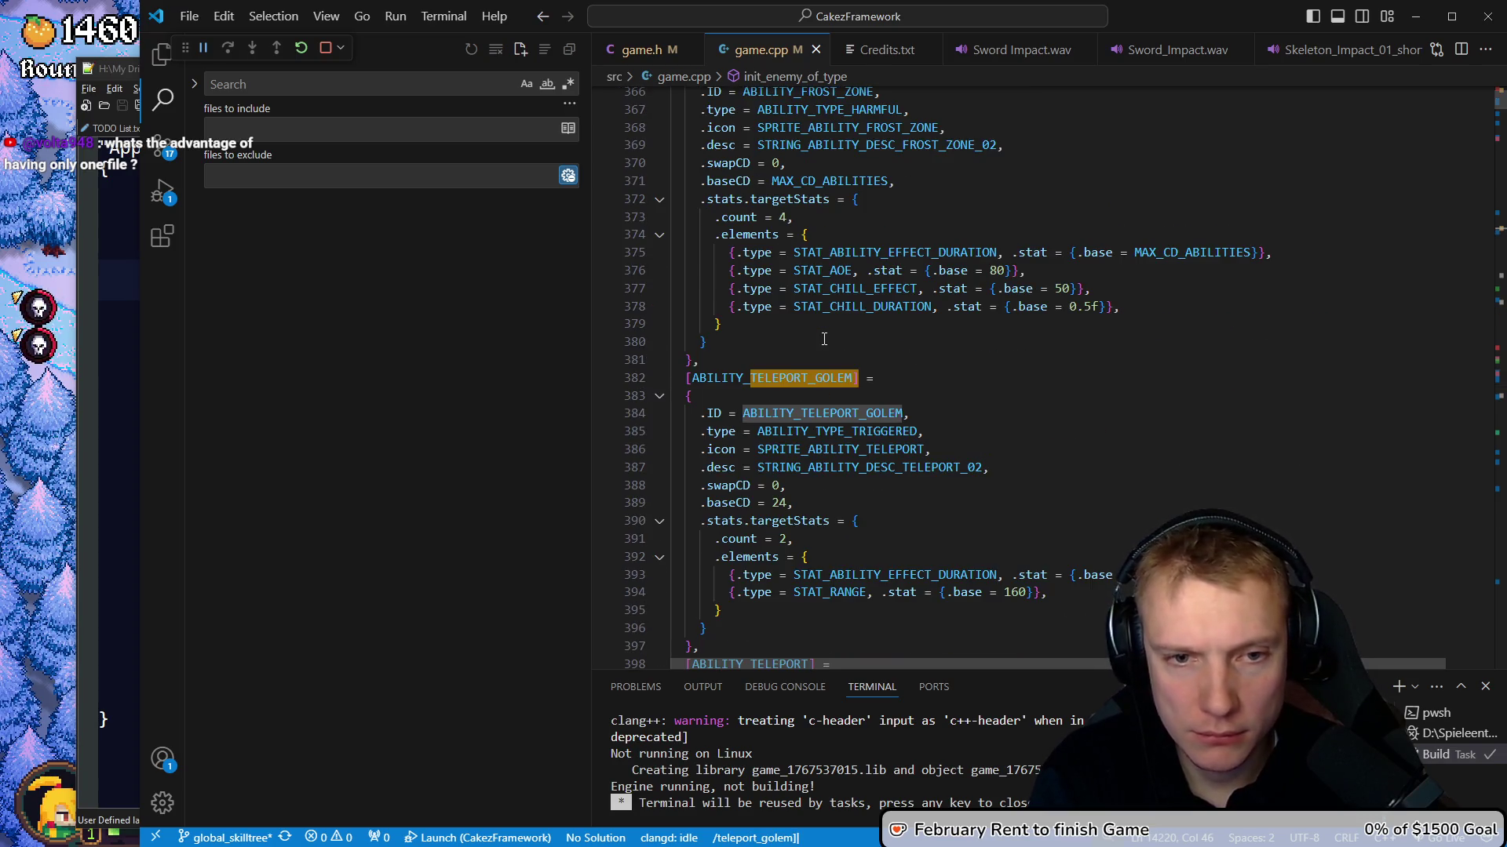
key("BackSpace")
key("Return")
At the ABILITY_TELEPORT_GOLEM owner check, insert a get_entity_by_ID_even_if_dead call
key("n")
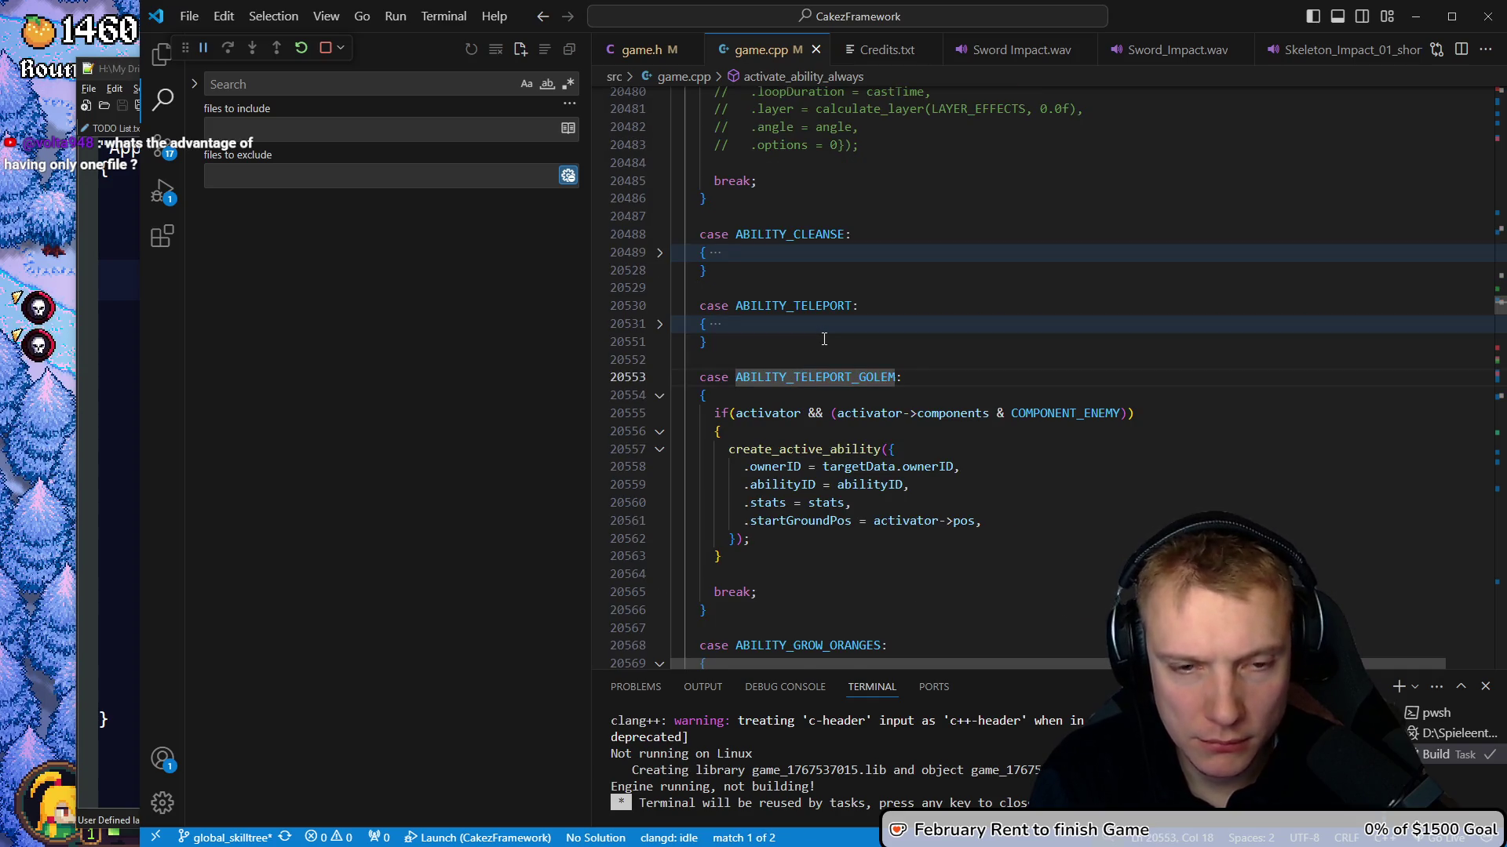
key("n")
key("j")
key("j")
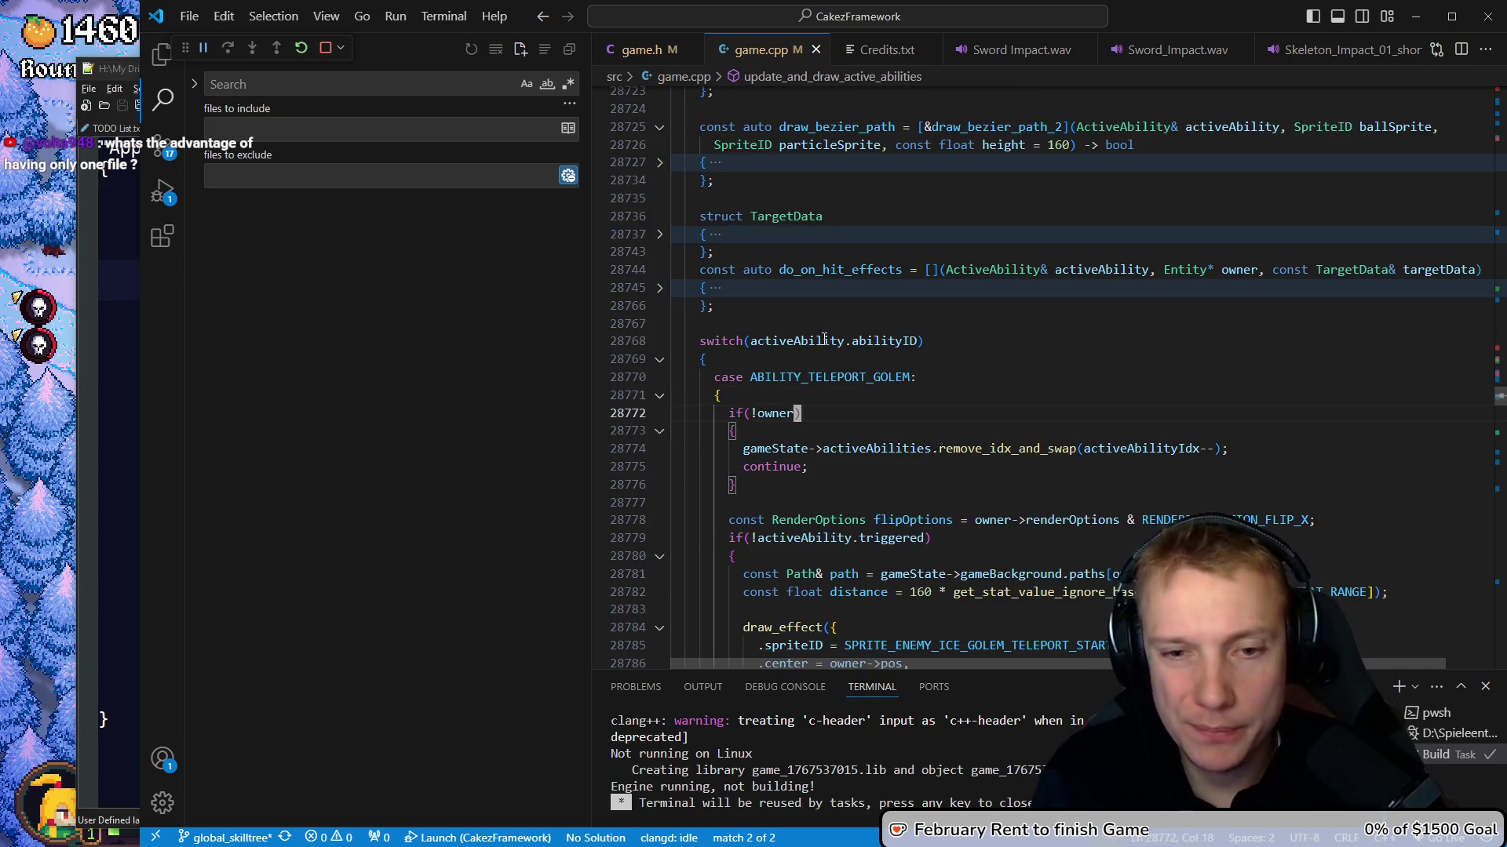
type("Oown")
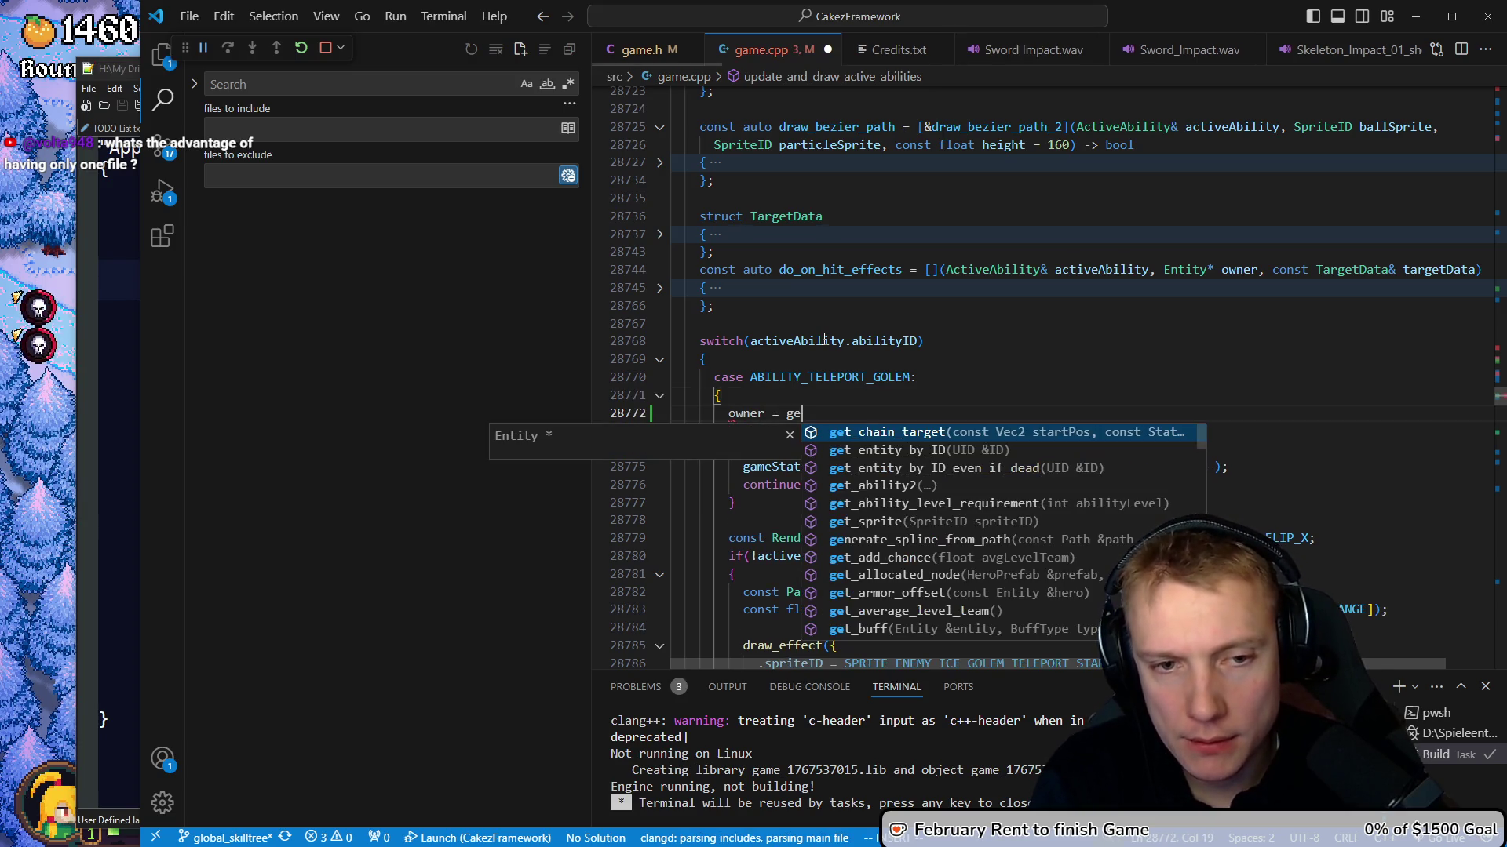
key("Down")
key("Down")
key("Return")
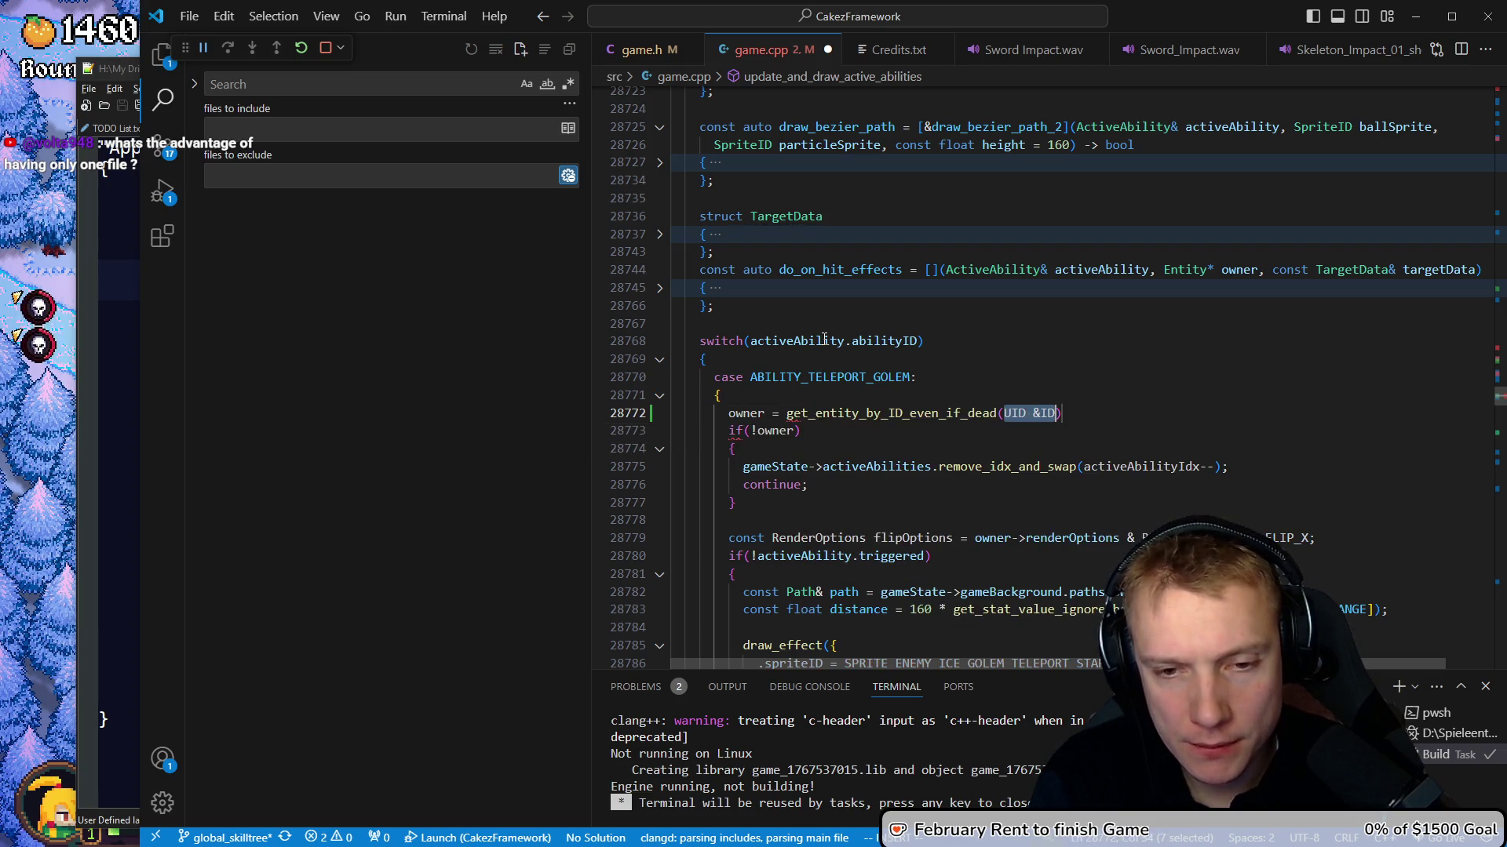
Pass activeAbility.ownerID into the call, close it, and save to start a build
type("ac")
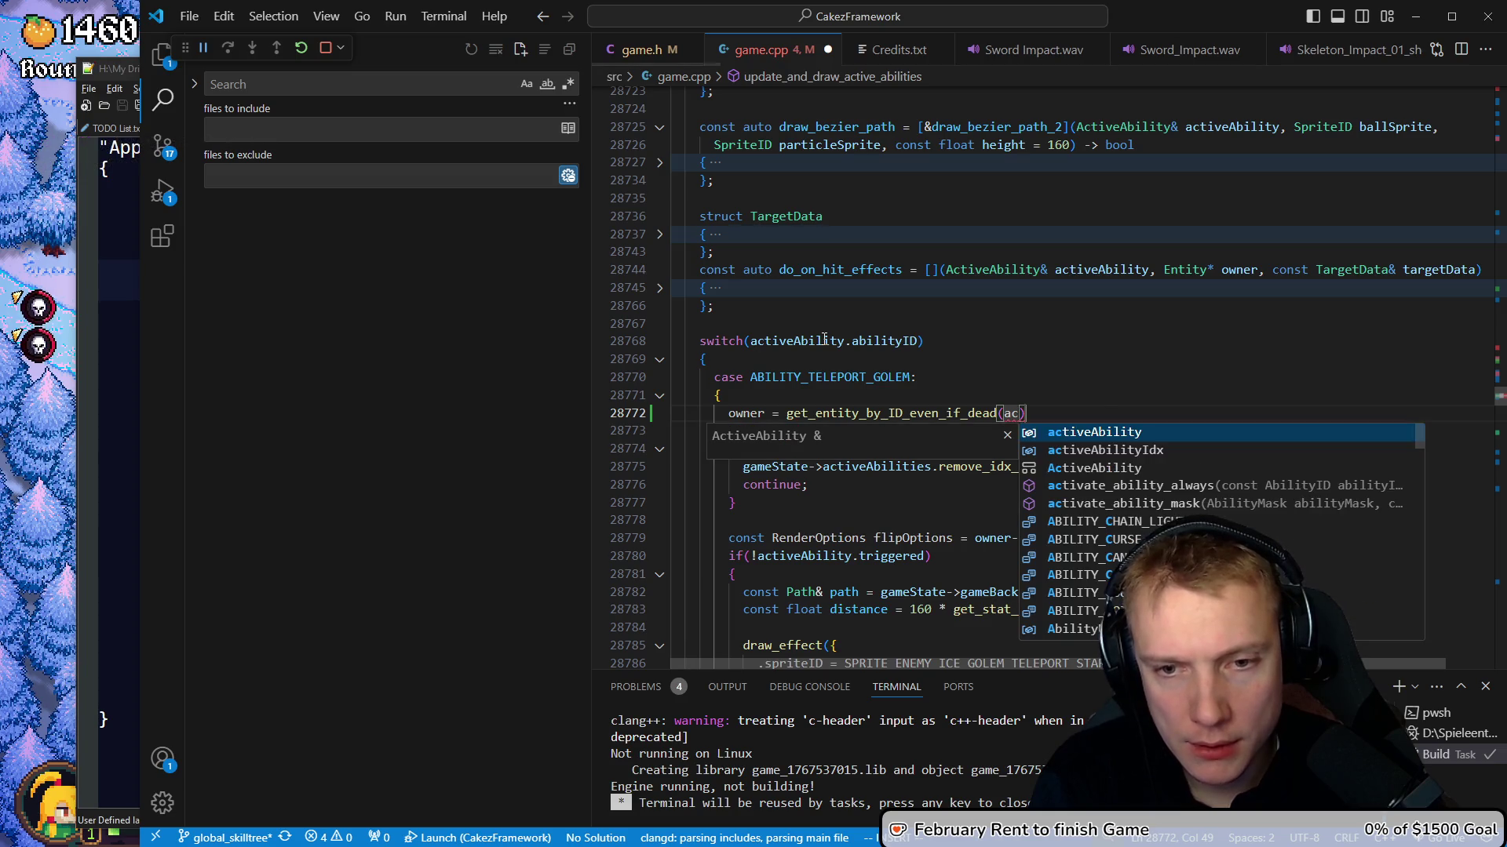
key("Return")
type(".")
key("Return")
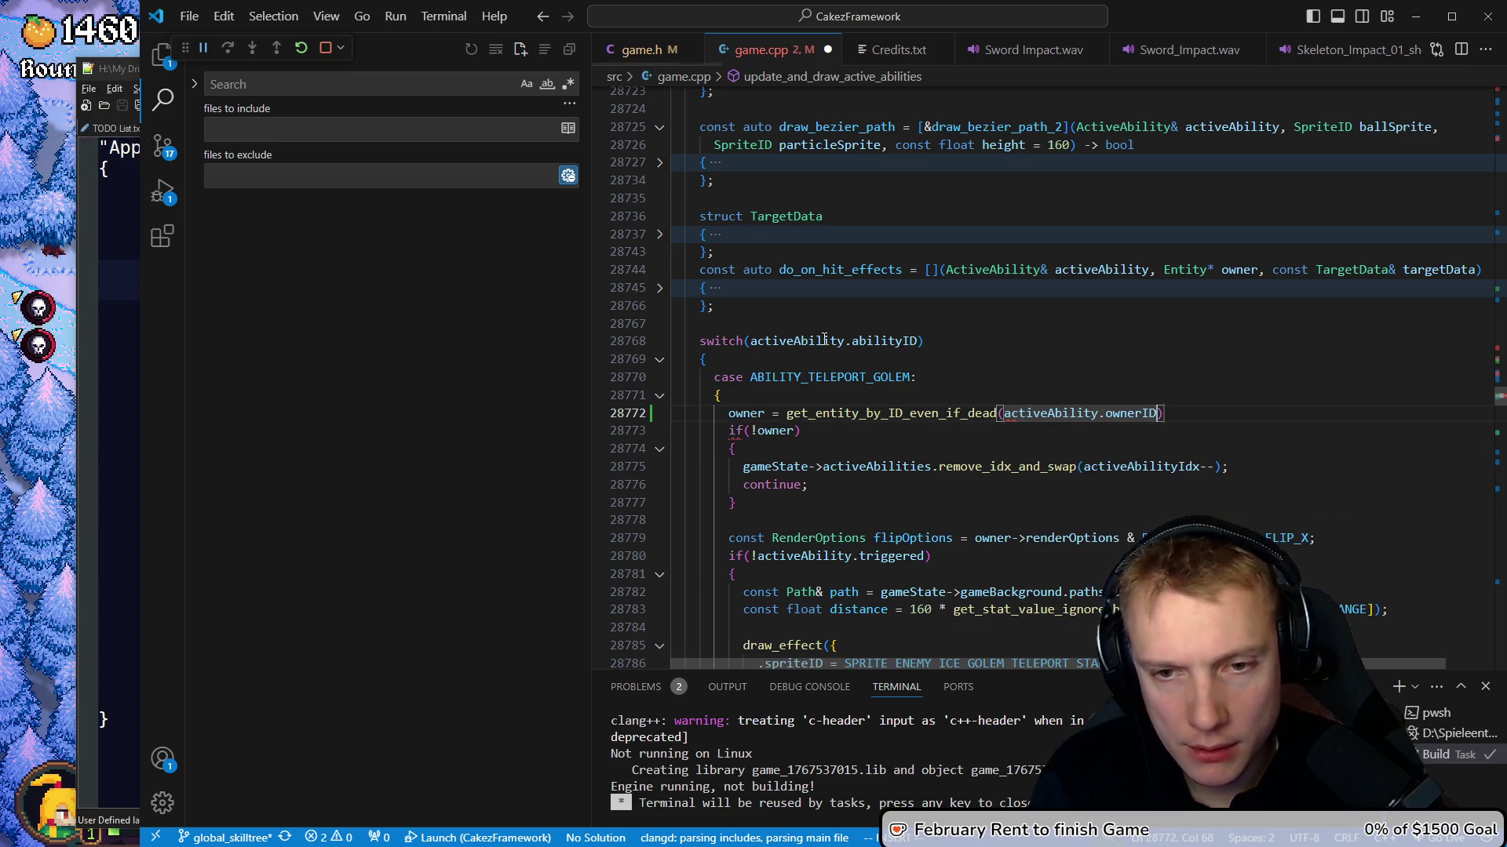
type(")")
key("Escape")
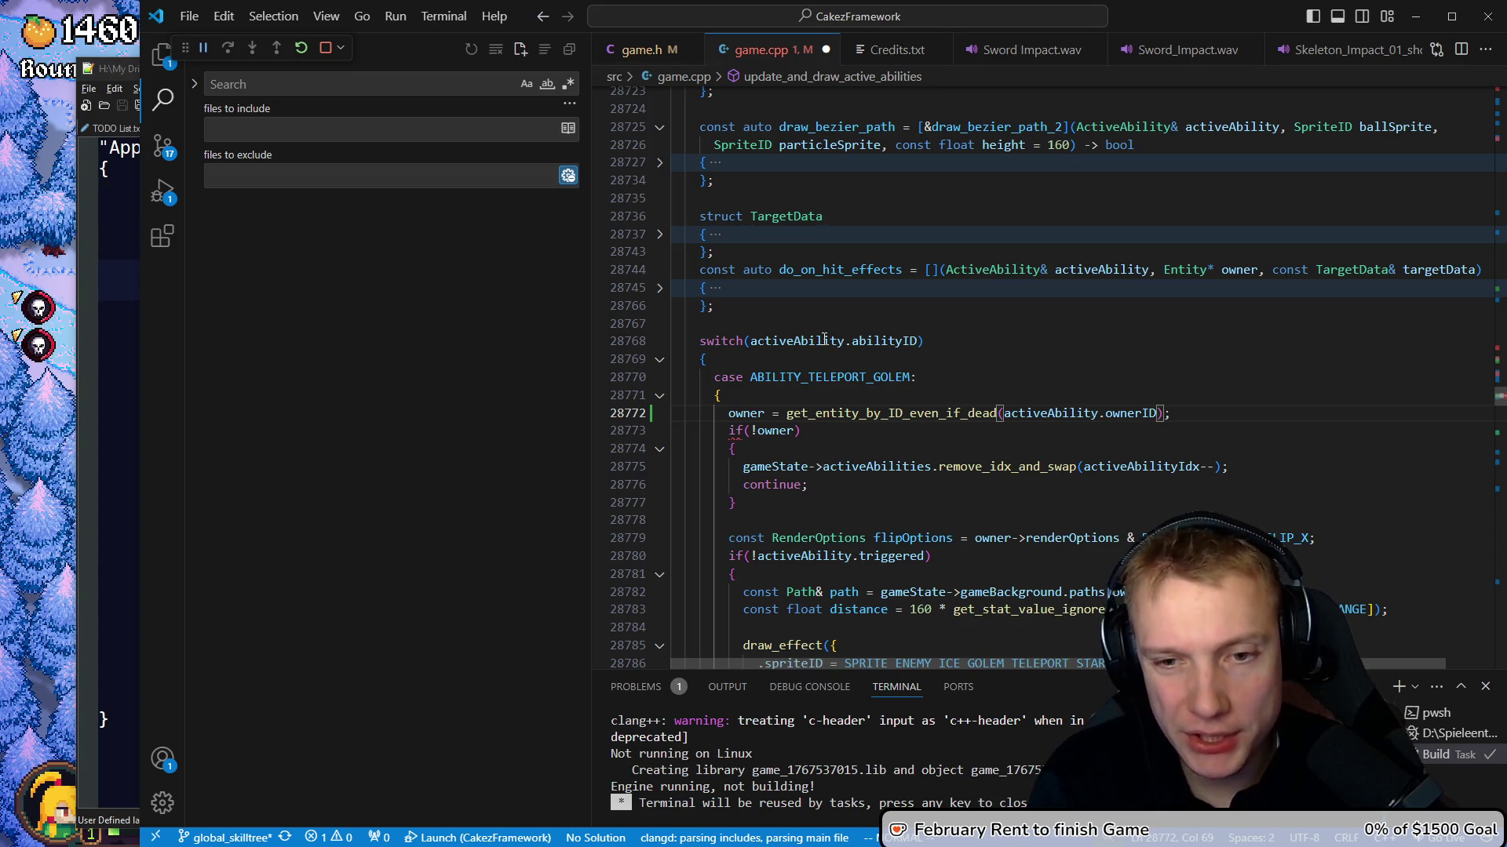
key("ctrl+shift+b")
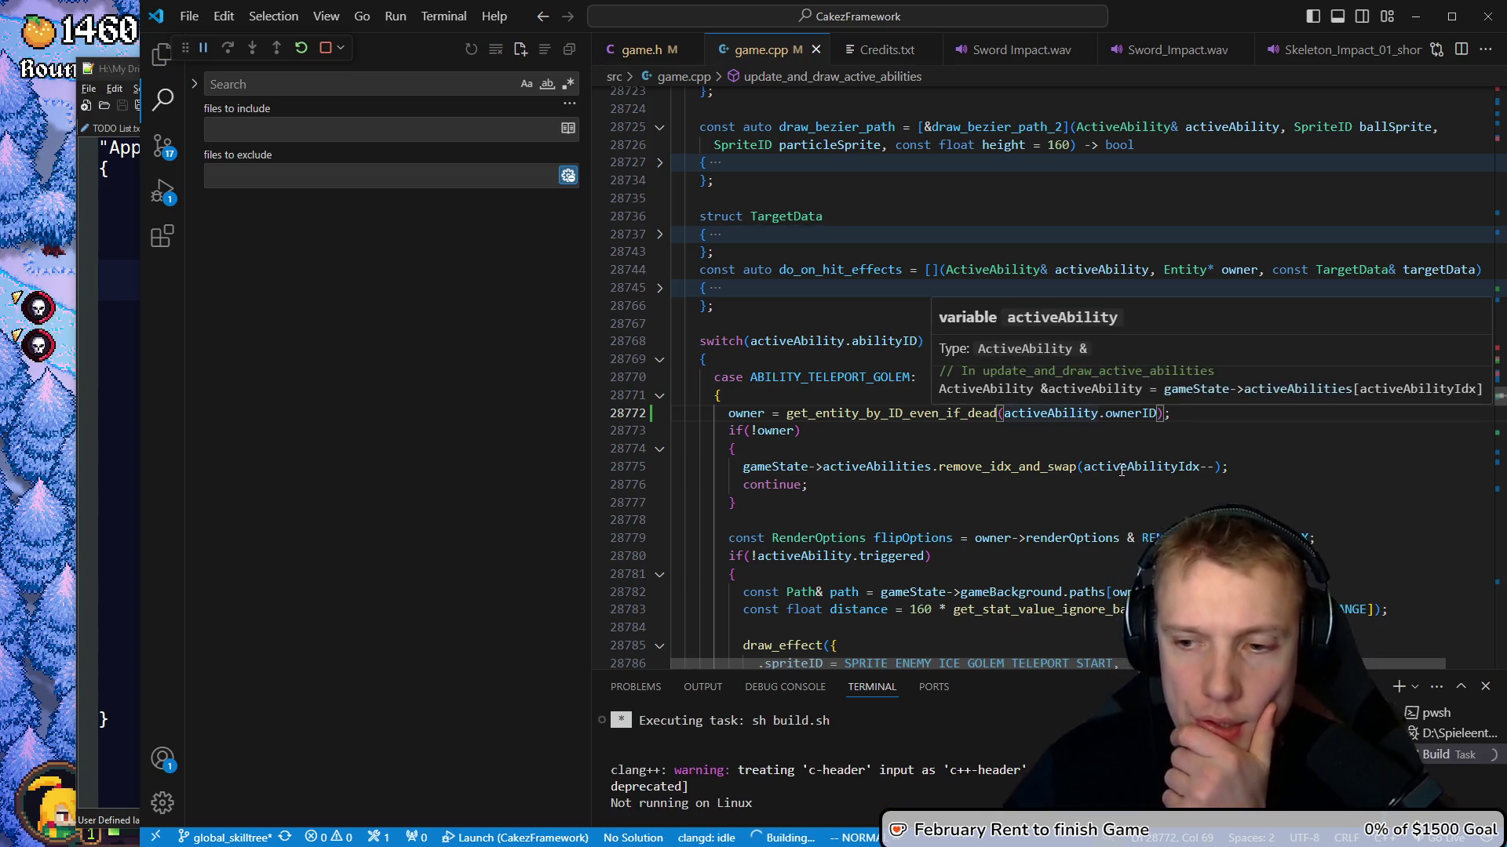
Open and continue out of the Options pause menu twice to resume Round 1/12 with the ice golem boss
mouse_move(884, 422)
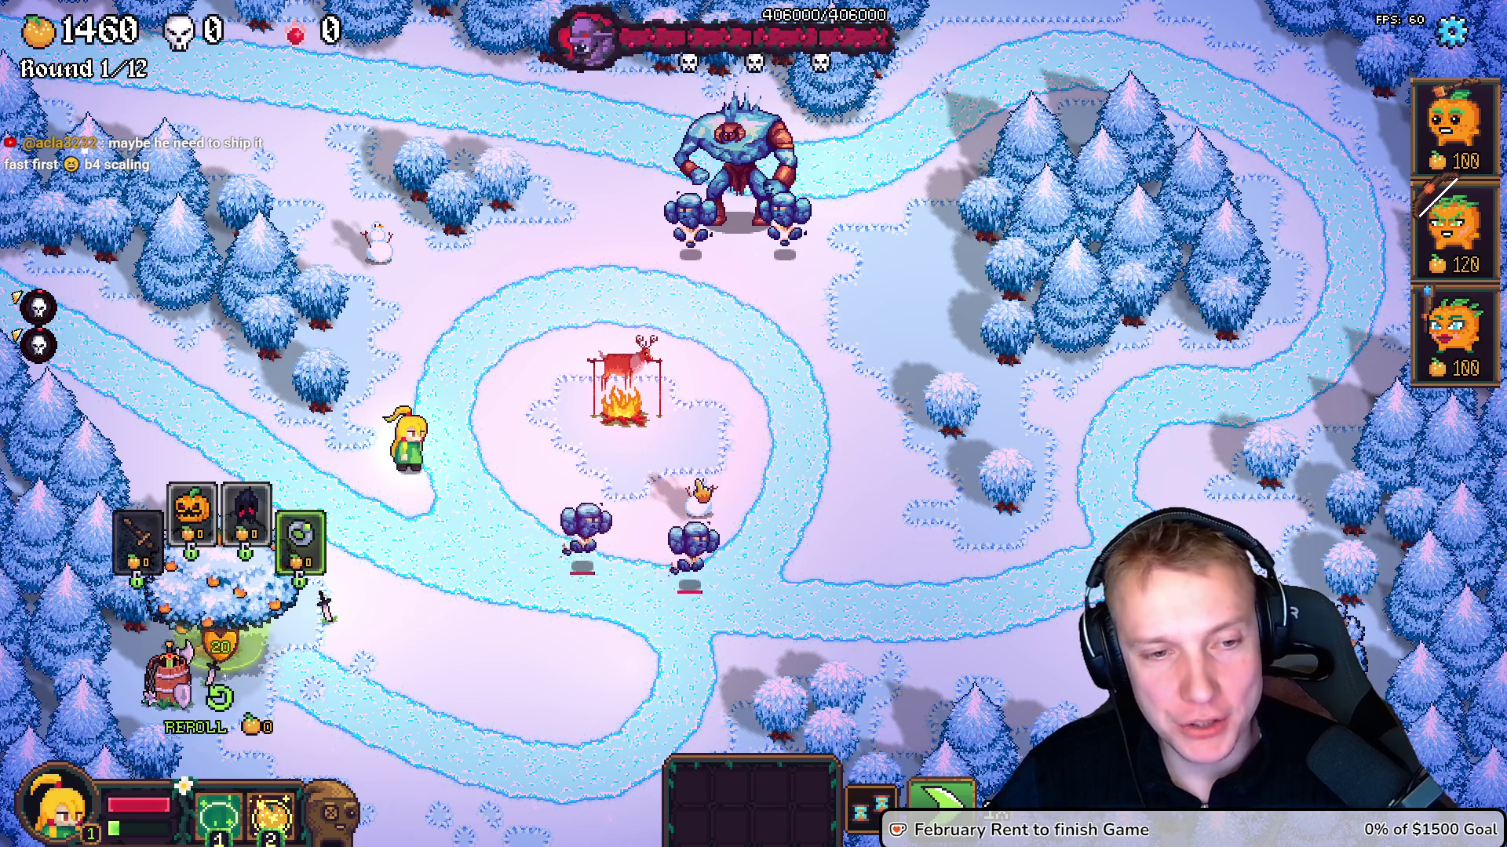
key("Escape")
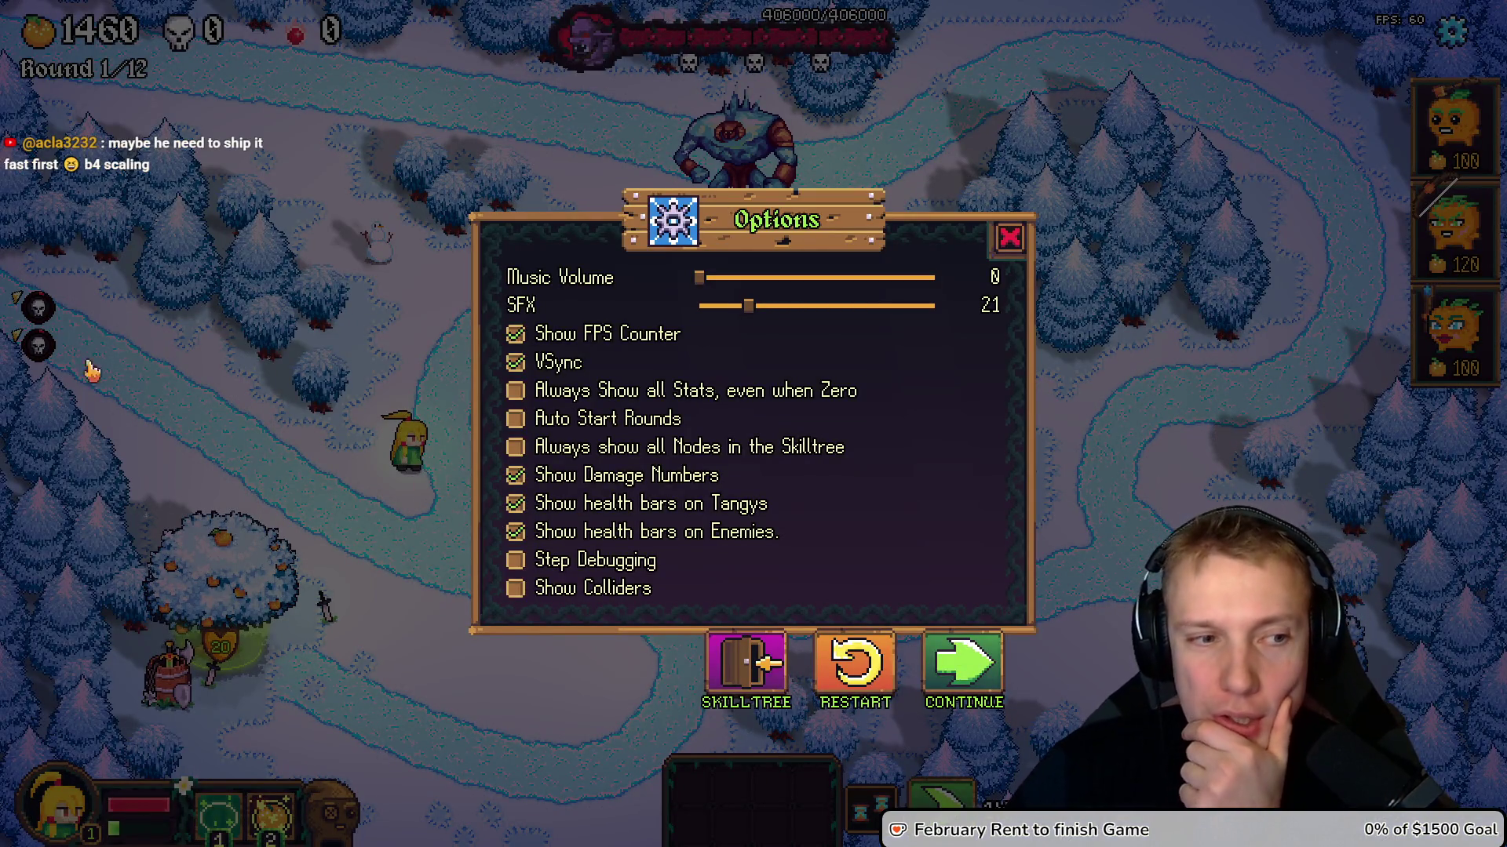
left_click(966, 663)
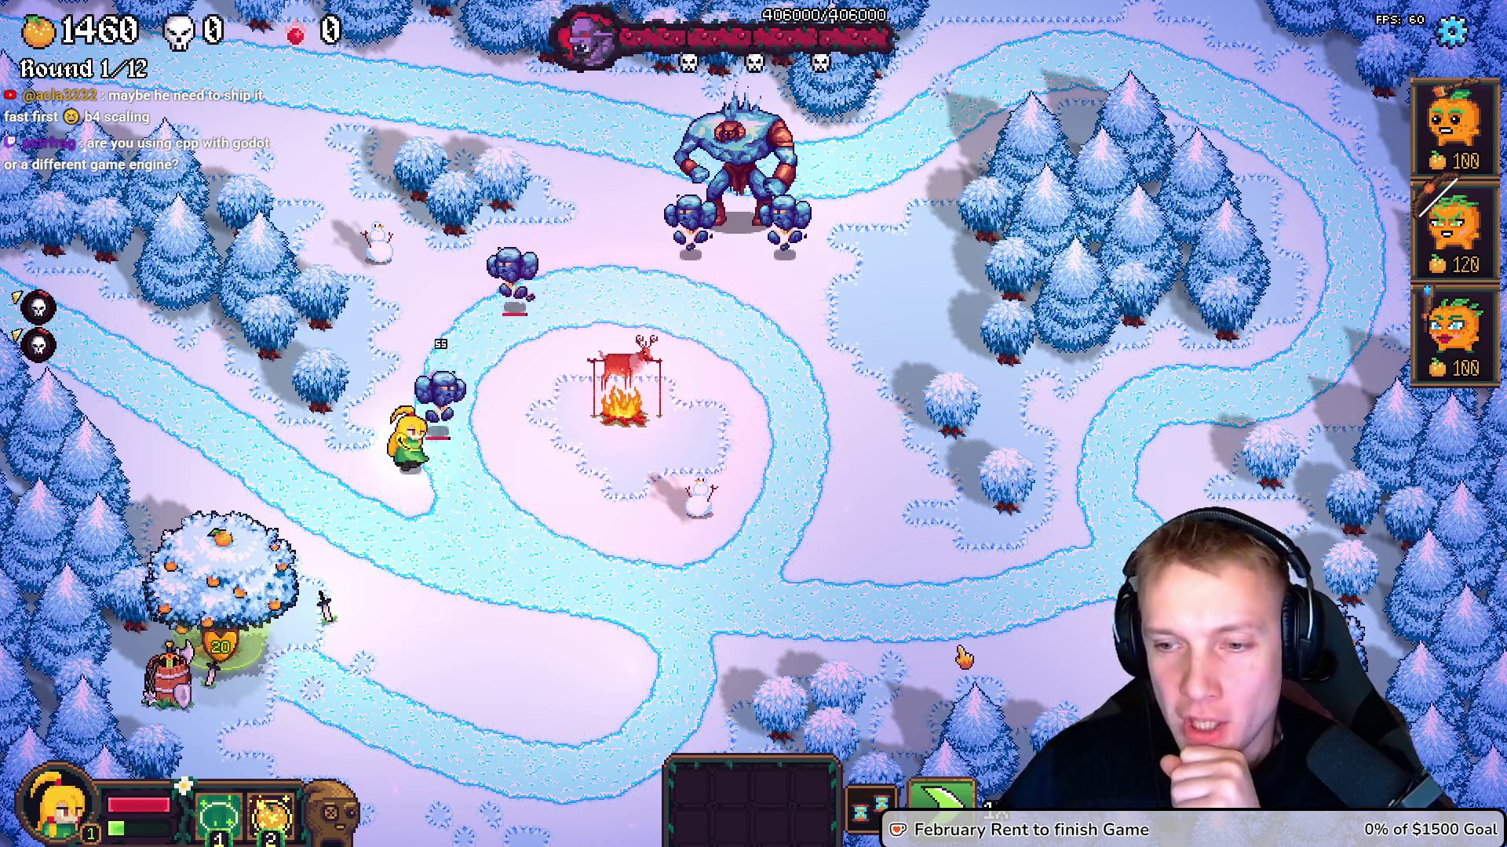
key("Escape")
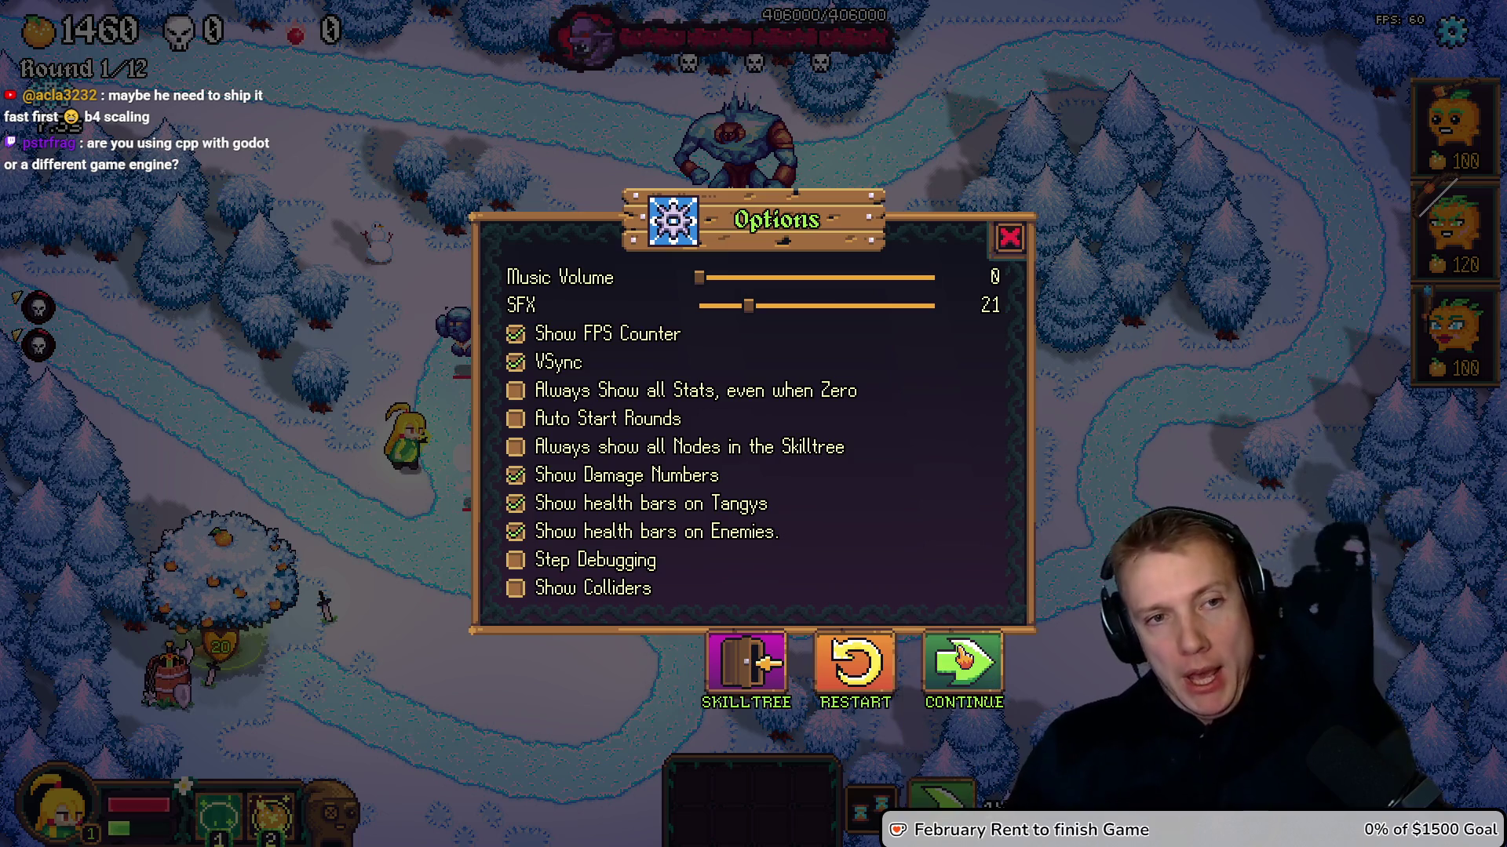
left_click(1008, 240)
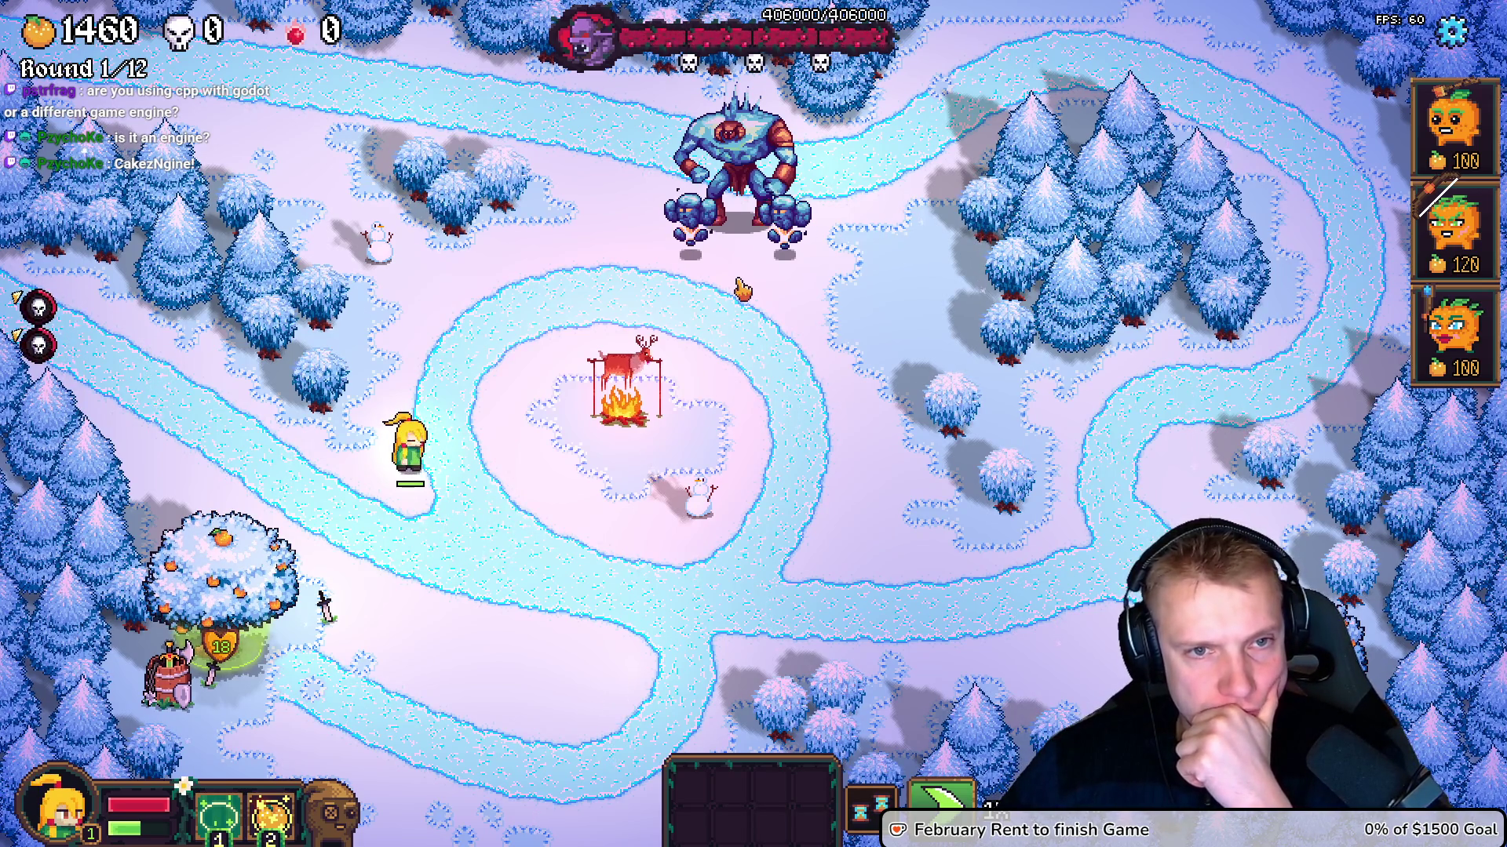
mouse_move(33, 351)
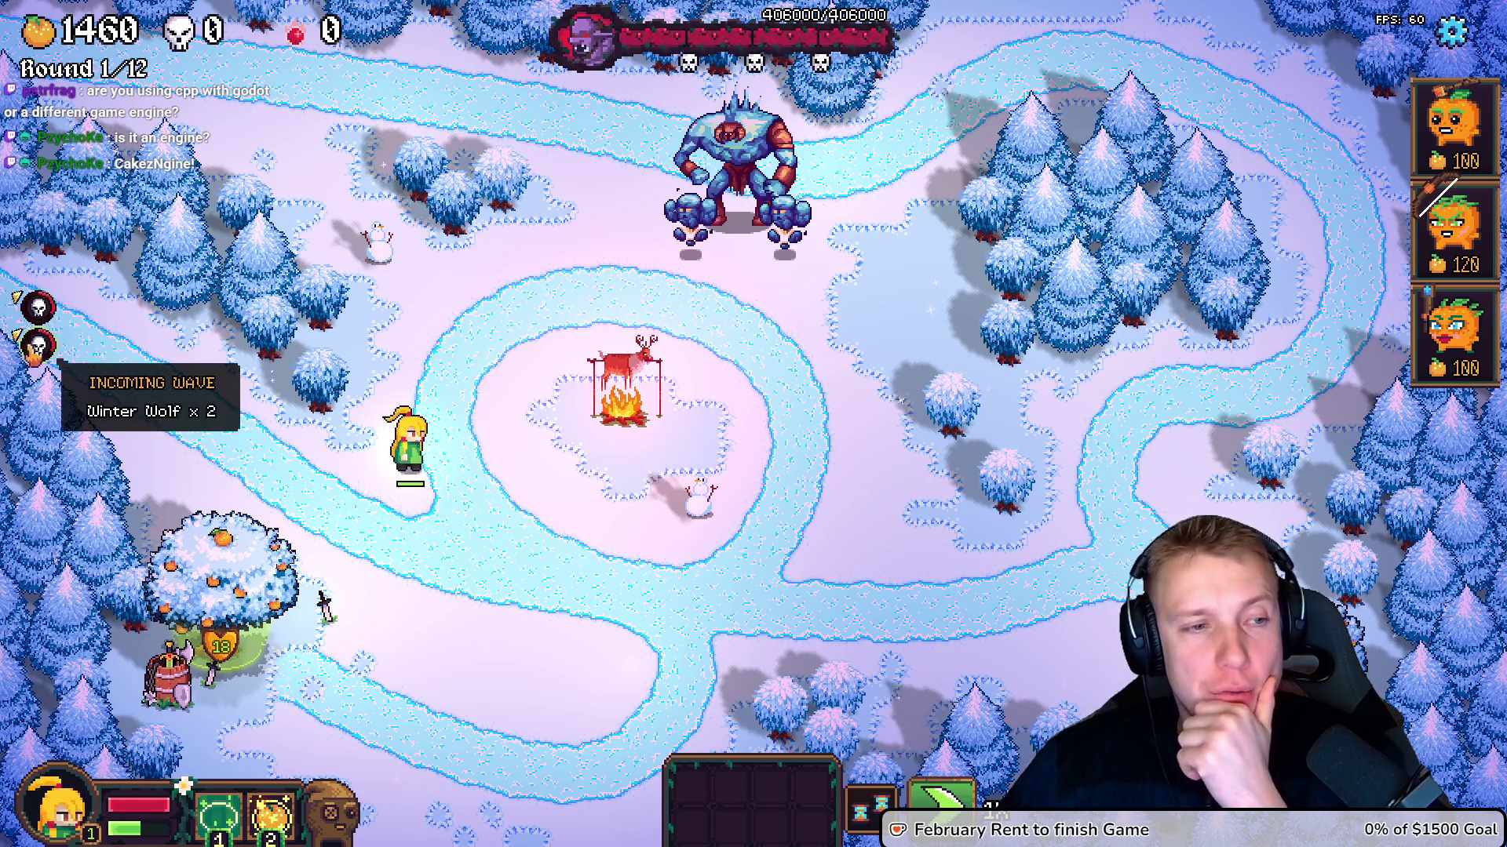
mouse_move(43, 310)
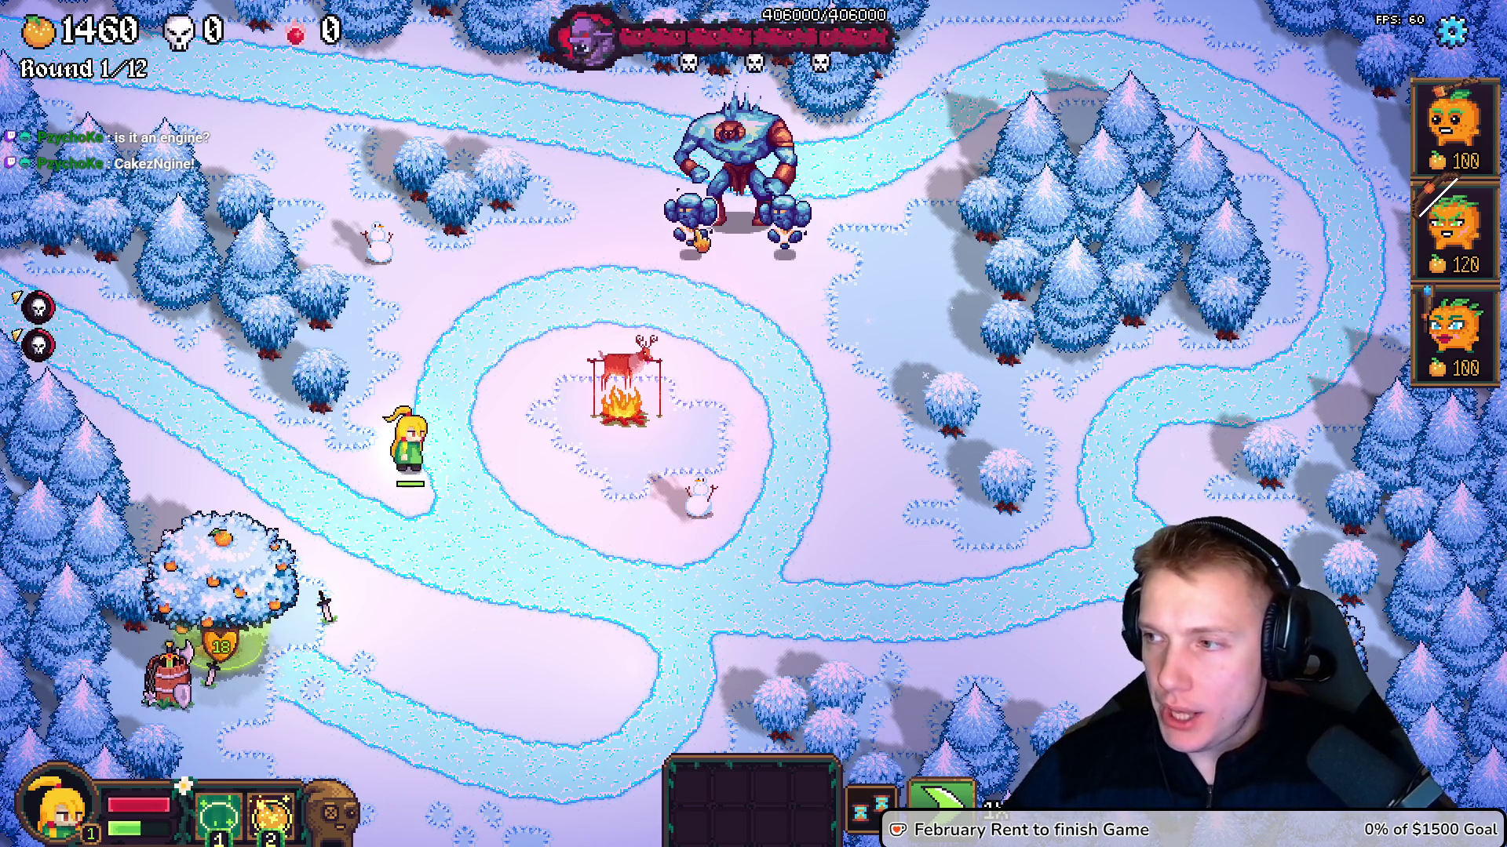
scroll(948, 572, "down", 3)
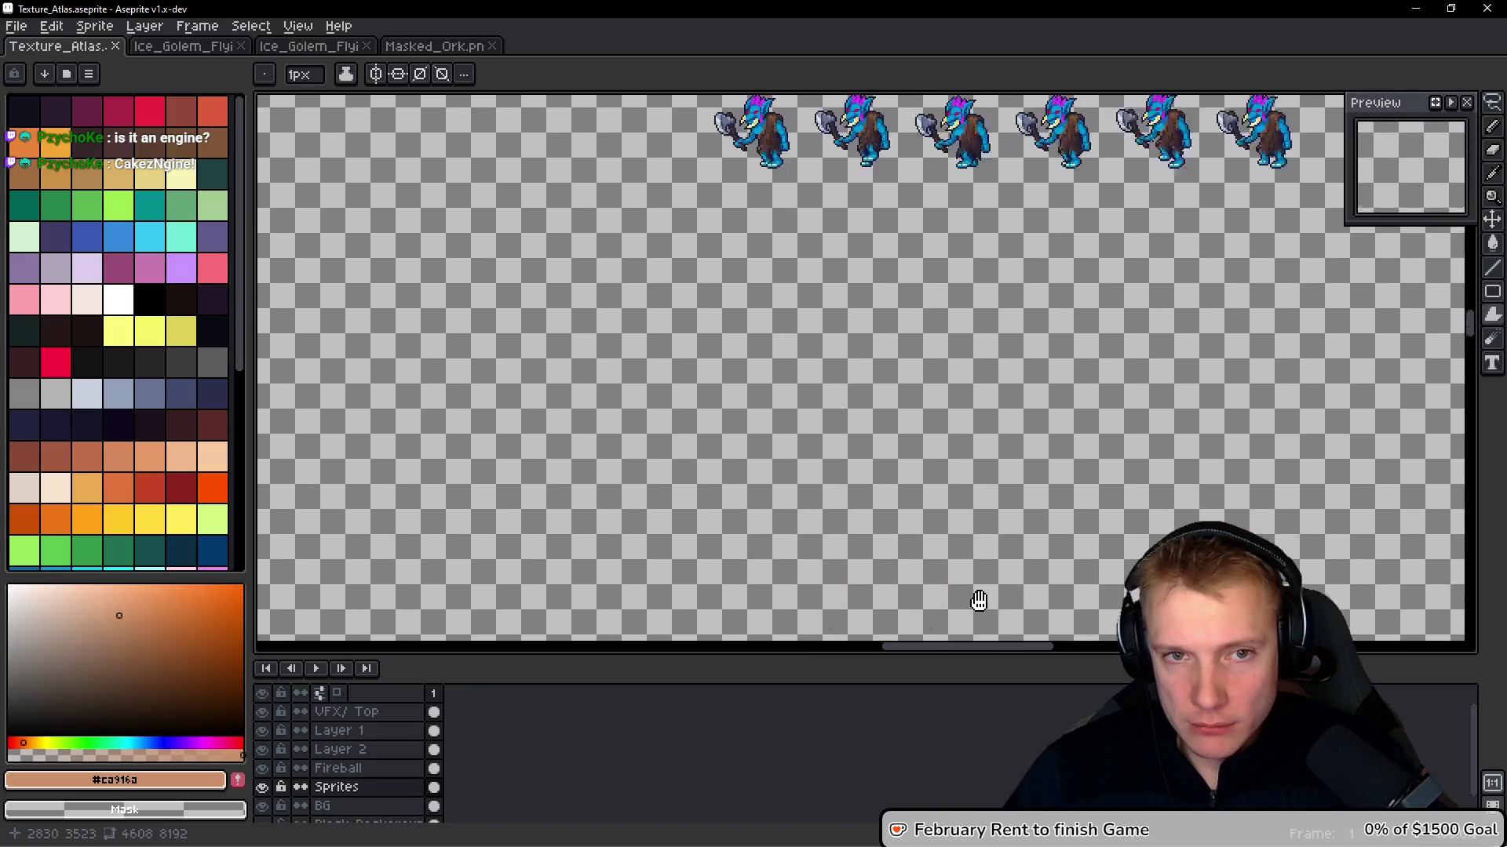
Zoom out and pan across the texture atlas, then zoom in on the blue horned monster row
scroll(838, 423, "down", 5)
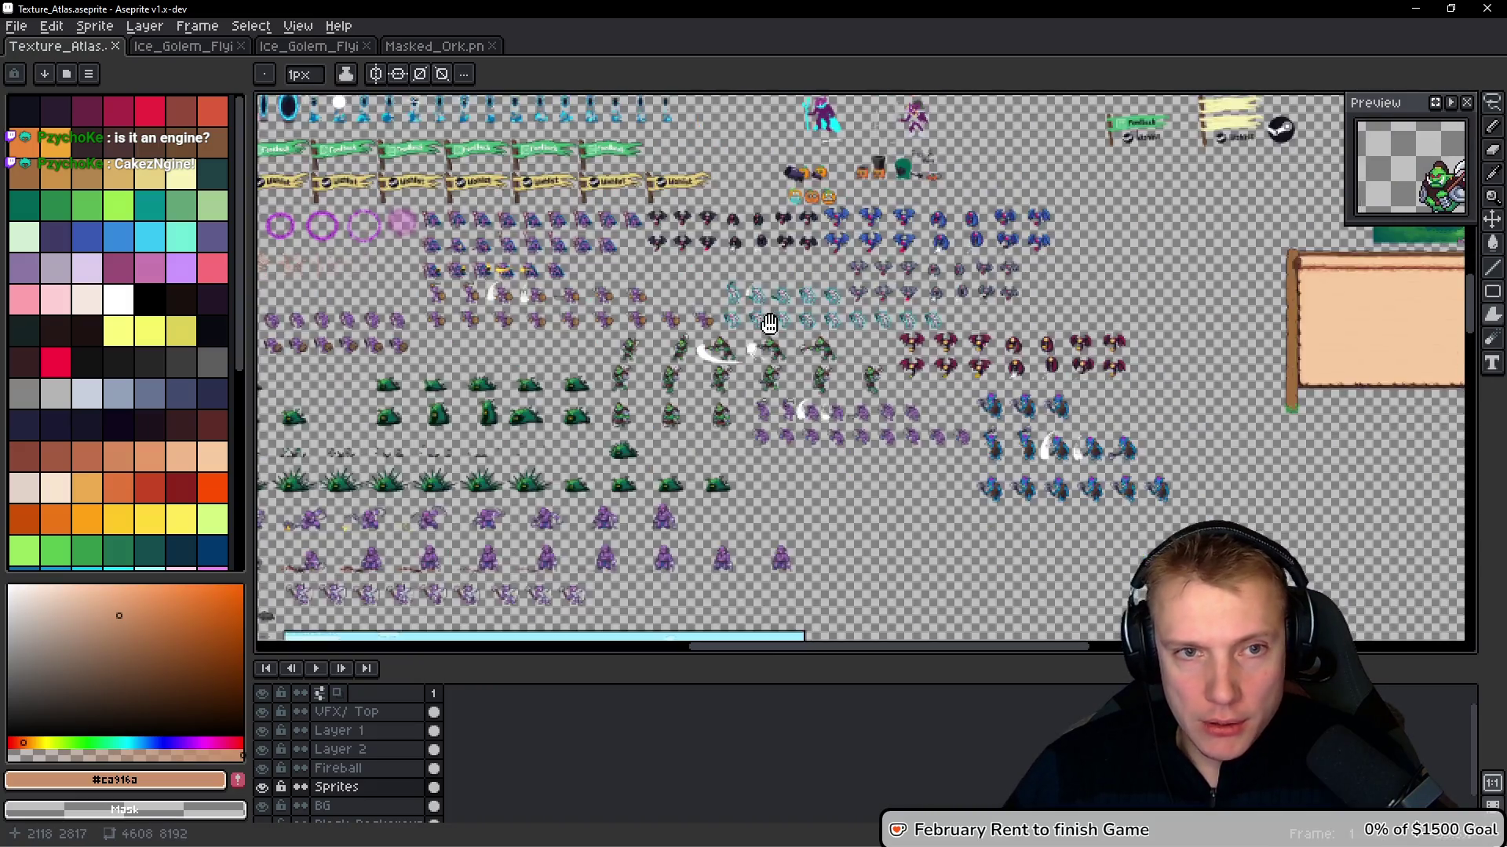
scroll(825, 271, "up", 5)
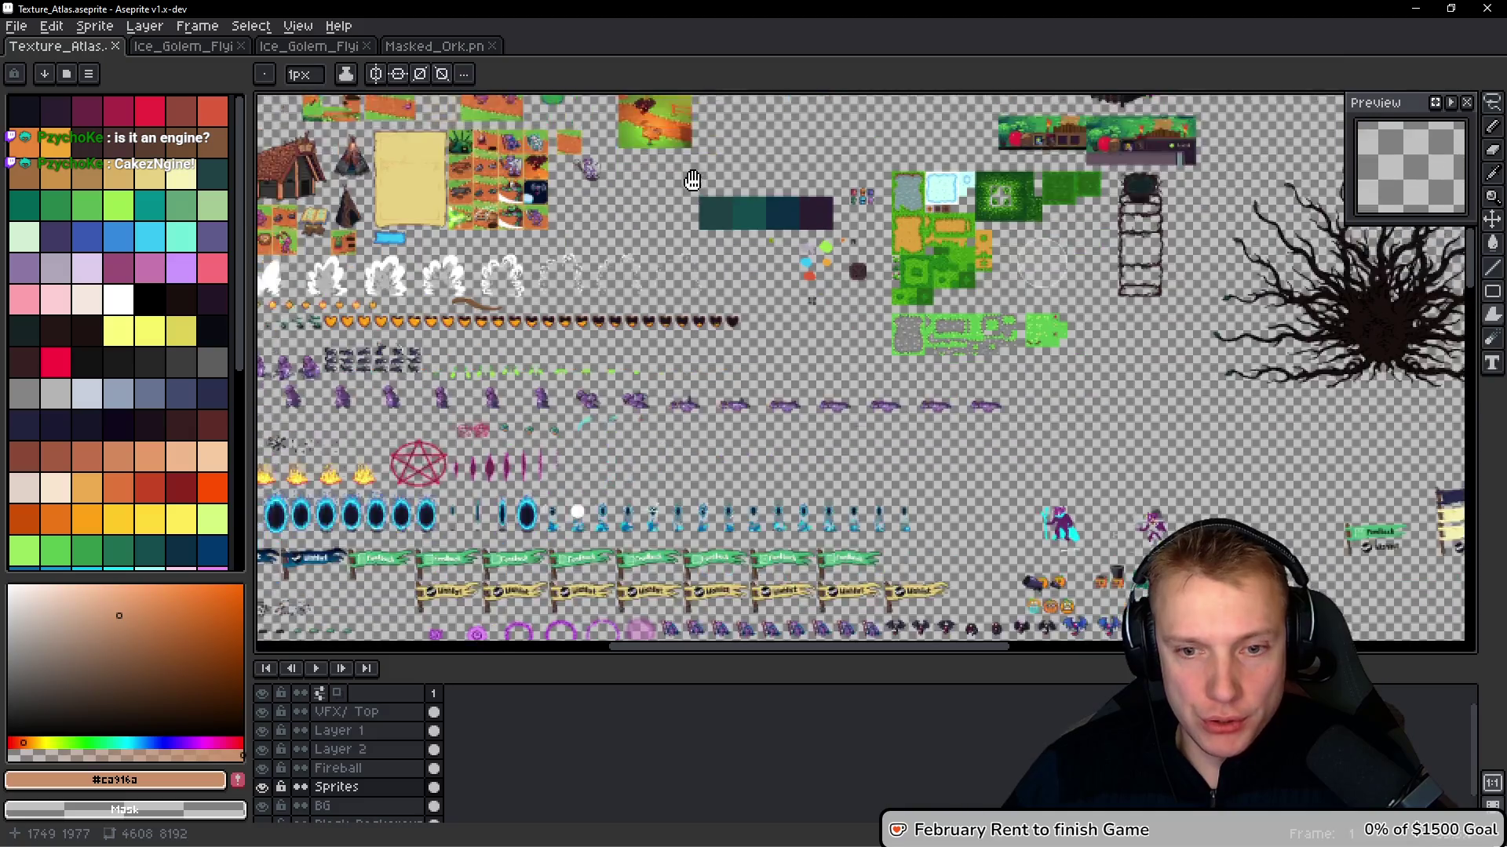
scroll(714, 219, "up", 10)
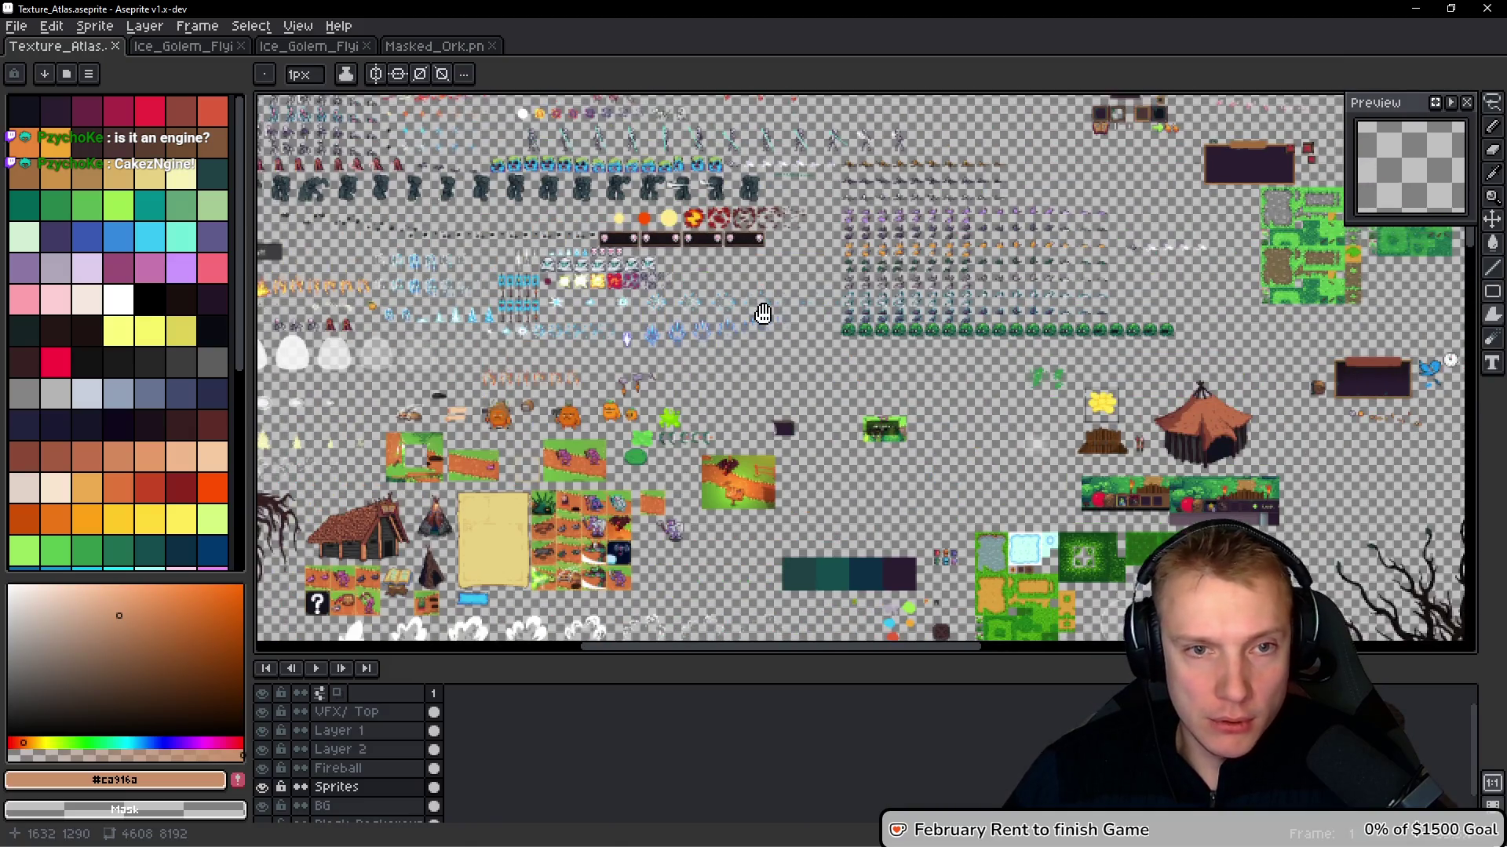
scroll(598, 243, "up", 5)
scroll(638, 390, "up", 2)
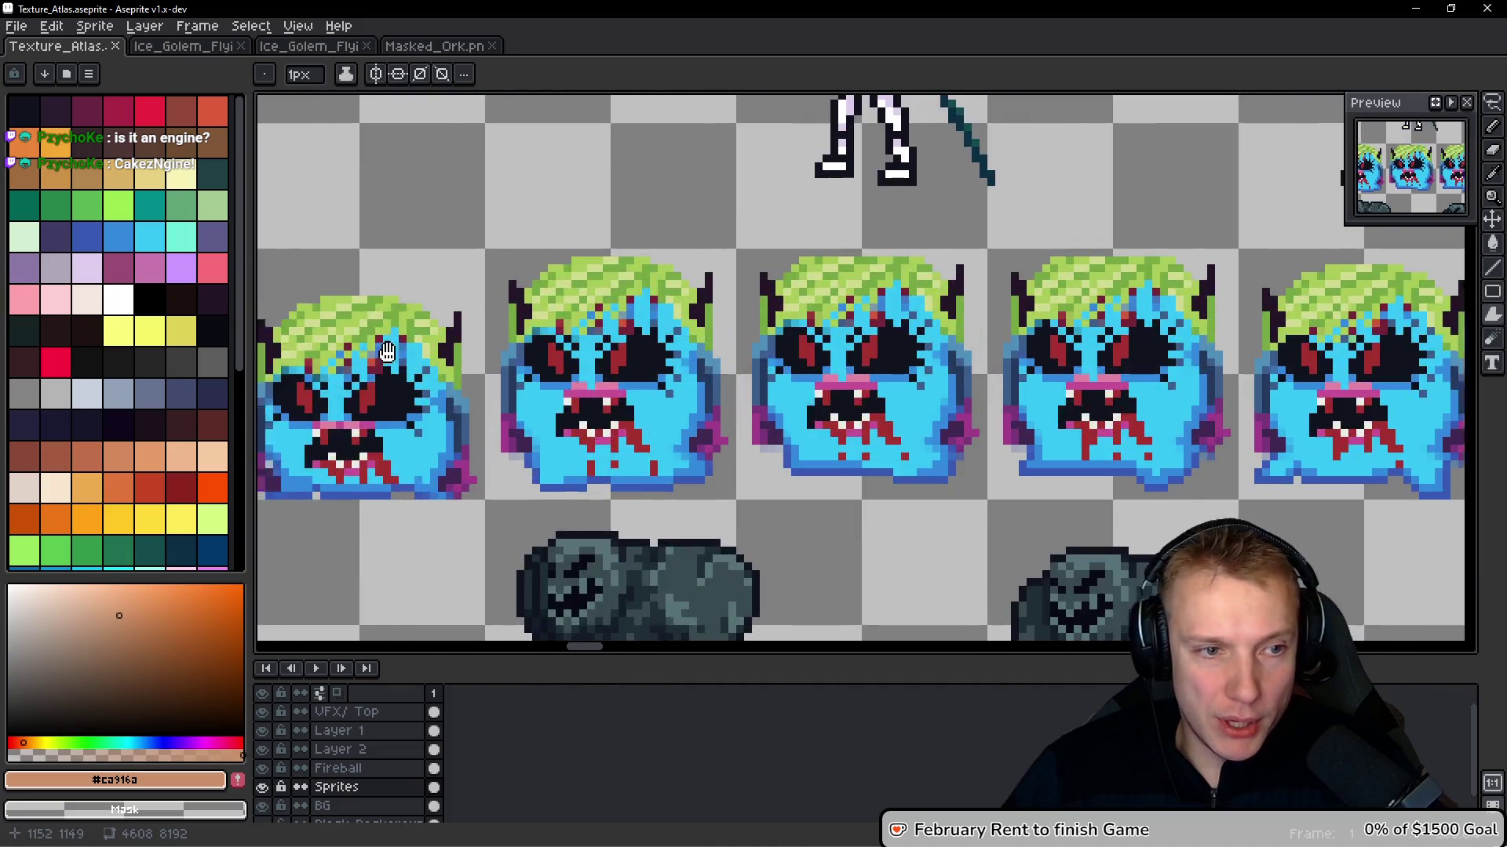
scroll(717, 356, "down", 2)
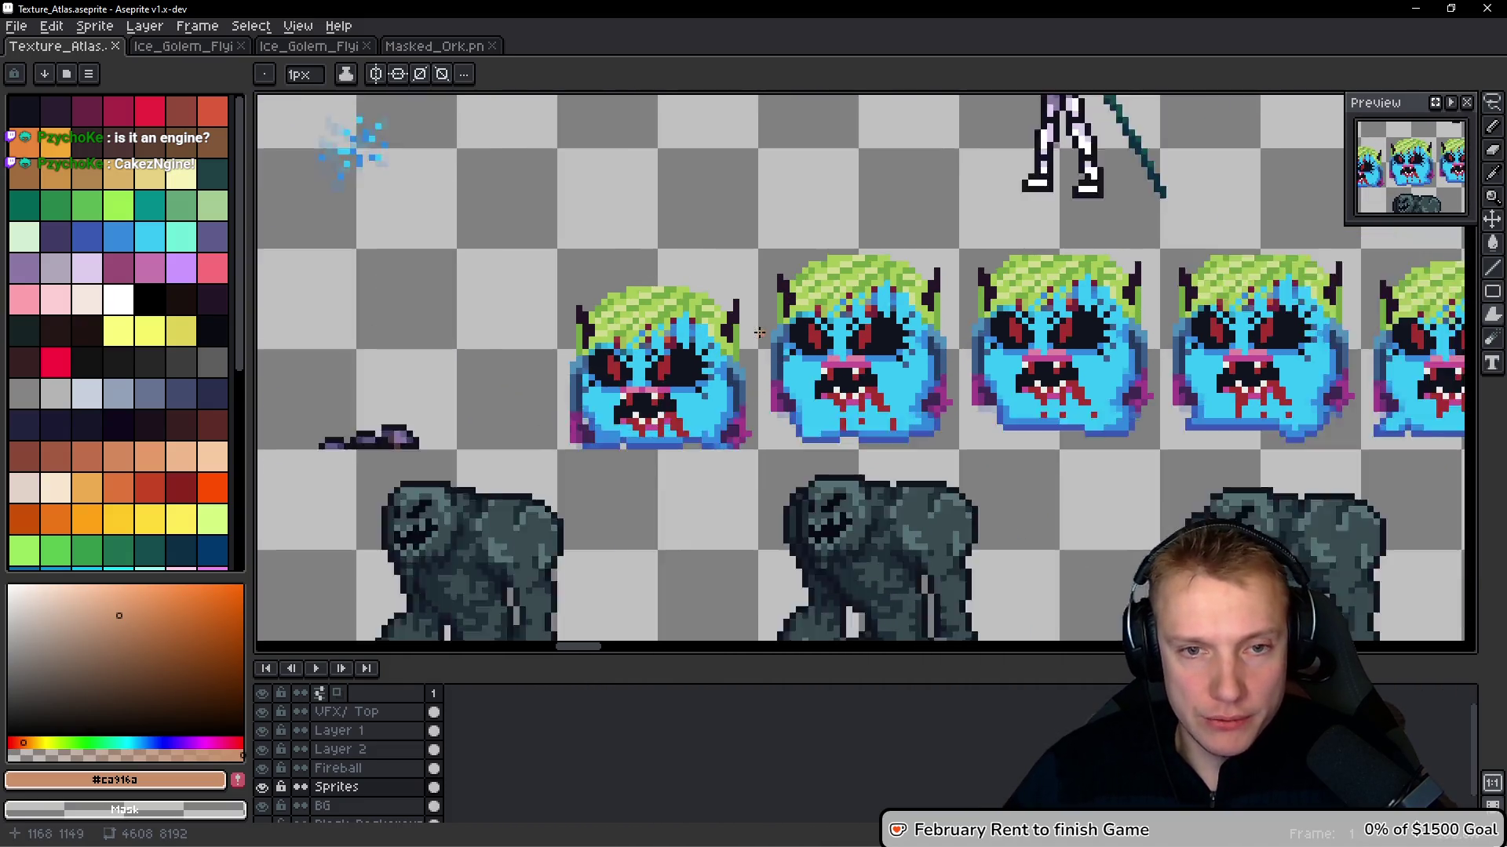
scroll(834, 337, "down", 3)
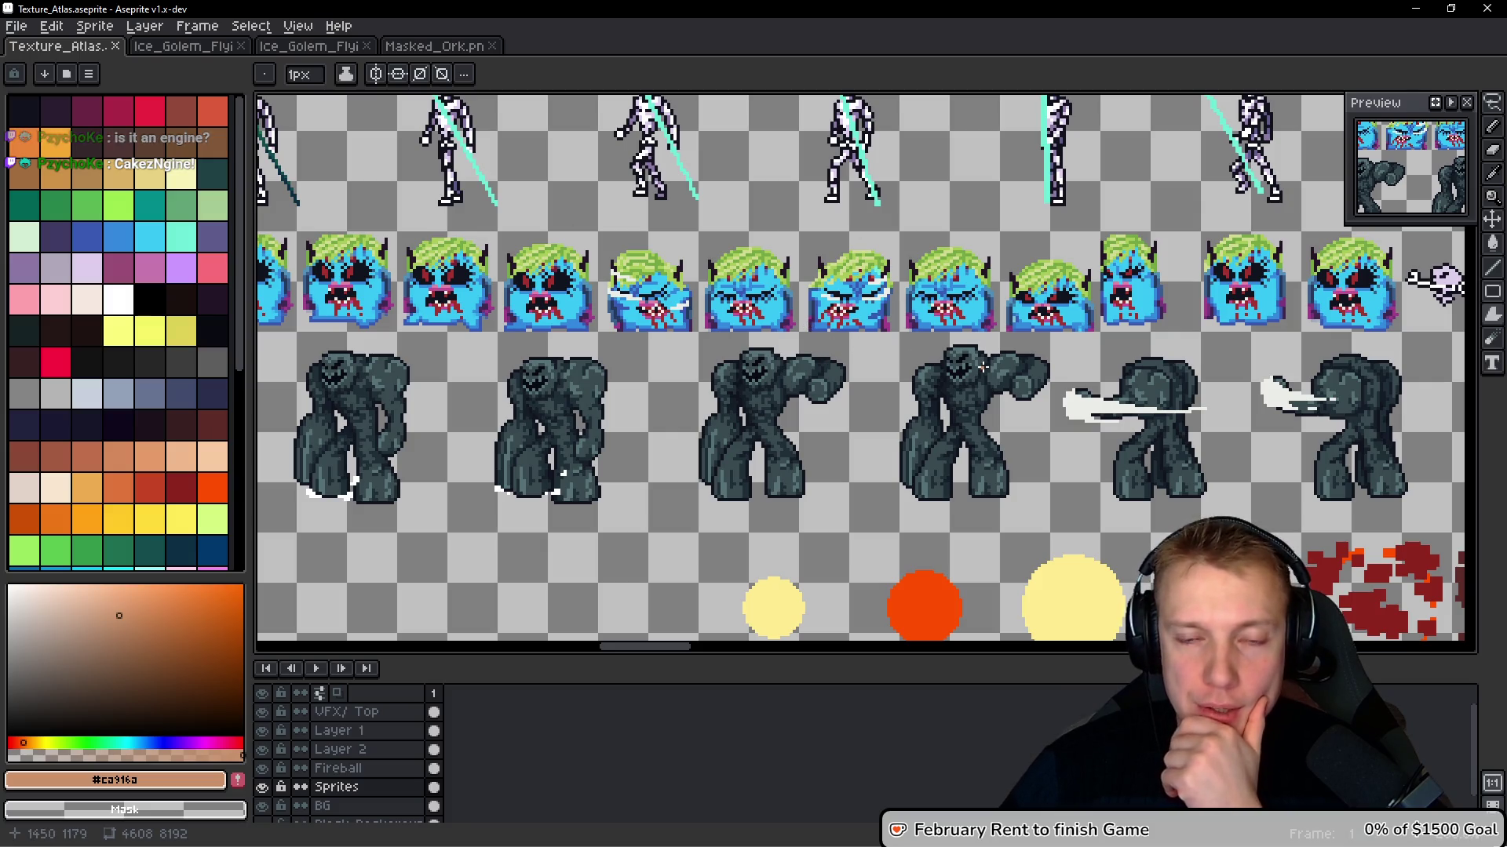
scroll(864, 281, "right", 5)
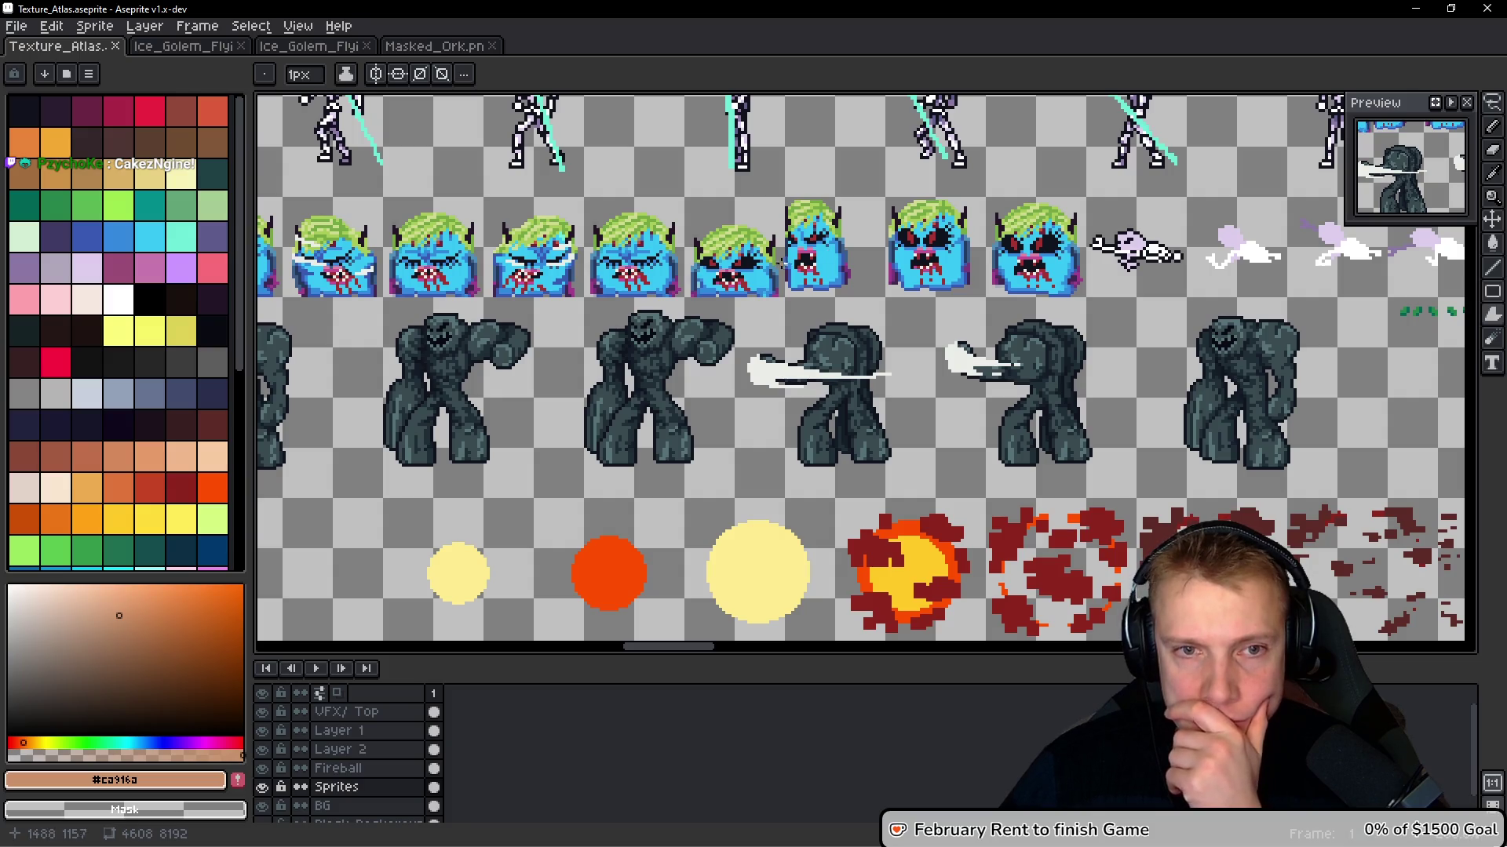
scroll(861, 368, "left", 4)
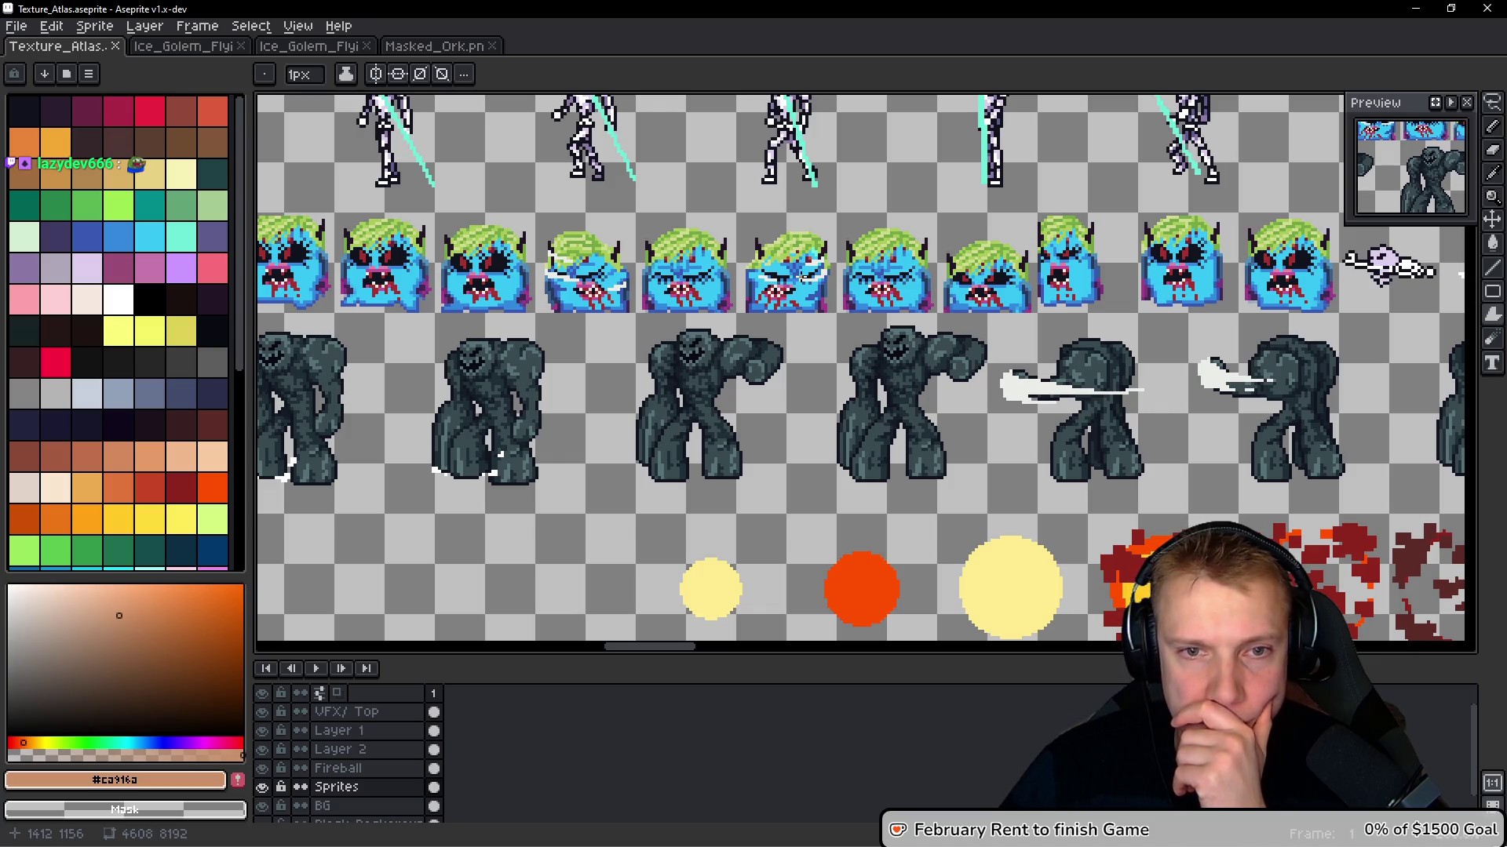
scroll(674, 219, "left", 7)
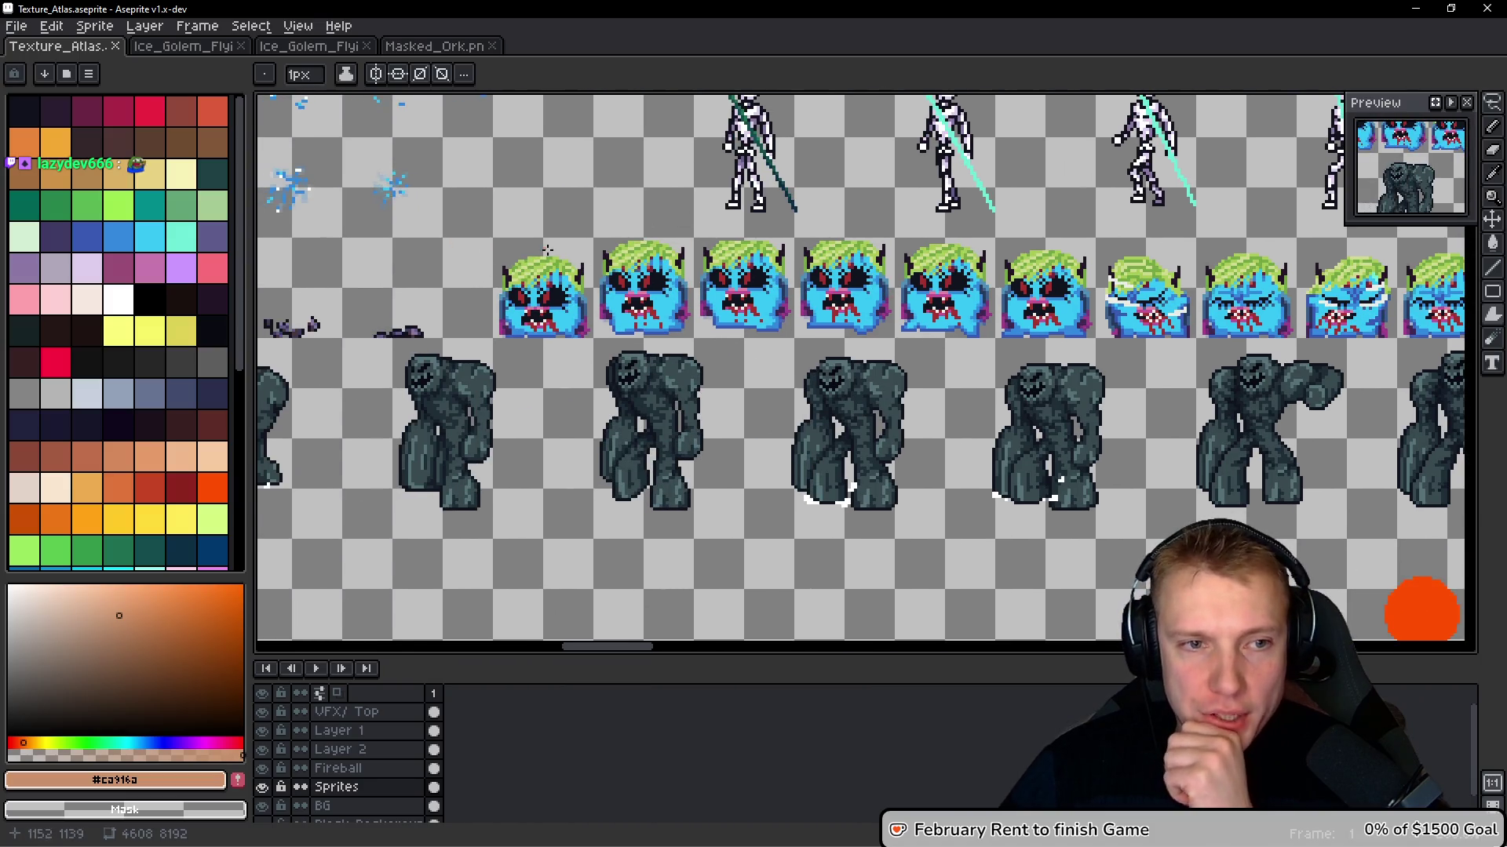
Measure the blue monster row with a temporary rectangular selection, then deselect it
key("m")
mouse_move(484, 236)
left_mouse_down()
mouse_move(1369, 294)
mouse_move(1296, 292)
left_mouse_up()
scroll(1369, 294, "right", 8)
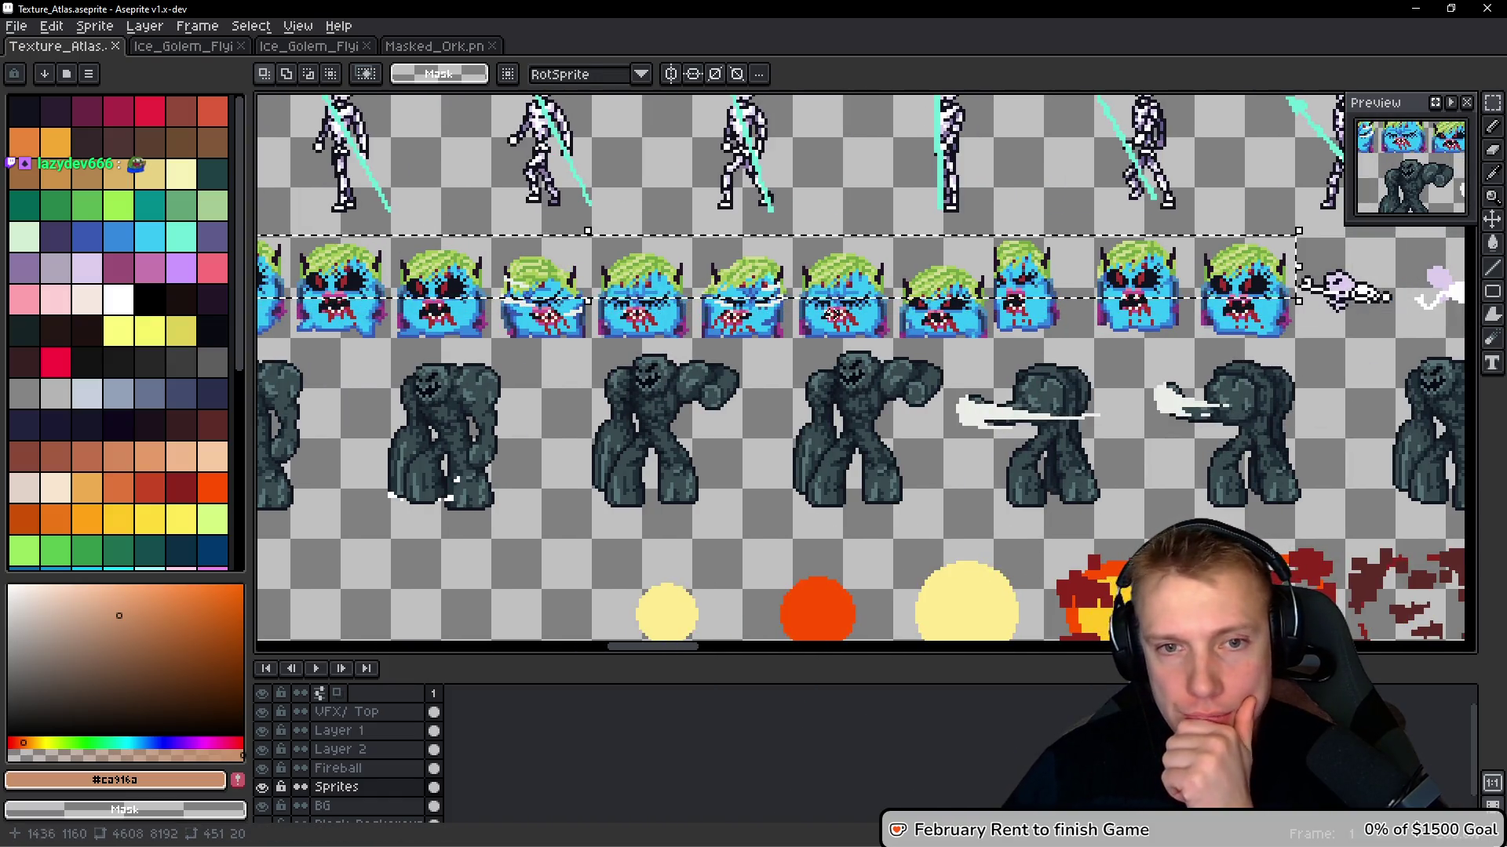
scroll(733, 286, "left", 9)
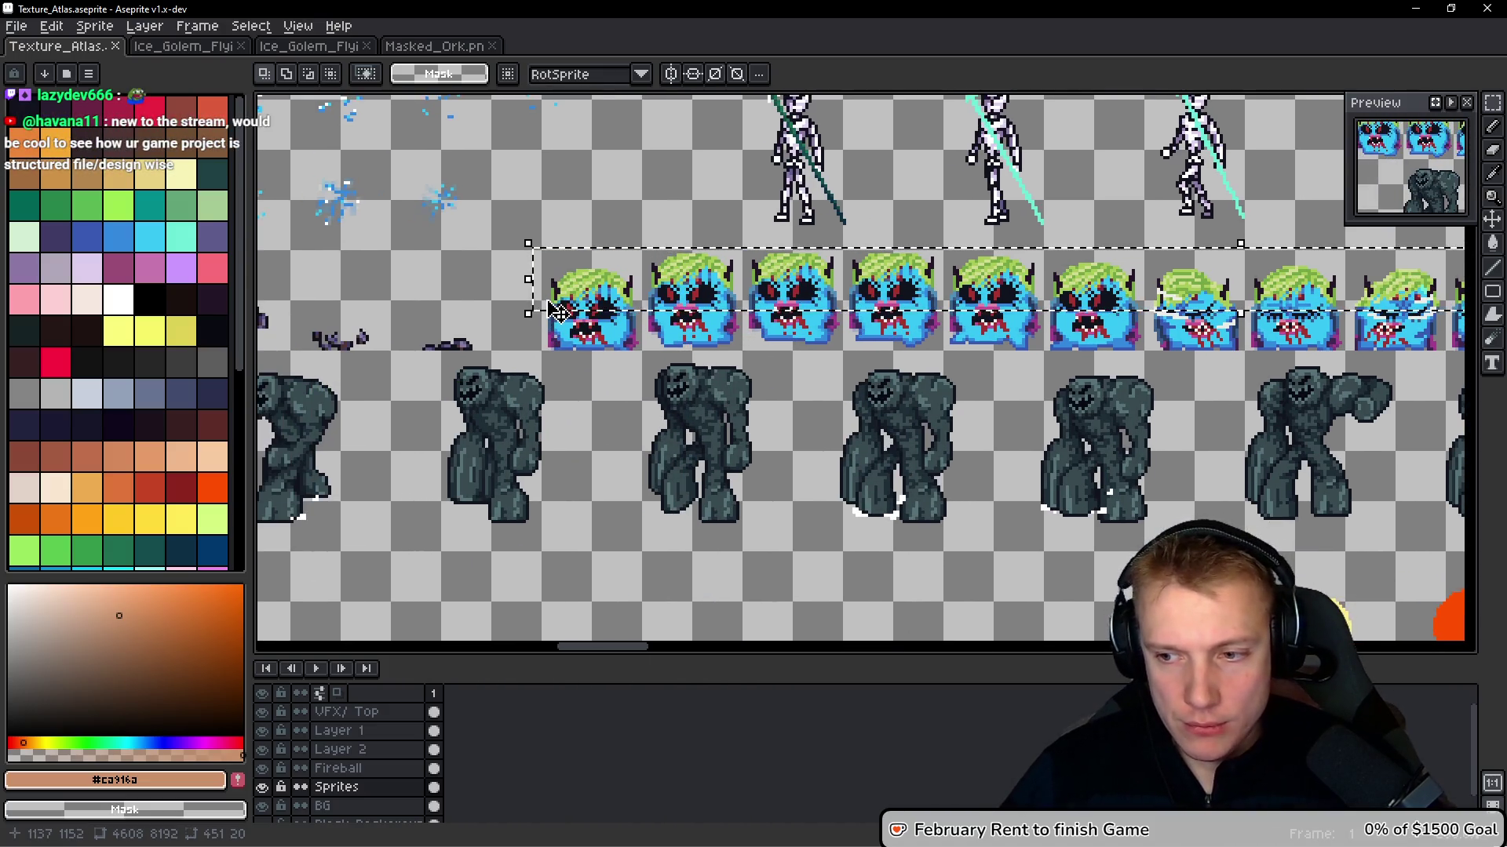
key("ctrl+d")
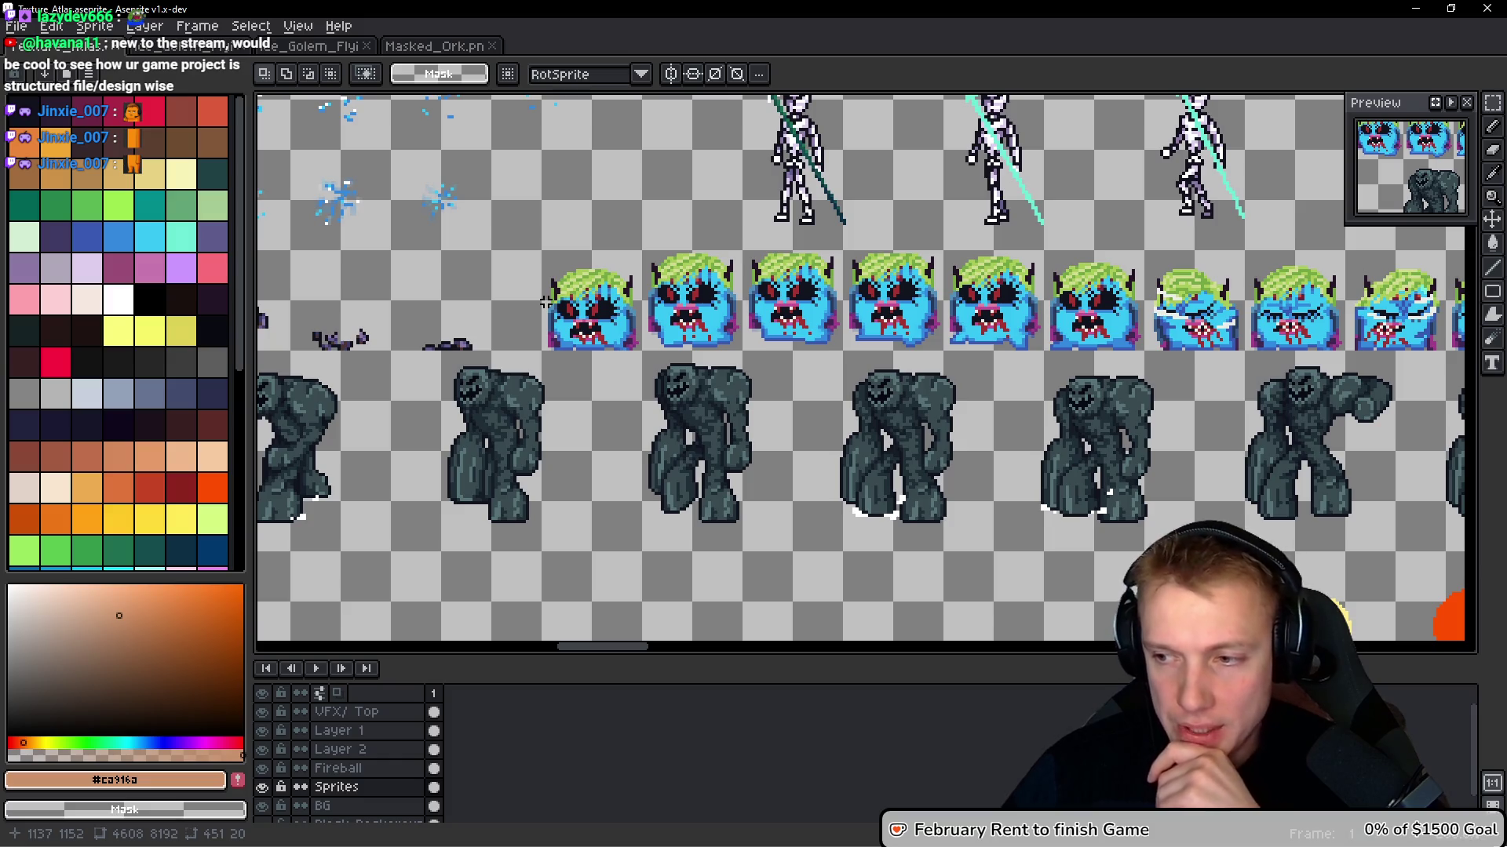
Pick the eyedropper and return to game.cpp in VS Code at do_on_hit_effects
key("i")
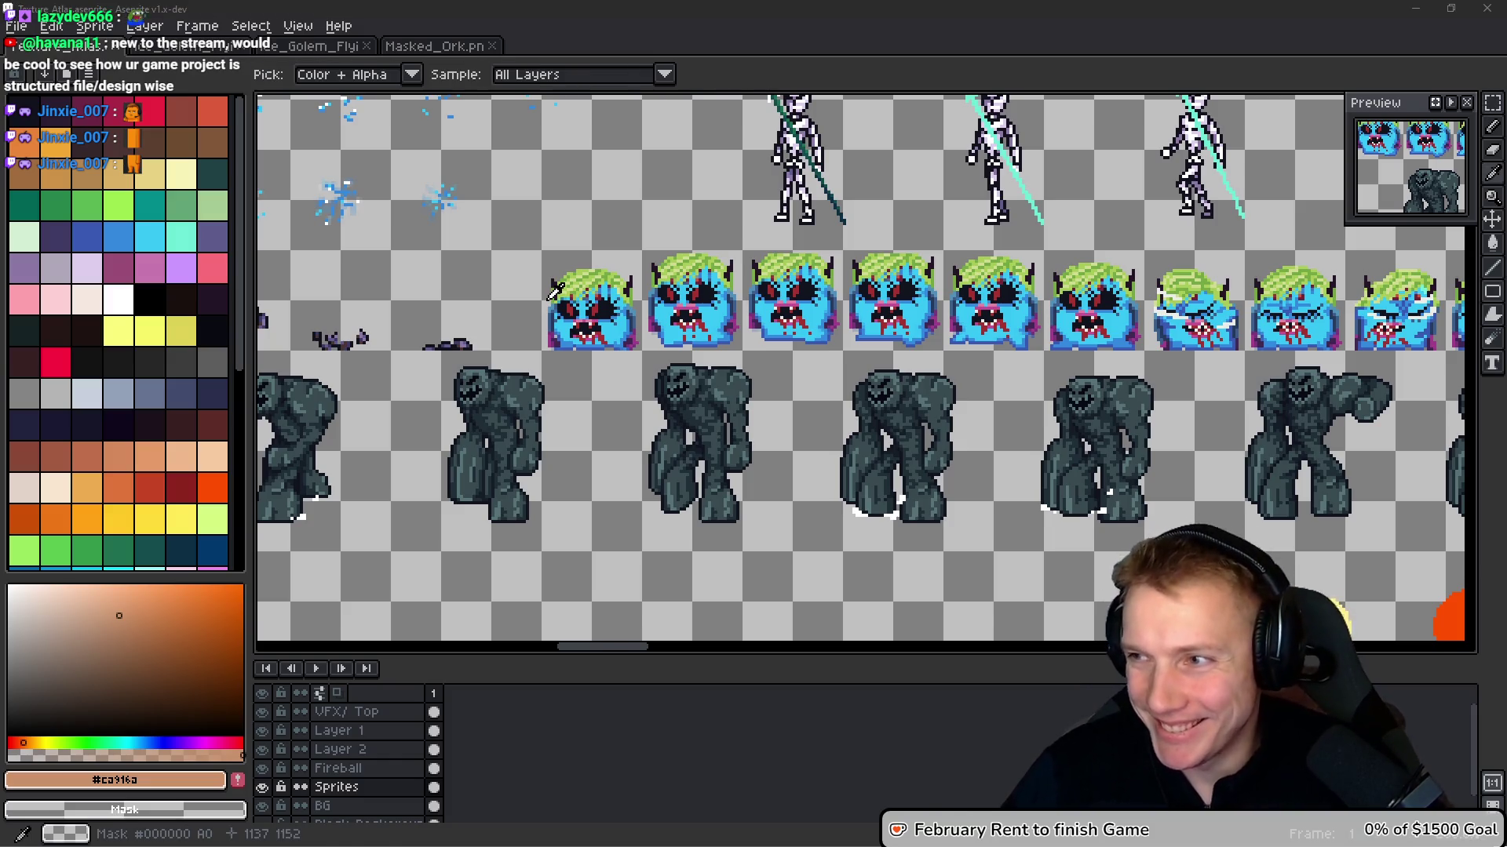
key("alt+Tab")
left_click(819, 271)
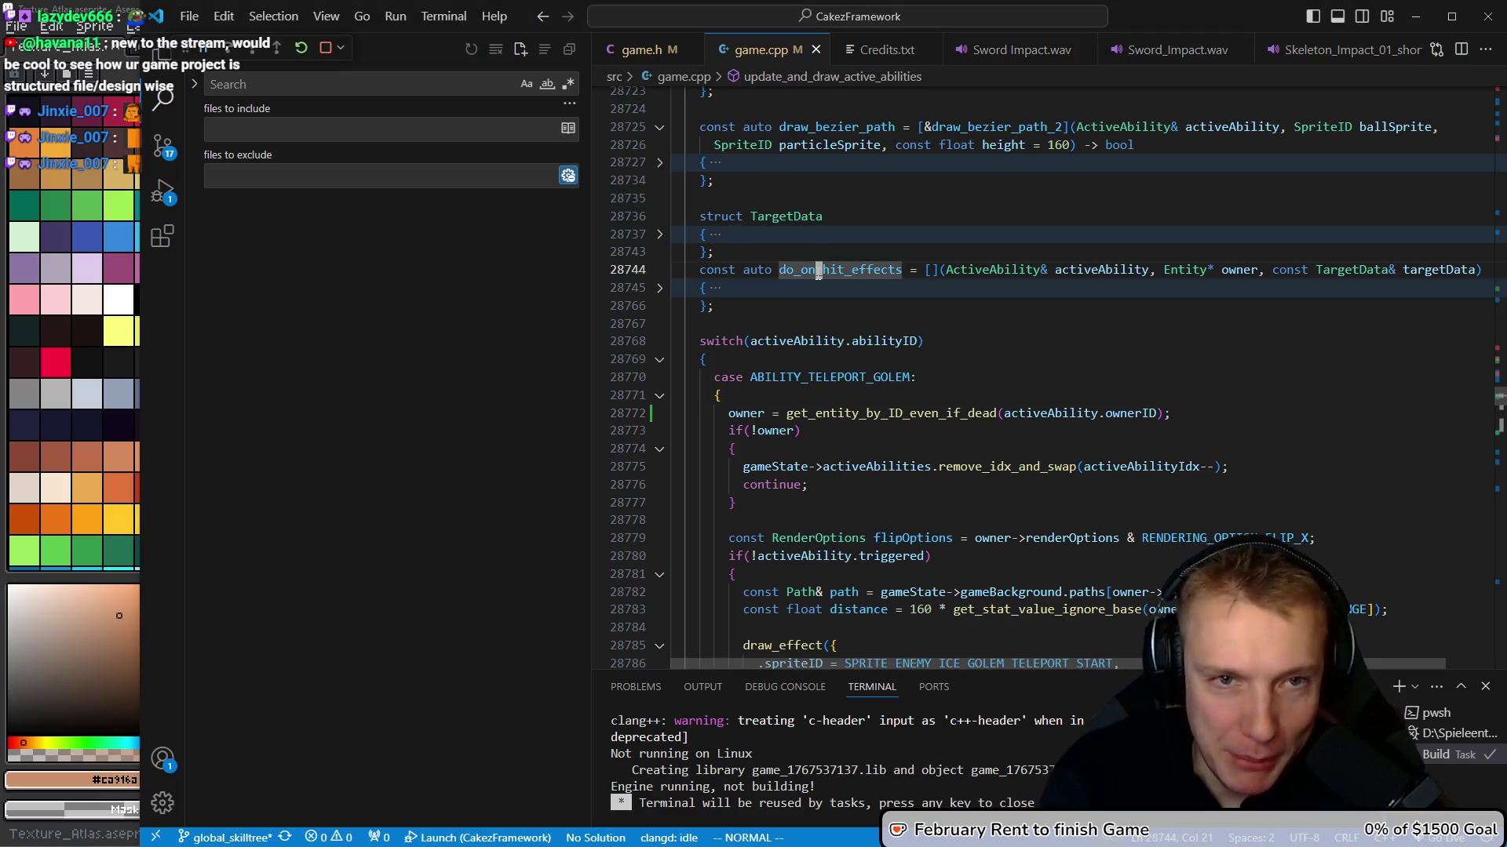
Look through main.cpp, then return to game.cpp at draw_bezier_path
key("shift+g")
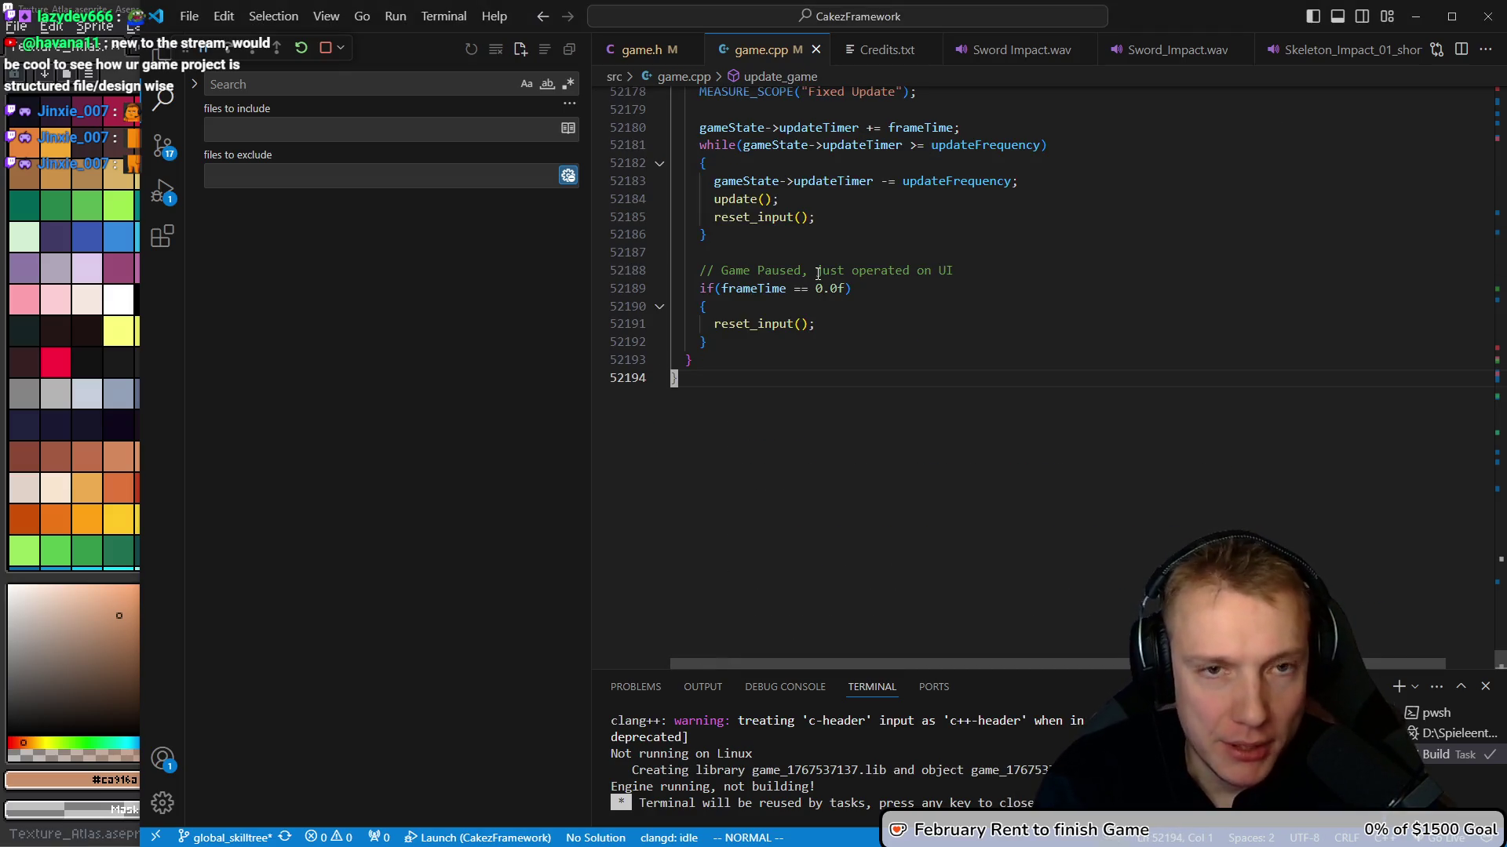
key("ctrl+p")
left_click(818, 273)
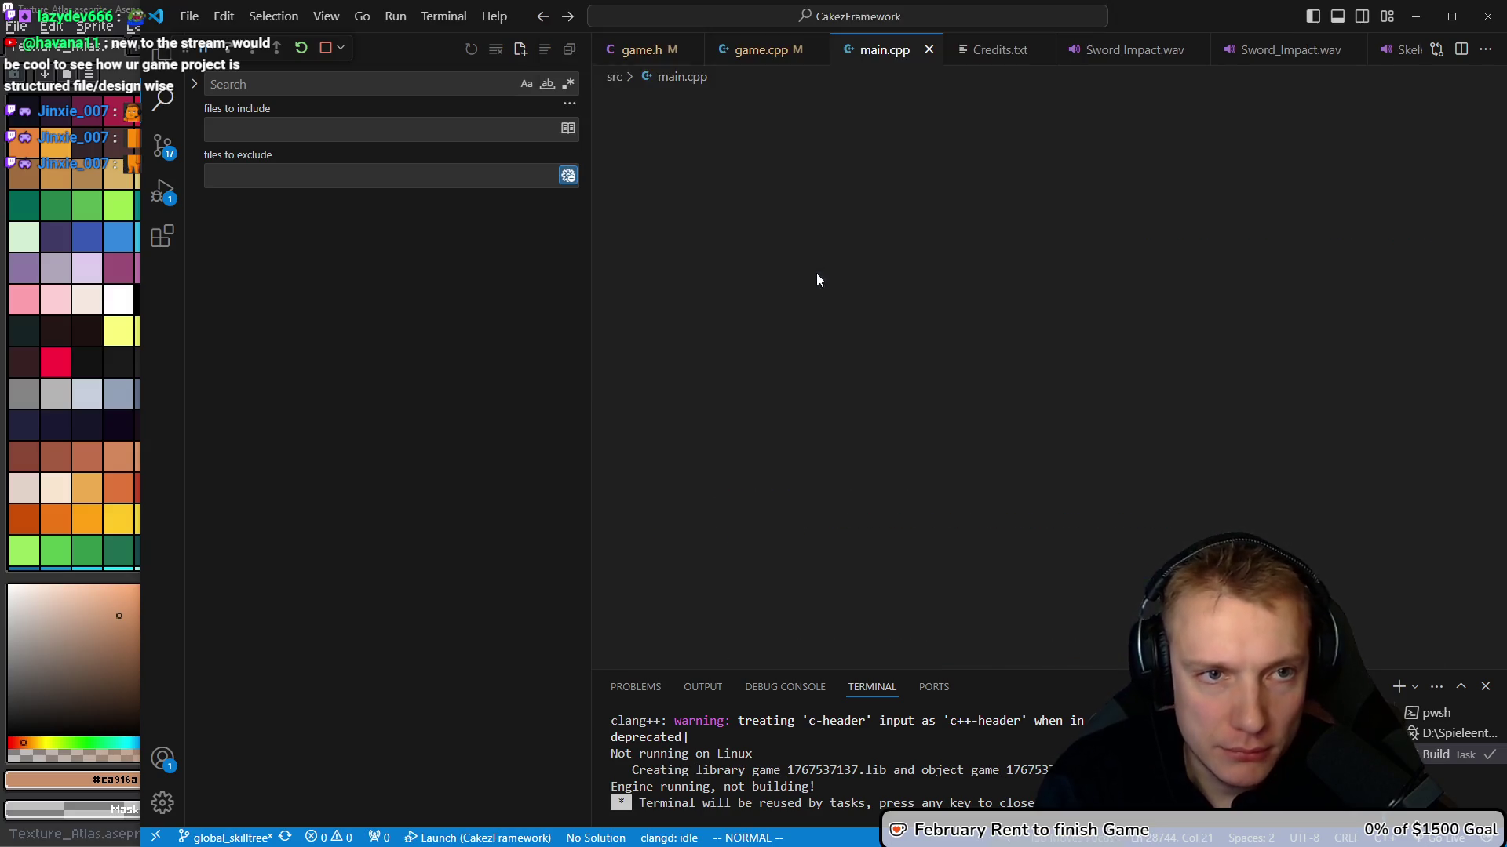
key("ctrl+p")
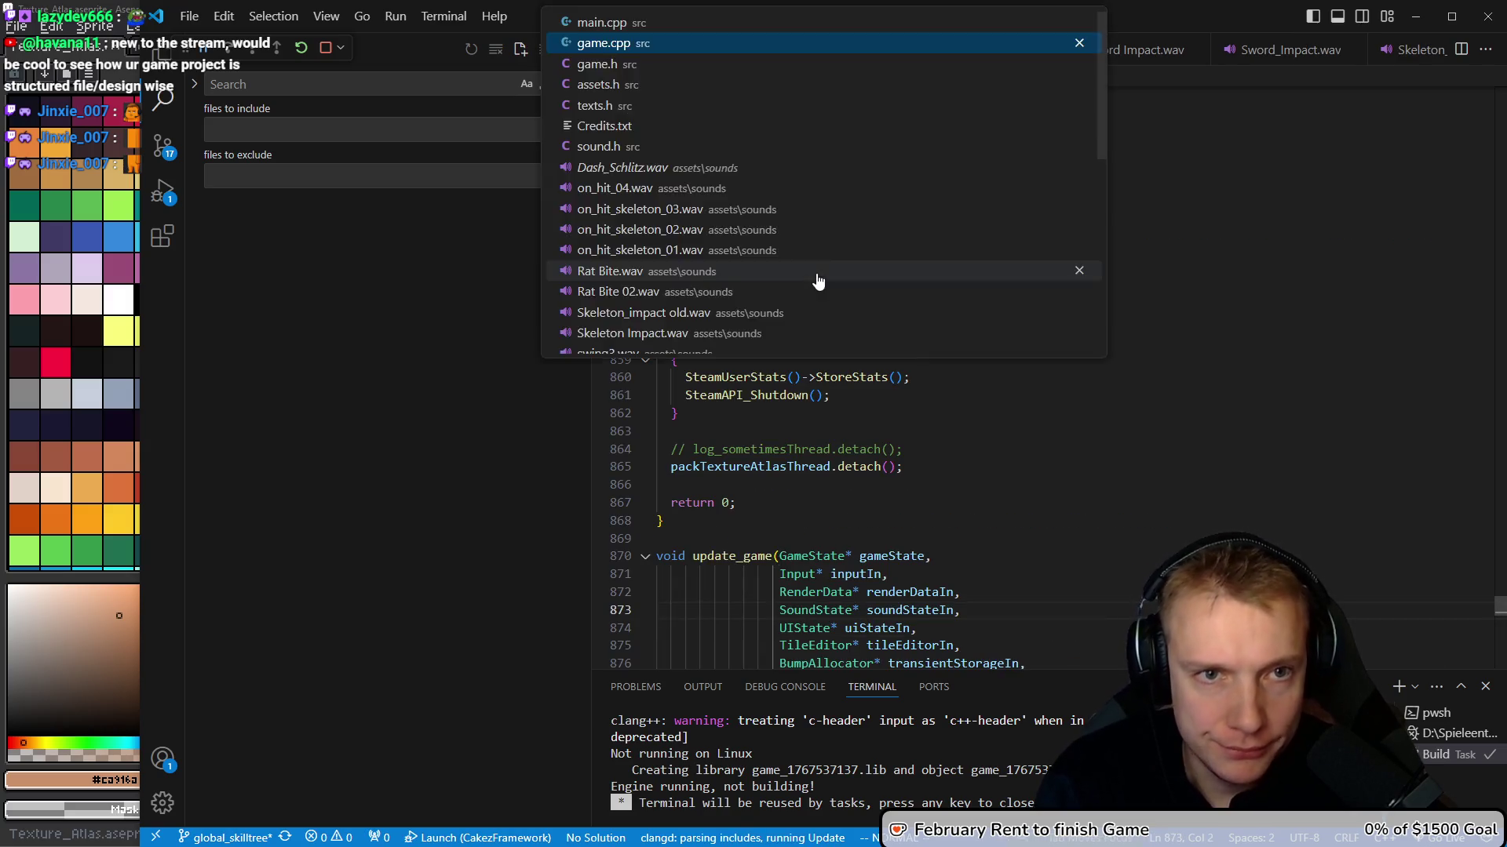
key("Return")
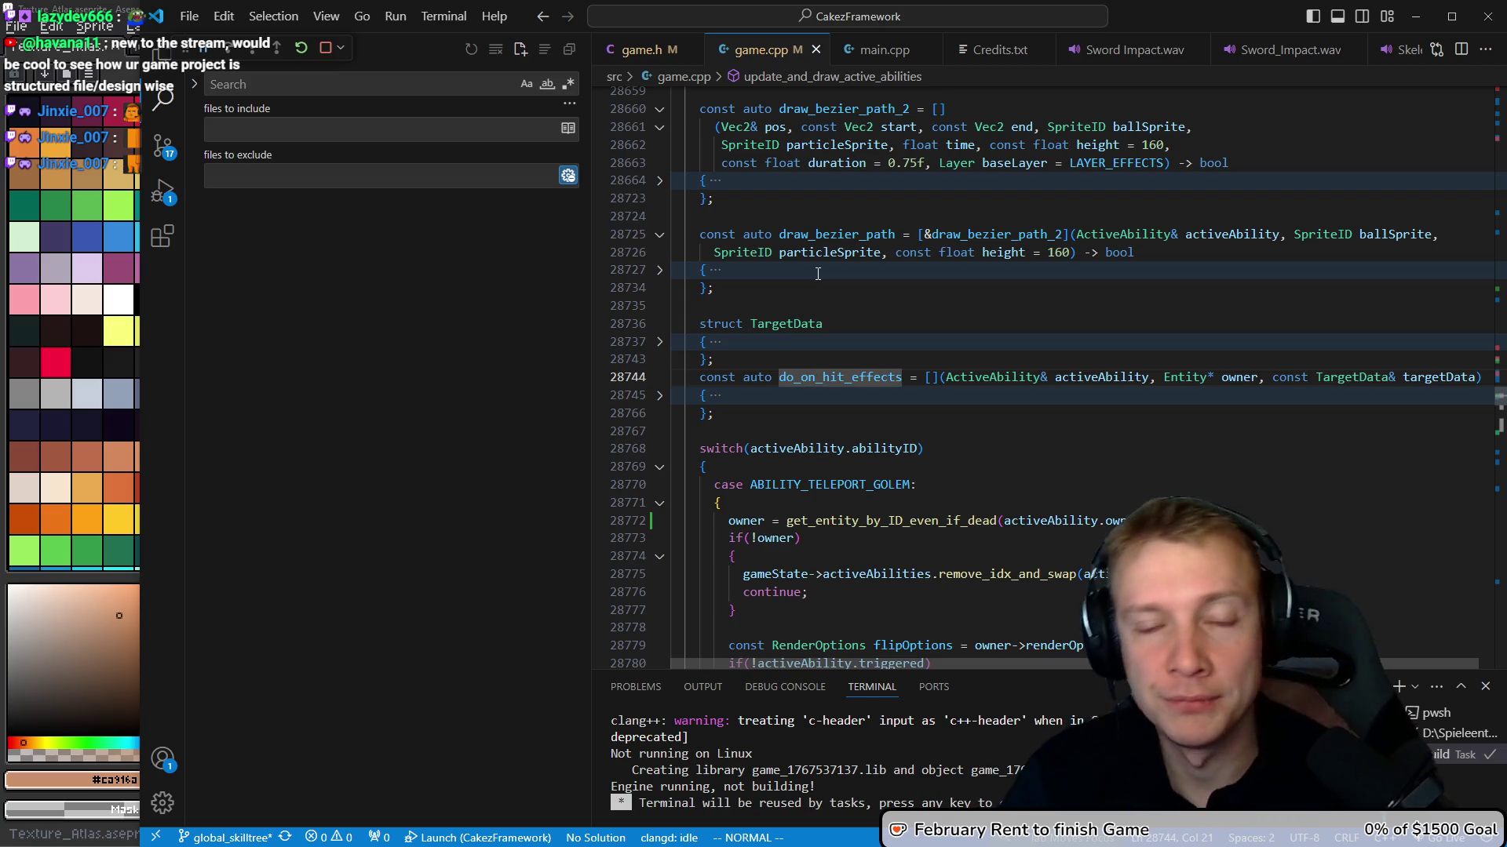
left_click(812, 235)
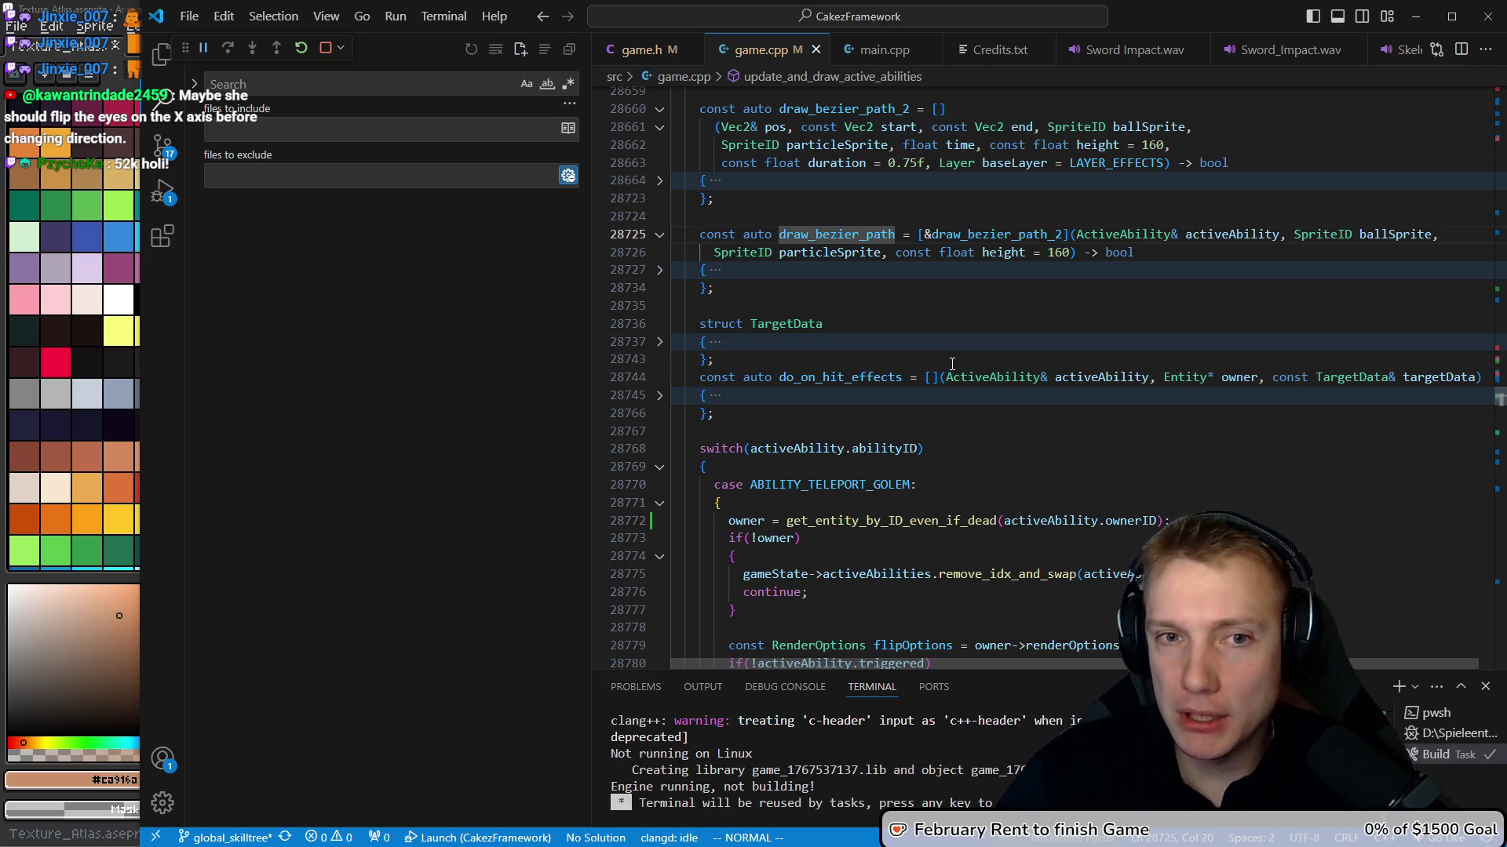
Launch the game, open its Options screen, and switch back to Aseprite
key("alt+Tab")
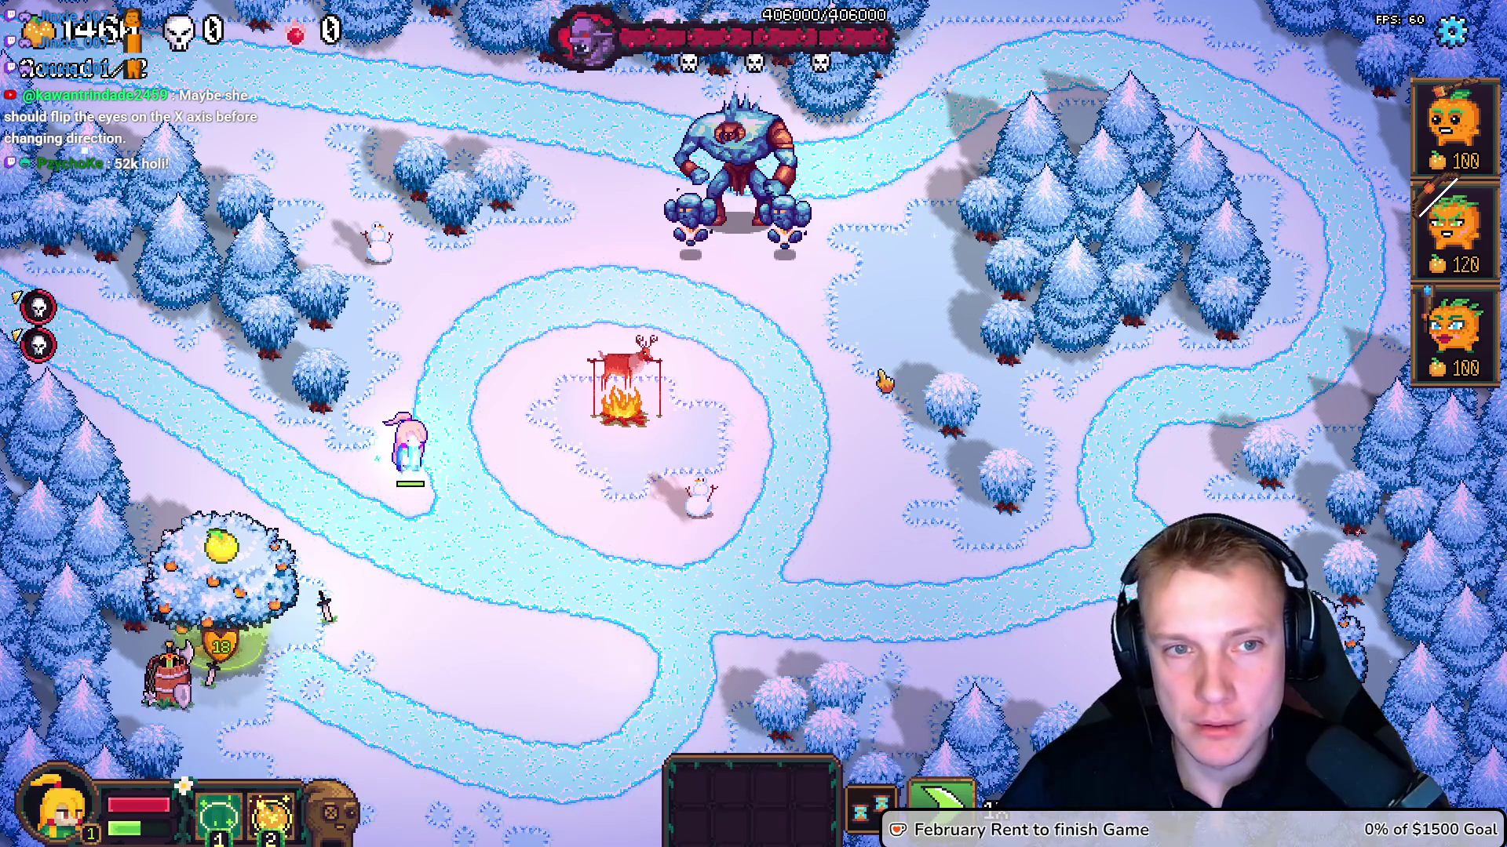
key("Escape")
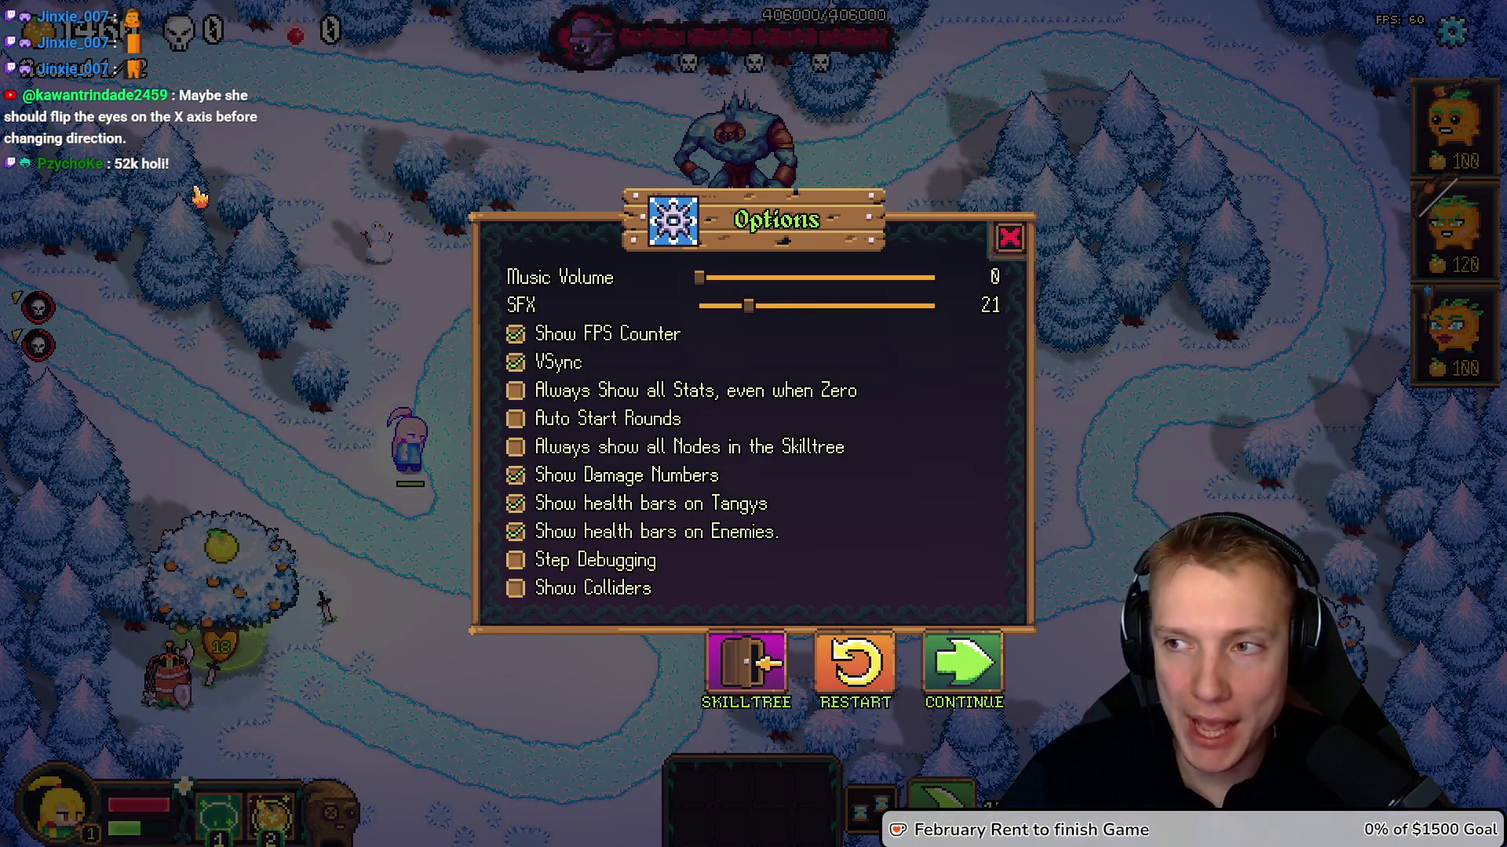
key("alt+Tab")
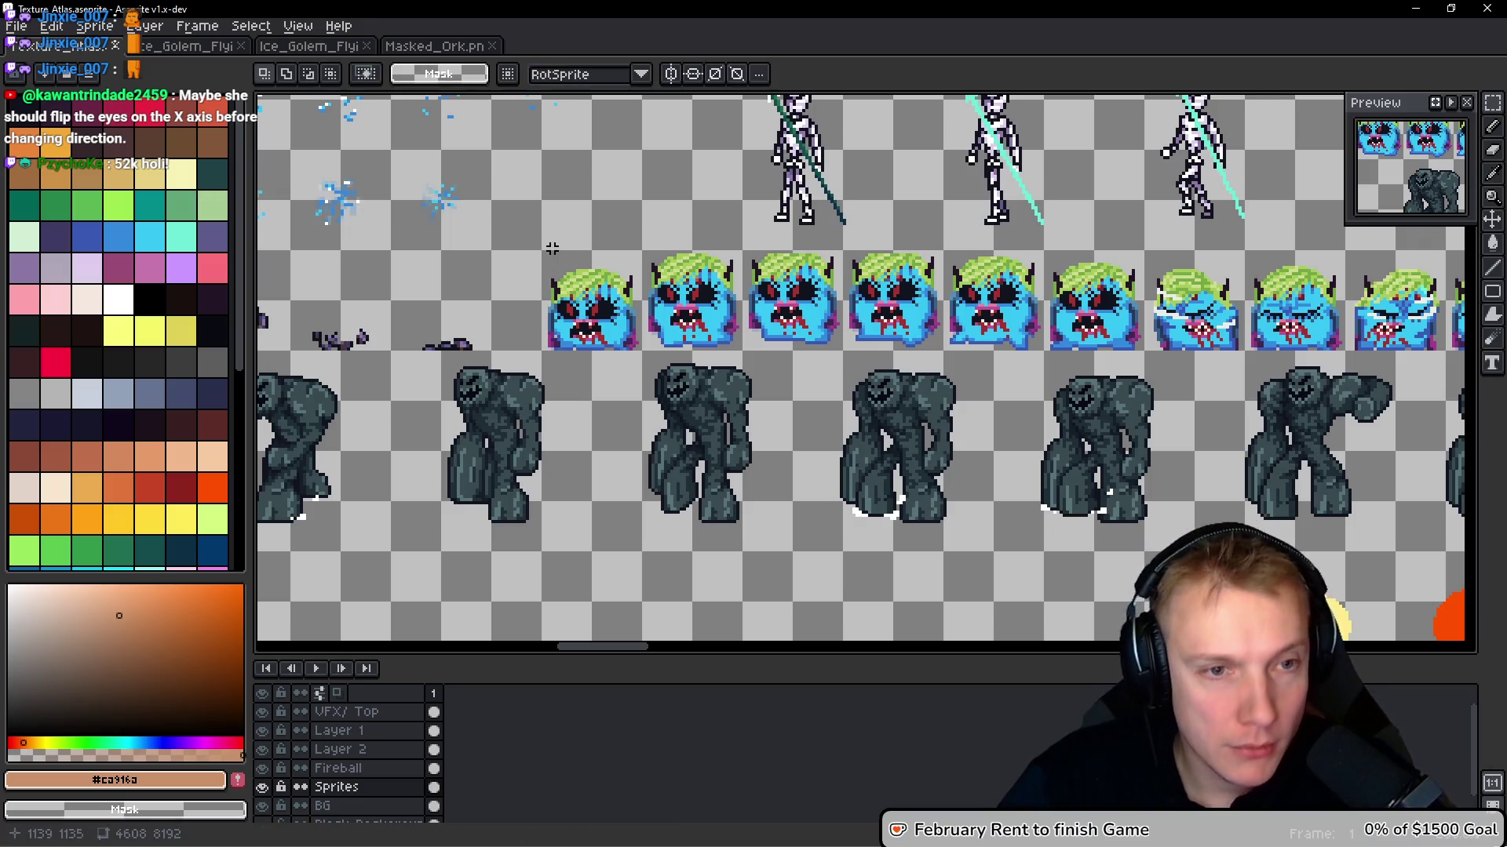
Set the grid size to 32×32 in Grid Settings
scroll(549, 246, "up", 1)
left_click(298, 26)
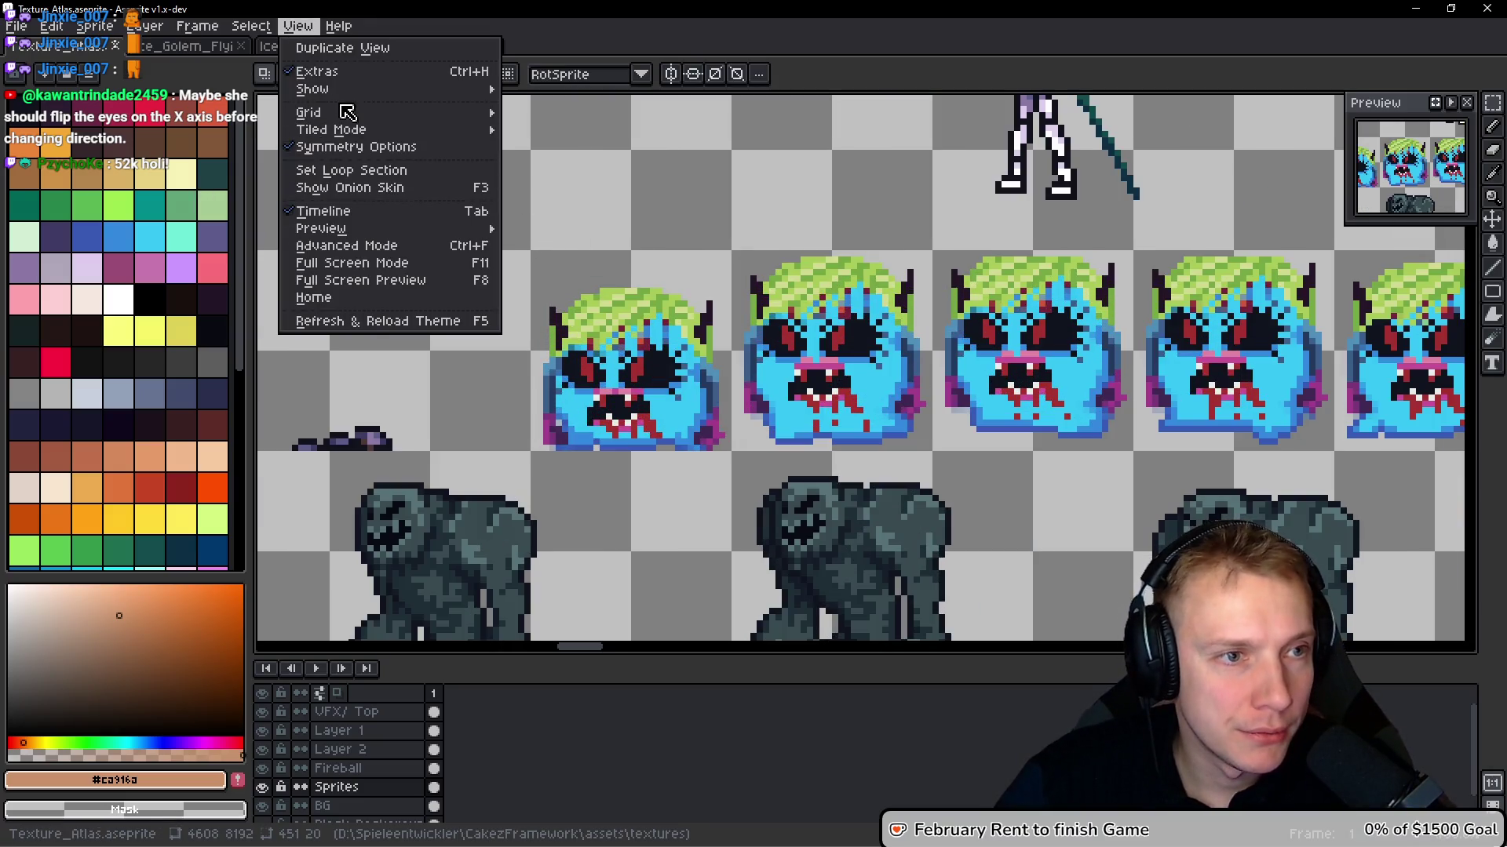
mouse_move(346, 113)
left_click(620, 112)
key("Tab")
key("Tab")
type("32")
key("Tab")
type("32")
key("Return")
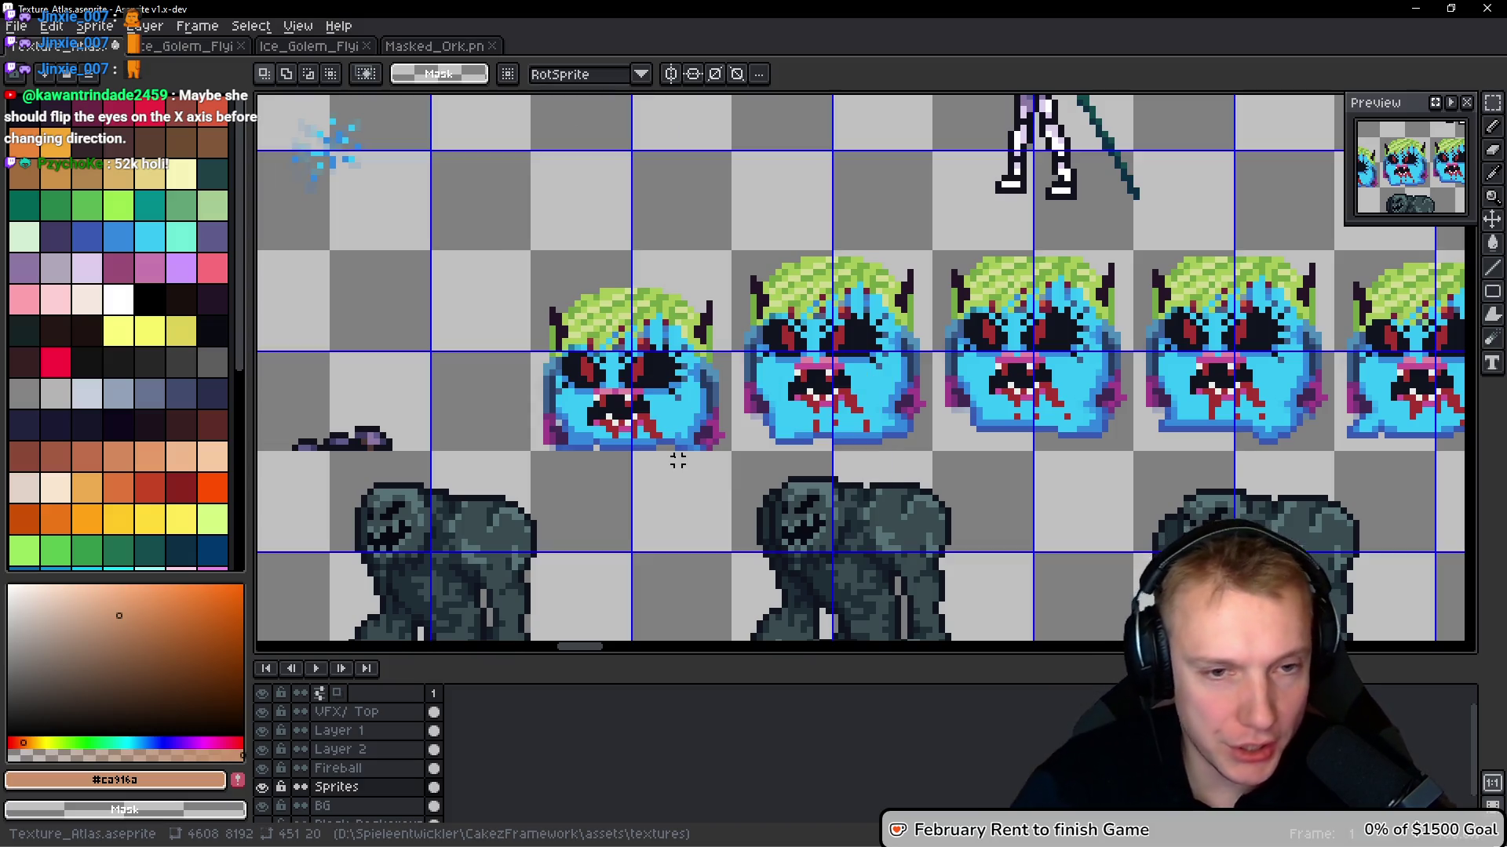
Offset the grid (X 10, Y 16) so each cell frames one monster, then select the first cell
left_click(299, 26)
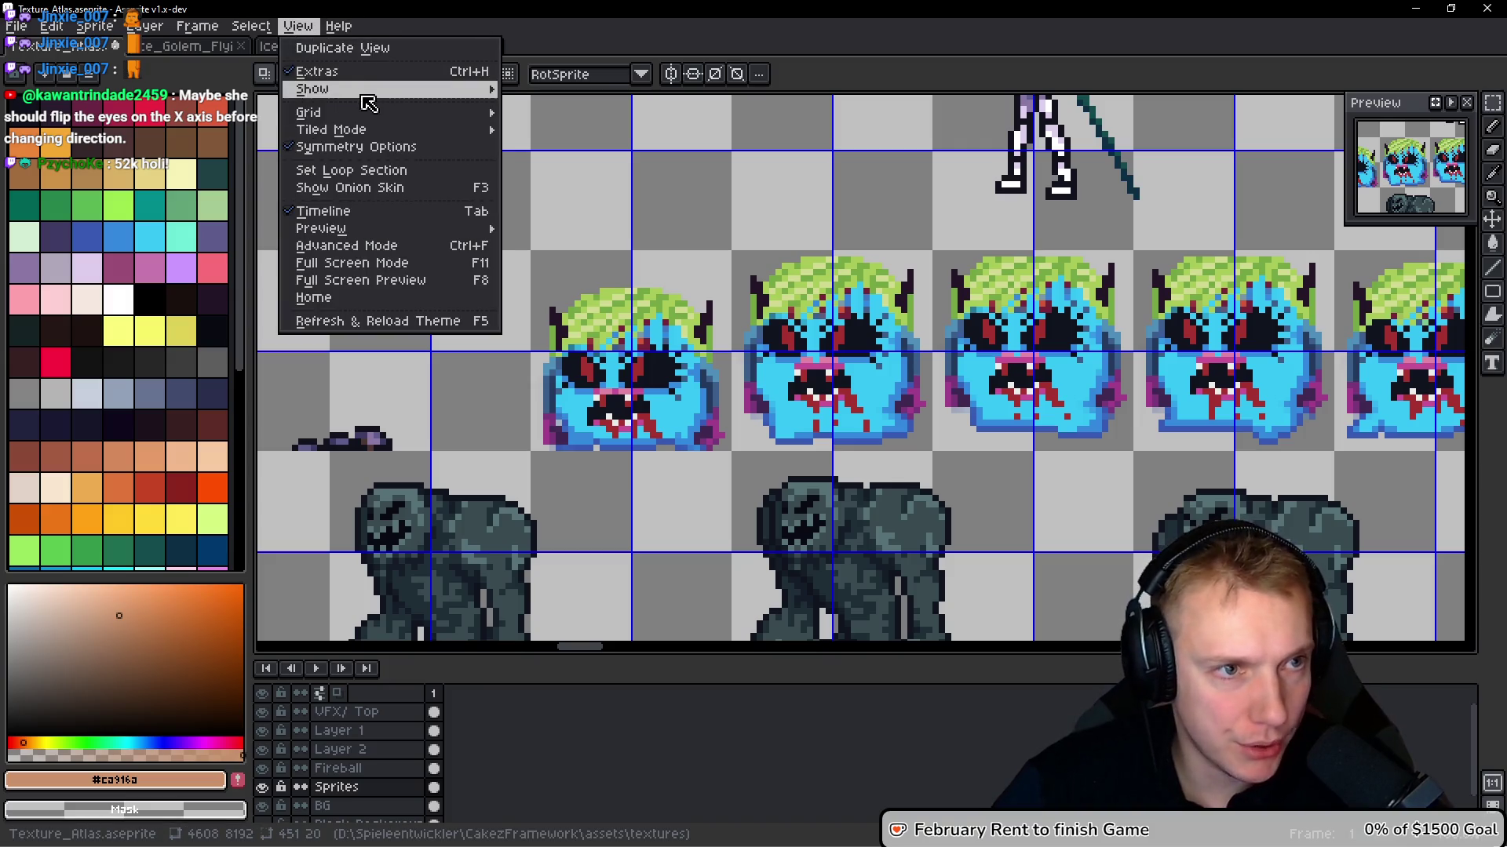
mouse_move(369, 114)
left_click(589, 113)
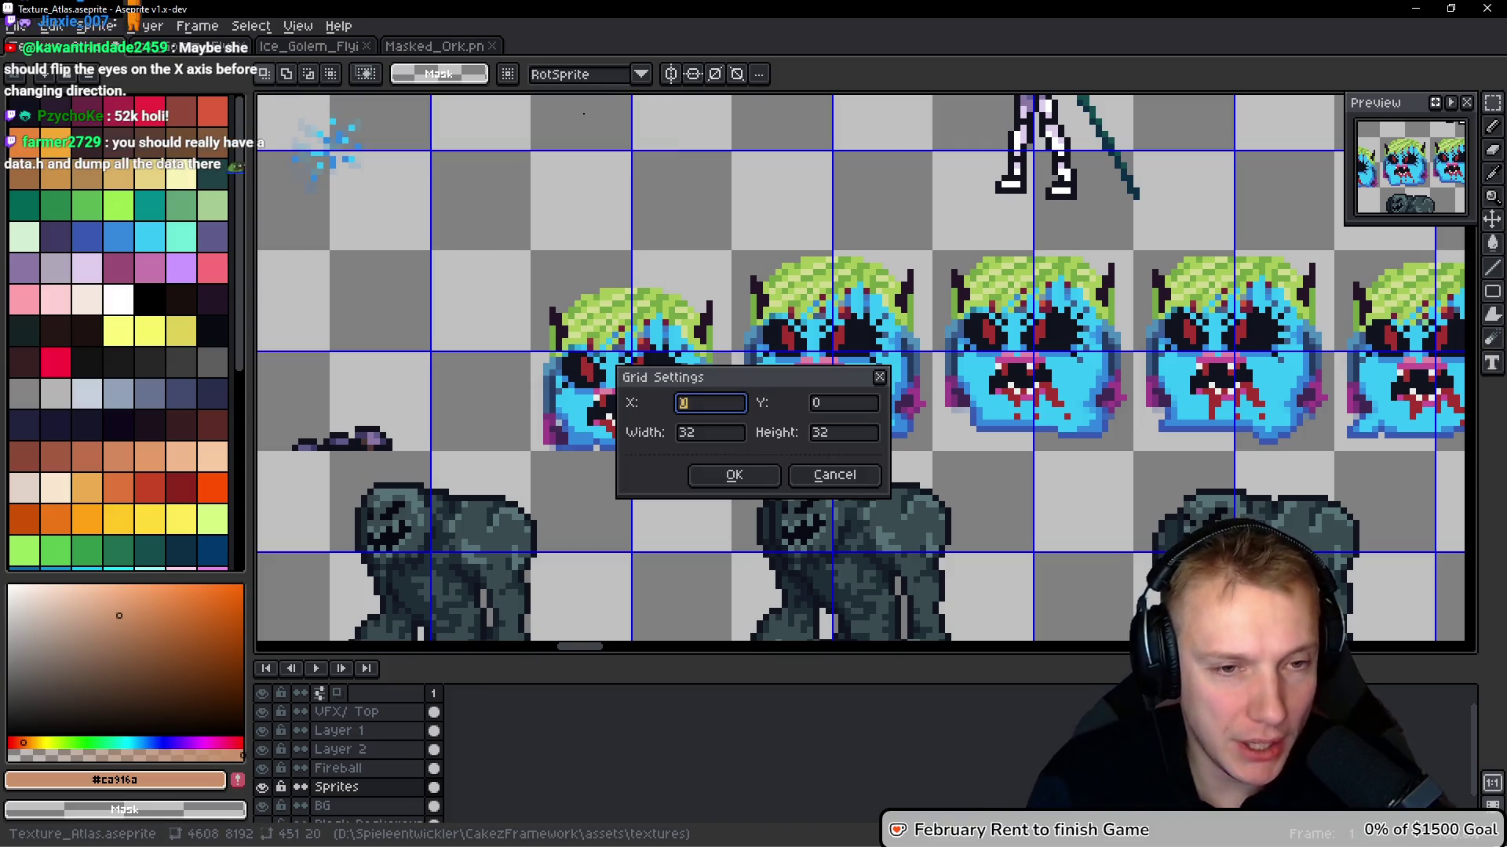
type("10")
key("Tab")
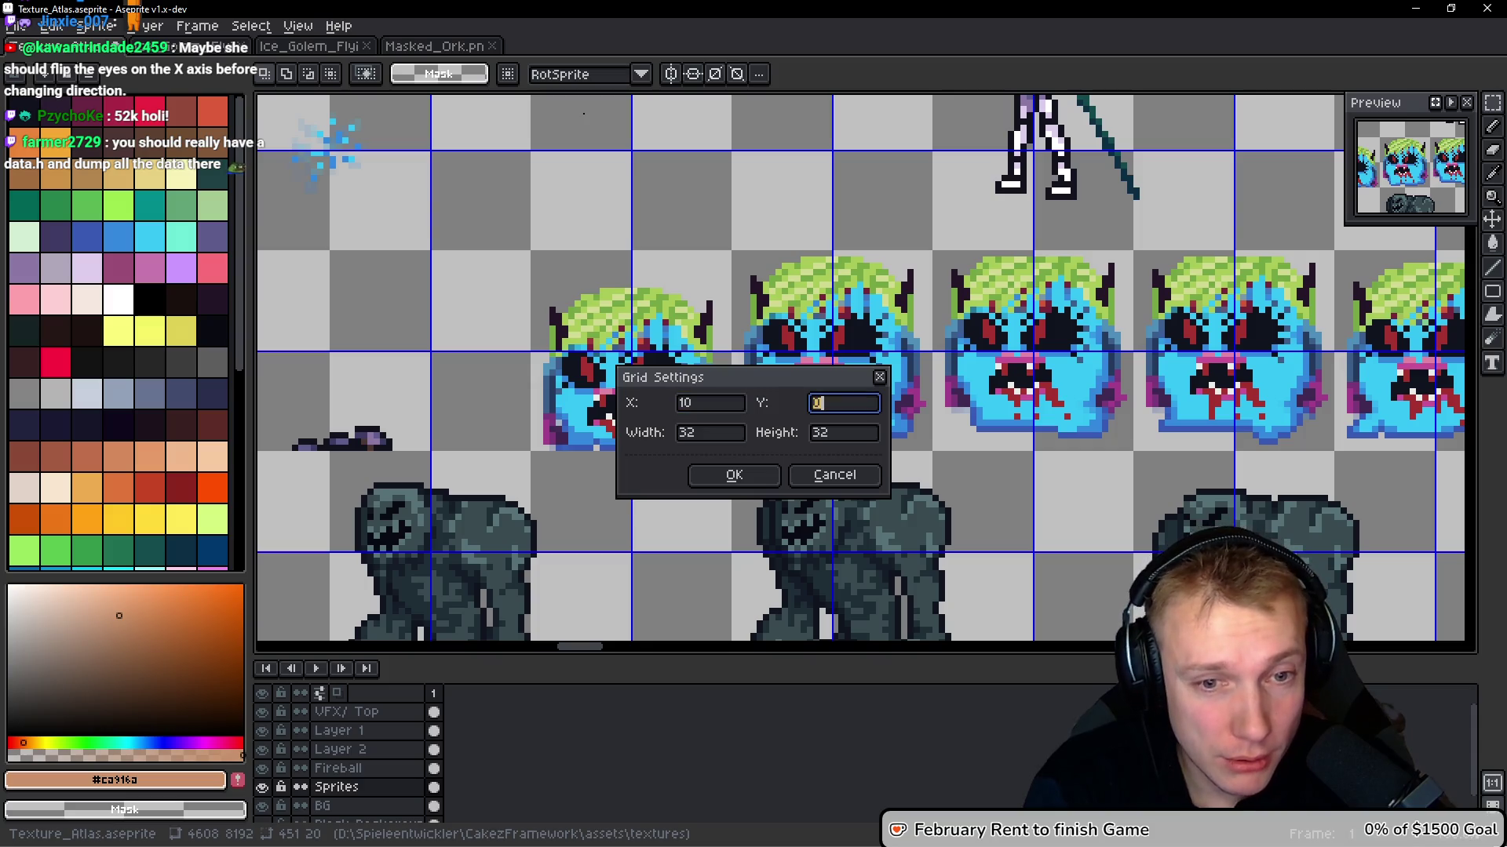
type("16")
key("Return")
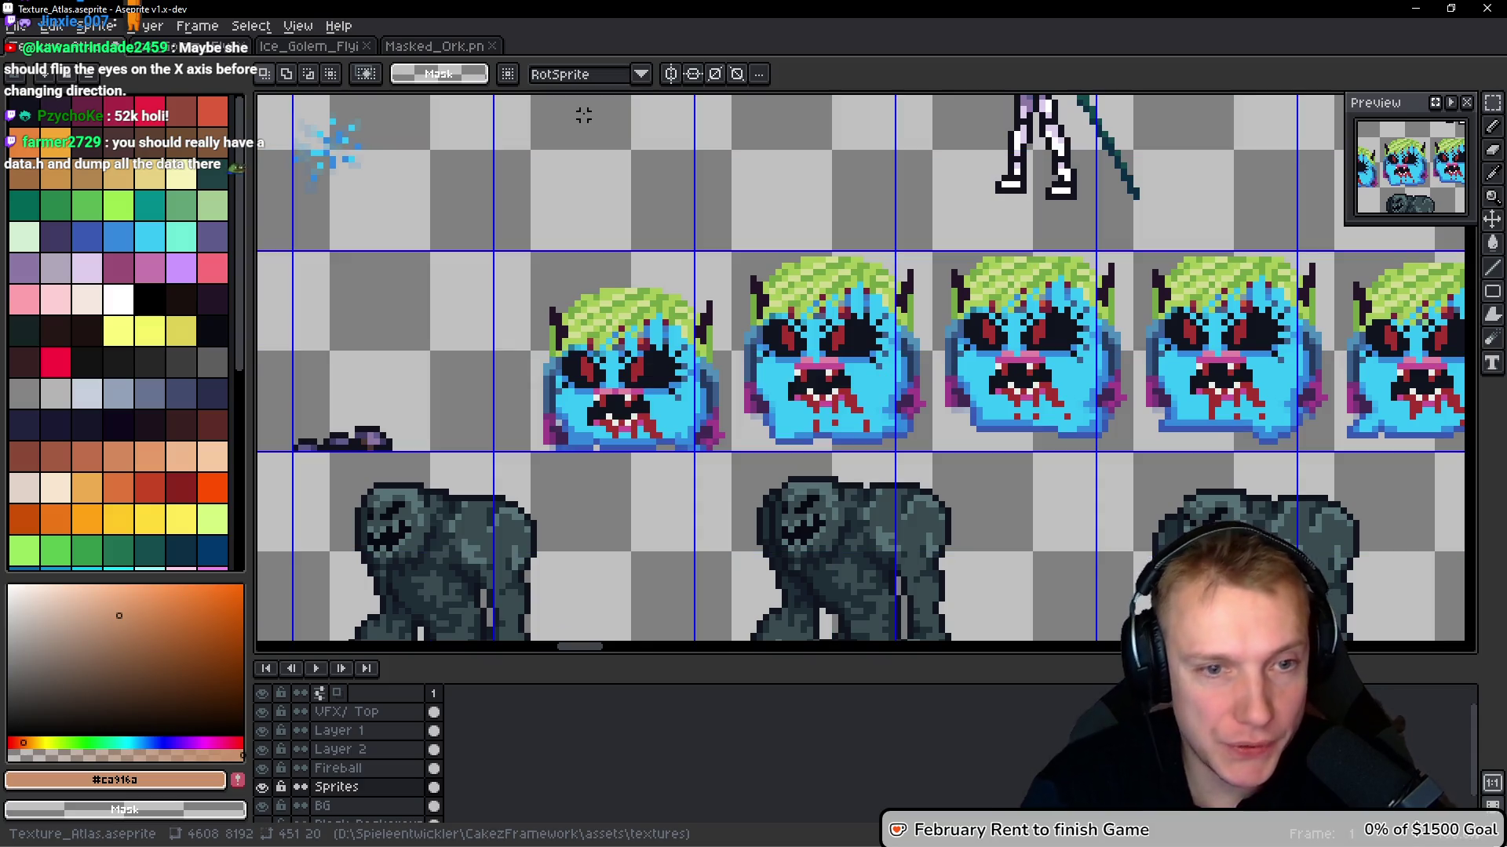
left_click(299, 26)
mouse_move(391, 114)
left_click(554, 119)
type("16")
key("Return")
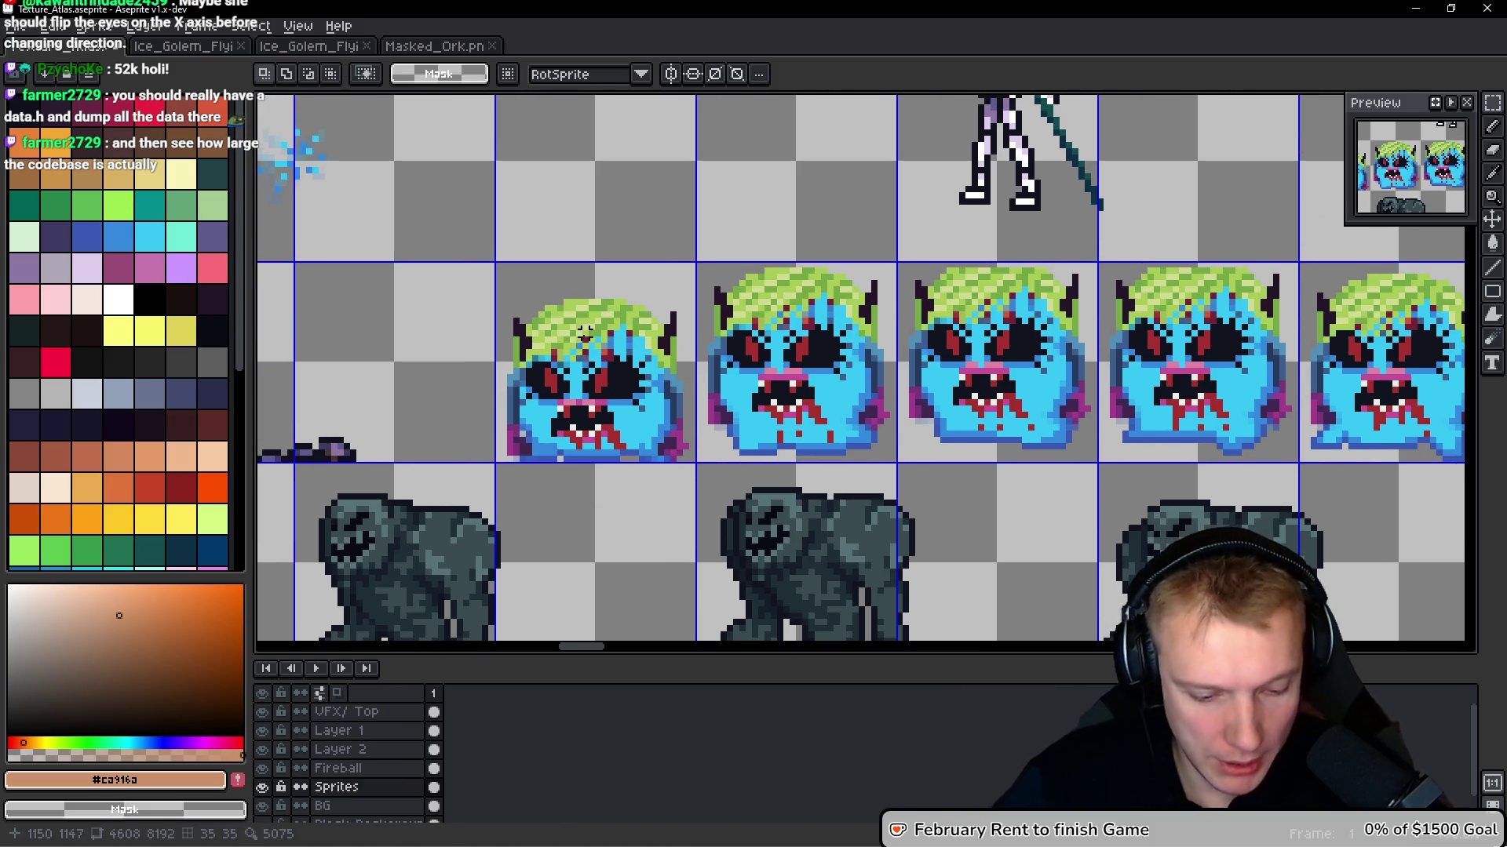
left_click_drag(624, 333, 588, 343)
Copy the first monster cell into a new 32×32 sprite as frame 1
left_click(596, 345)
key("ctrl+c")
key("ctrl+n")
key("Return")
key("ctrl+v")
key("Return")
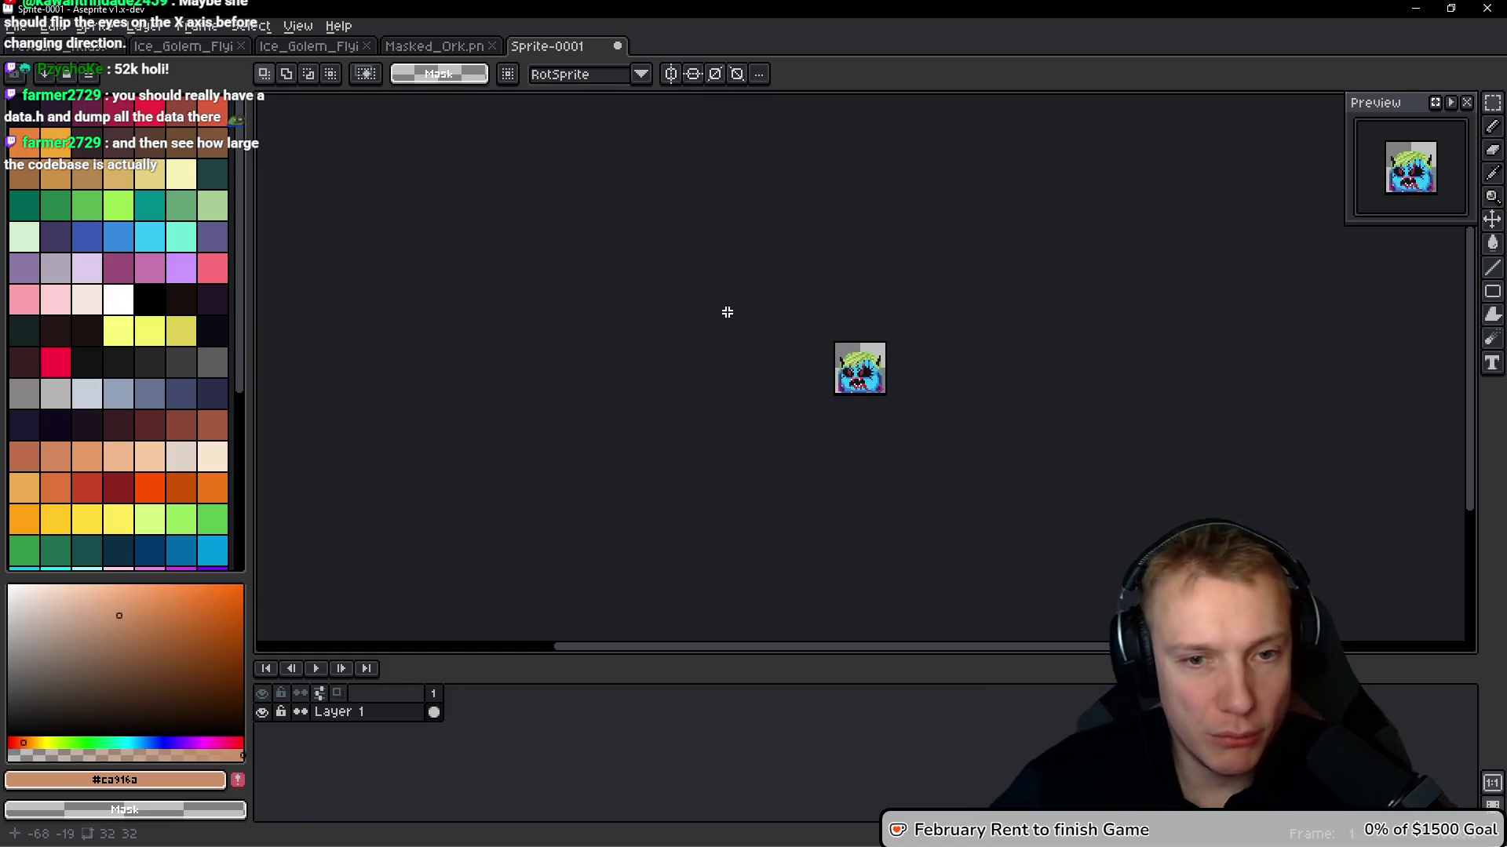
scroll(853, 342, "up", 1)
key("i")
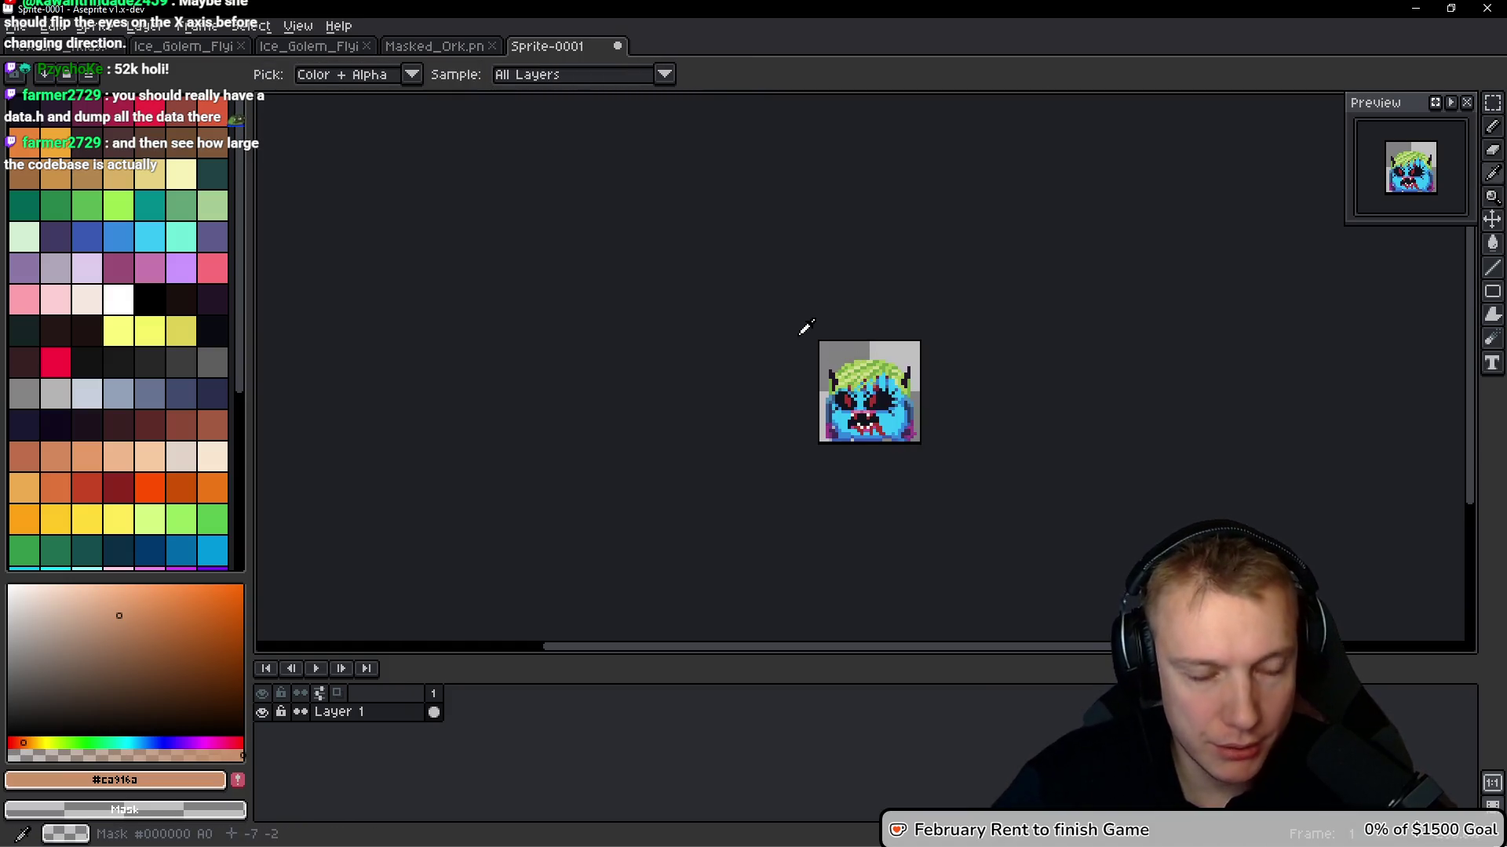
key("m")
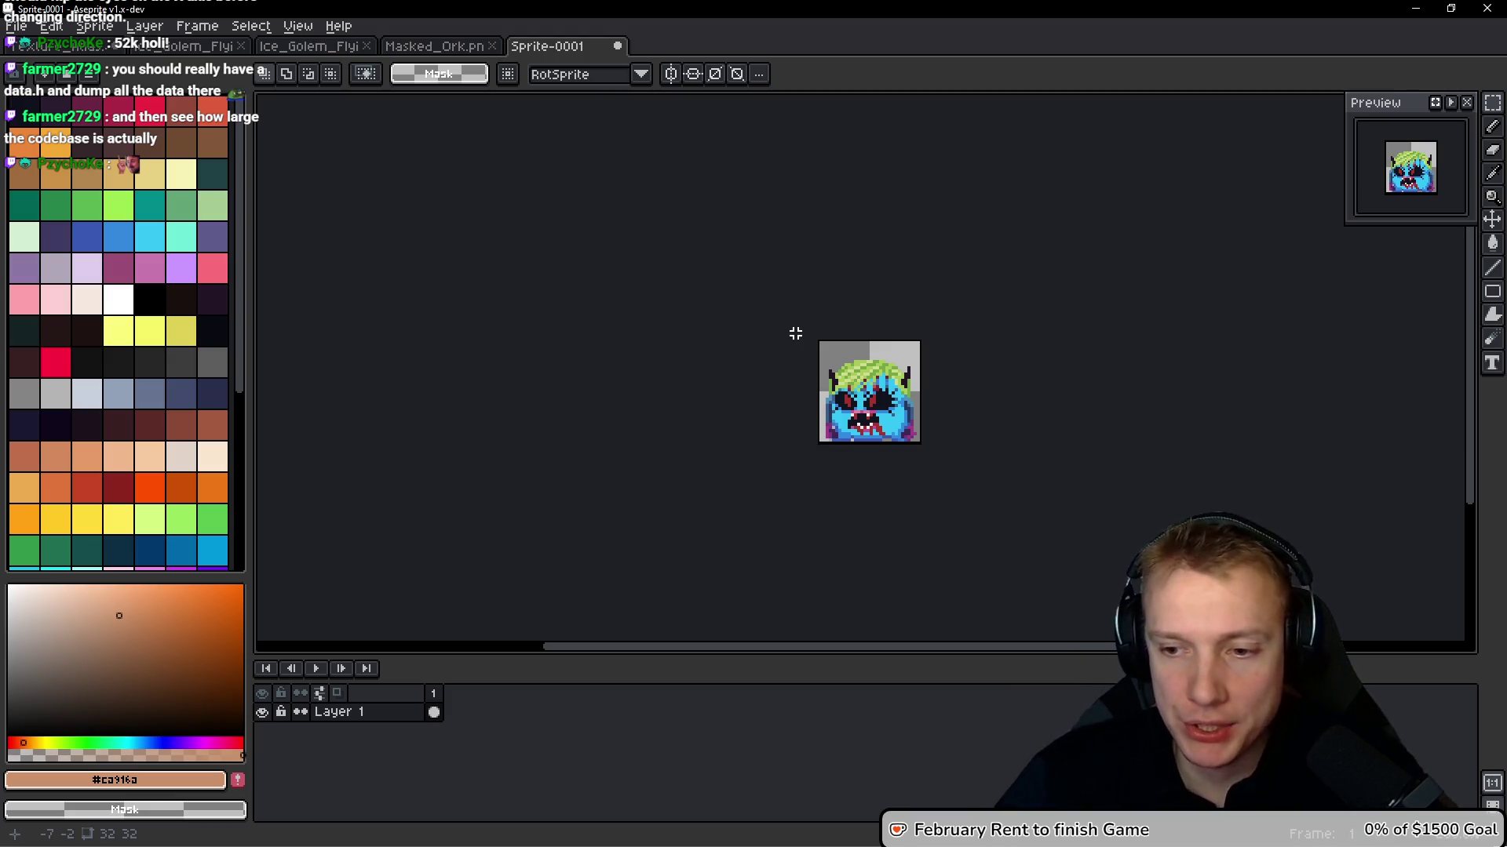
key("i")
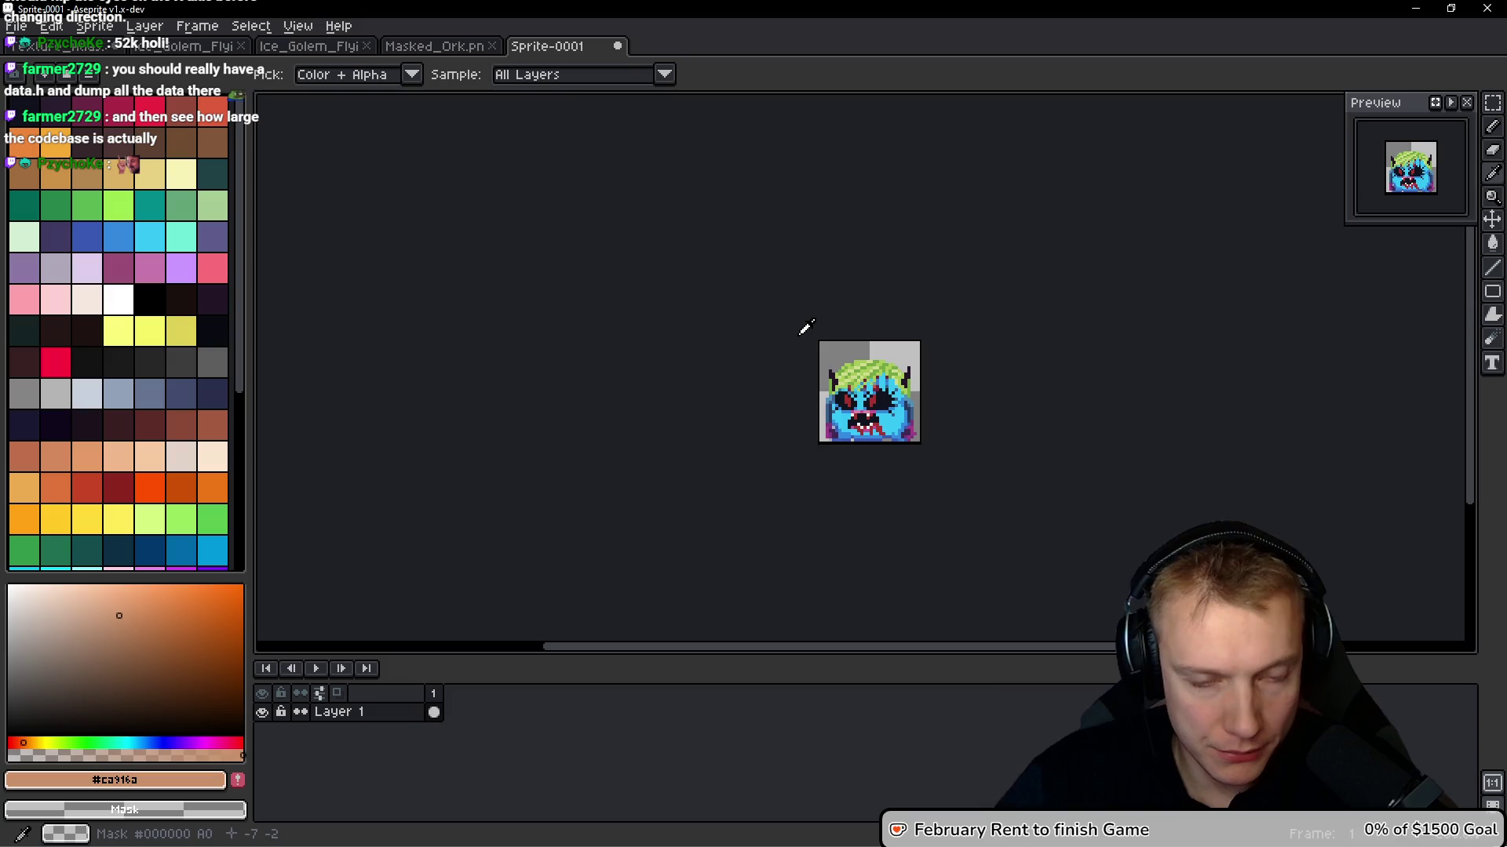
Add frame 2, close the two golem files and the ork file, and paste the next monster in
key("alt+b")
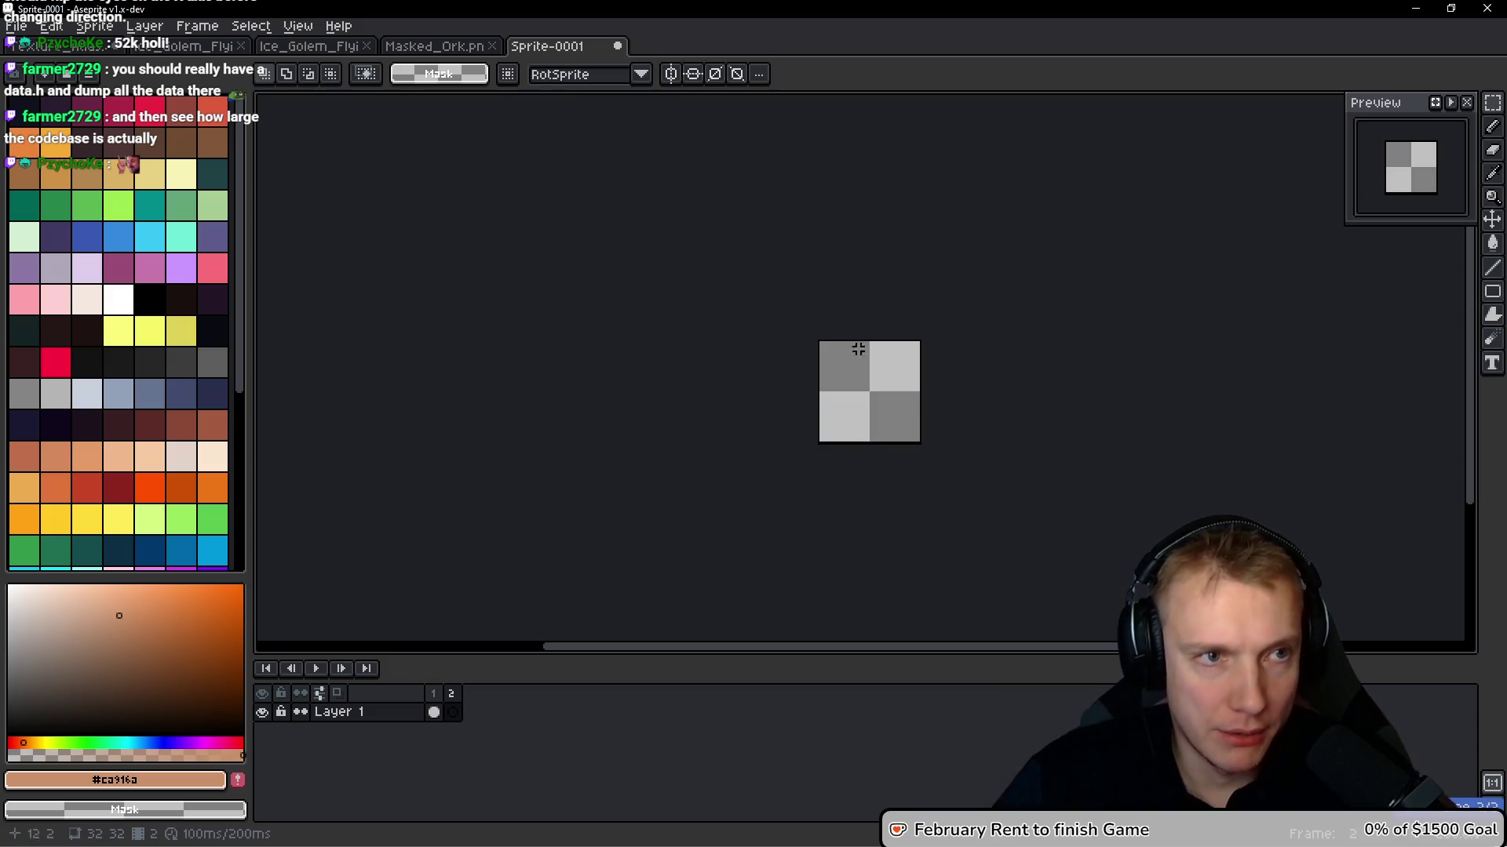
key("ctrl+Tab")
left_click(817, 353)
middle_click(169, 51)
middle_click(169, 51)
middle_click(169, 51)
key("ctrl+Tab")
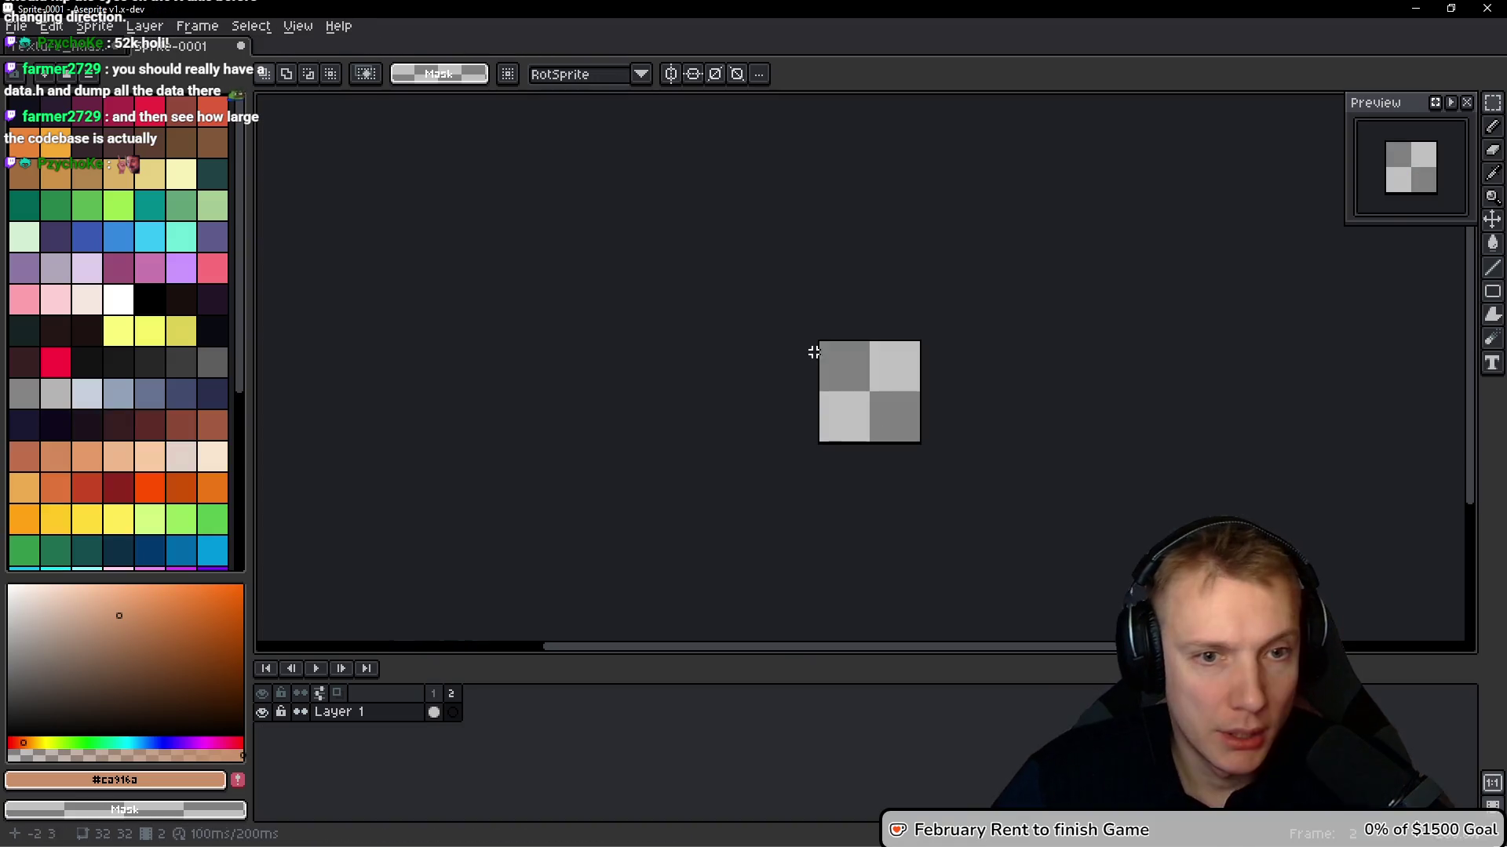
key("ctrl+v")
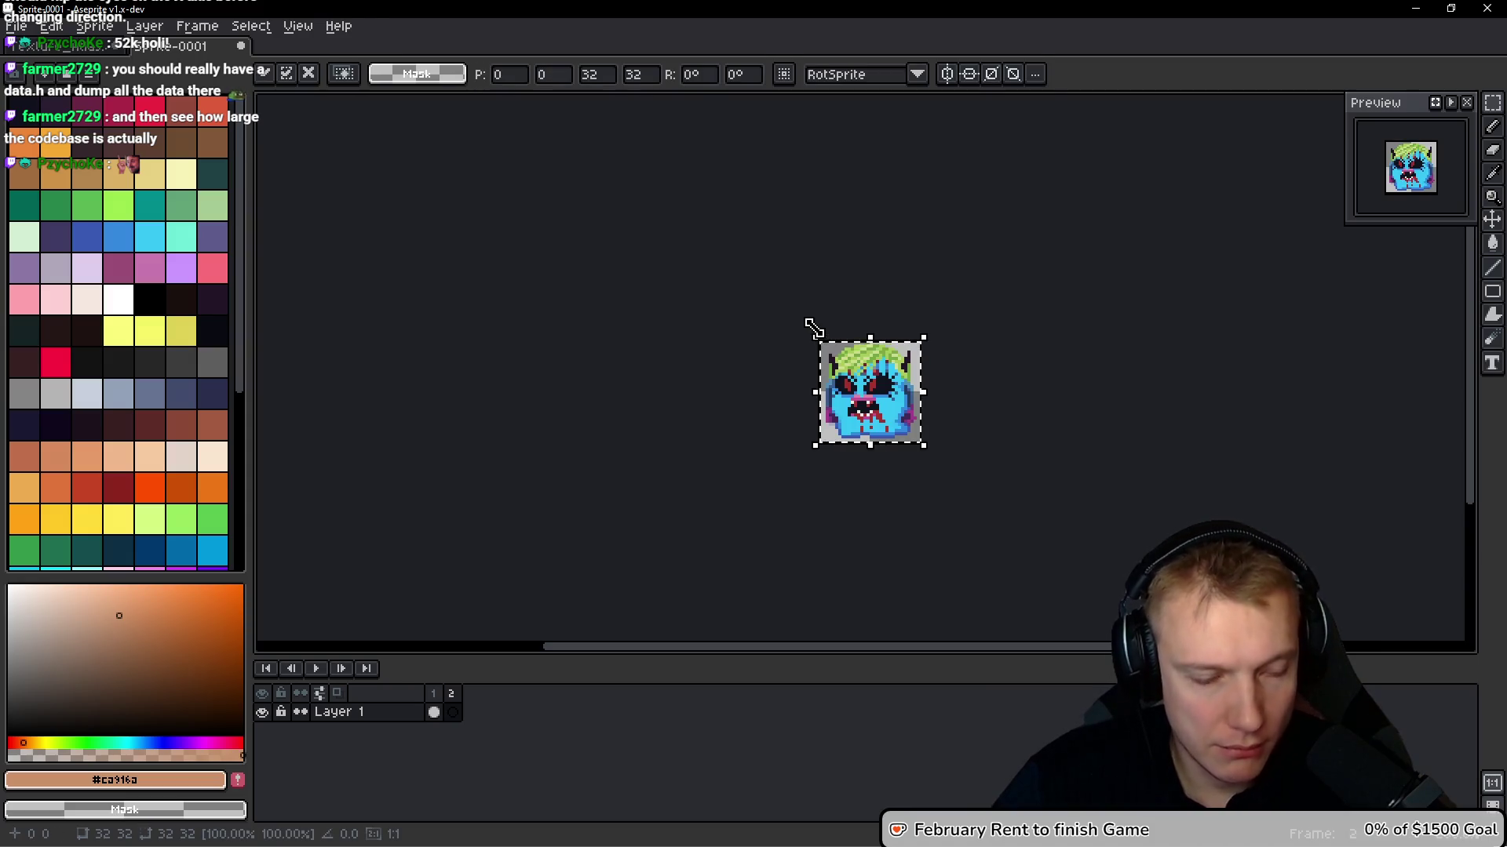
Copy the next two monster cells from the atlas into new frames 3 and 4
key("ctrl+Tab")
left_click(1024, 333)
key("ctrl+c")
key("ctrl+Tab")
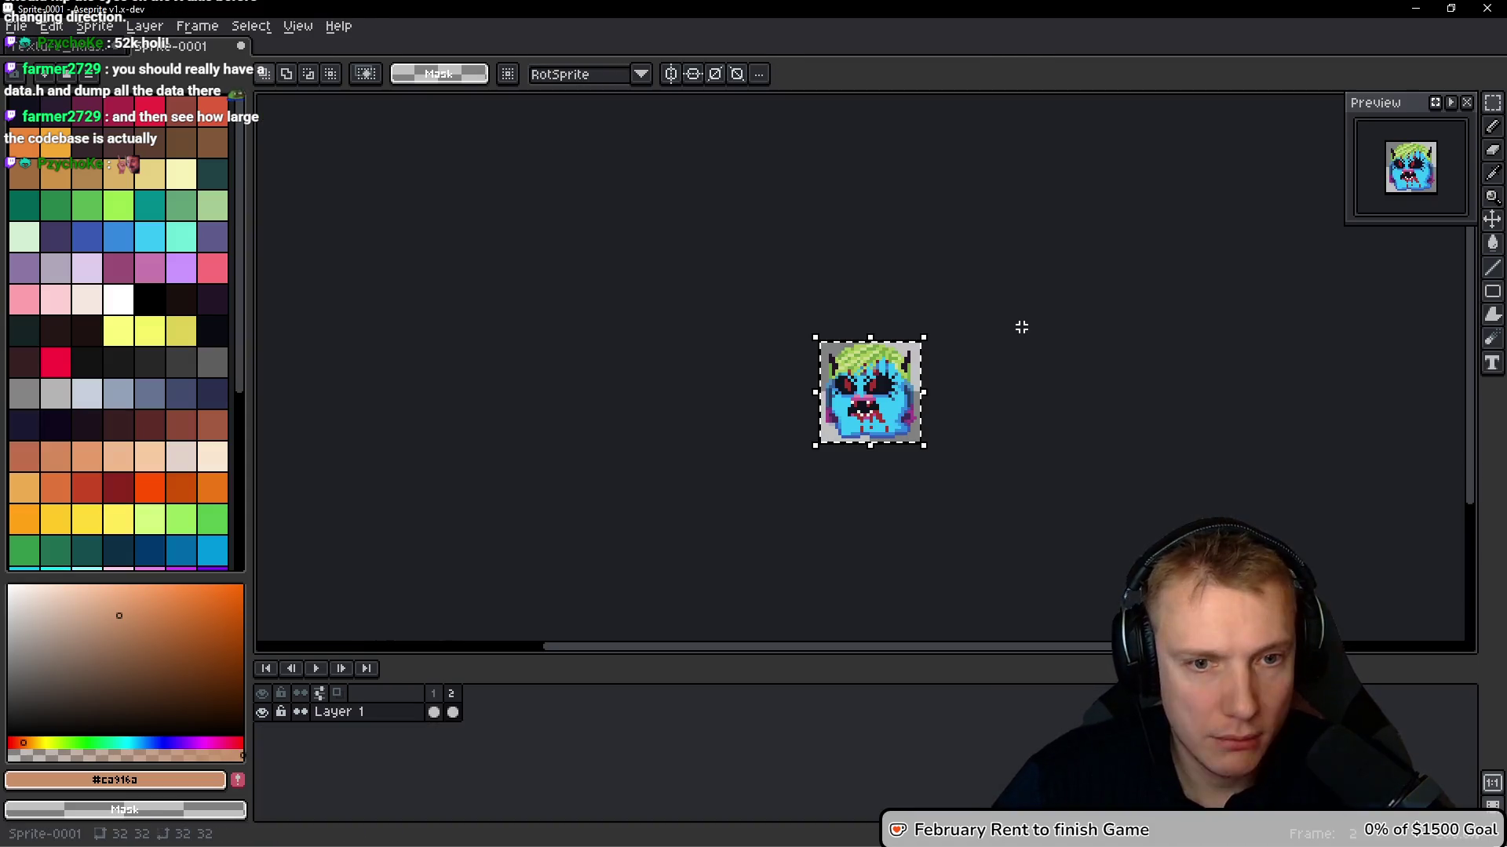
key("alt+b")
key("ctrl+v")
key("ctrl+Tab")
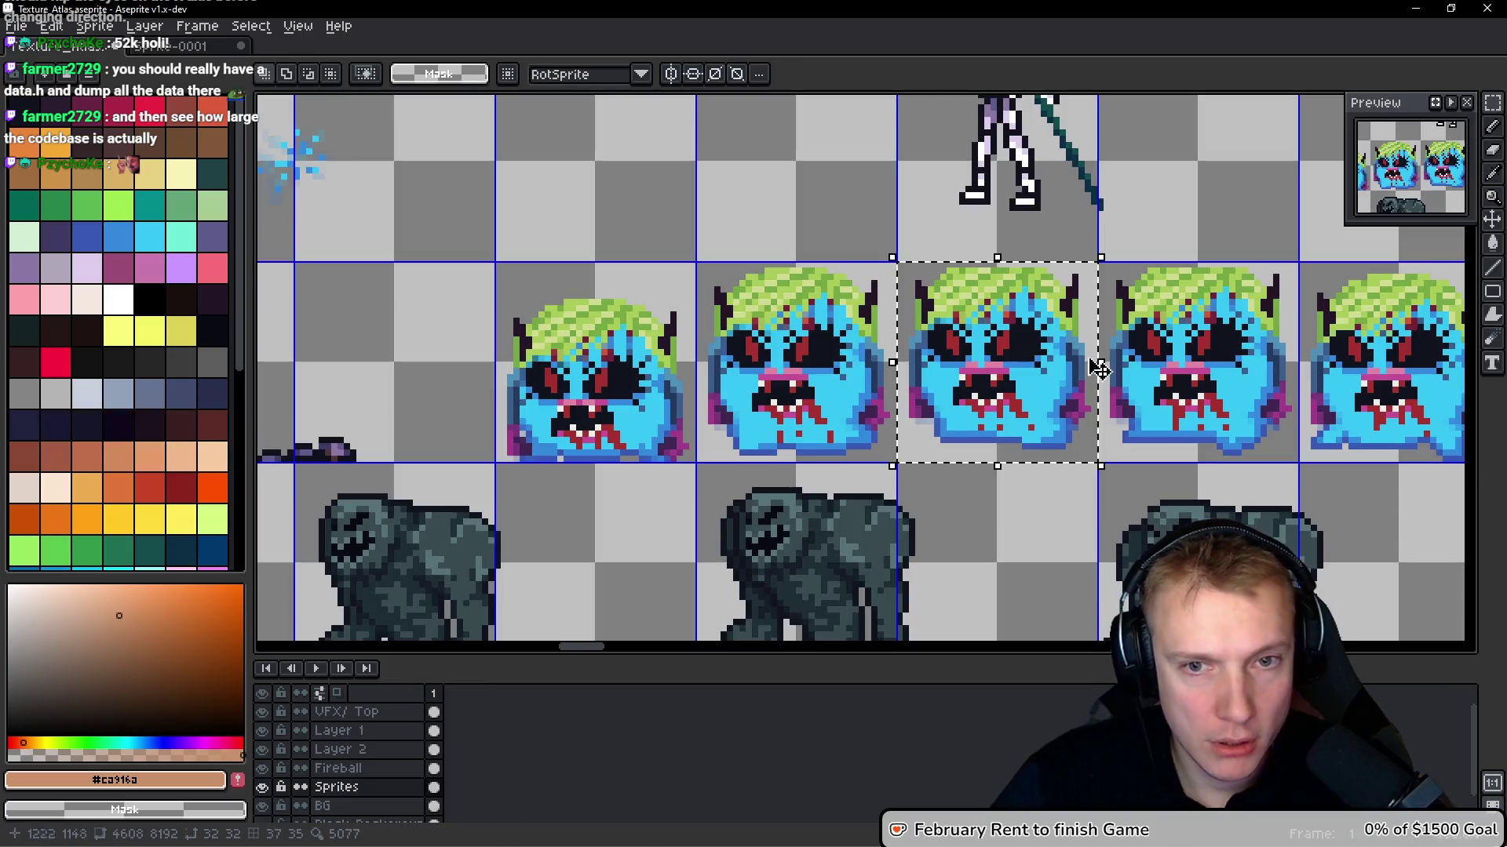
left_click(1201, 373)
key("ctrl+c")
key("ctrl+Tab")
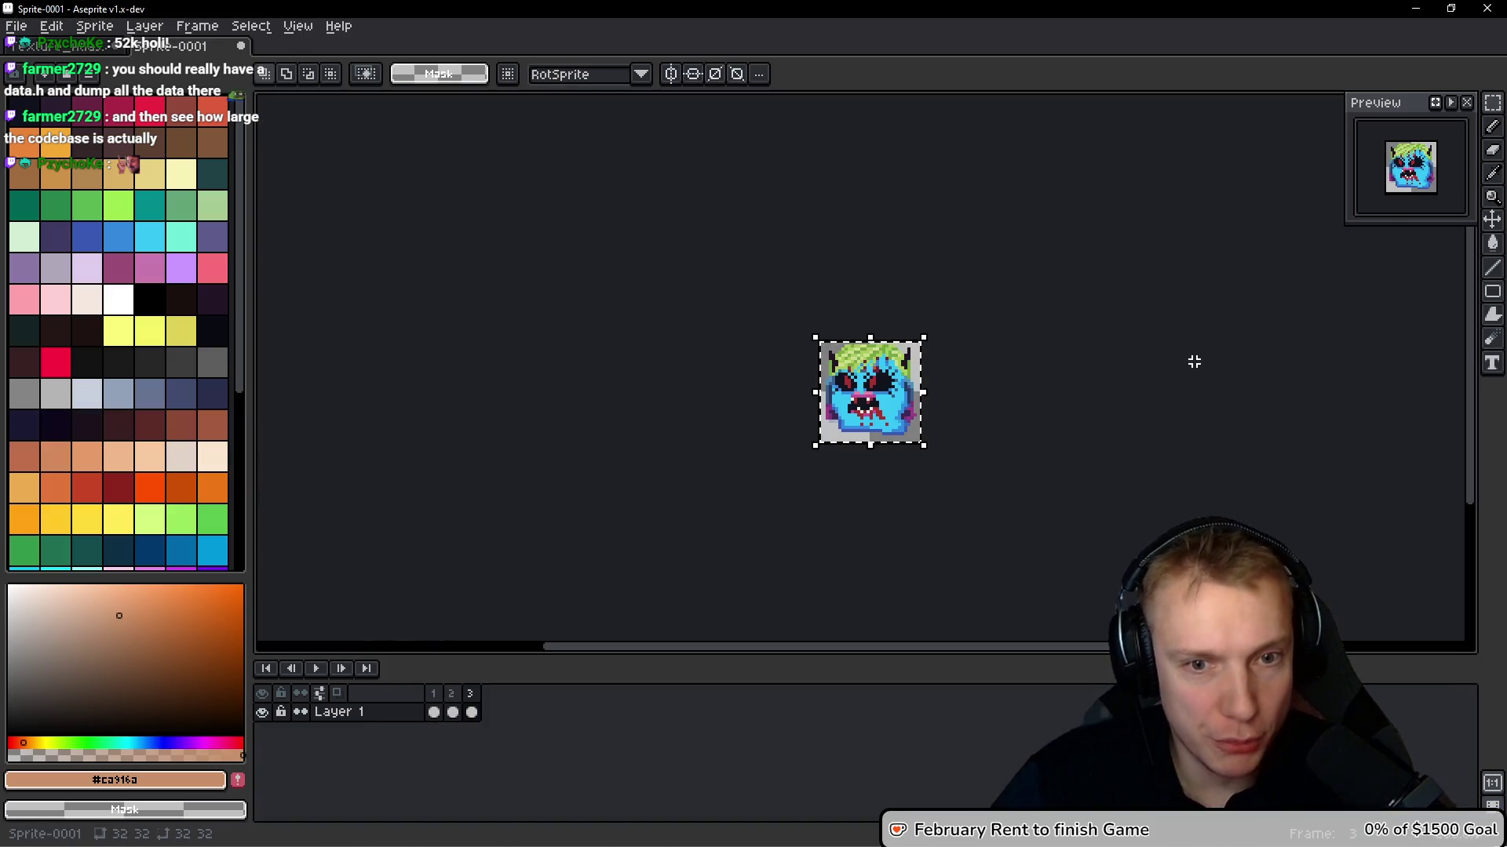
key("alt+b")
key("ctrl+v")
key("ctrl+Tab")
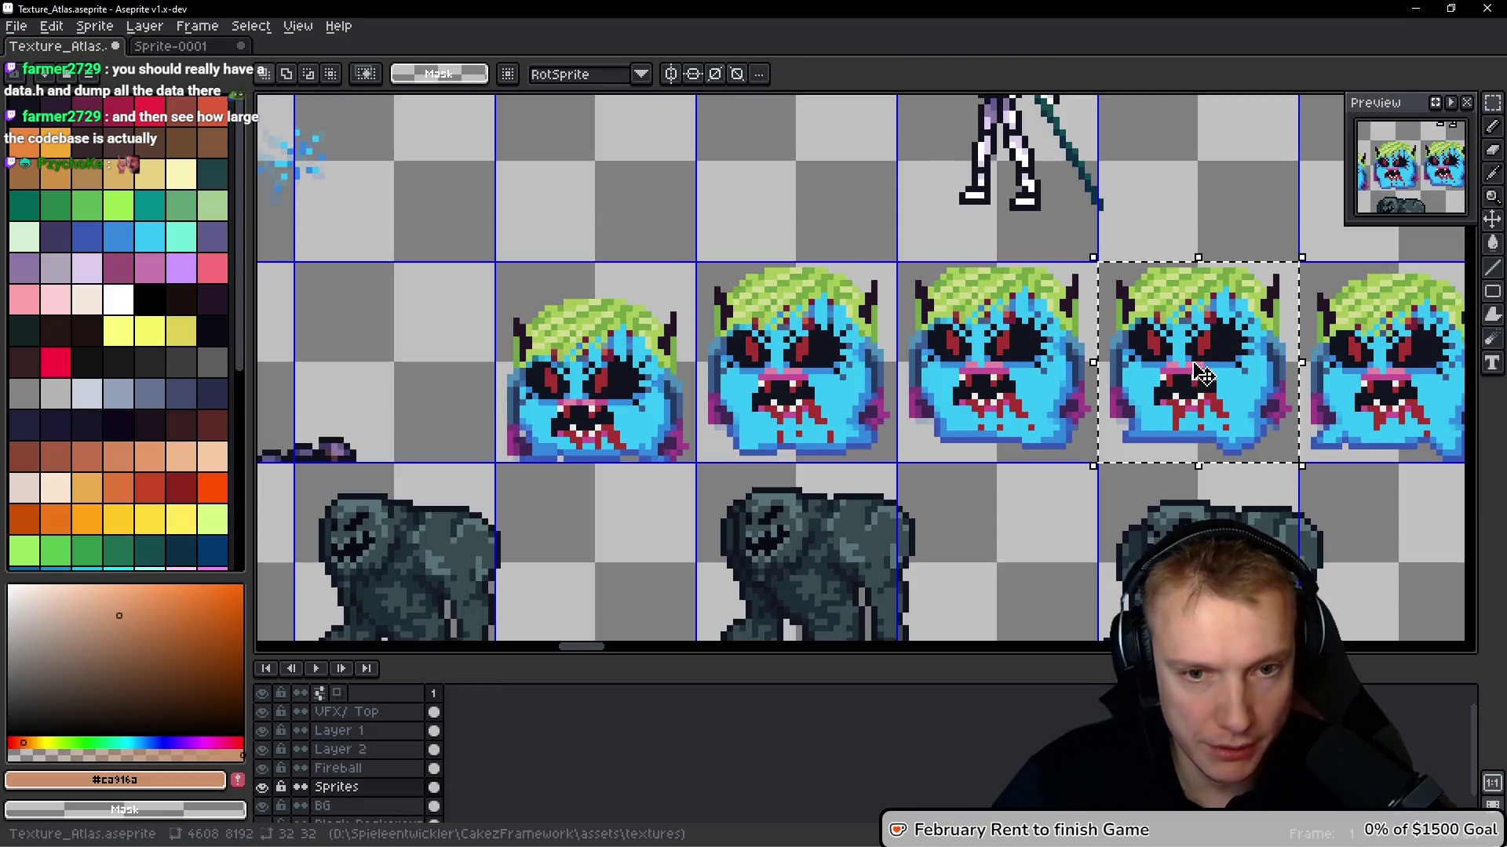
Copy the following monster cells into frames 5 and 6
left_click(1208, 373)
key("ctrl+c")
key("ctrl+Tab")
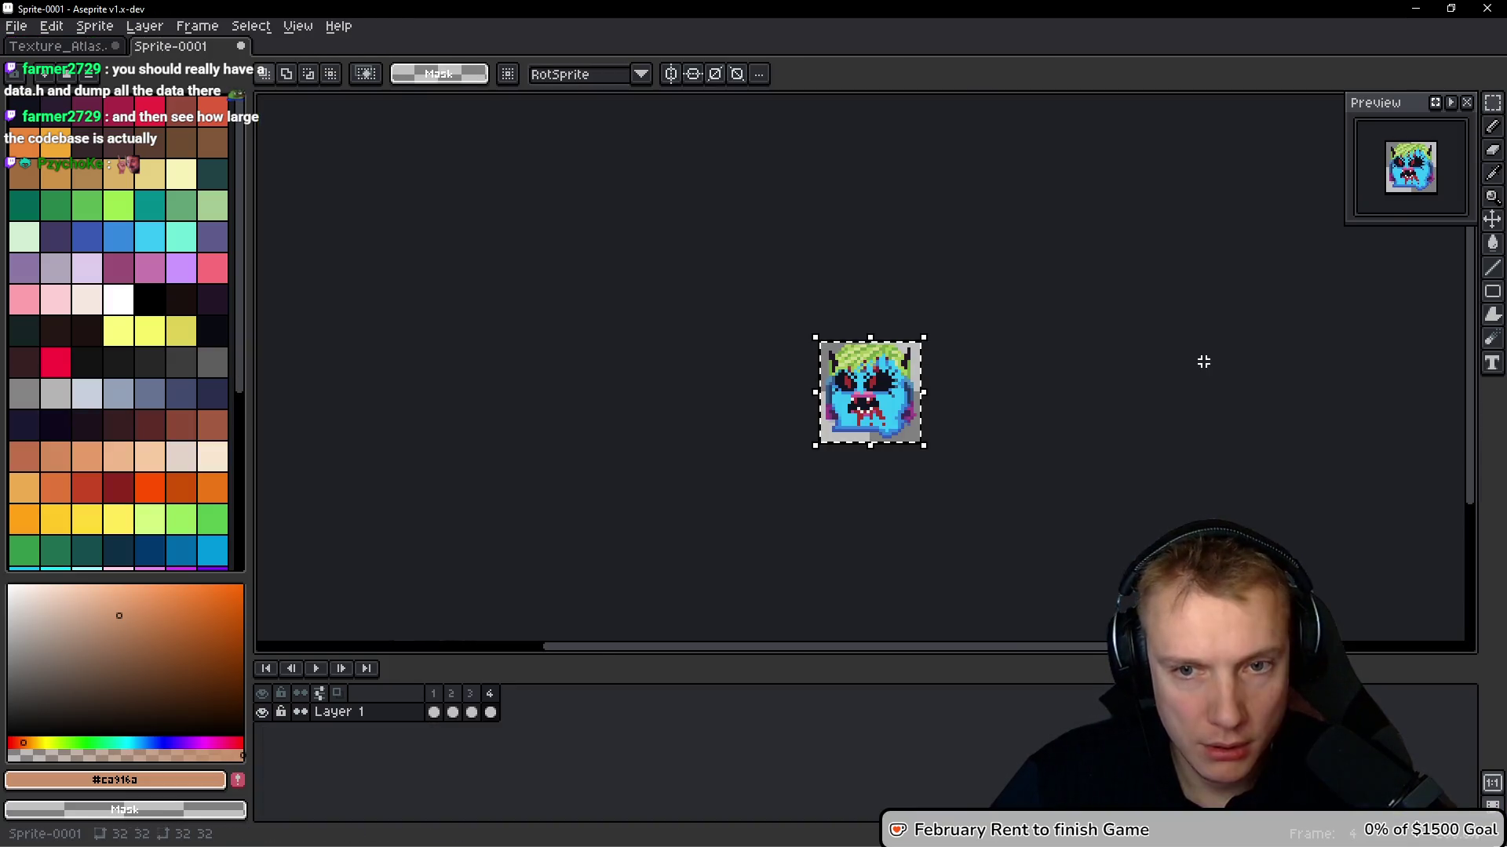
key("alt+b")
key("ctrl+v")
key("ctrl+Tab")
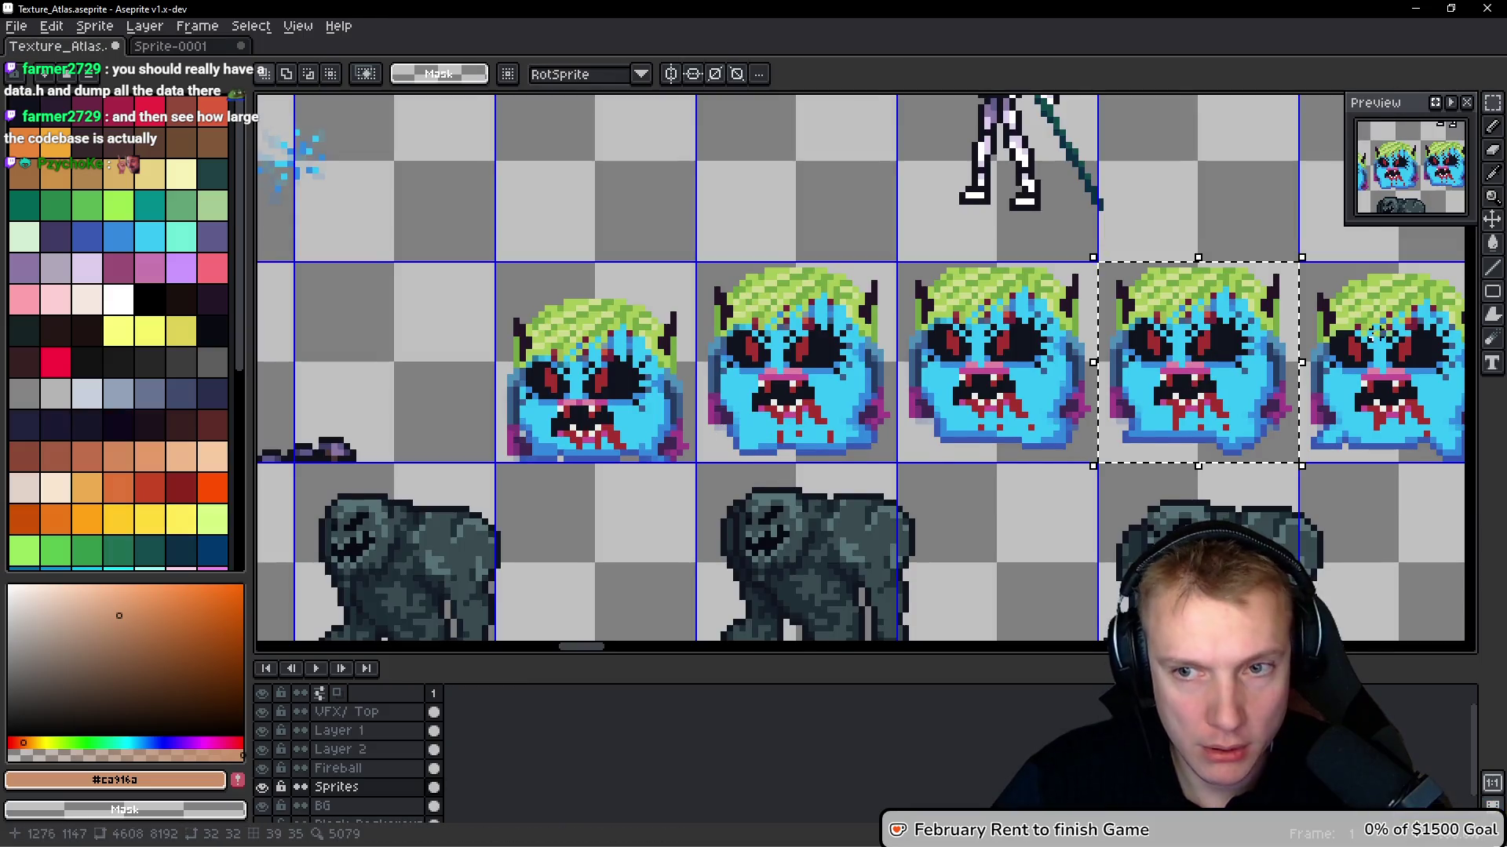
scroll(957, 314, "right", 3)
left_click(957, 313)
key("ctrl+c")
key("ctrl+Tab")
key("ctrl+v")
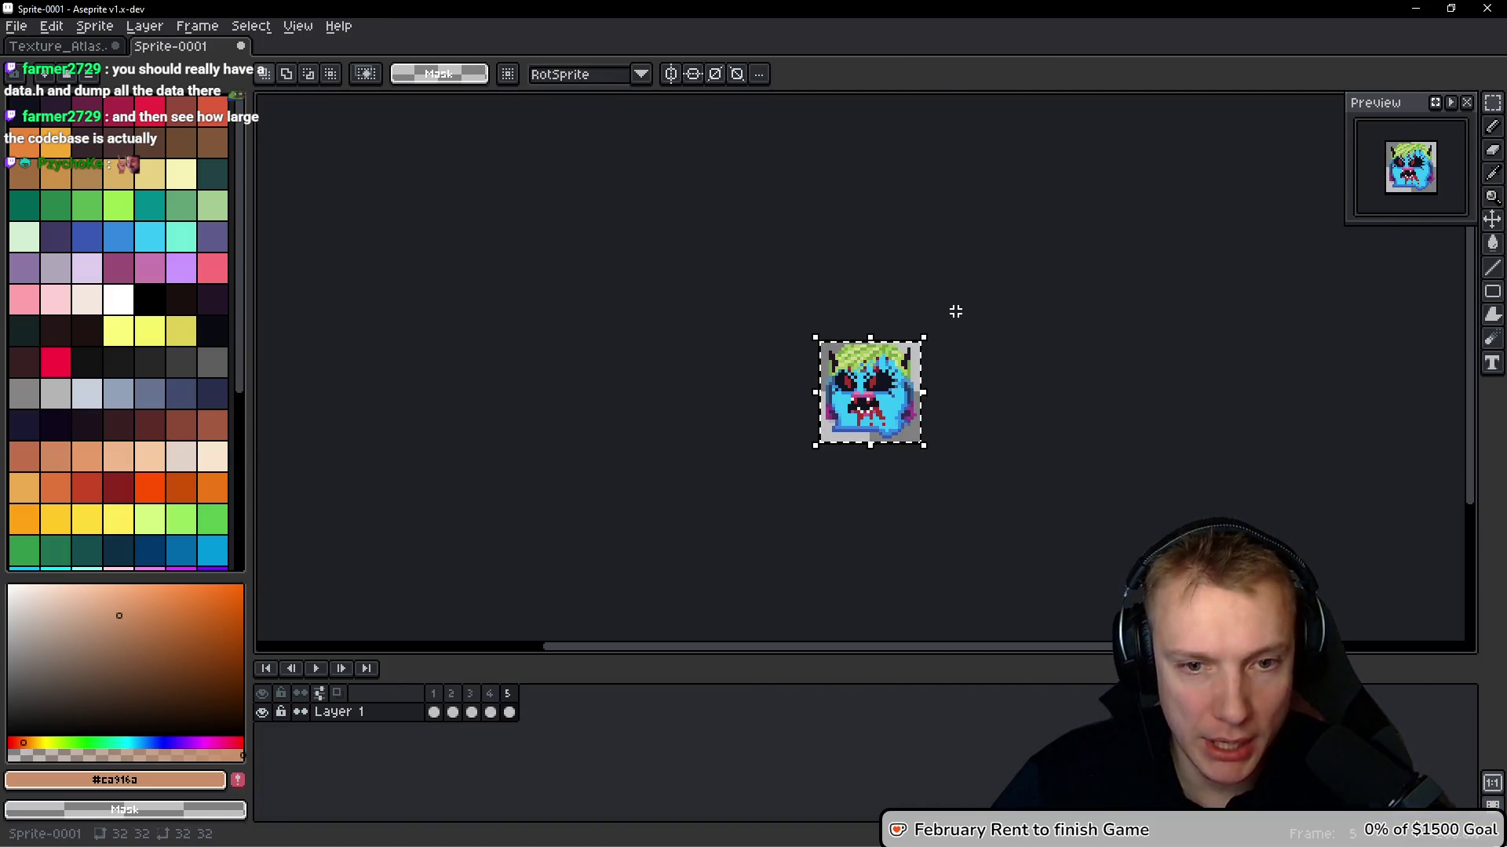
key("alt+b")
key("ctrl+v")
key("ctrl+Tab")
Copy one more monster cell into a new frame 7
left_click(1143, 309)
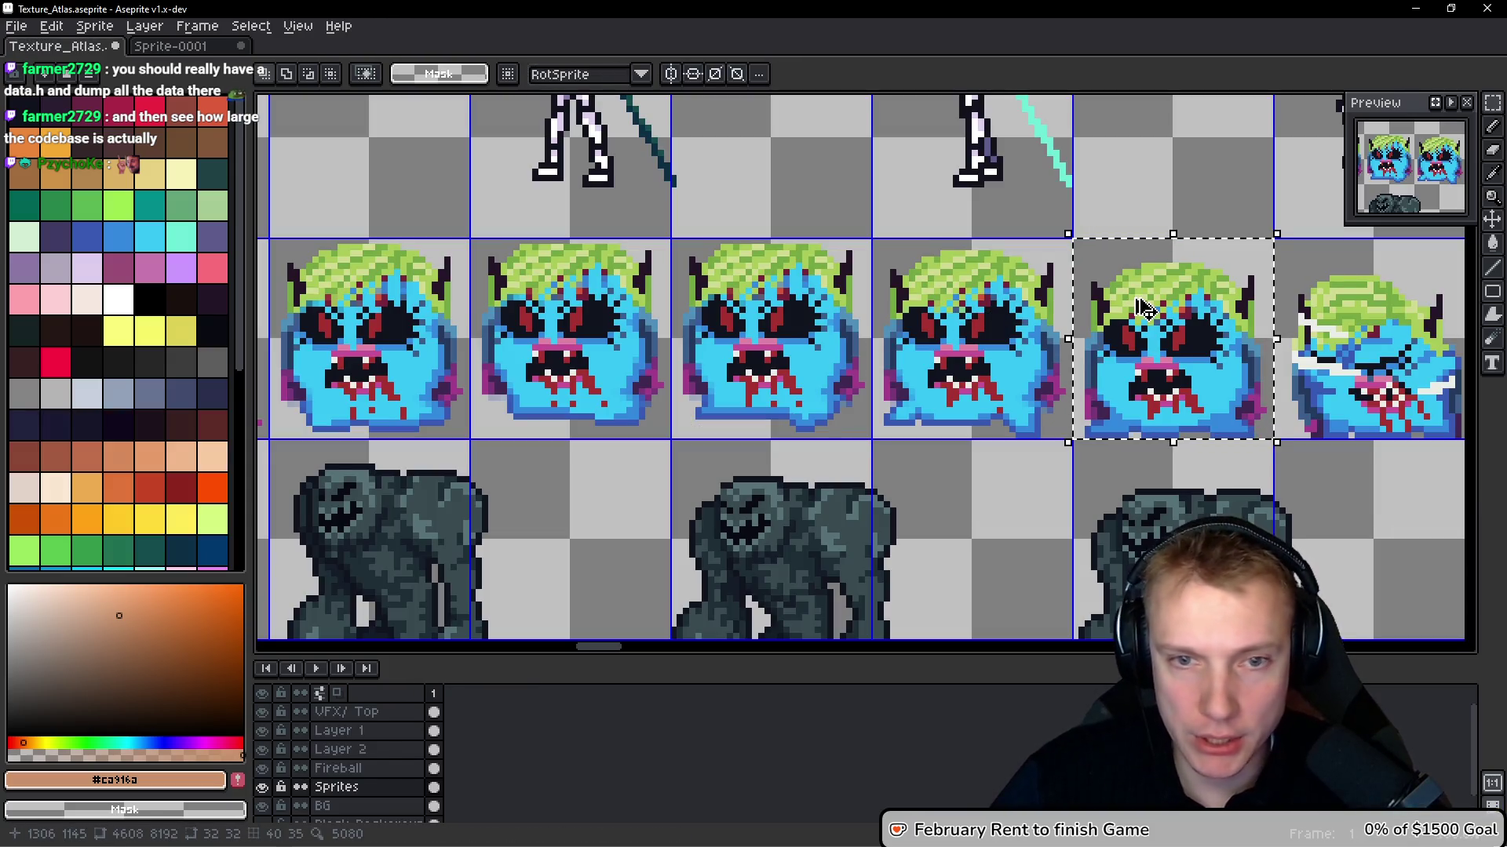
key("ctrl+c")
key("ctrl+Tab")
key("alt+b")
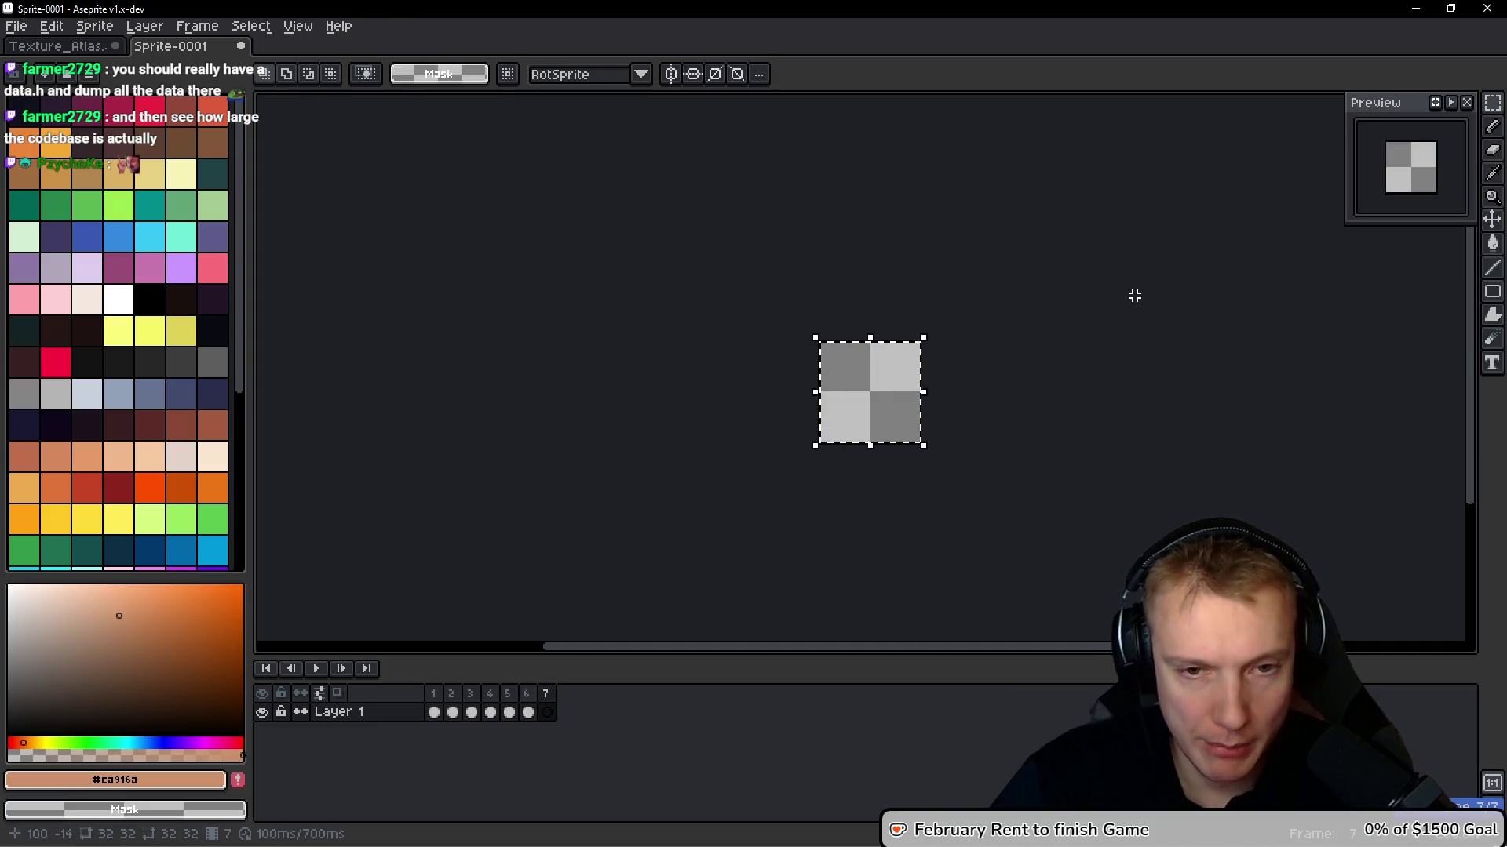
key("ctrl+v")
key("ctrl+Tab")
scroll(1099, 314, "right", 3)
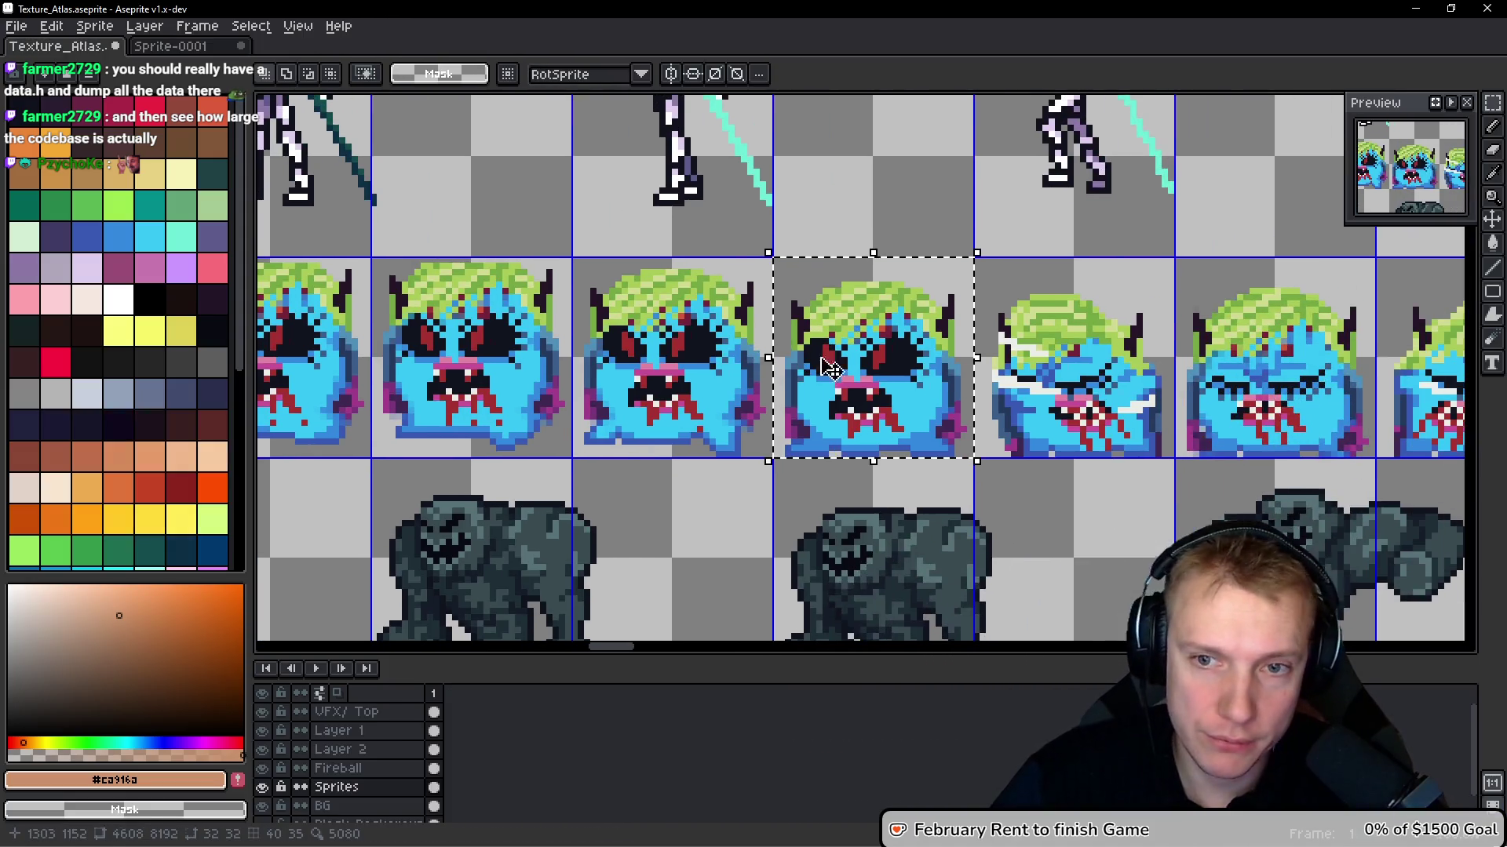
Copy two more monster poses from the atlas into new frames of Sprite-0001
left_click(1057, 322)
key("ctrl+c")
key("ctrl+Tab")
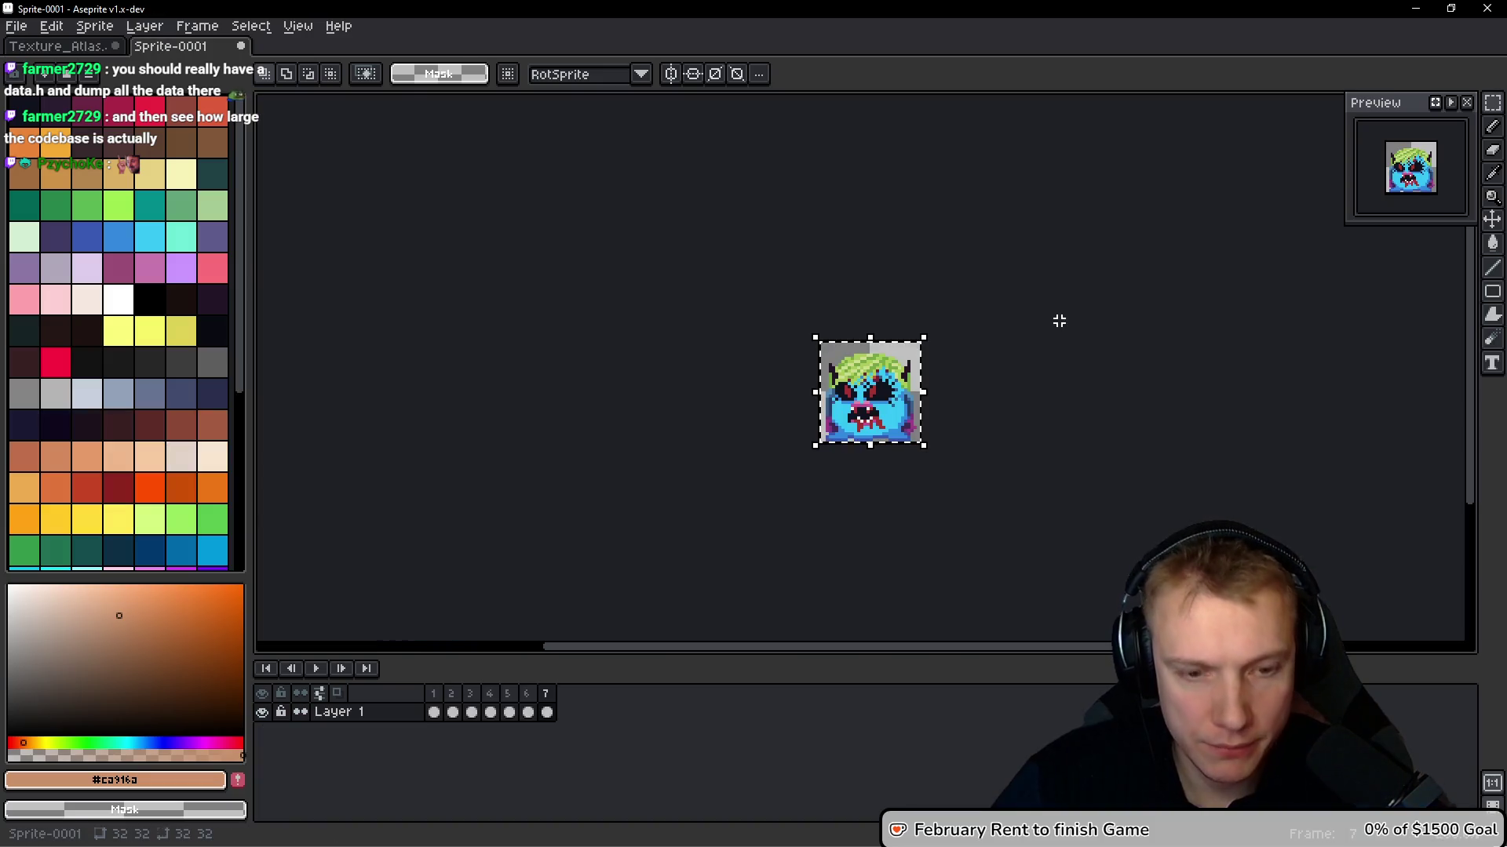
key("alt+b")
key("ctrl+v")
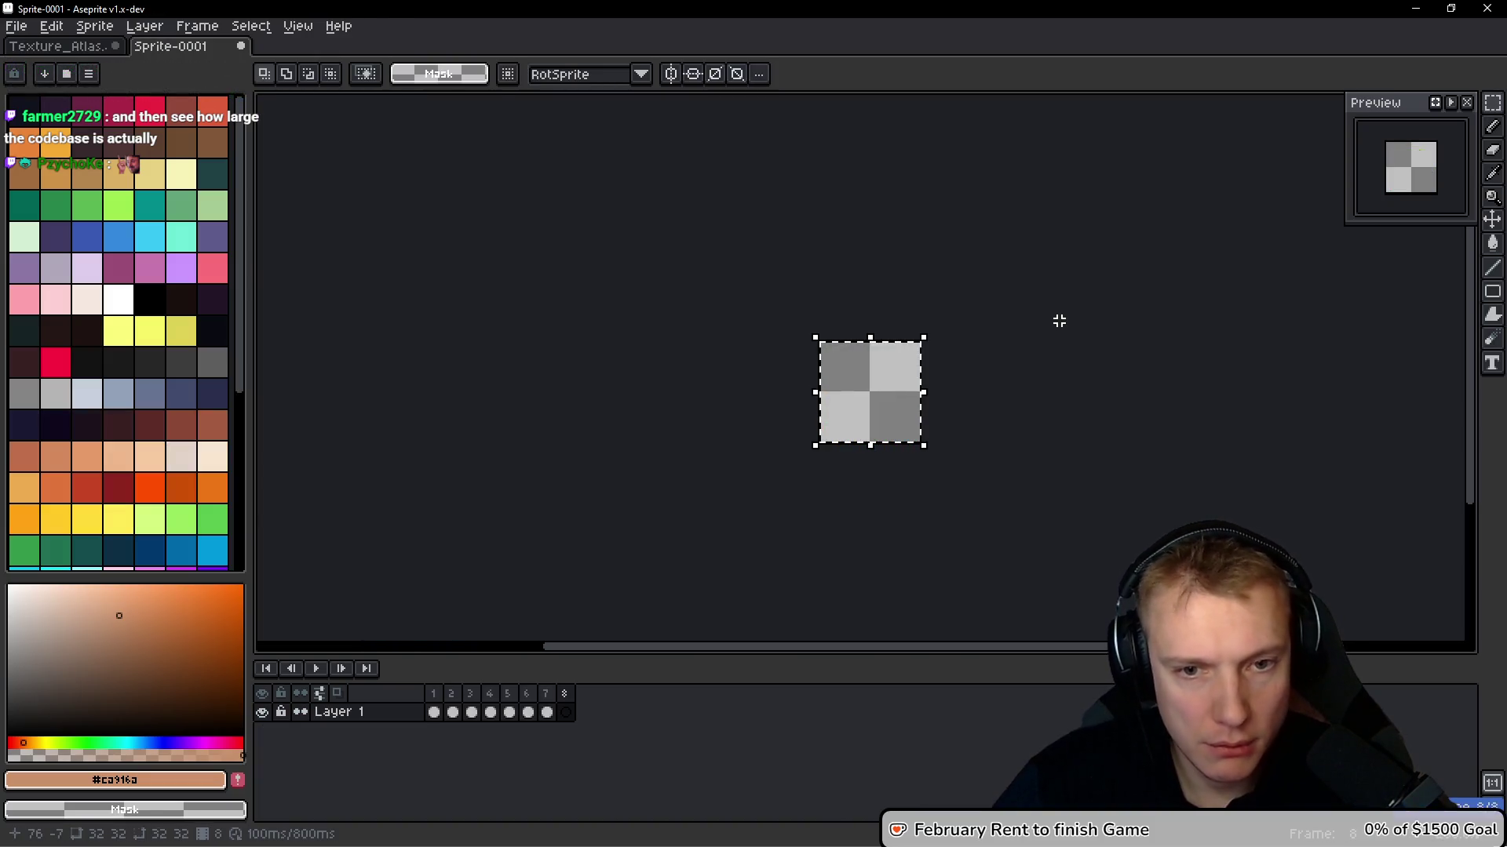
key("ctrl+Tab")
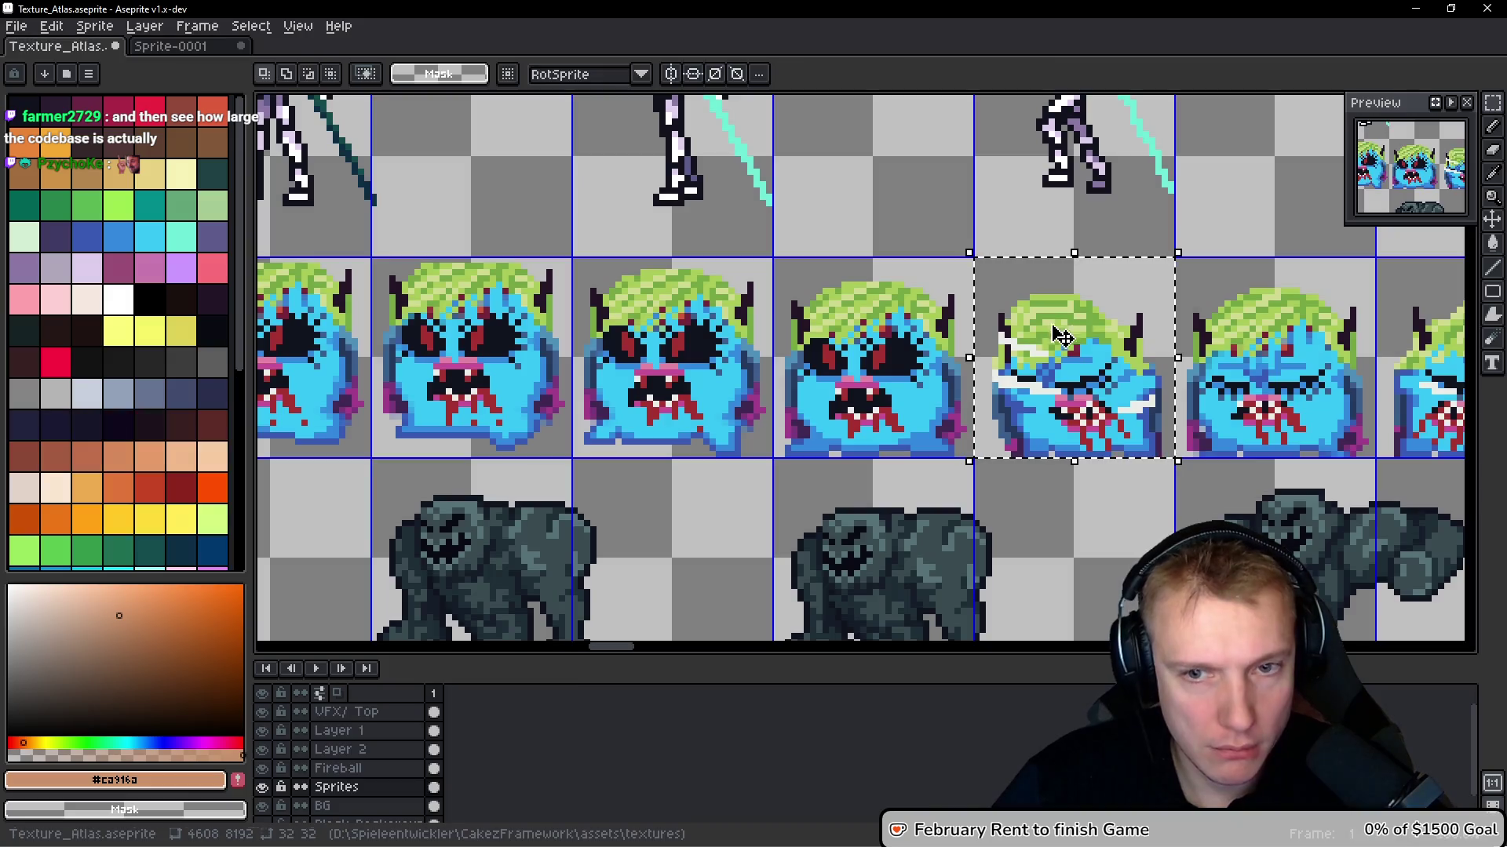
left_click(1296, 343)
key("ctrl+c")
key("ctrl+Tab")
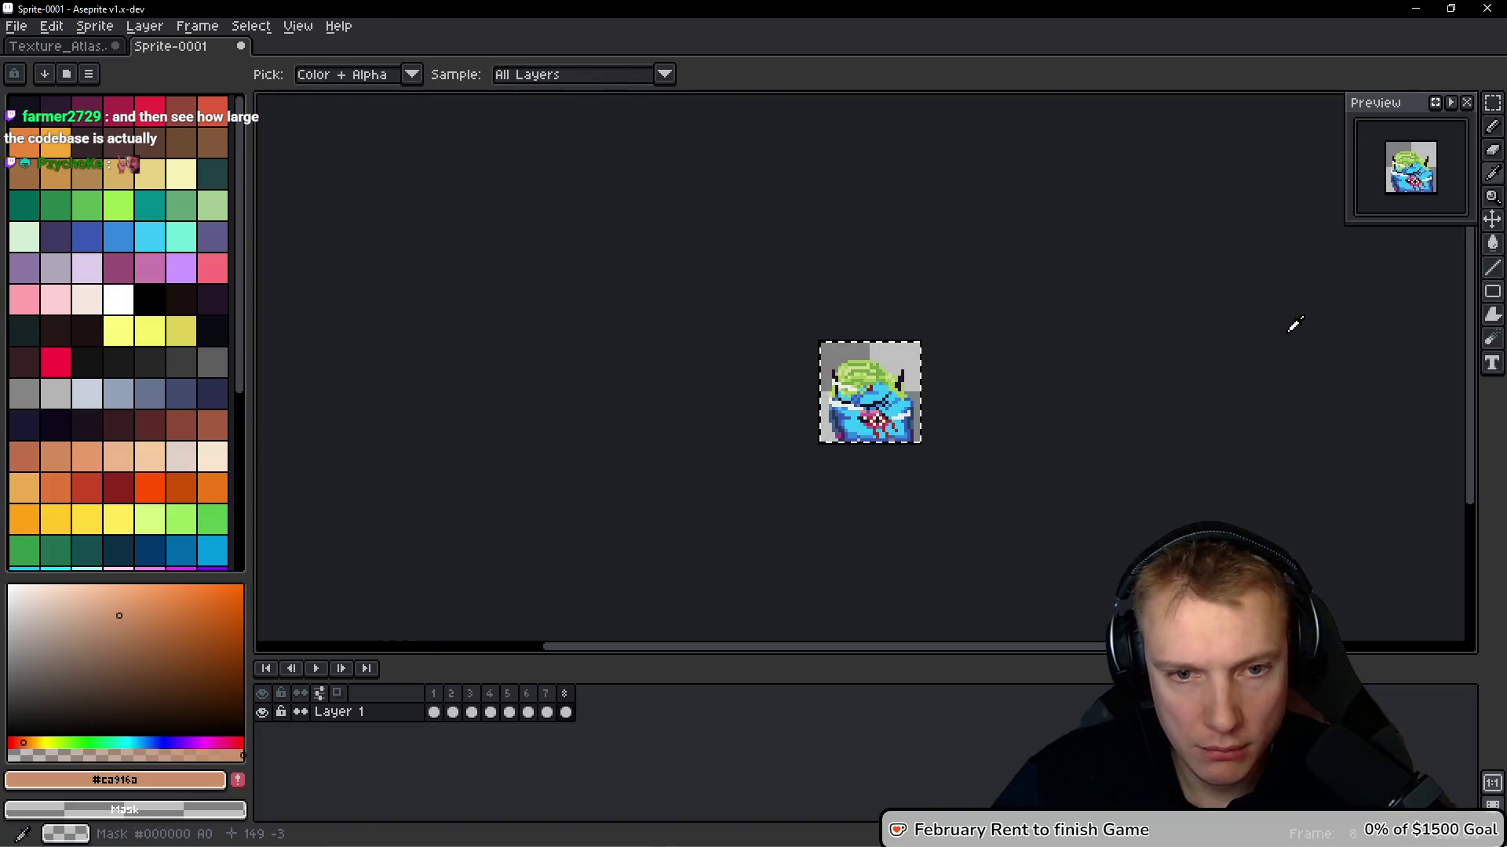
key("alt+b")
key("ctrl+v")
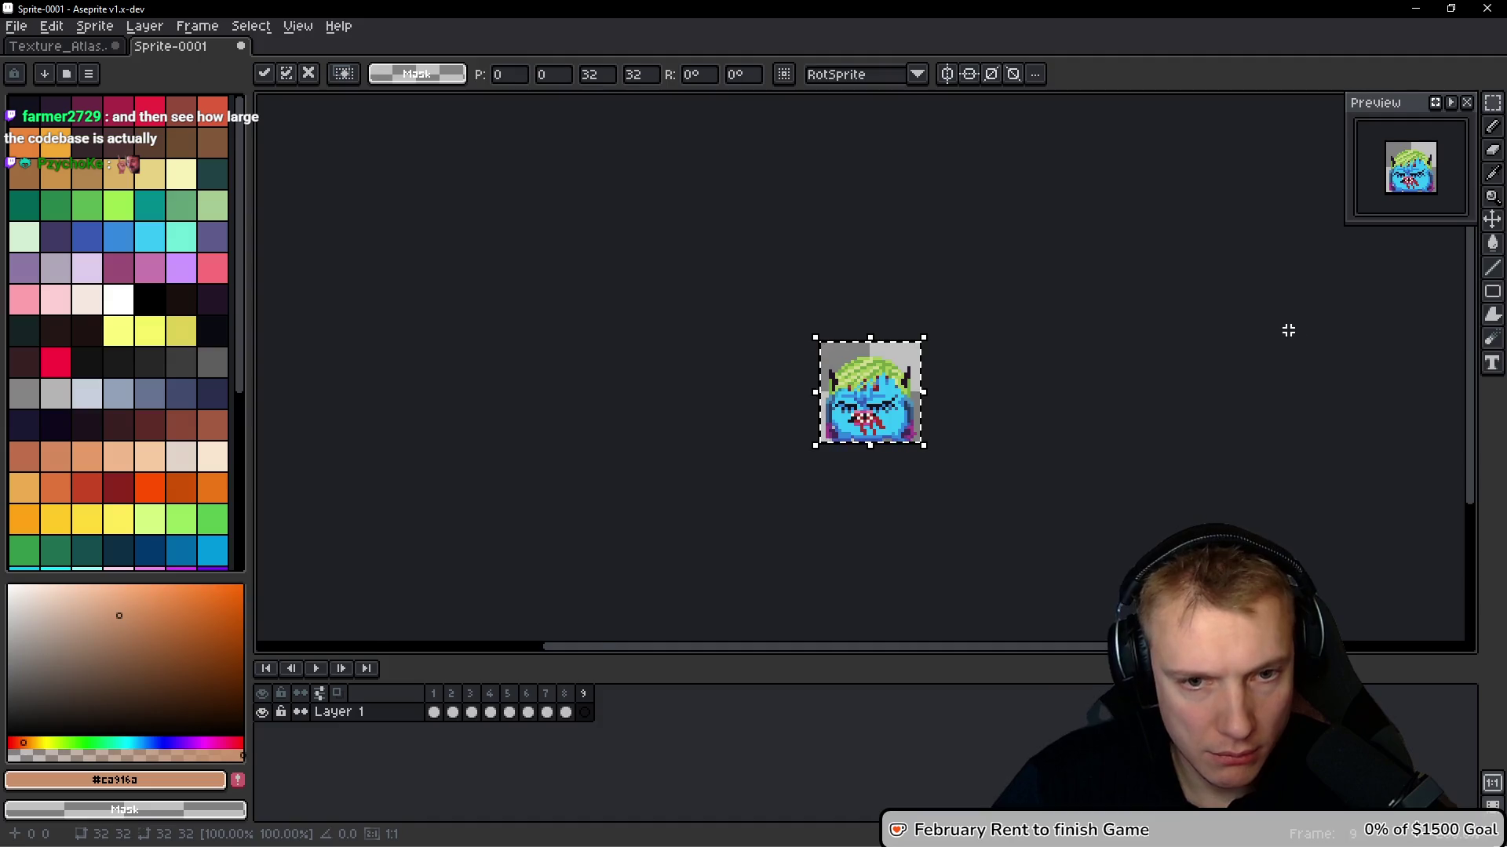
key("ctrl+Tab")
Copy the next atlas pose and paste it into two new frames, starting at frame 9
left_click_drag(1066, 331, 800, 333)
left_click(1099, 338)
key("ctrl+c")
key("ctrl+Tab")
key("alt+b")
key("ctrl+v")
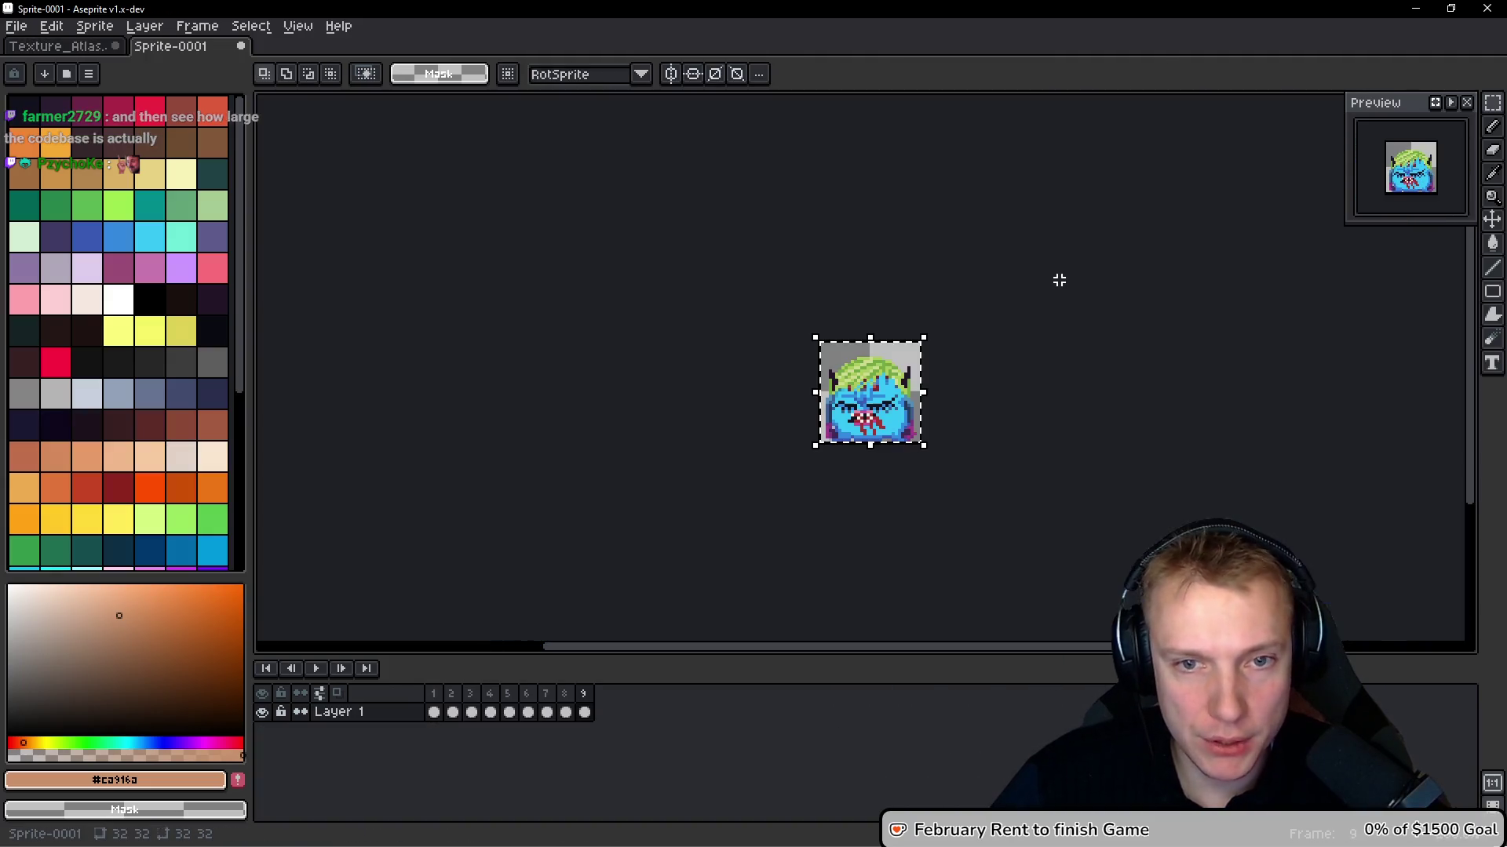
key("Return")
key("alt+b")
key("ctrl+v")
key("ctrl+Tab")
Copy the next atlas pose into new frame 11
left_click_drag(1303, 263, 1018, 262)
left_click(1018, 259)
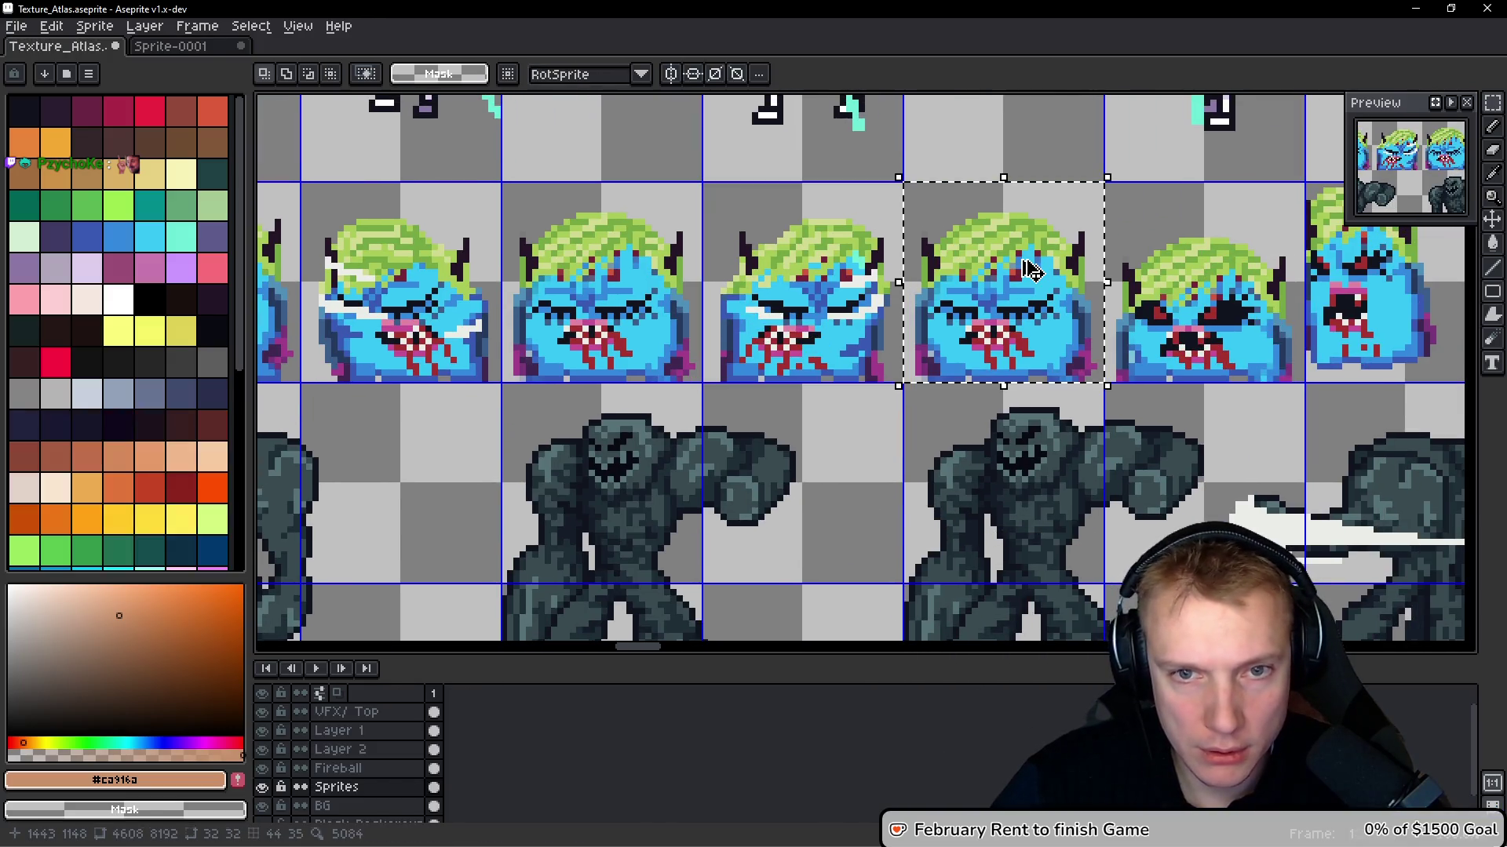
key("ctrl+c")
key("ctrl+Tab")
key("alt+b")
key("ctrl+v")
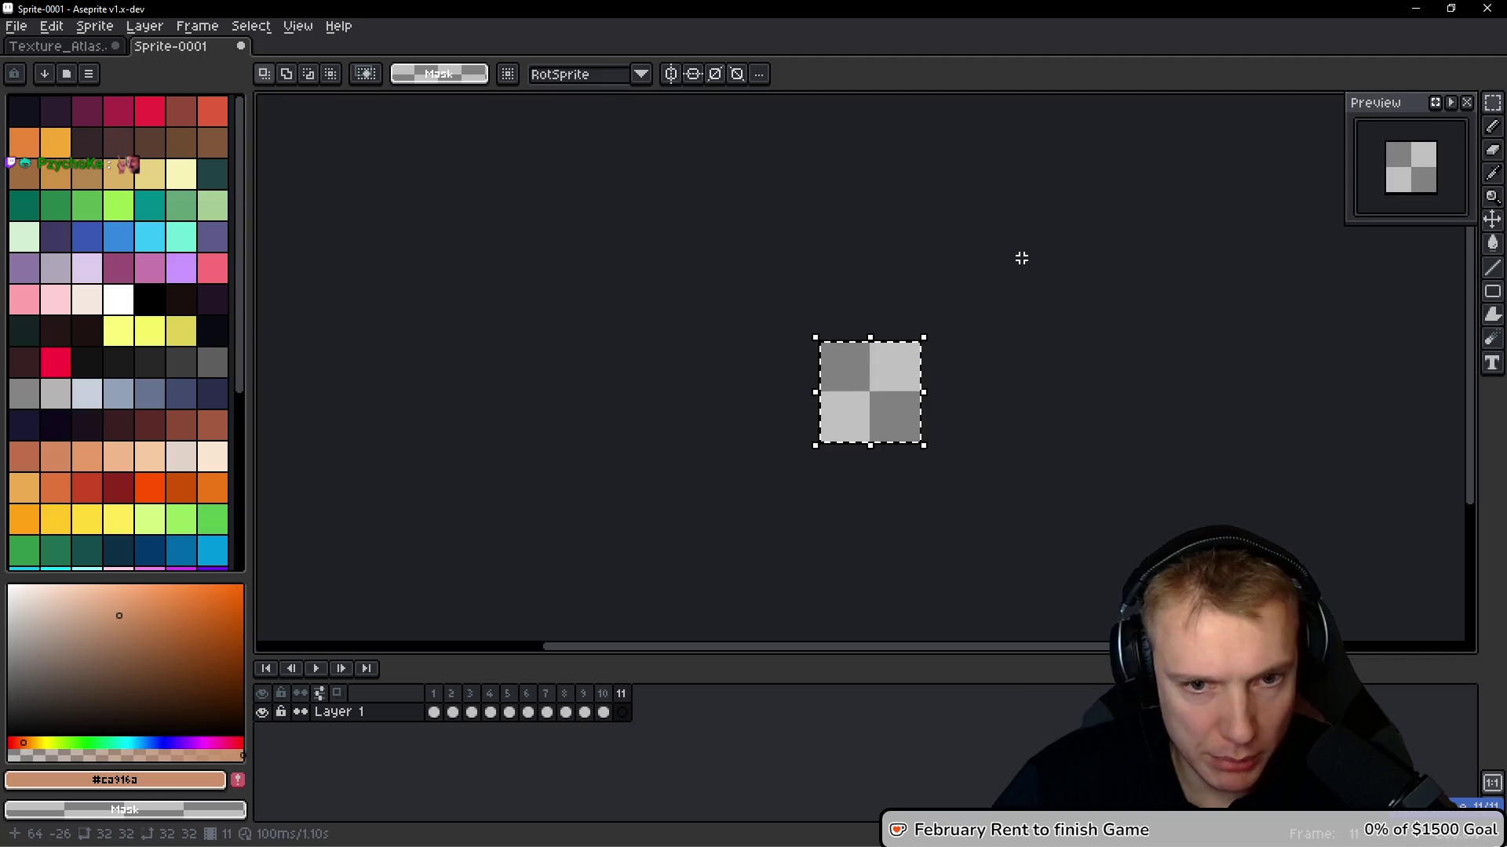
key("ctrl+Tab")
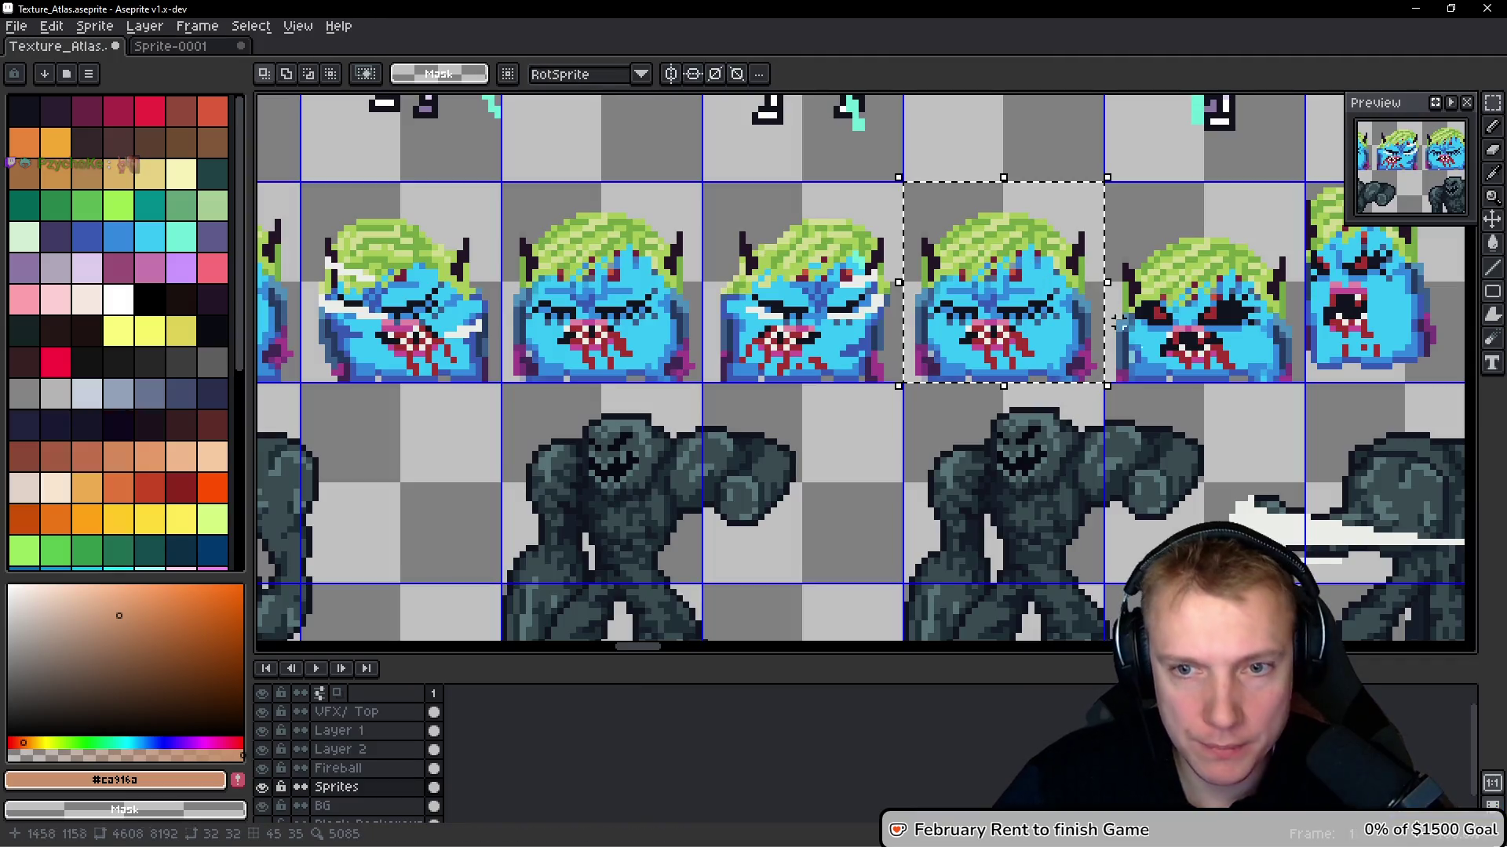
Copy another atlas pose into new frame 12
left_click(1191, 296)
key("ctrl+c")
key("ctrl+Tab")
key("alt+b")
key("ctrl+v")
key("ctrl+Tab")
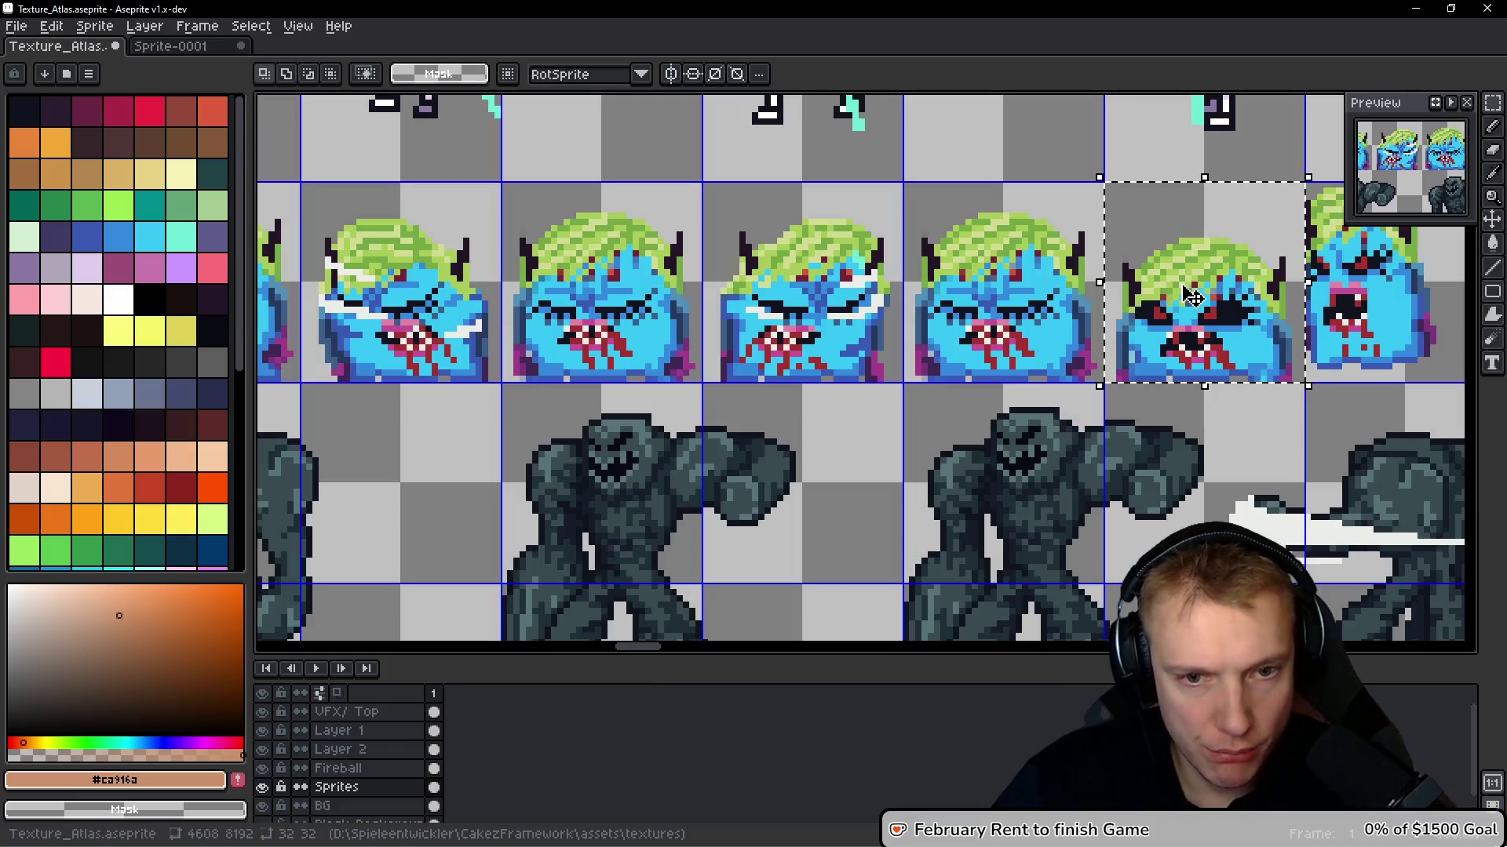
Copy a further pose, clearing a wrong paste and pasting the monster again
scroll(1050, 239, "down", 1)
left_click(1012, 279)
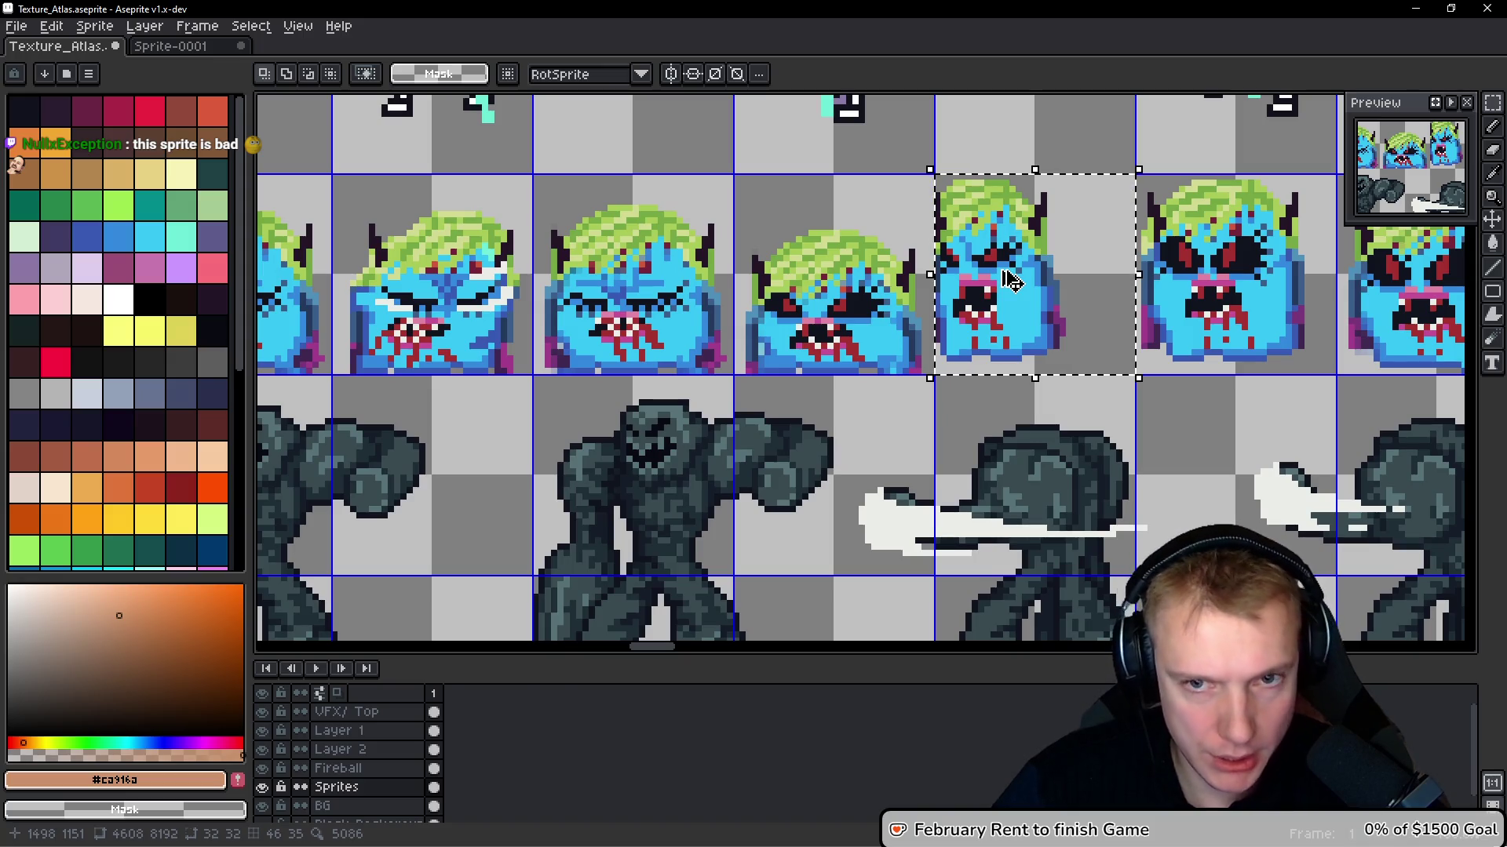
key("ctrl+c")
key("ctrl+Tab")
key("ctrl+v")
key("Delete")
key("ctrl+v")
key("ctrl+Tab")
Copy the next pose into frames 13 and 14
left_click(1053, 244)
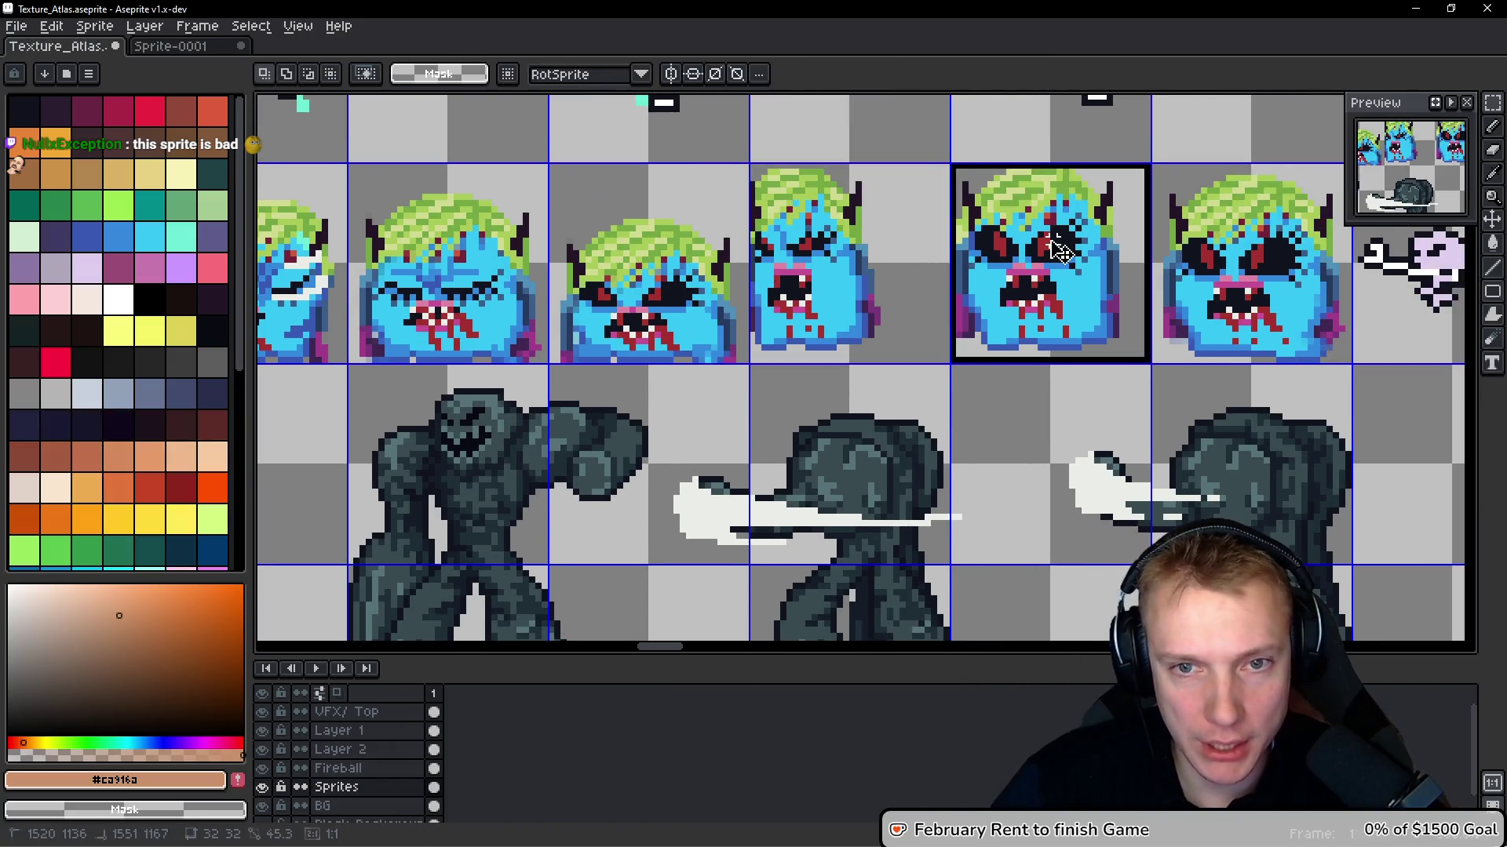
key("ctrl+c")
key("ctrl+Tab")
key("ctrl+v")
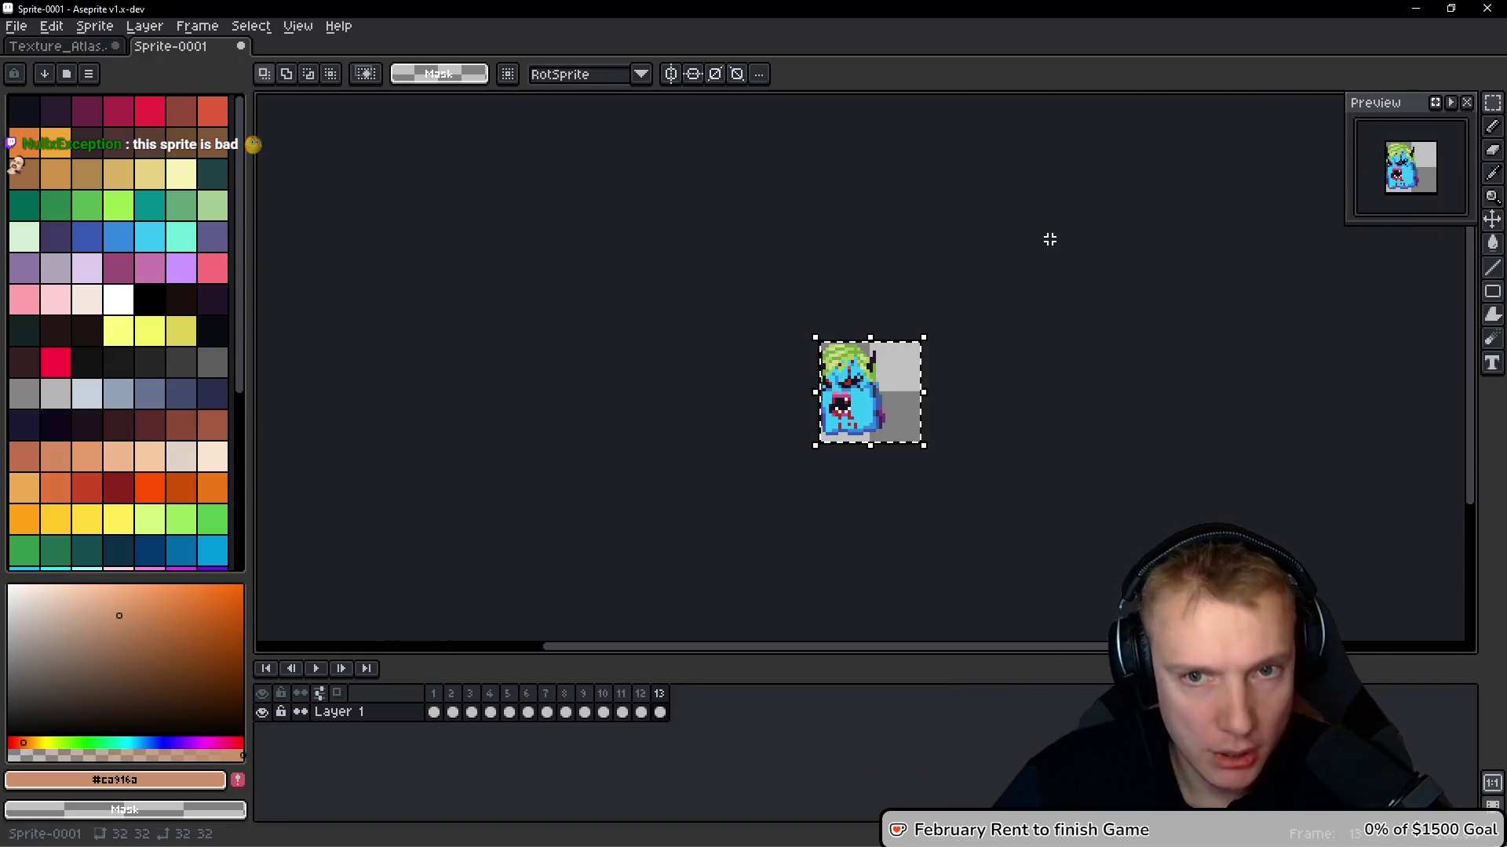
key("alt")
key("alt+n")
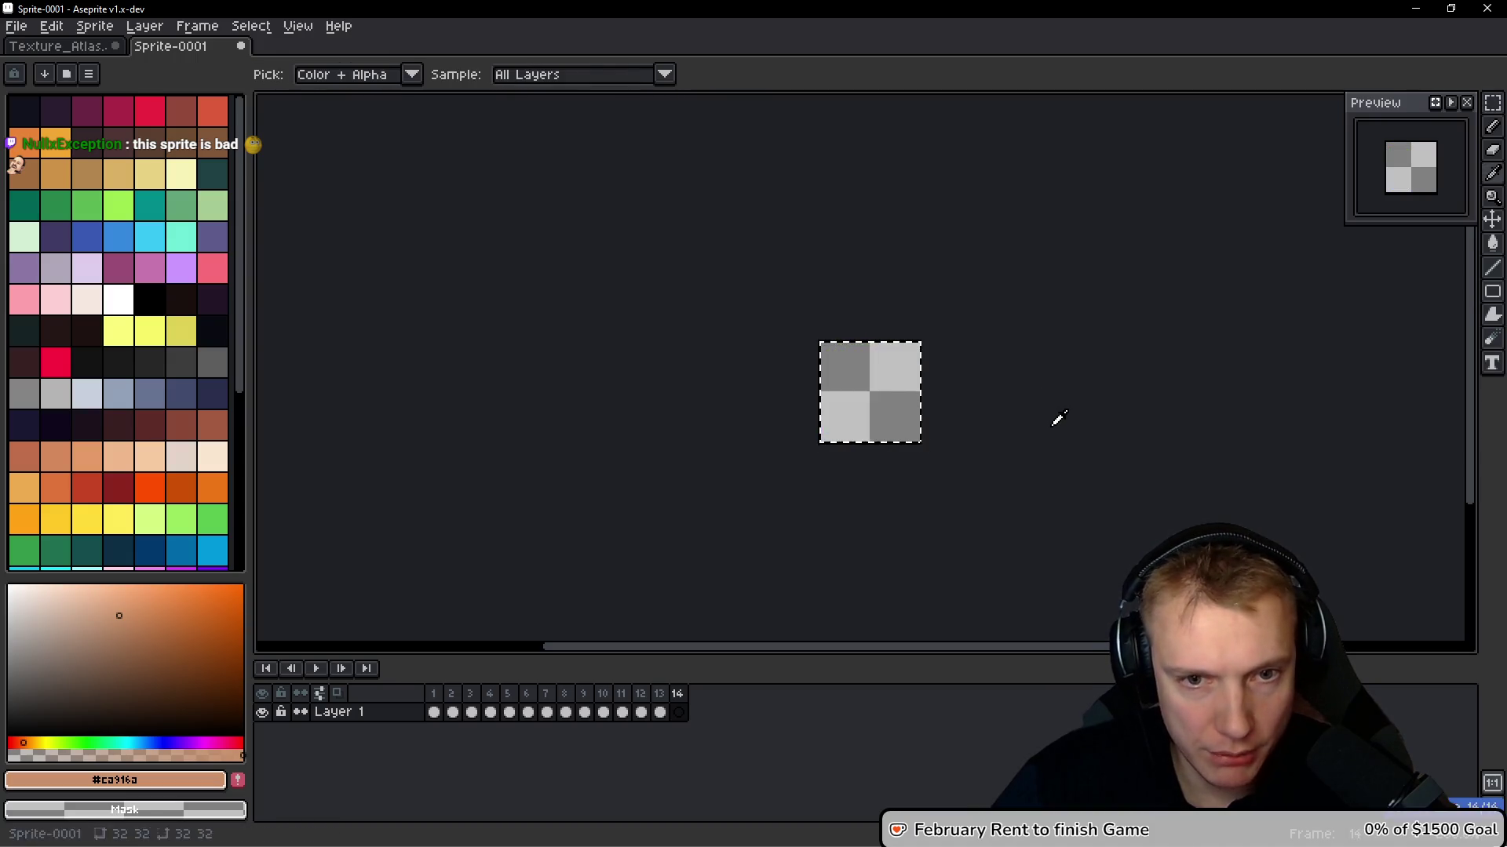
key("ctrl+v")
key("ctrl+Tab")
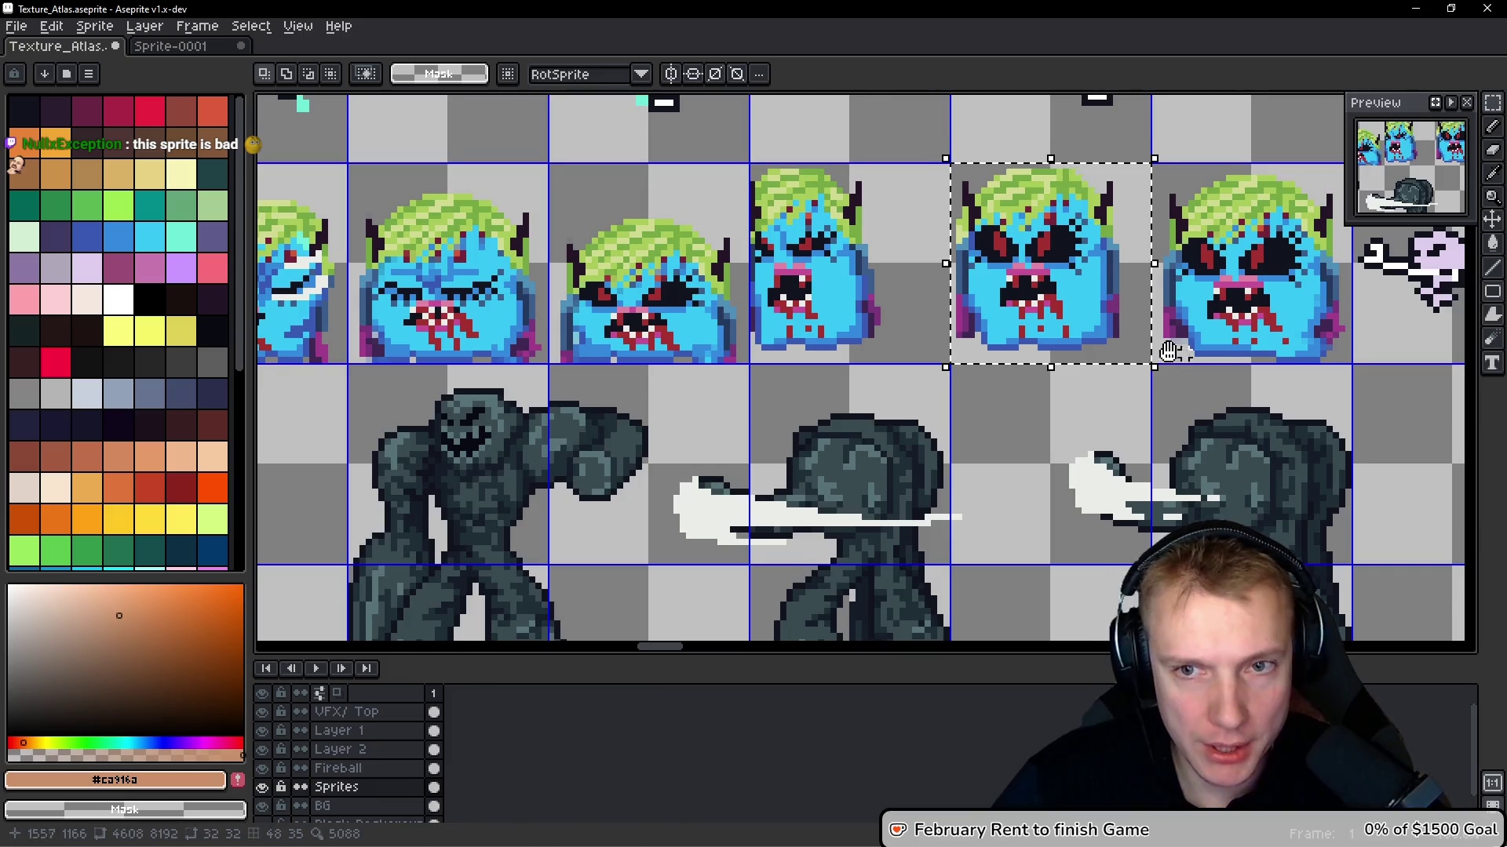
Copy the last atlas pose into frame 15
scroll(975, 276, "right", 3)
left_click(976, 276)
key("ctrl+c")
key("ctrl+Tab")
key("ctrl+v")
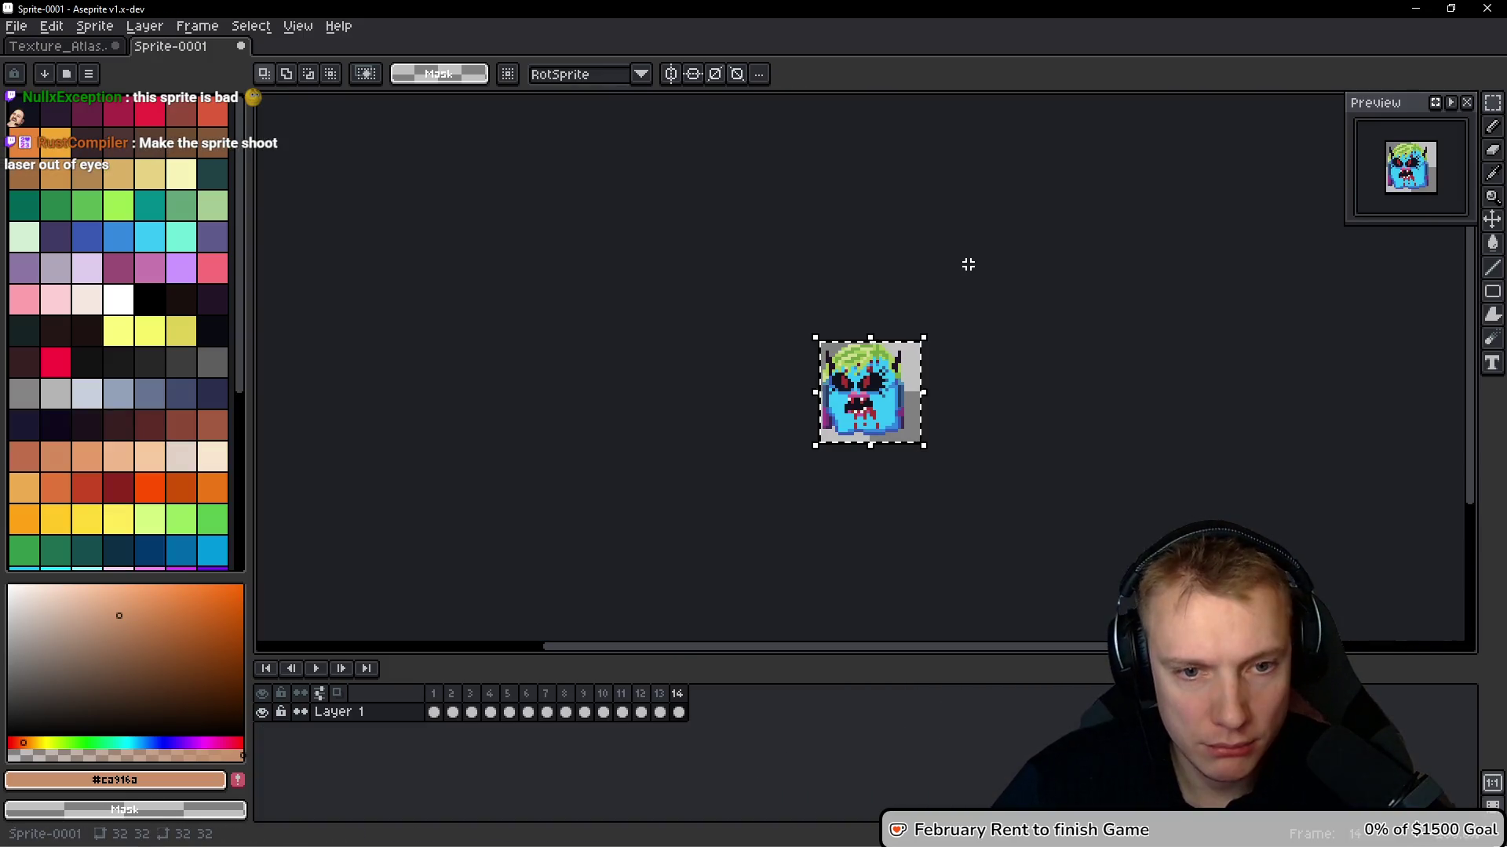
key("alt+n")
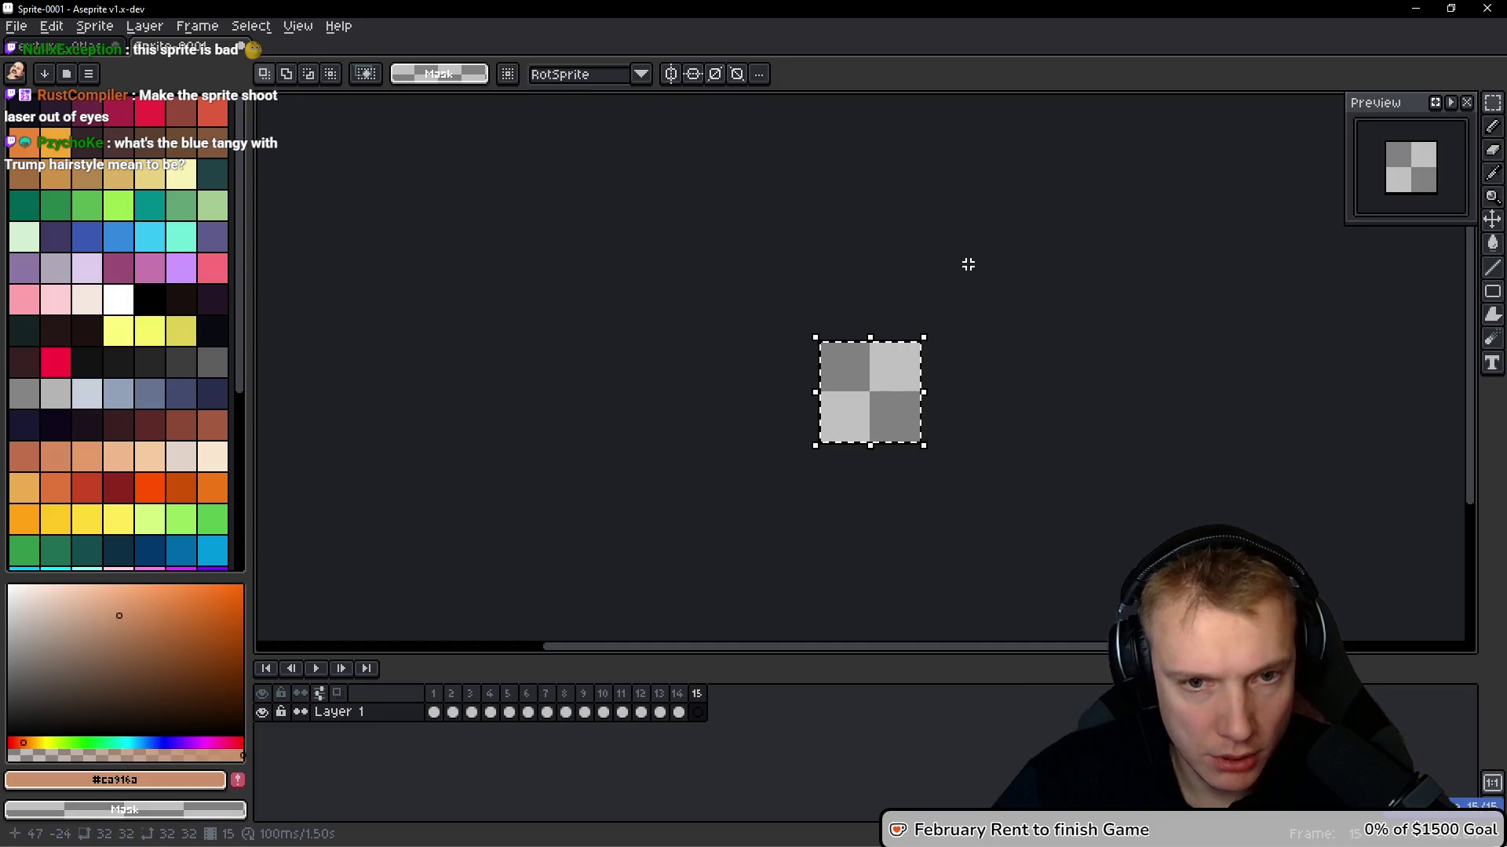
key("ctrl+v")
Select frames 12–15 and open the properties of their tag
left_click(641, 711)
left_click(697, 710, "shift")
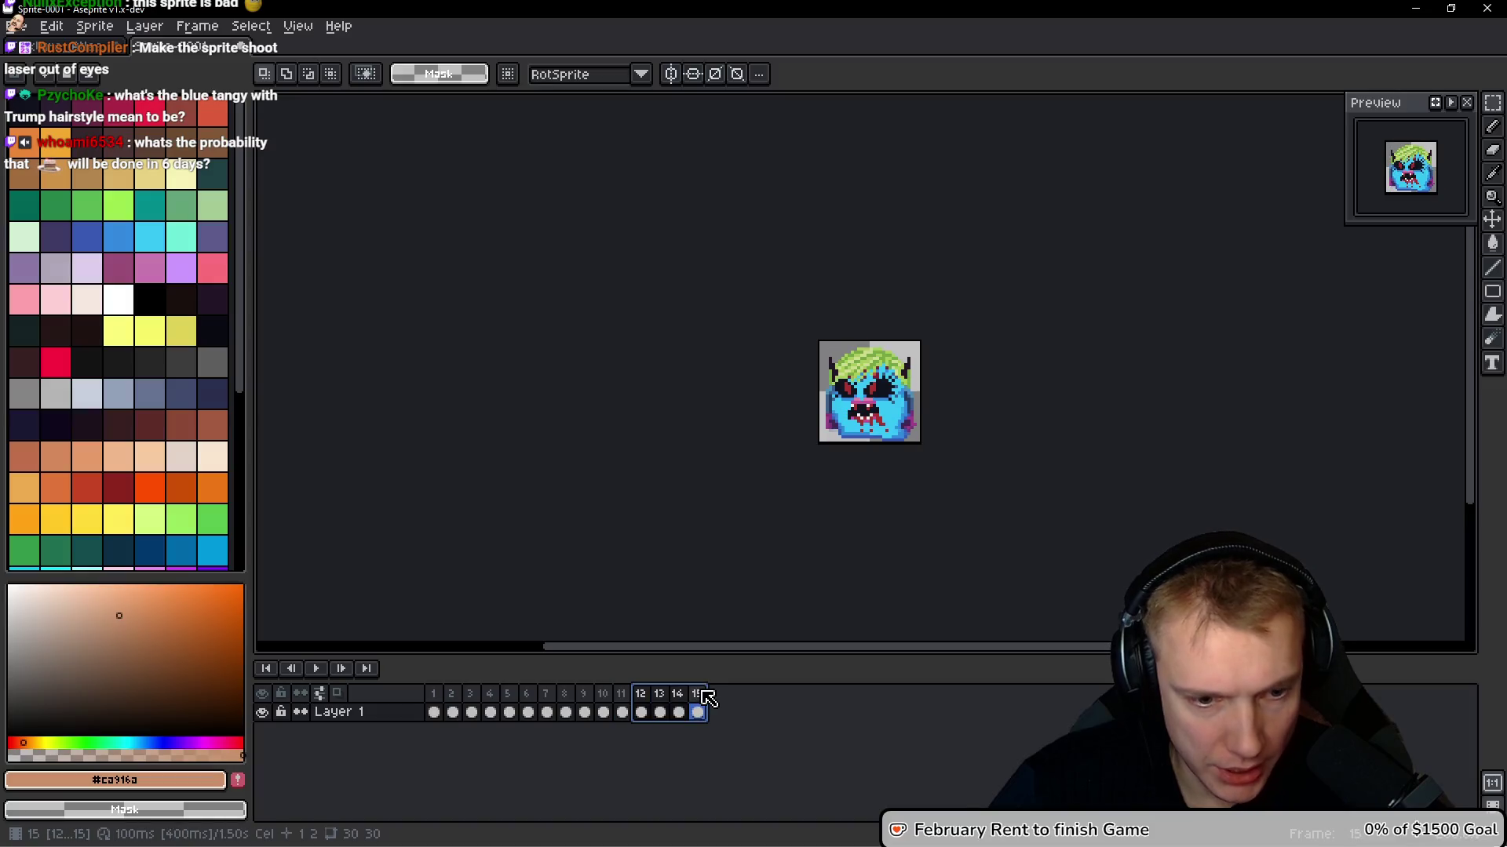
double_click(656, 673)
Name the tag Attack, then tag frames 1–7 as Run
type("Attack")
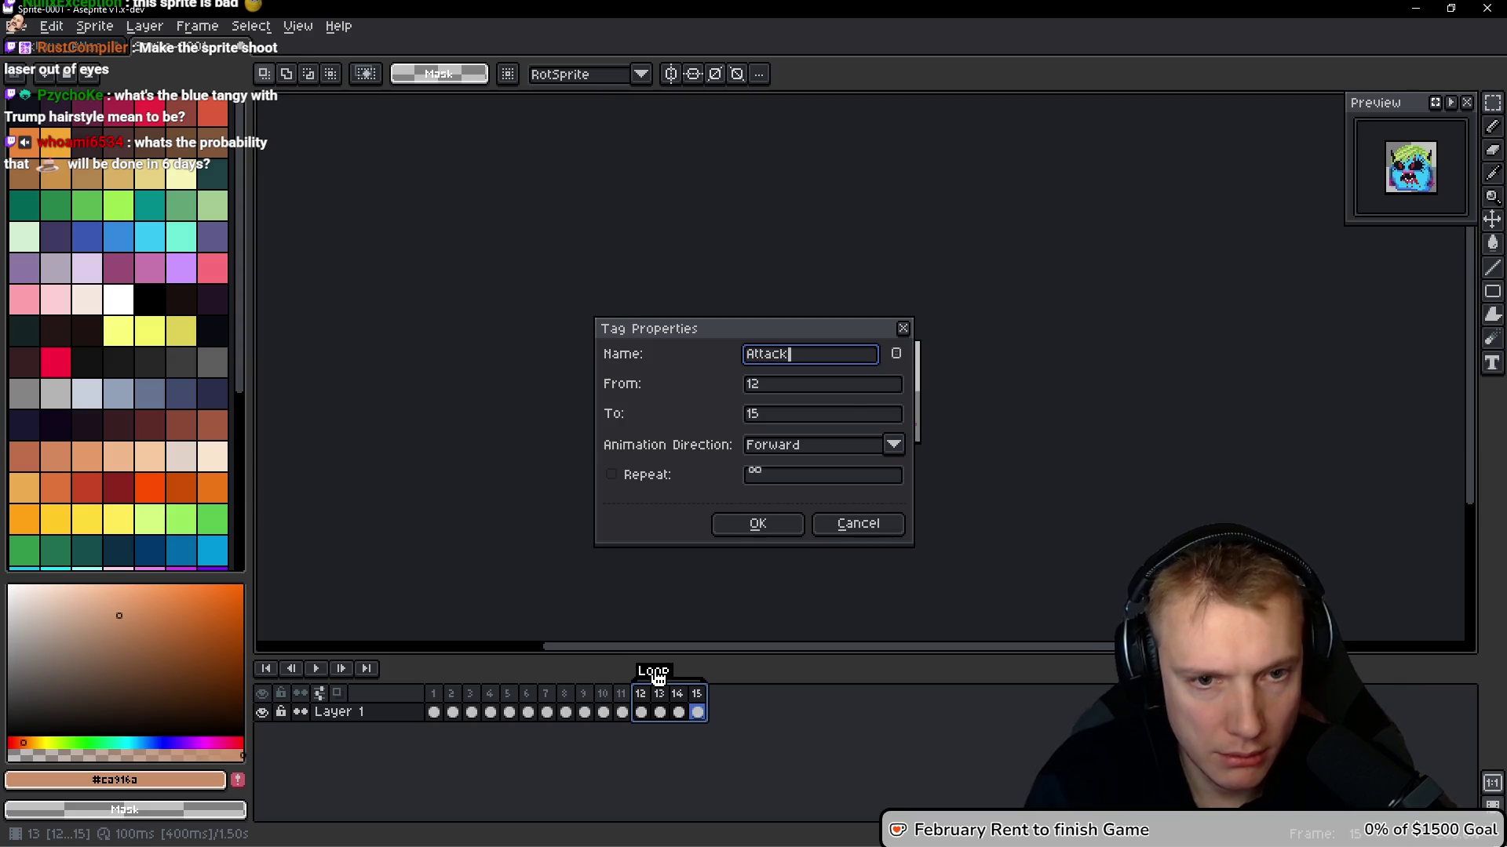
key("Return")
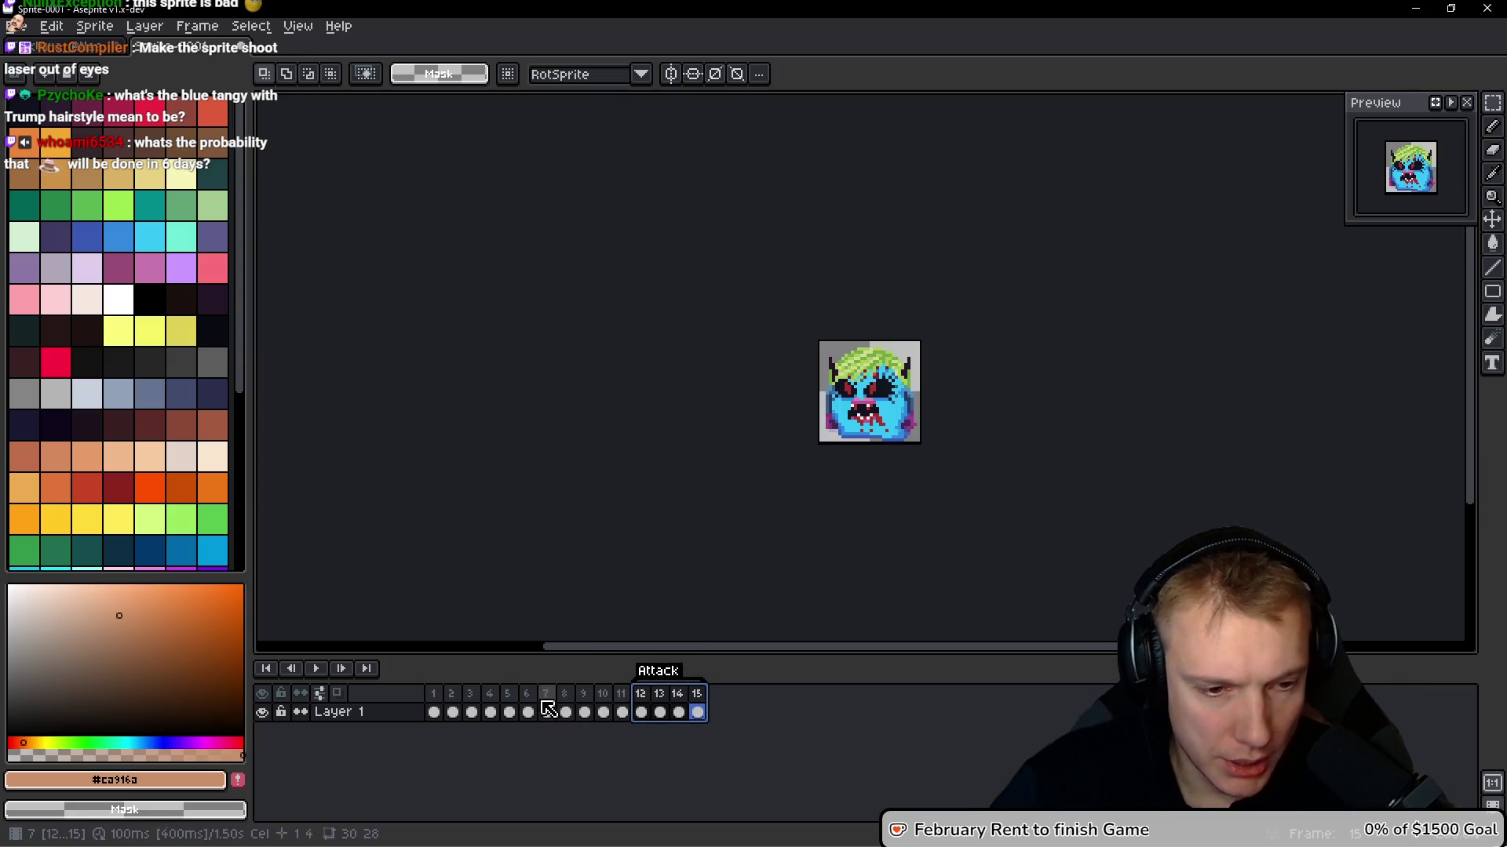
mouse_move(433, 712)
left_mouse_down()
mouse_move(570, 703)
mouse_move(547, 709)
left_mouse_up()
key("F2")
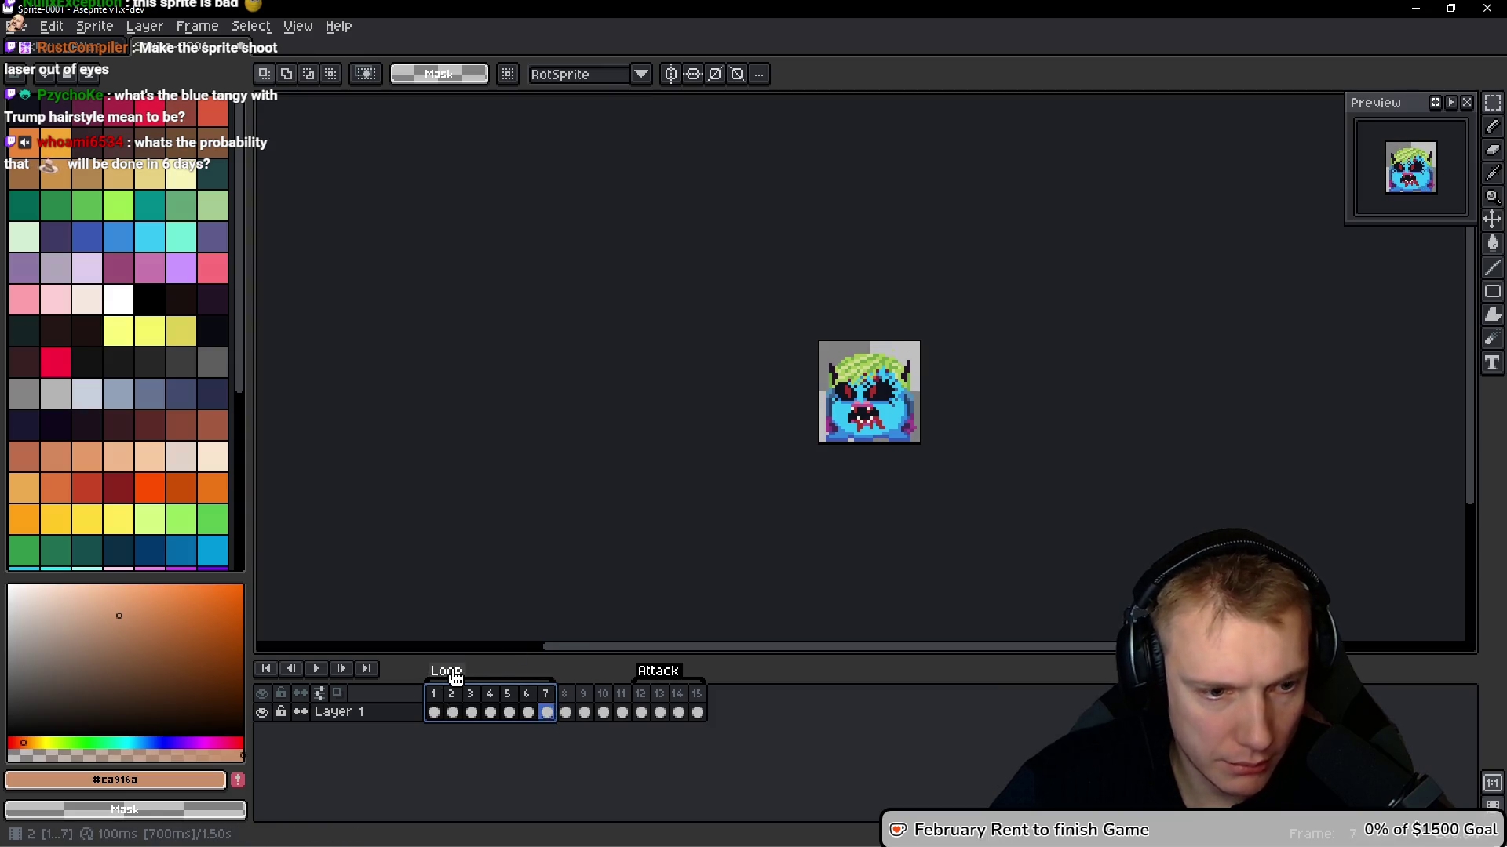
double_click(450, 673)
type("Run")
key("Return")
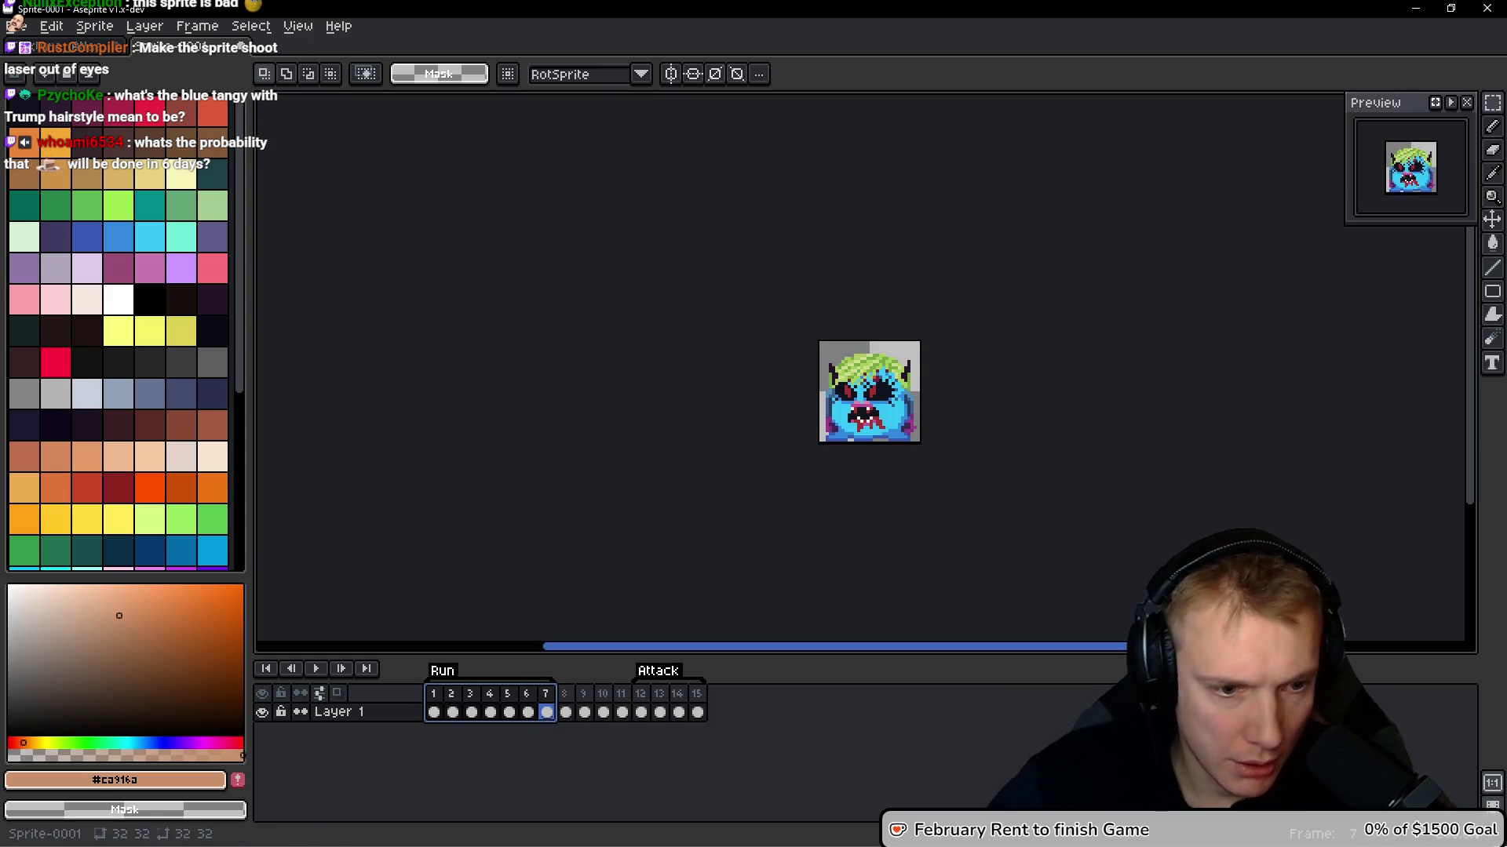
Tag frames 8–11 as Skill
left_click_drag(569, 701, 626, 698)
key("F2")
double_click(573, 674)
type("Skill")
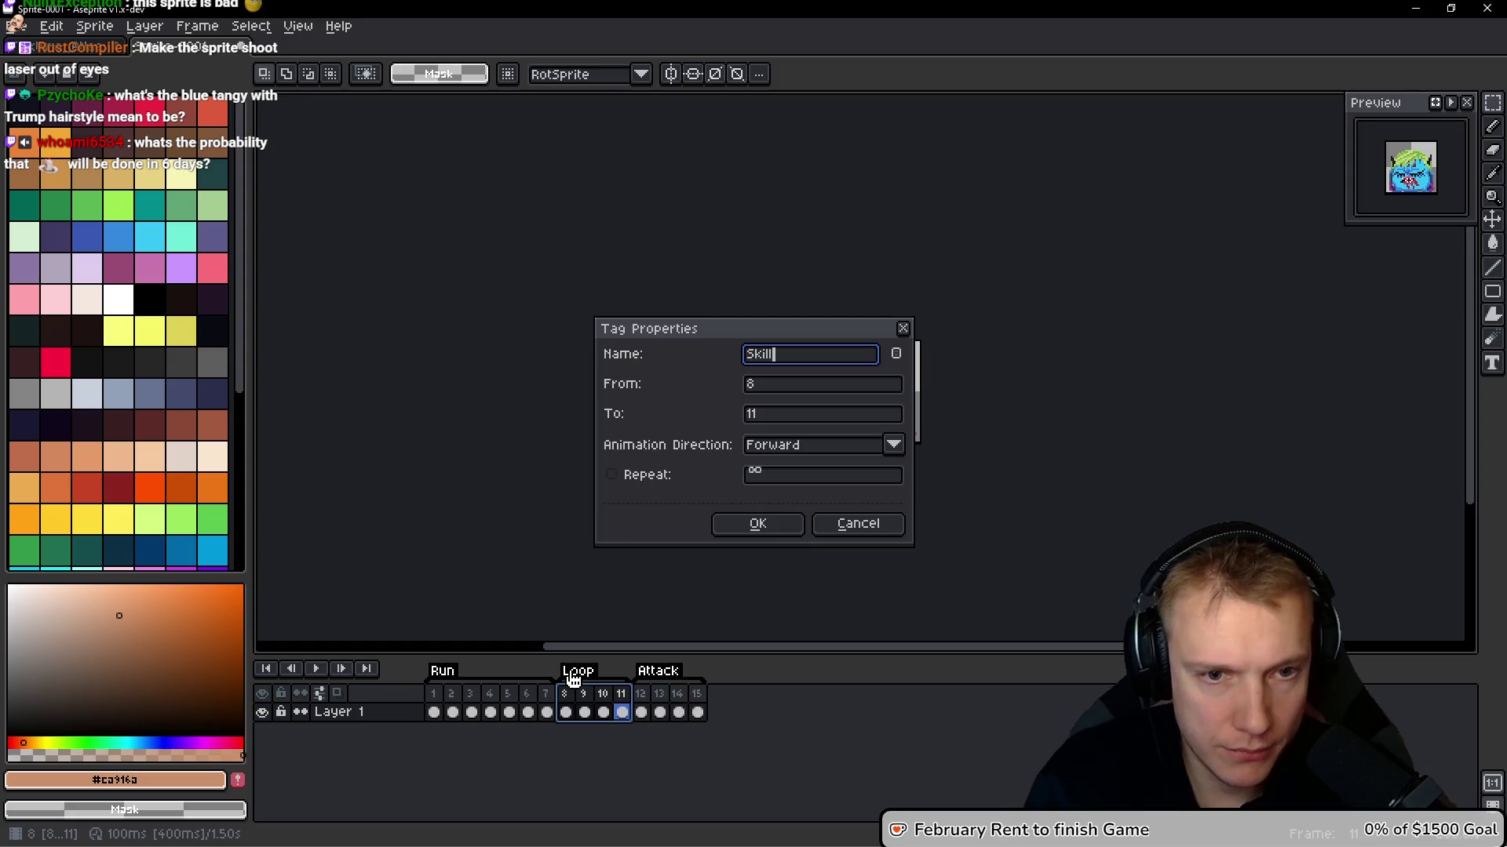
key("Return")
Play the animation and step through its frames to preview the tags
key("Return")
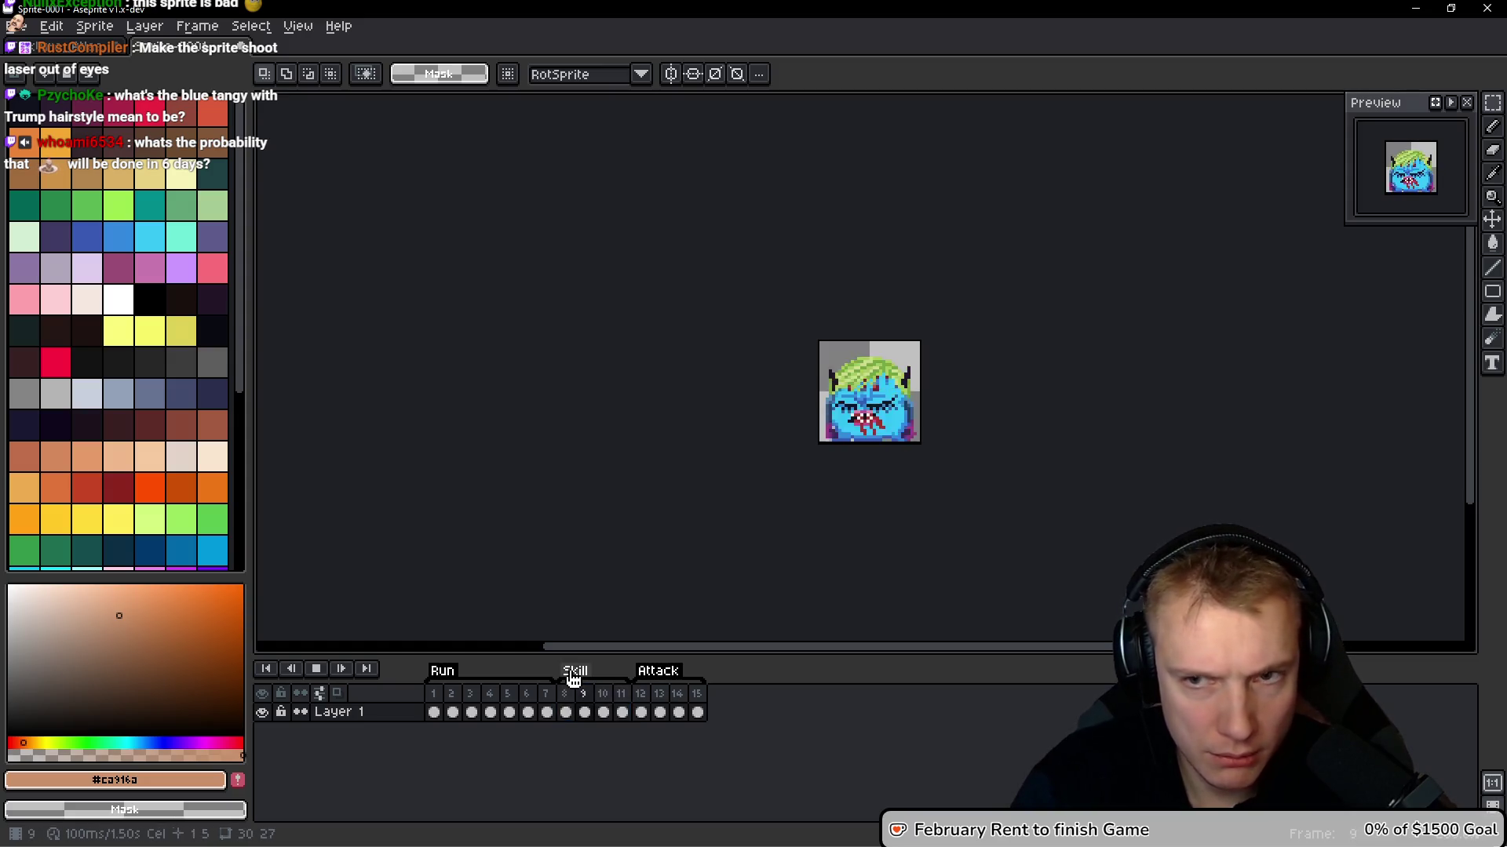
key("Return")
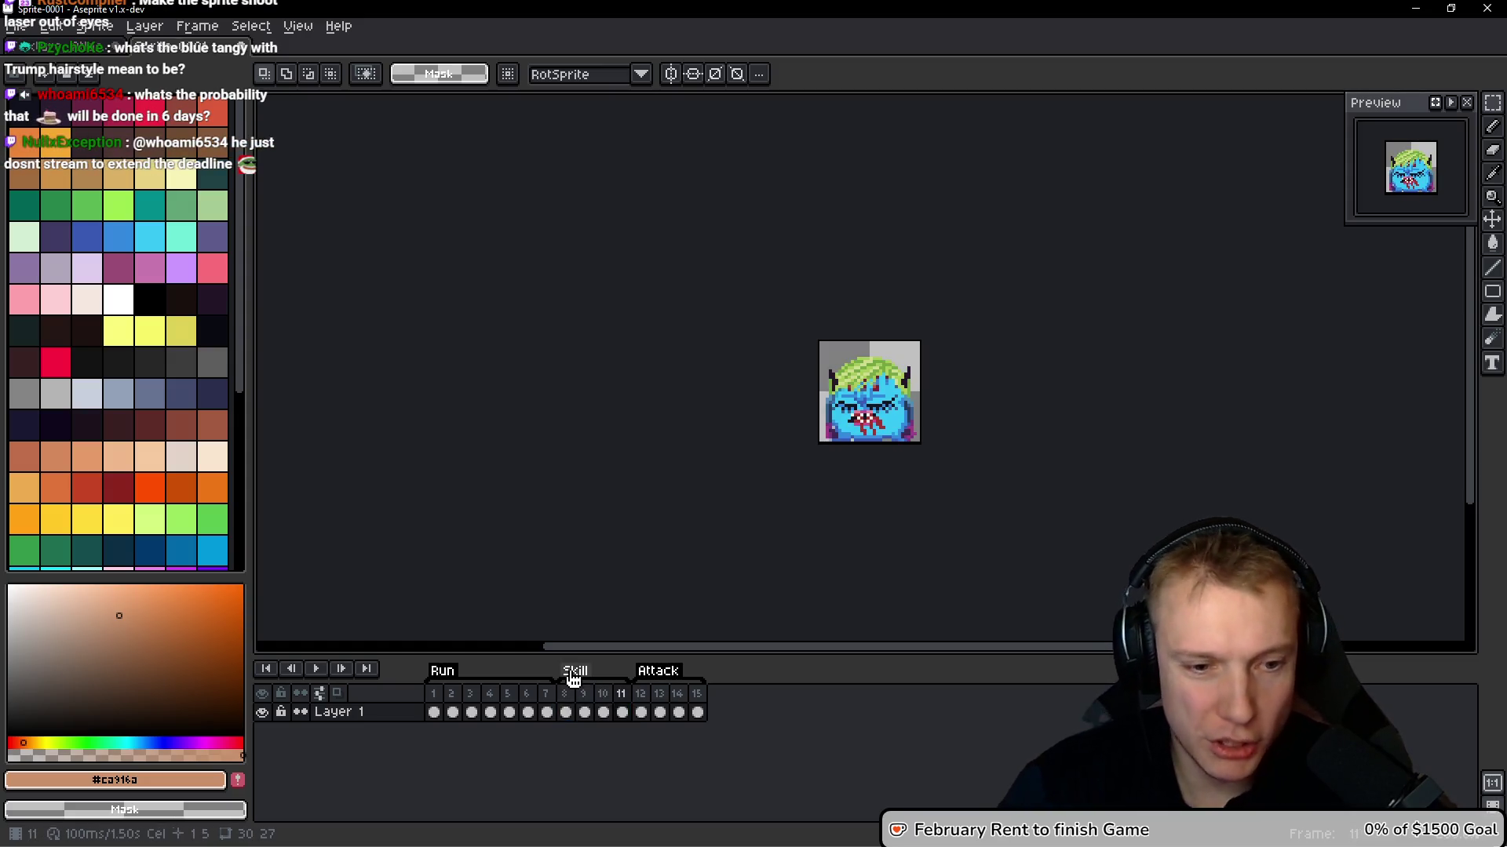
key("Right")
key("Return")
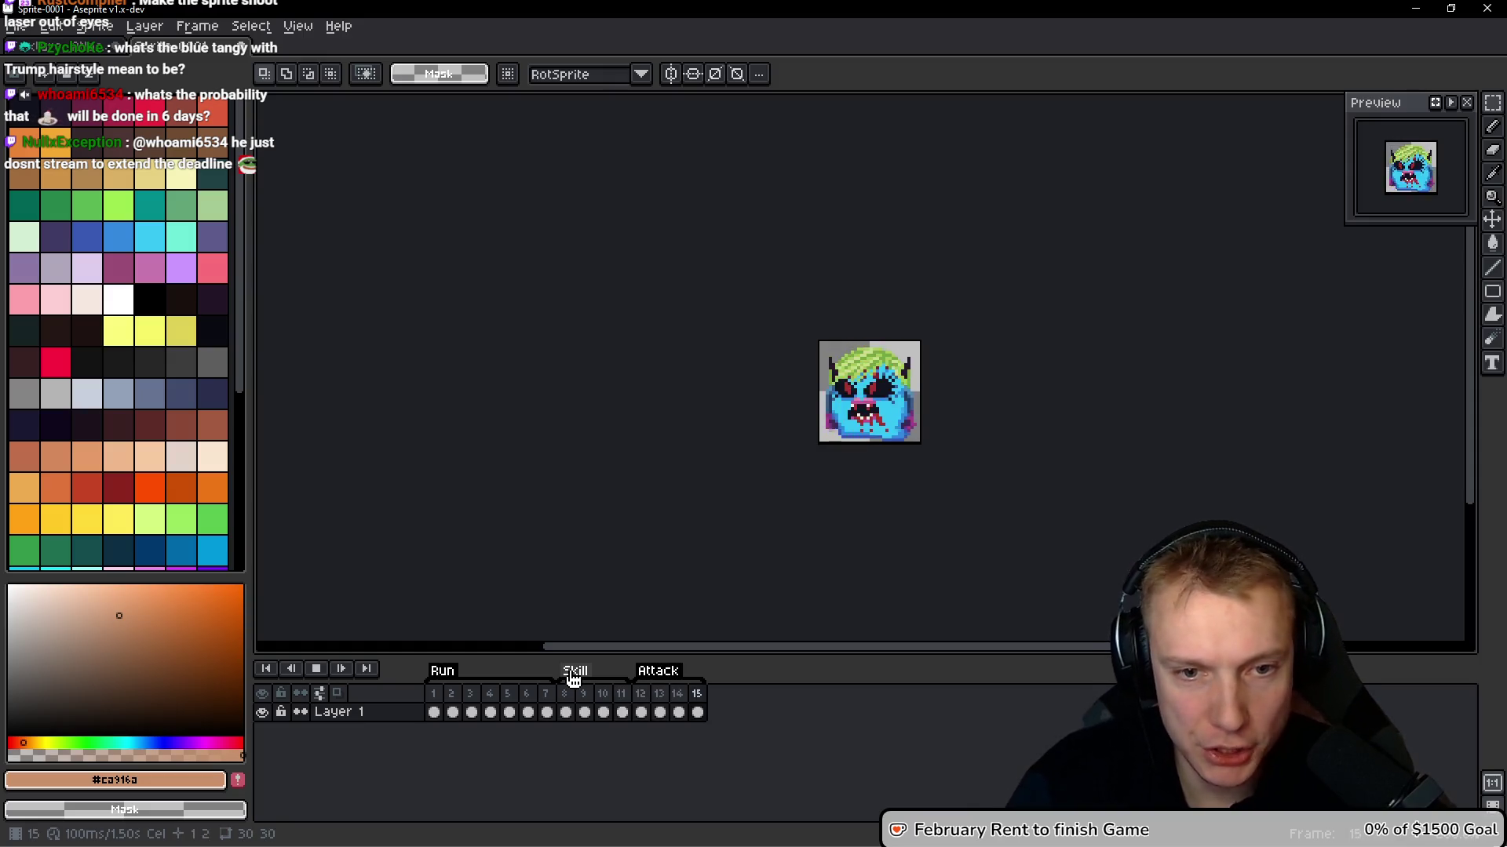
key("Return")
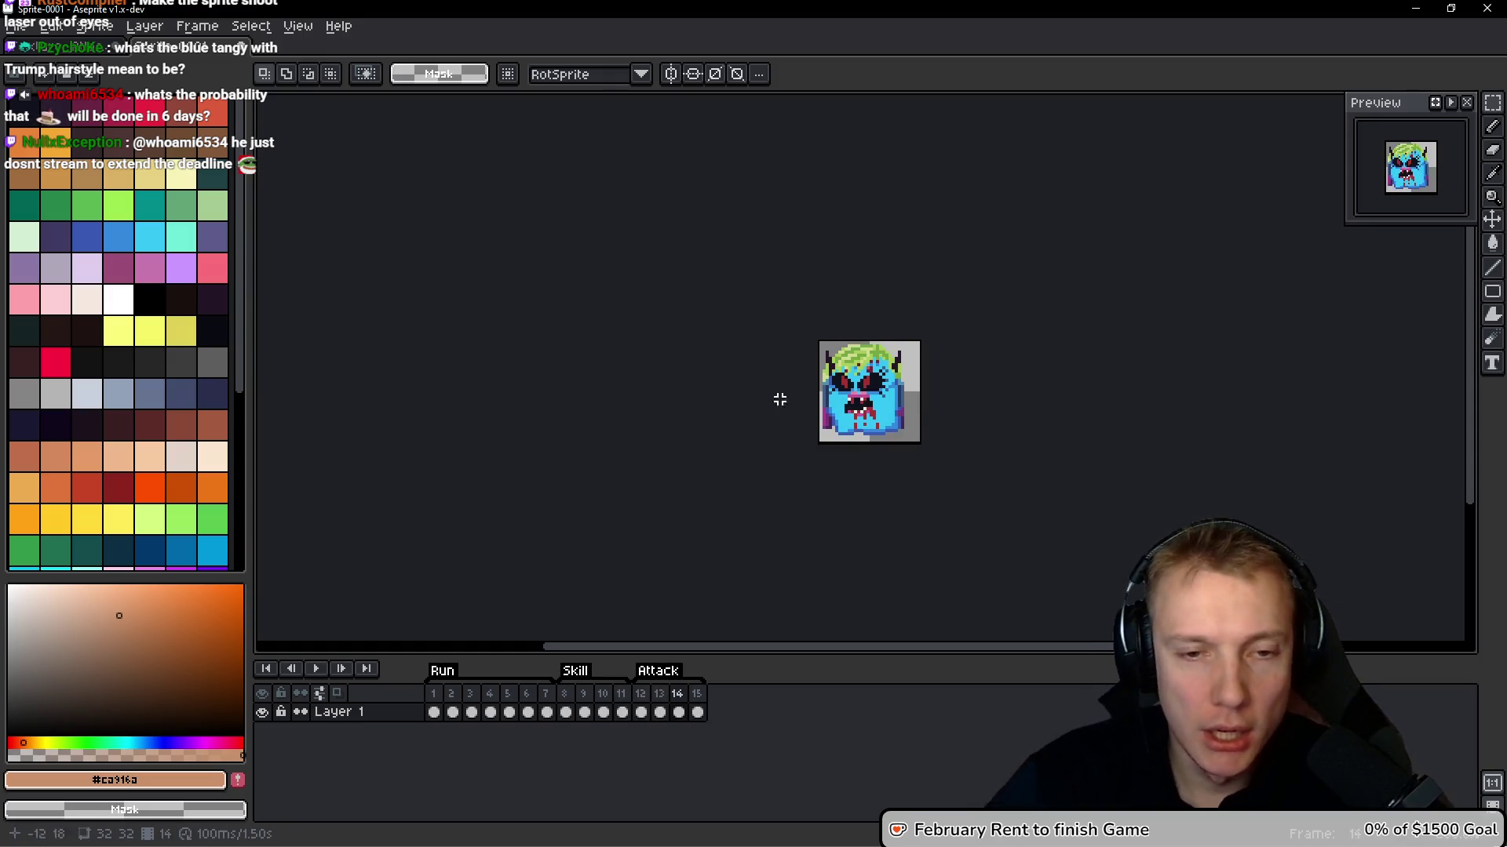
scroll(712, 364, "up", 3)
key("ctrl+alt+c")
Enlarge the canvas to 64×48 by extending it on the left and top
mouse_move(791, 365)
left_mouse_down()
mouse_move(662, 377)
mouse_move(658, 402)
mouse_move(662, 384)
mouse_move(593, 386)
left_mouse_up()
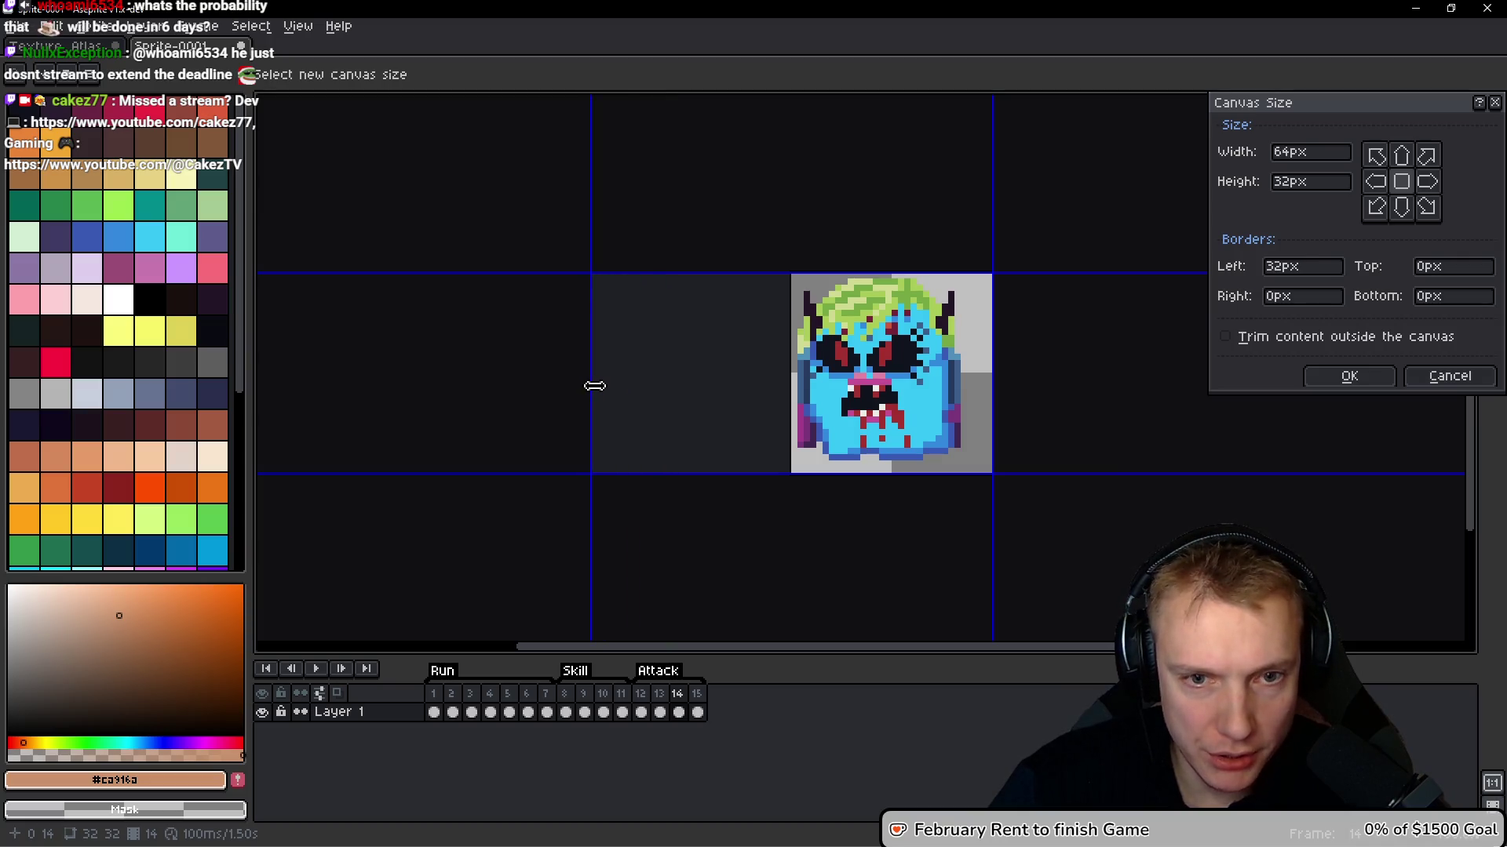
left_click_drag(675, 272, 674, 164)
left_click(1346, 378)
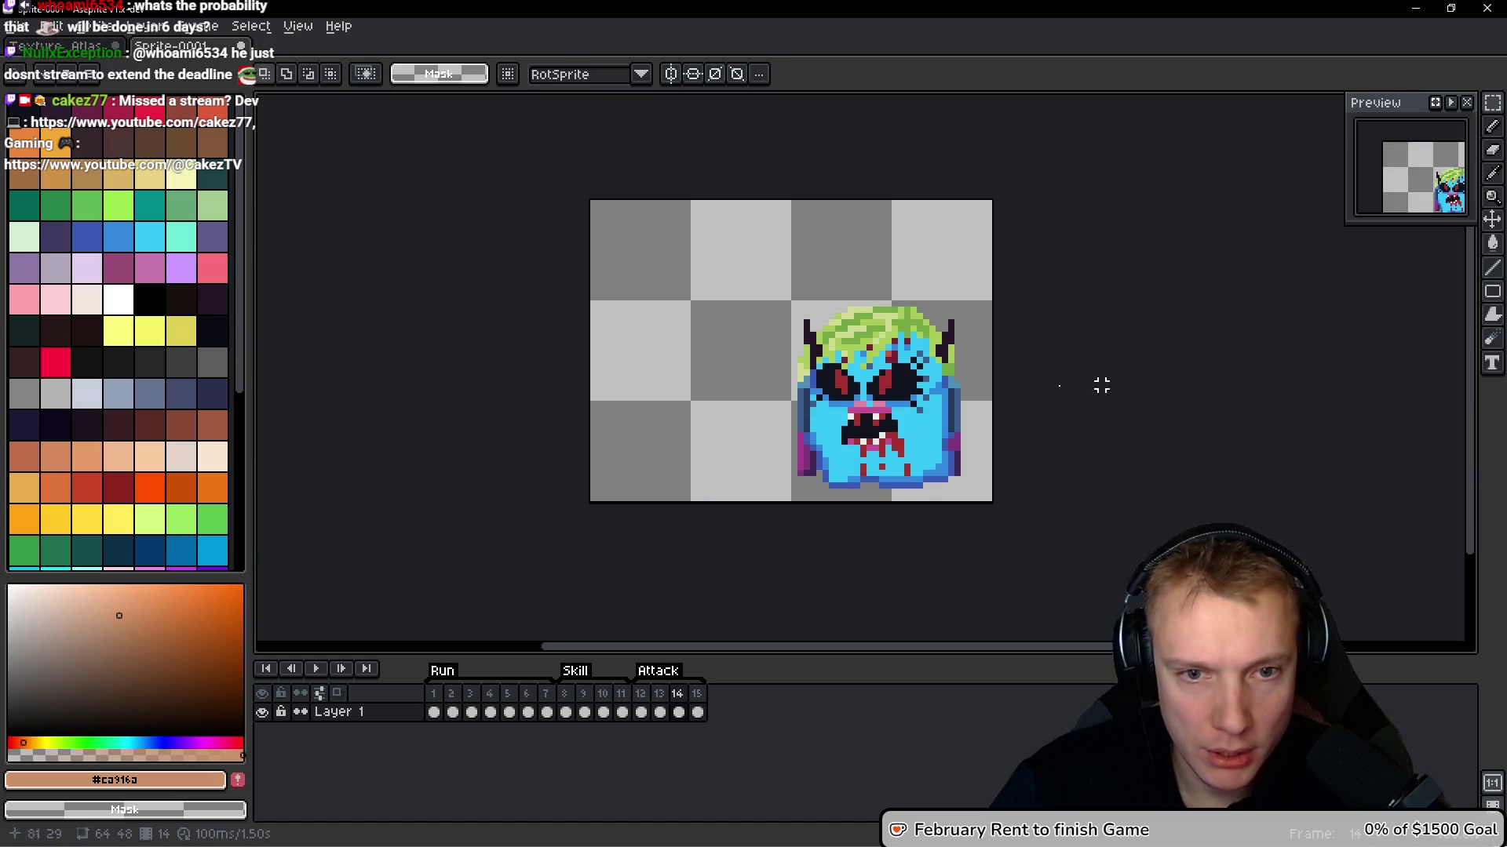
key("Return")
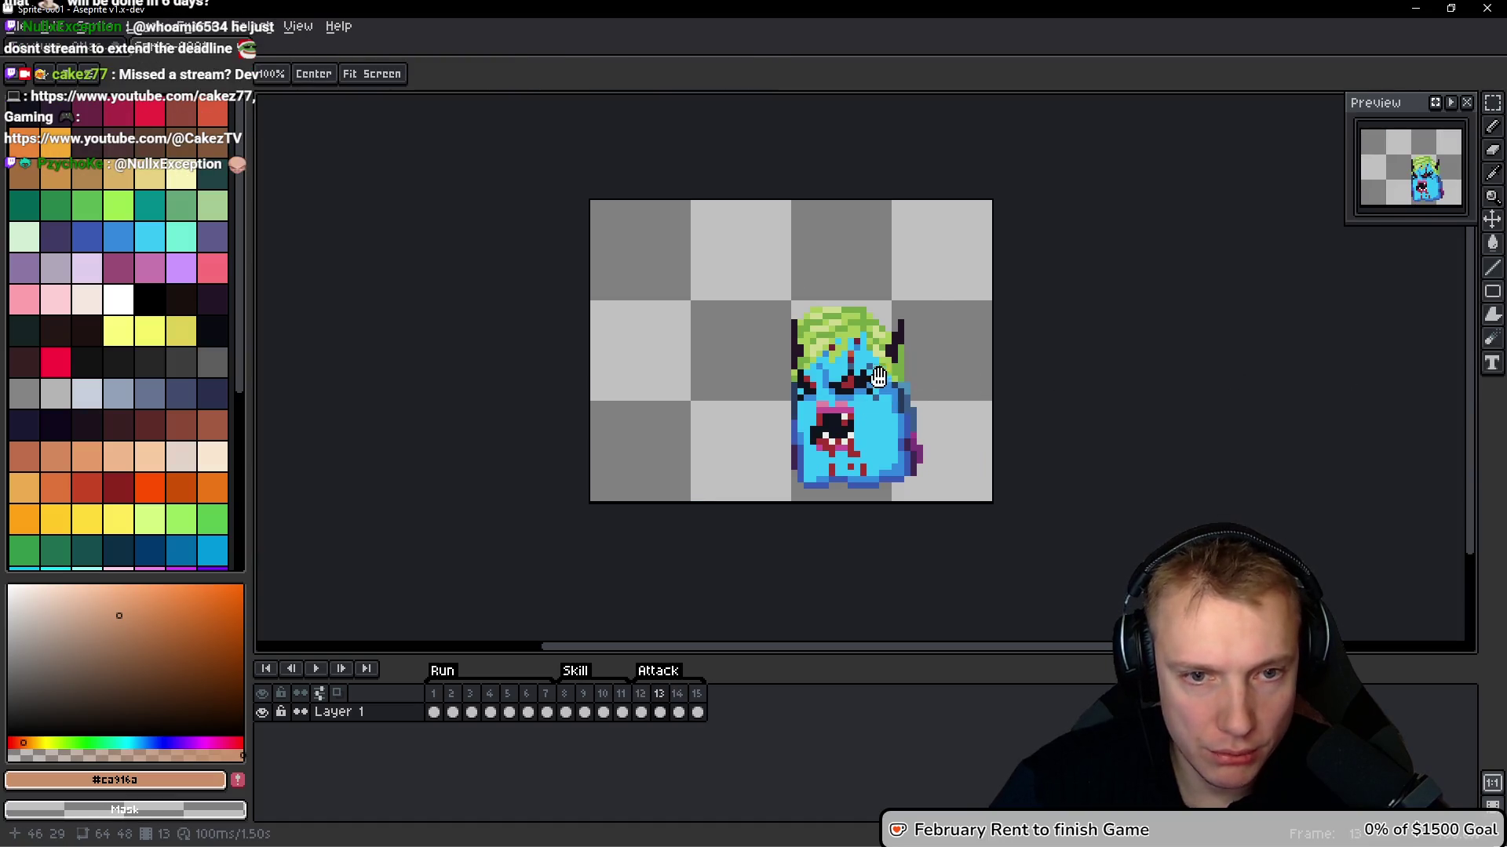
Move the monster left and up on two frames using marquee selections
key("m")
left_click_drag(762, 272, 1015, 497)
mouse_move(910, 437)
left_mouse_down()
mouse_move(811, 398)
mouse_move(804, 411)
left_mouse_up()
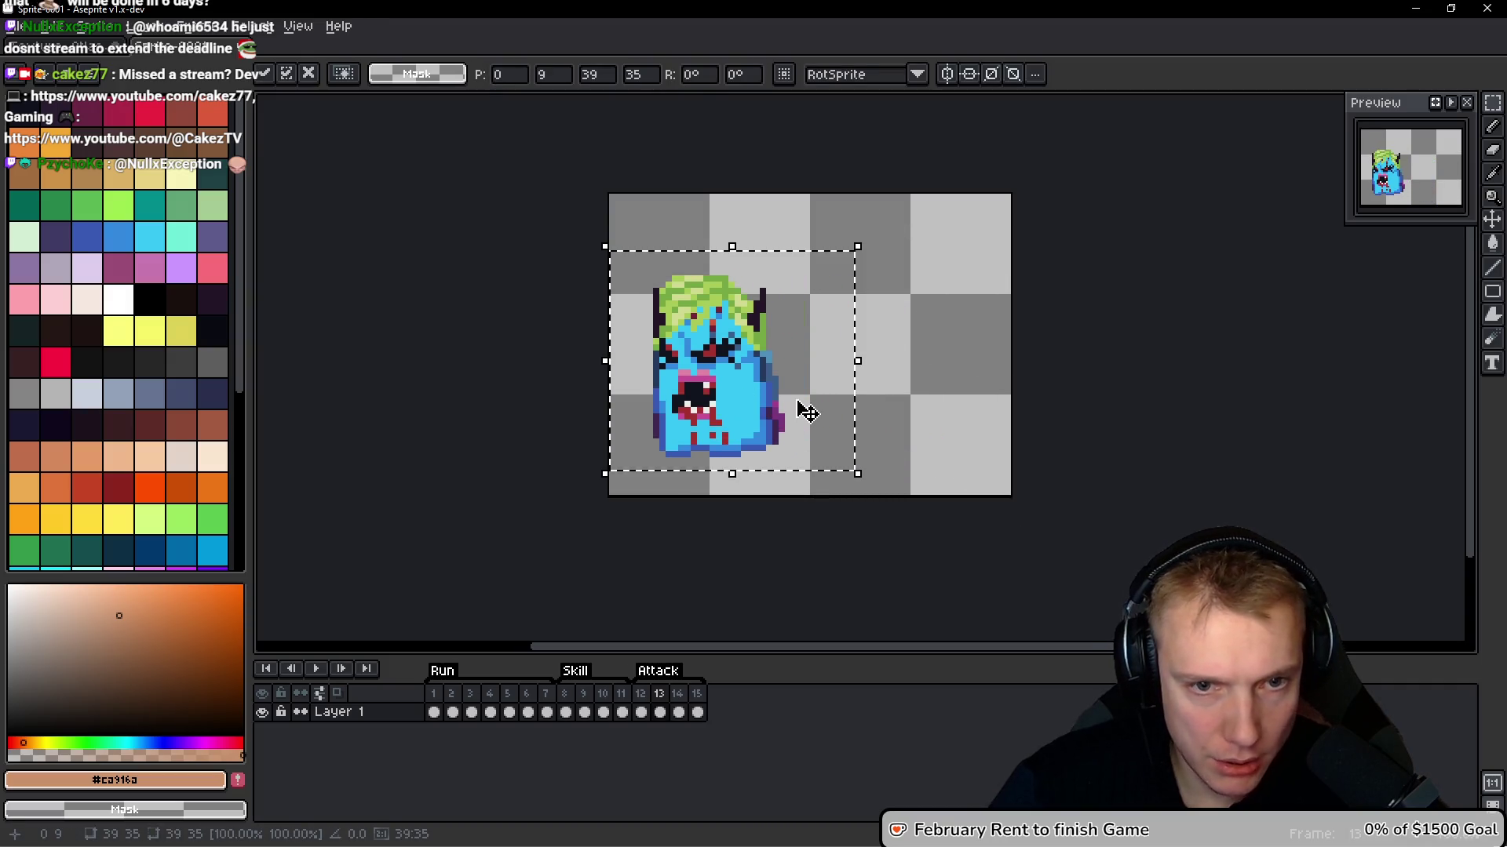
key("Return")
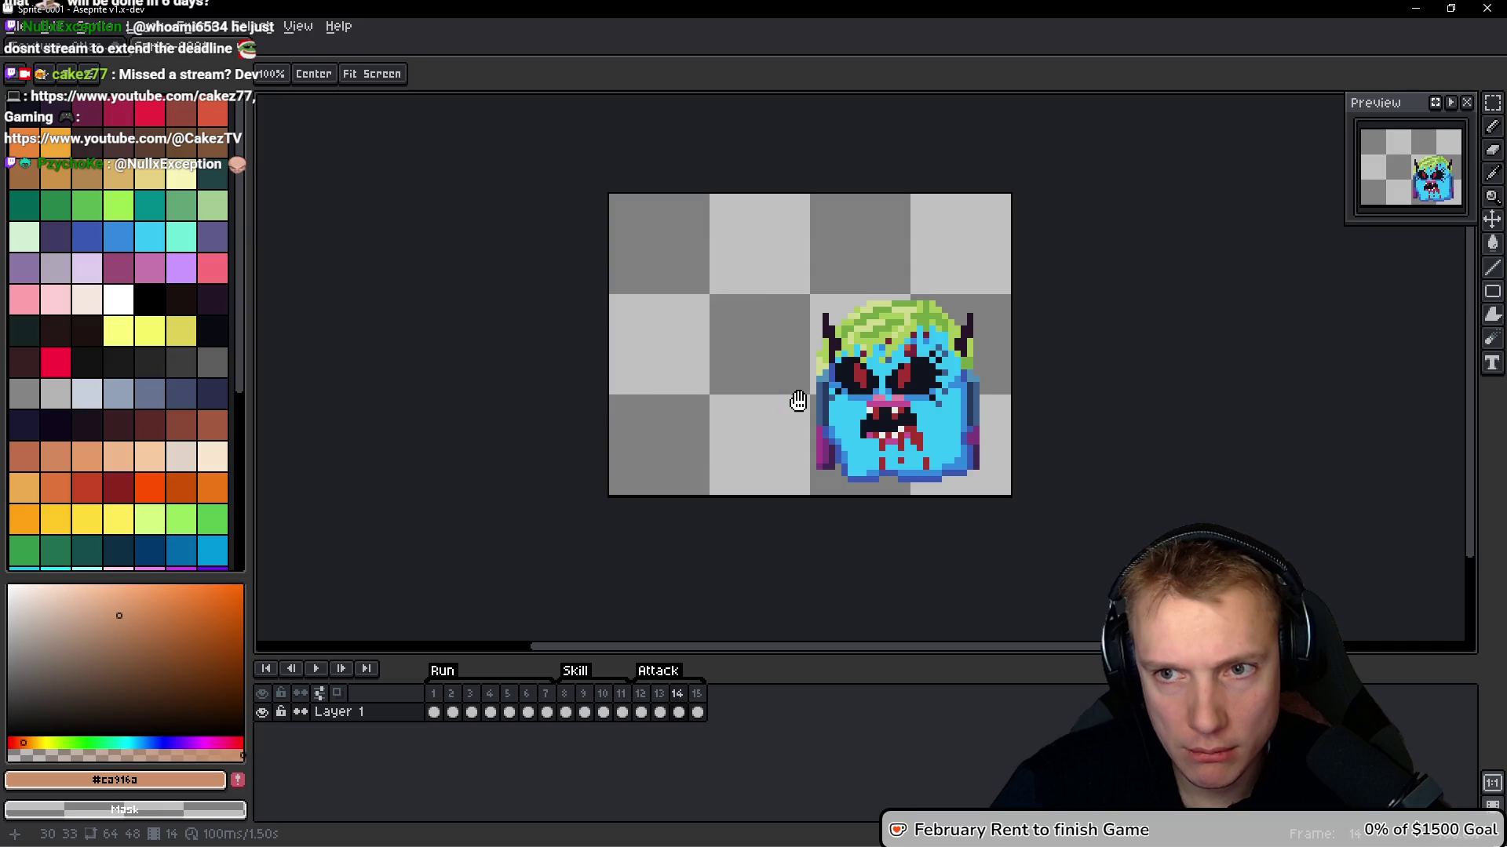
key("m")
left_click_drag(1005, 279, 729, 565)
left_click_drag(947, 419, 842, 362)
key("Return")
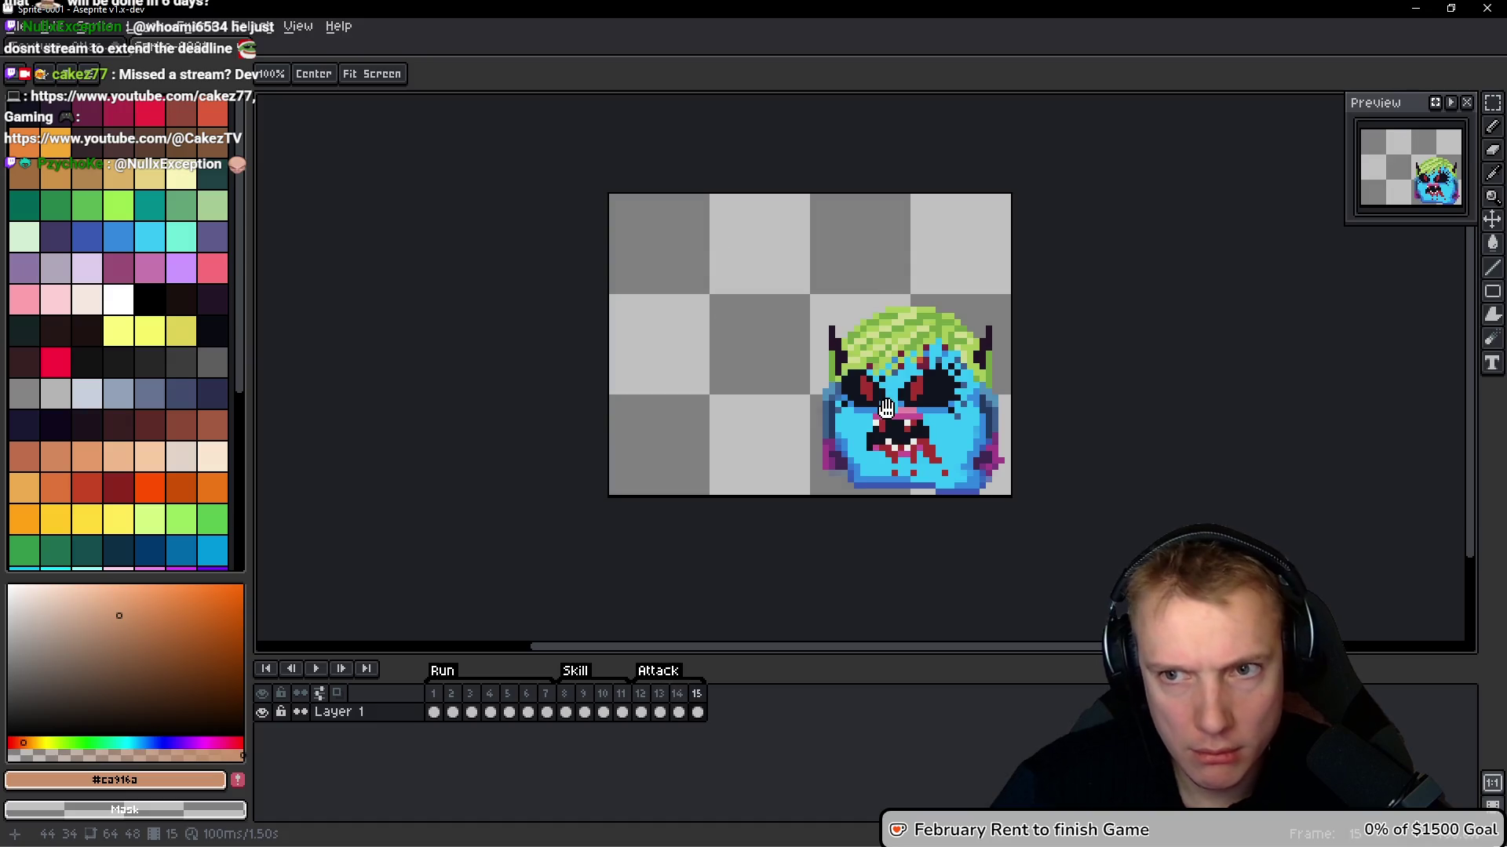
On frame 14, squeeze the monster to 35 px wide and shift it up-left
key("Return")
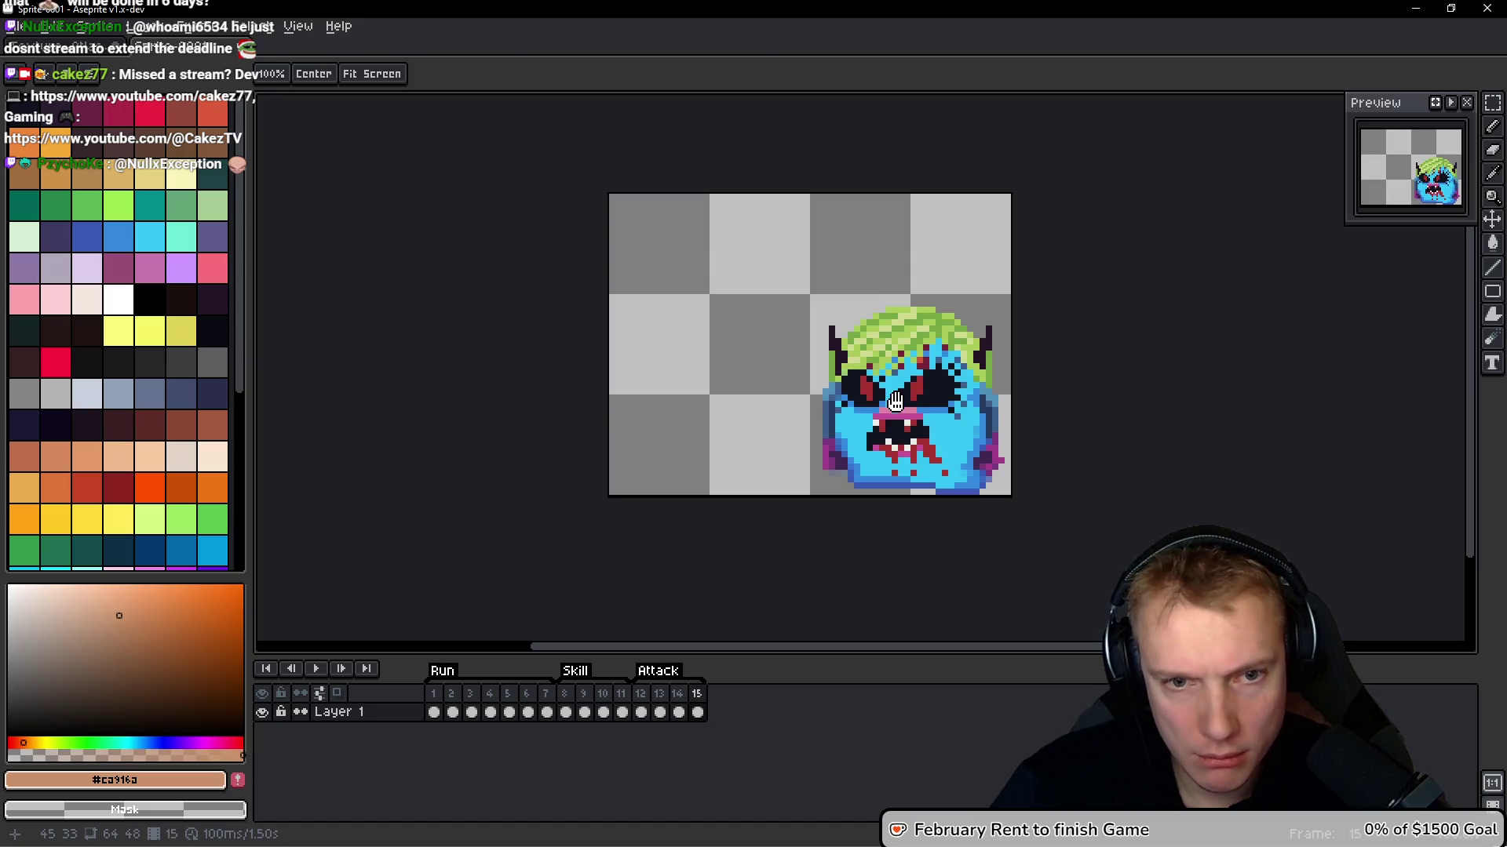
key("m")
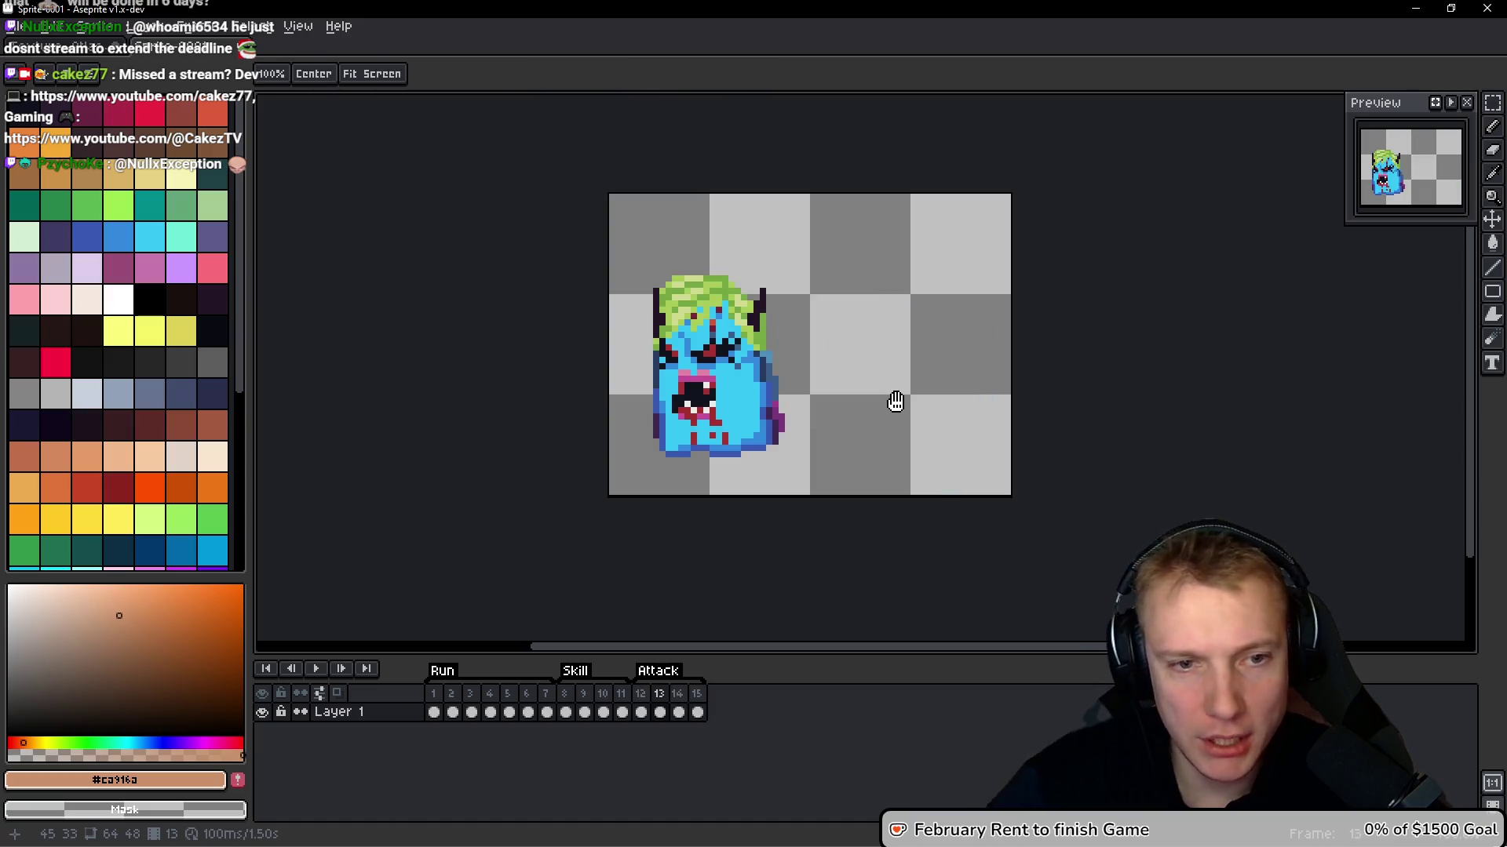
key("Return")
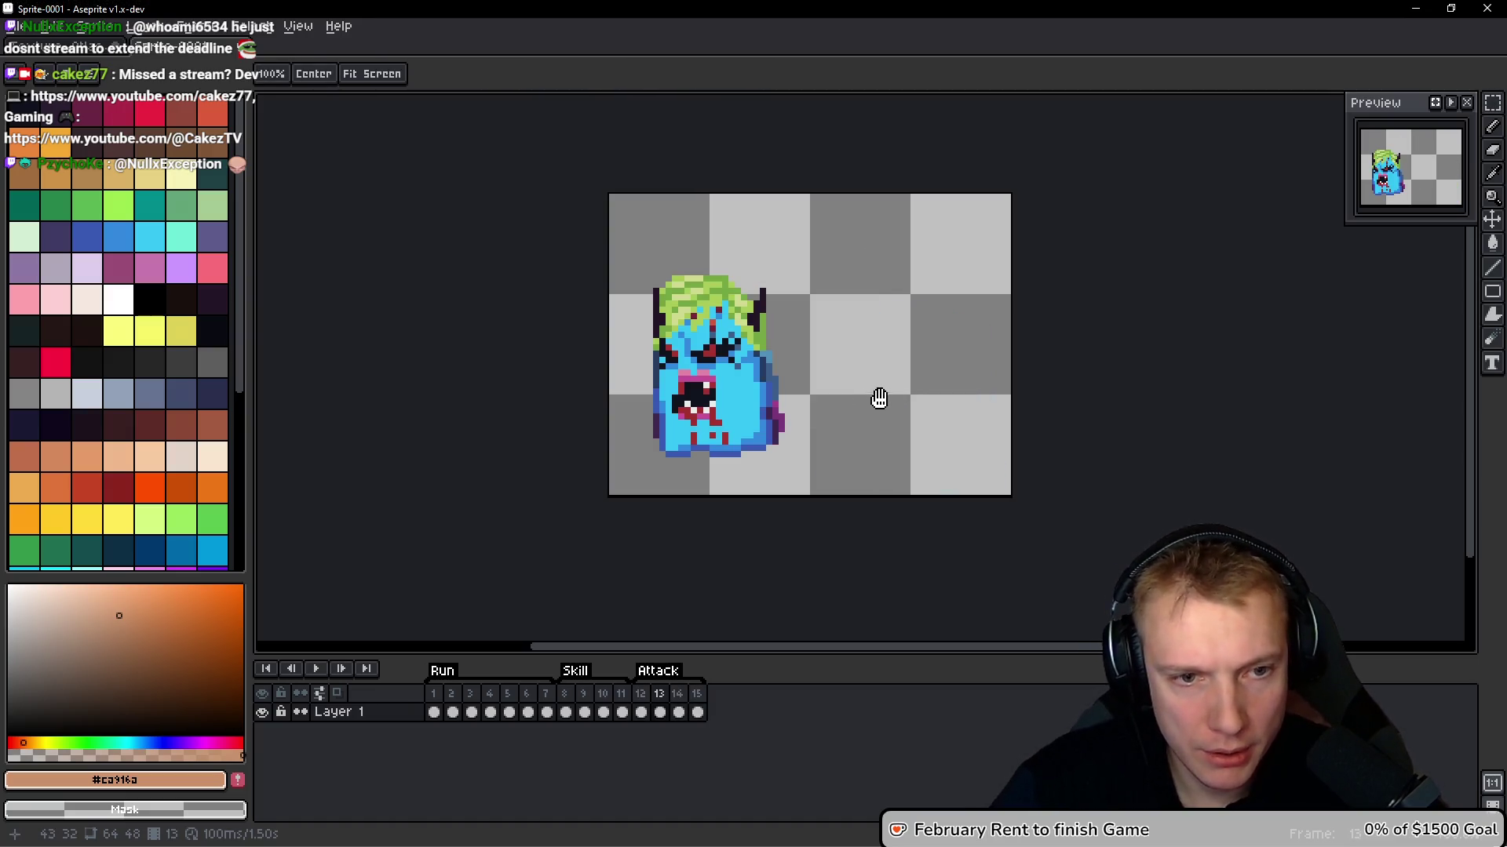
key("Right")
key("m")
left_click_drag(693, 227, 923, 432)
left_click_drag(676, 327, 702, 341)
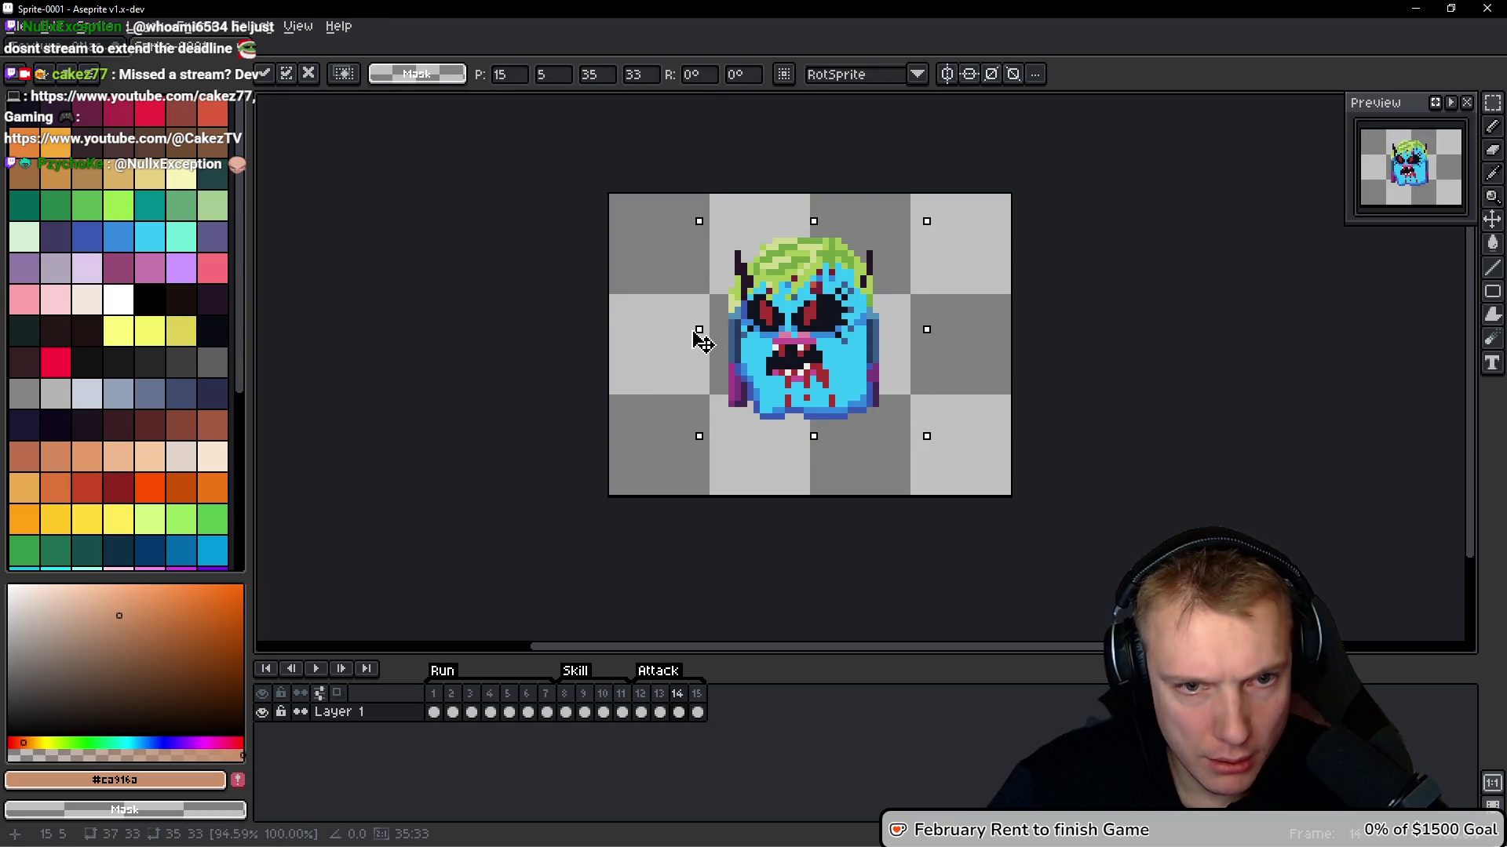
left_click_drag(899, 416, 880, 403)
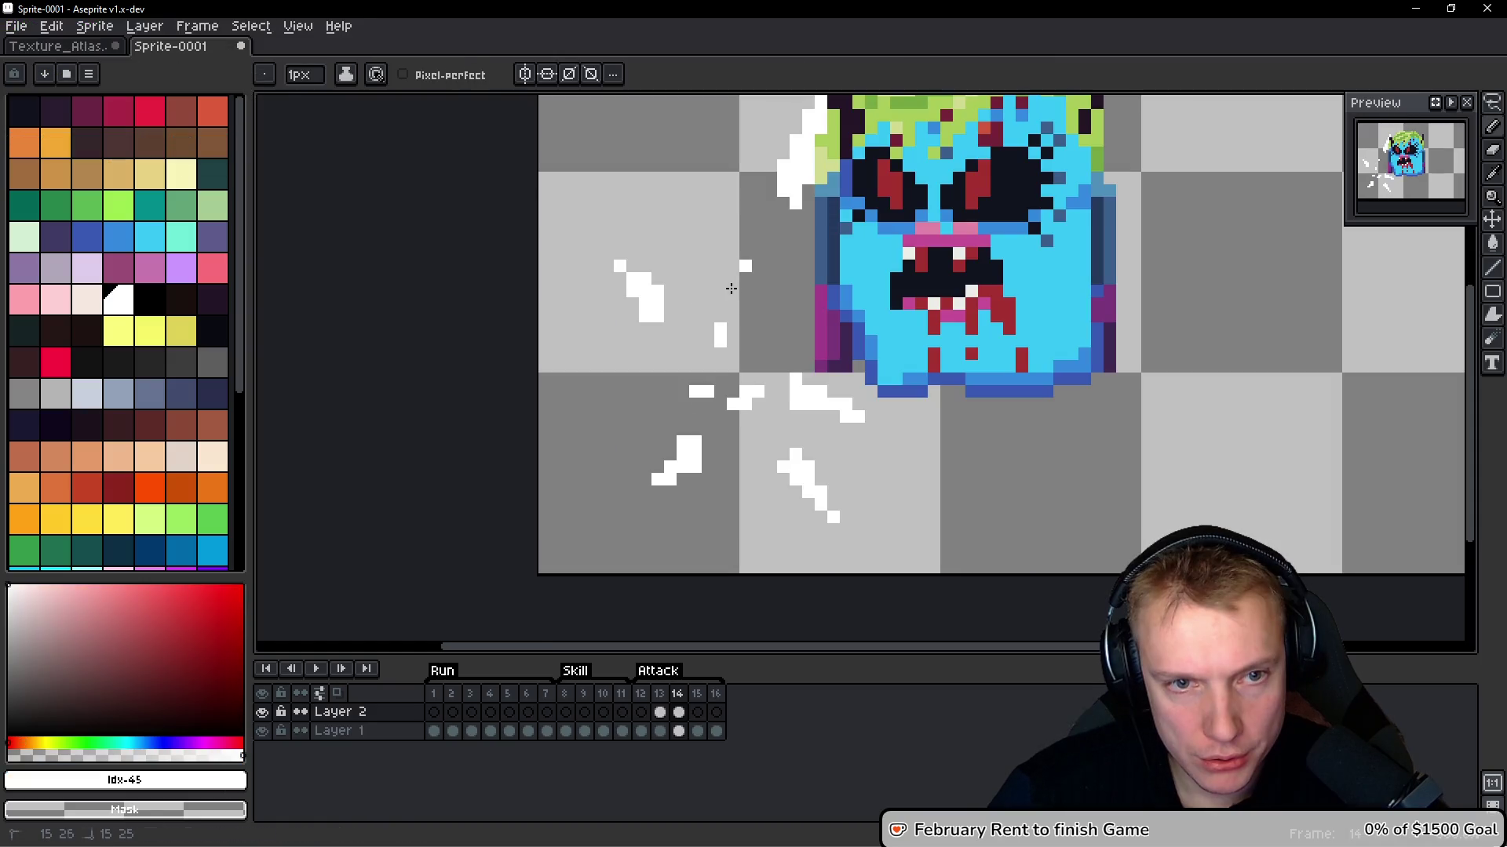
Zoom around frame 14's sparks and compare them with frame 13
scroll(797, 180, "up", 1)
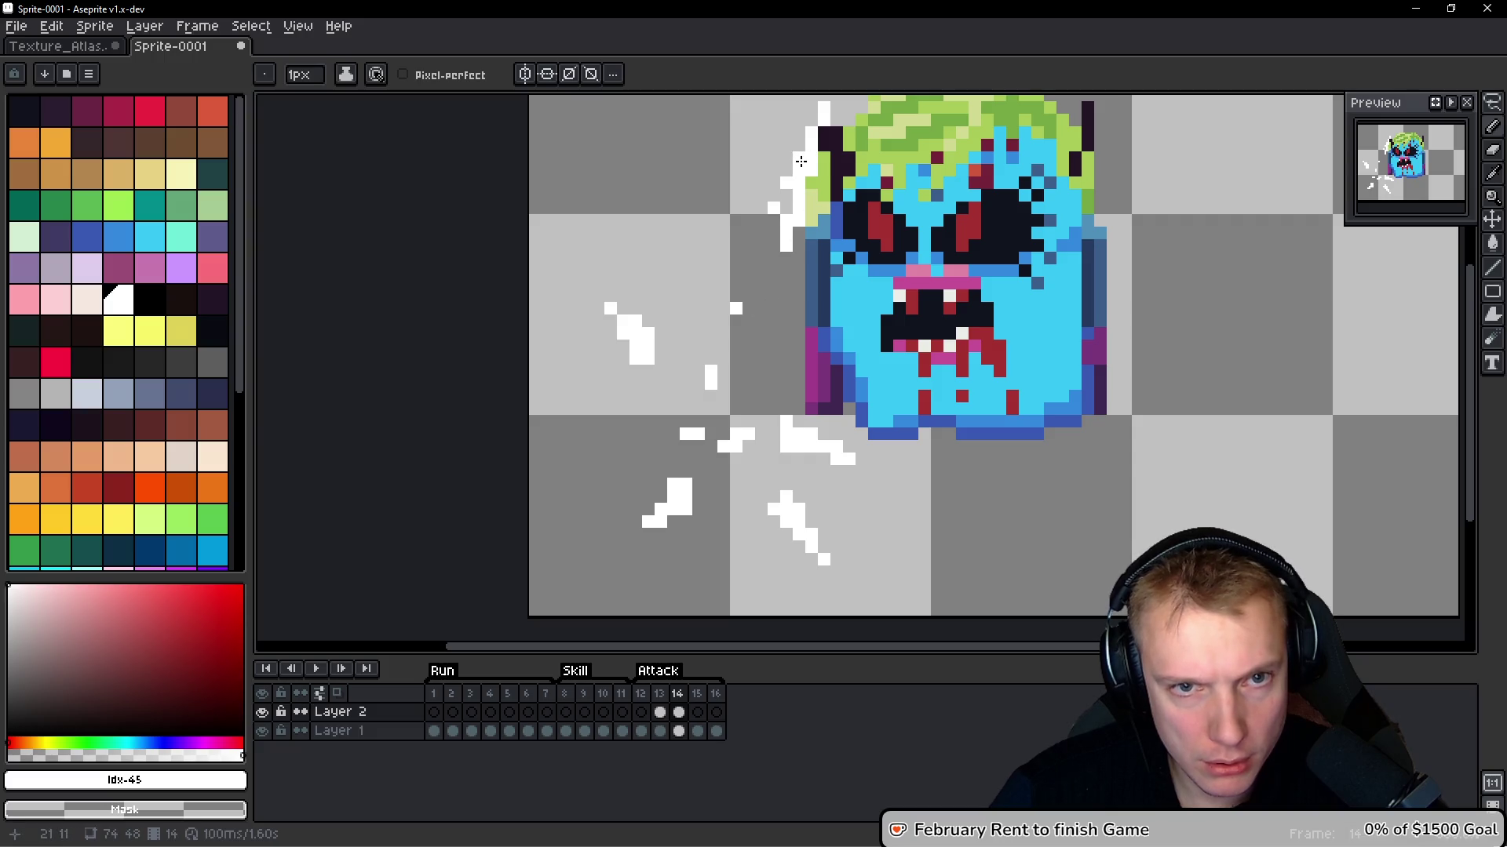
scroll(799, 283, "down", 1)
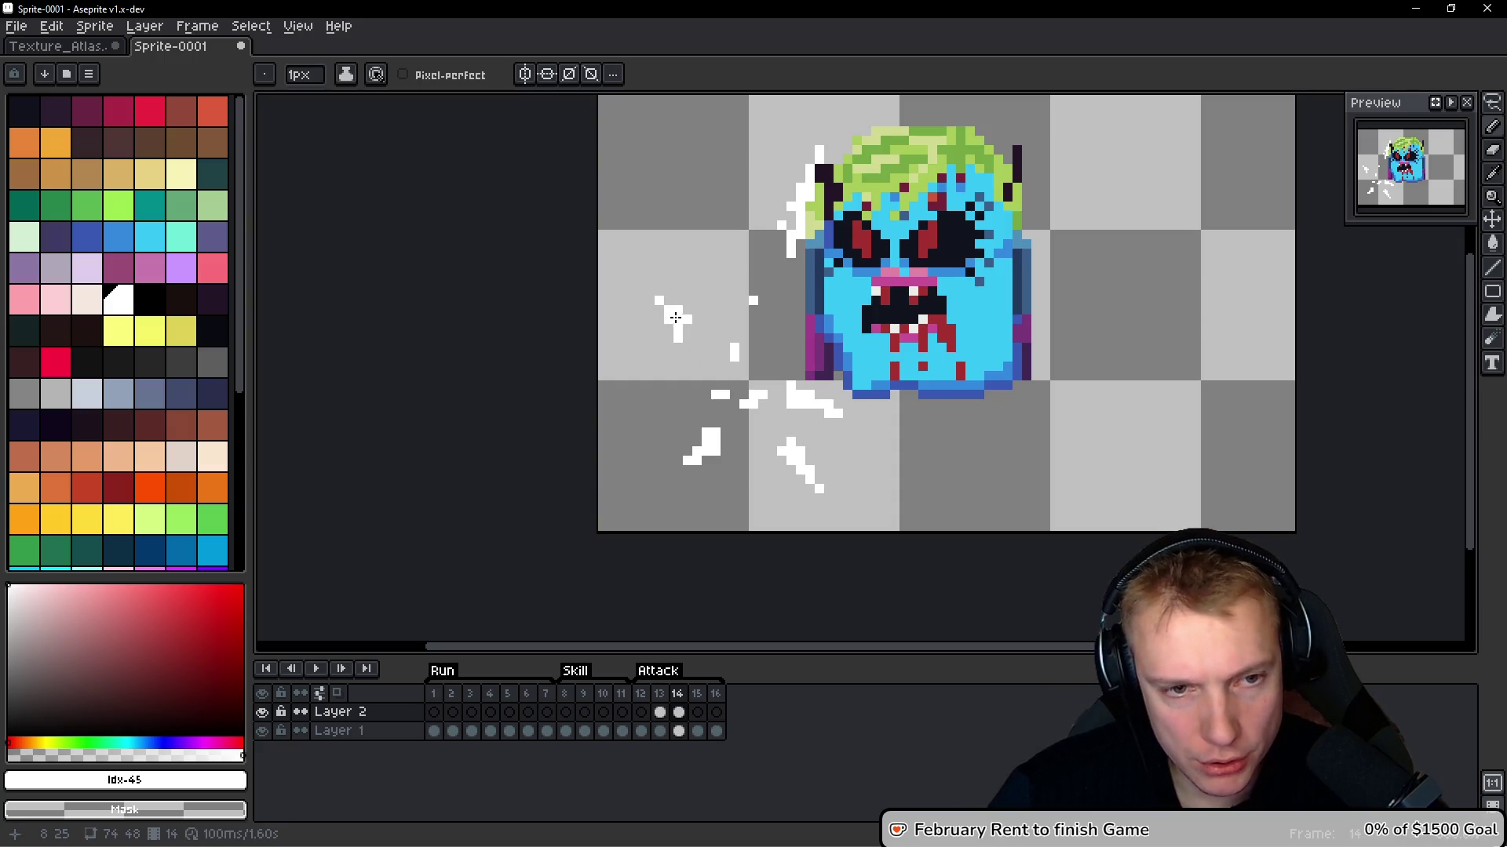
scroll(741, 343, "down", 2)
scroll(771, 372, "up", 1)
key("comma")
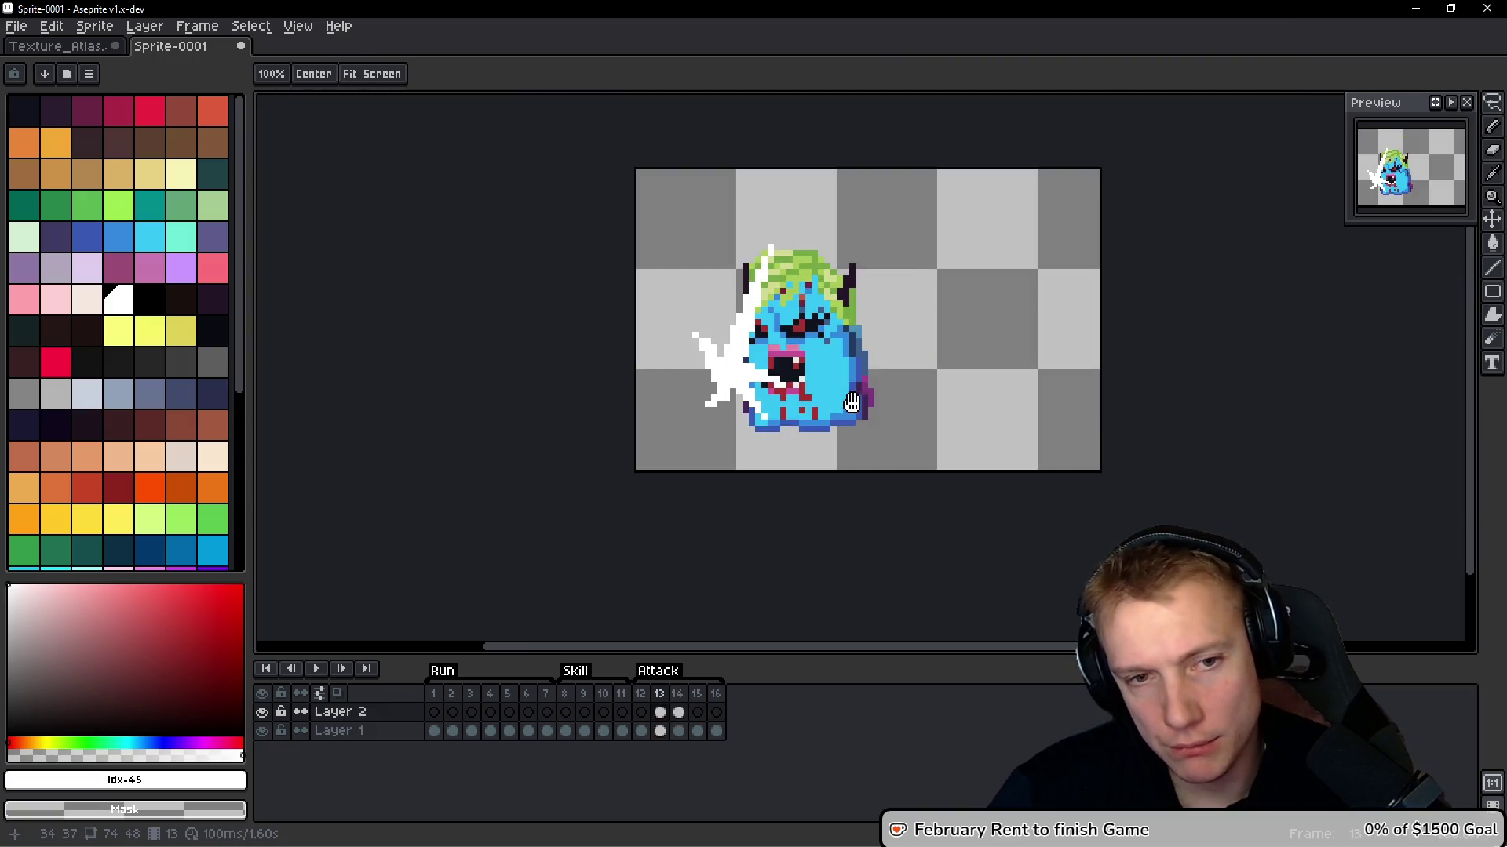
key("period")
scroll(730, 380, "up", 3)
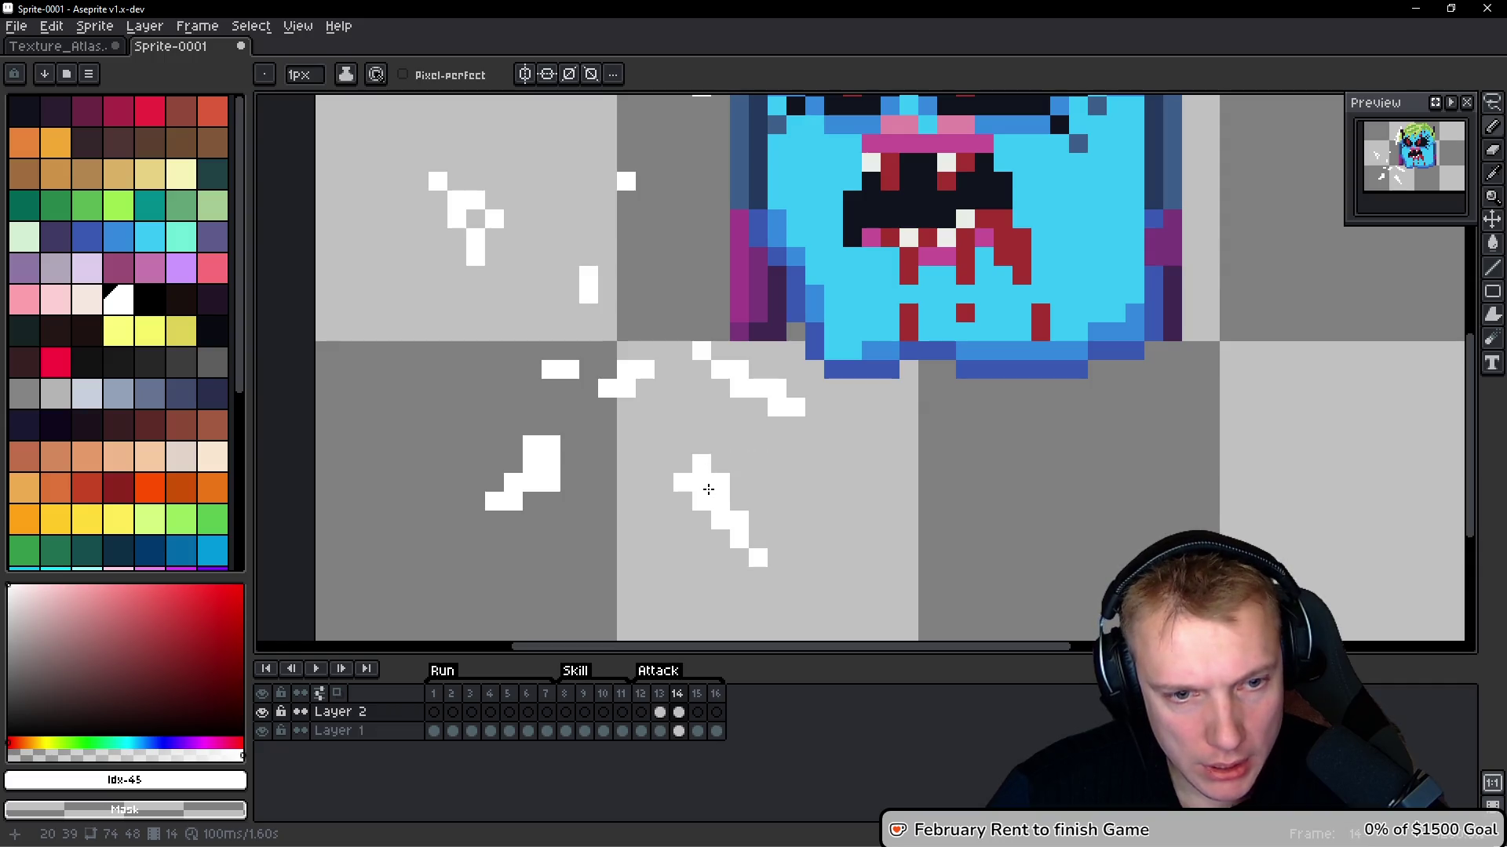
scroll(709, 489, "down", 5)
scroll(620, 424, "up", 4)
Reshape the lower-left spark by erasing two pixels and adding a white one
right_click(620, 432)
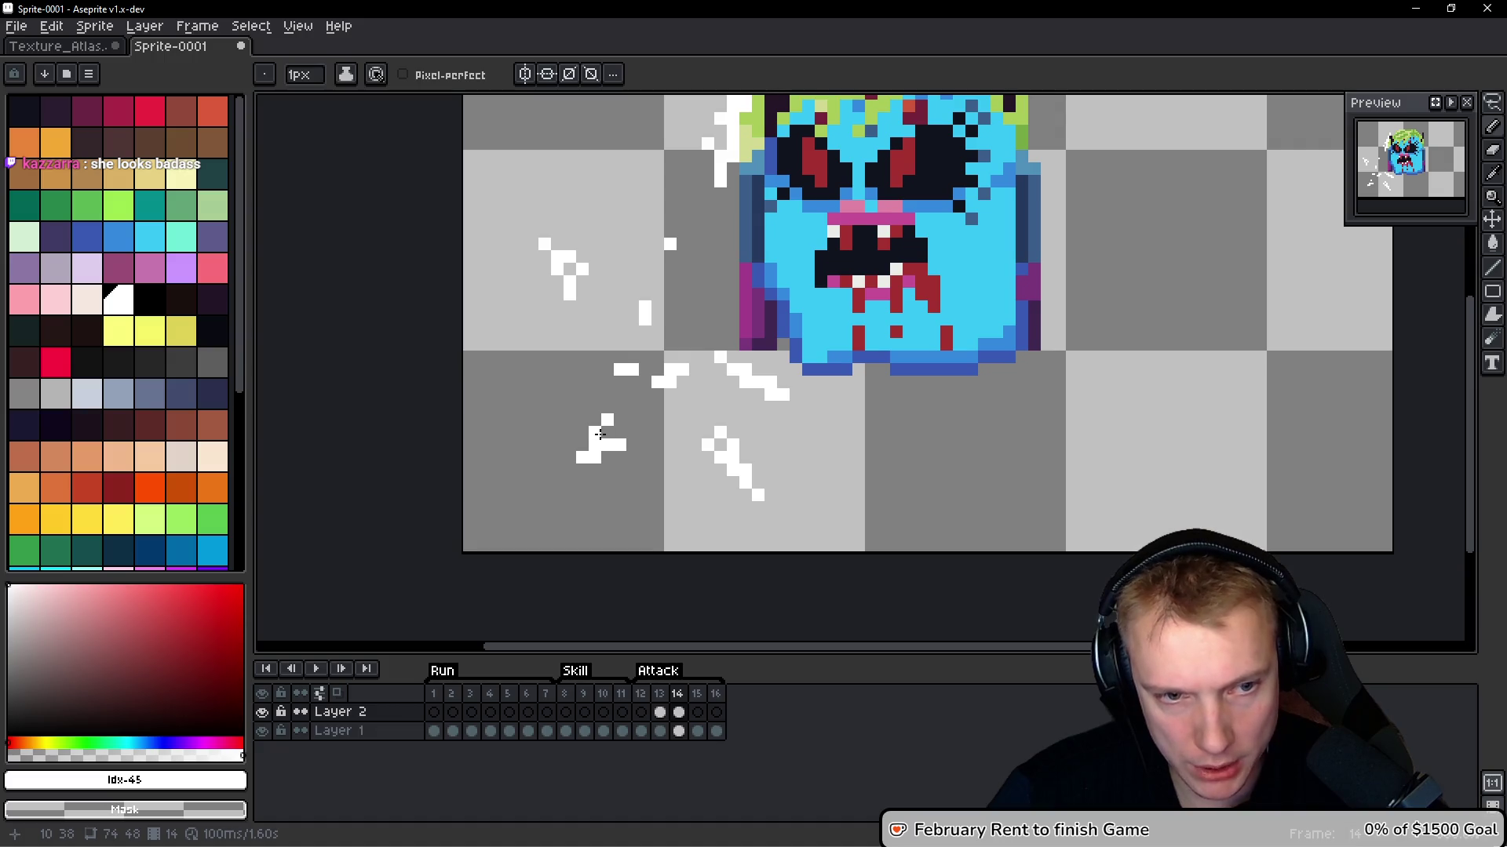
right_click(603, 422)
left_click(624, 446)
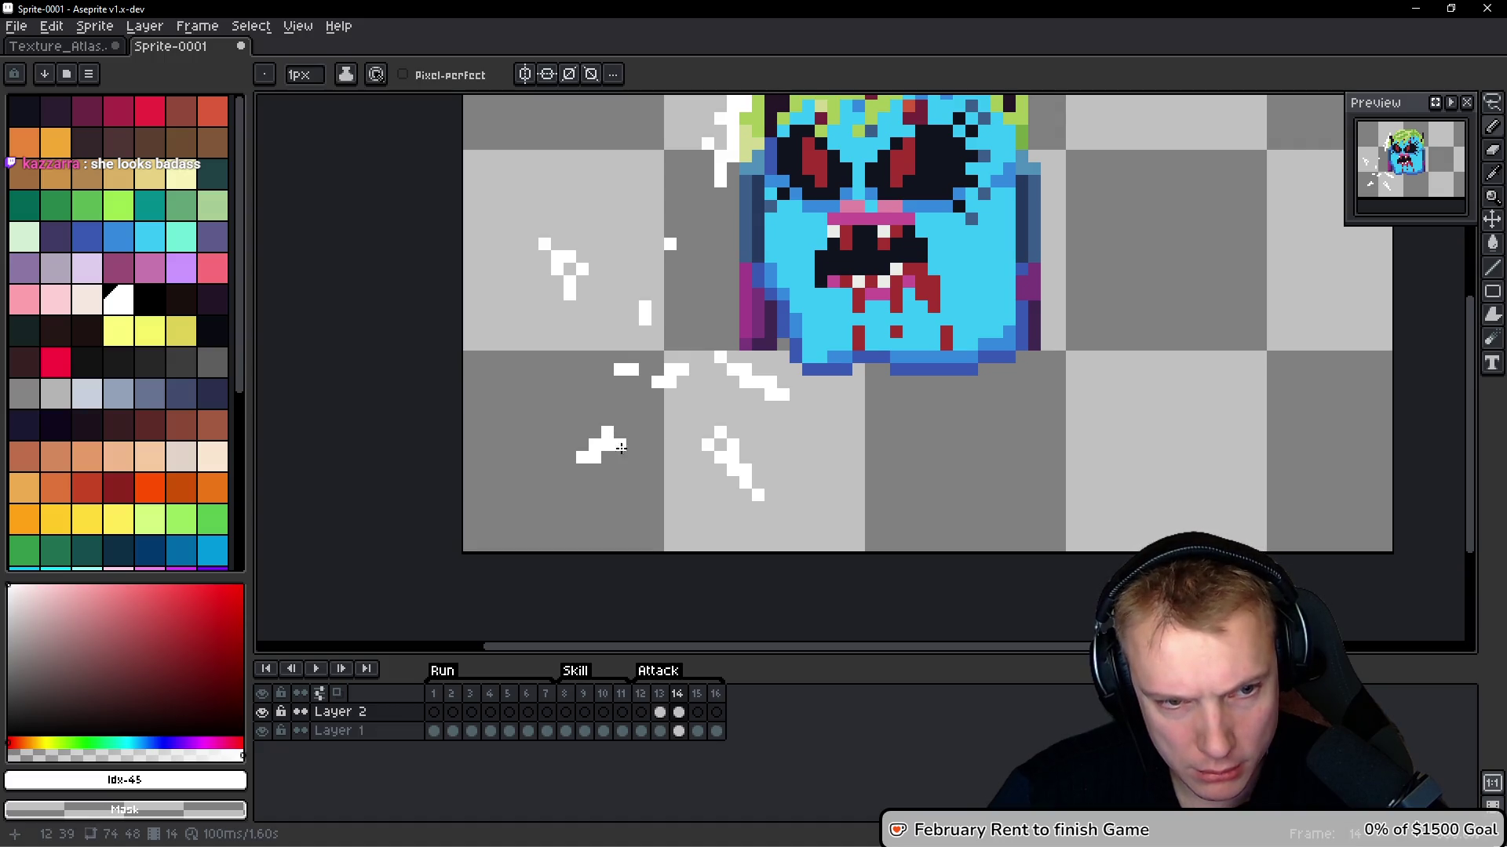
scroll(751, 490, "down", 3)
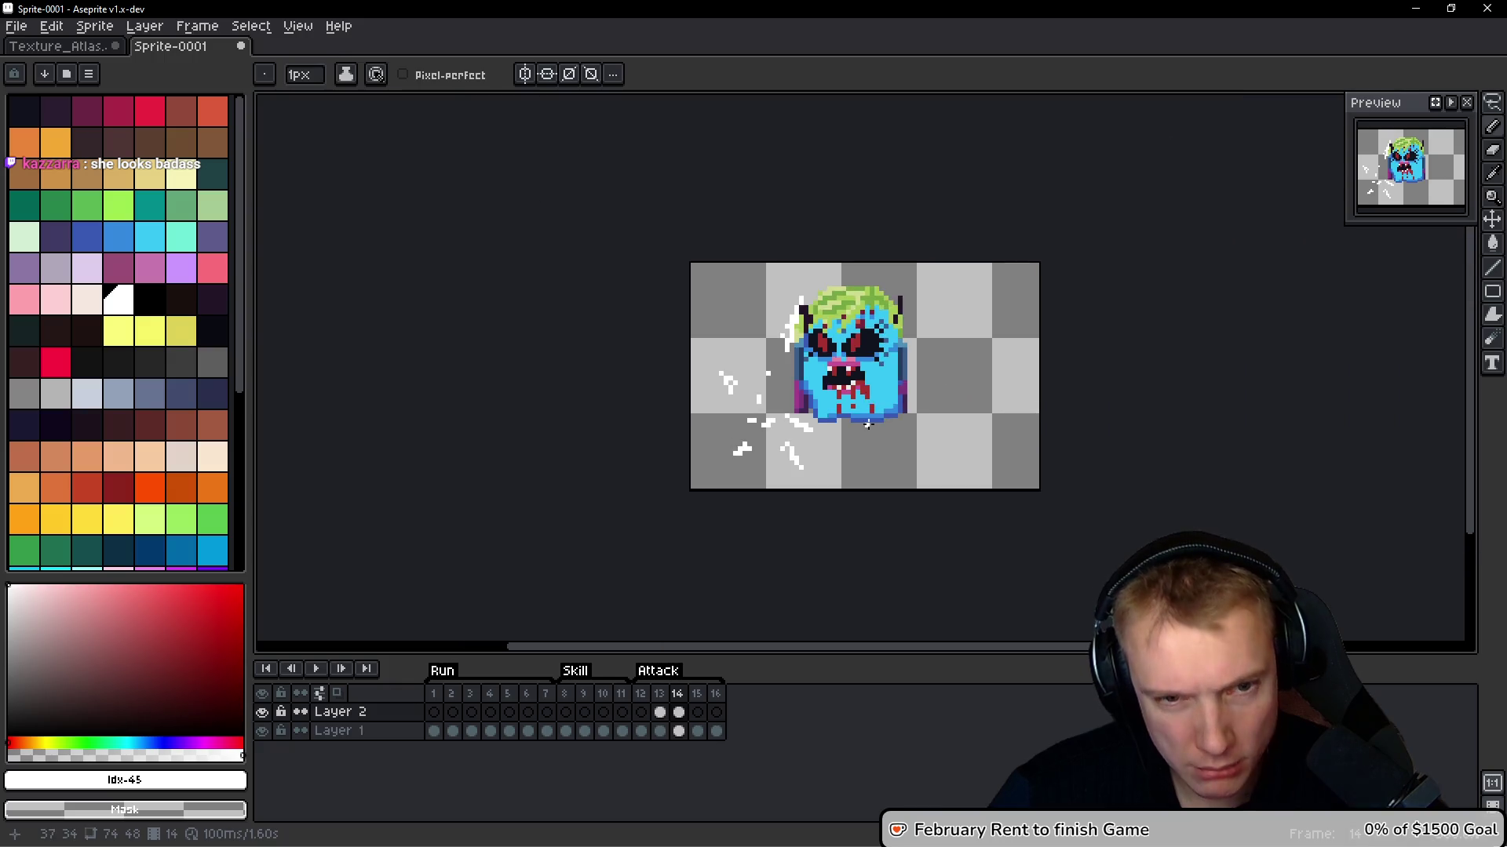
Copy the spark pixels from frame 14 and paste them onto frame 15
key("ctrl")
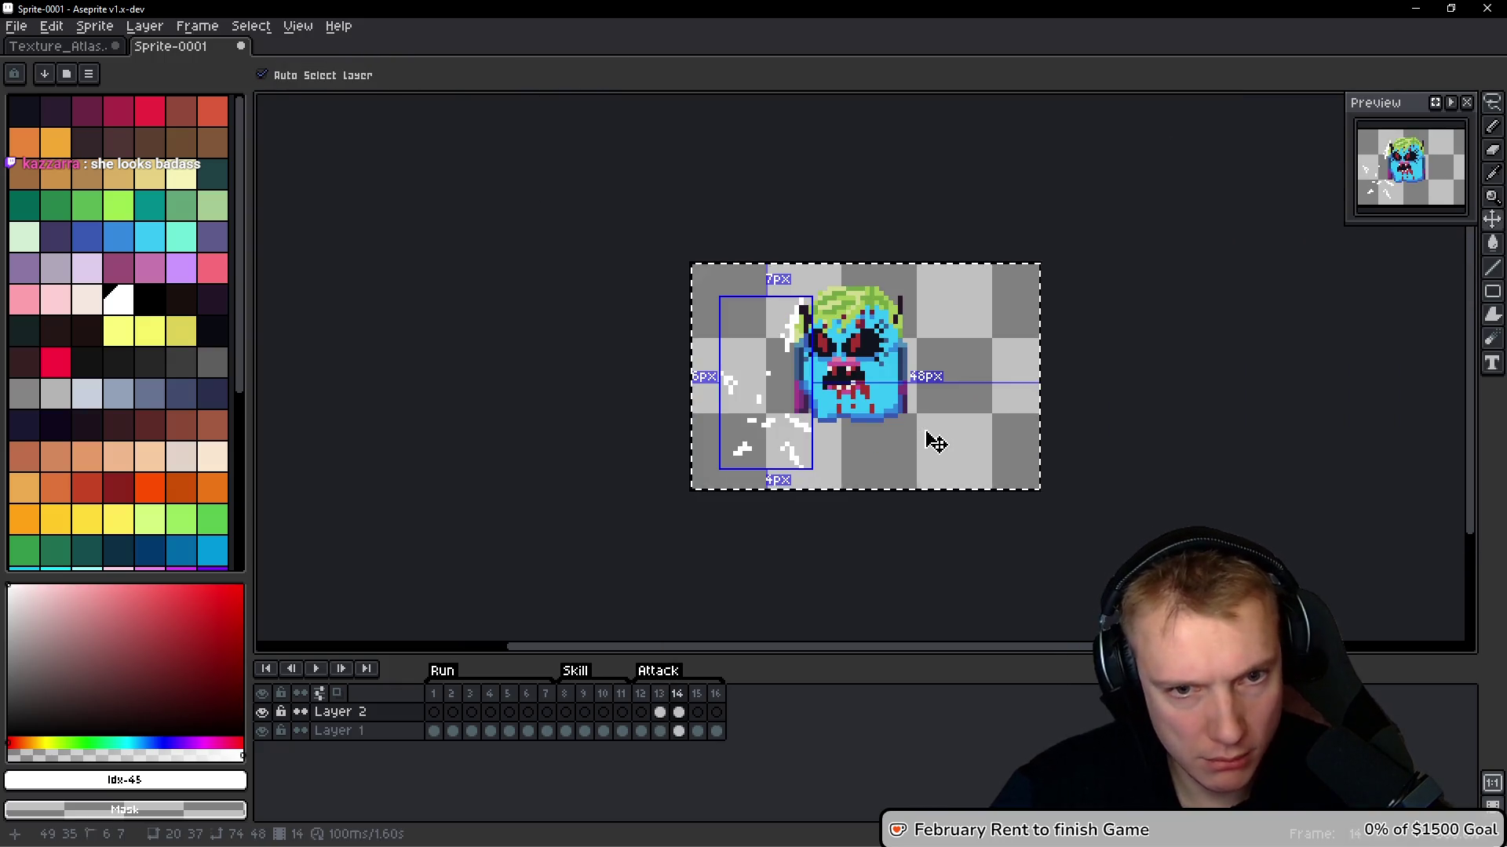
key("period")
key("ctrl+v")
scroll(936, 444, "up", 2)
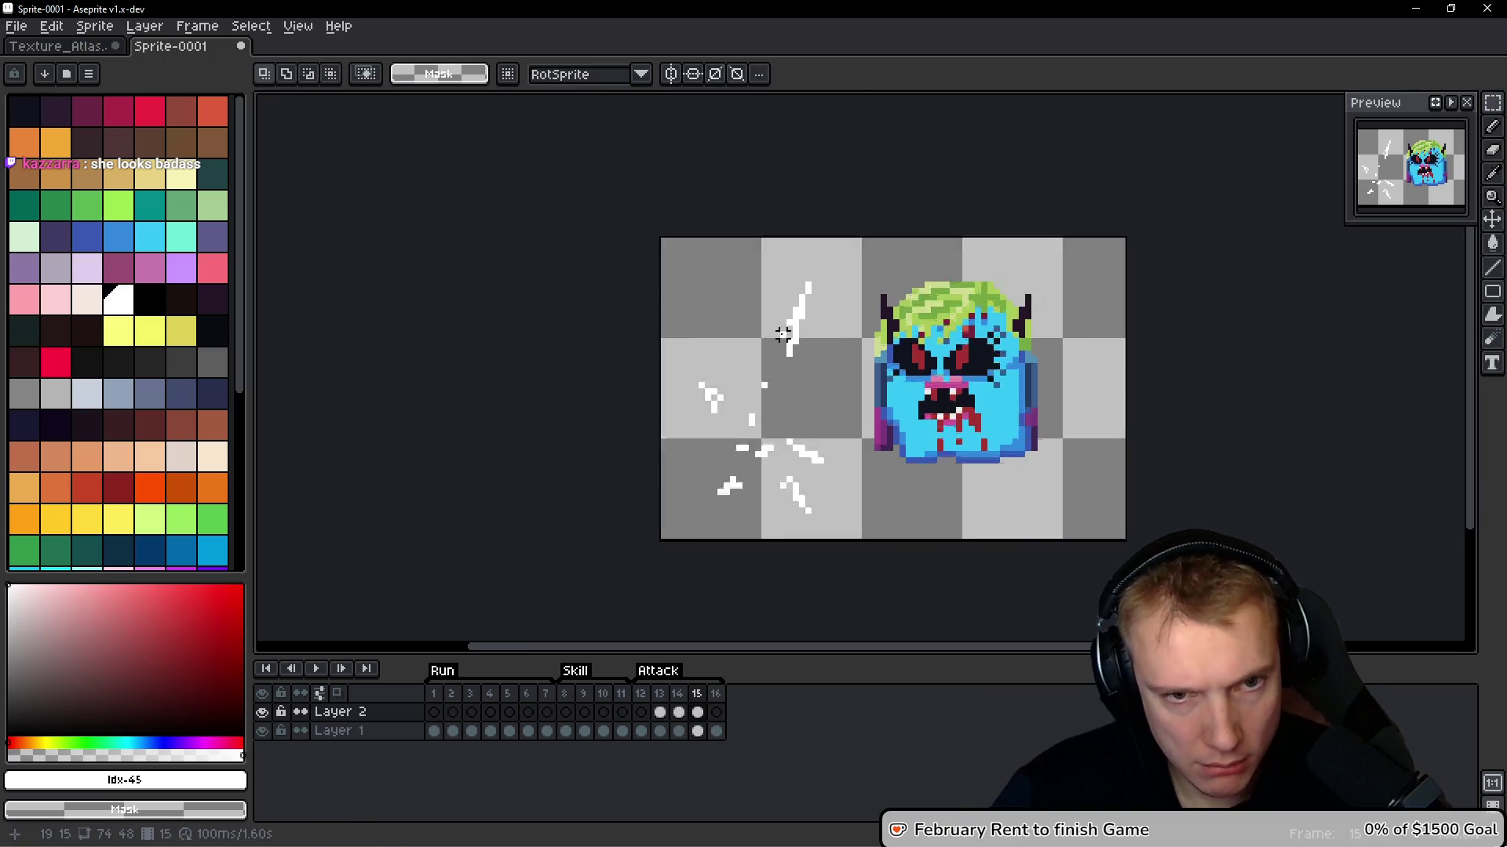
Reposition the lower, lower-left and left spark pieces on frame 15 with the Lasso
key("q")
mouse_move(781, 498)
left_mouse_down()
mouse_move(860, 508)
mouse_move(840, 518)
mouse_move(841, 494)
mouse_move(780, 487)
mouse_move(858, 540)
mouse_move(784, 549)
mouse_move(831, 596)
left_mouse_up()
left_click(834, 588)
left_click_drag(832, 596, 844, 613)
mouse_move(753, 522)
left_mouse_down()
mouse_move(691, 542)
mouse_move(753, 522)
left_mouse_up()
left_click_drag(702, 568, 705, 596)
left_click(761, 512)
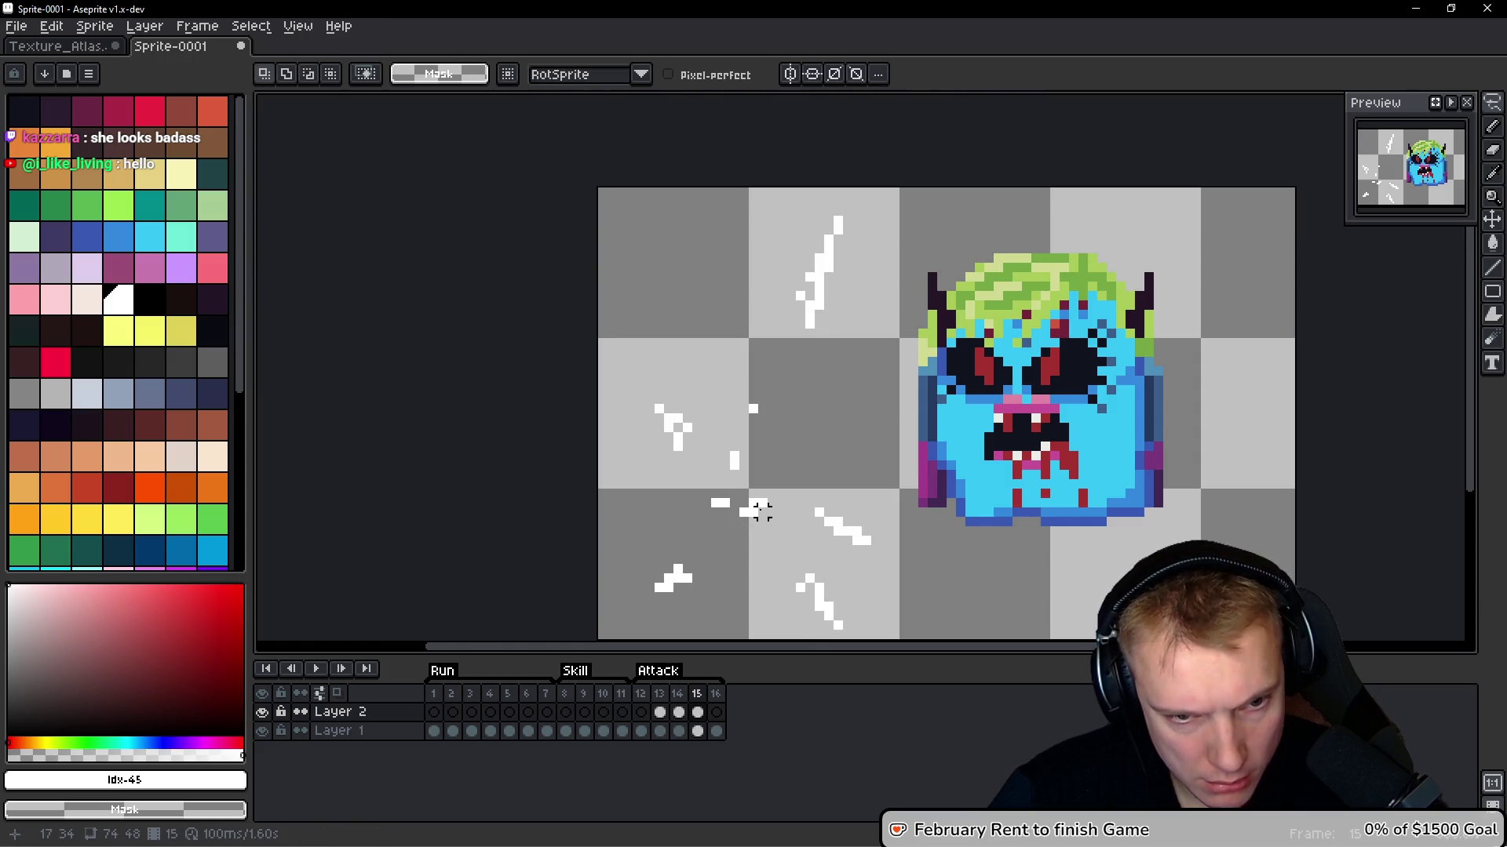
mouse_move(624, 389)
left_mouse_down()
mouse_move(710, 443)
mouse_move(642, 394)
mouse_move(660, 408)
mouse_move(646, 410)
mouse_move(659, 401)
left_mouse_up()
left_click(706, 455)
left_click(767, 487)
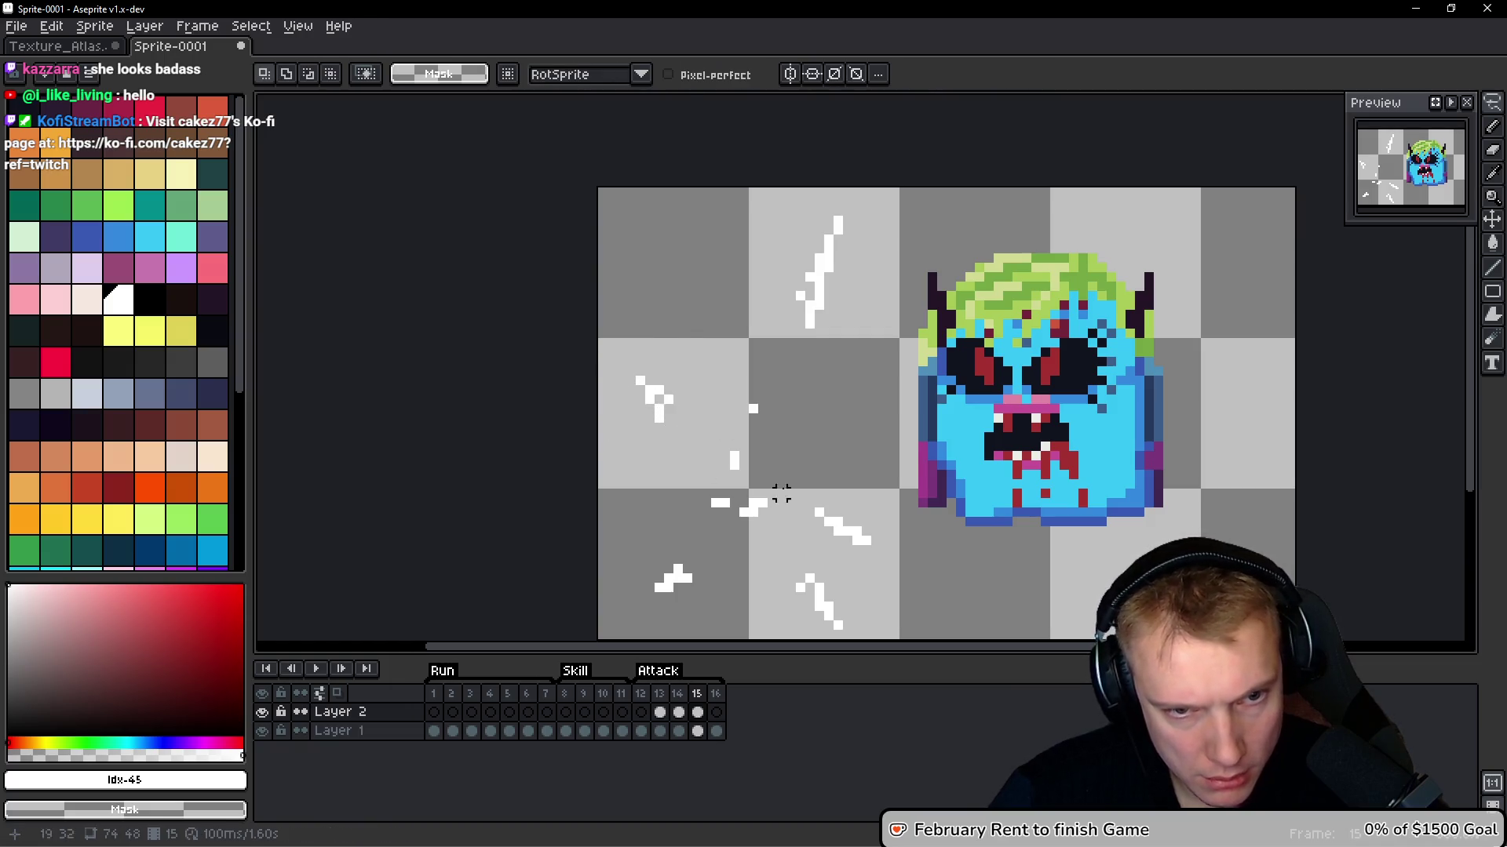
Break the upper spark on frame 15 into single white pixels
scroll(649, 436, "up", 1)
key("b")
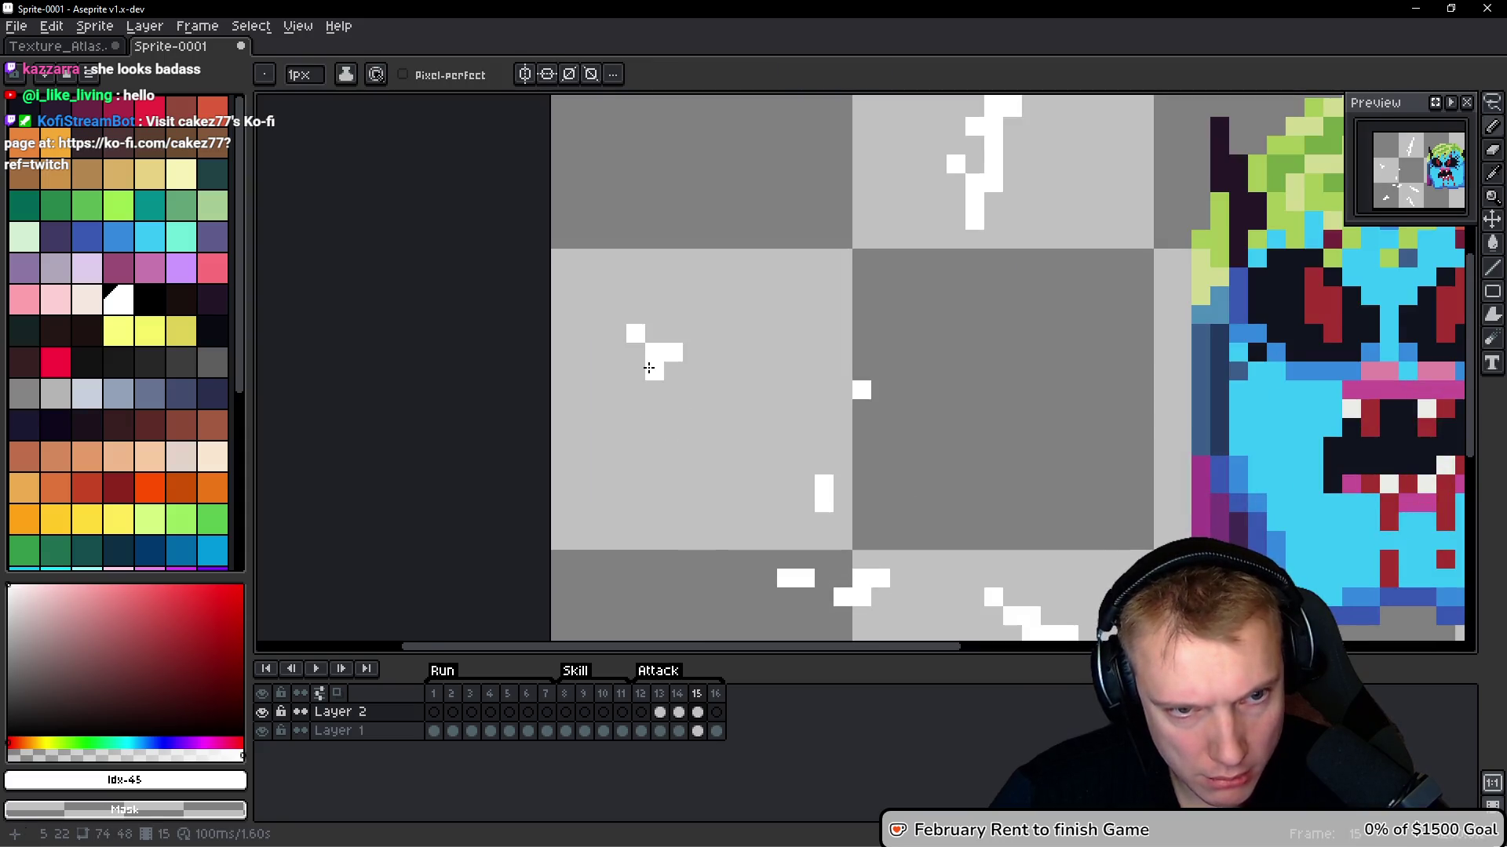
scroll(836, 322, "up", 3)
scroll(836, 322, "right", 2)
key("ctrl+z")
left_click(848, 316)
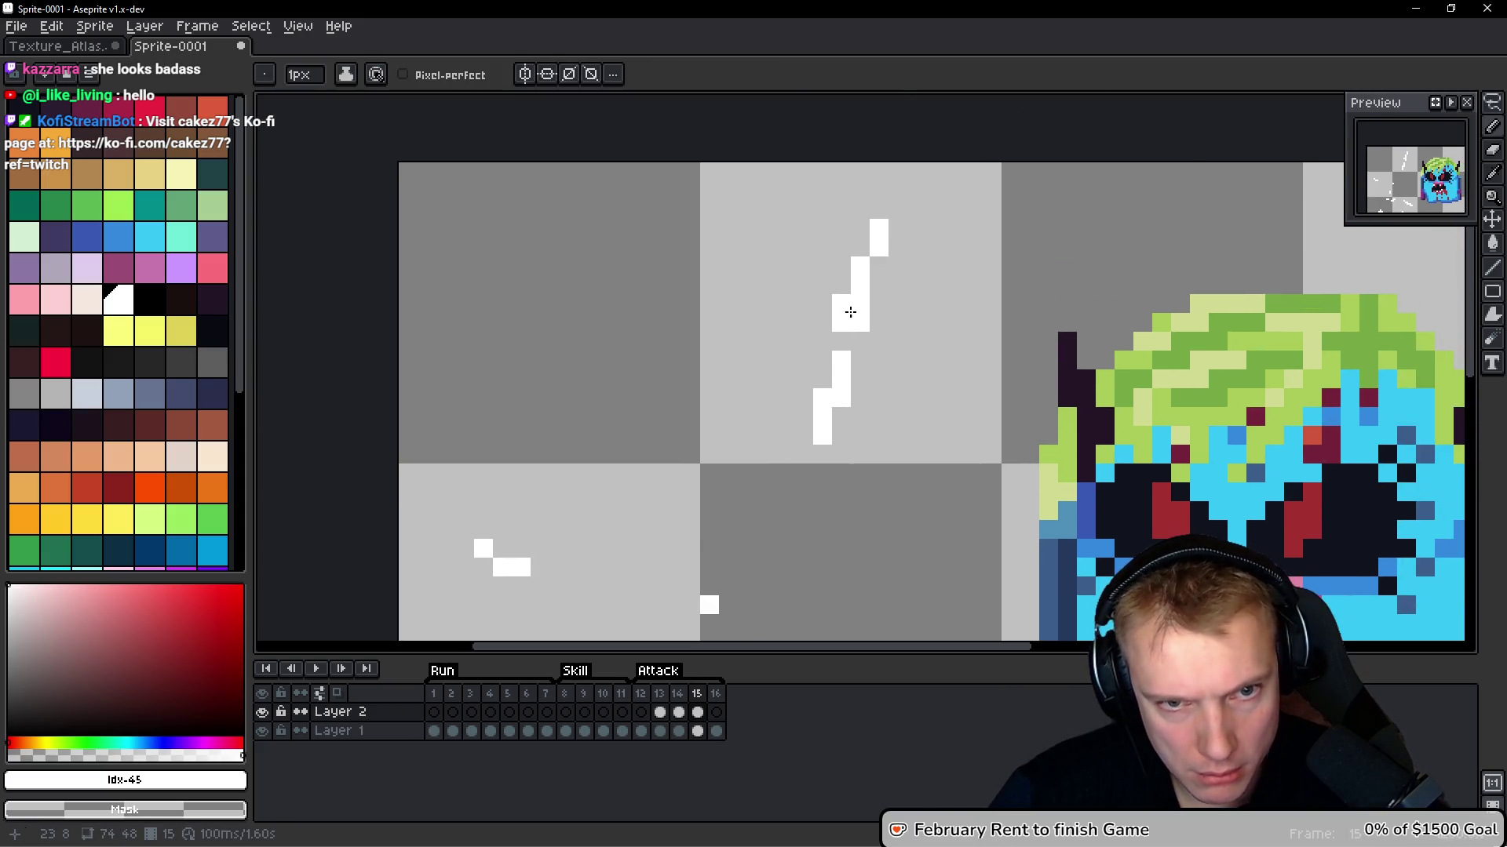
key("ctrl+z")
left_click(841, 397)
right_click(874, 251)
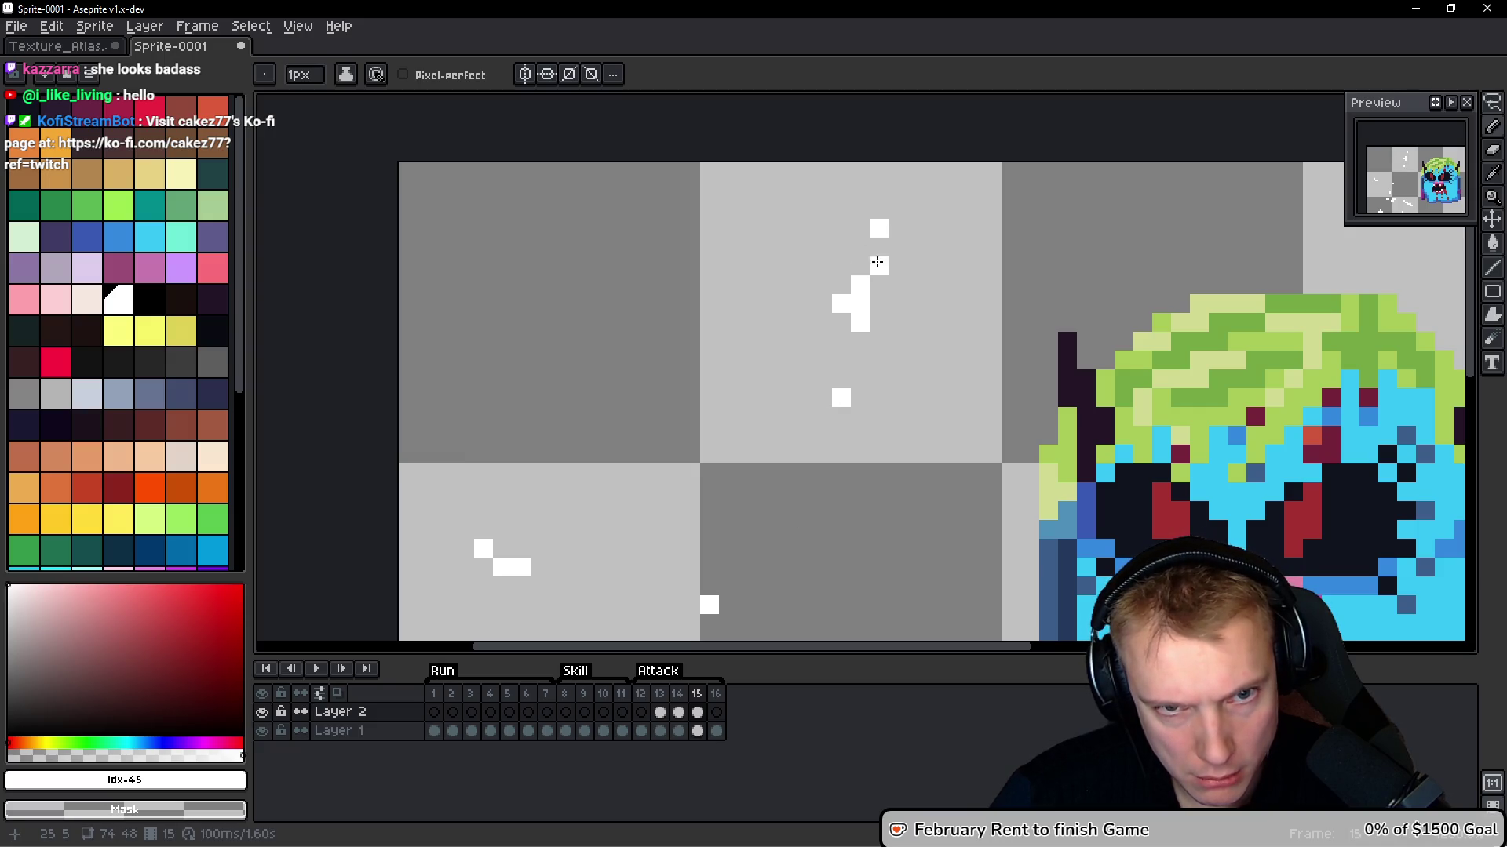
scroll(963, 344, "down", 1)
scroll(790, 491, "down", 3)
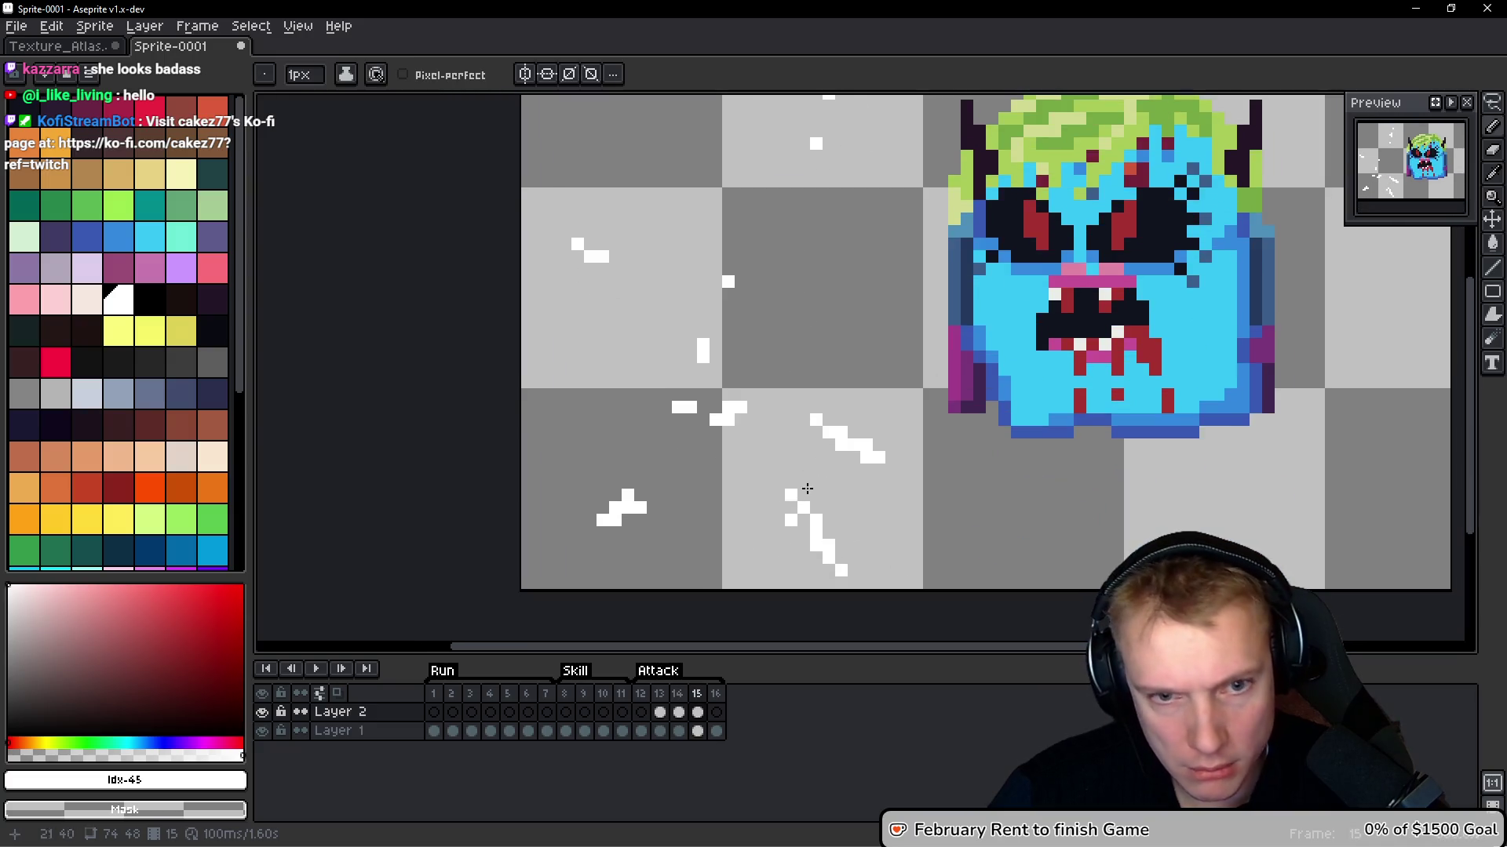
Erase the white clusters and bars in the left spark, leaving a few scattered specks
right_click(838, 432)
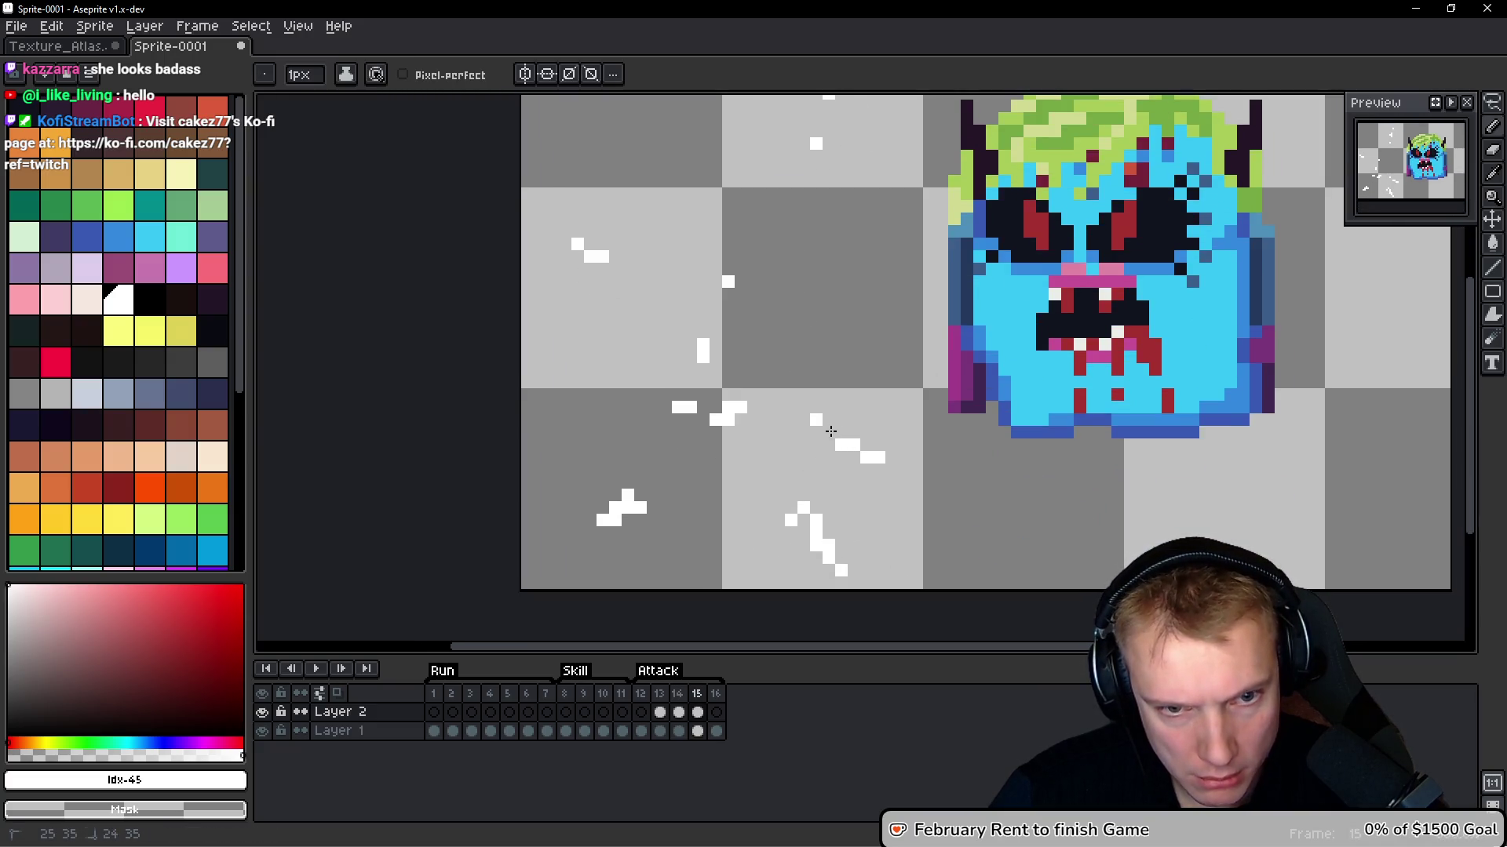
right_click(837, 441)
right_click(744, 419)
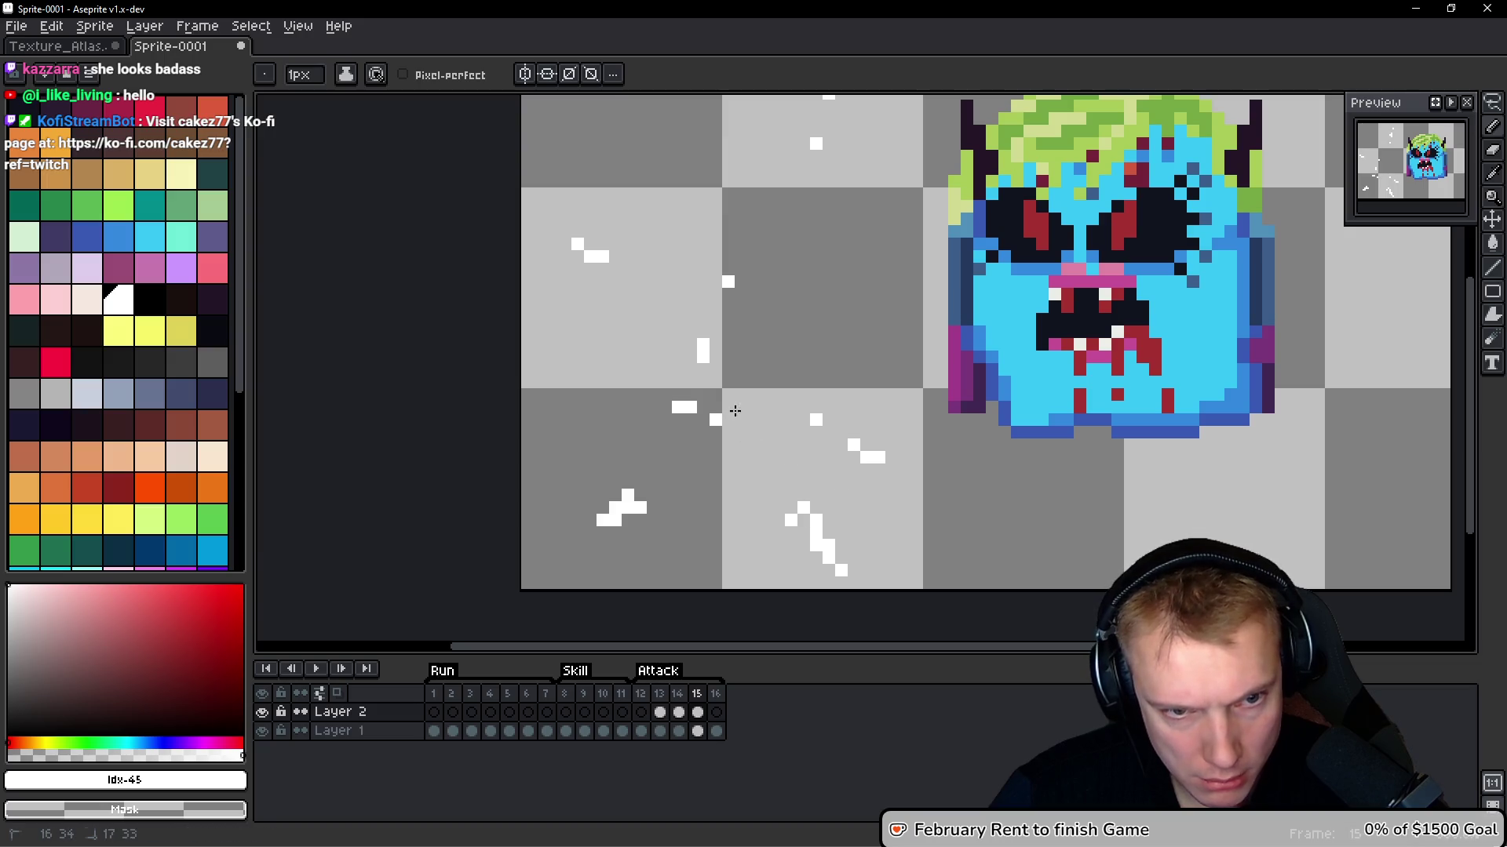
right_click(685, 407)
left_click(741, 432)
right_click(702, 363)
right_click(703, 344)
left_click(703, 332)
left_click(728, 307)
scroll(754, 486, "down", 3)
Thin the lower spark and the small lower-left cluster down to single specks
right_click(784, 409)
right_click(785, 396)
right_click(772, 383)
left_click(760, 371)
right_click(785, 397)
right_click(760, 396)
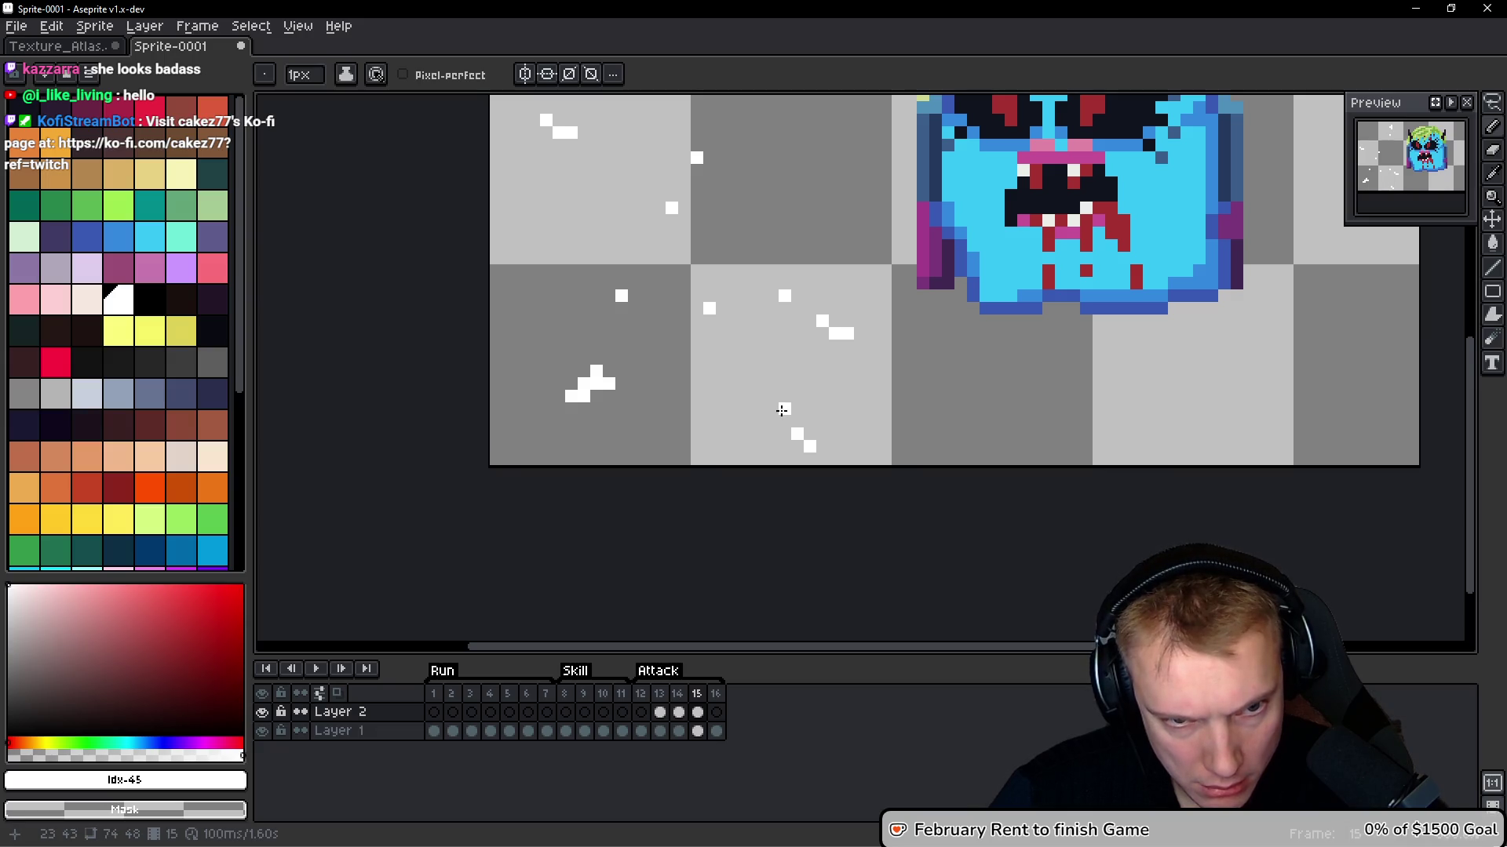
right_click(607, 372)
right_click(595, 383)
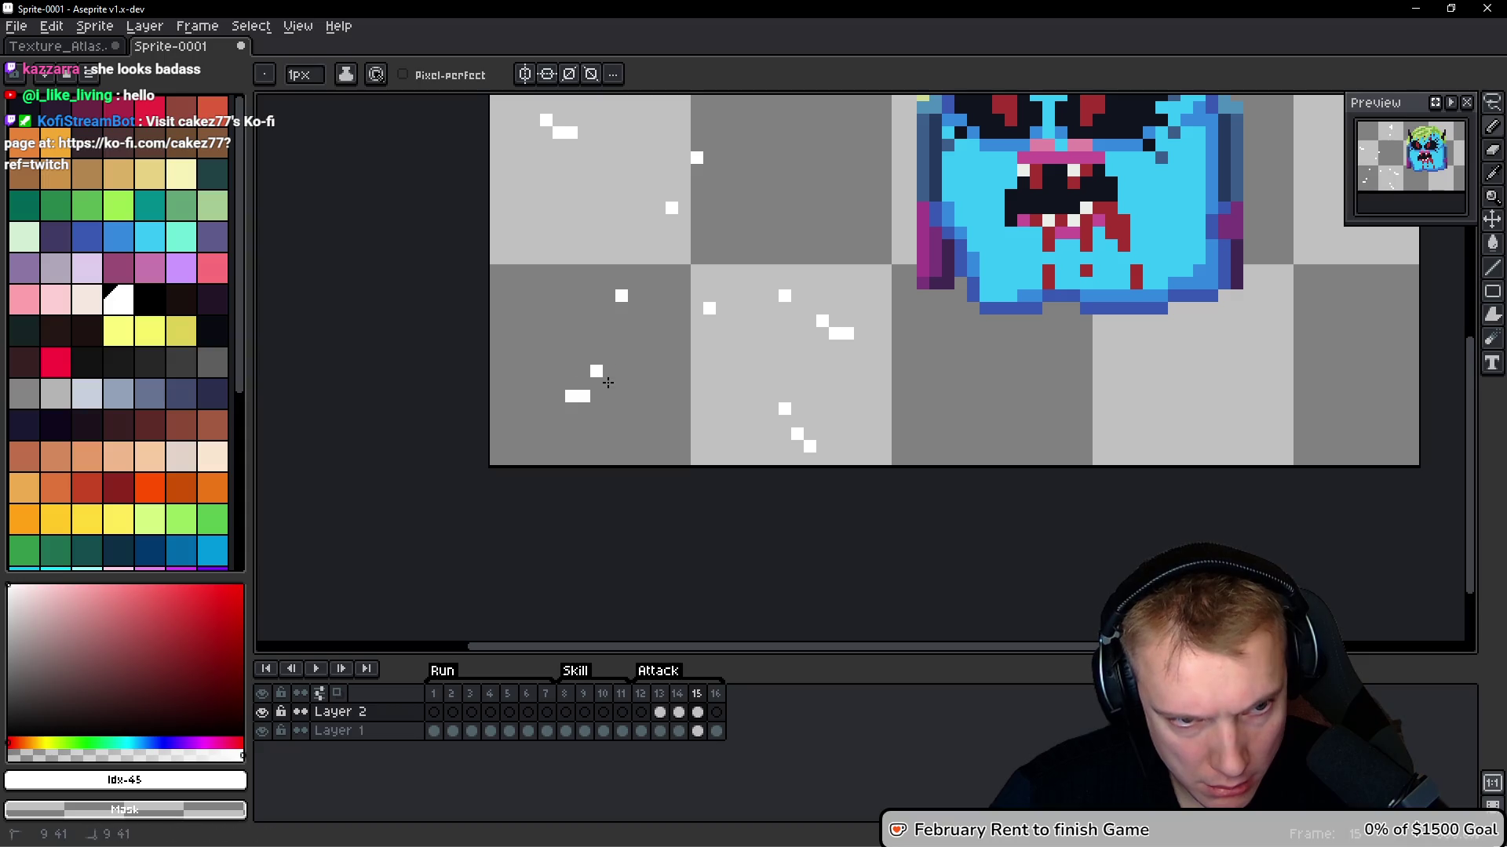
scroll(694, 380, "down", 3)
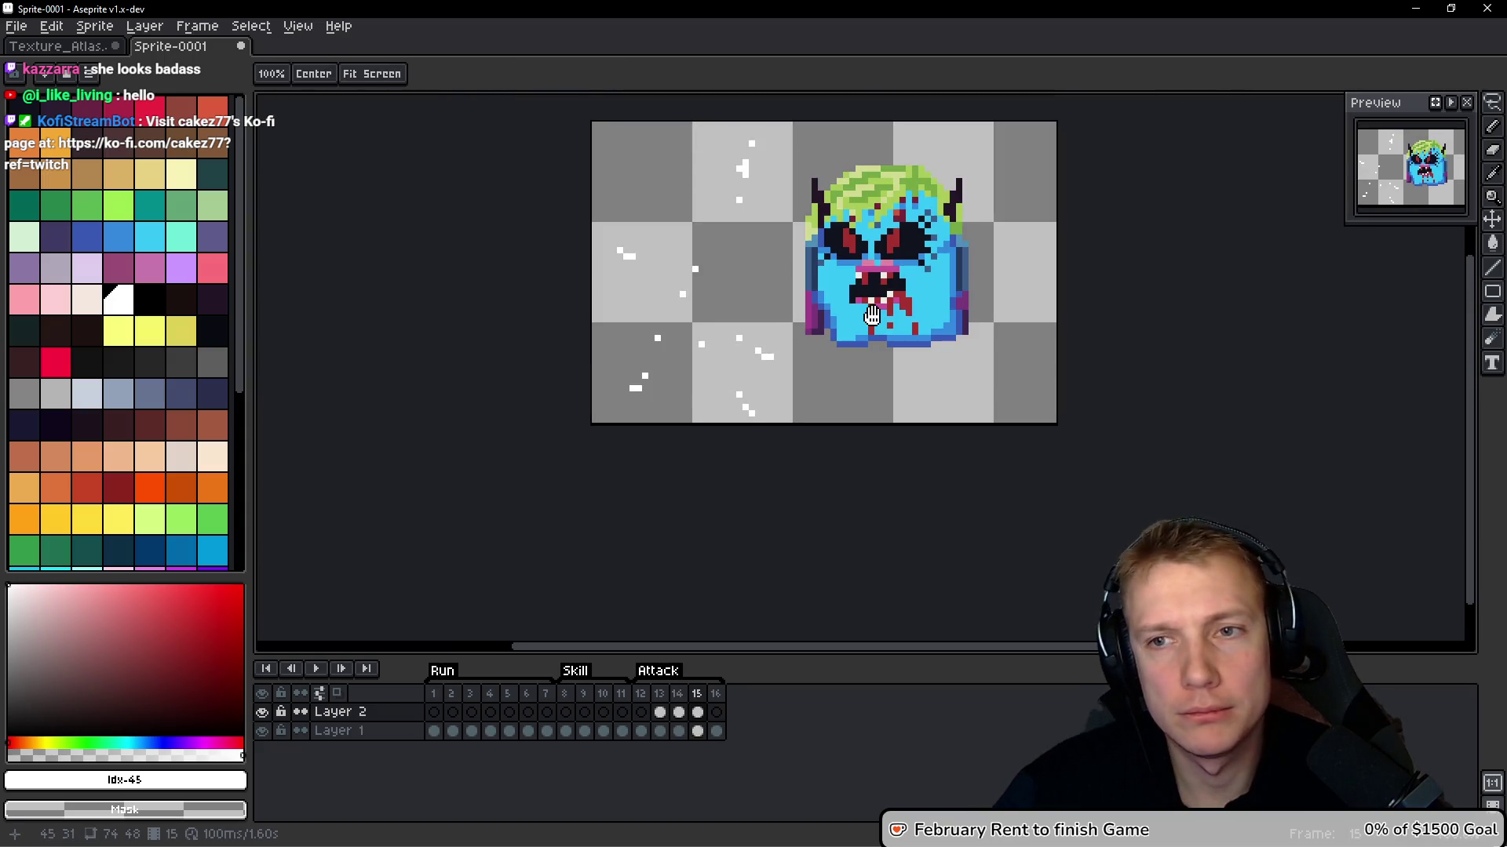
Copy frame 15's specks and paste them onto frame 16
key("ctrl+a")
key("ctrl+d")
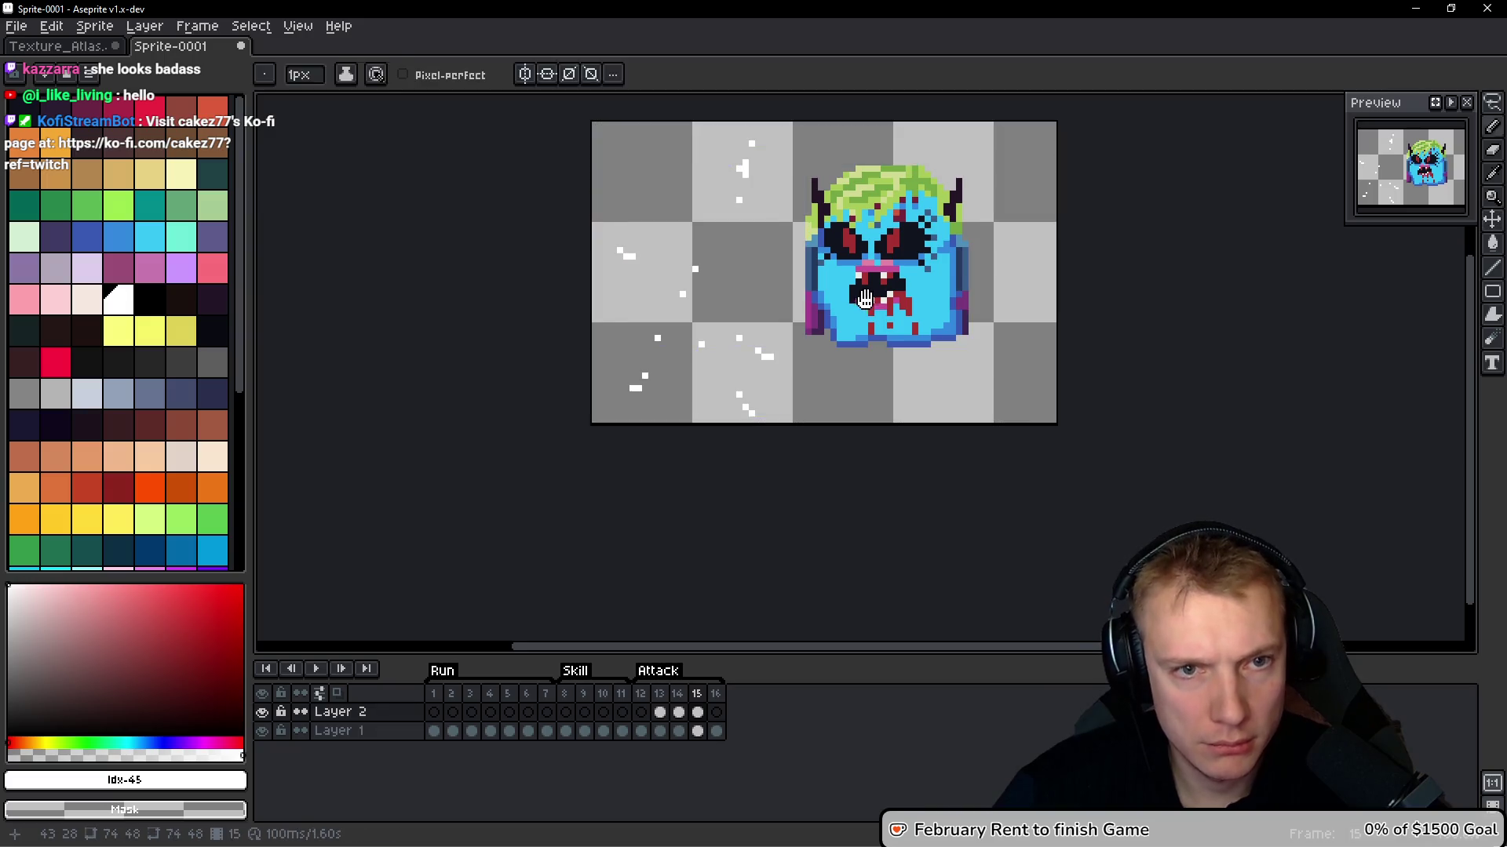
key("Right")
key("v")
key("ctrl+v")
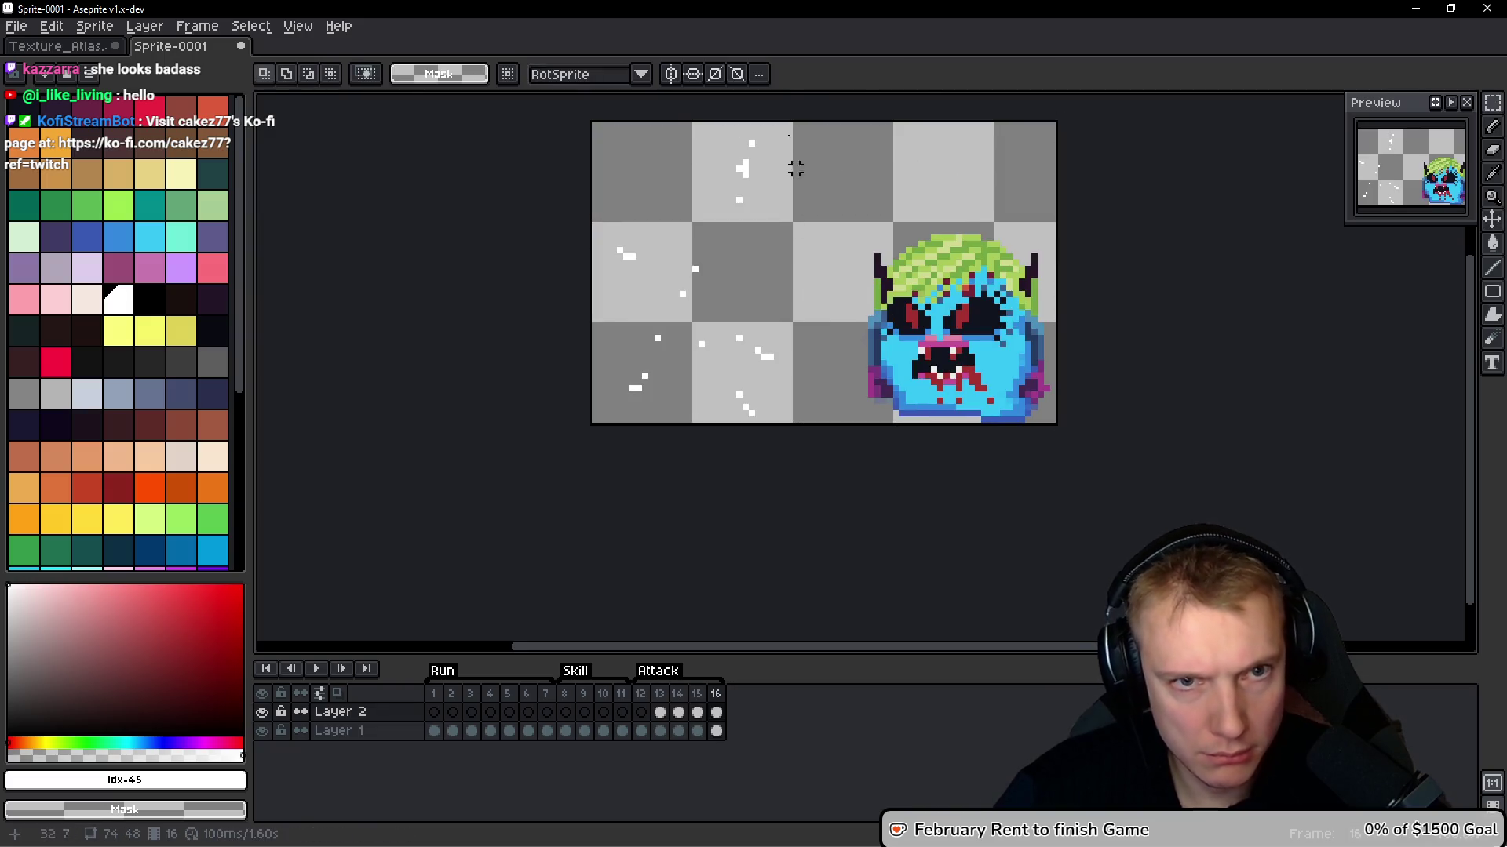
scroll(791, 190, "up", 1)
key("Return")
key("b")
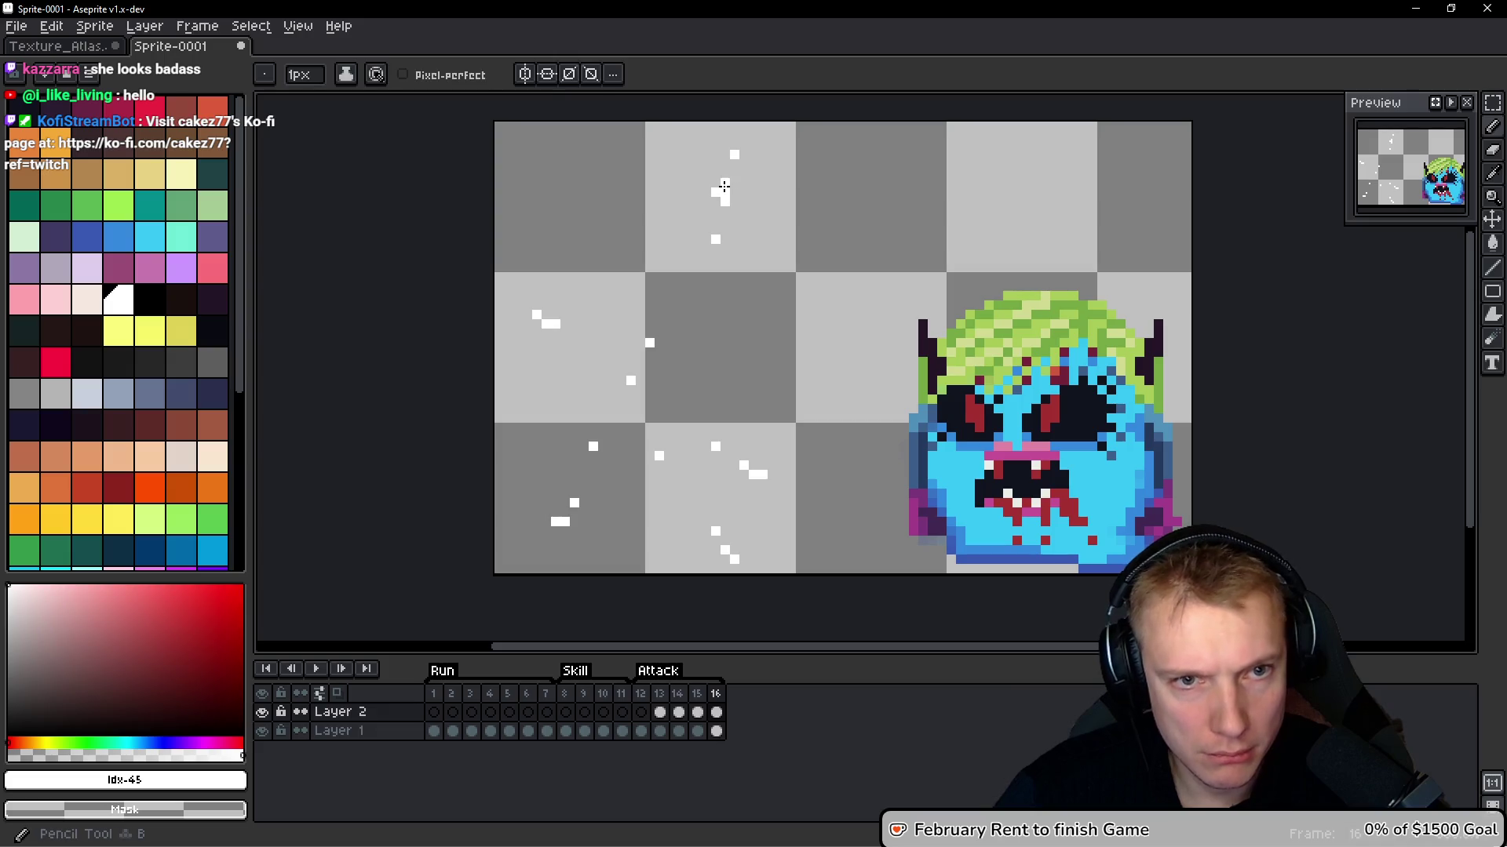
Make frame 16's specks sparser by adding a few and erasing most of the rest
left_click(743, 143)
left_click(732, 182)
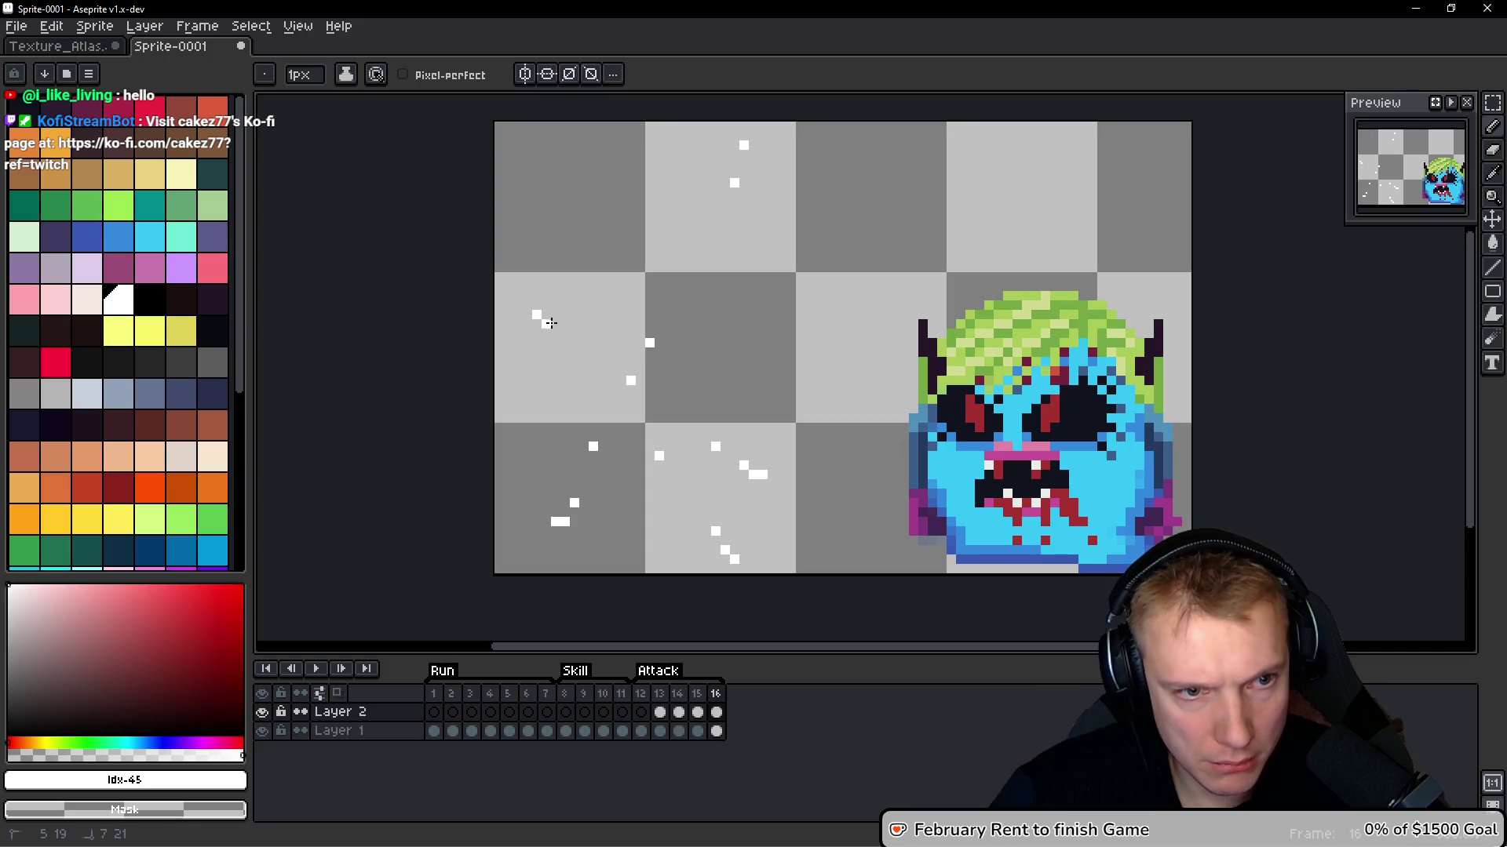
left_click(515, 294)
right_click(631, 381)
right_click(649, 343)
right_click(715, 447)
left_click(790, 483)
right_click(715, 531)
right_click(724, 549)
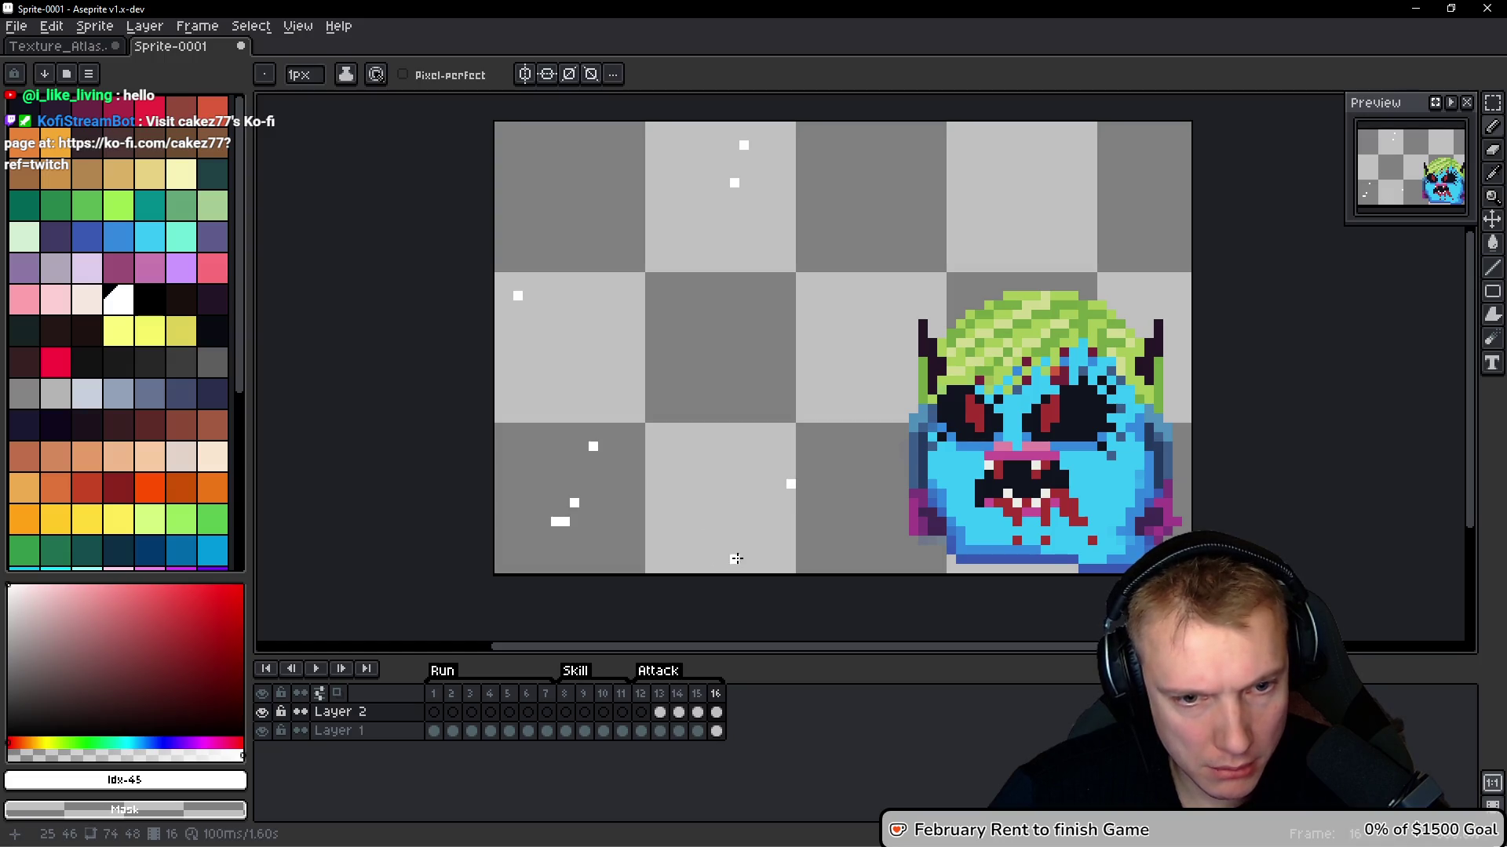
right_click(574, 503)
right_click(744, 568)
right_click(555, 522)
right_click(564, 522)
scroll(703, 372, "down", 1)
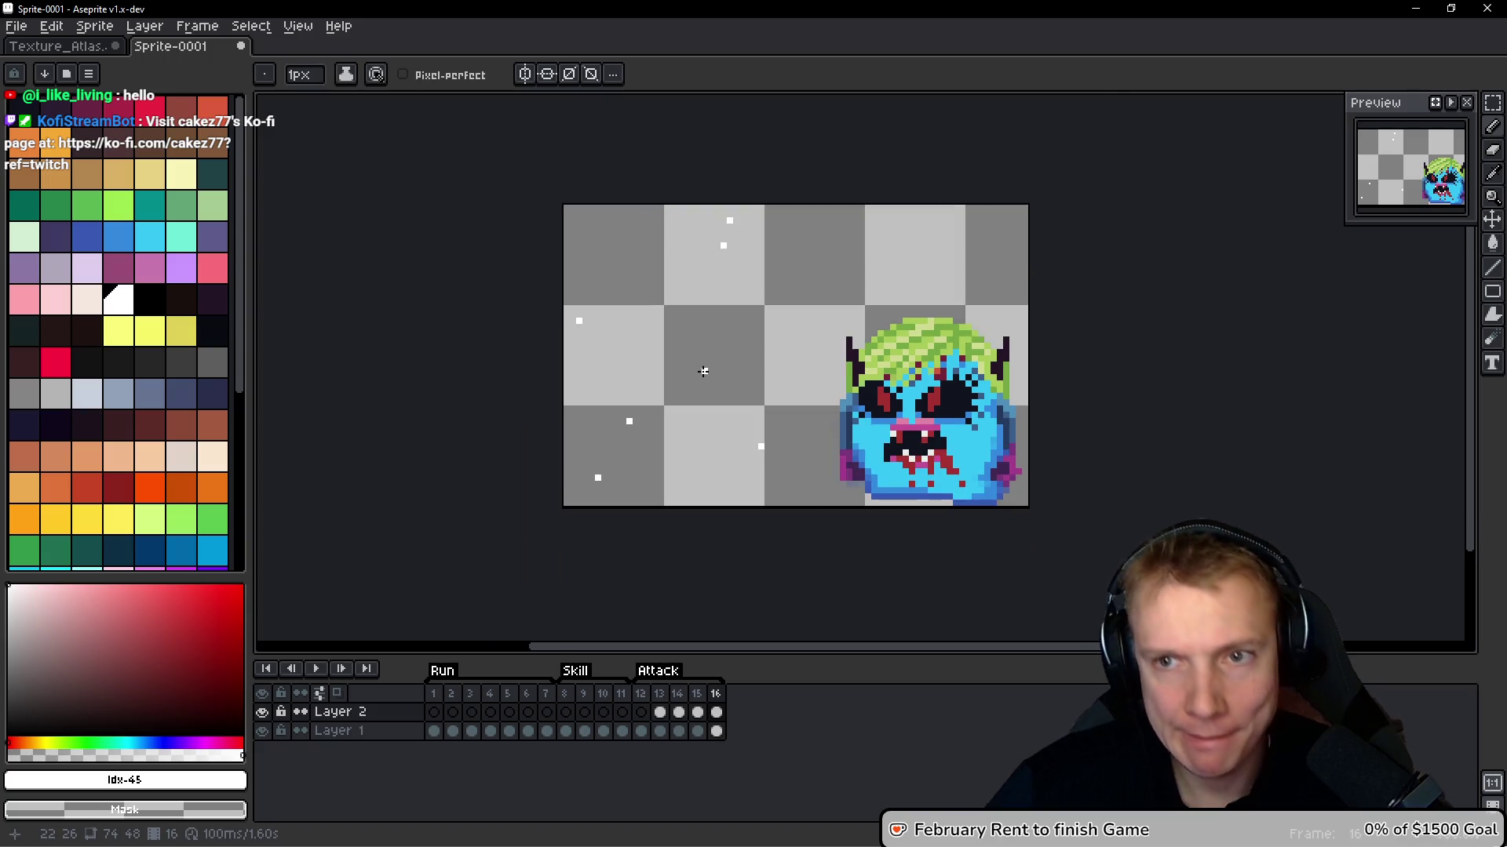
Play the animation to preview the sparks, then stop it and return to frame 13
key("Return")
scroll(868, 375, "down", 3)
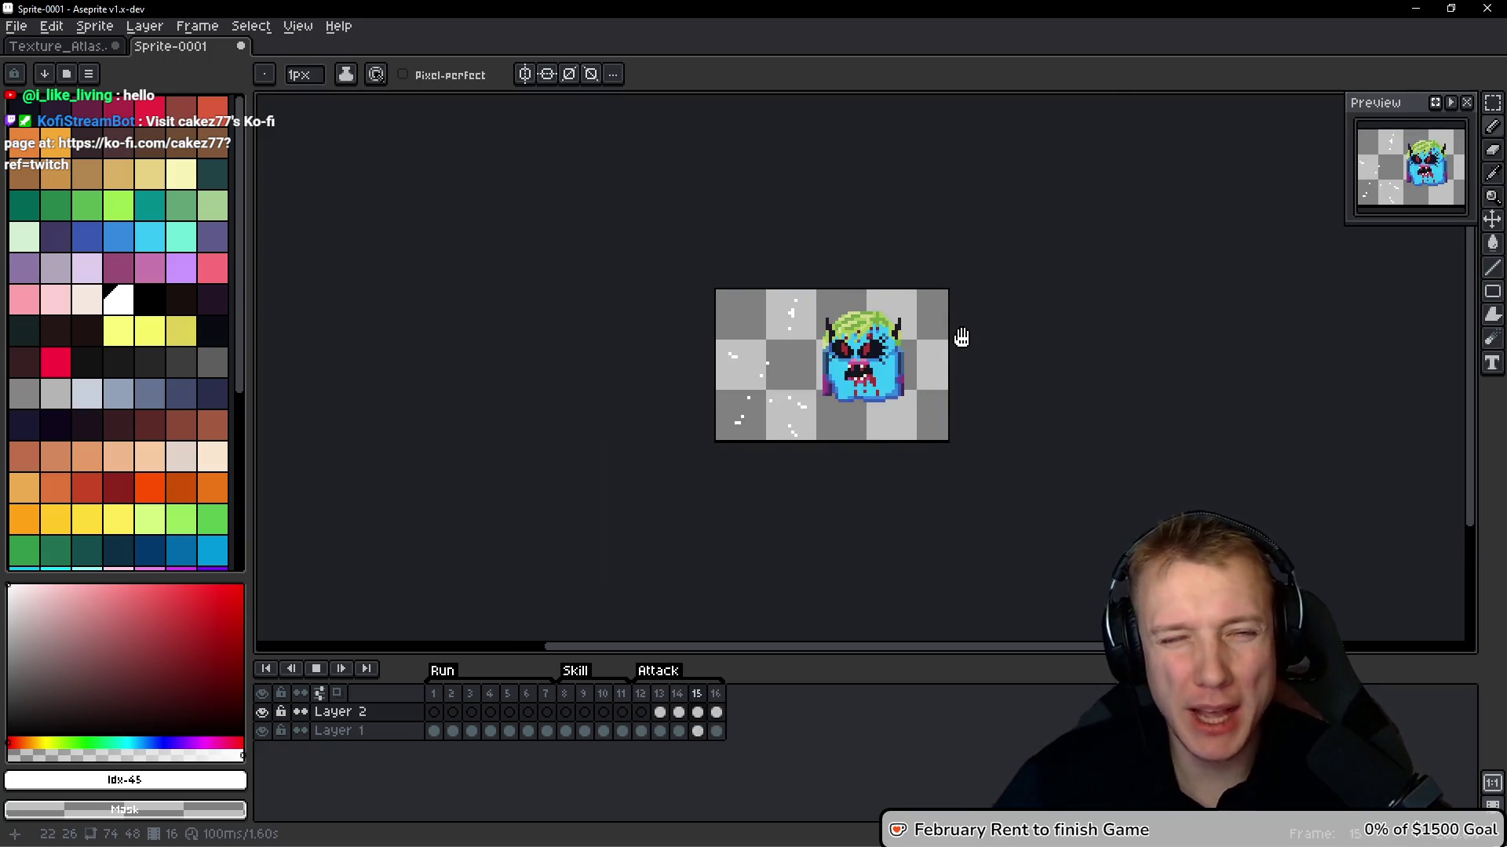
left_click_drag(897, 361, 861, 339)
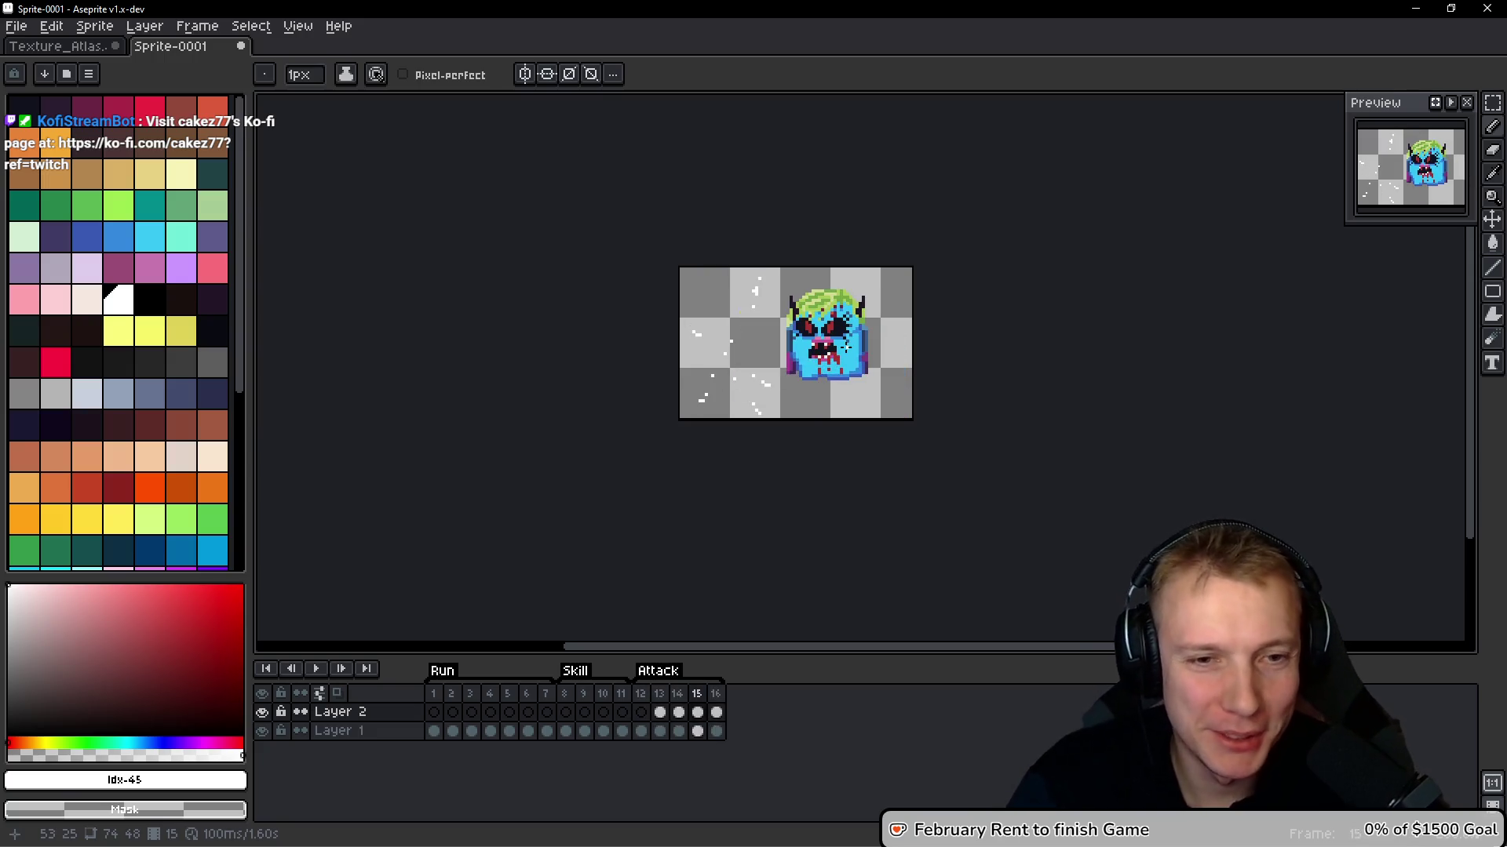
key("Return")
key("Left")
key("Left")
key("b")
scroll(791, 371, "up", 4)
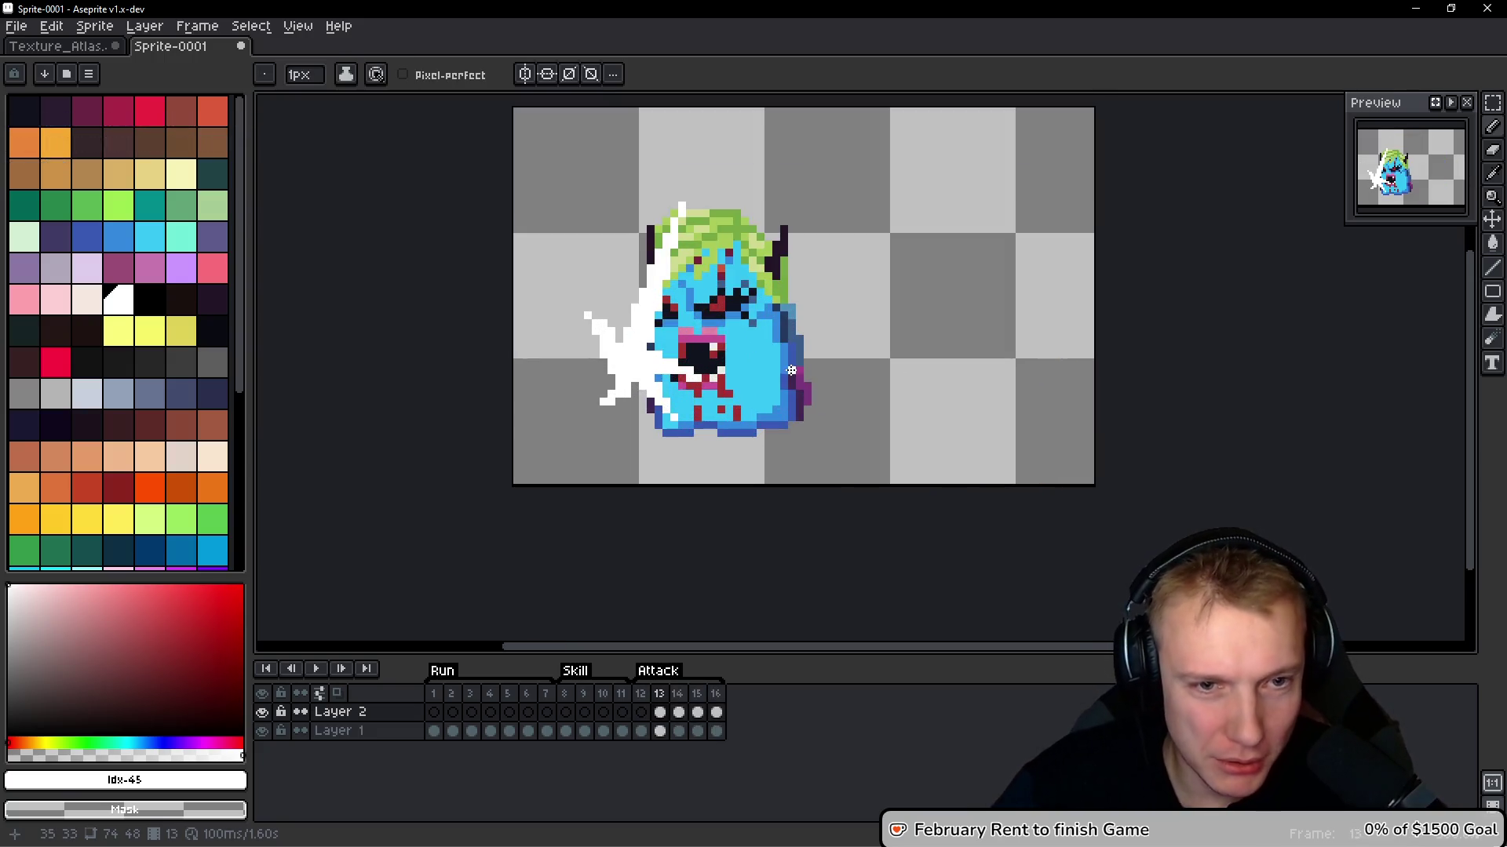
Move the right part of the frame 13 monster 1 px down and 2 px left
left_click_drag(817, 328, 786, 330)
key("m")
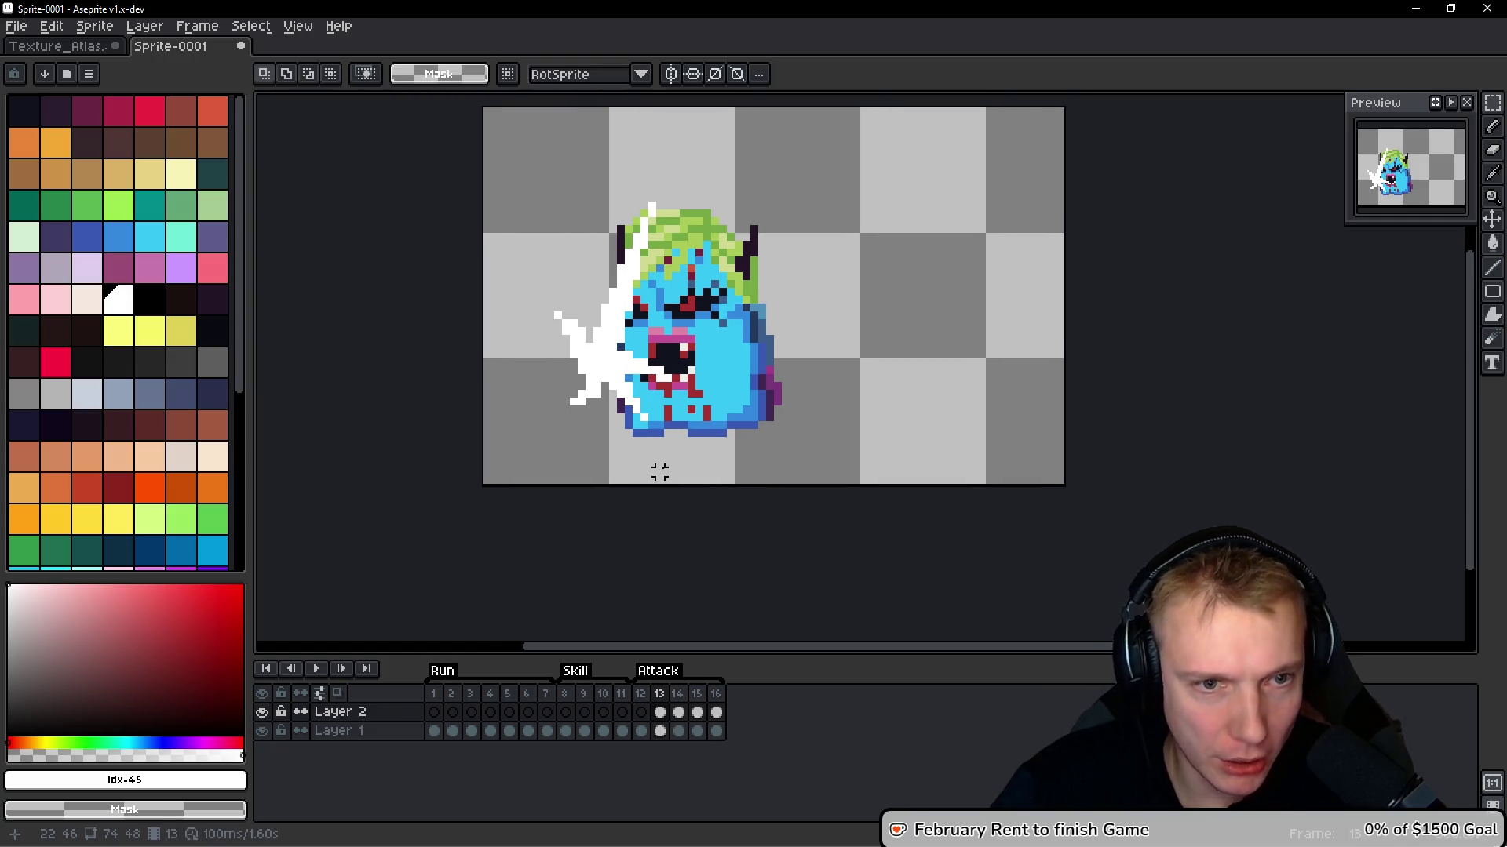
left_click_drag(667, 471, 904, 99)
scroll(703, 296, "up", 2)
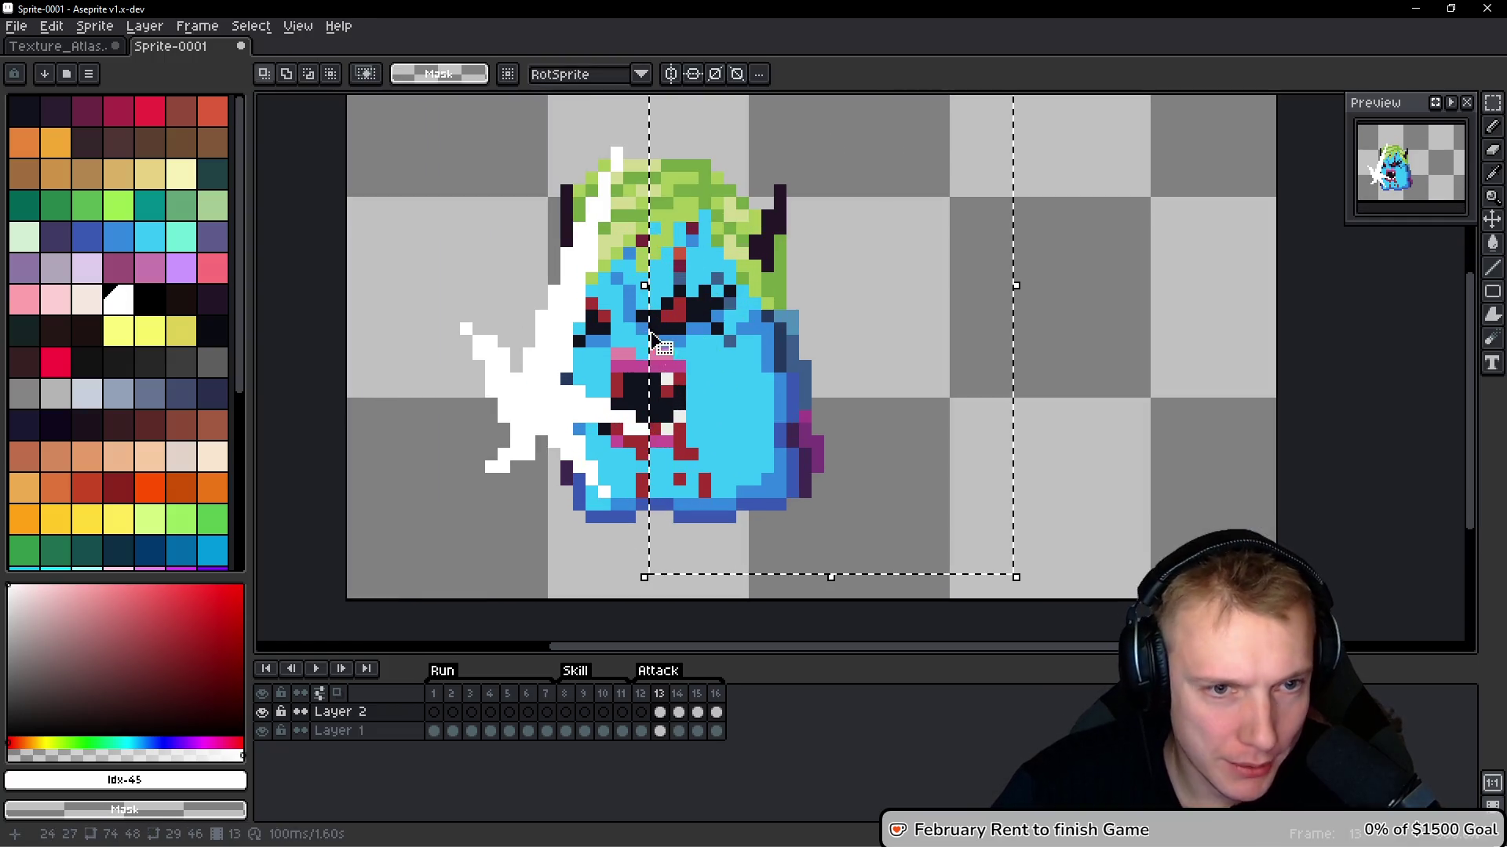
left_click(862, 385)
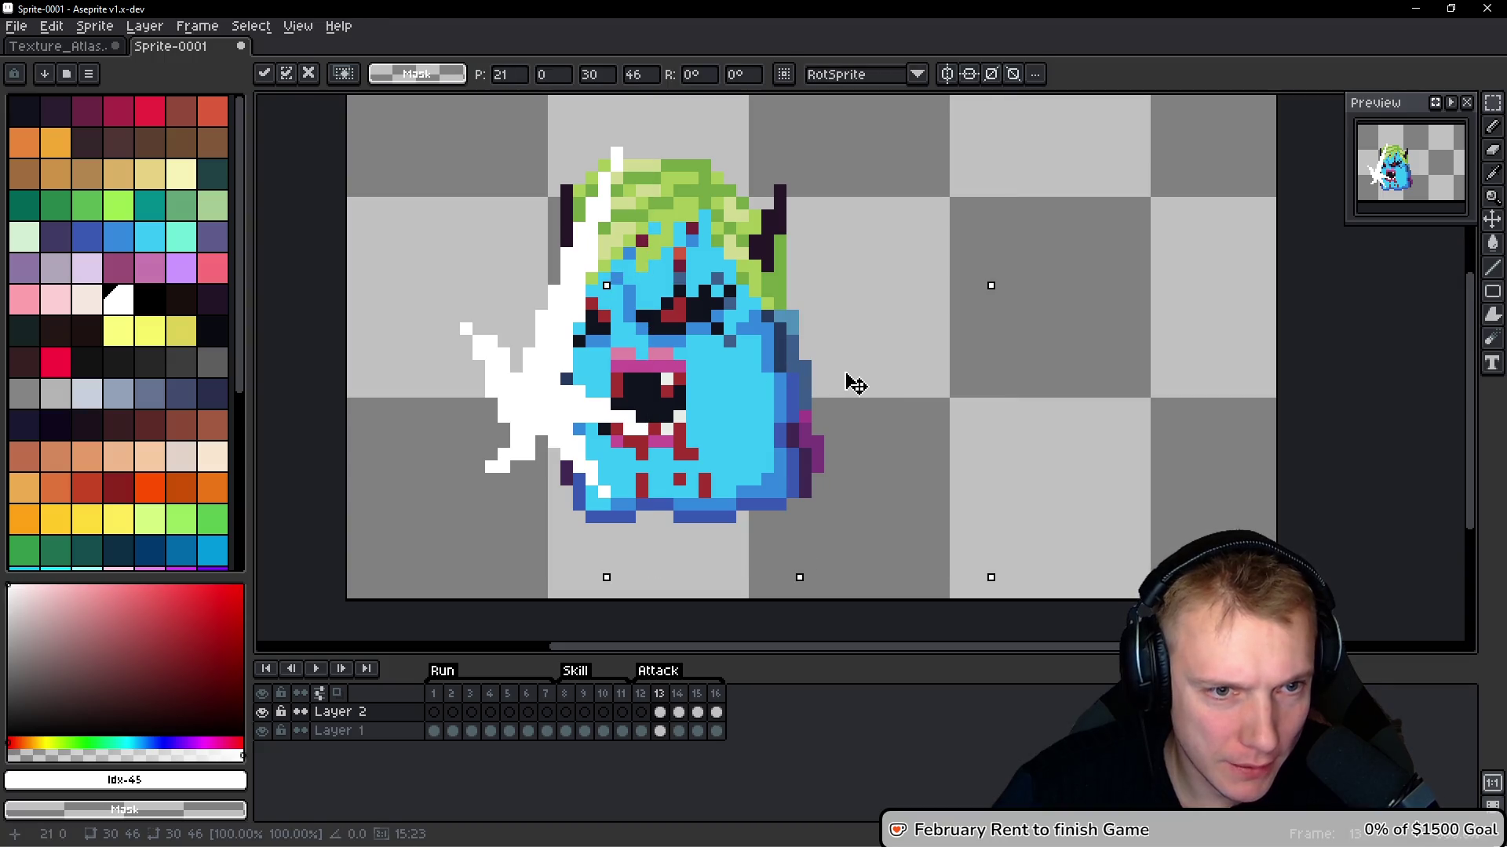
left_click_drag(872, 382, 867, 400)
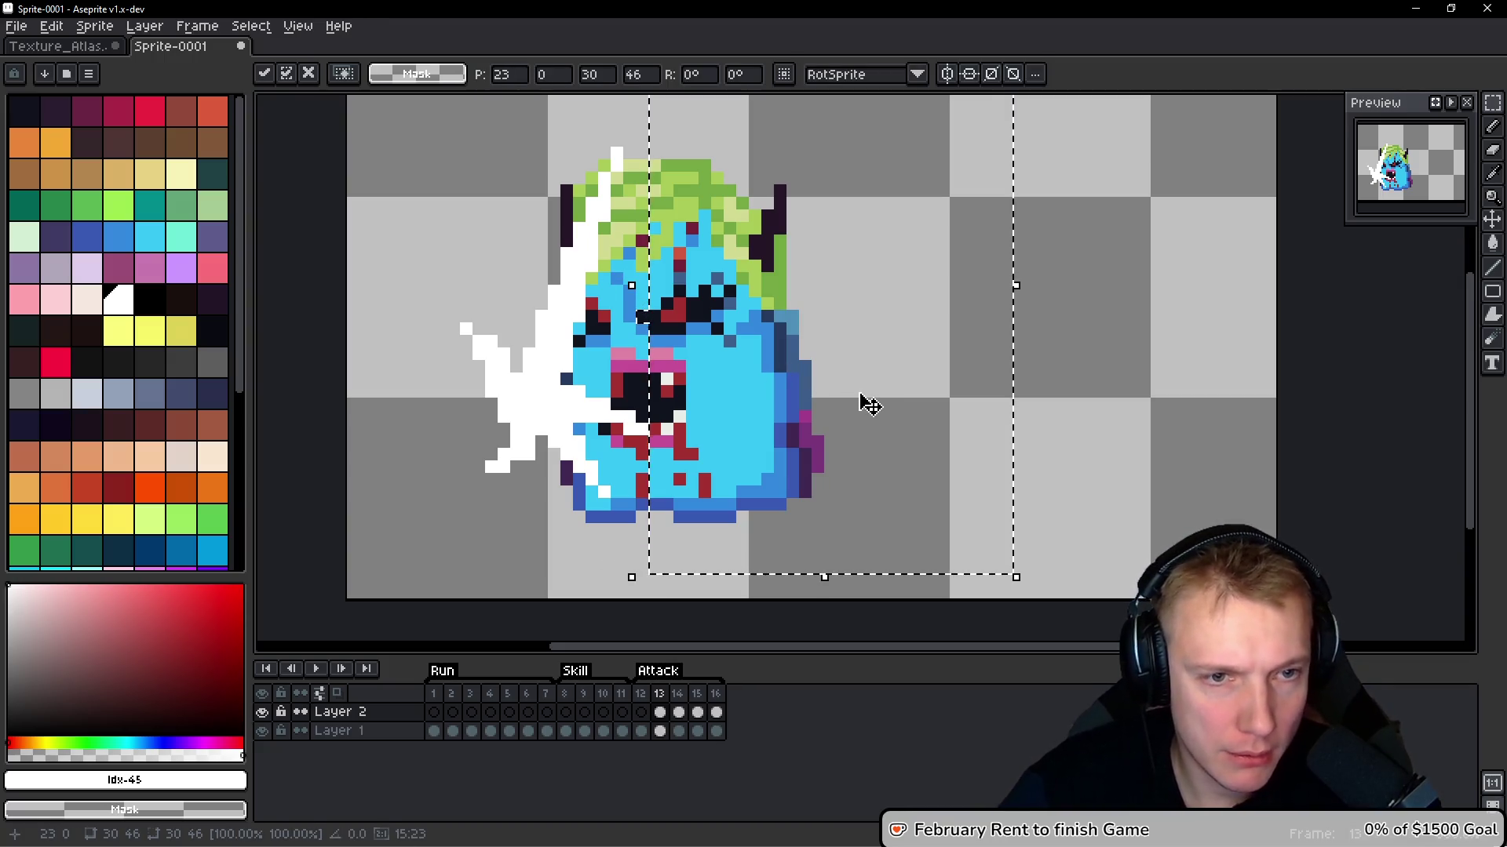
key("Return")
key("Down")
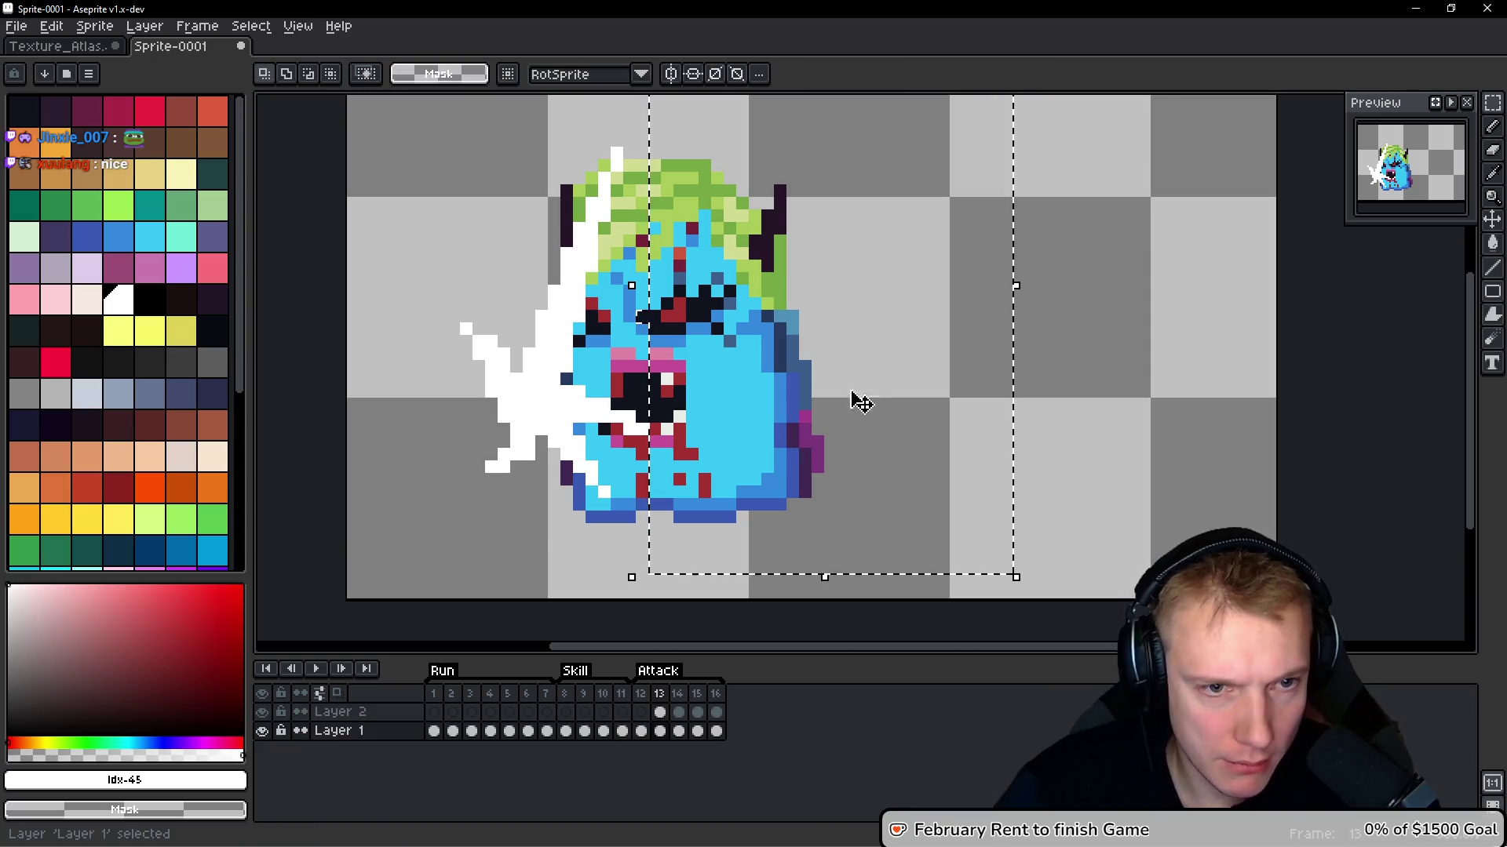
key("Left")
key("Left")
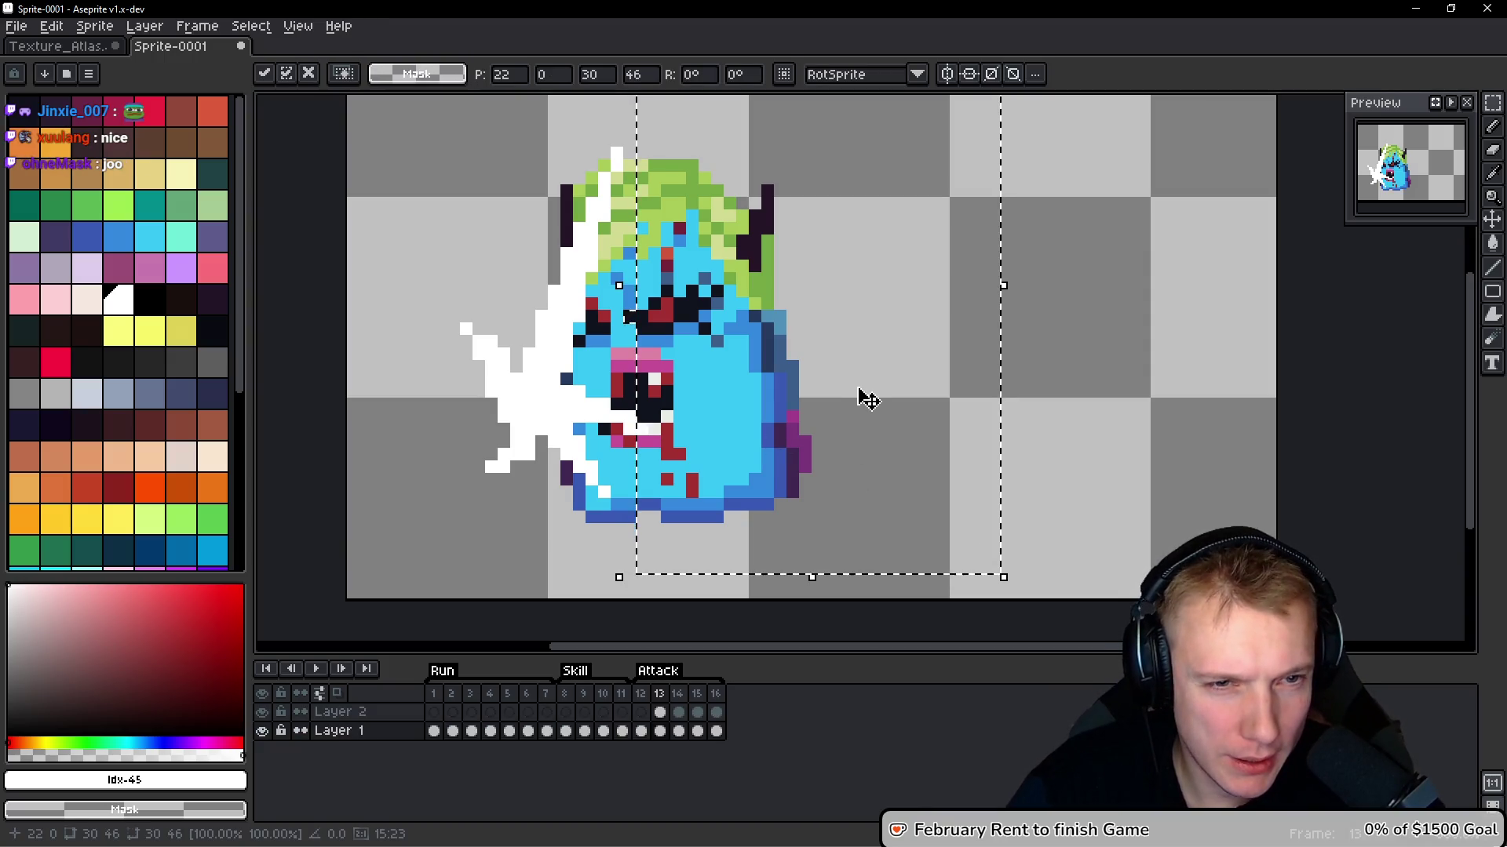
scroll(863, 399, "down", 1)
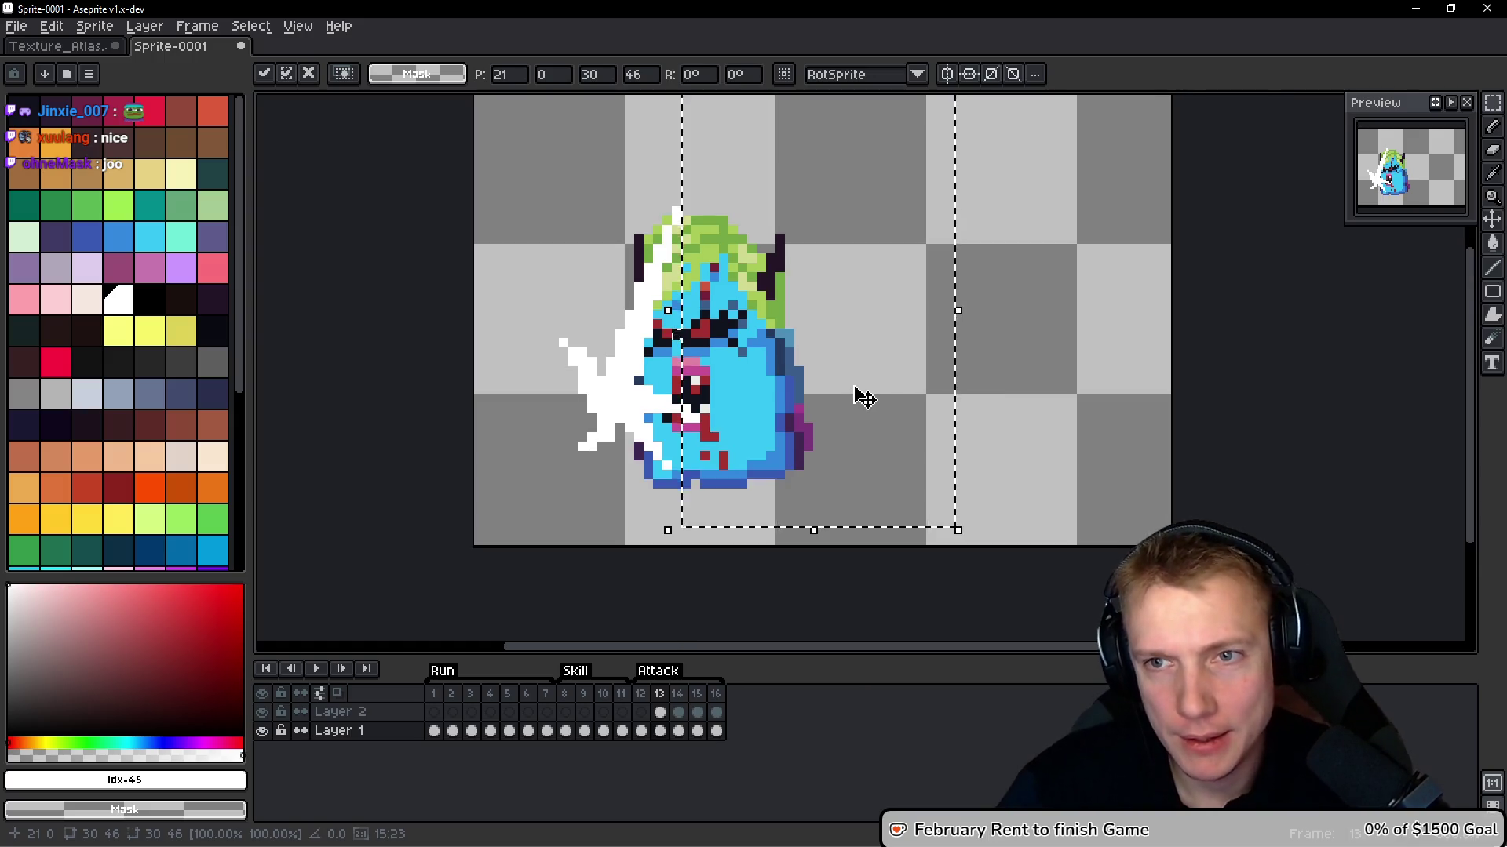
key("ctrl+d")
scroll(911, 387, "down", 1)
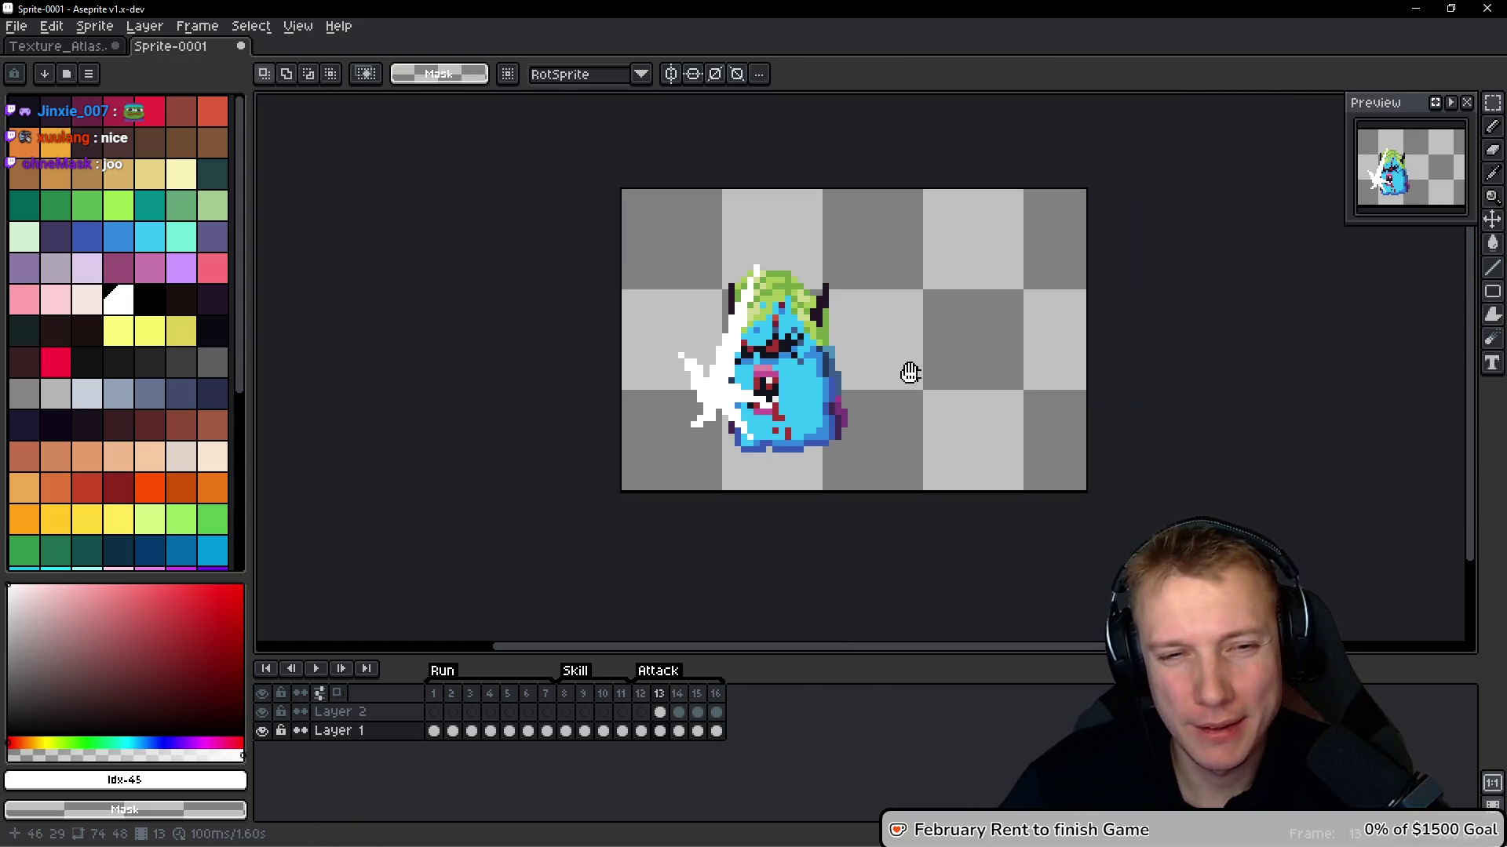
Squeeze the frame 14 monster one pixel narrower
key("Right")
key("m")
scroll(831, 361, "up", 1)
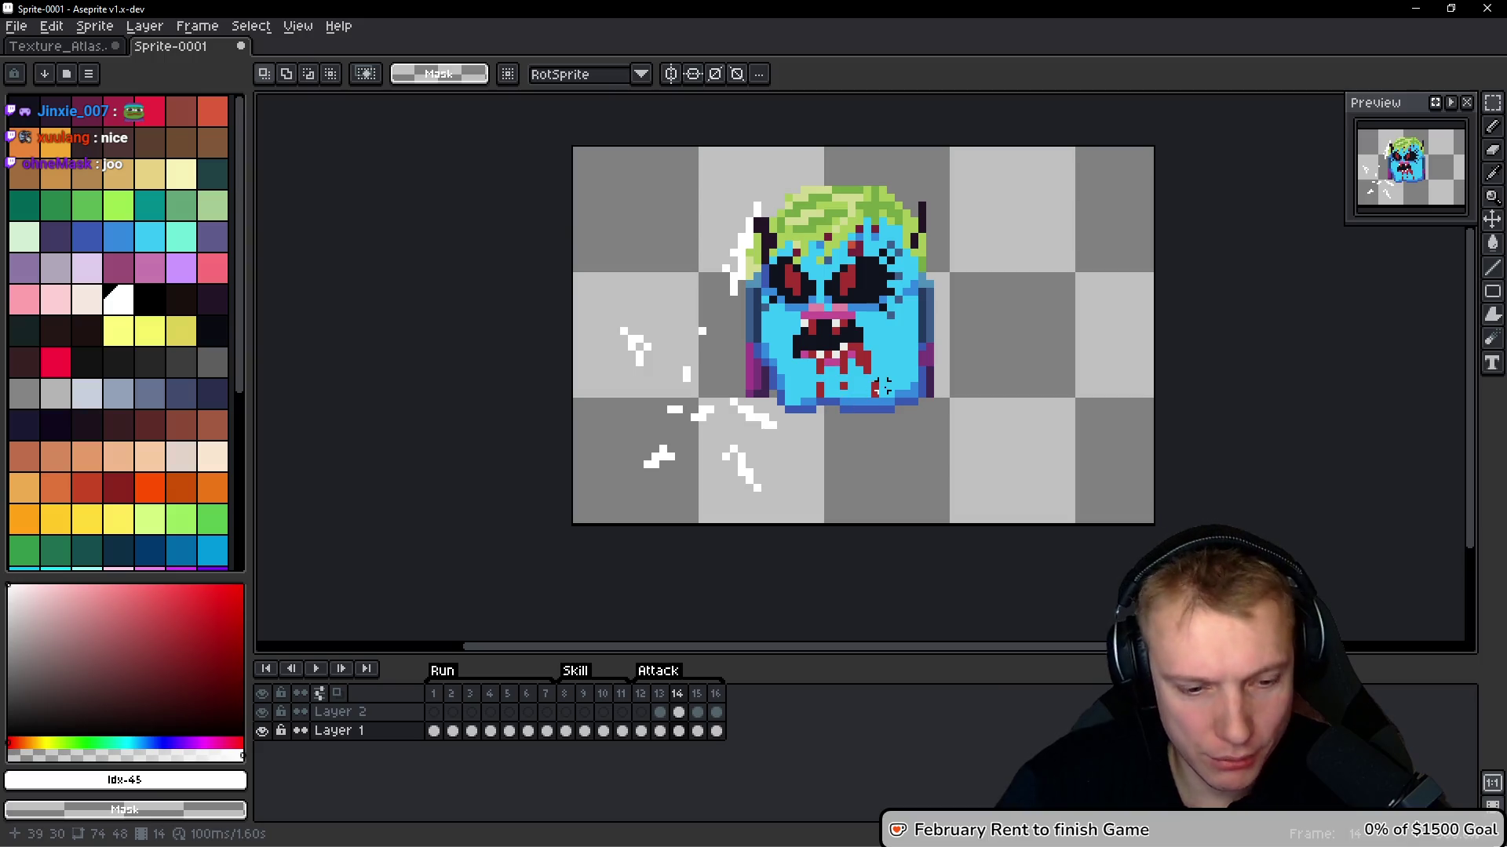
key("ctrl+shift+d")
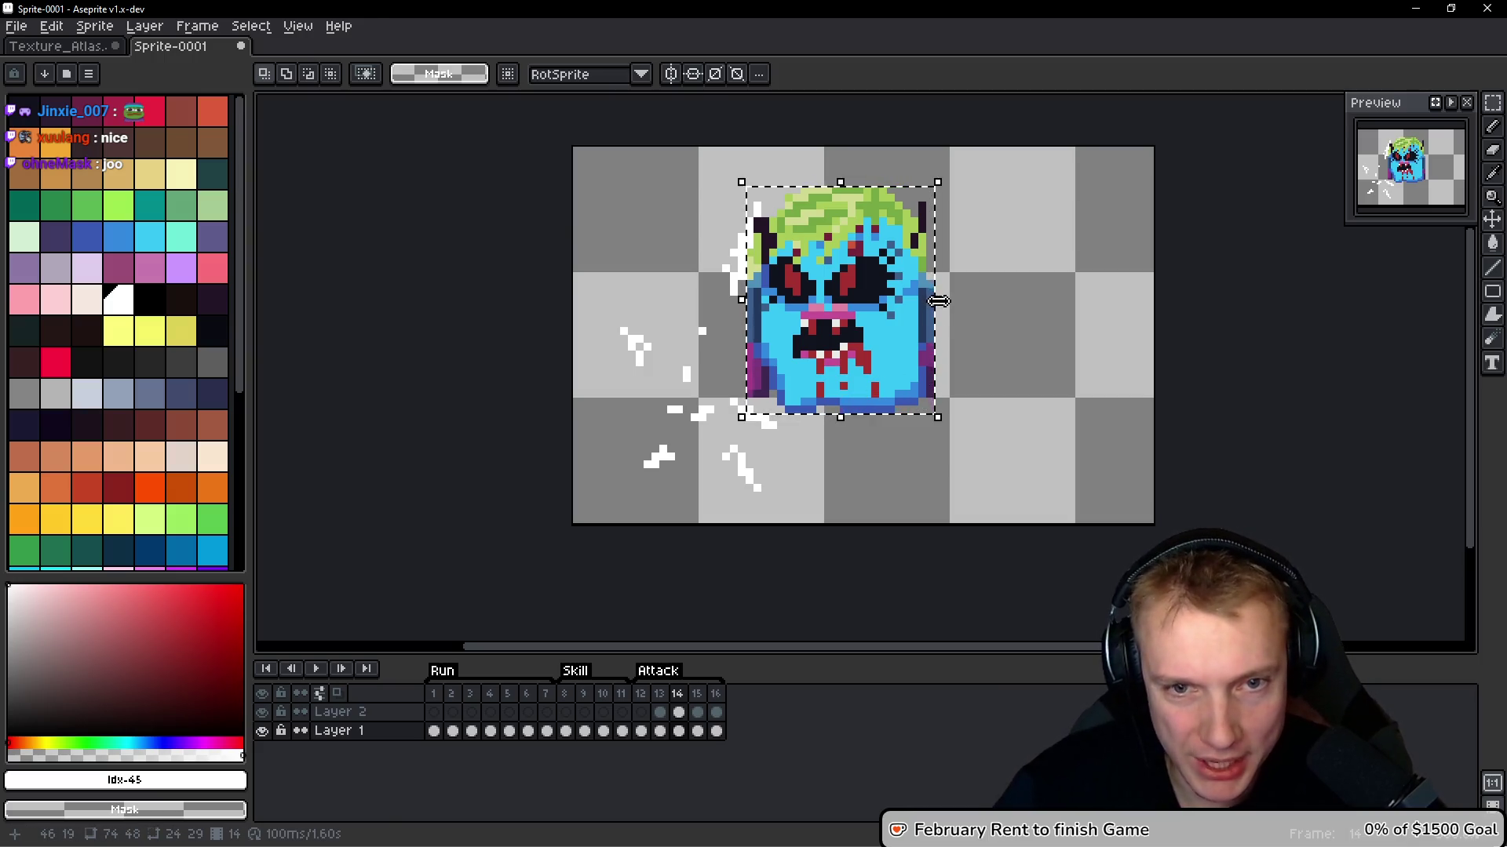
left_click(944, 313)
left_click_drag(928, 304, 922, 315)
key("space")
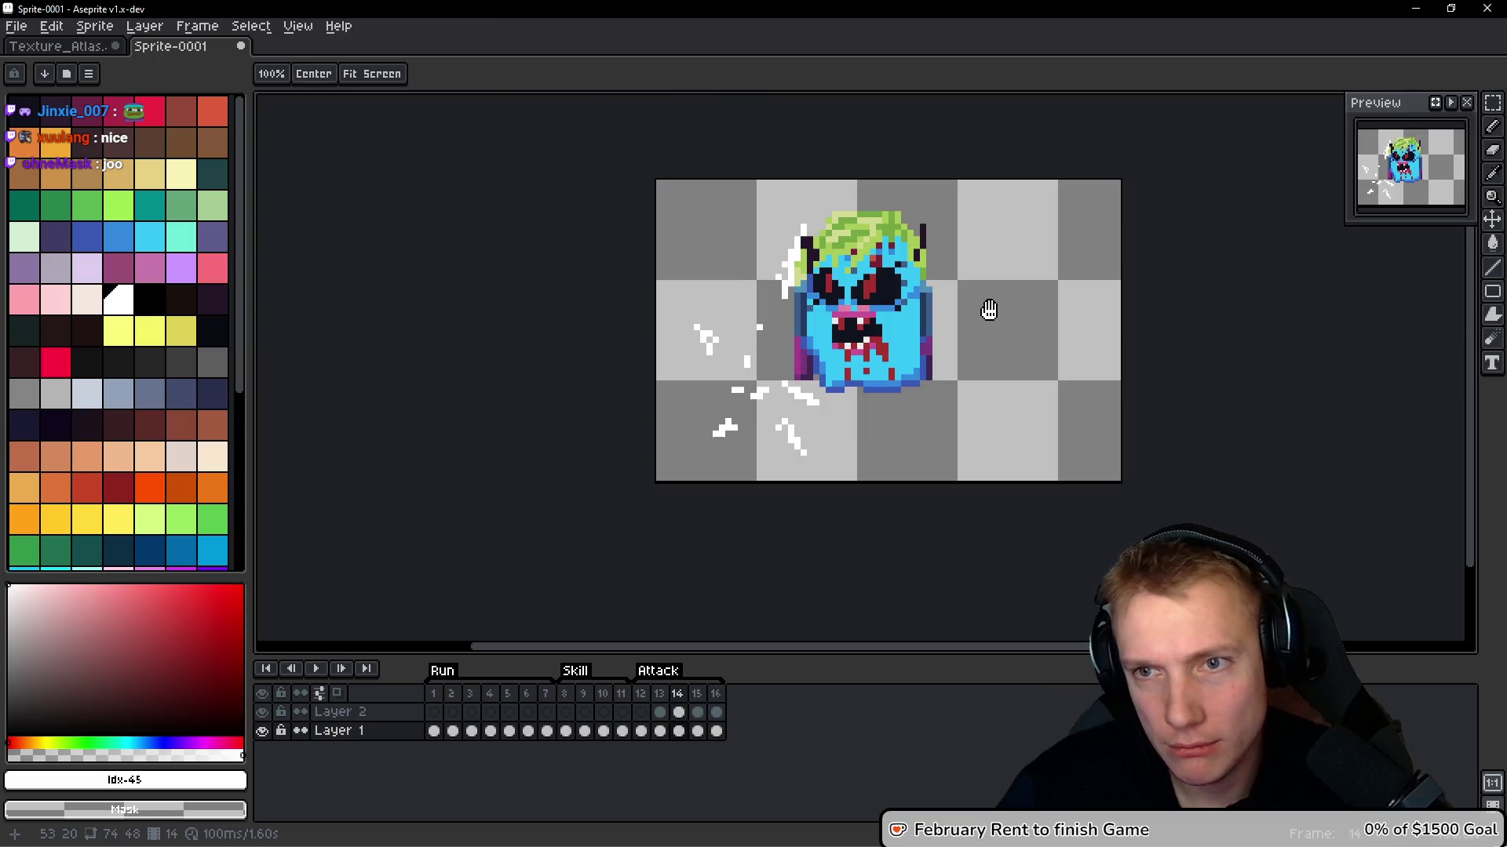
key("period")
key("period")
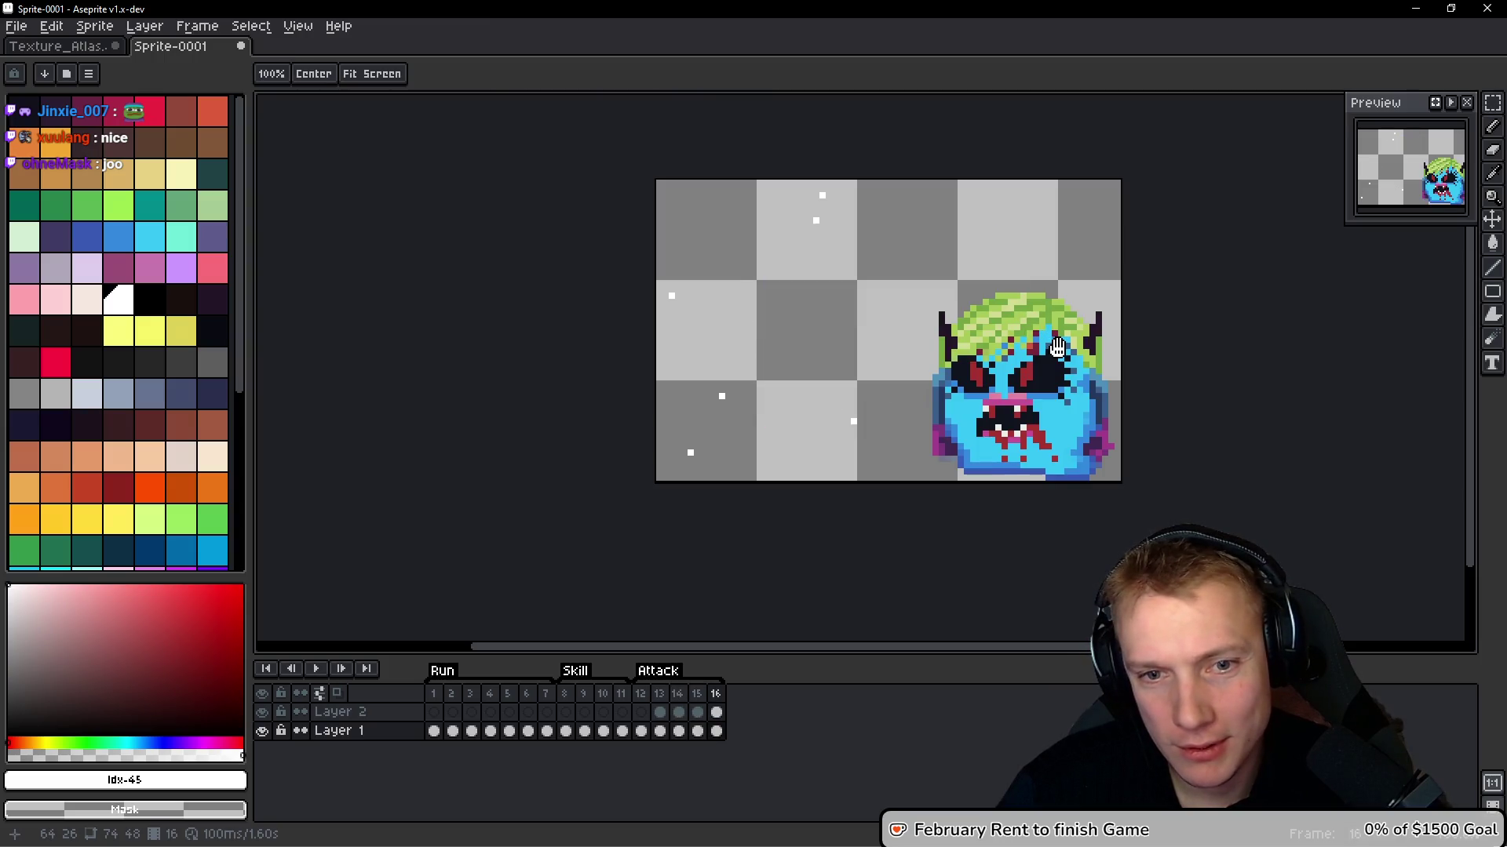
key("period")
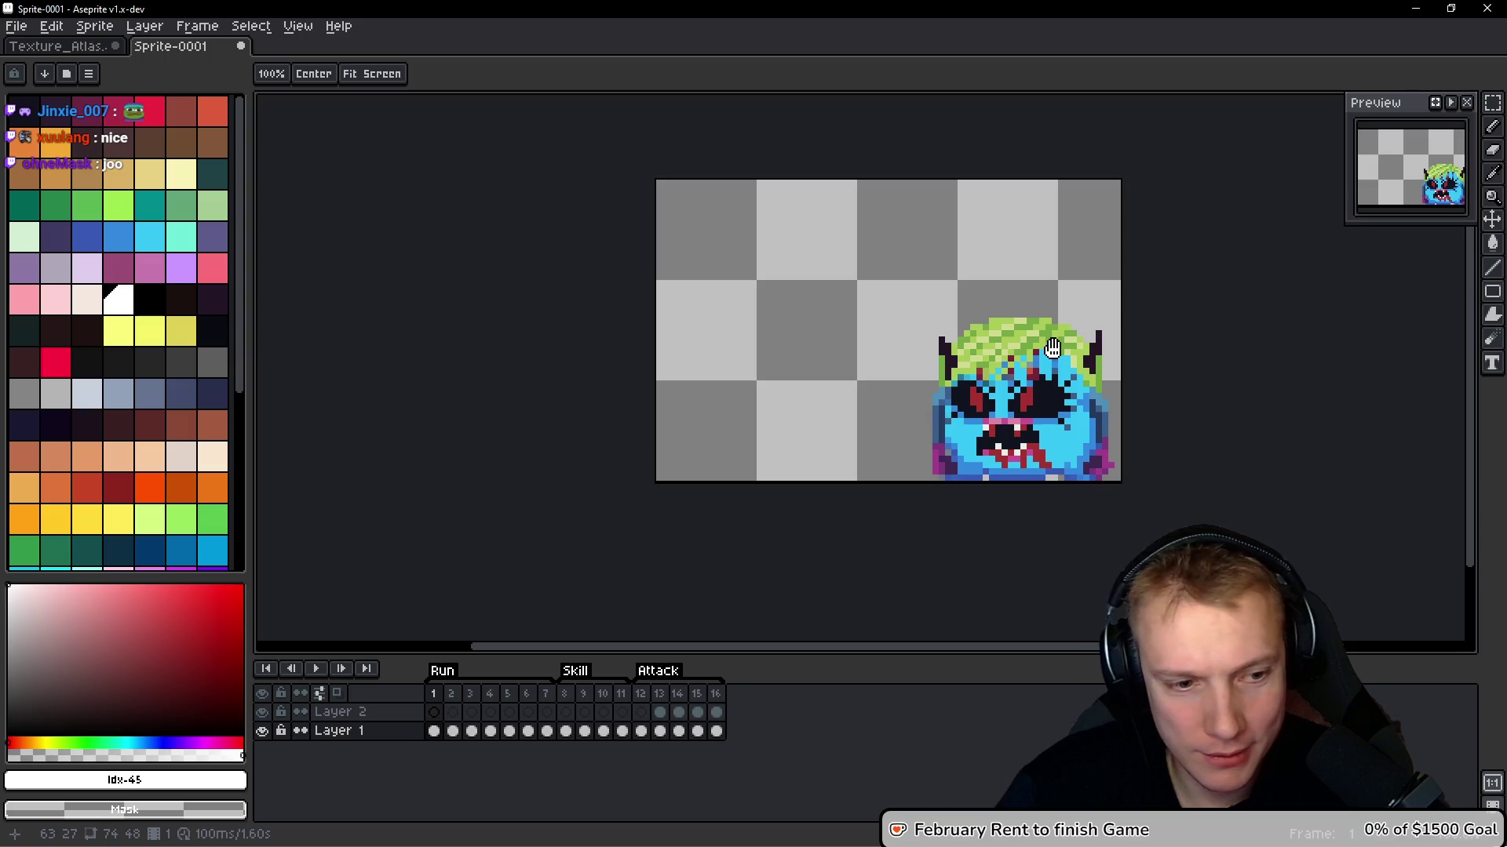
Select and copy the whole canvas of frame 1's monster
key("period")
left_click(642, 701)
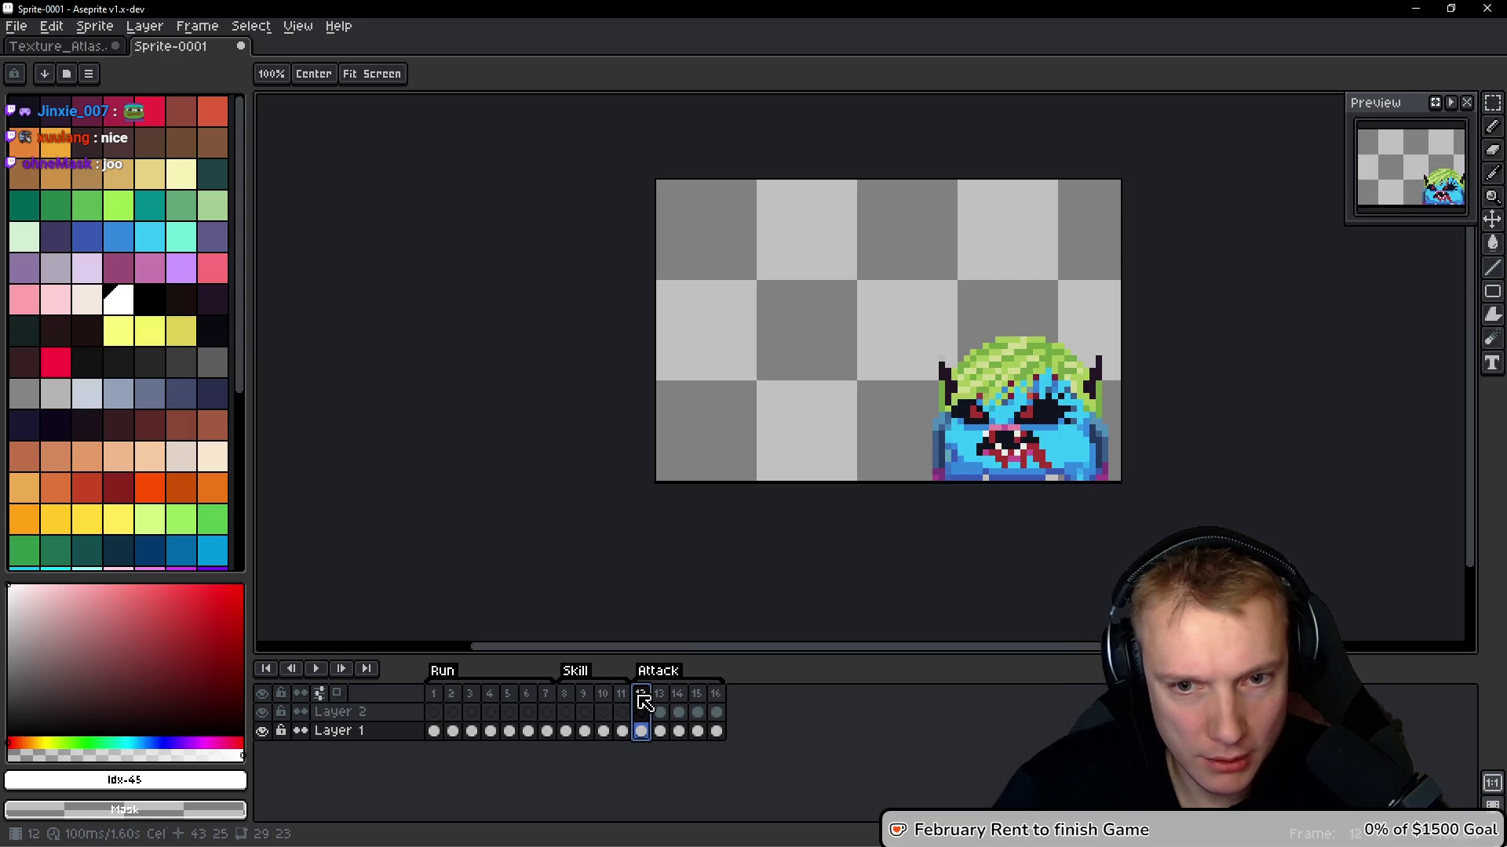
left_click(432, 695)
key("m")
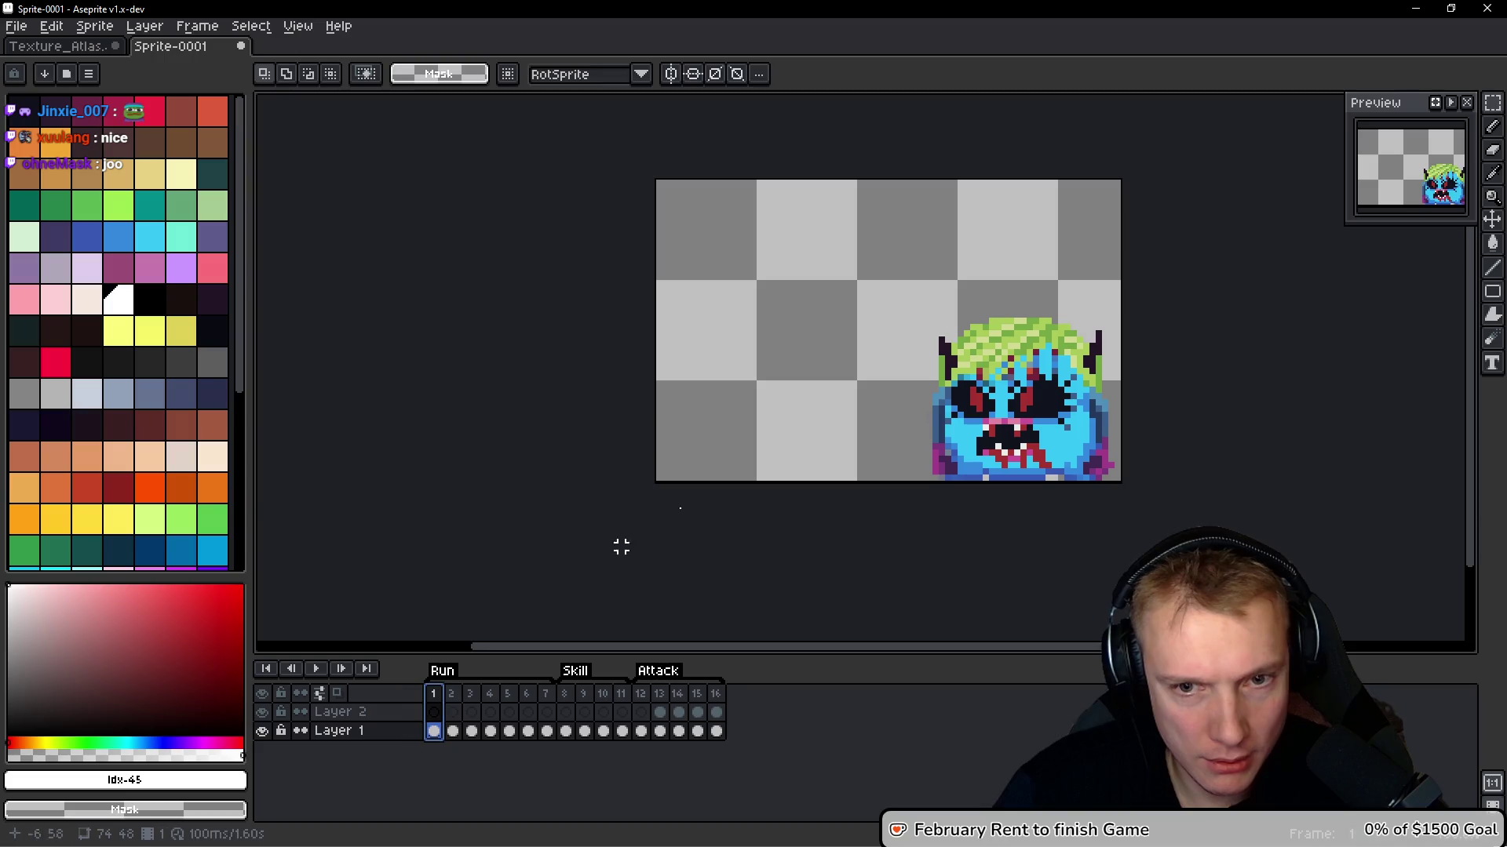
scroll(721, 434, "right", 1)
key("ctrl+a")
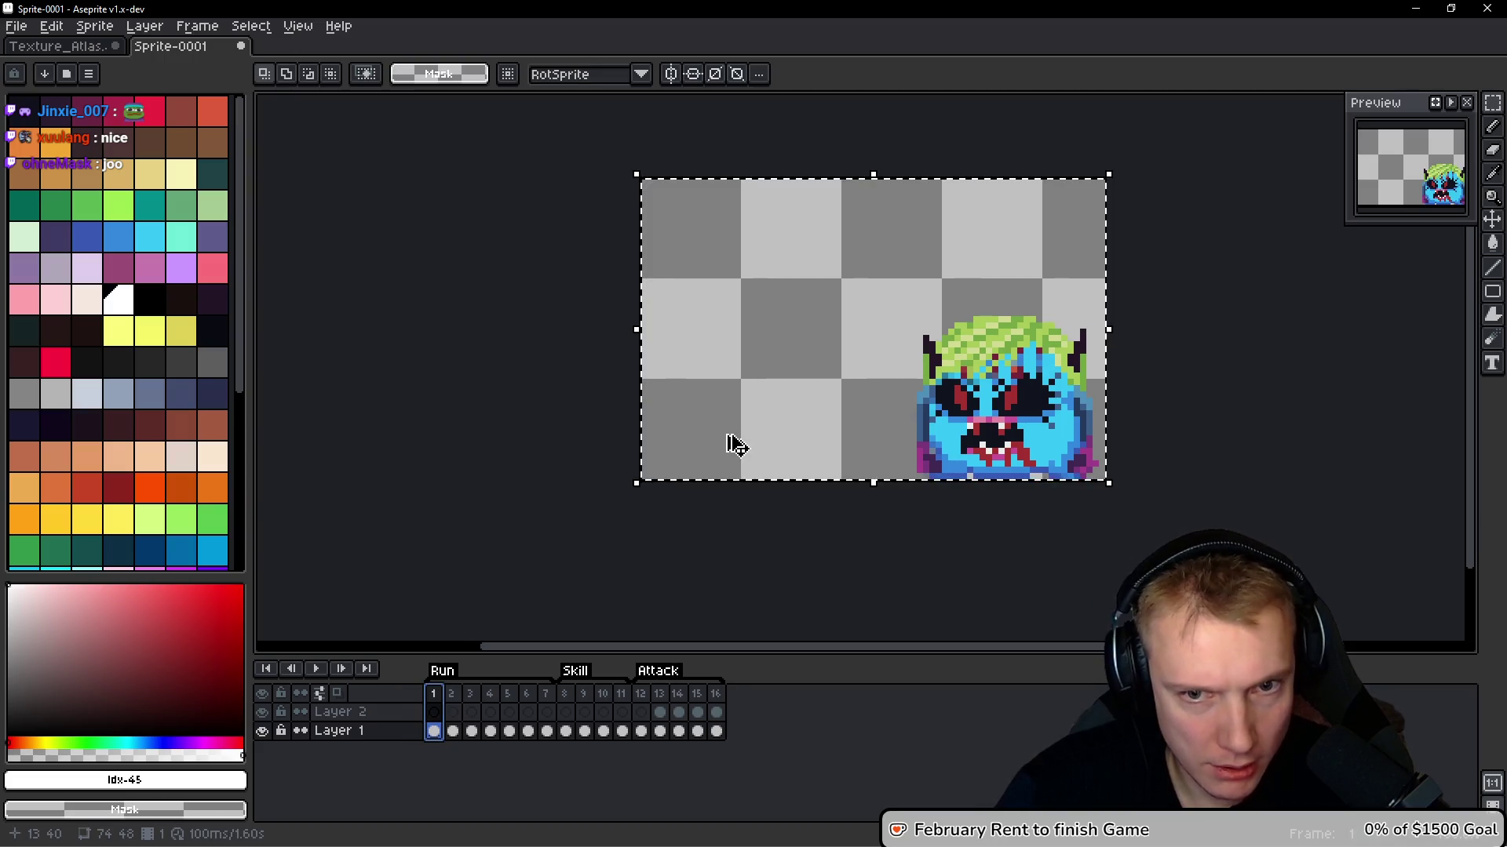
key("ctrl+d")
Paste the monster into a new frame and move it ahead of frame 12
left_click(641, 694)
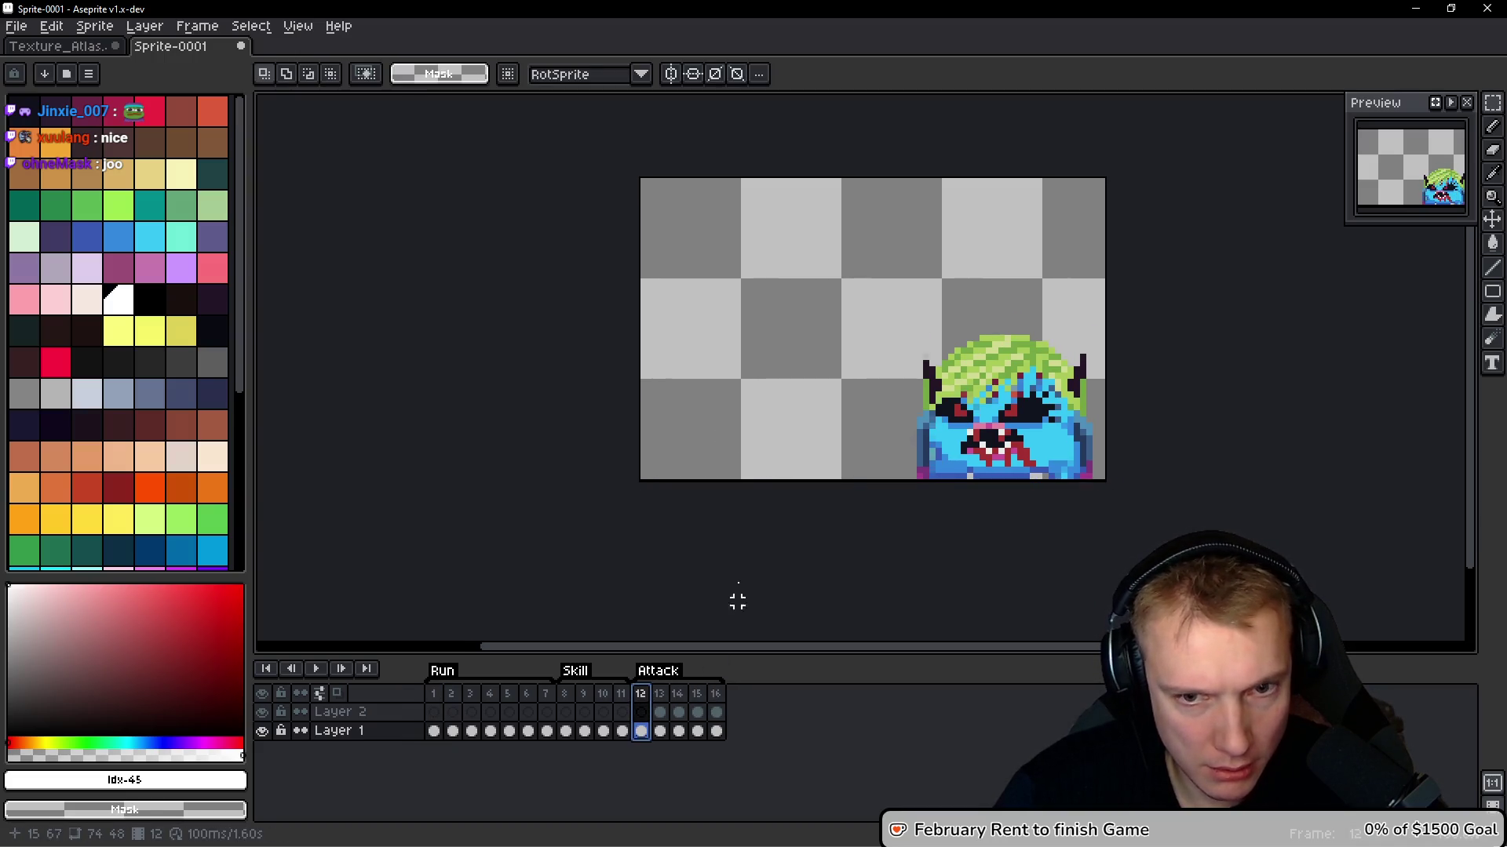
key("ctrl+c")
key("alt+shift+n")
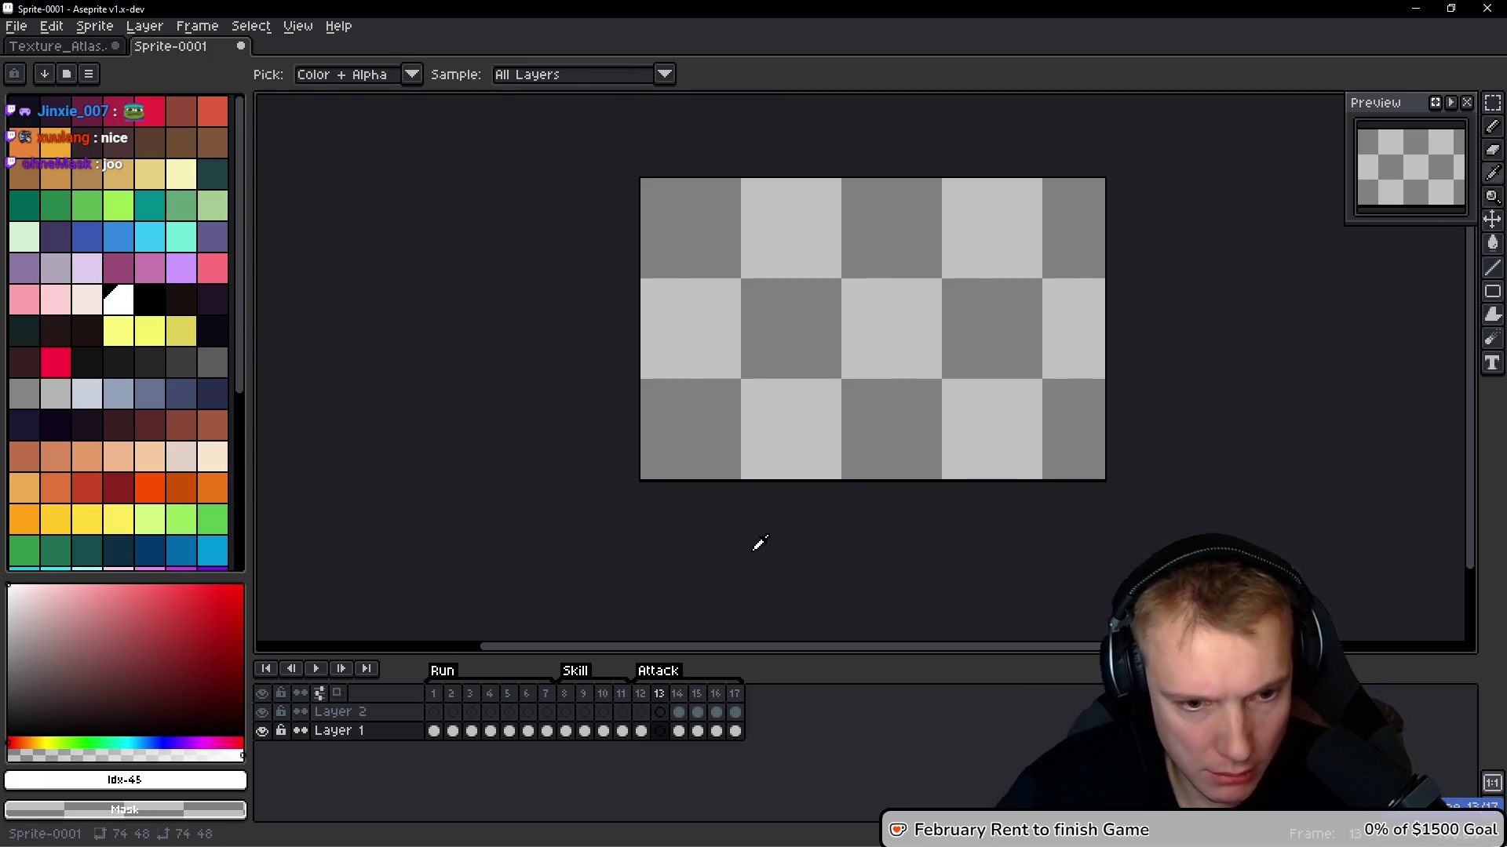
key("ctrl+v")
key("Return")
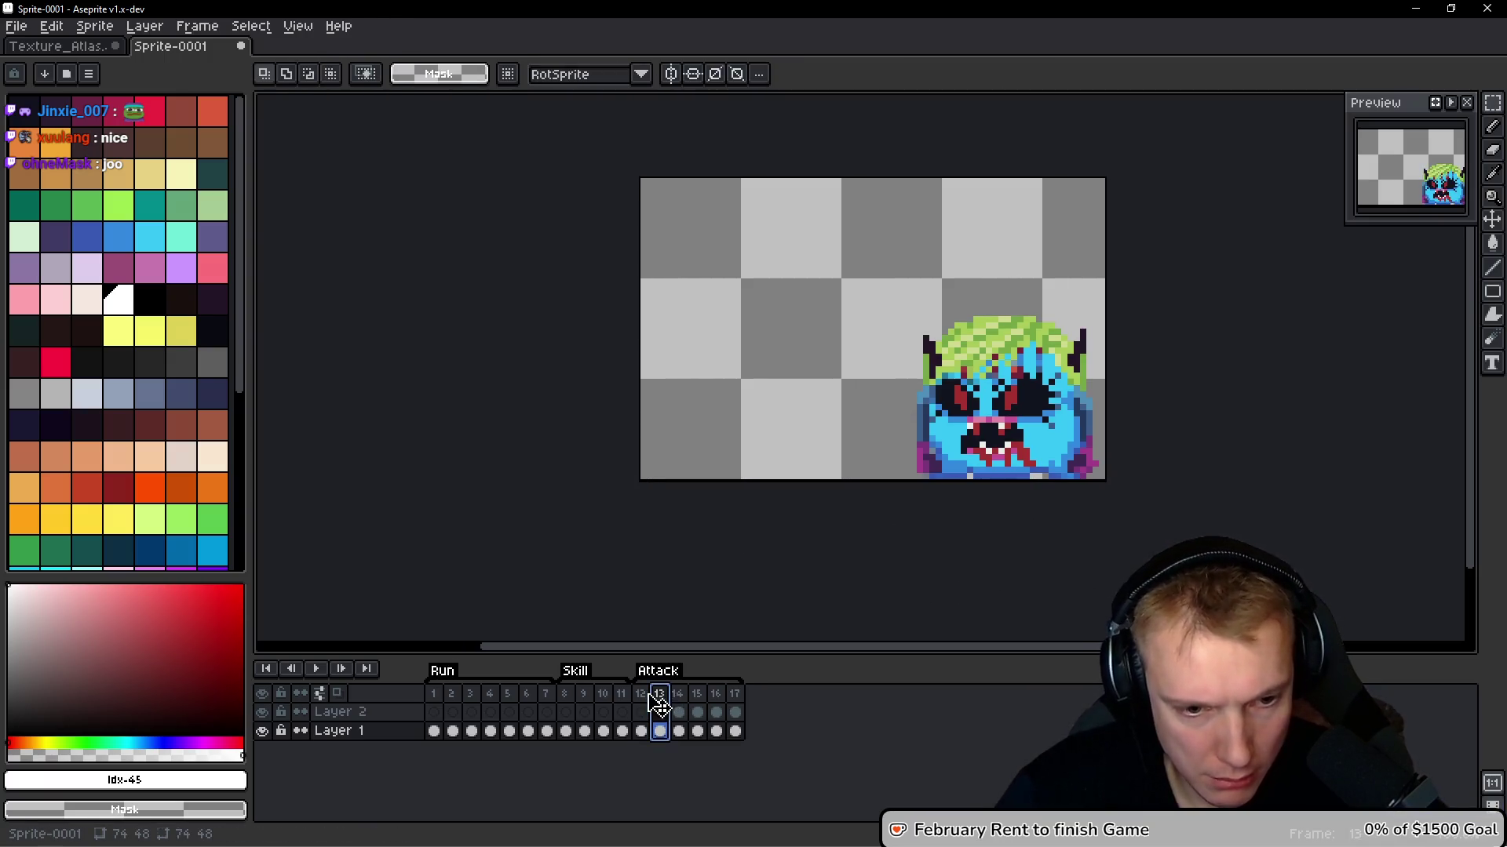
left_click_drag(659, 697, 642, 699)
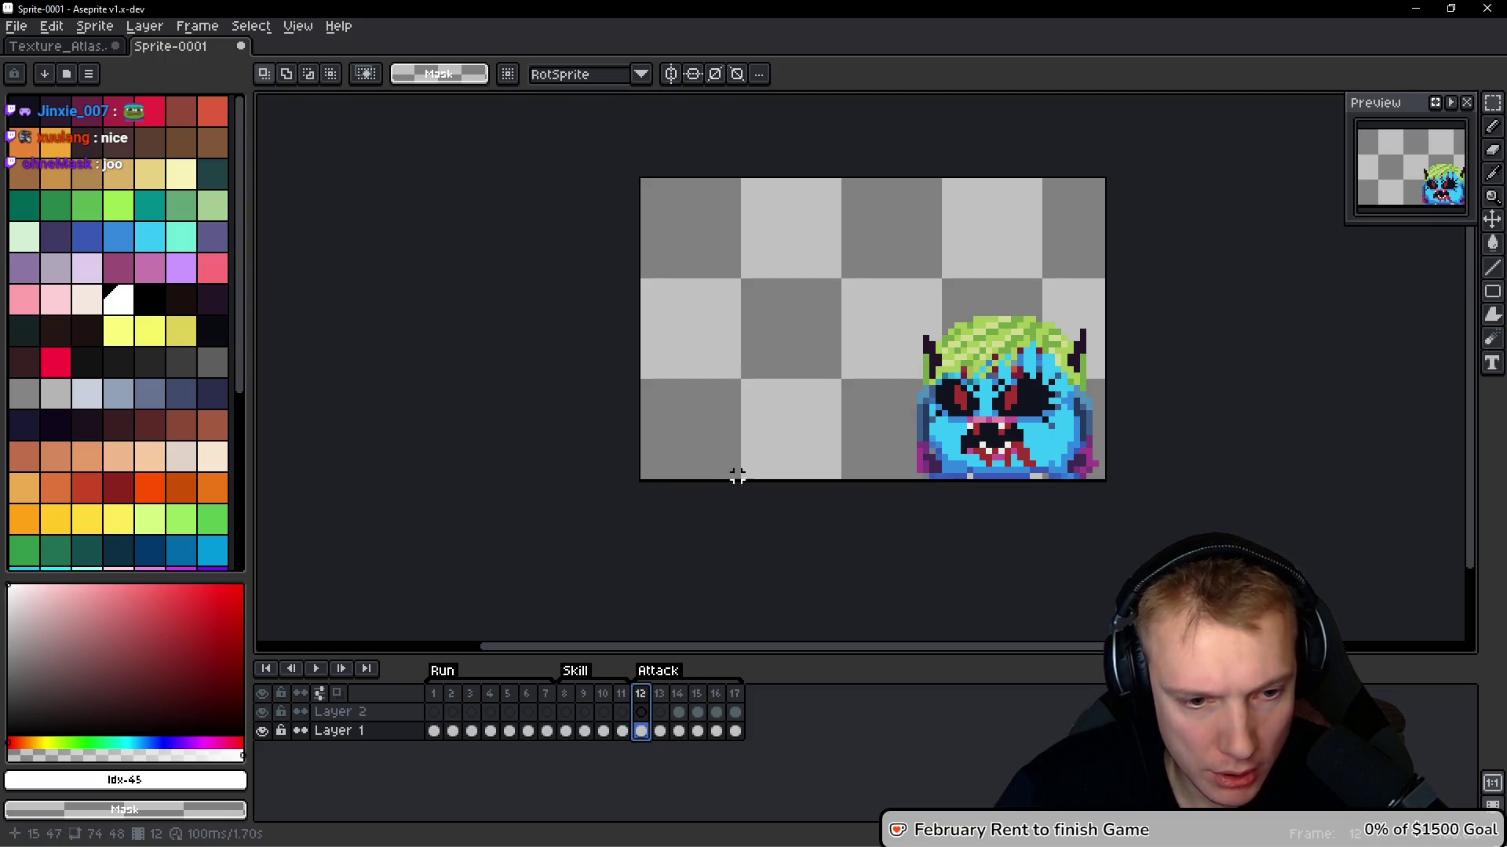
Play the animation to preview the added frame
left_click_drag(753, 441, 727, 455)
key("Return")
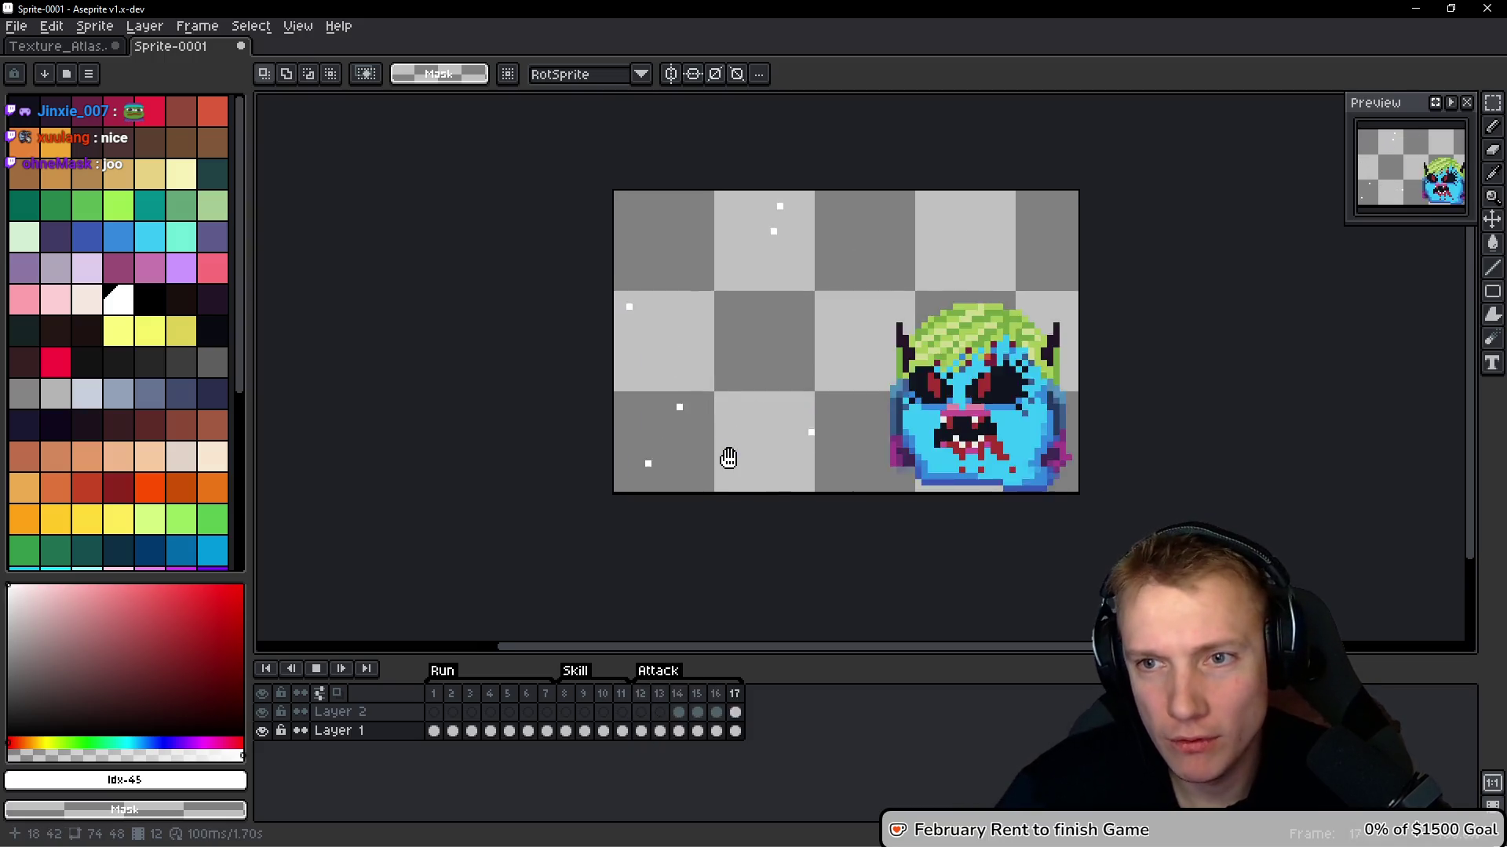
scroll(766, 379, "down", 1)
scroll(891, 373, "right", 2)
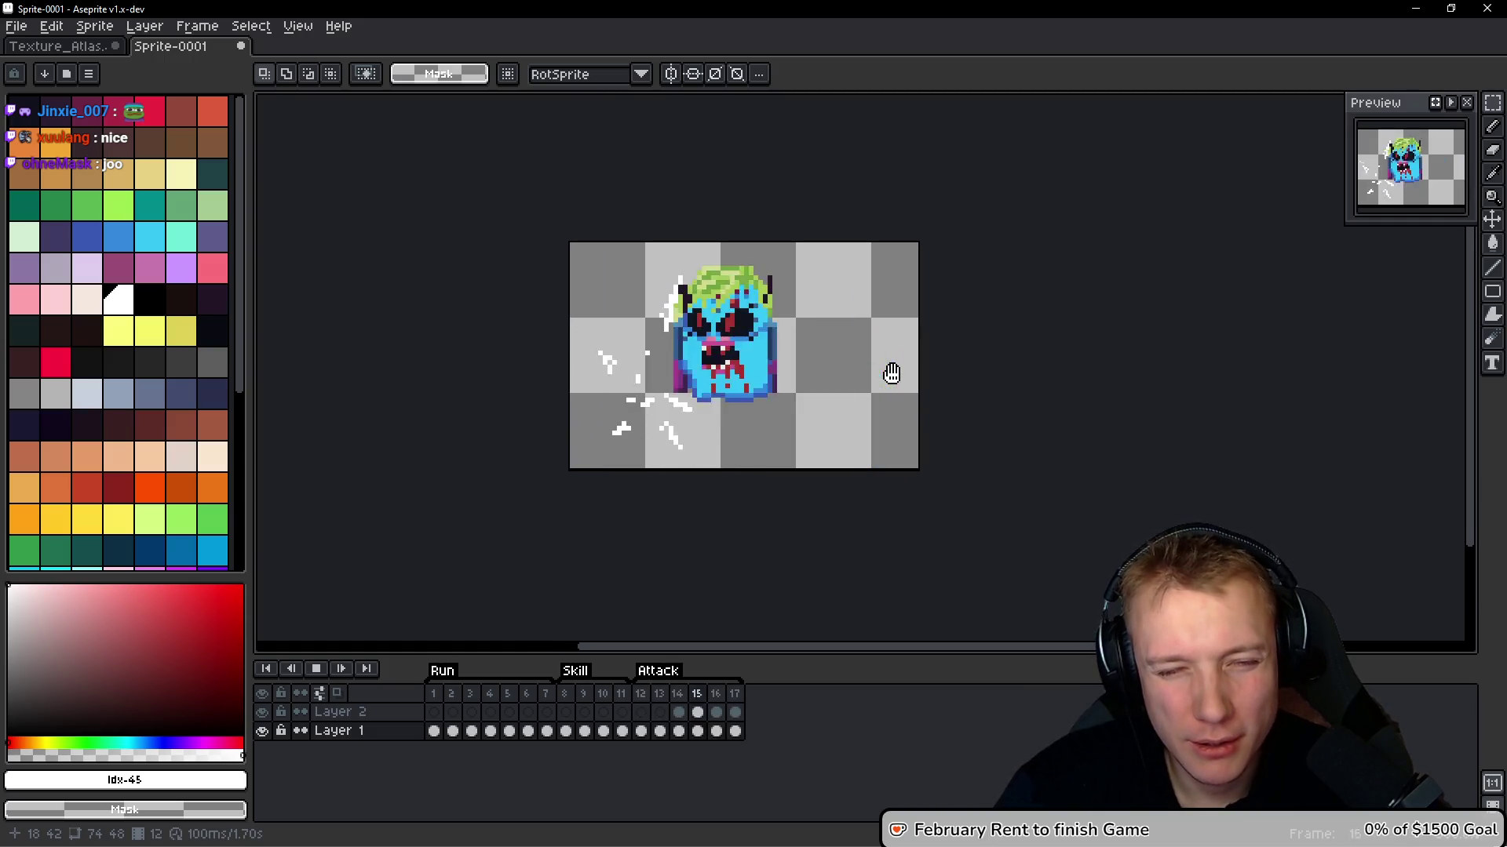
scroll(965, 399, "right", 1)
Stop playback with Enter, leaving frame 13 displayed
key("Return")
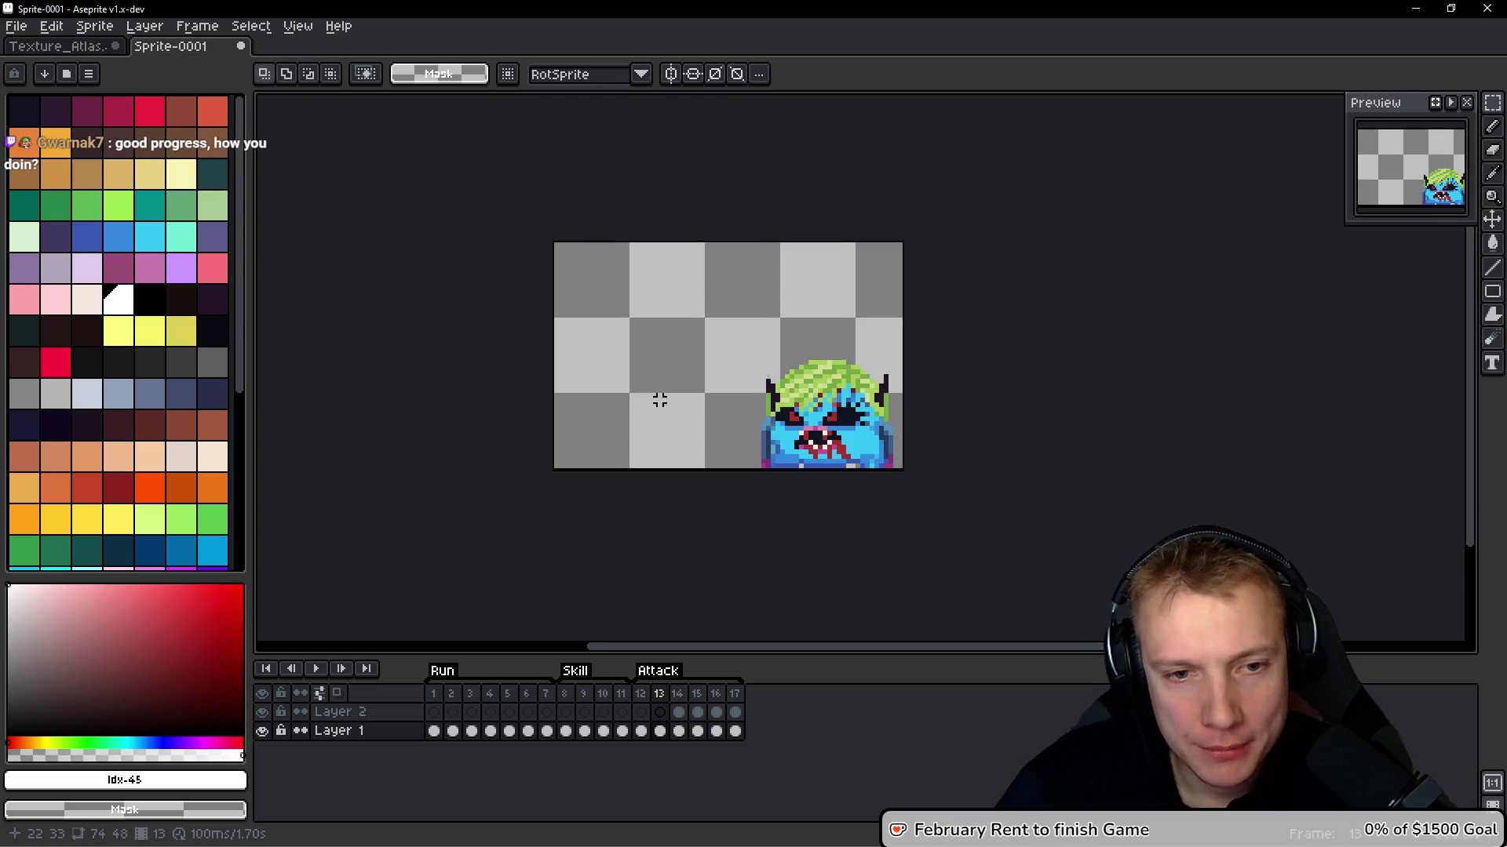
Lasso the top of the leftmost green goblin's head in Texture_Atlas, then return to Sprite-0001
scroll(676, 363, "up", 2)
left_click(29, 48)
scroll(658, 411, "down", 3)
scroll(657, 411, "left", 10)
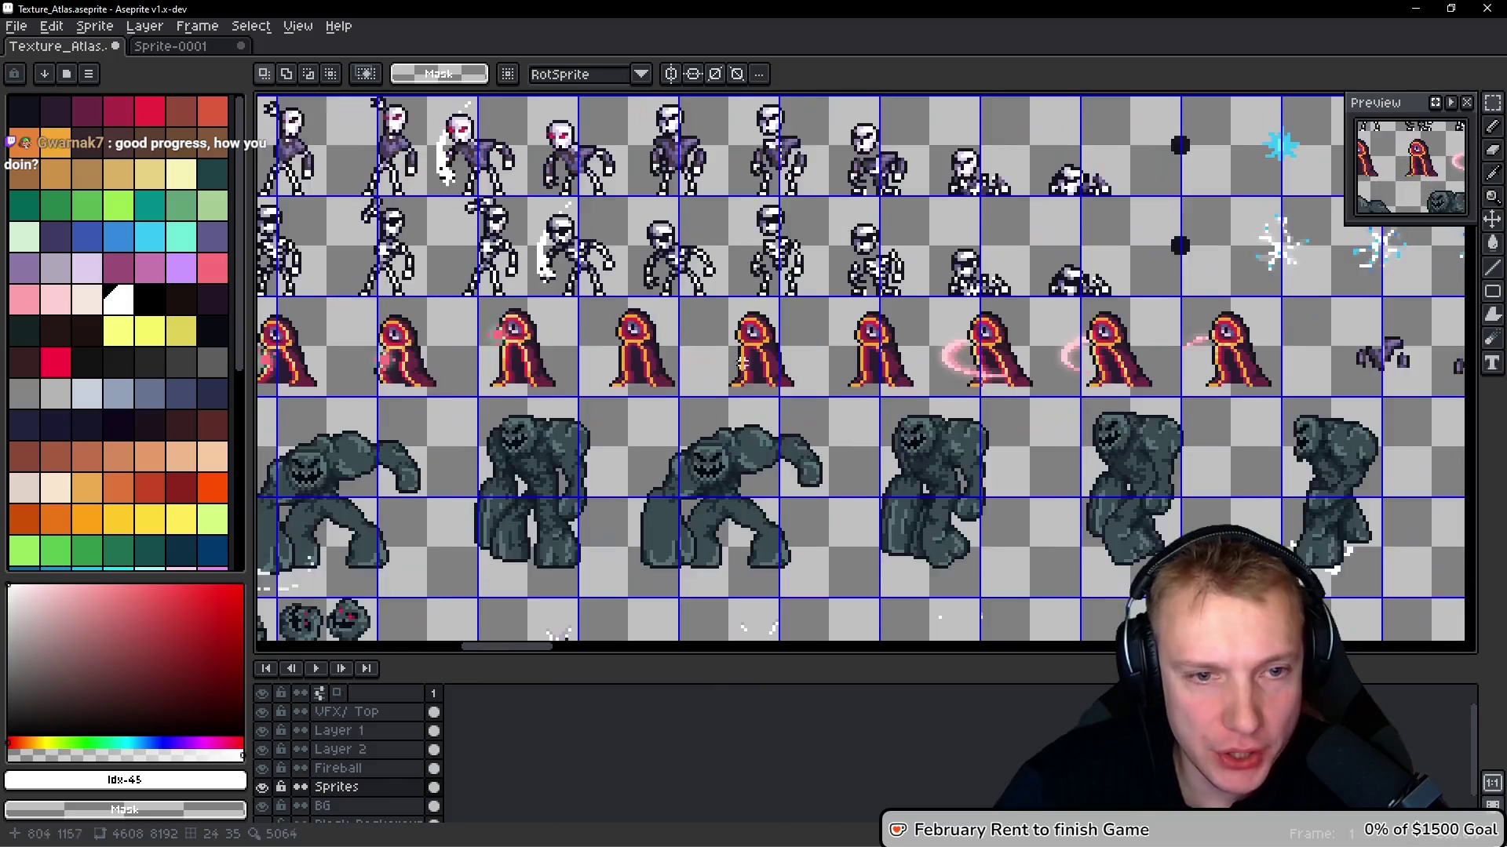
scroll(650, 470, "up", 3)
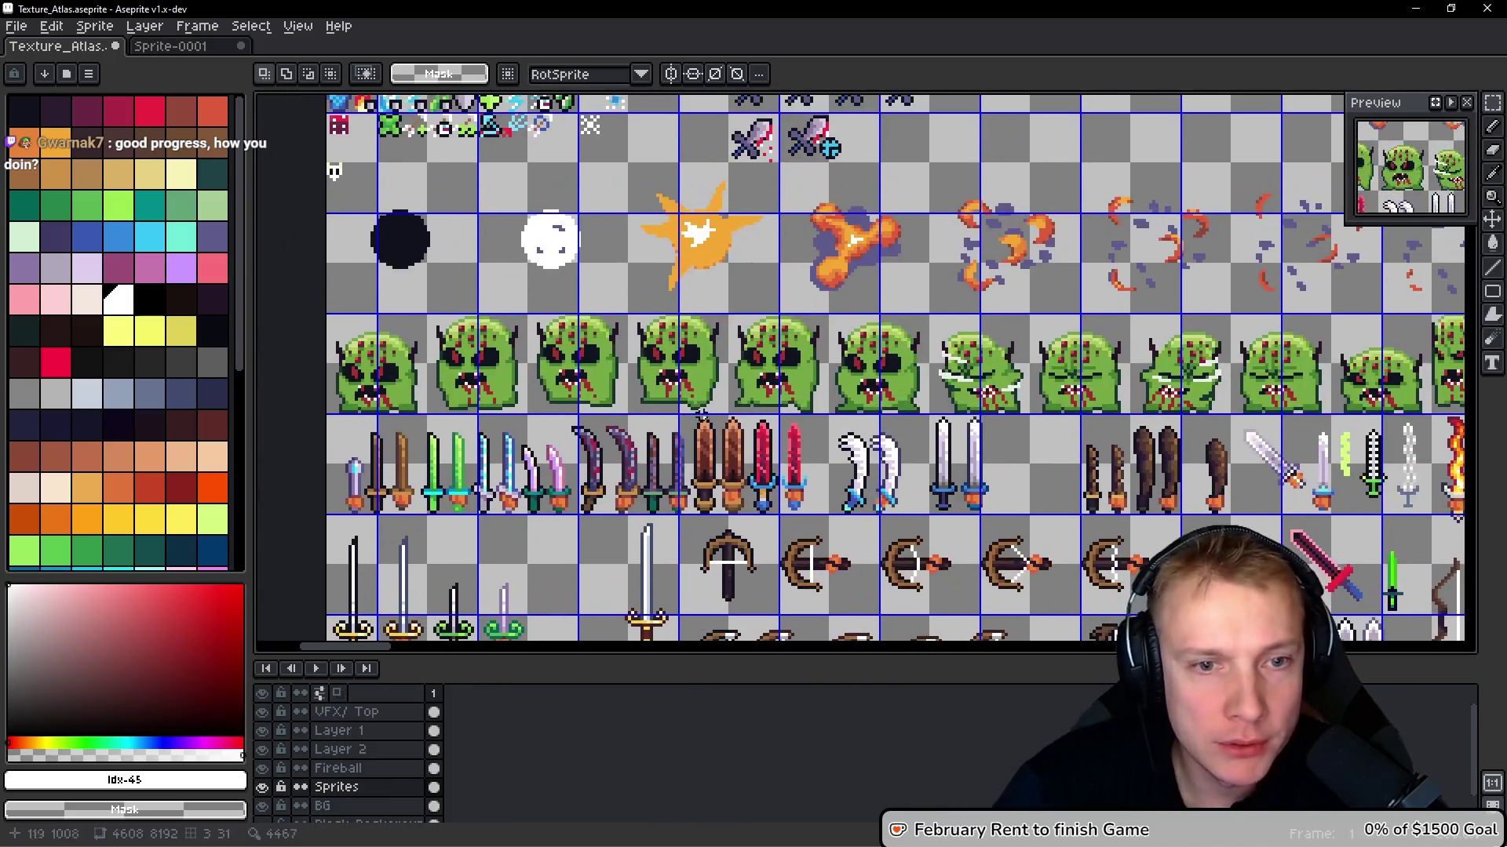
scroll(615, 360, "up", 1)
scroll(426, 398, "left", 4)
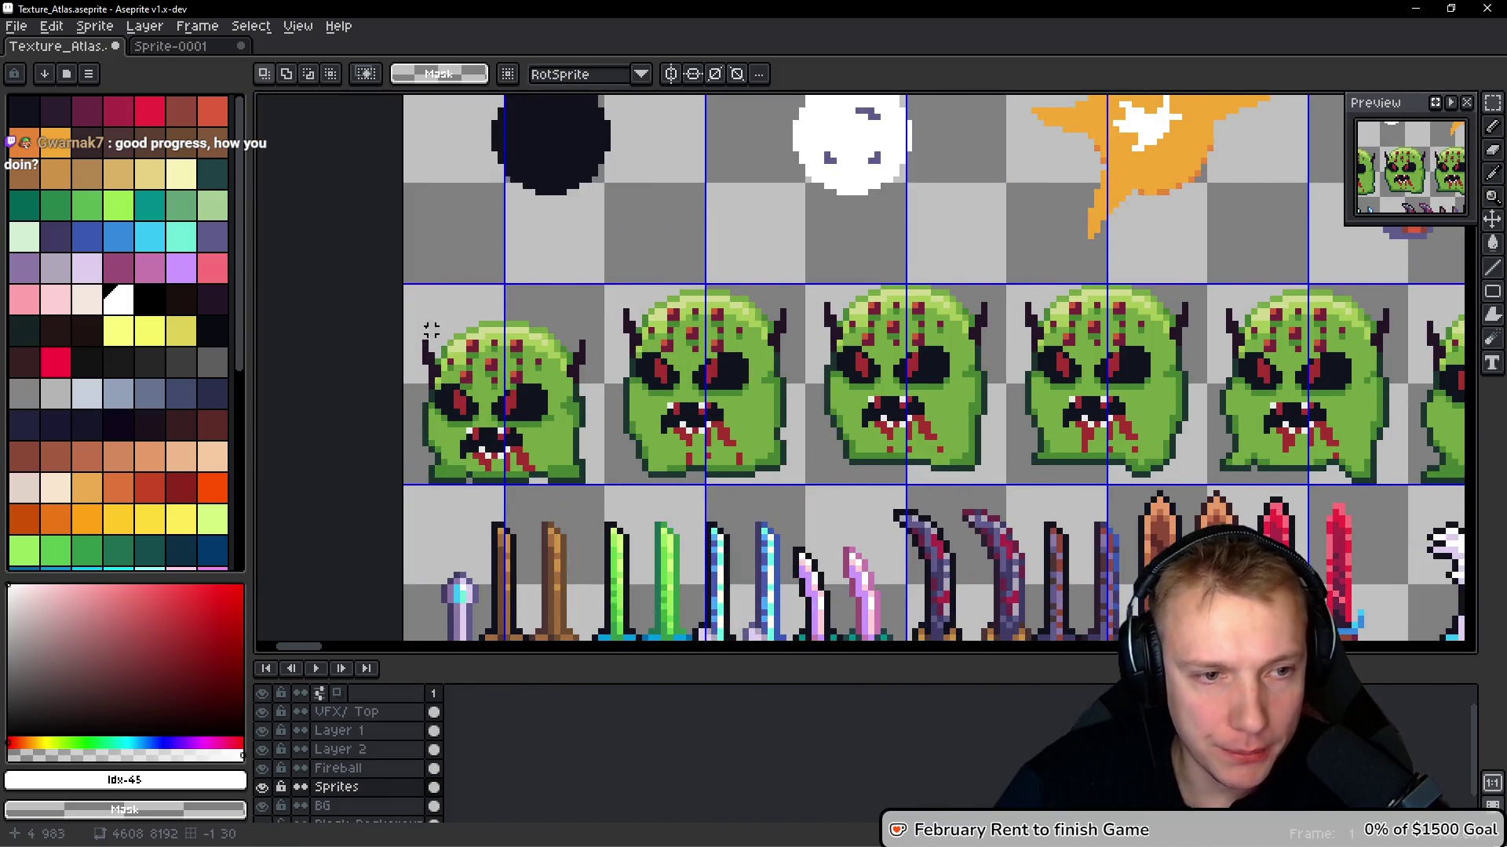
scroll(374, 392, "up", 1)
key("q")
mouse_move(385, 396)
left_mouse_down()
mouse_move(534, 408)
mouse_move(486, 302)
mouse_move(392, 266)
left_mouse_up()
key("ctrl+Tab")
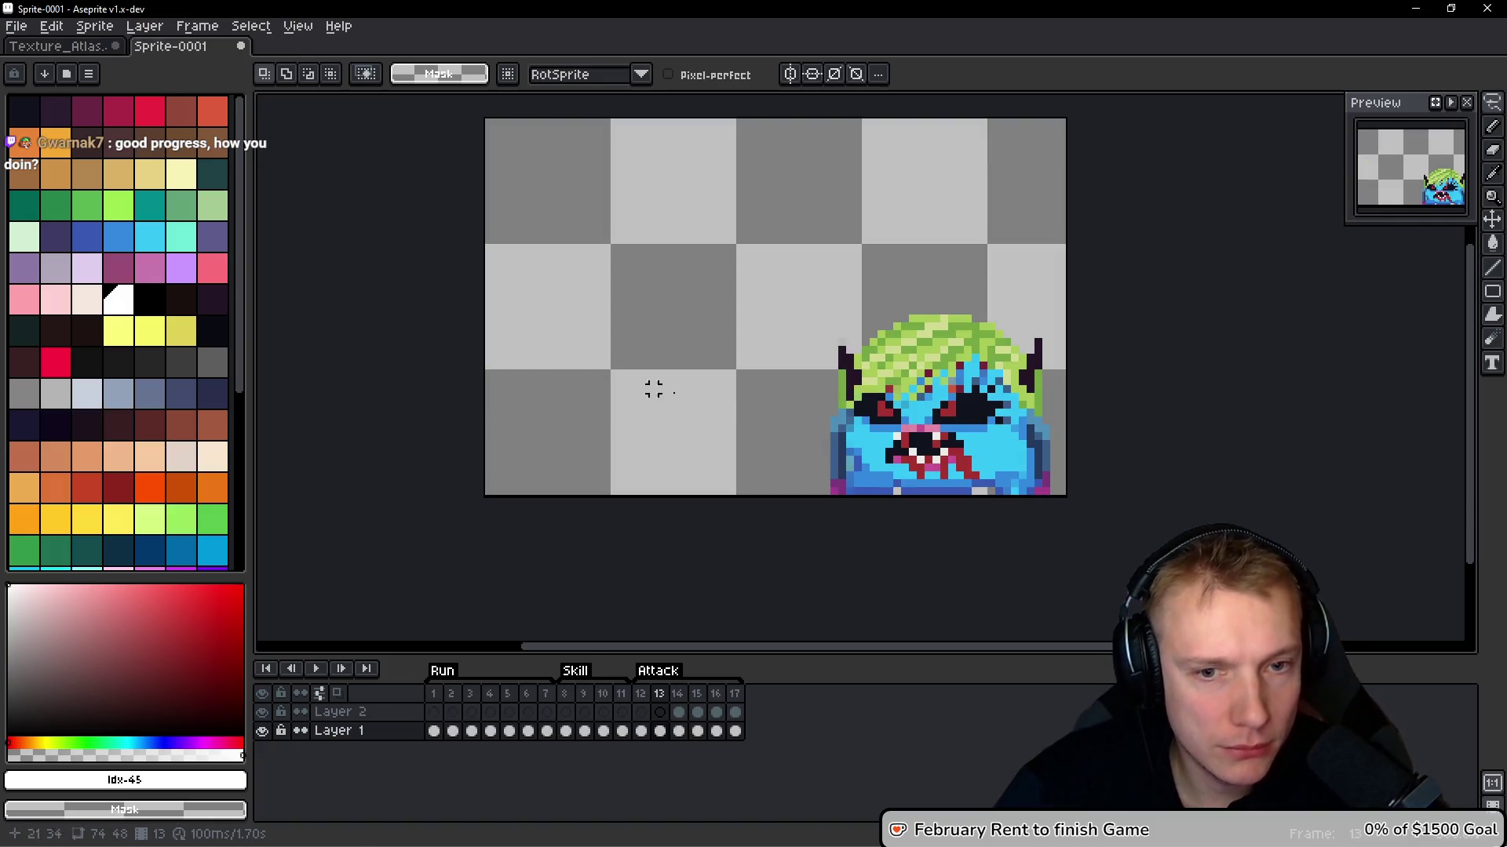
Paste the copied goblin head top and place it over the monster's head
key("Return")
key("Return")
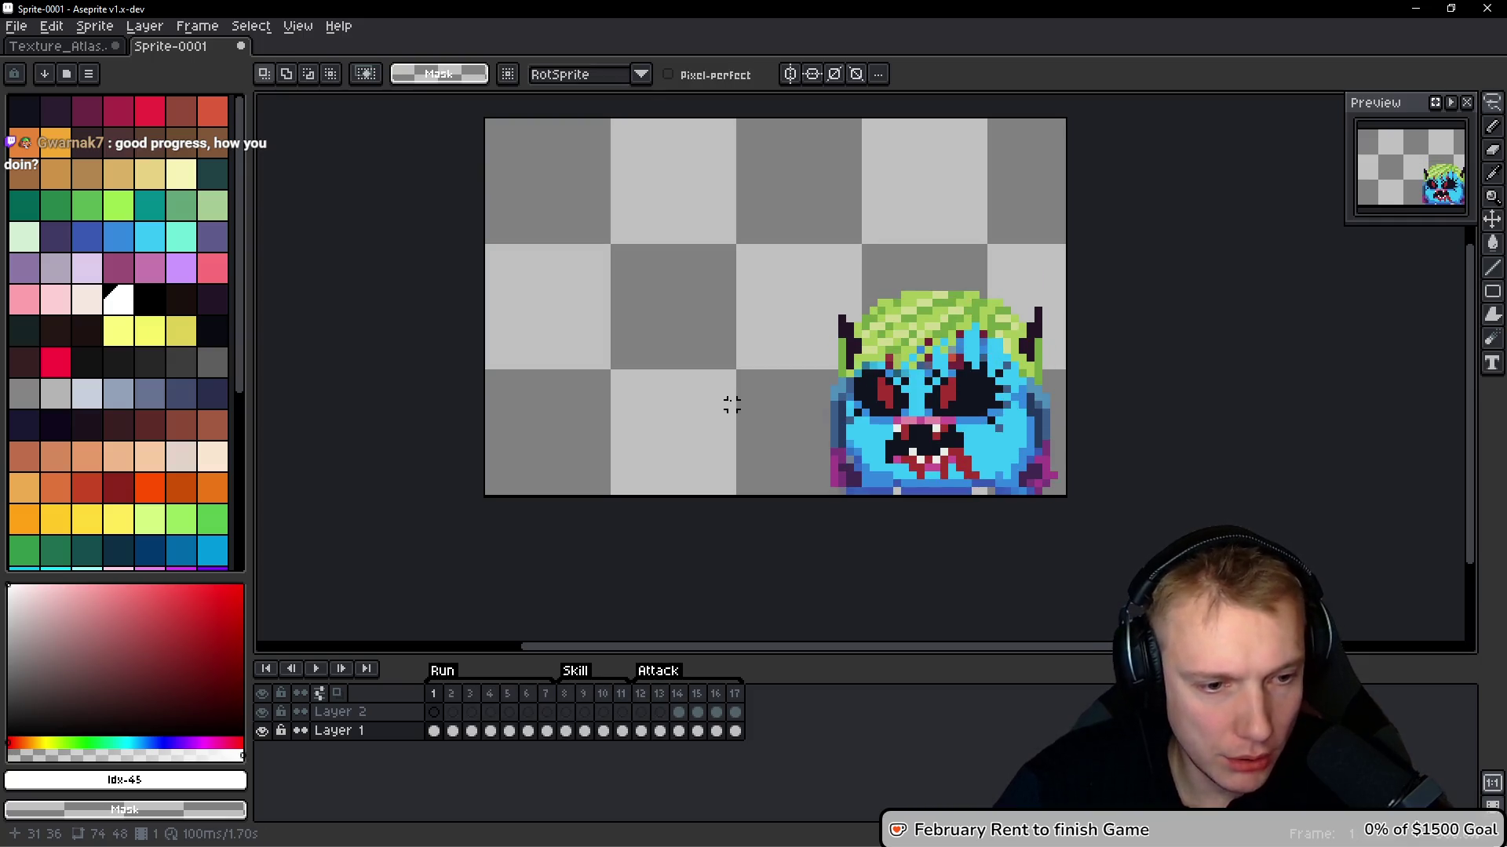
key("ctrl+v")
mouse_move(638, 397)
left_mouse_down()
mouse_move(789, 342)
mouse_move(977, 332)
mouse_move(962, 345)
mouse_move(952, 267)
mouse_move(970, 345)
left_mouse_up()
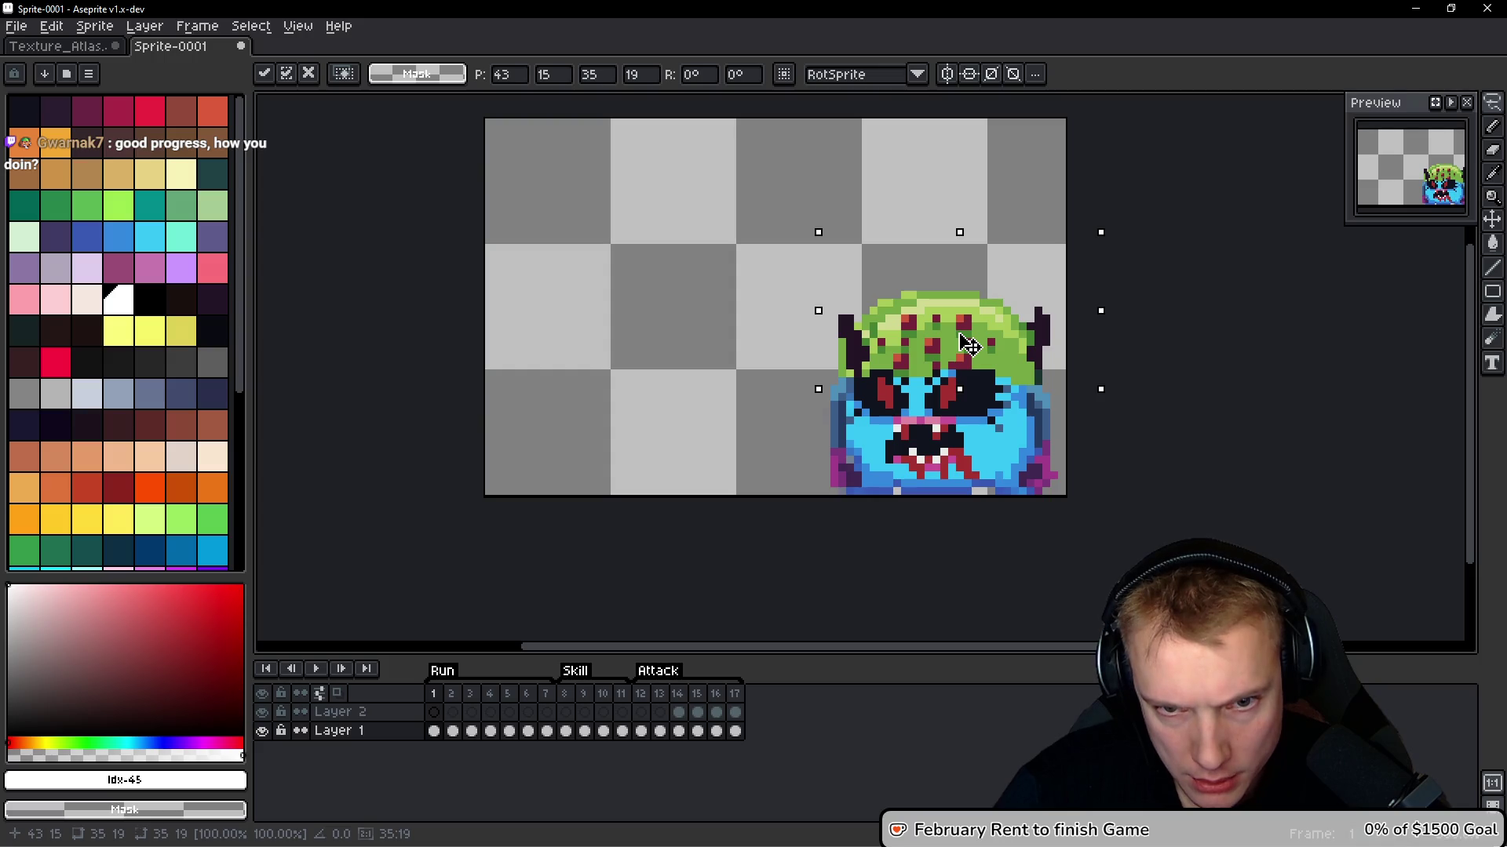
scroll(977, 343, "up", 1)
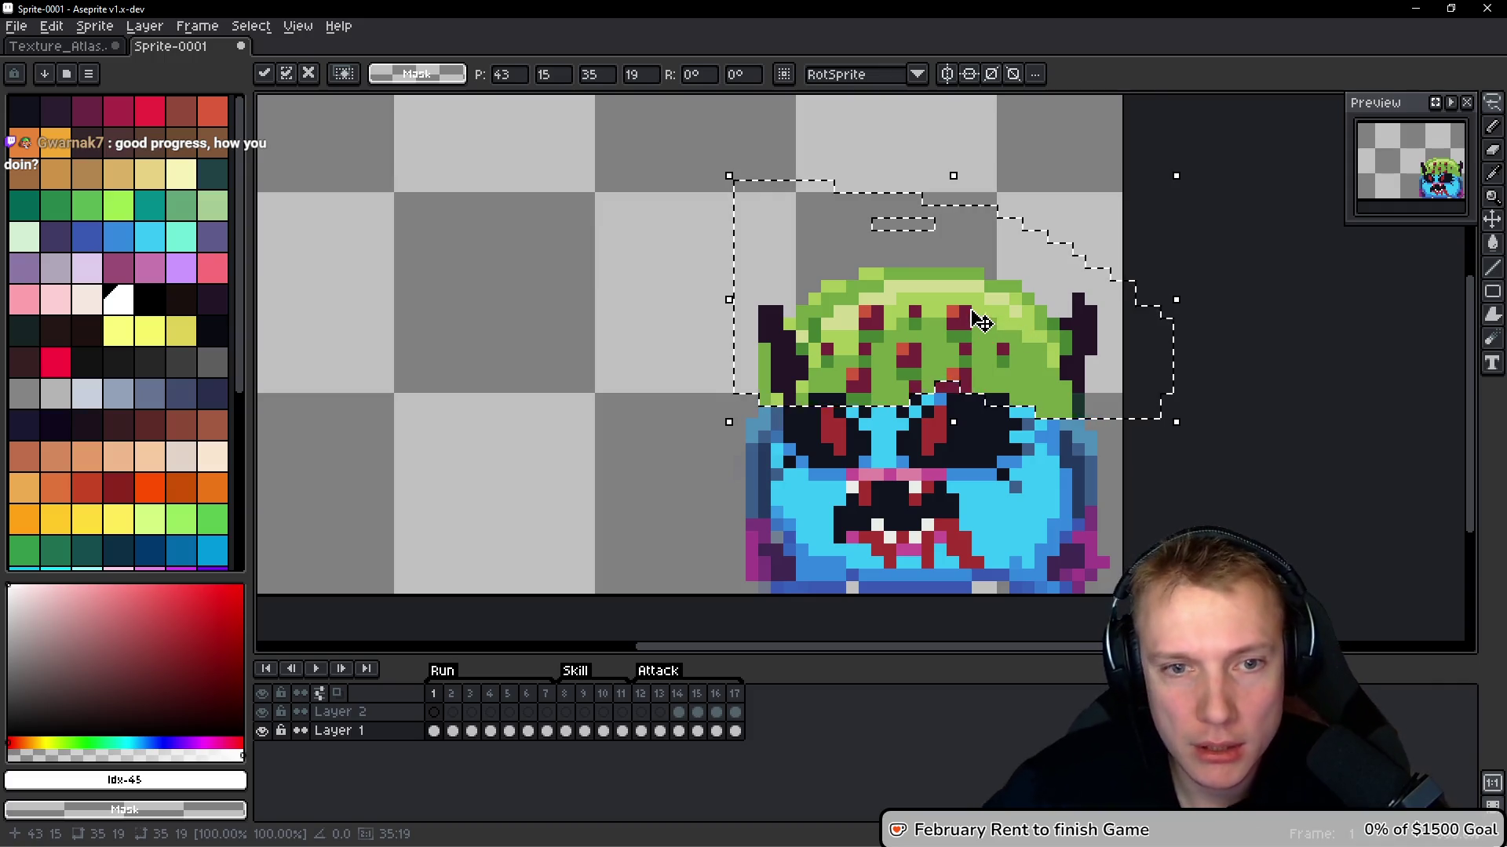
scroll(973, 337, "up", 1)
Fill the head's mid-green with cyan #36c5f4 and its dark green with blue #3388de
key("g")
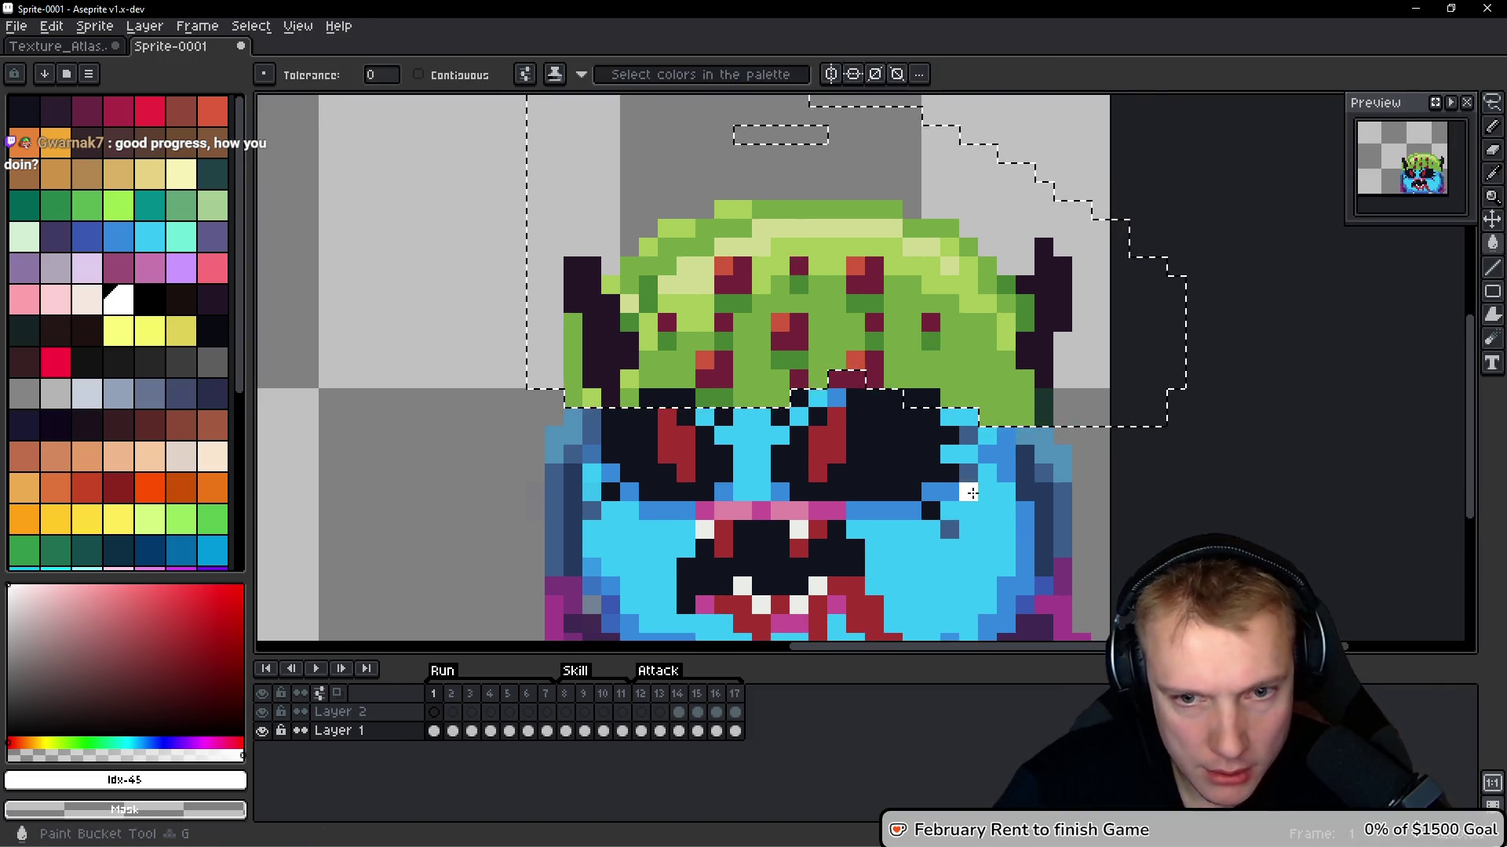
left_click(969, 491, "alt")
left_click(968, 365)
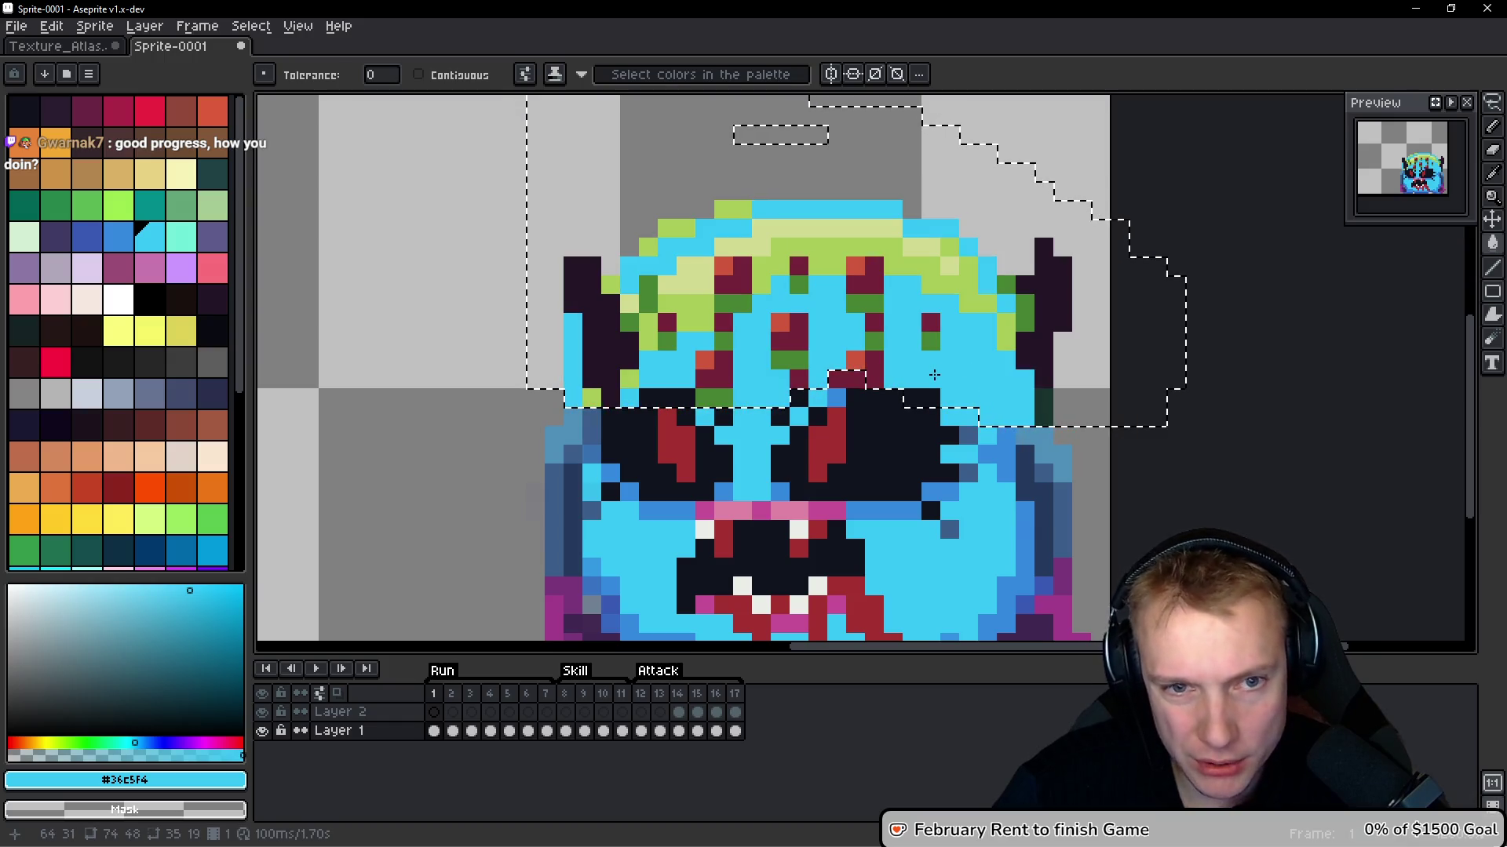
left_click(968, 430, "alt")
left_click(863, 305)
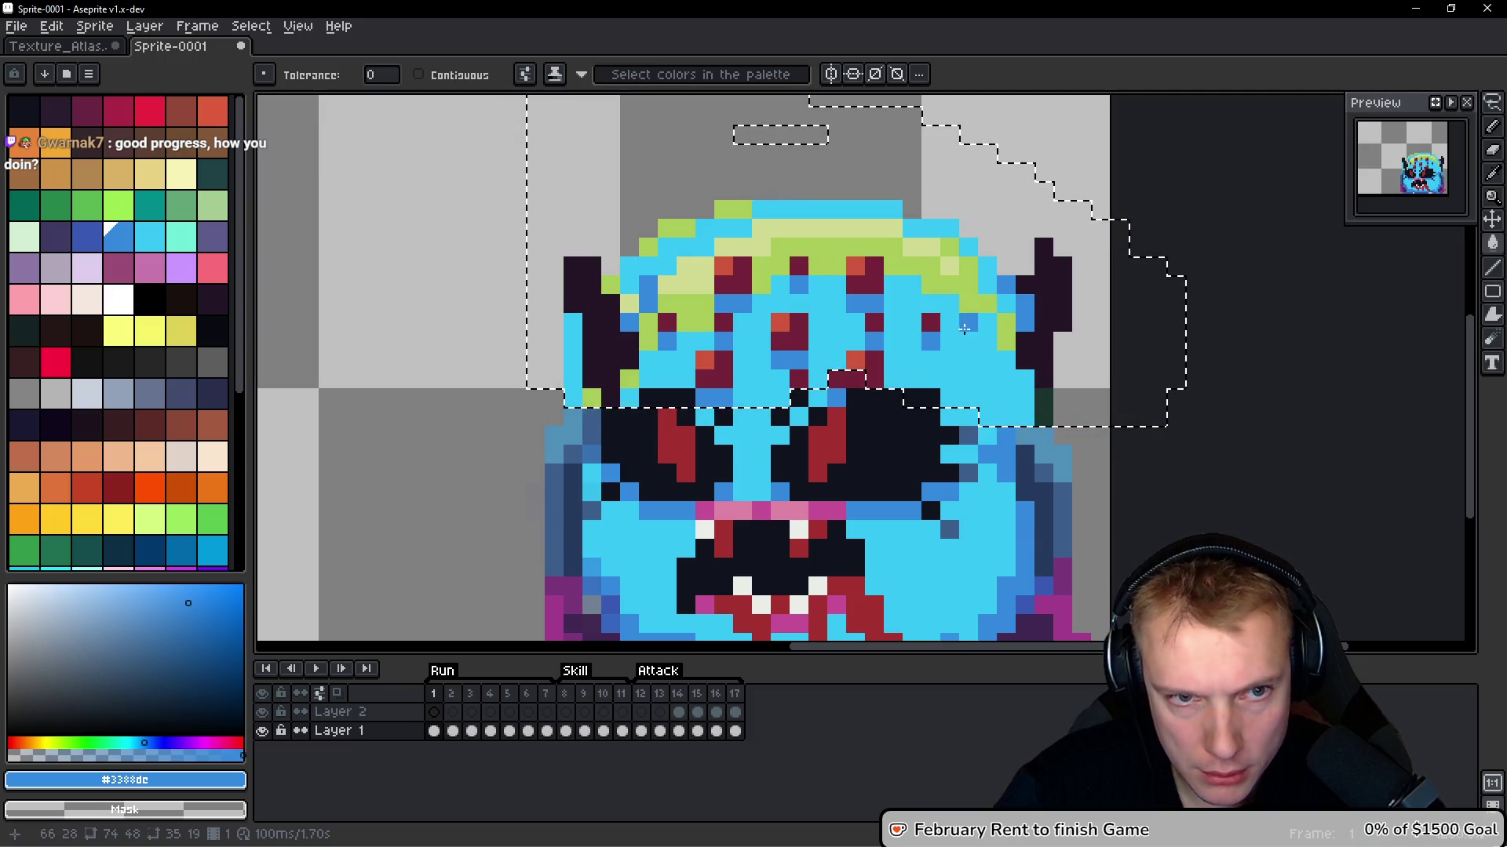
scroll(957, 336, "down", 2)
left_click(51, 47)
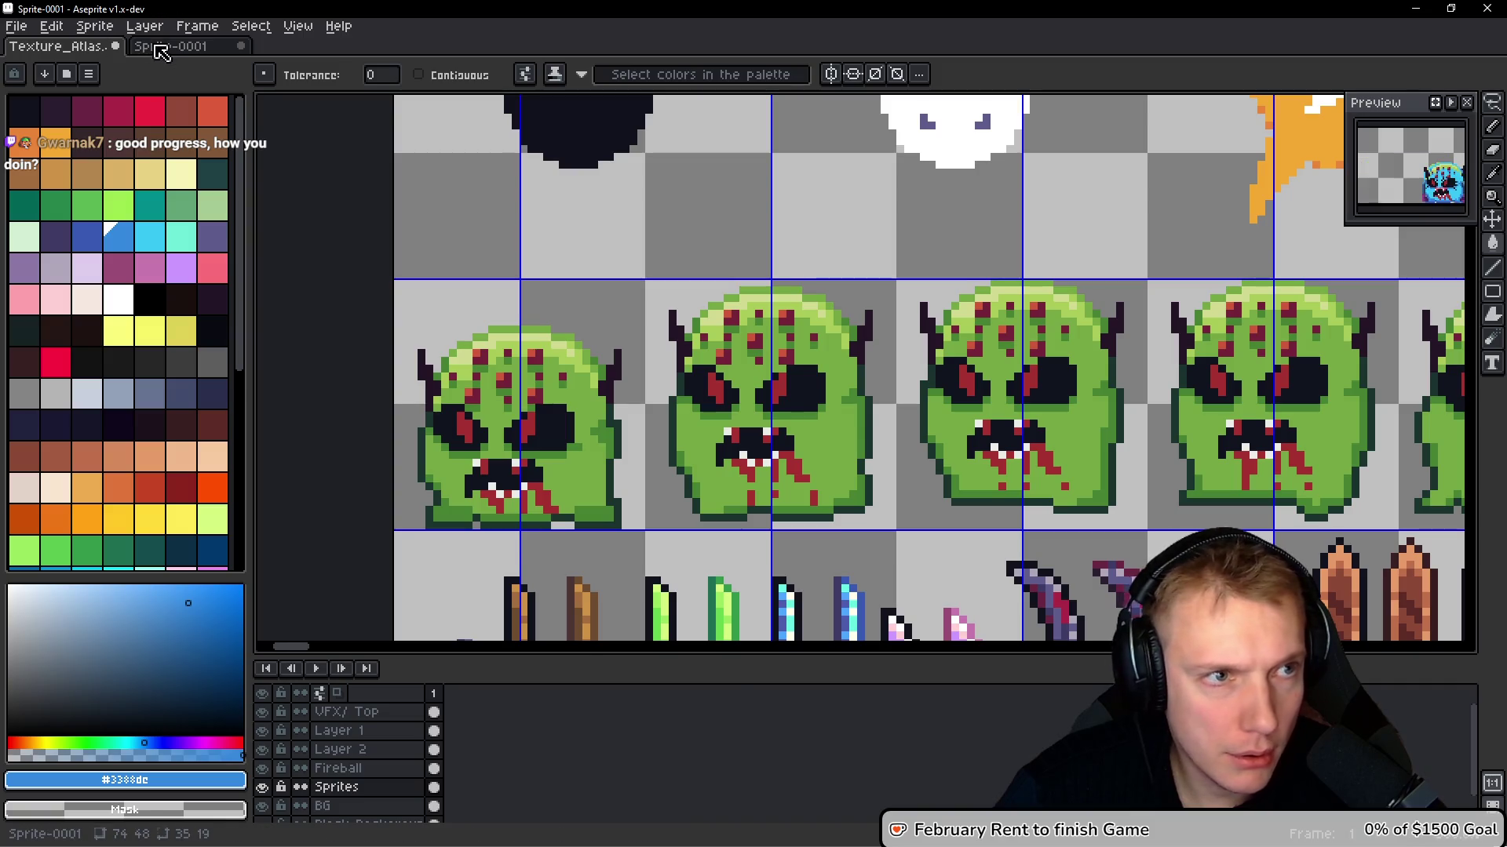
Return to Sprite-0001 and pick up the dark navy outline colour, undoing a stray head pixel
left_click(127, 48)
scroll(977, 357, "up", 3)
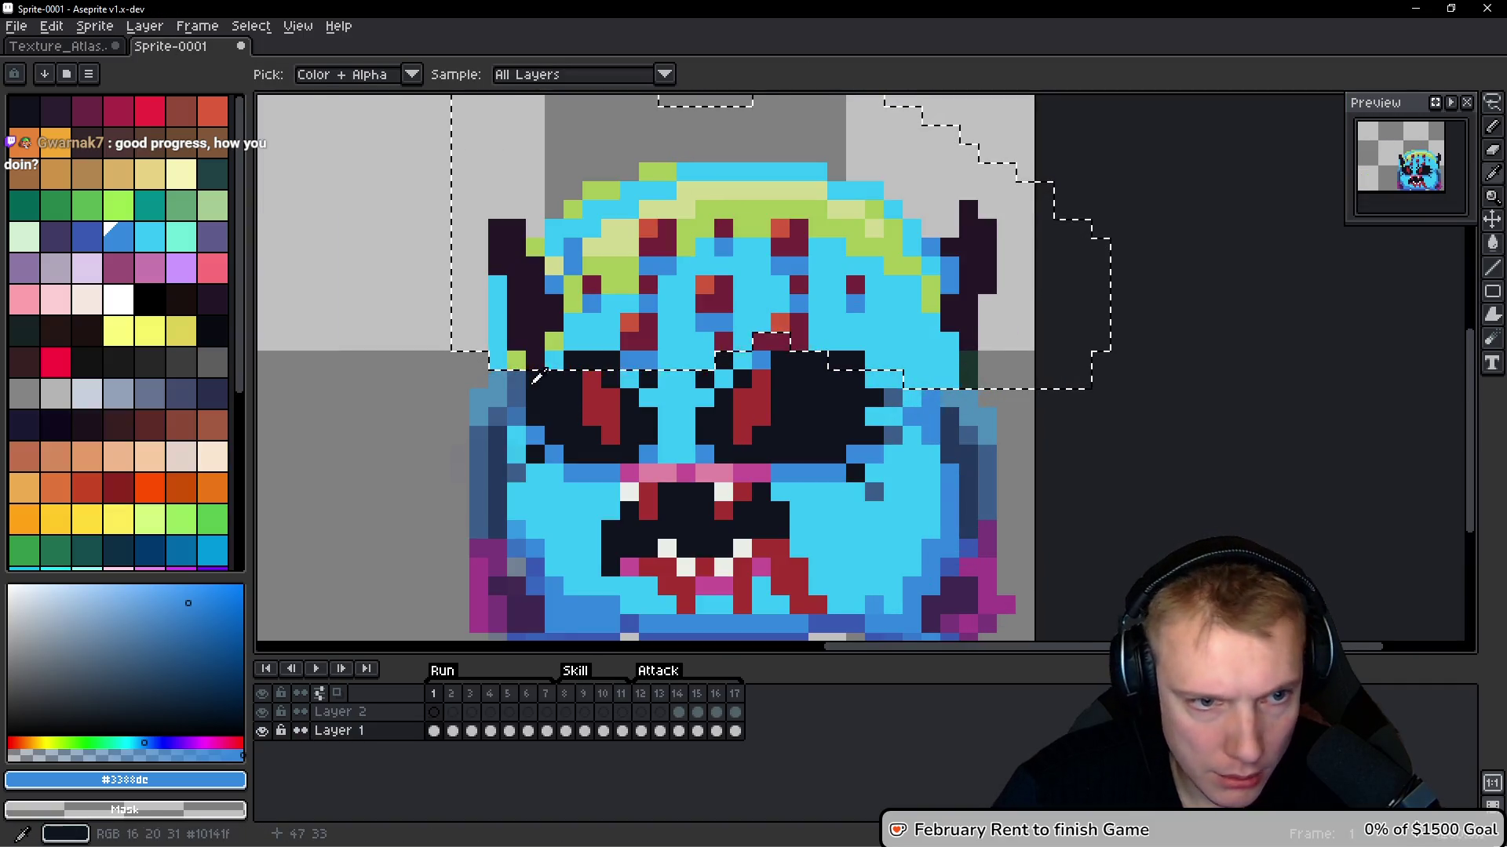
left_click(505, 431, "alt")
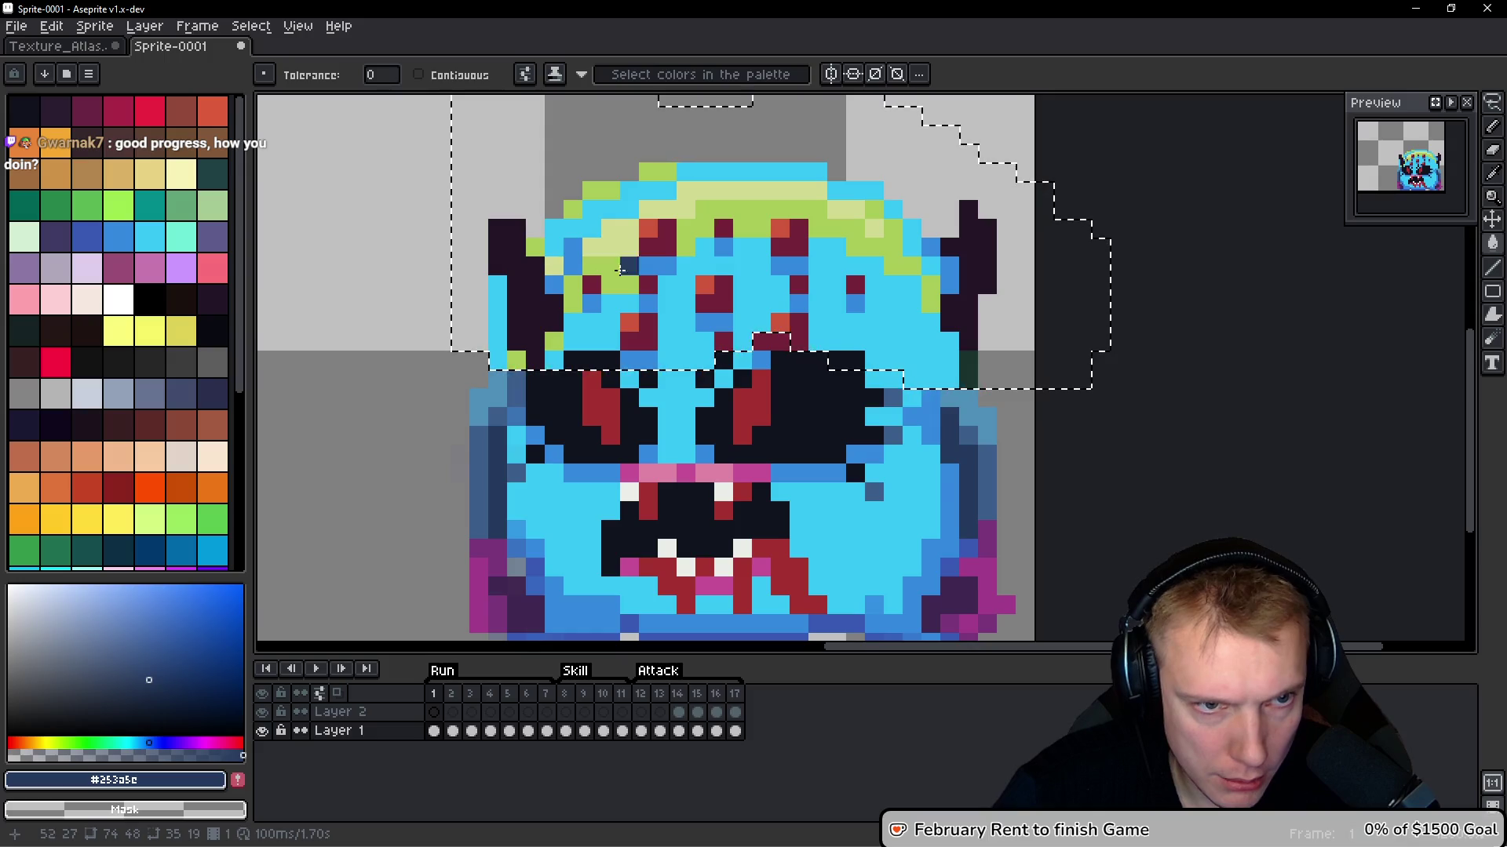
scroll(674, 233, "down", 3)
scroll(674, 233, "up", 3)
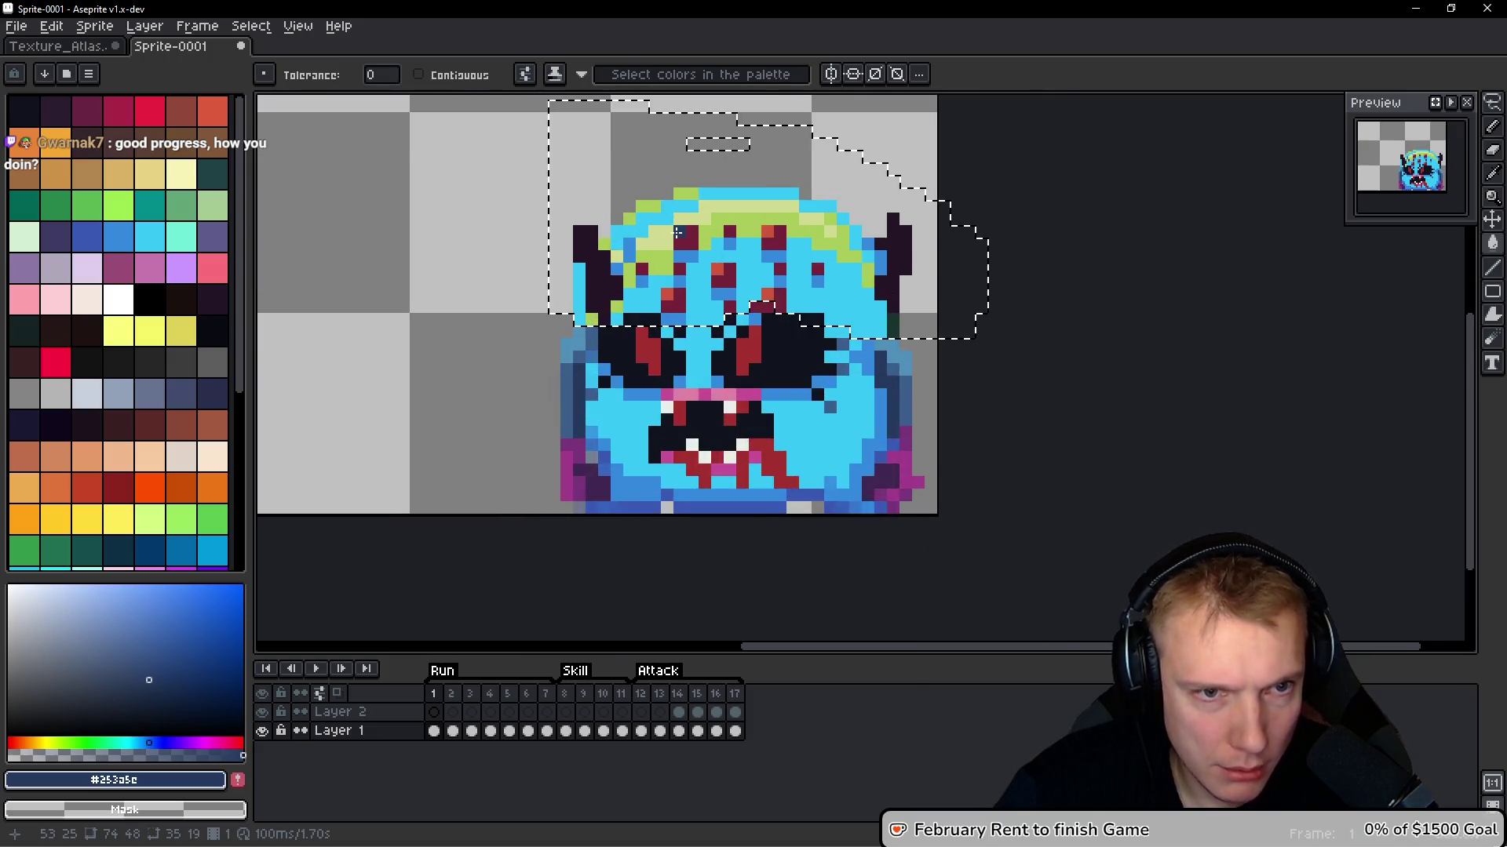
key("b")
left_click(532, 253)
key("ctrl+z")
Turn the head's light-green pixels turquoise with the Paint Bucket
left_click(836, 294, "alt")
scroll(837, 294, "down", 3)
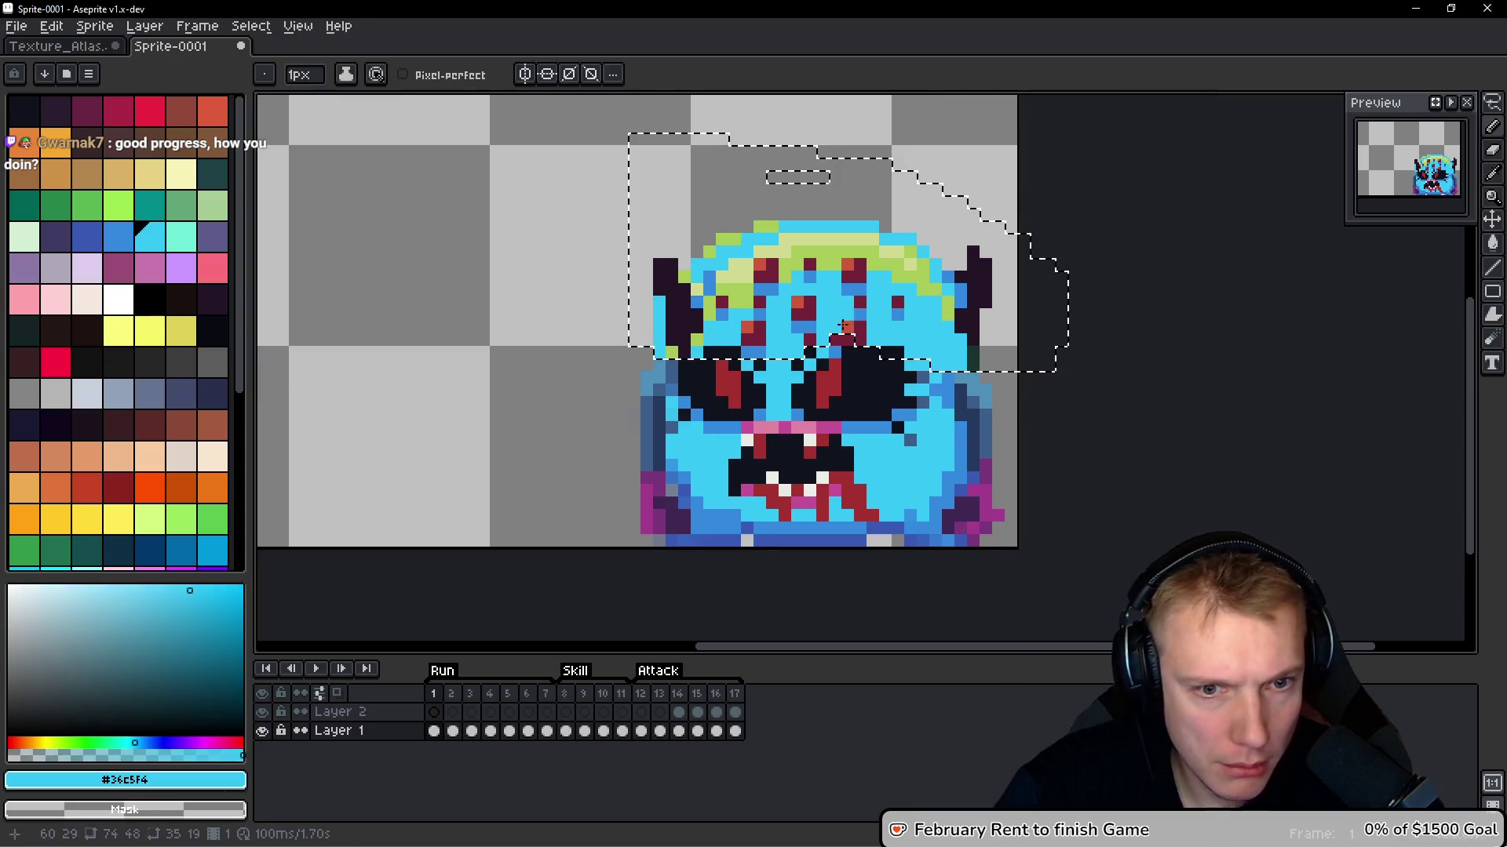
scroll(862, 311, "up", 4)
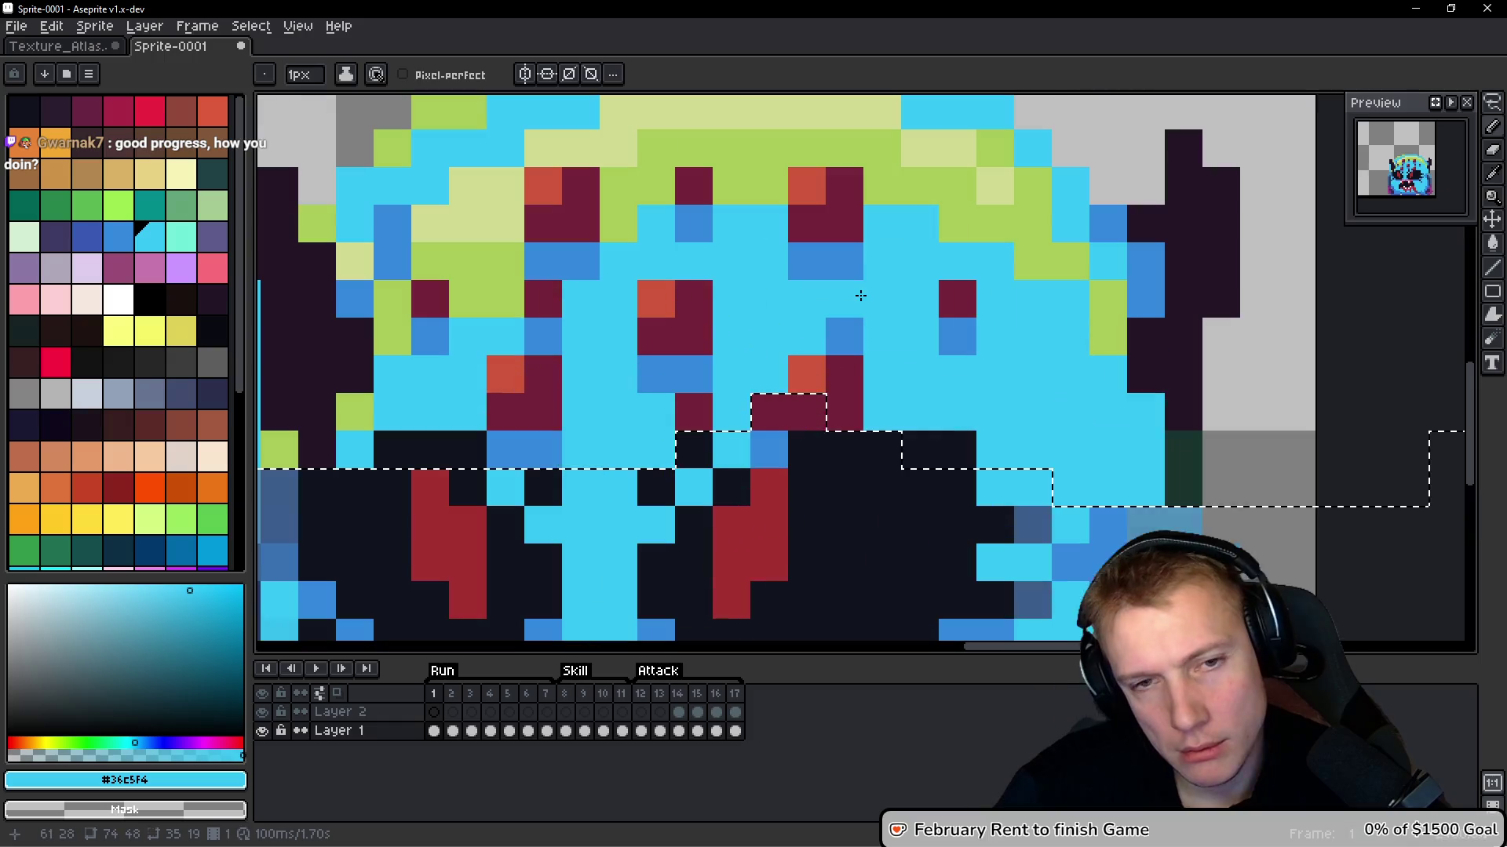
left_click(187, 240)
left_click(657, 186)
key("g")
left_click(723, 158)
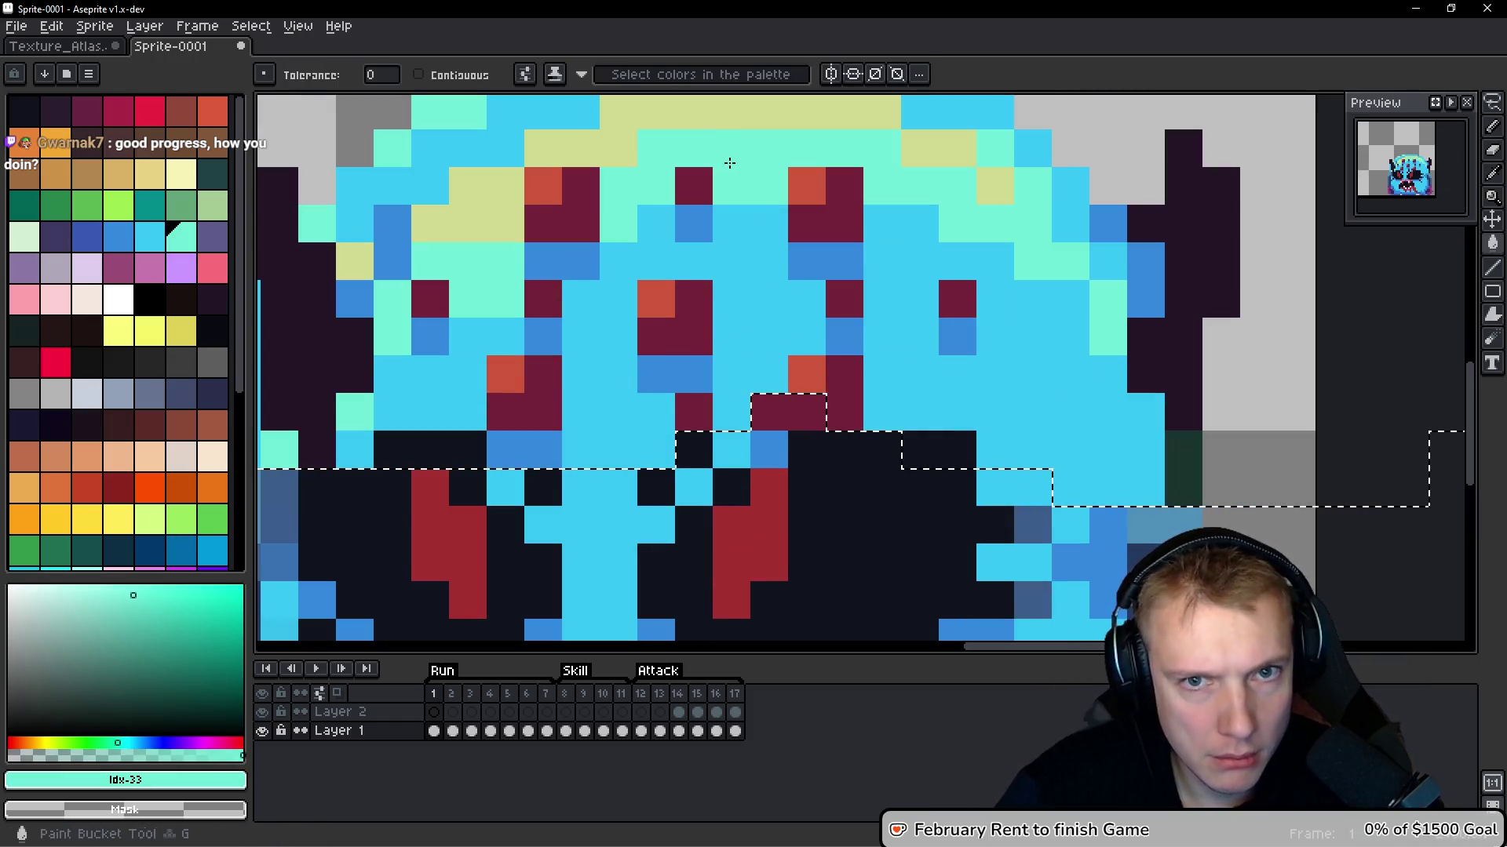
Draw a dark navy outline down the sprite's right side
mouse_move(718, 193)
left_mouse_down()
mouse_move(704, 204)
mouse_move(631, 91)
left_mouse_up()
key("i")
left_click(1063, 455)
key("b")
key("ctrl+d")
left_click_drag(1062, 340, 1065, 427)
left_click(1095, 385)
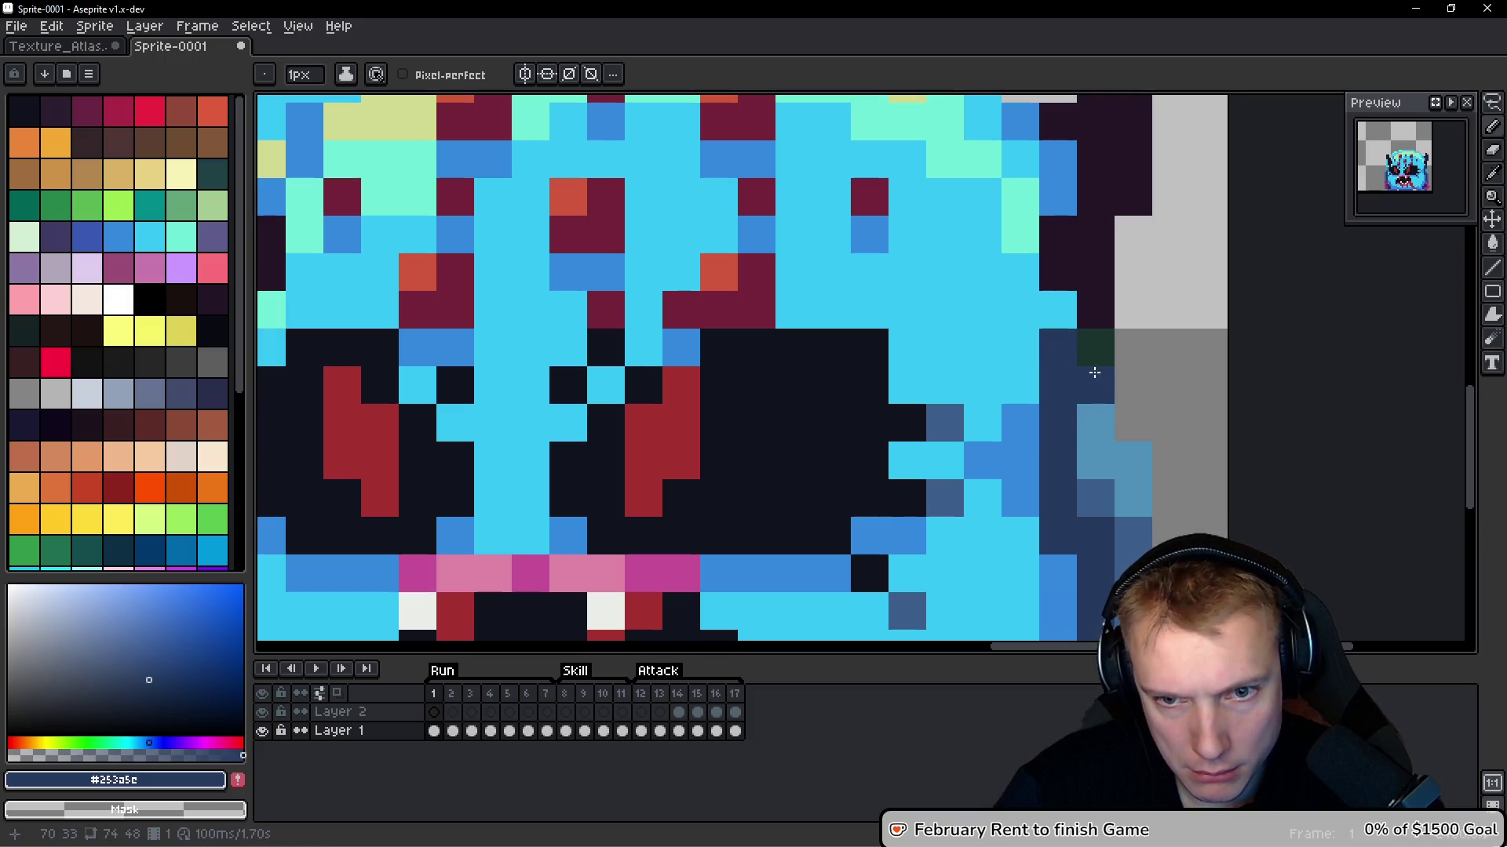
Add a dark-blue outline pixel and clear two pixels at the lower-right edge
scroll(1099, 393, "down", 3)
scroll(1114, 440, "up", 1)
scroll(1123, 466, "down", 1)
scroll(1124, 466, "up", 2)
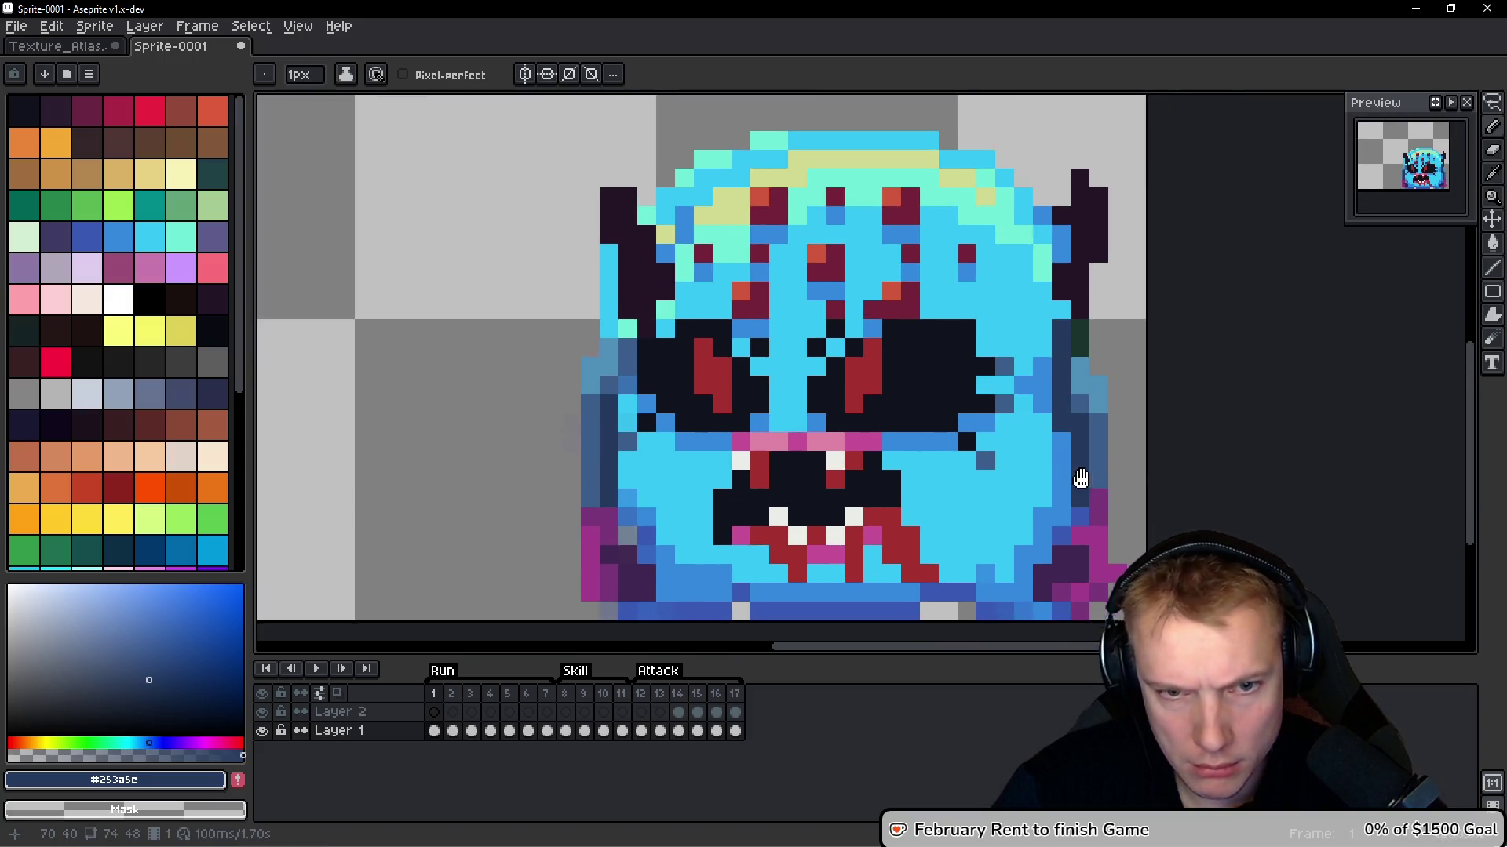
left_click(1101, 478)
scroll(973, 480, "down", 1)
scroll(902, 399, "up", 2)
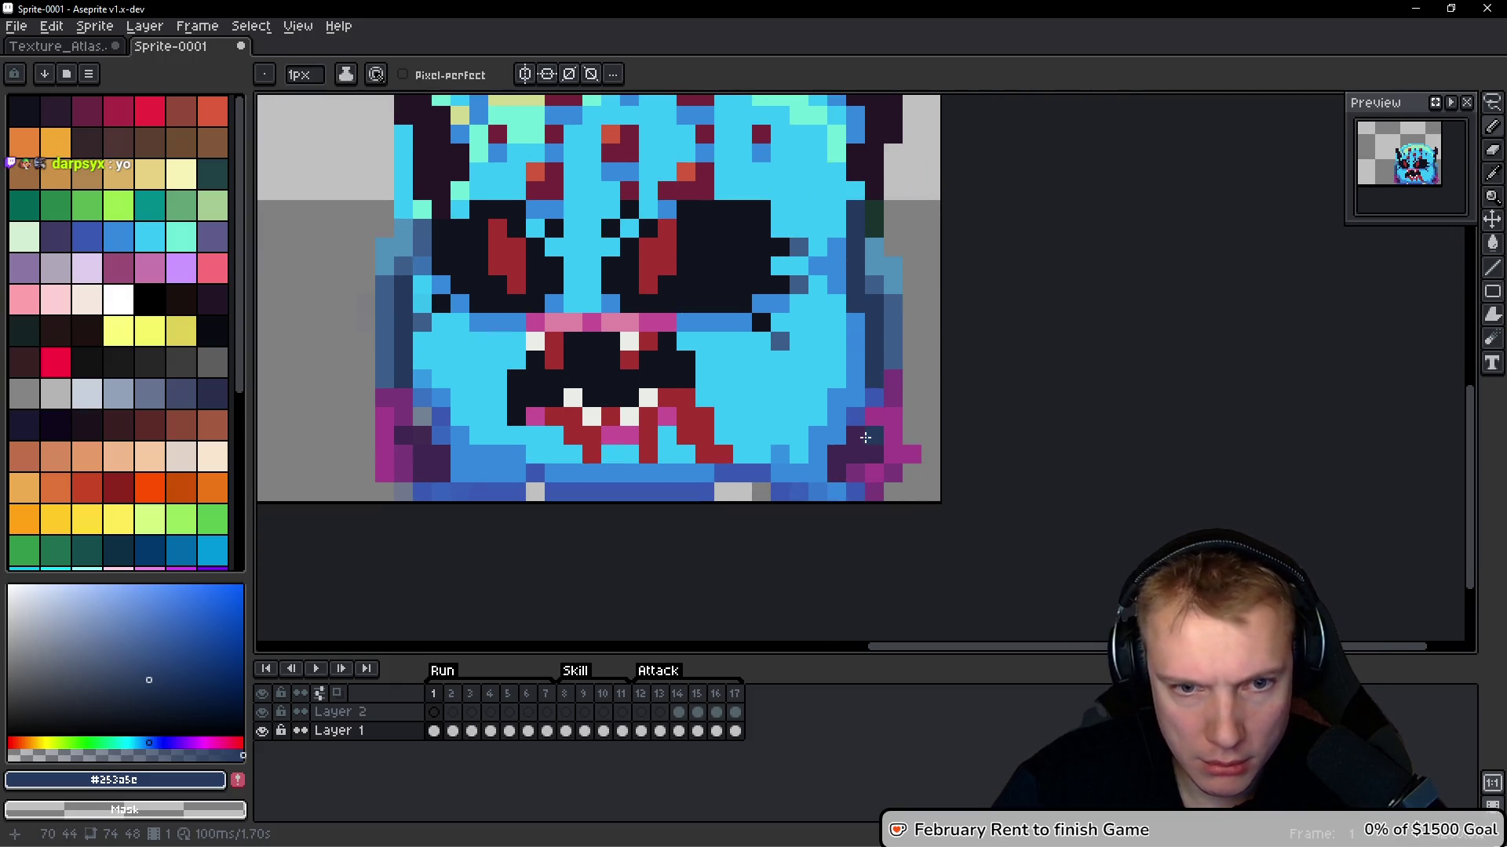
left_click_drag(831, 455, 836, 473)
Fill a small lower-right gap and clear the magenta pixels at the bottom corners to transparent
key("g")
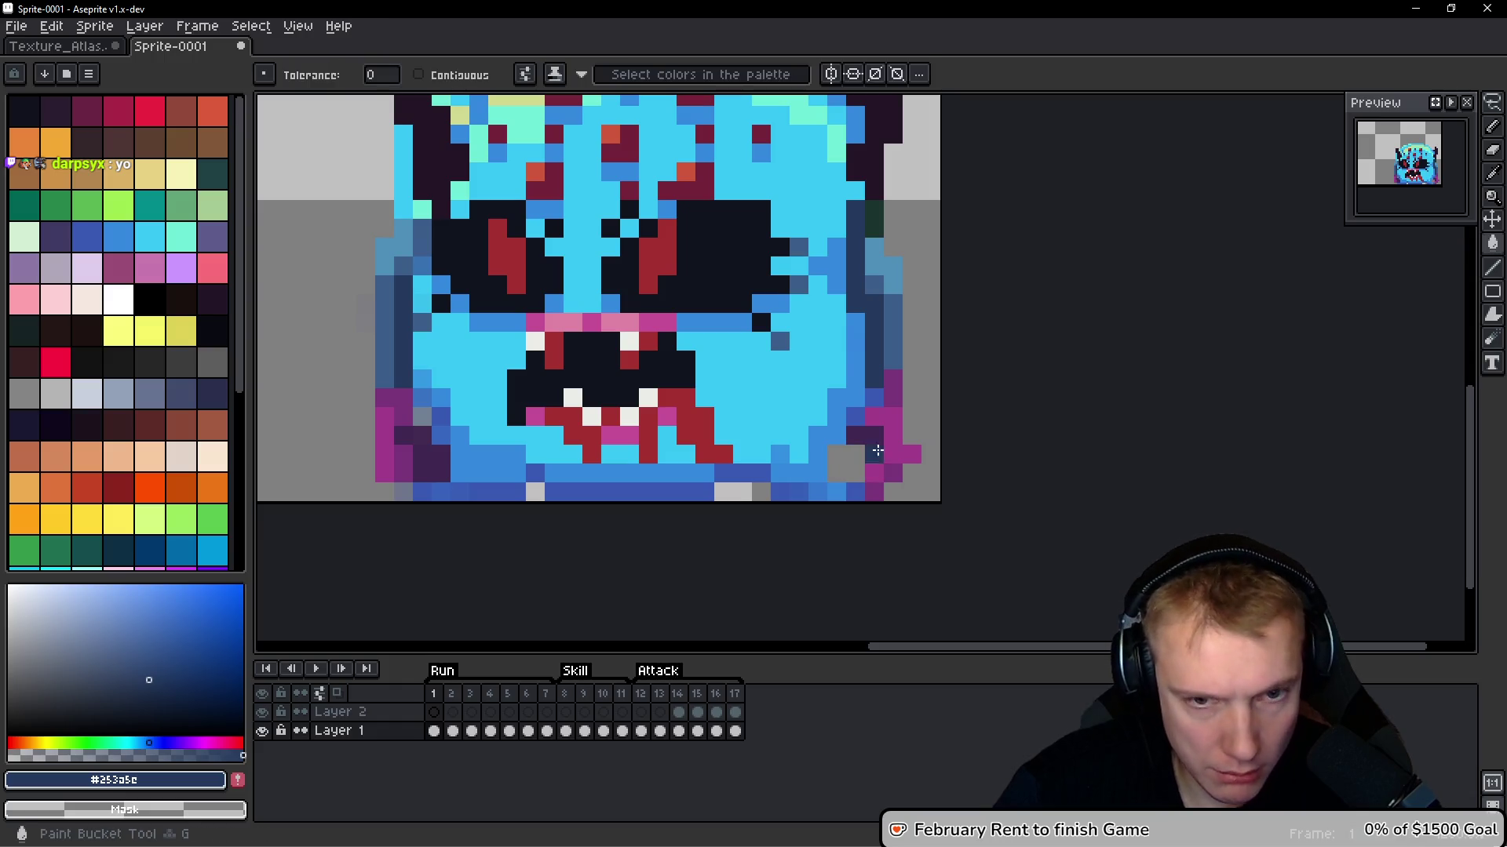
left_click(879, 419)
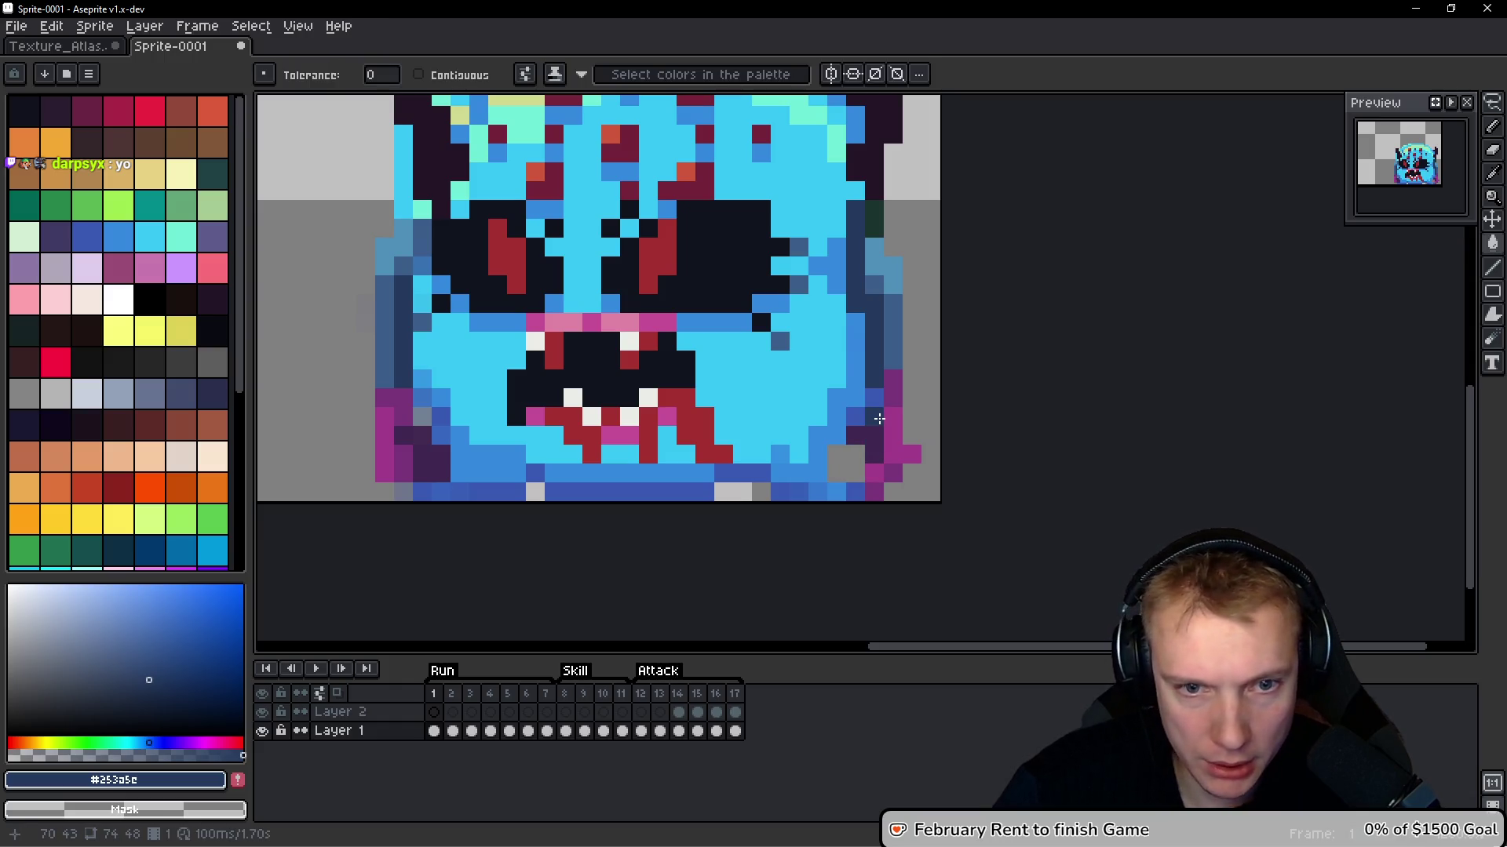
key("g")
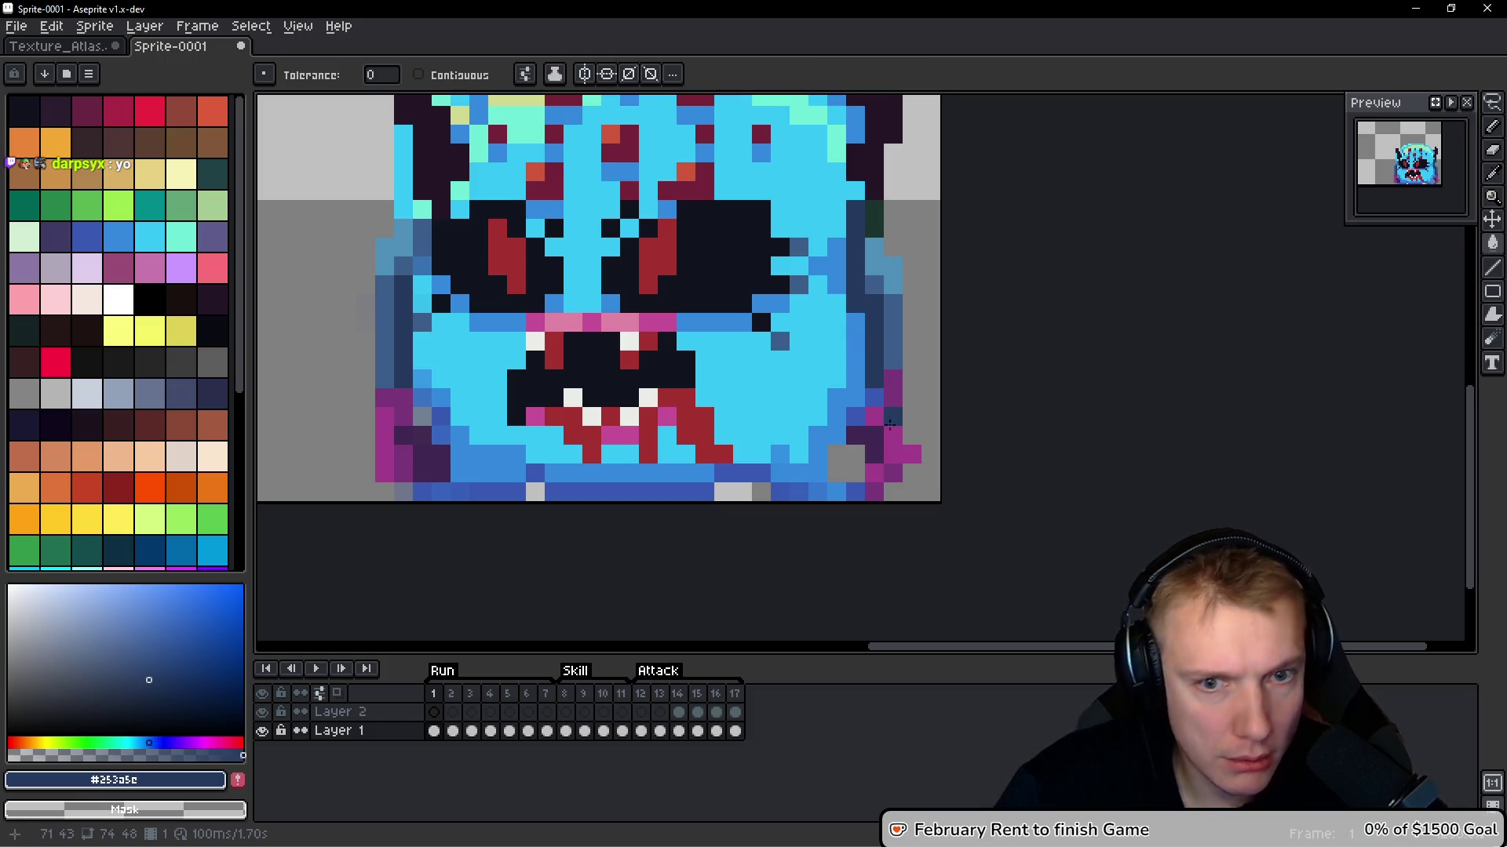
right_click(885, 416)
right_click(891, 424)
right_click(871, 439)
right_click(887, 412)
right_click(893, 400)
right_click(900, 450)
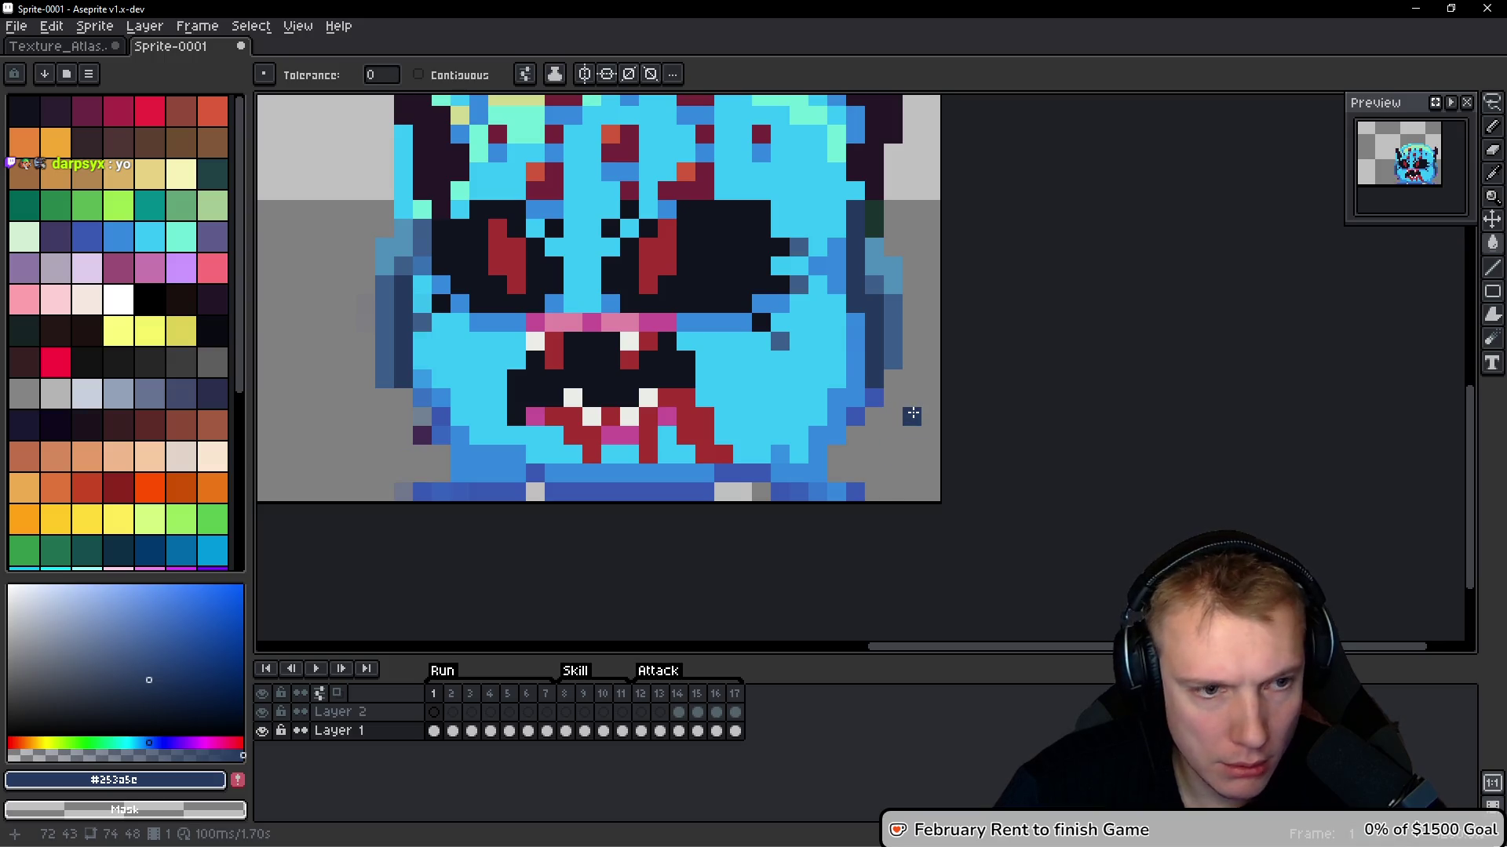
Erase the extra dark-blue column and stray pixels on the right edge, adding one navy pixel
left_click_drag(878, 421, 915, 434)
key("b")
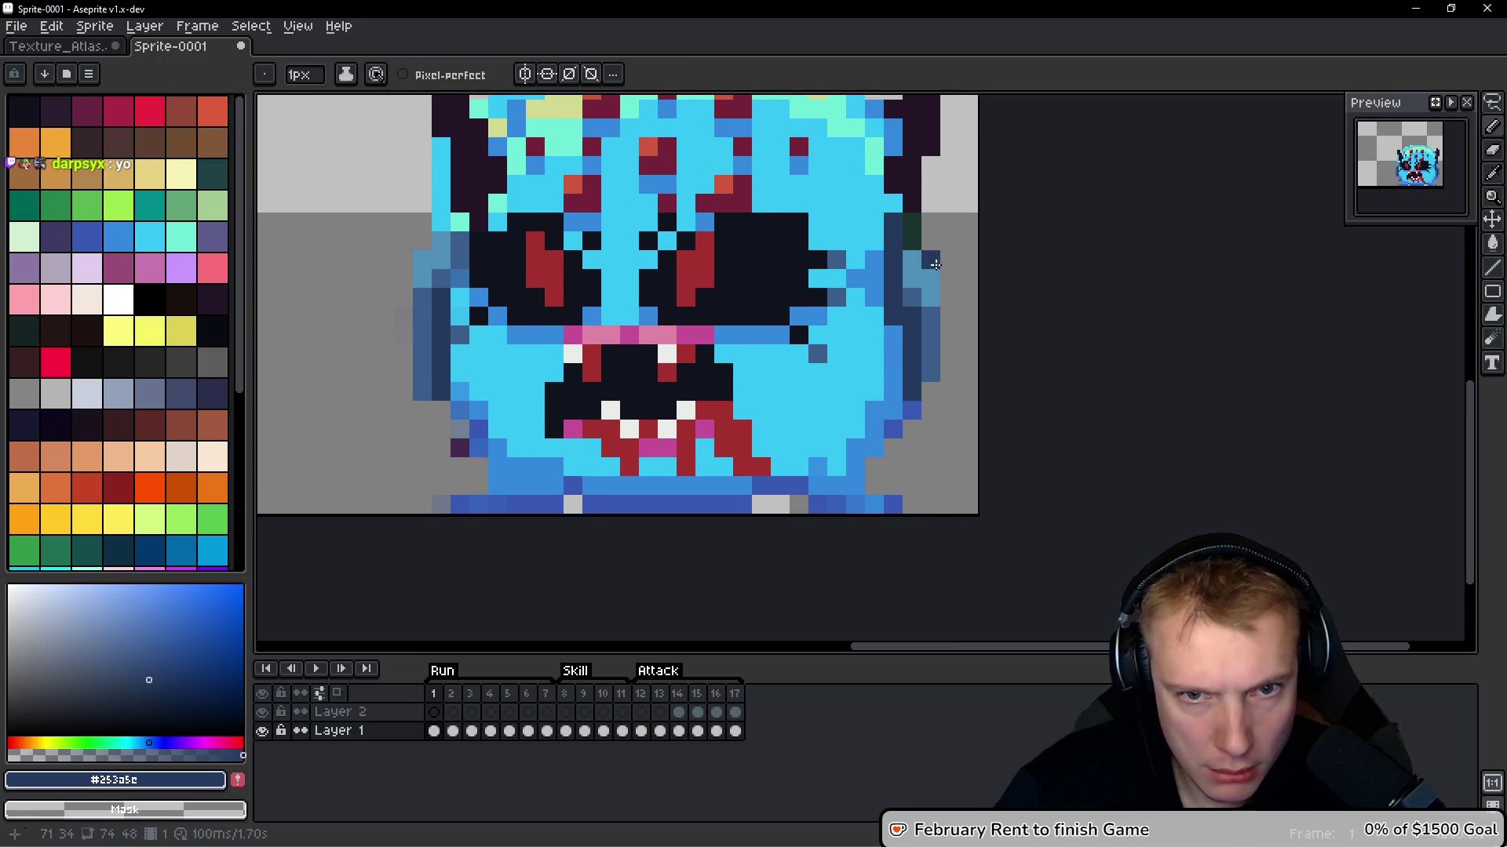
left_click_drag(932, 372, 938, 272)
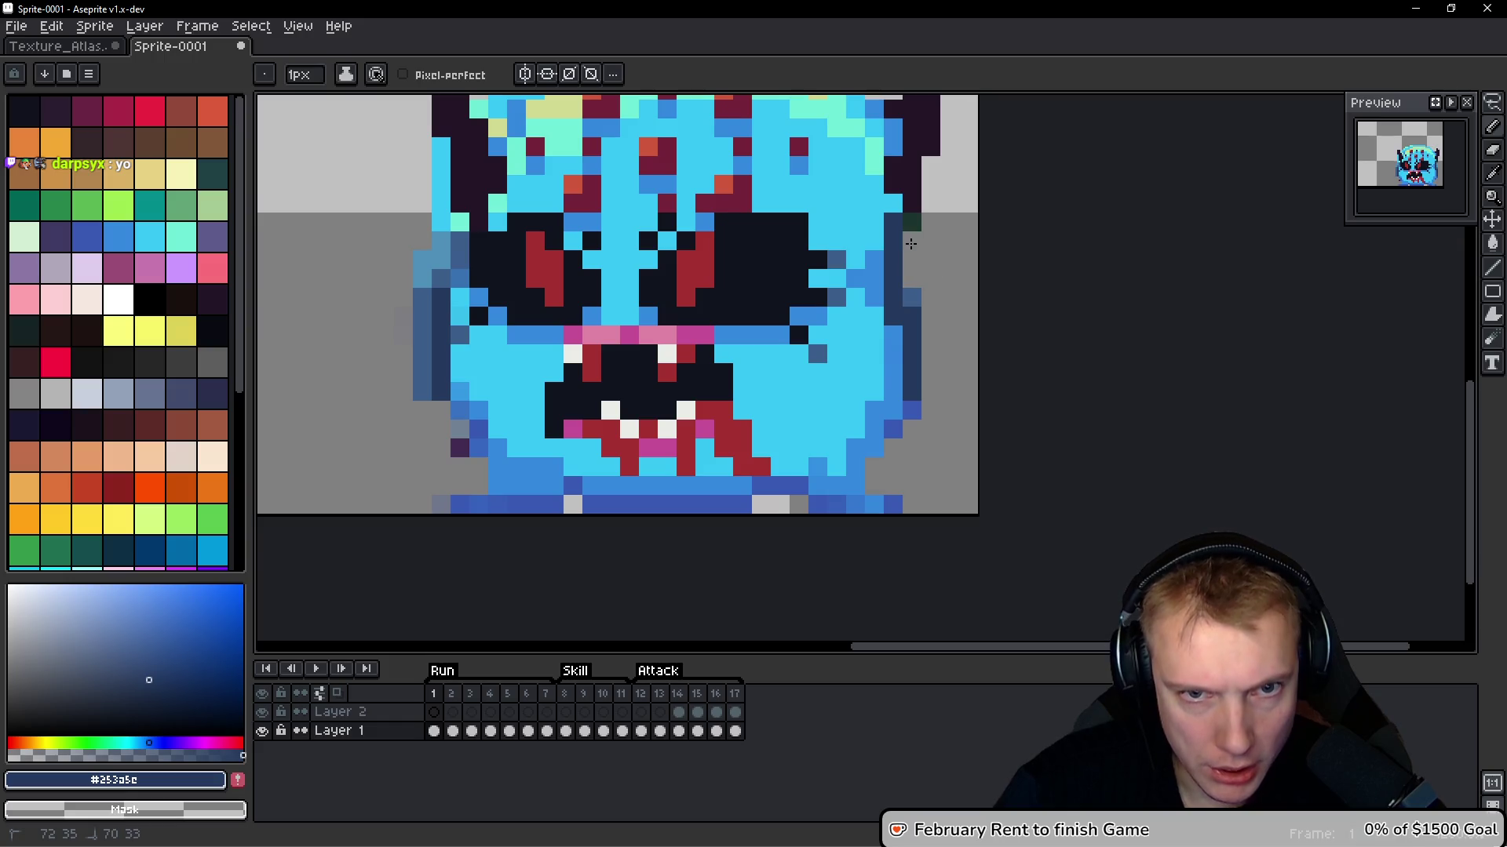
right_click(912, 296)
right_click(912, 316)
left_click(933, 316)
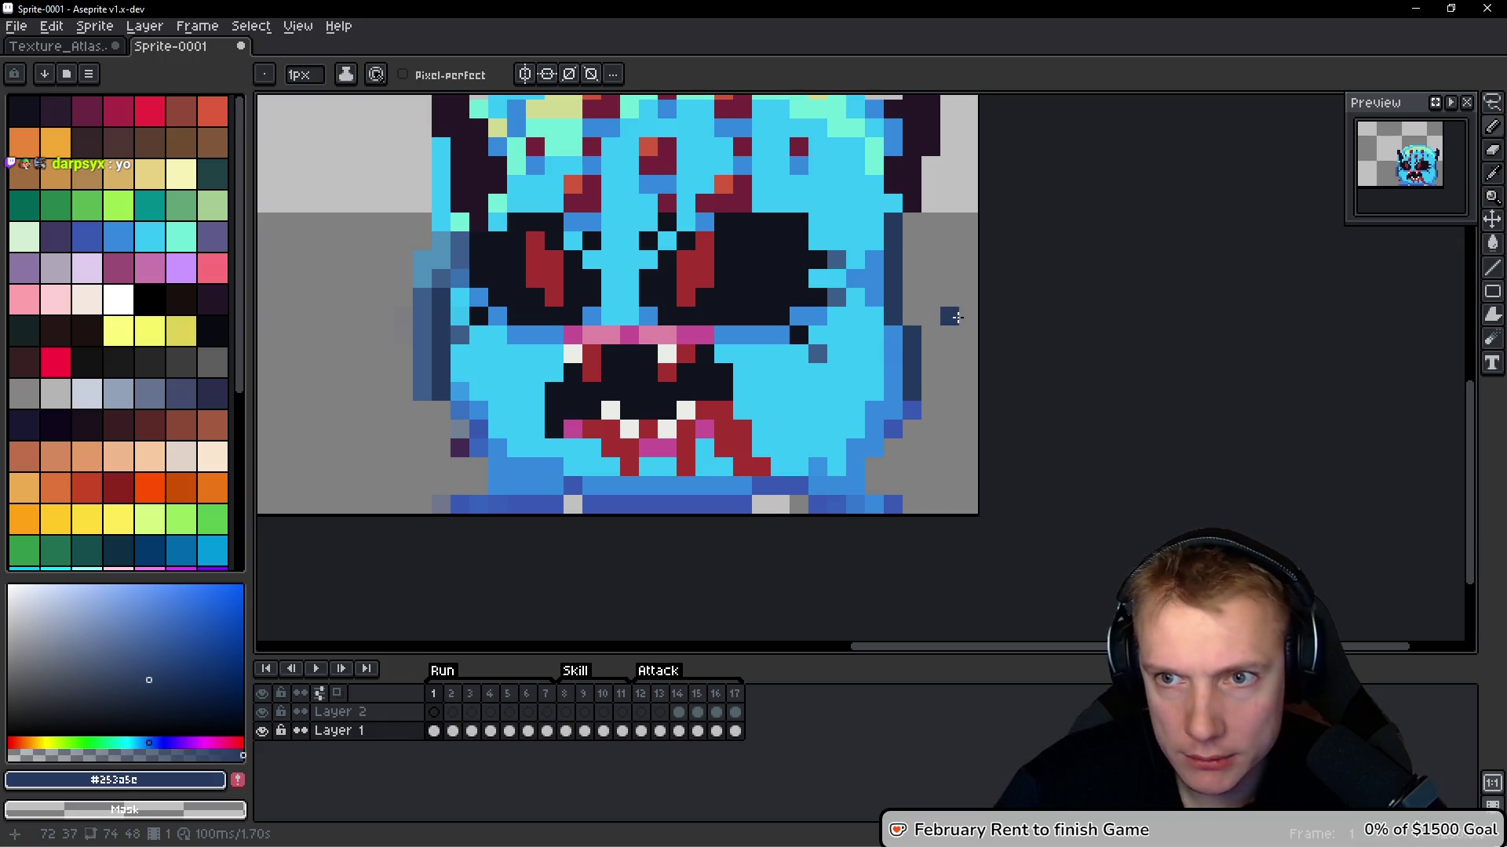
Drag the Texture_Atlas out into a side panel
scroll(548, 309, "left", 3)
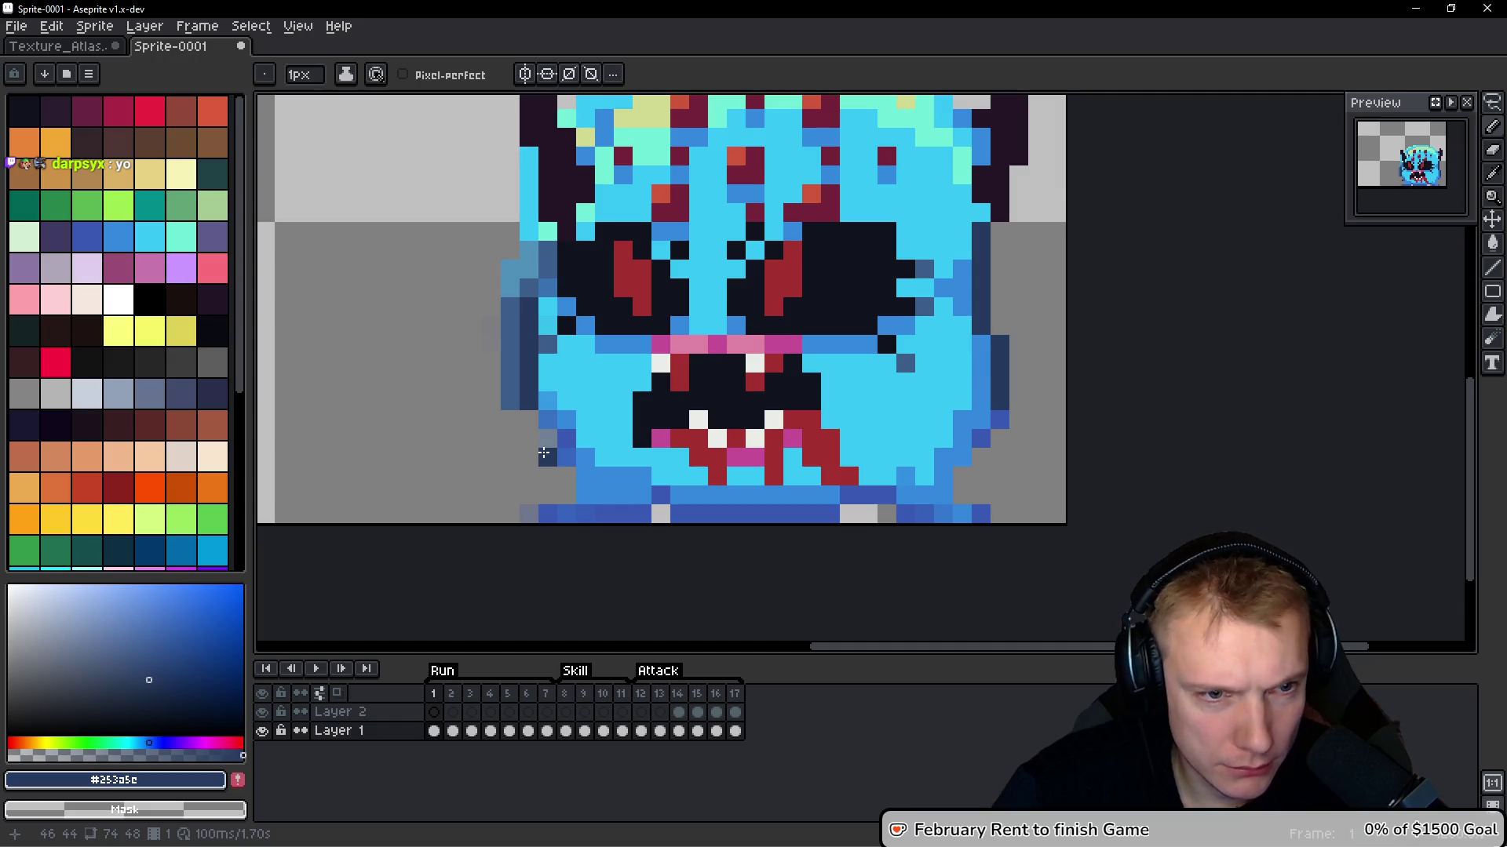
scroll(650, 408, "down", 4)
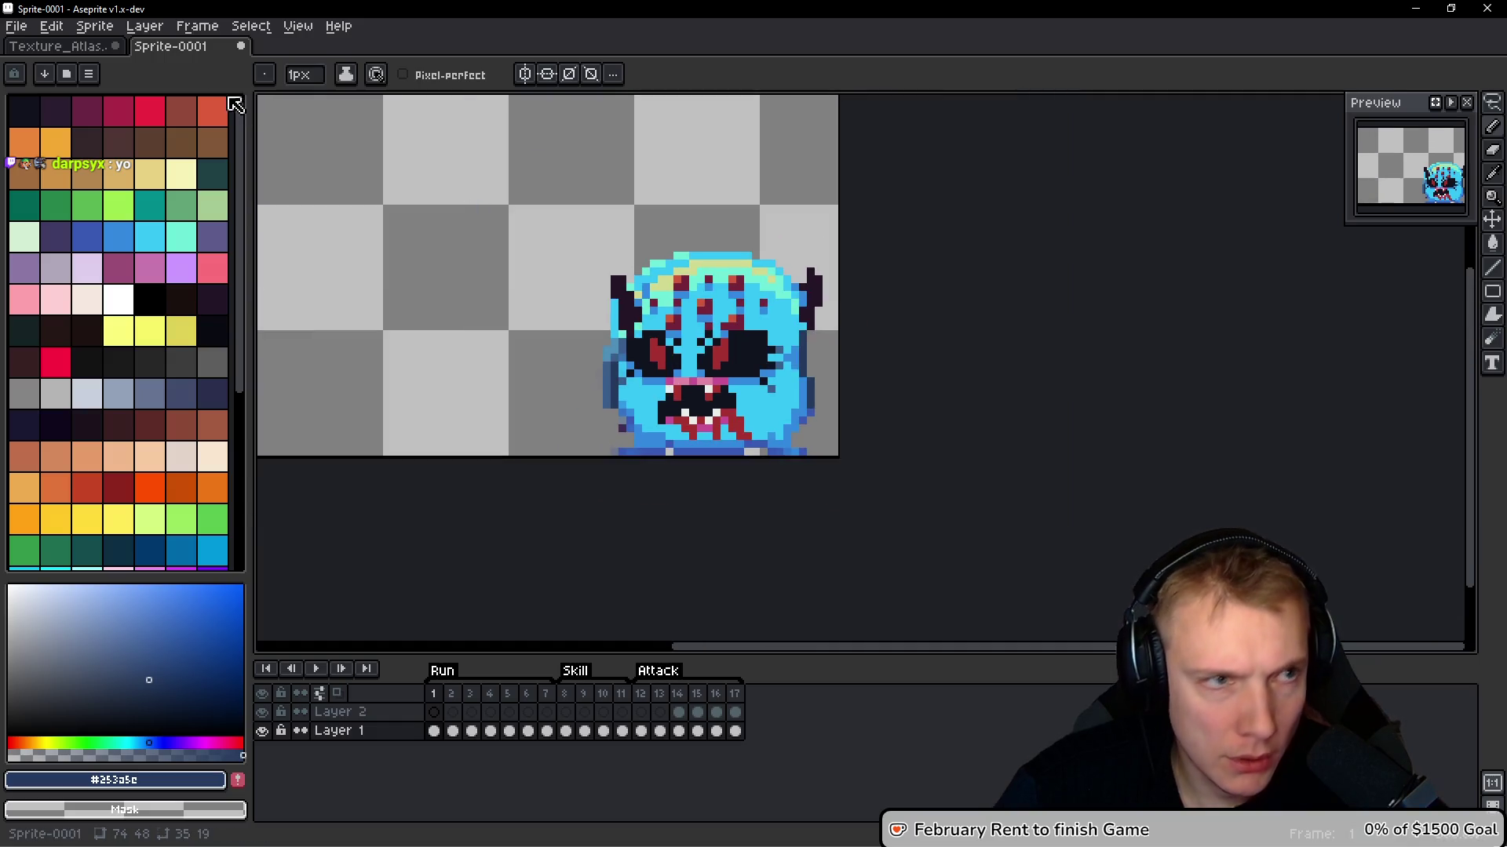
mouse_move(59, 46)
left_mouse_down()
mouse_move(1413, 337)
mouse_move(1404, 353)
left_mouse_up()
Draw a dark navy outline down the lower-left edge and along the bottom
scroll(1386, 420, "left", 2)
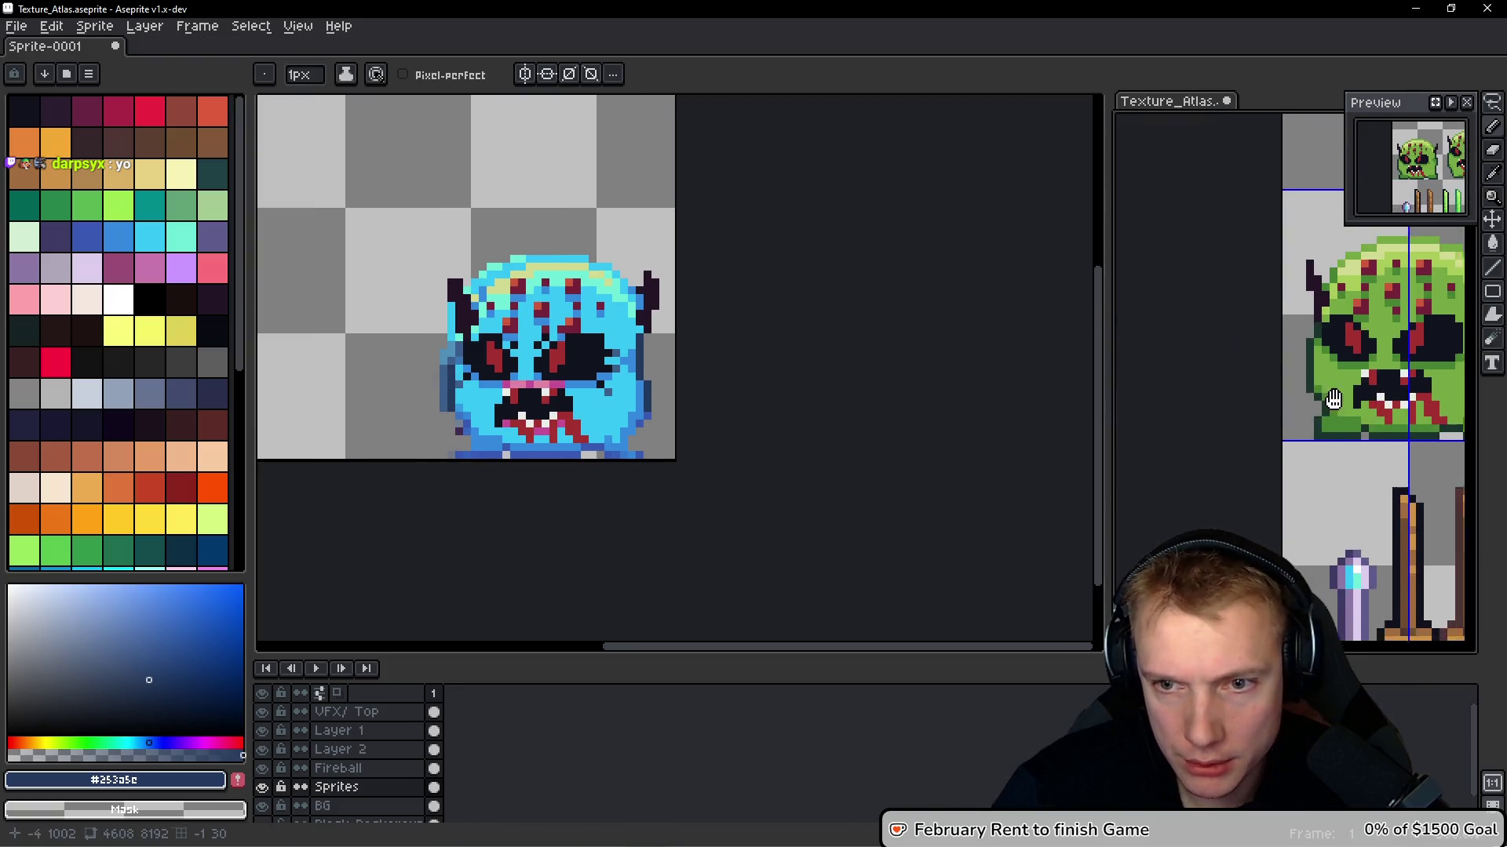
scroll(387, 426, "up", 3)
scroll(388, 427, "up", 1)
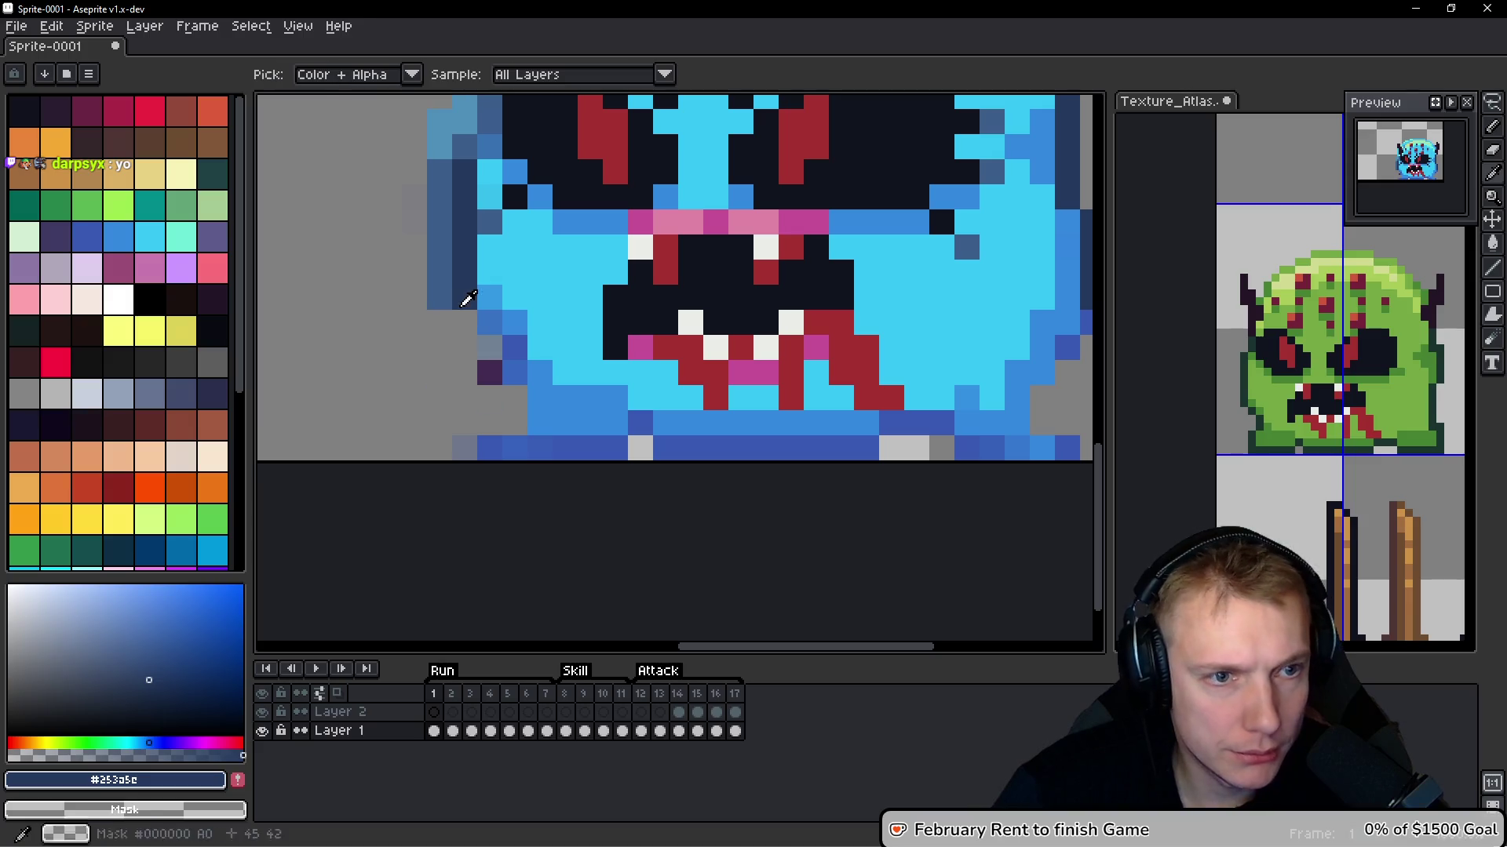
left_click(510, 365)
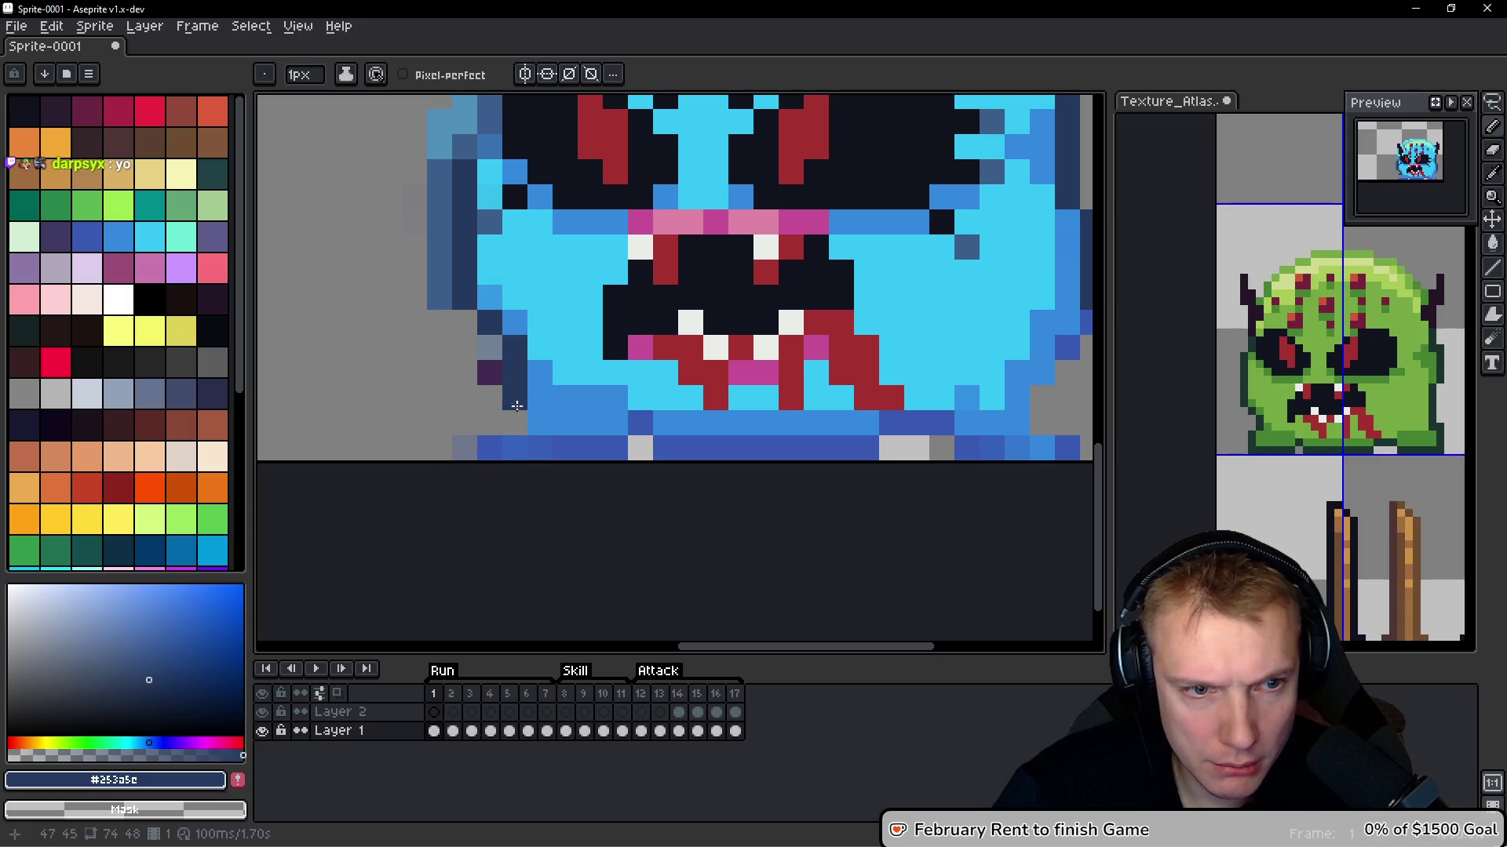
mouse_move(490, 397)
left_mouse_down()
mouse_move(489, 447)
mouse_move(620, 444)
left_mouse_up()
Cover the dark purple lower-left pixel with medium blue and darken two pixels beside the left eye
left_click(548, 387, "alt")
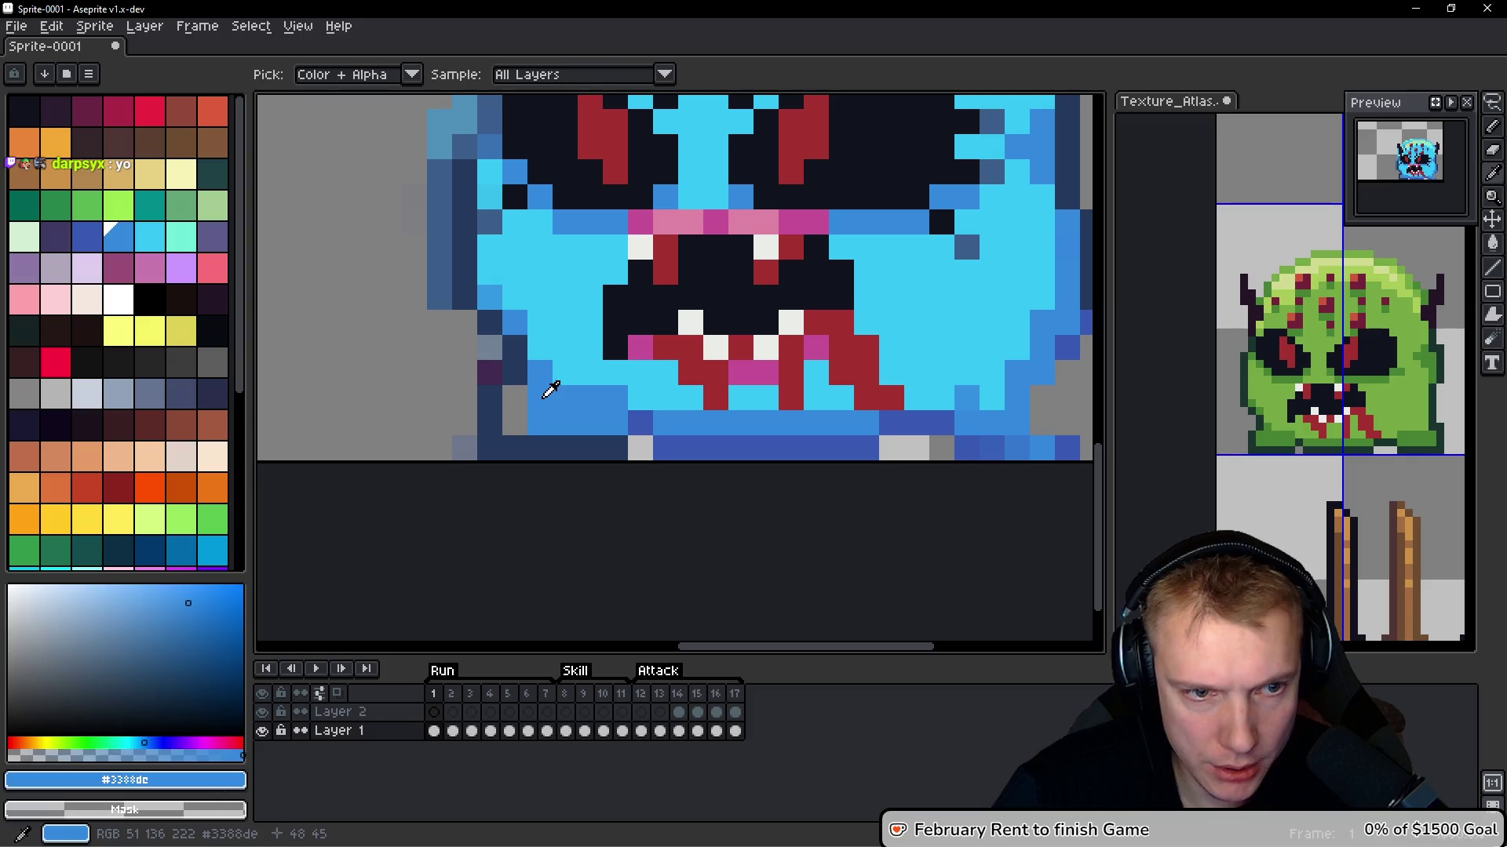
left_click_drag(490, 374, 485, 348)
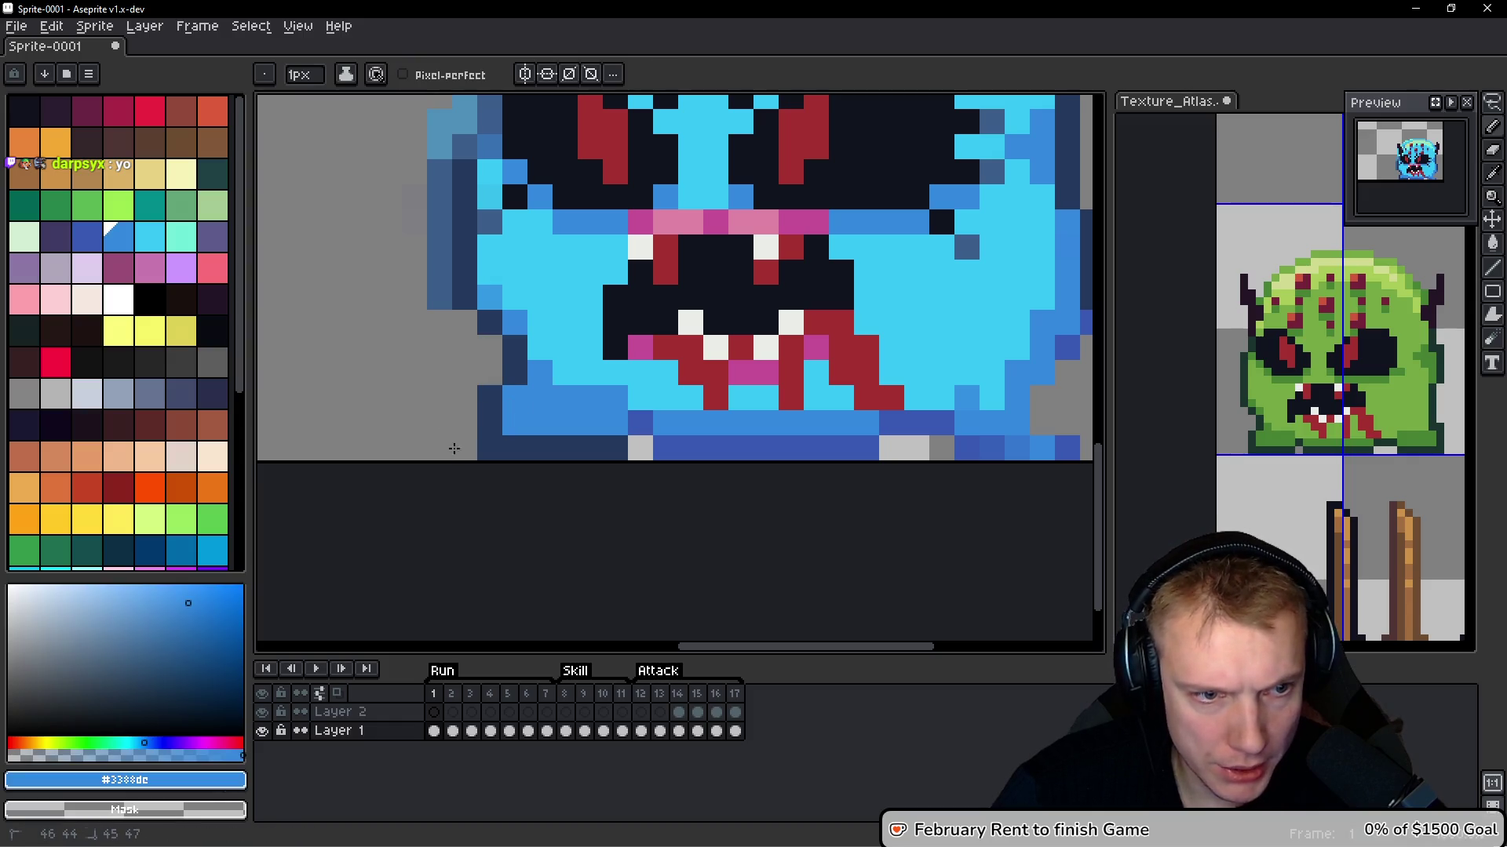
scroll(434, 397, "up", 3)
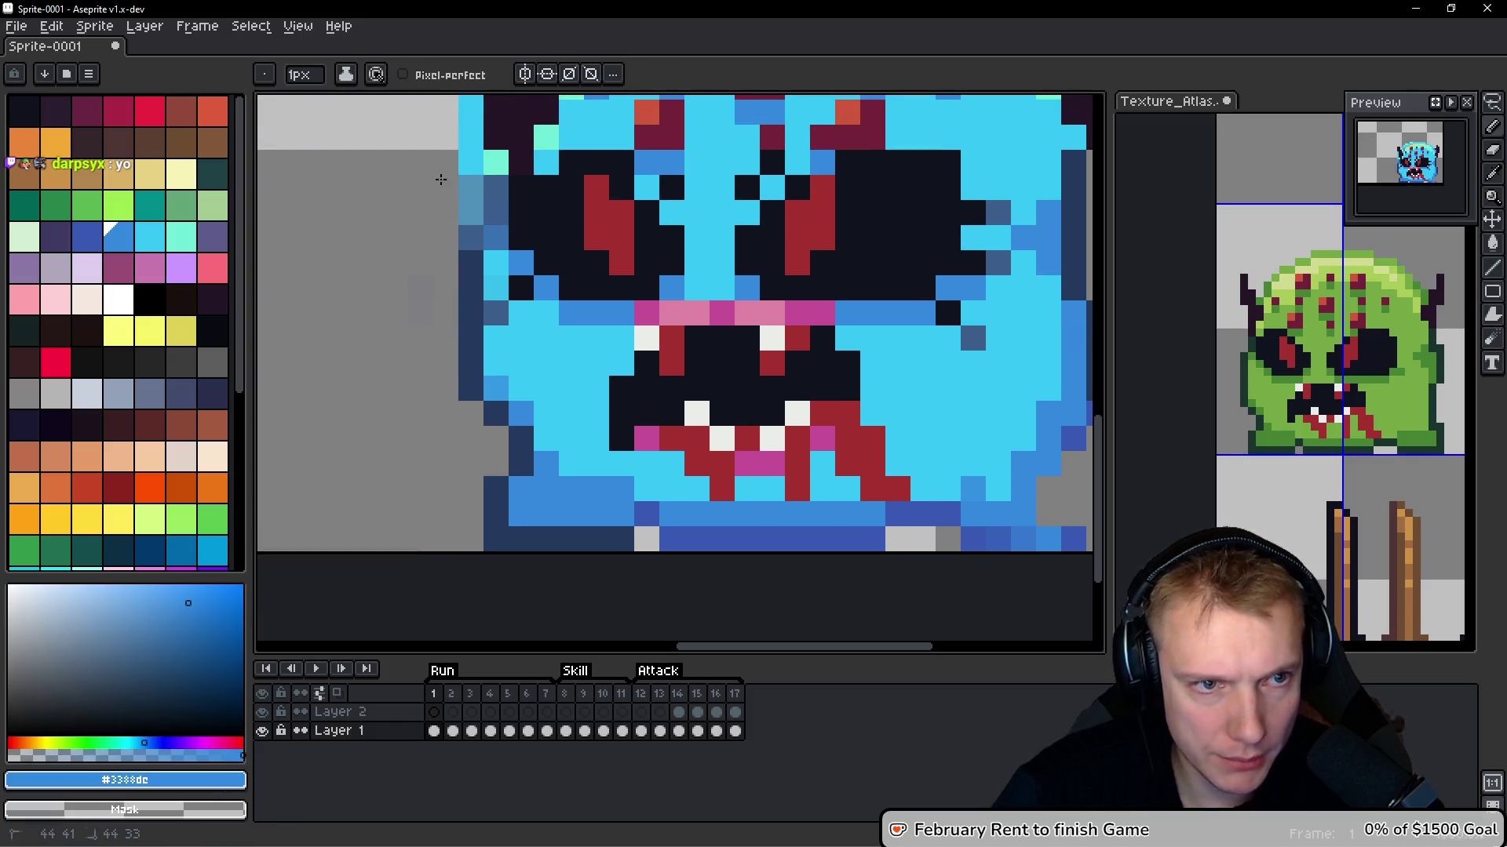
scroll(428, 297, "up", 2)
scroll(428, 296, "up", 1)
left_click(437, 397, "alt")
left_click_drag(445, 369, 469, 340)
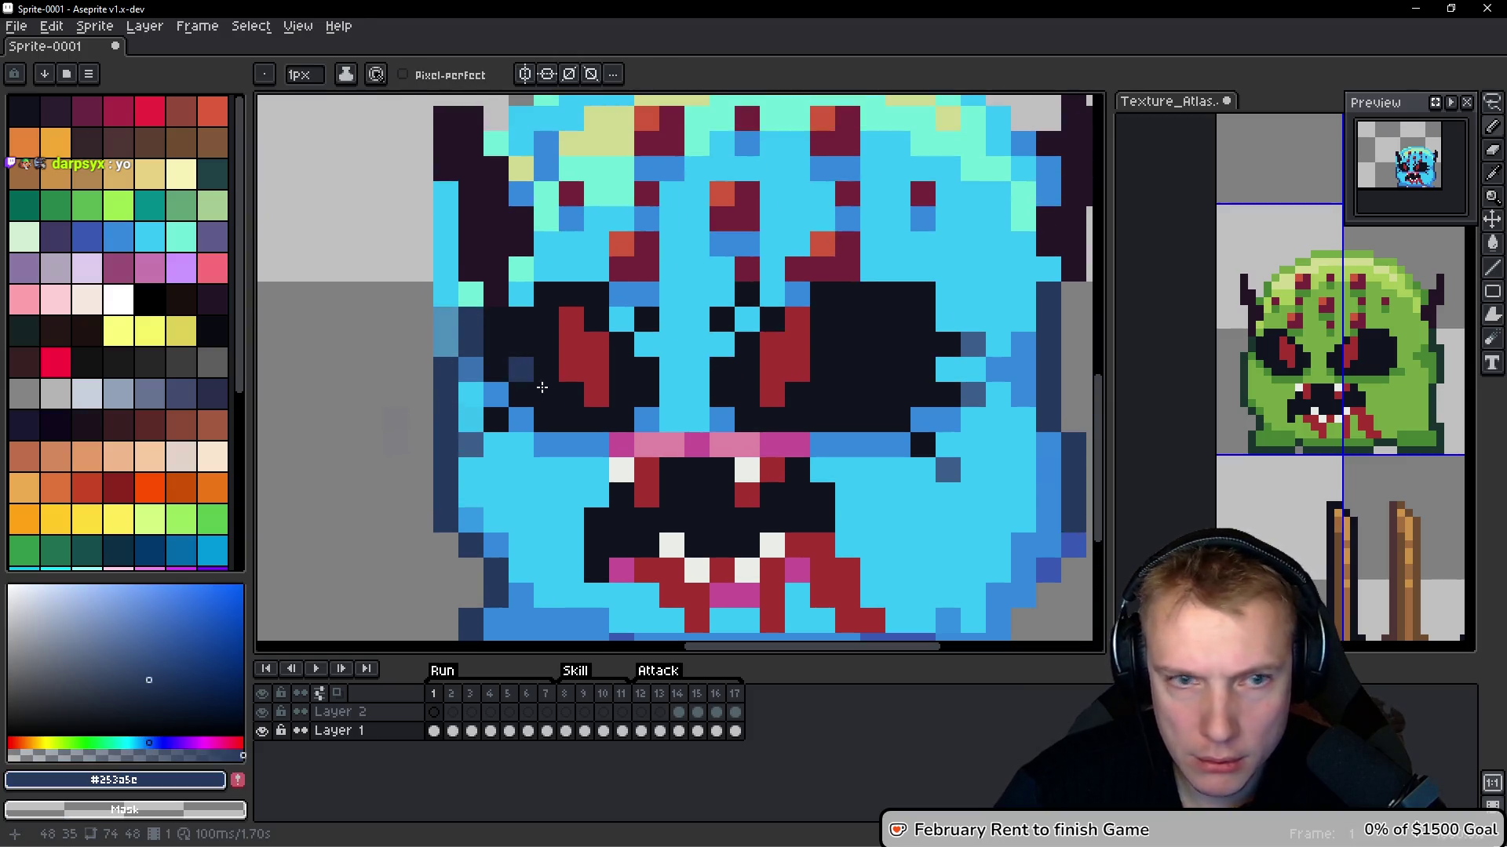
Sample the dark purple horn colour
left_click(497, 242, "alt")
scroll(420, 297, "up", 2)
scroll(420, 296, "up", 4)
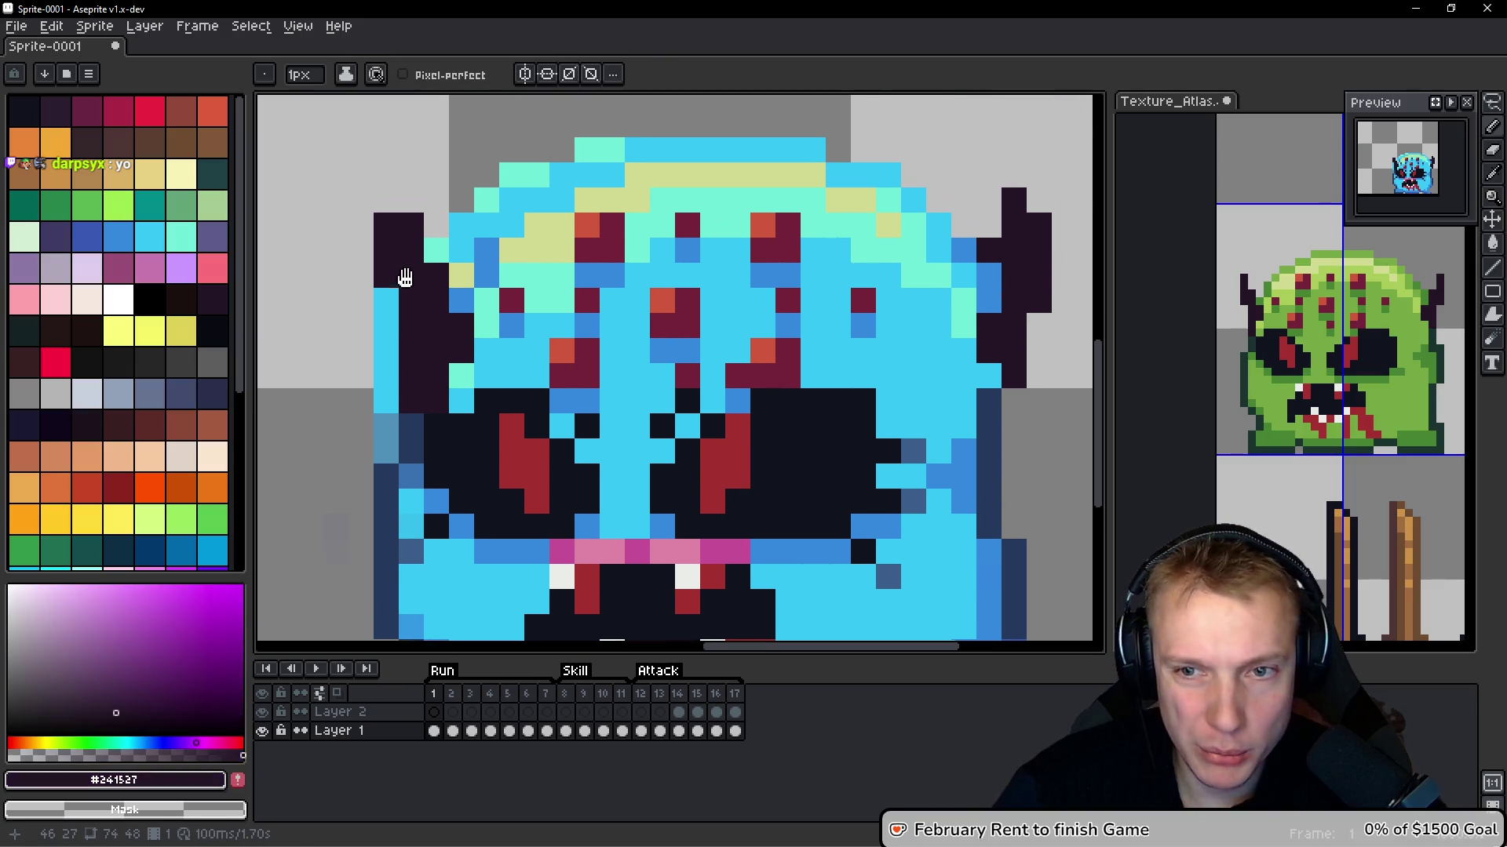
scroll(395, 342, "down", 2)
scroll(438, 390, "up", 1)
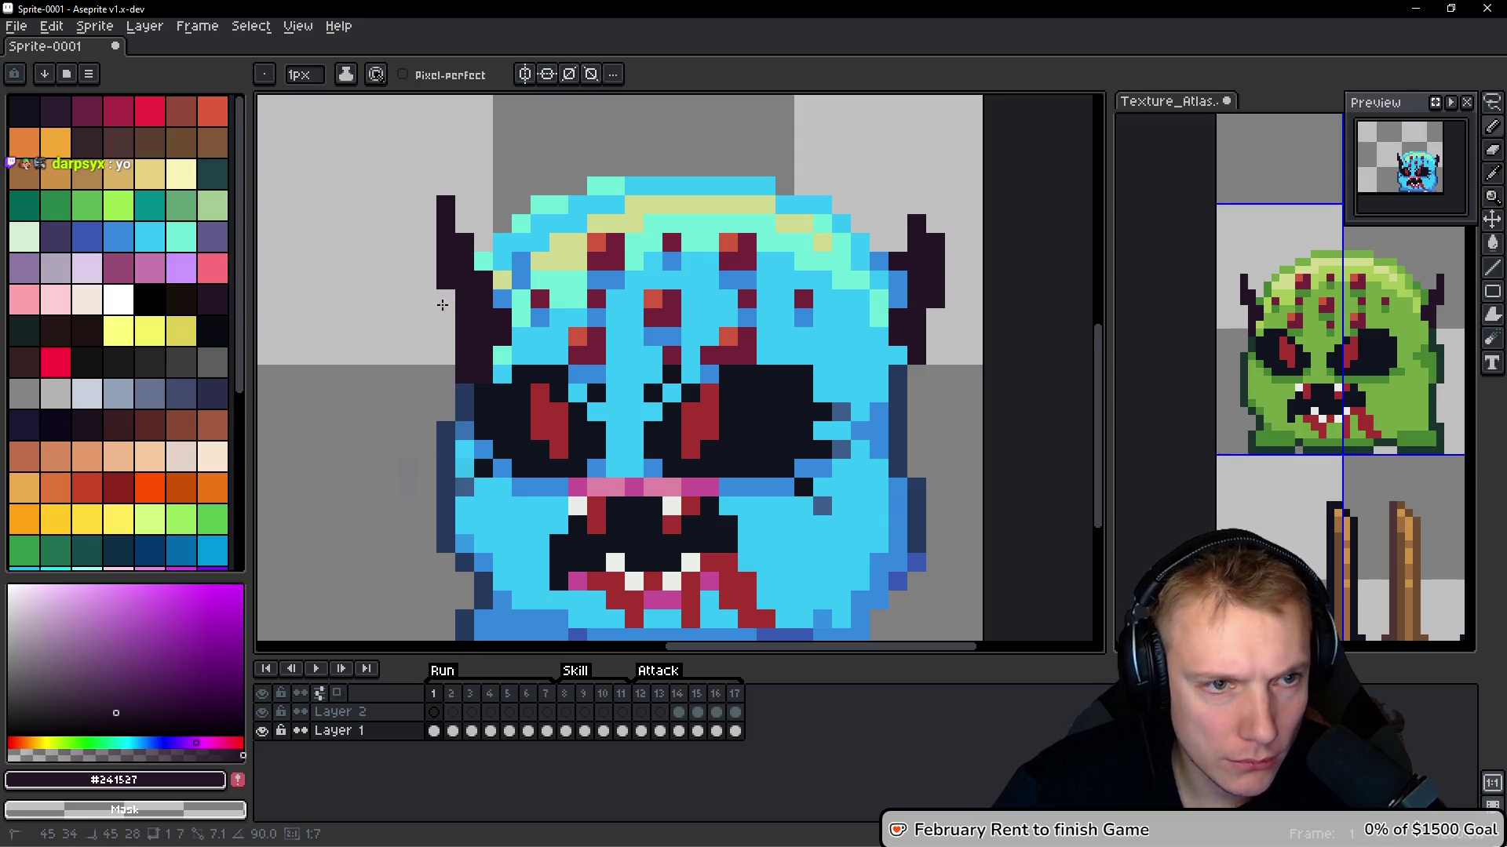
Pick the #253a5e navy, darken the left horn's edge and clear two stray pixels beside it
scroll(437, 303, "up", 1)
key("alt")
left_click(379, 455)
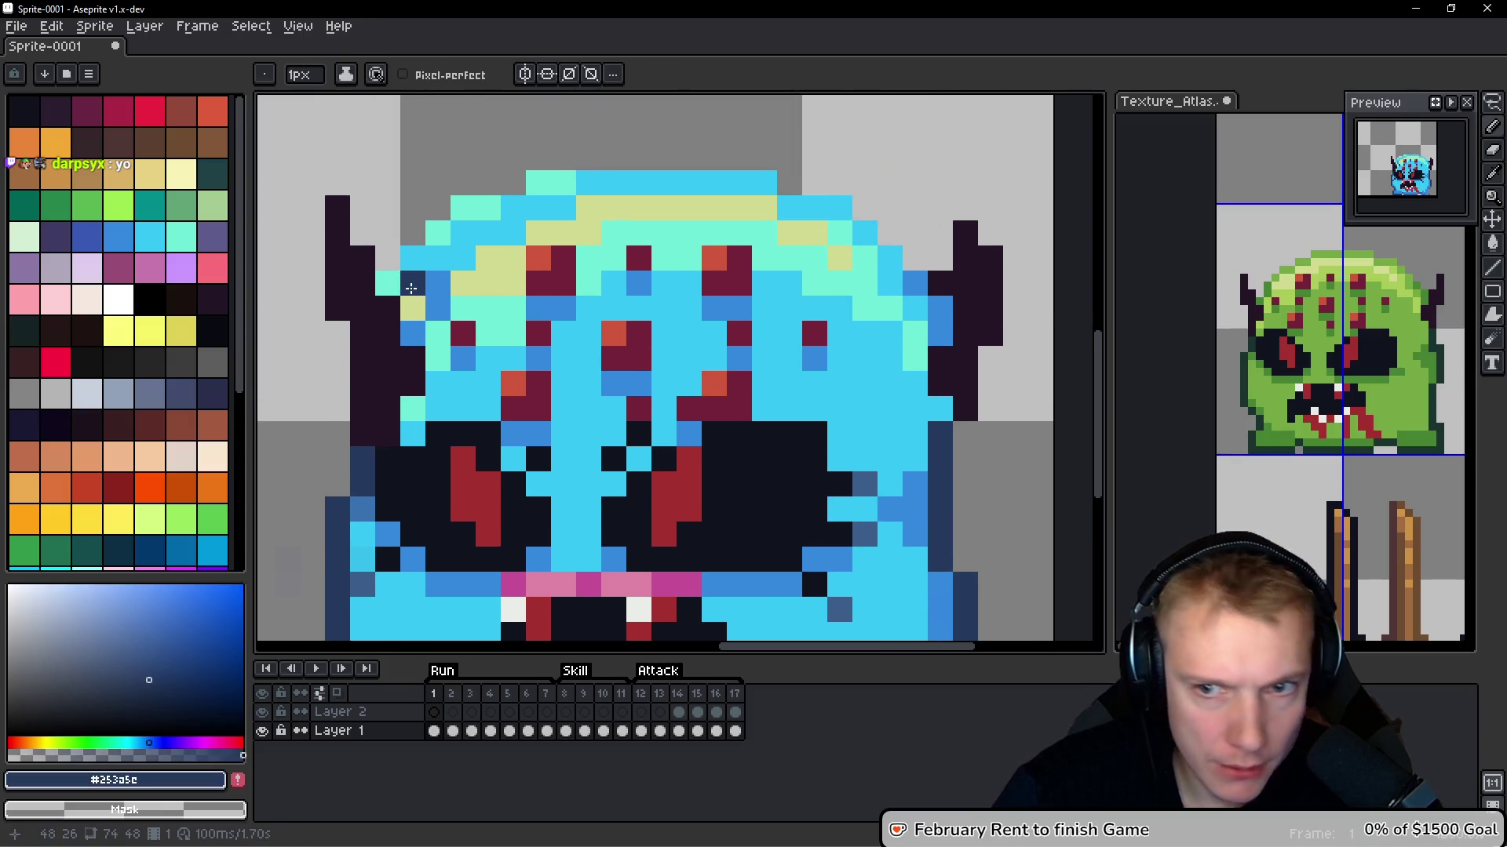
left_click(413, 309)
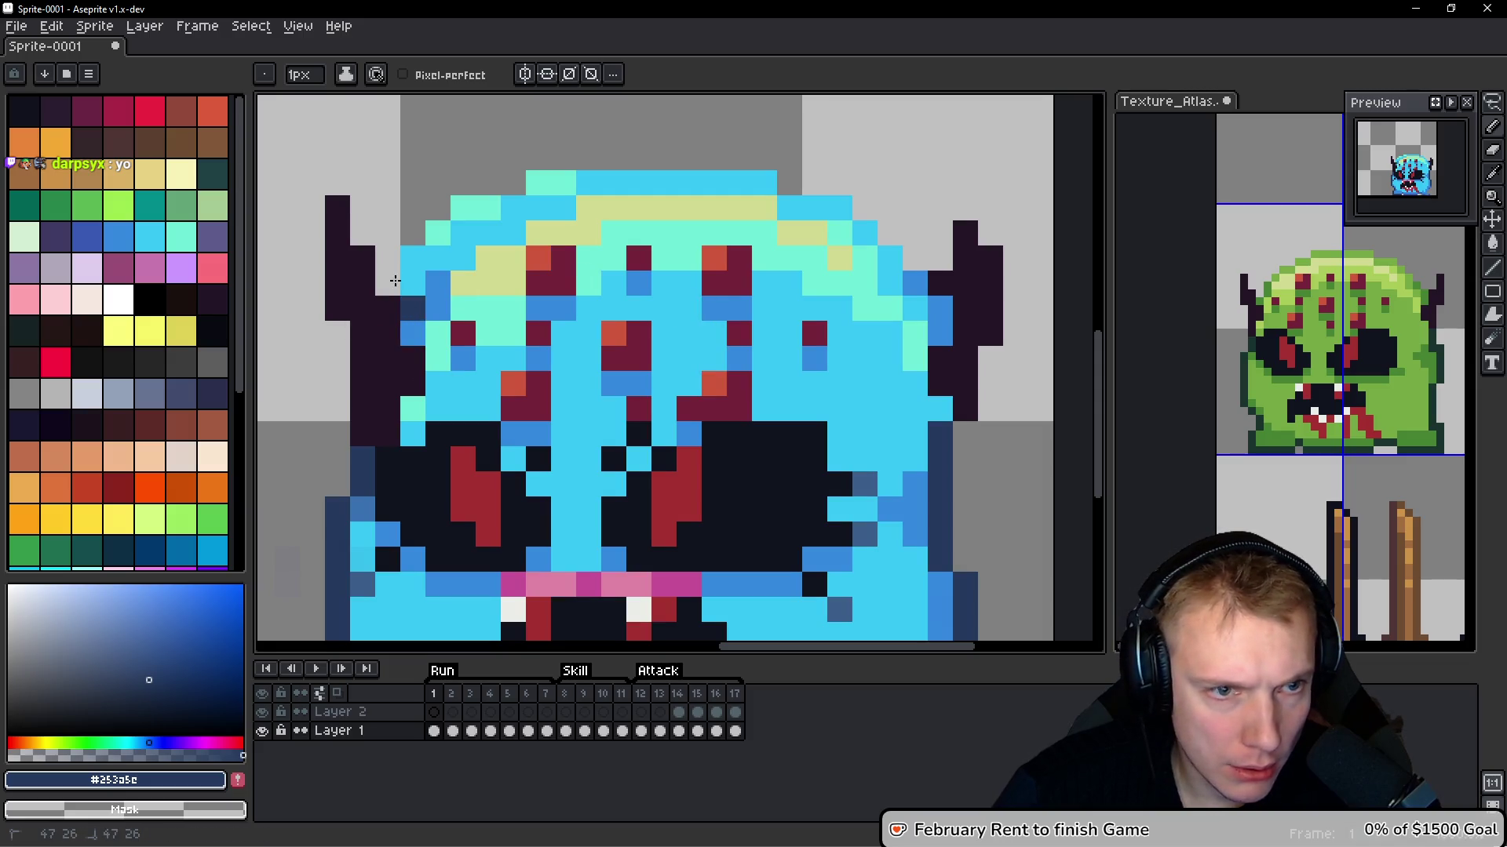
right_click(388, 283)
right_click(413, 258)
Extend the navy outline up the left horn and along the head's top-left
left_click_drag(432, 278, 438, 260)
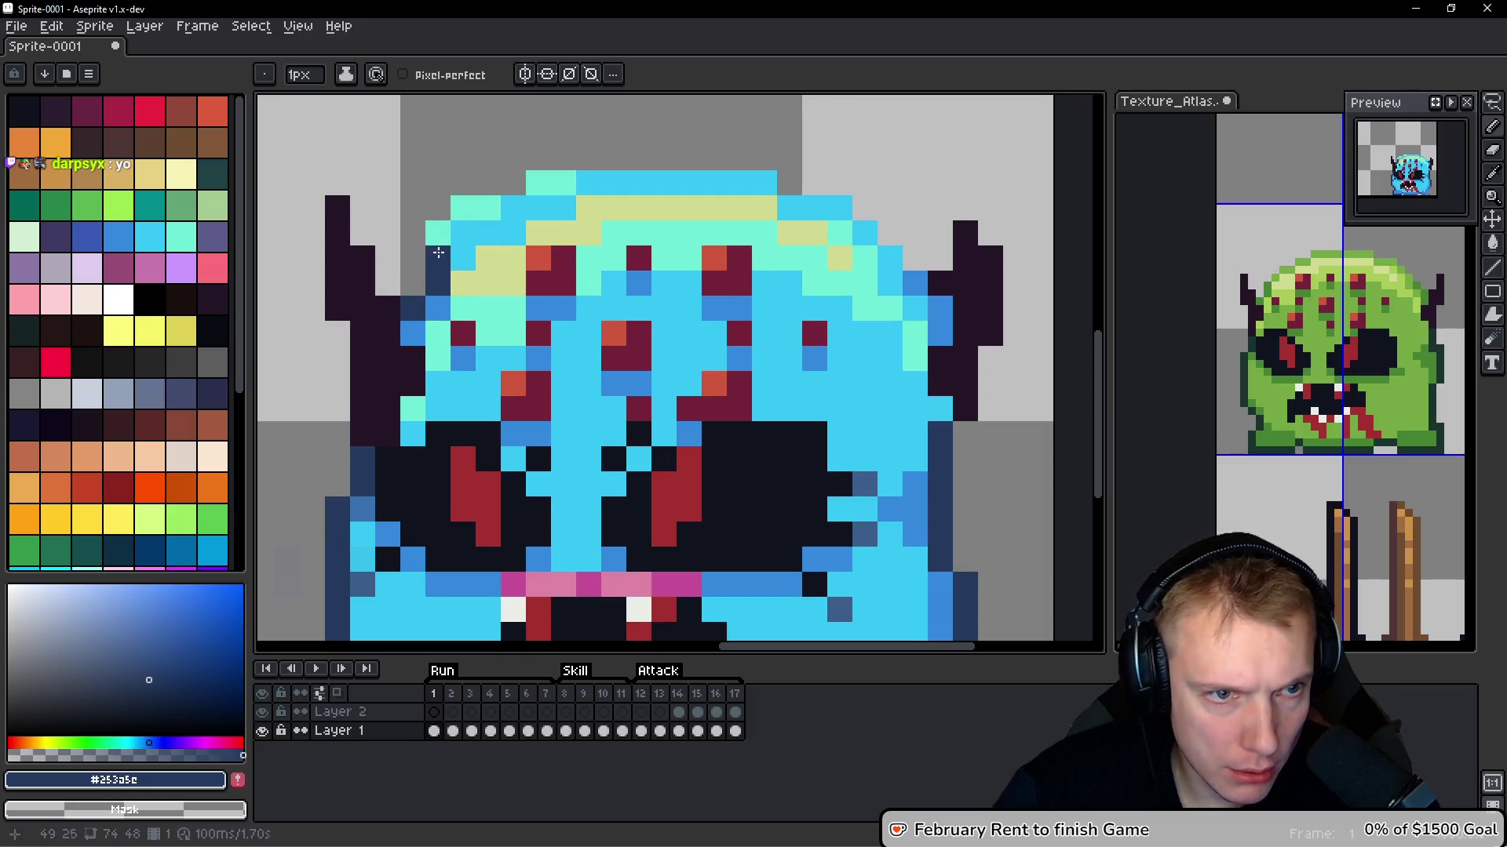
left_click(464, 239)
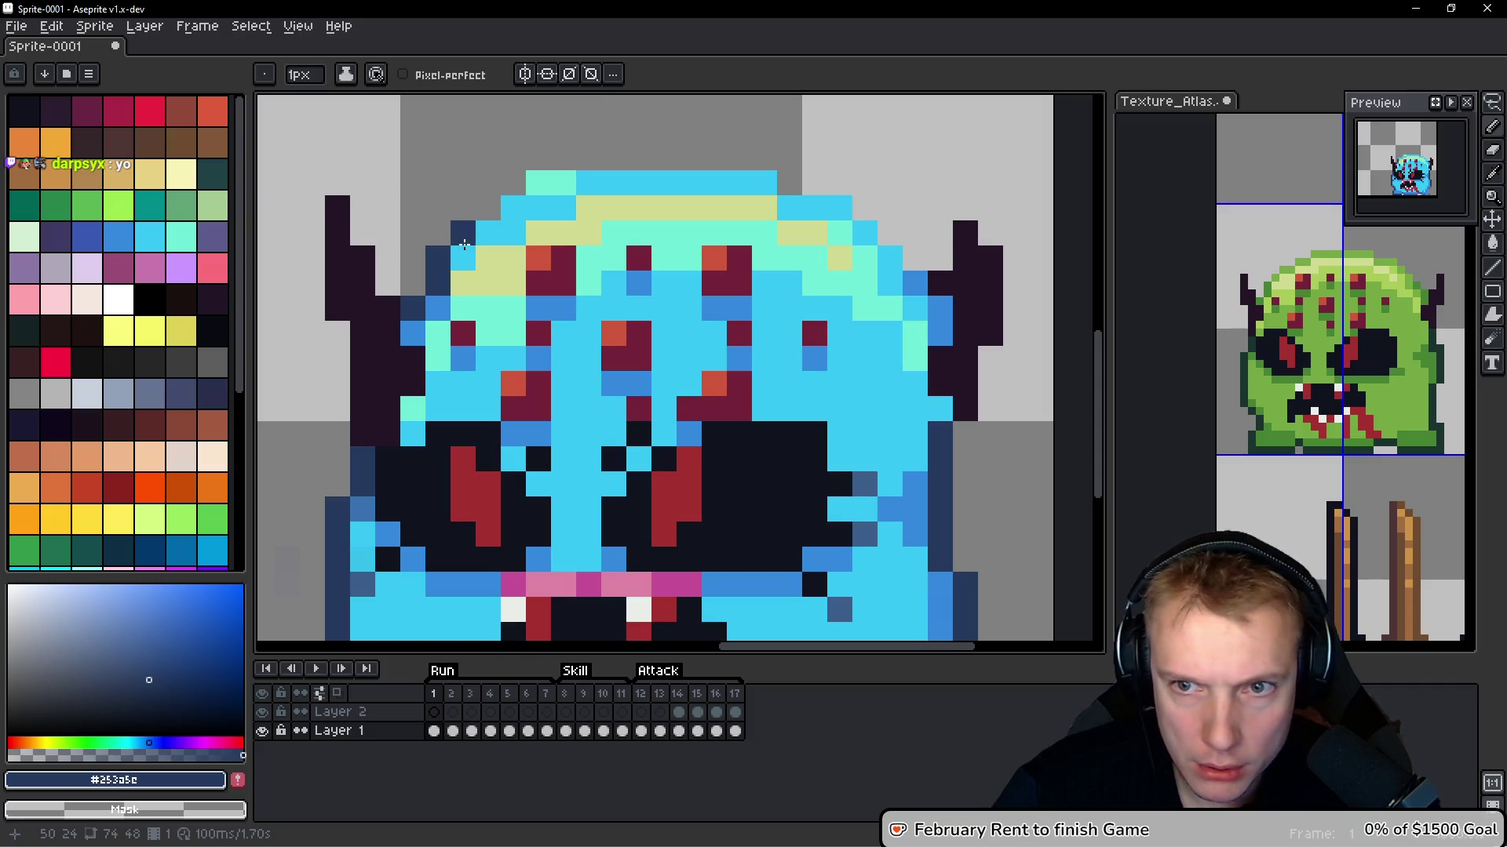
left_click_drag(488, 234, 513, 235)
right_click(435, 253)
left_click(414, 333)
left_click(438, 307)
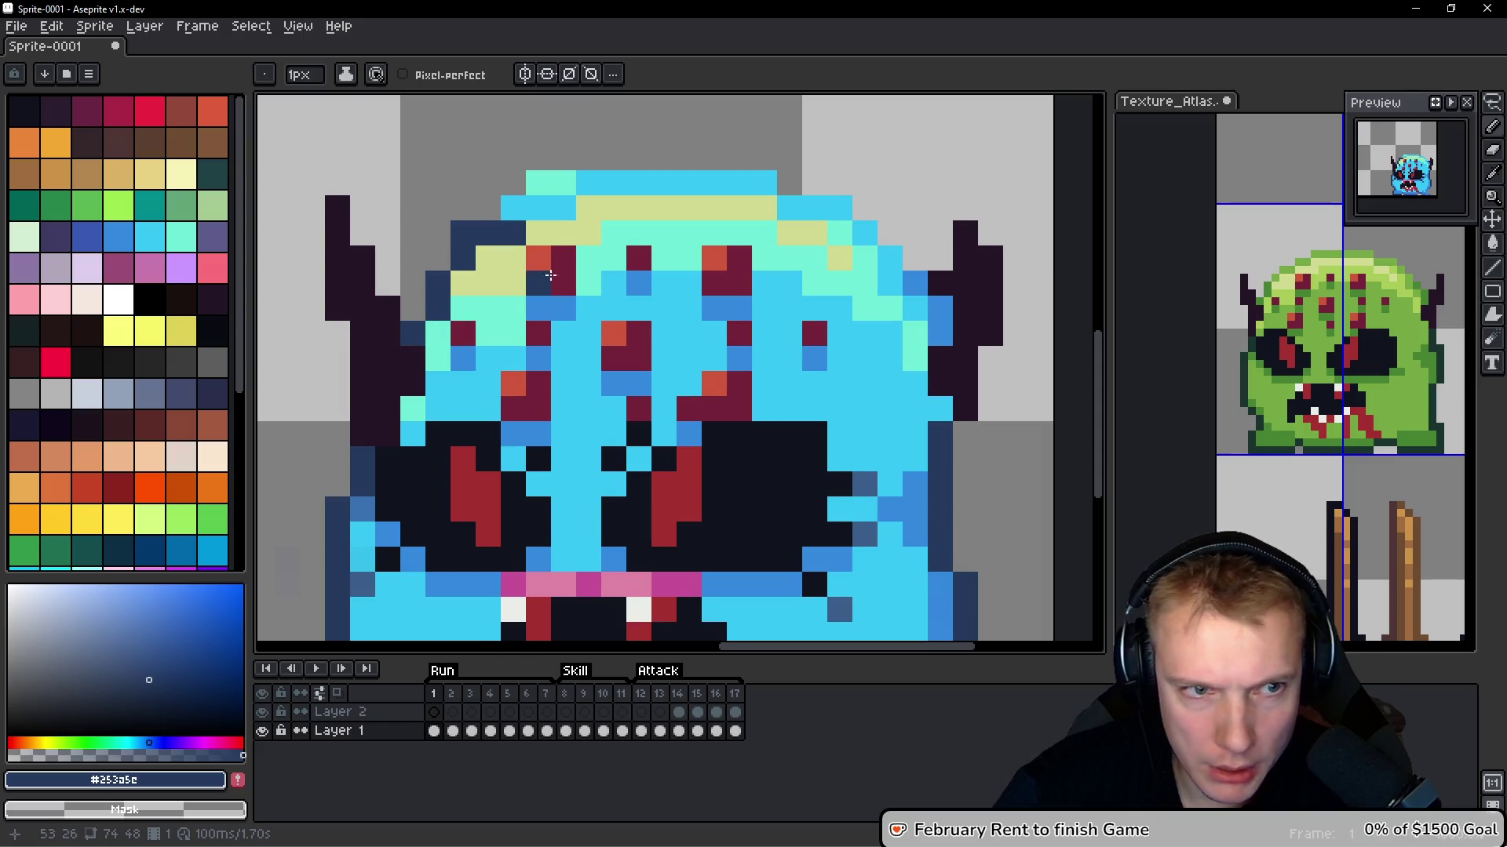
Outline the top of the head in navy across to the top right
scroll(542, 273, "right", 2)
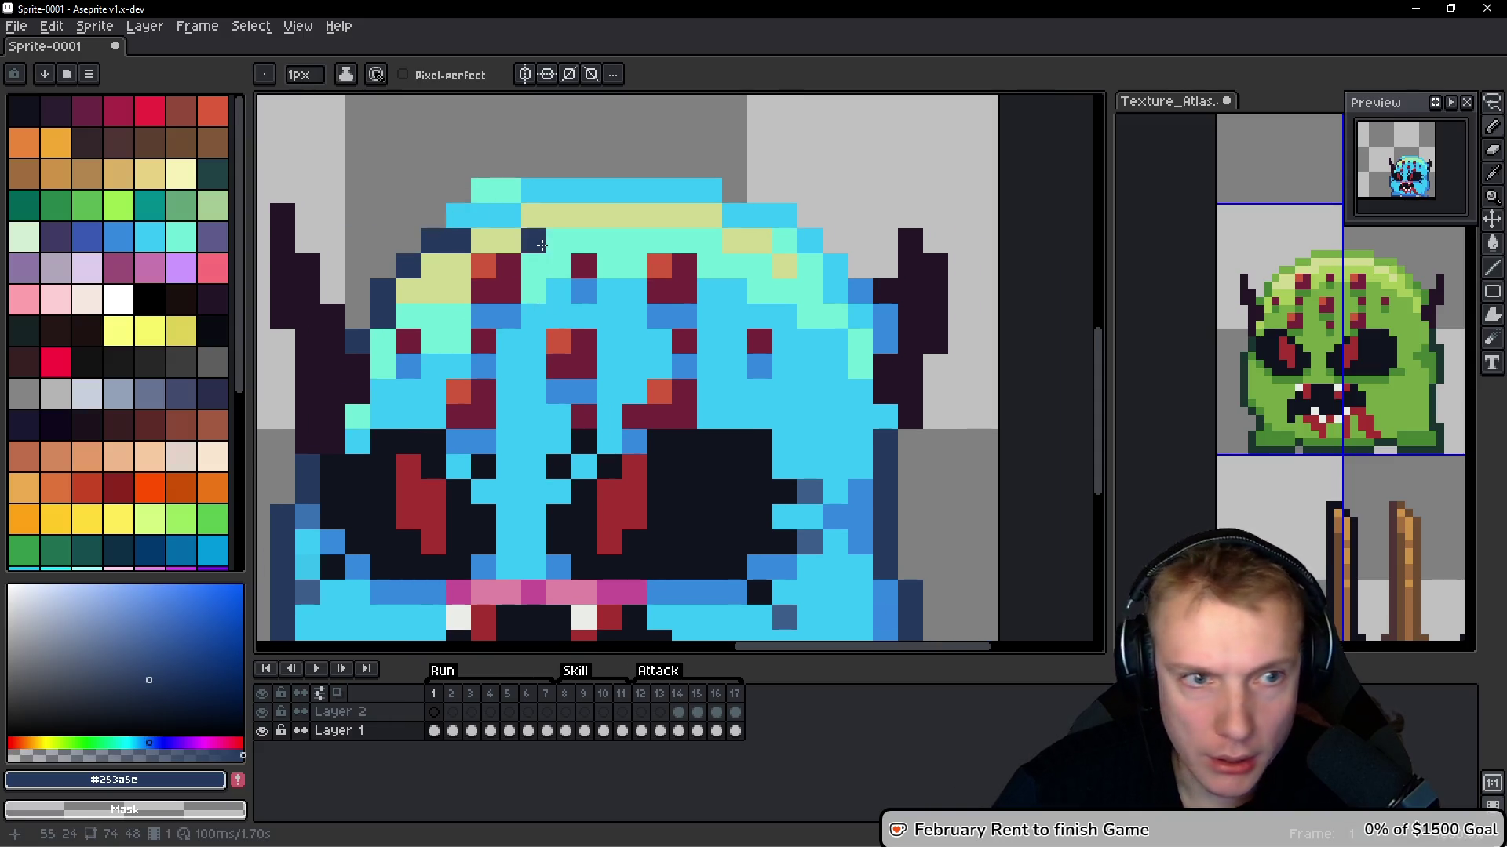
left_click(484, 215)
mouse_move(509, 215)
left_mouse_down()
mouse_move(467, 208)
mouse_move(542, 191)
mouse_move(771, 215)
left_mouse_up()
scroll(771, 215, "right", 2)
left_click(629, 266)
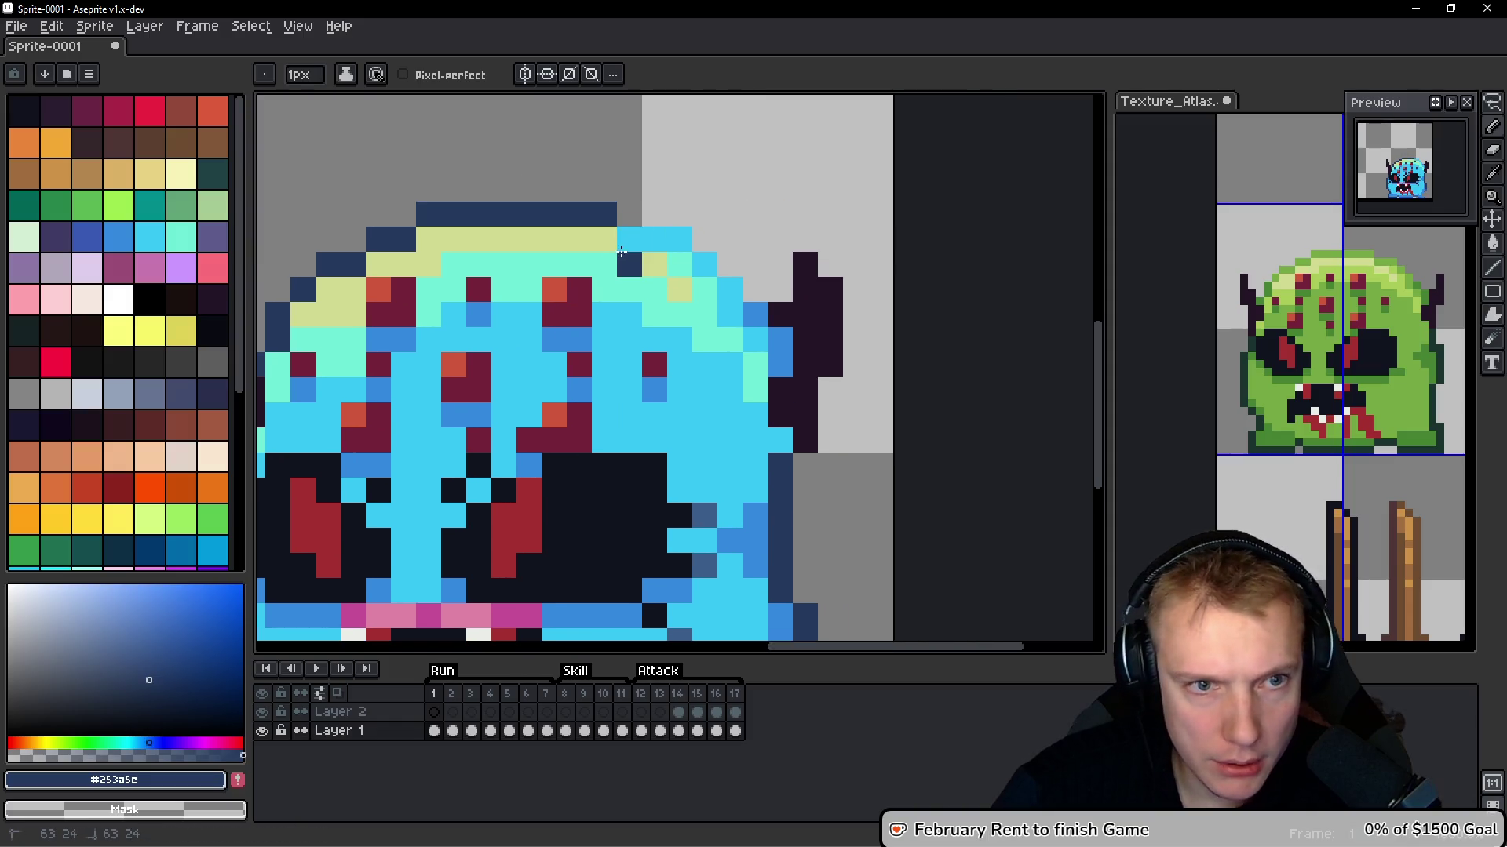
key("v")
key("ctrl+z")
key("b")
left_click(646, 235)
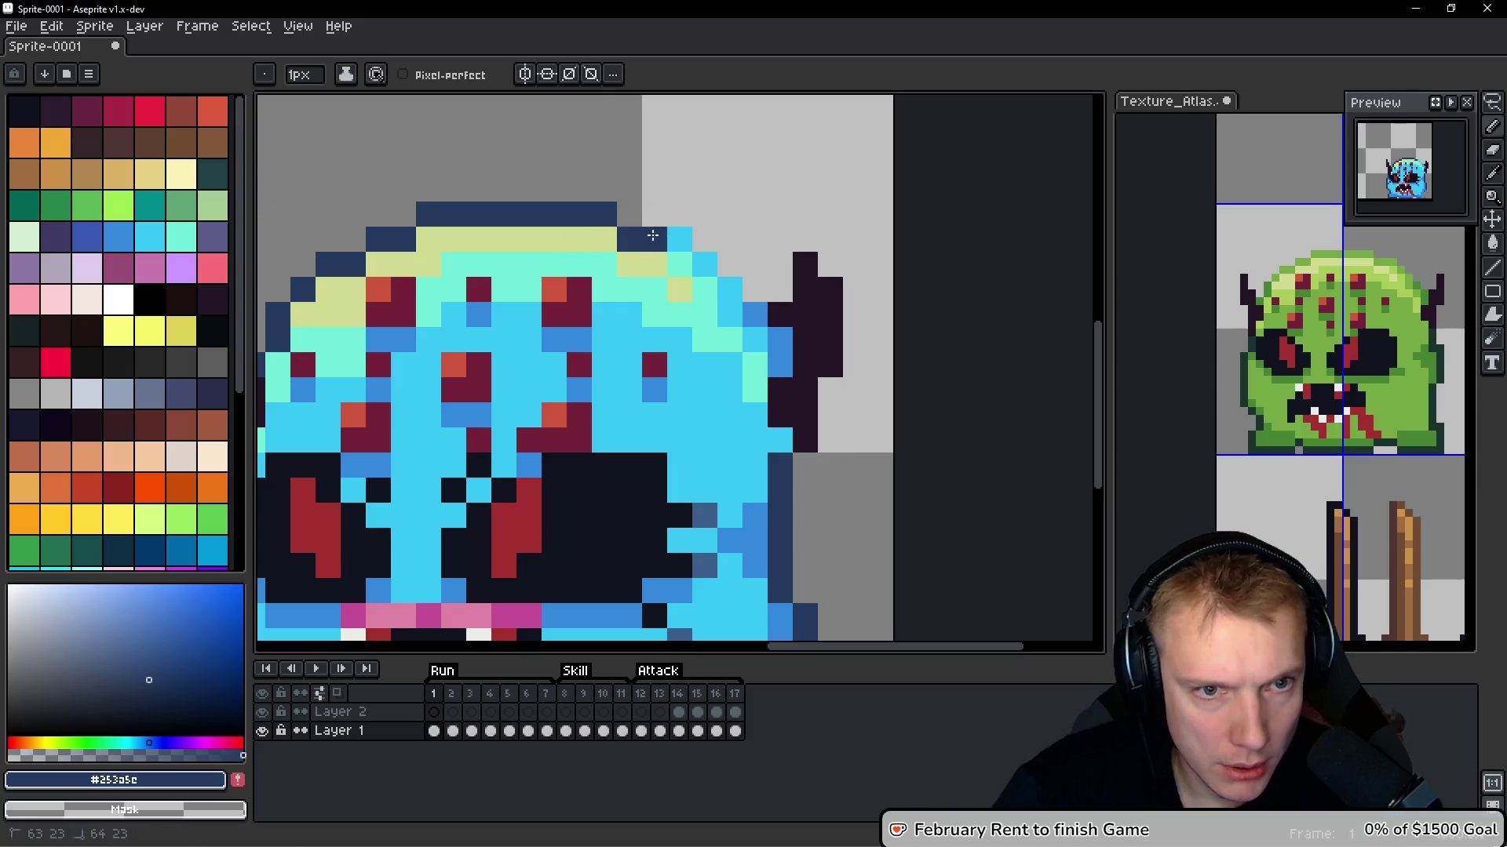
Outline the head's right edge in navy and darken a pixel at the right horn's base
left_click_drag(729, 296, 730, 314)
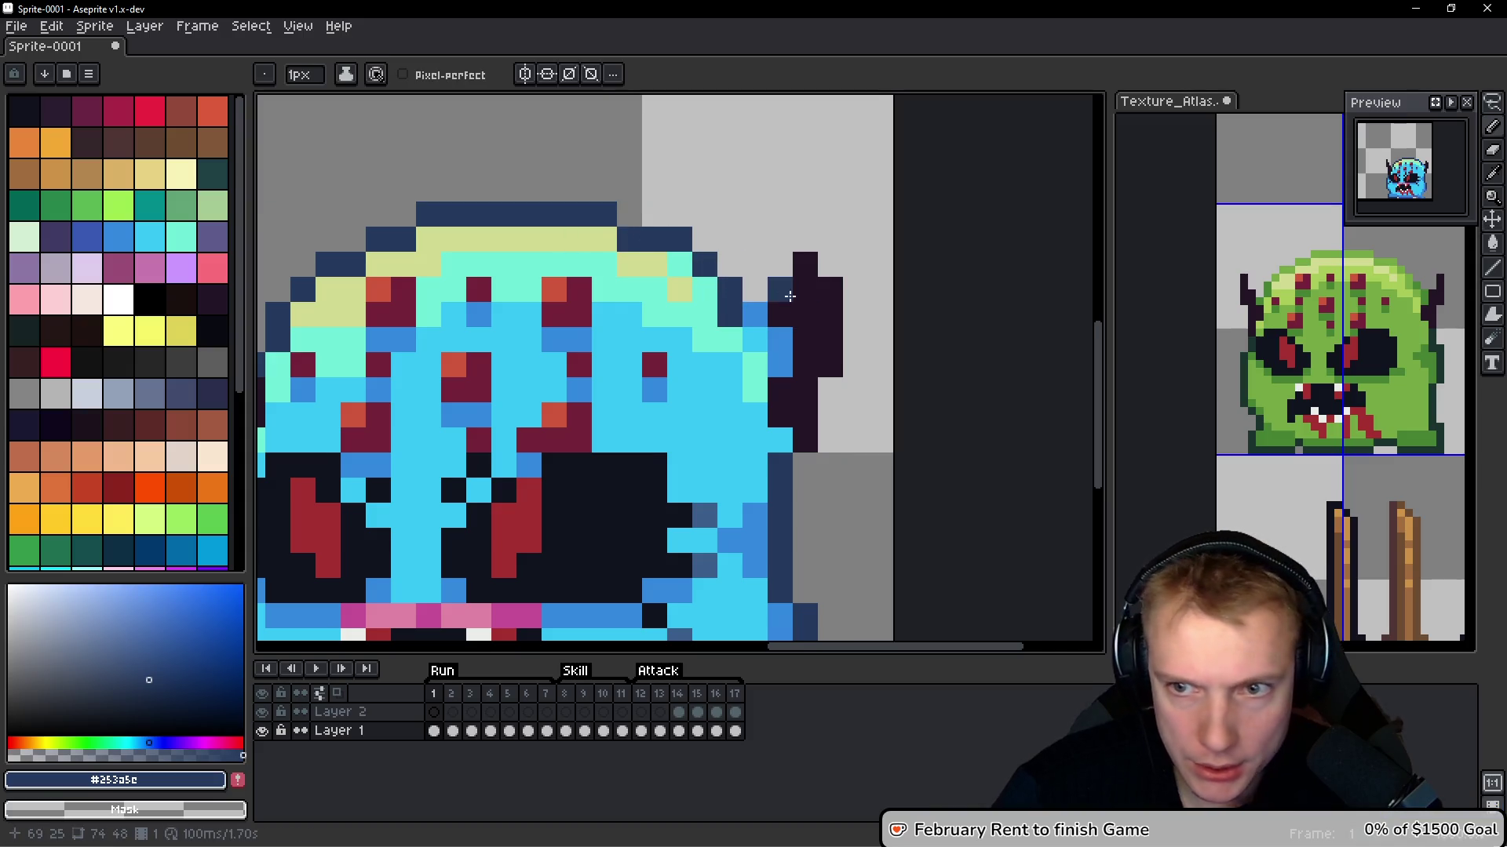
scroll(793, 294, "right", 2)
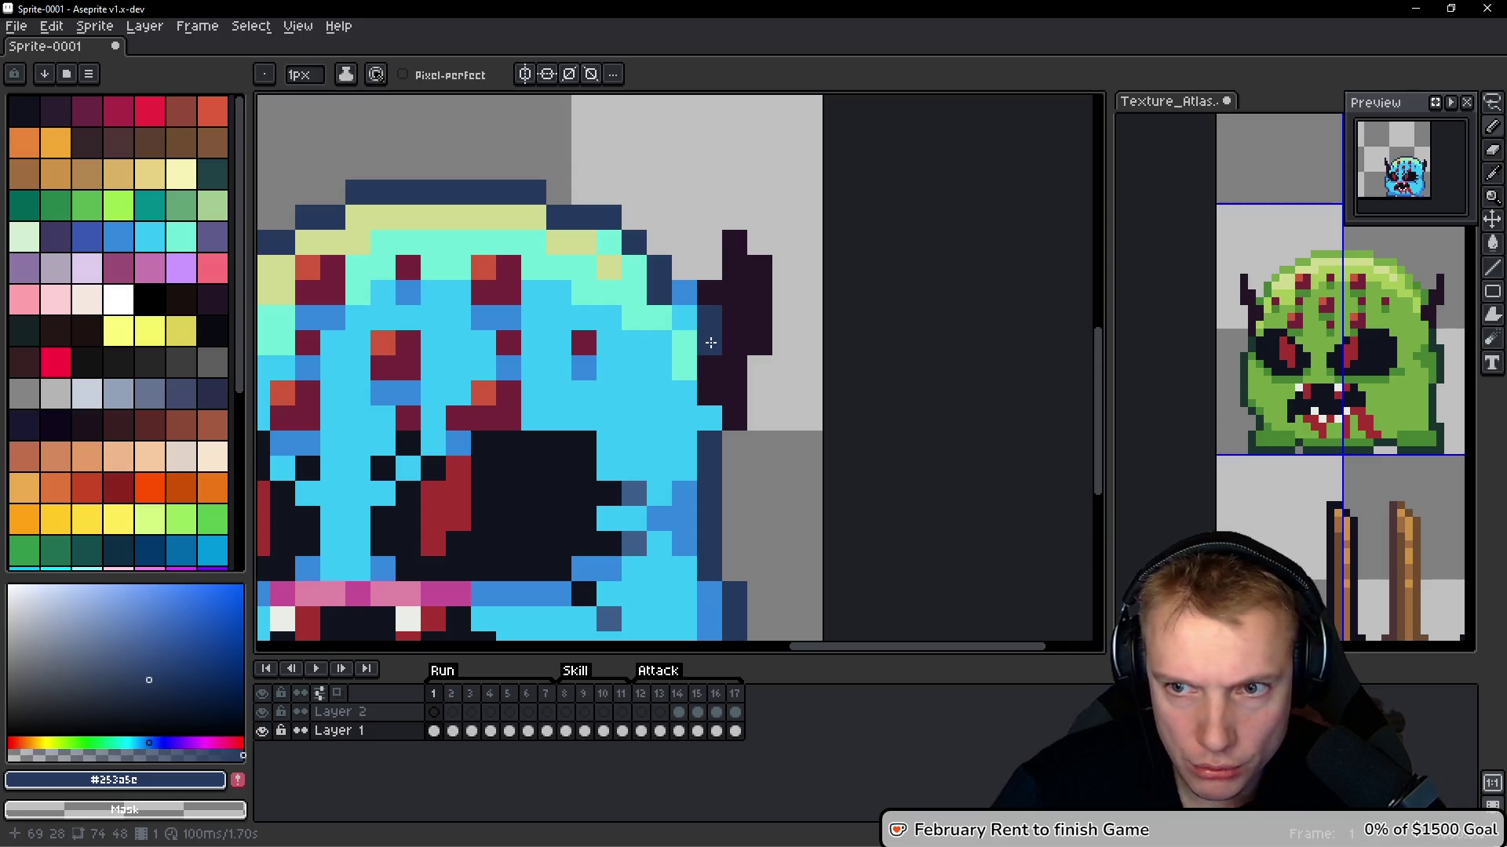
left_click(722, 280)
key("ctrl+z")
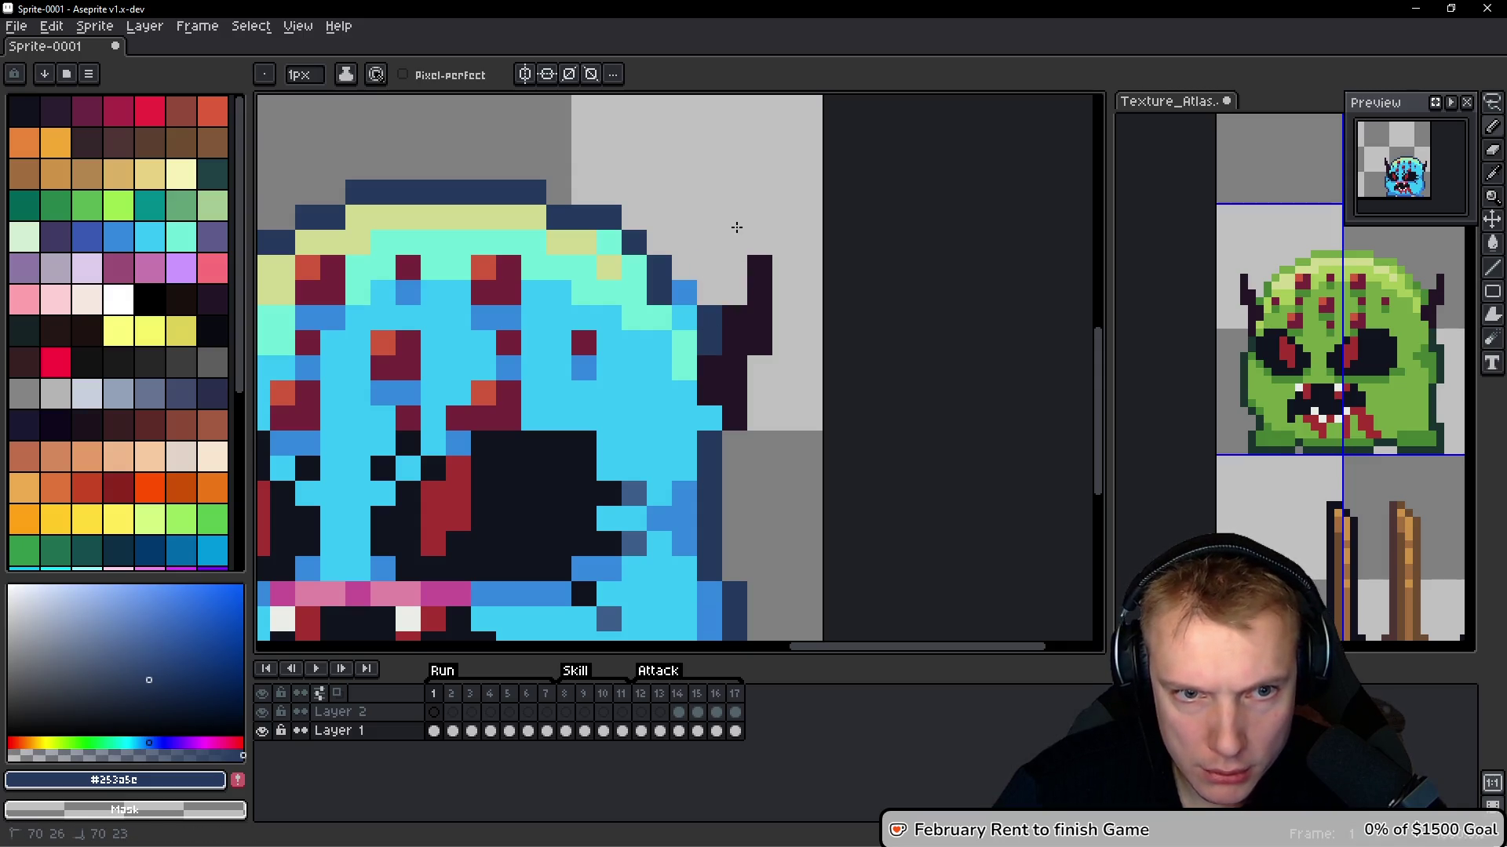
left_click(684, 313)
key("ctrl+z")
left_click(688, 299)
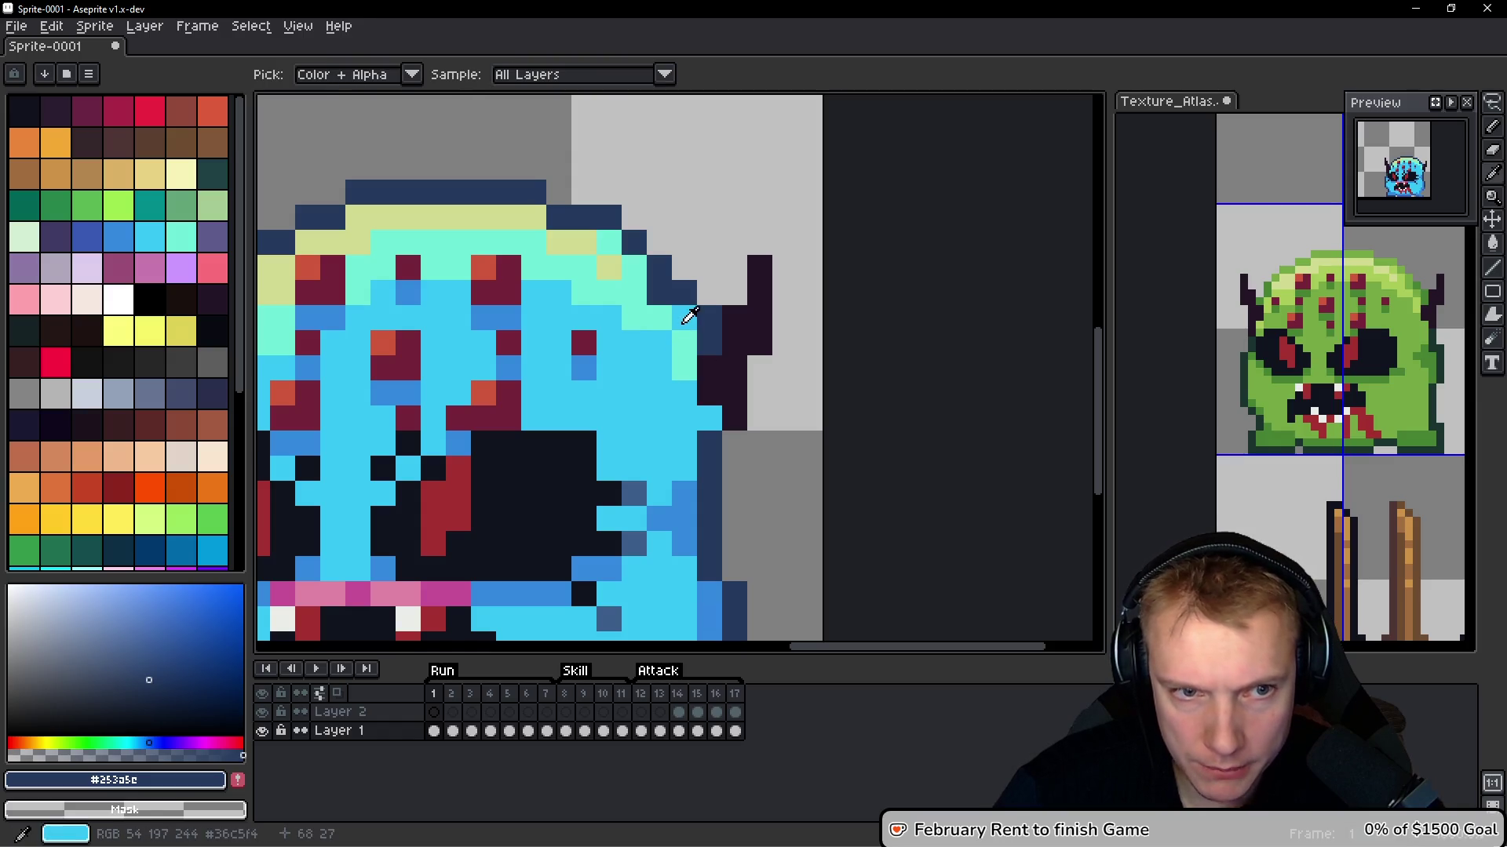
Repaint the dark right-horn-base pixels light blue, then lasso-select over the sprite
left_click(683, 312, "alt")
left_click_drag(667, 304, 684, 294)
scroll(706, 299, "down", 4)
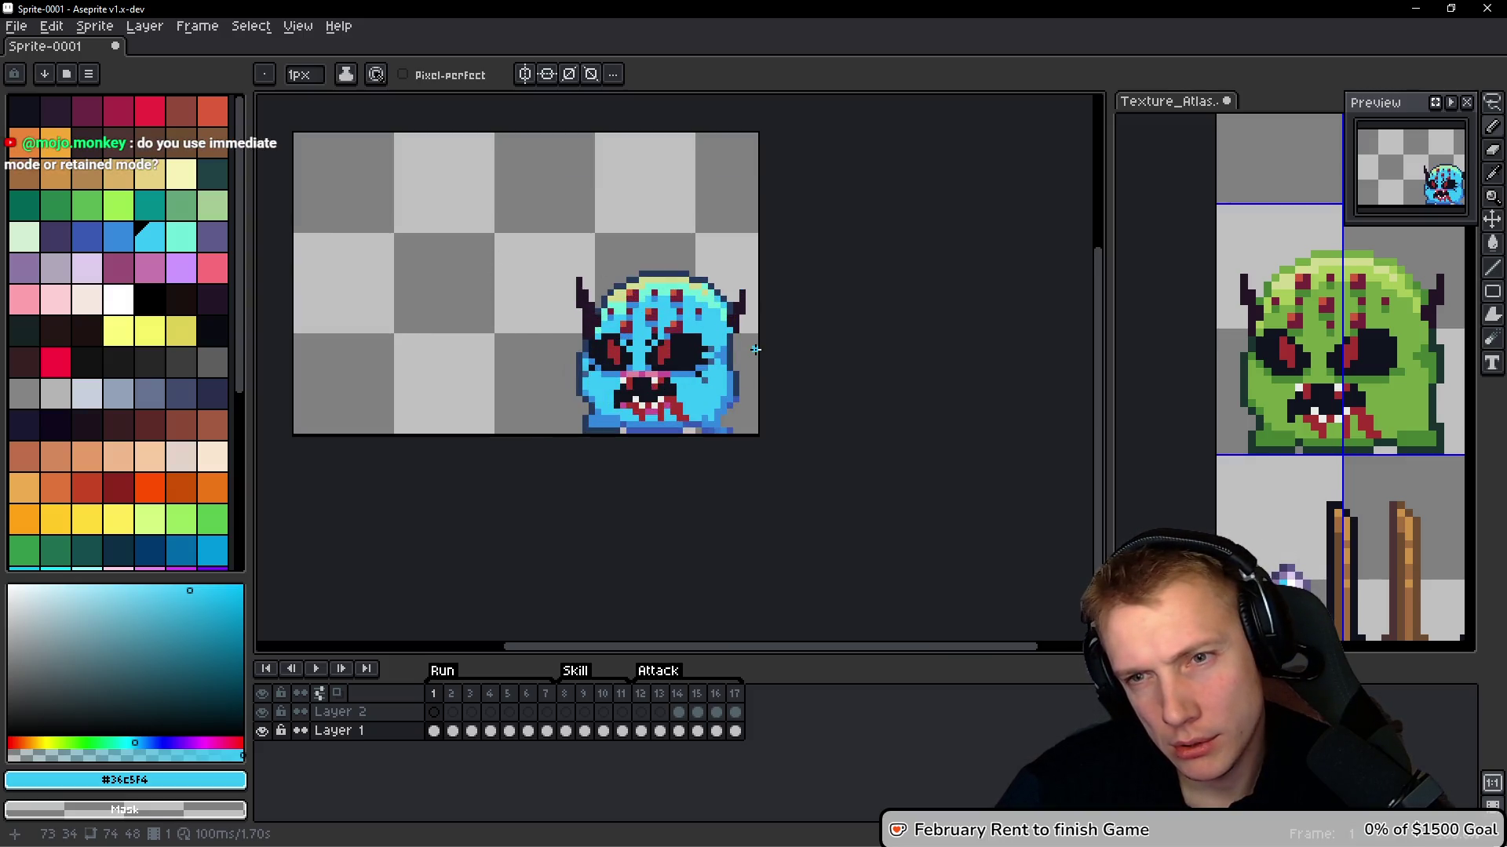
scroll(704, 372, "up", 3)
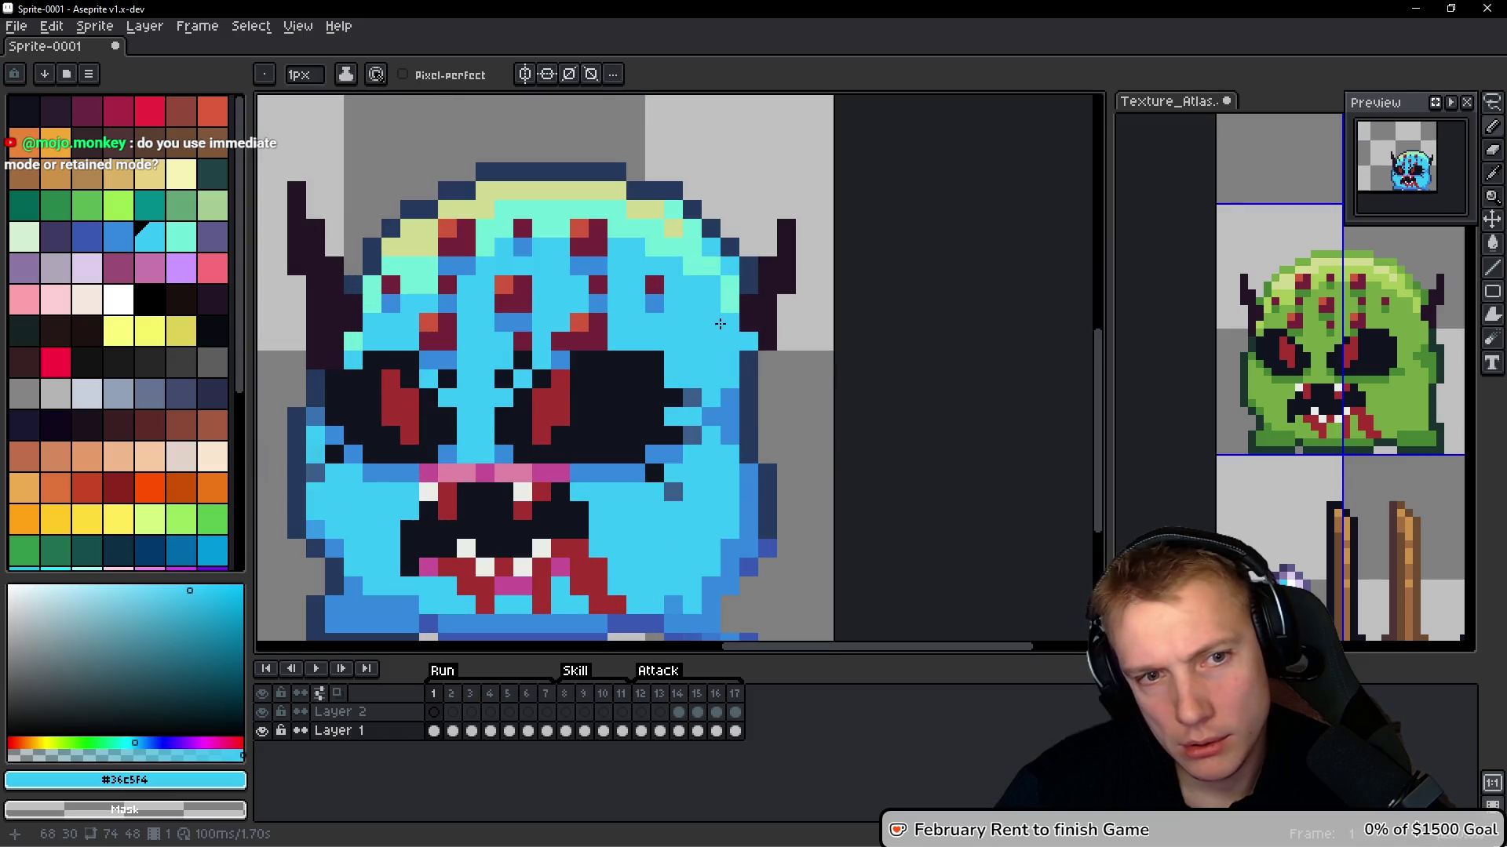
scroll(663, 304, "down", 1)
key("q")
mouse_move(486, 165)
left_mouse_down()
mouse_move(361, 224)
mouse_move(410, 306)
left_mouse_up()
Rectangle-select the horned upper half and nudge it one pixel left
key("ctrl+d")
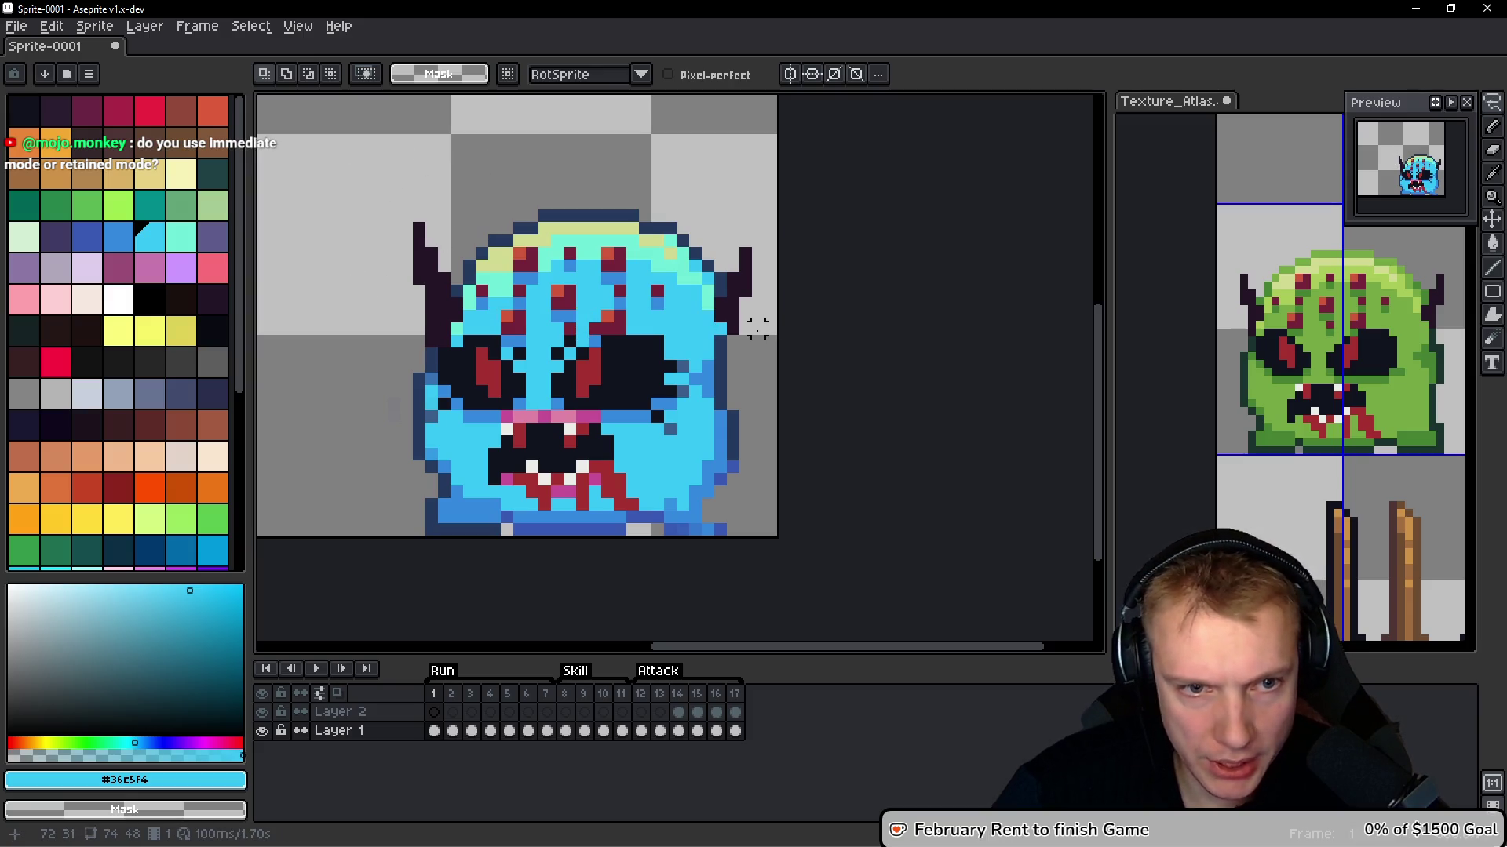
key("m")
mouse_move(765, 336)
left_mouse_down()
mouse_move(350, 209)
mouse_move(335, 169)
left_mouse_up()
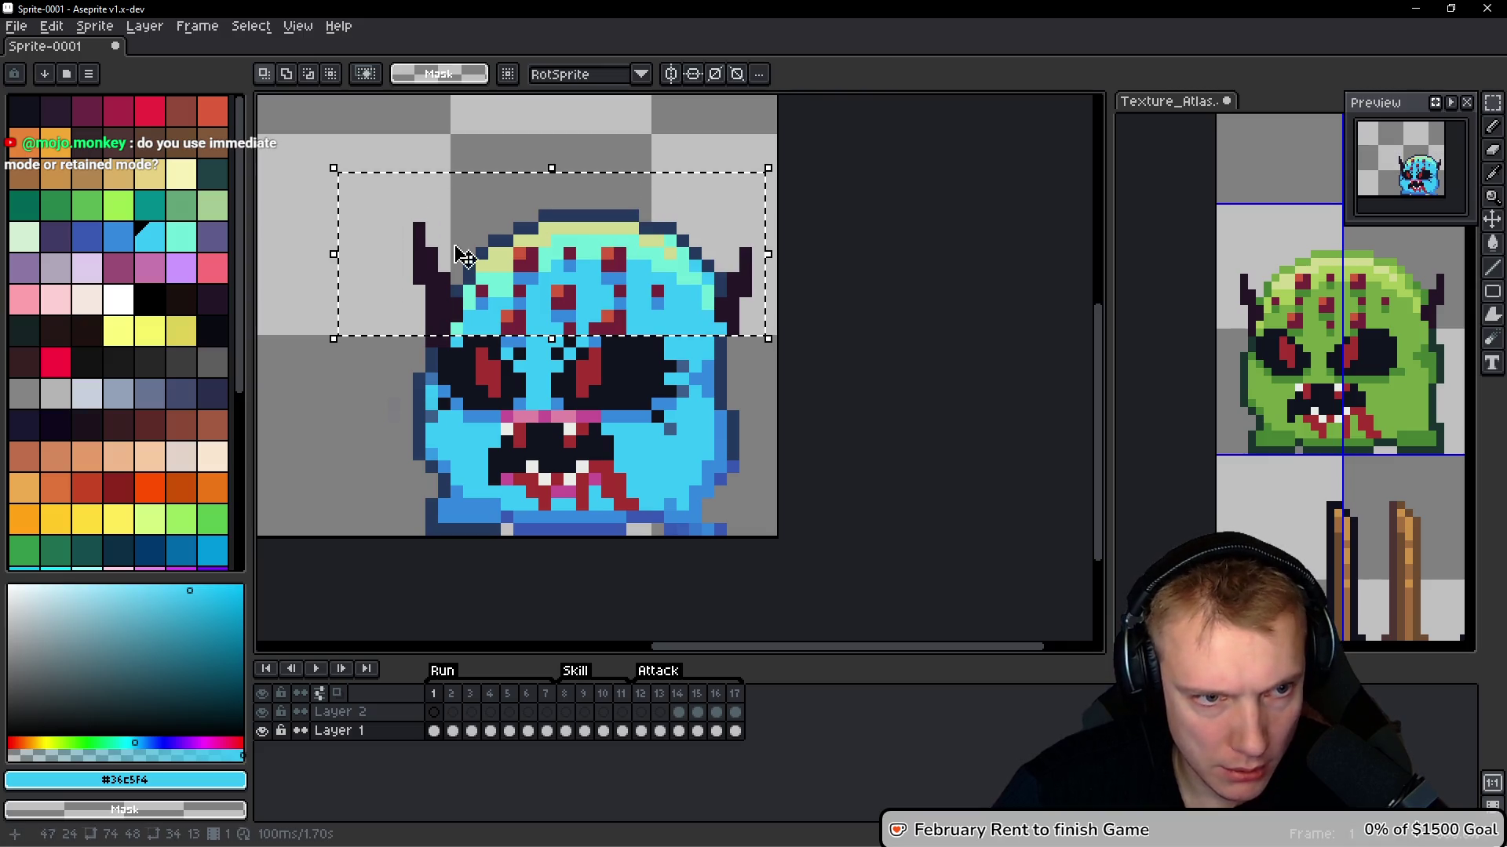
key("Left")
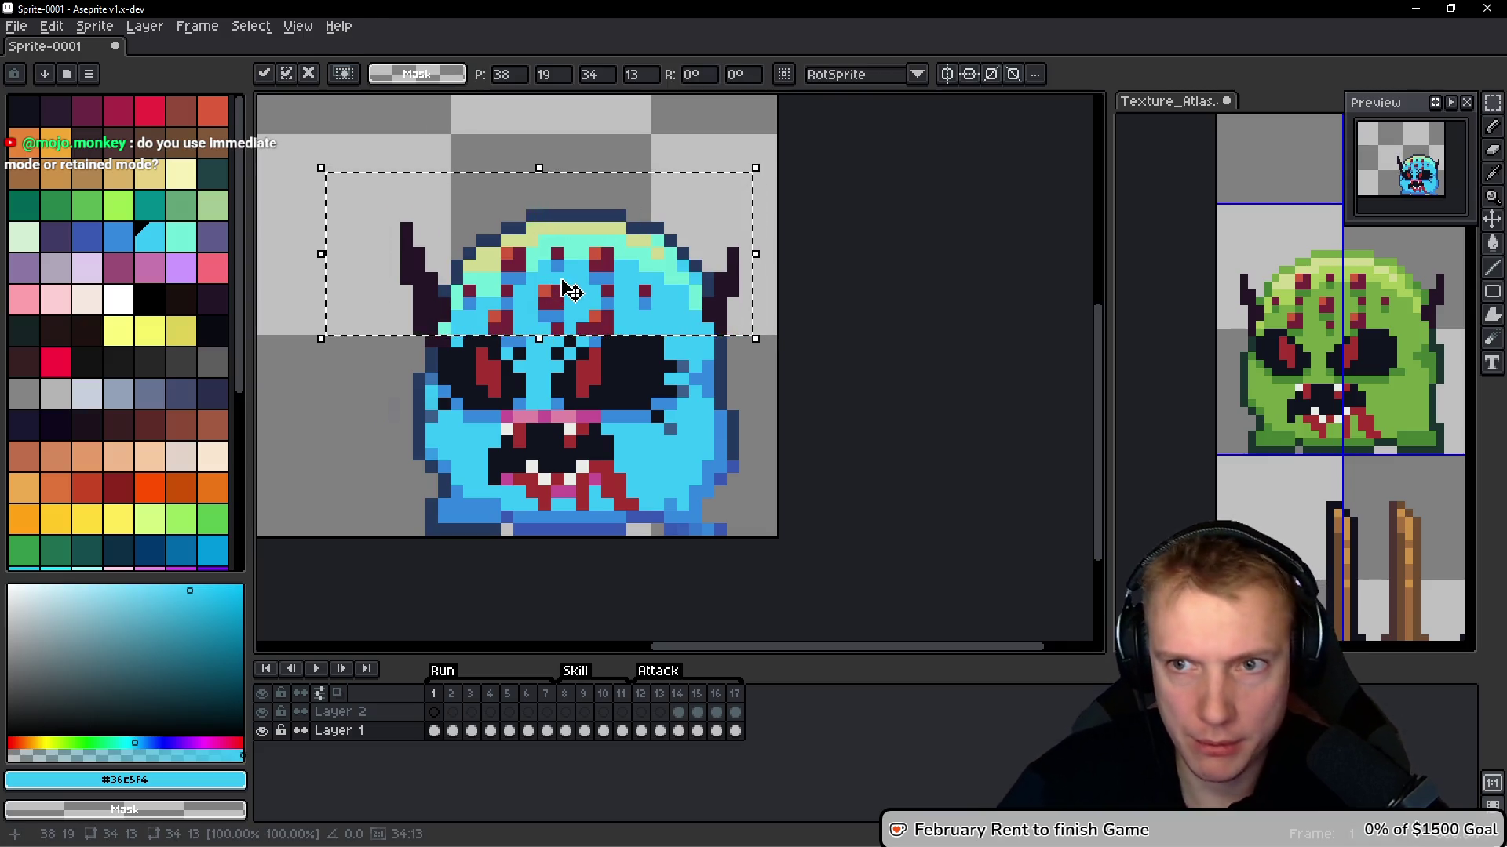
key("ctrl+d")
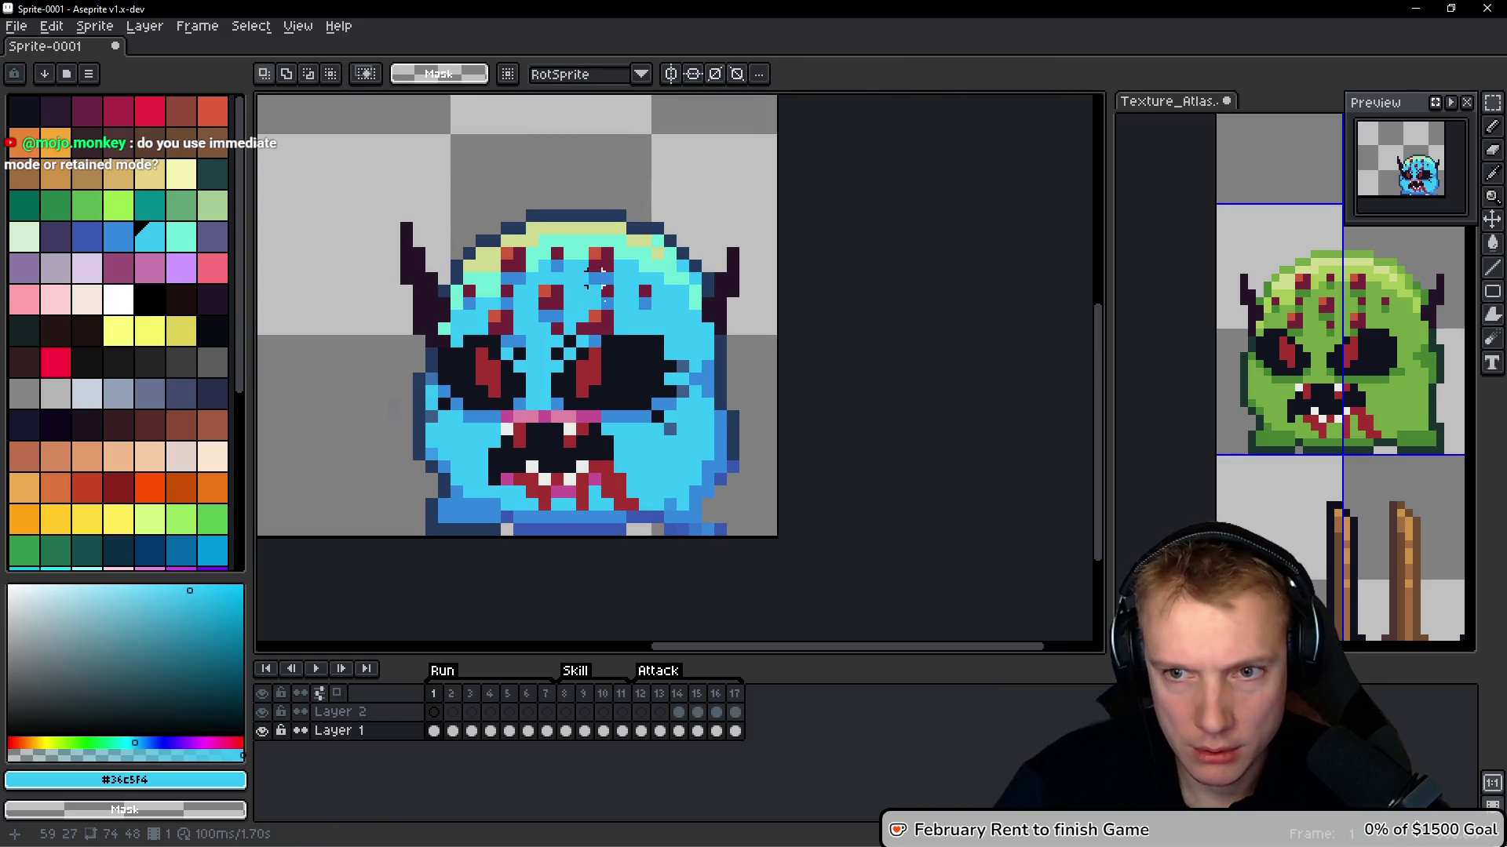
scroll(666, 419, "up", 2)
left_click_drag(765, 445, 753, 419)
Repaint the stray dark cheek, nose and mouth-side pixels cyan #36c5f4
key("b")
left_click(754, 367)
left_click(754, 317)
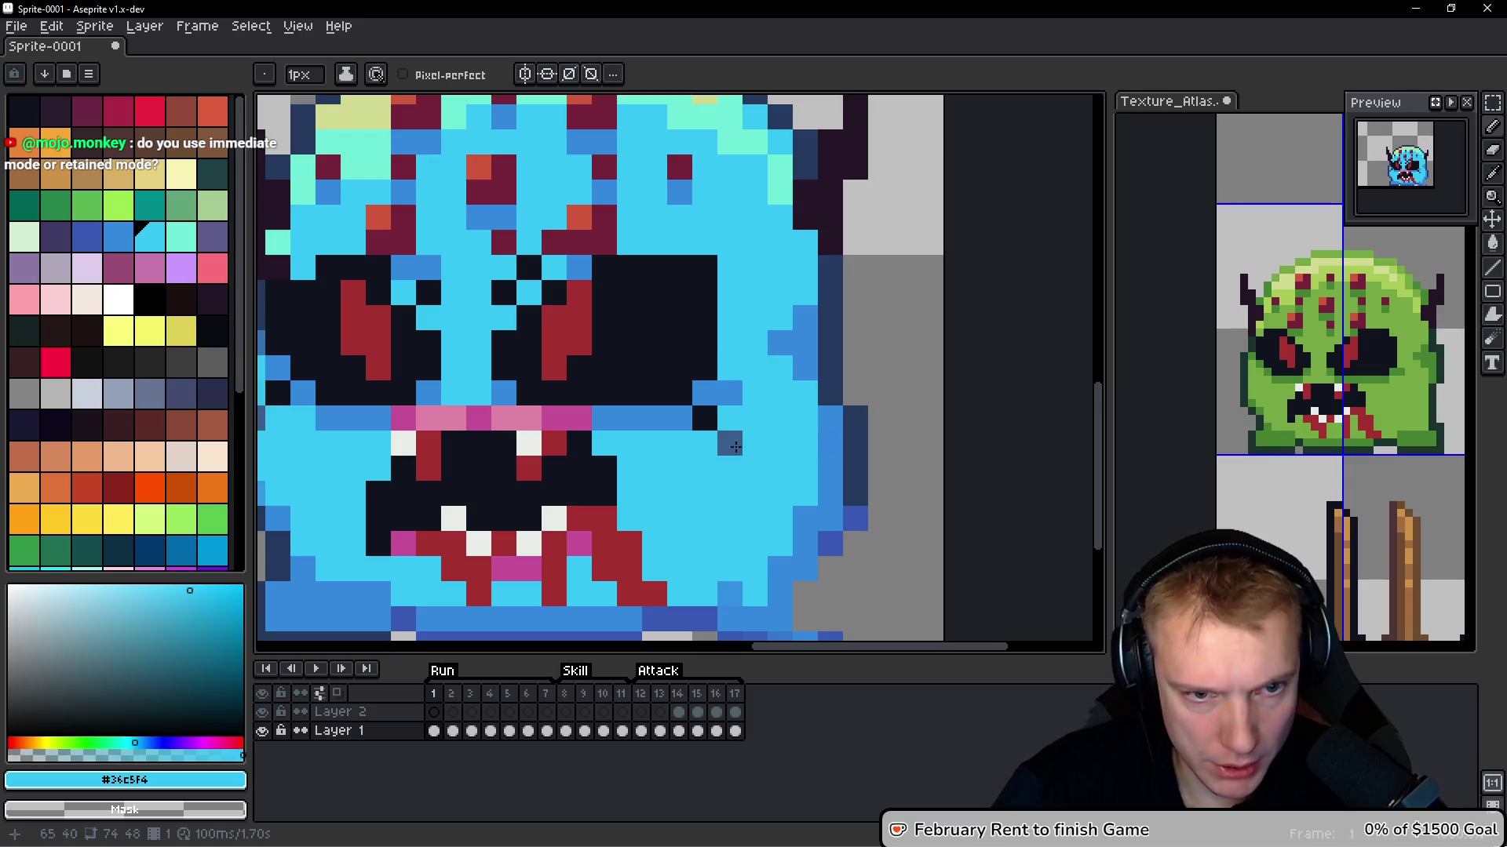
left_click(730, 443)
left_click(704, 418)
left_click(502, 293)
left_click(527, 266)
left_click(427, 293)
mouse_move(427, 292)
left_mouse_down()
mouse_move(498, 319)
mouse_move(419, 427)
left_mouse_up()
left_click(407, 421)
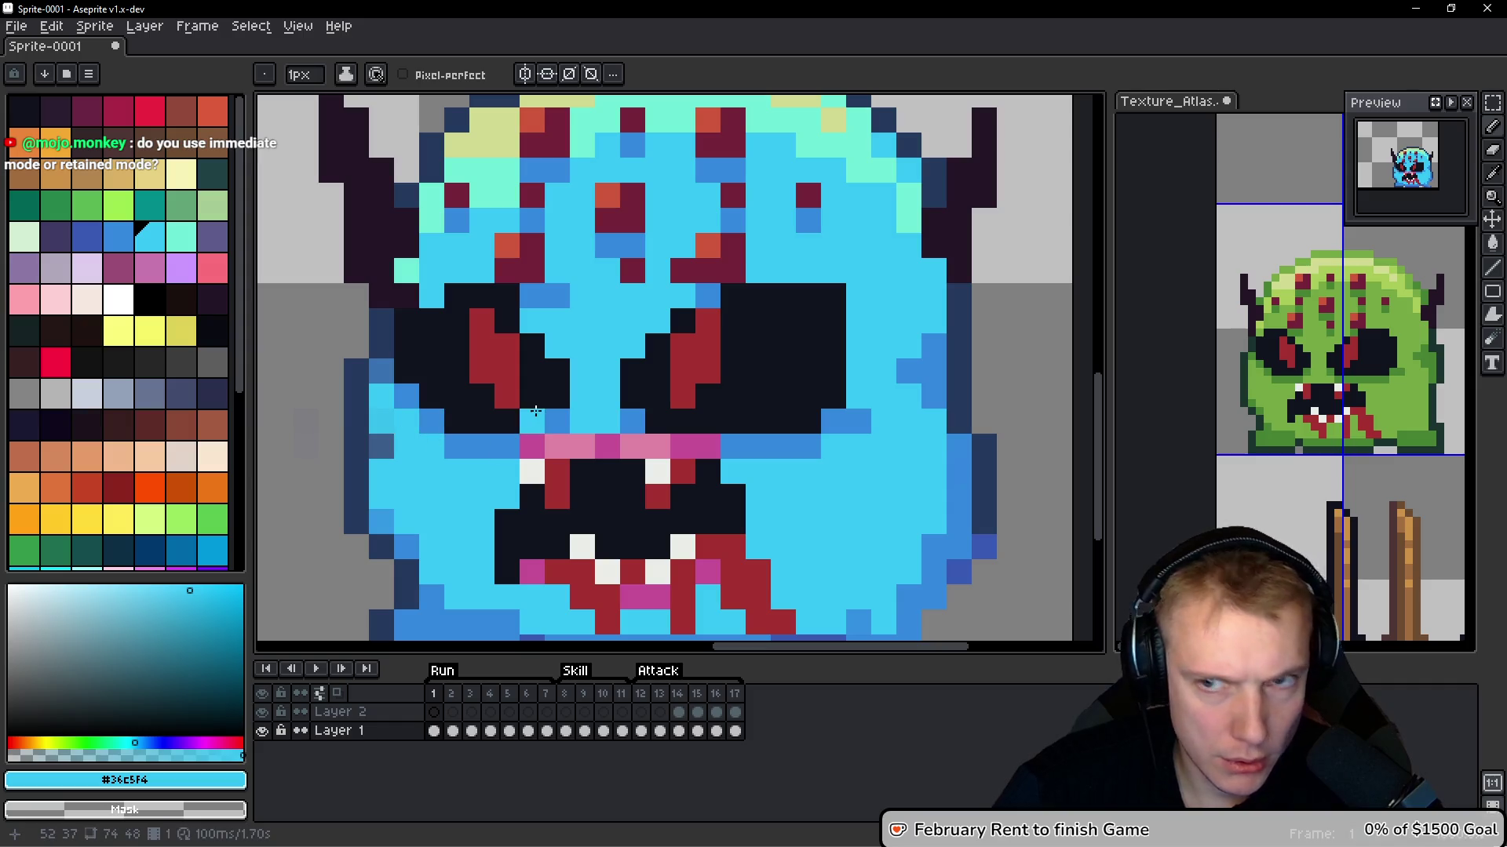
left_click(627, 397)
Bucket-fill the khaki top of the head with the mint #6dead6
scroll(622, 399, "down", 3)
scroll(647, 324, "up", 1)
scroll(620, 252, "up", 1)
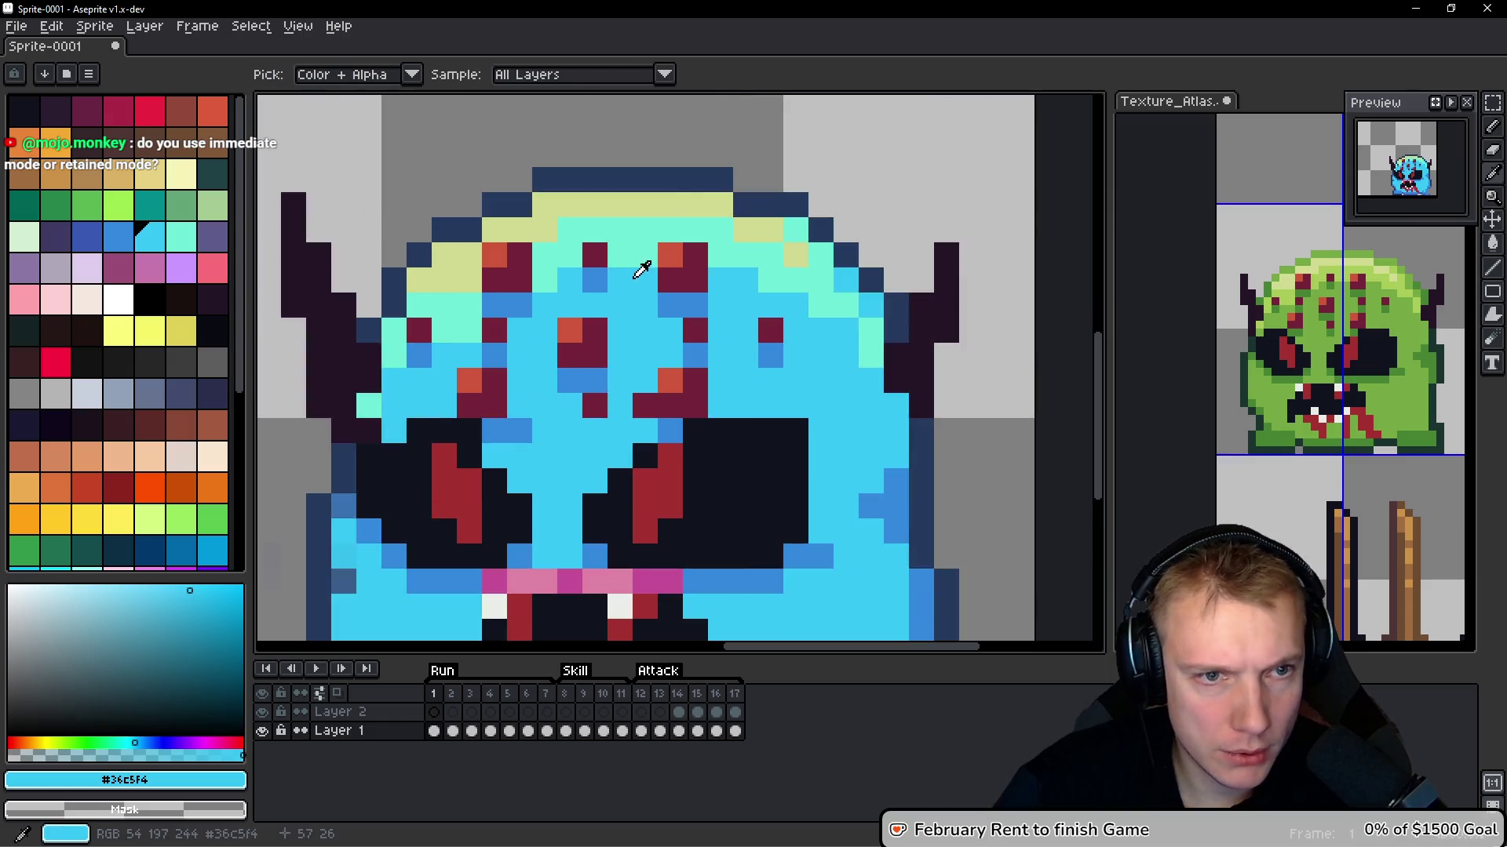
left_click(634, 245, "alt")
key("g")
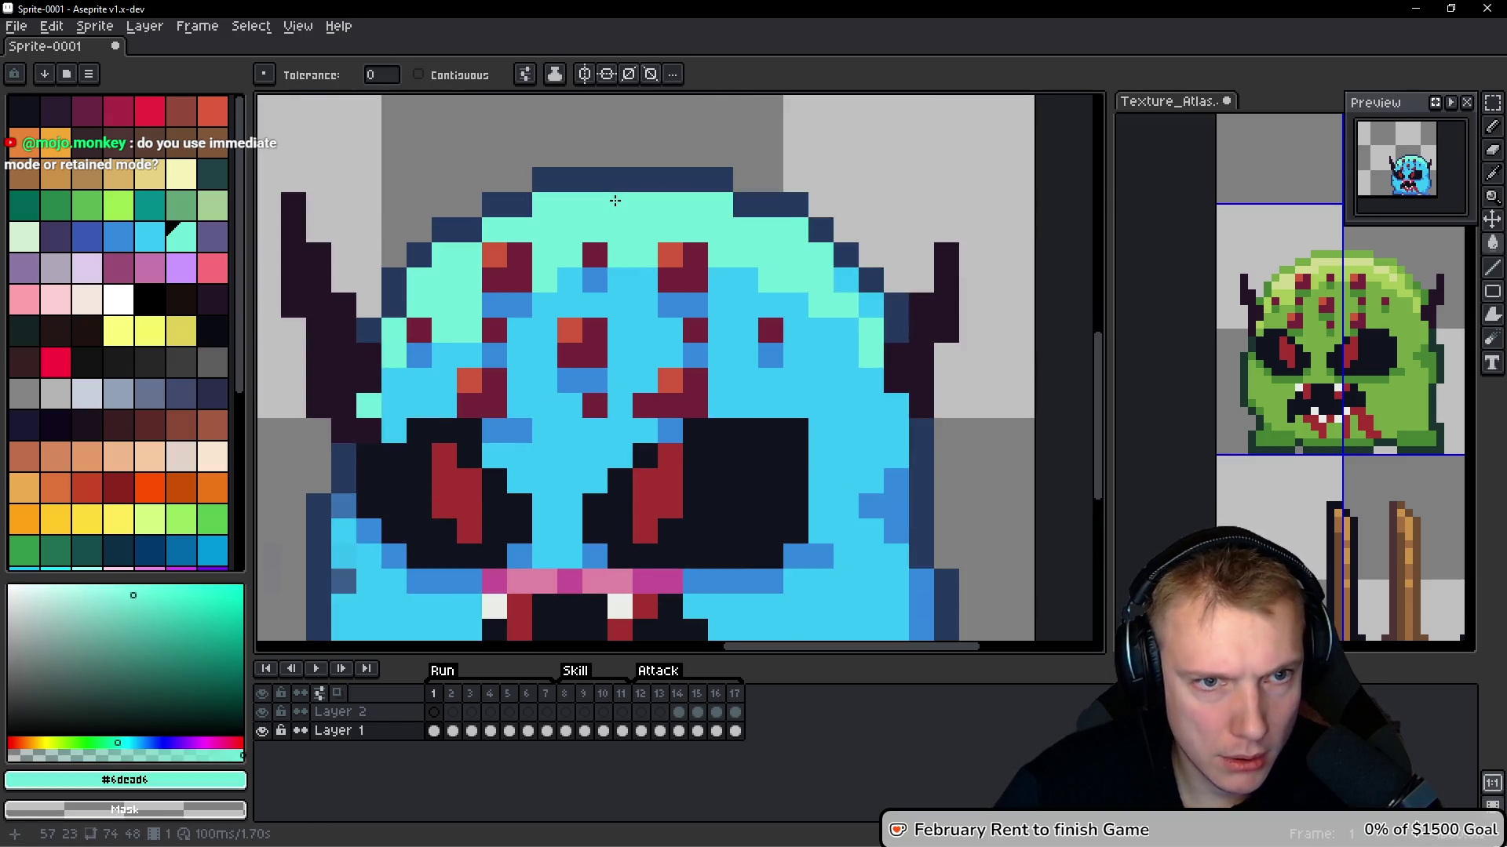
left_click(631, 204)
scroll(675, 219, "down", 3)
scroll(694, 229, "up", 1)
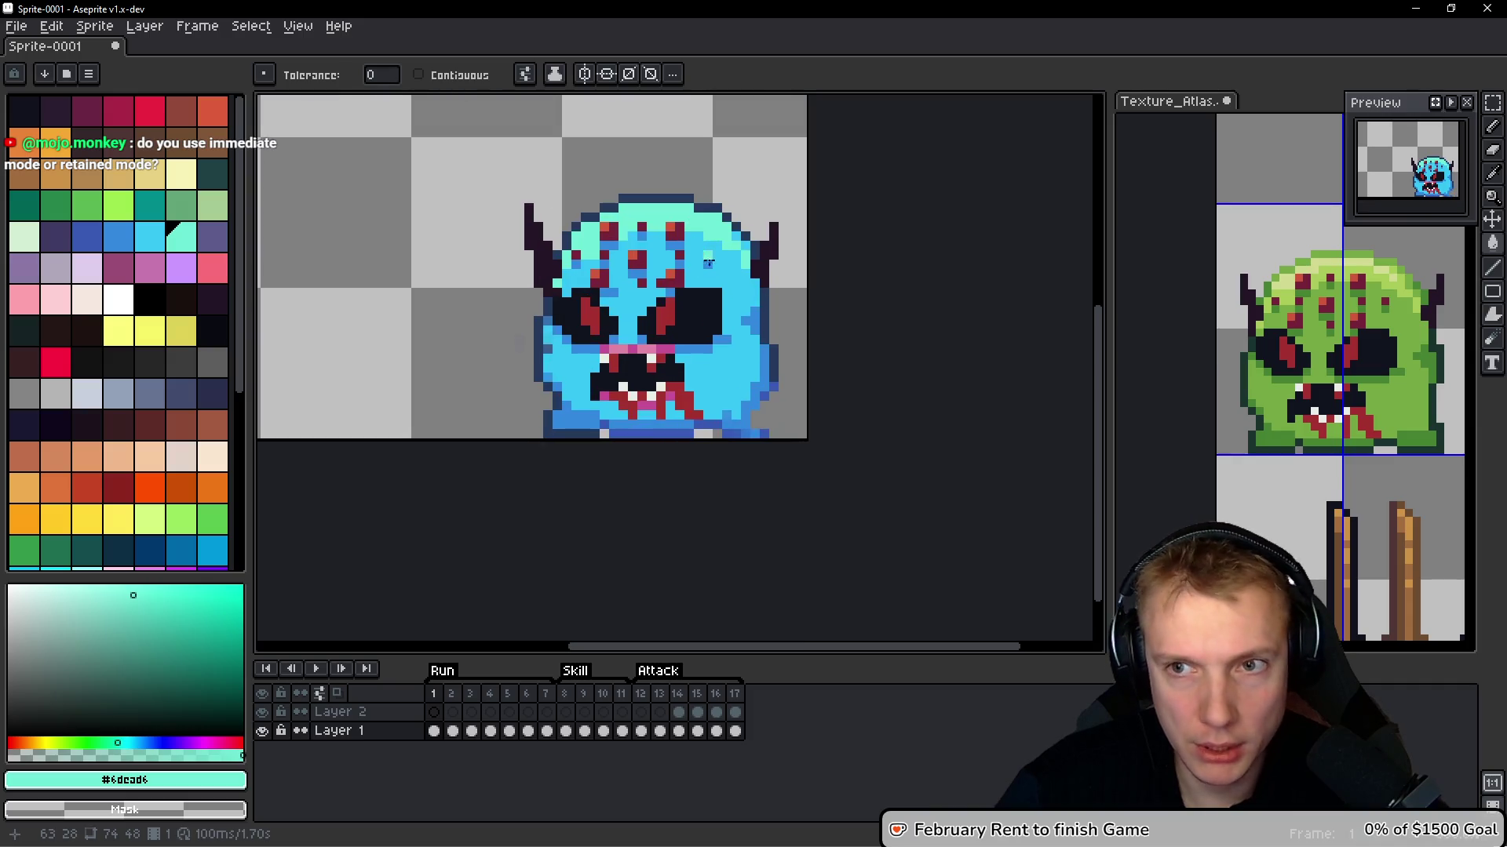
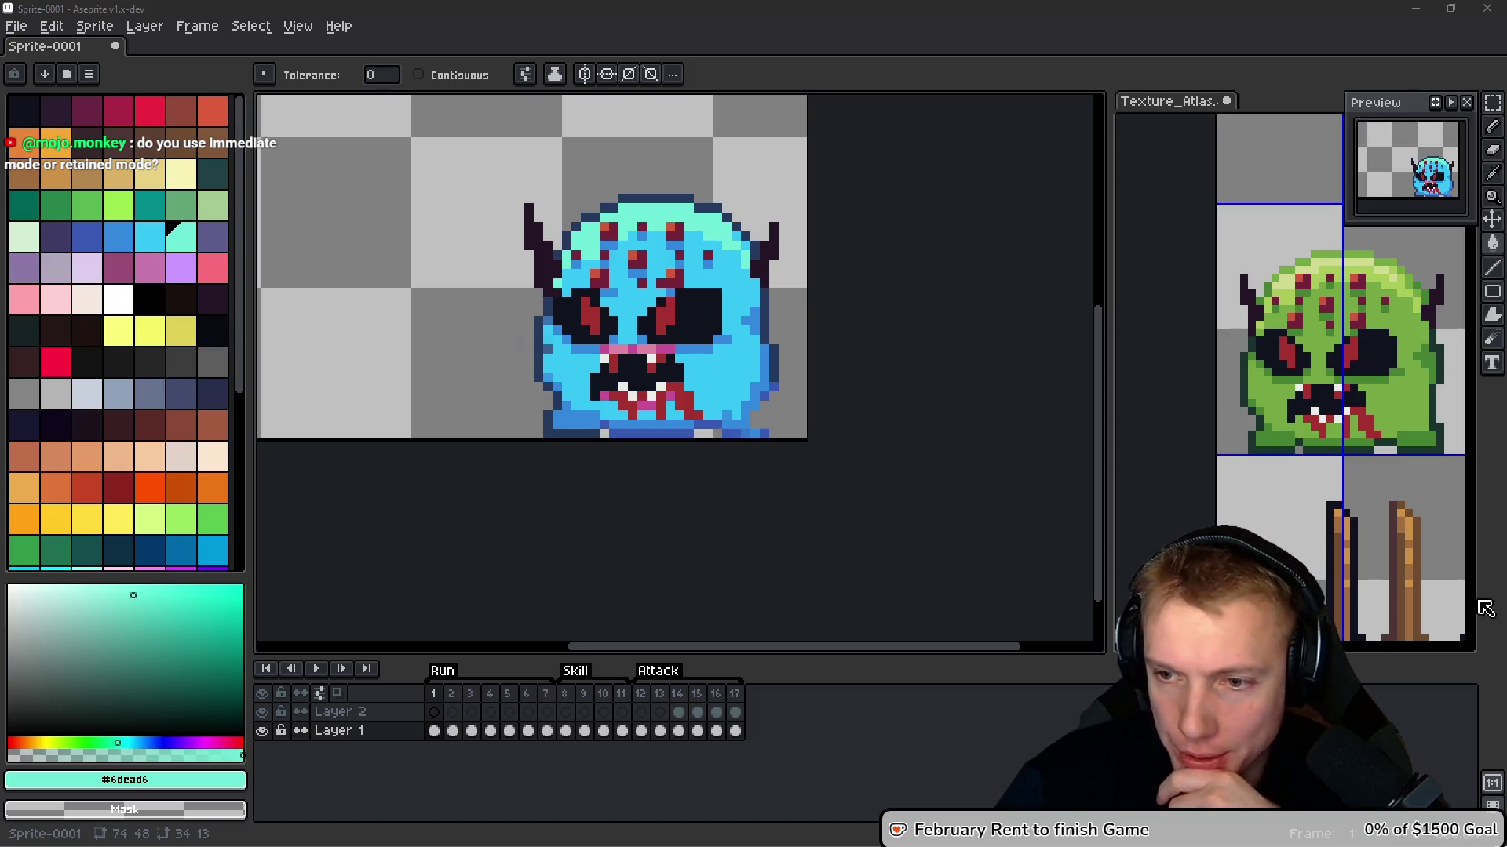
Fill a stray grey-blue pixel with the light cyan body colour
left_click_drag(903, 391, 873, 402)
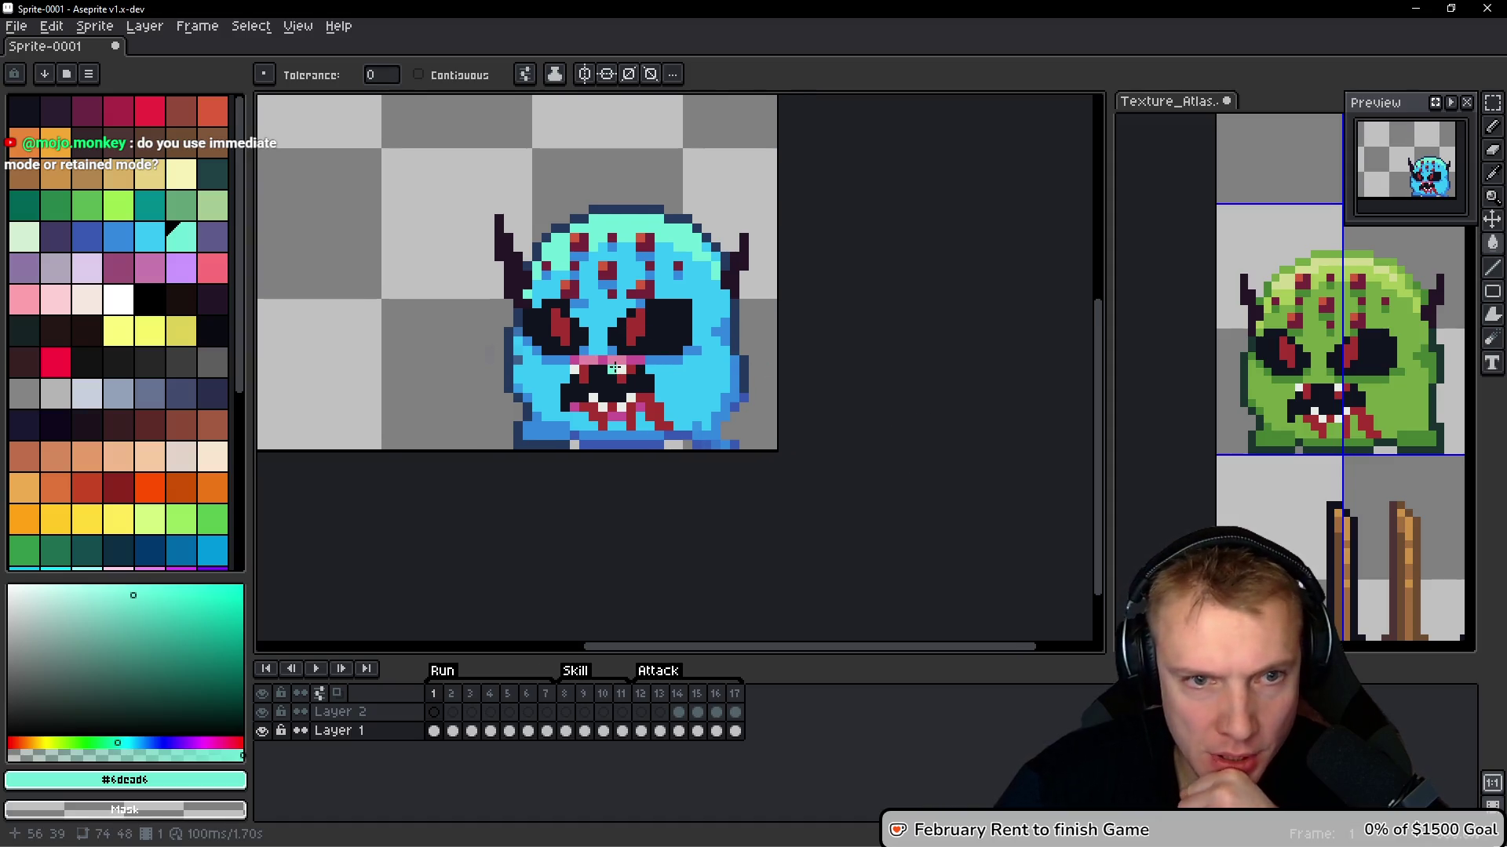
scroll(615, 368, "up", 3)
left_click(761, 313, "alt")
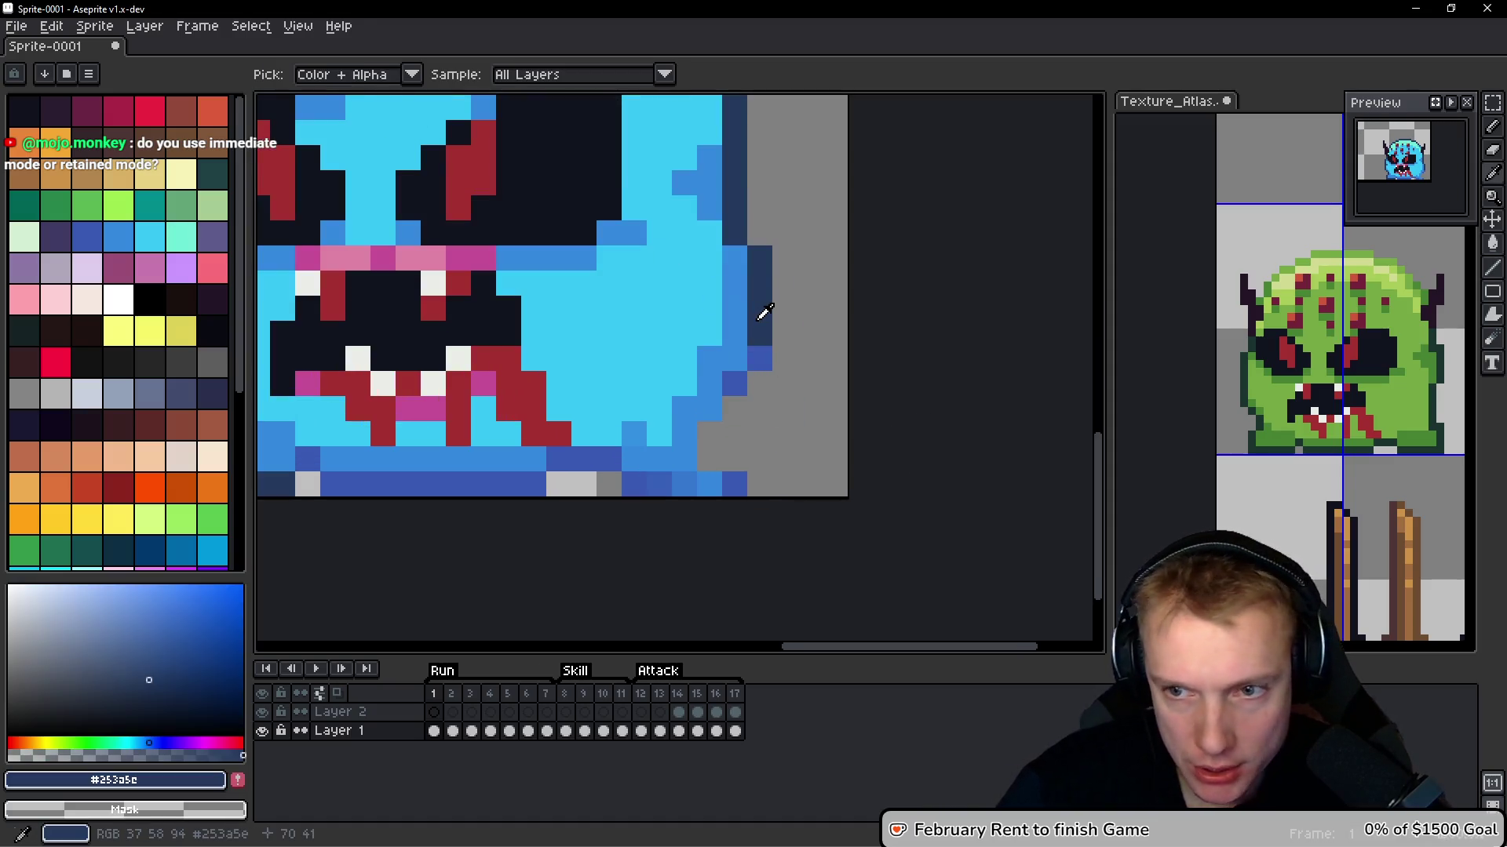
scroll(795, 356, "down", 4)
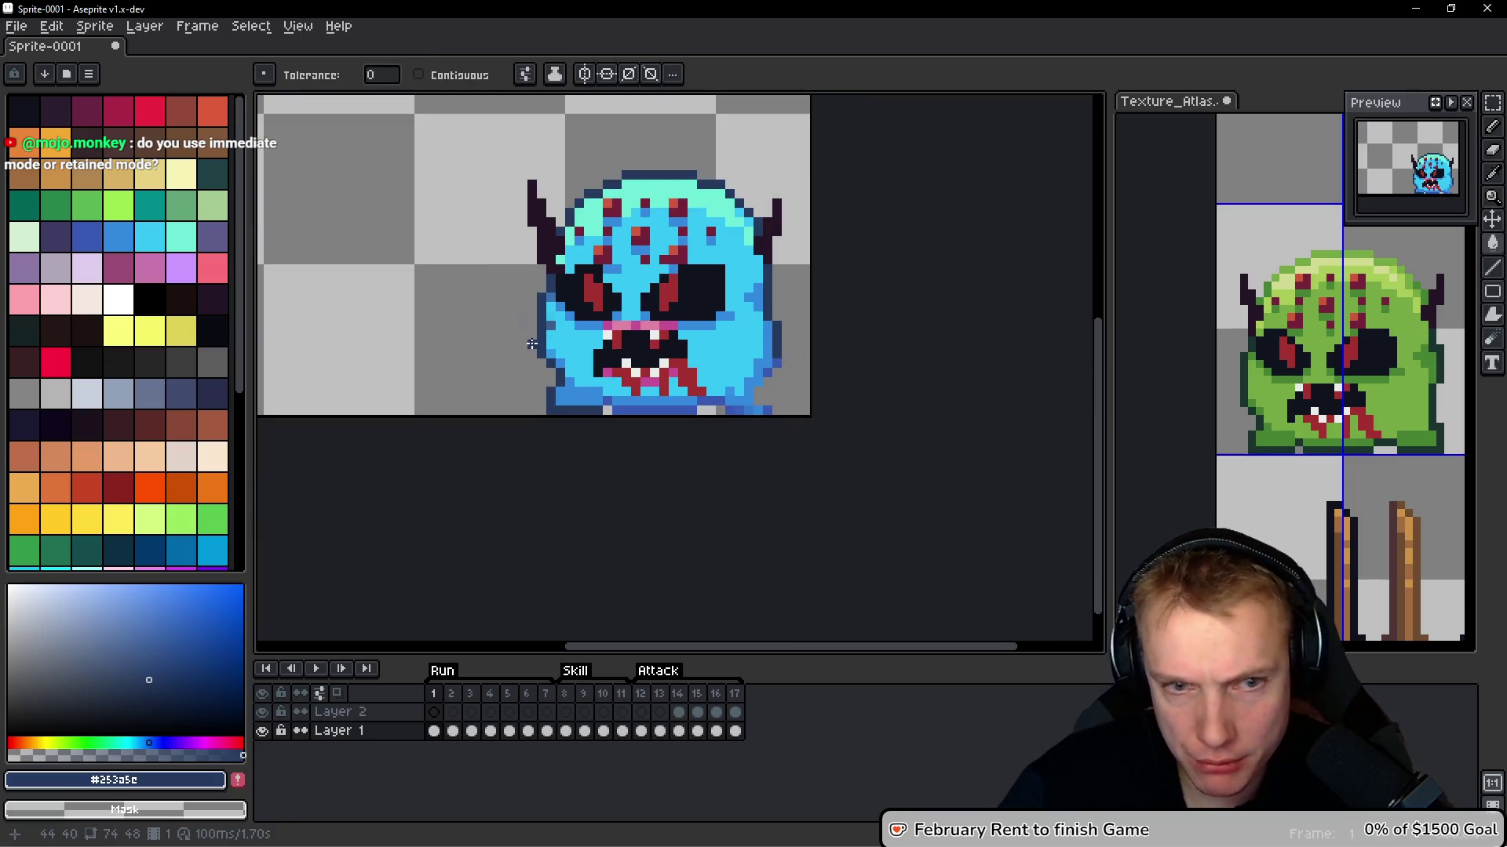
scroll(544, 328, "up", 2)
left_click(596, 350, "alt")
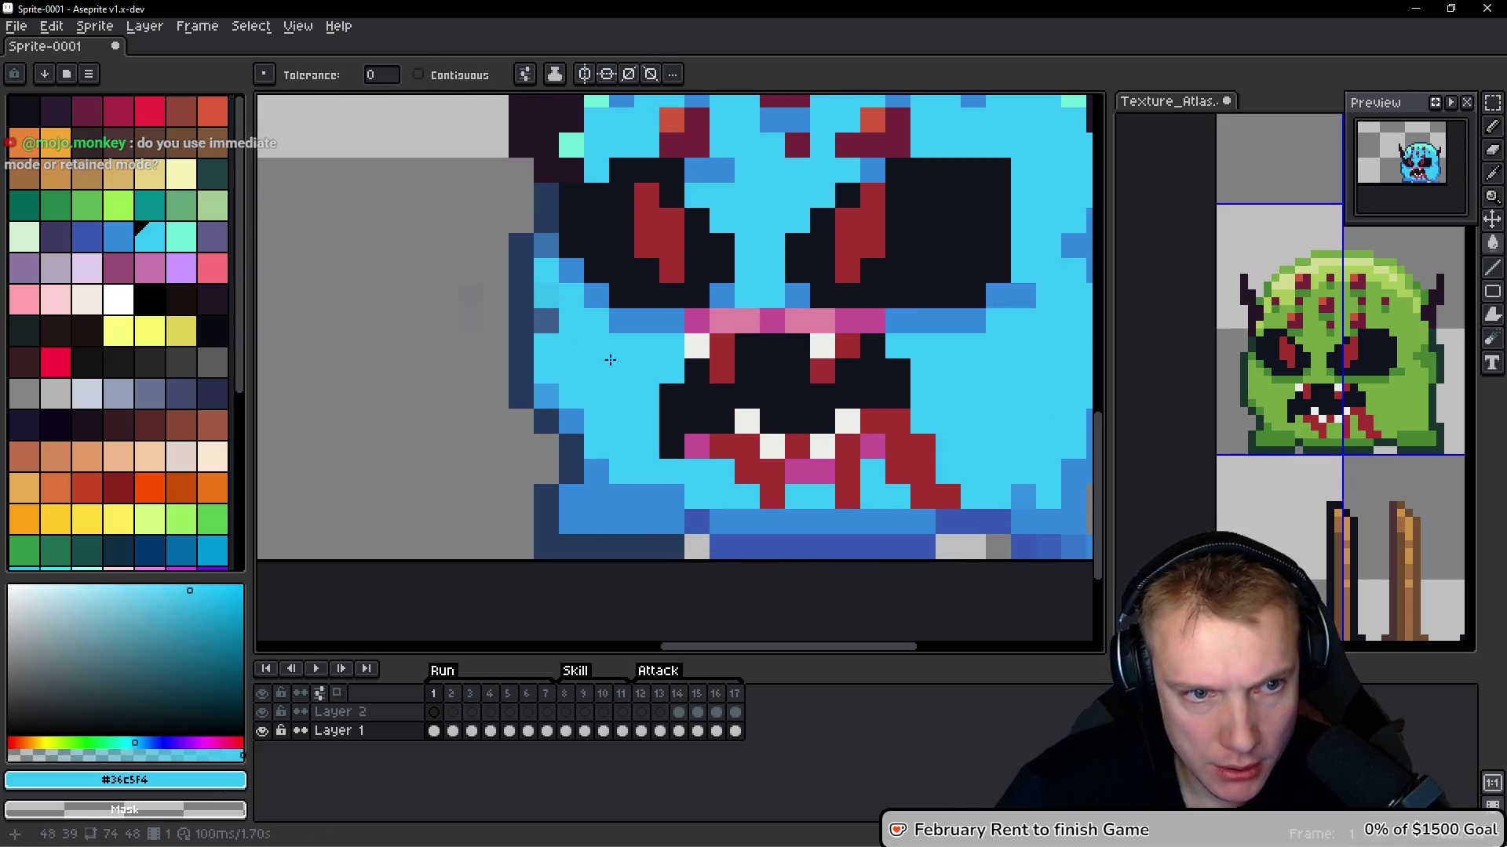
left_click(547, 320)
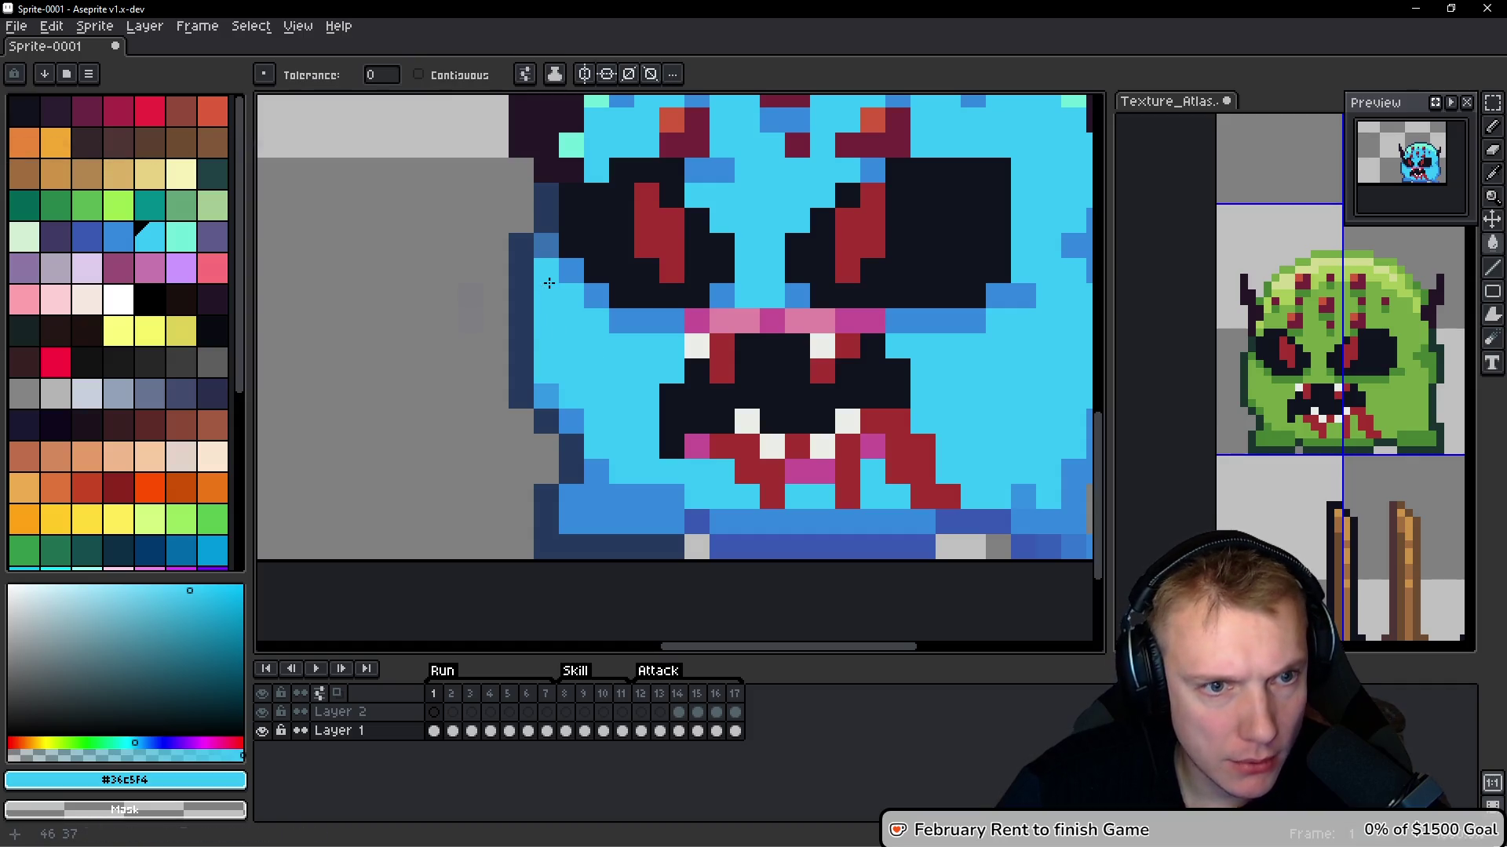
scroll(574, 327, "down", 3)
With the Pencil, paint darker blue shade pixels along the monster's lower right edge
key("b")
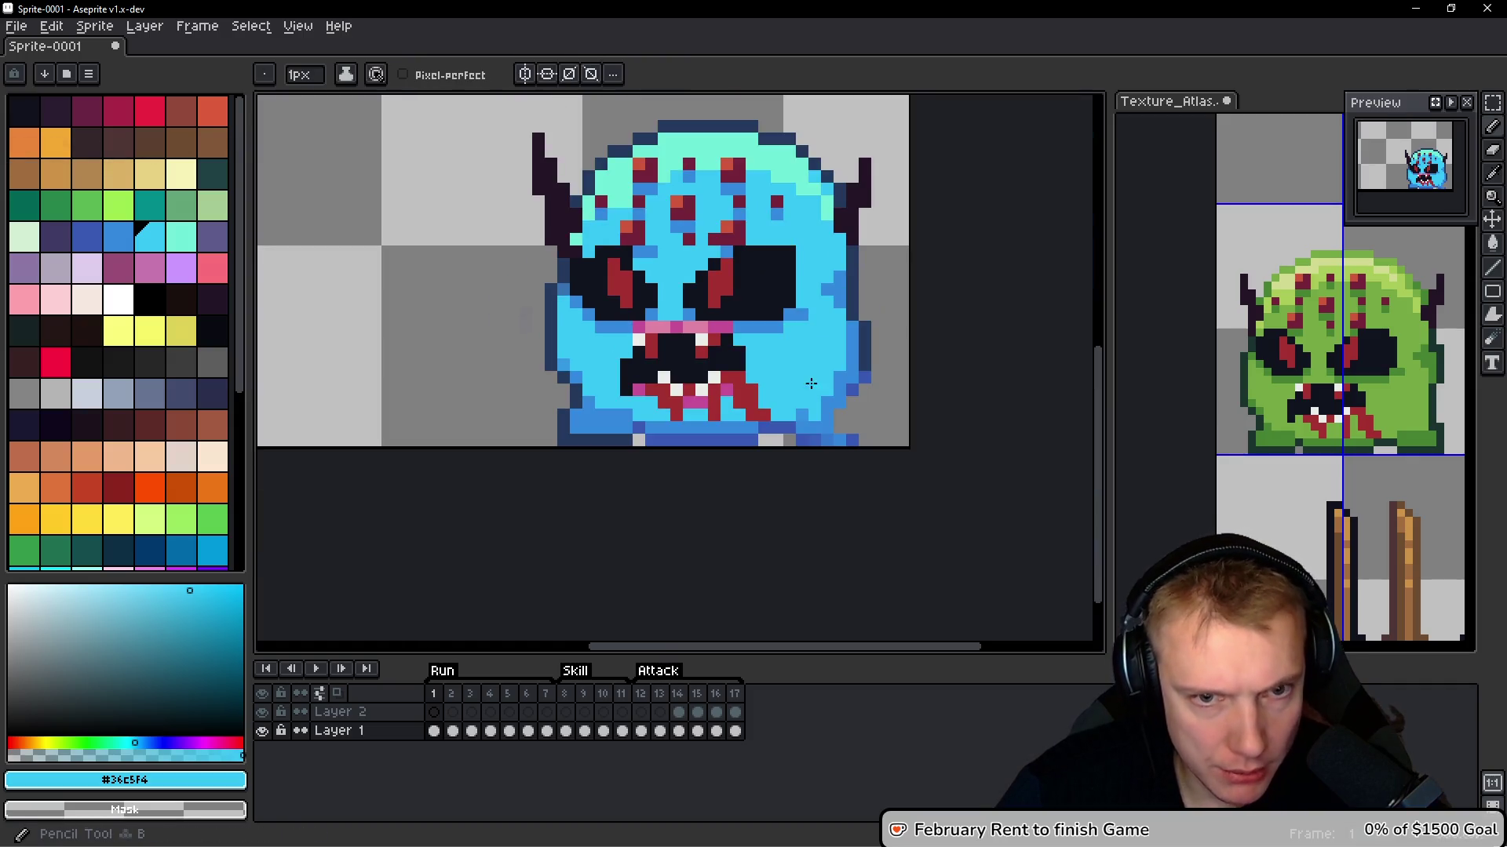
scroll(818, 340, "up", 2)
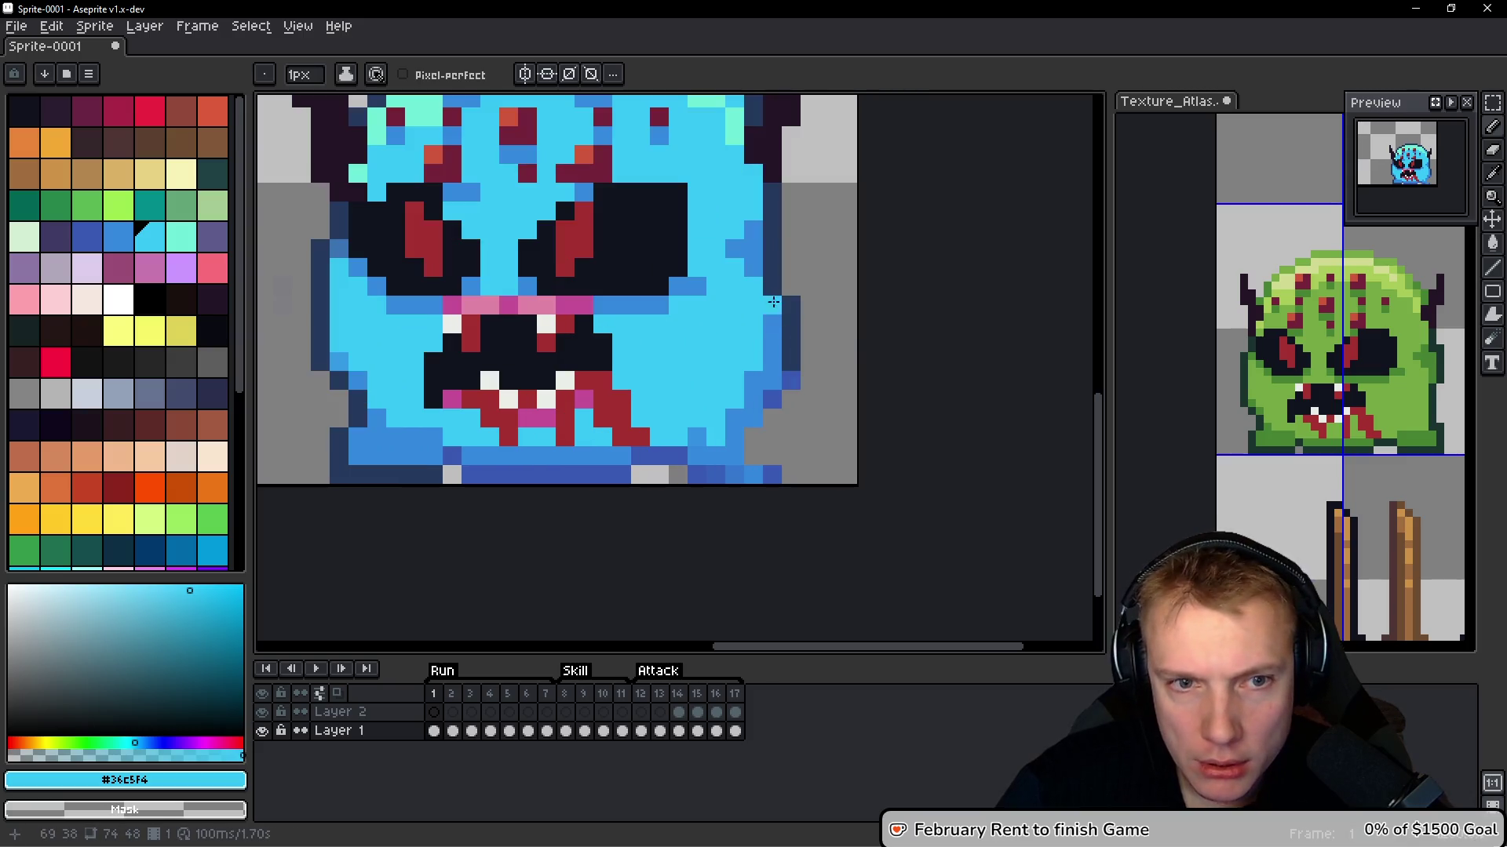
scroll(853, 339, "down", 2)
scroll(840, 326, "up", 2)
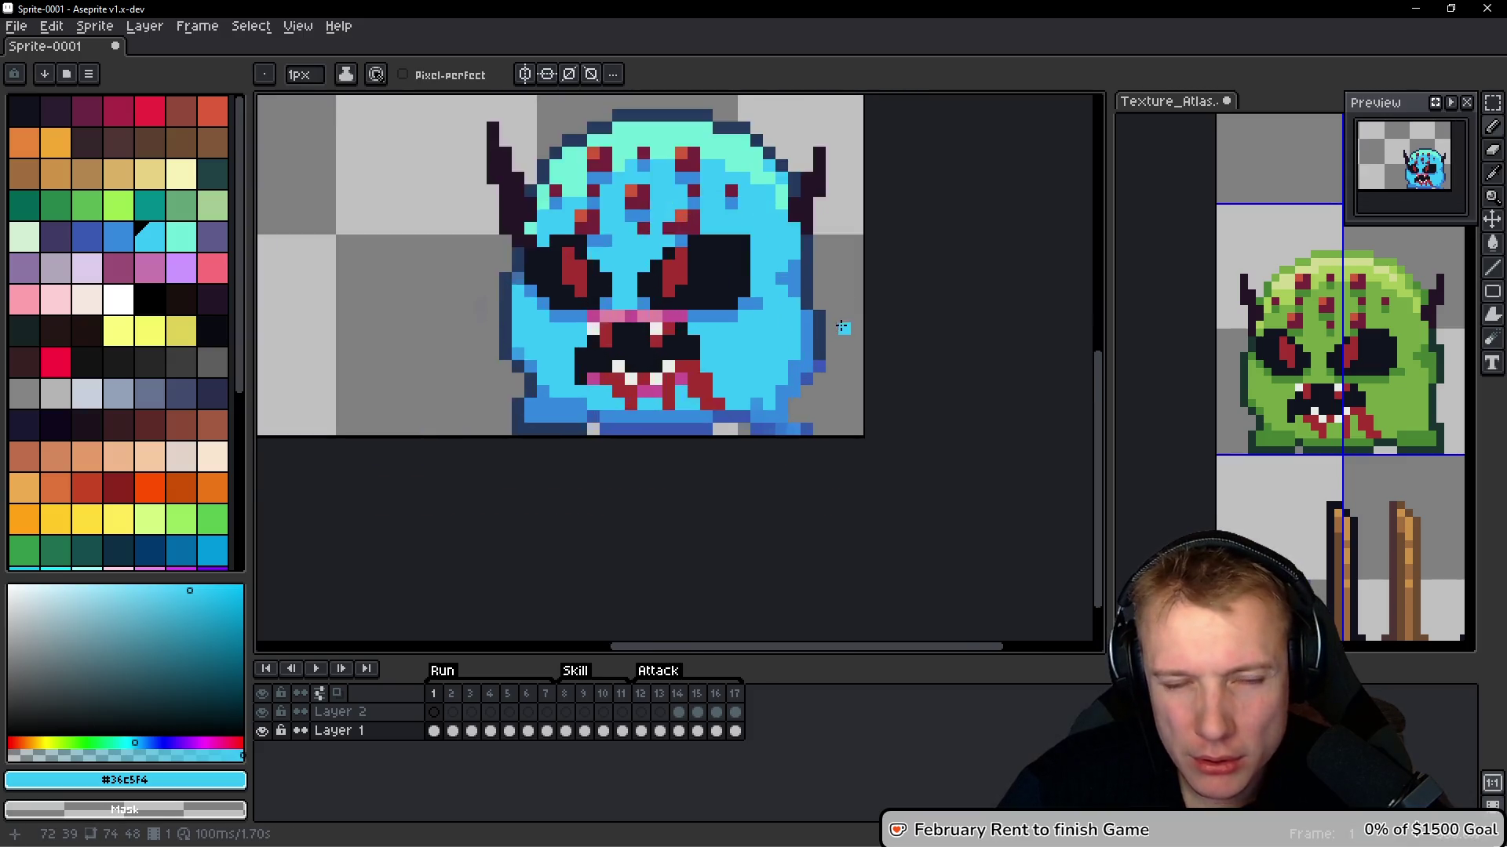
left_click_drag(838, 323, 813, 336)
left_click(766, 285, "alt")
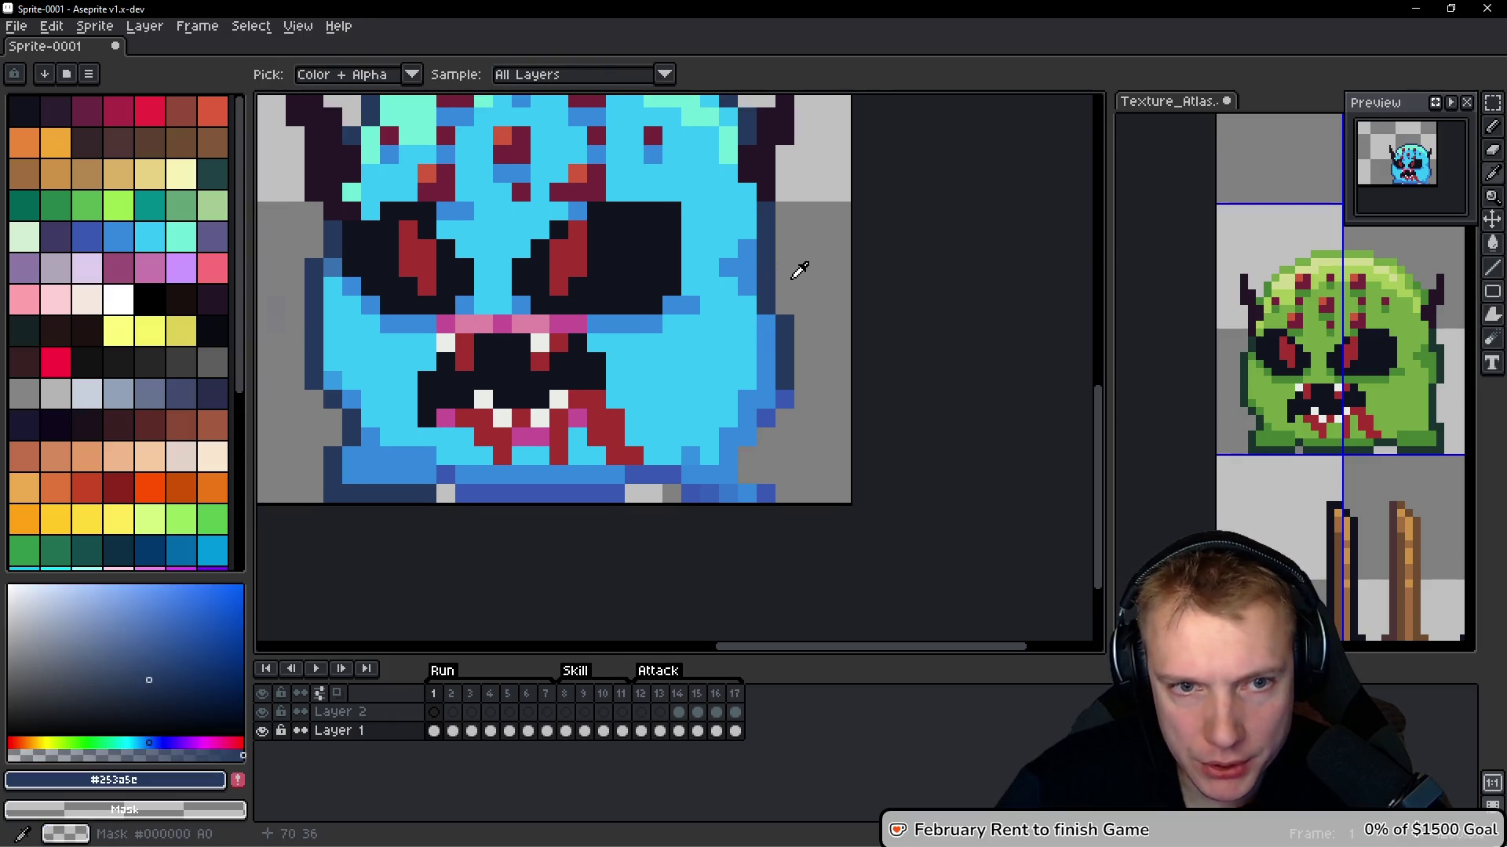
key("alt")
left_click(733, 464, "alt")
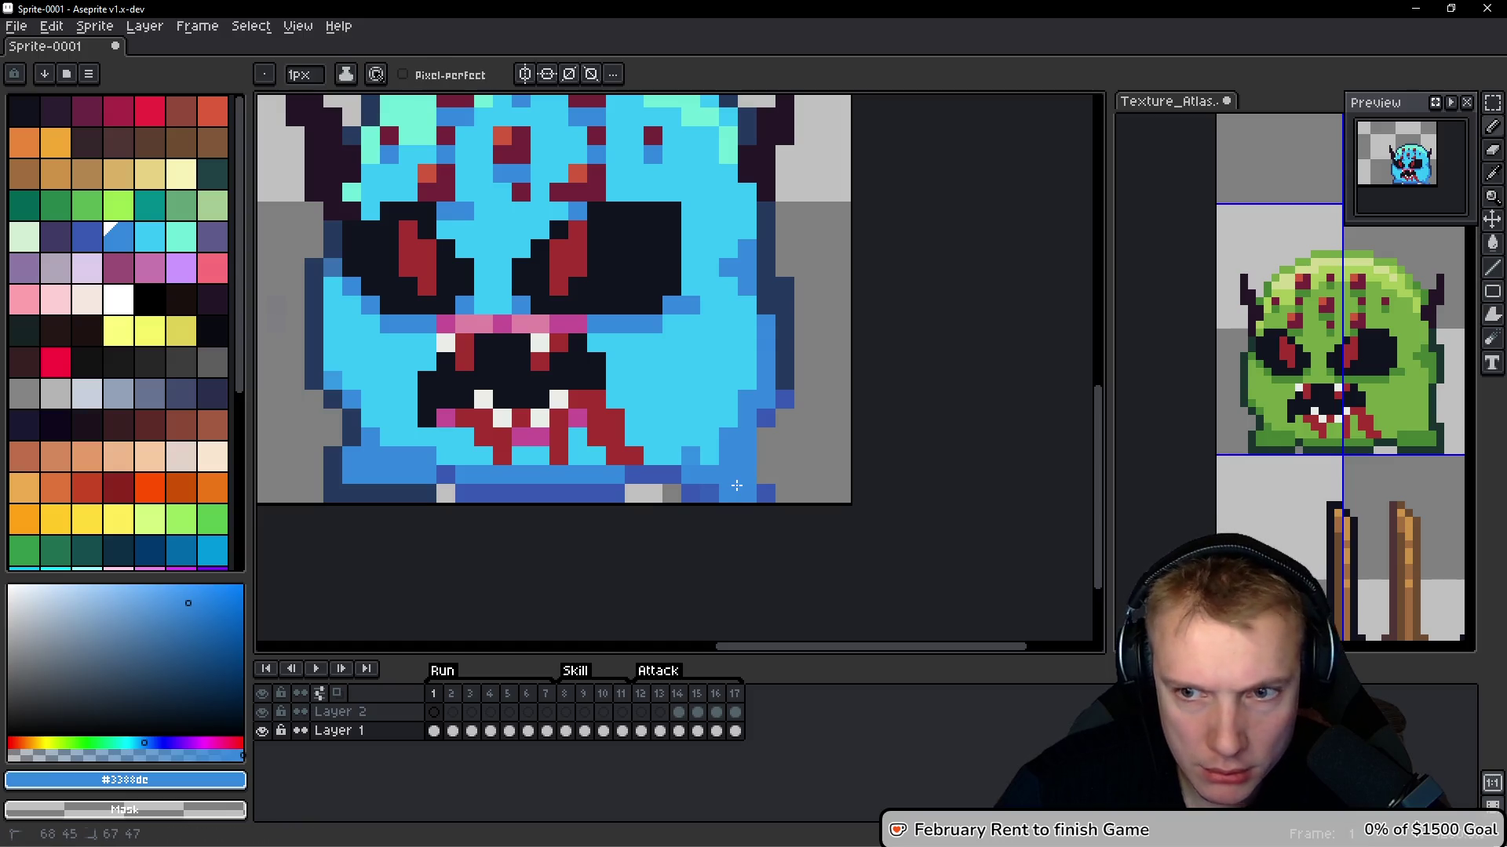
left_click(677, 474, "alt")
mouse_move(726, 492)
left_mouse_down()
mouse_move(756, 489)
mouse_move(762, 443)
left_mouse_up()
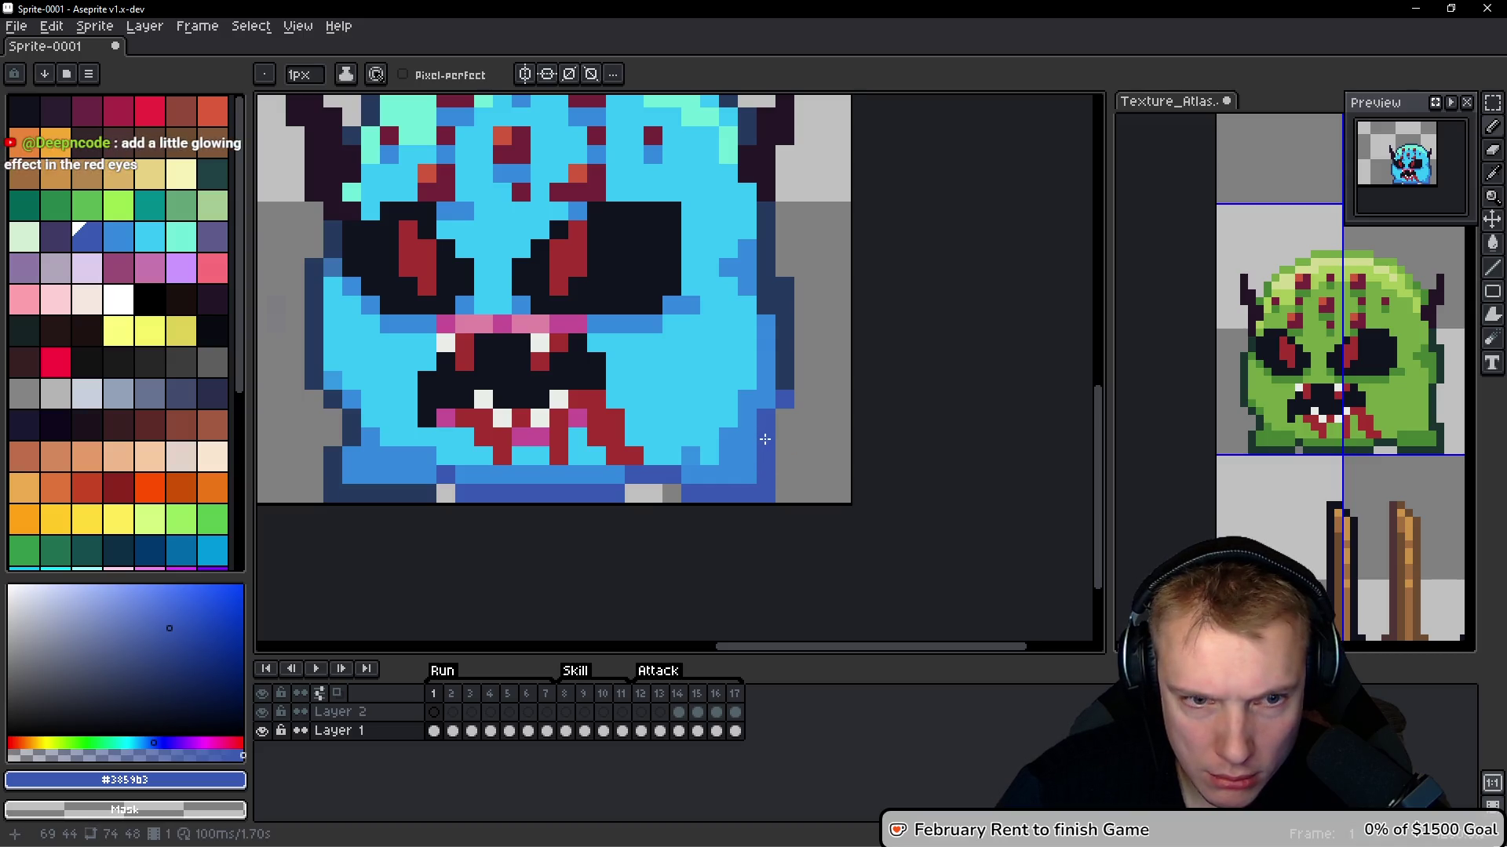
Add a mid blue pixel near the bottom right and darker blue pixels down the right side
scroll(765, 440, "down", 1)
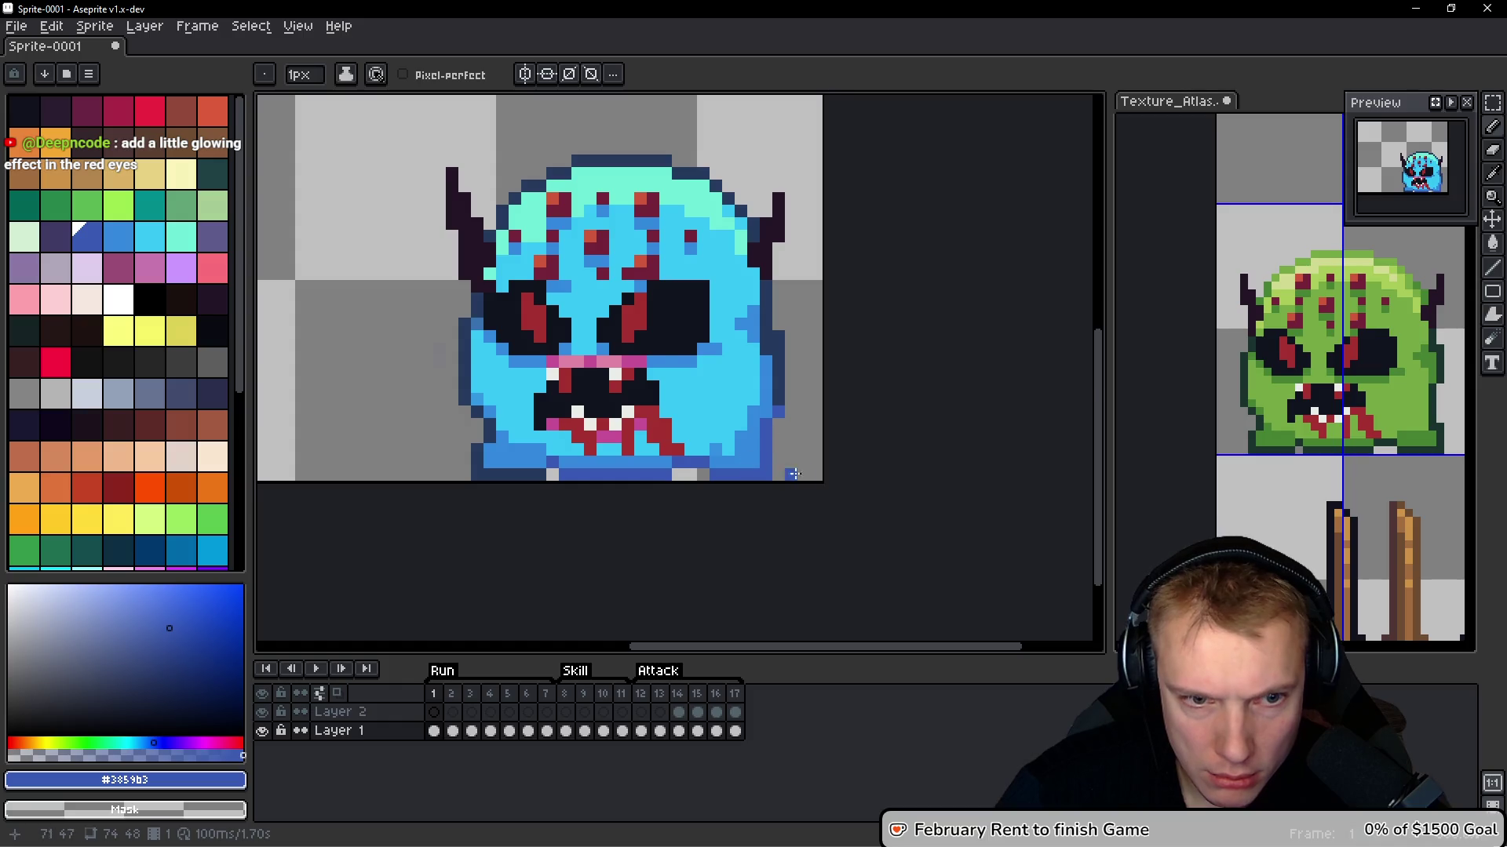
scroll(780, 473, "up", 1)
left_click(703, 450, "alt")
left_click(728, 453)
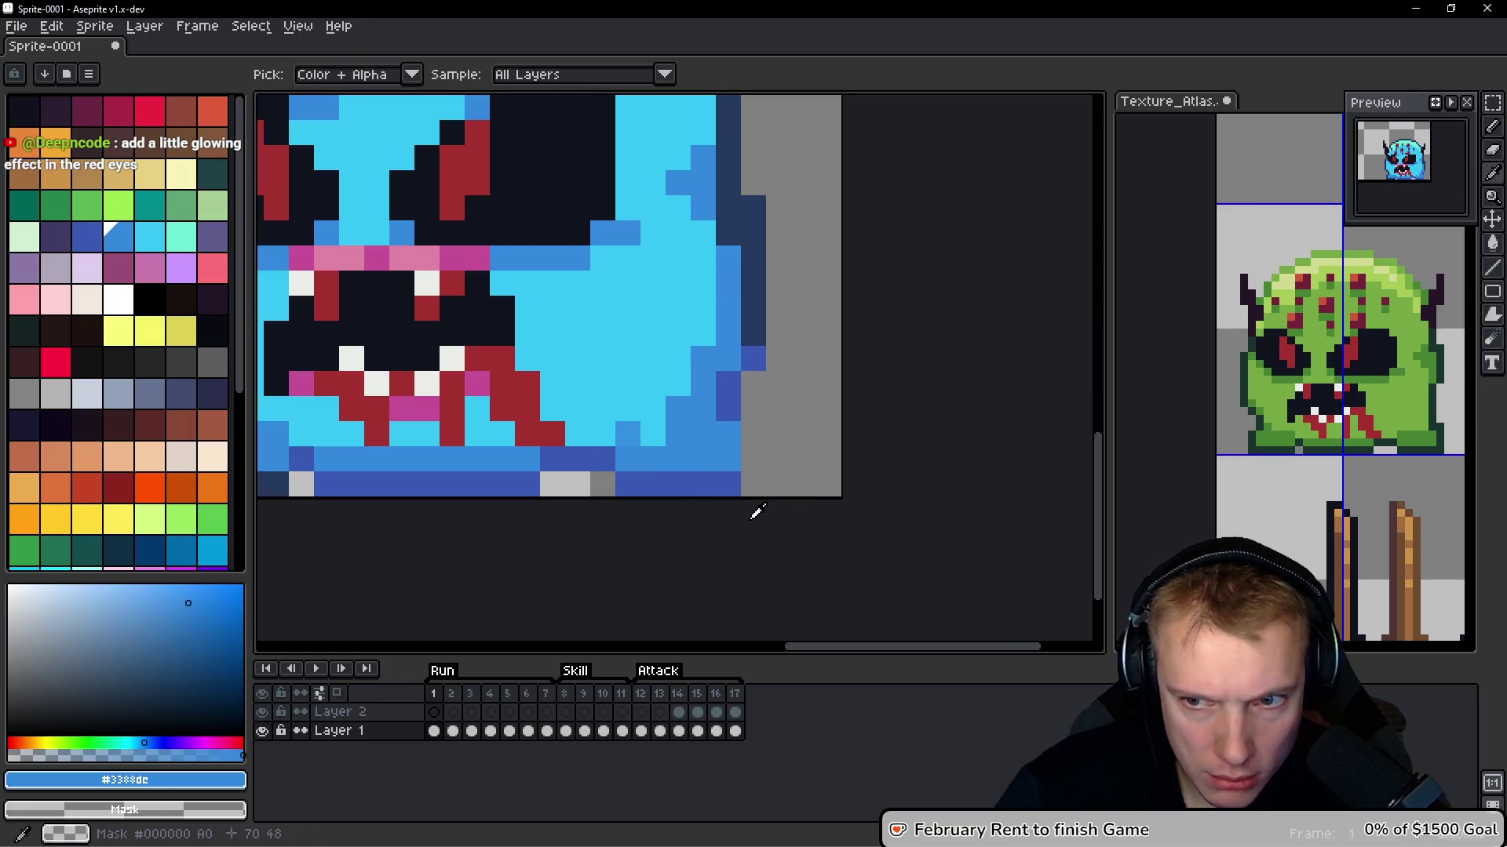
left_click(727, 481, "alt")
left_click_drag(755, 483, 761, 433)
left_click(755, 409)
Repaint right-side pixels light cyan and extend the dark navy #253a5c right outline
left_click(649, 360, "alt")
left_click_drag(679, 408, 695, 366)
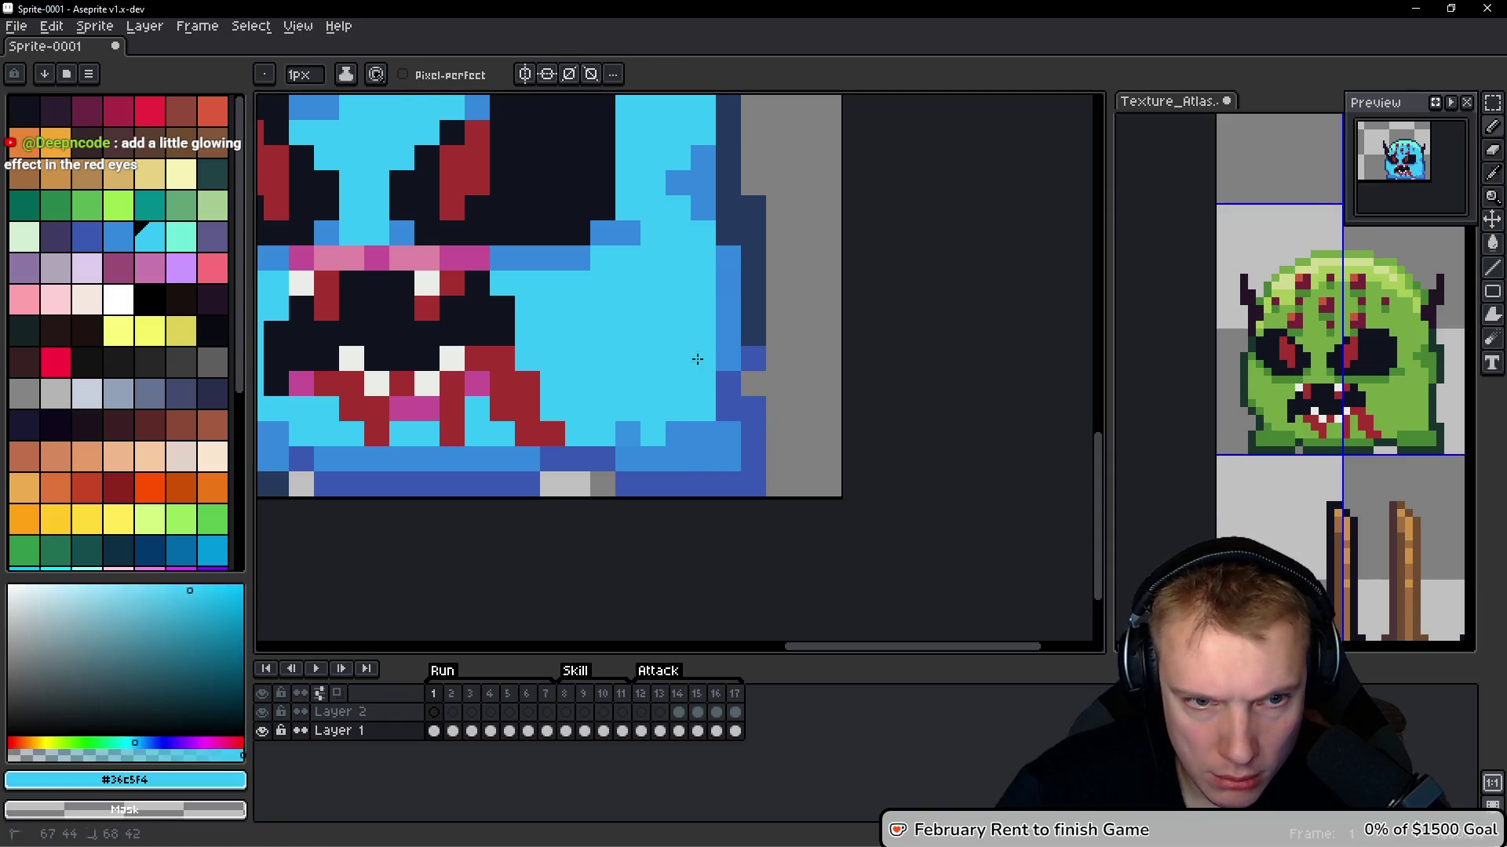
left_click(758, 324, "alt")
left_click(724, 295)
left_click(724, 271)
mouse_move(749, 371)
left_mouse_down()
mouse_move(732, 381)
mouse_move(726, 319)
left_mouse_up()
Erase the extra navy pixels outside the outline and recolour part of the right outline mid blue
left_click_drag(748, 196, 749, 322)
left_click(758, 363)
left_click(749, 346)
left_click_drag(765, 251, 740, 336)
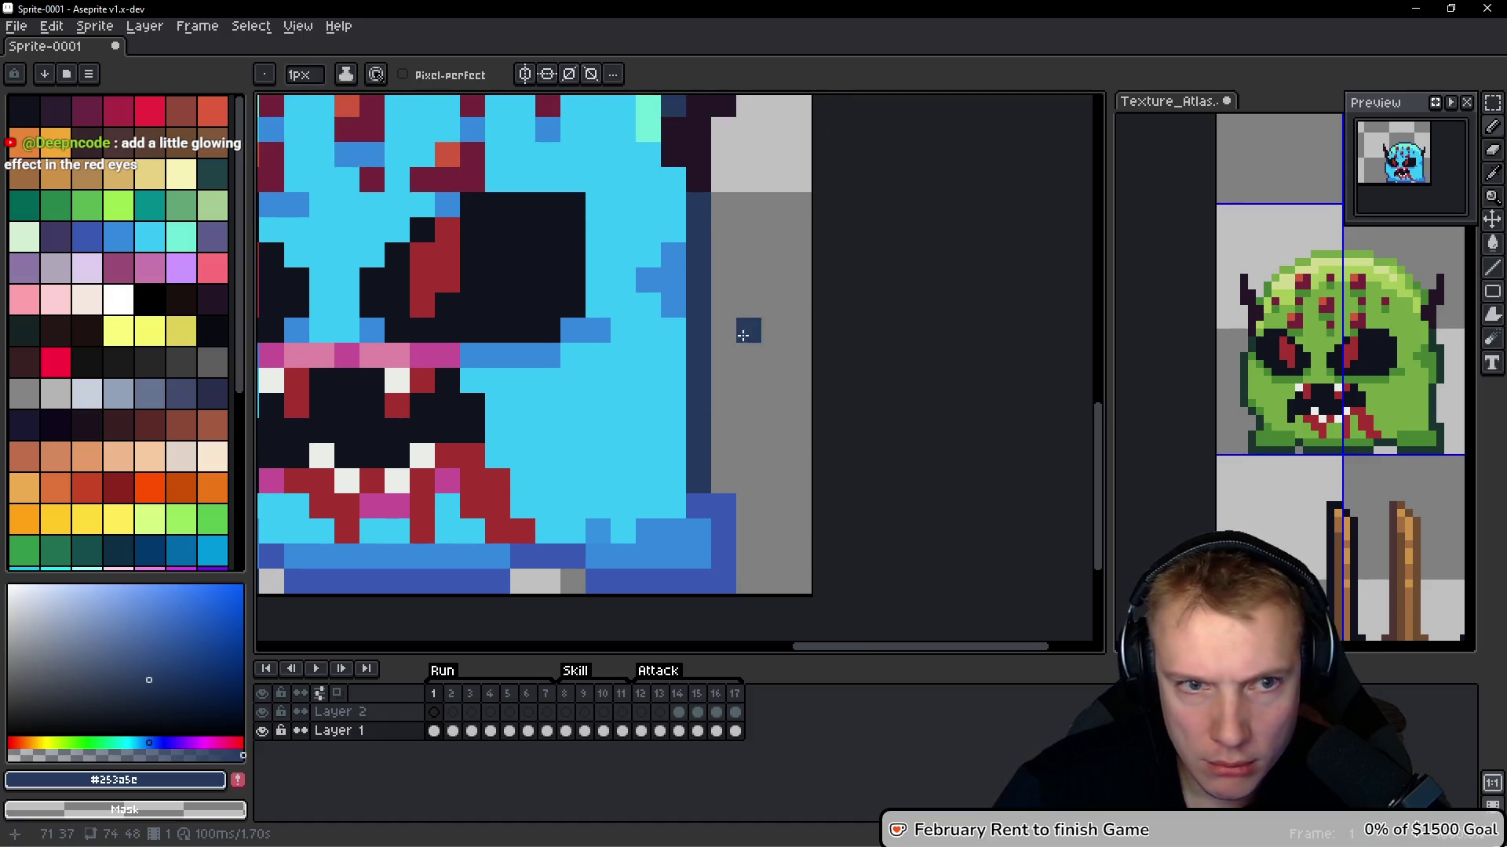
left_click(688, 300, "alt")
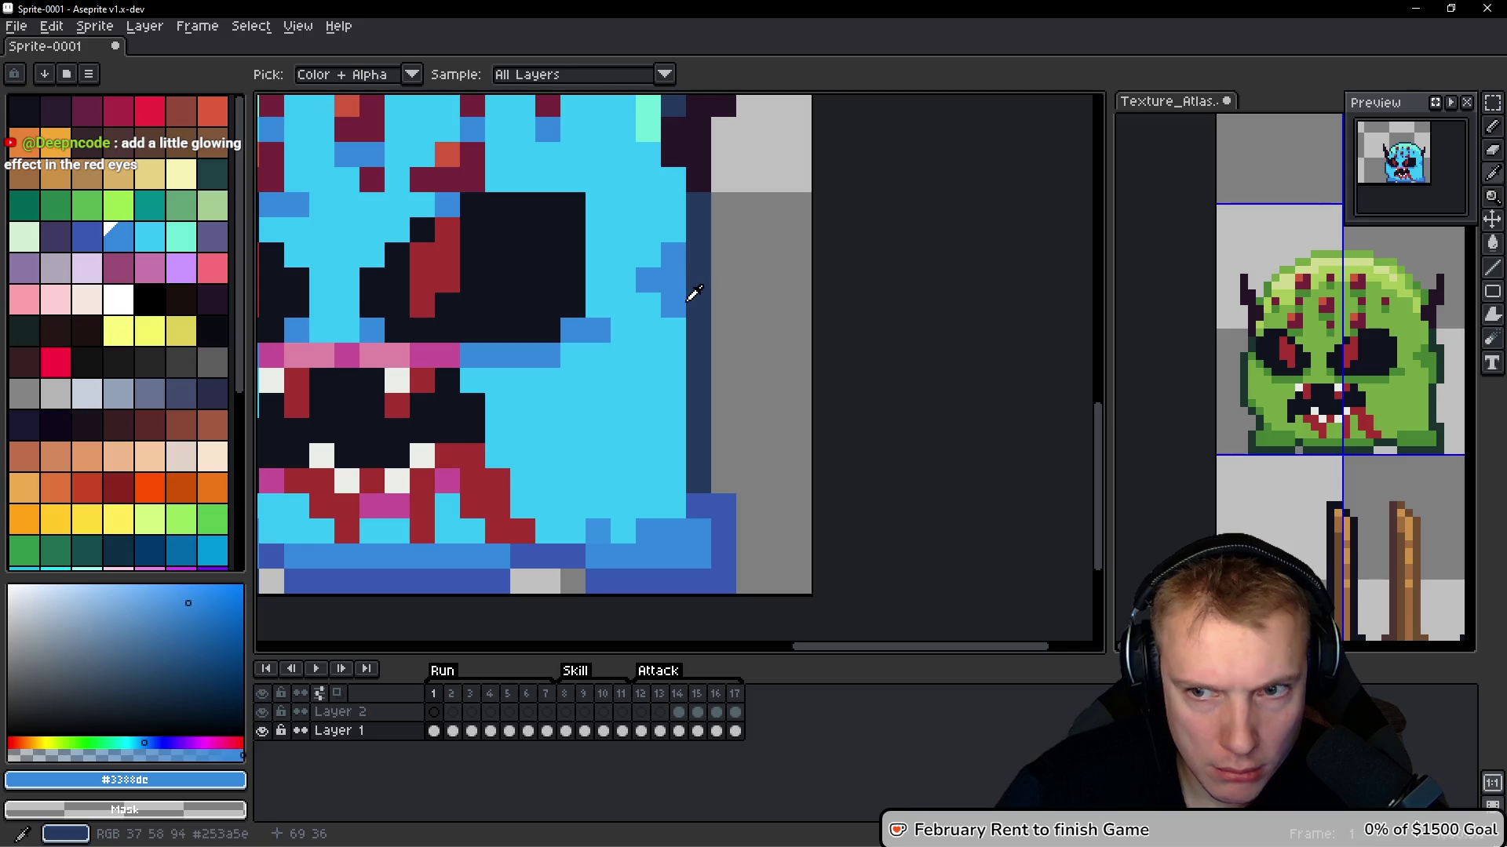
mouse_move(699, 277)
left_mouse_down()
mouse_move(699, 334)
mouse_move(723, 275)
left_mouse_up()
Paint the bottom outline row in dark navy, undoing a stray navy pixel
left_click(699, 349, "alt")
left_click(775, 514)
key("ctrl+z")
scroll(777, 487, "down", 2)
mouse_move(724, 425)
left_mouse_down()
mouse_move(726, 494)
mouse_move(616, 500)
mouse_move(521, 474)
mouse_move(697, 461)
mouse_move(424, 478)
mouse_move(408, 452)
left_mouse_up()
left_click(628, 481)
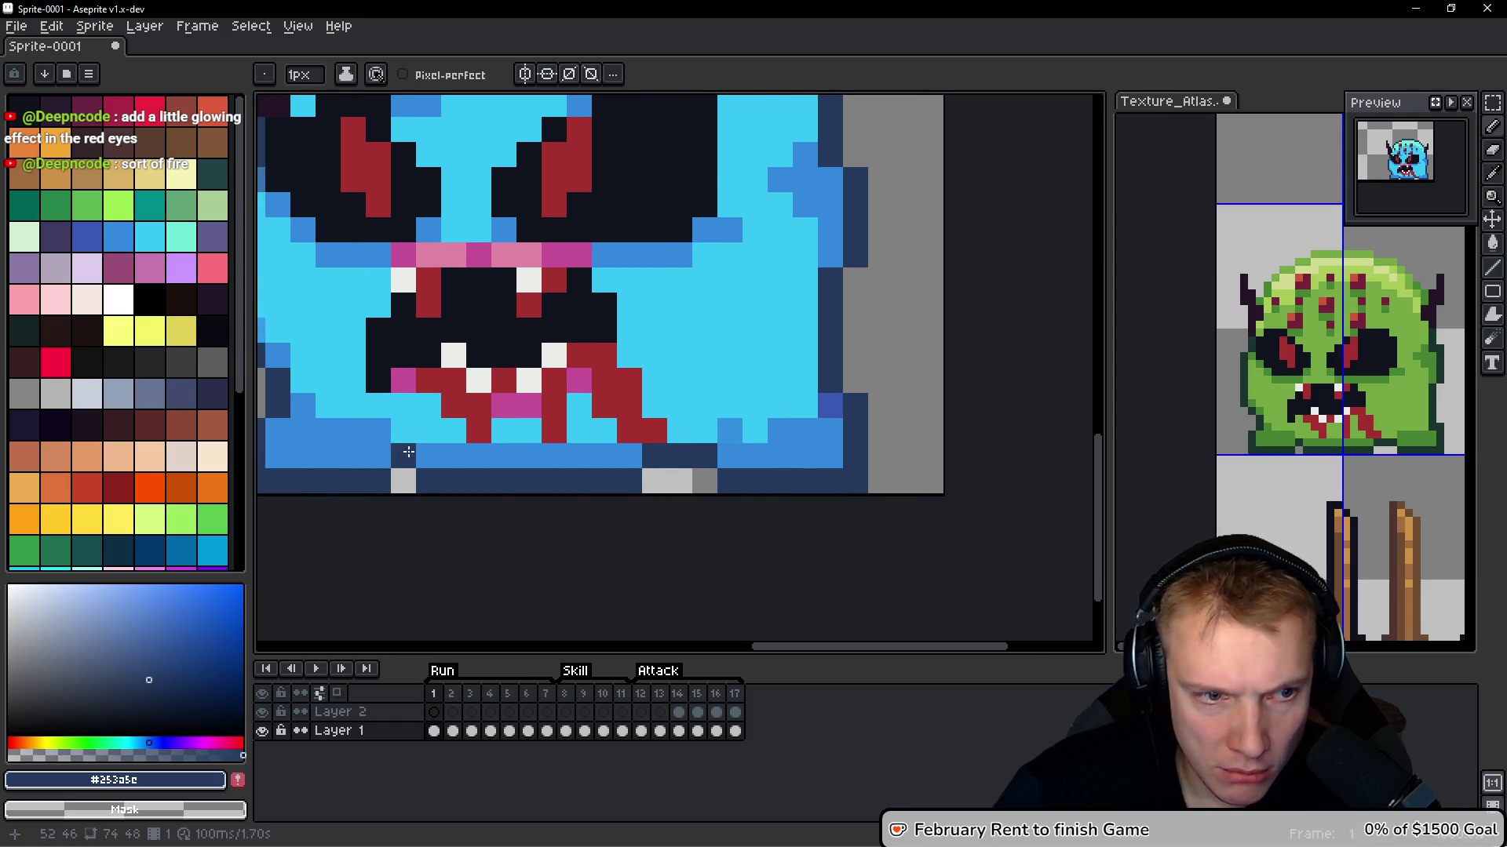
scroll(408, 452, "down", 5)
scroll(583, 371, "up", 1)
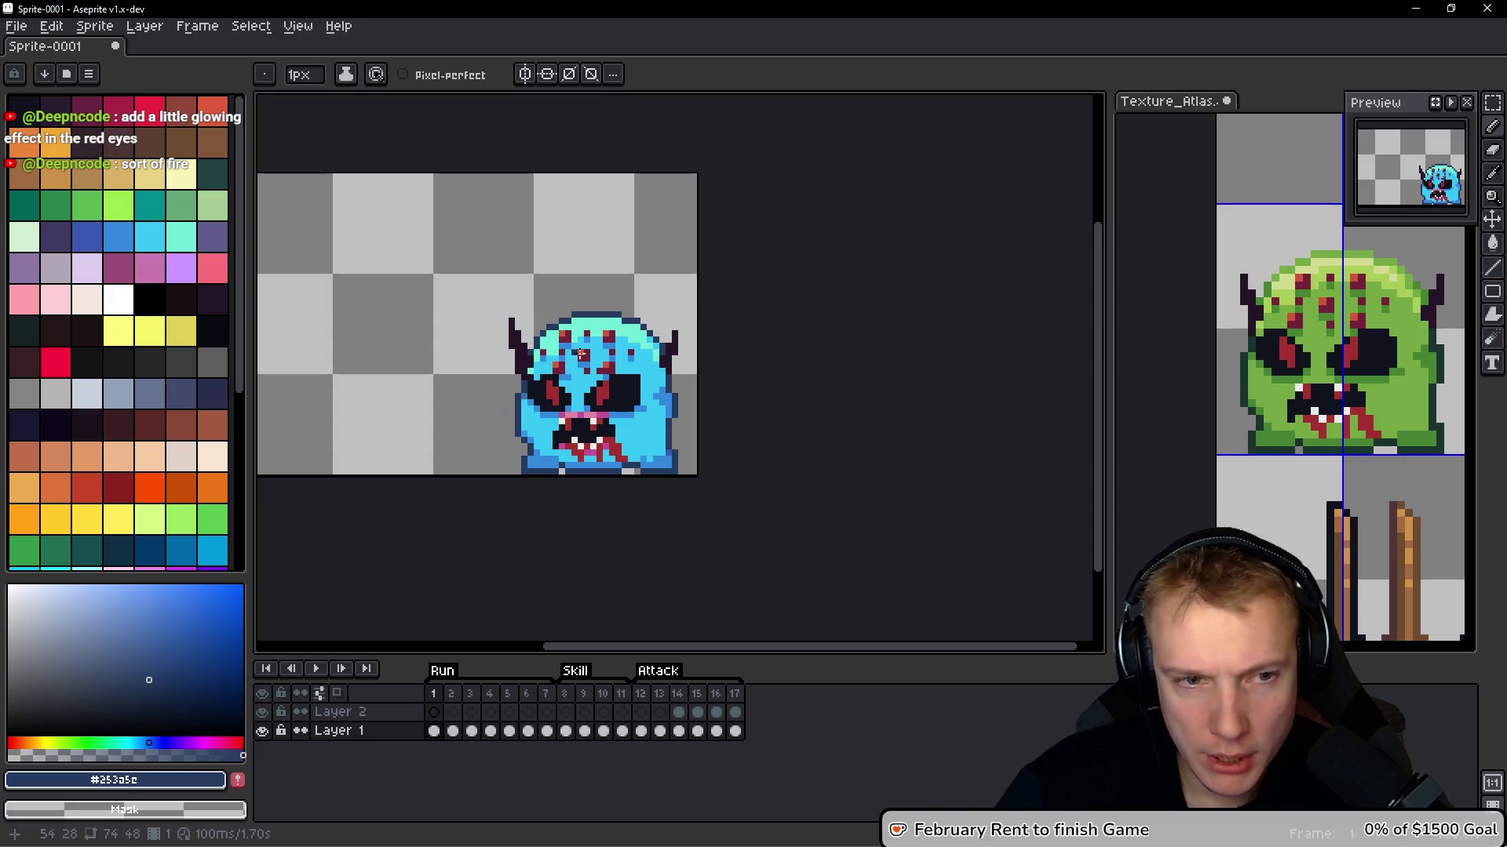
Cover the right end of the mouth with light cyan #36c5f4
scroll(626, 385, "up", 4)
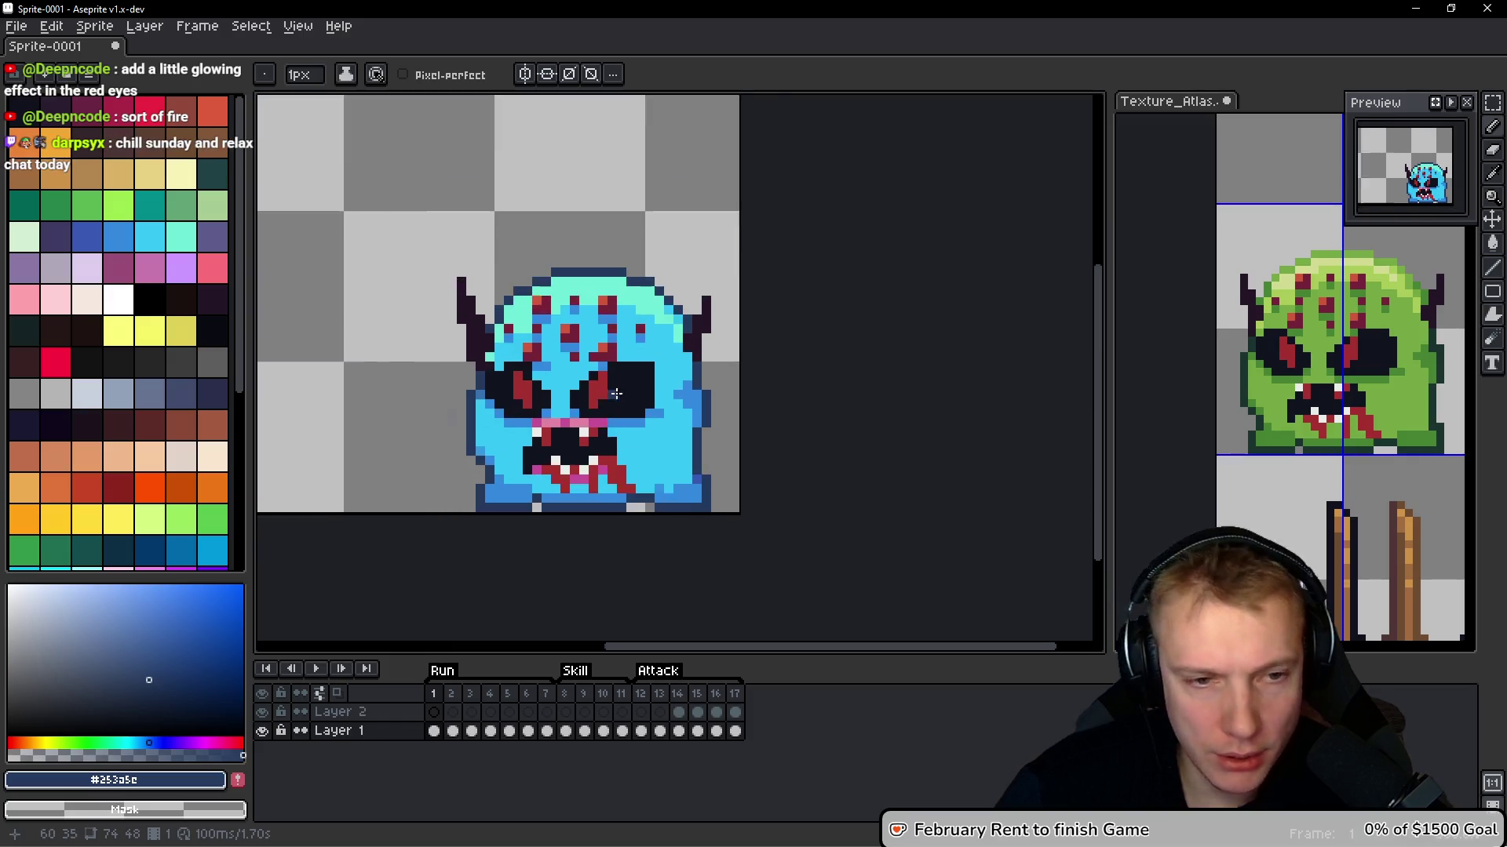
left_click(688, 328, "alt")
mouse_move(677, 355)
left_mouse_down()
mouse_move(681, 443)
mouse_move(656, 356)
left_mouse_up()
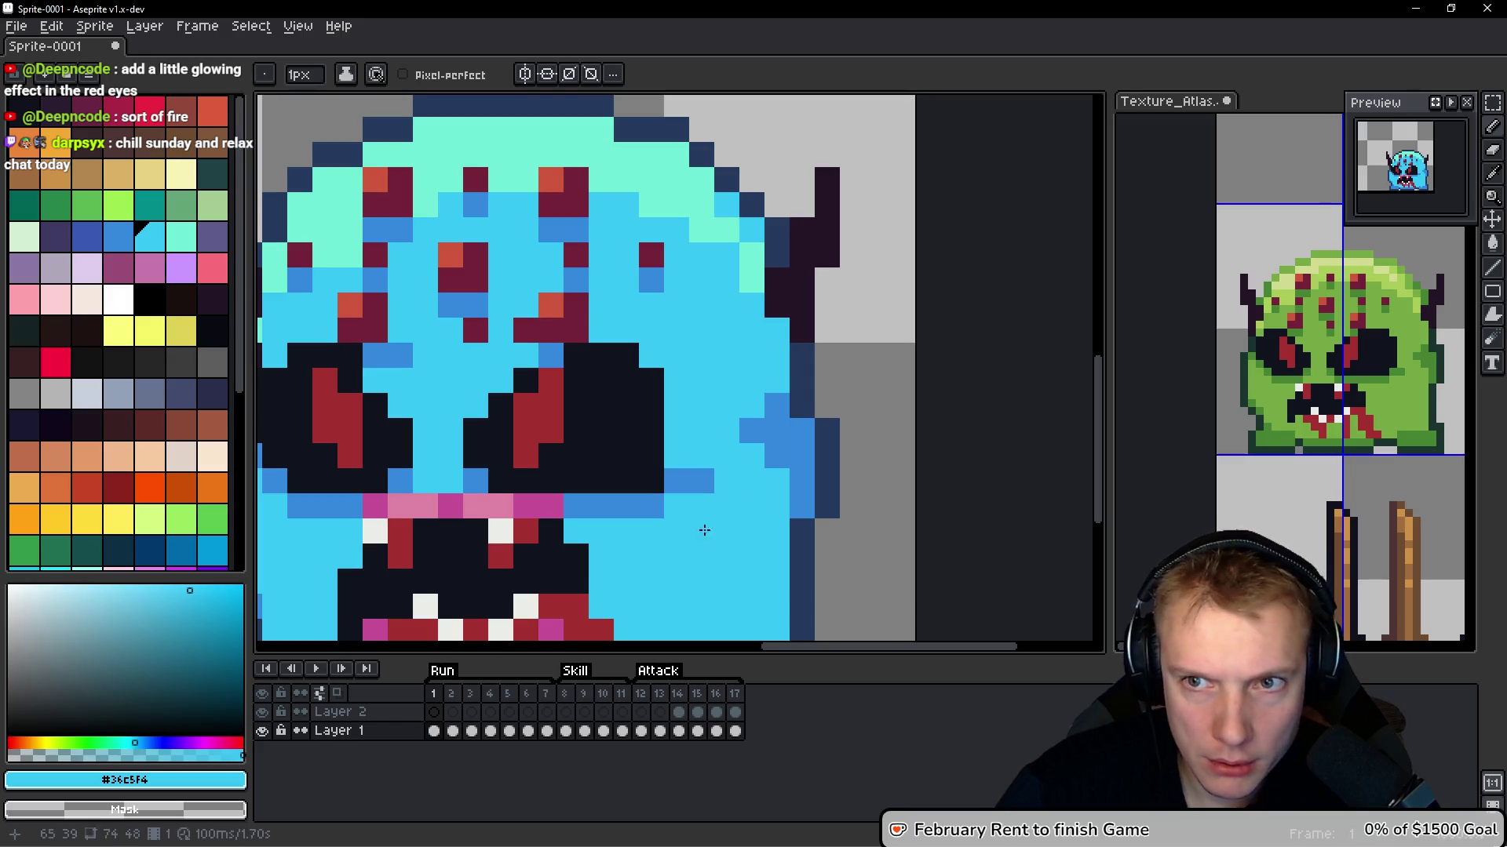
left_click_drag(711, 527, 734, 484)
left_click(675, 439)
left_click(671, 457, "alt")
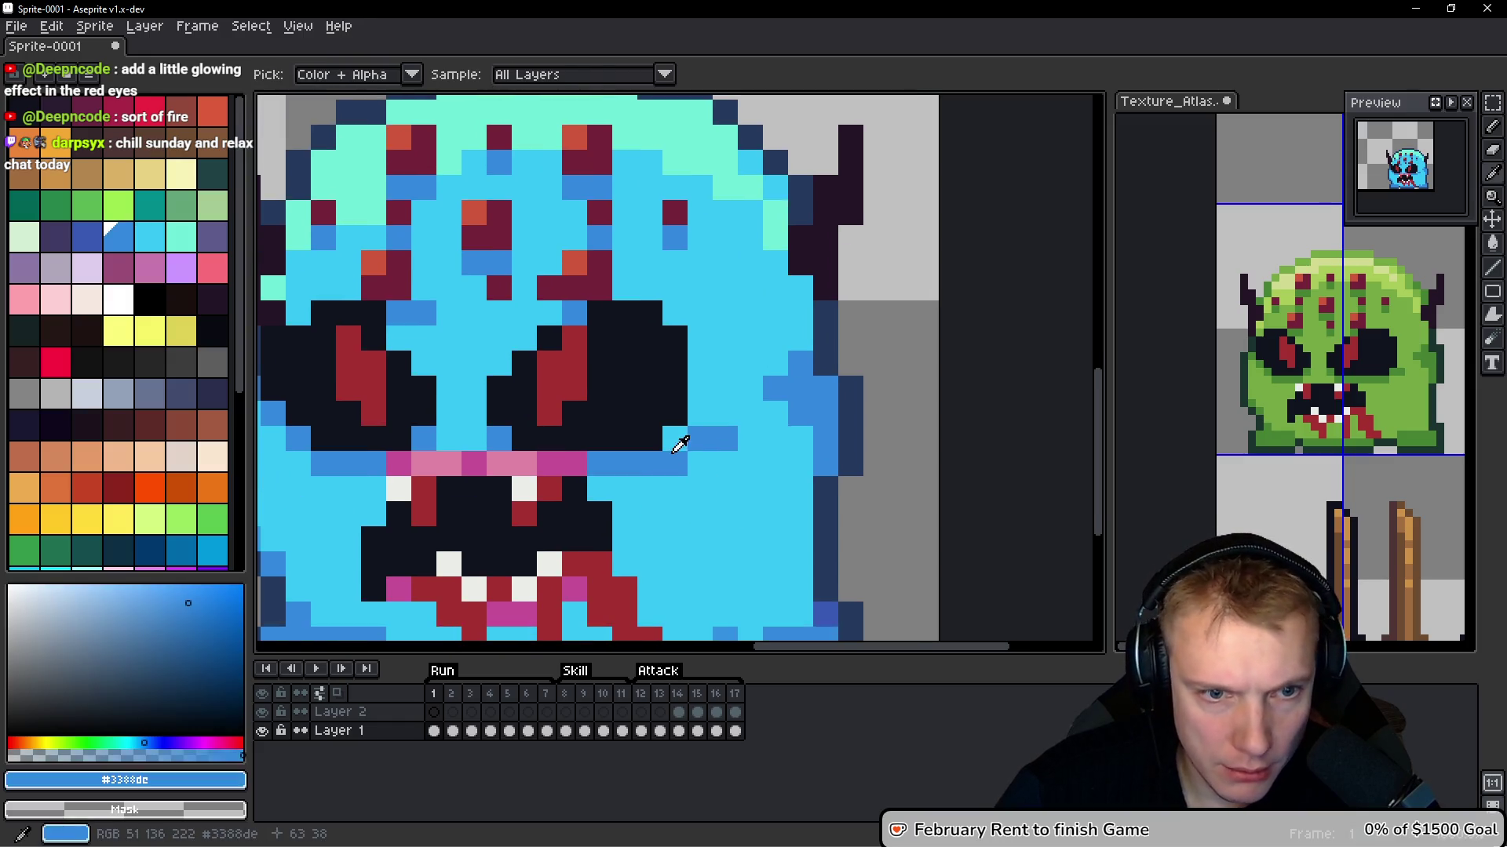
Paint over the pink lip row and a mid blue pixel beside the eye in light cyan
scroll(710, 451, "down", 5)
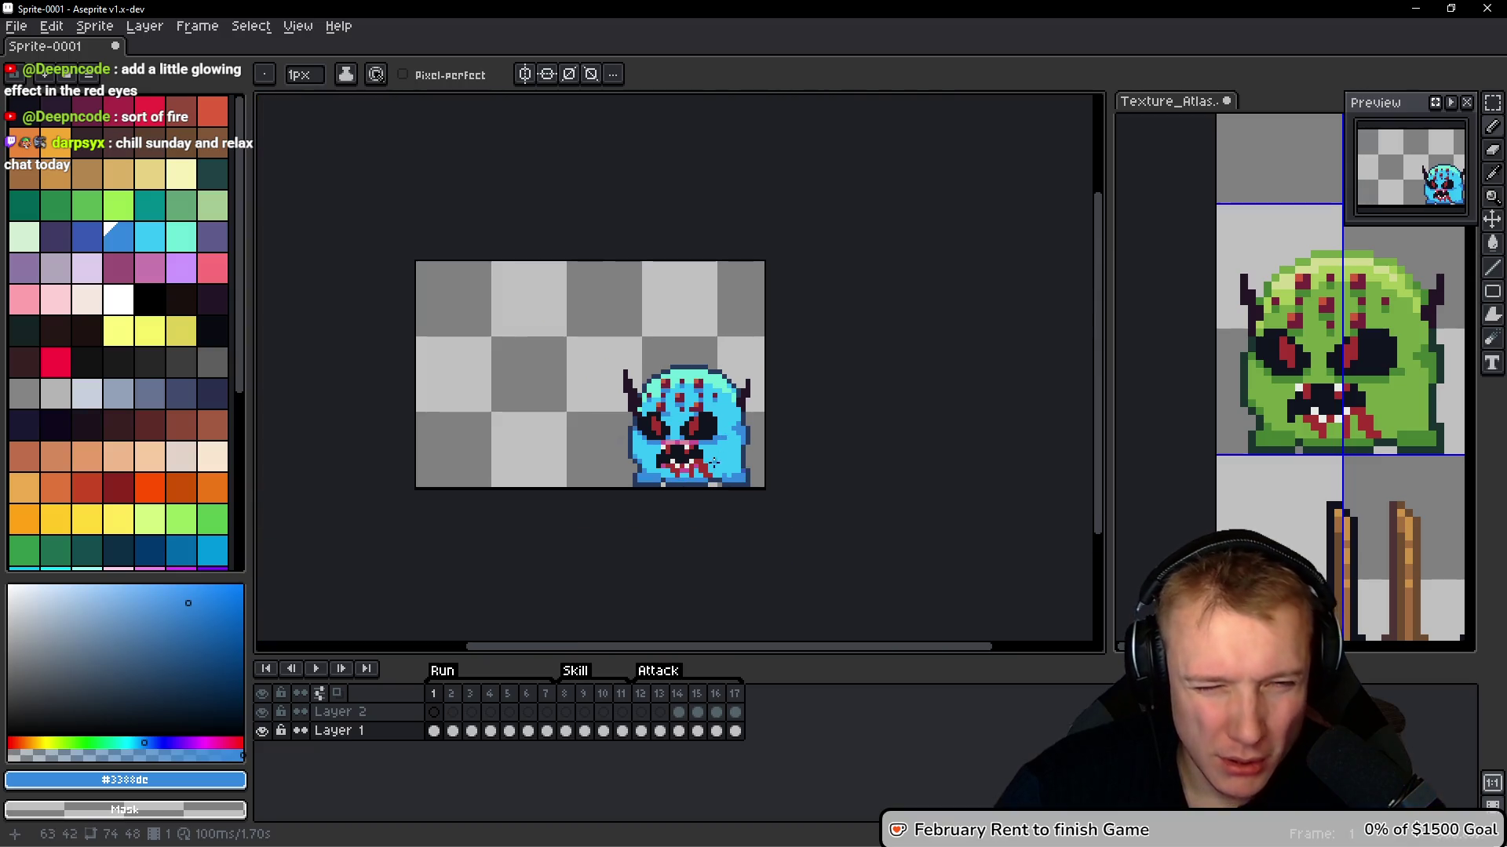
scroll(708, 463, "up", 3)
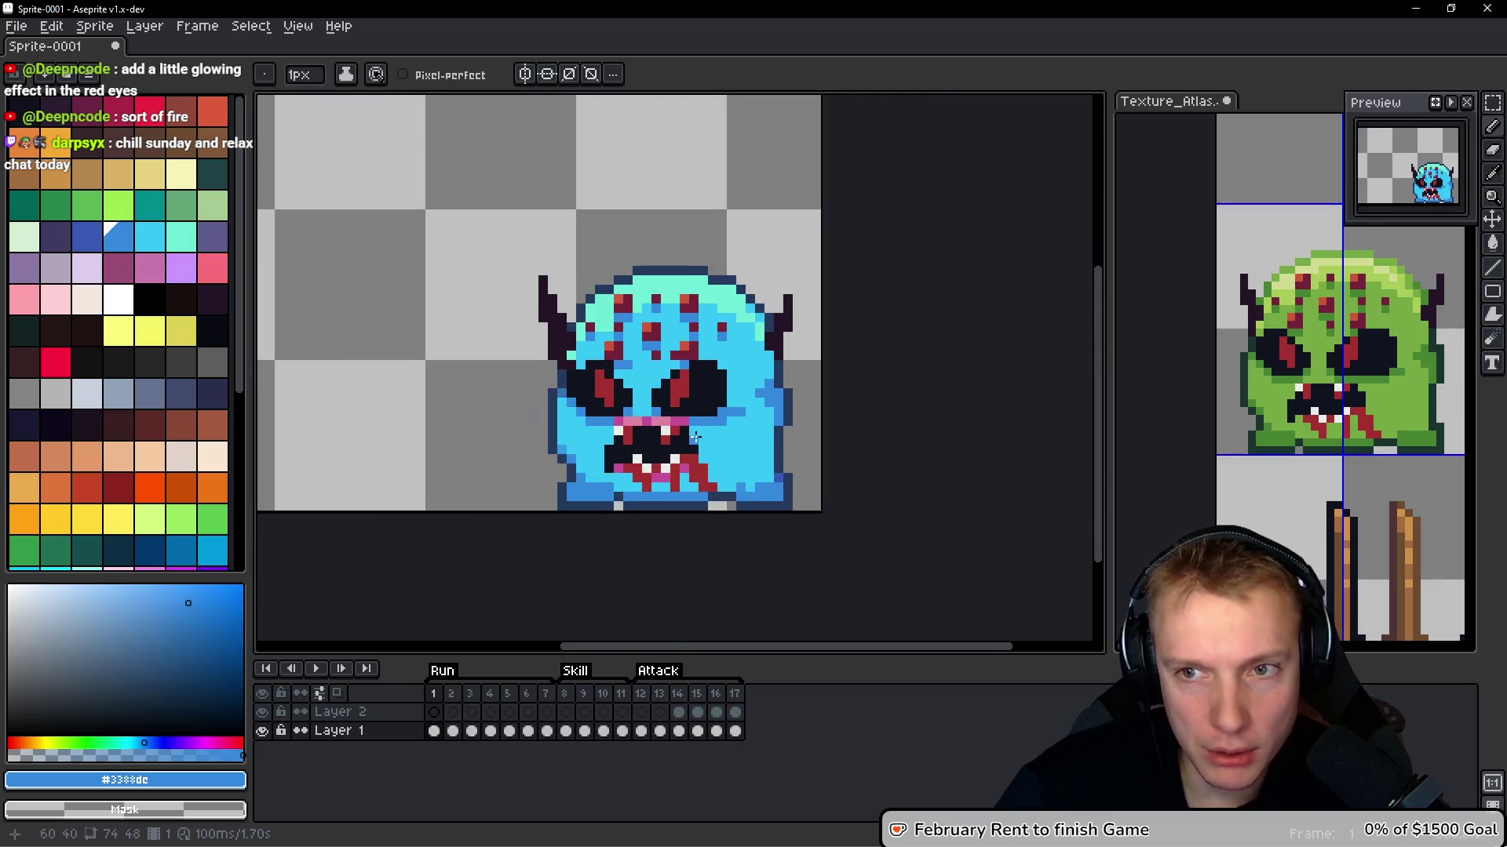
scroll(694, 438, "up", 2)
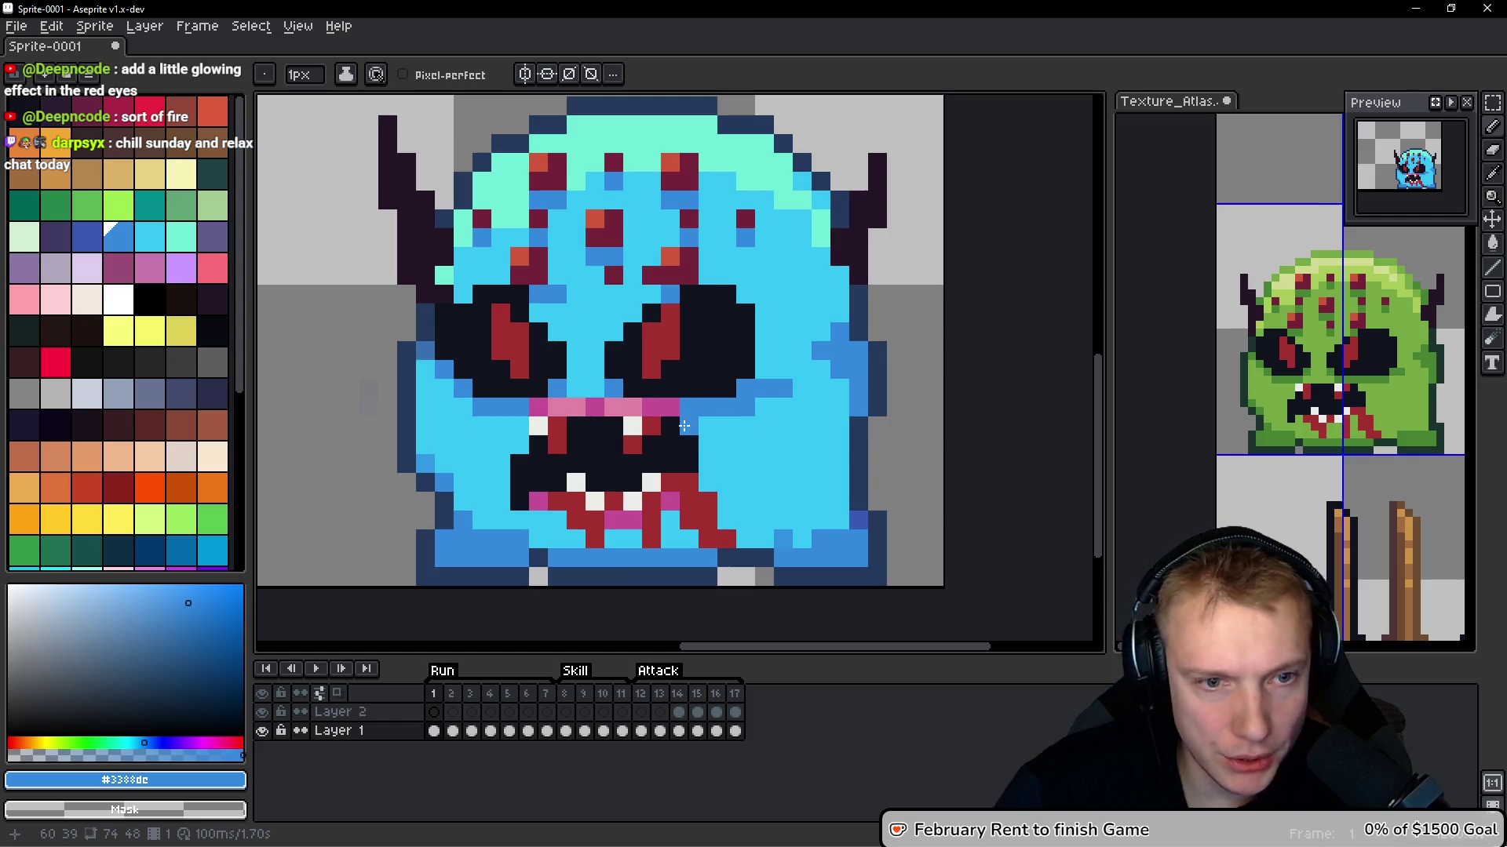
left_click(684, 425, "alt")
mouse_move(670, 407)
left_mouse_down()
mouse_move(549, 408)
mouse_move(563, 450)
left_mouse_up()
left_click(538, 500)
left_click(623, 519)
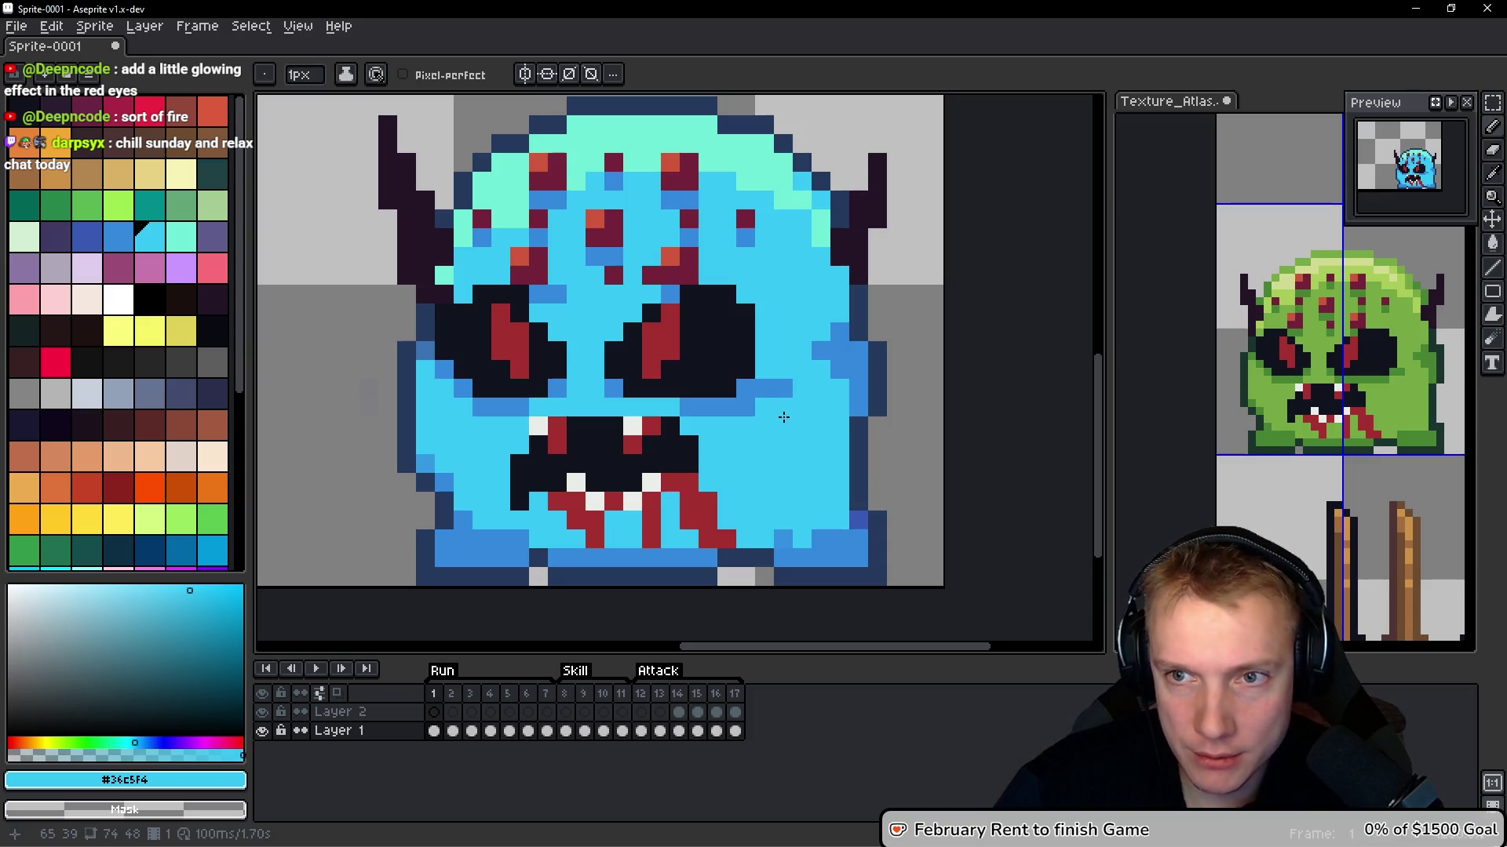
left_click(772, 397)
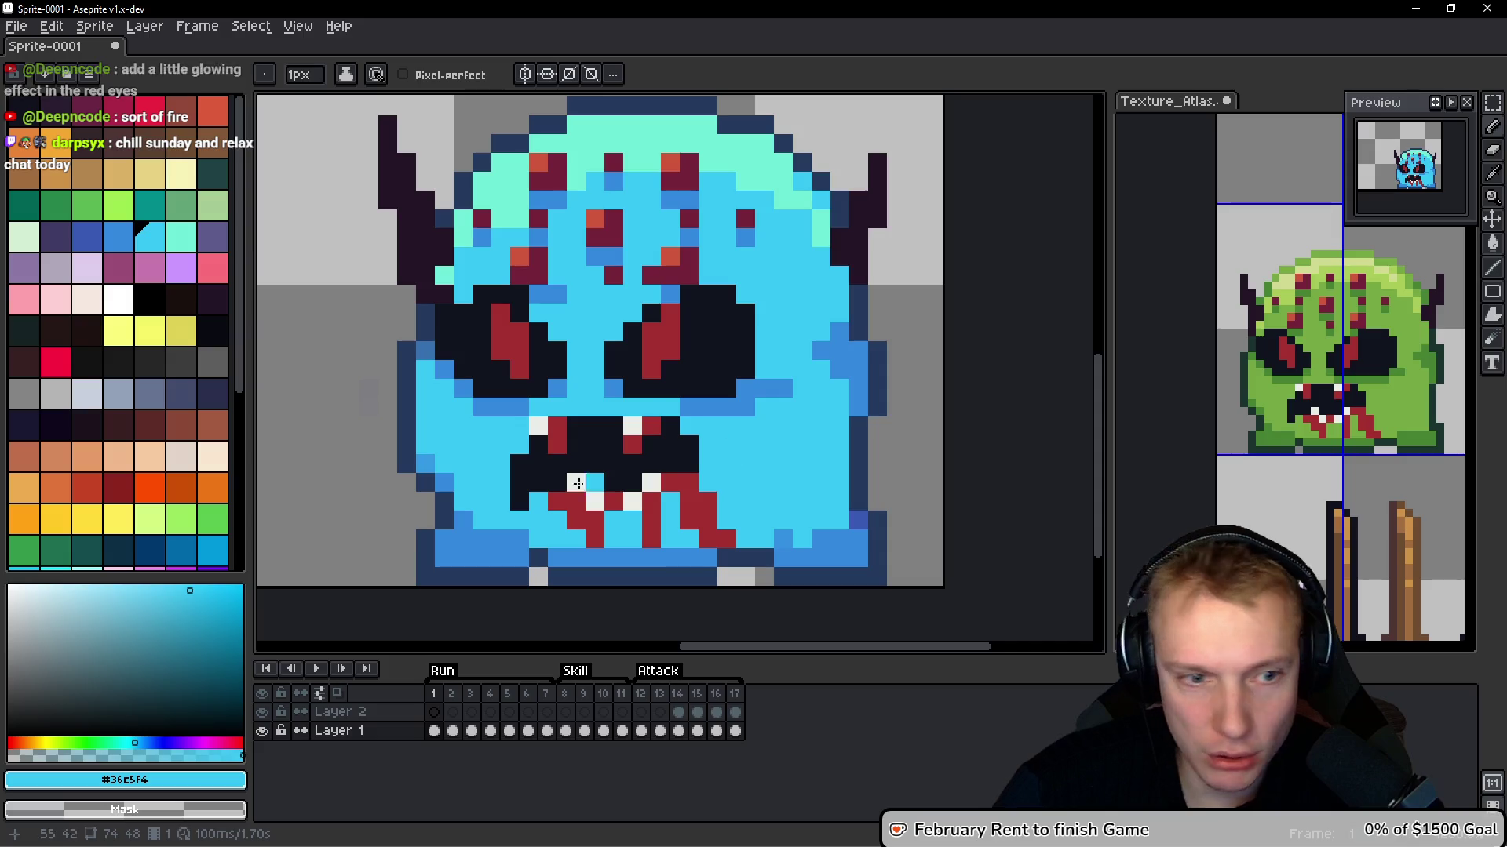
left_click(522, 445, "alt")
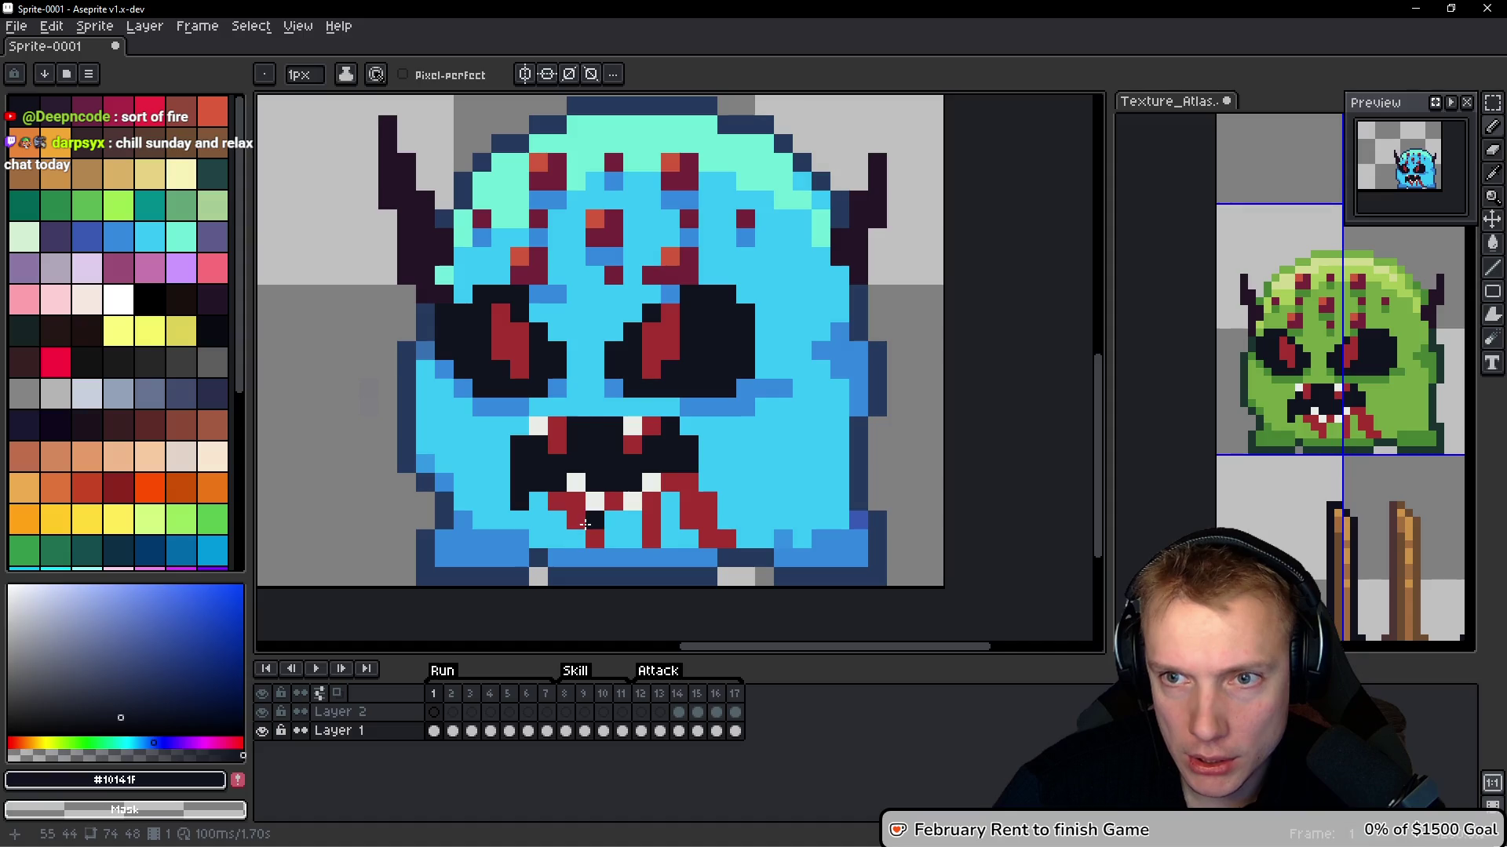
Lasso-select the left horn with a freehand selection
scroll(611, 408, "down", 2)
scroll(431, 335, "up", 1)
scroll(430, 335, "down", 1)
scroll(430, 335, "up", 1)
key("q")
mouse_move(497, 235)
left_mouse_down()
mouse_move(540, 436)
mouse_move(541, 346)
mouse_move(550, 369)
mouse_move(976, 360)
mouse_move(823, 338)
mouse_move(877, 359)
left_mouse_up()
Flip the selected horn horizontally, nudge it down one pixel and commit it
key("shift+h")
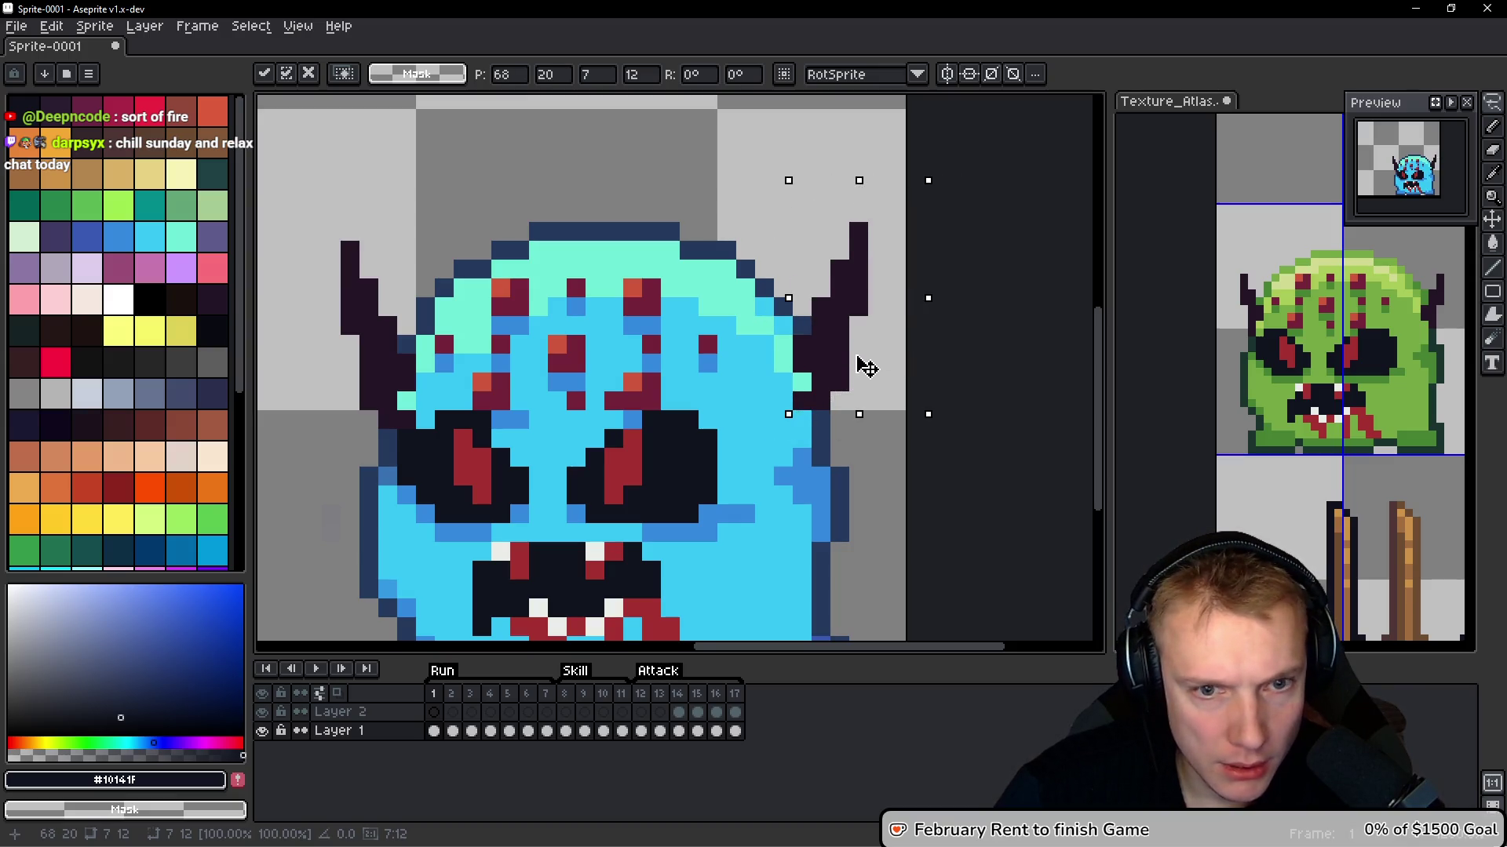
left_click_drag(862, 359, 866, 374)
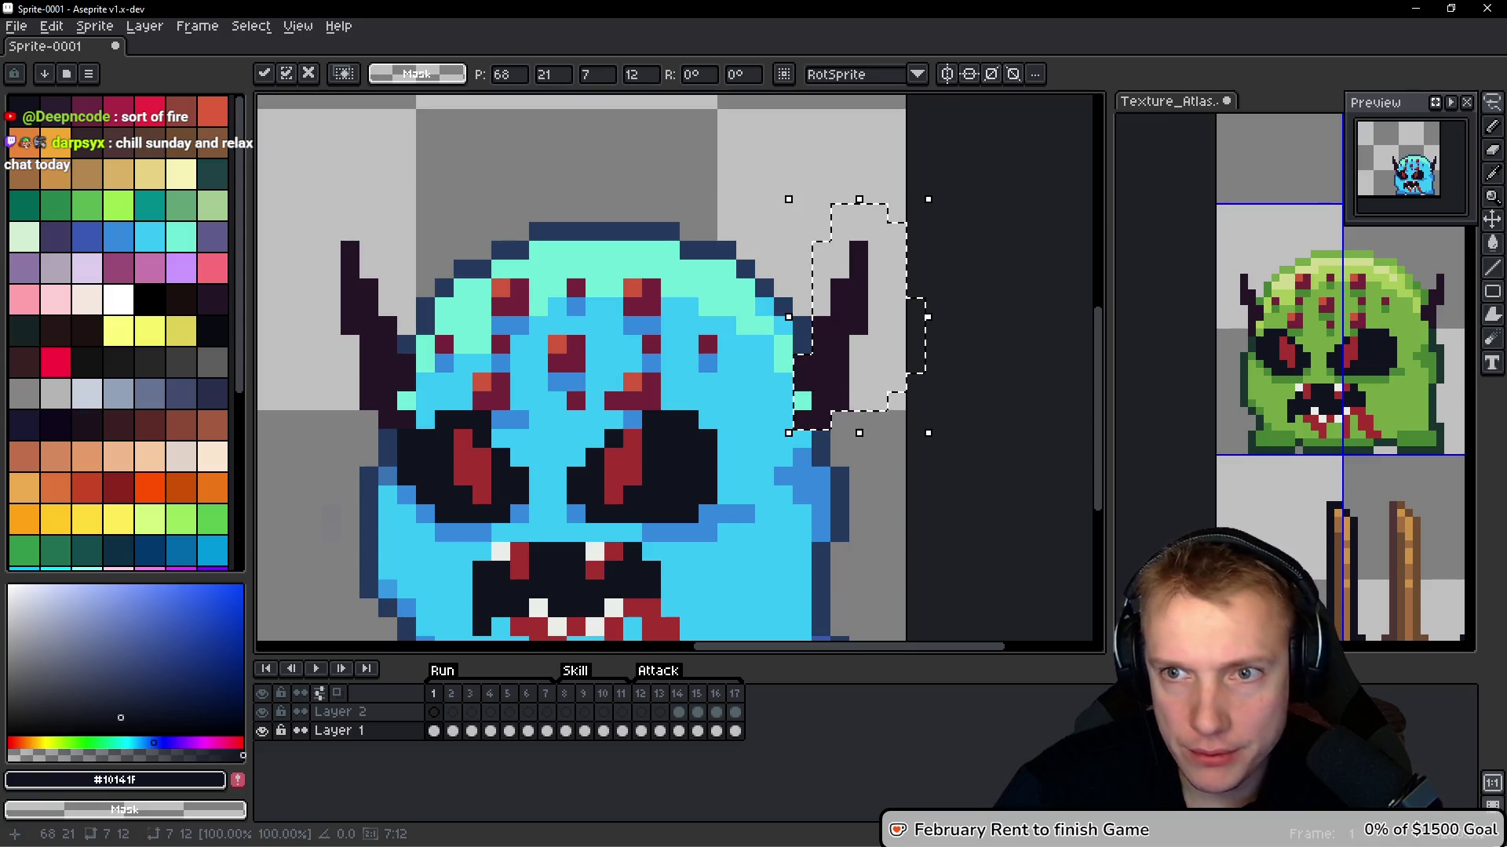
key("ctrl+d")
scroll(829, 416, "up", 1)
Draw a straight line of sampled mid blue pixels up the body's left edge
key("b")
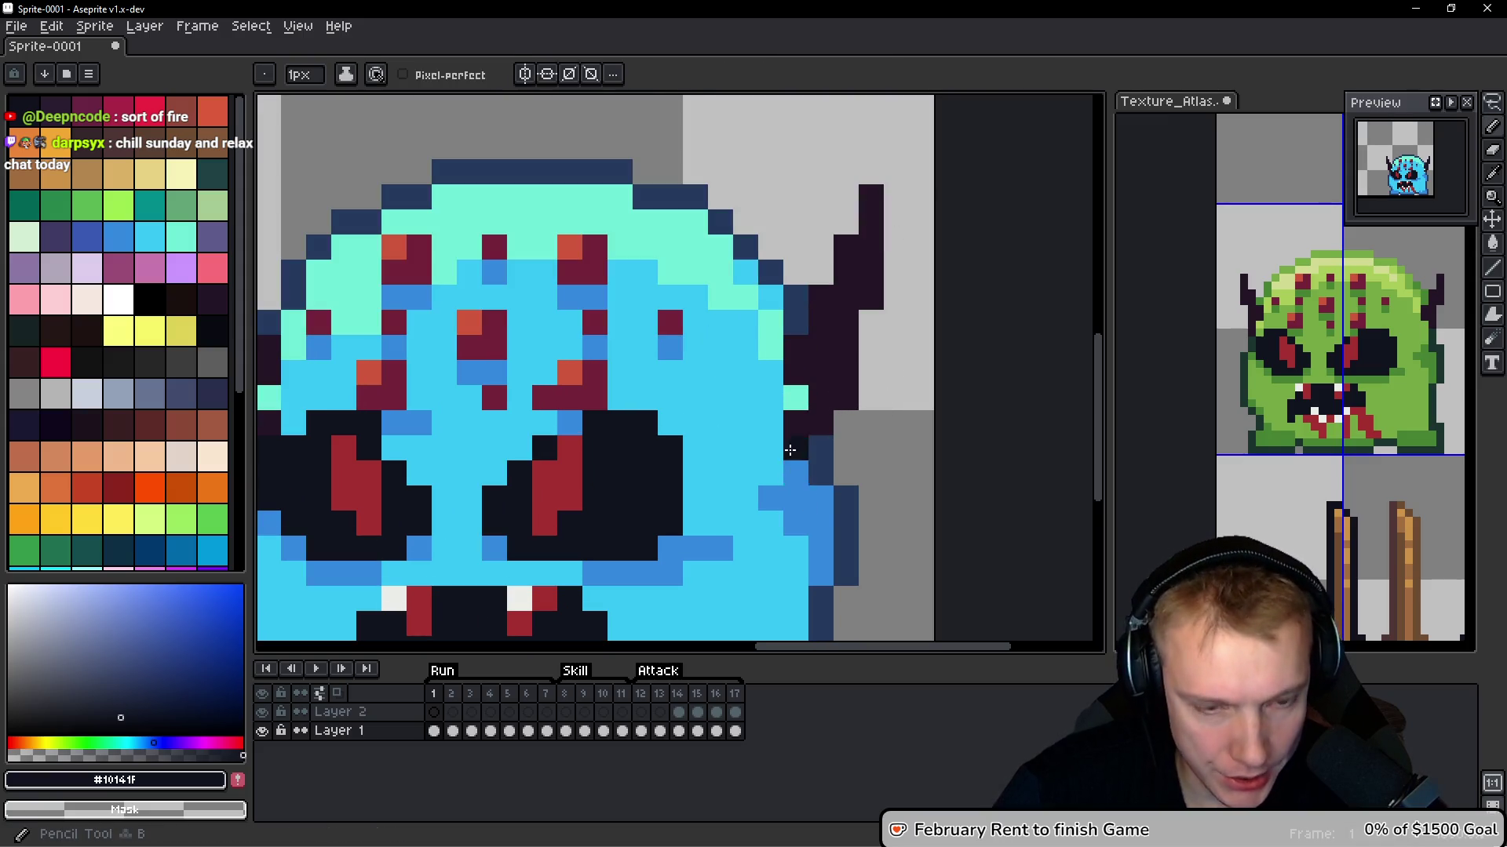
left_click(797, 397, "alt")
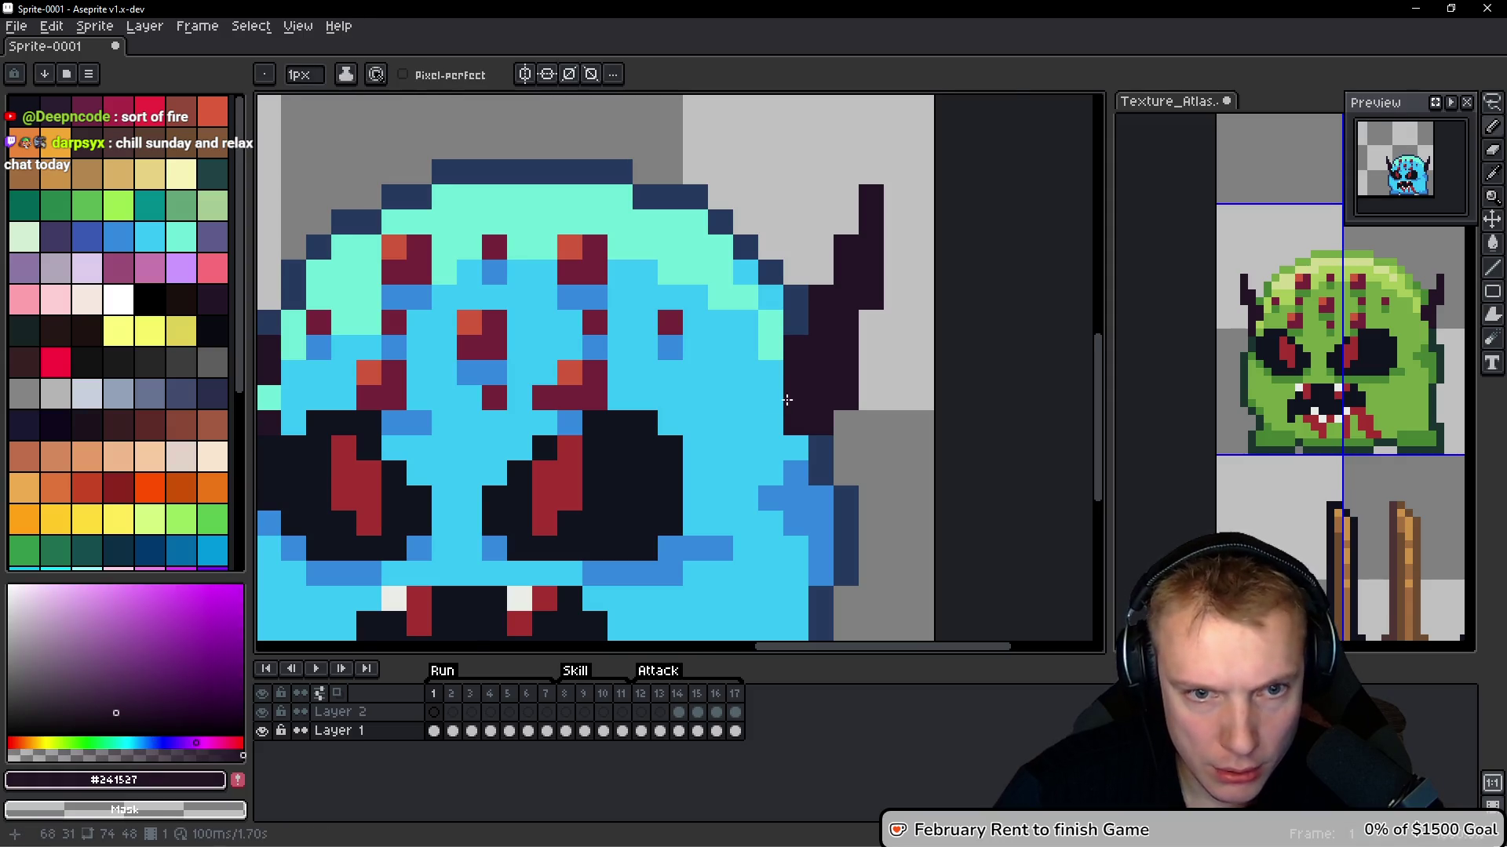
scroll(410, 380, "left", 2)
scroll(646, 363, "down", 3)
scroll(771, 375, "down", 1)
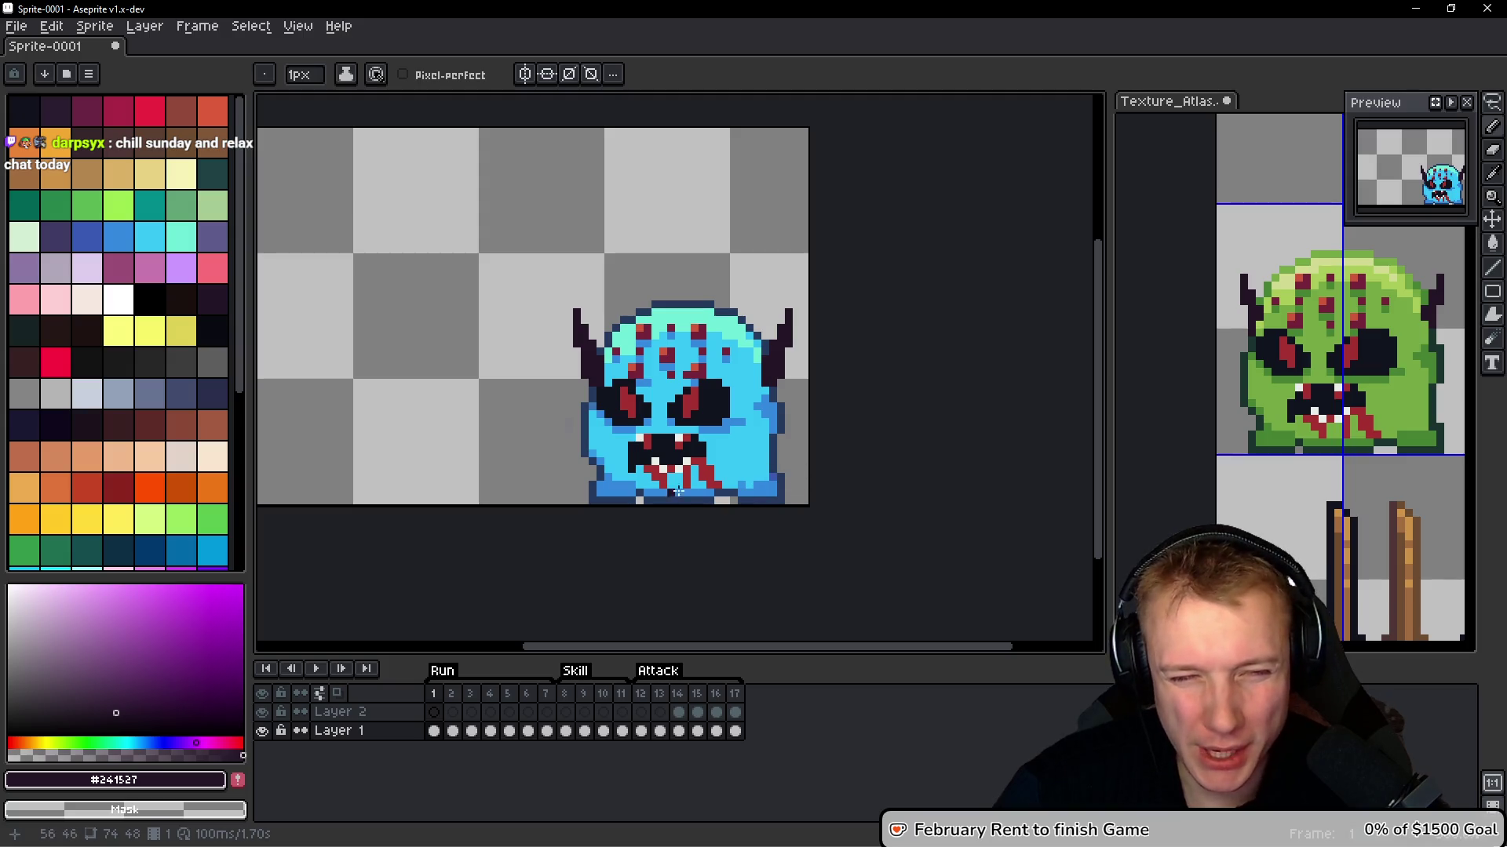
scroll(631, 459, "up", 2)
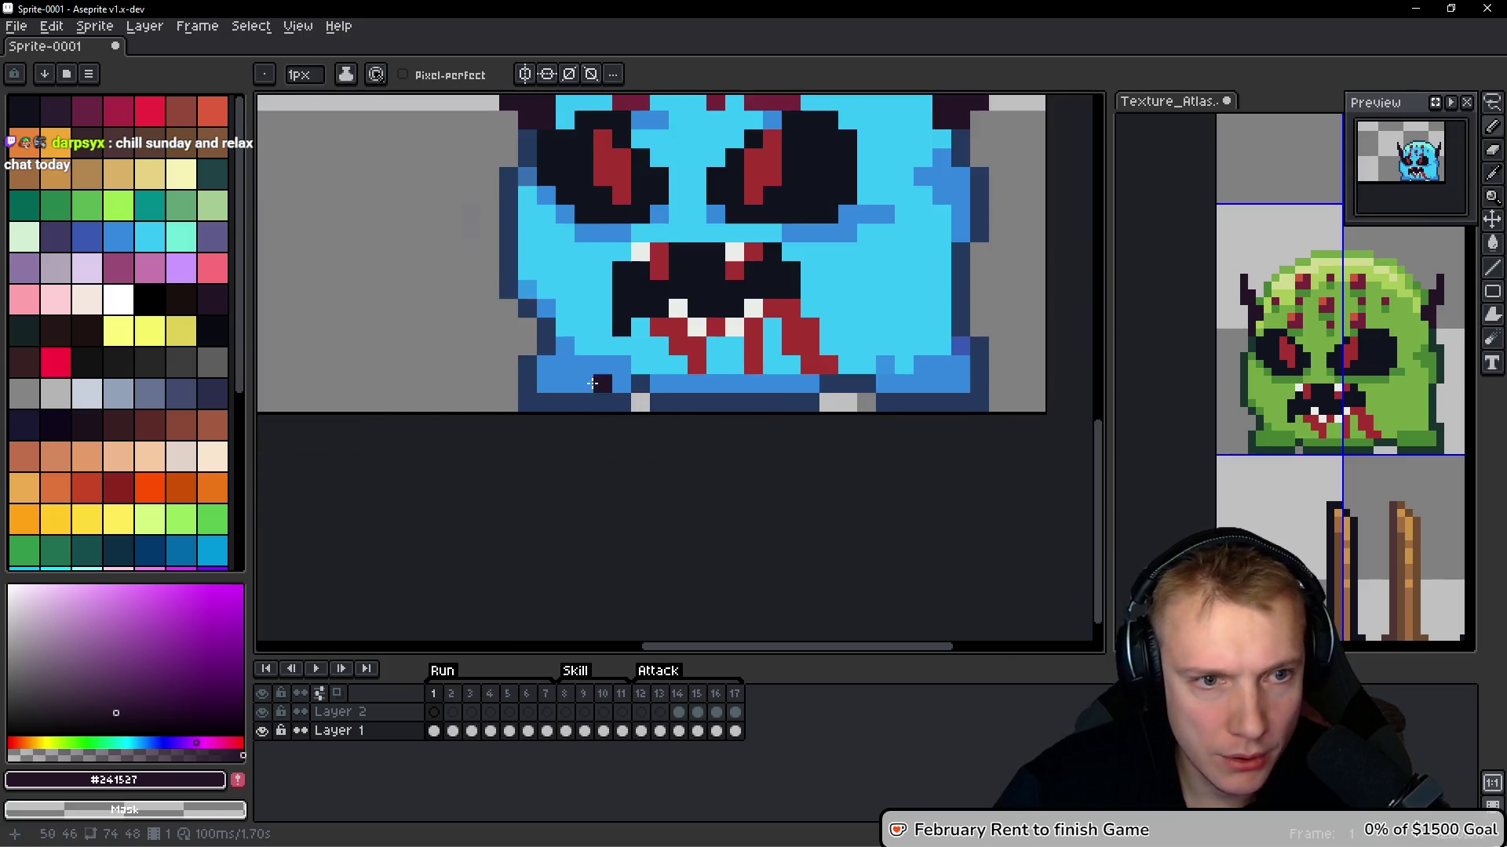
key("alt")
left_click(514, 333, "alt")
mouse_move(505, 247)
left_mouse_down()
mouse_move(504, 330)
mouse_move(525, 324)
mouse_move(525, 350)
left_mouse_up()
left_click(524, 361, "alt")
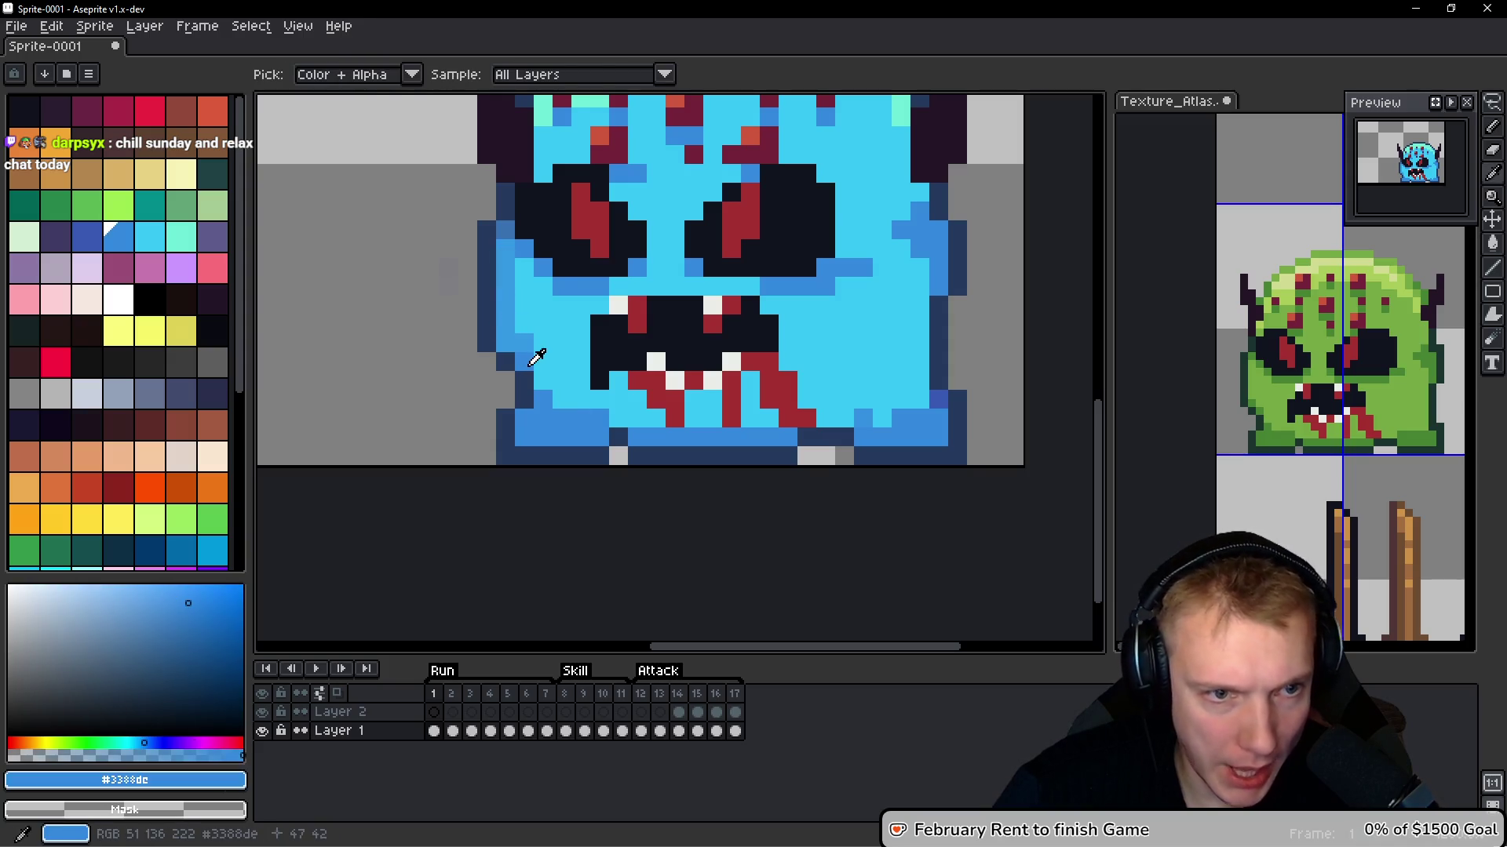
left_click(506, 344)
left_click(506, 266, "shift")
left_click(506, 233)
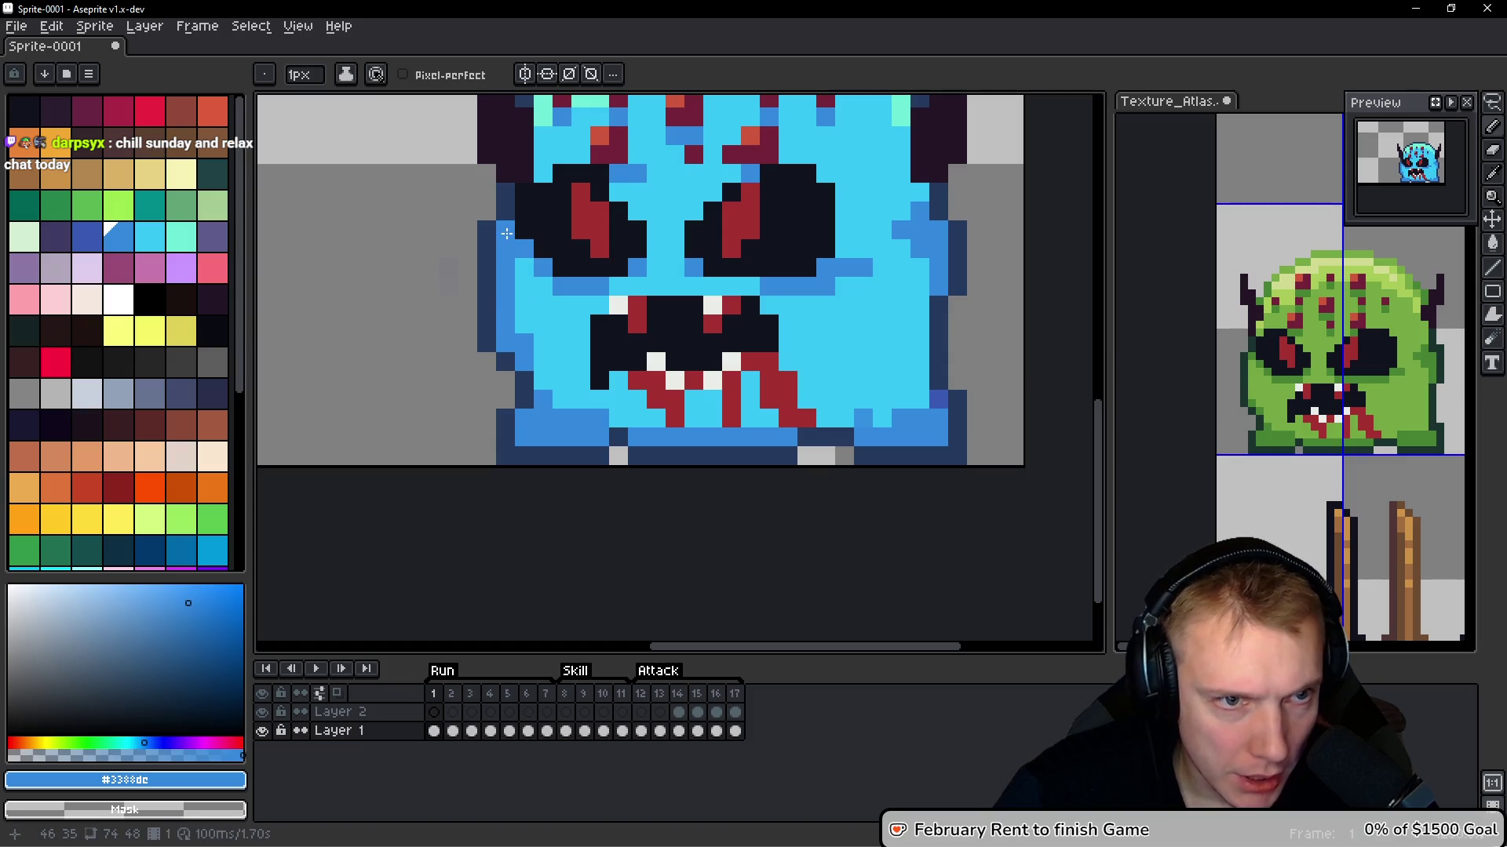
Sample the light body blue, then choose a light cyan palette colour
scroll(568, 281, "down", 2)
scroll(645, 280, "up", 3)
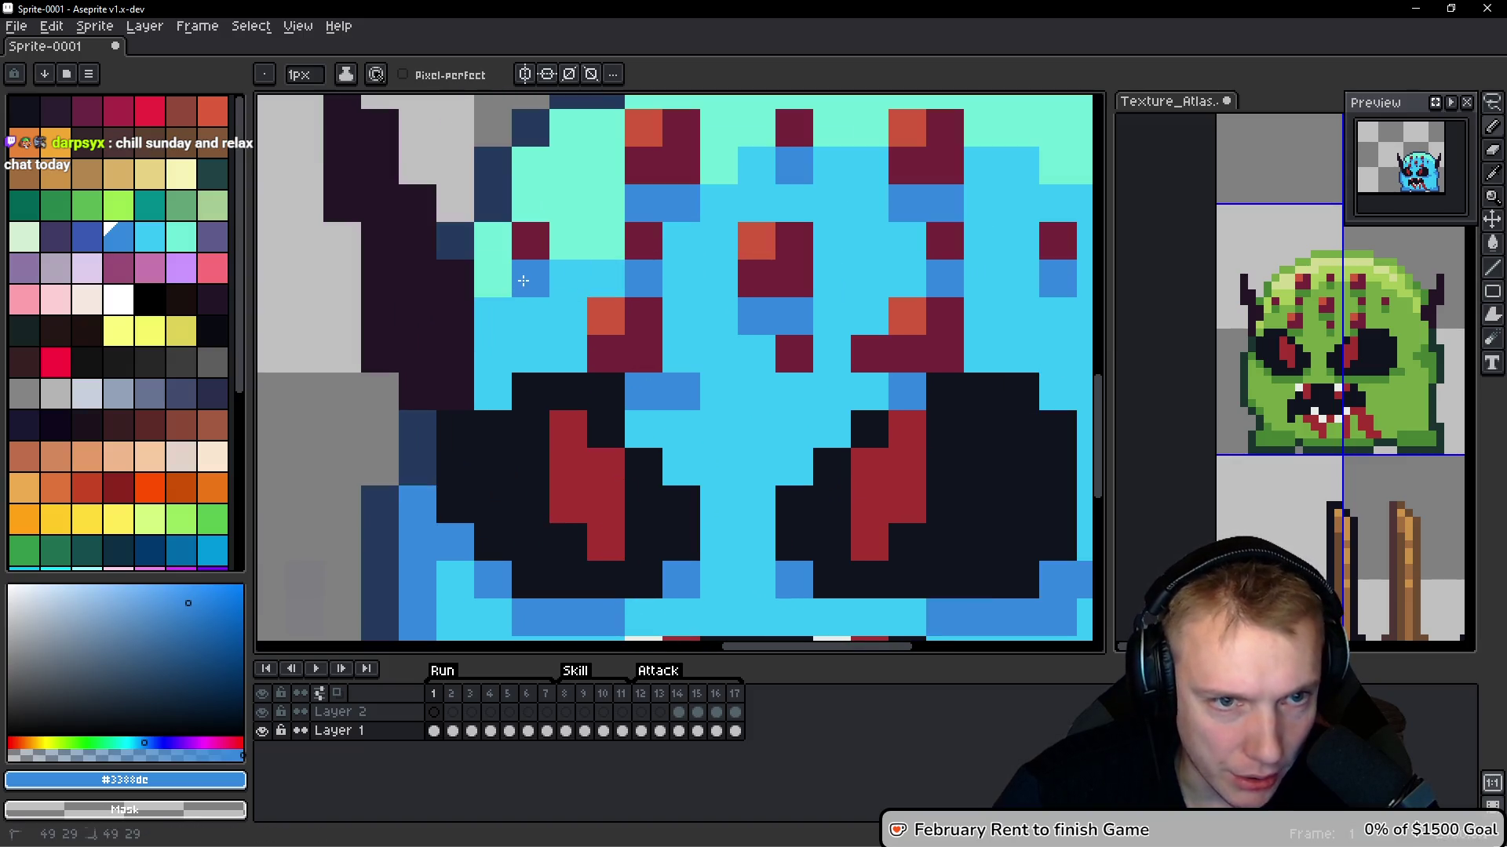
scroll(645, 280, "down", 4)
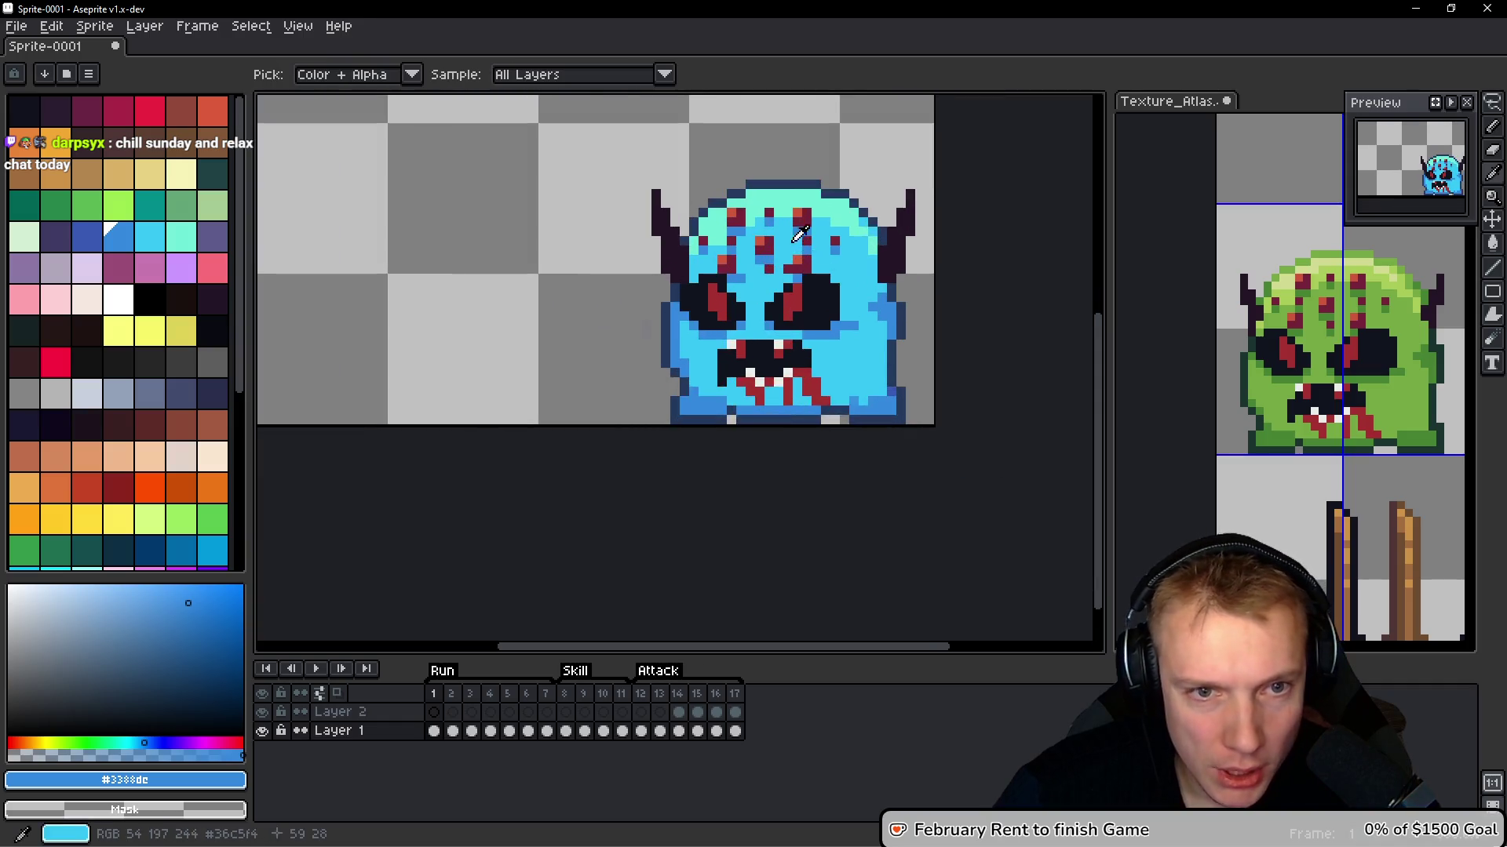
left_click(691, 346, "alt")
scroll(134, 346, "down", 3)
left_click(86, 404)
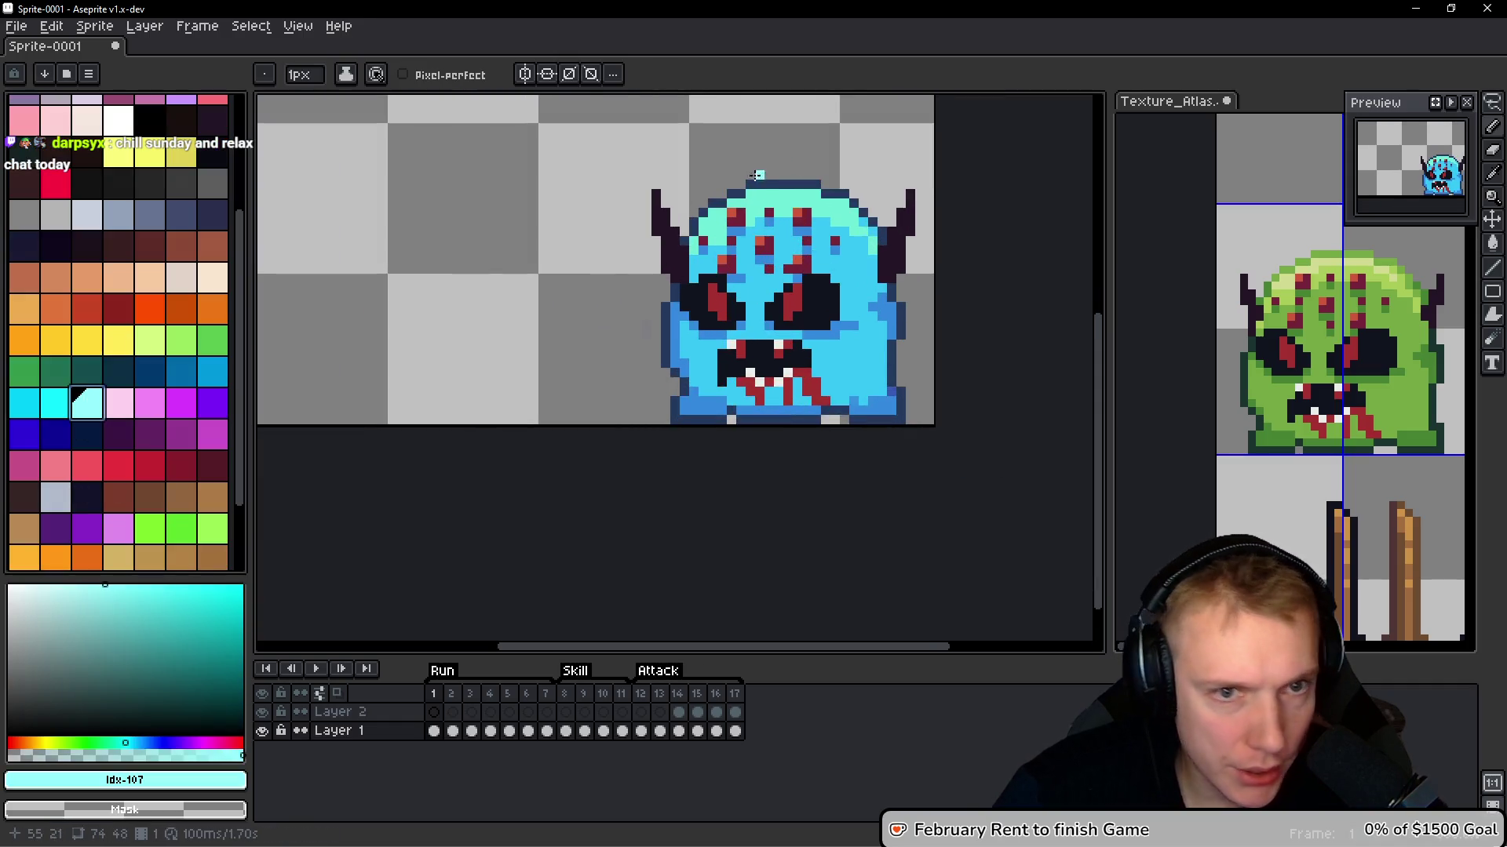
Bucket-fill the mint forehead with light cyan, then refill it with the brighter cyan swatch idx-106
scroll(770, 189, "up", 3)
key("g")
left_click(785, 228)
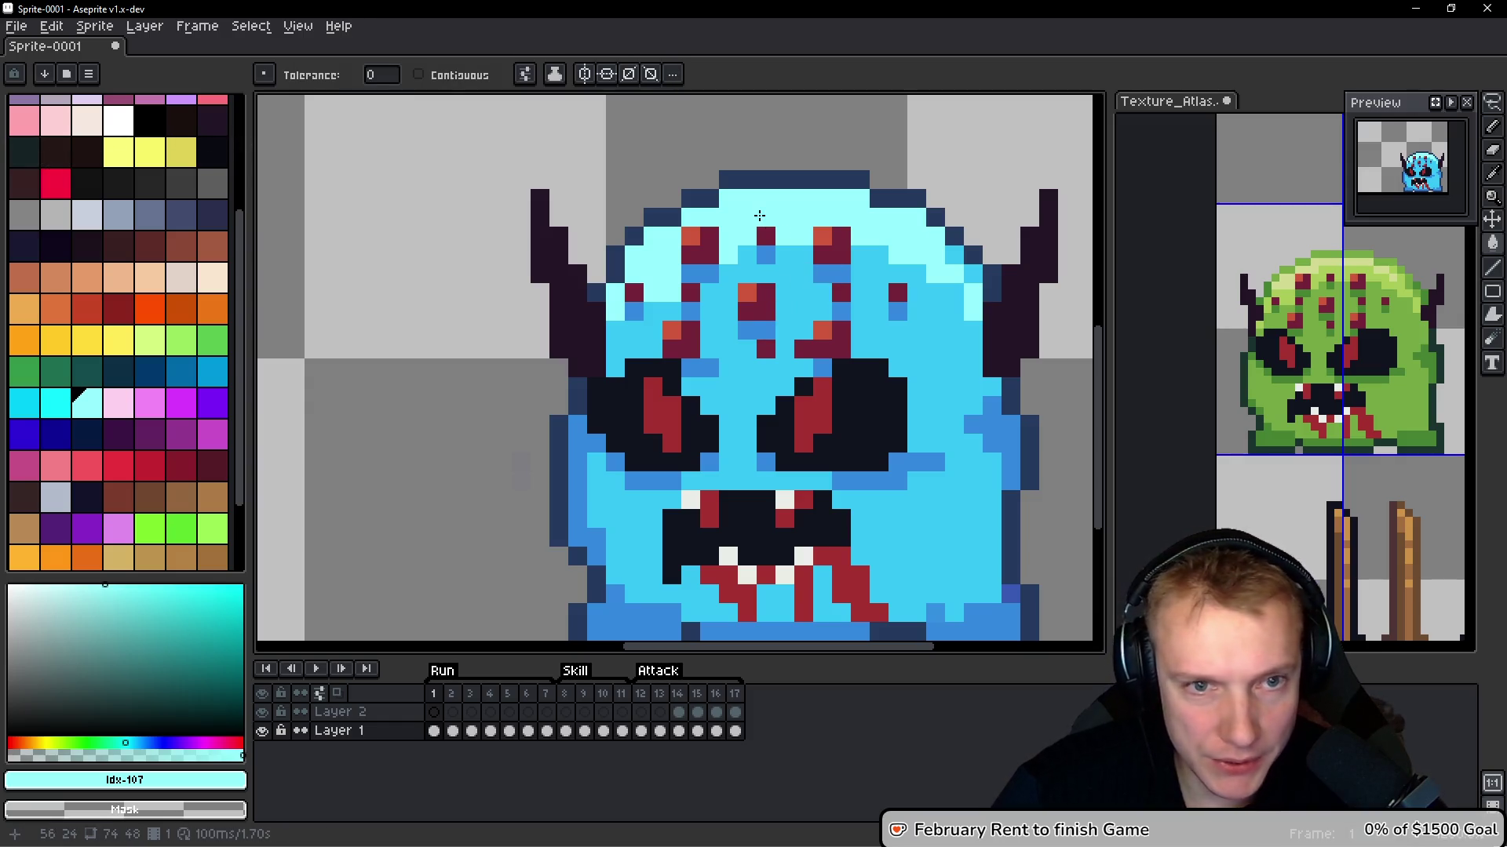
left_click(56, 403)
left_click(787, 209)
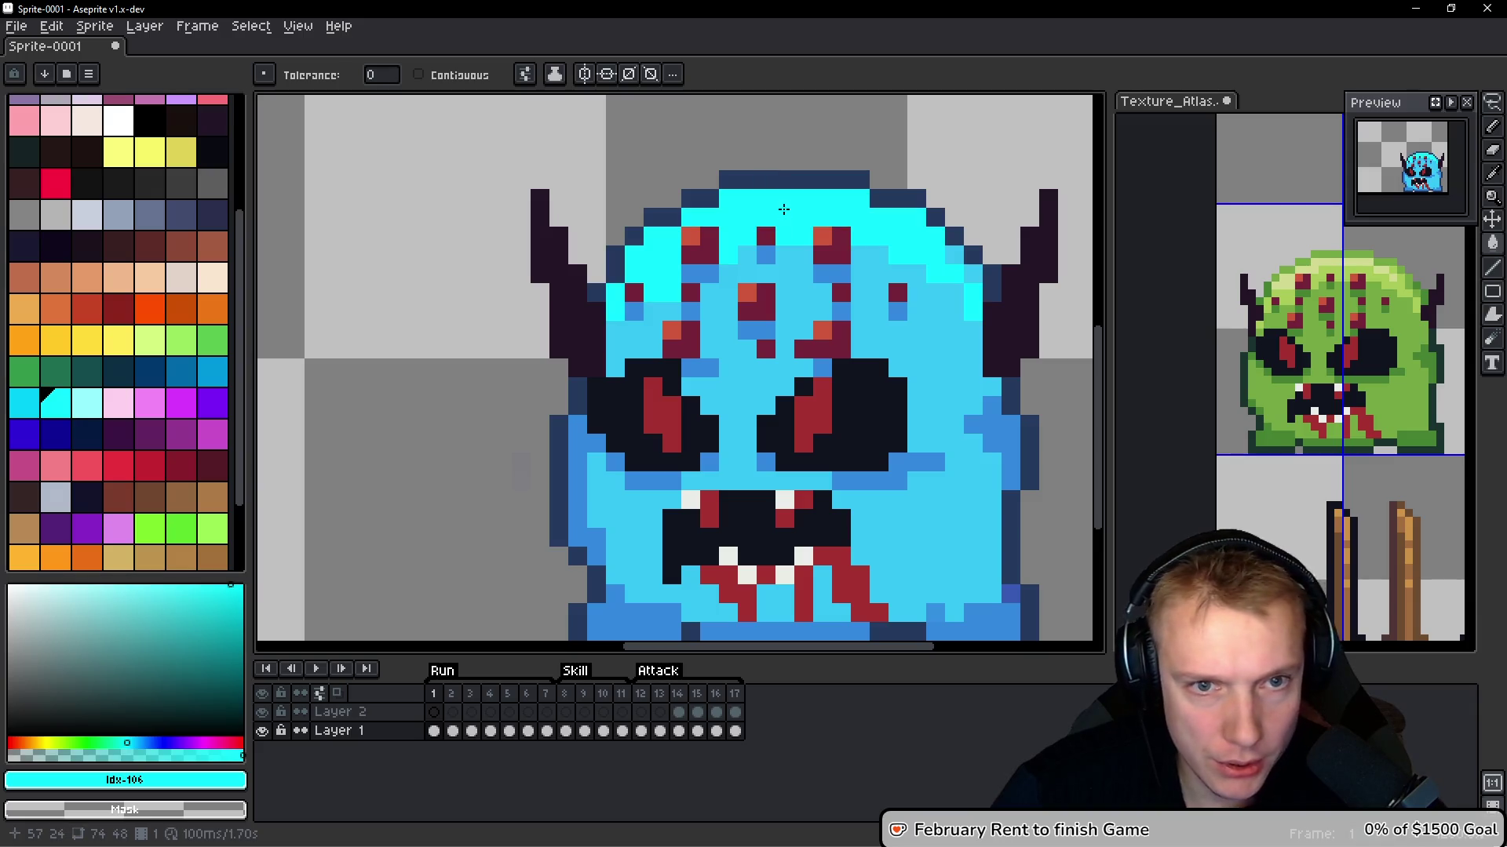
scroll(792, 212, "down", 3)
scroll(791, 404, "up", 3)
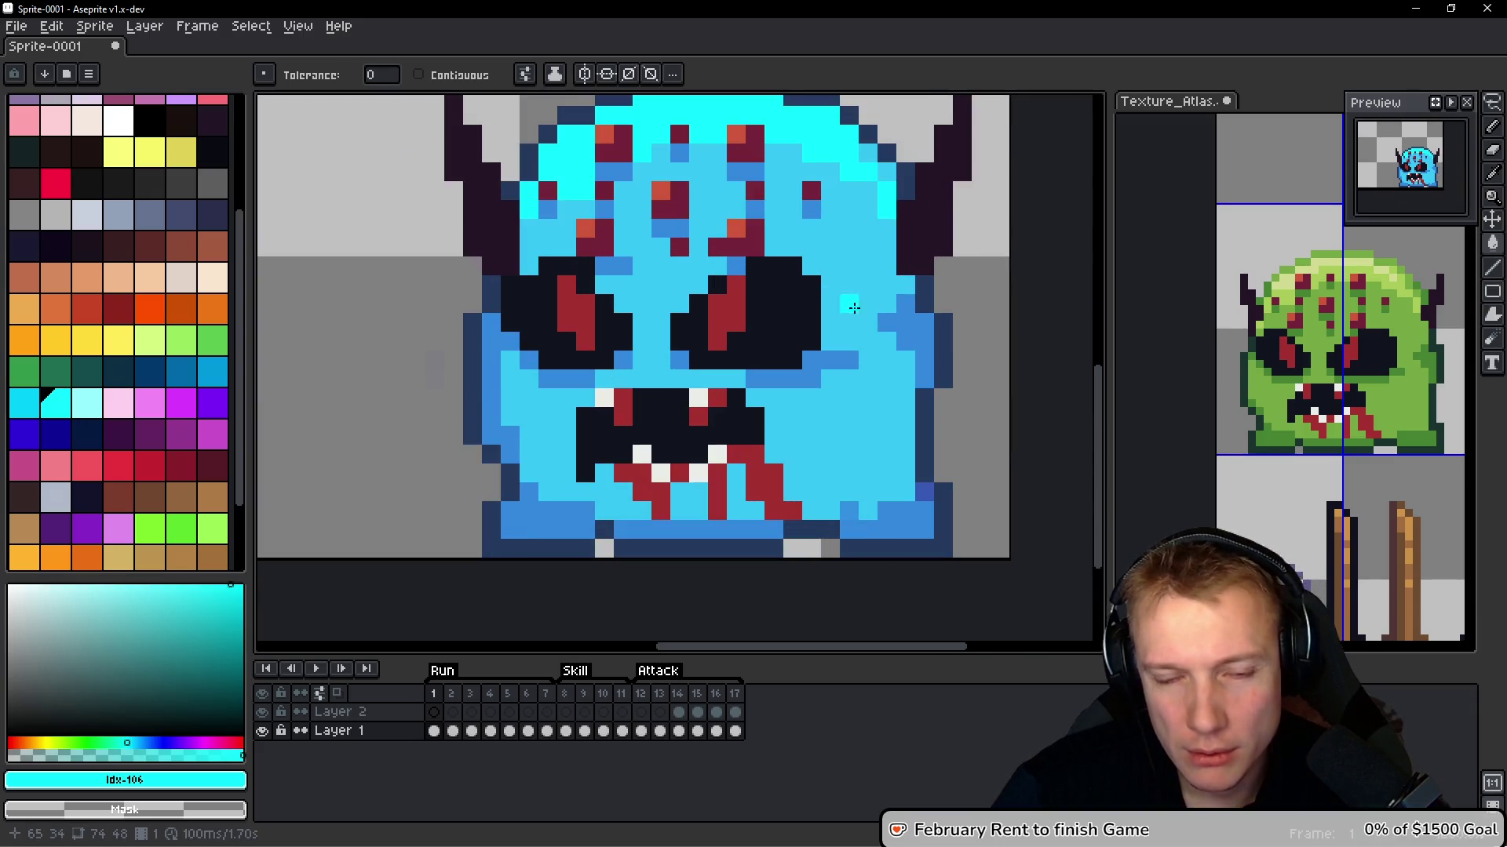
Add cyan highlight pixels on the right cheek, beside the mouth and by the right brow
left_click_drag(785, 392, 821, 374)
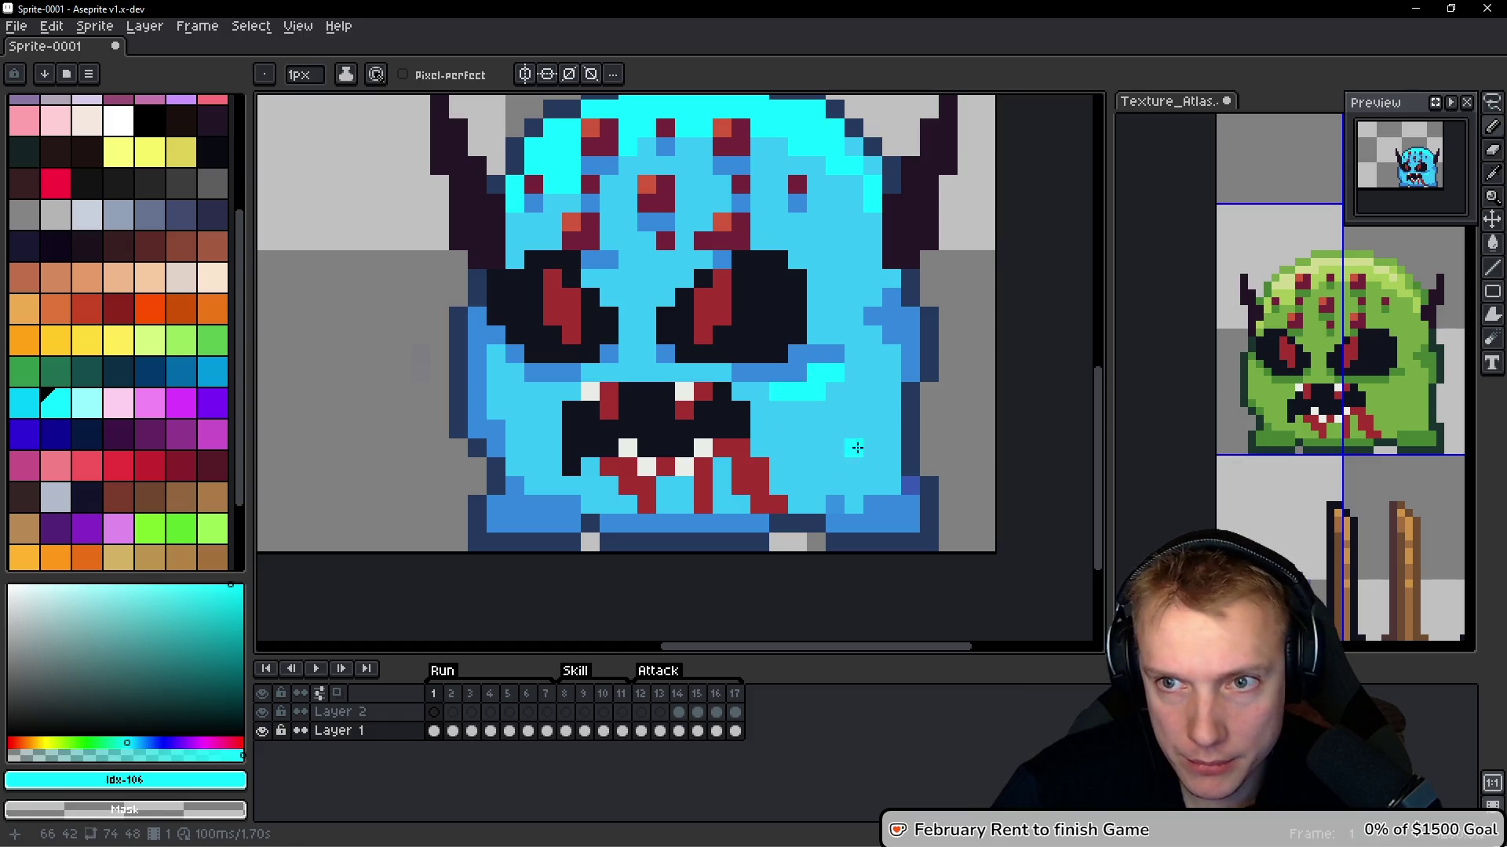
left_click_drag(554, 406, 502, 370)
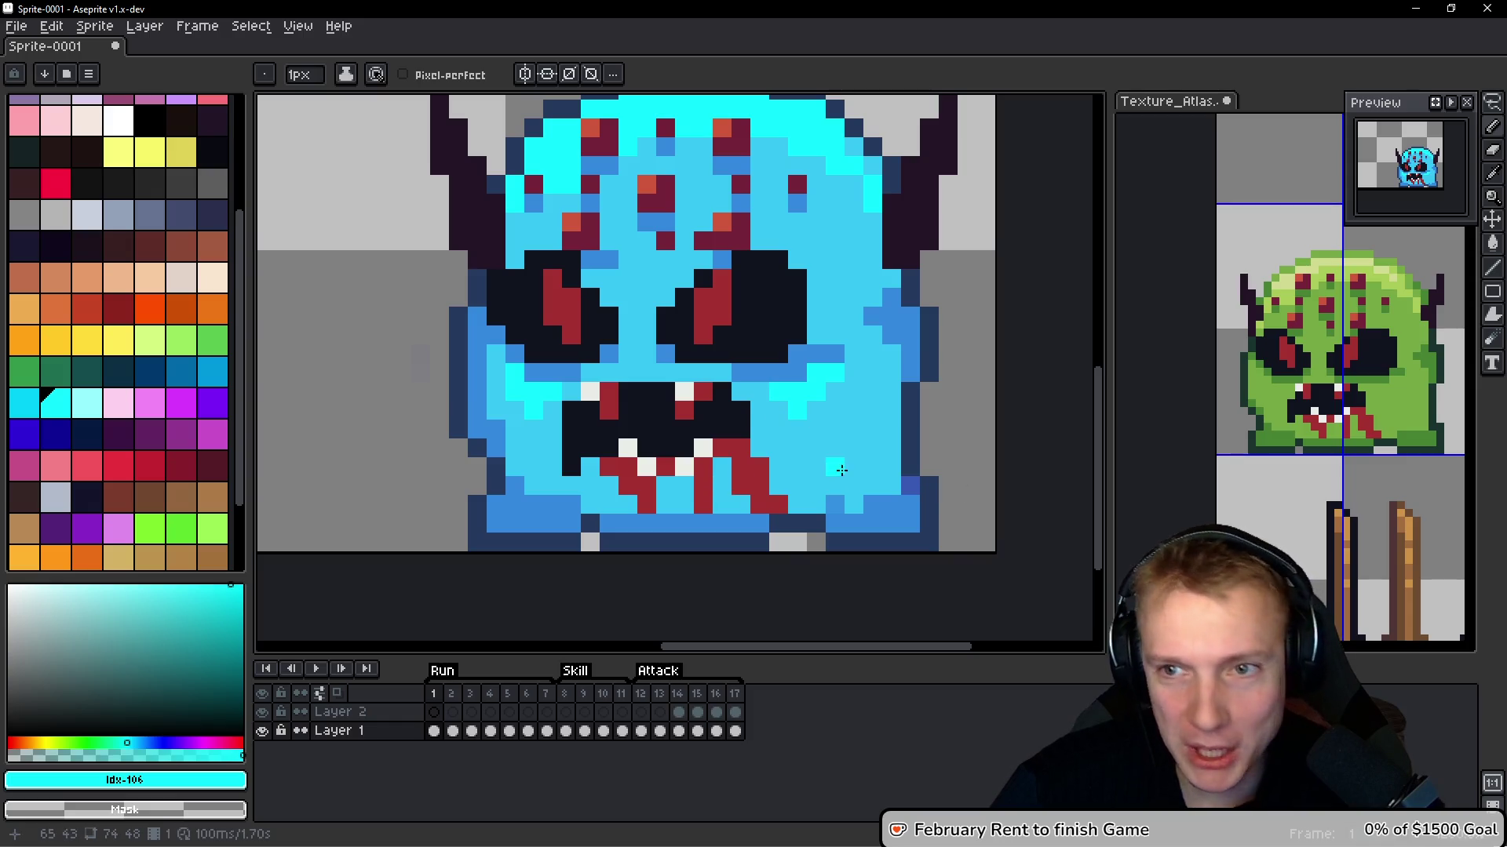
scroll(831, 386, "down", 3)
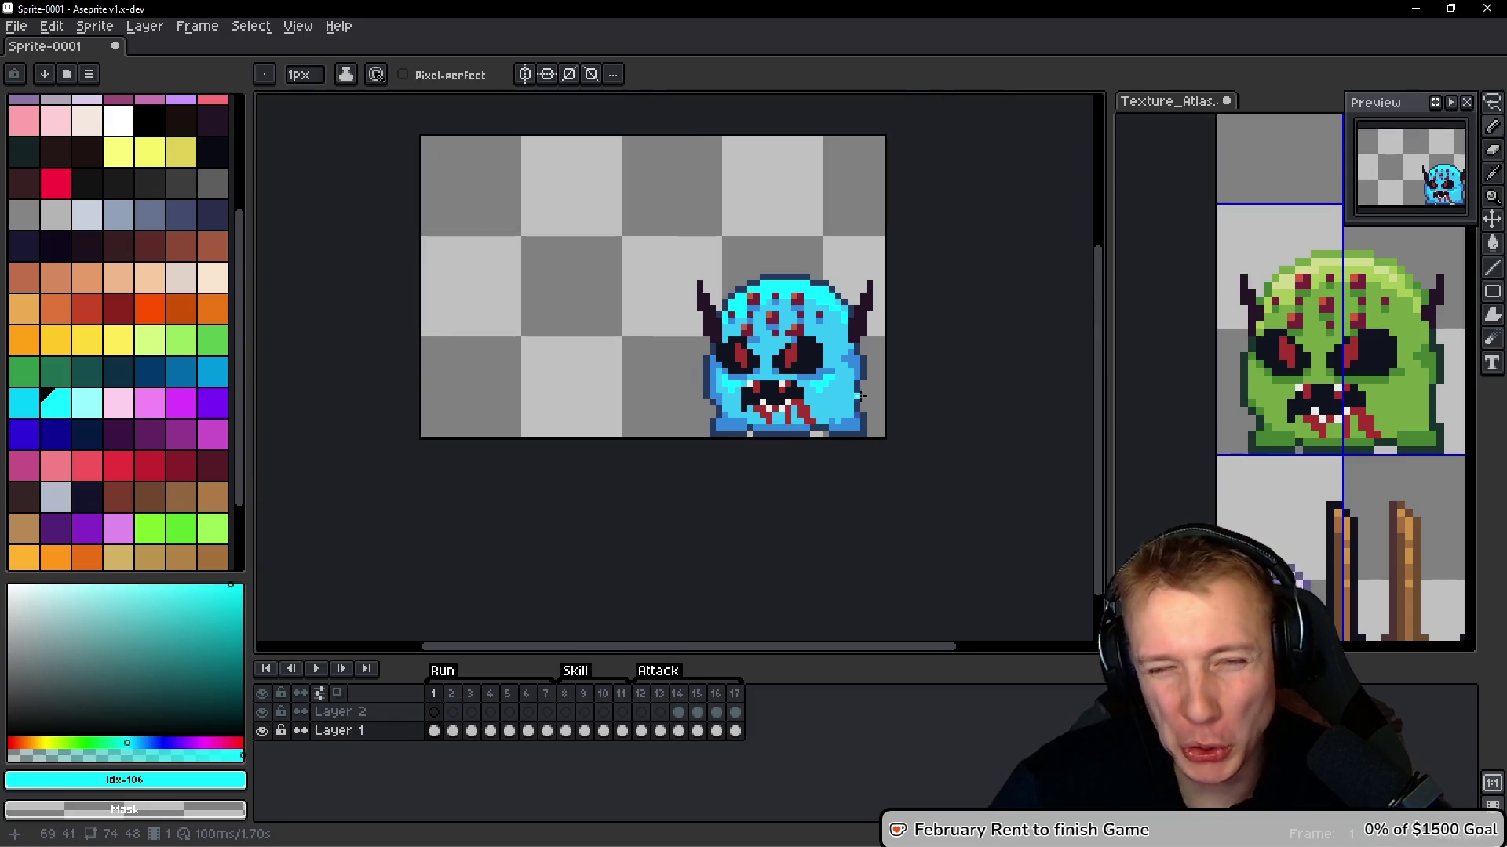
scroll(852, 391, "up", 5)
left_click(776, 282)
scroll(772, 234, "down", 1)
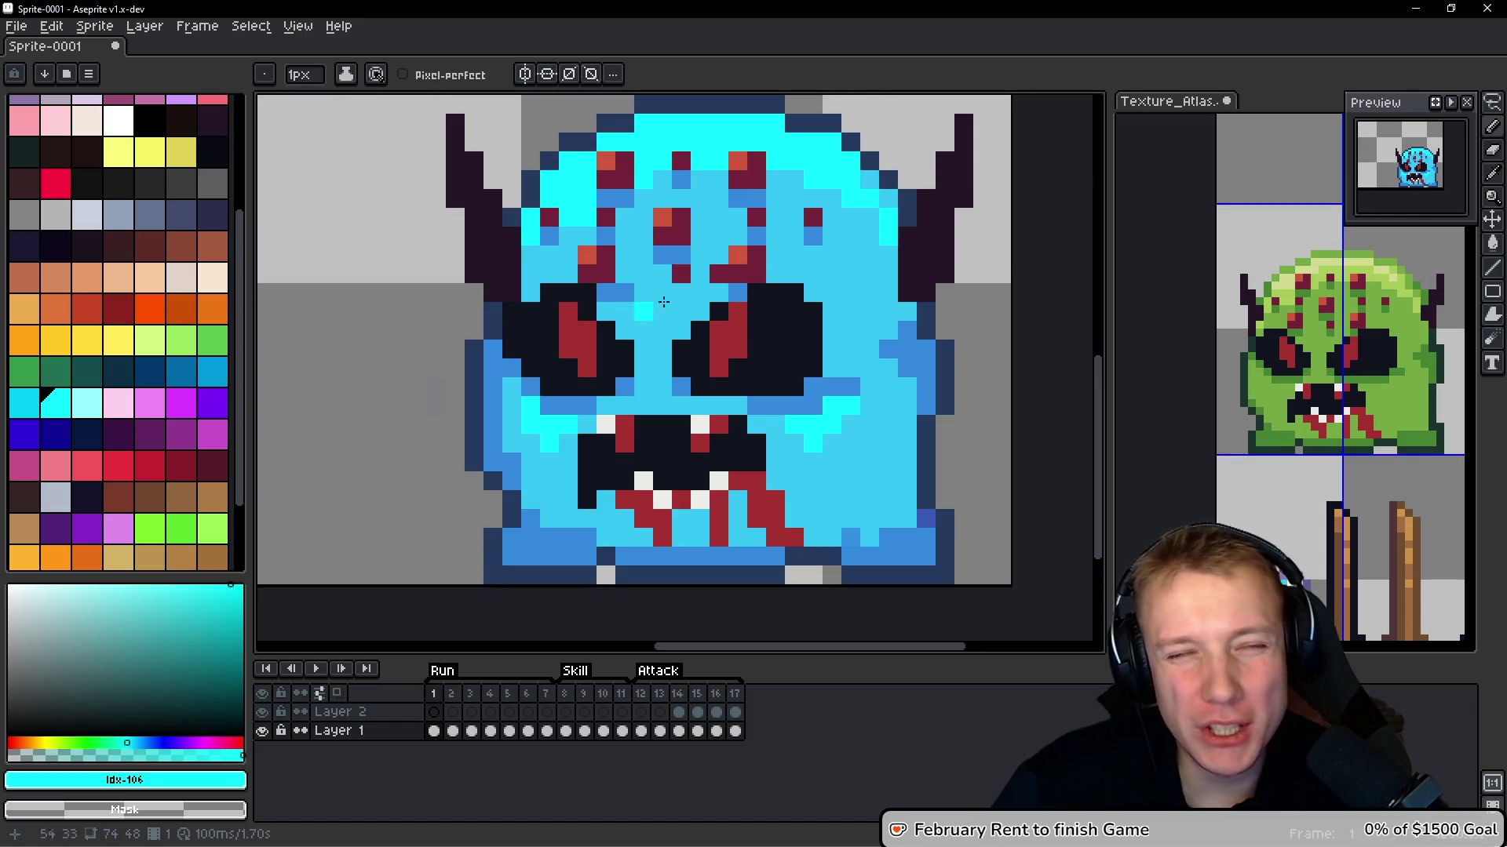
scroll(755, 212, "down", 2)
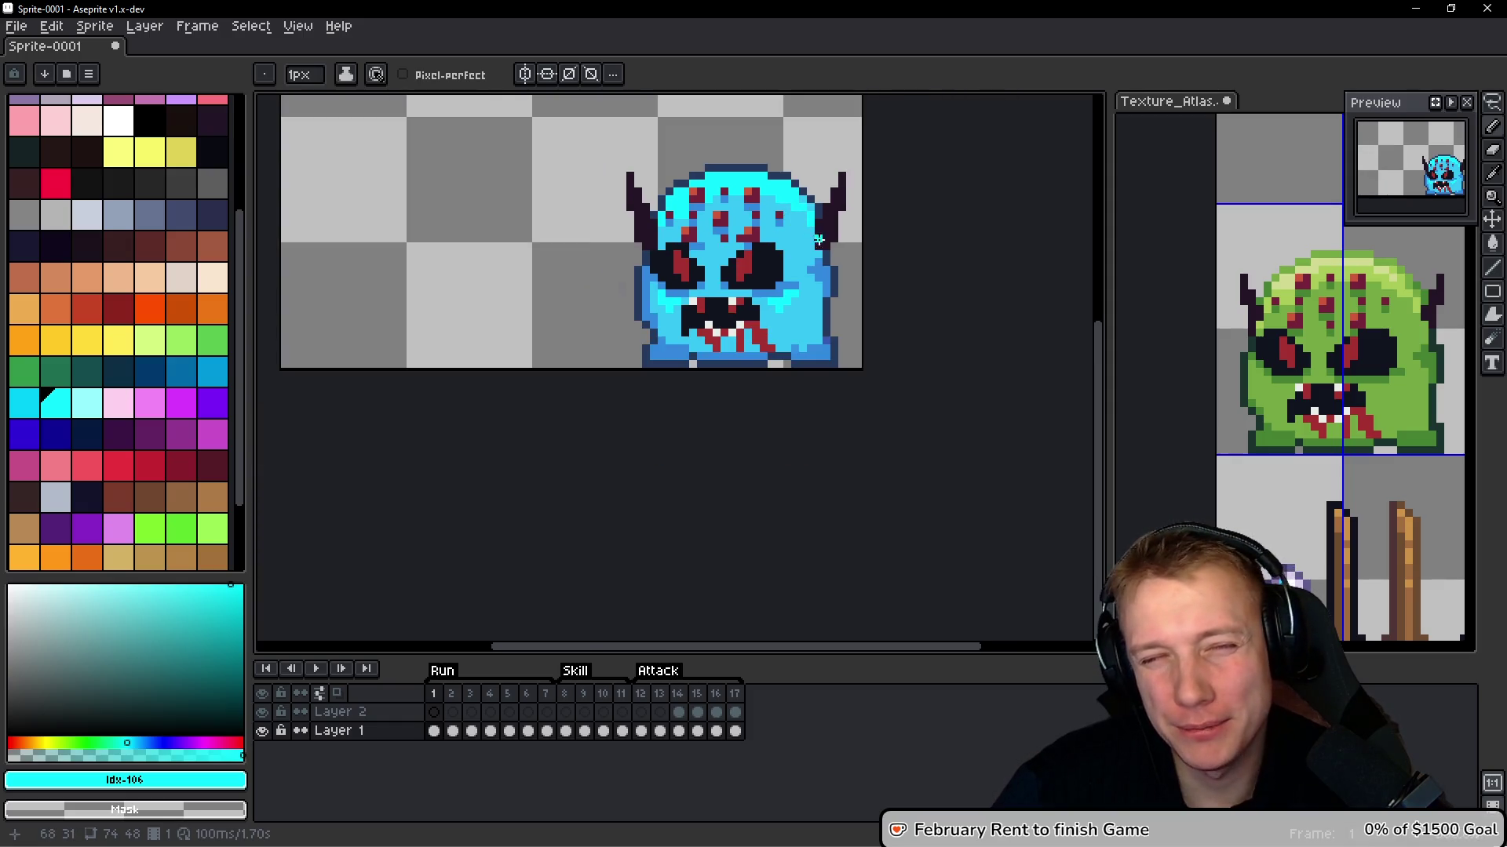
scroll(801, 251, "up", 2)
Lasso-select the bright cyan forehead area, then clear the selection with Ctrl+D
key("m")
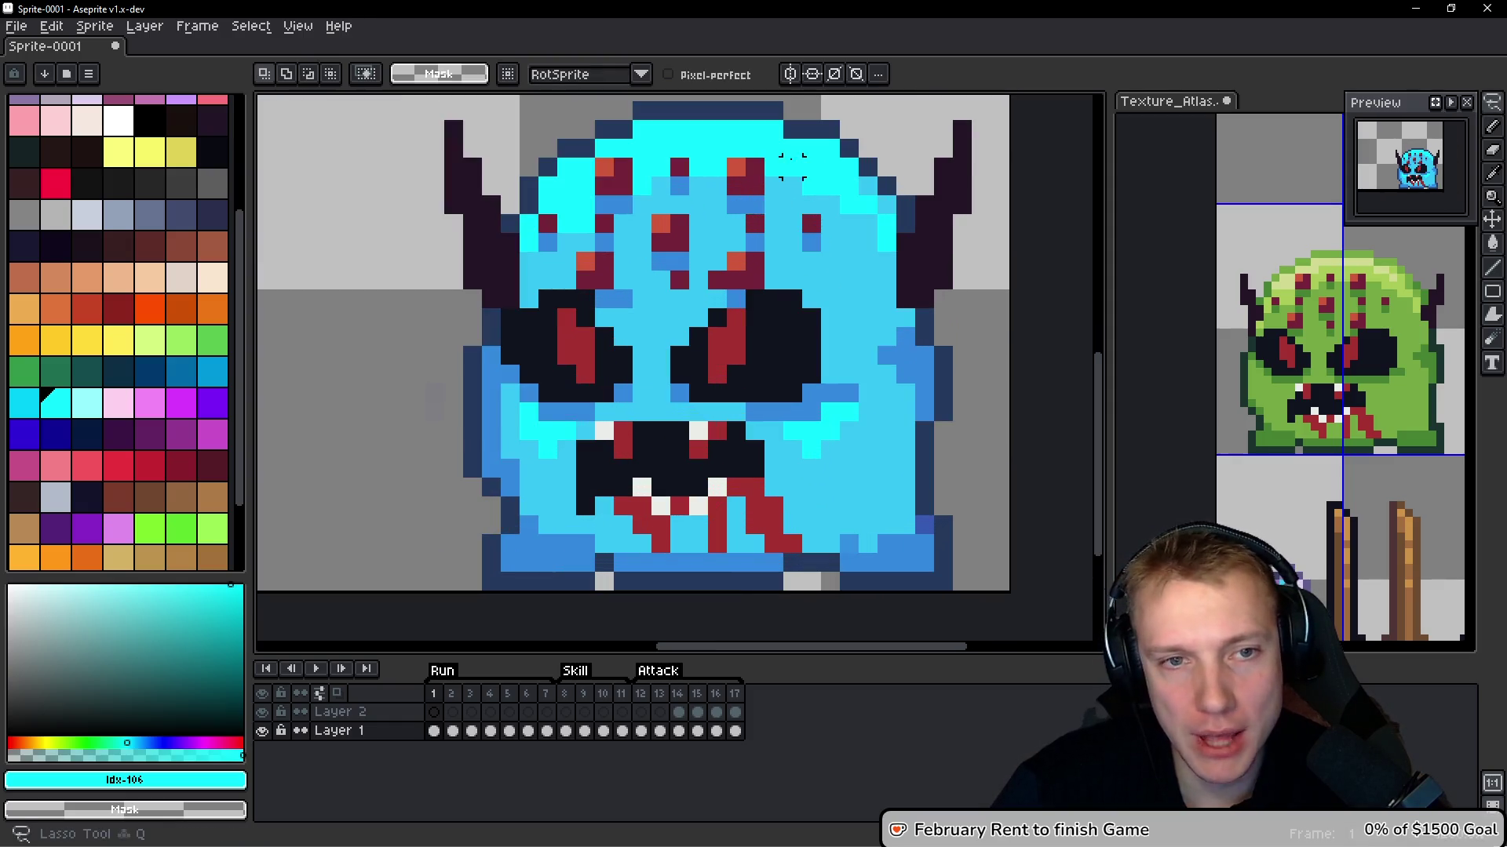
mouse_move(502, 208)
left_mouse_down()
mouse_move(882, 177)
mouse_move(802, 147)
left_mouse_up()
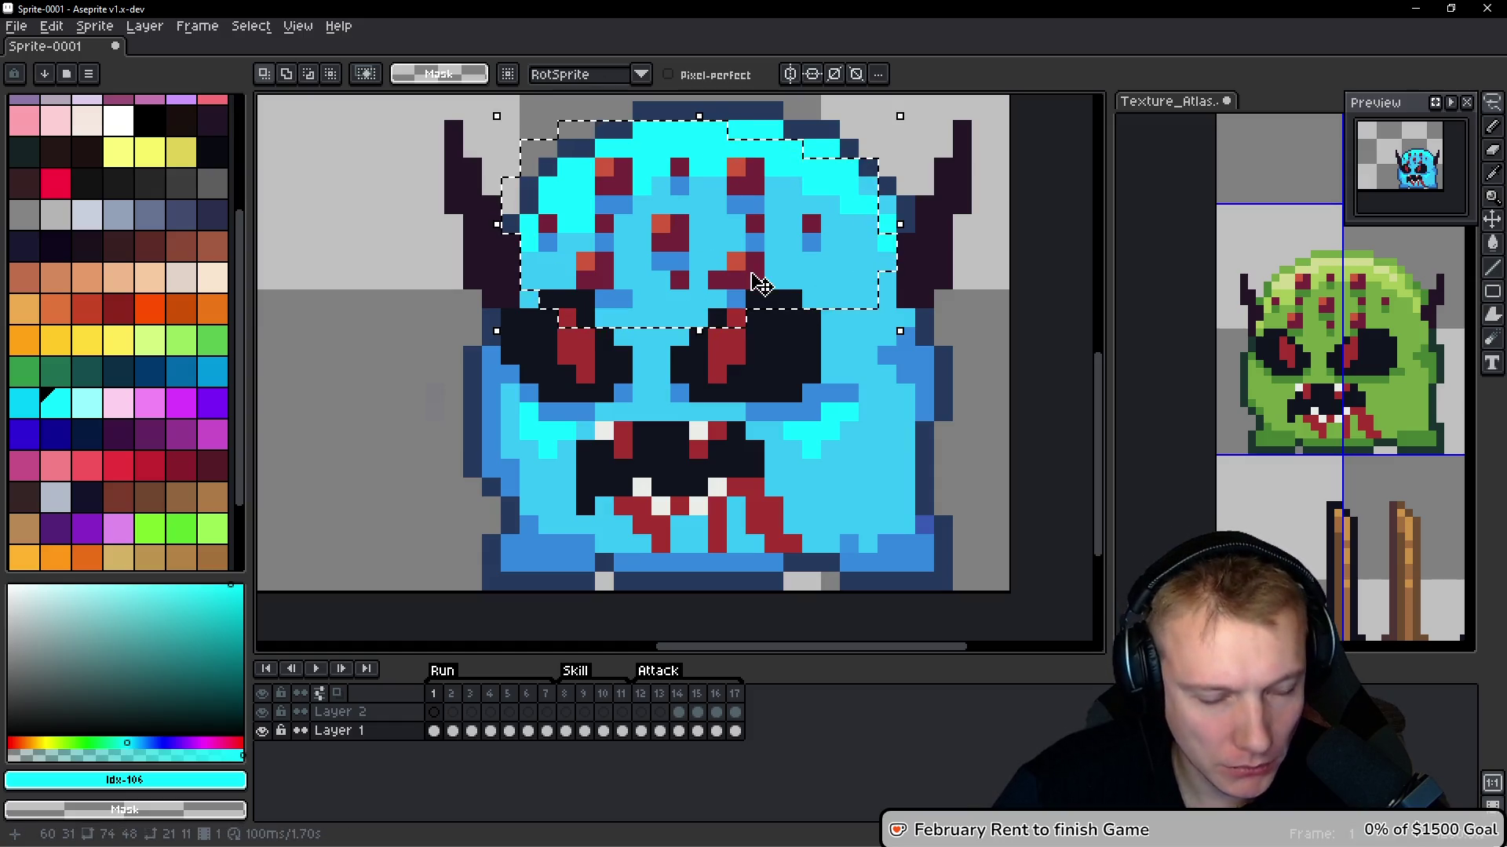
key("g")
scroll(792, 215, "down", 2)
scroll(792, 215, "up", 2)
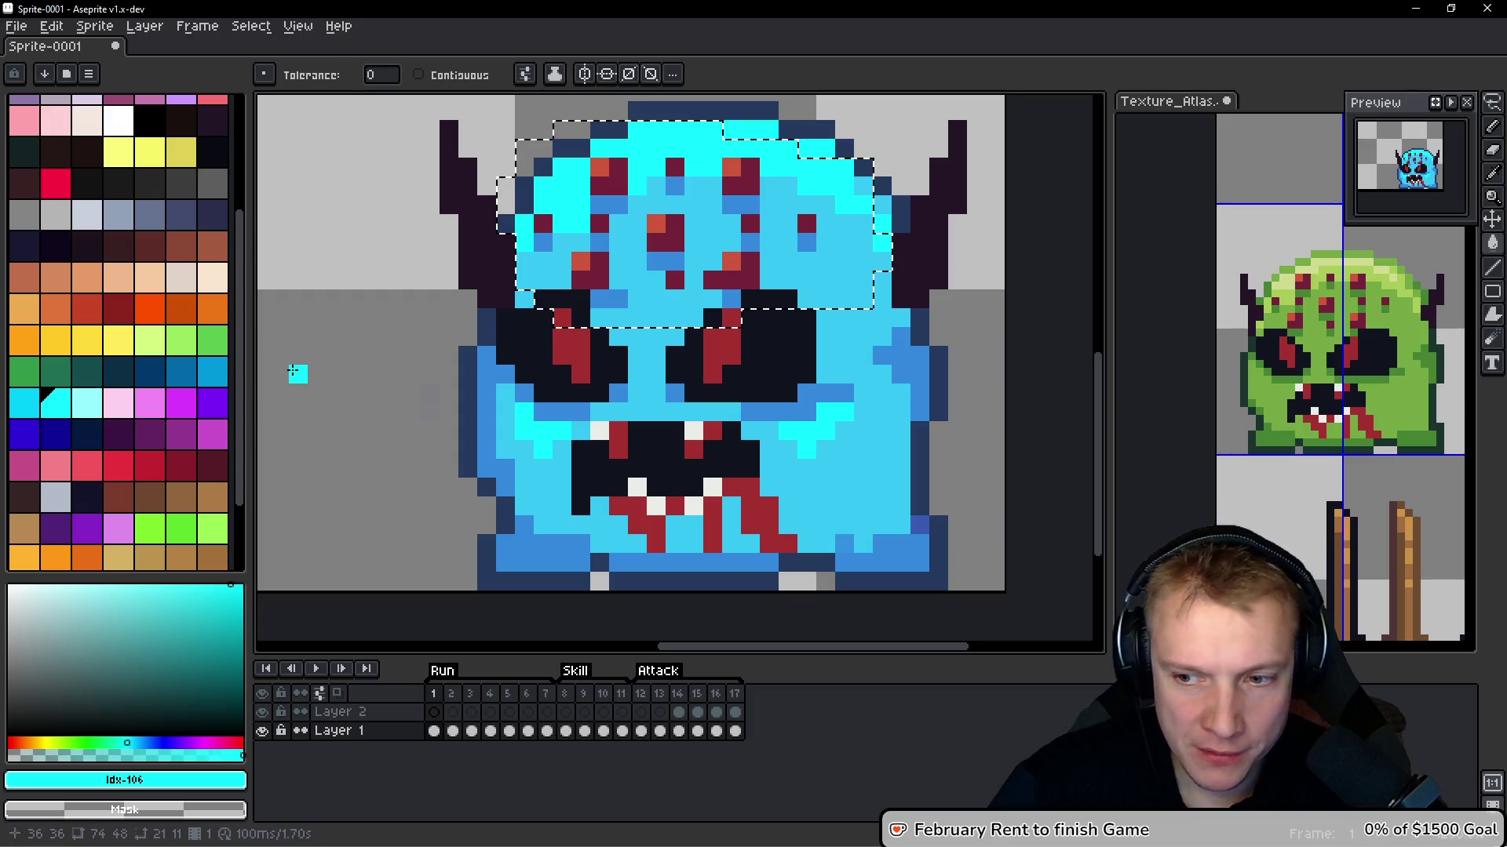
key("ctrl+d")
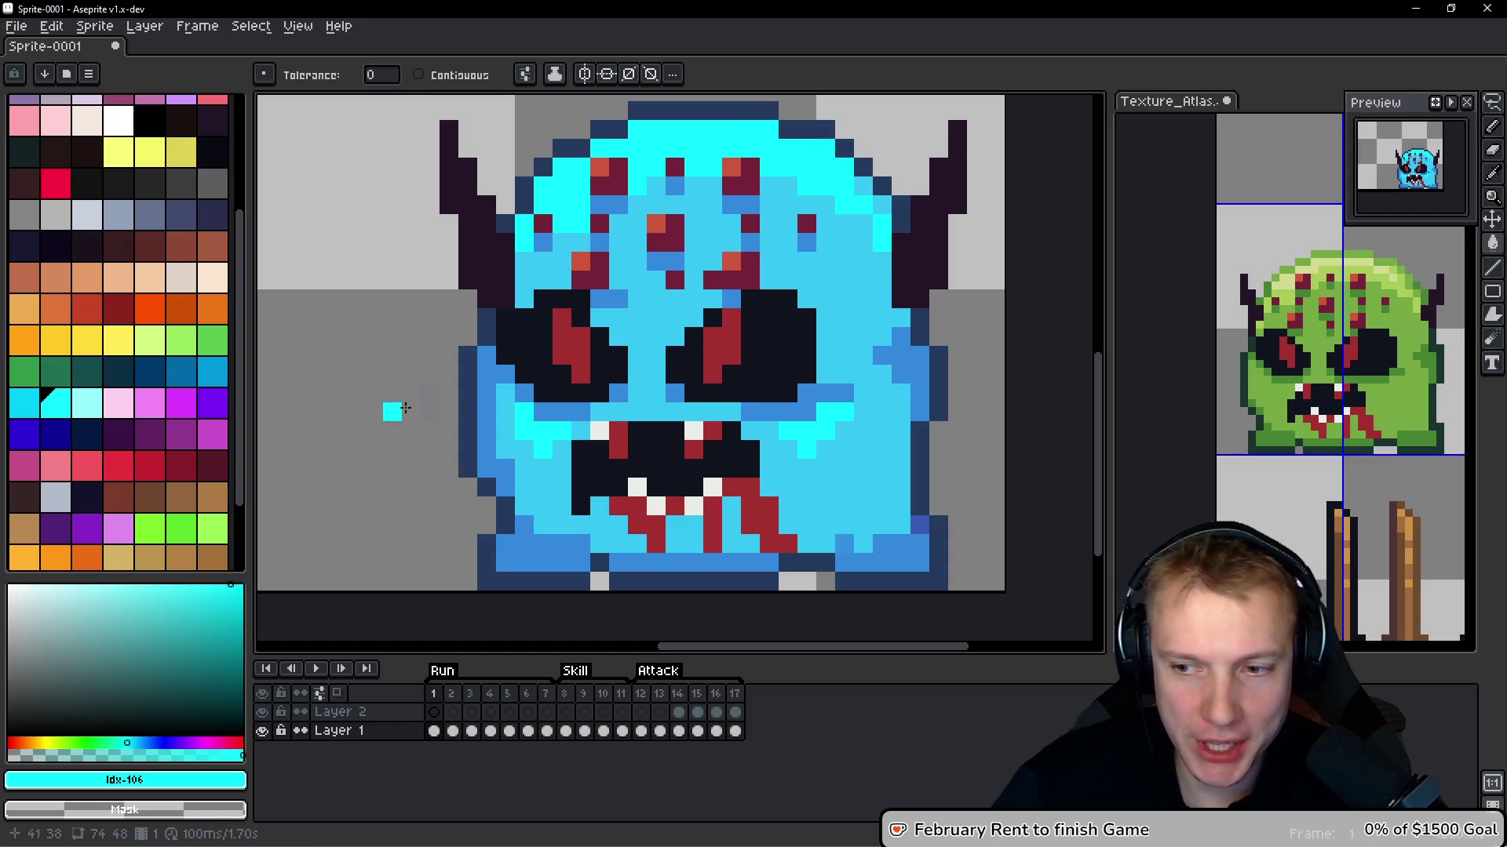
scroll(432, 414, "down", 1)
scroll(432, 414, "up", 1)
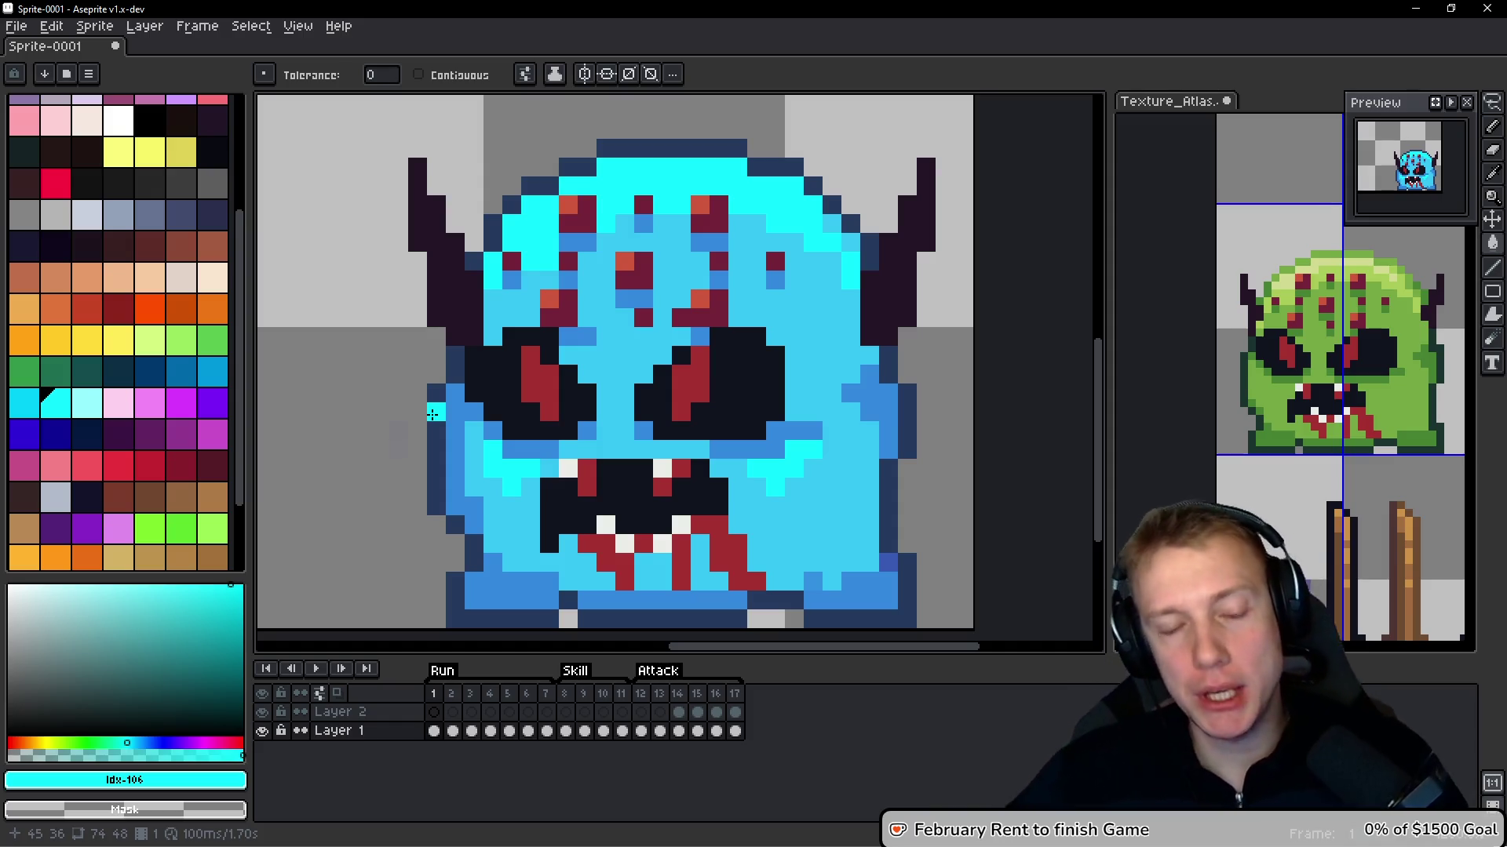
scroll(482, 430, "down", 2)
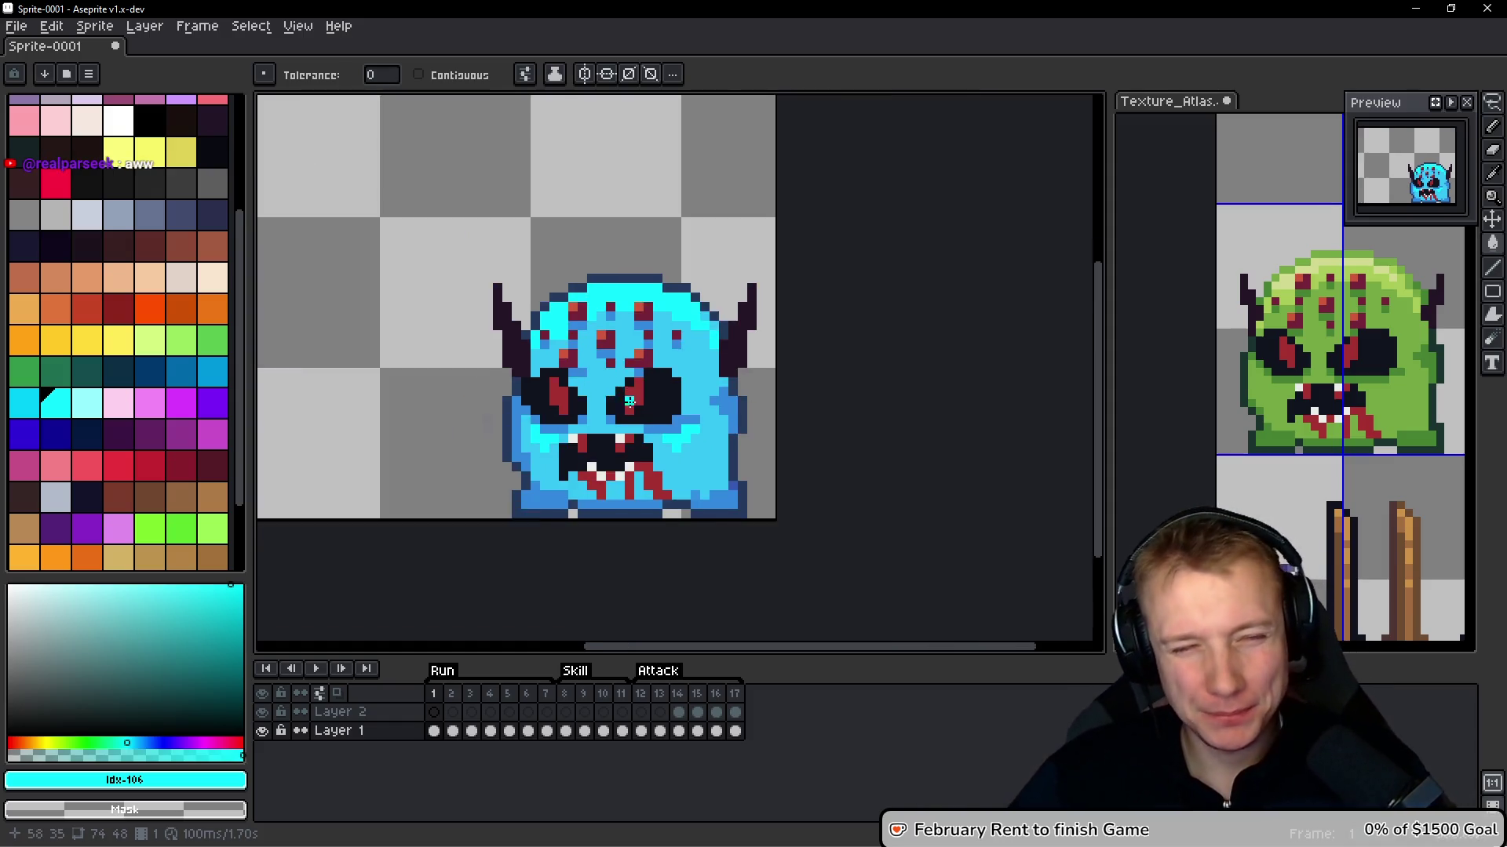
scroll(664, 272, "up", 2)
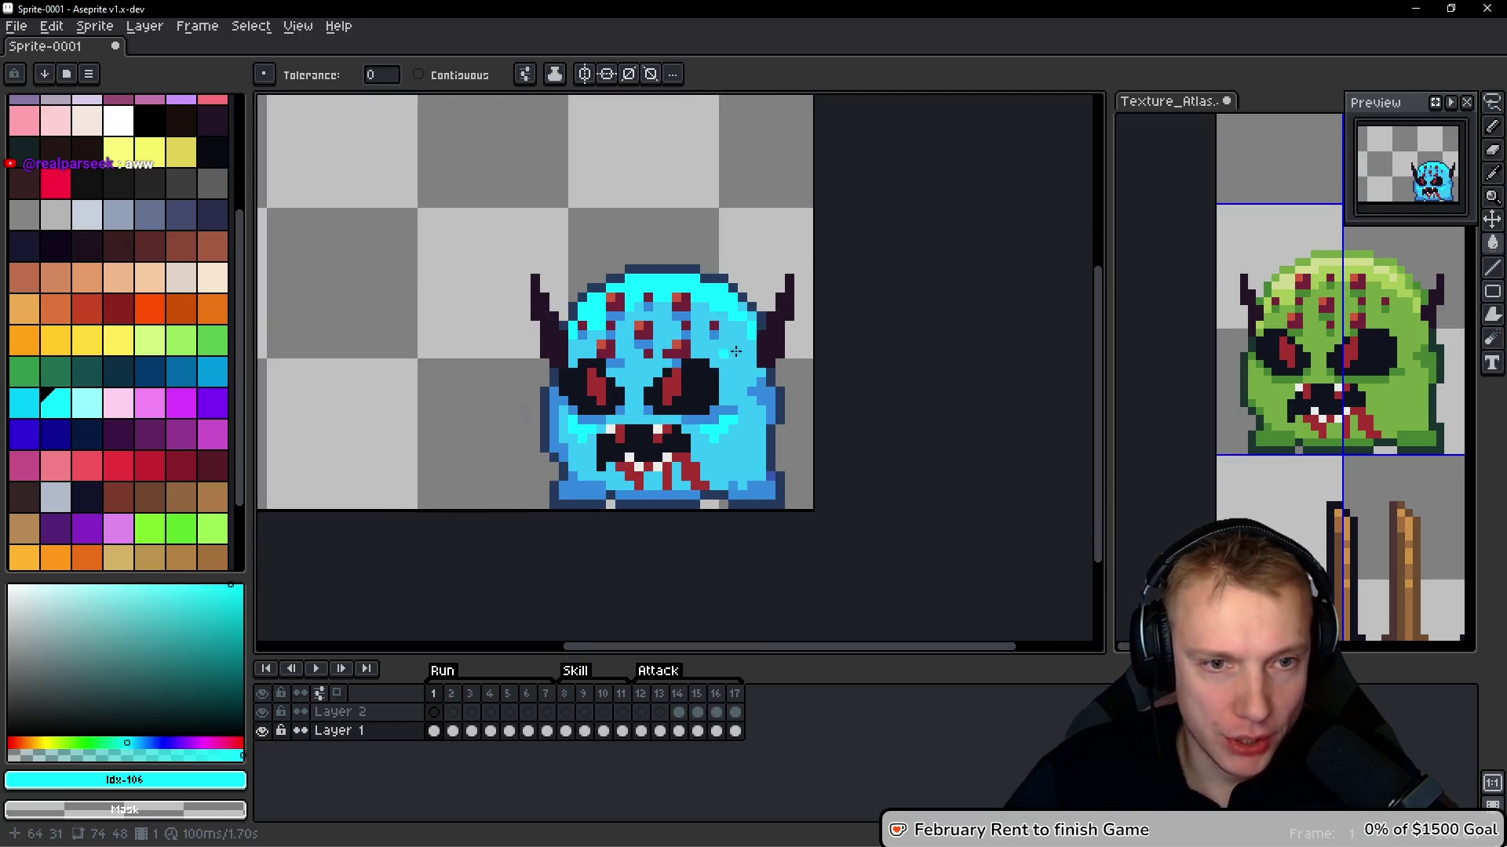
scroll(808, 301, "up", 2)
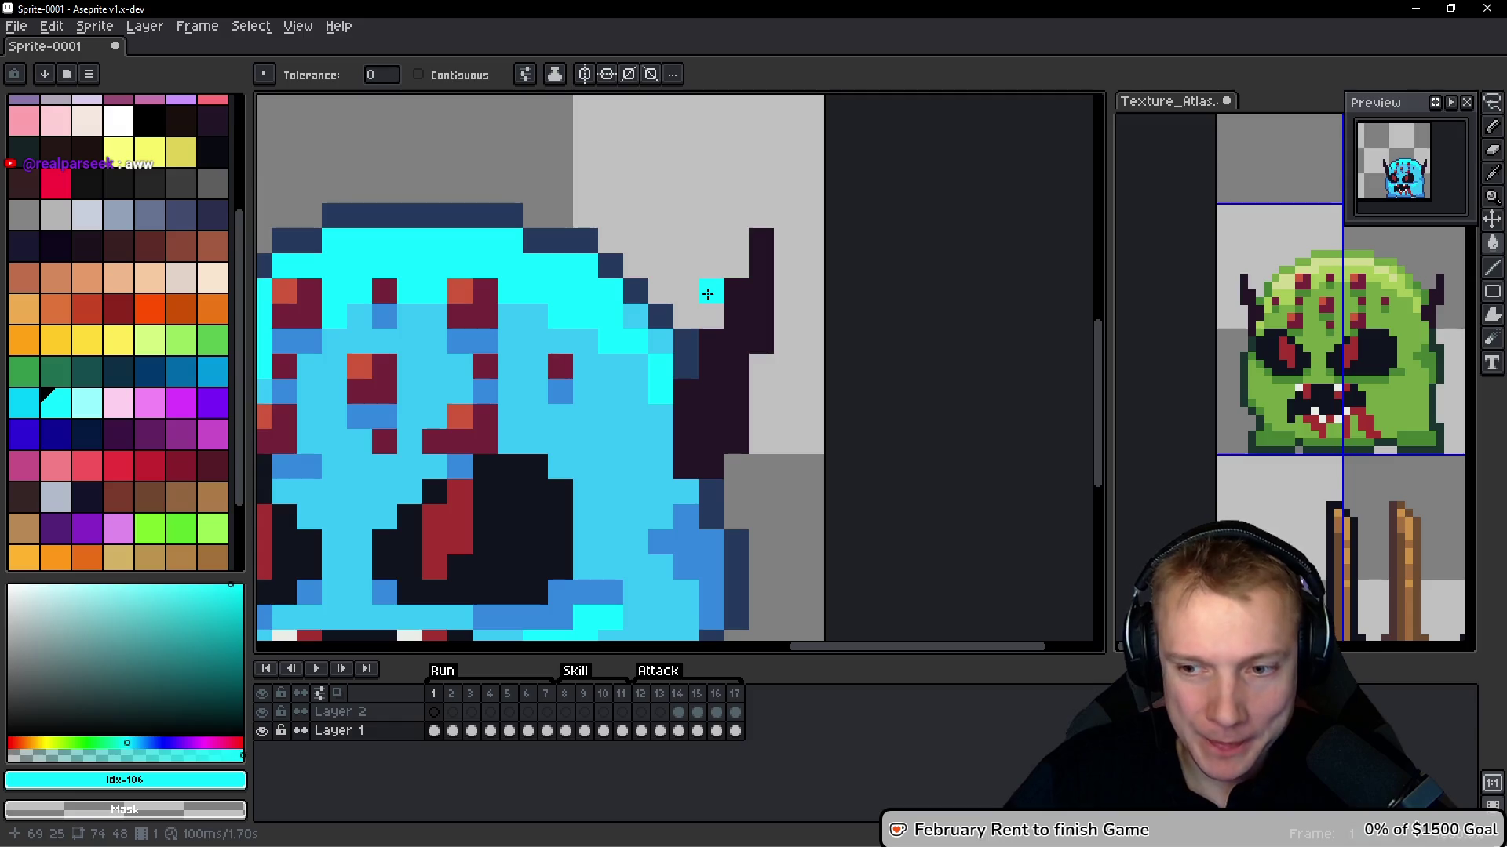
scroll(567, 305, "down", 5)
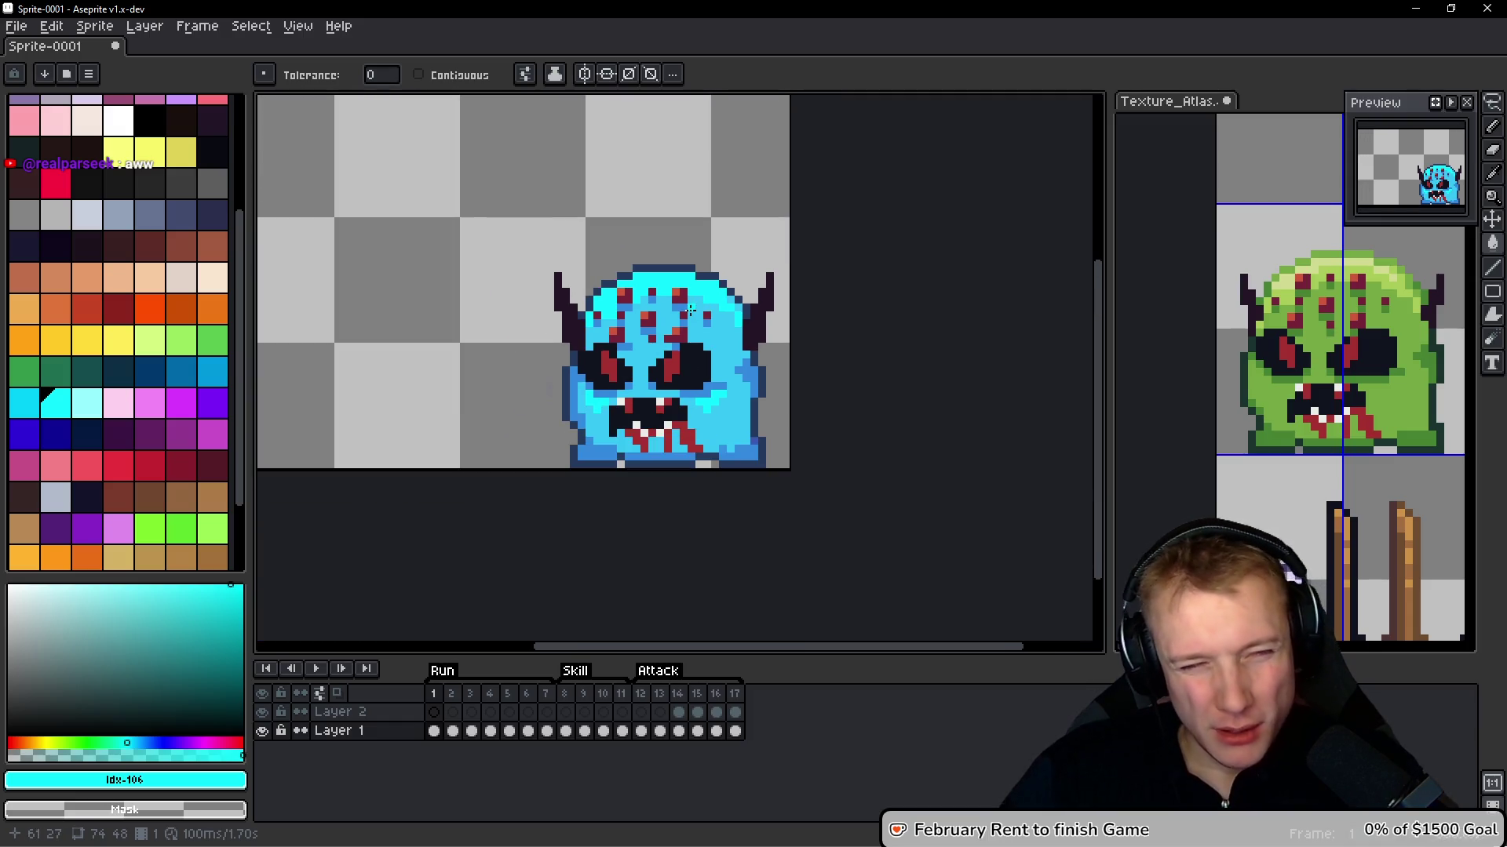
scroll(706, 315, "up", 4)
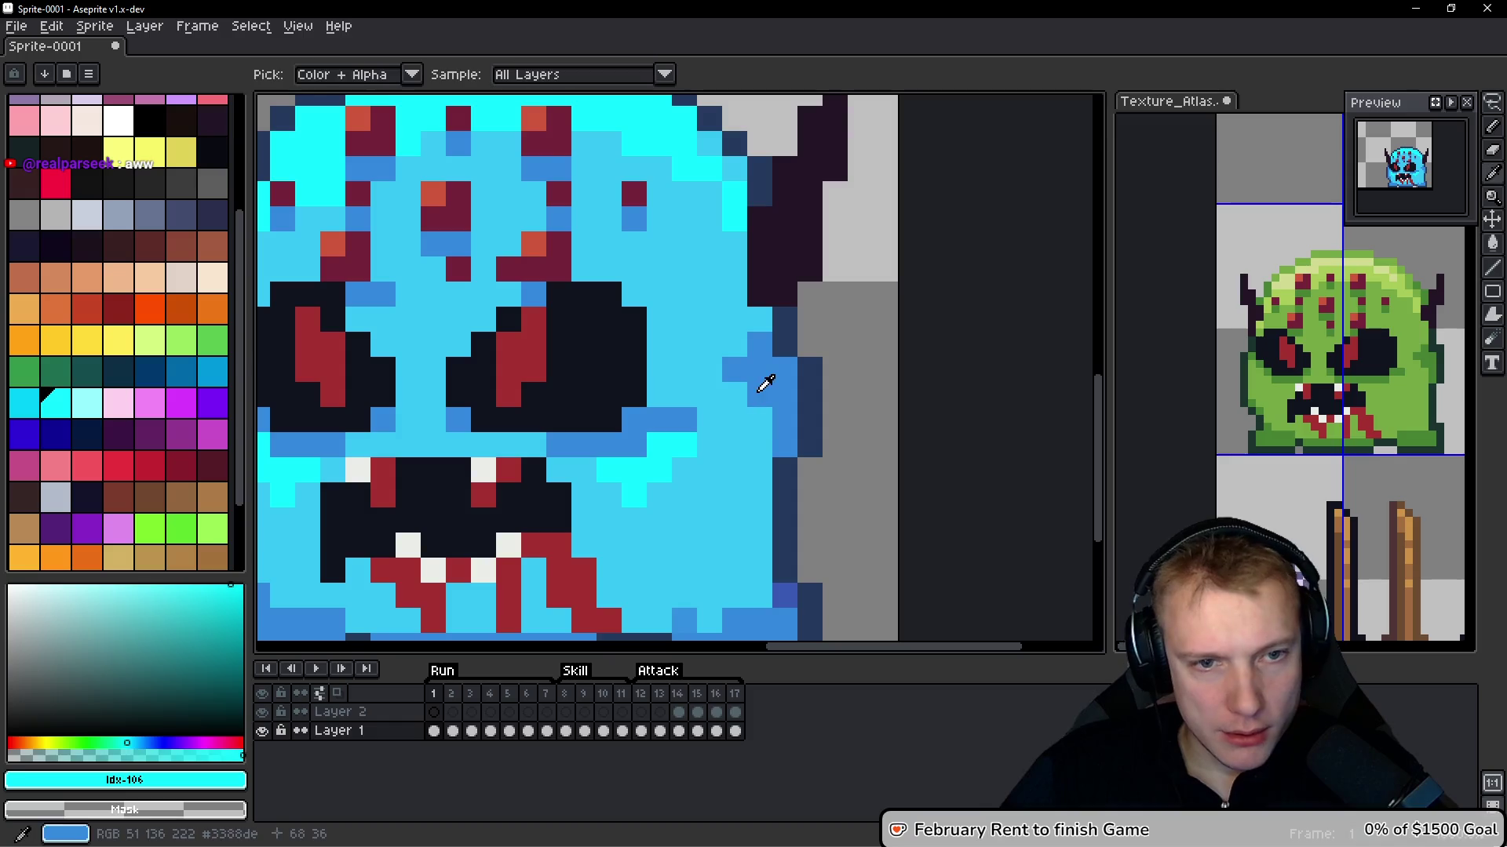
Sample the mid blue and paint a darker shading column down the face's side, undoing one stray pixel
left_click(769, 374, "alt")
scroll(769, 375, "down", 3)
scroll(718, 372, "up", 3)
left_click(719, 372)
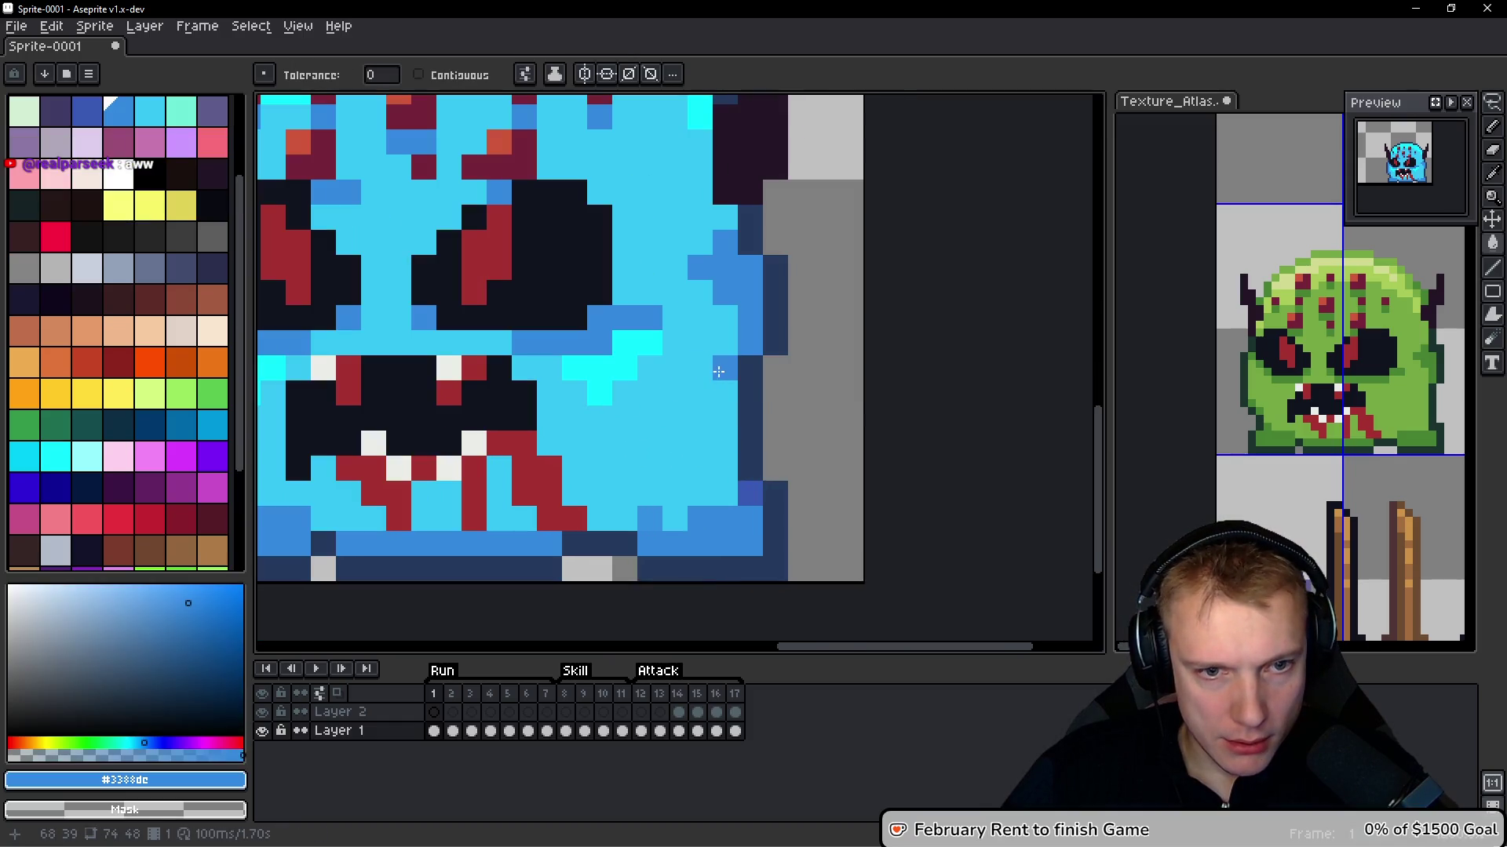
key("b")
left_click_drag(725, 369, 726, 494)
left_click(672, 523)
mouse_move(620, 514)
left_mouse_down()
mouse_move(638, 519)
mouse_move(604, 470)
mouse_move(620, 502)
left_mouse_up()
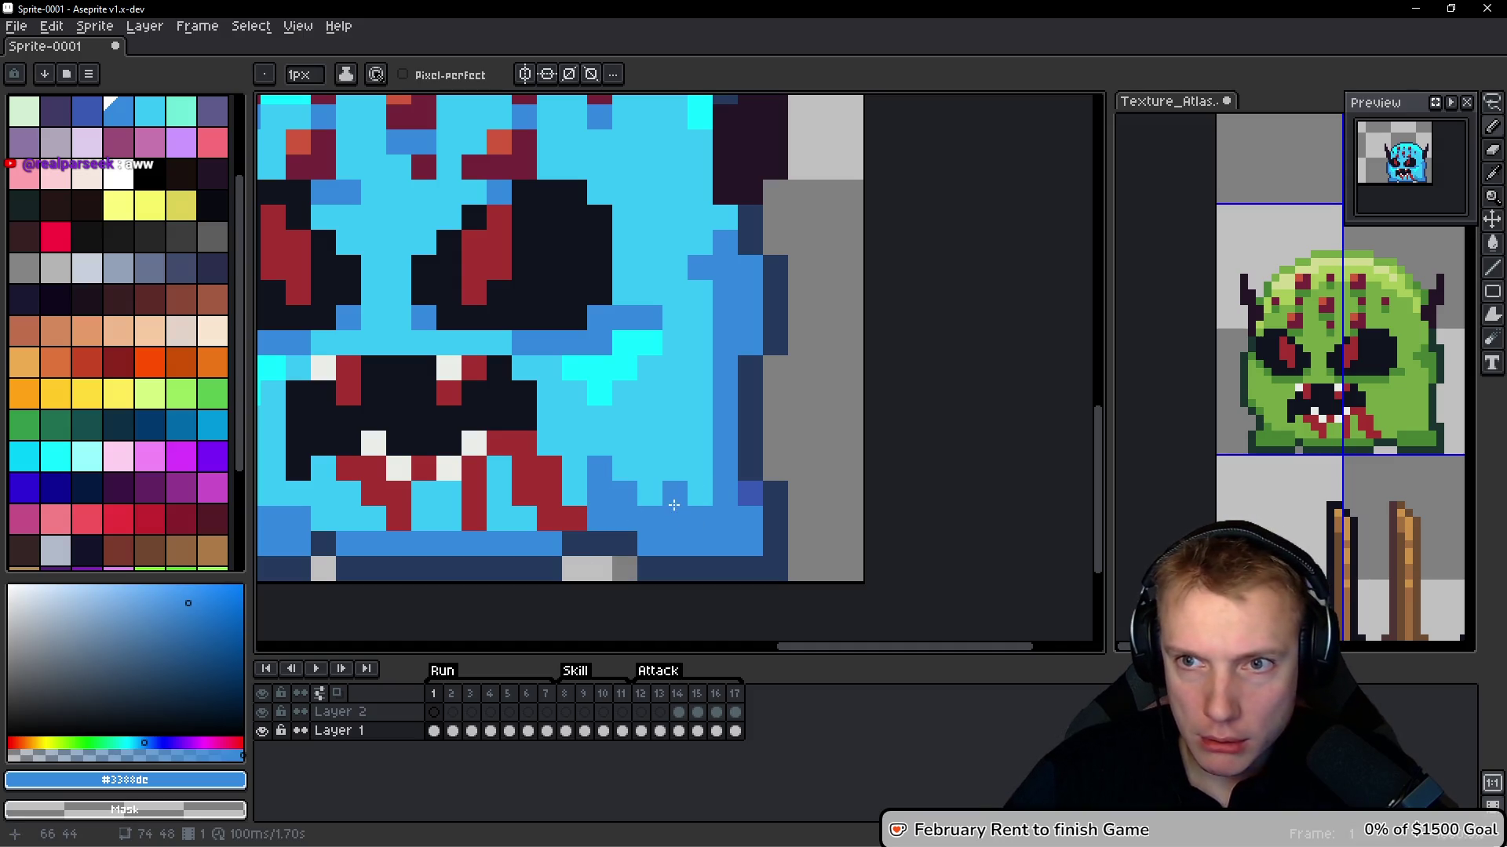
key("ctrl+z")
scroll(693, 457, "down", 1)
Repaint the area under the mouth in the light body blue, covering the dark column
left_click(694, 404, "alt")
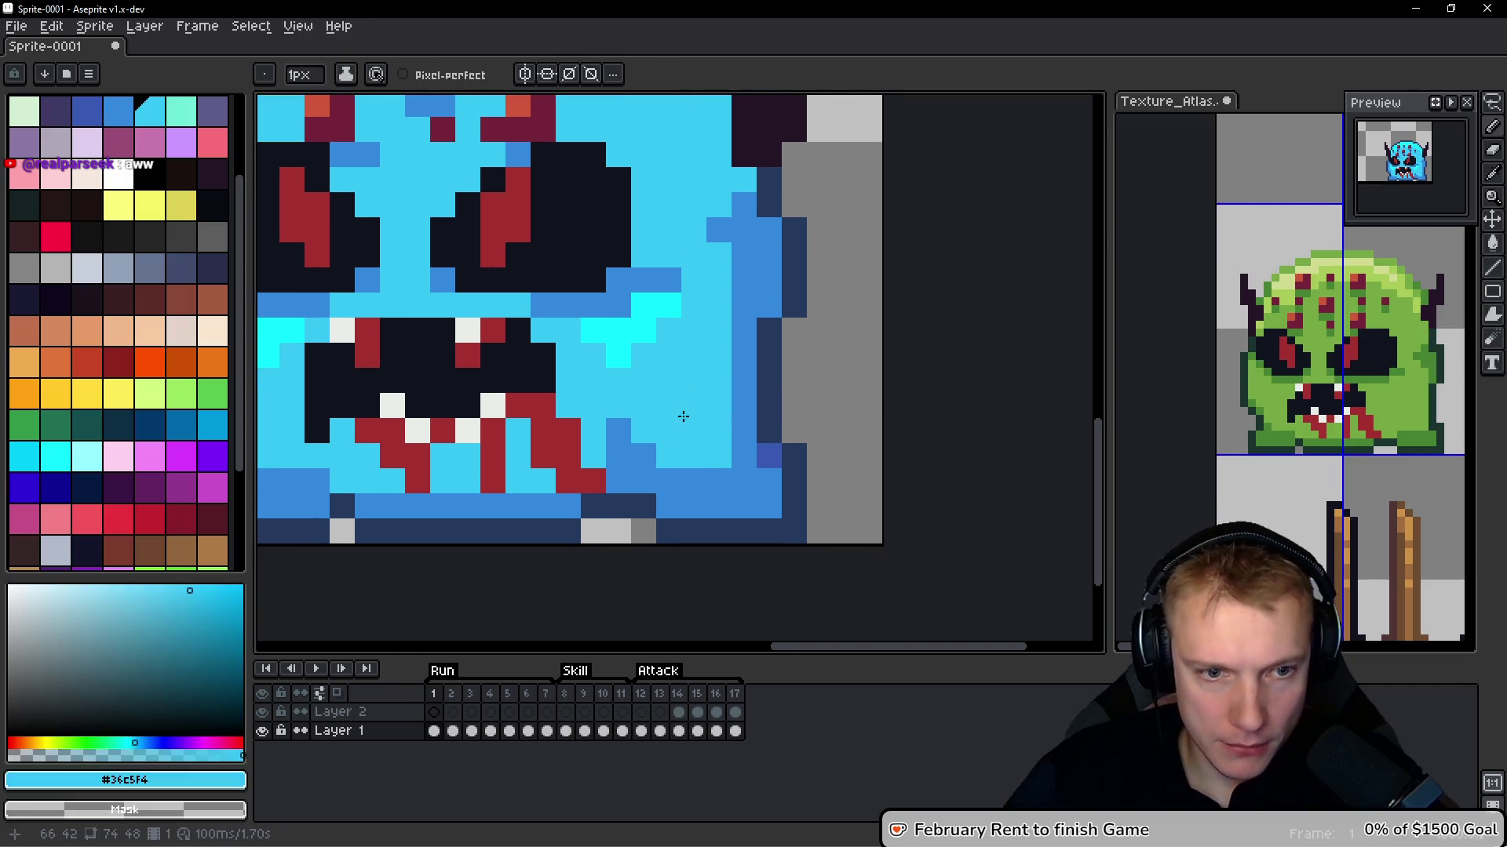
left_click(655, 468)
mouse_move(634, 461)
left_mouse_down()
mouse_move(618, 428)
mouse_move(642, 473)
left_mouse_up()
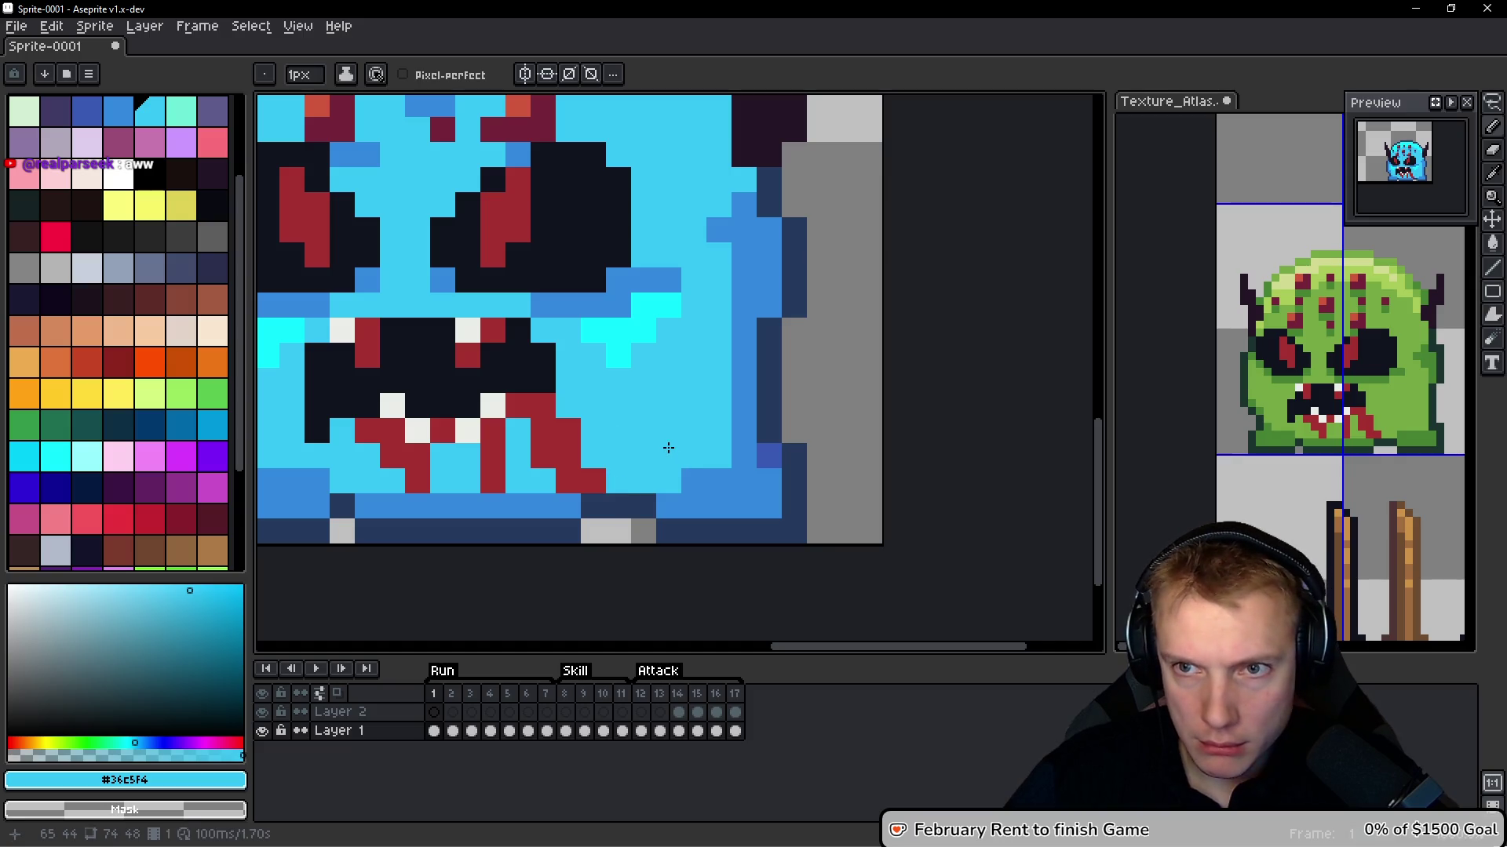
left_click(716, 487, "alt")
left_click(719, 456)
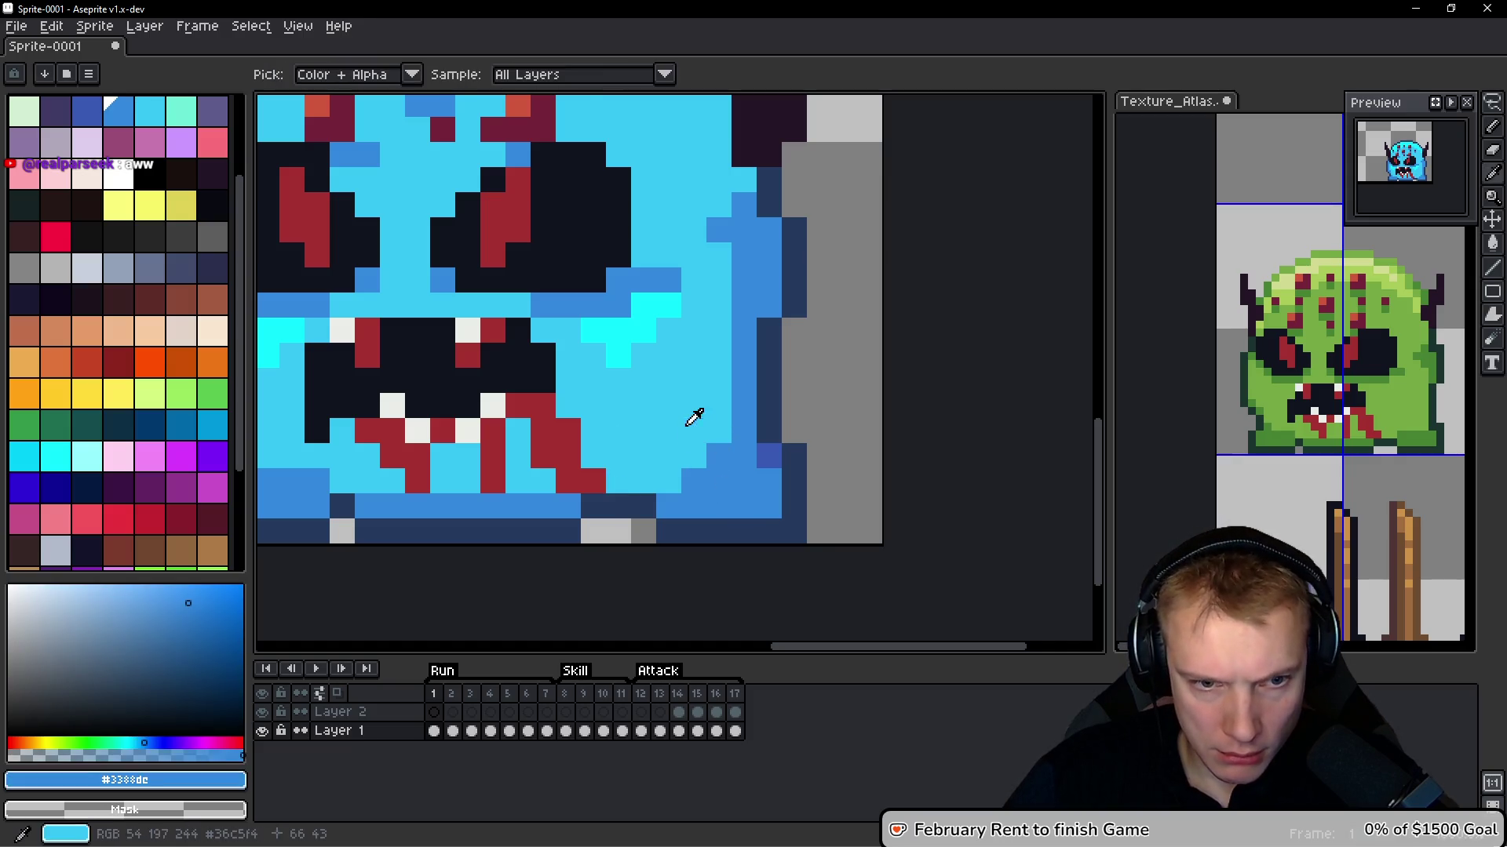
left_click(698, 420, "alt")
mouse_move(715, 454)
left_mouse_down()
mouse_move(694, 482)
mouse_move(643, 456)
left_mouse_up()
Shade the mouth's lower edge with darker blue #3388dc, touching up with light blue #36c5f4
left_click(695, 502, "alt")
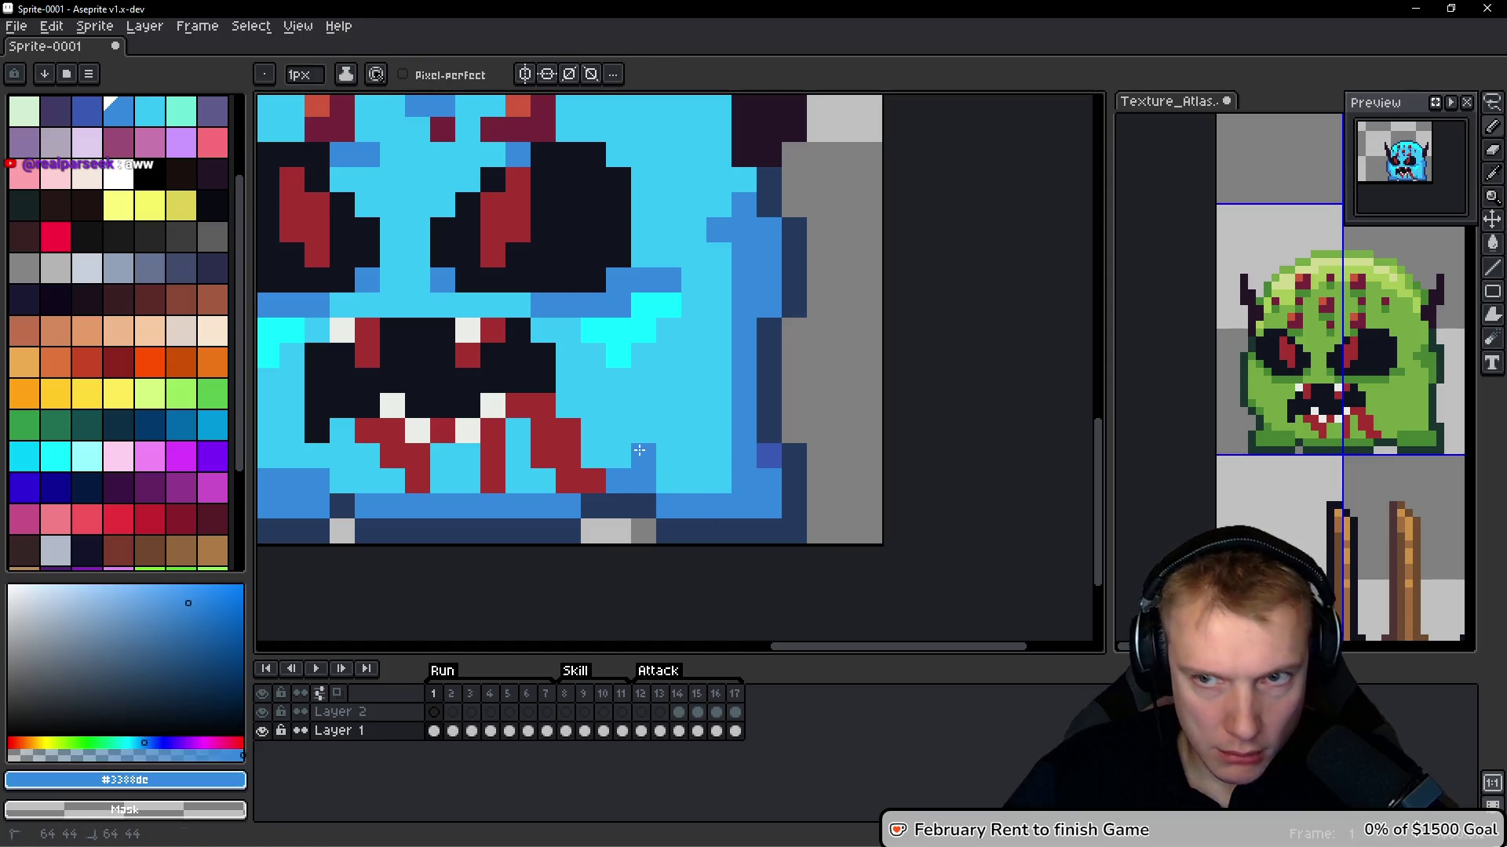
left_click(671, 478)
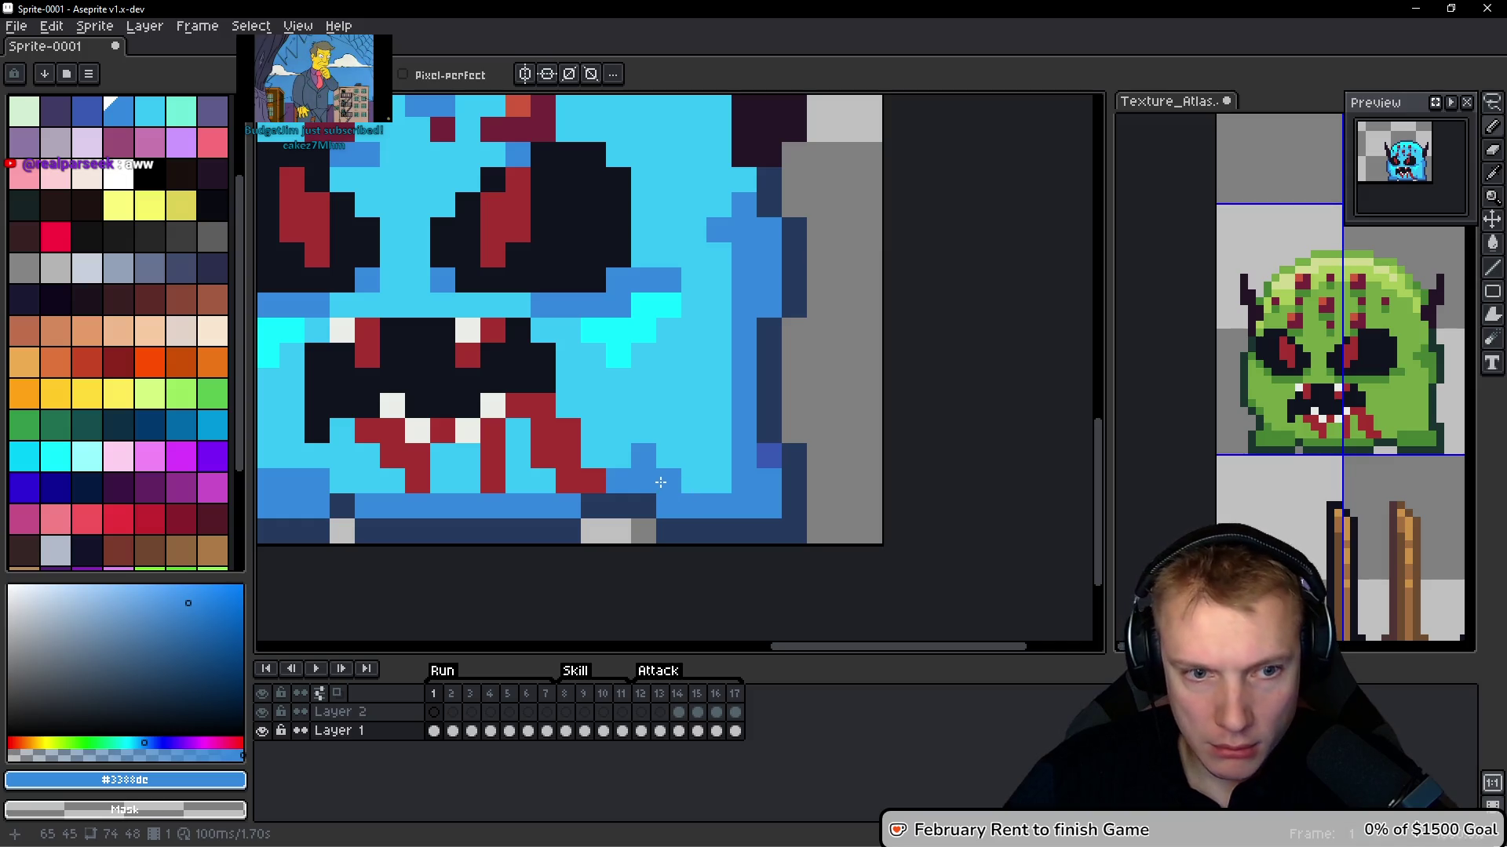
left_click_drag(706, 416, 795, 404)
left_click(578, 408, "alt")
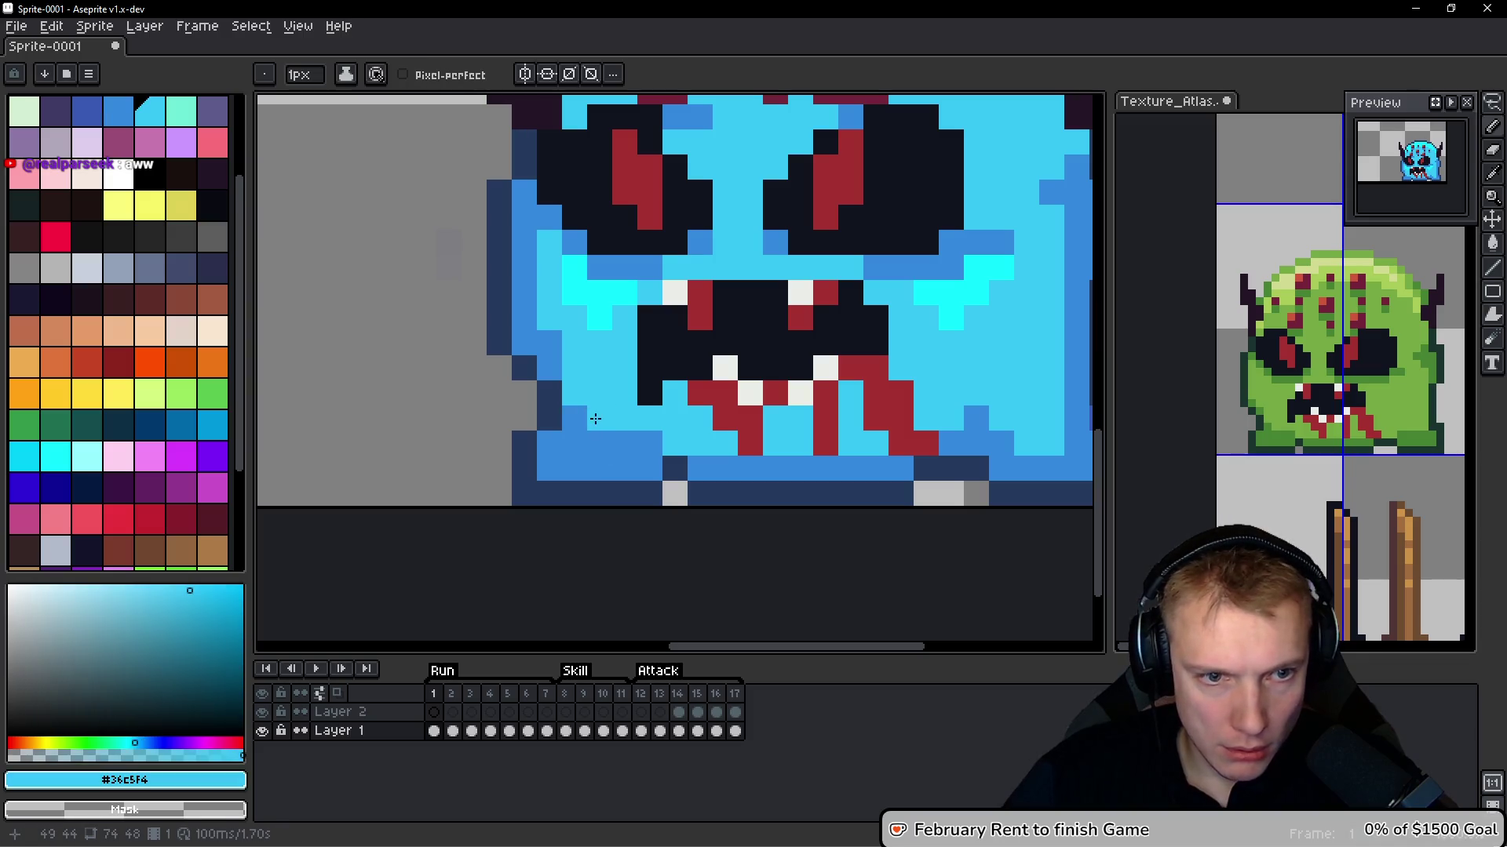
left_click(599, 444)
left_click(624, 443)
left_click(663, 440, "alt")
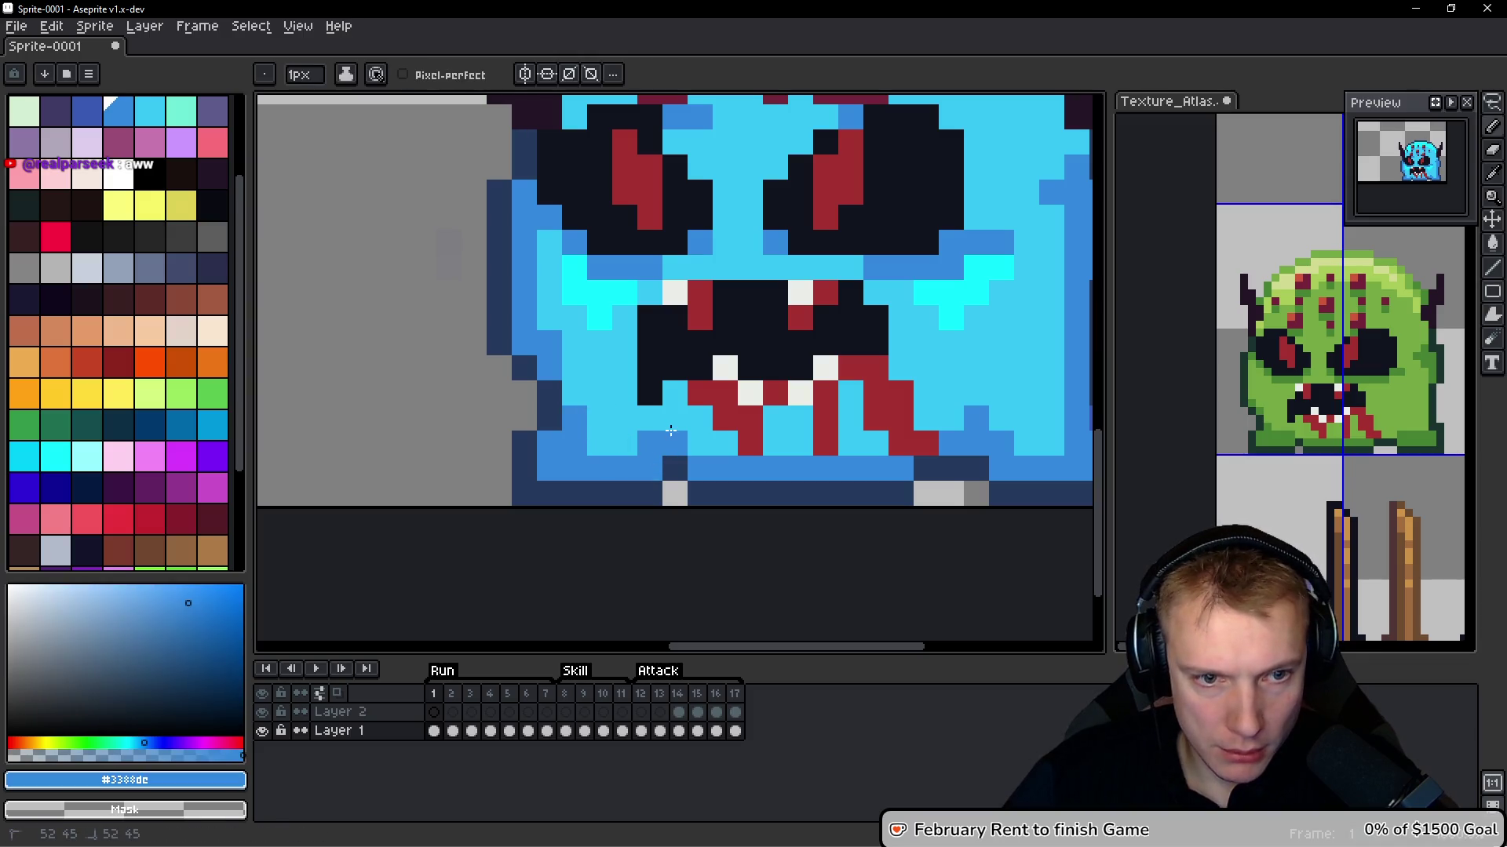
left_click(675, 443)
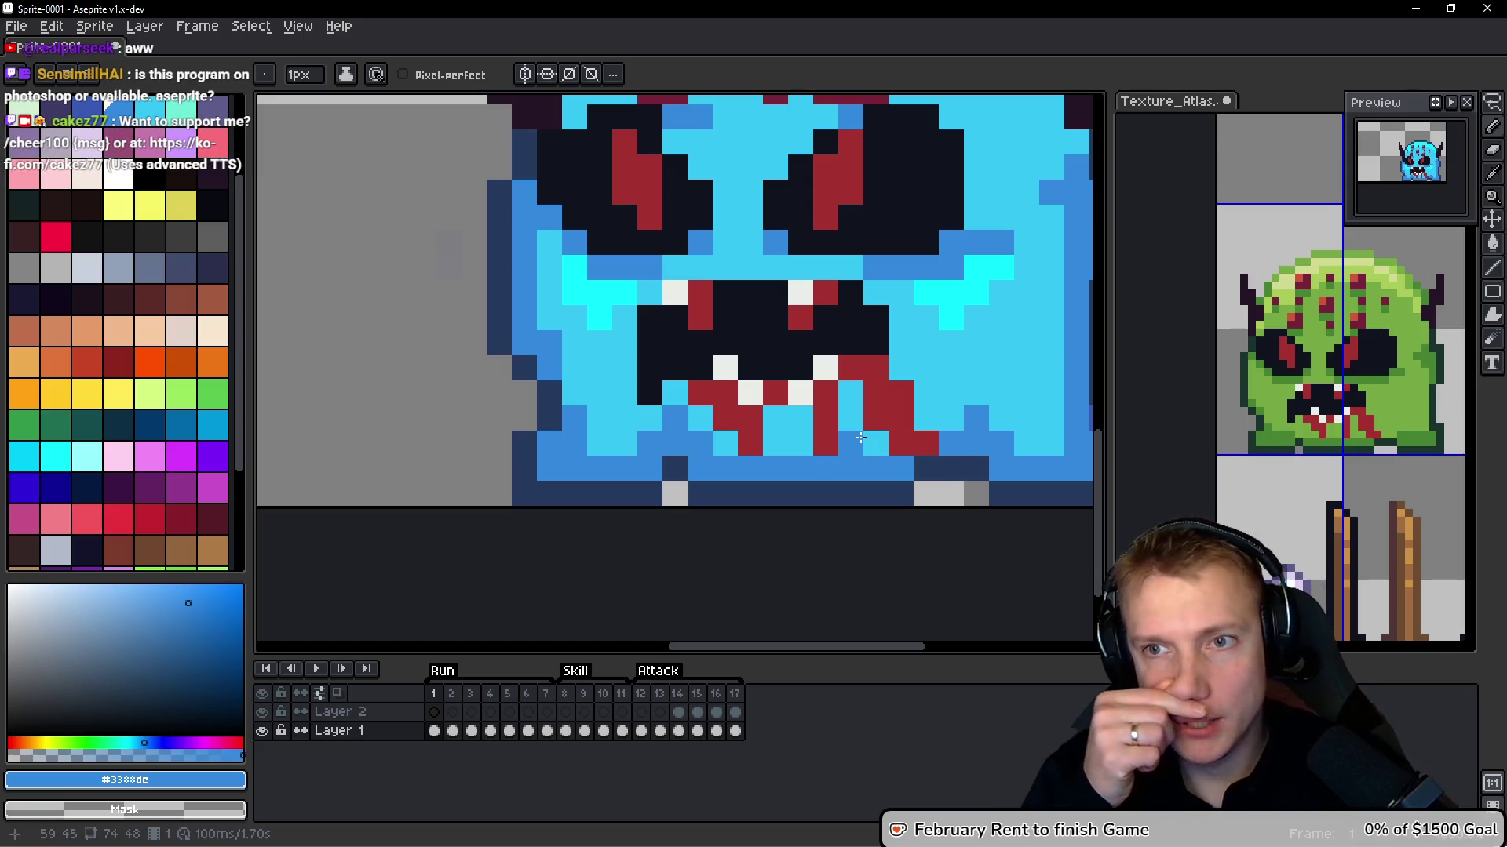
left_click_drag(755, 398, 594, 392)
left_click(797, 471)
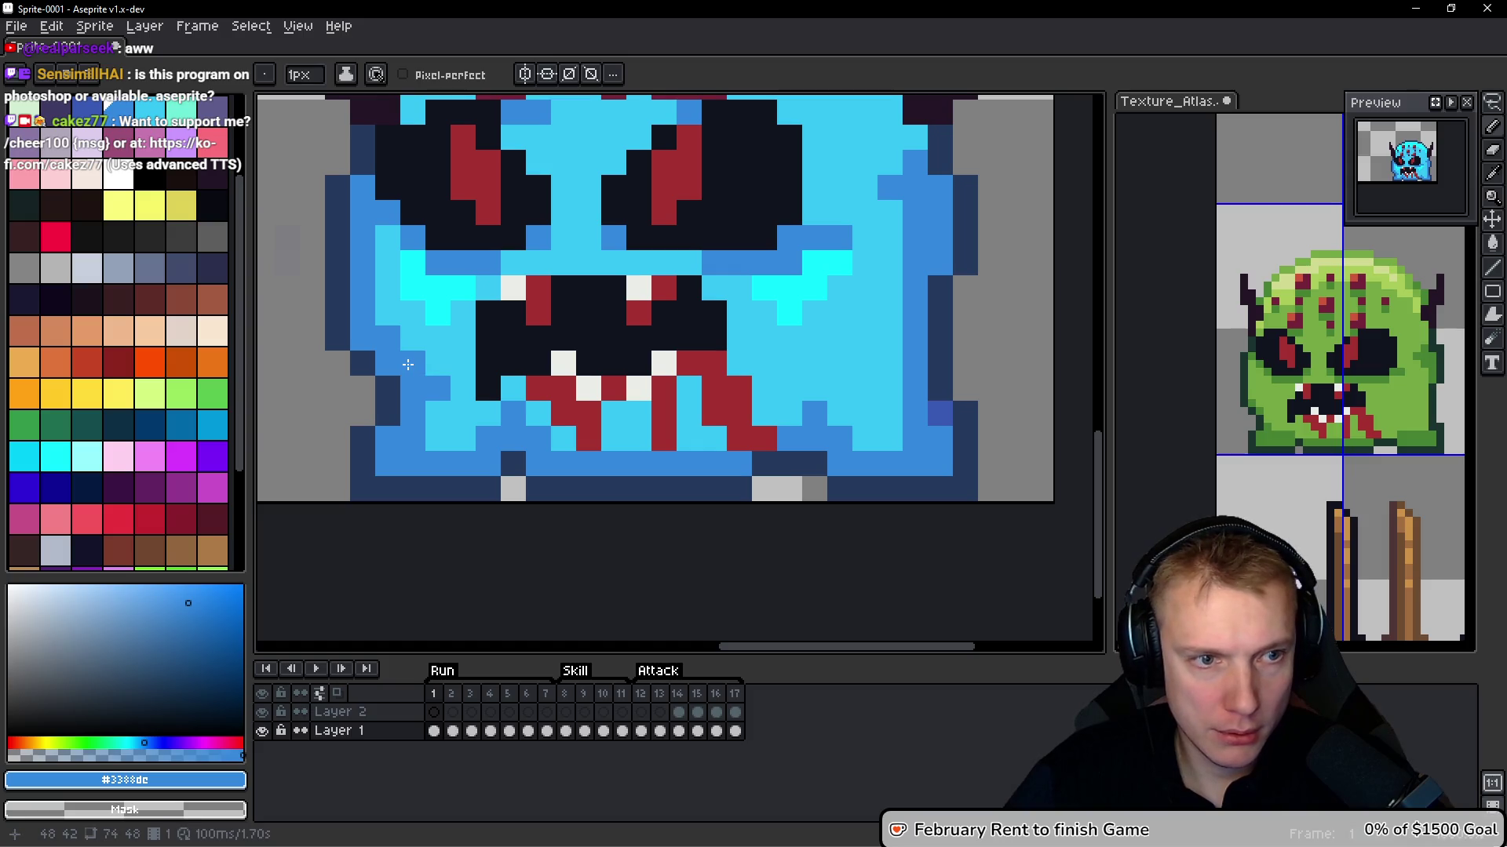
Paint darker blue #3388dc shading down the face's right edge and zoom out to check
left_click_drag(380, 310, 320, 325)
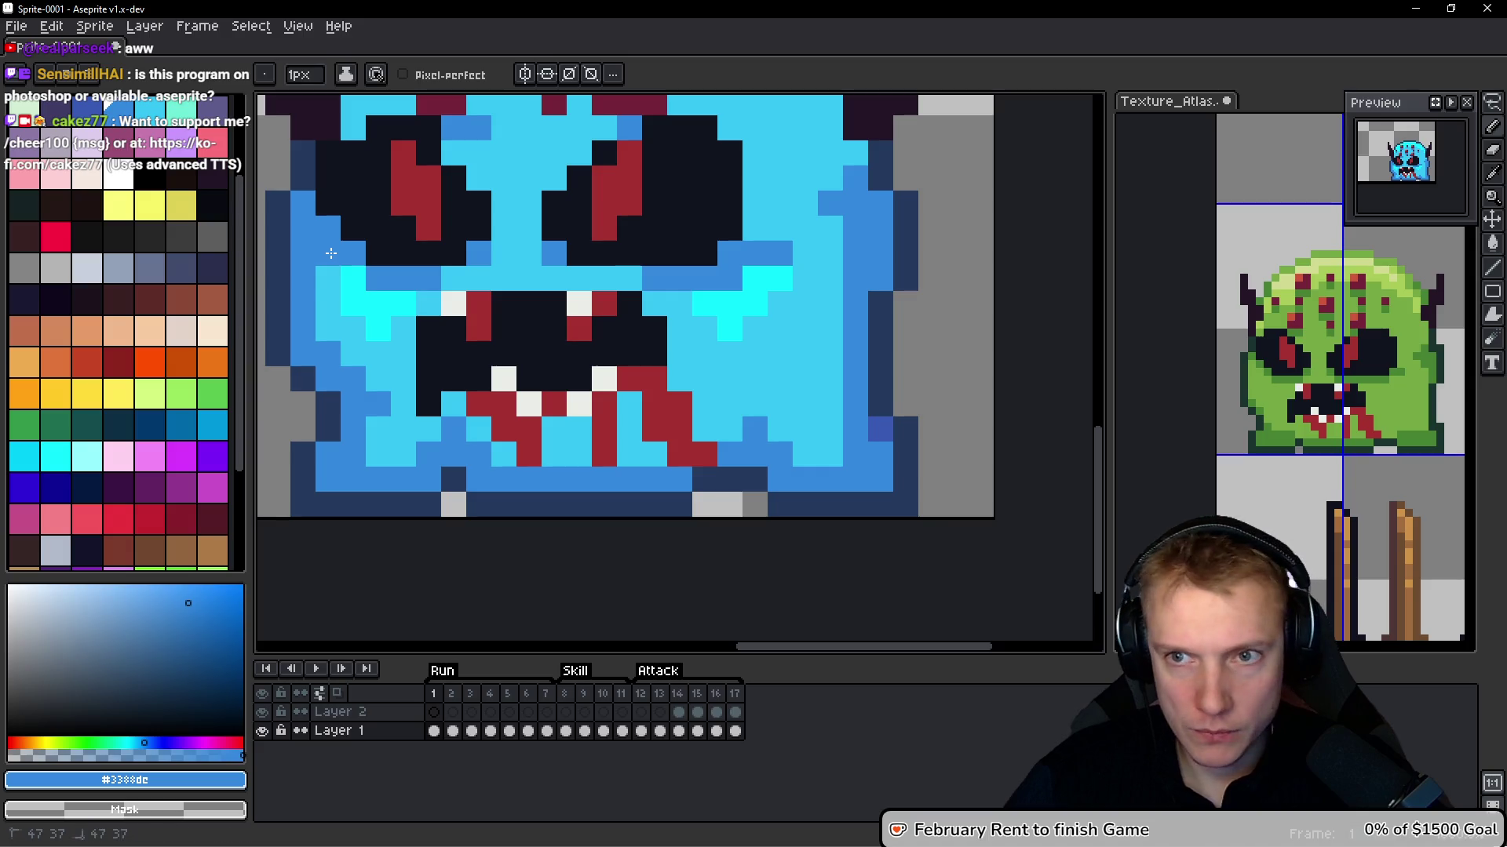
scroll(610, 355, "down", 5)
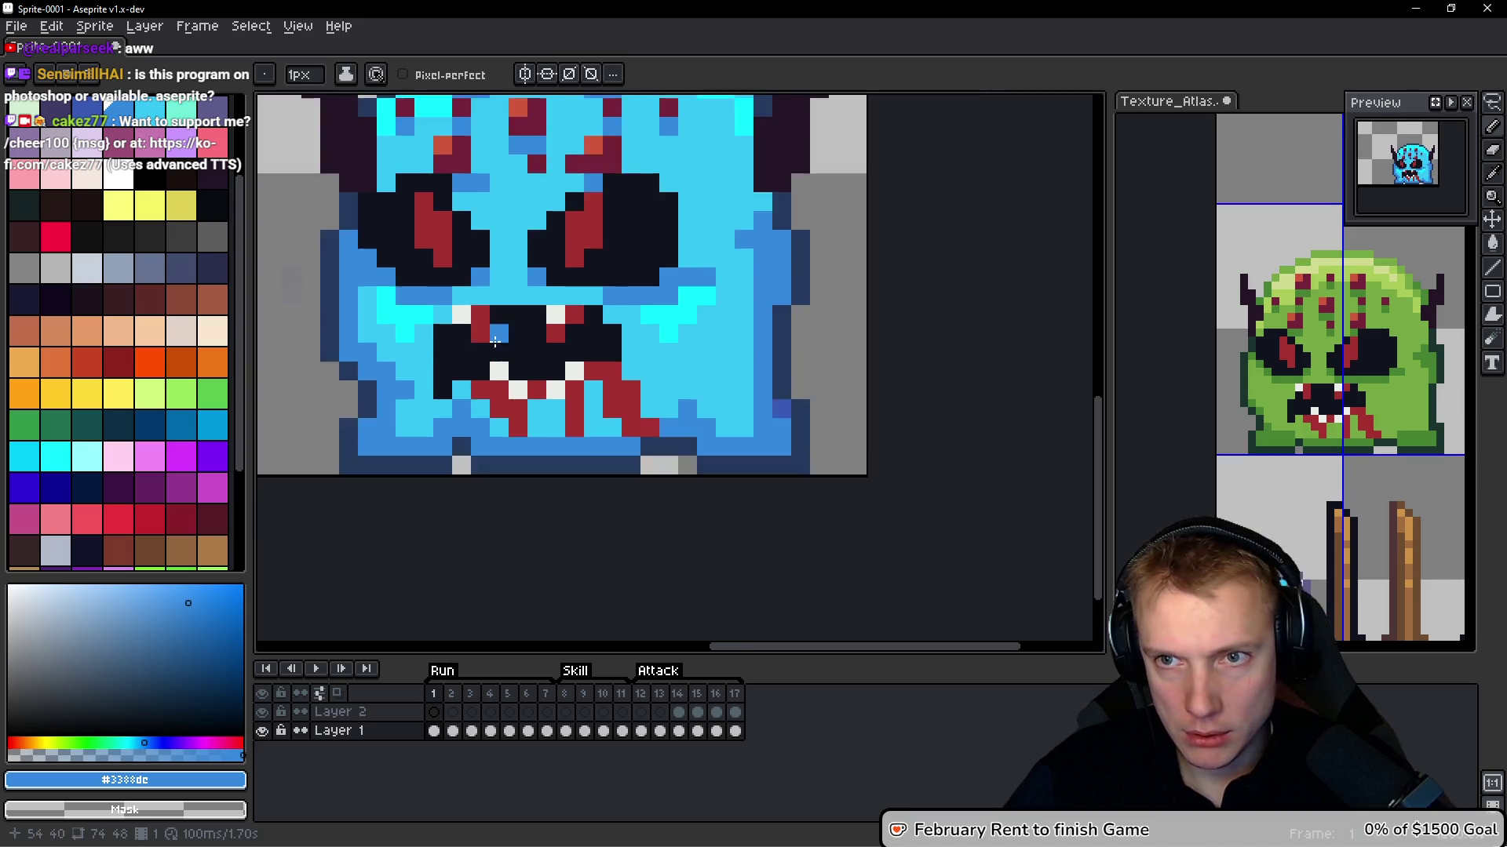
scroll(601, 353, "up", 5)
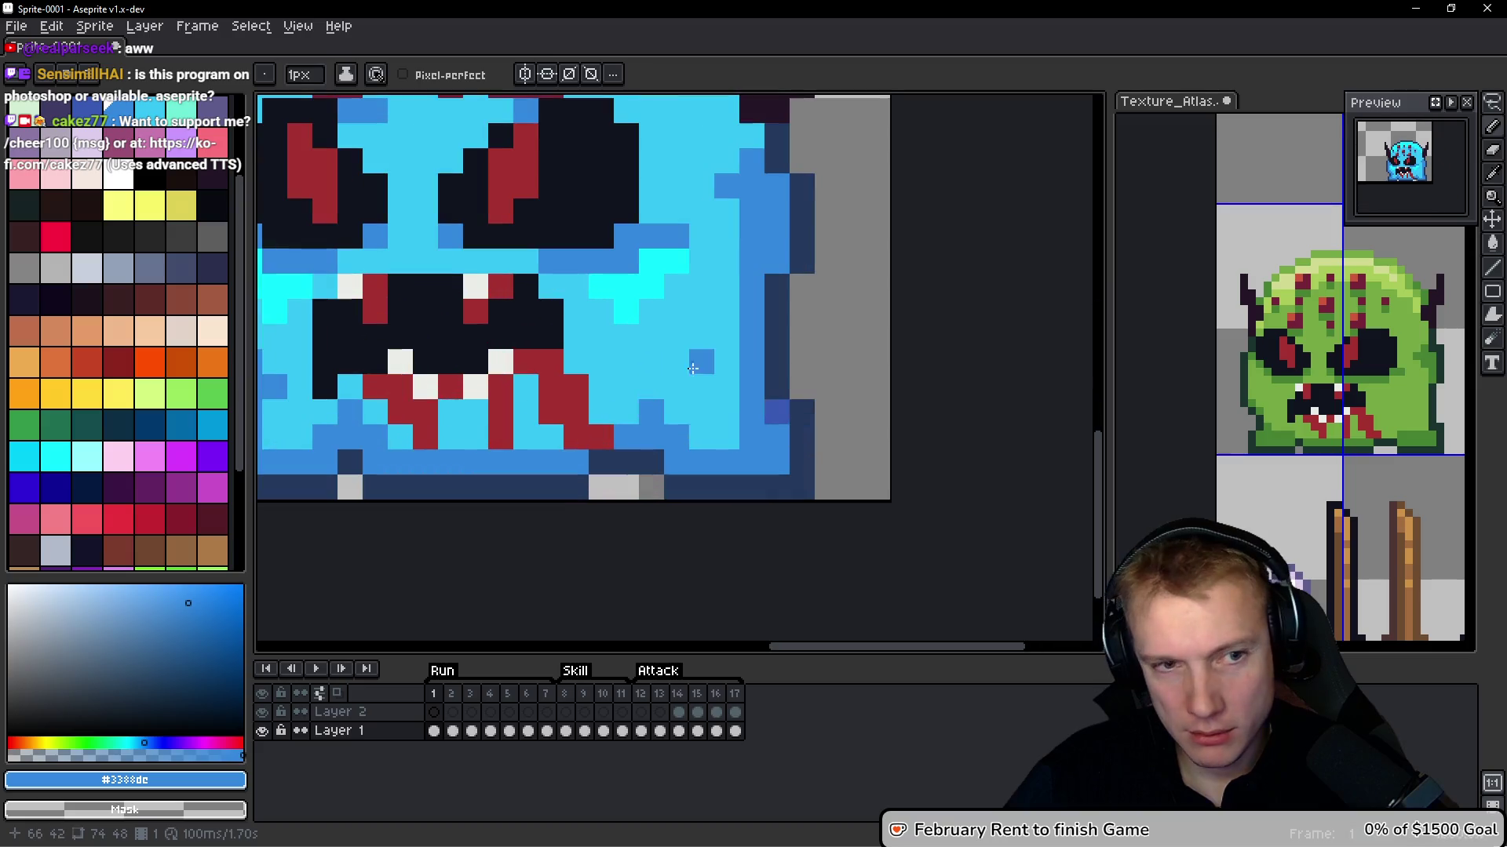
scroll(732, 140, "up", 3)
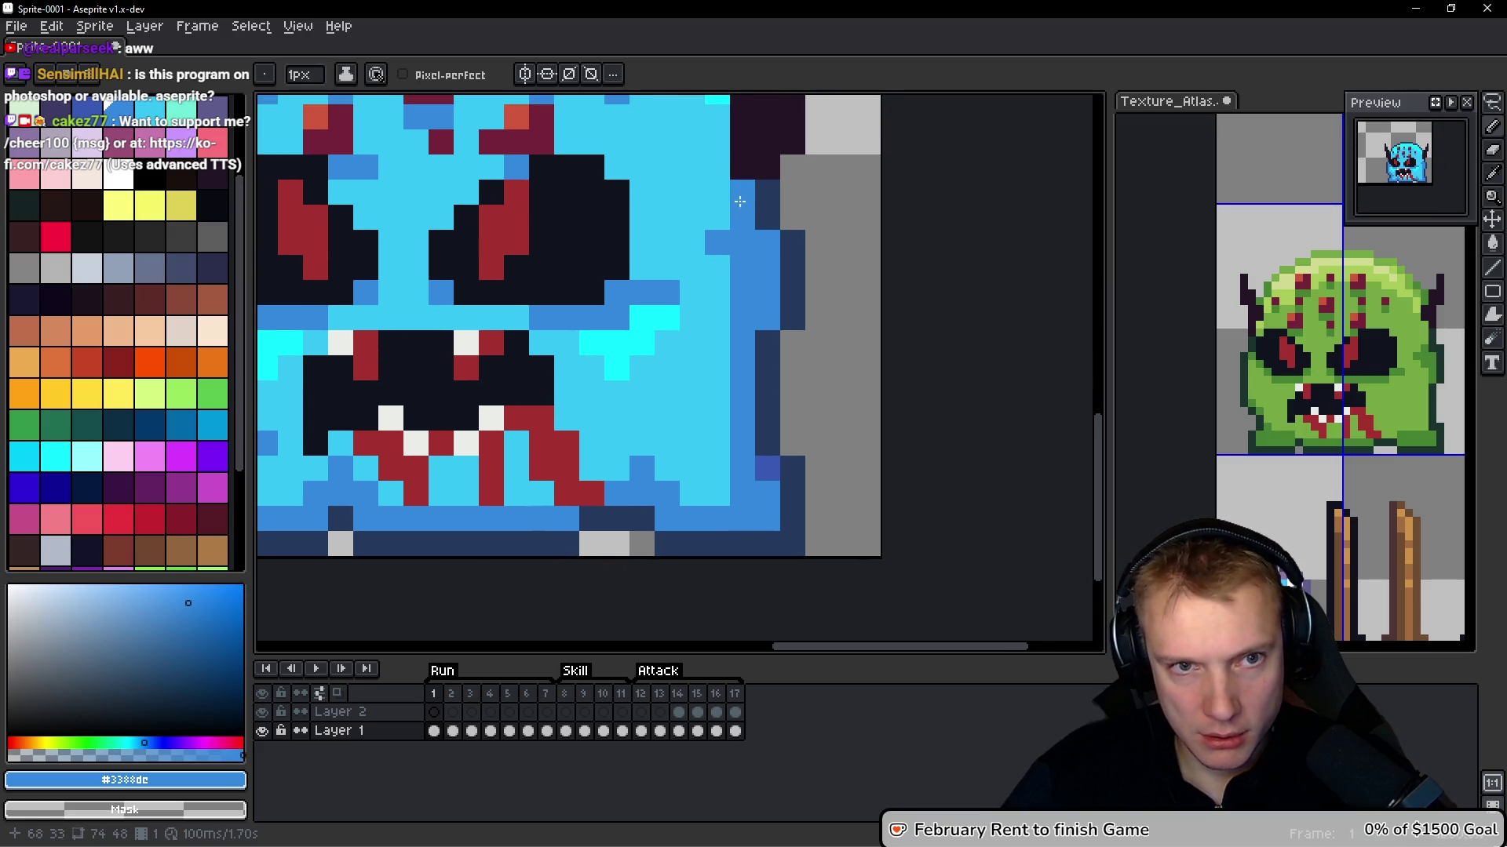
left_click_drag(696, 186, 706, 317)
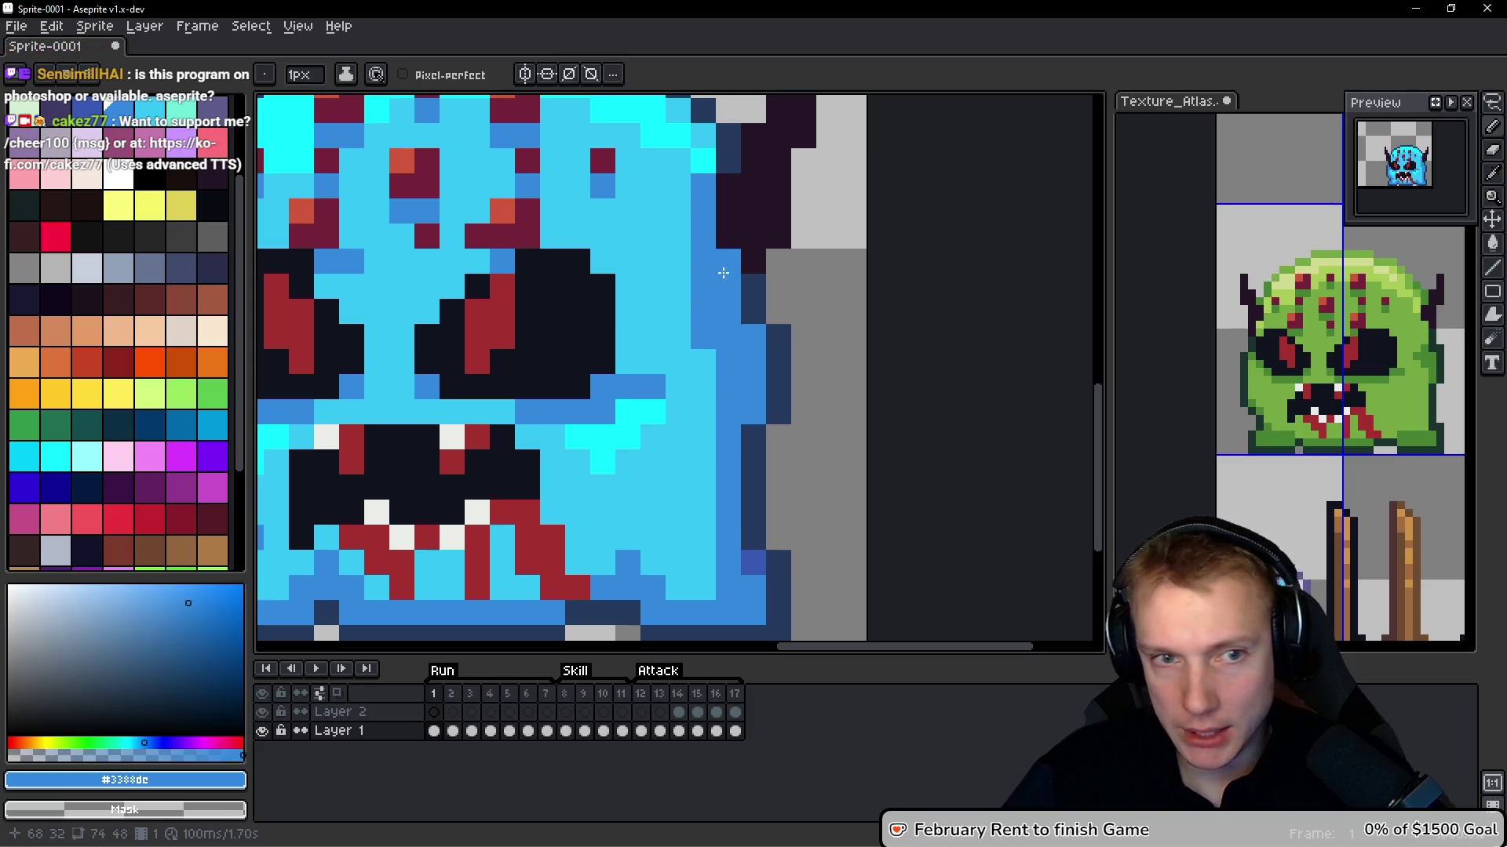
left_click(653, 287)
left_click(678, 261)
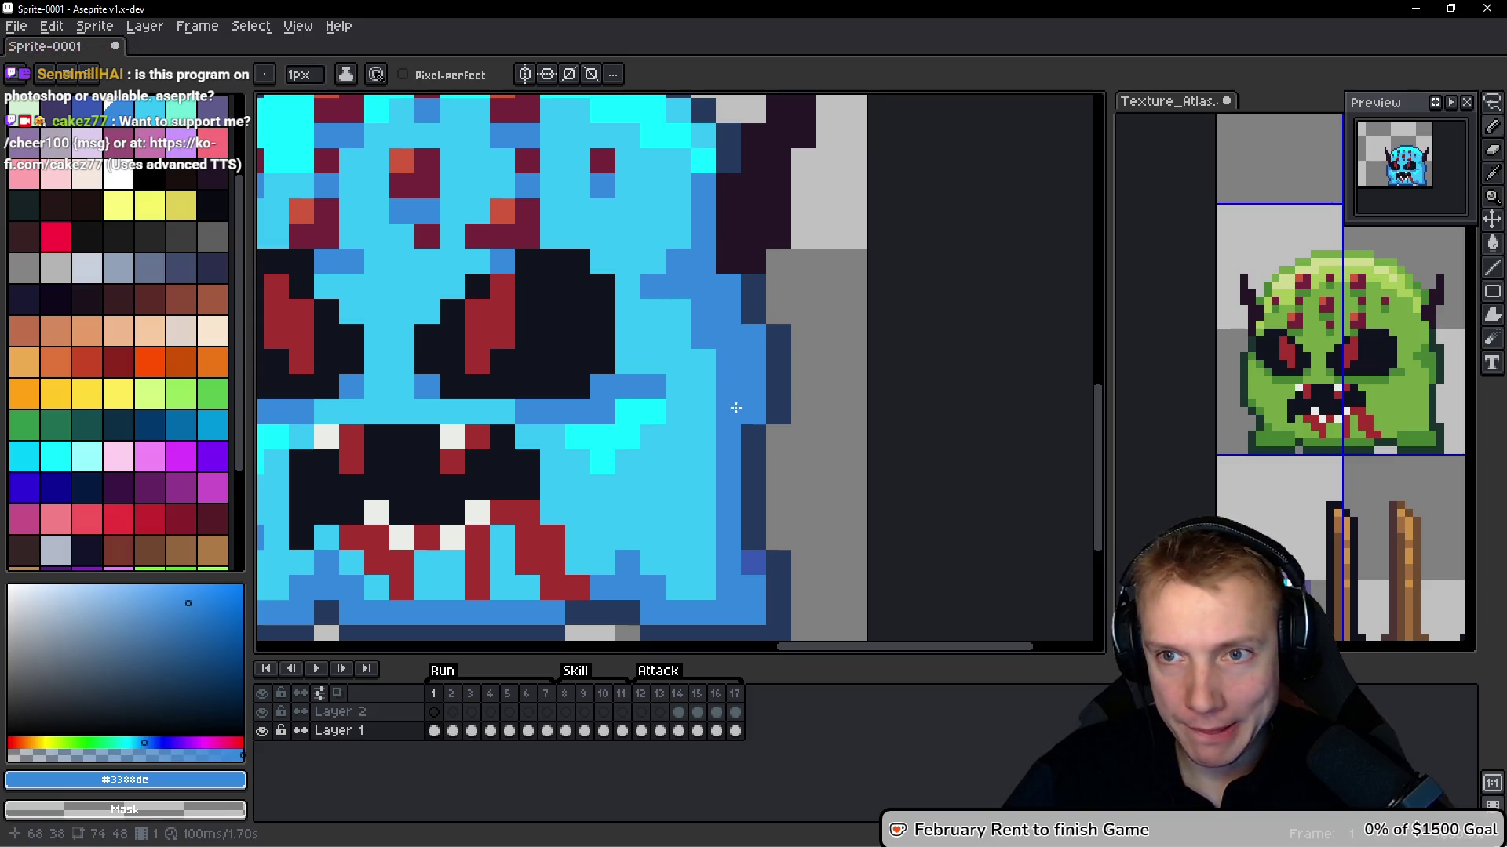
scroll(680, 420, "down", 5)
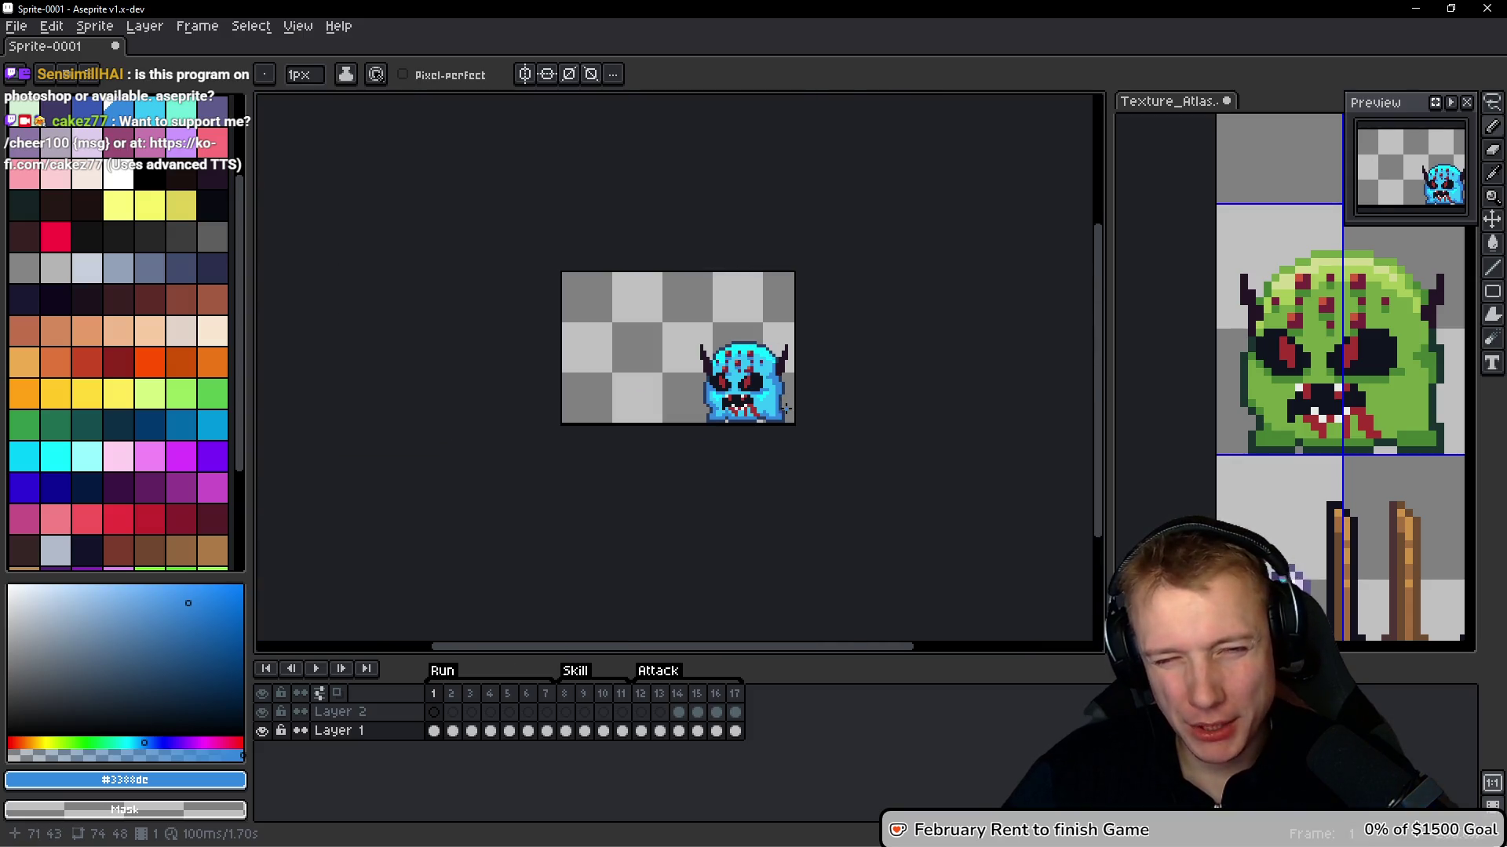
Zoom in on the face and add darker blue #3388dc pixels between the eyes
scroll(781, 408, "up", 3)
left_click_drag(753, 382, 713, 370)
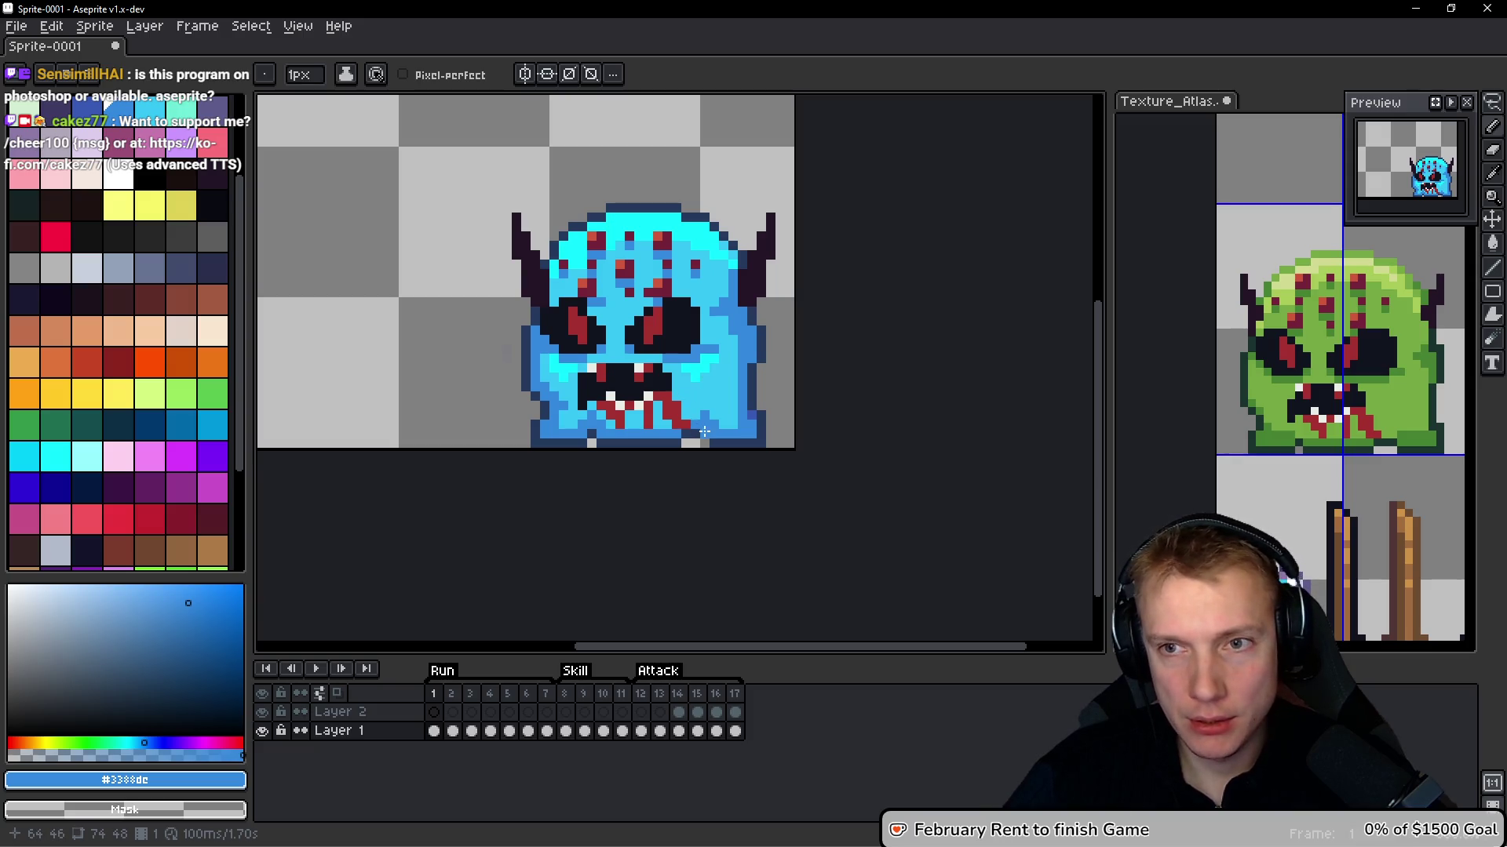
scroll(685, 400, "up", 2)
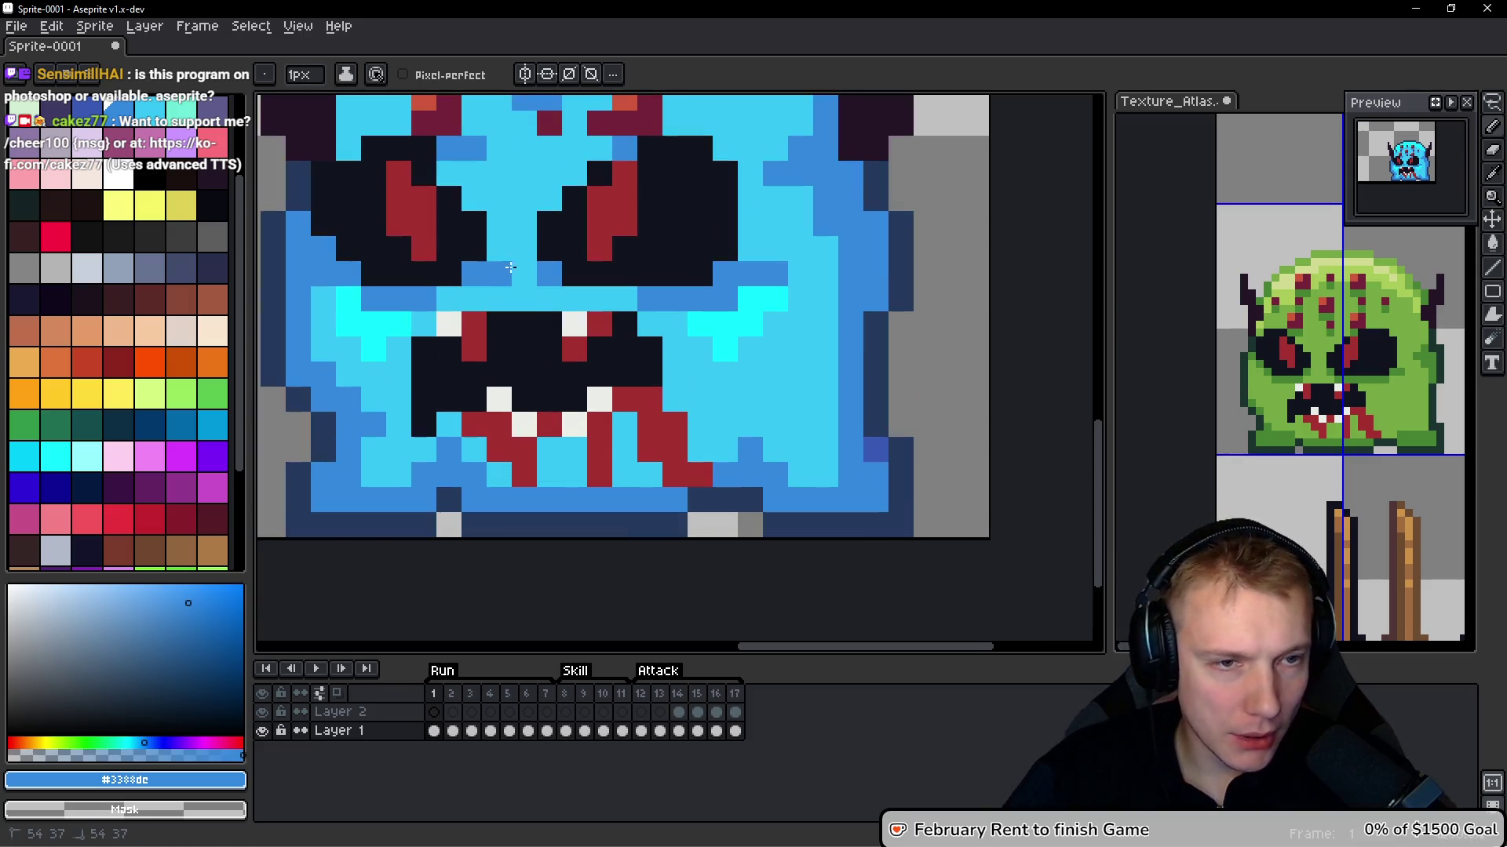
left_click(524, 275)
left_click(504, 225)
left_click(499, 248)
left_click(474, 198)
left_click(449, 173)
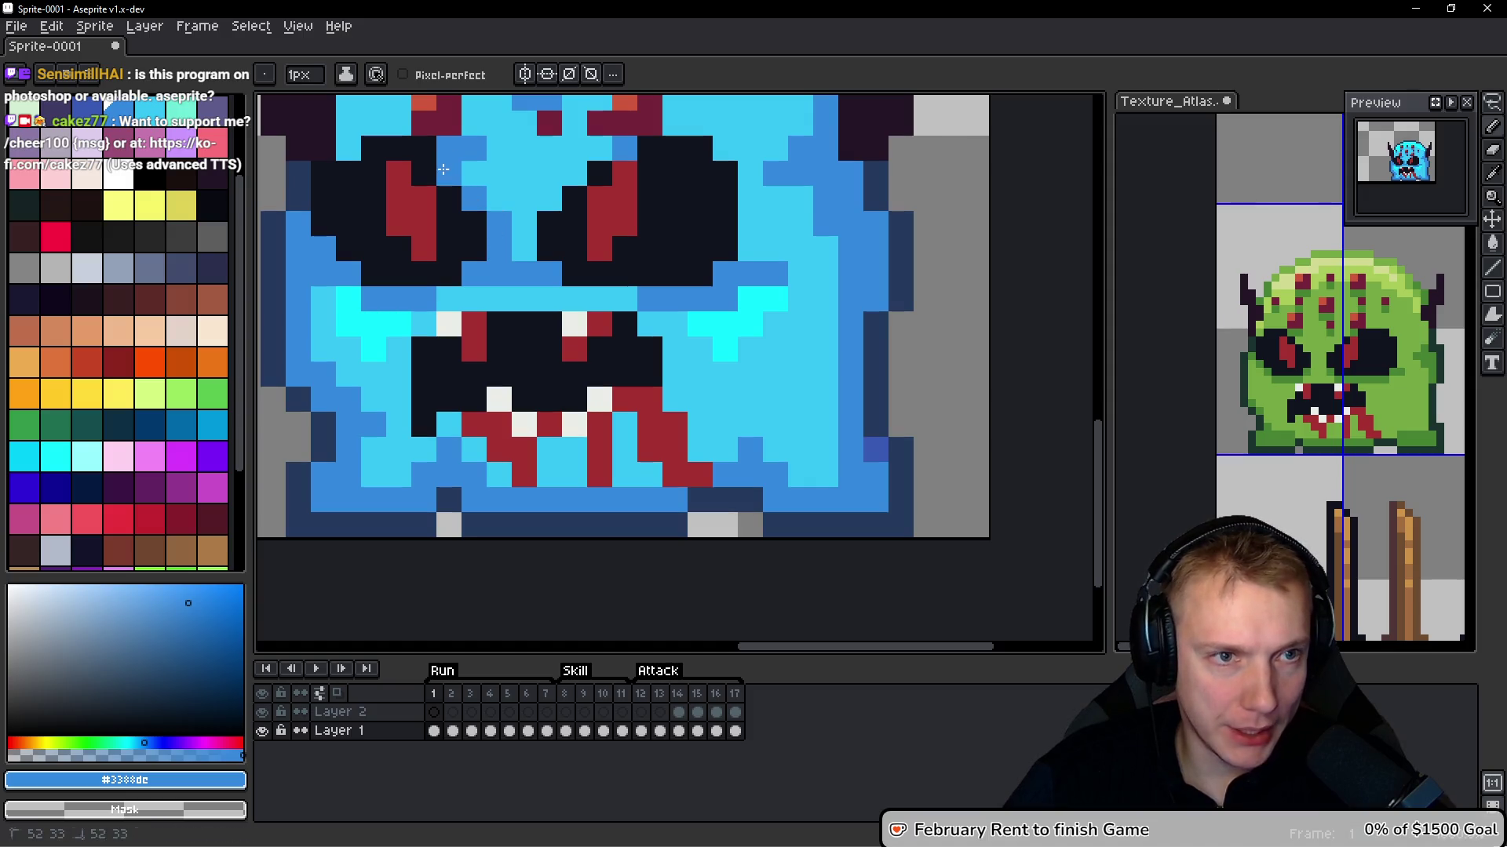
left_click(474, 173)
Shade the face's left edge beside the left eye in darker blue
left_click_drag(474, 173, 600, 294)
scroll(600, 295, "down", 5)
scroll(581, 376, "up", 5)
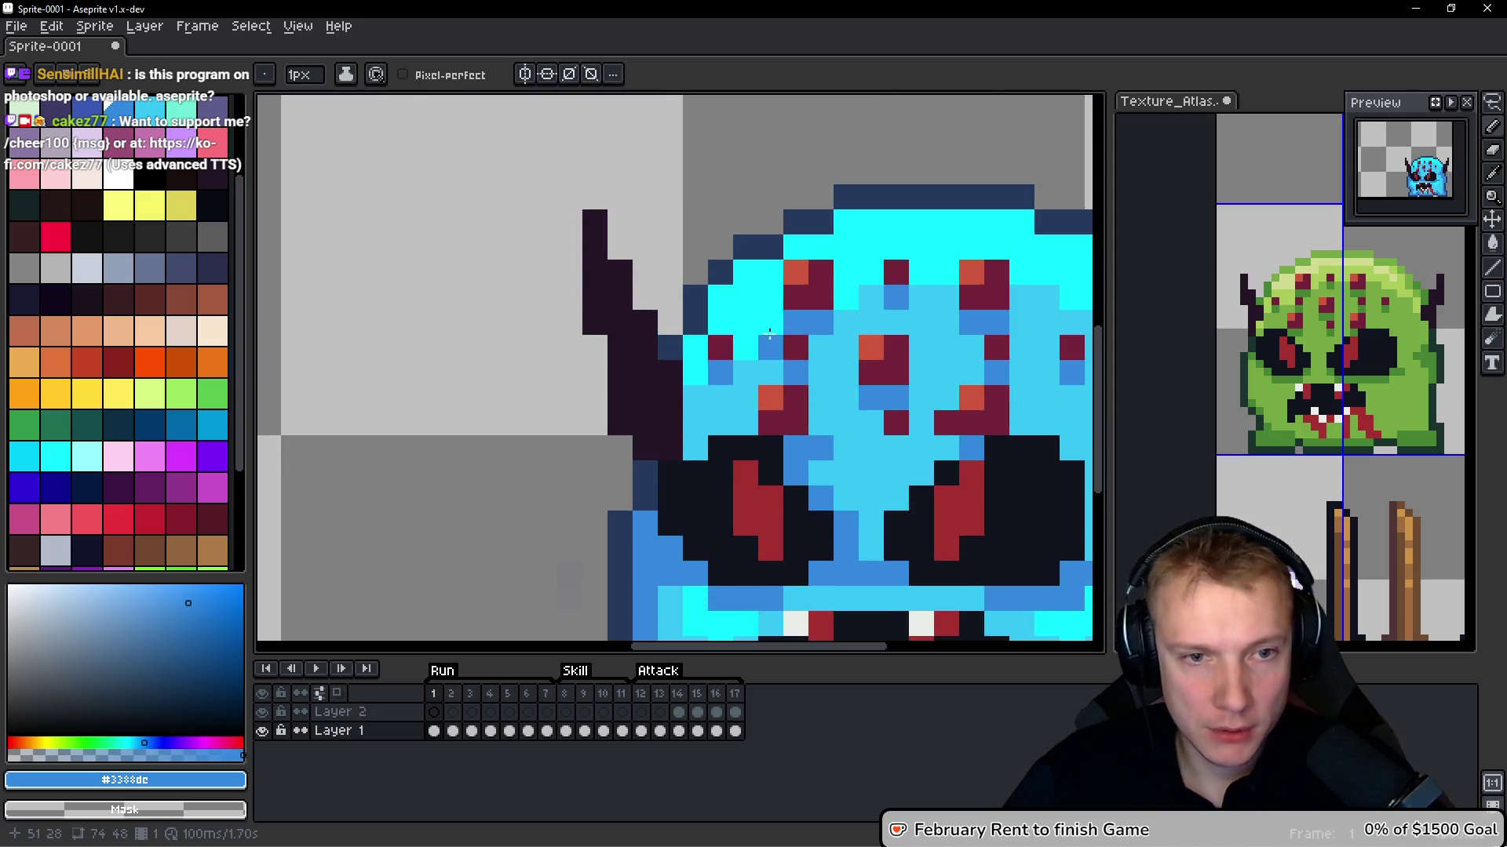
mouse_move(579, 383)
left_mouse_down()
mouse_move(590, 300)
mouse_move(590, 402)
mouse_move(646, 295)
mouse_move(616, 351)
left_mouse_up()
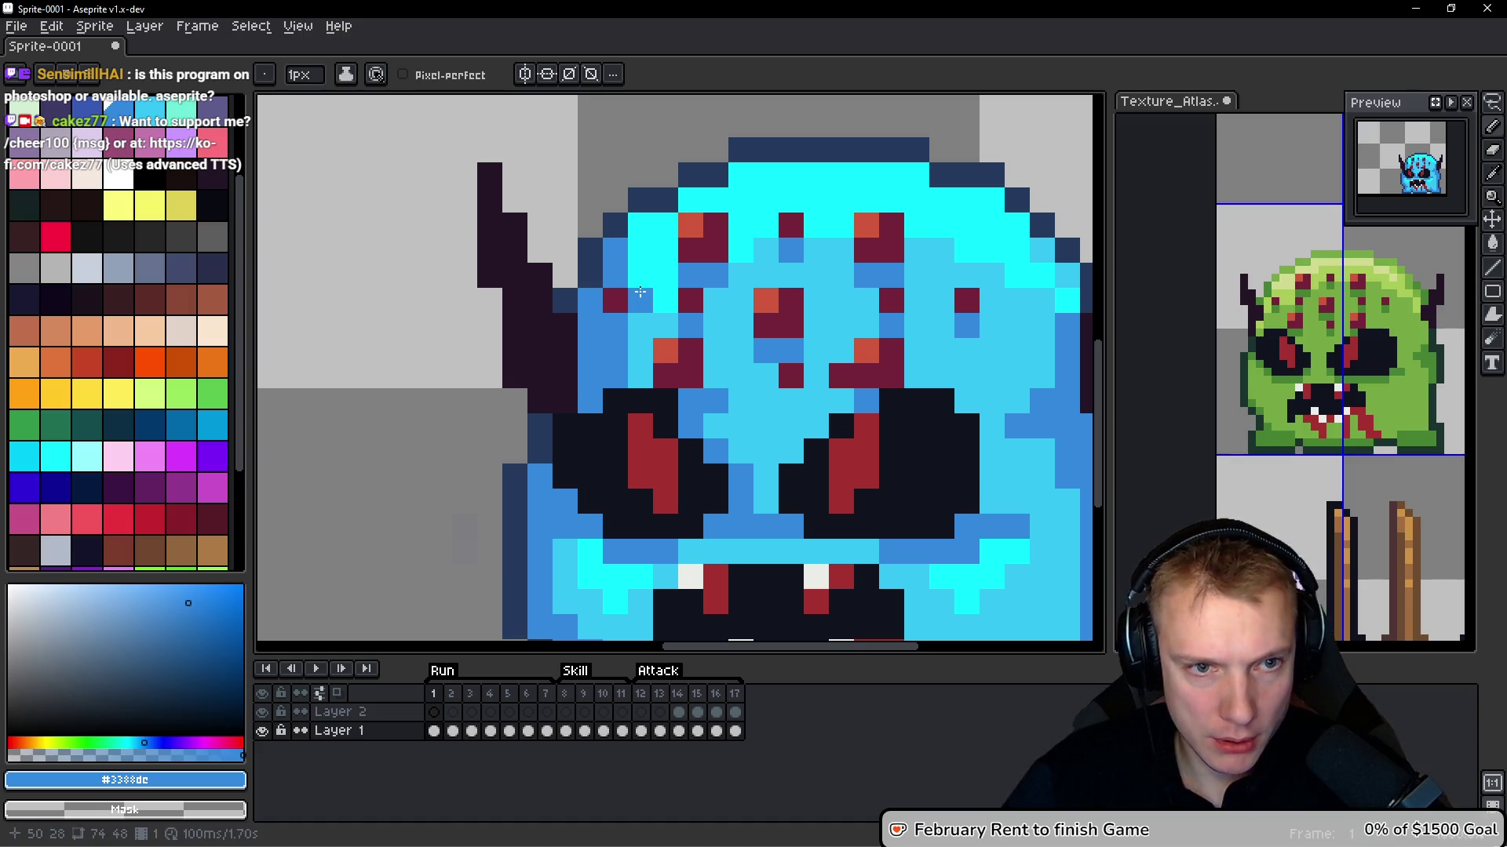
Darken pixels along the top of the face and down its upper-right edge
left_click(691, 200)
left_click(741, 175)
left_click(766, 175)
left_click_drag(897, 182, 729, 167)
left_click(728, 167)
left_click(747, 160)
left_click(822, 187)
left_click(848, 212)
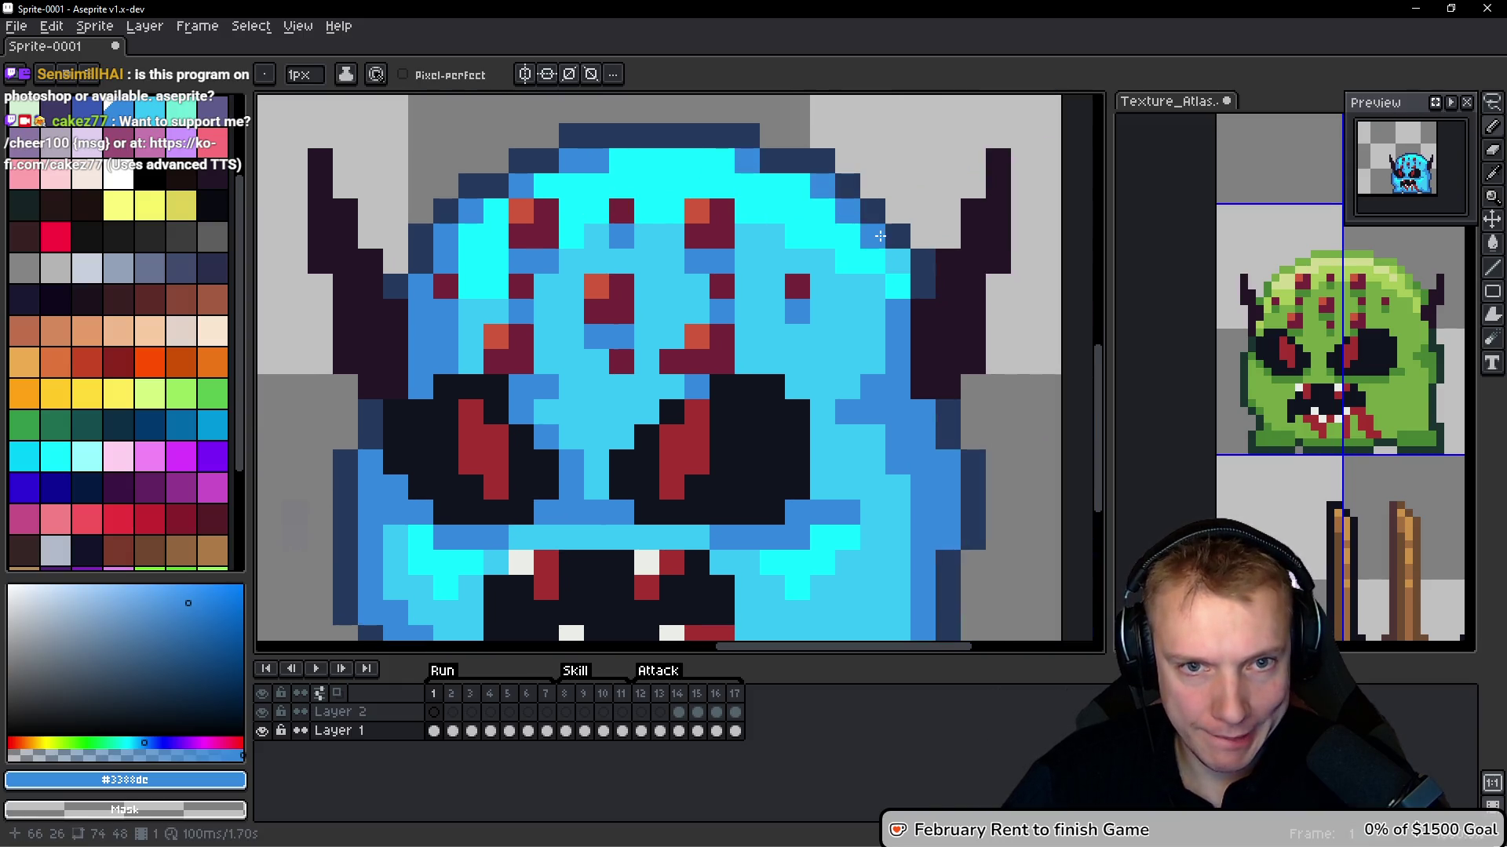
left_click(899, 285)
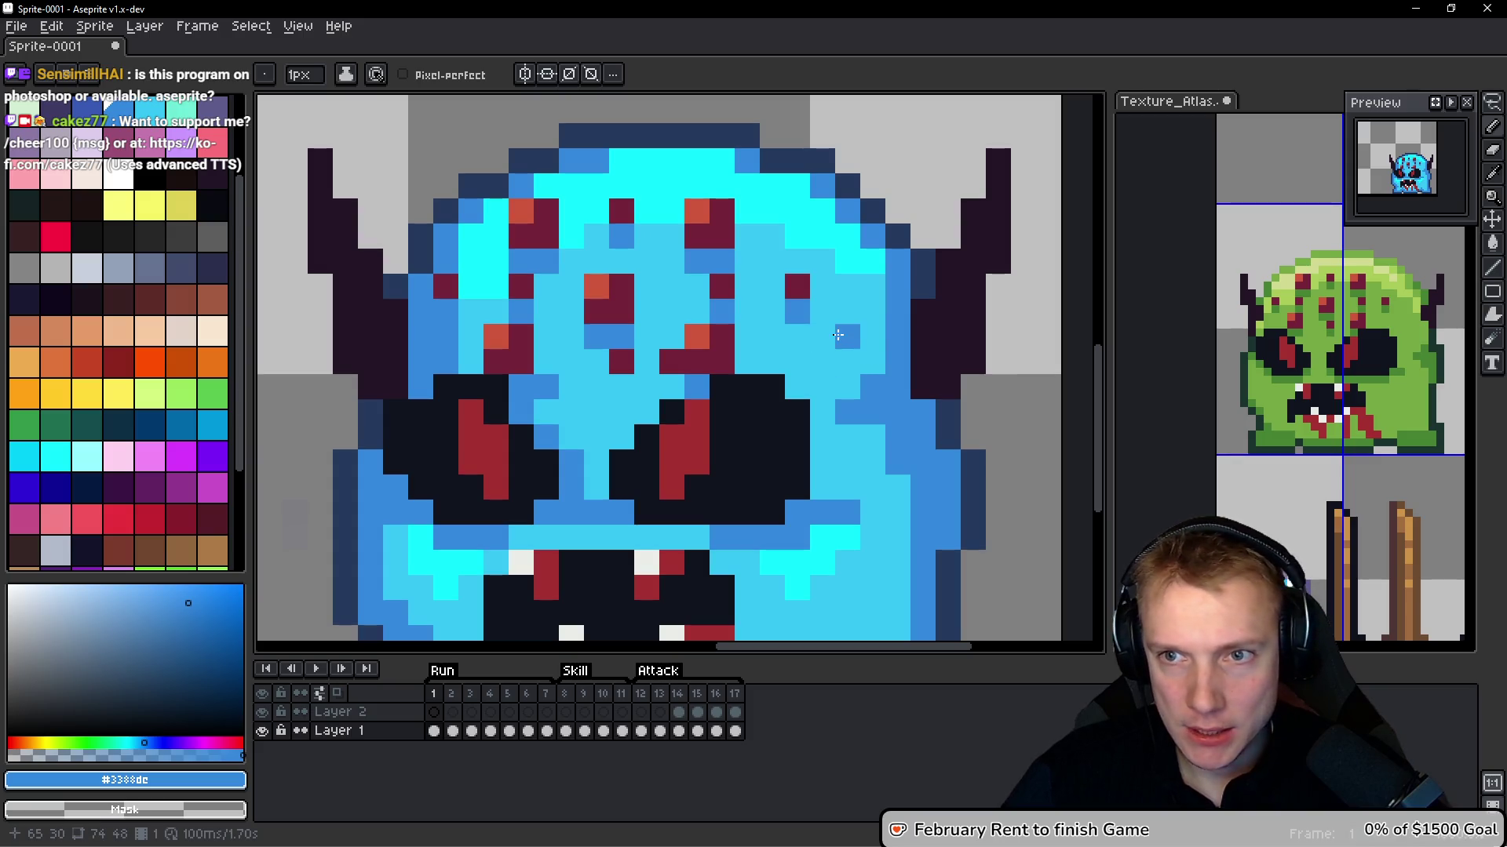
Sample light blue #36c5f4 and lighten pixels along the upper-right edge diagonal
left_click(844, 303, "alt")
left_click(871, 261)
left_click(847, 236)
left_click(822, 211)
left_click(797, 186)
Lighten pixels across the top of the head and the face's left side, then zoom out
left_click_drag(773, 186, 635, 160)
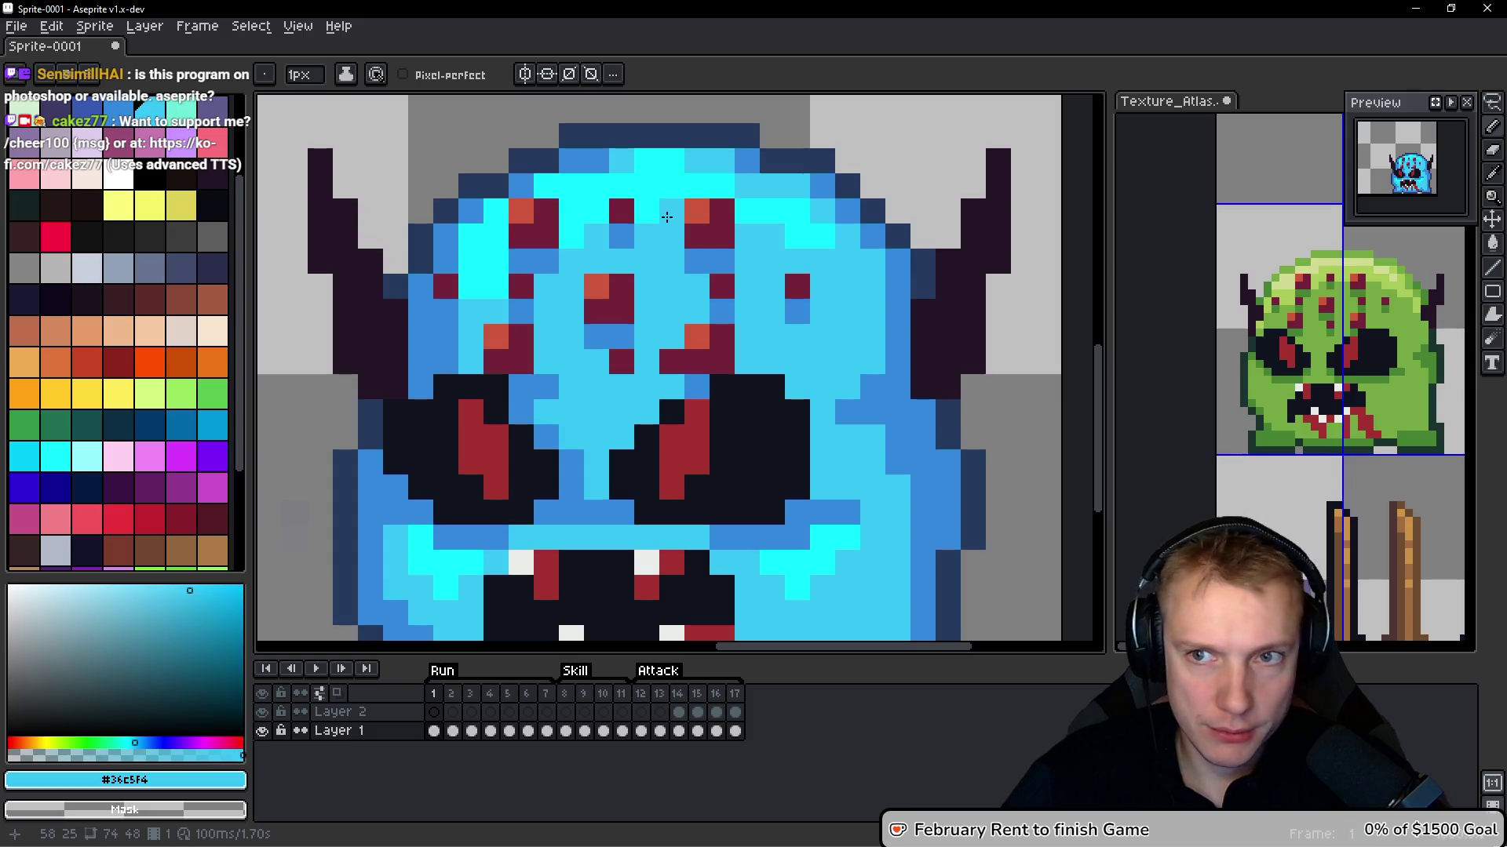
left_click_drag(551, 186, 576, 183)
left_click(471, 235)
mouse_move(471, 259)
left_mouse_down()
mouse_move(471, 286)
mouse_move(498, 279)
left_mouse_up()
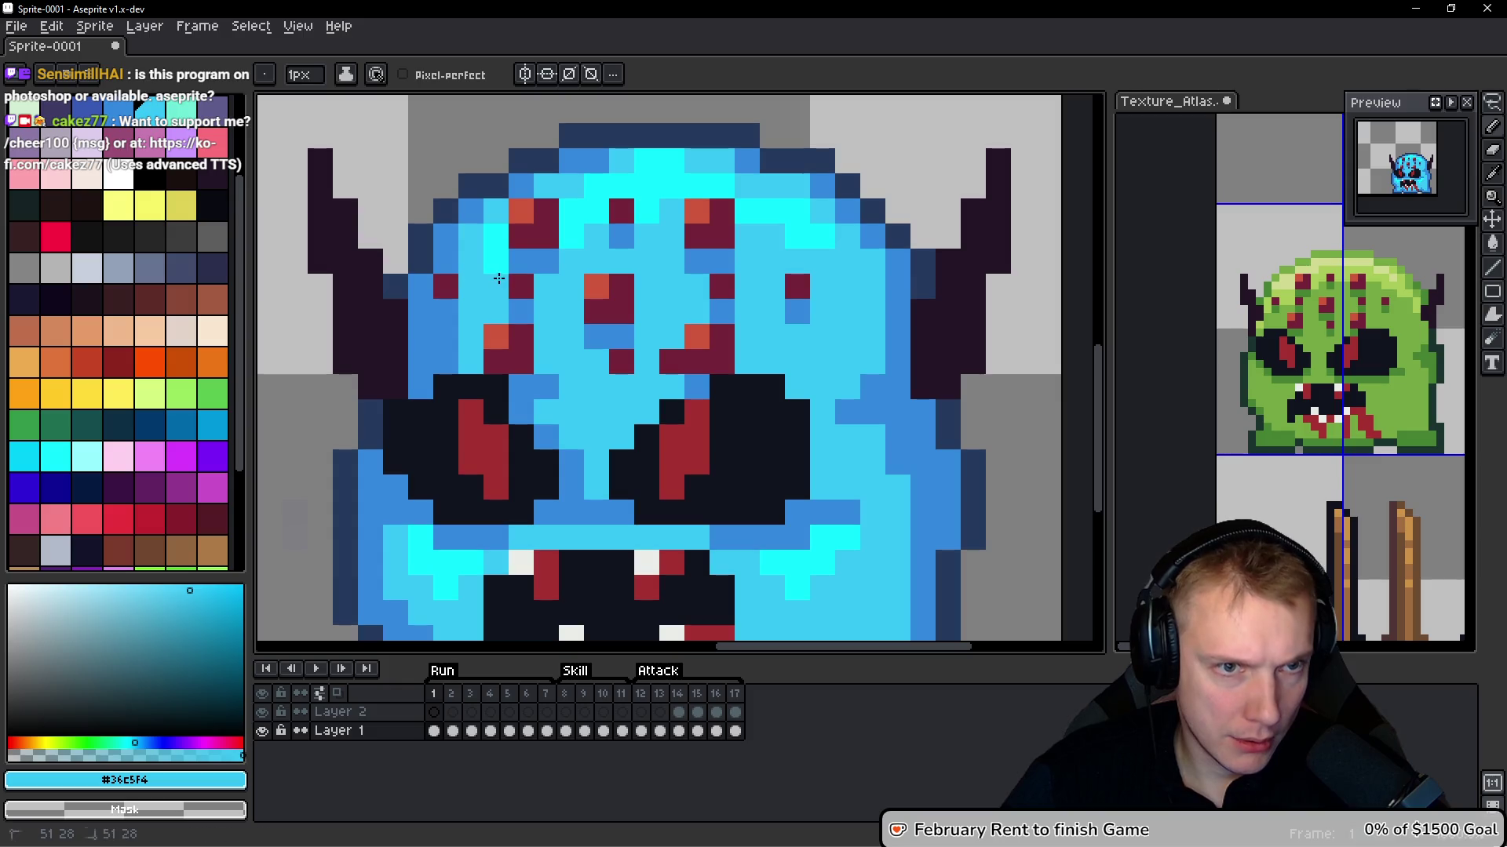
scroll(706, 314, "down", 6)
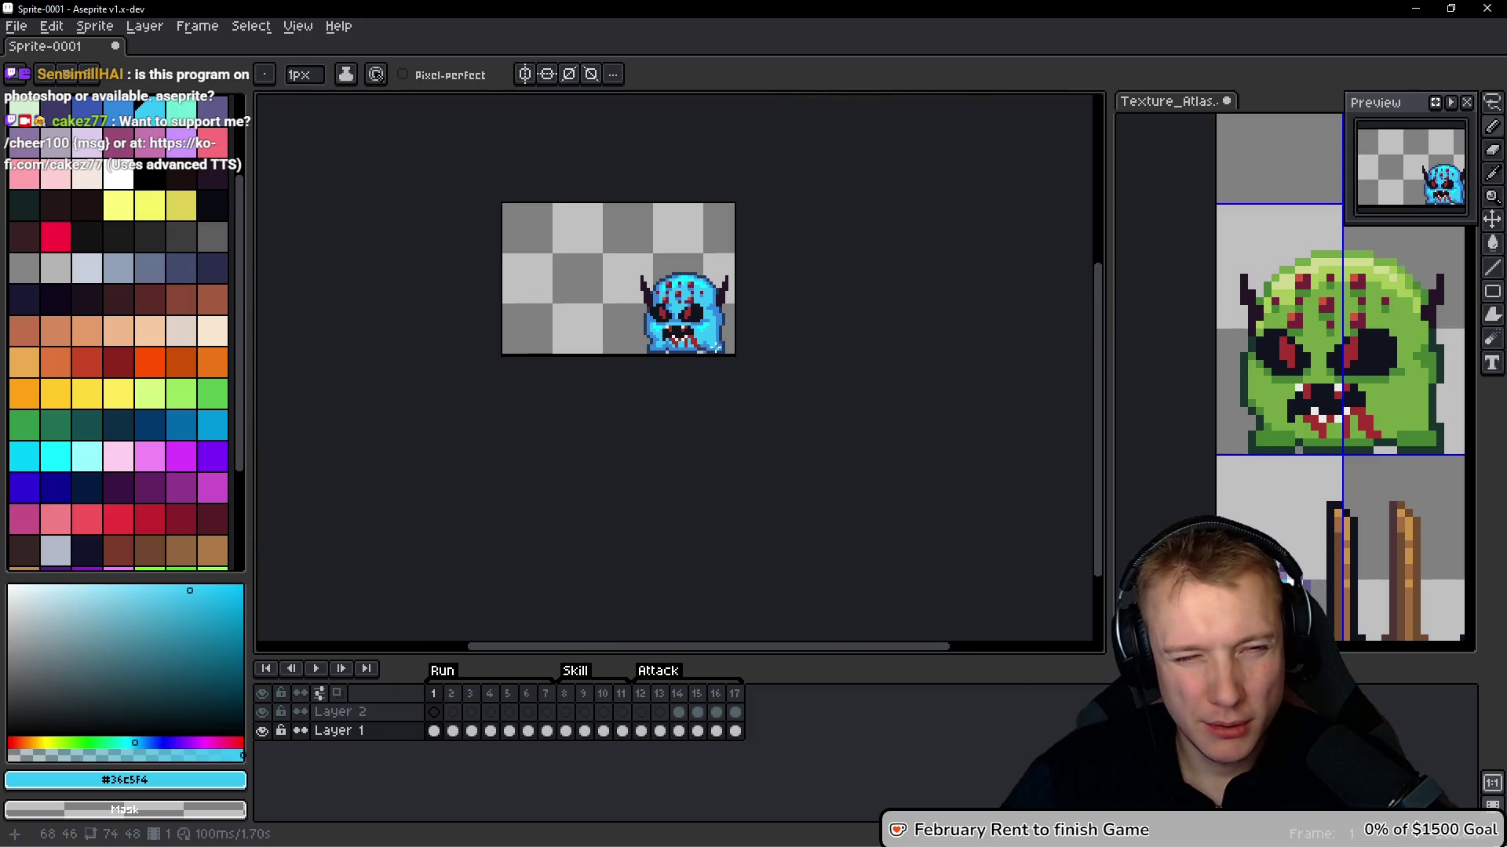
Paint navy #253a5c pixels down the face's right outline, touching up nearby with #3388dc
scroll(680, 316, "up", 3)
scroll(722, 345, "down", 2)
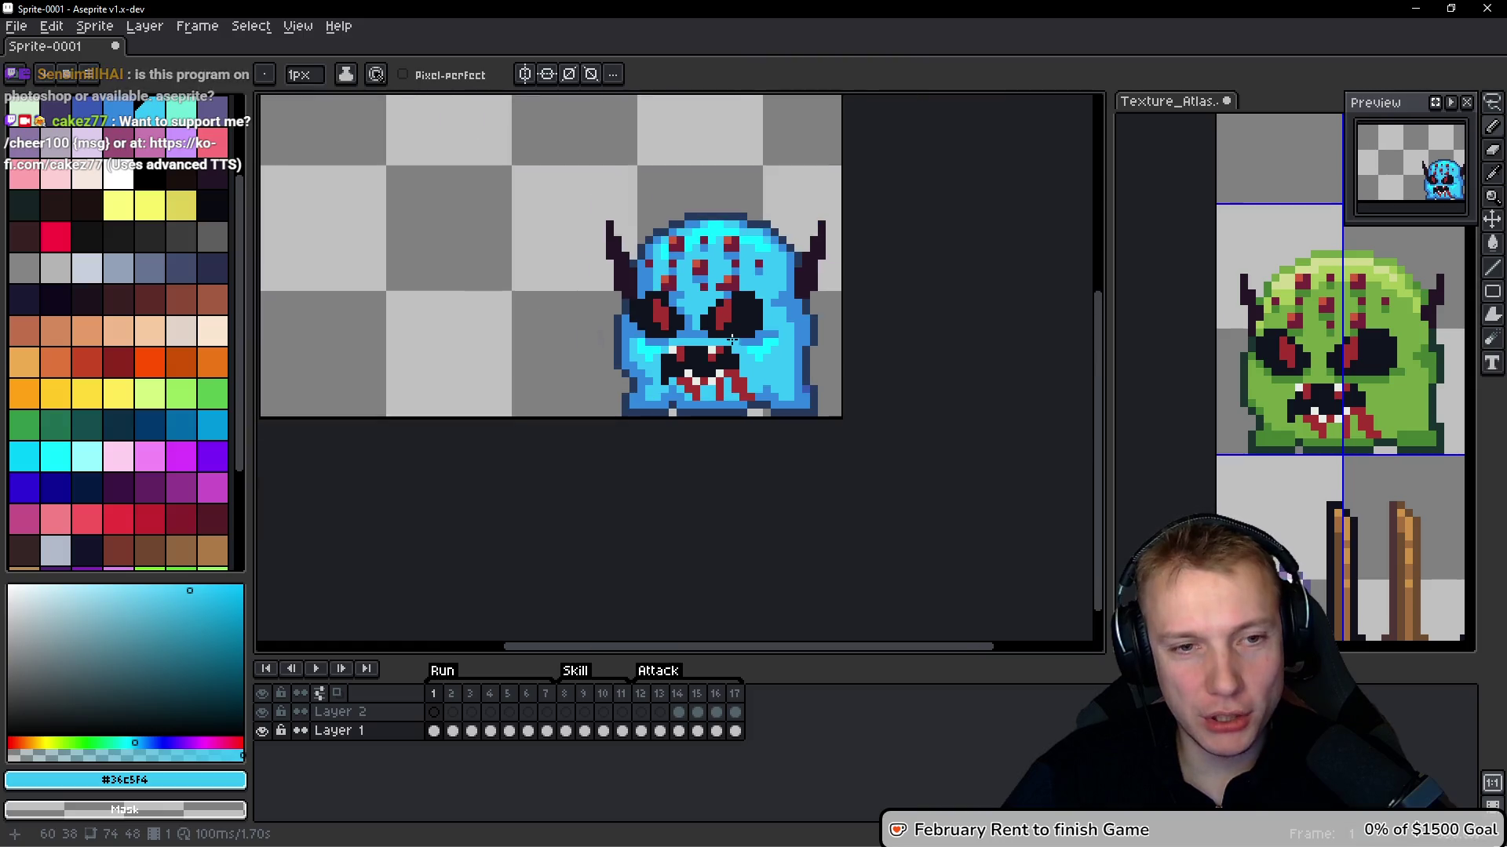
scroll(755, 366, "up", 2)
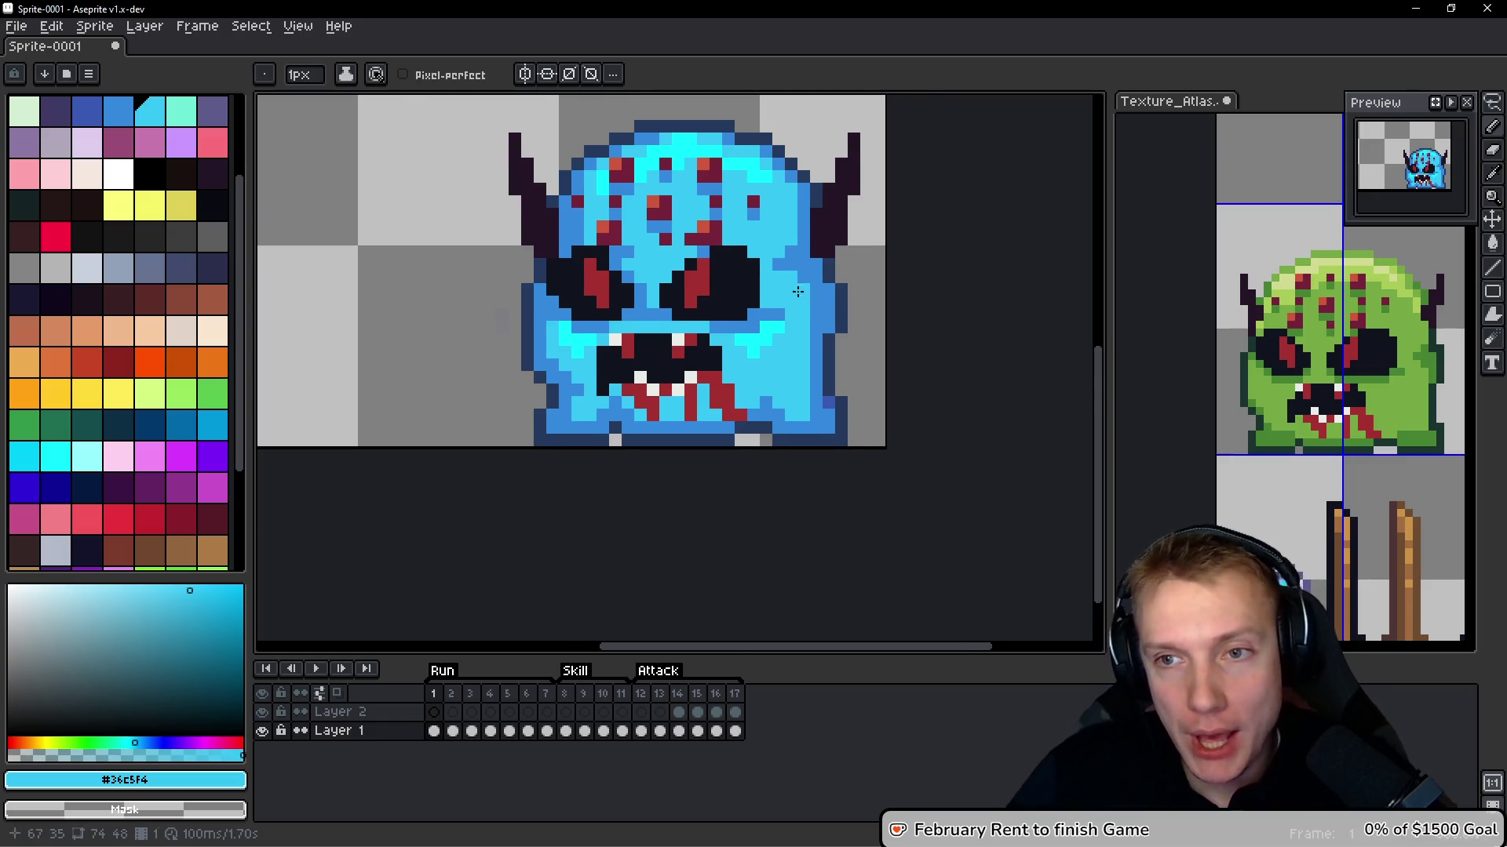
scroll(747, 290, "up", 1)
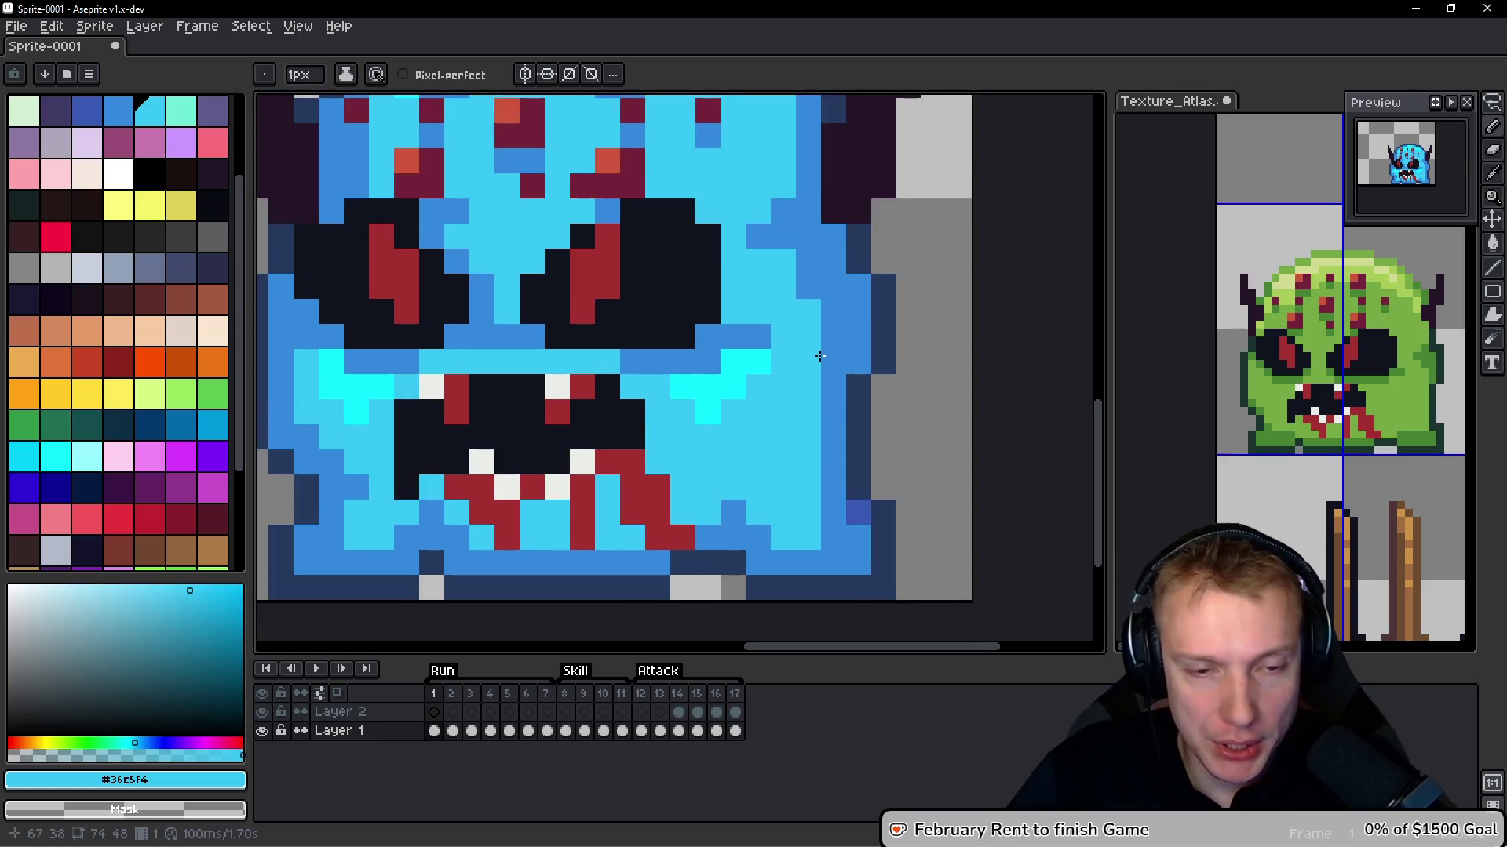
scroll(787, 338, "down", 2)
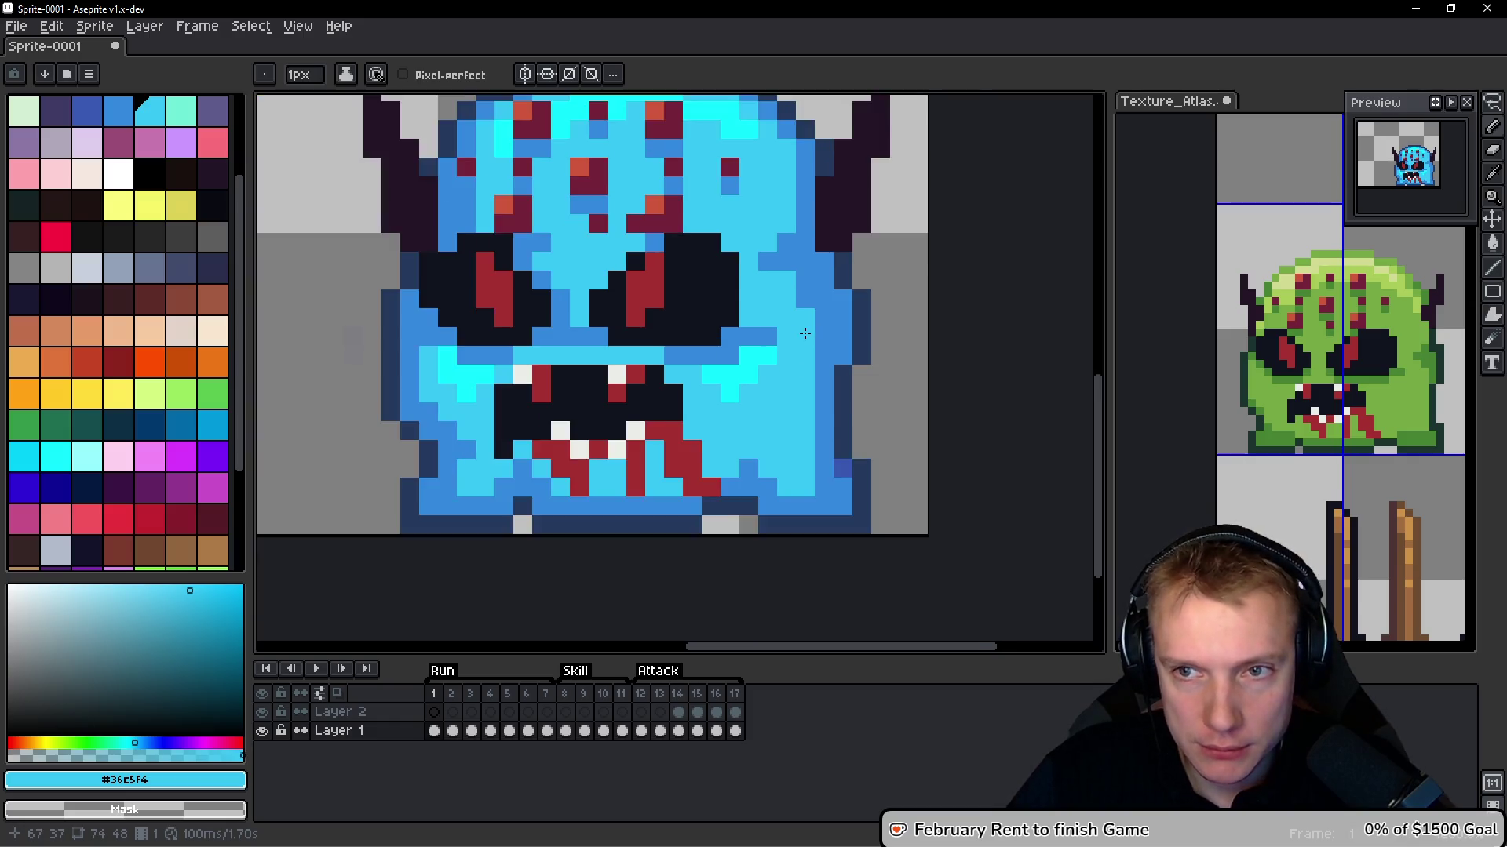
scroll(816, 334, "up", 3)
left_click(829, 408, "alt")
left_click_drag(829, 408, 830, 487)
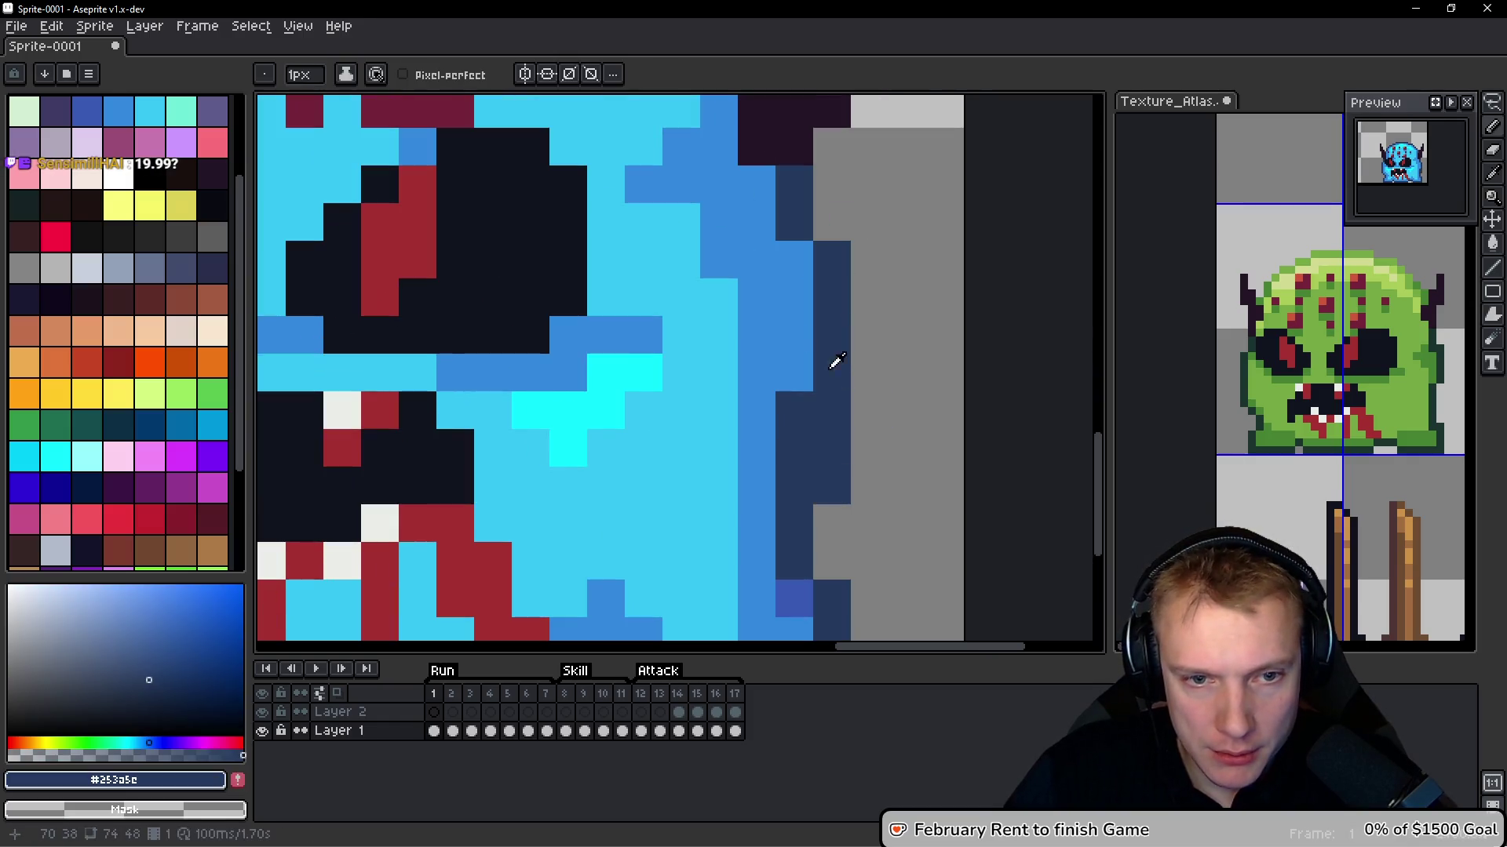
left_click(762, 408, "alt")
left_click(788, 447)
Extend the navy outline down the right side and cover stray navy pixels with body blue
scroll(859, 400, "down", 3)
scroll(855, 399, "down", 2)
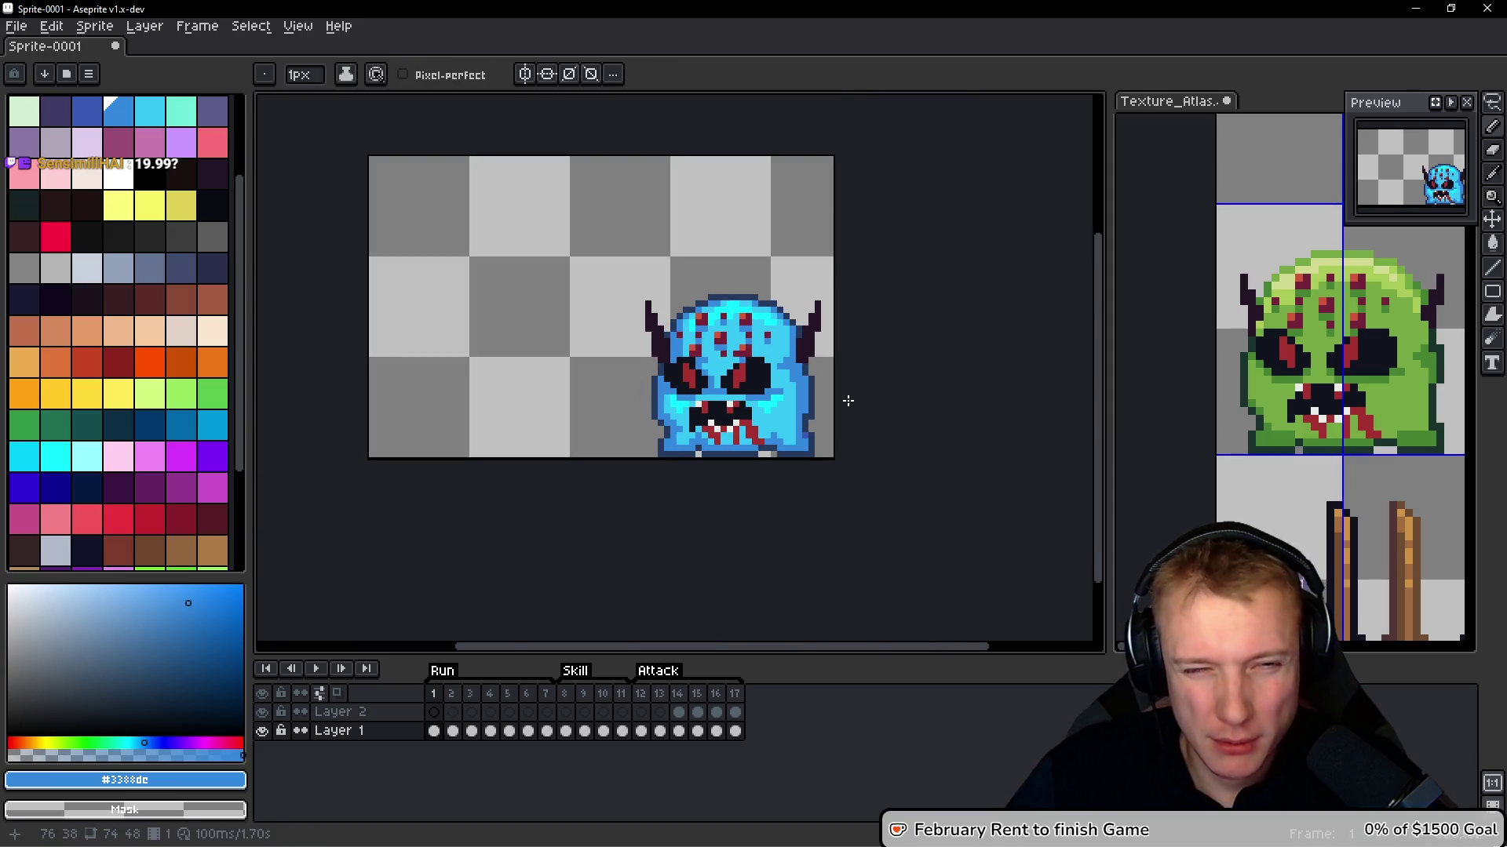
scroll(838, 405, "up", 4)
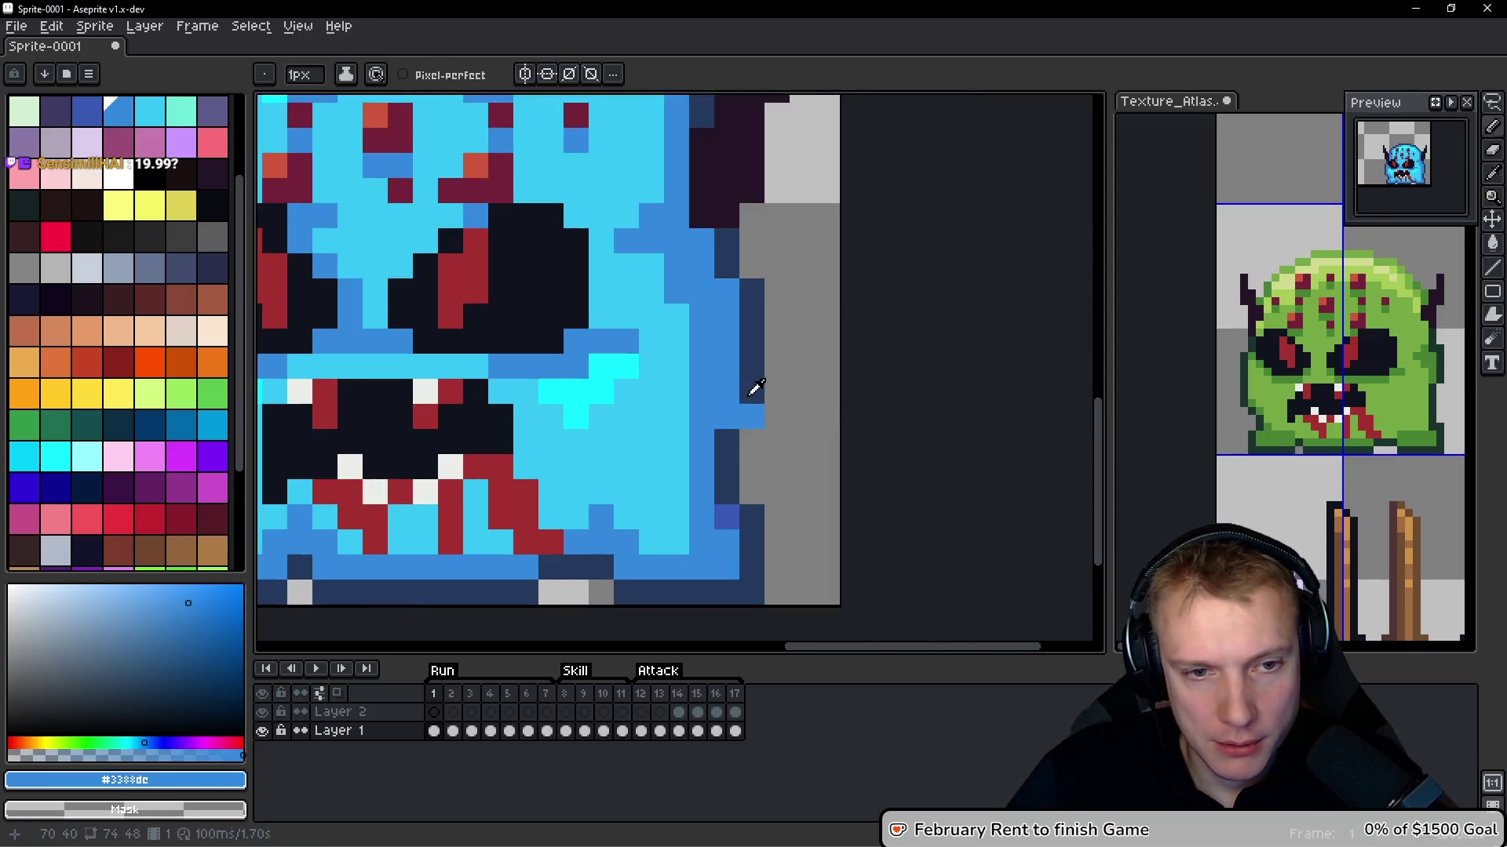
left_click(746, 398, "alt")
left_click(752, 240)
left_click(752, 267)
left_click_drag(777, 337, 778, 392)
left_click(721, 274, "alt")
left_click_drag(742, 308, 752, 392)
left_click(726, 443)
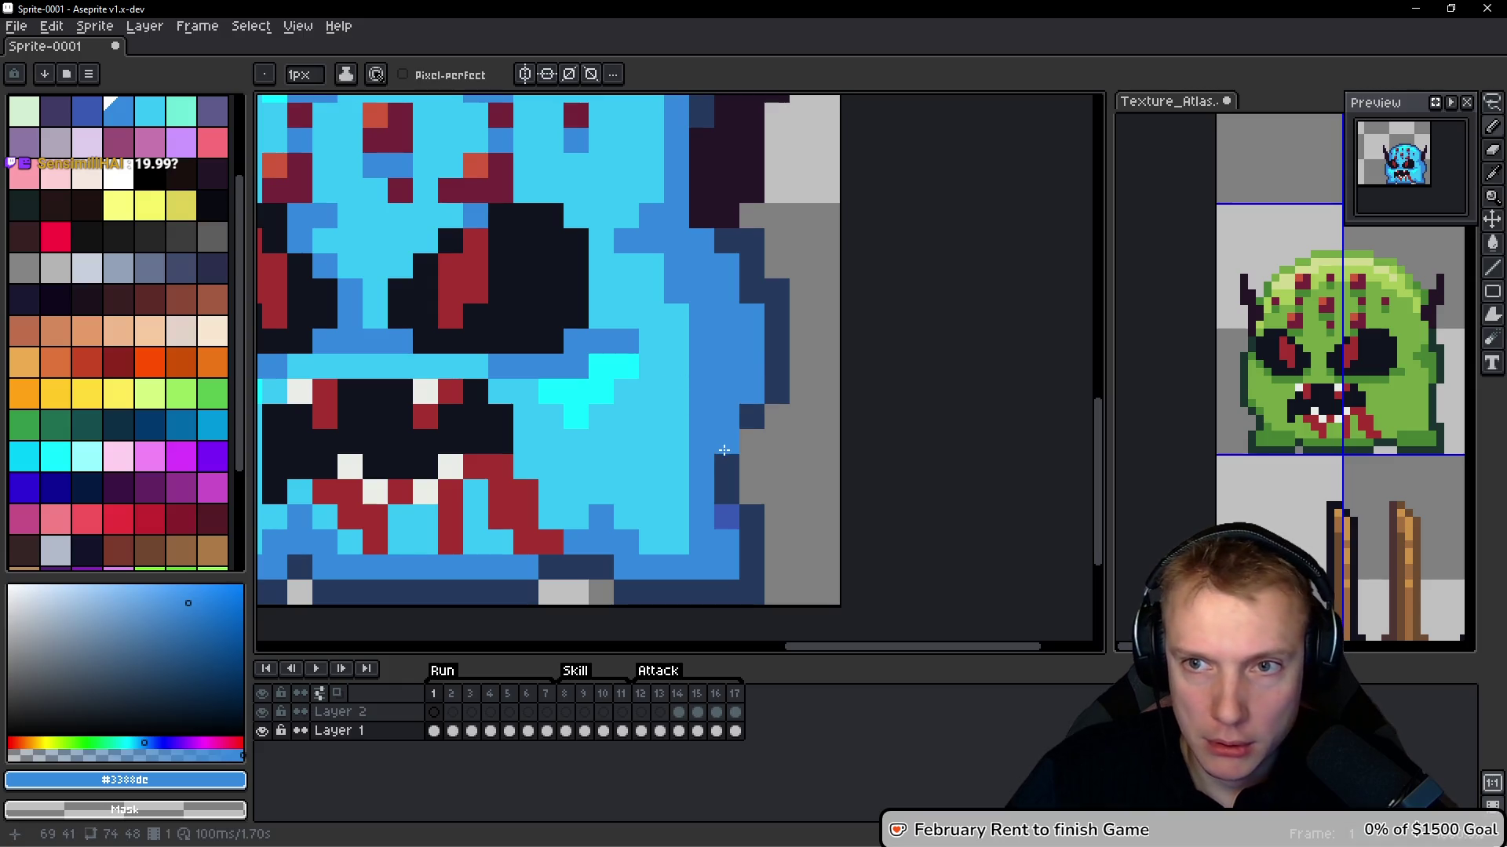
Place a navy outline pixel, fill an edge gap with blue, and darken another right-edge pixel
left_click(726, 240)
left_click(767, 286, "alt")
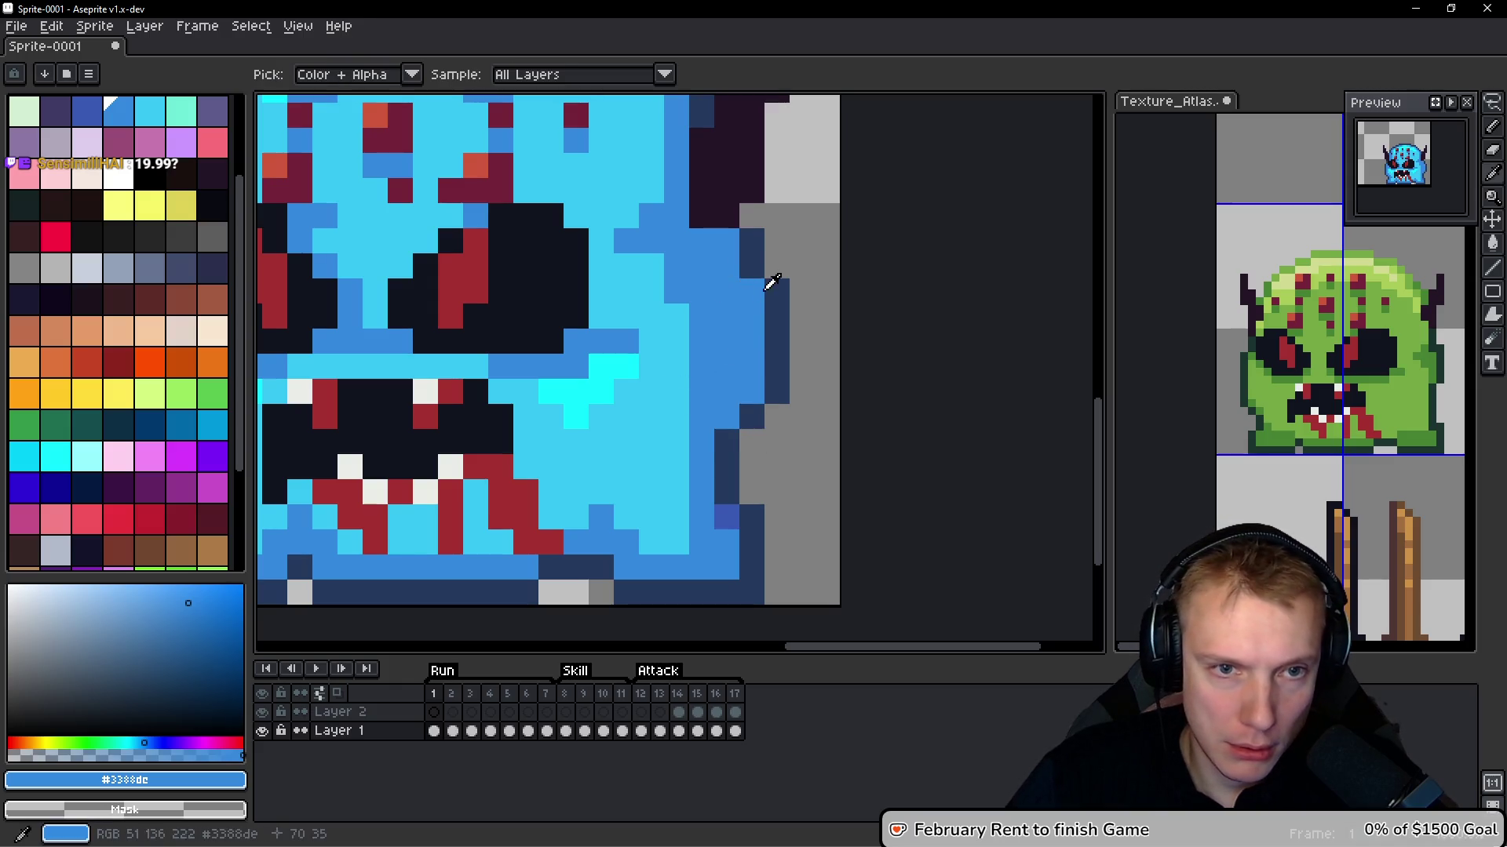
left_click(752, 215)
left_click(723, 296, "alt")
left_click(776, 284, "alt")
left_click(777, 267)
scroll(828, 270, "down", 4)
scroll(829, 269, "down", 2)
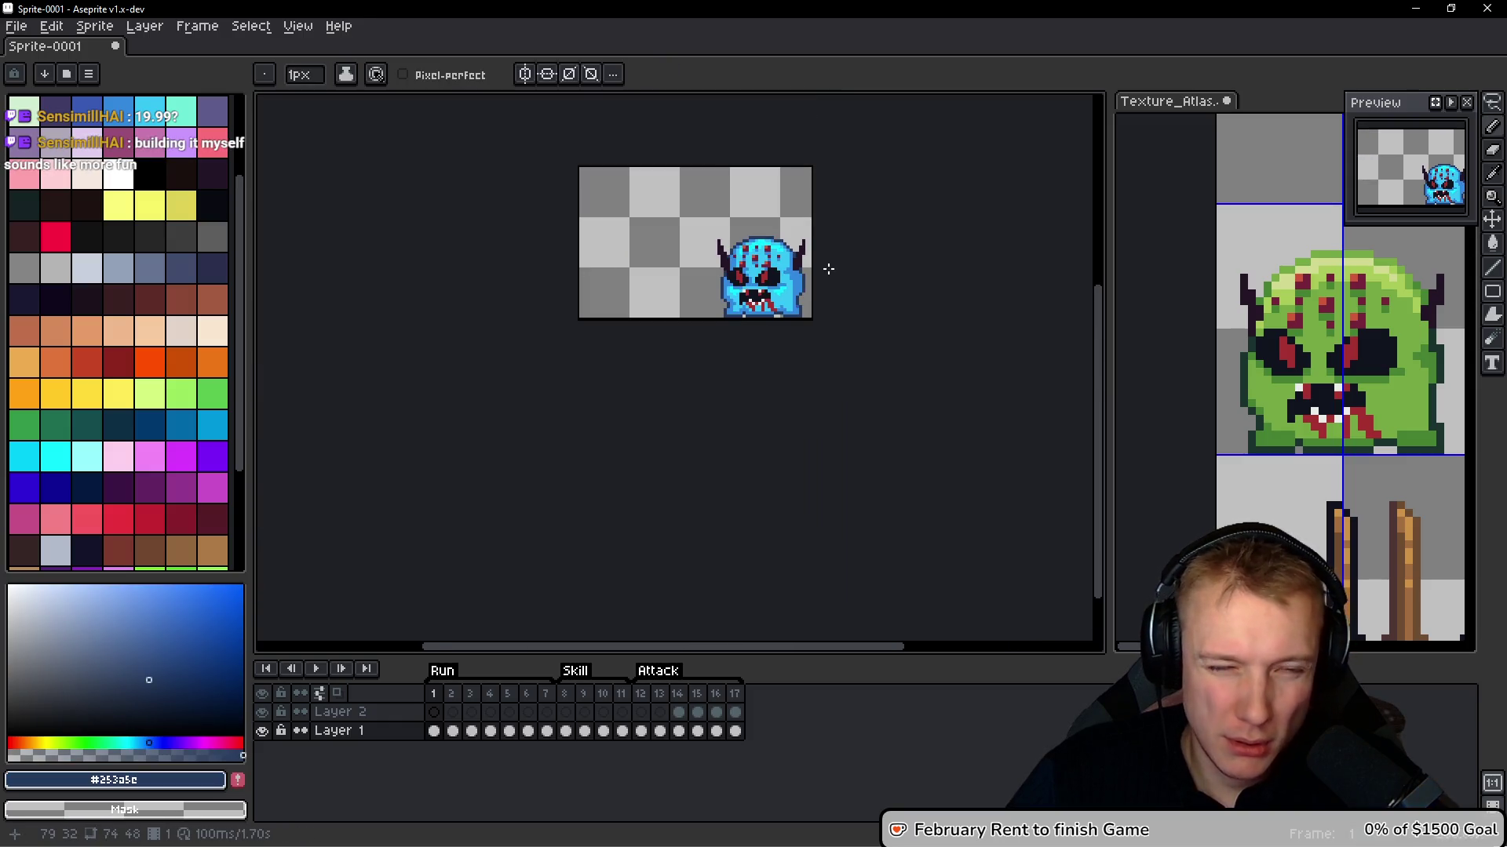
scroll(818, 303, "up", 5)
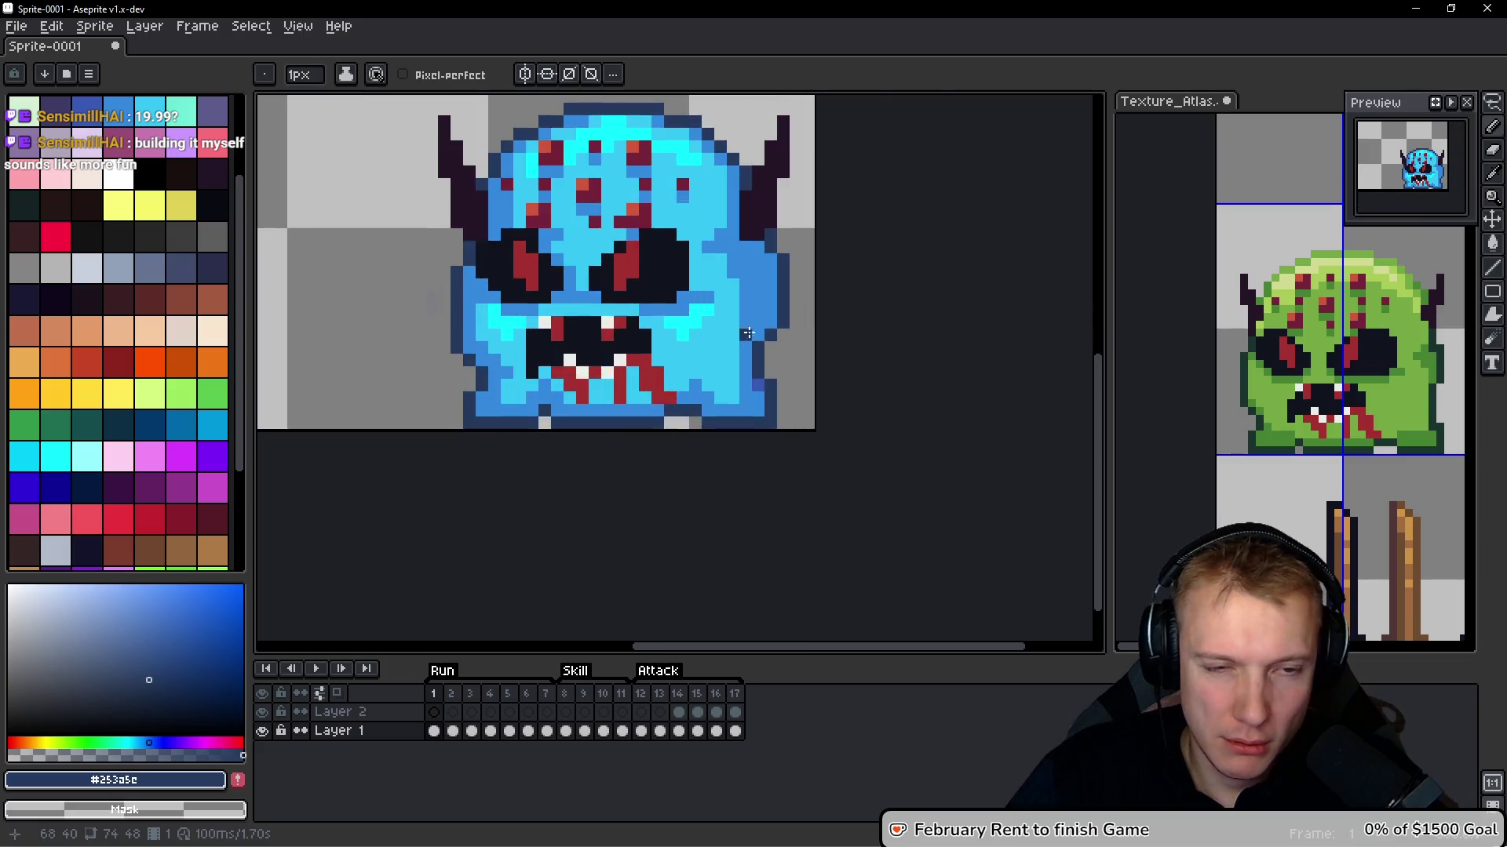
Paint one edge pixel body blue and restore two navy outline pixels, then check the view
left_click(774, 320, "alt")
left_click(810, 276)
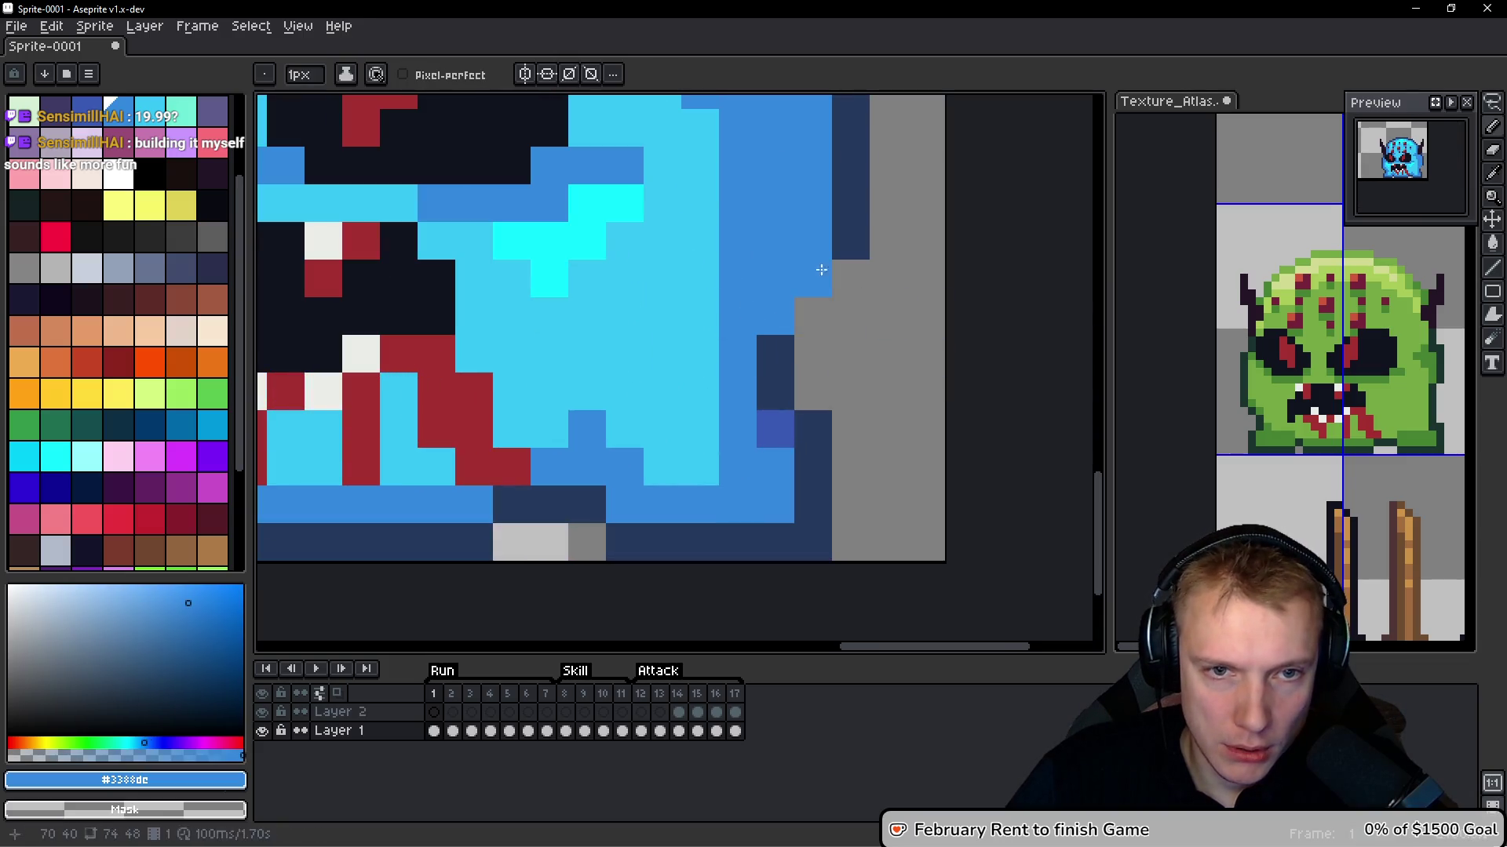
left_click(843, 253, "alt")
left_click(816, 311)
left_click(815, 353)
scroll(868, 328, "down", 3)
scroll(864, 322, "up", 2)
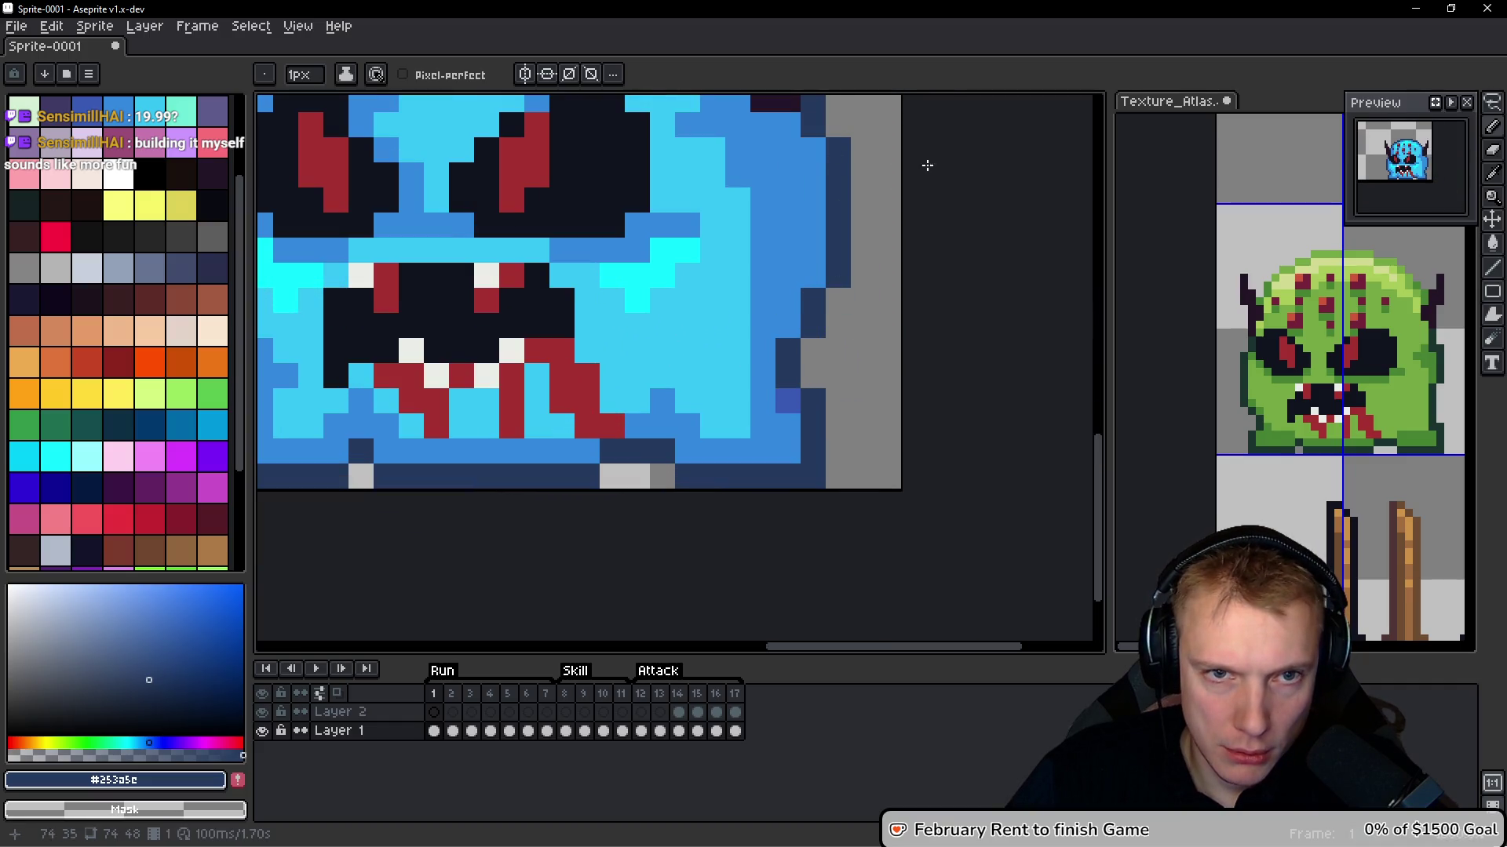
scroll(925, 264, "down", 5)
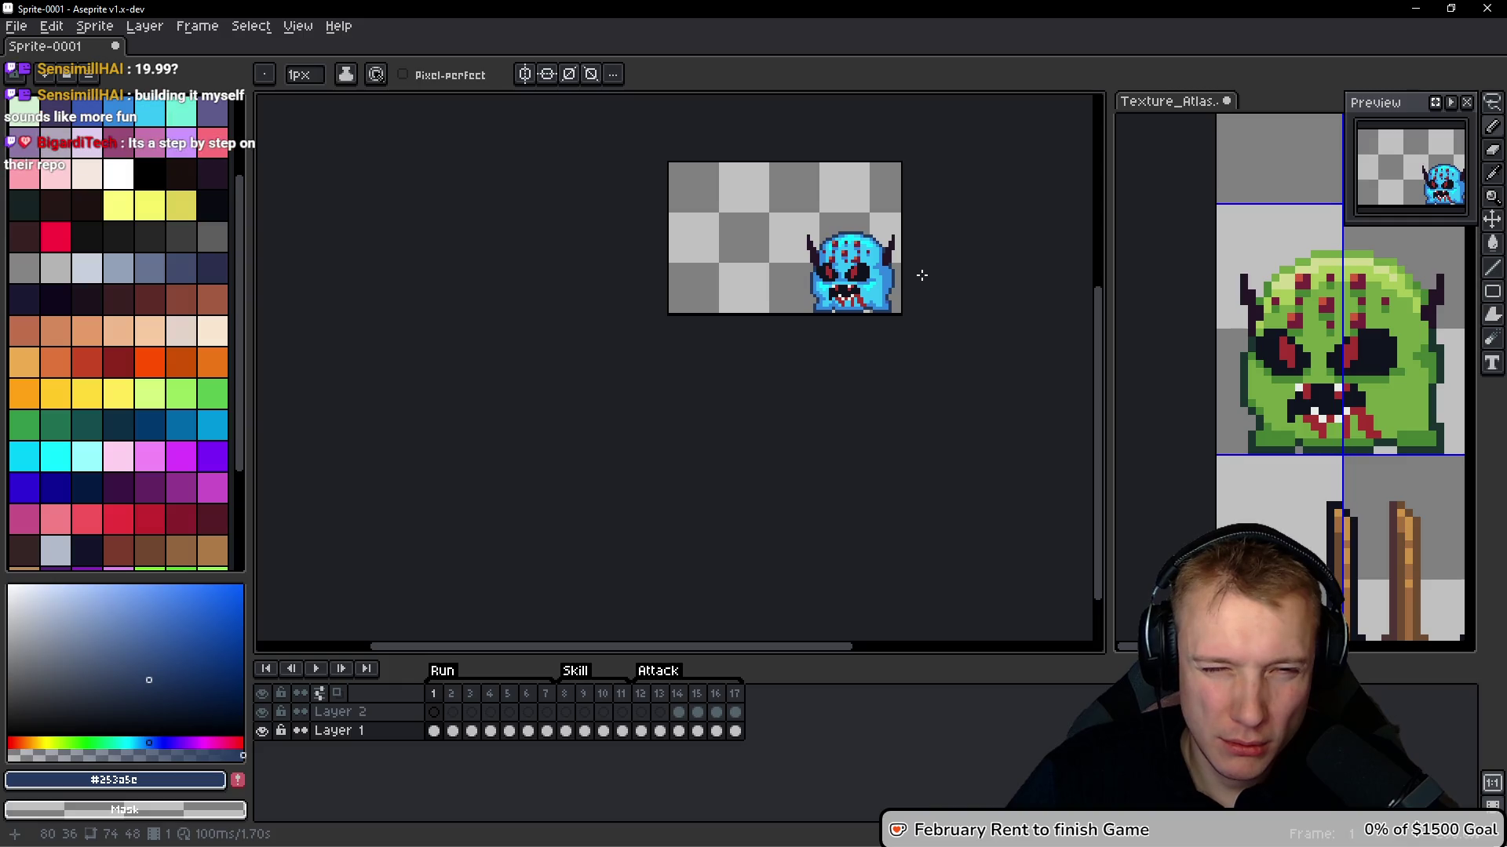
scroll(891, 281, "up", 2)
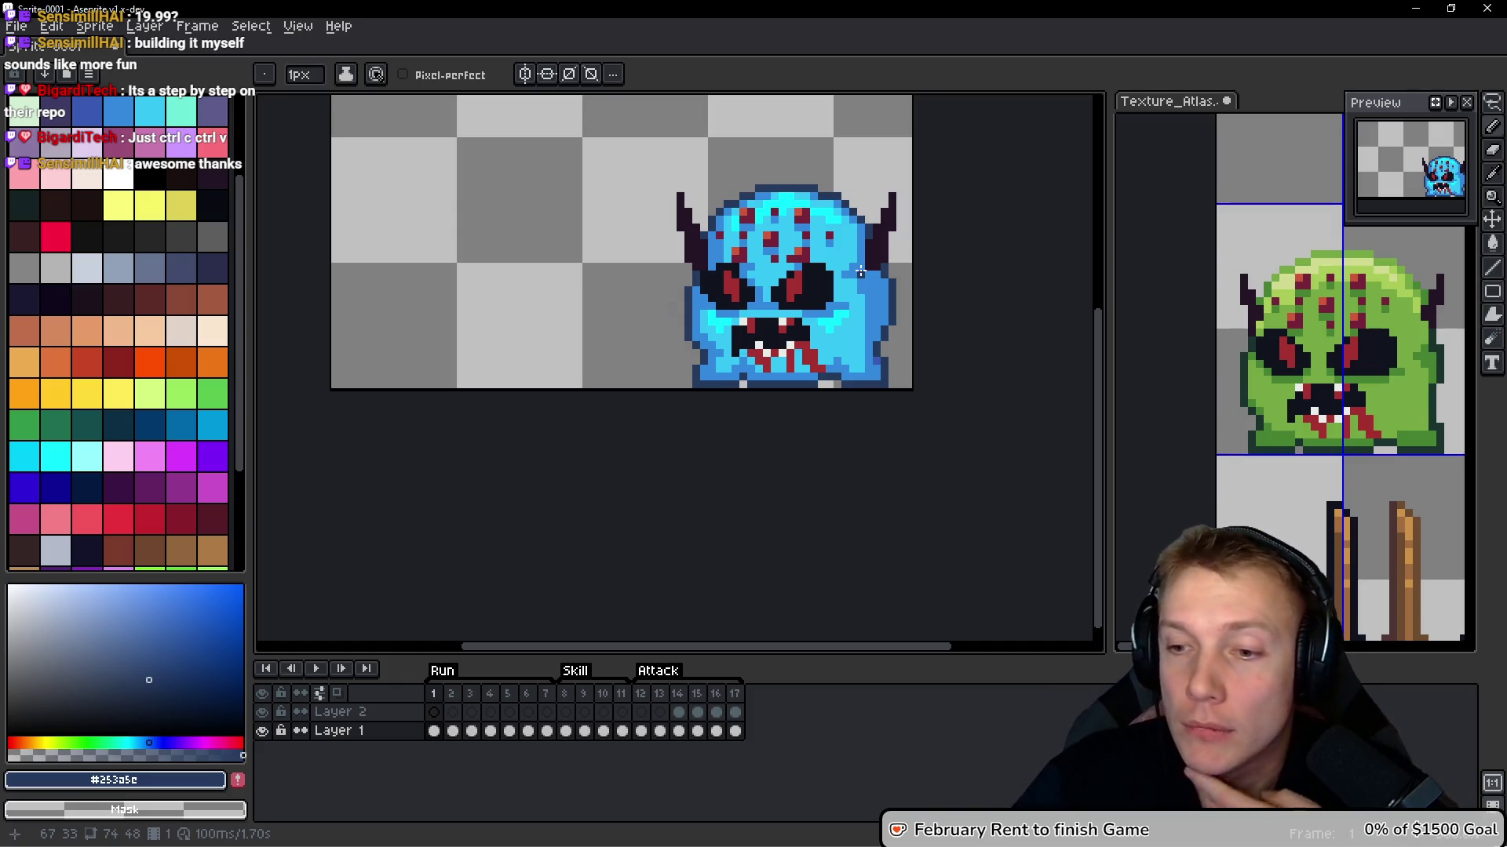
Pick colours from the body and darken, then touch up, pixels near the lower right edge
scroll(810, 289, "up", 3)
scroll(832, 290, "down", 1)
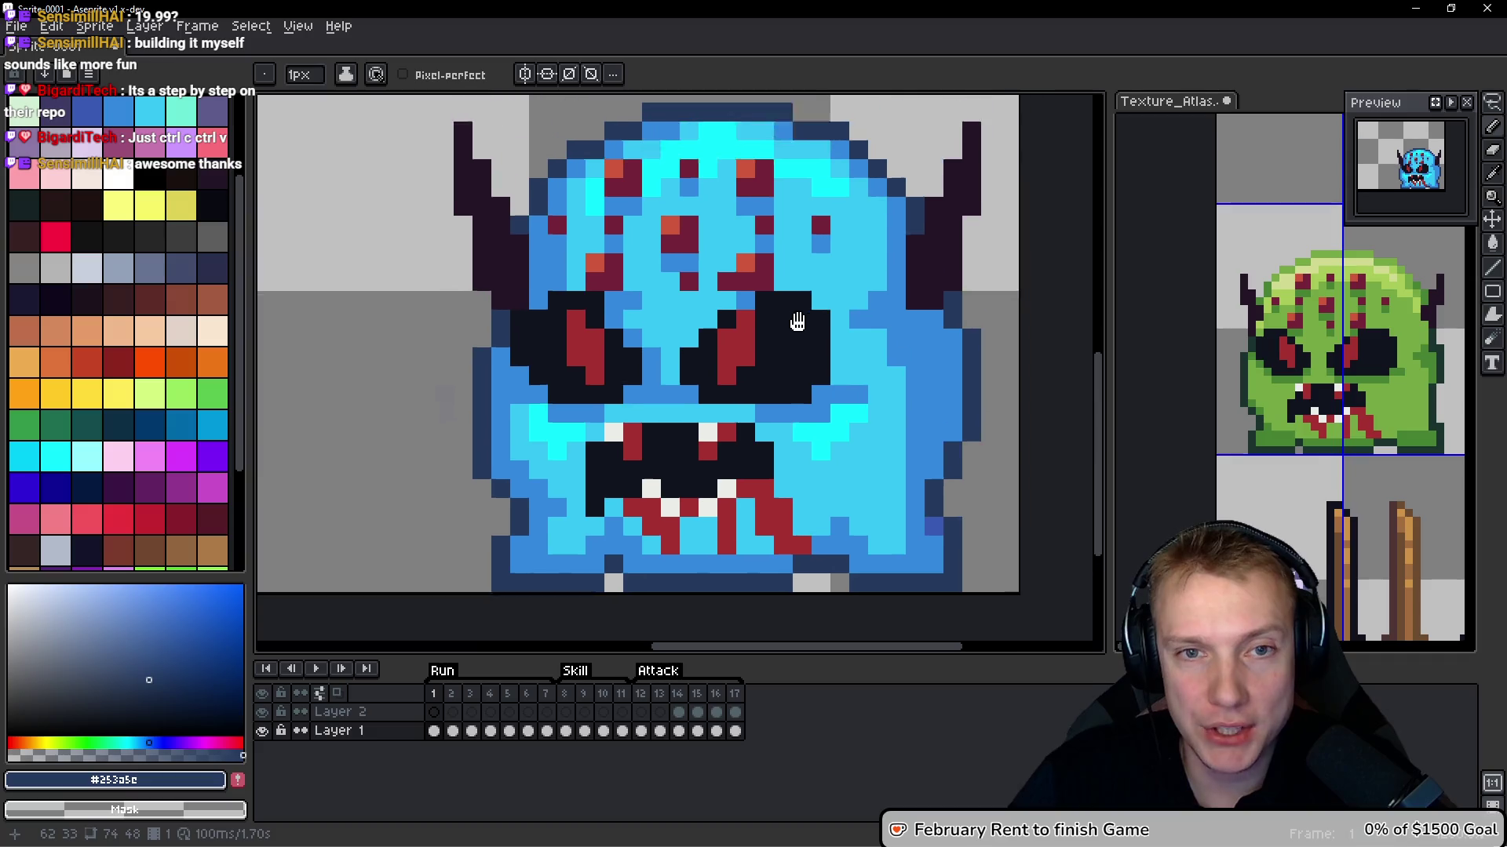
left_click(866, 278, "alt")
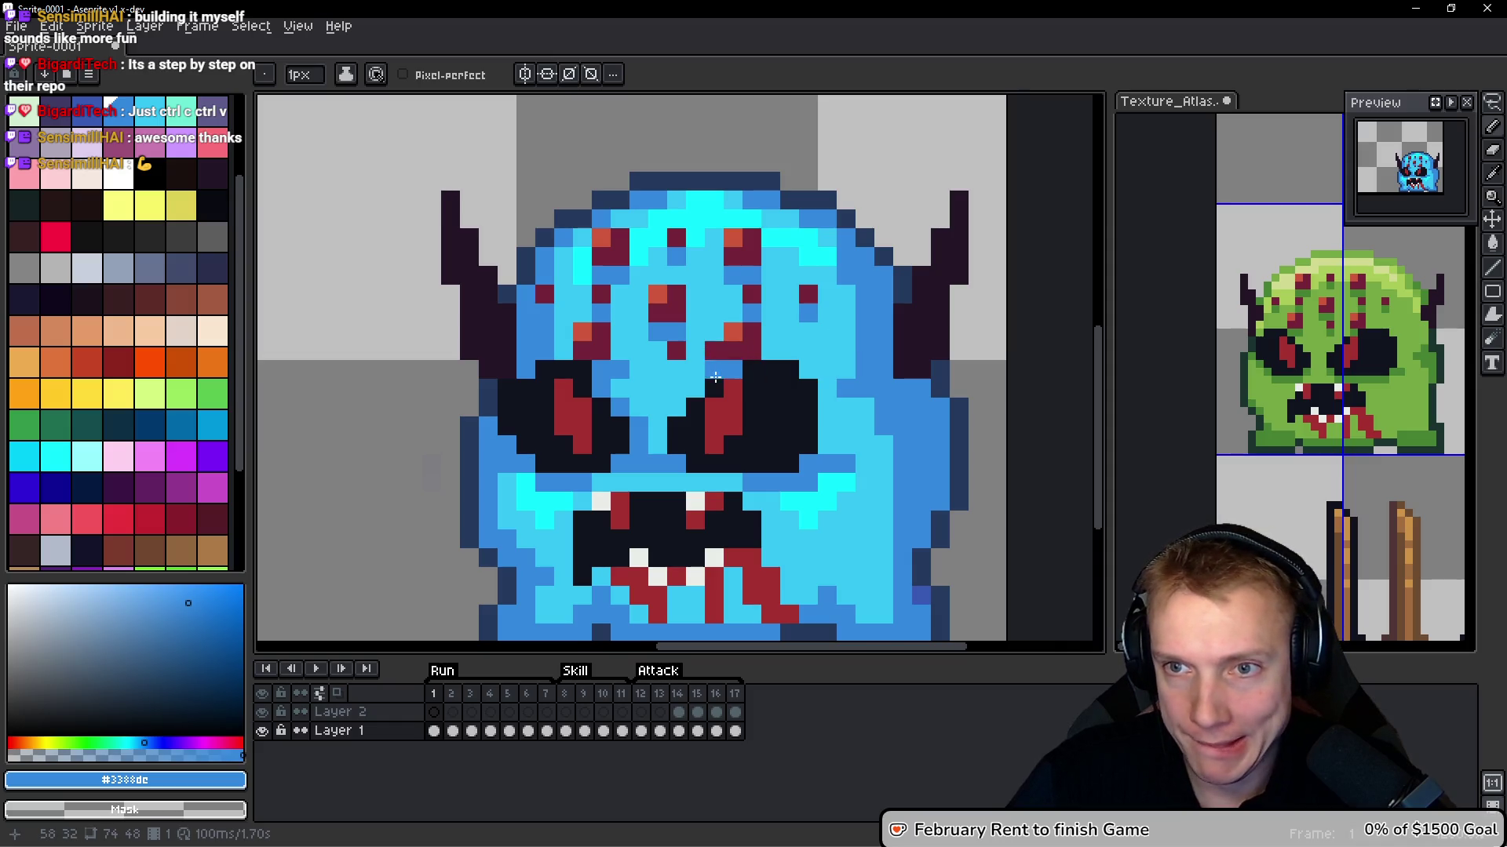
scroll(716, 377, "down", 5)
left_click_drag(870, 386, 863, 377)
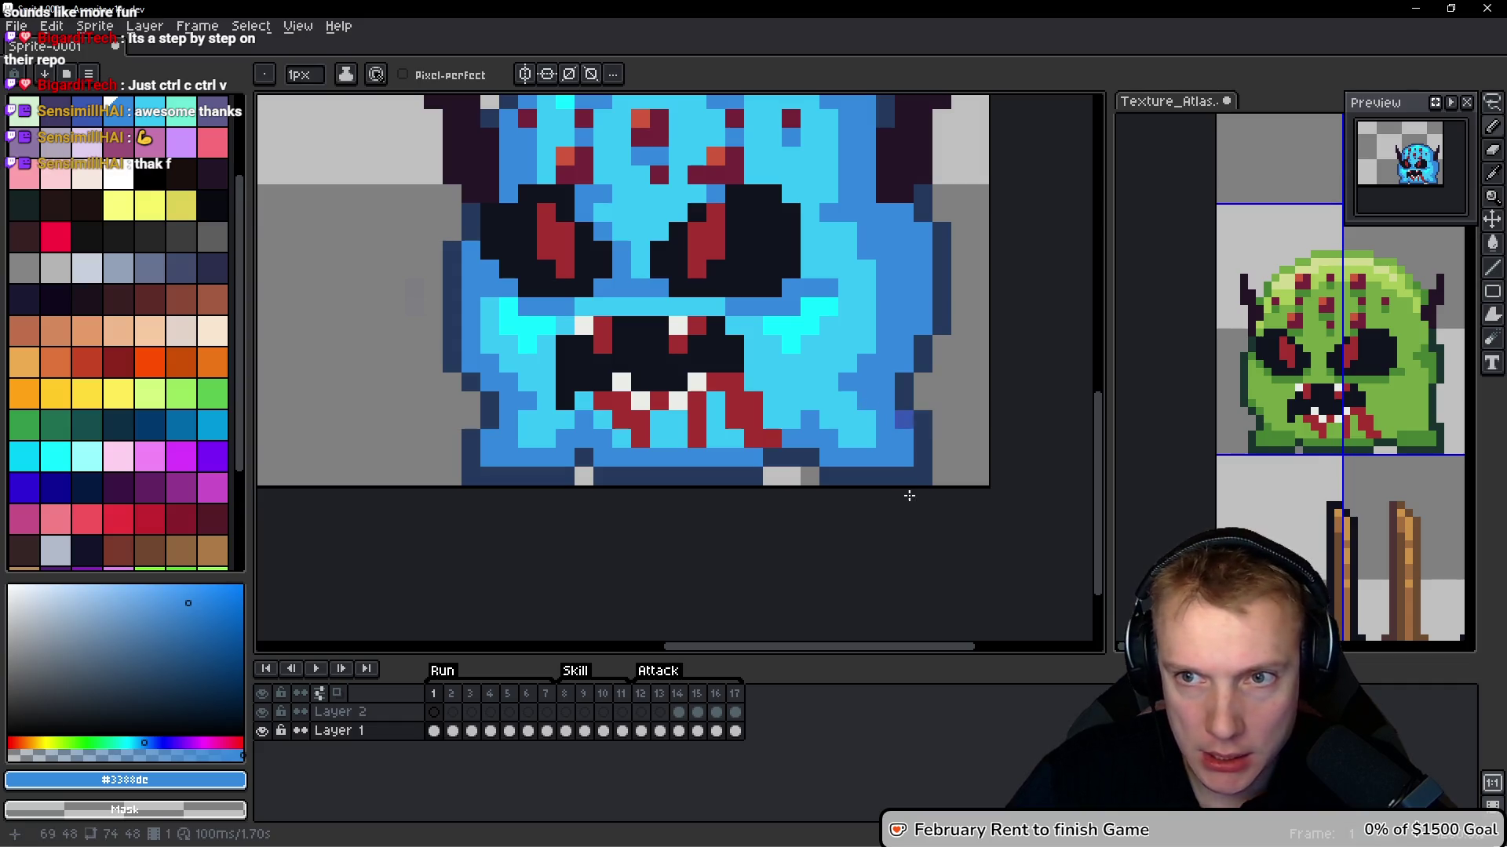
left_click(862, 404, "alt")
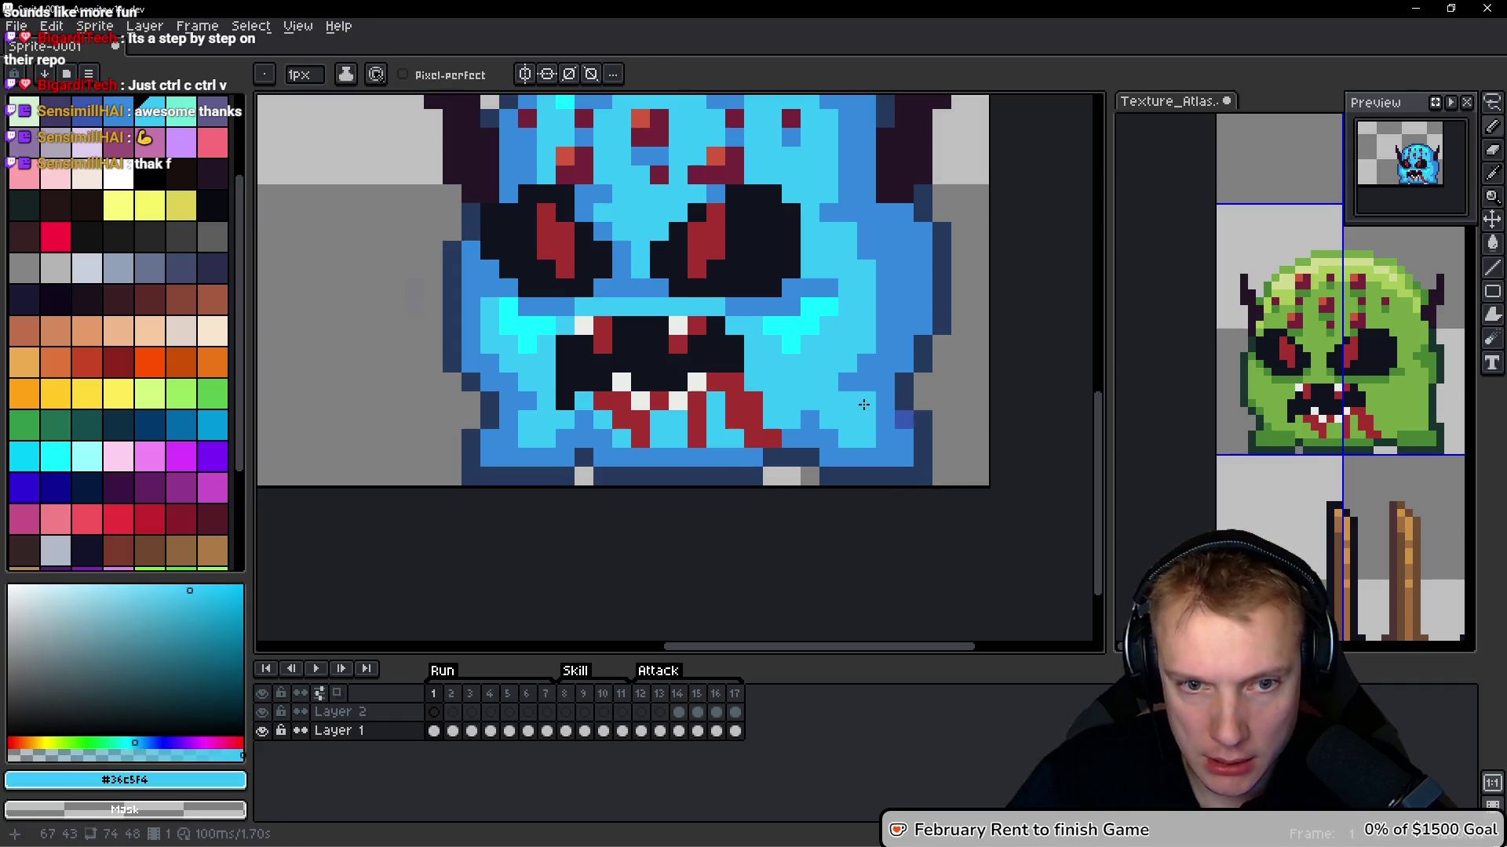
left_click(881, 430)
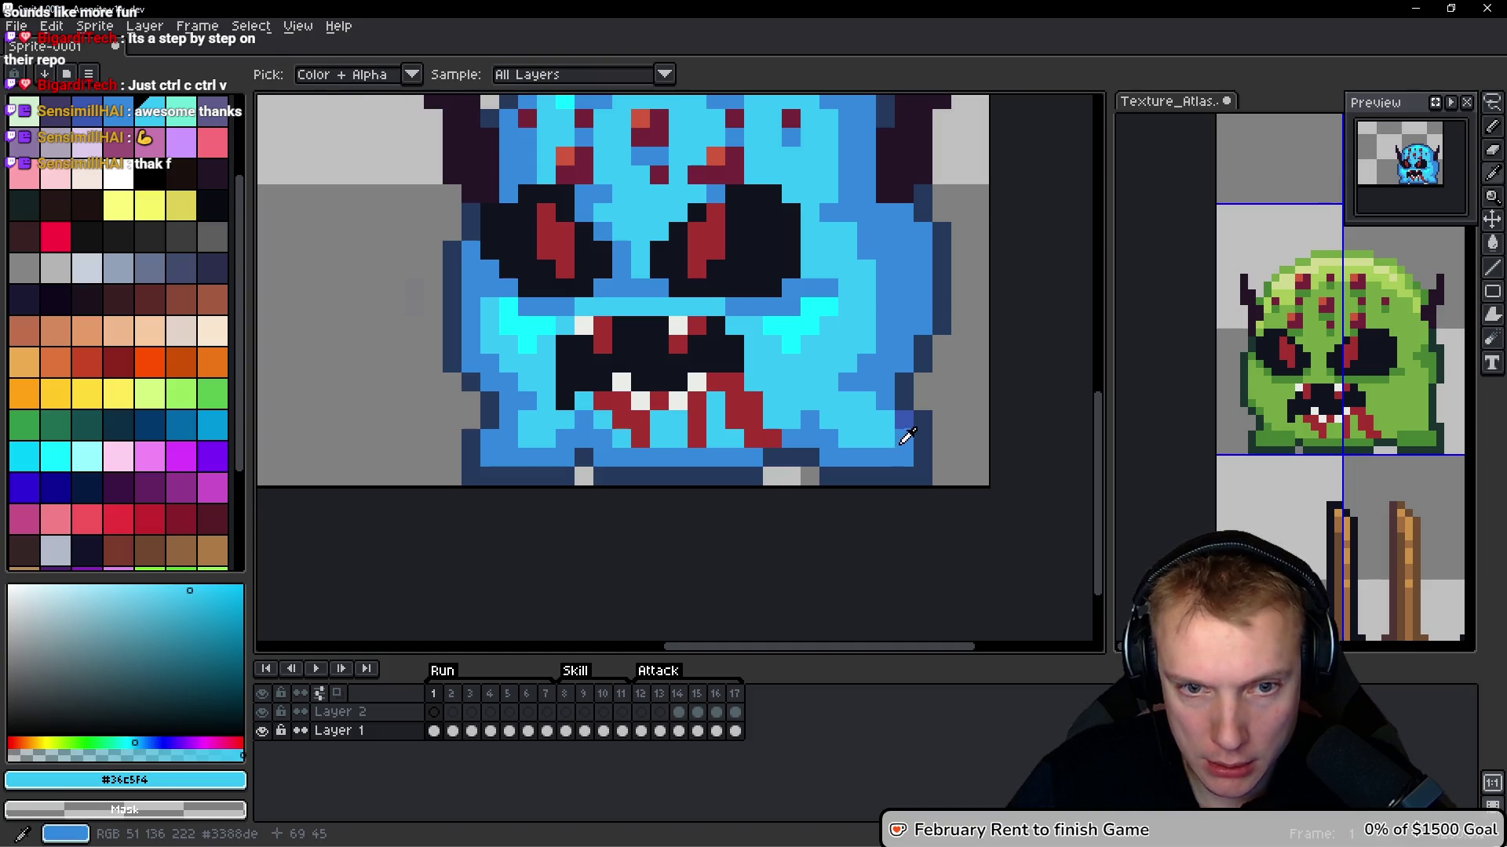
Sample mid blue #3859b3 and paint a darker band down the whole right side inside the outline
left_click(904, 419, "alt")
left_click(942, 305)
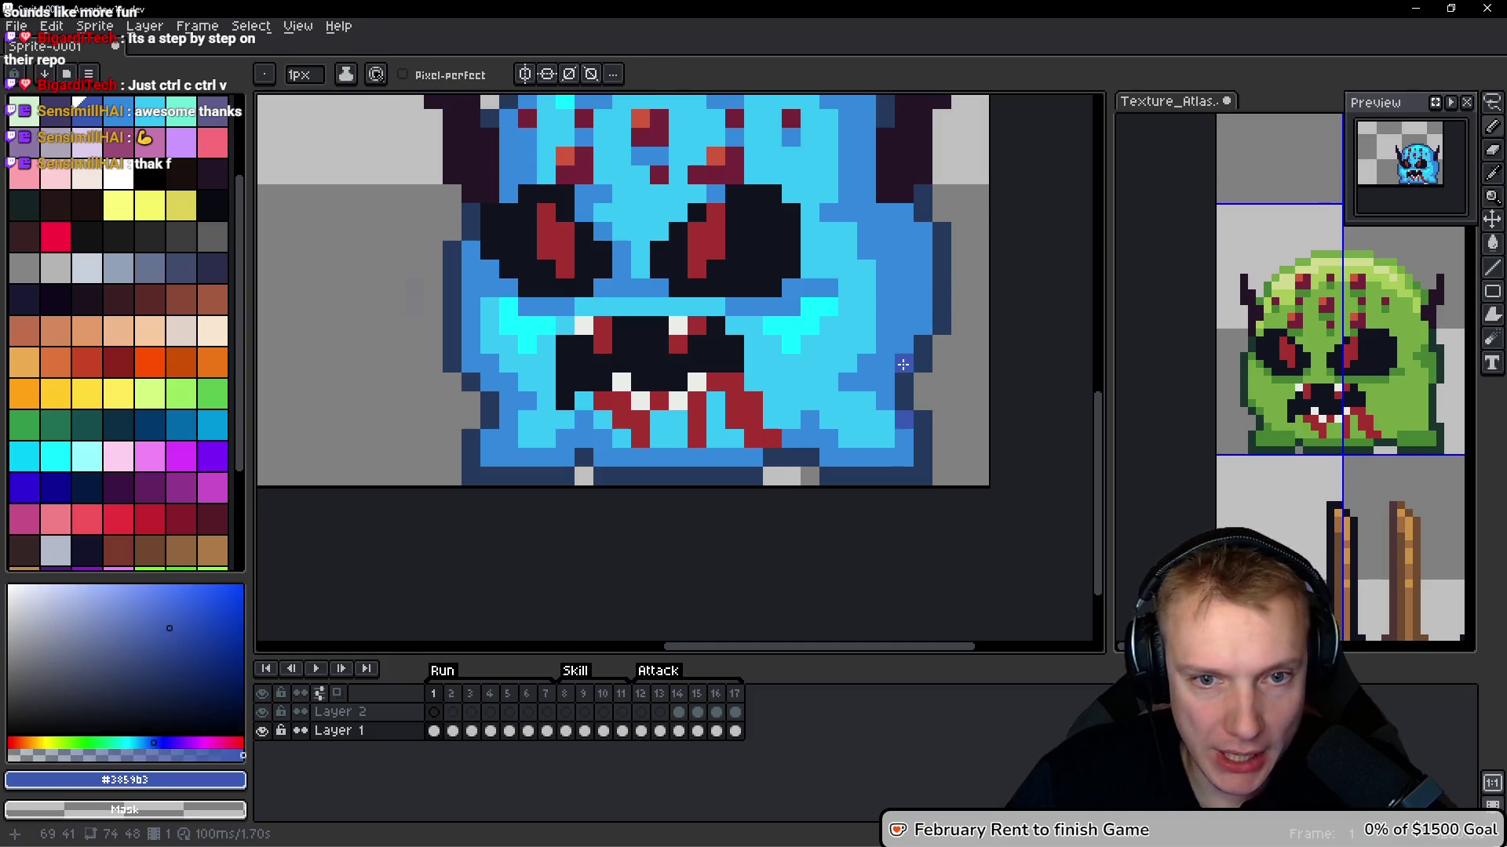
mouse_move(915, 229)
left_mouse_down()
mouse_move(922, 328)
mouse_move(907, 338)
left_mouse_up()
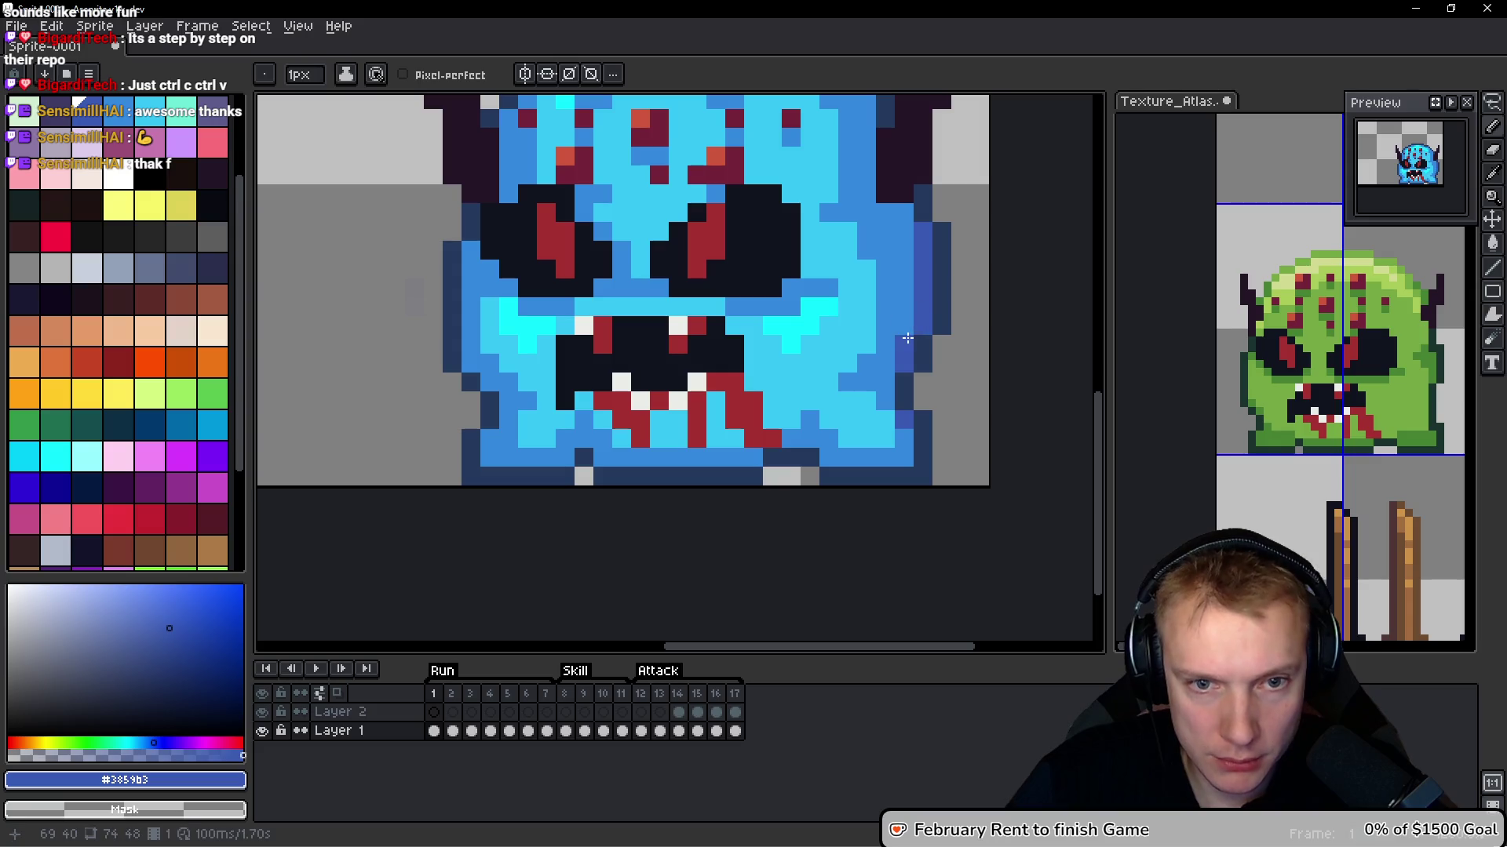
left_click(905, 213)
mouse_move(898, 213)
left_mouse_down()
mouse_move(863, 213)
mouse_move(904, 232)
left_mouse_up()
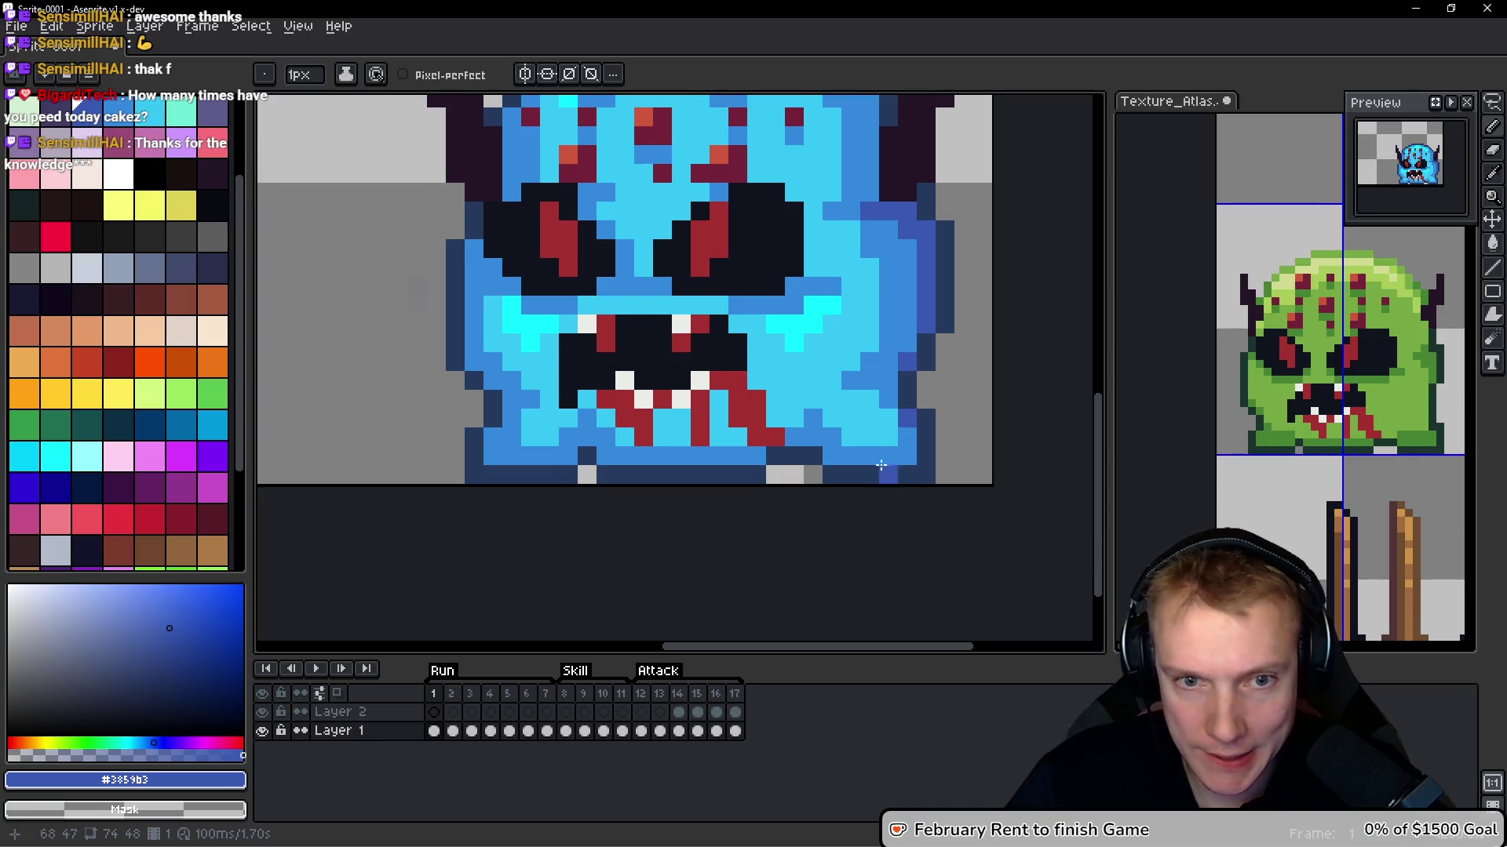
left_click(871, 381)
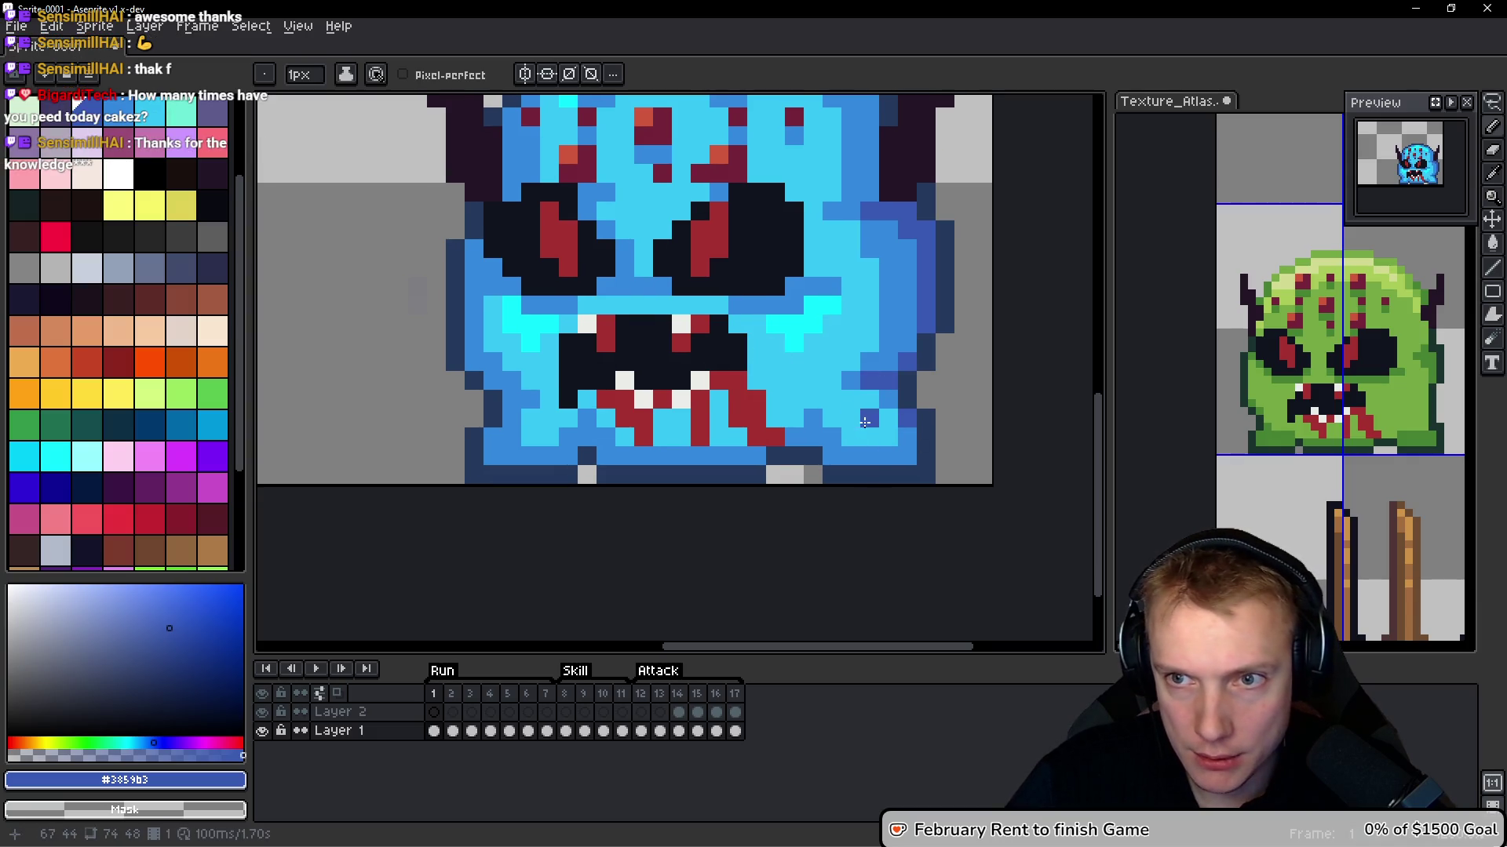
Shade the left cheek and its edge with #3859b3, then zoom out to view the face
scroll(859, 400, "up", 1)
left_click_drag(634, 457, 683, 457)
left_click(633, 431)
left_click_drag(596, 260, 623, 275)
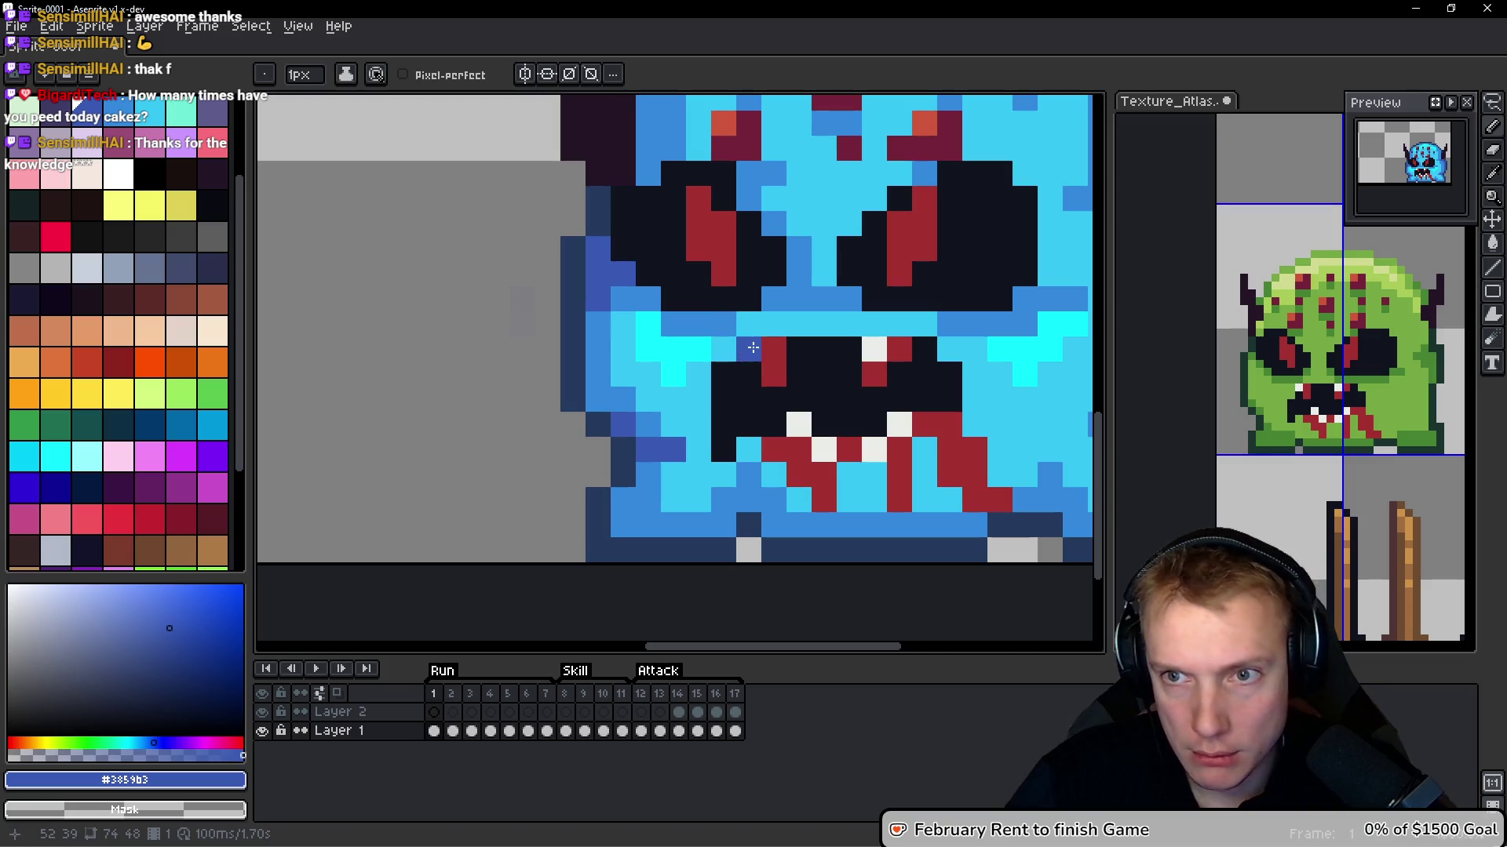
left_click_drag(726, 249, 590, 496)
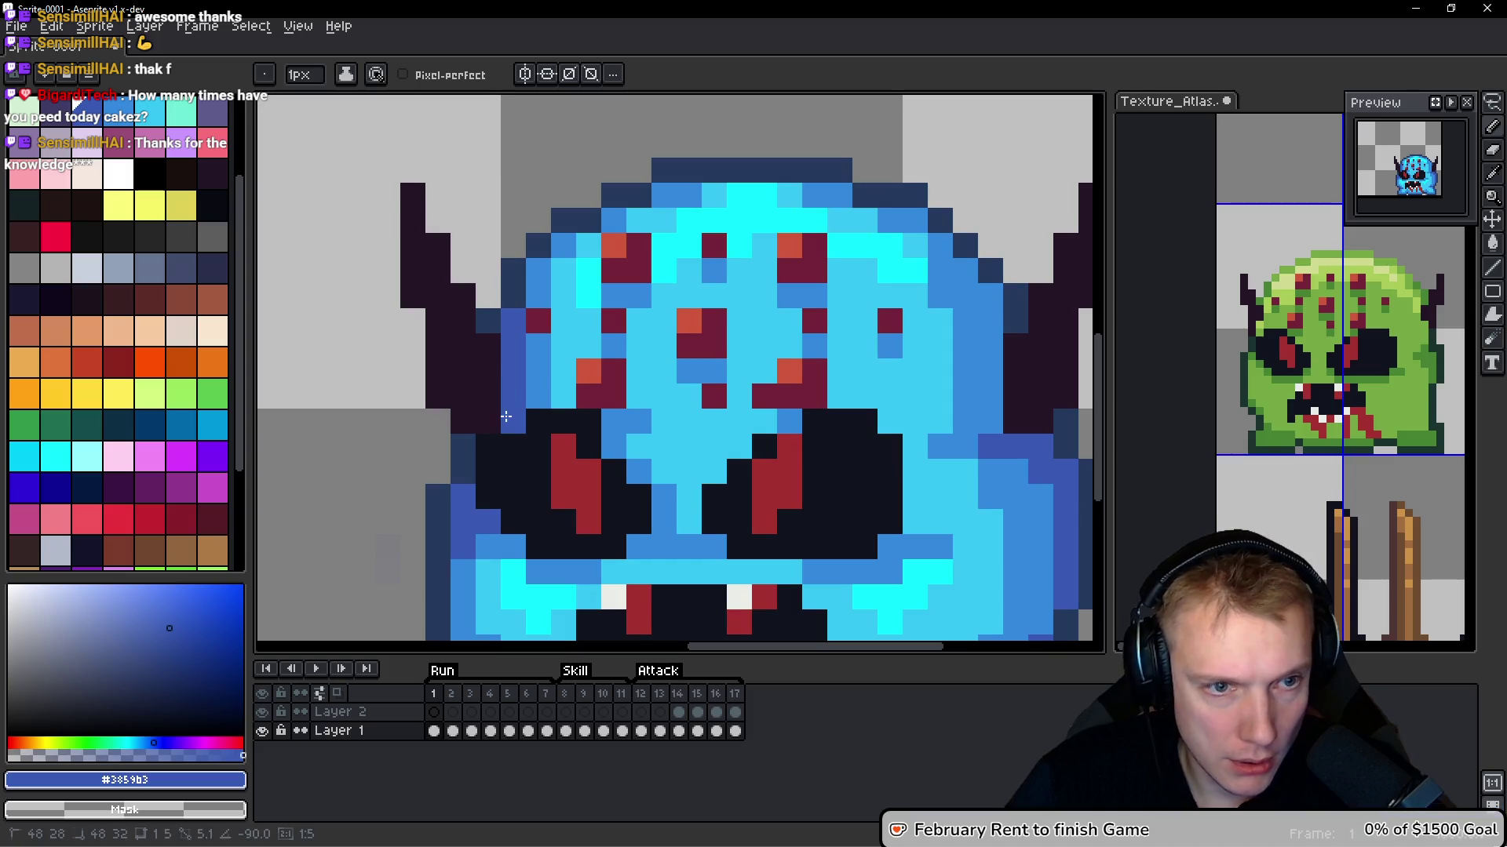
scroll(632, 290, "down", 5)
scroll(632, 290, "up", 3)
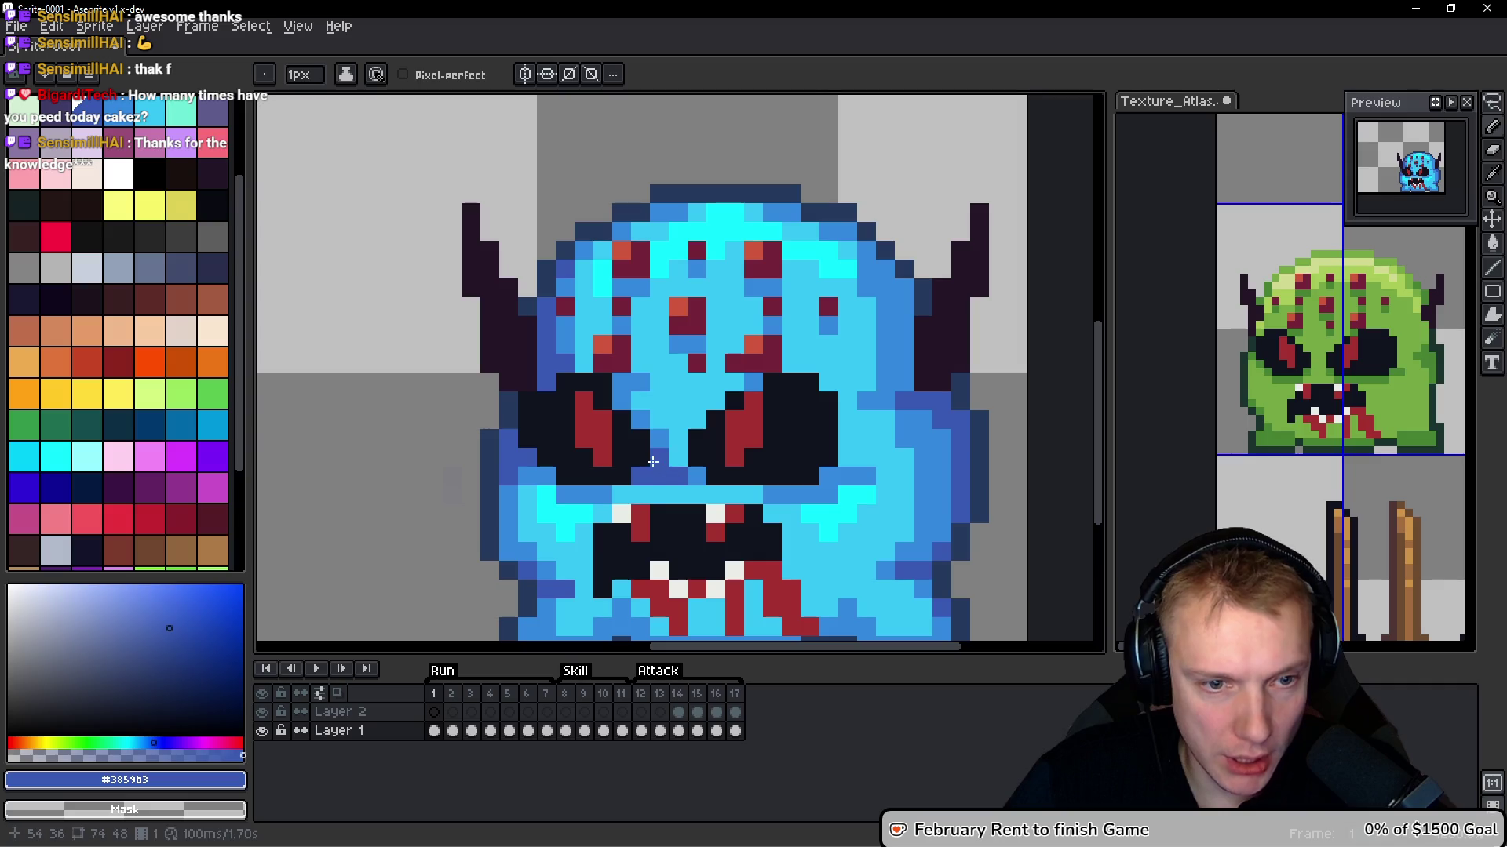
scroll(730, 442, "down", 4)
scroll(729, 442, "down", 2)
scroll(754, 452, "down", 1)
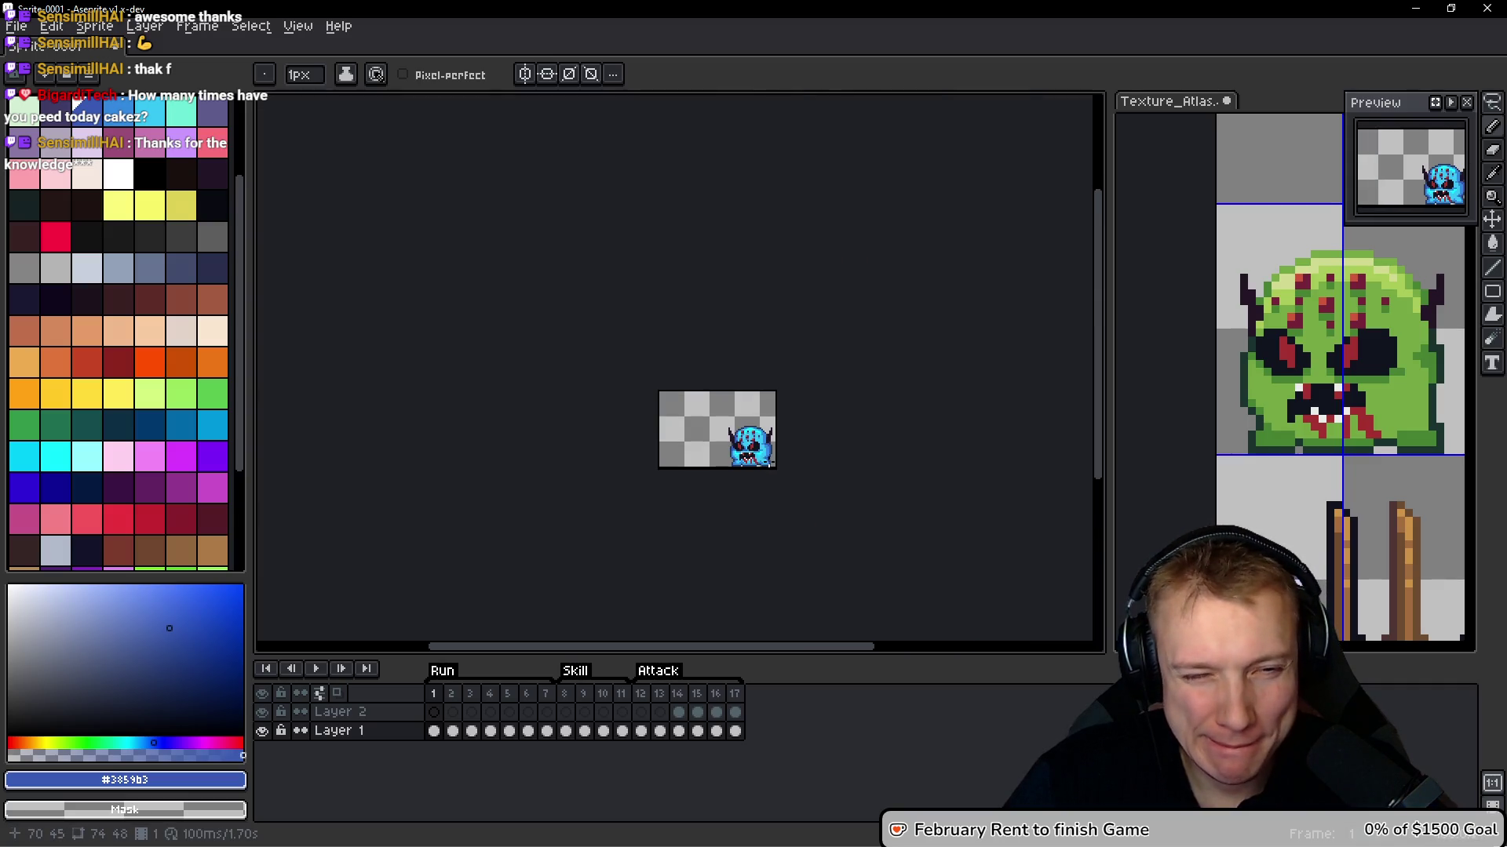
Extend the right horn downward with dark horn-coloured pixels
scroll(763, 458, "up", 3)
scroll(720, 343, "down", 1)
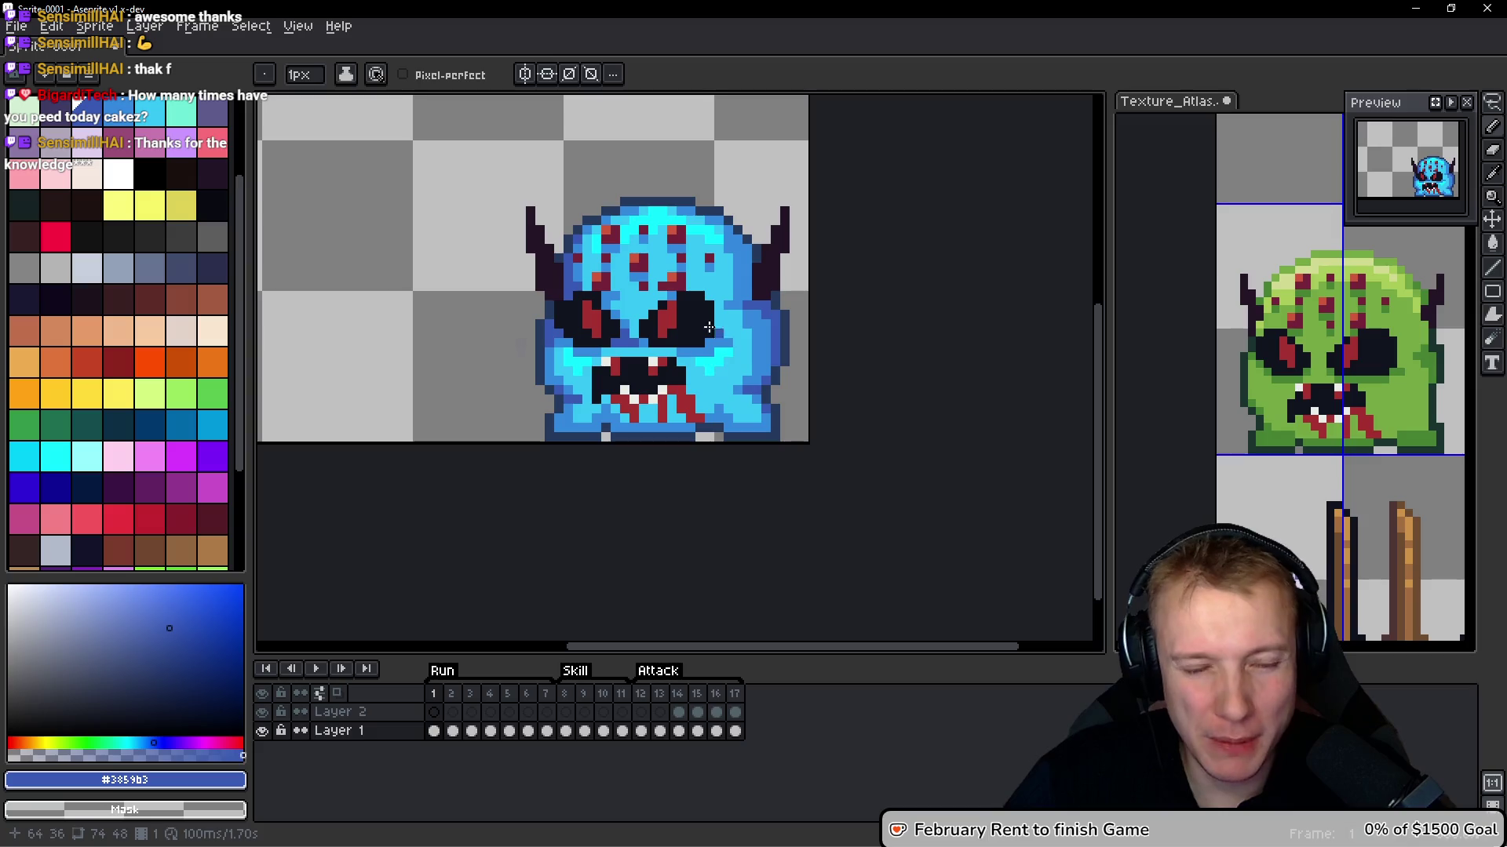
scroll(727, 288, "up", 2)
scroll(754, 267, "down", 3)
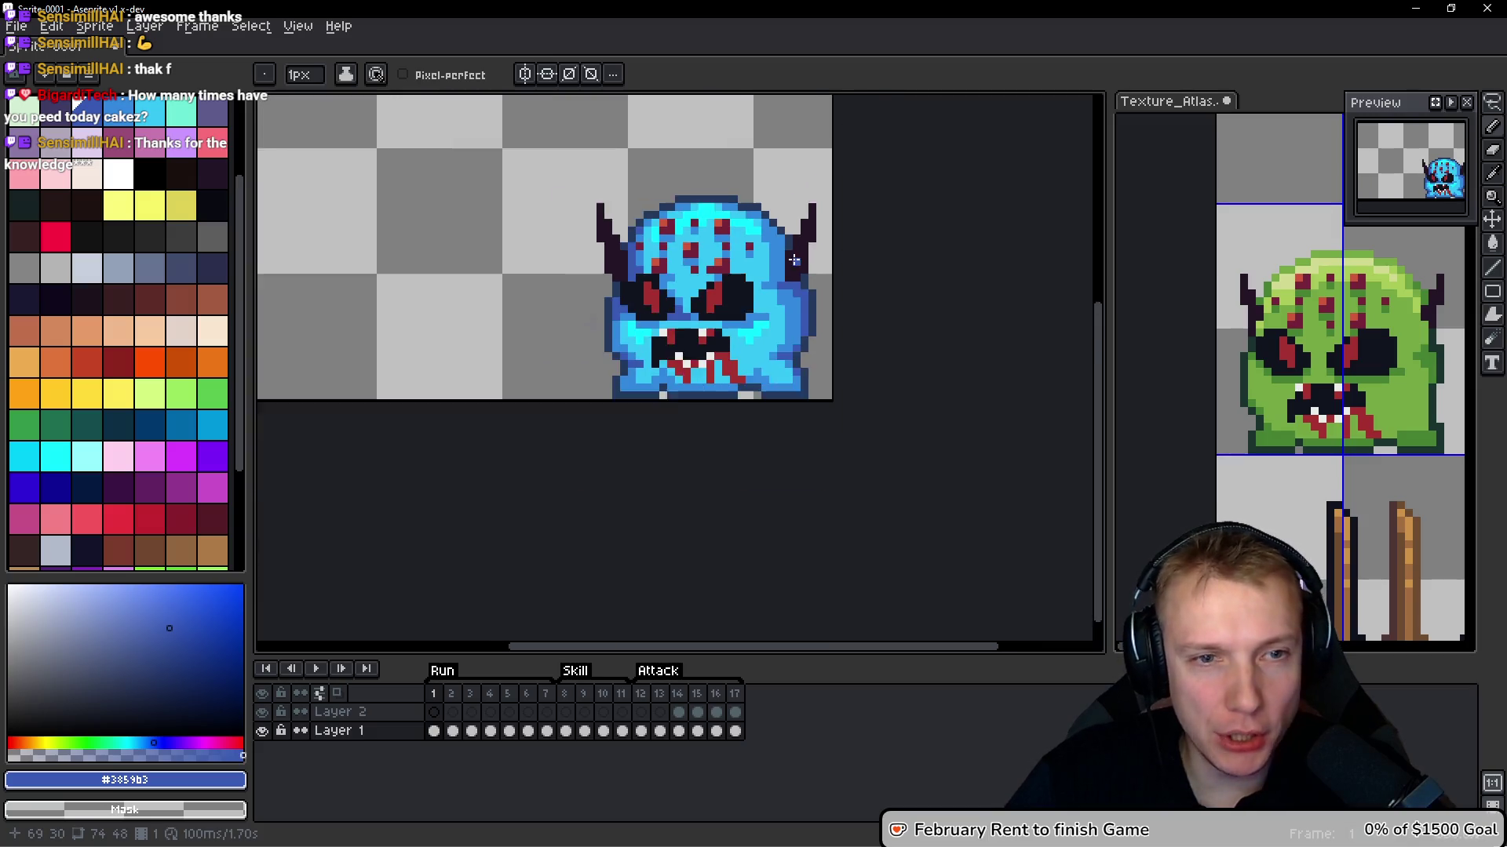
left_click(793, 248)
scroll(755, 254, "up", 2)
left_click(773, 310, "alt")
scroll(773, 310, "up", 1)
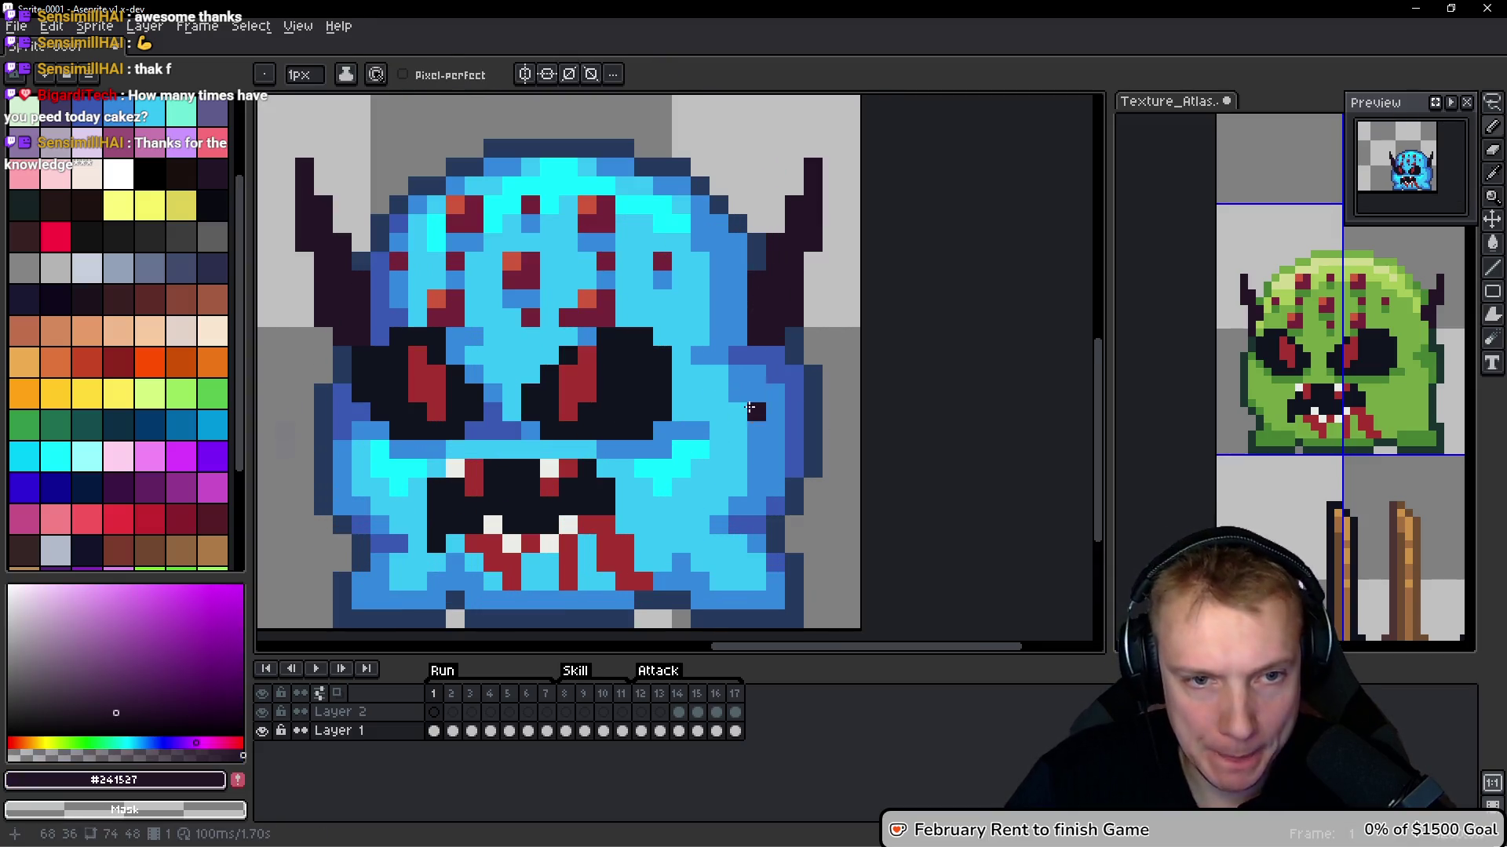
left_click_drag(735, 322, 736, 346)
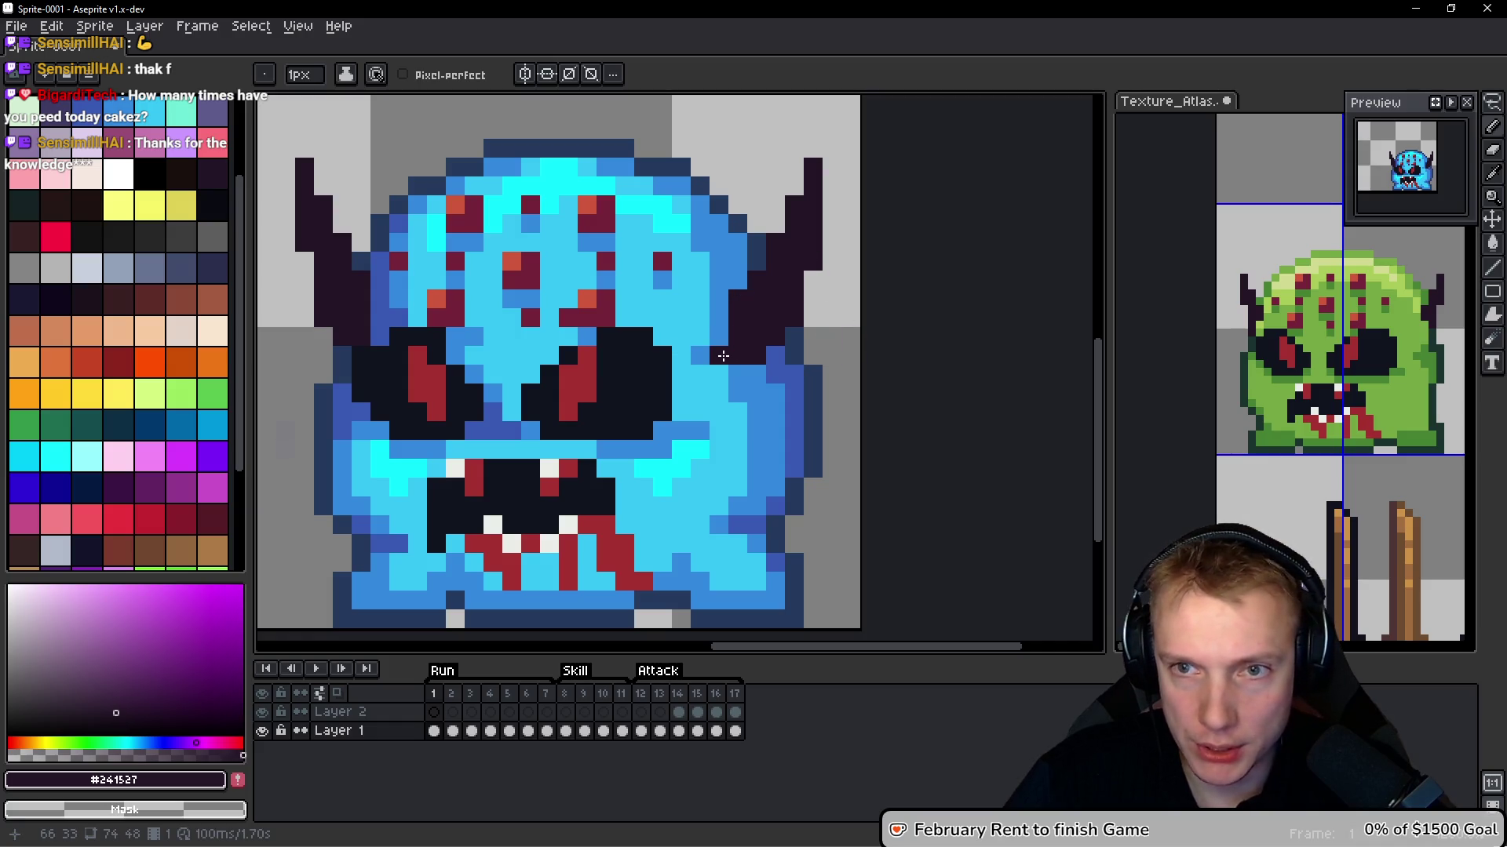
Shade the right cheek with darker blue #3859b3, restoring a short strip to mid blue #3388dc
left_click(731, 291, "alt")
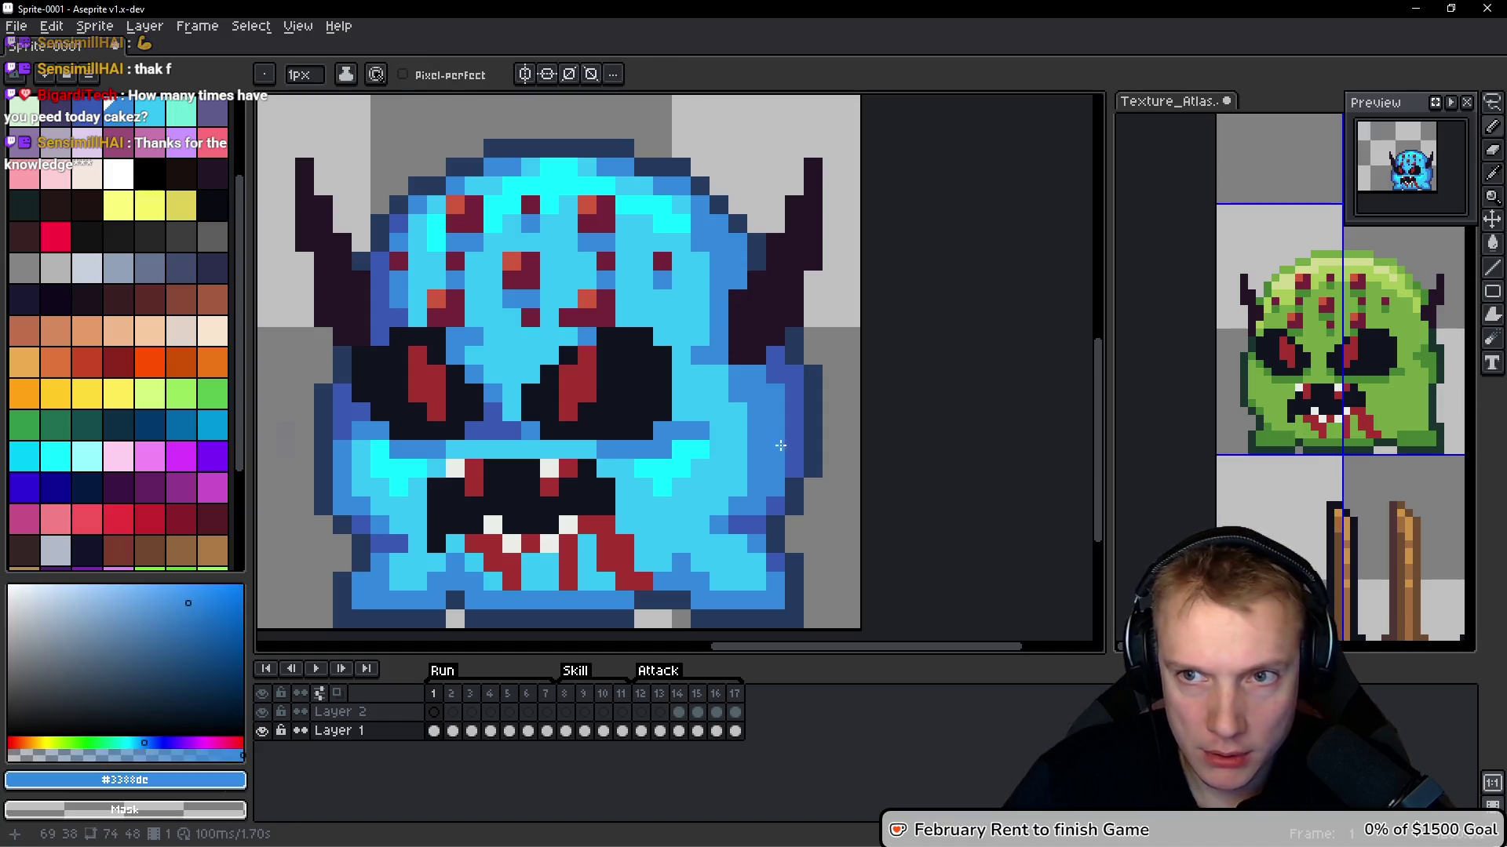
left_click(721, 308, "alt")
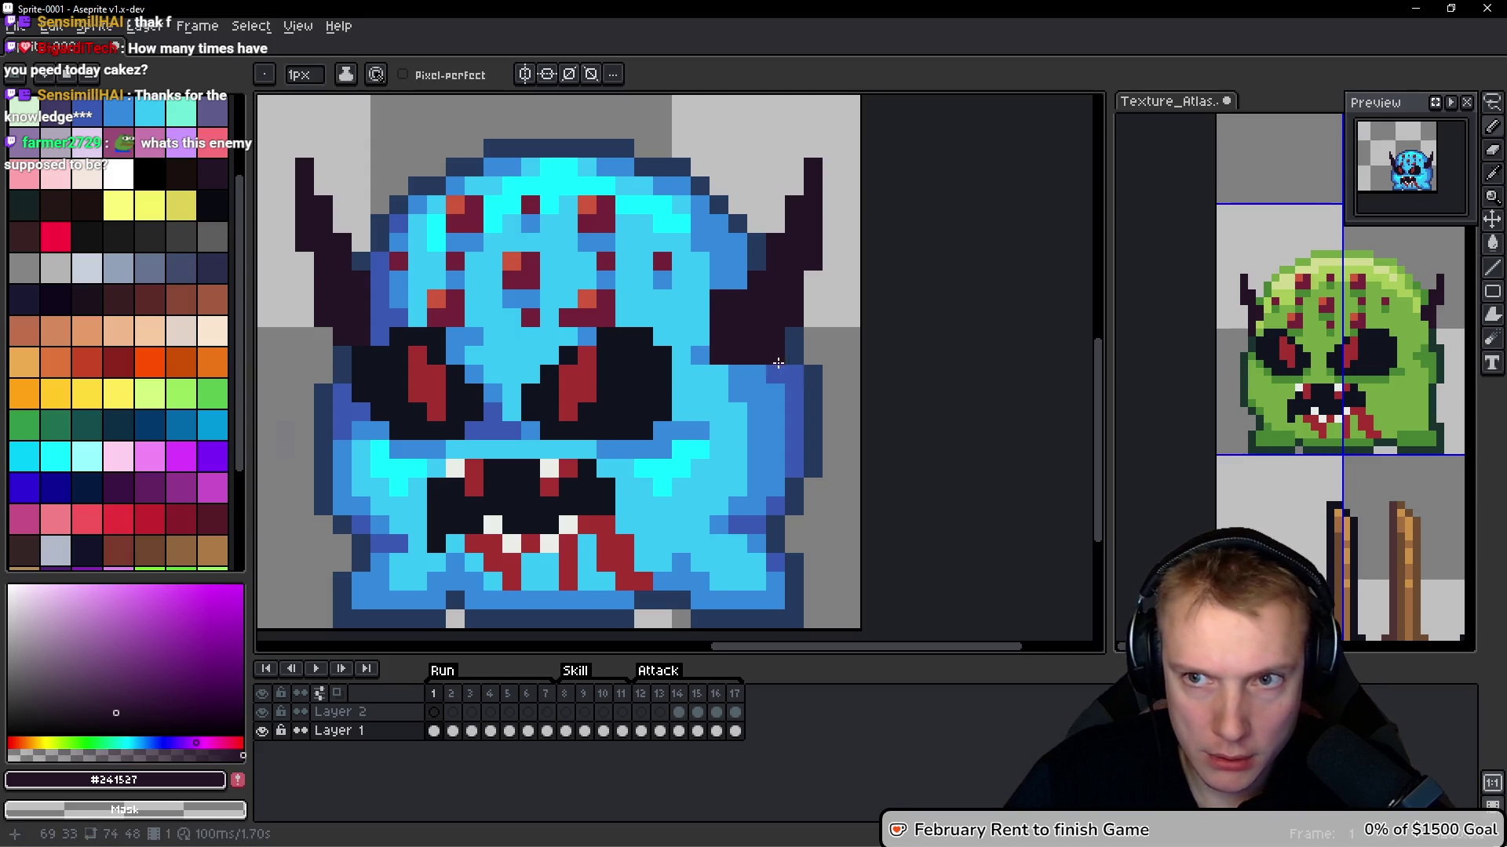
left_click(747, 370, "alt")
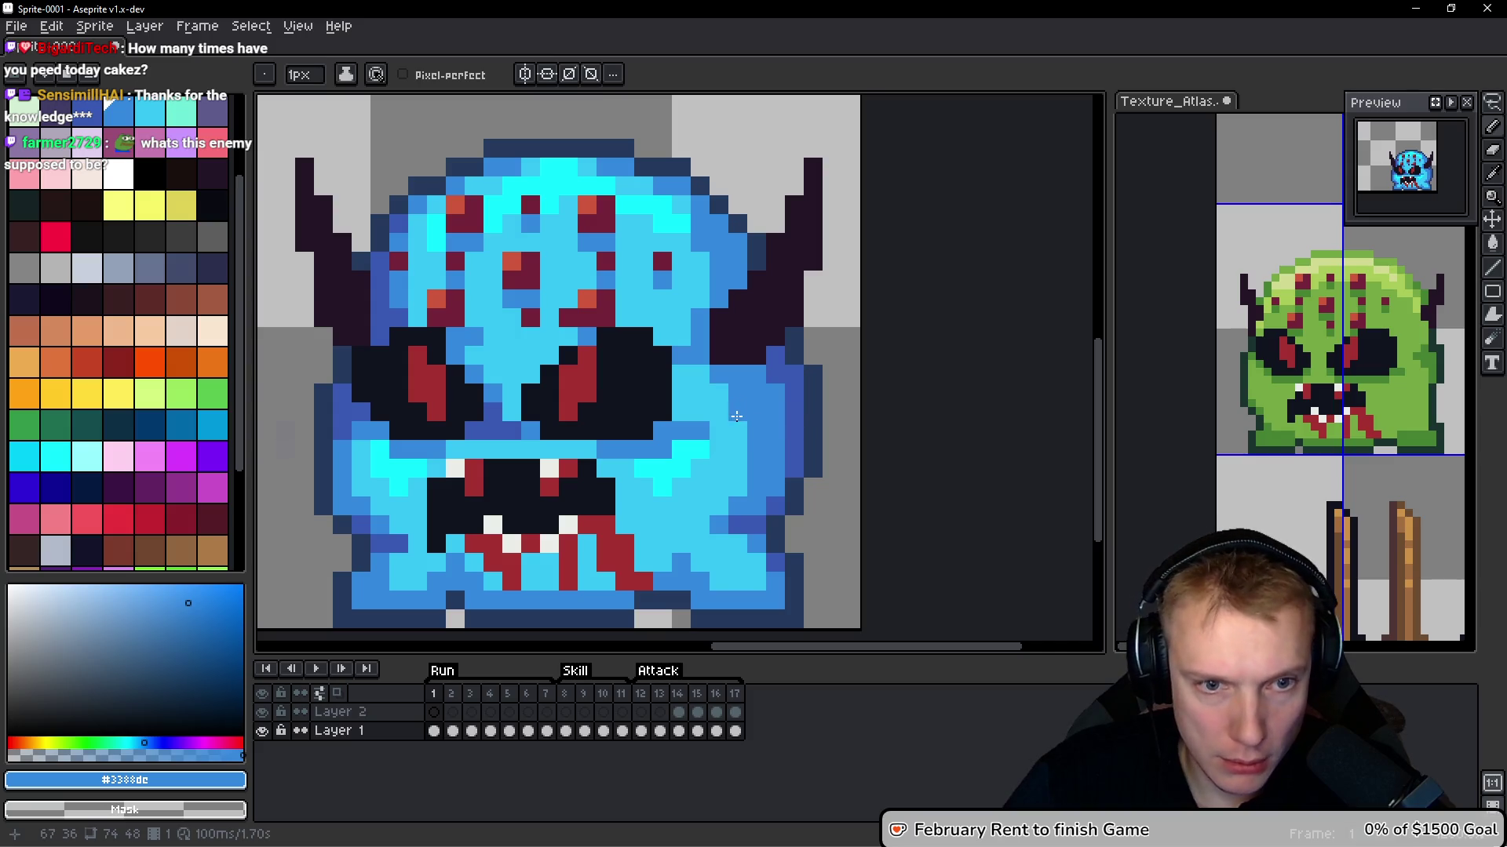
left_click(776, 357, "alt")
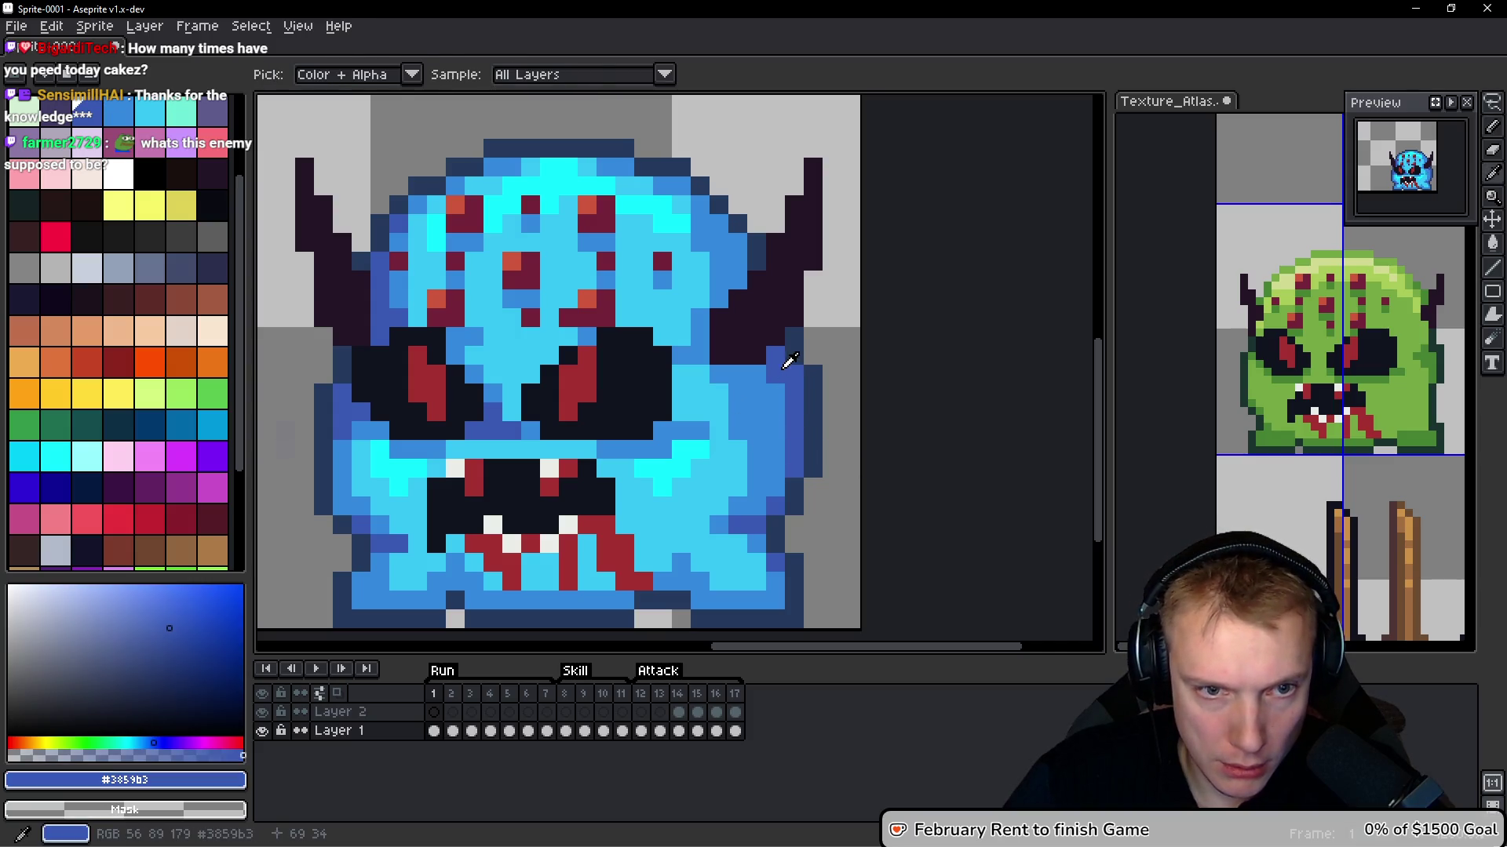
left_click_drag(723, 370, 763, 392)
left_click_drag(699, 355, 680, 356)
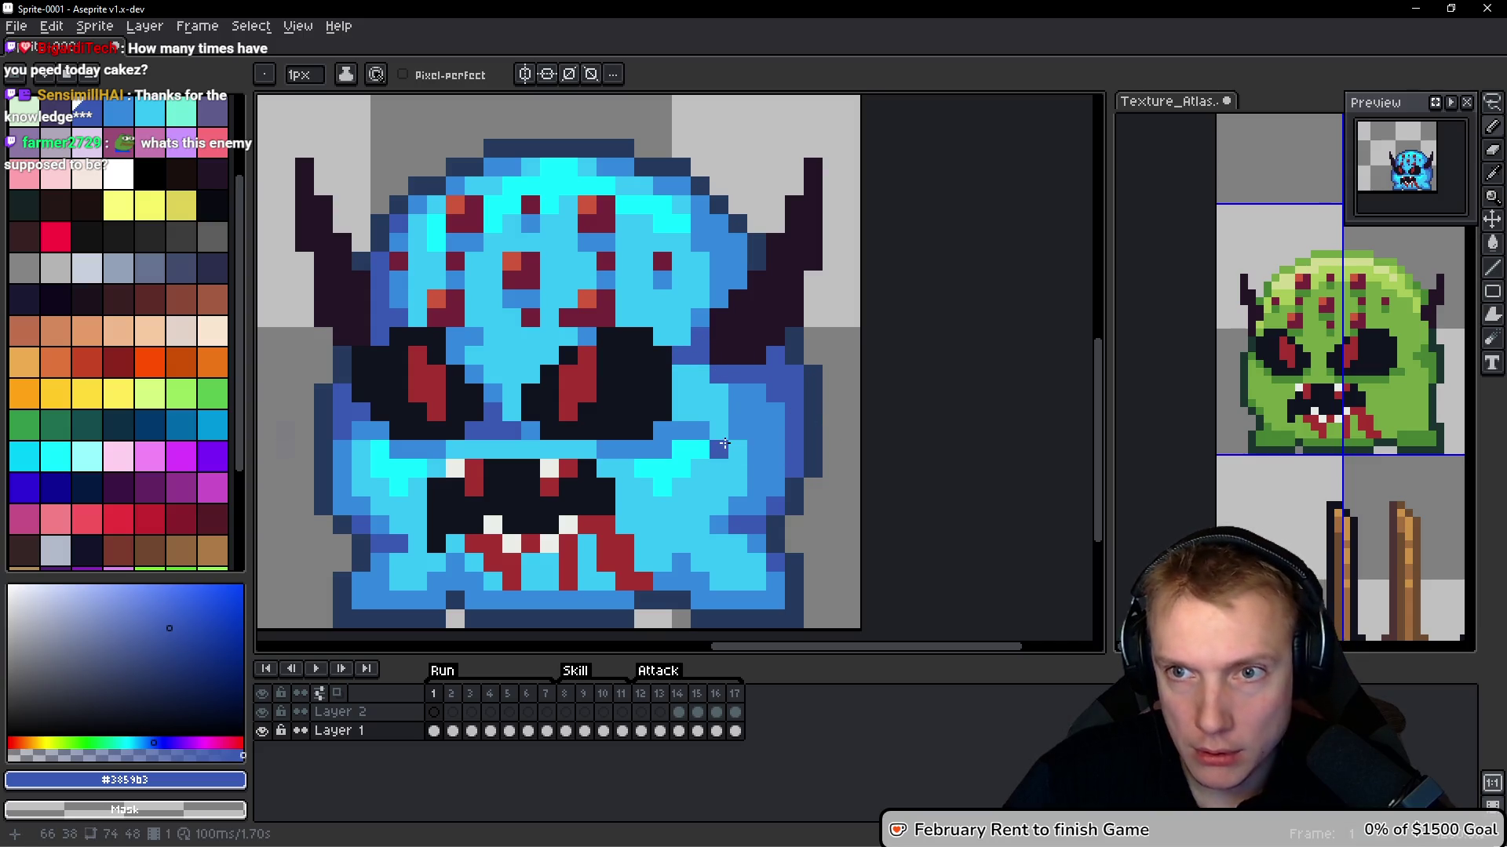
left_click(746, 393, "alt")
mouse_move(681, 368)
left_mouse_down()
mouse_move(681, 397)
mouse_move(678, 342)
left_mouse_up()
scroll(722, 345, "down", 5)
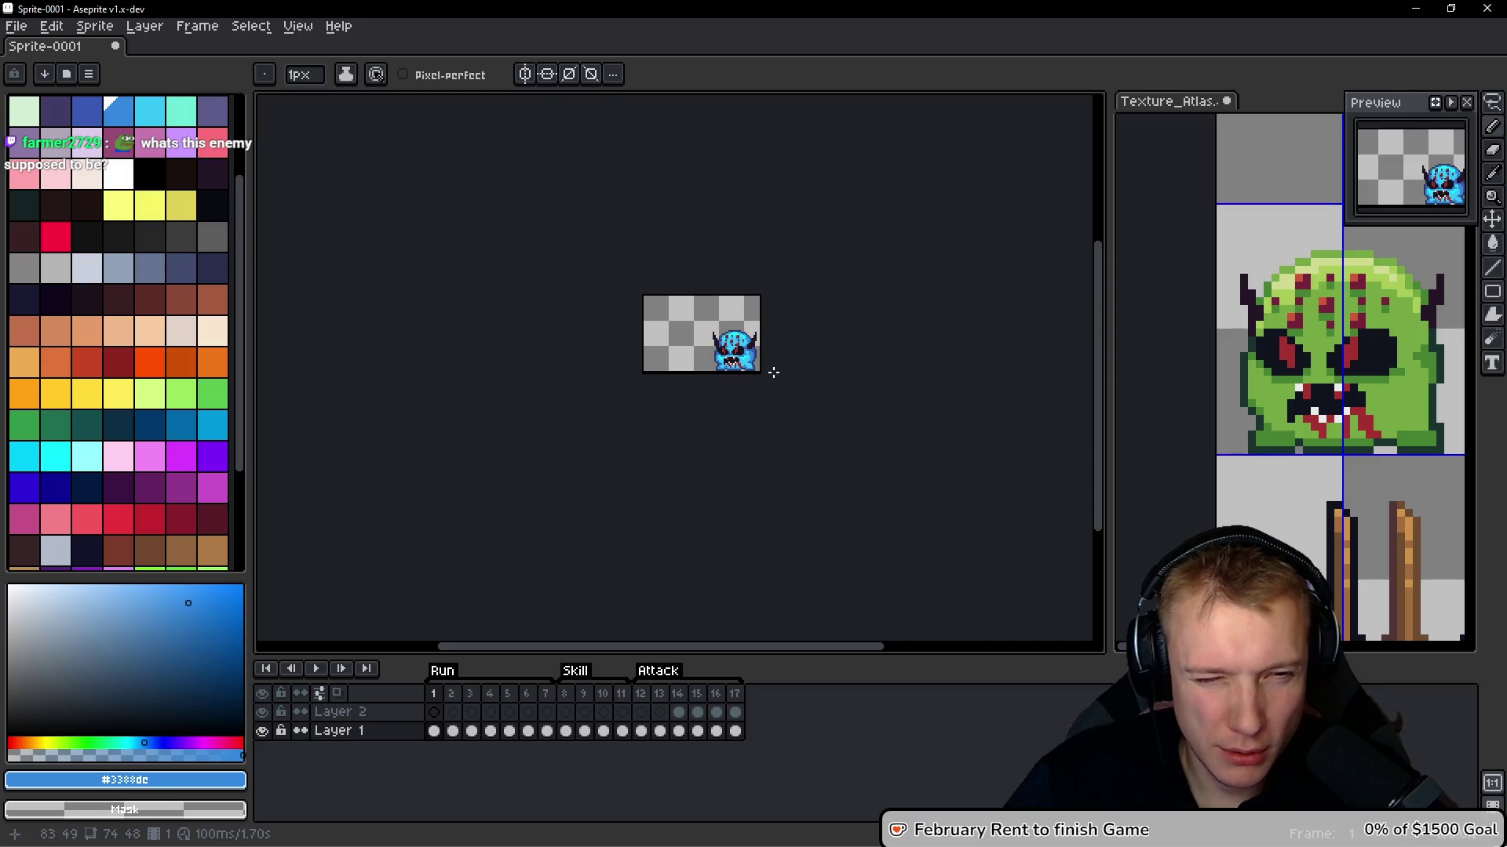
scroll(760, 353, "up", 5)
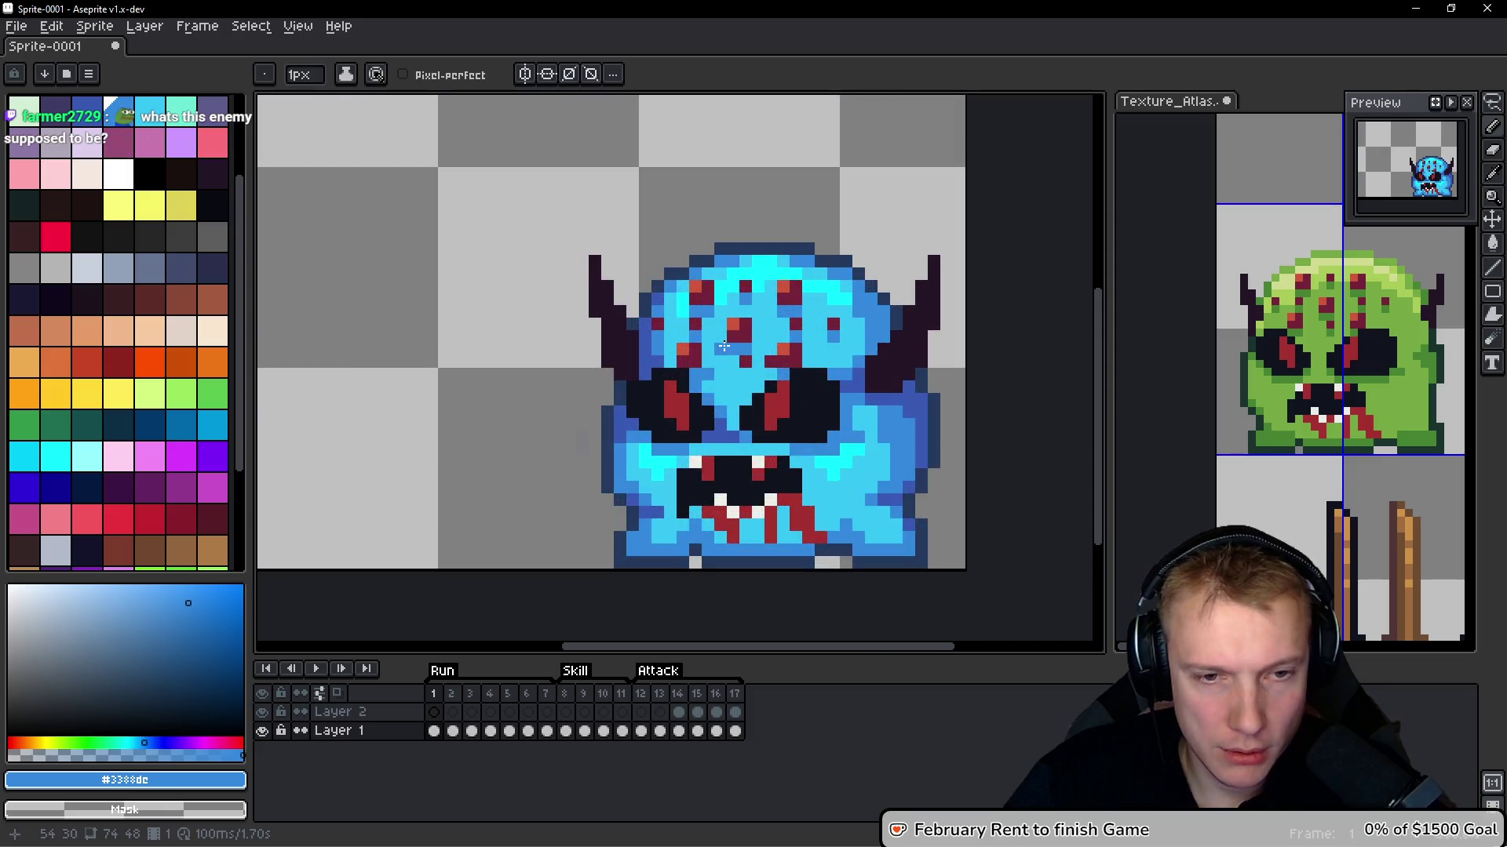
scroll(703, 324, "down", 3)
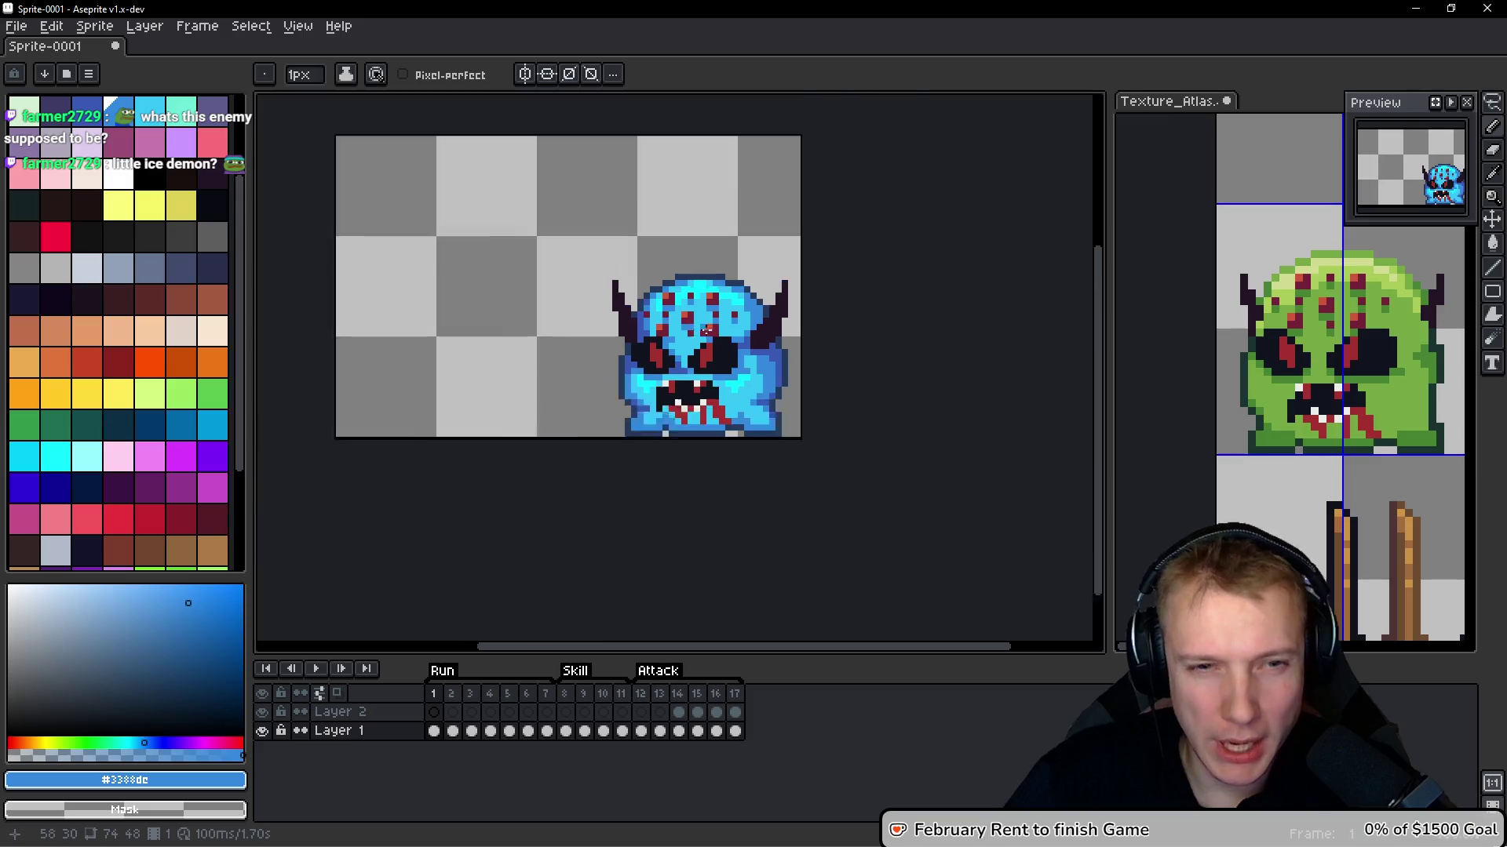
key("Return")
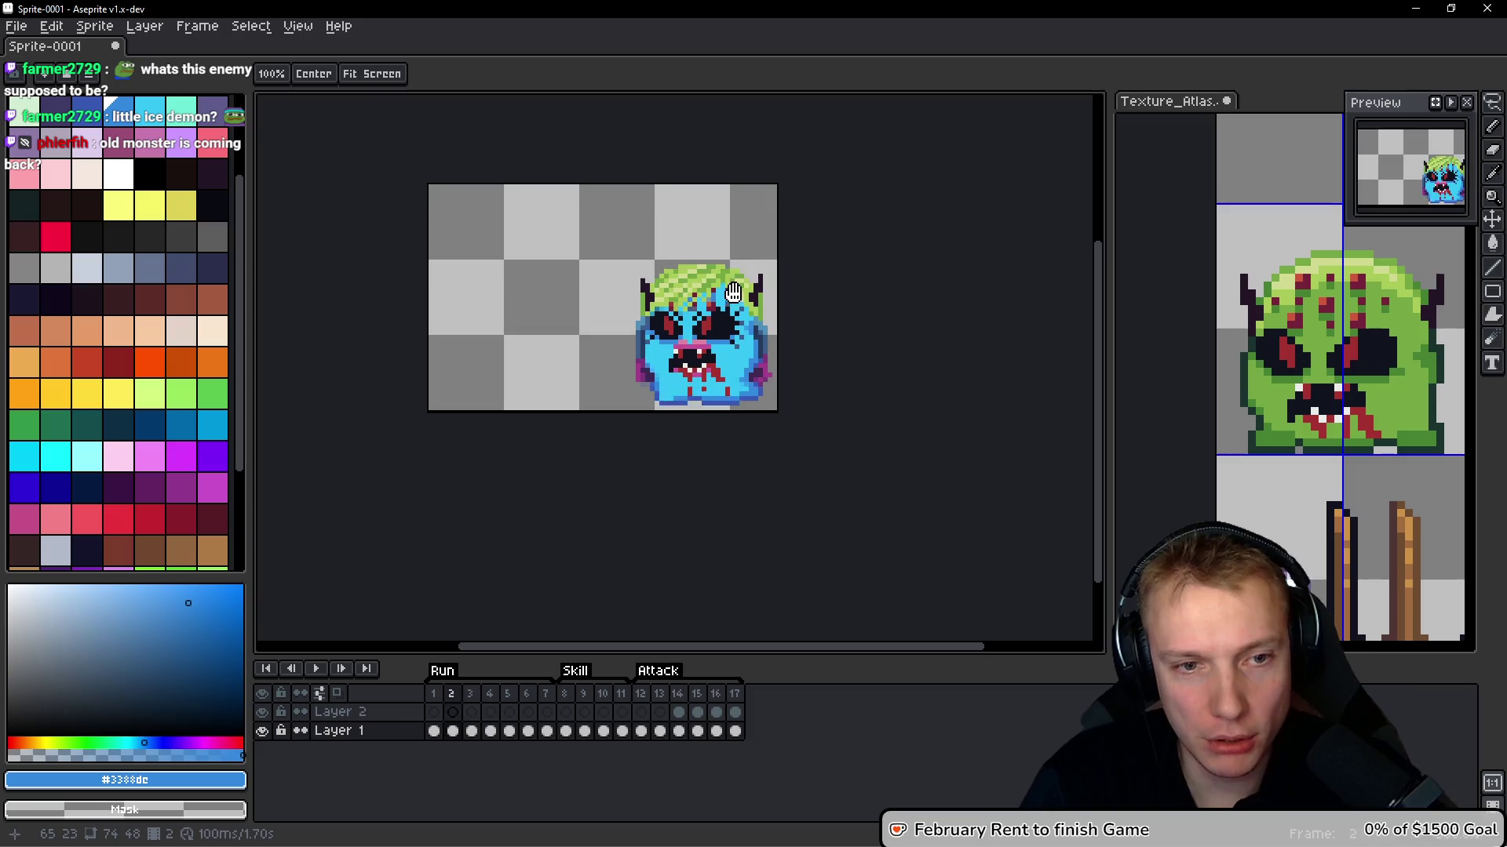
left_click_drag(762, 357, 702, 297)
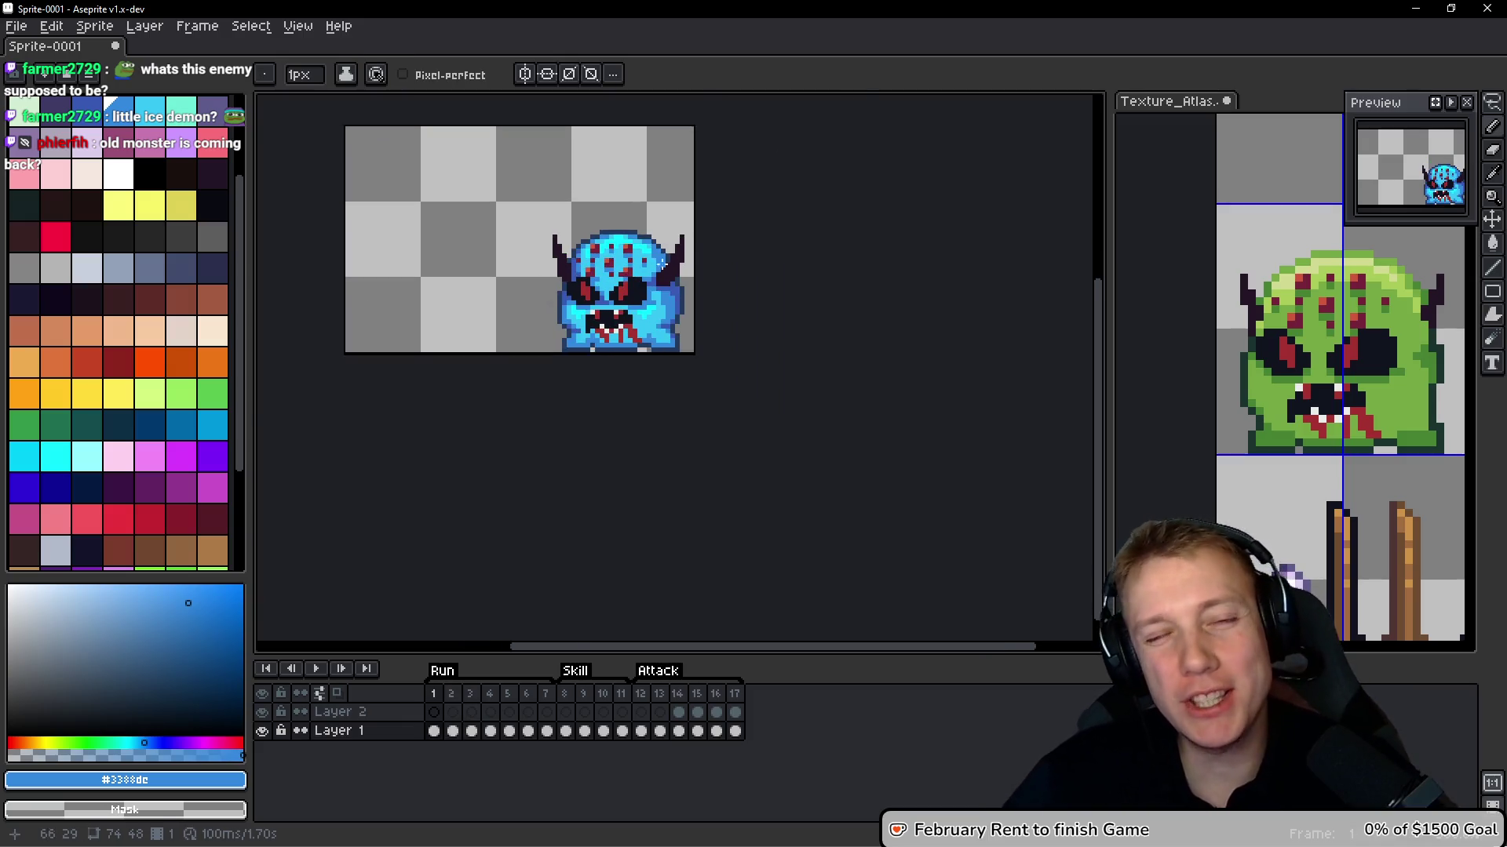
scroll(733, 339, "up", 1)
key("b")
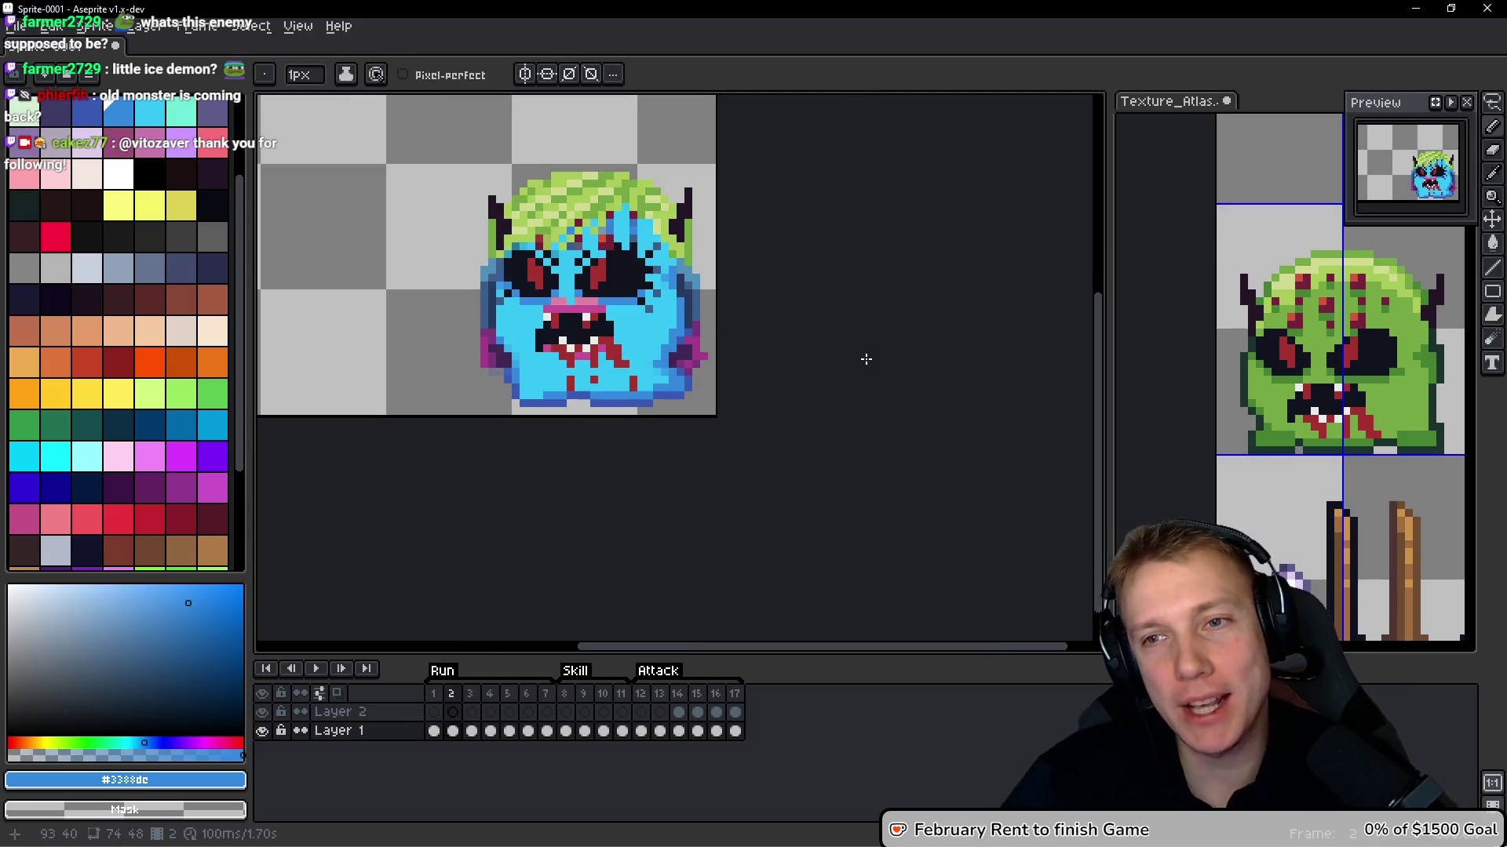
key("space")
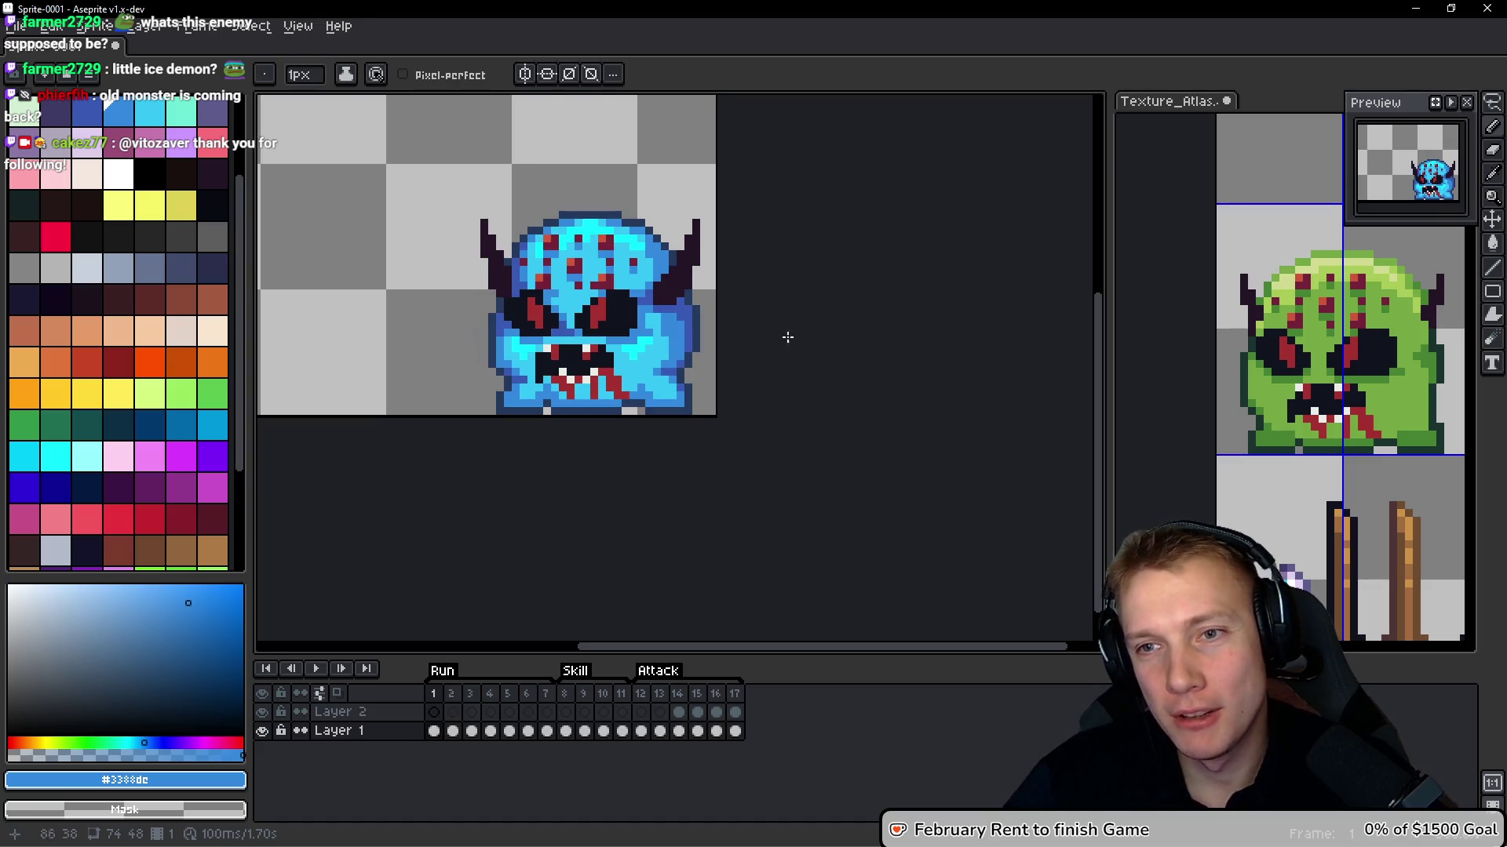
scroll(578, 213, "up", 2)
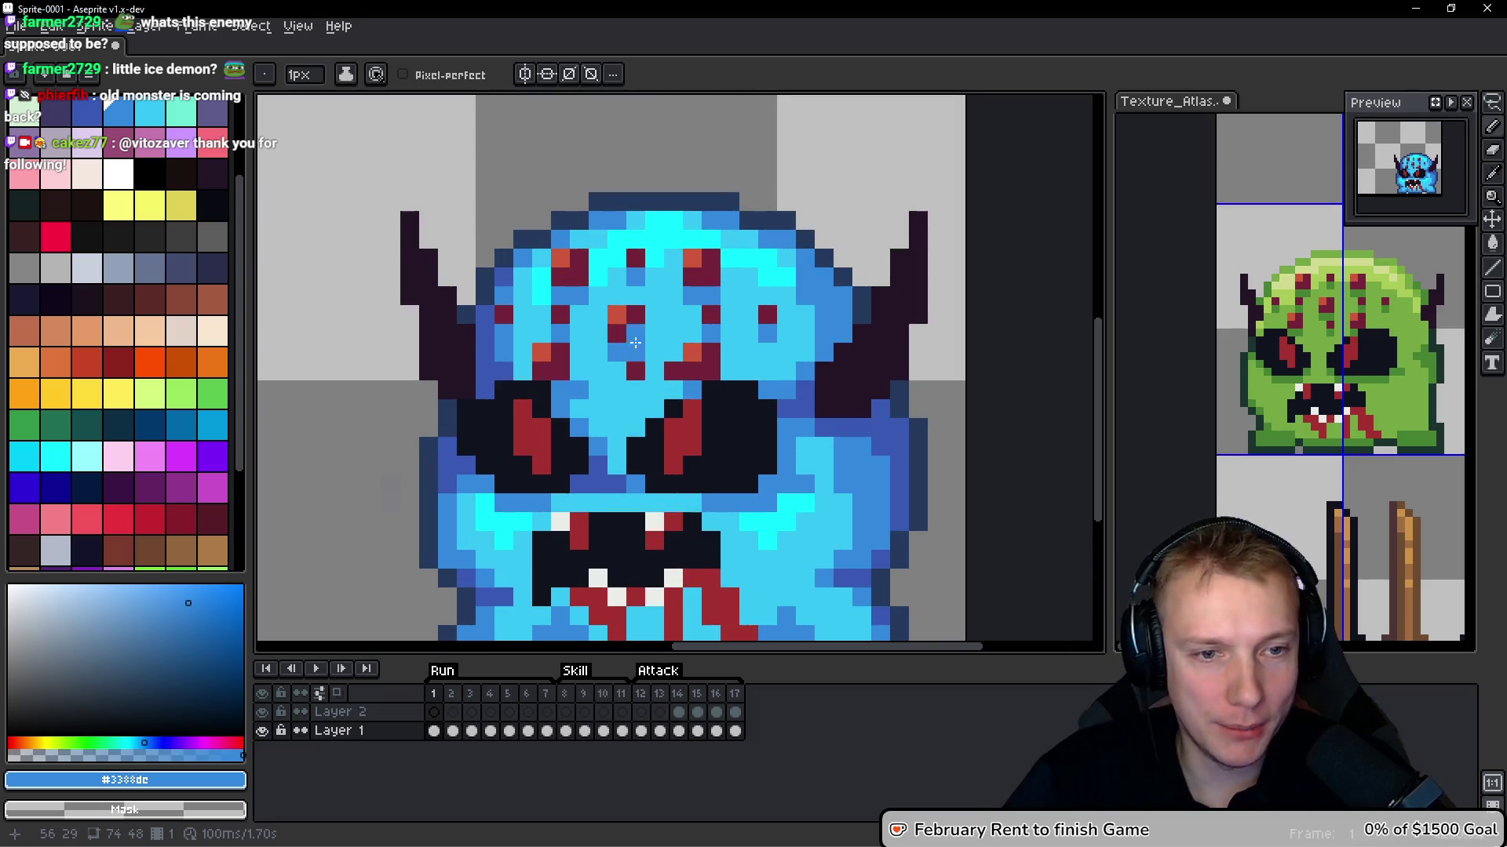
Paint light-blue #36c5f4 pixels between the eyes and mid-blue #3388dc pixels near the nose and right eye
scroll(636, 322, "up", 1)
left_click(629, 334, "alt")
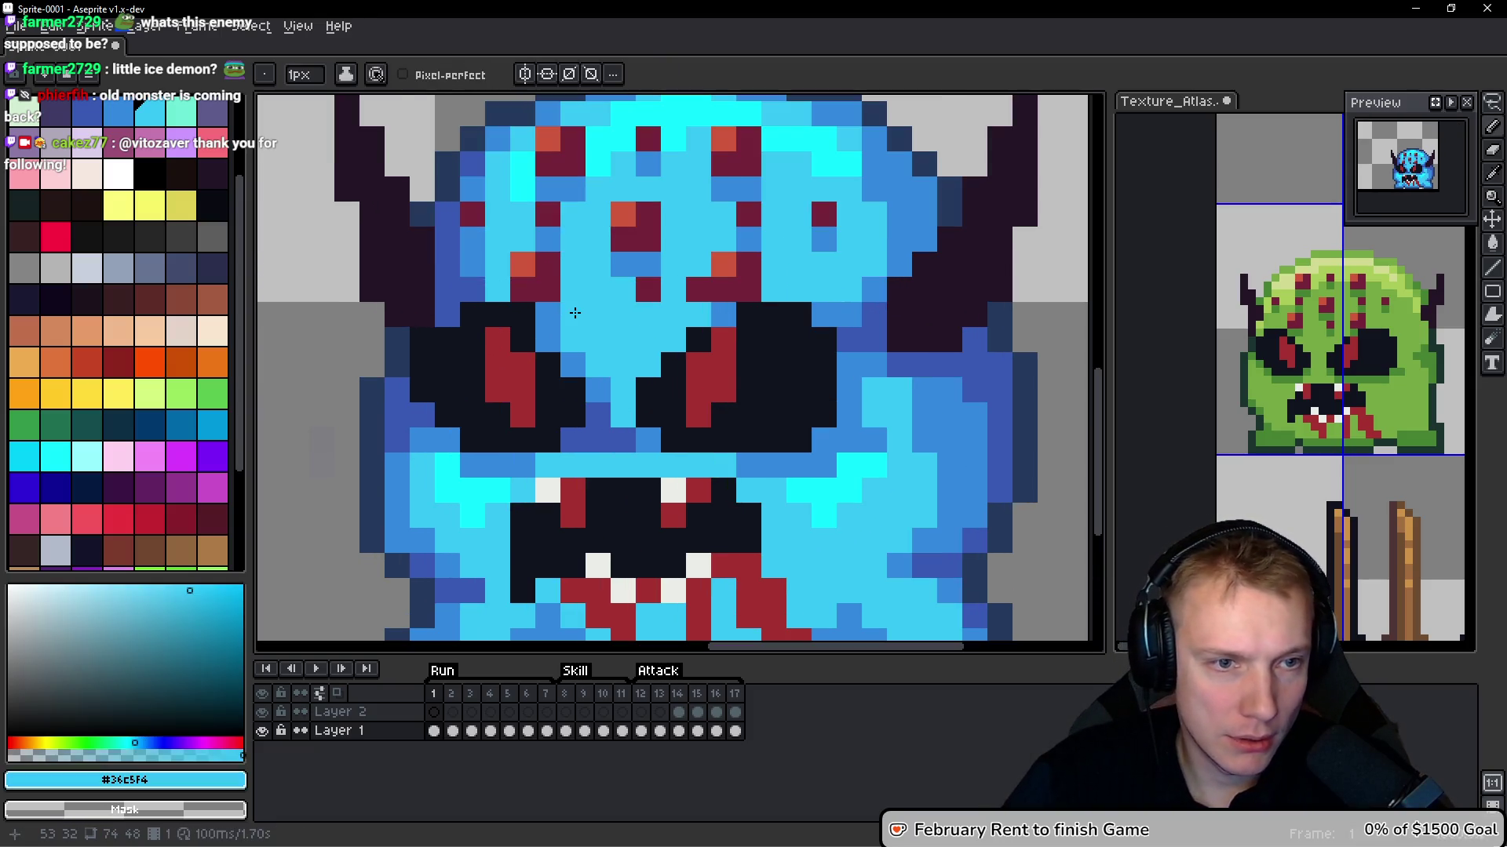
left_click(548, 324)
left_click(598, 415, "alt")
left_click(624, 390)
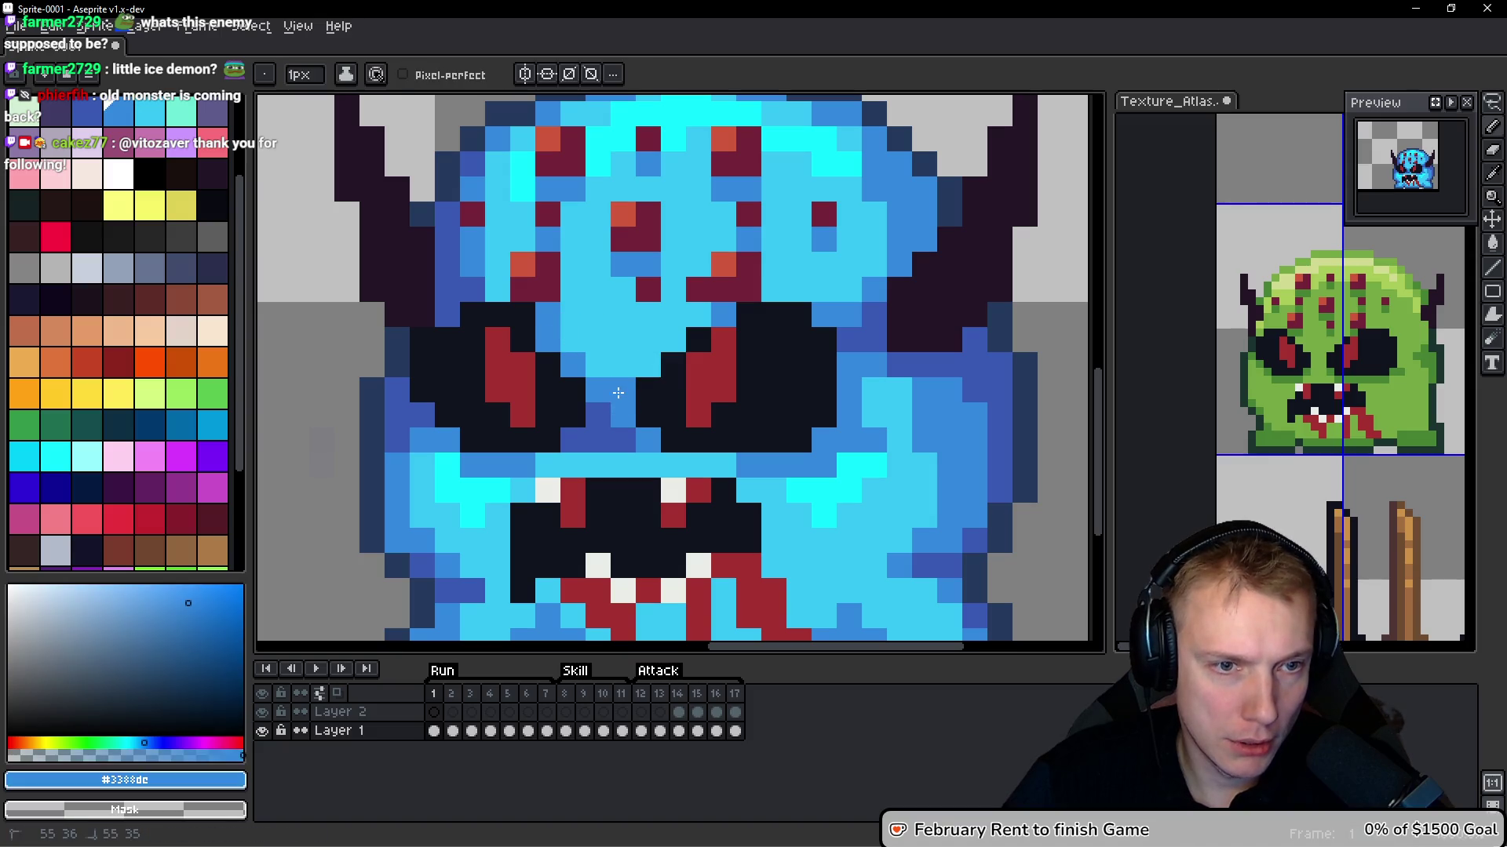
left_click(716, 408)
left_click(675, 348)
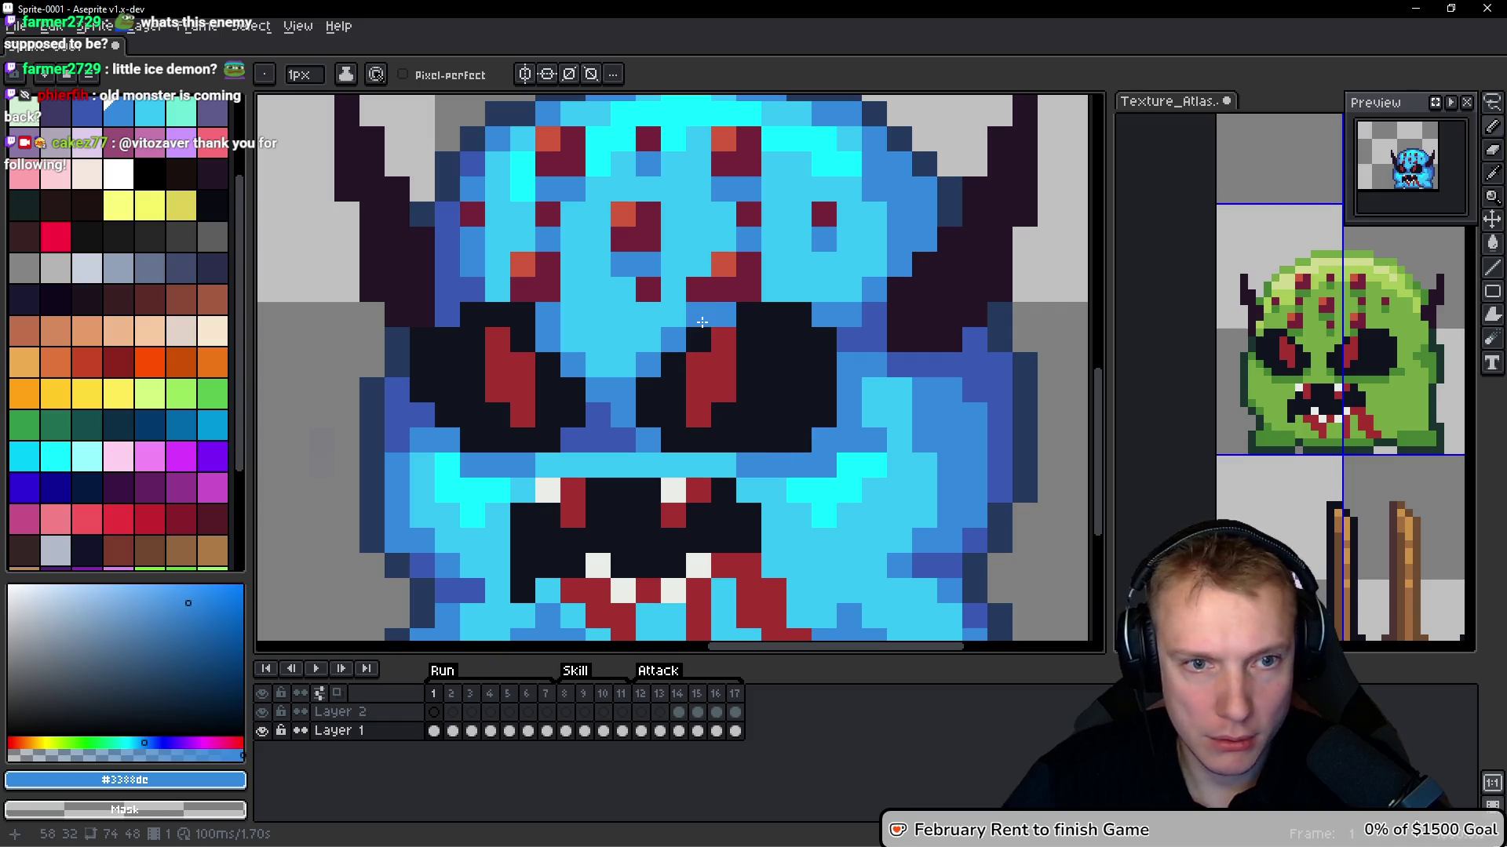
Recentre the view on the whole face and choose bright red from the palette
scroll(756, 435, "down", 5)
scroll(704, 414, "up", 5)
left_click(704, 413)
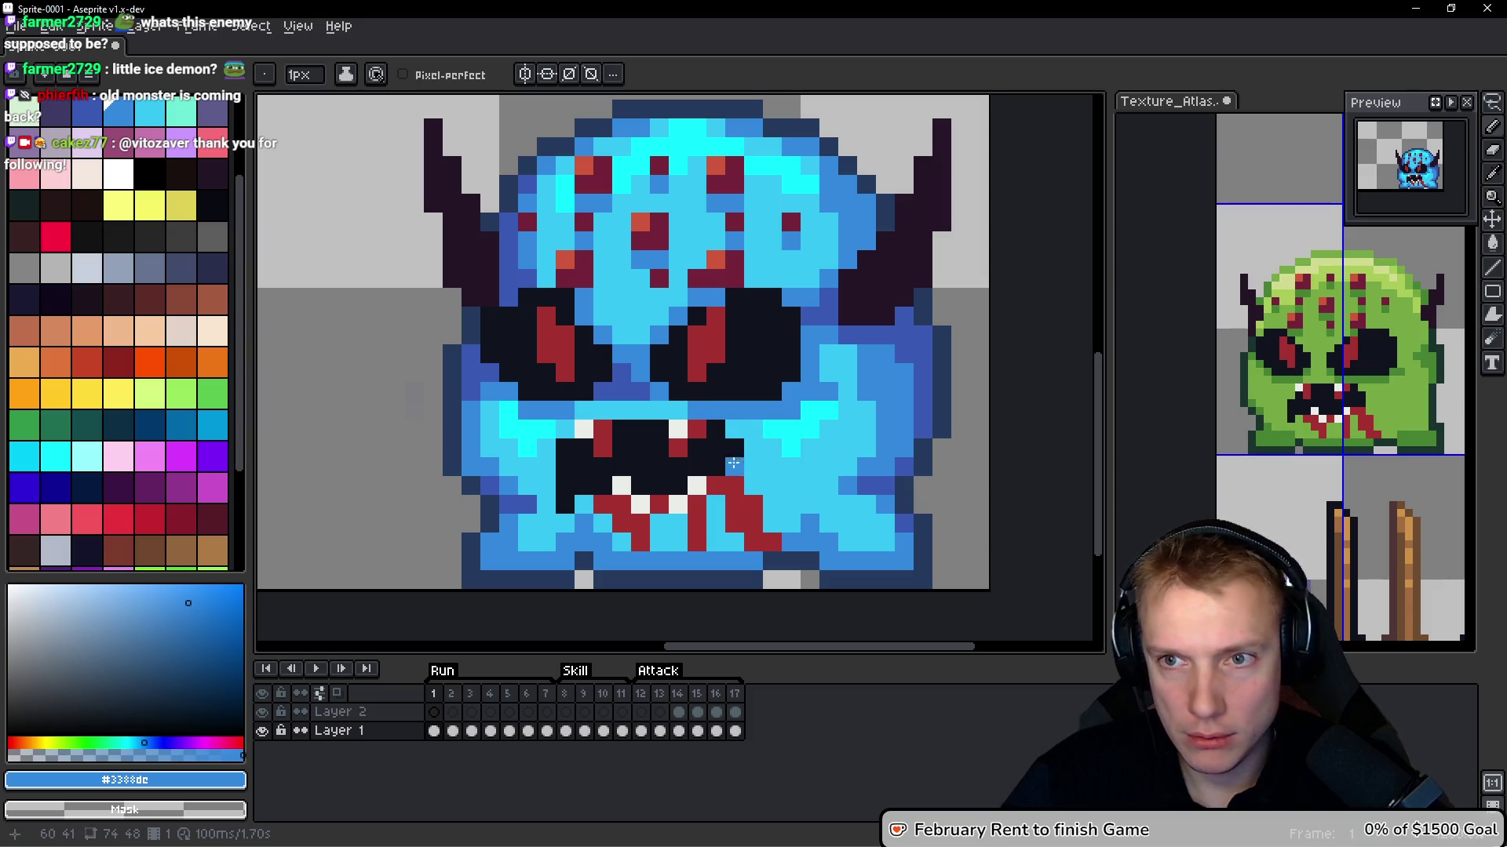
left_click_drag(734, 464, 715, 408)
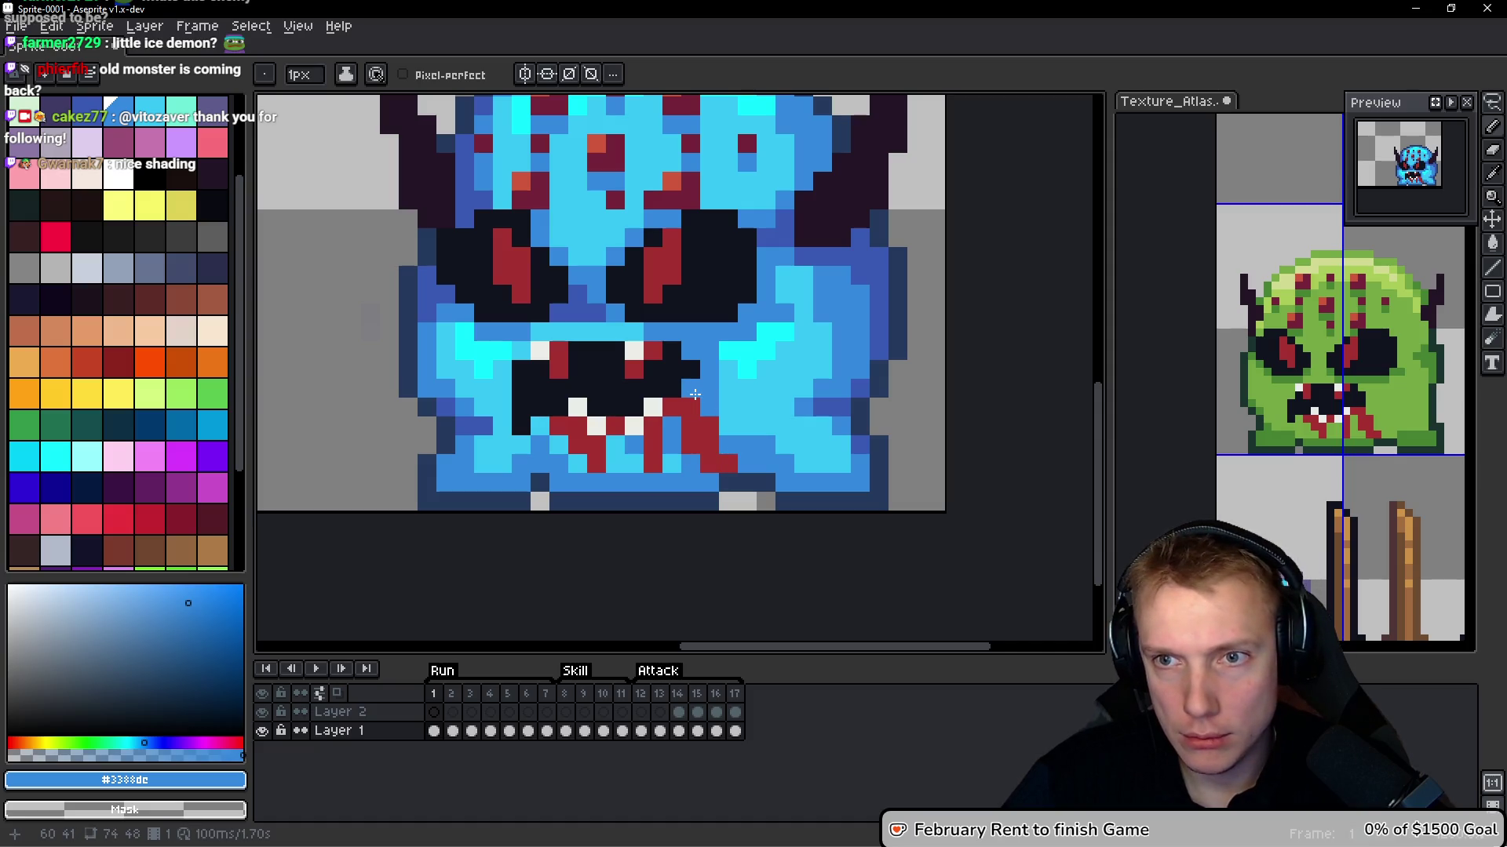
scroll(695, 365, "down", 2)
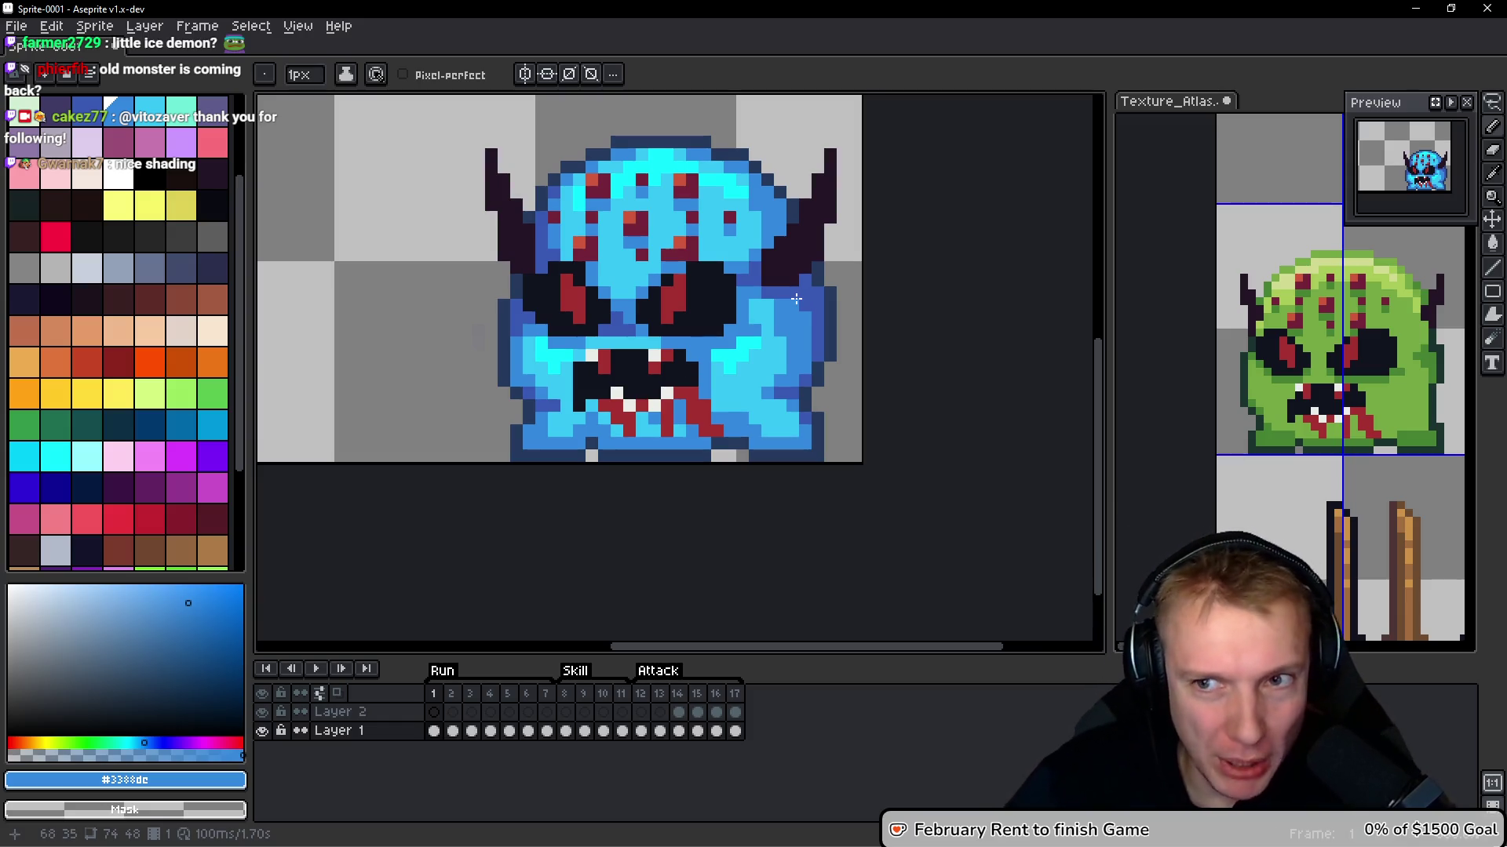
scroll(118, 314, "up", 2)
left_click(149, 110)
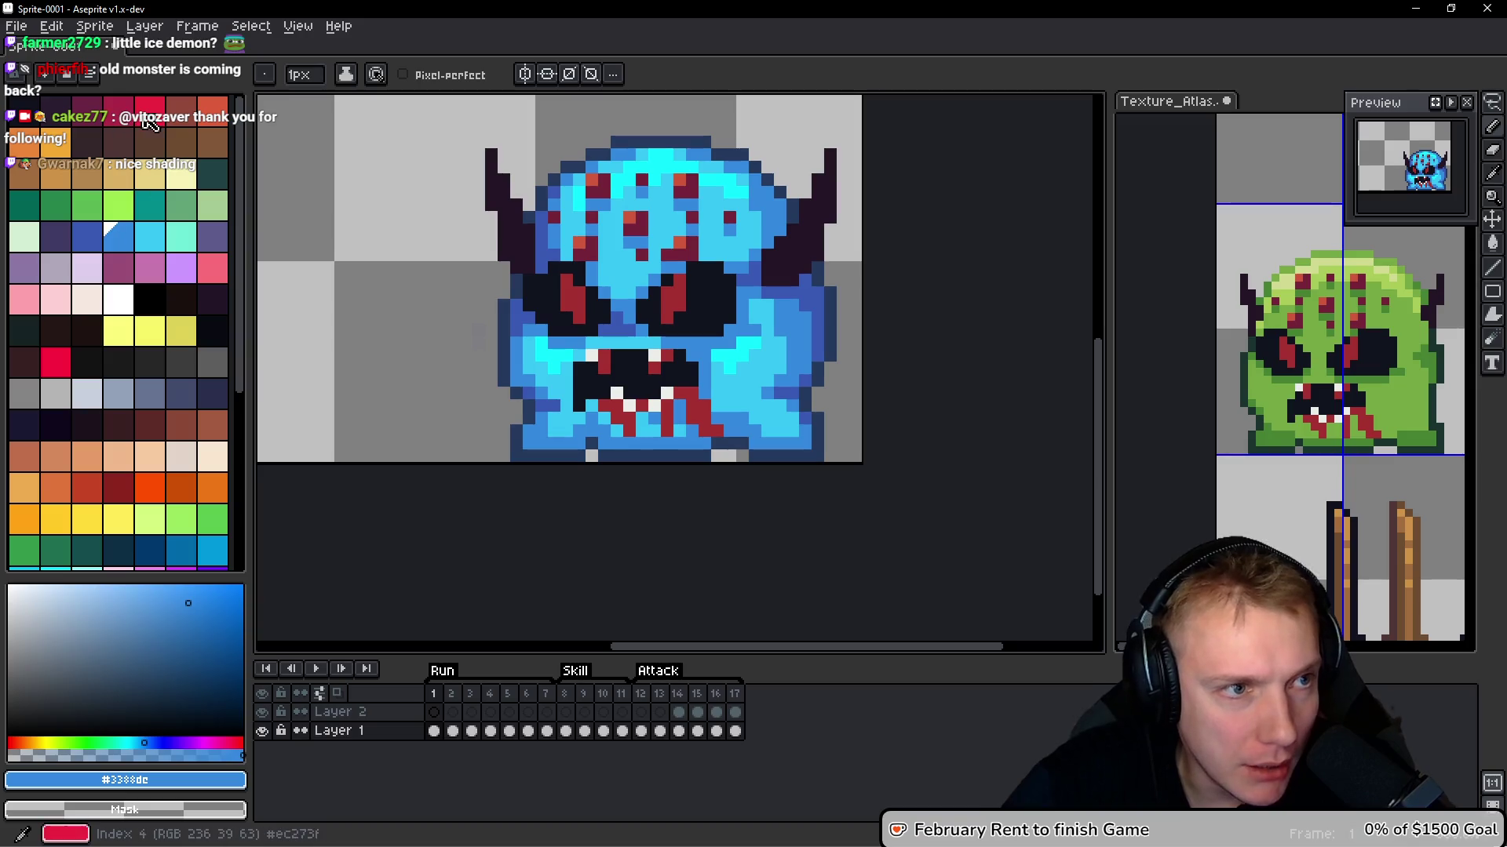
Add bright red pixels to both eyes, including a stroke in the right eye
scroll(596, 329, "up", 3)
left_click(492, 182)
left_click_drag(754, 180, 747, 213)
left_click(793, 181)
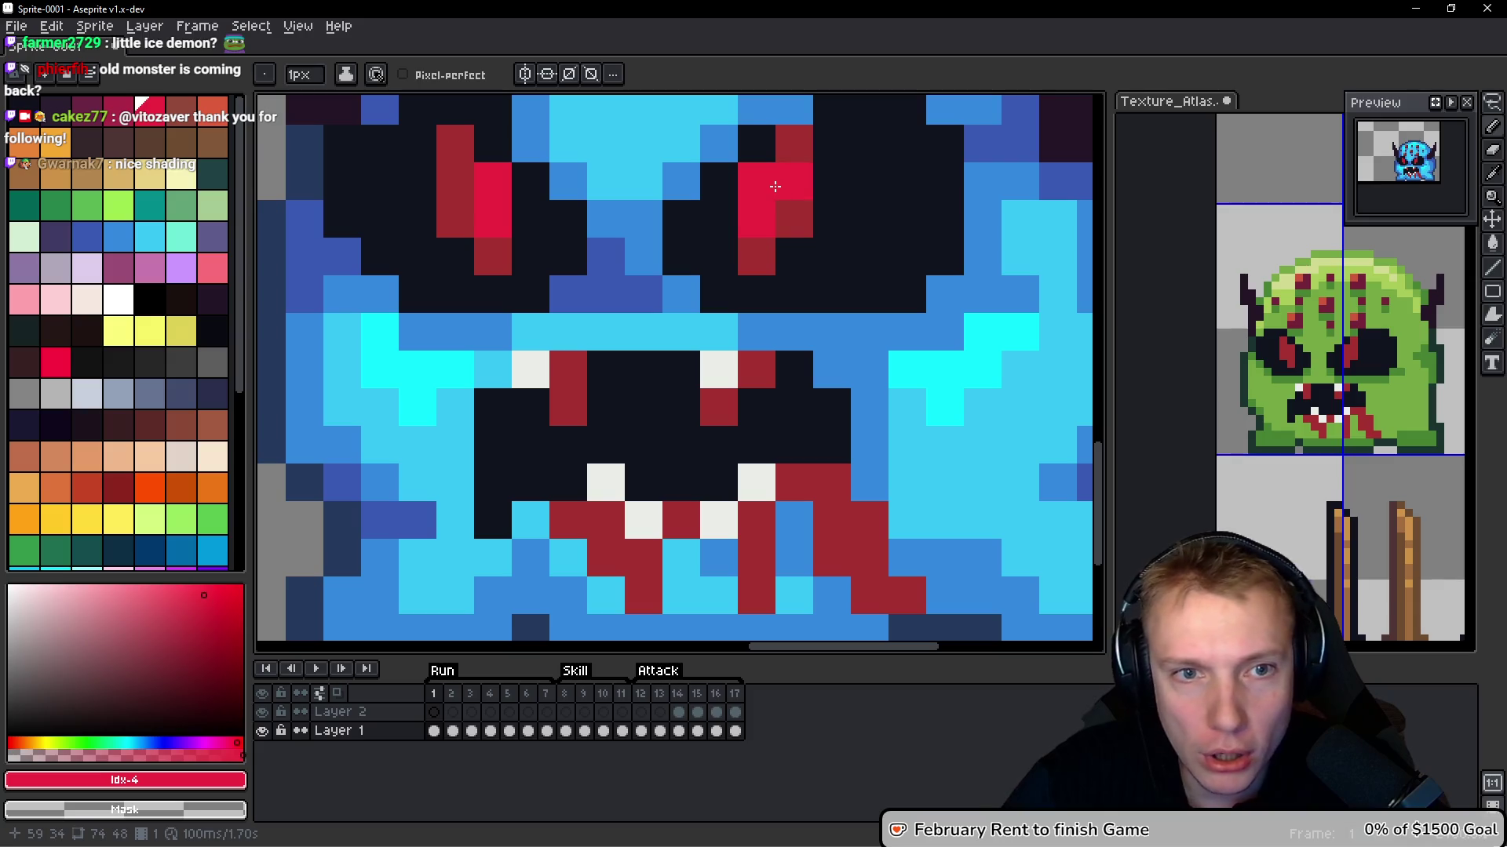
left_click(459, 187)
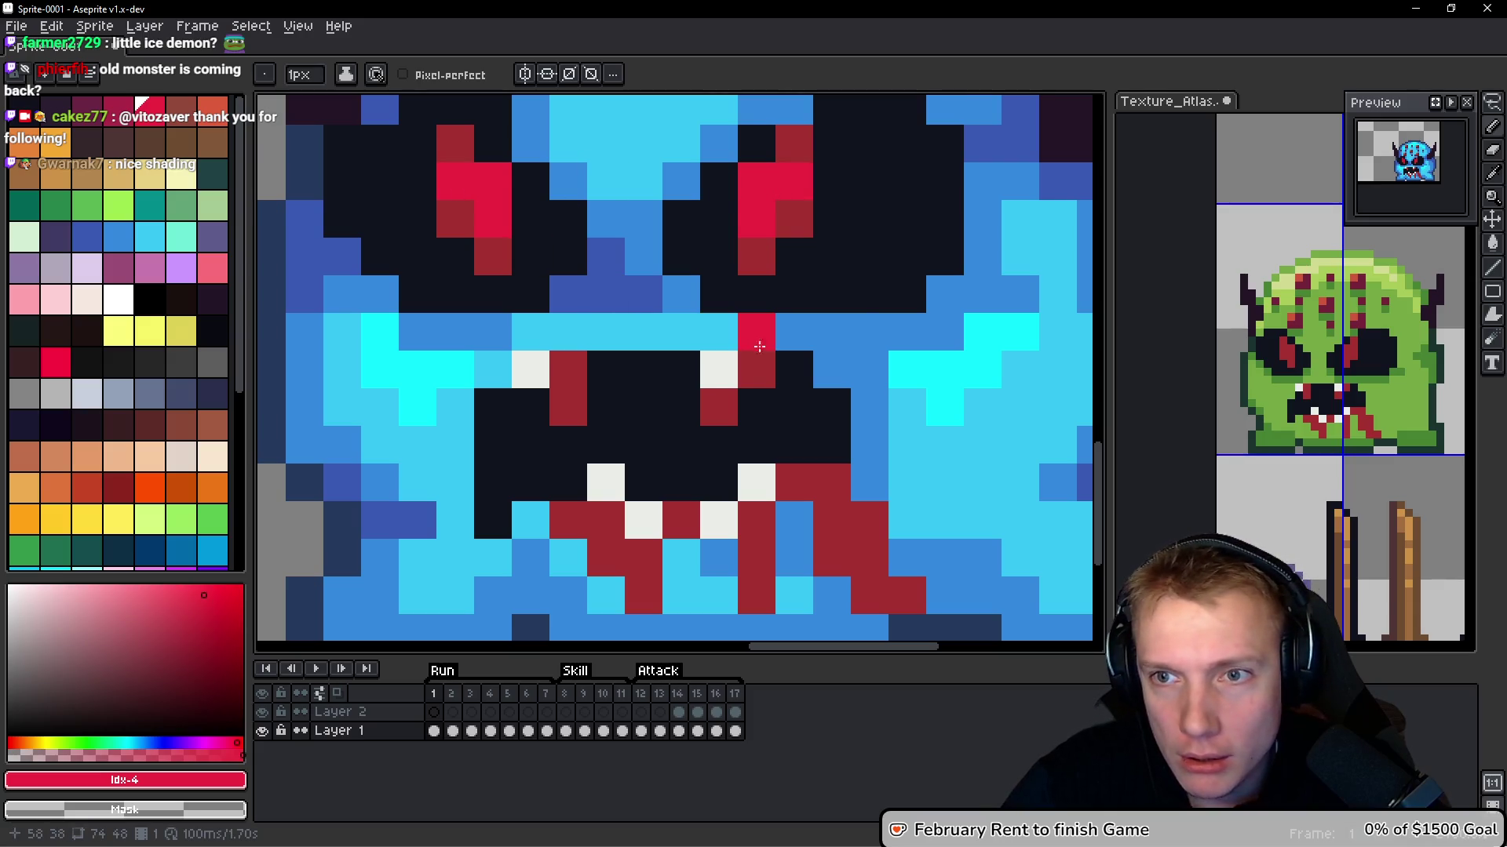
scroll(847, 353, "down", 7)
scroll(863, 359, "down", 2)
scroll(862, 353, "up", 4)
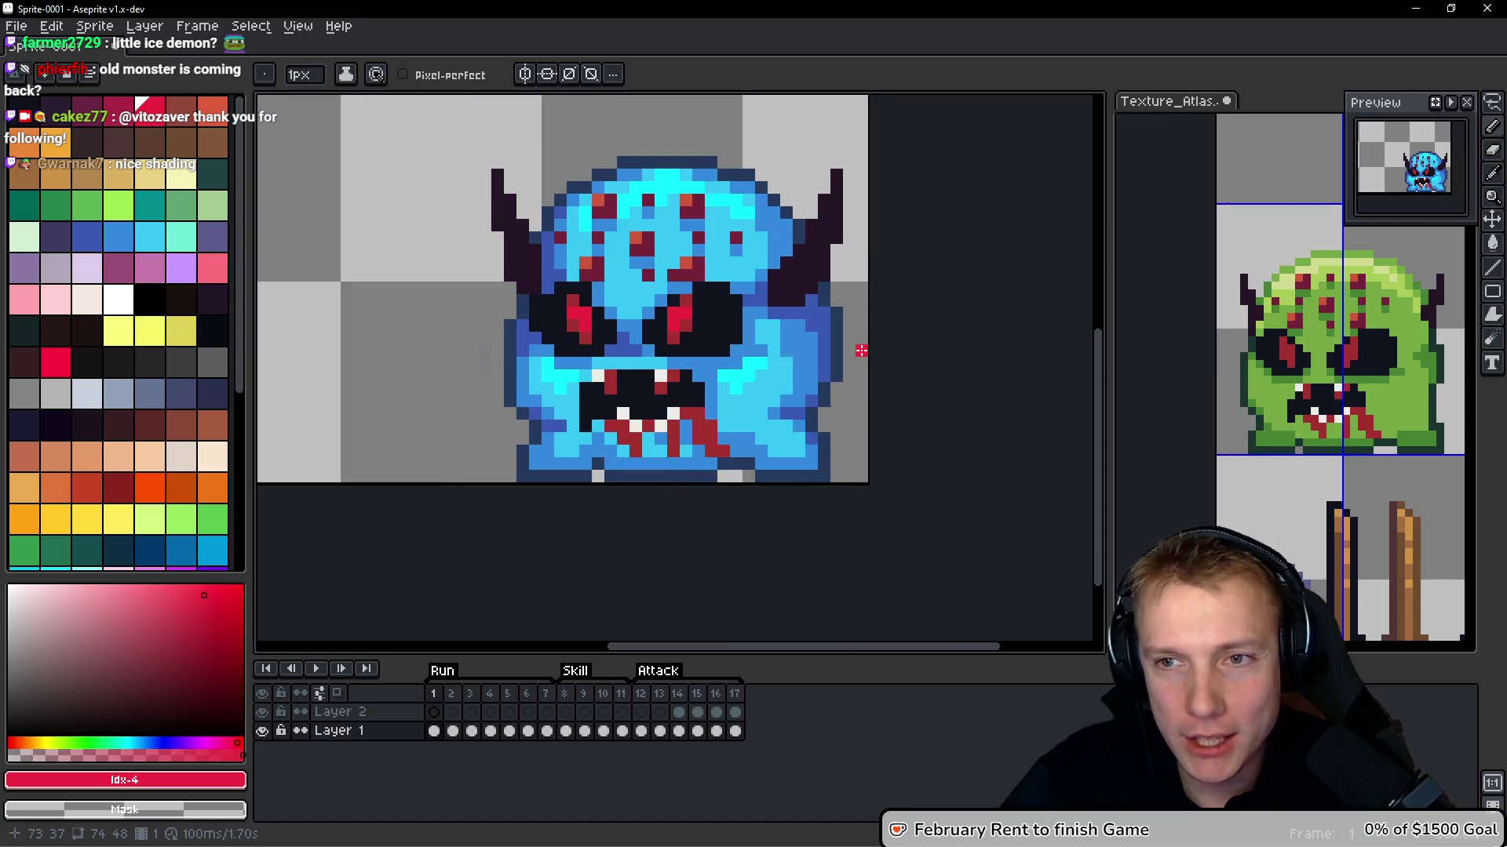
scroll(742, 283, "up", 3)
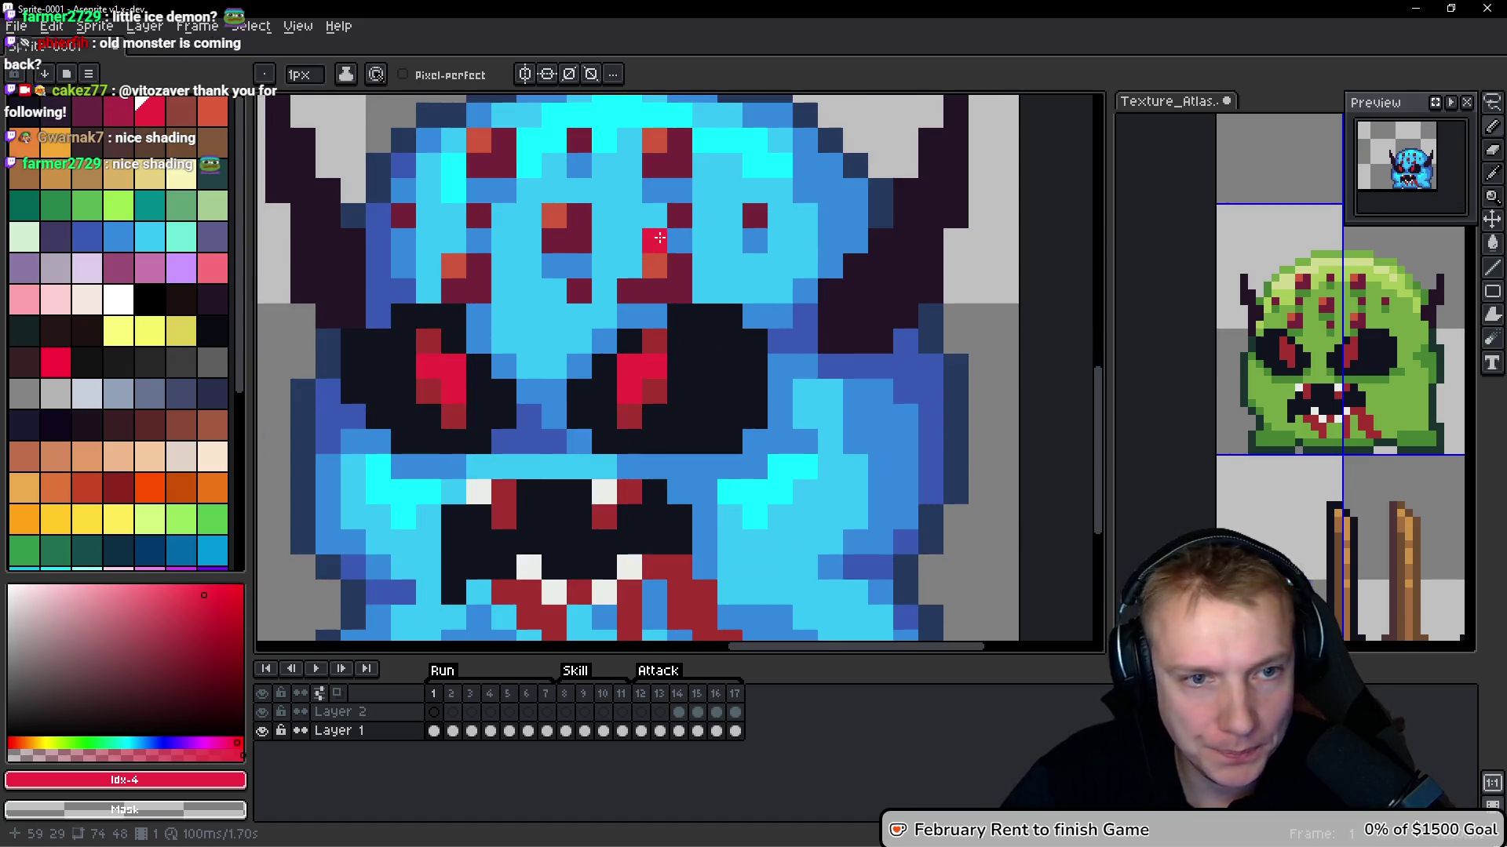
scroll(659, 237, "down", 4)
Lasso-select the spotted forehead area
key("q")
mouse_move(691, 167)
left_mouse_down()
mouse_move(509, 157)
mouse_move(534, 300)
mouse_move(711, 298)
mouse_move(742, 145)
left_mouse_up()
scroll(620, 250, "up", 3)
key("g")
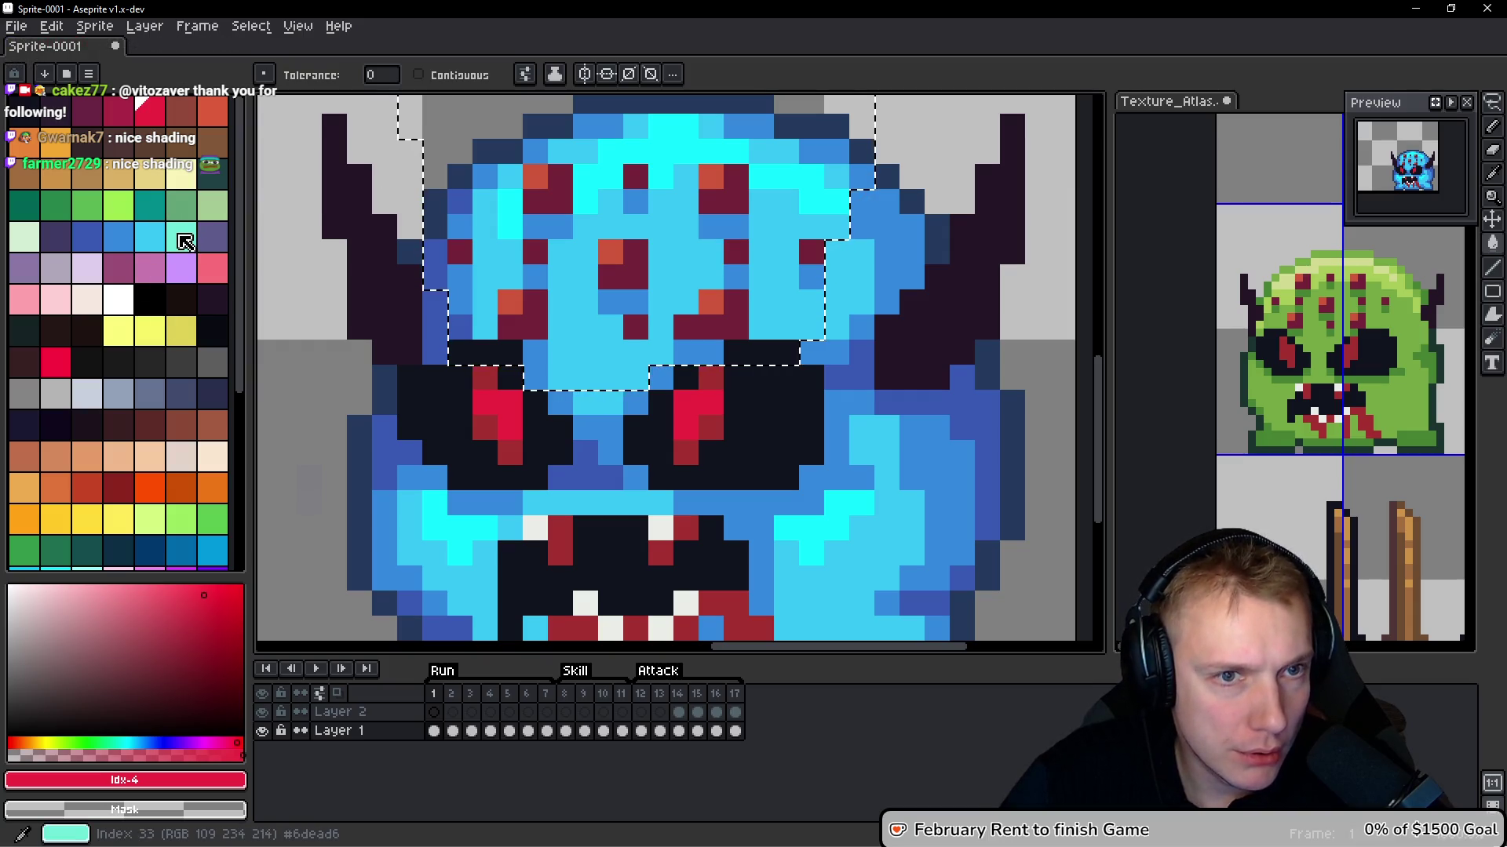
Recolour the five red forehead spots light cyan, trying a bright cyan fill and undoing it
scroll(176, 244, "down", 5)
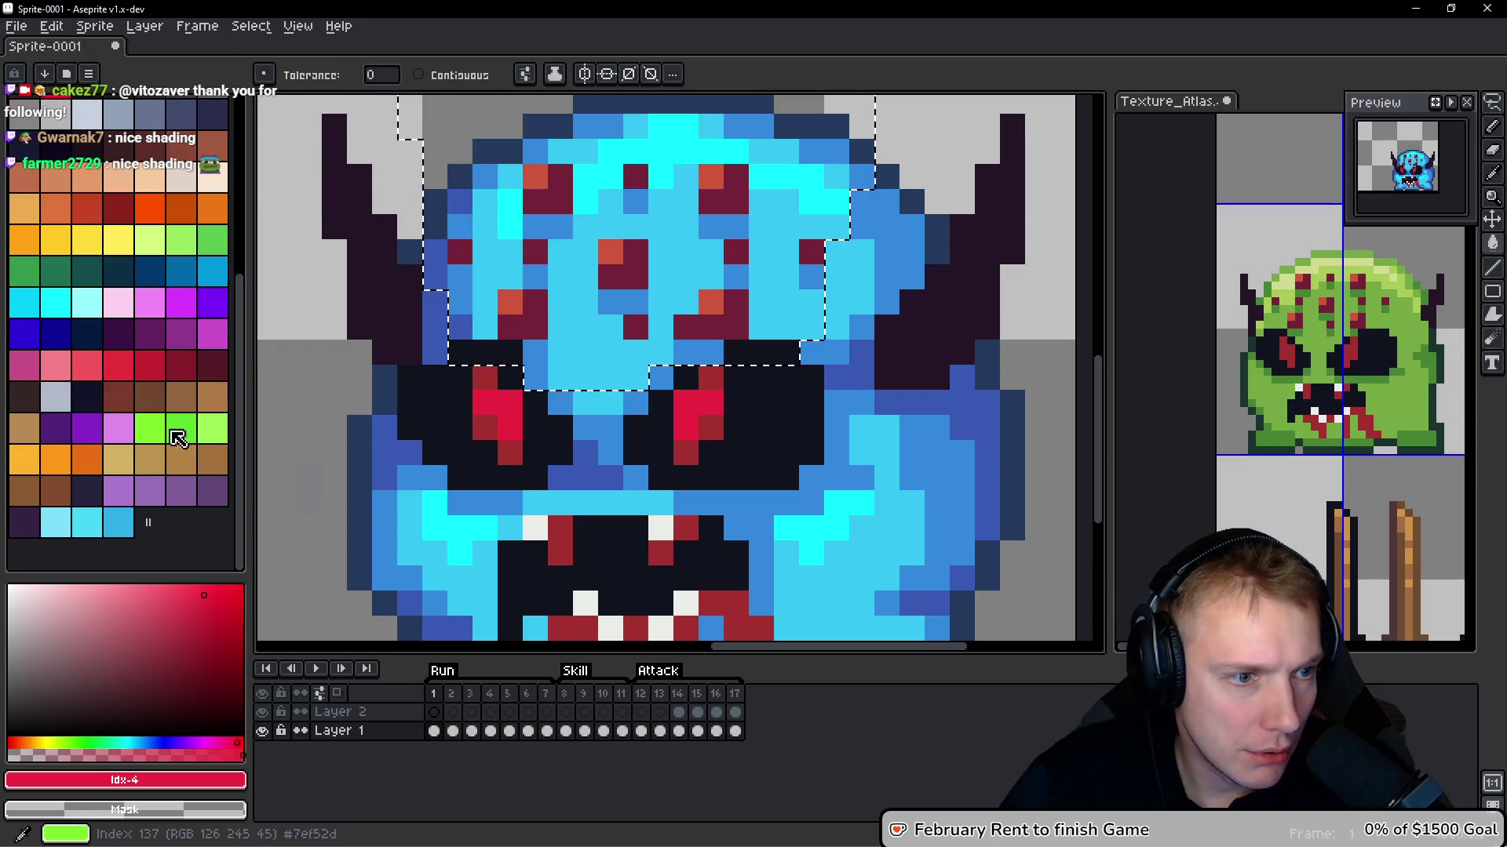
left_click(90, 303)
left_click(612, 254)
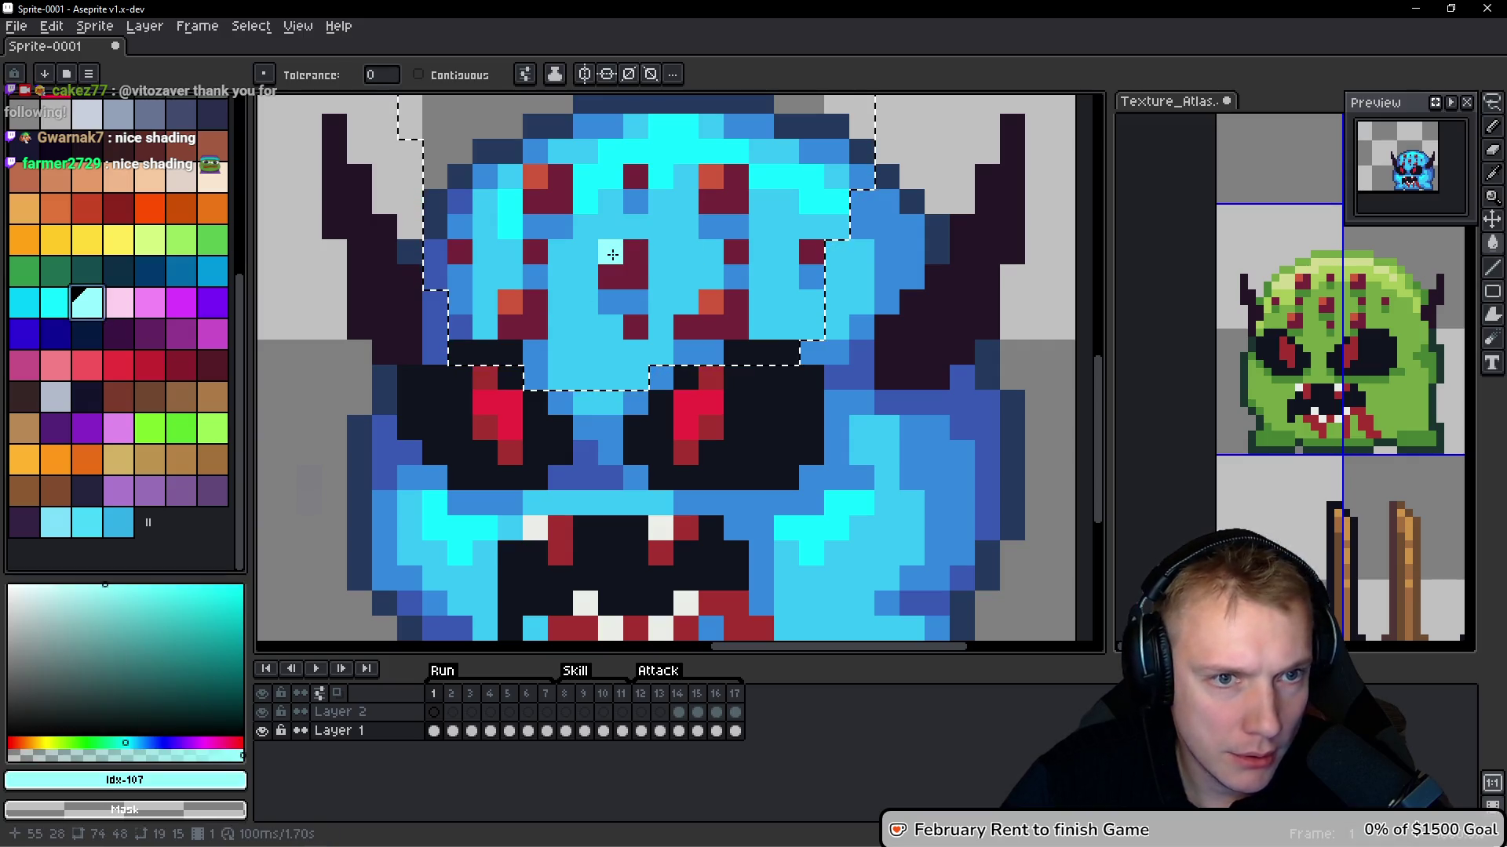
left_click(535, 177)
left_click(711, 177)
left_click(510, 302)
left_click(711, 302)
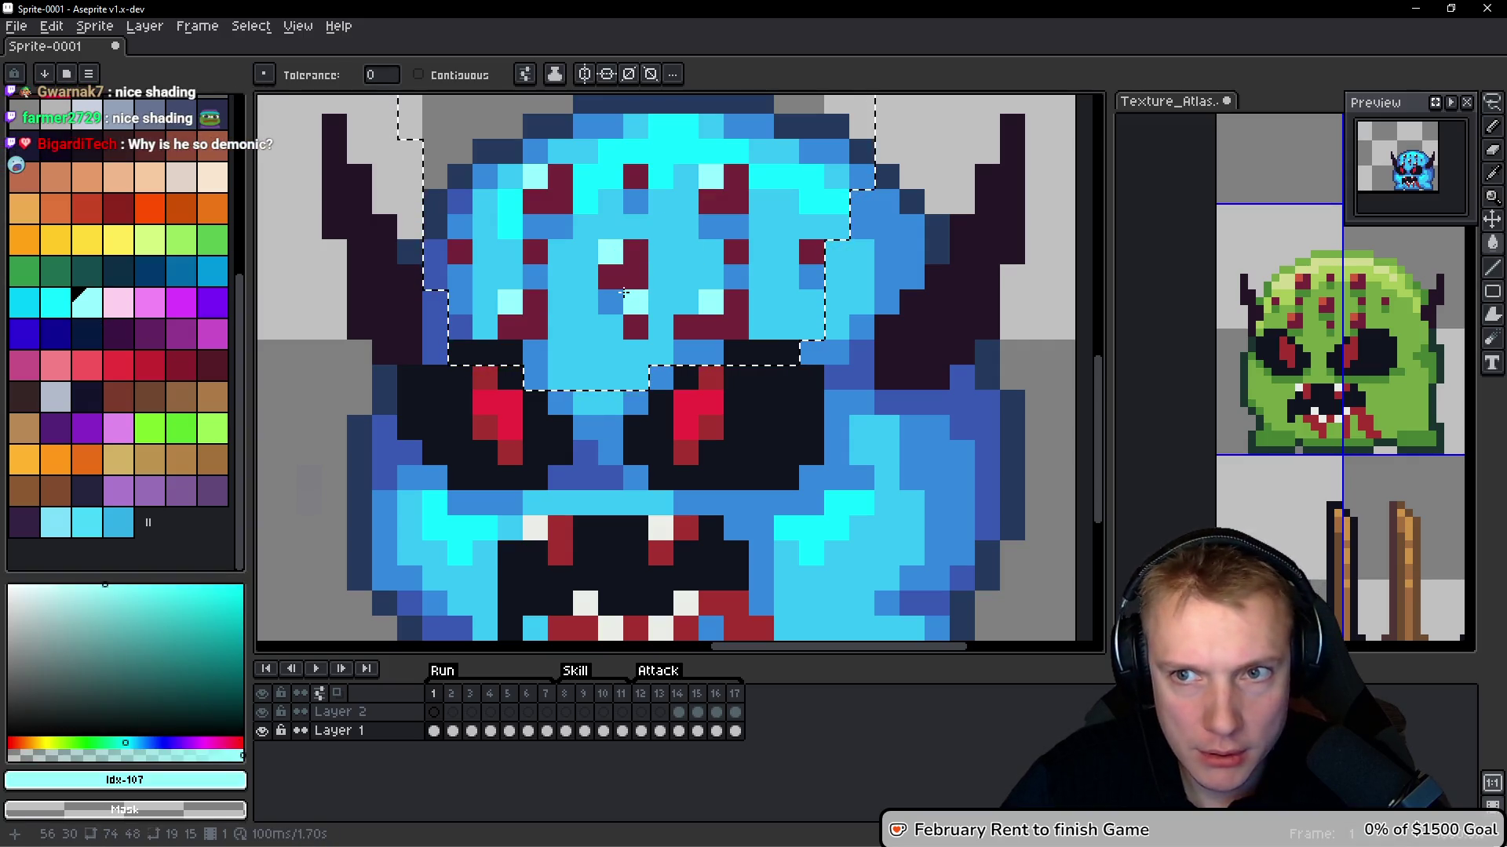
left_click(59, 308)
left_click(634, 266)
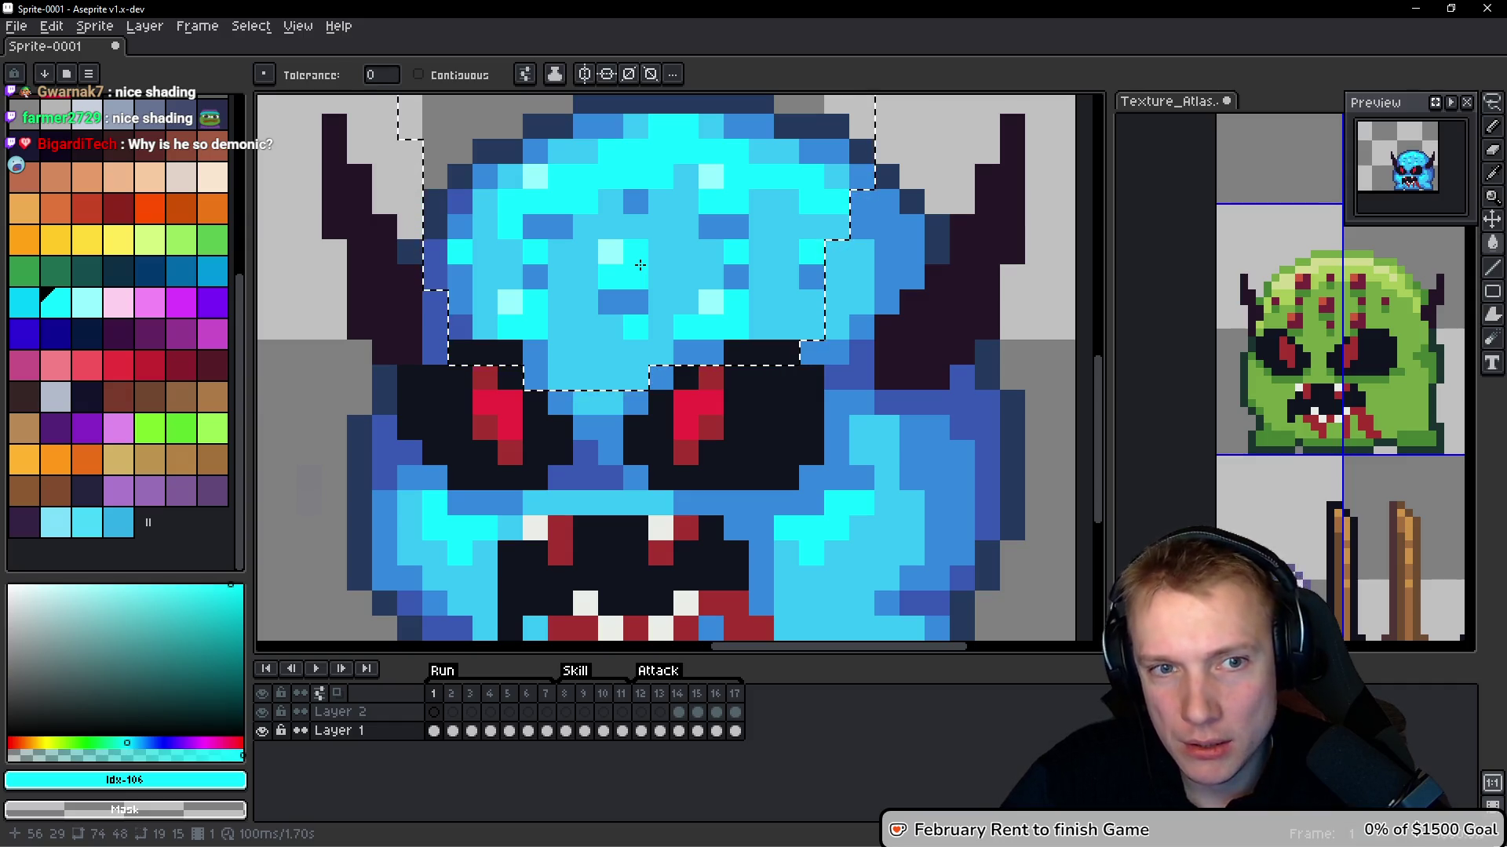
key("ctrl+z")
key("ctrl+z")
key("ctrl+z")
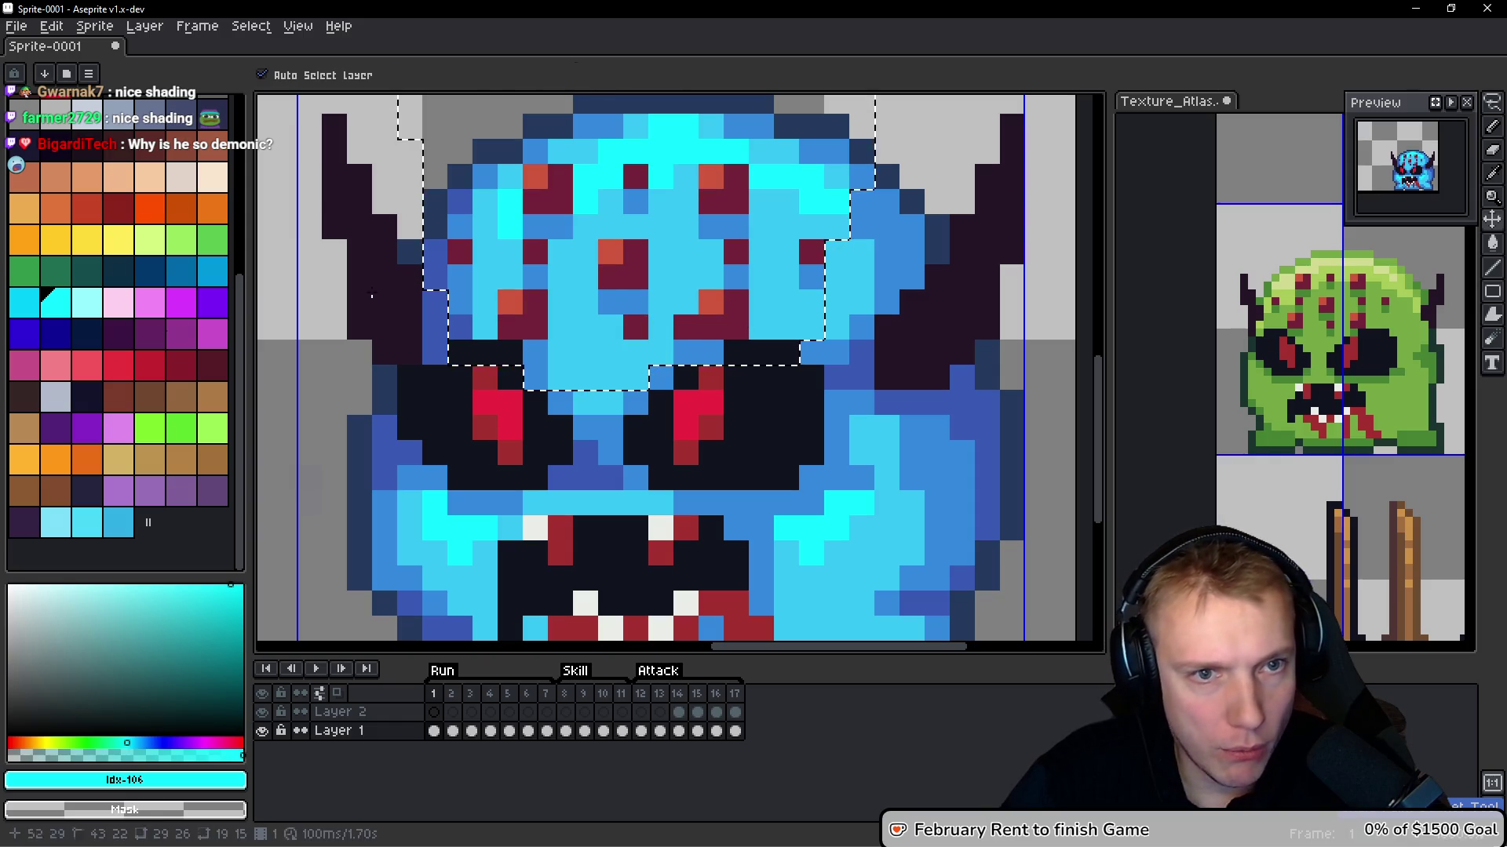
Fill the orange-red forehead pixels white and the remaining dark-red spots light cyan
scroll(117, 314, "up", 3)
left_click(117, 299)
left_click(537, 182)
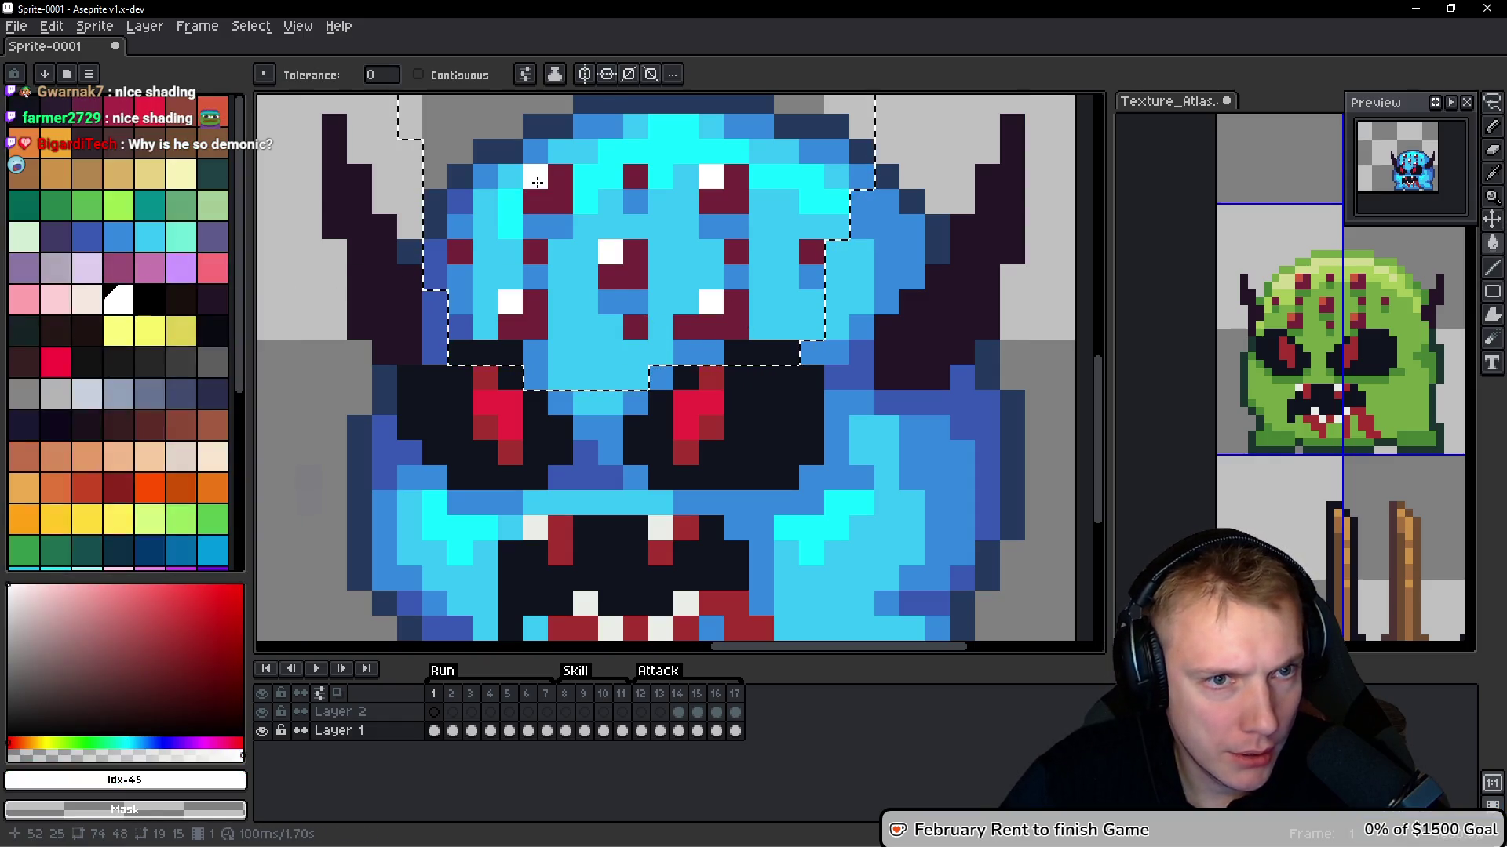
scroll(117, 338, "down", 4)
left_click(86, 313)
left_click(550, 197)
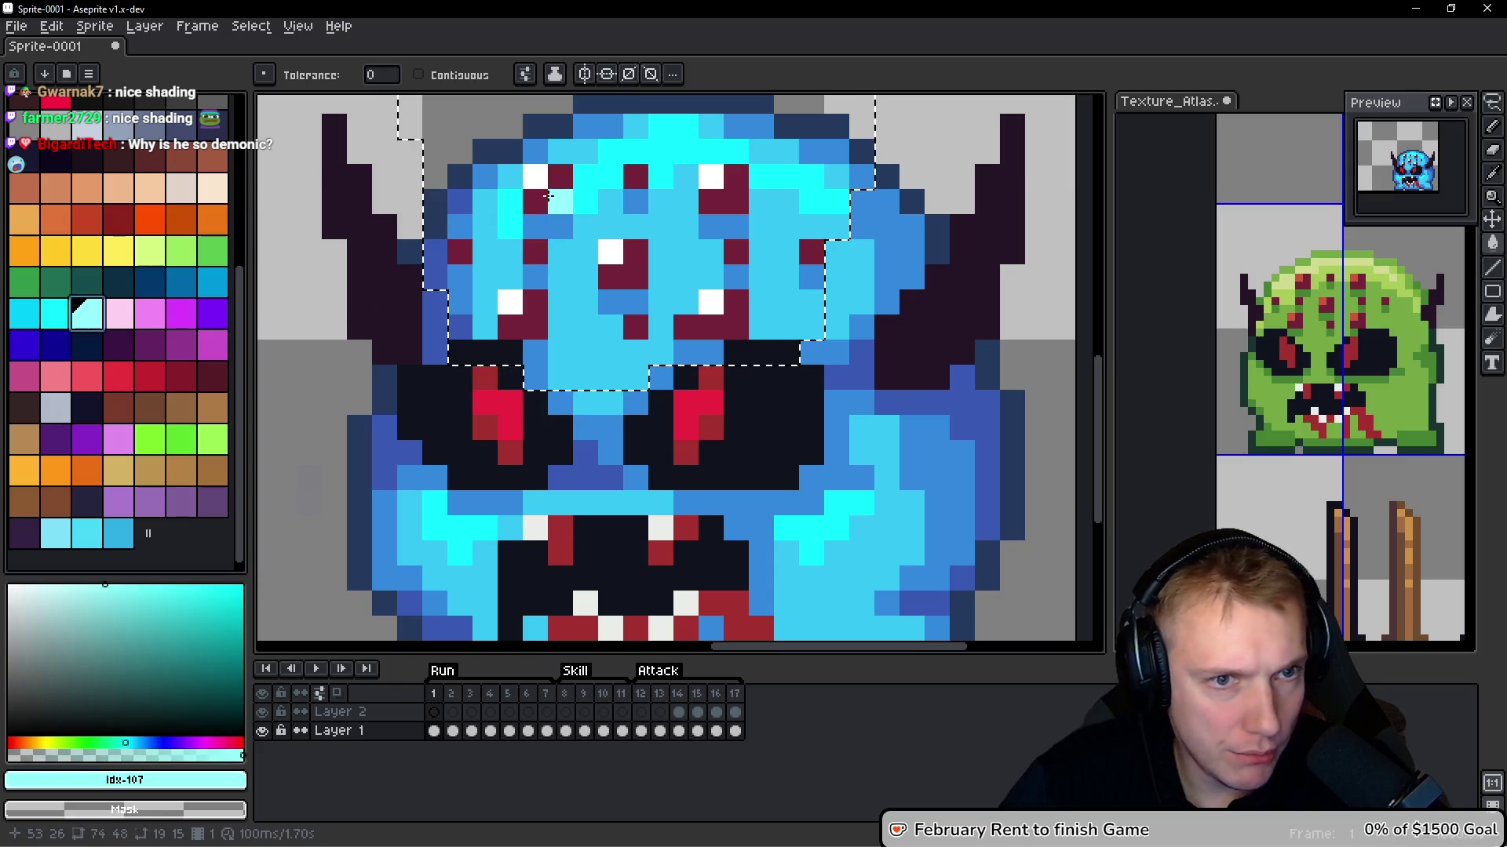
left_click(540, 201)
scroll(684, 291, "down", 5)
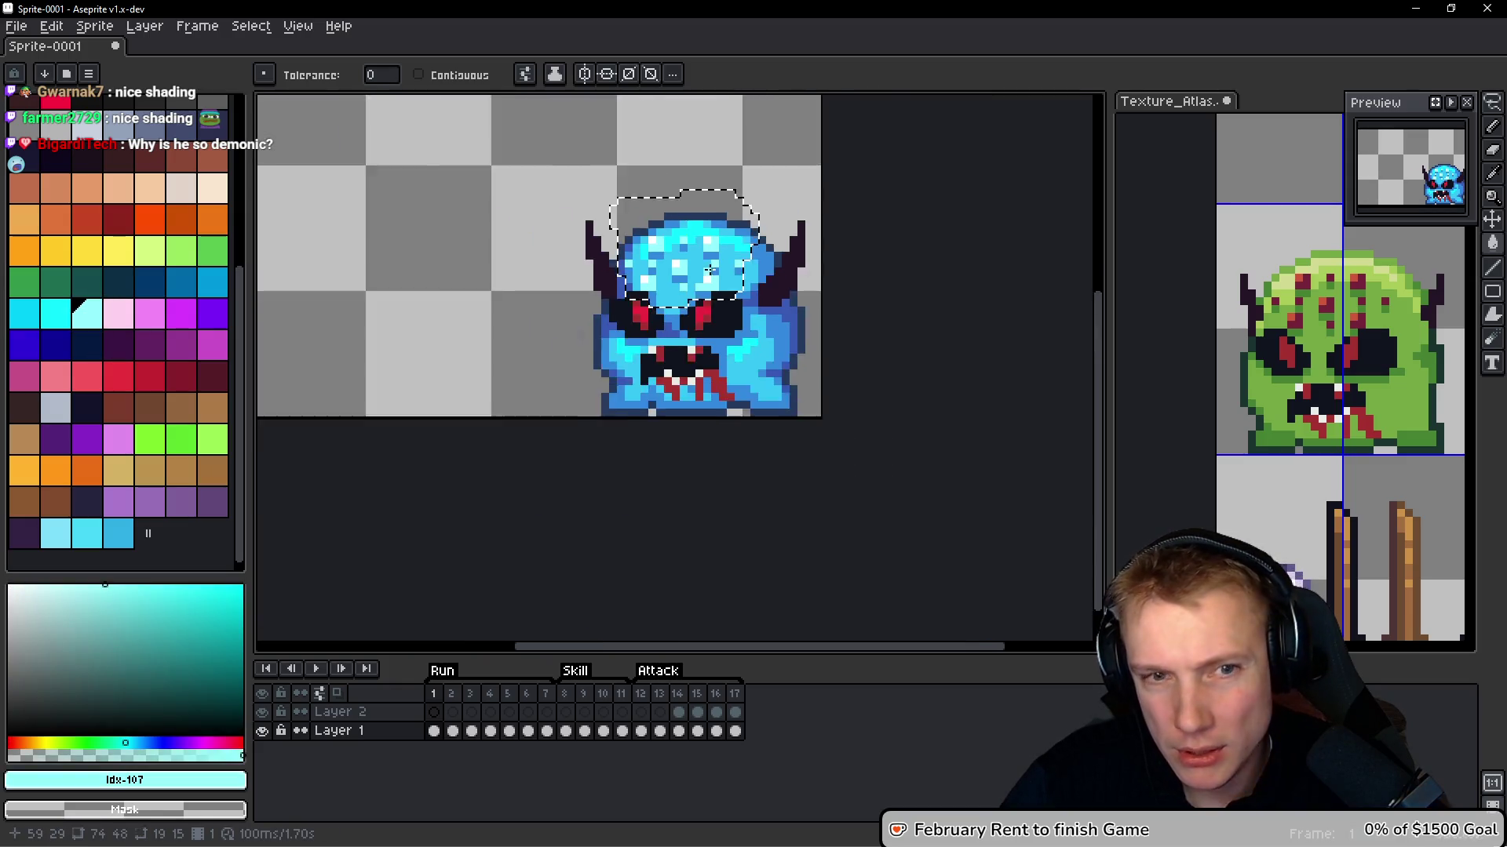
scroll(734, 299, "up", 5)
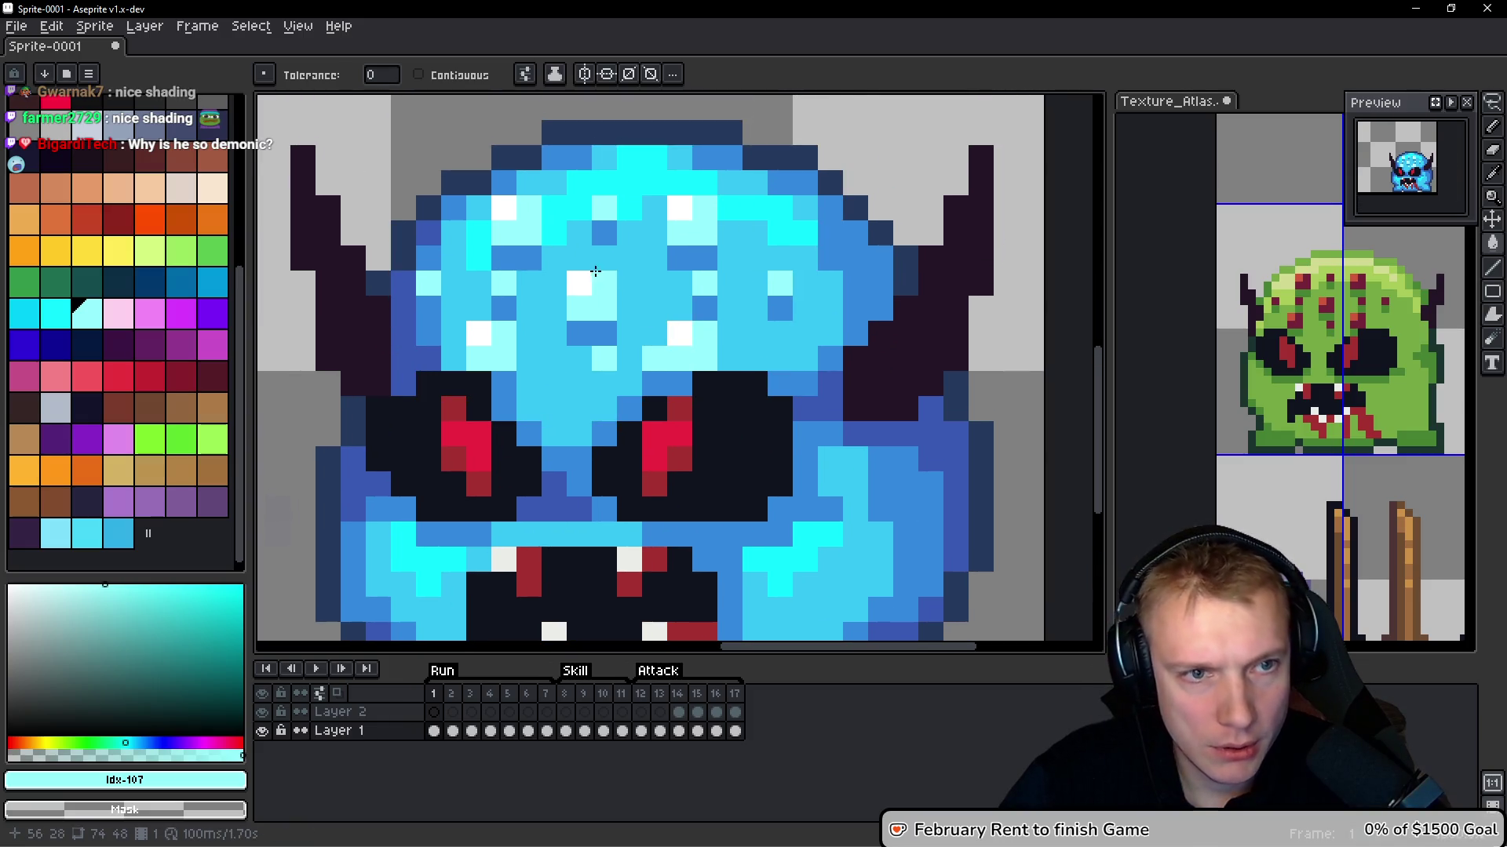
Deselect and dab forehead pixels medium blue #3388dc, undoing the last dab
key("ctrl+d")
key("b")
left_click(564, 279, "alt")
left_click(667, 255)
left_click(717, 256)
key("ctrl+z")
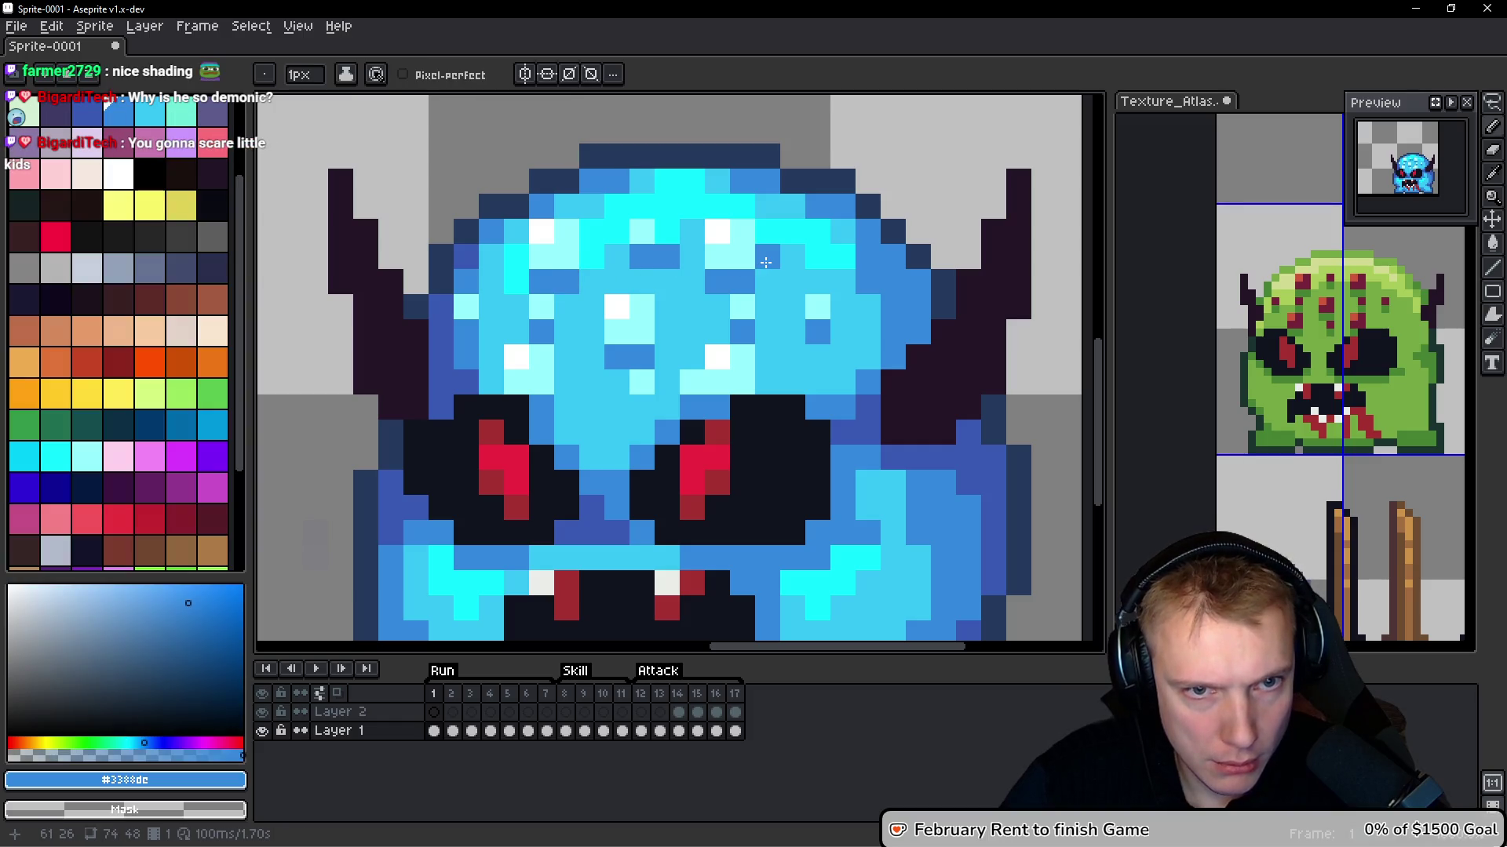
Paint columns of darker blue #3388dc shading pixels across the forehead and above the right eye
left_click(756, 329)
left_click(802, 248)
left_click(802, 224)
left_click(726, 223)
left_click(726, 274)
left_click(626, 248)
left_click(626, 223)
left_click(626, 298)
left_click(616, 318)
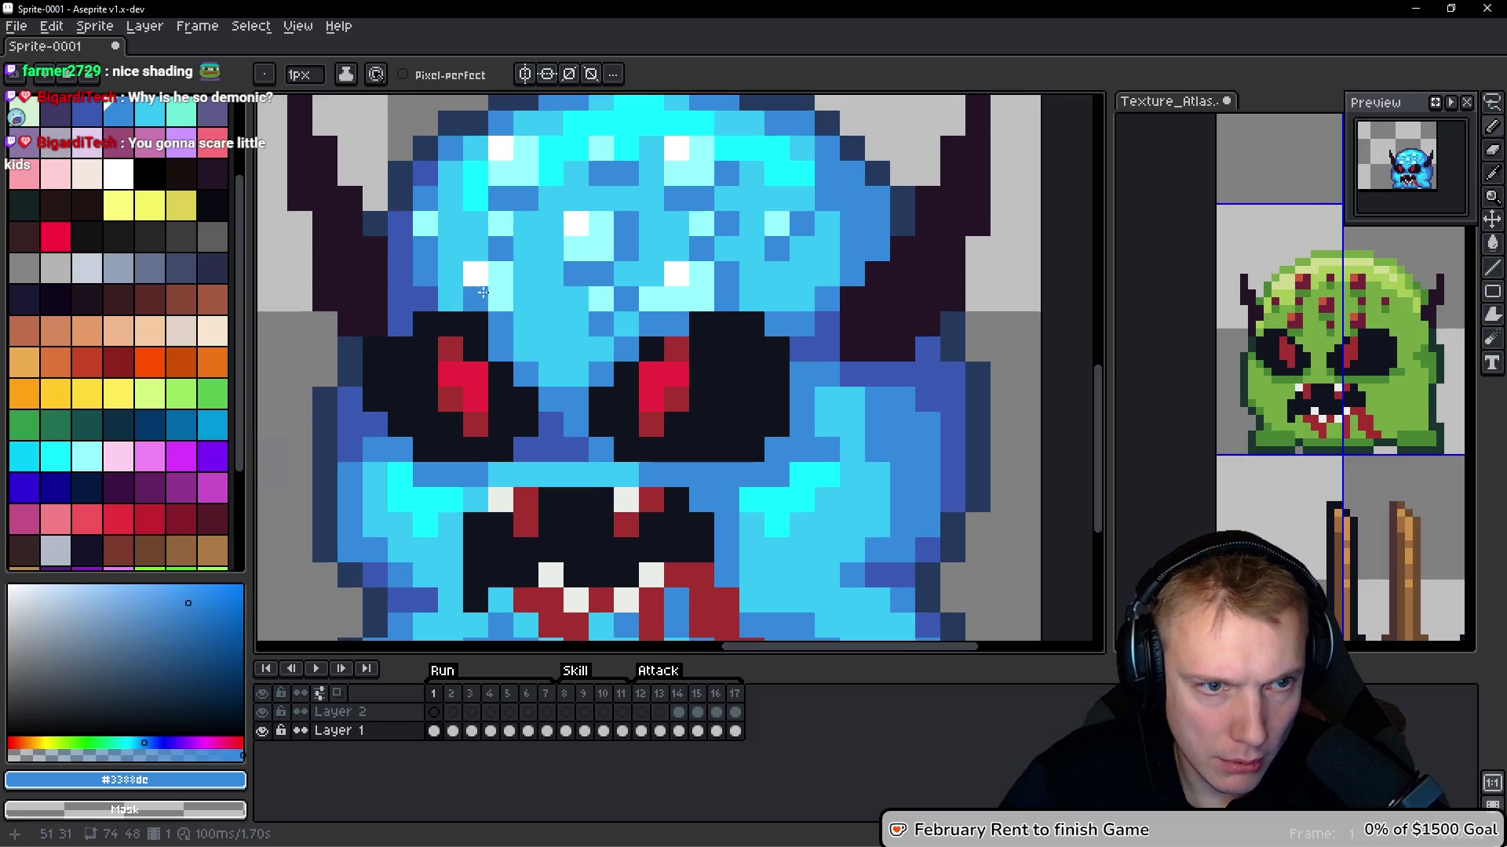
left_click(526, 299)
left_click(526, 274)
left_click(526, 248)
left_click(526, 223)
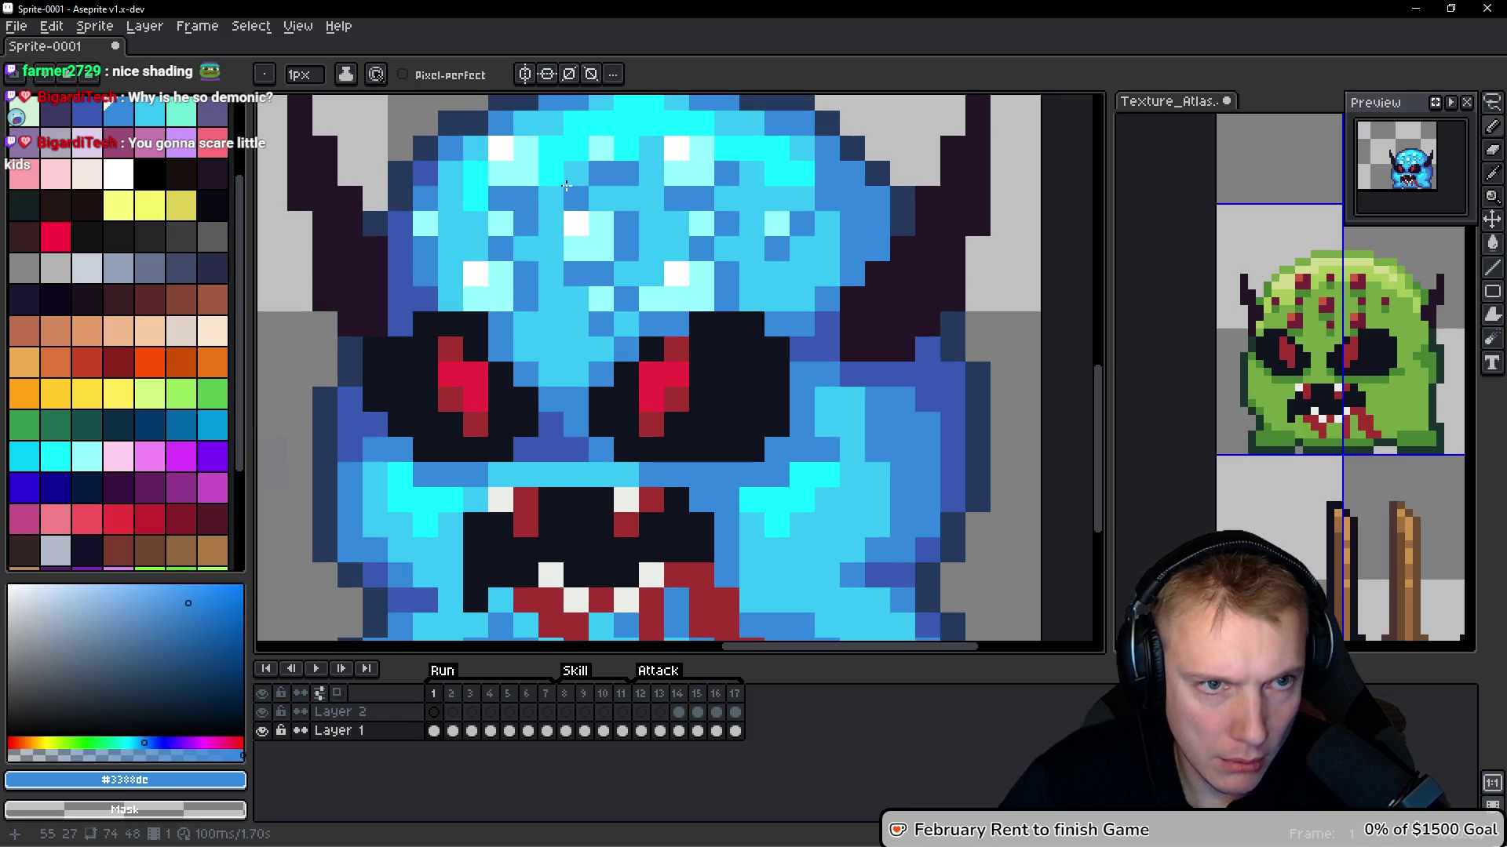
Touch up three pixels in the forehead's top row with light cyan
left_click(552, 170, "alt")
left_click(551, 149)
left_click(625, 149)
left_click(726, 153)
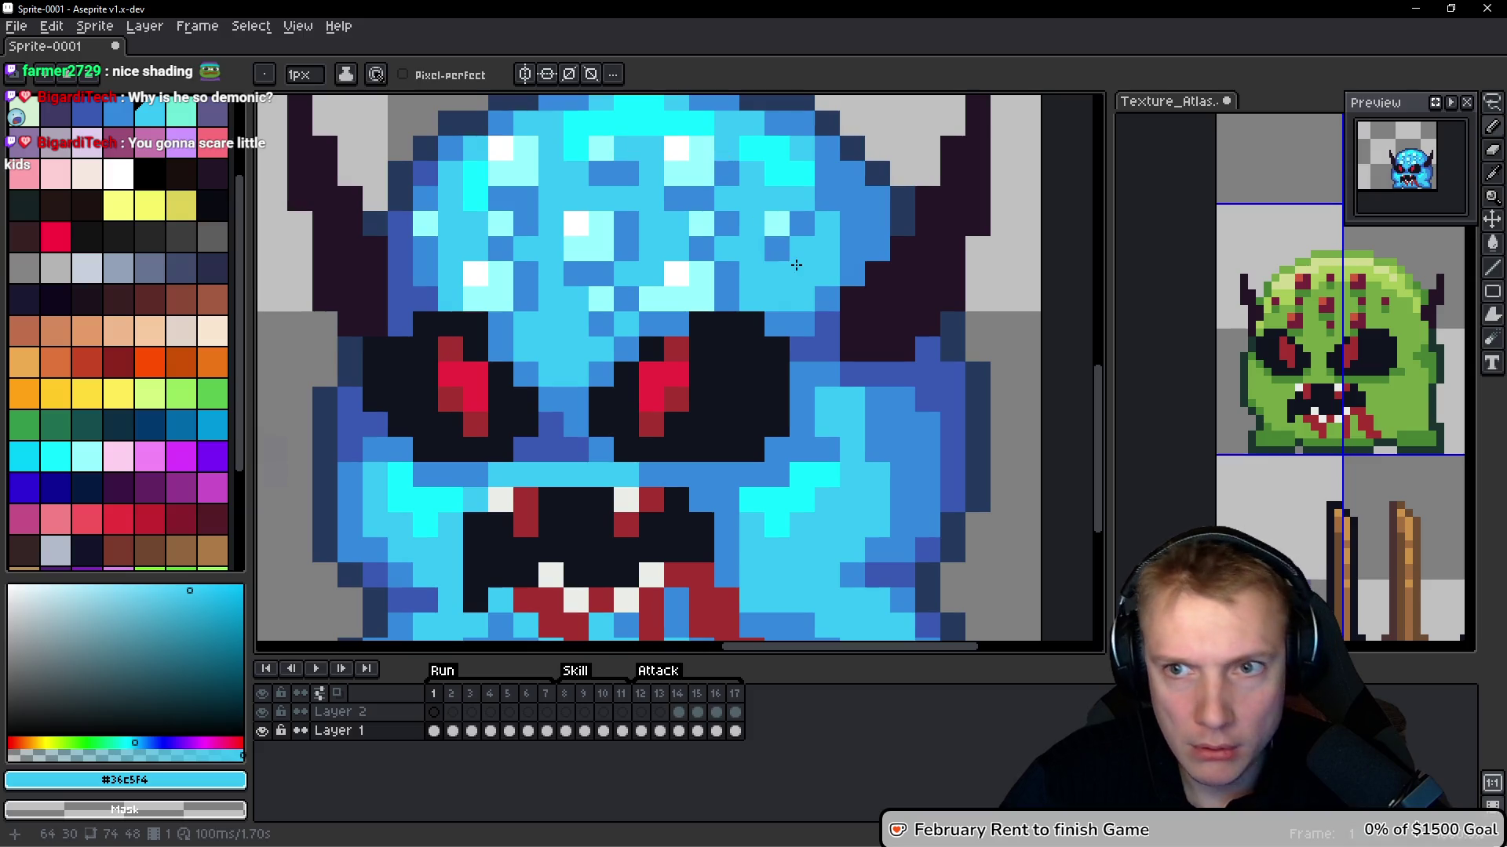
Zoom out to check the result, then lasso around the horns and upper head
scroll(738, 275, "down", 6)
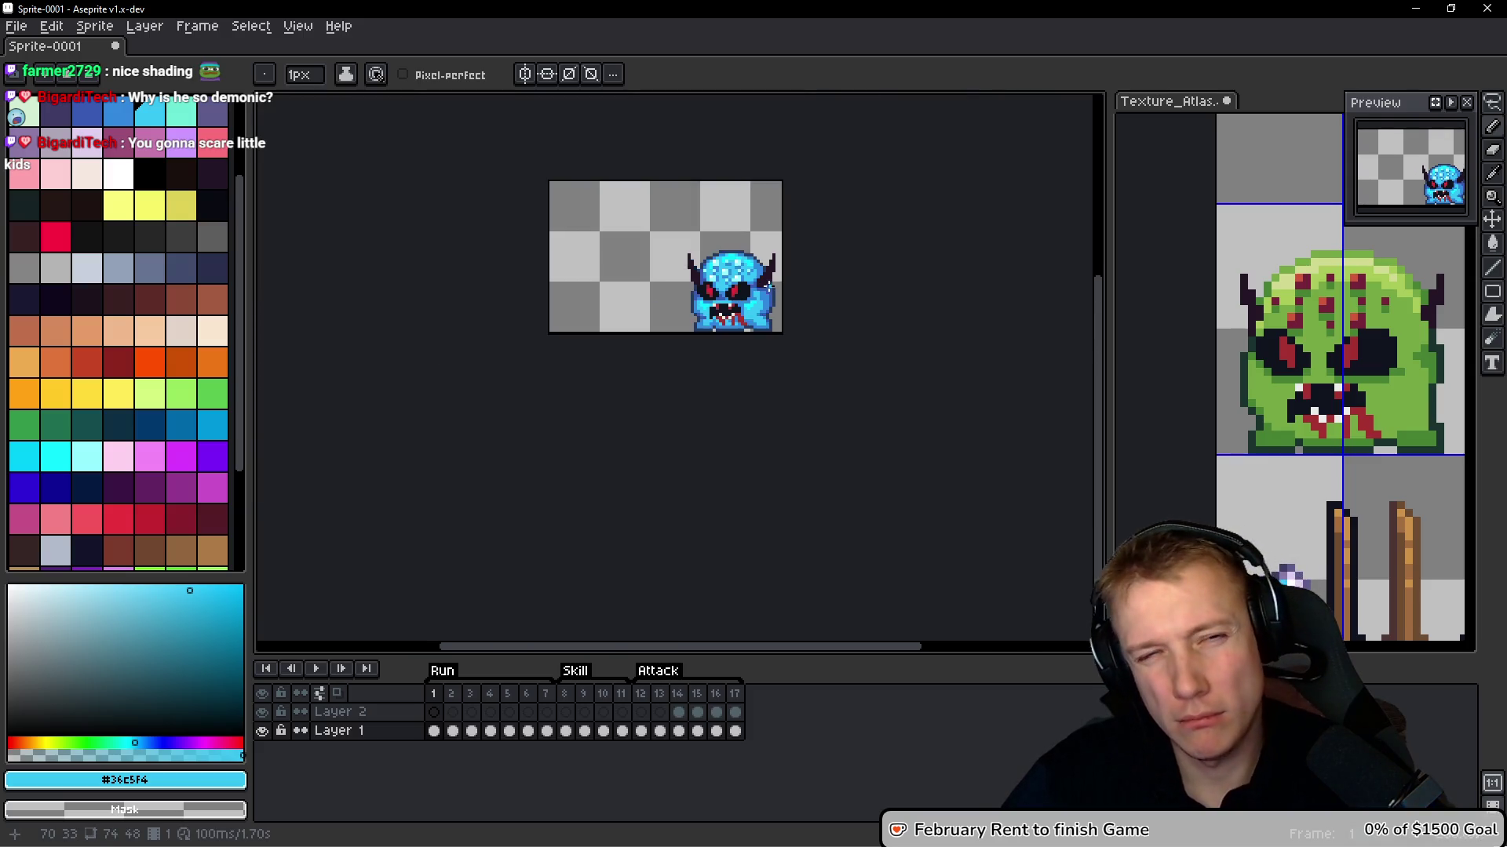
scroll(769, 284, "down", 2)
scroll(765, 286, "up", 4)
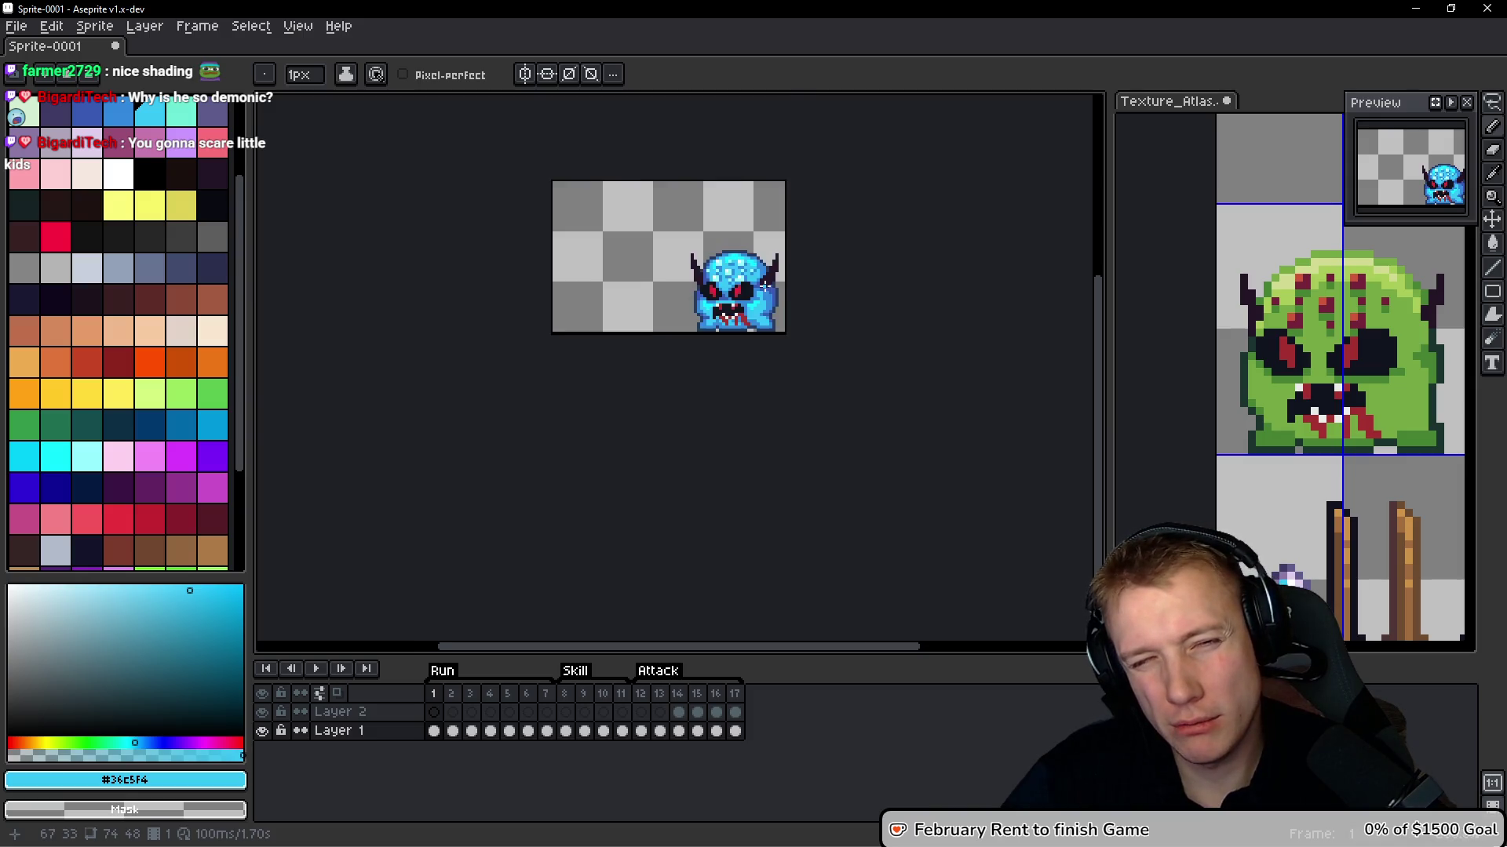
scroll(750, 304, "down", 5)
scroll(750, 304, "up", 2)
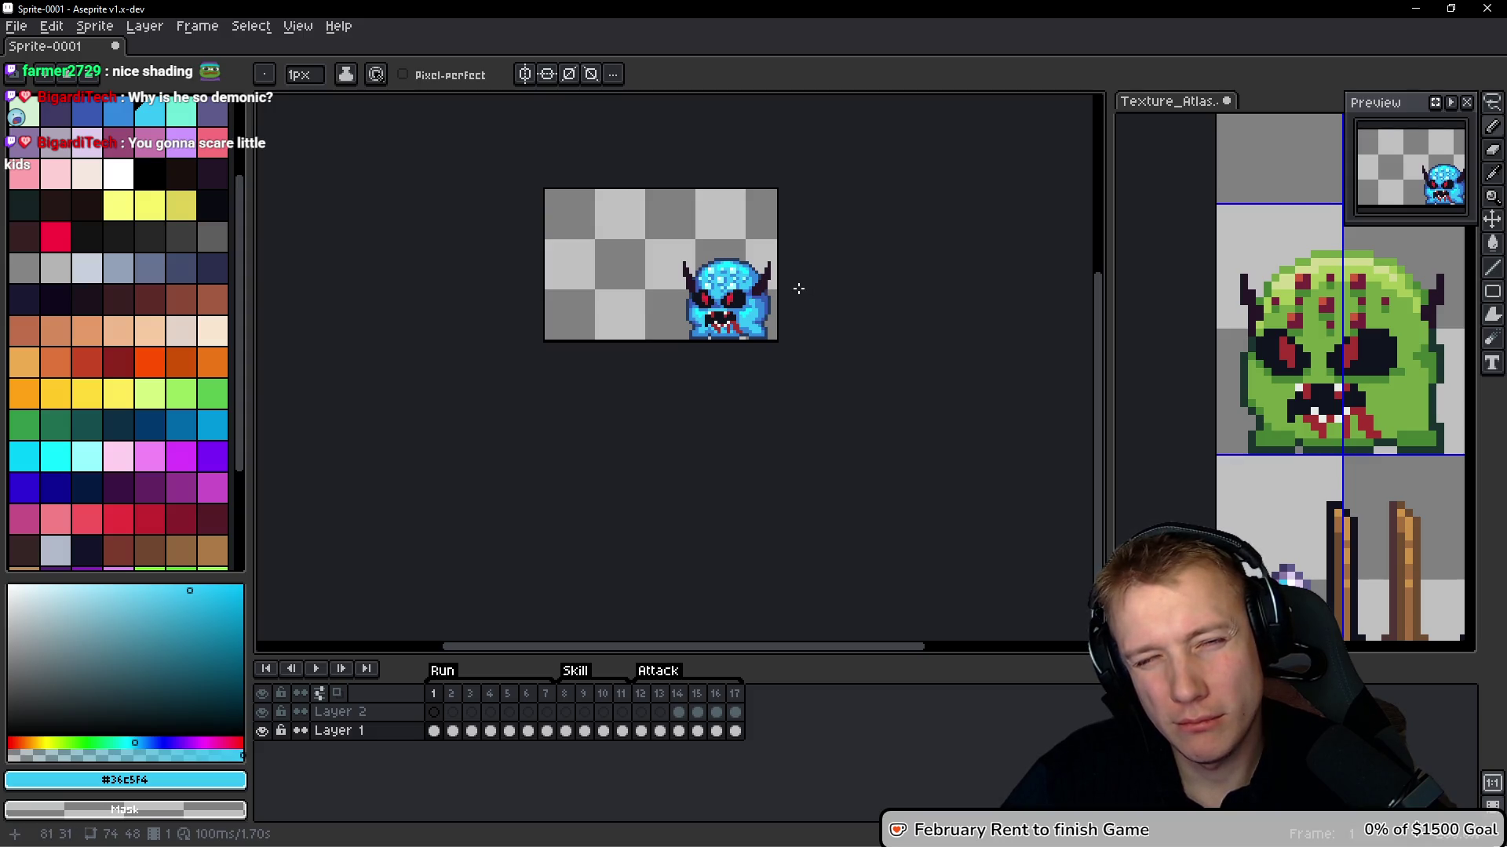
scroll(796, 287, "up", 1)
scroll(791, 284, "up", 1)
scroll(787, 284, "down", 1)
scroll(783, 282, "up", 2)
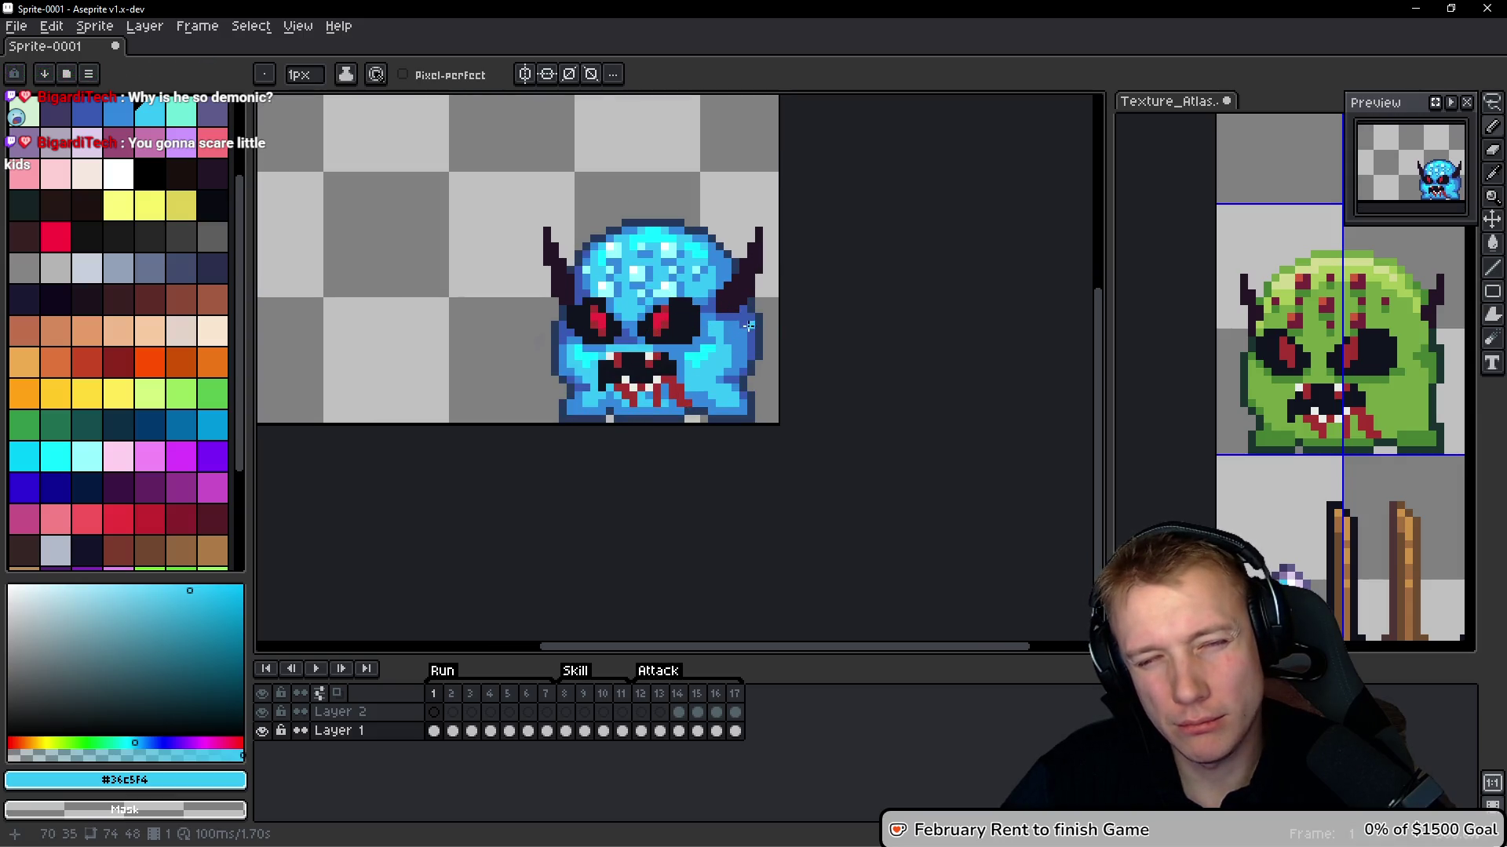
scroll(744, 302, "up", 1)
key("q")
mouse_move(679, 167)
left_mouse_down()
mouse_move(606, 147)
mouse_move(486, 309)
mouse_move(604, 286)
mouse_move(691, 296)
mouse_move(780, 209)
mouse_move(773, 157)
left_mouse_up()
scroll(643, 206, "up", 2)
Try filling both horns dark magenta, then refill them with the original dark colour
key("w")
scroll(121, 296, "up", 3)
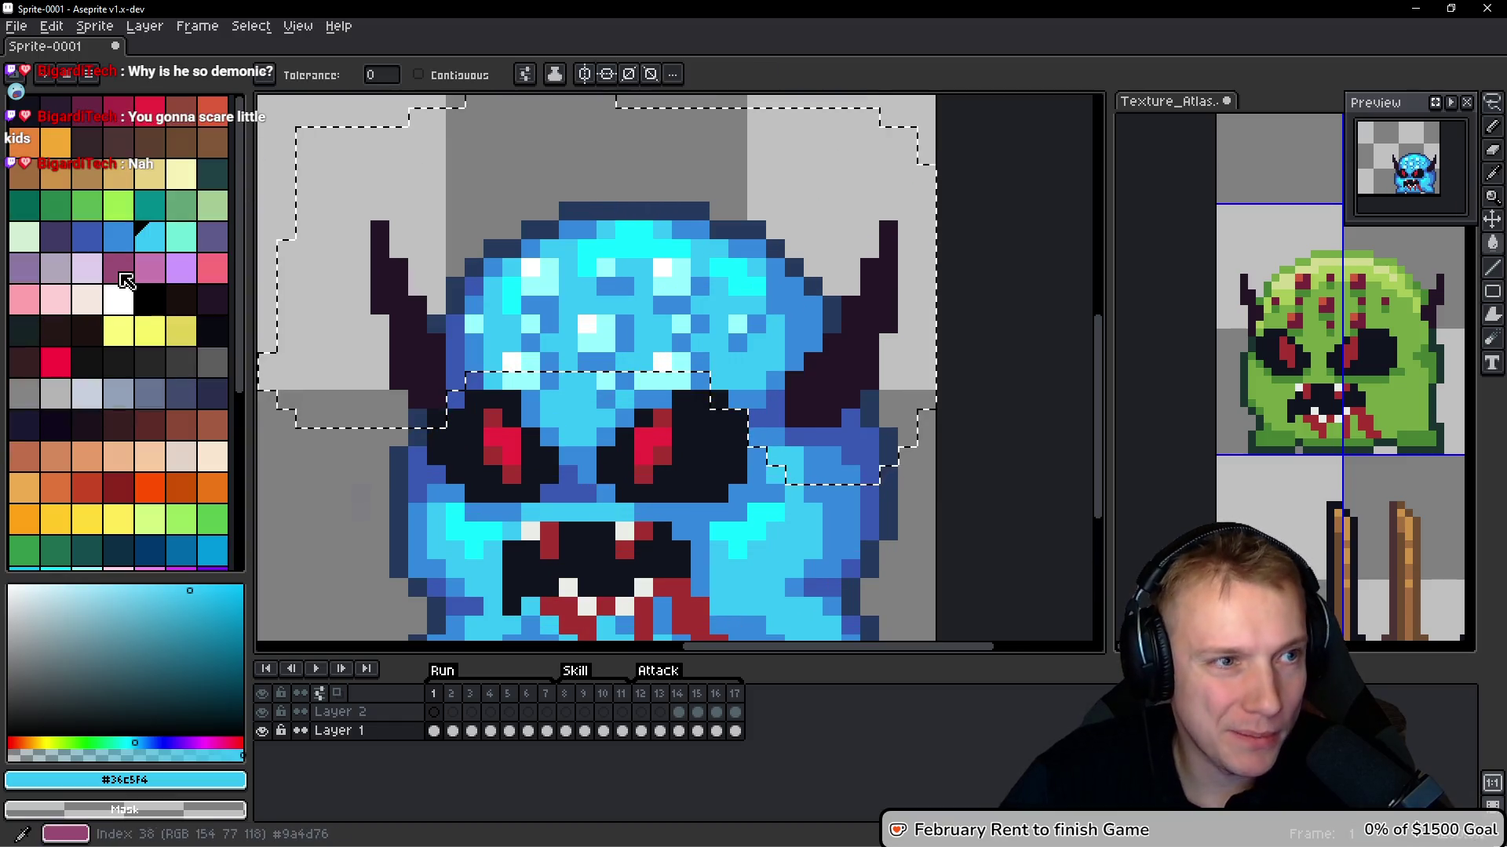
left_click(87, 110)
scroll(414, 325, "down", 1)
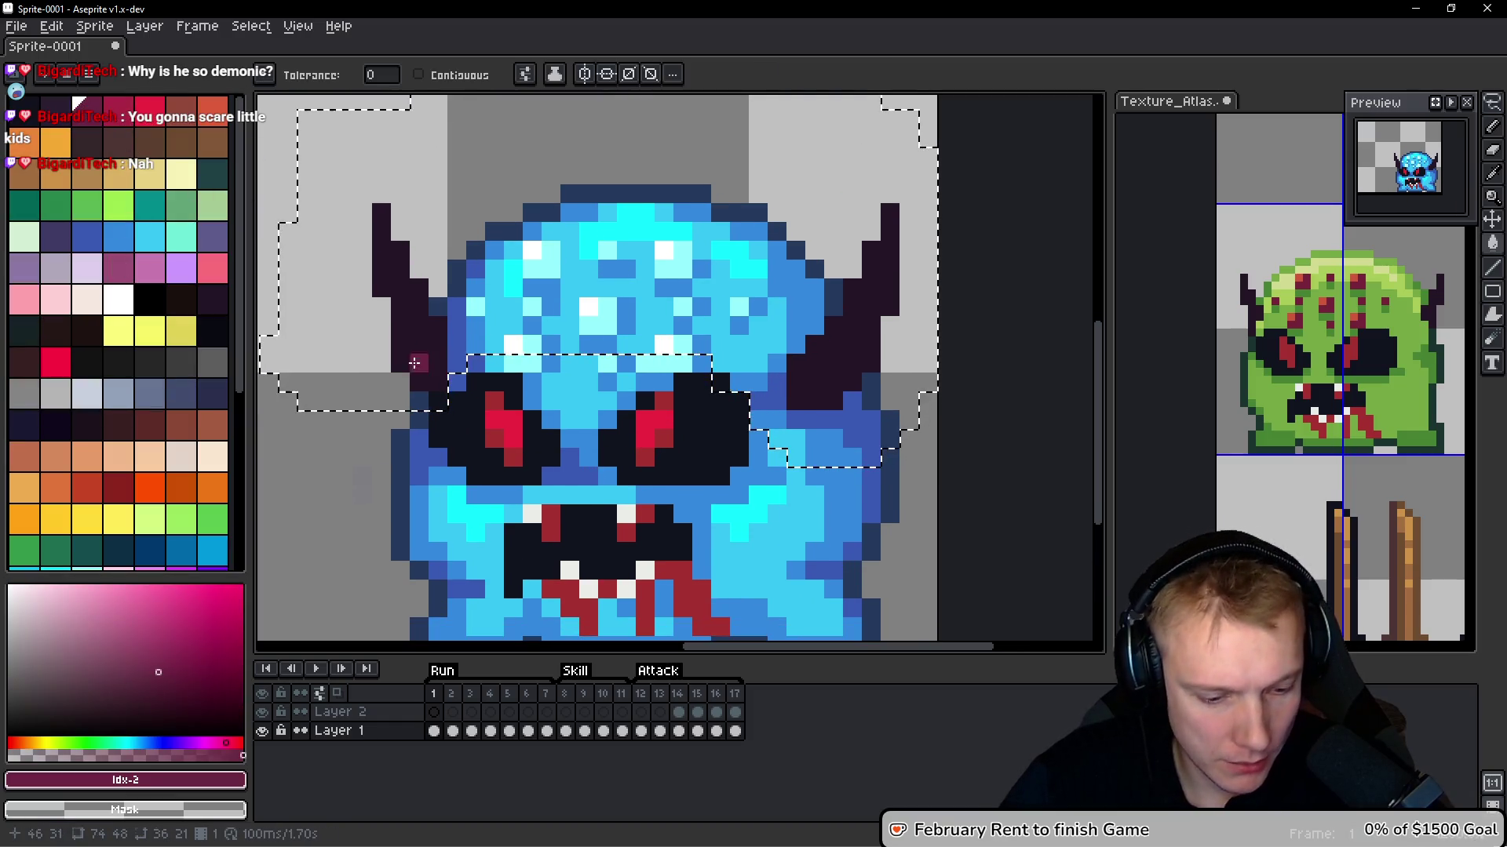
key("g")
left_click(414, 325)
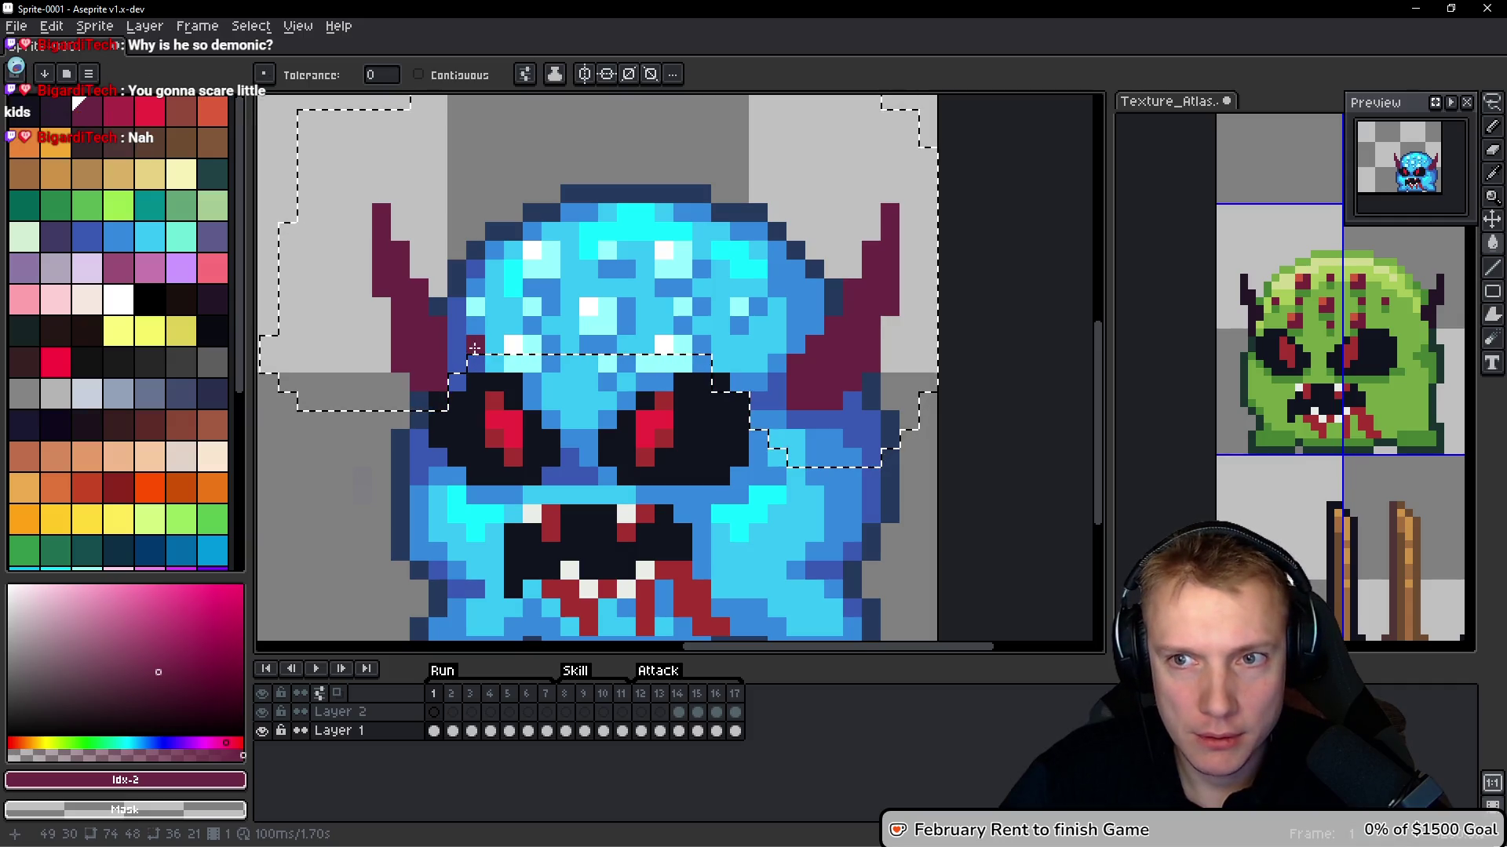
key("bracketleft")
left_click(414, 336)
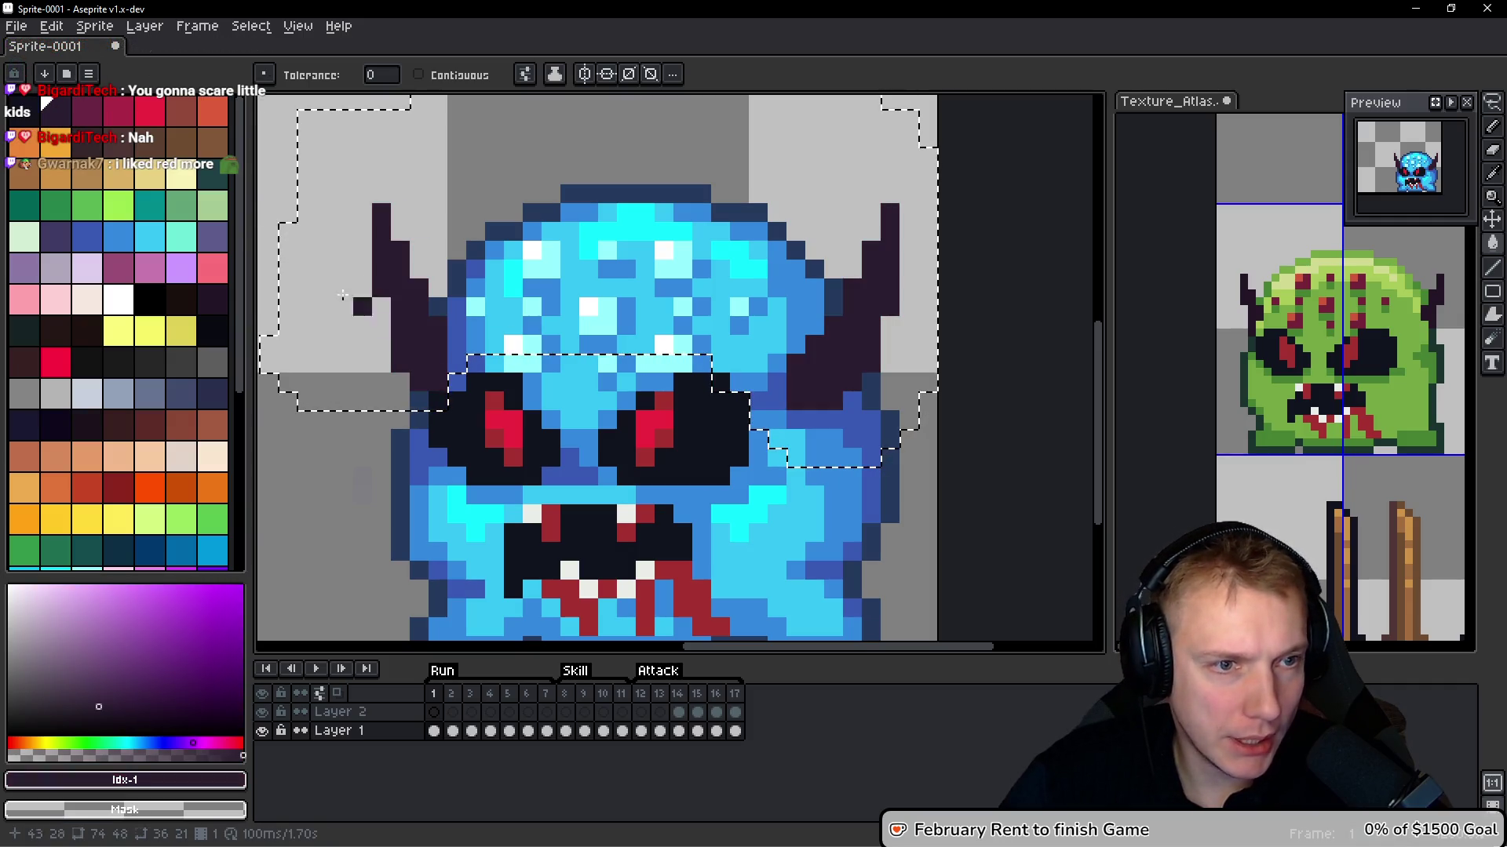
key("bracketright")
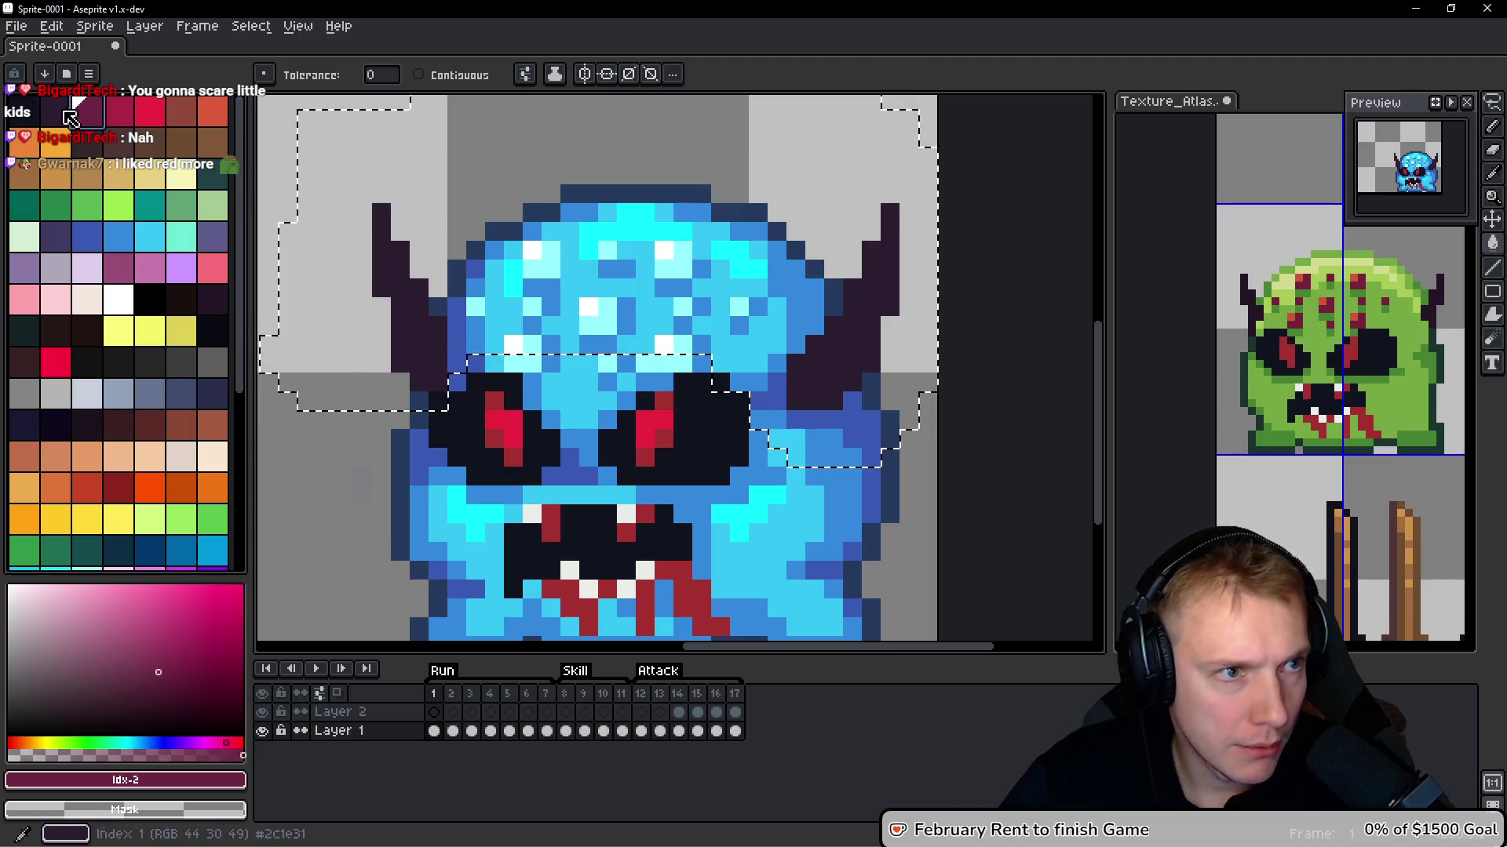
Repaint the outer edges of both horns dark magenta with the Pencil
key("shift+g")
key("b")
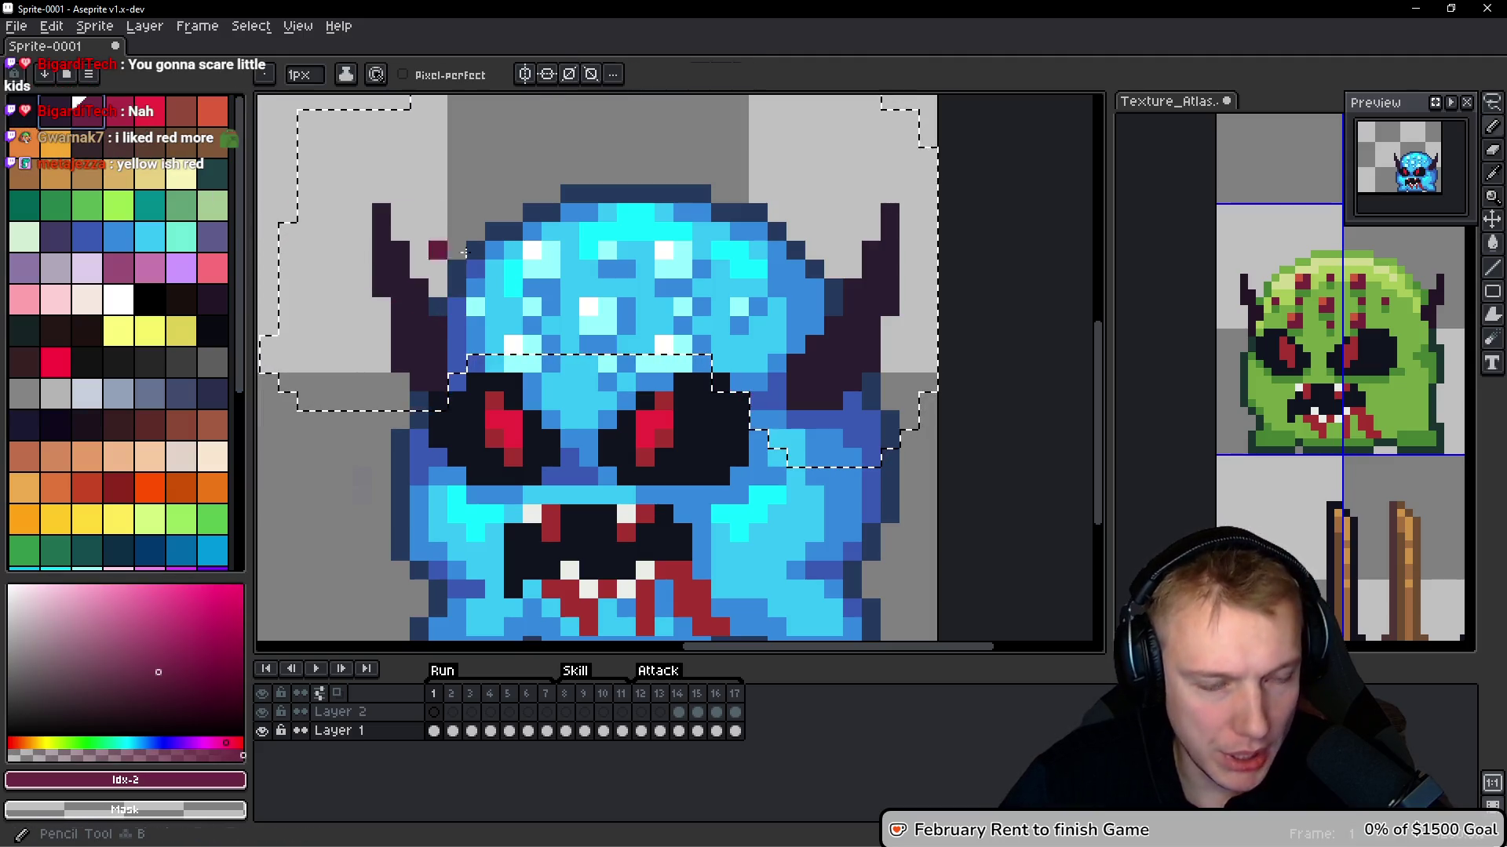
mouse_move(373, 217)
left_mouse_down()
mouse_move(382, 297)
mouse_move(400, 250)
mouse_move(420, 342)
left_mouse_up()
mouse_move(888, 218)
left_mouse_down()
mouse_move(890, 306)
mouse_move(852, 306)
left_mouse_up()
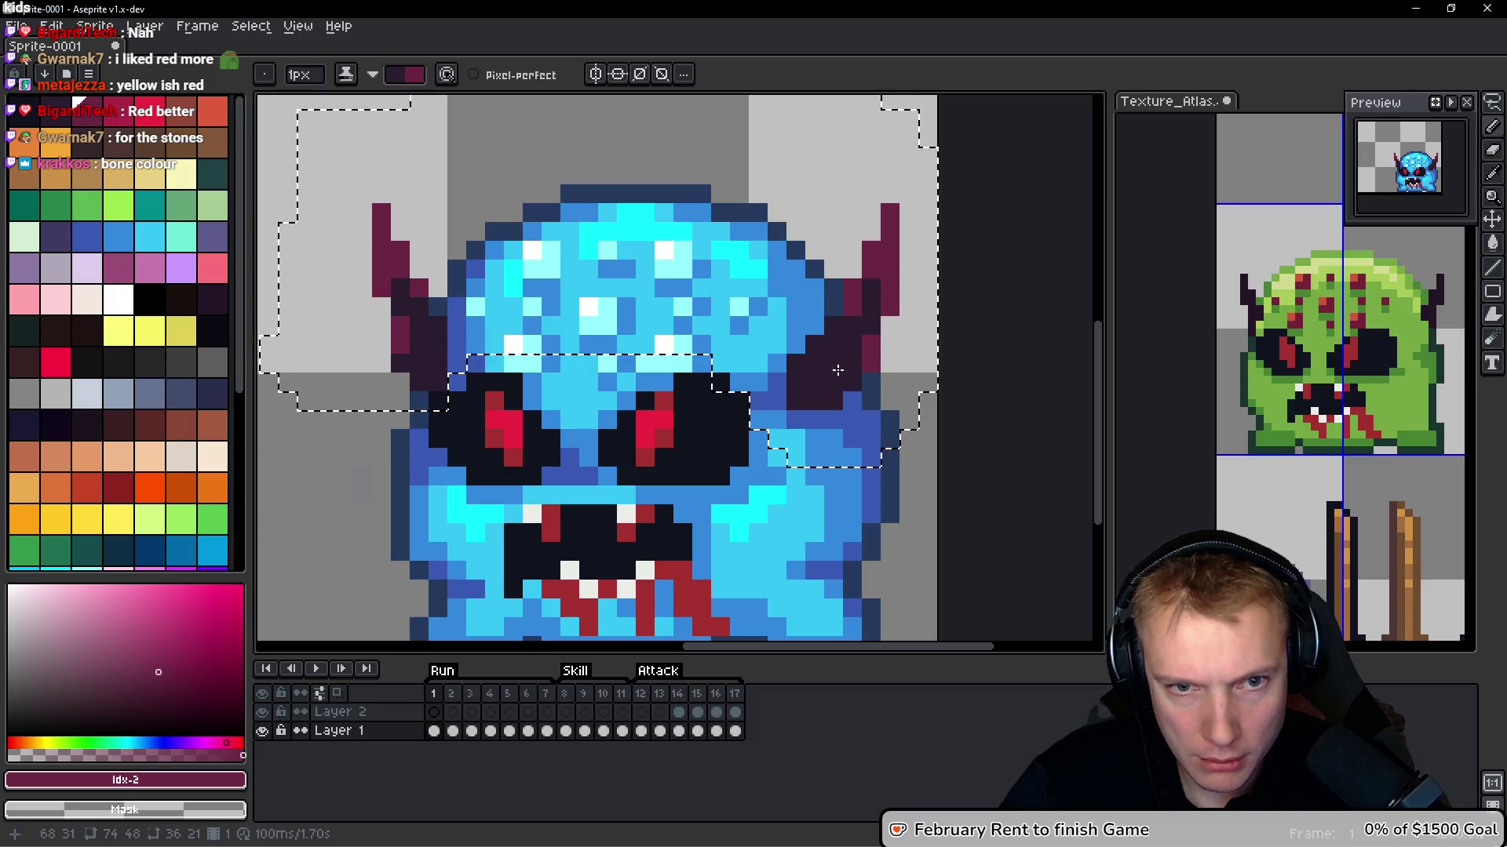
With crimson chosen, lasso-select the region around the upper head and horns
left_click(118, 111)
scroll(806, 365, "down", 4)
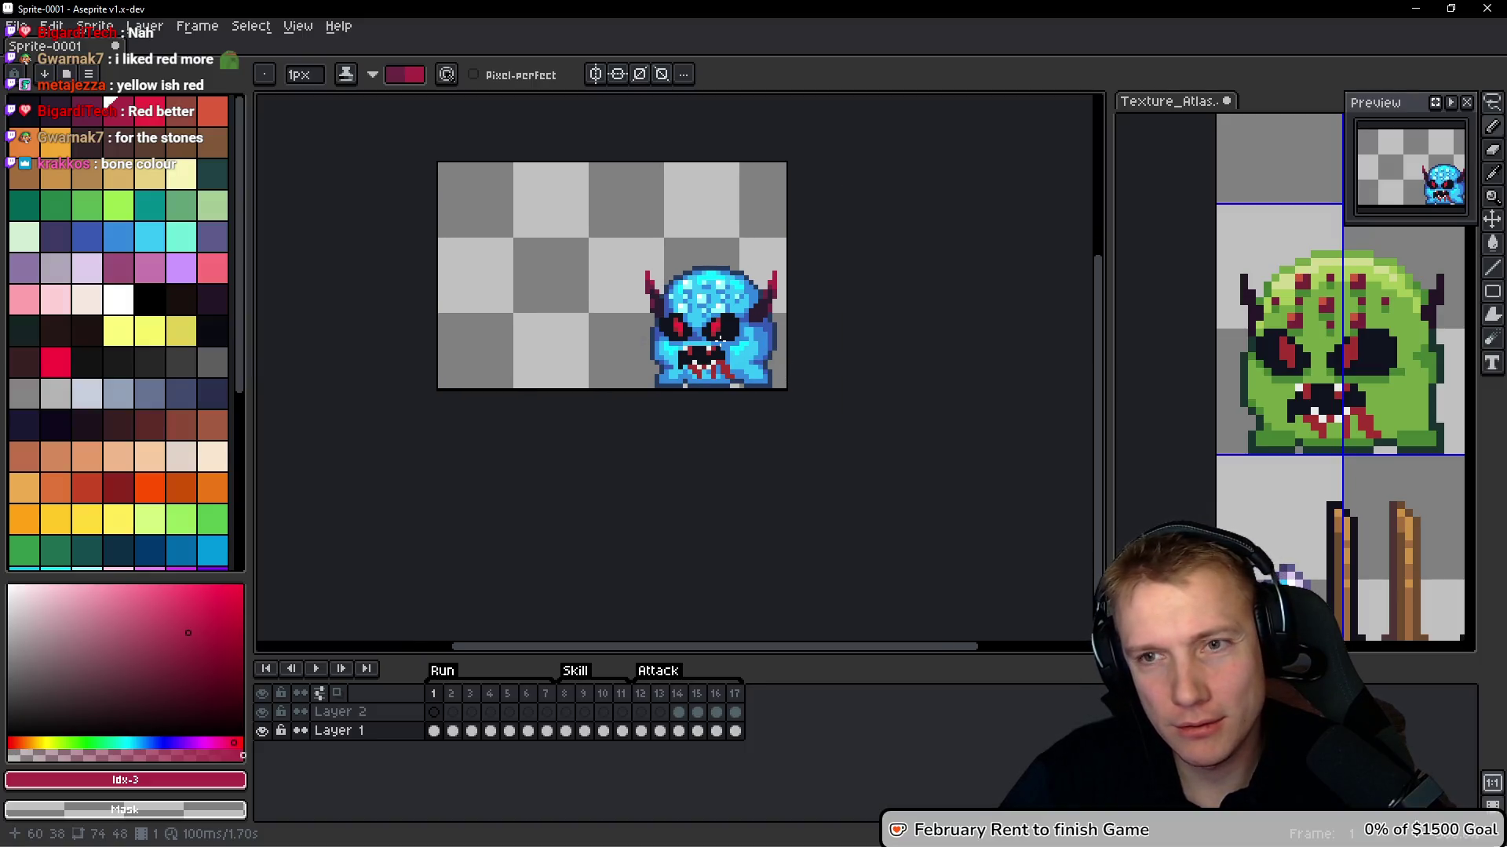
left_click_drag(714, 337, 670, 297)
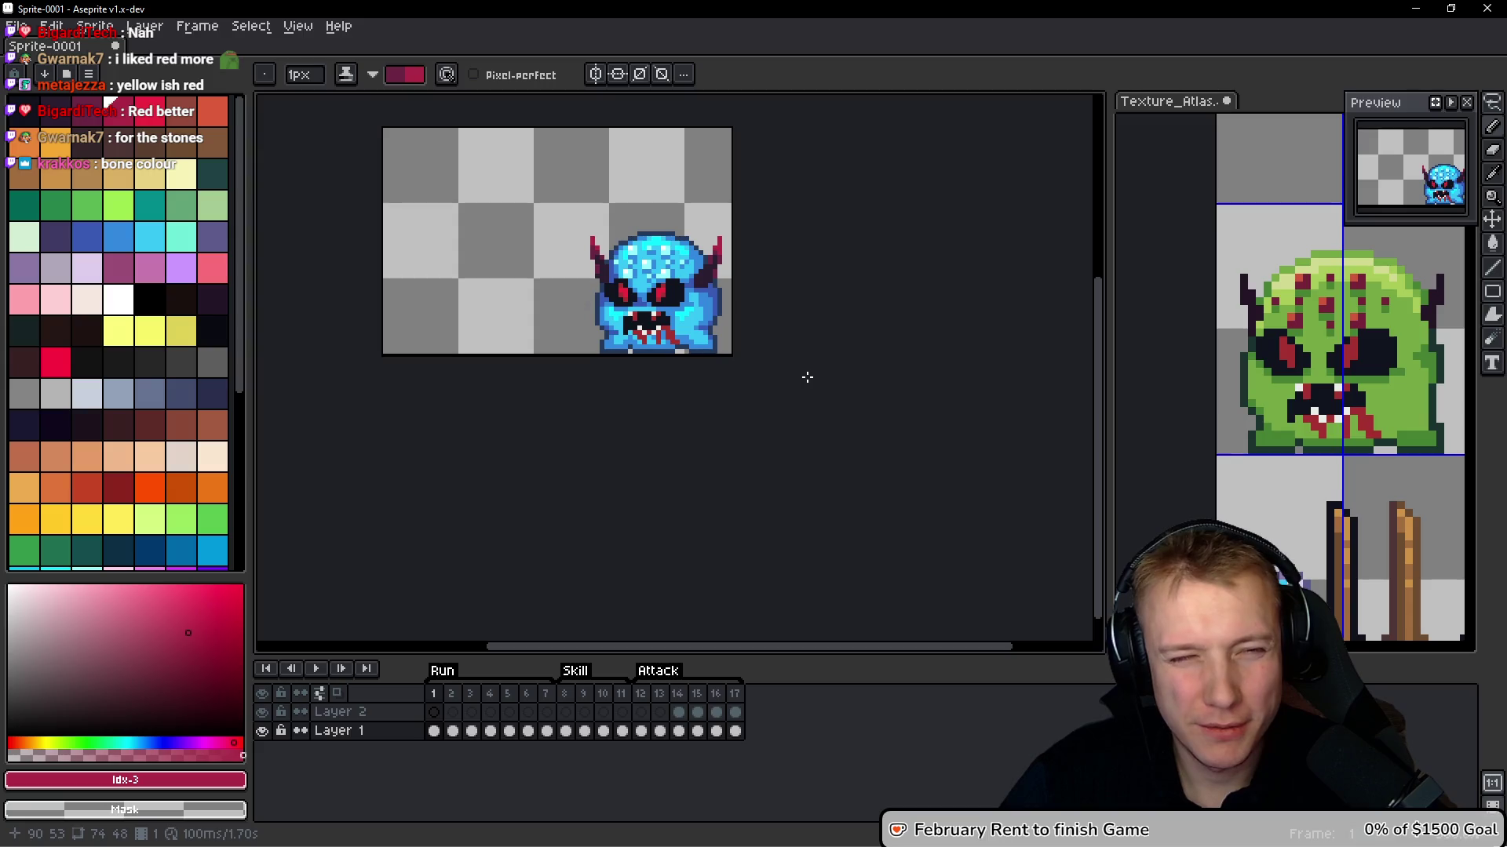
scroll(713, 313, "up", 2)
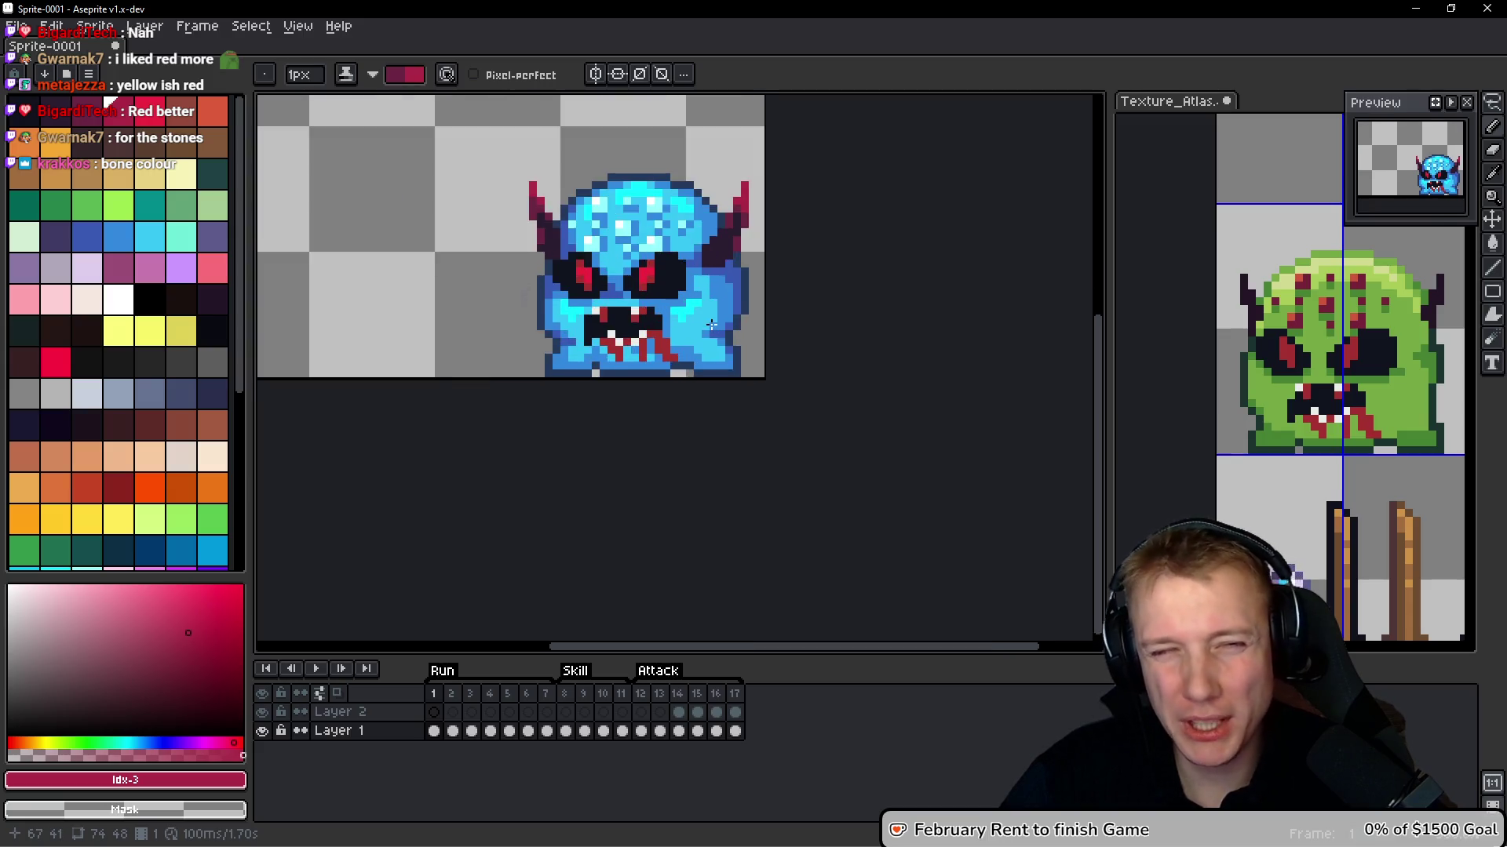
scroll(713, 314, "down", 2)
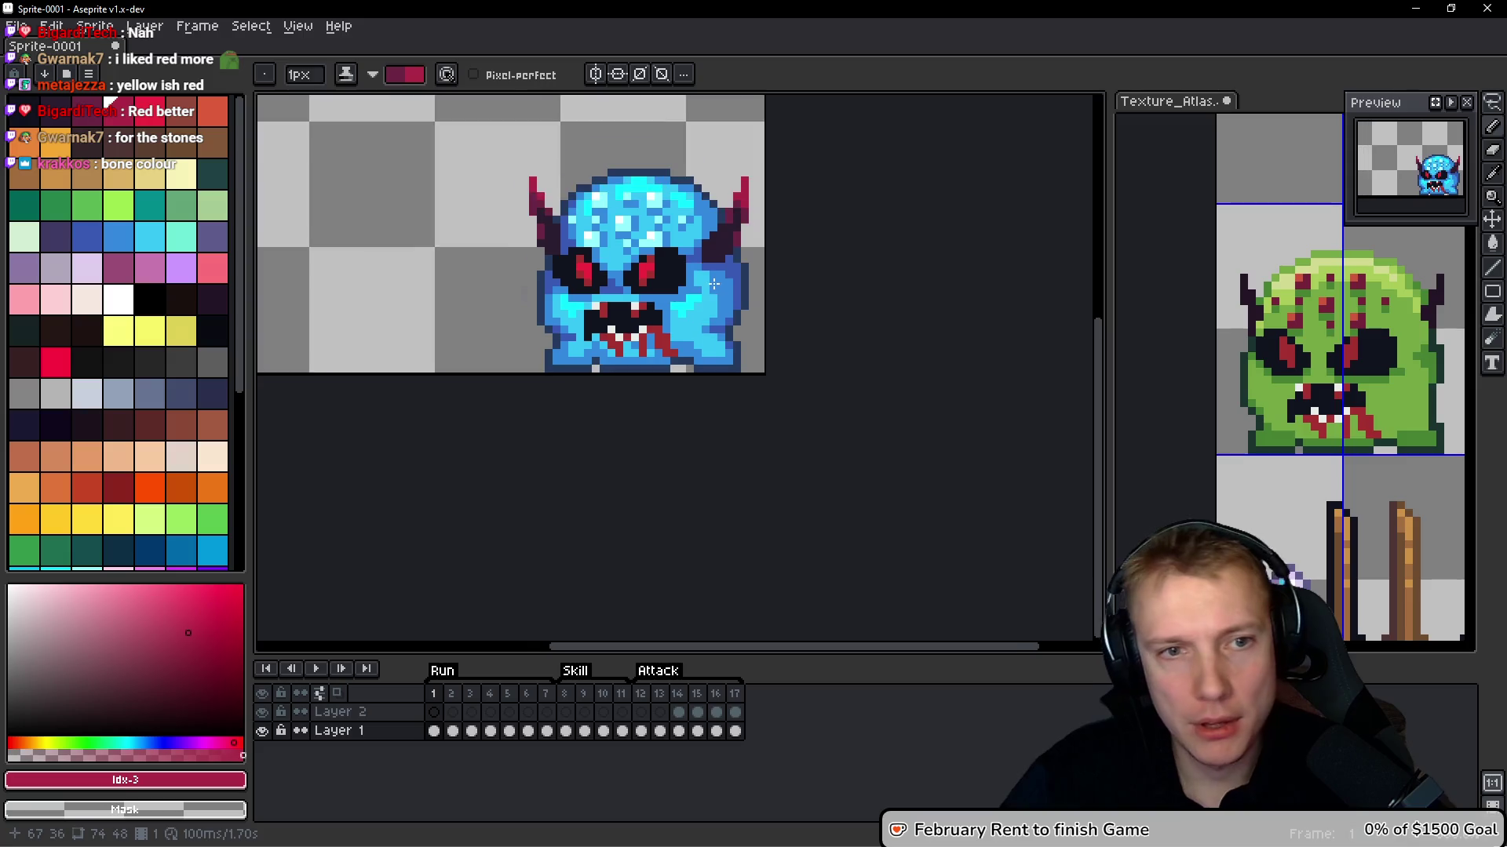
key("q")
mouse_move(741, 197)
left_mouse_down()
mouse_move(480, 200)
mouse_move(791, 359)
left_mouse_up()
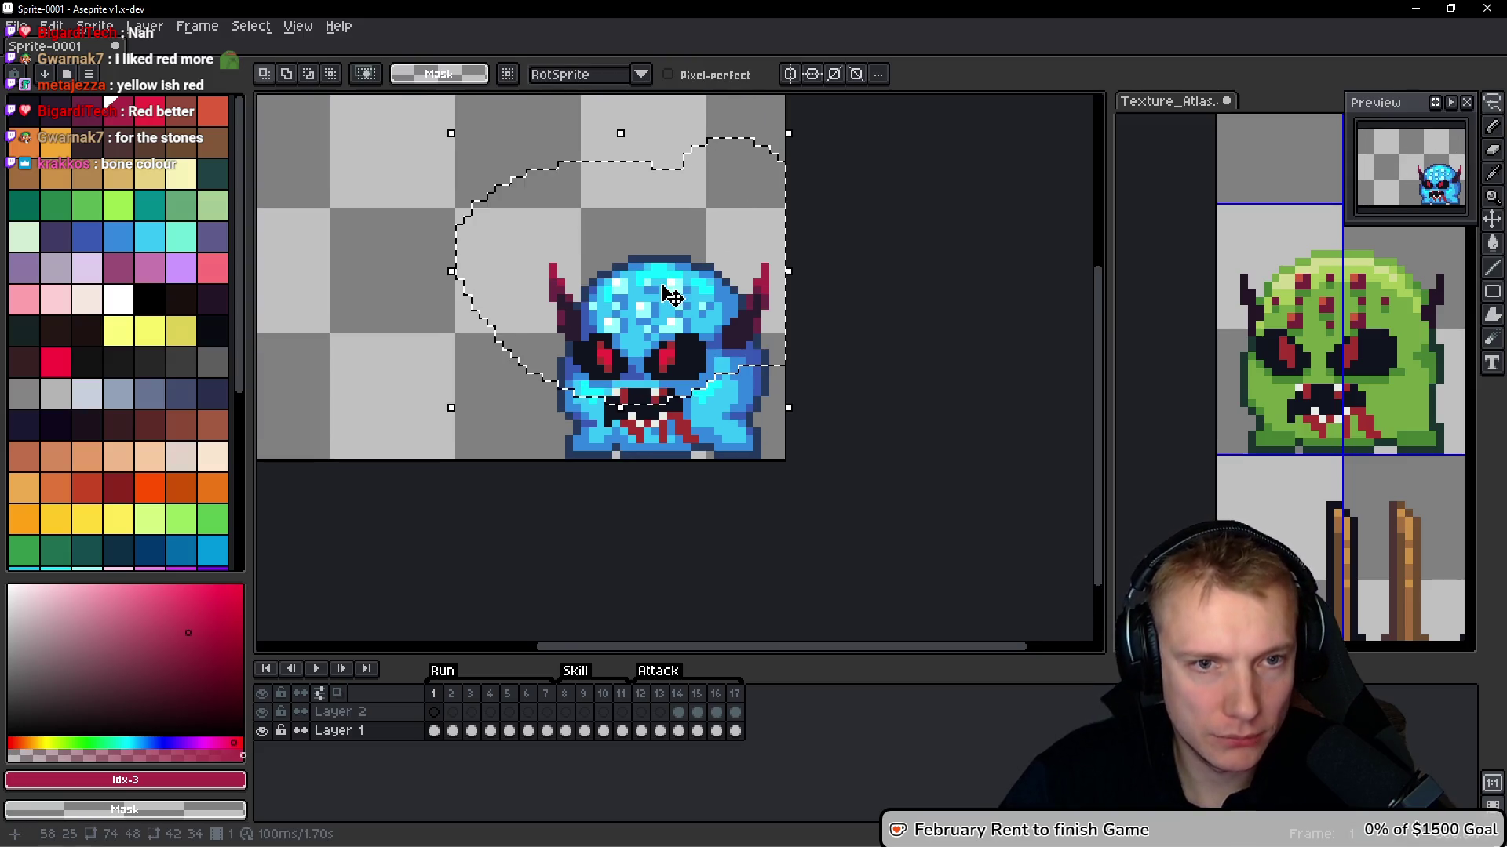
Try cream and lavender fills on the horns' inner areas, undoing the last cream fill
scroll(672, 296, "up", 1)
key("g")
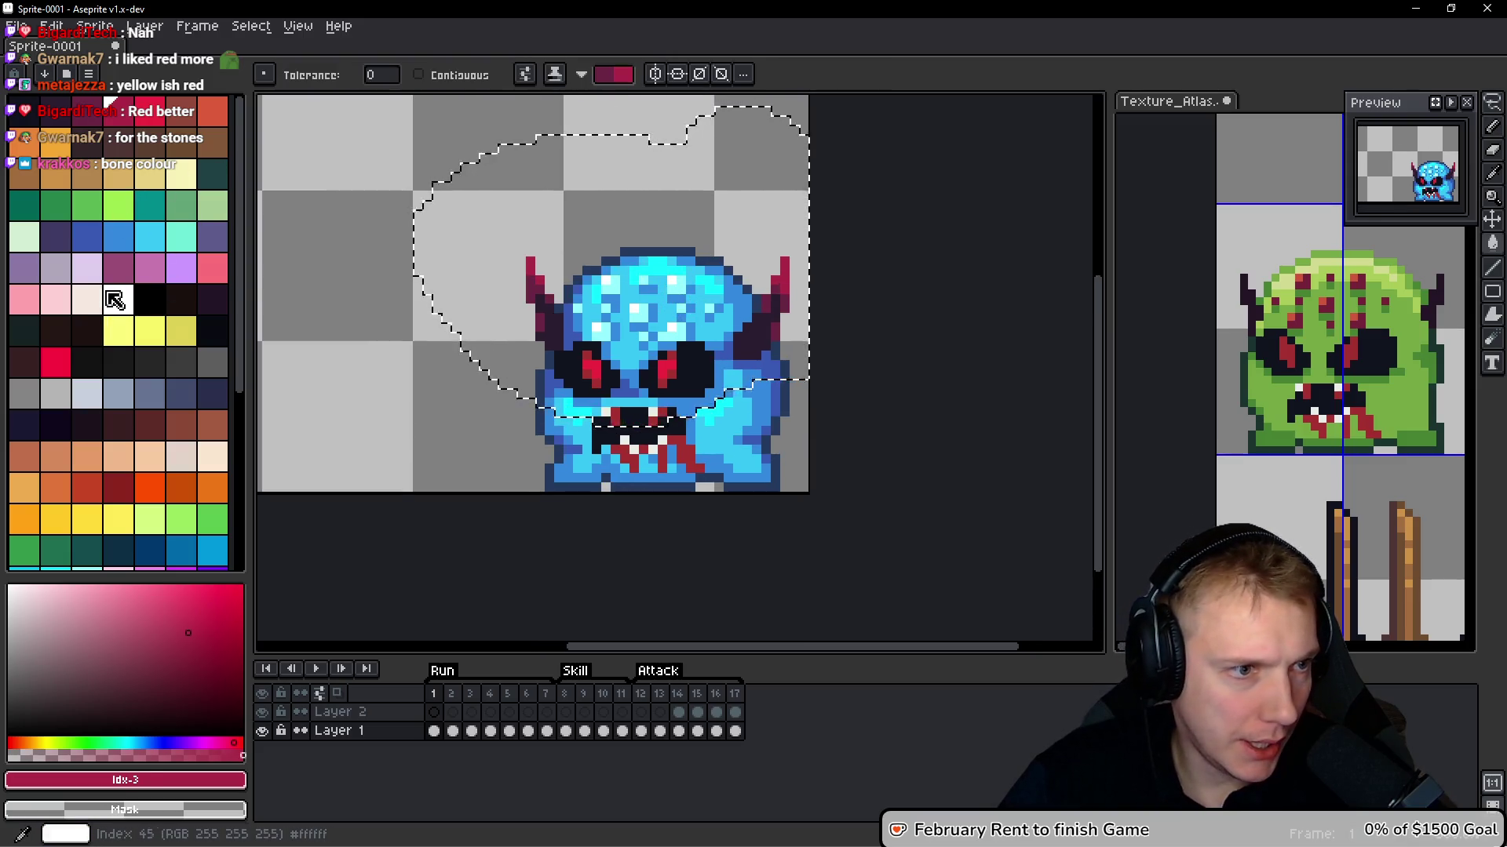
left_click(86, 299)
scroll(522, 358, "up", 2)
left_click(522, 359)
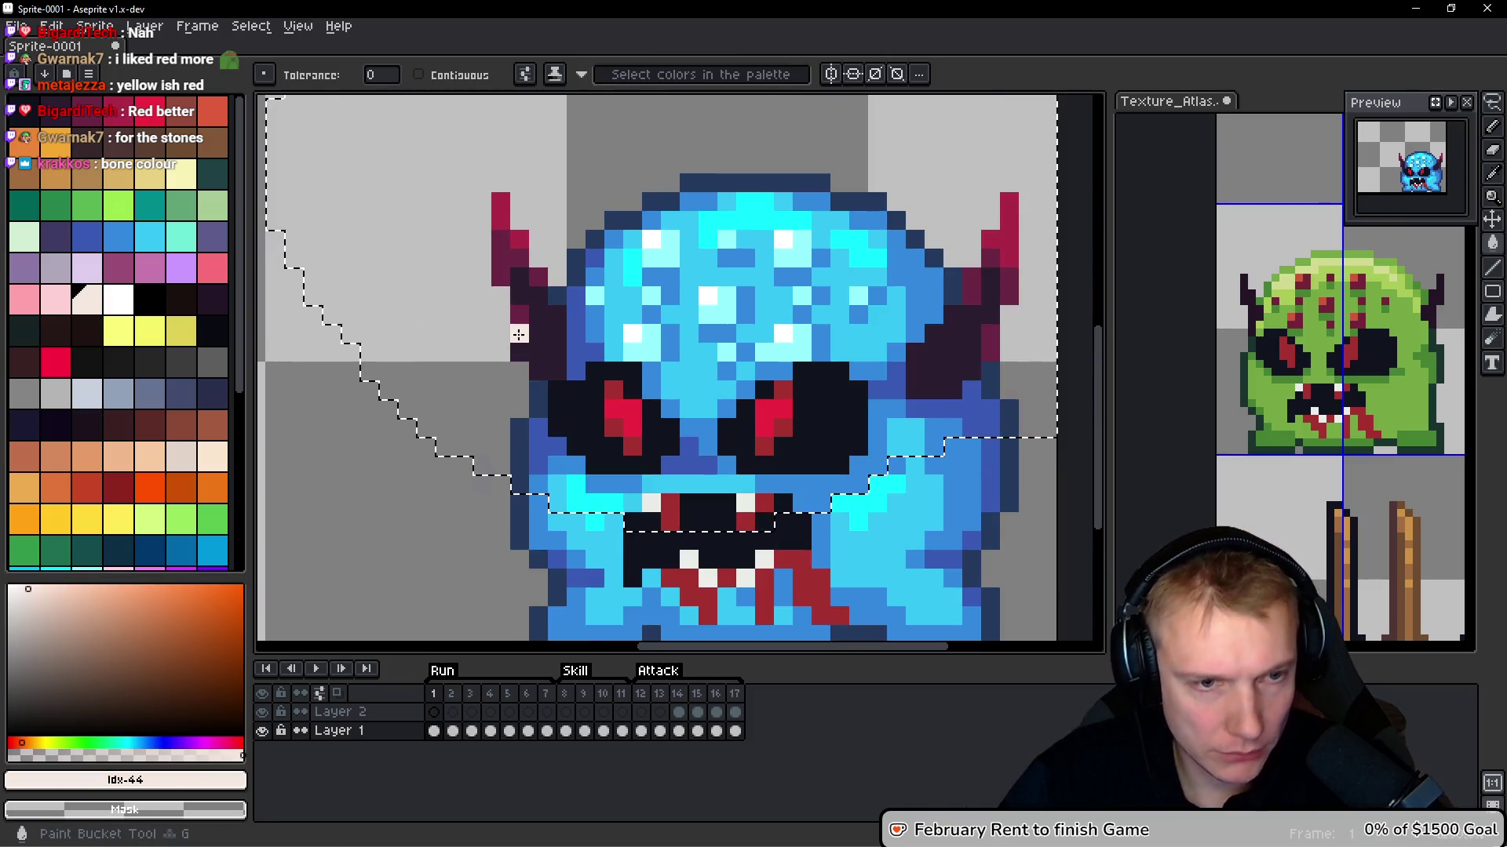
left_click(941, 330)
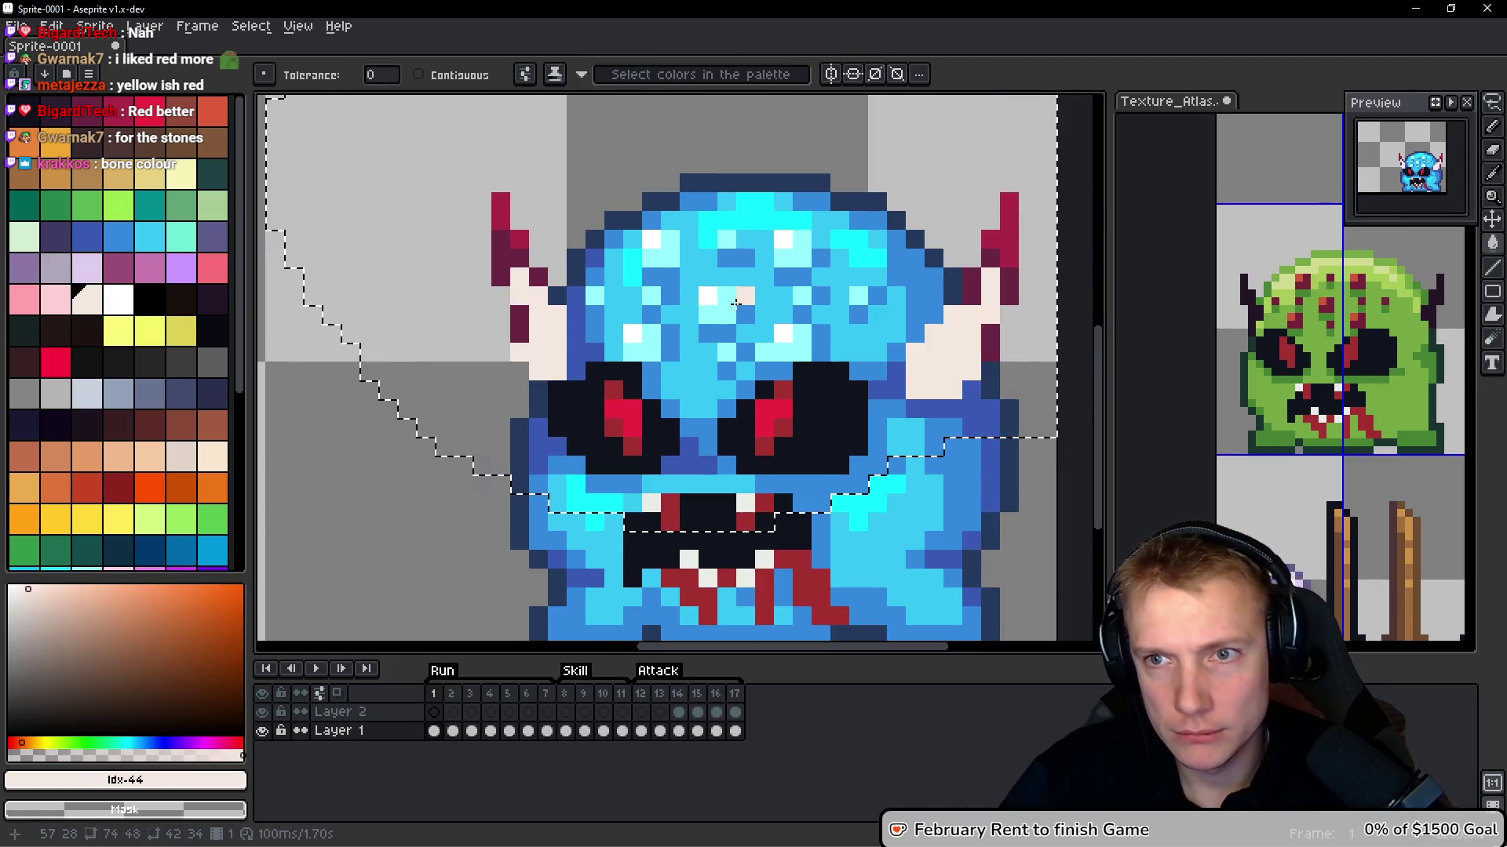
scroll(752, 305, "down", 4)
scroll(760, 304, "up", 1)
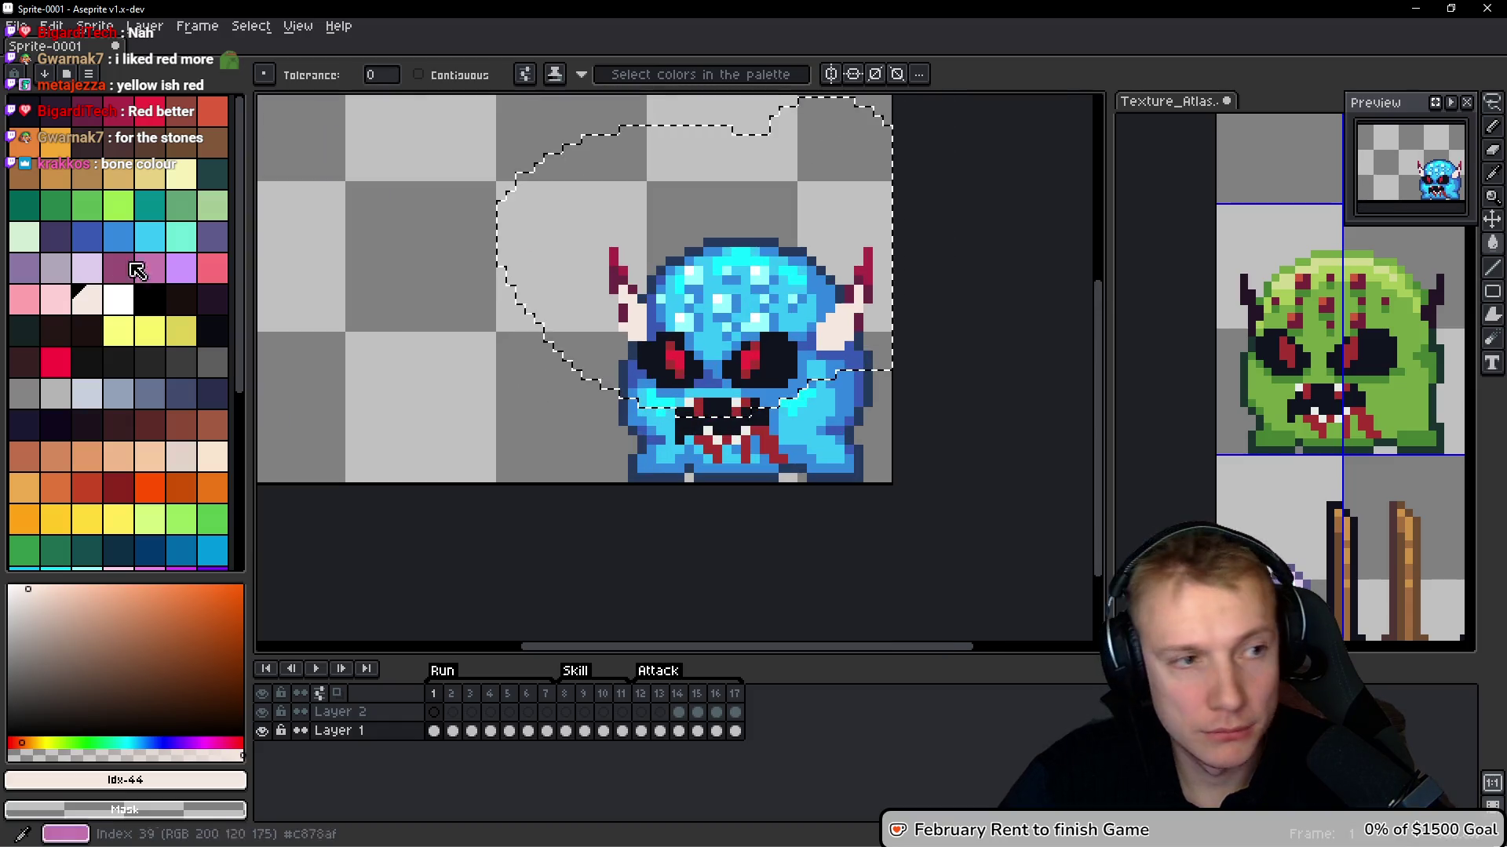
left_click(86, 267)
left_click(636, 320)
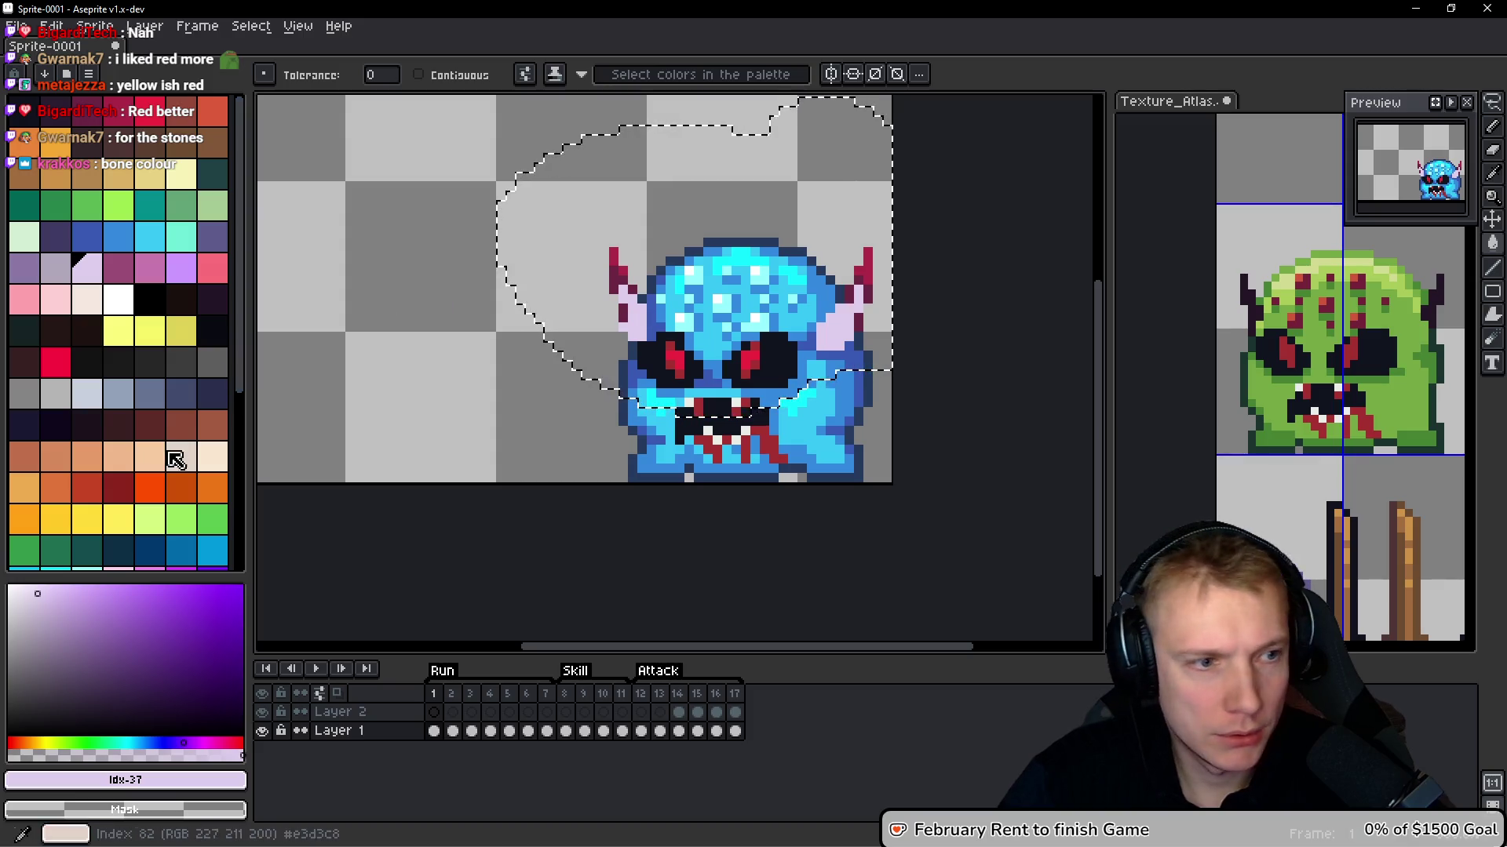
left_click(219, 463)
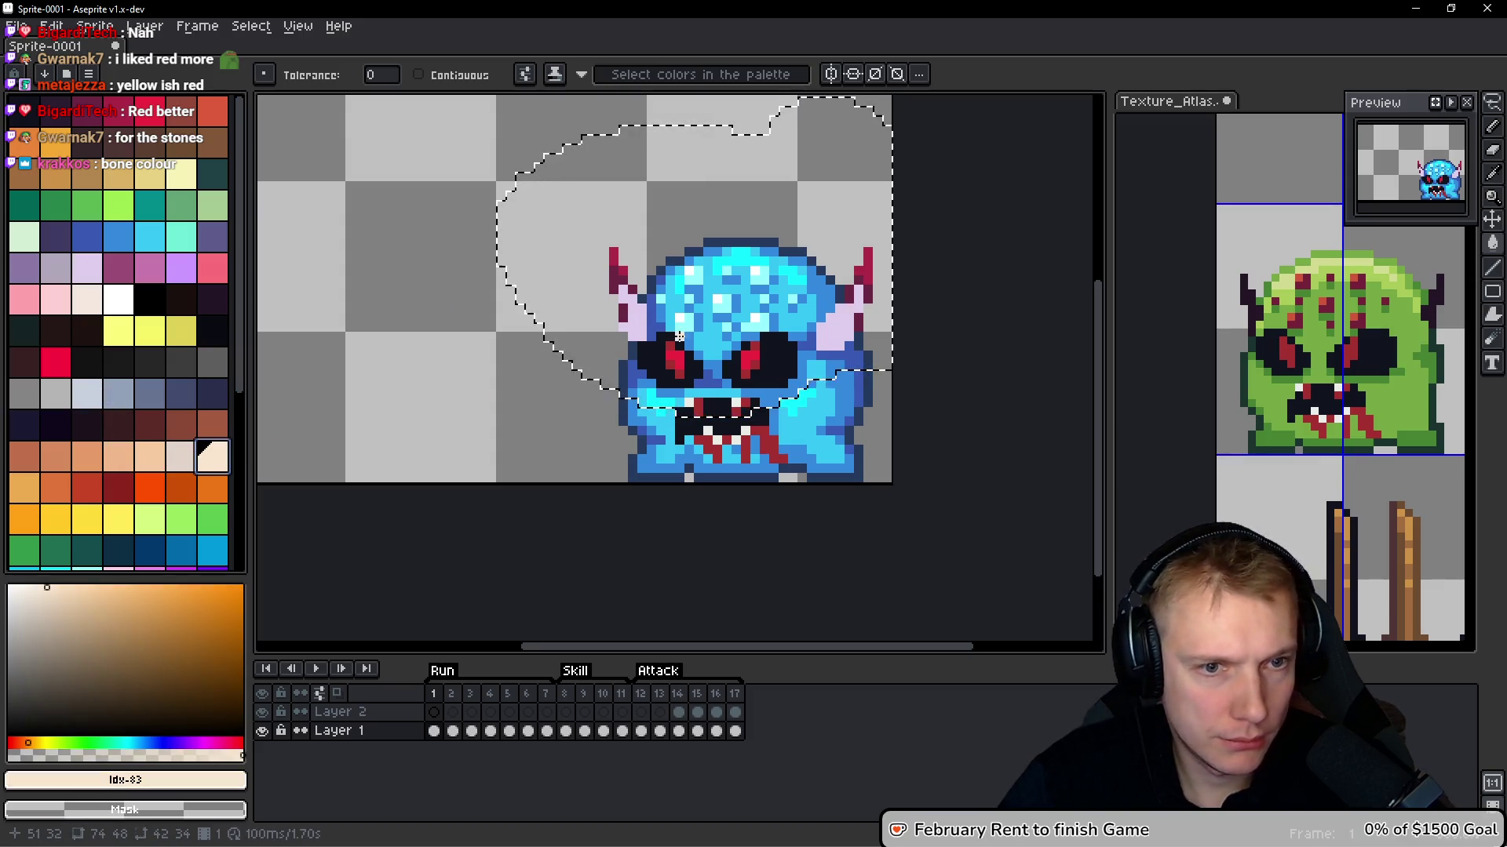
left_click(639, 318)
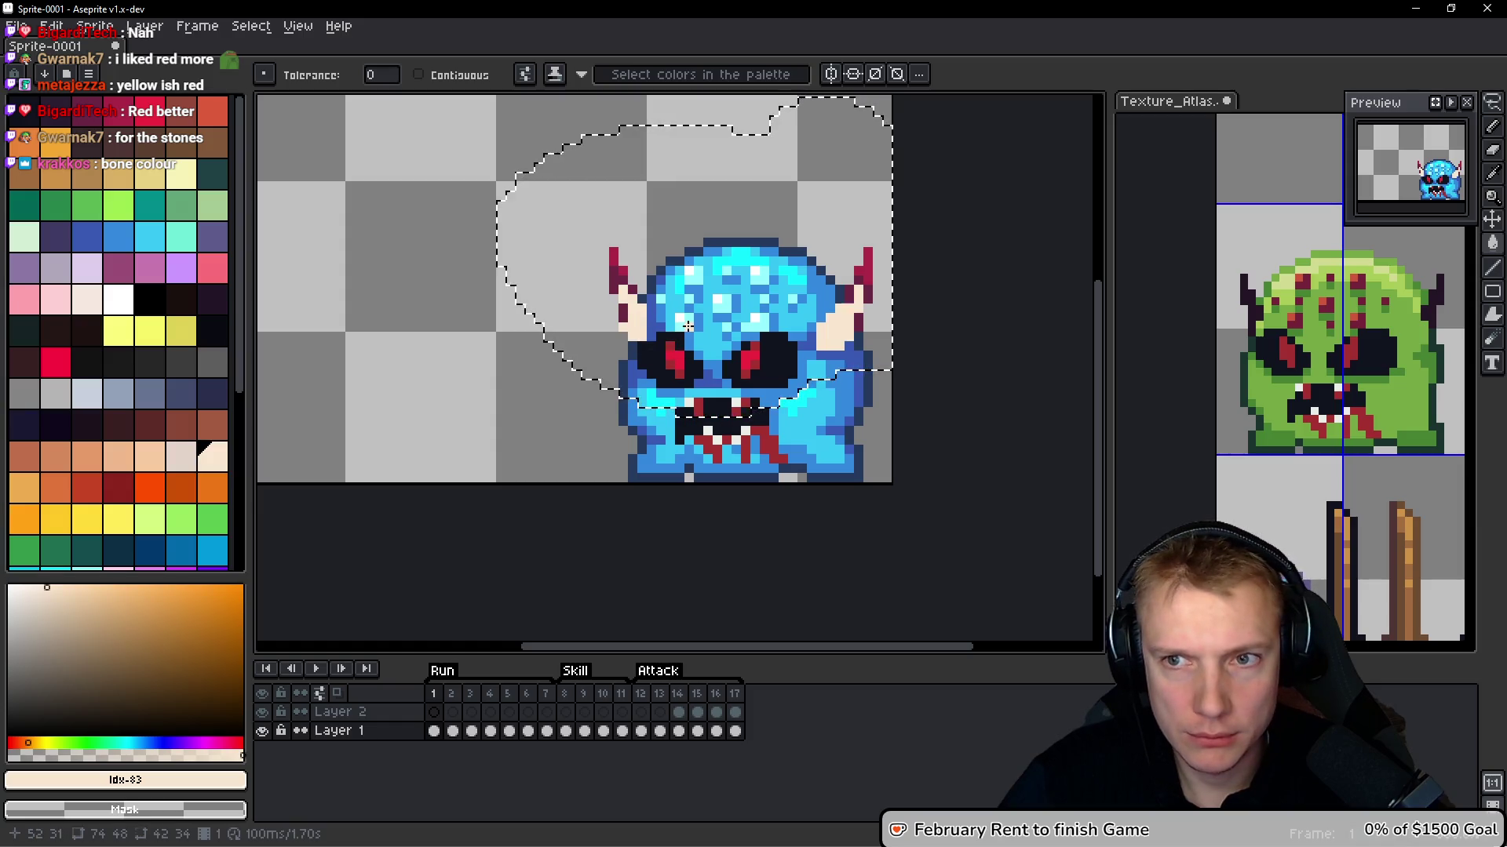
key("ctrl+z")
key("ctrl+z")
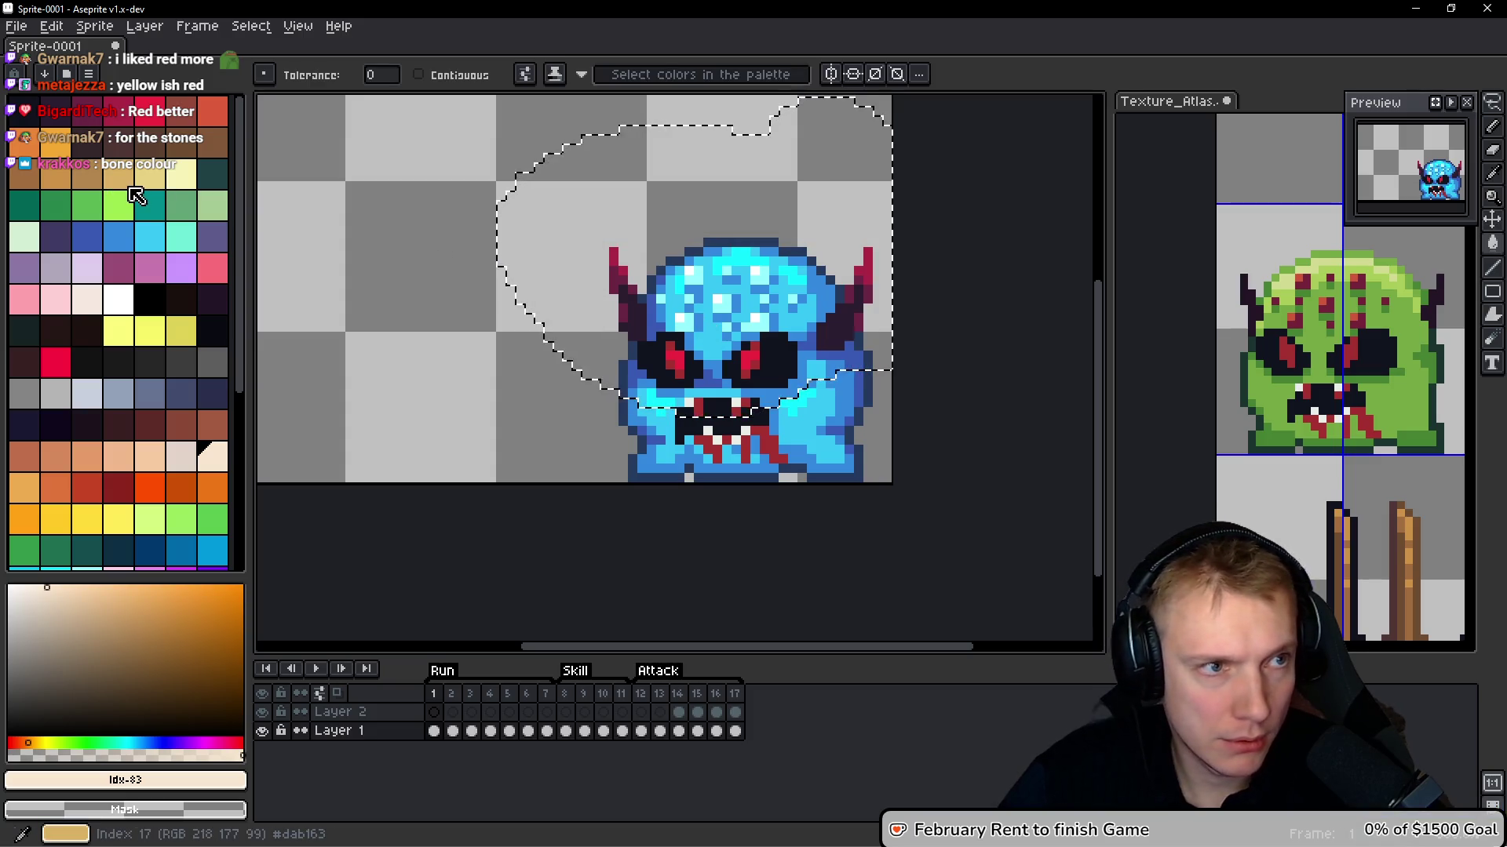
Fill the horns' inner areas with orange, then switch them to red-orange
left_click(25, 142)
left_click(635, 318)
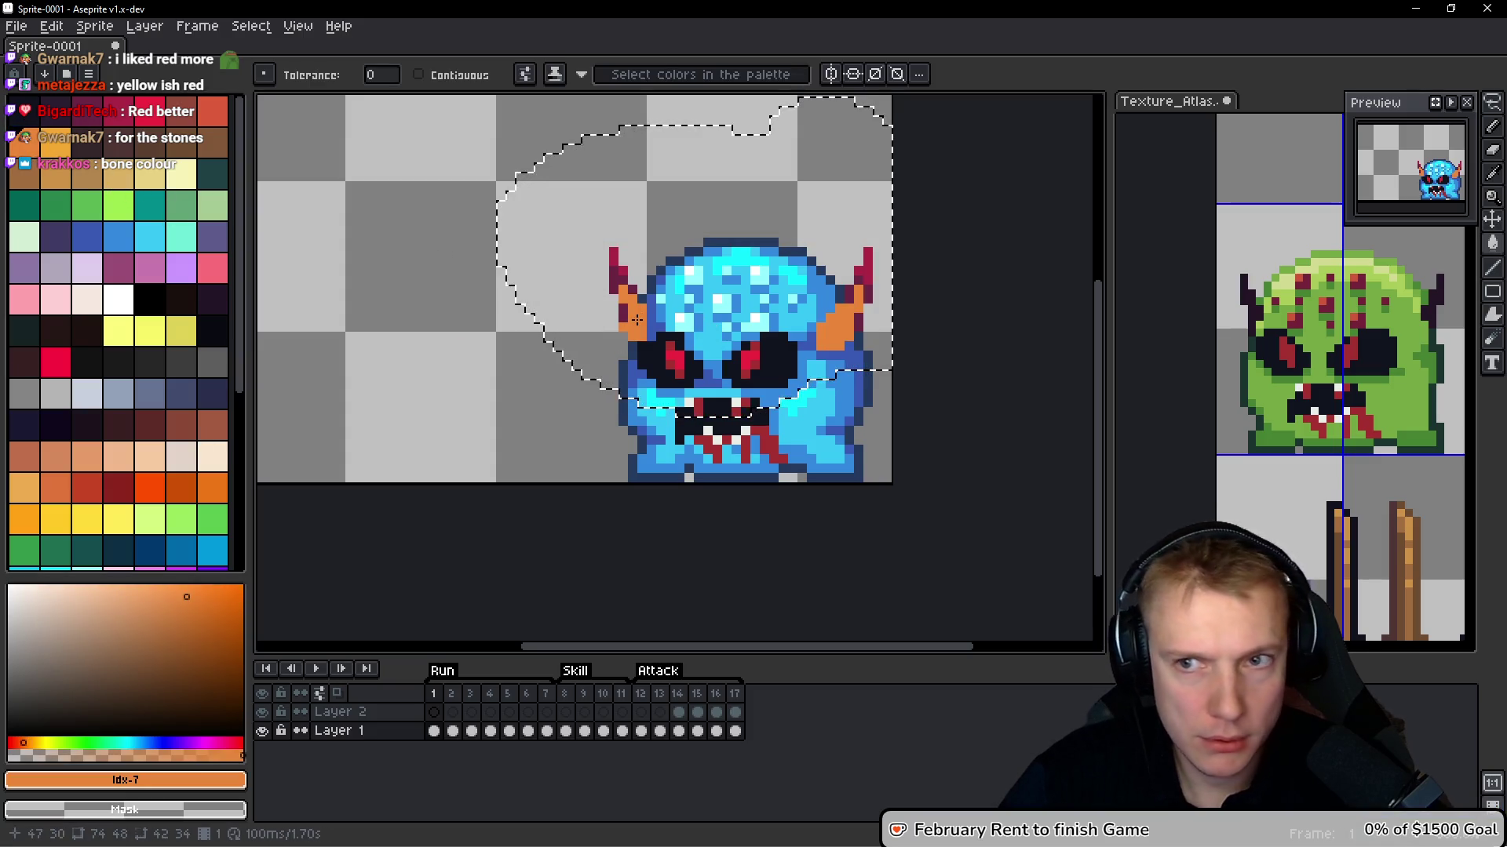
key("9")
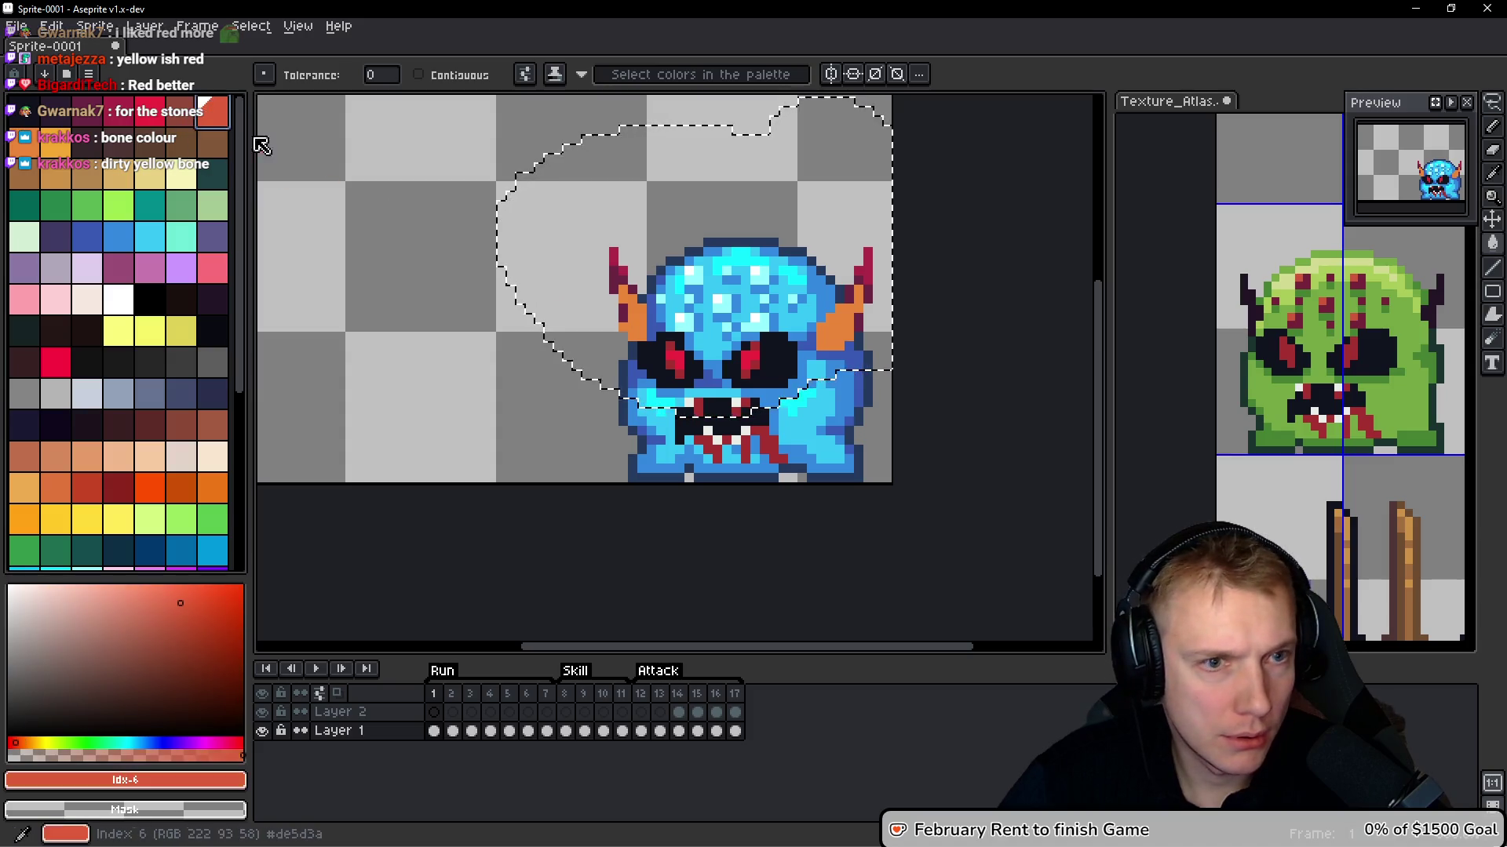
left_click(640, 316)
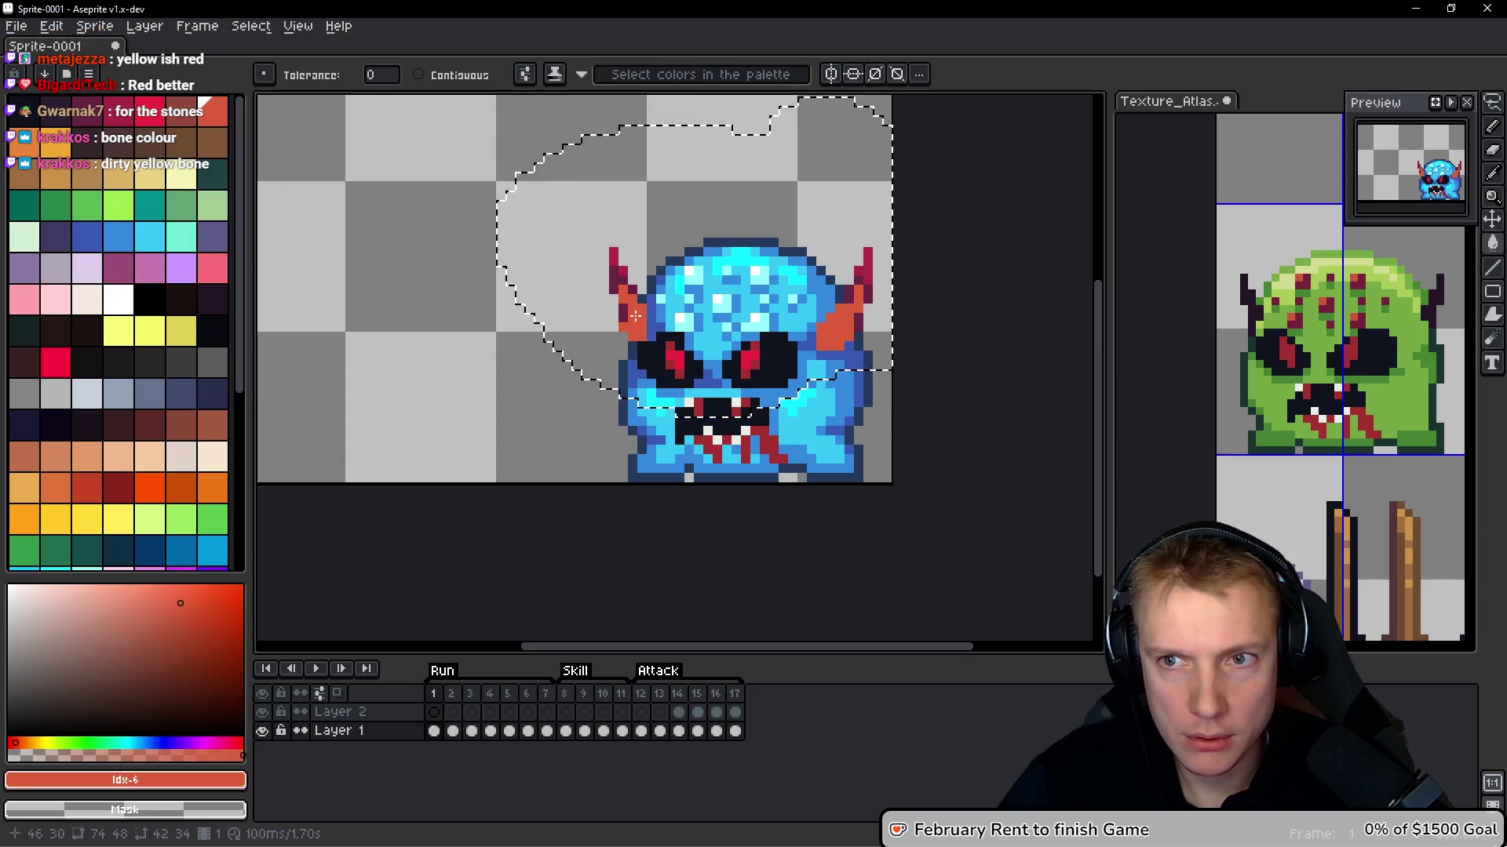
scroll(689, 336, "down", 2)
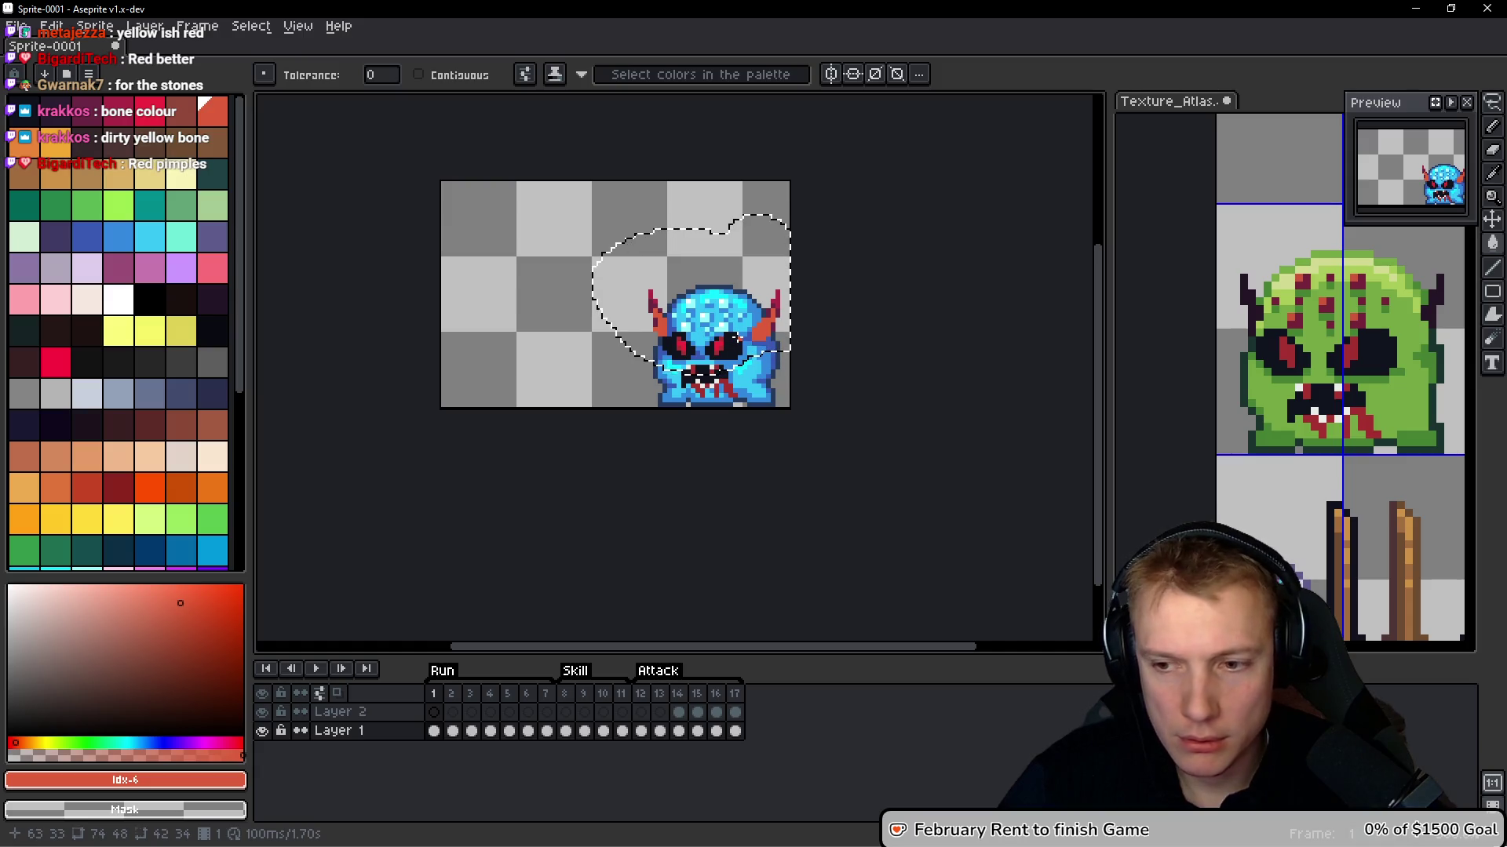
scroll(738, 337, "up", 2)
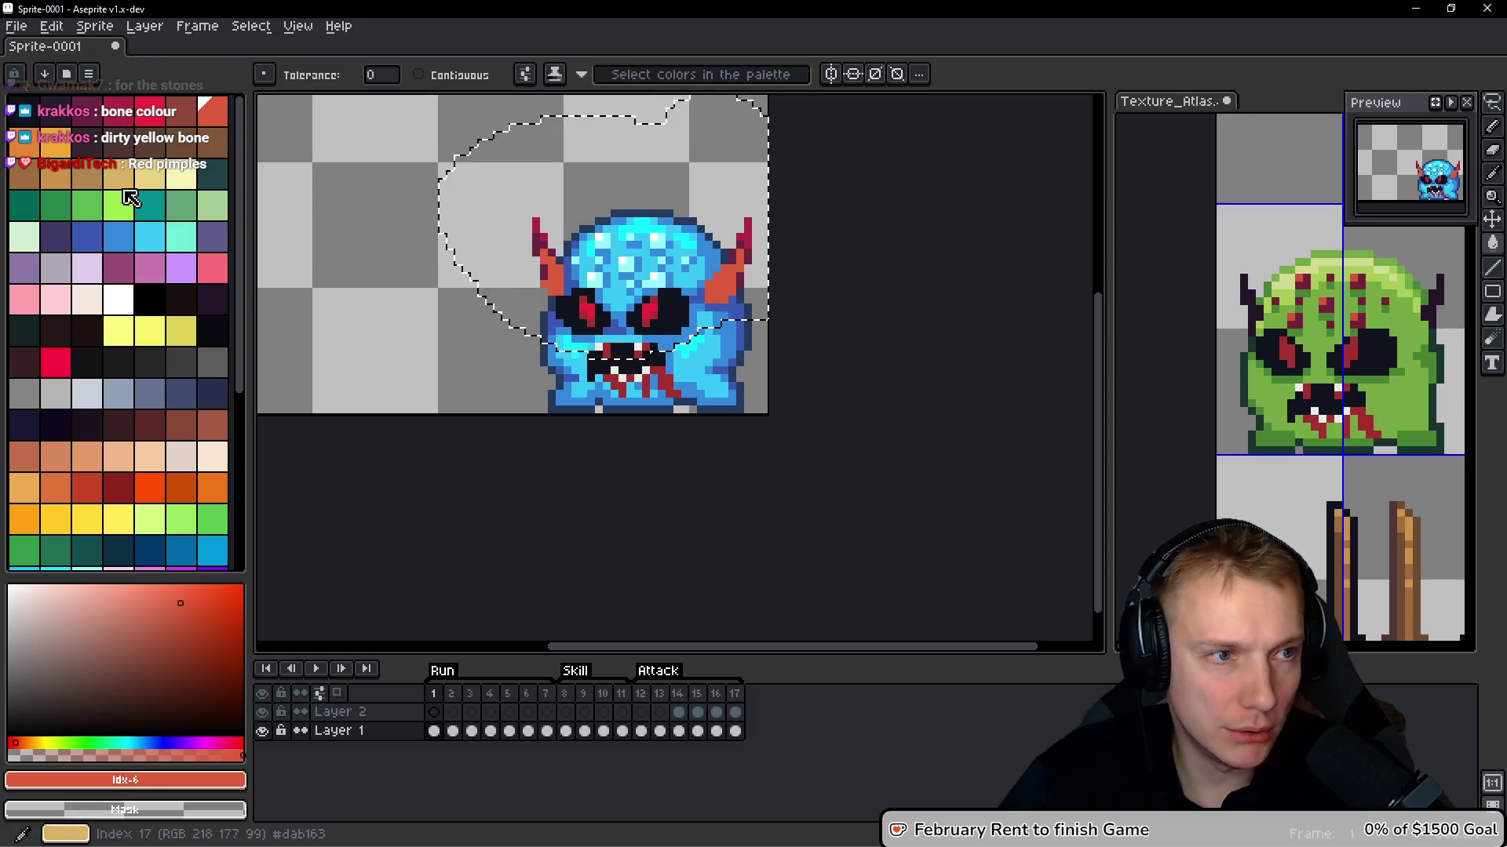
Try bone-yellow and darker tan fills on the horns, then pick a paler yellow
left_click(154, 182)
left_click(551, 276)
left_click(726, 278)
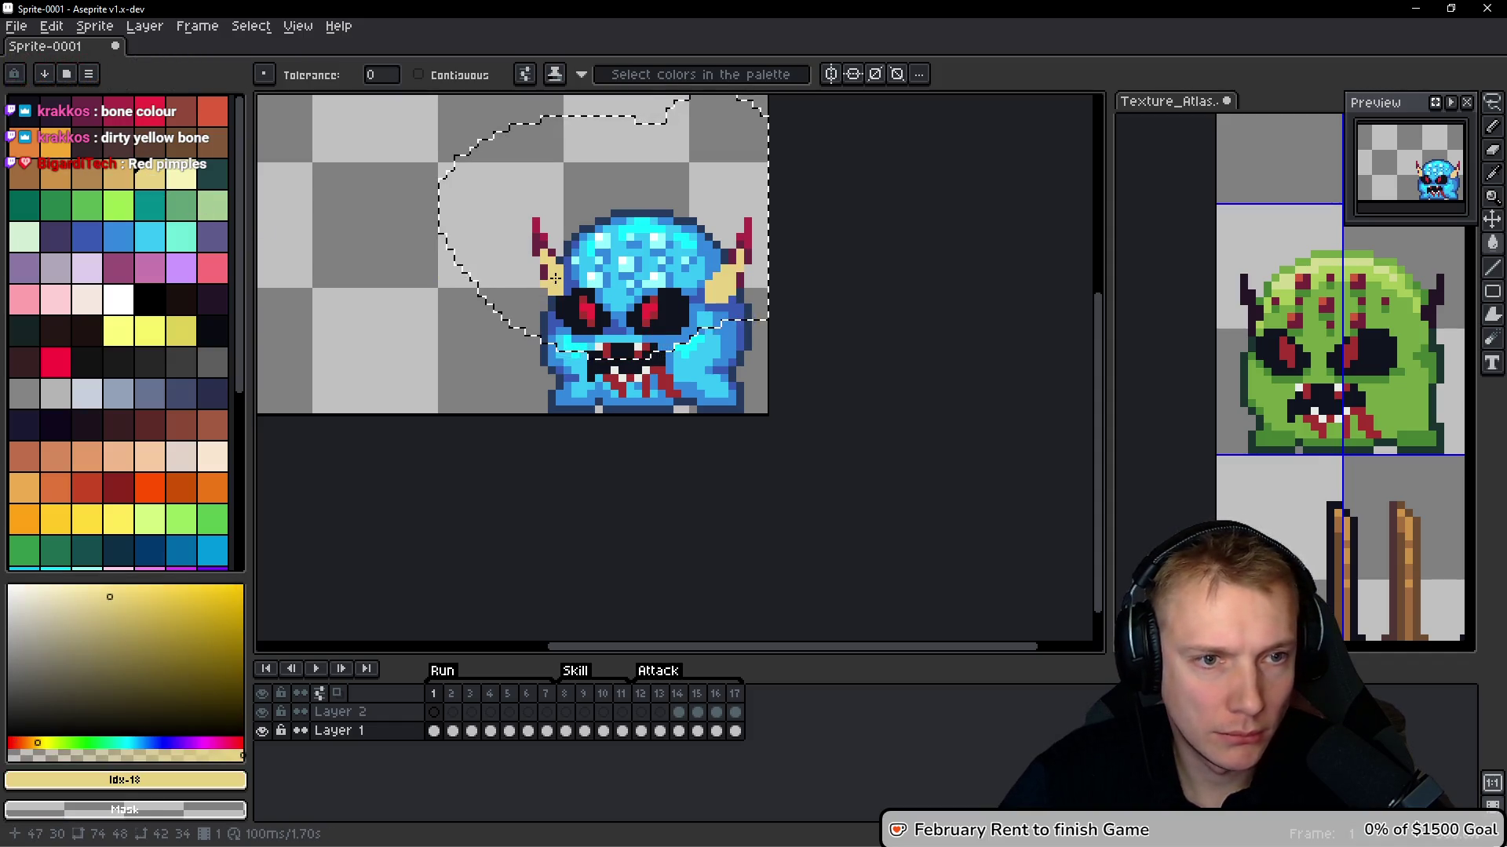
left_click(119, 179)
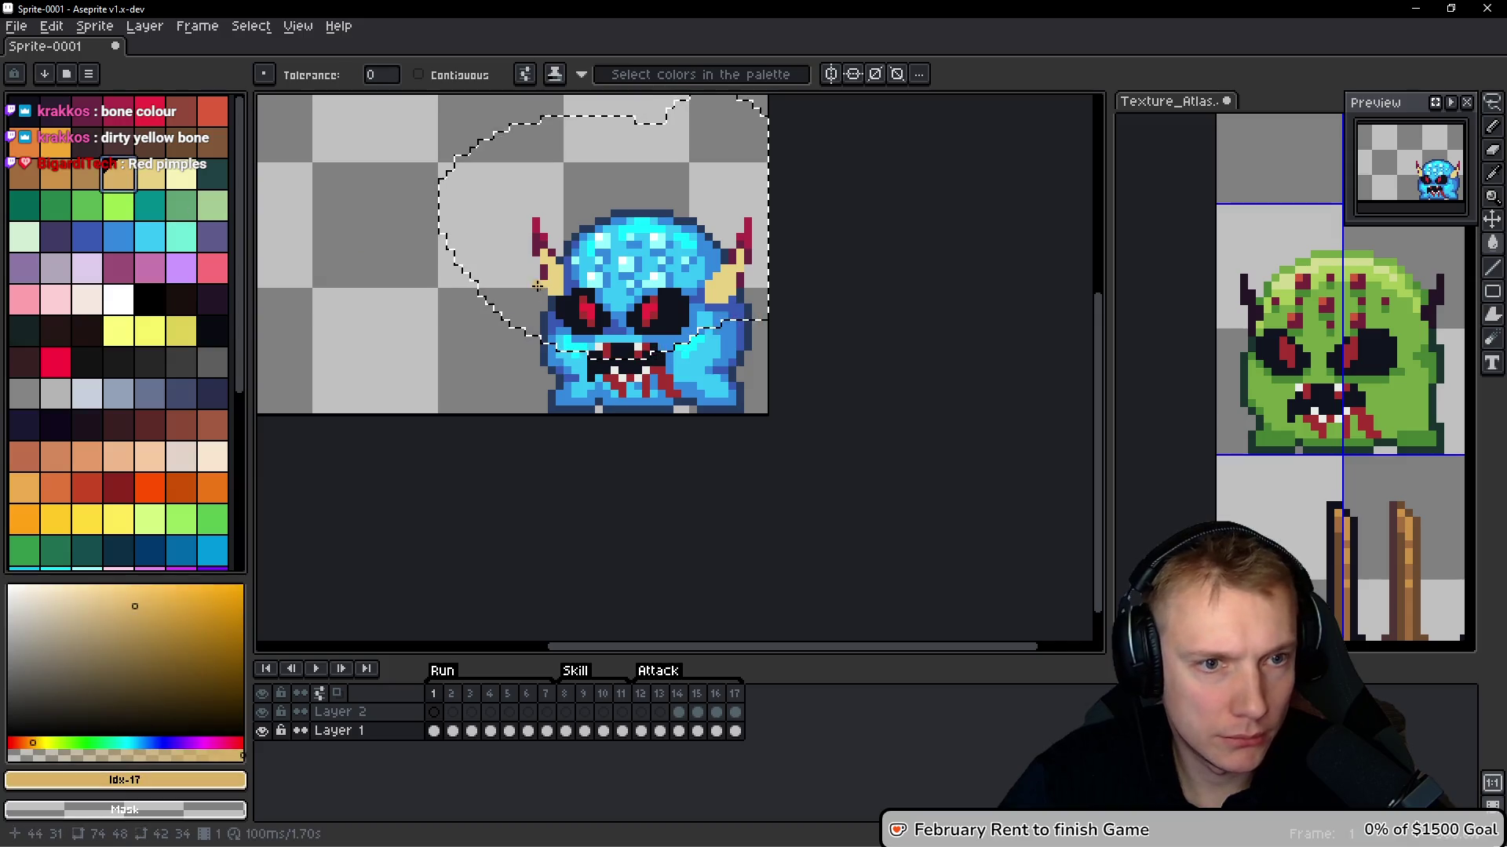
left_click(553, 280)
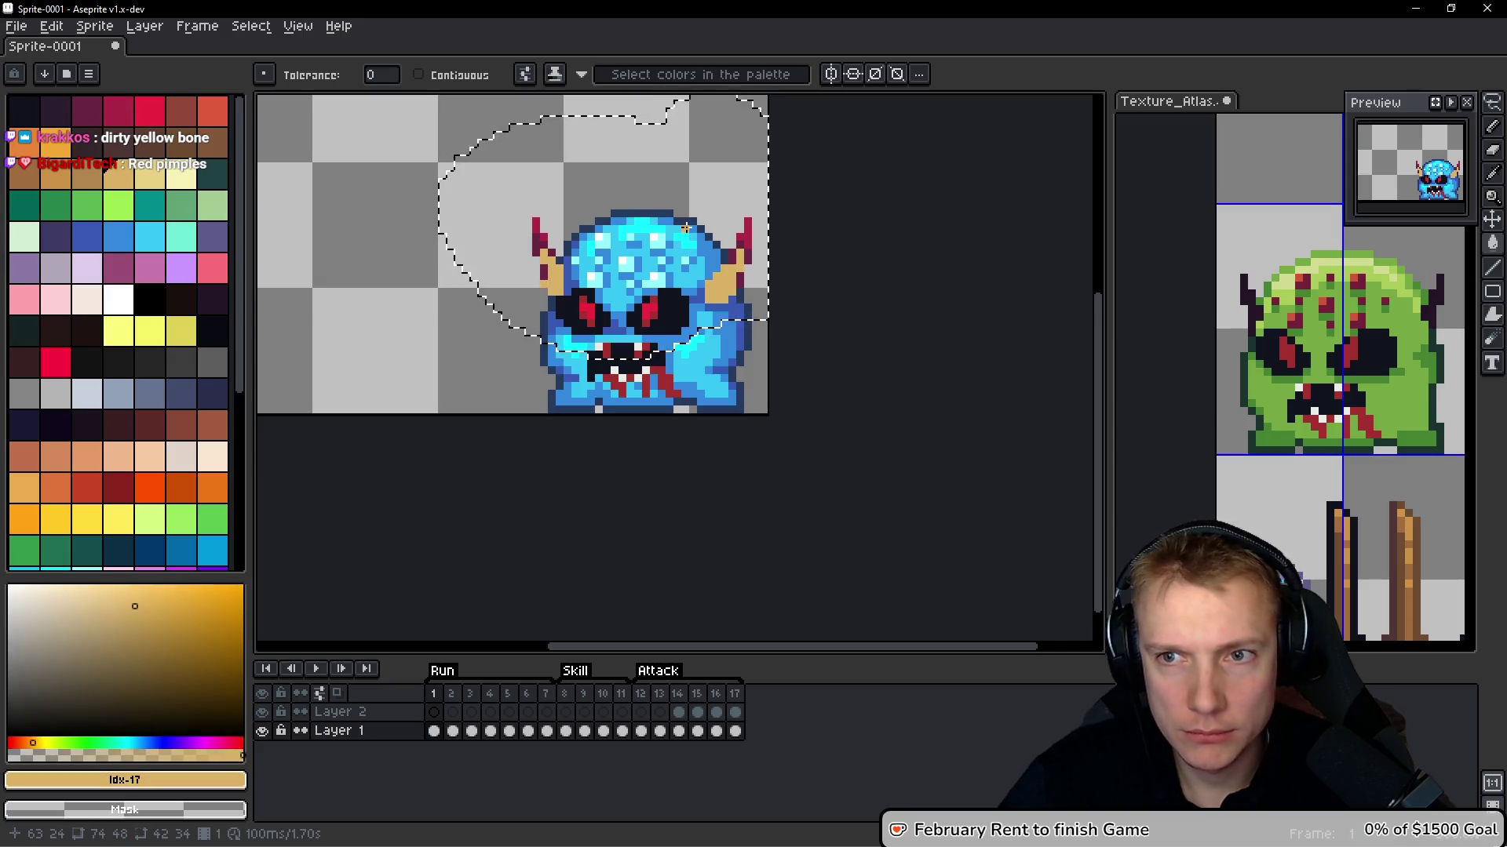
scroll(689, 213, "down", 4)
scroll(707, 231, "up", 3)
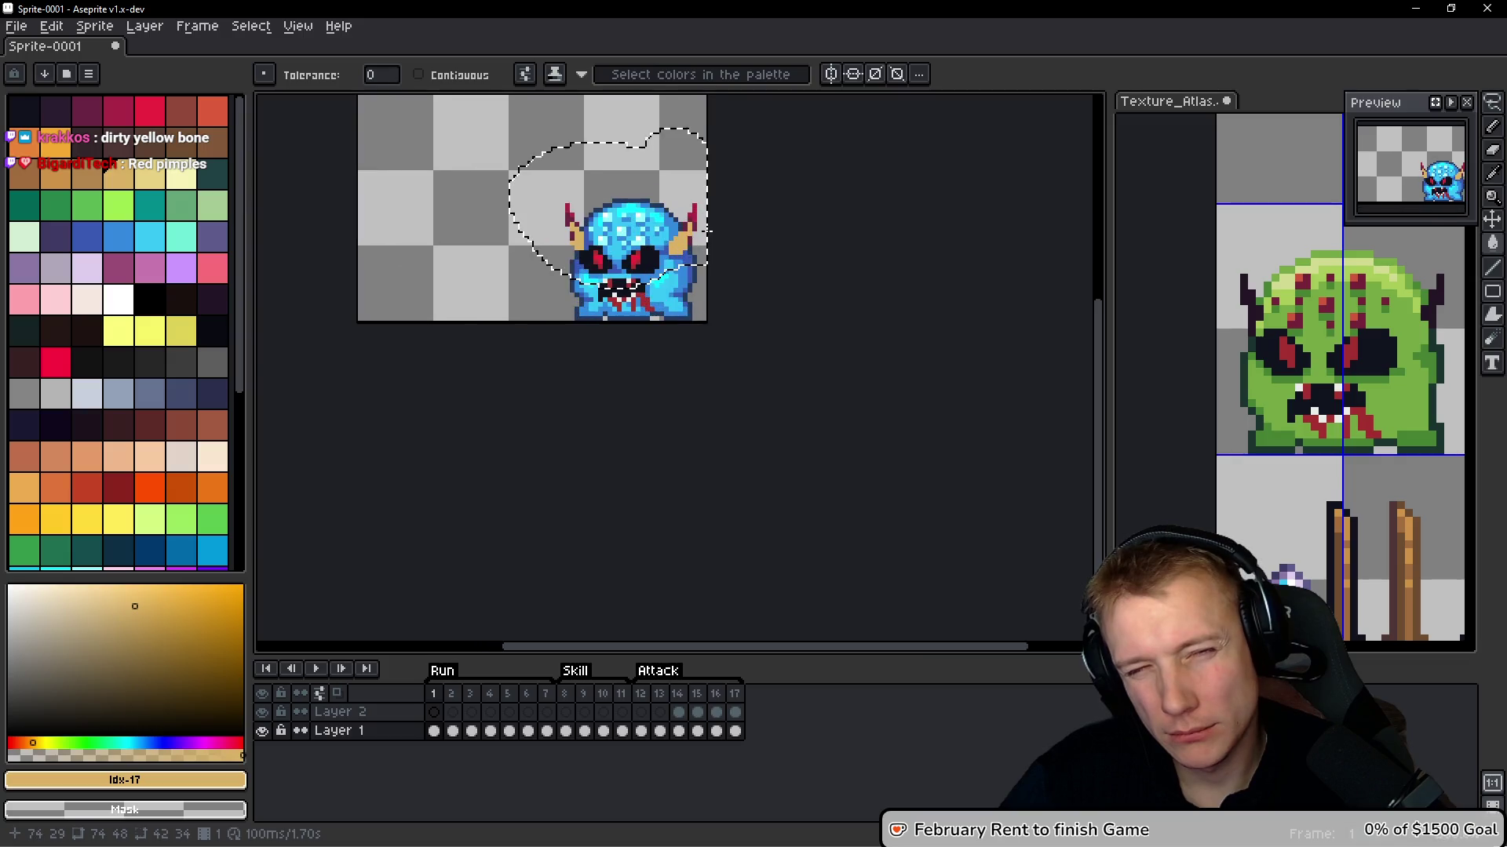
scroll(706, 230, "up", 2)
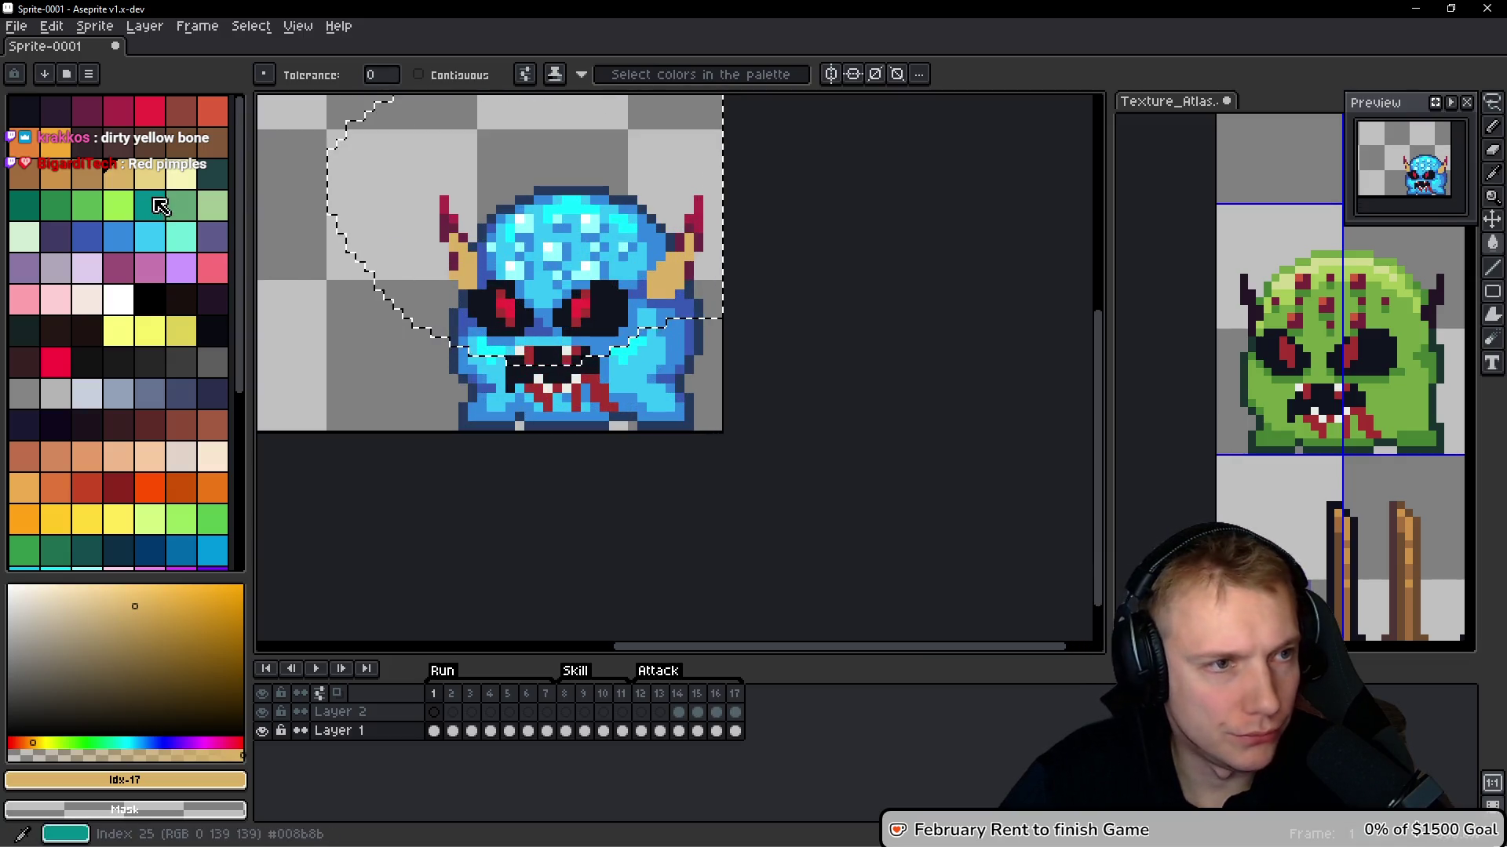
left_click(149, 179)
scroll(393, 233, "up", 3)
key("bracketright")
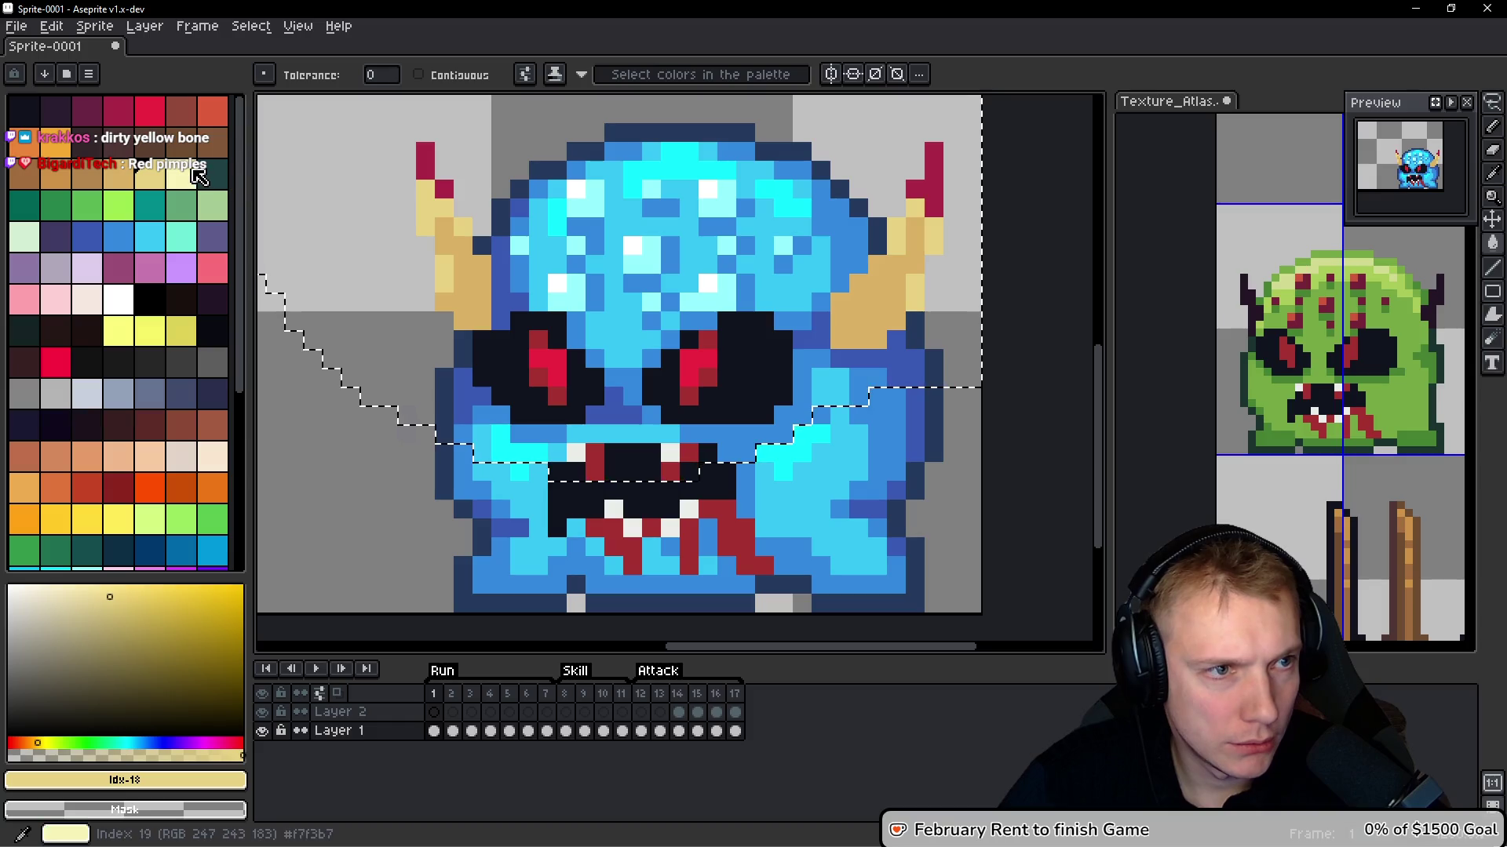
scroll(601, 239, "down", 3)
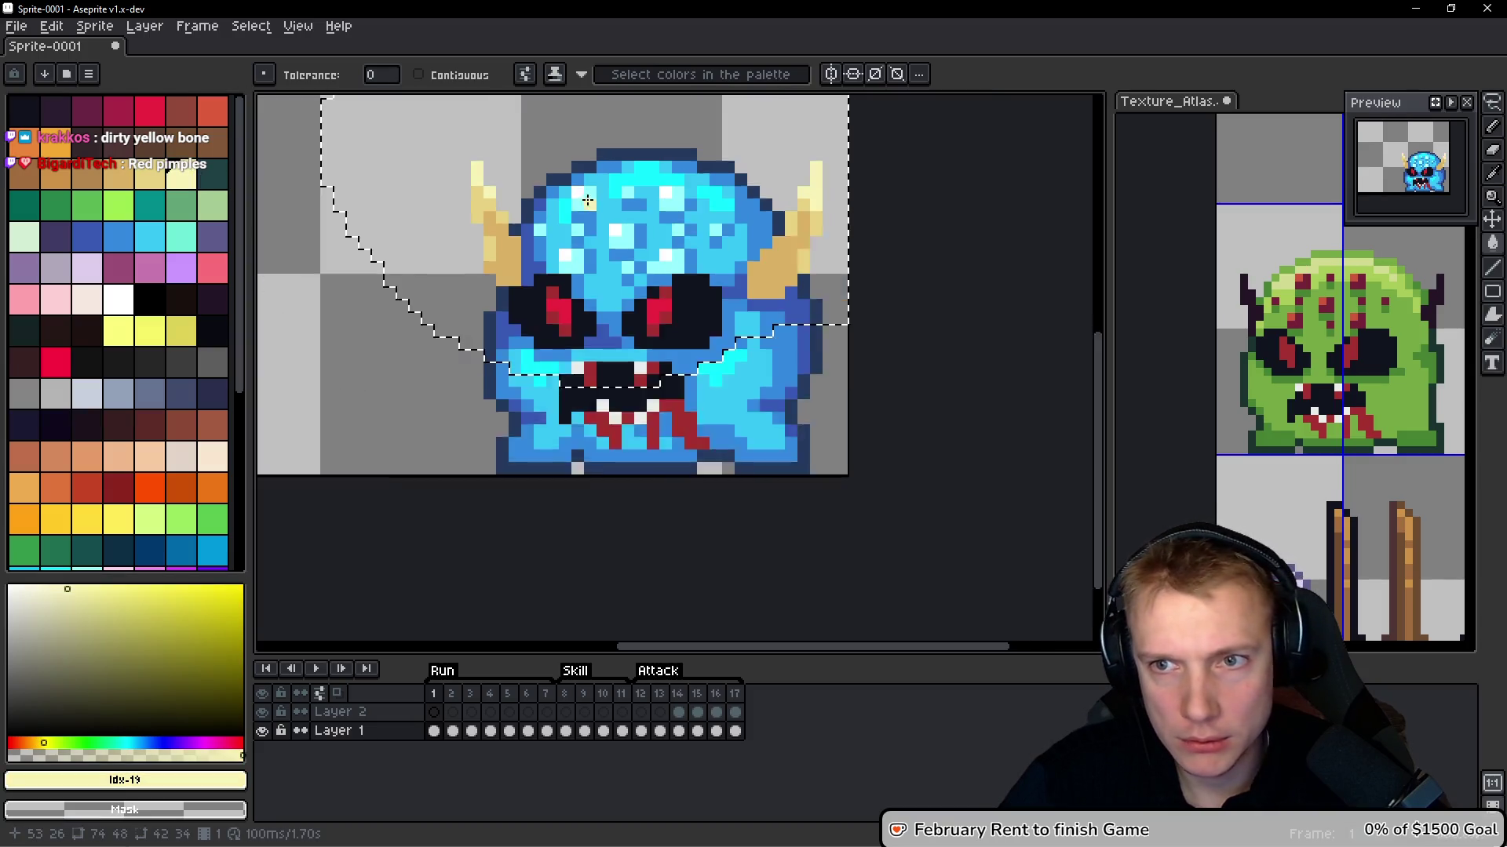
scroll(628, 290, "up", 1)
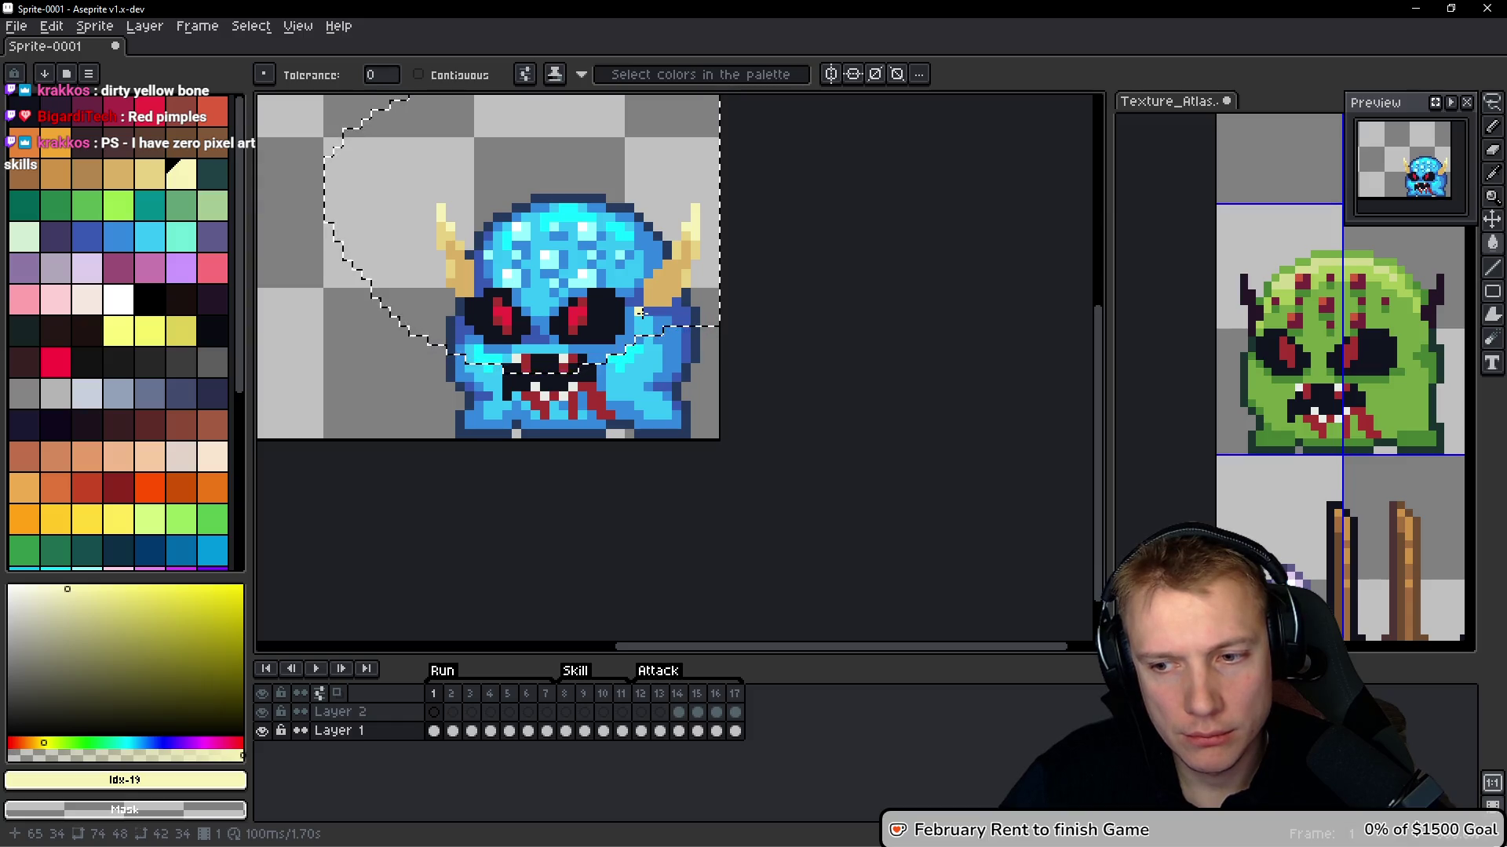
Undo the horn recolouring back to dark red and clear the head selection
key("v")
key("ctrl+z")
key("ctrl+z")
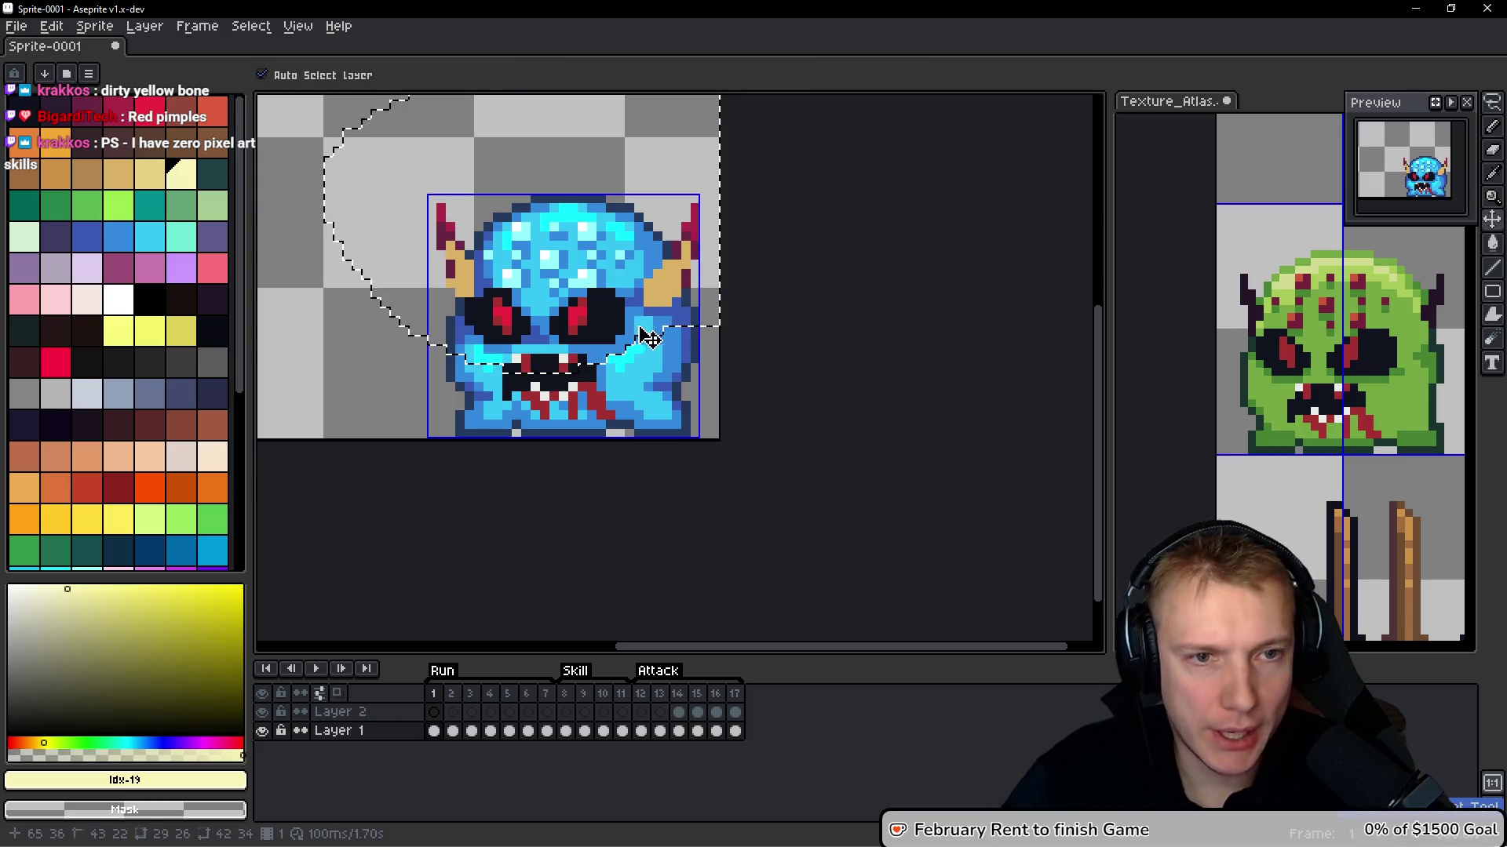
key("ctrl+z")
key("ctrl+z")
key("w")
key("ctrl+d")
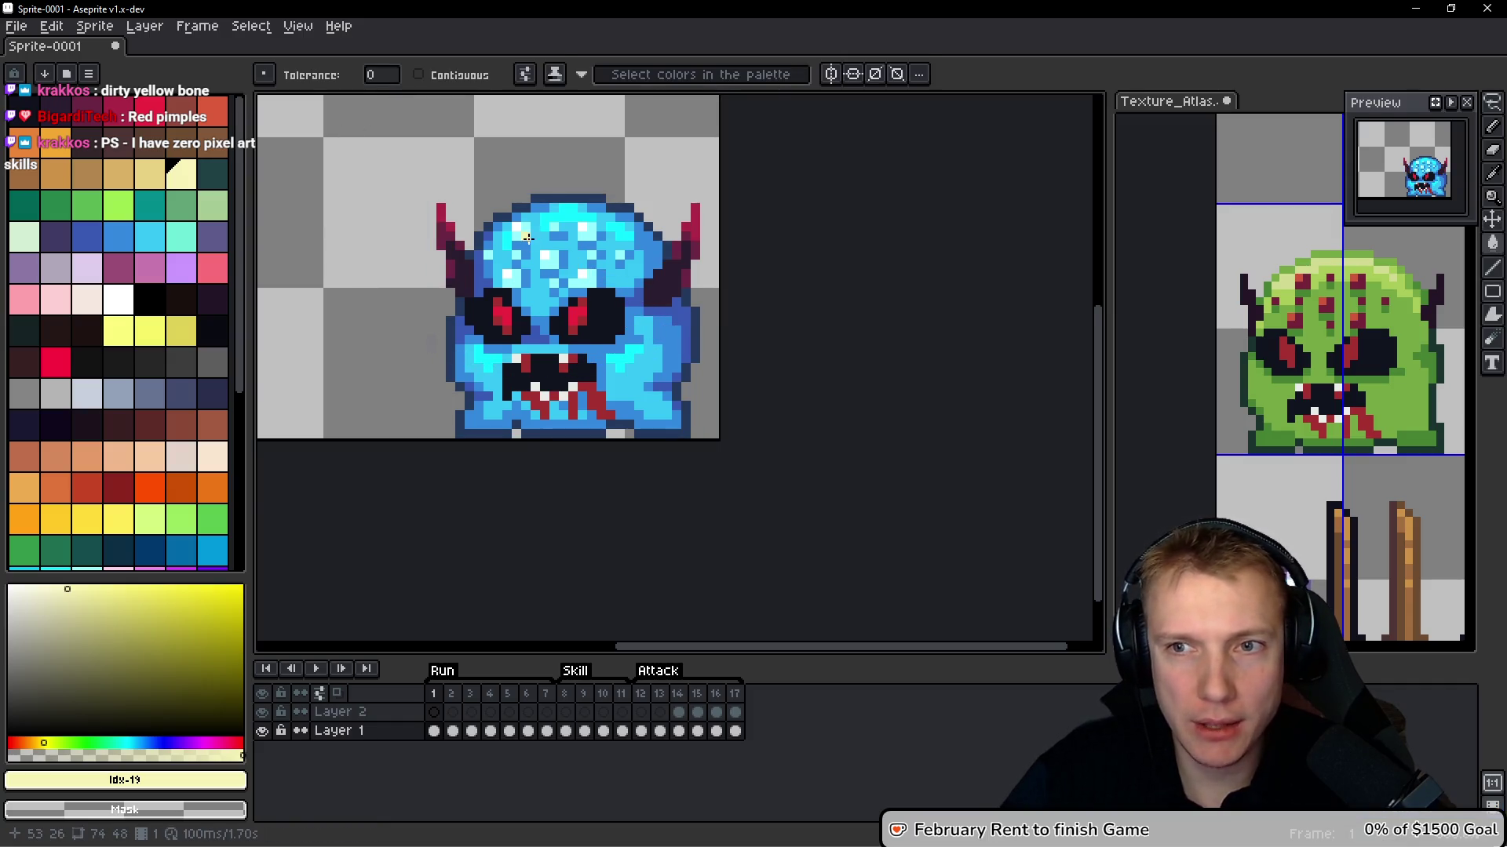
scroll(528, 241, "up", 1)
key("q")
mouse_move(634, 197)
left_mouse_down()
mouse_move(515, 201)
mouse_move(473, 236)
left_mouse_up()
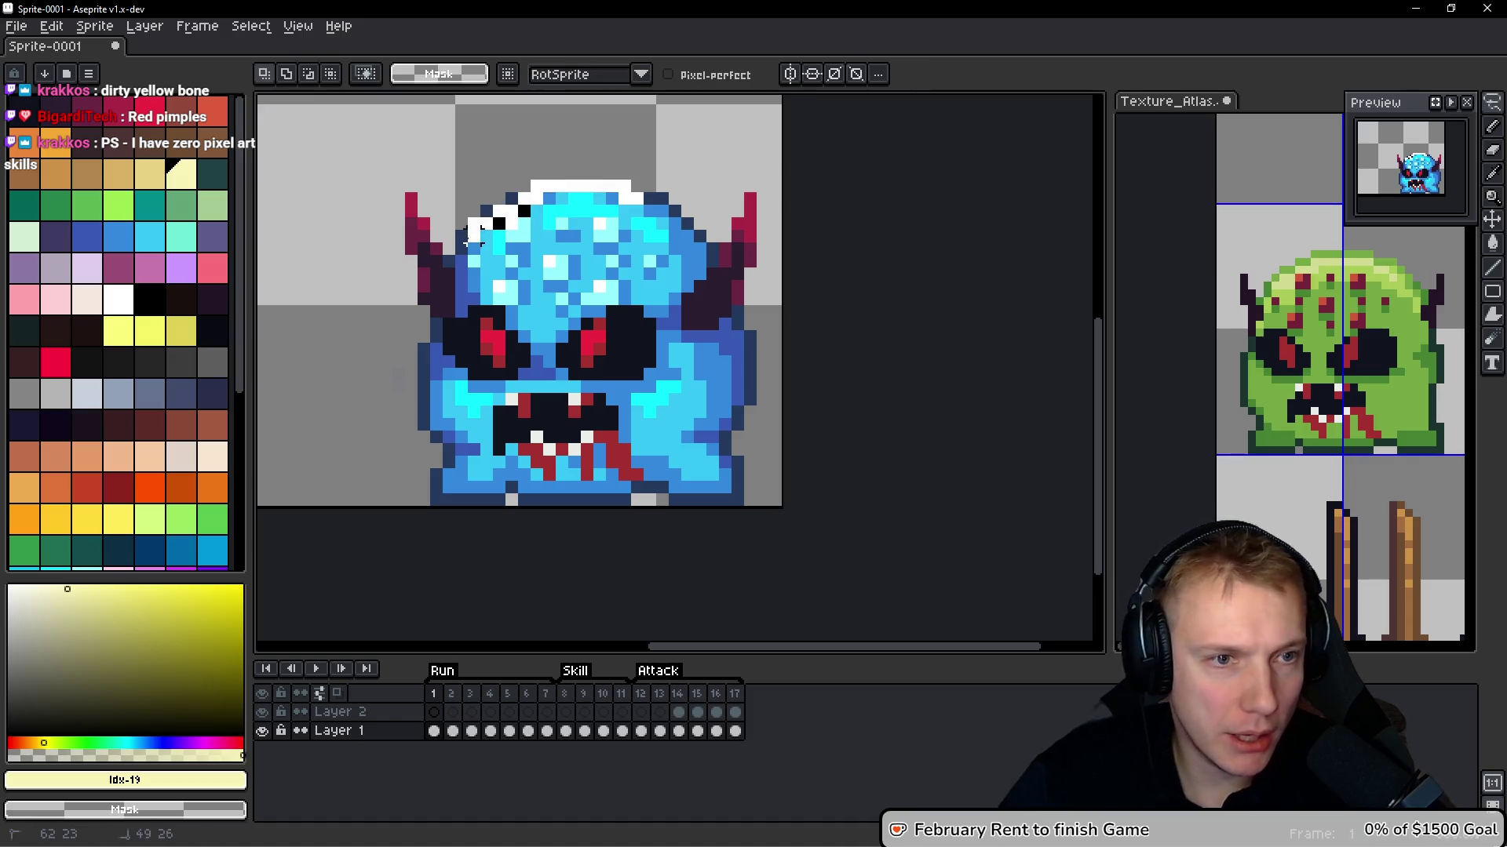
mouse_move(510, 312)
left_mouse_down()
mouse_move(660, 251)
mouse_move(667, 232)
left_mouse_up()
scroll(541, 251, "up", 1)
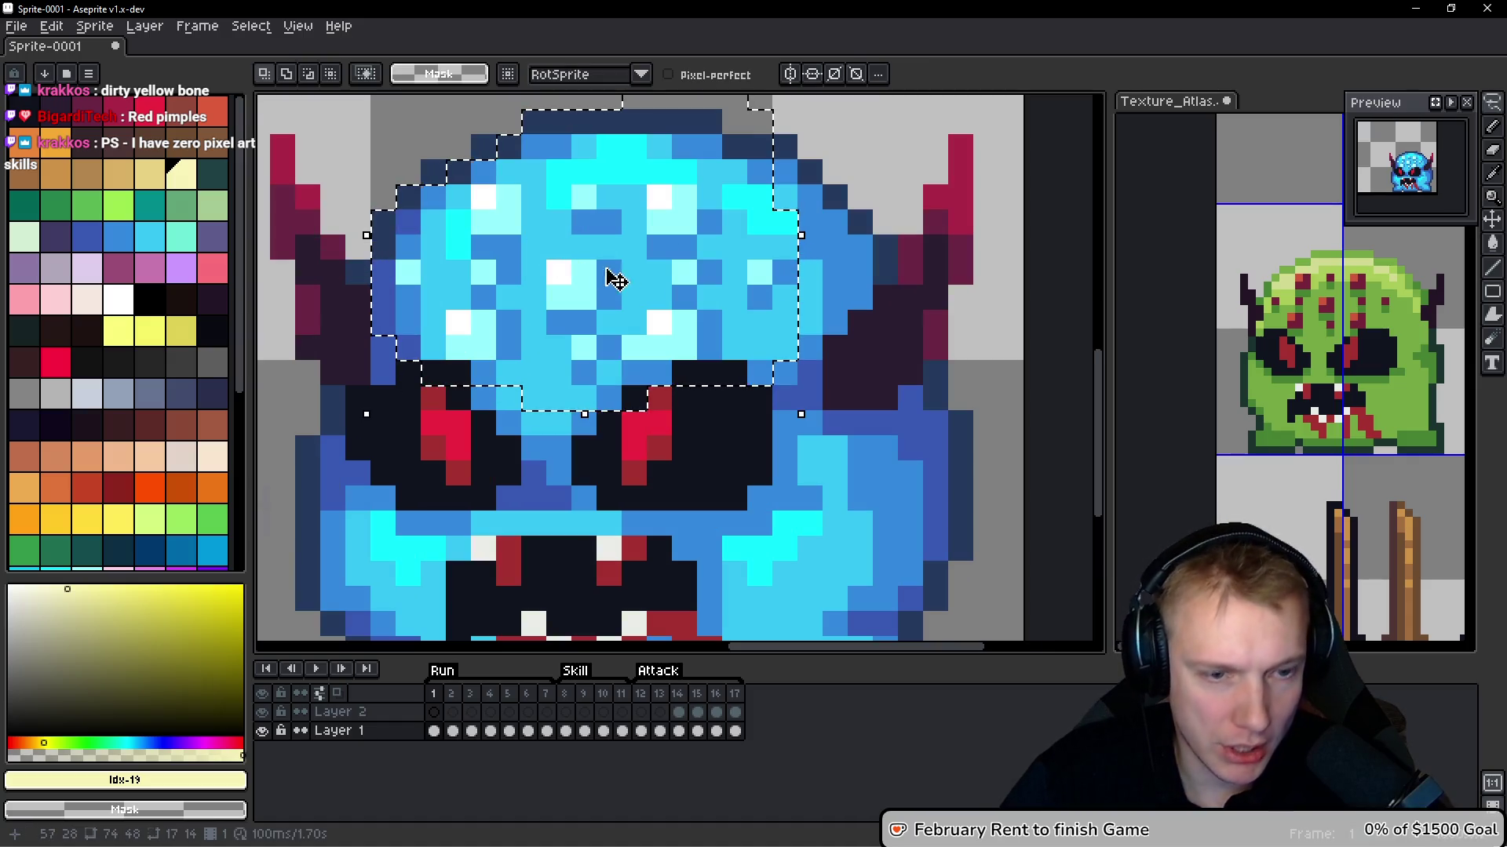
key("g")
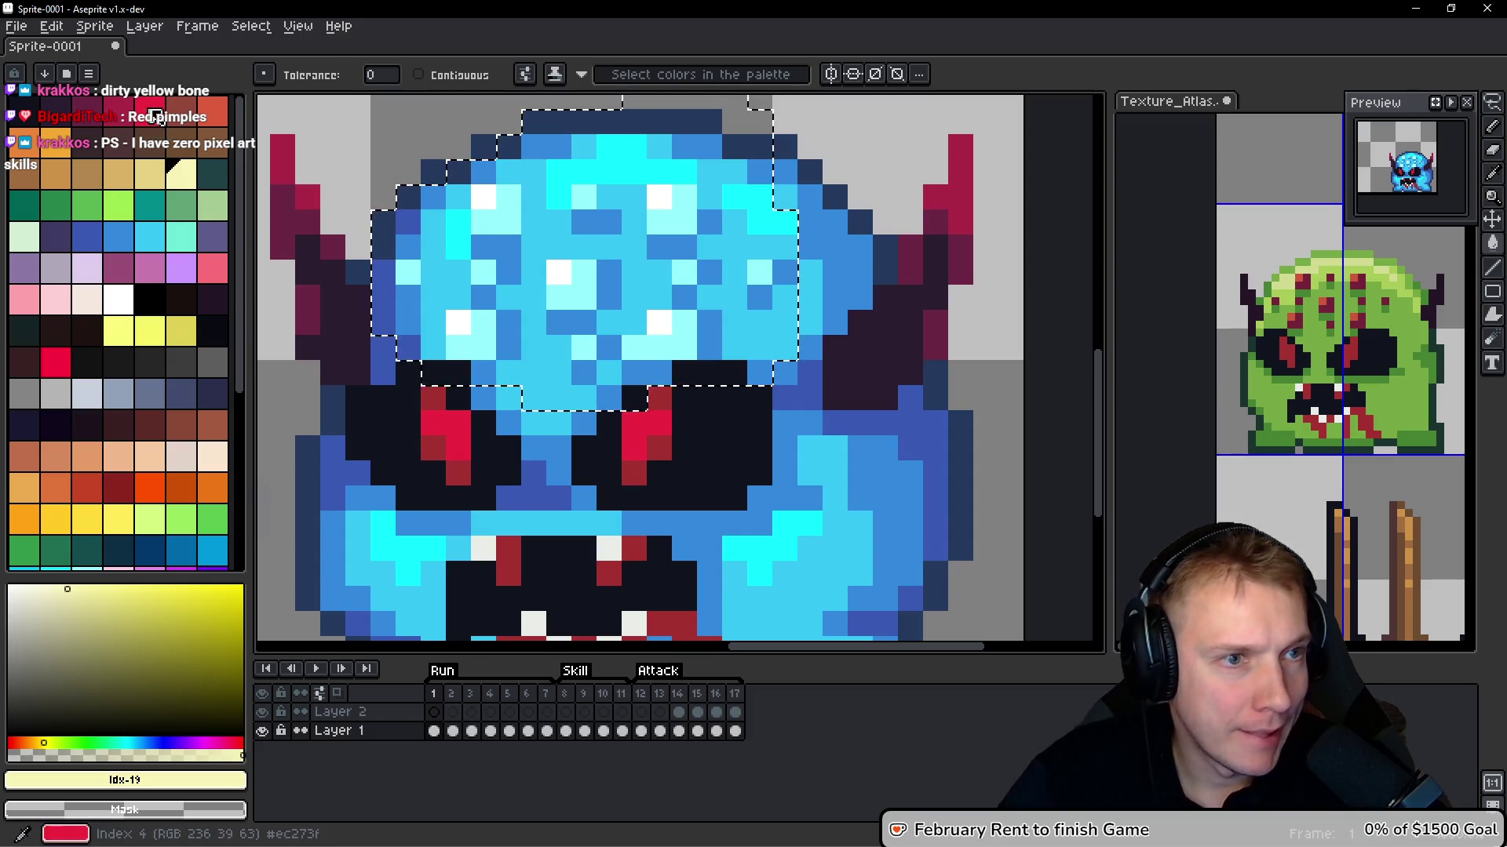
left_click(153, 110)
left_click(483, 197)
left_click(118, 109)
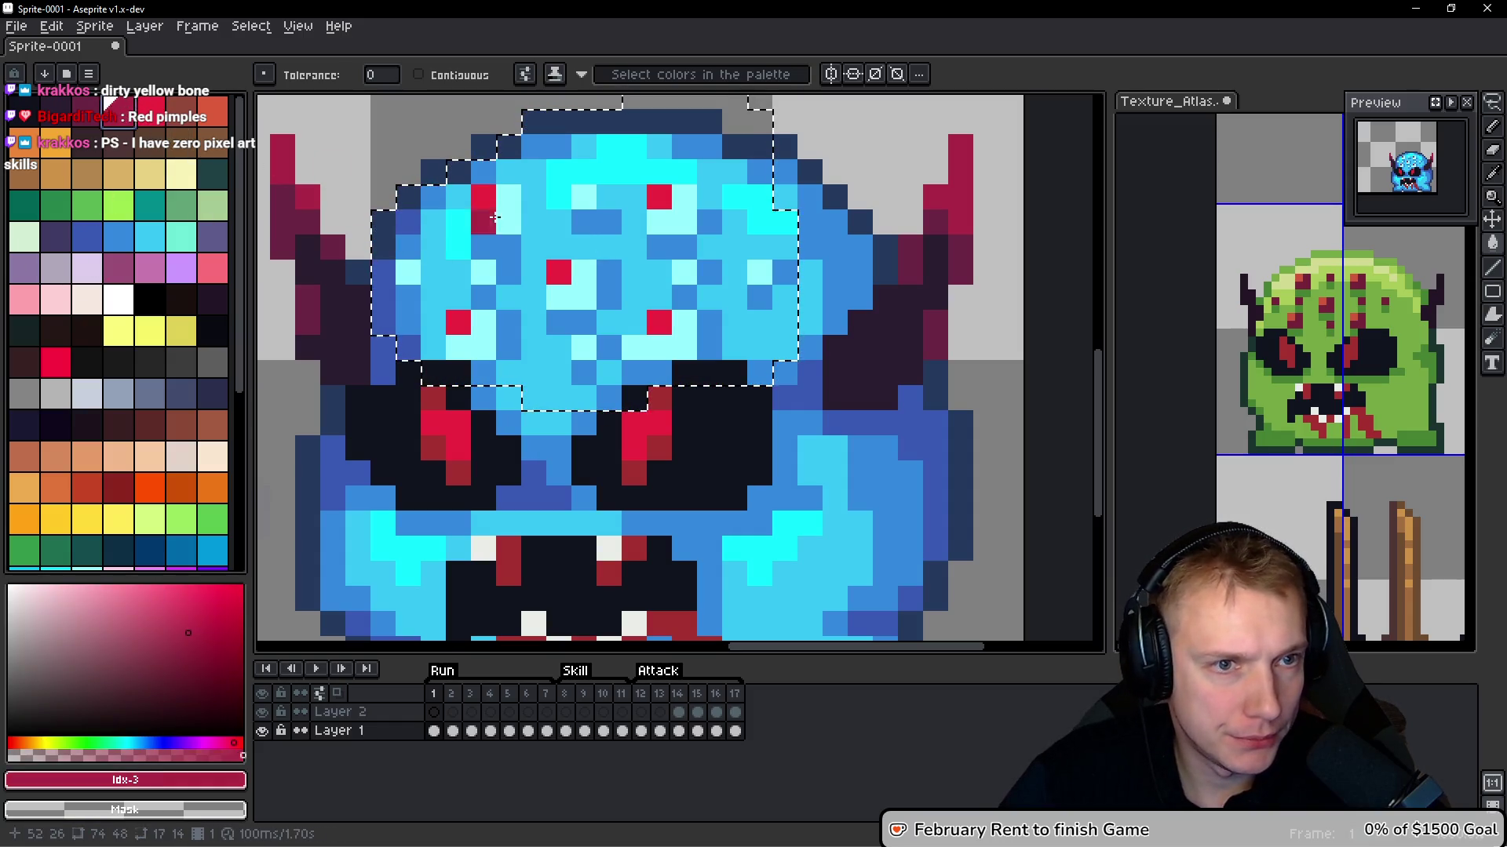
left_click(545, 265)
key("ctrl+z")
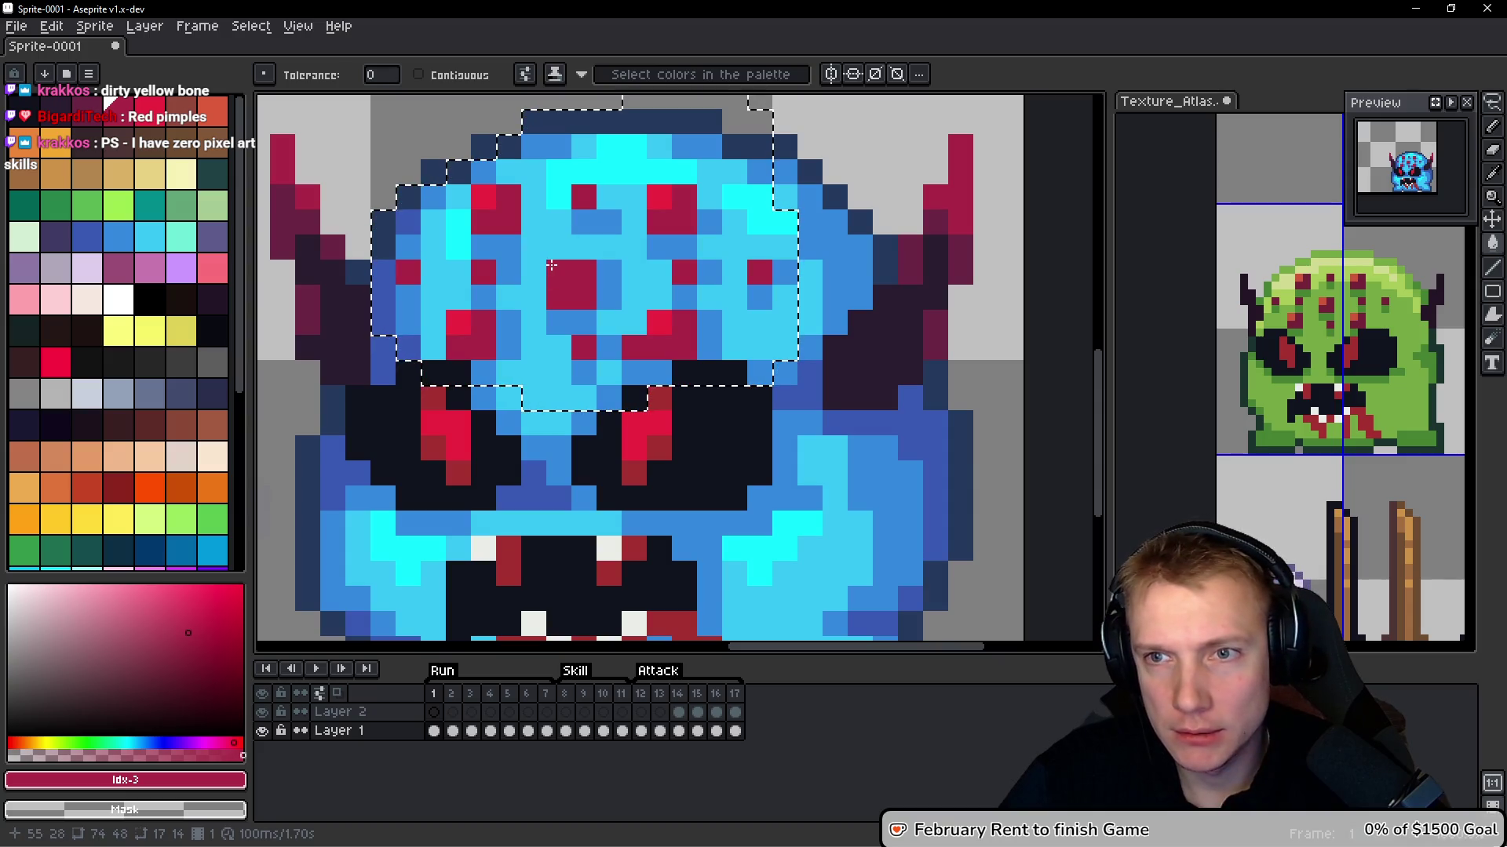
left_click(616, 275)
scroll(648, 287, "down", 2)
scroll(648, 286, "up", 1)
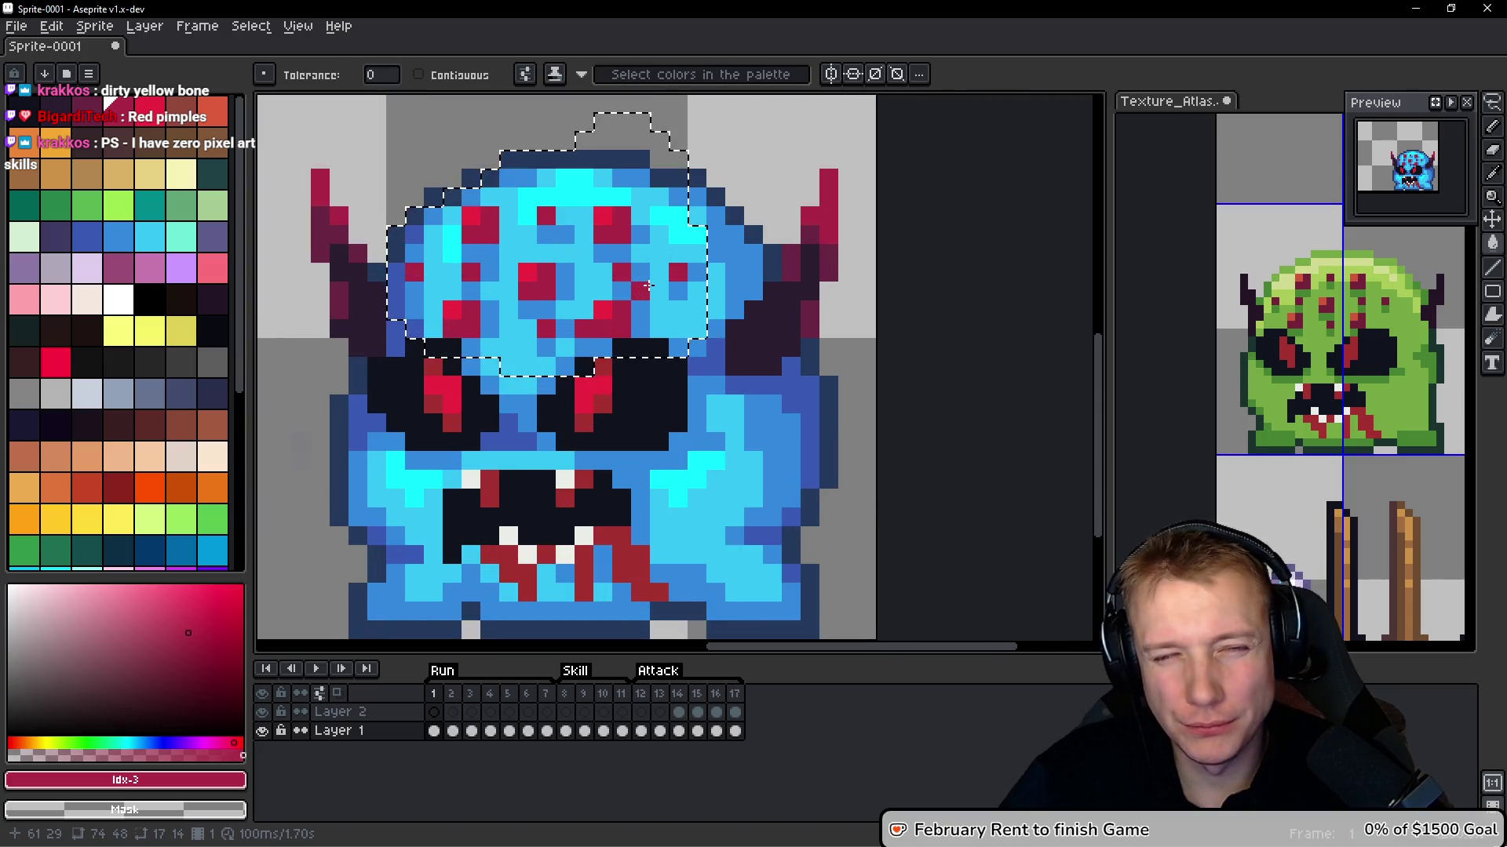
scroll(648, 286, "down", 1)
scroll(648, 286, "up", 2)
key("ctrl+z")
scroll(648, 286, "up", 1)
scroll(400, 251, "down", 1)
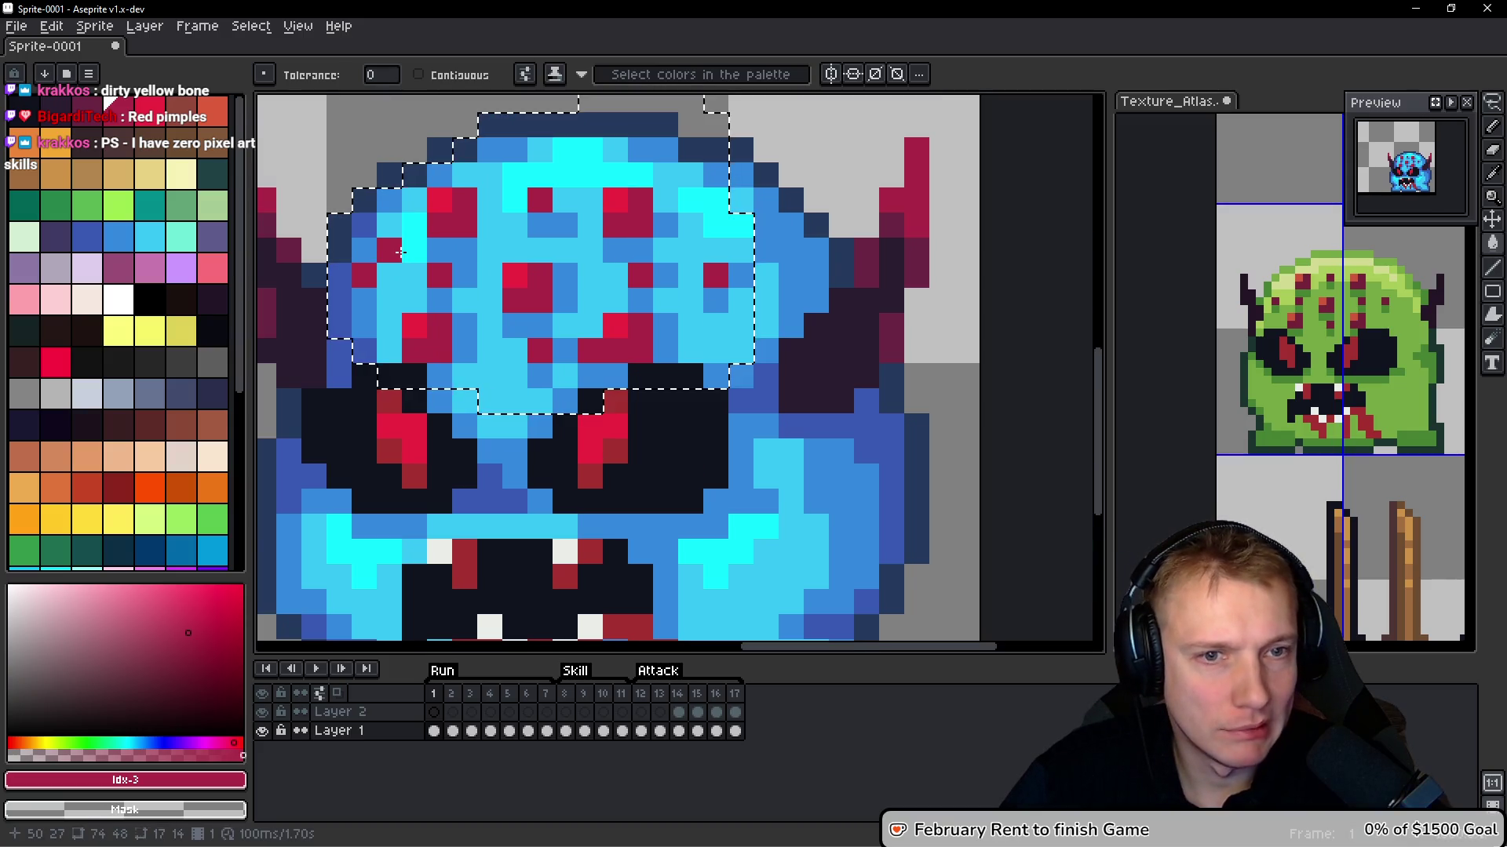
key("bracketleft")
left_click(470, 225)
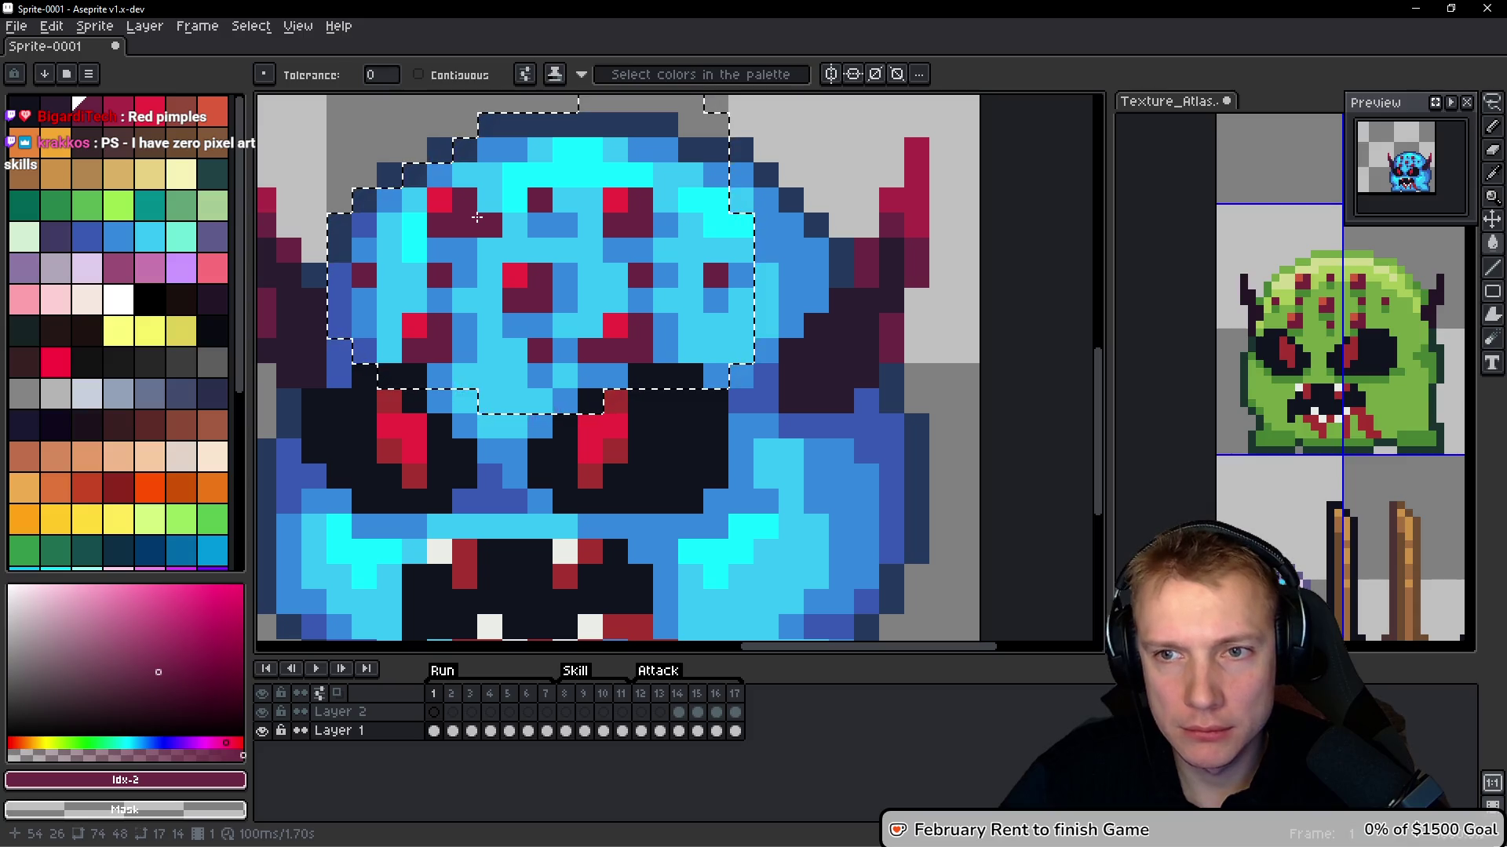
left_click(489, 225)
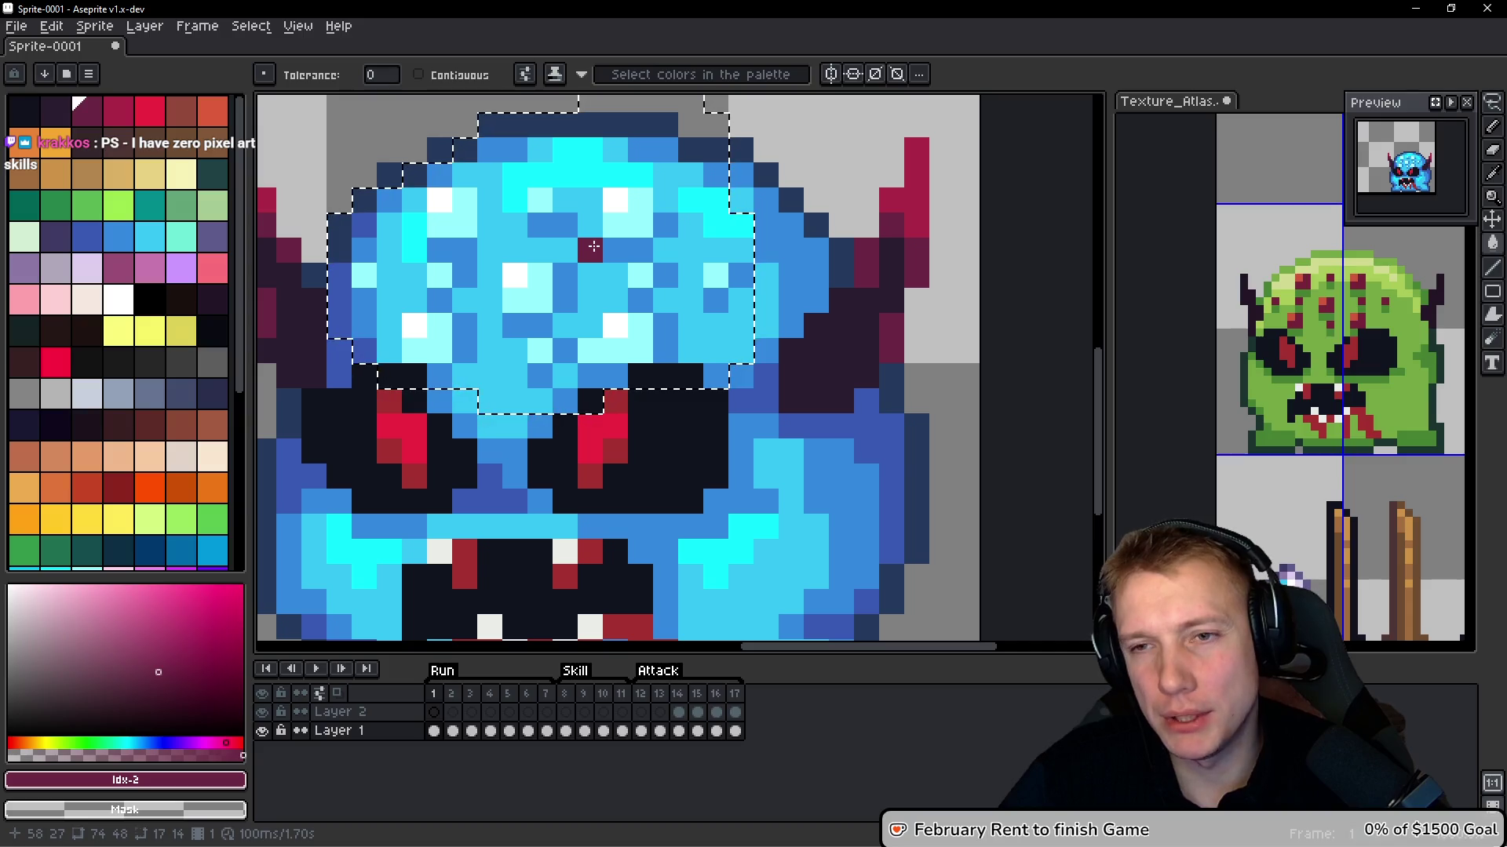
scroll(594, 247, "down", 5)
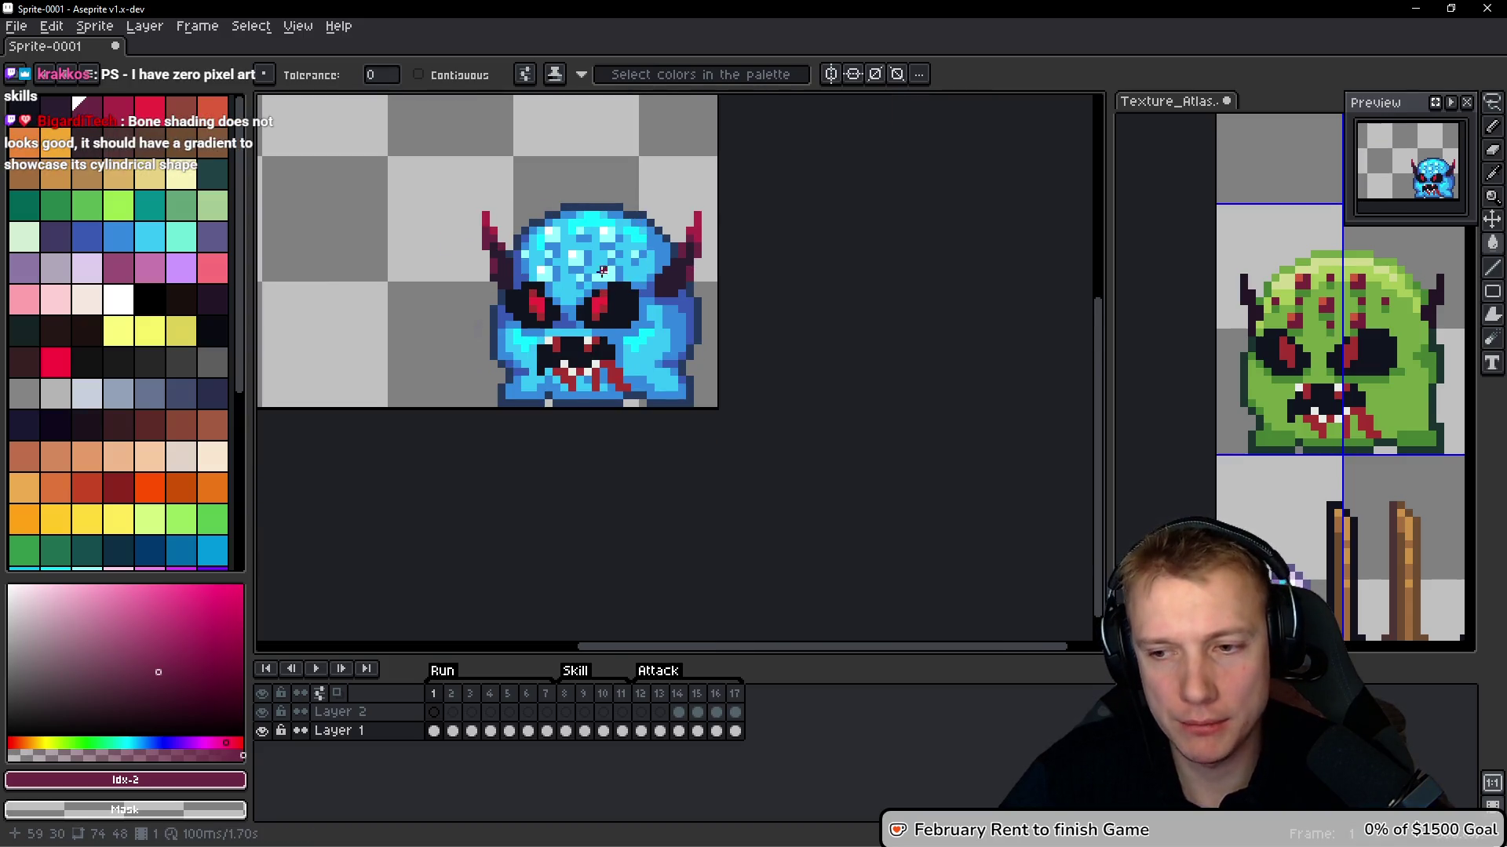
Copy a pale cyan forehead spot block onto the monster's right cheek
scroll(604, 275, "up", 5)
key("m")
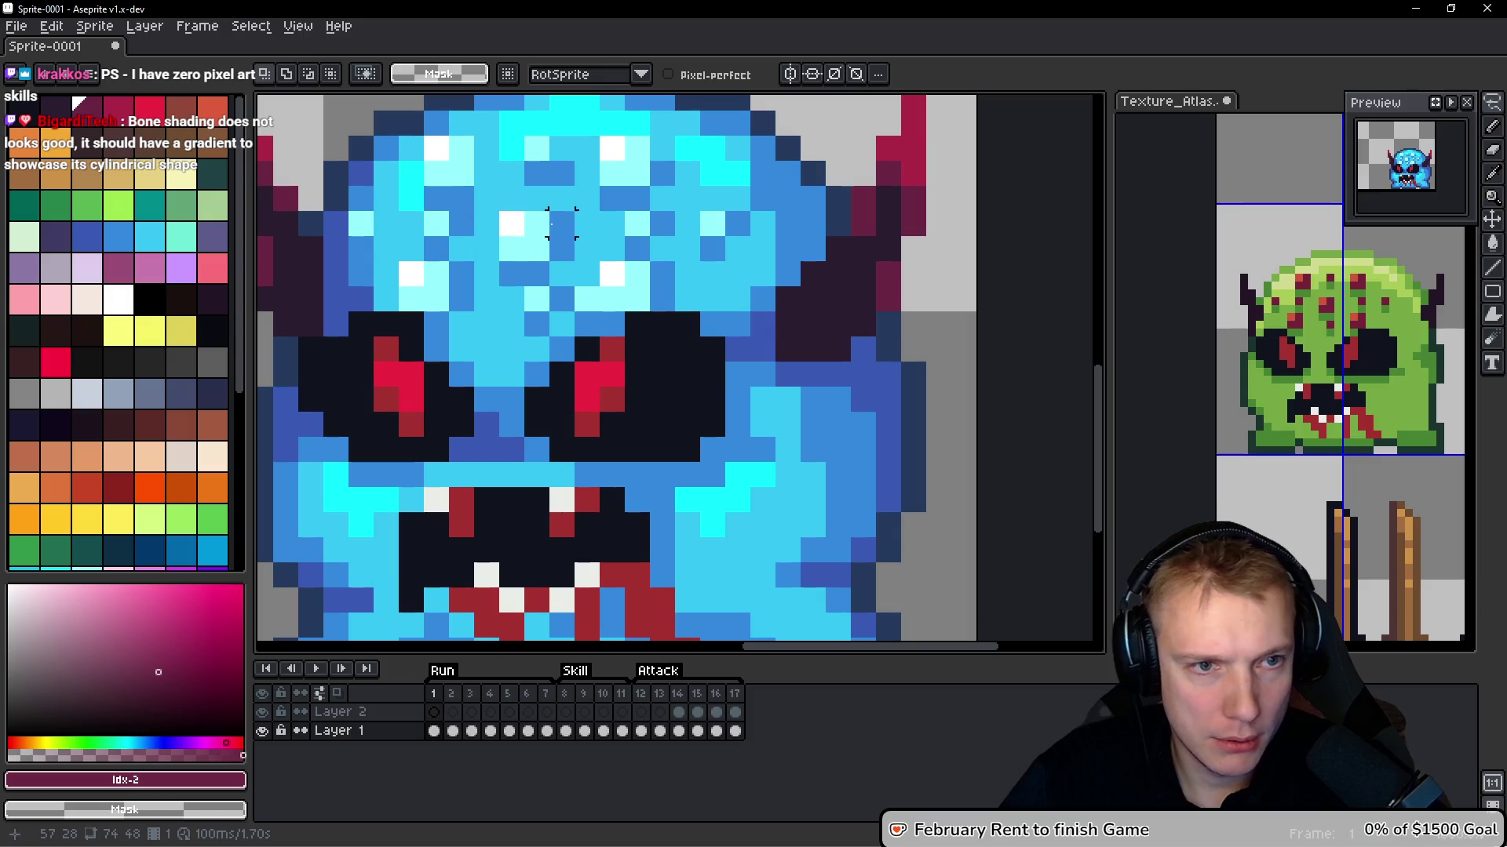
mouse_move(475, 206)
left_mouse_down()
mouse_move(576, 281)
mouse_move(757, 532)
mouse_move(777, 533)
mouse_move(769, 556)
mouse_move(780, 538)
left_mouse_up()
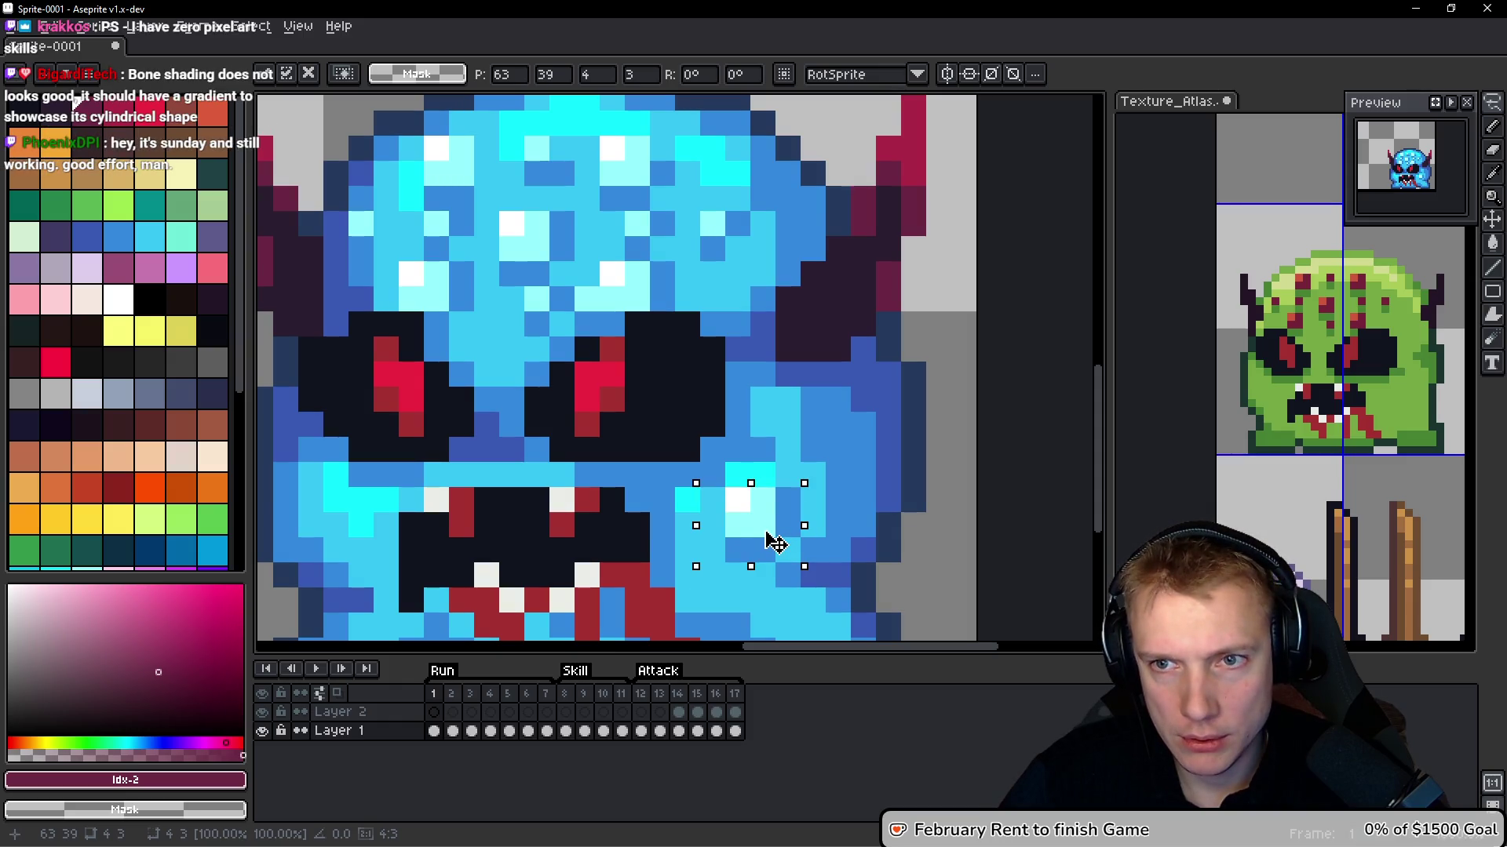
left_click(463, 221)
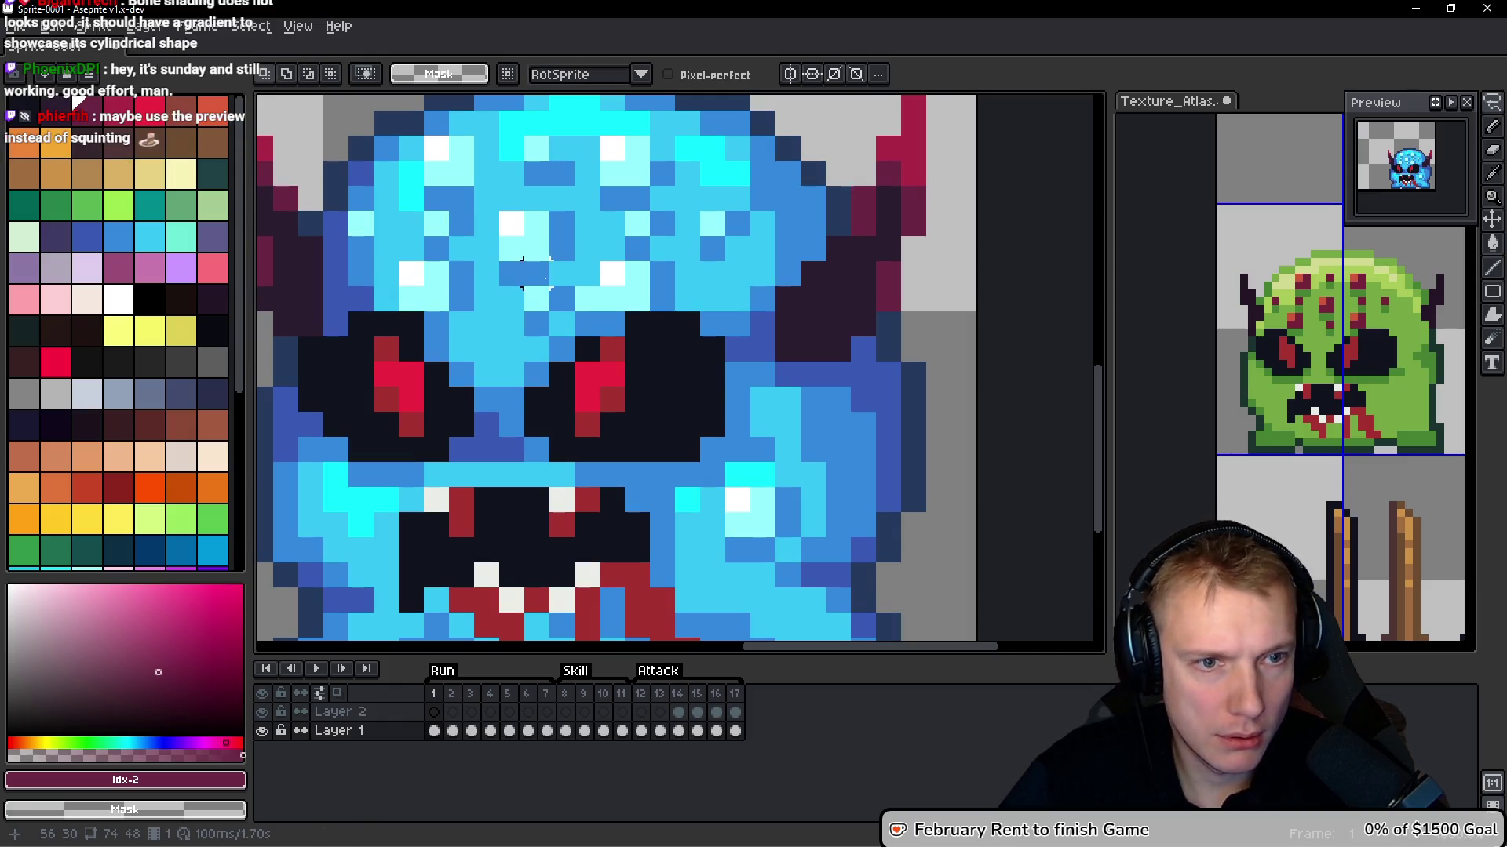
Paste a spot block near the left cheek, drop it four pixels lower, then undo it
key("ctrl+v")
left_click_drag(371, 481, 373, 554)
key("Return")
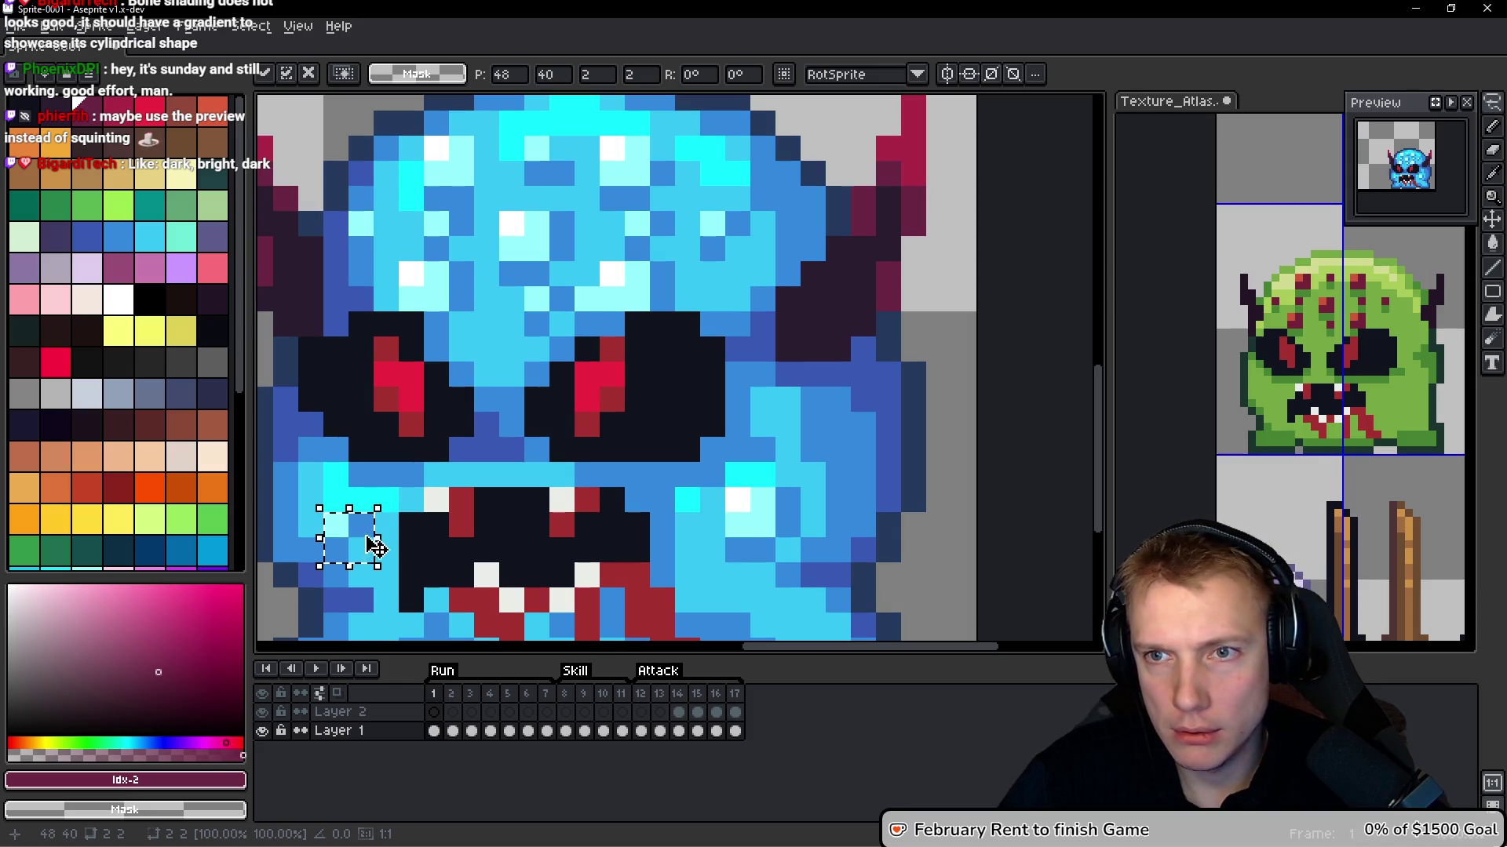
scroll(642, 330, "down", 4)
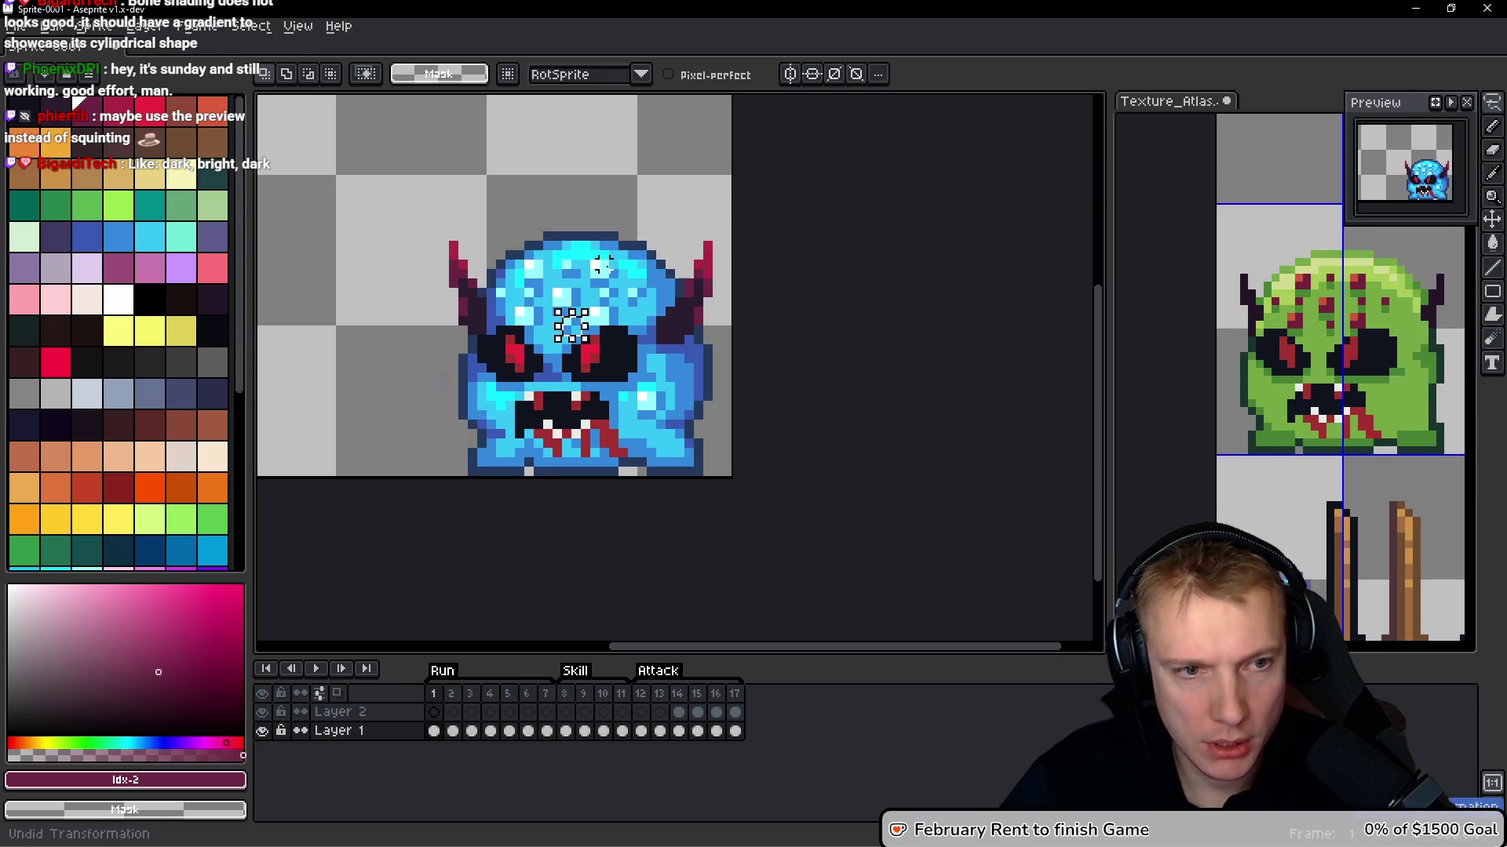
key("ctrl+z")
key("ctrl+z")
scroll(628, 251, "down", 1)
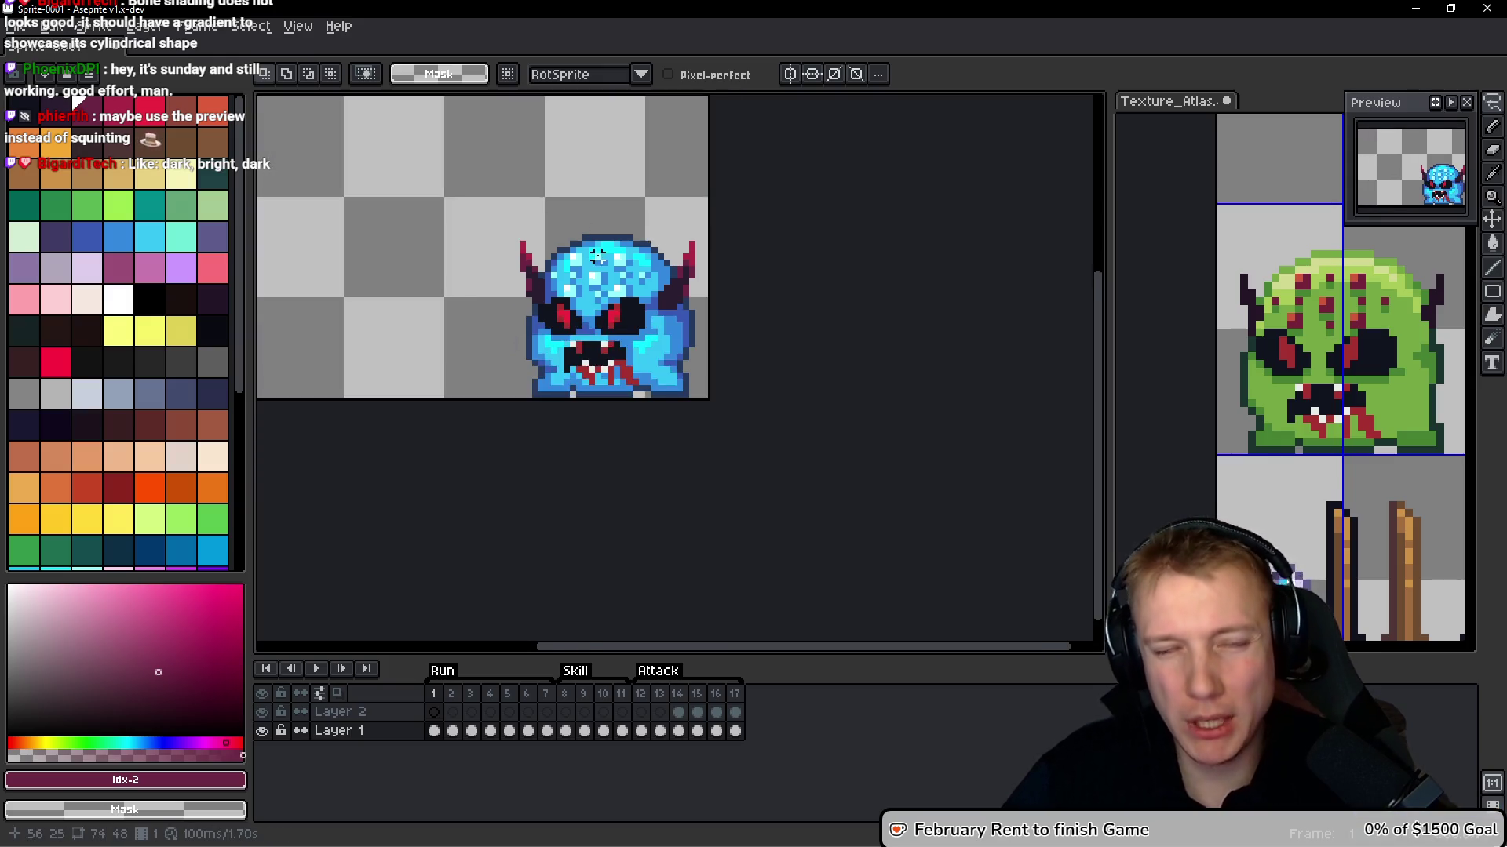
scroll(730, 255, "up", 2)
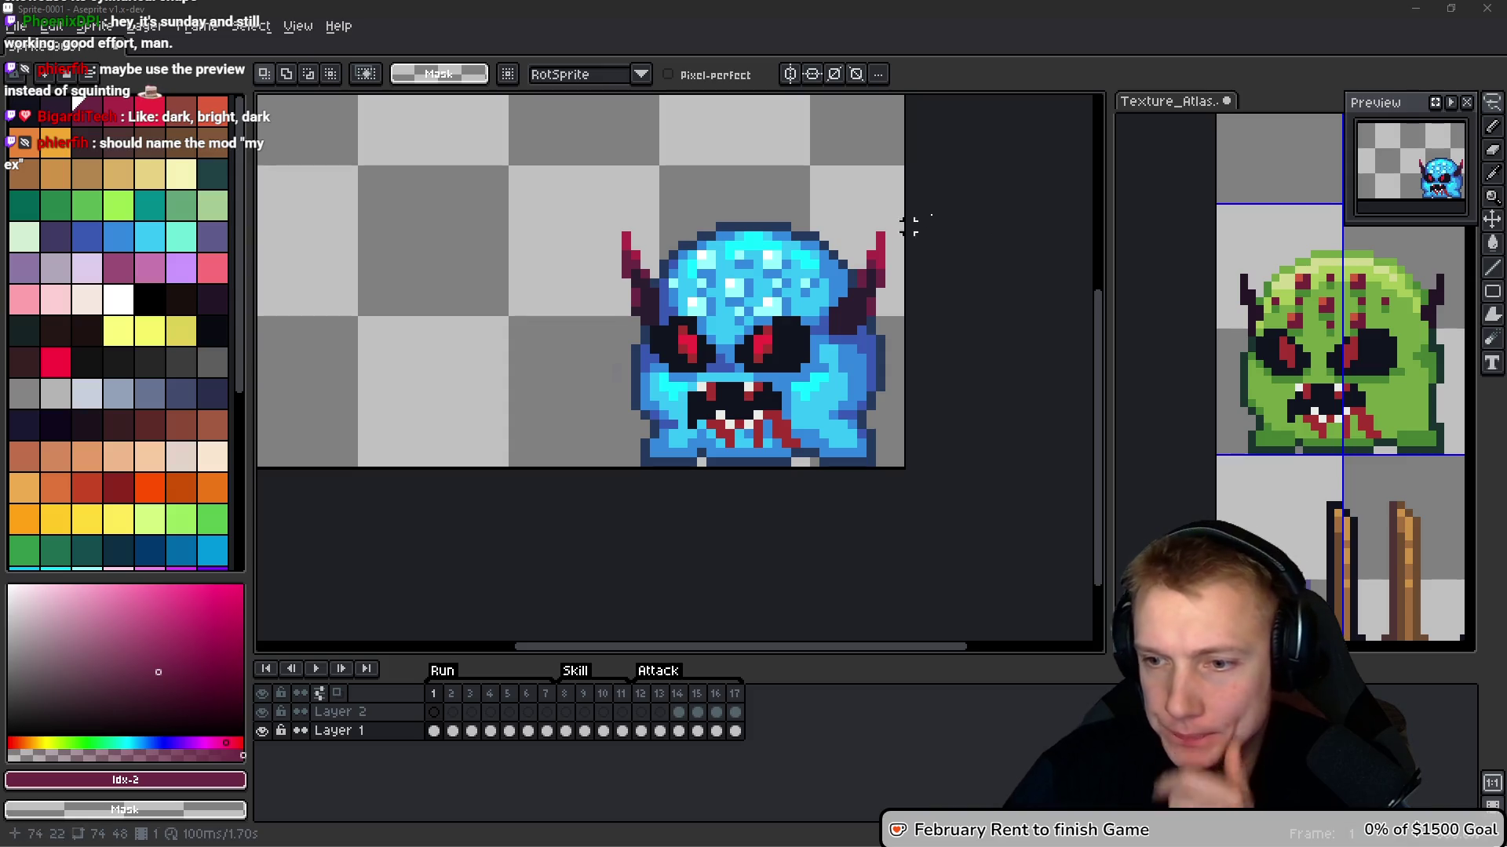
left_click_drag(908, 228, 867, 142)
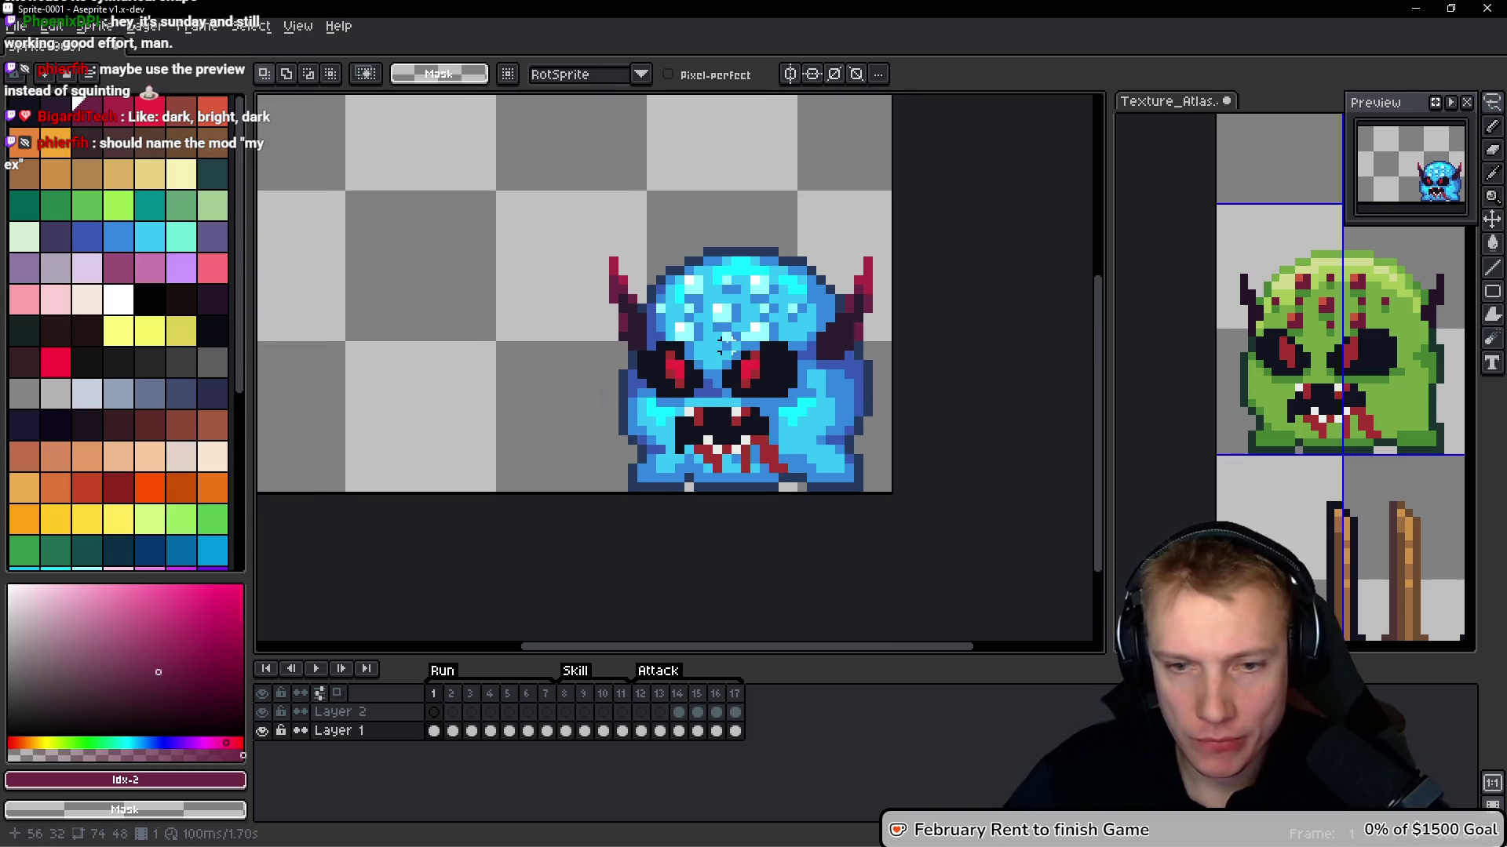
left_click_drag(677, 367, 729, 345)
scroll(776, 357, "down", 1)
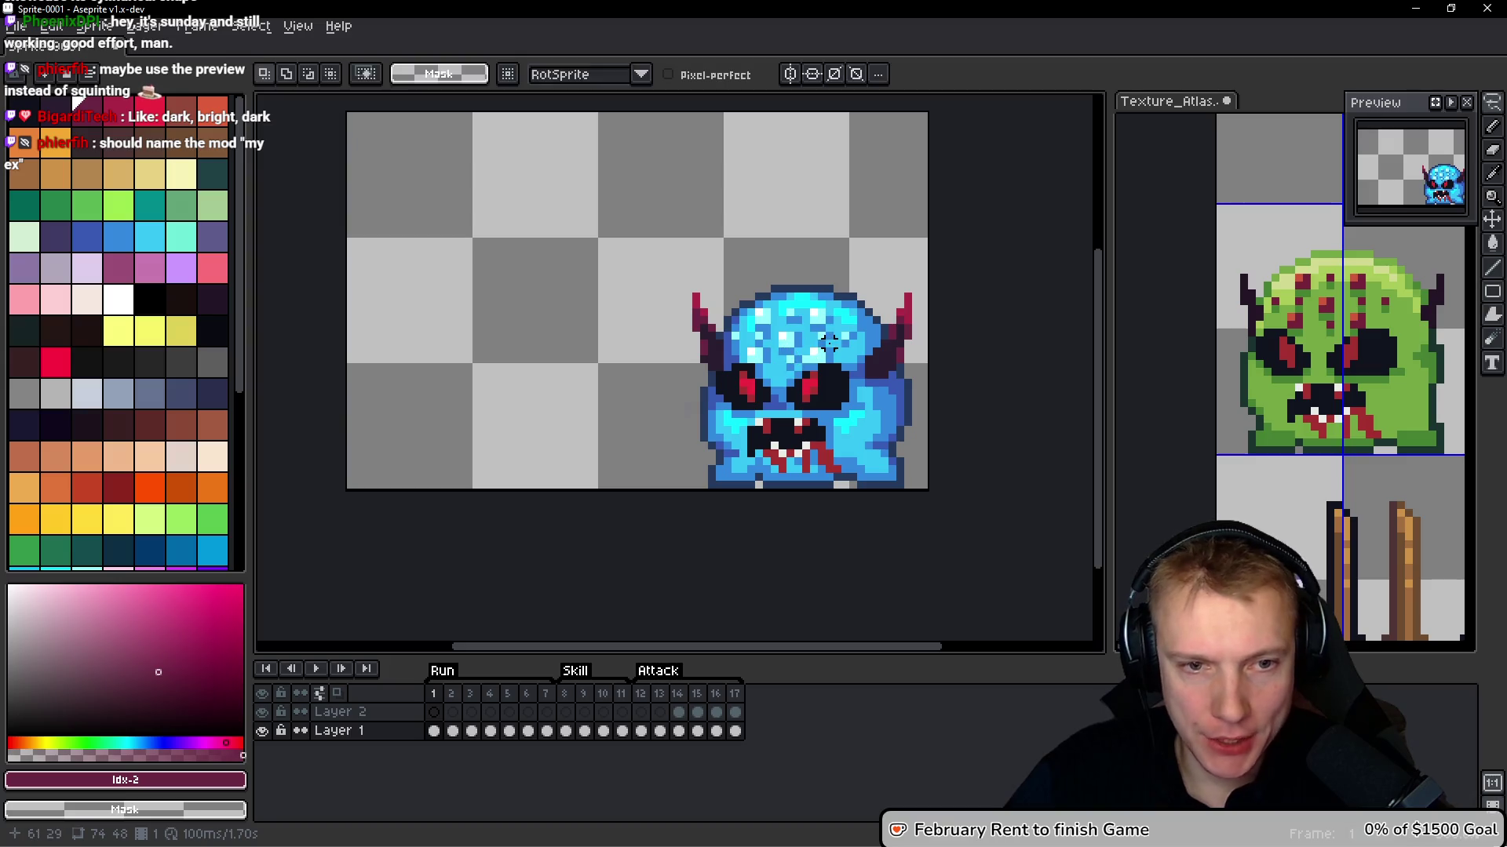
key("Right")
key("Left")
key("Right")
key("Left")
key("Right")
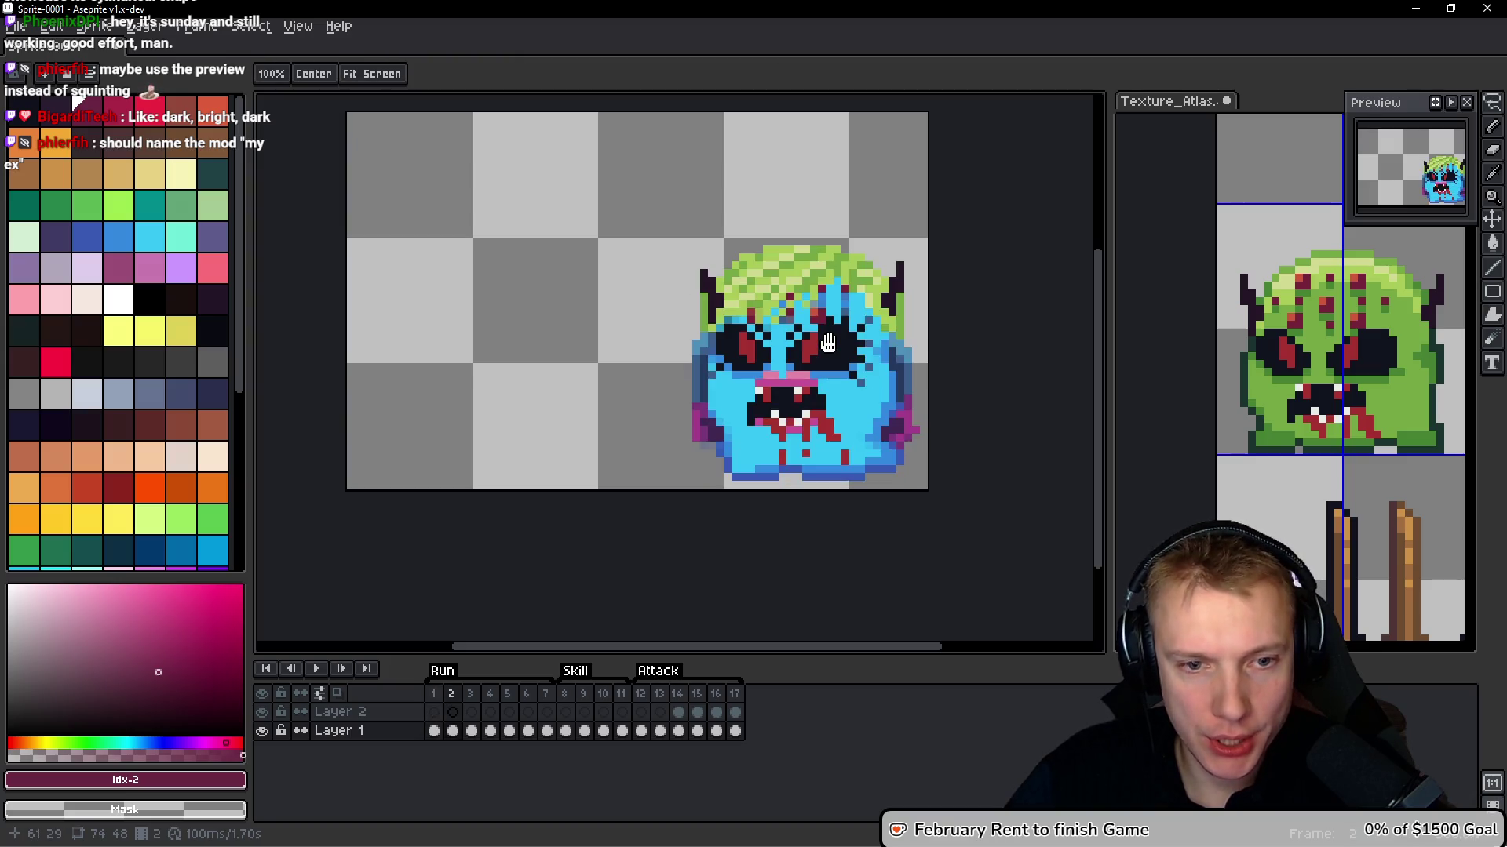
key("Left")
key("Right")
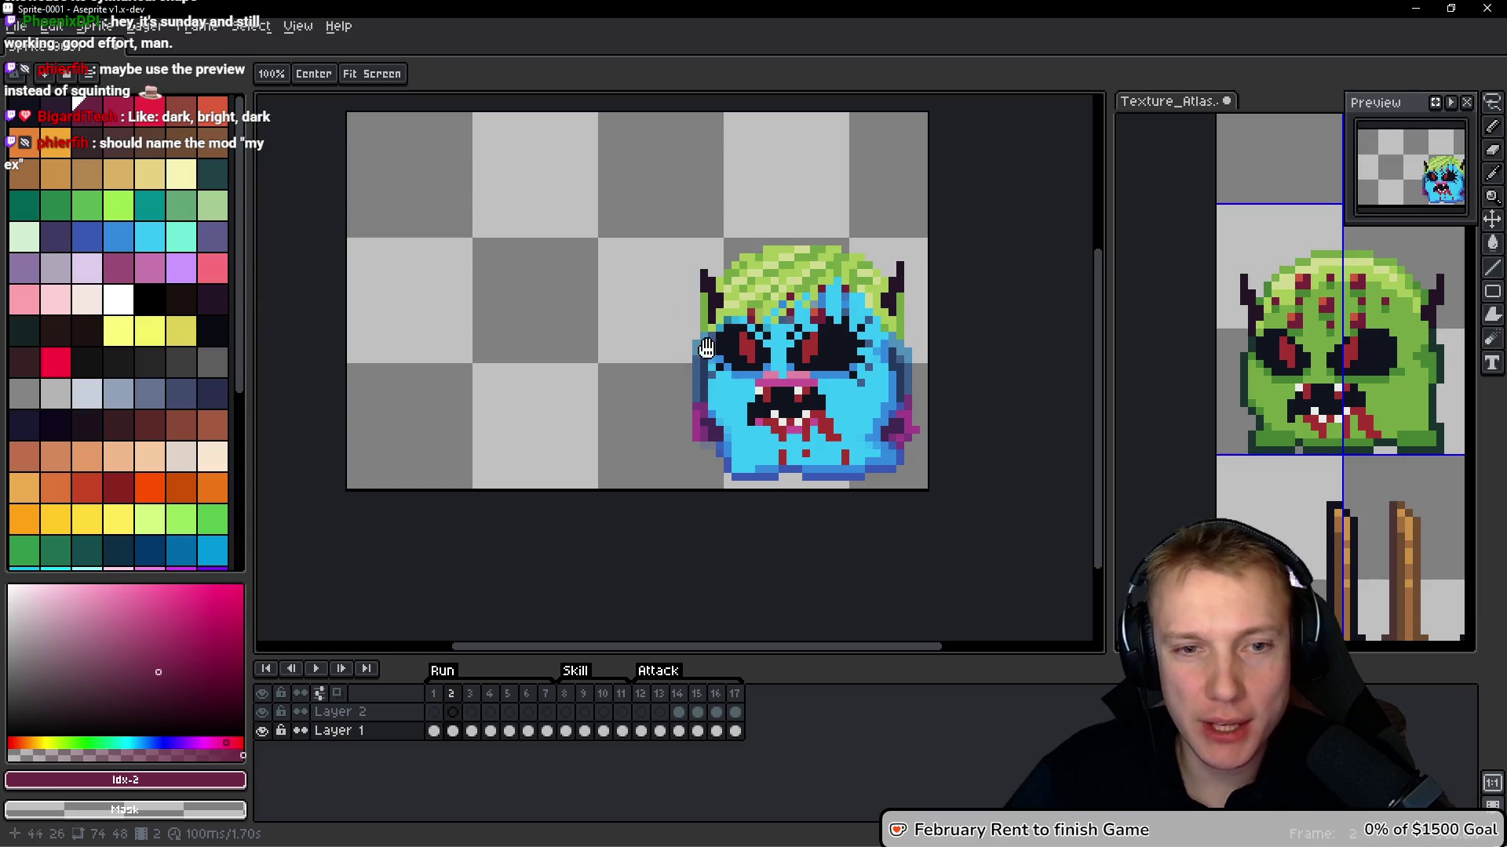
key("Left")
key("m")
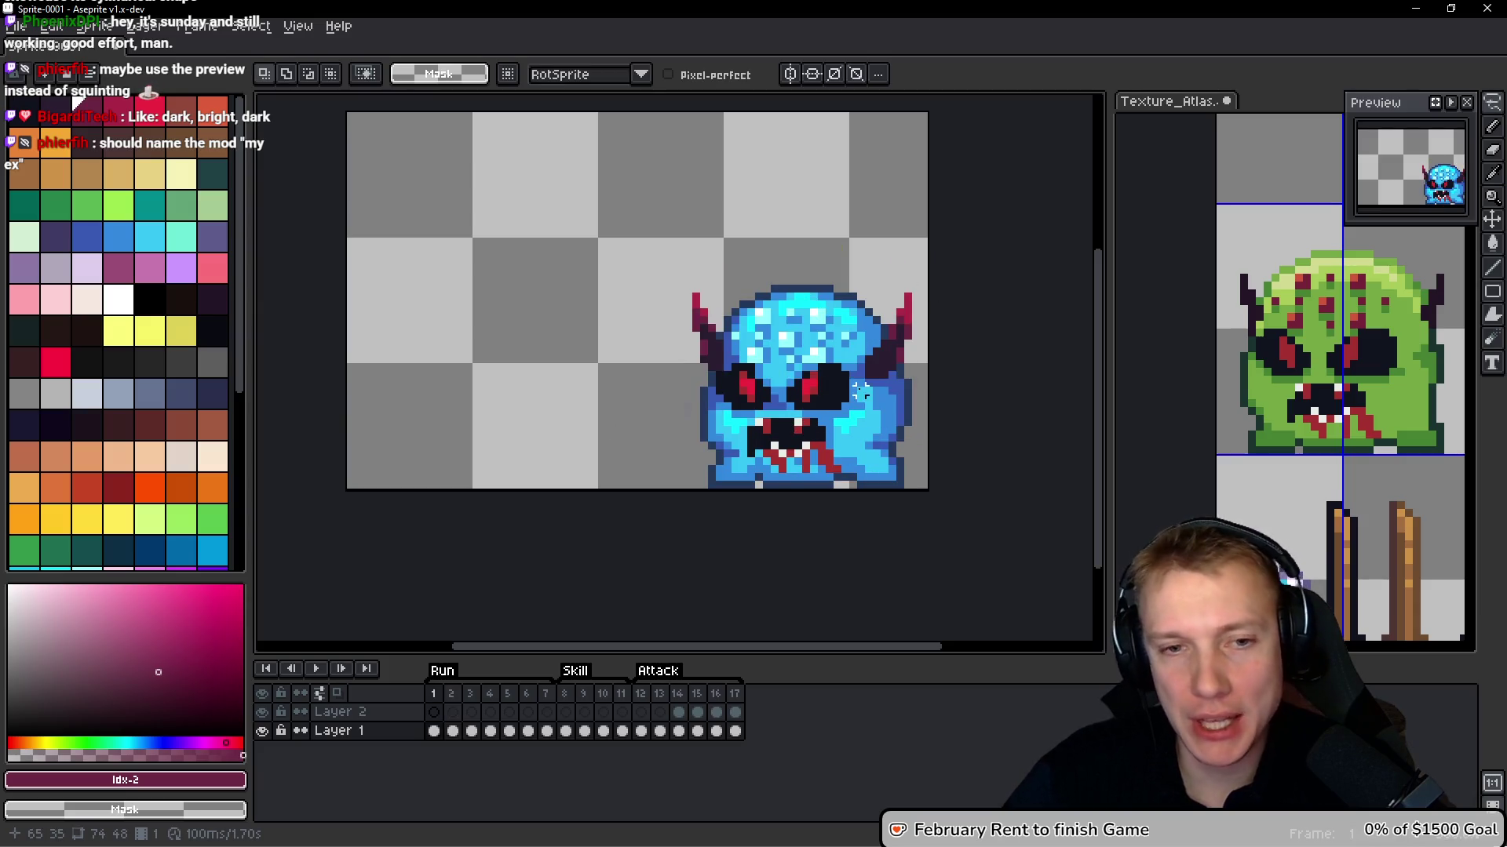
scroll(832, 361, "down", 2)
scroll(813, 336, "right", 2)
scroll(774, 290, "up", 2)
scroll(792, 322, "up", 1)
scroll(785, 283, "down", 1)
left_click_drag(756, 230, 752, 242)
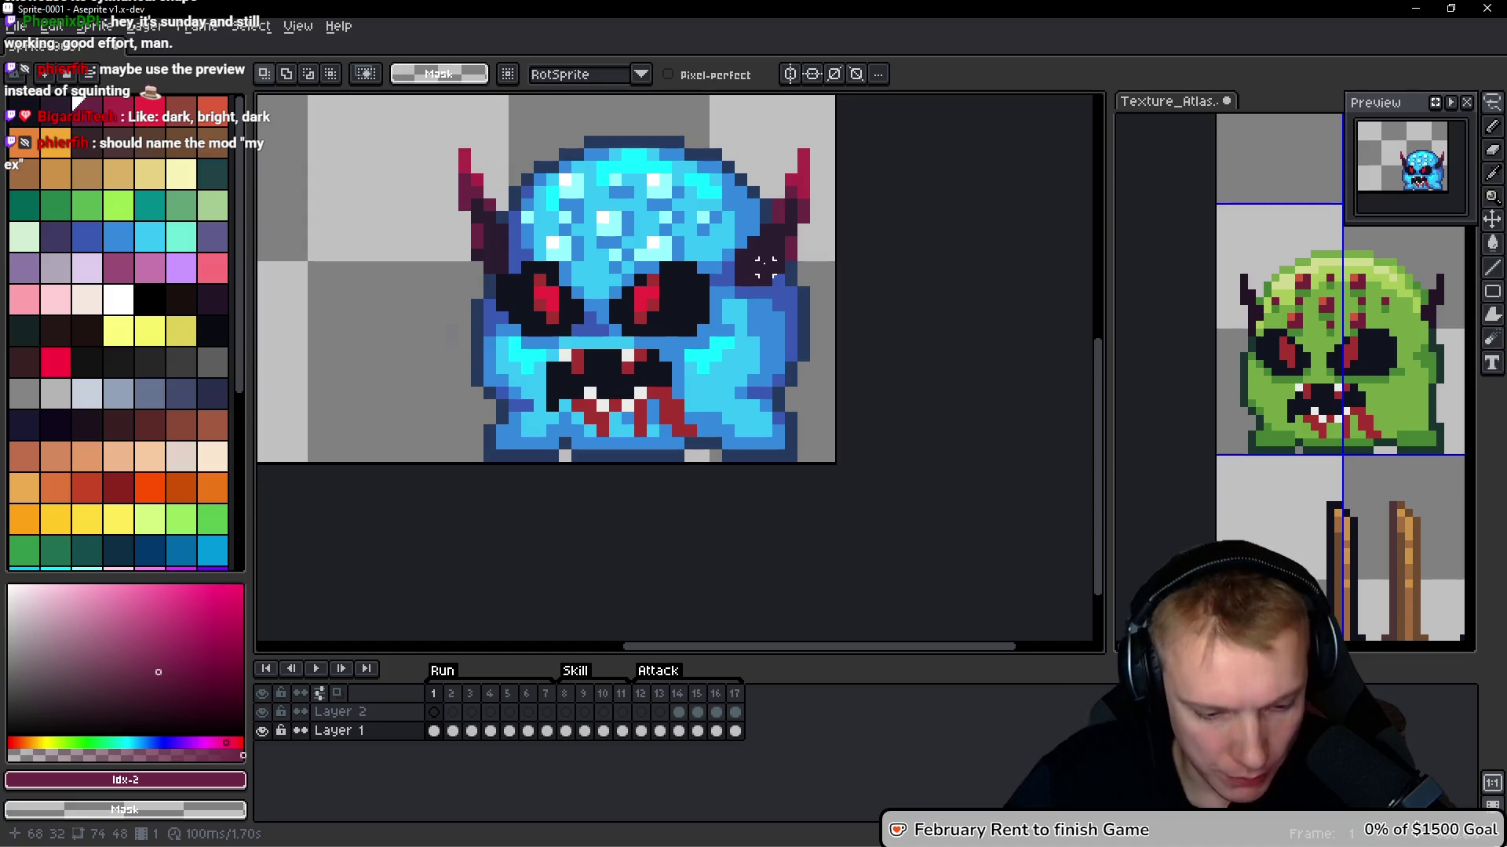
key("g")
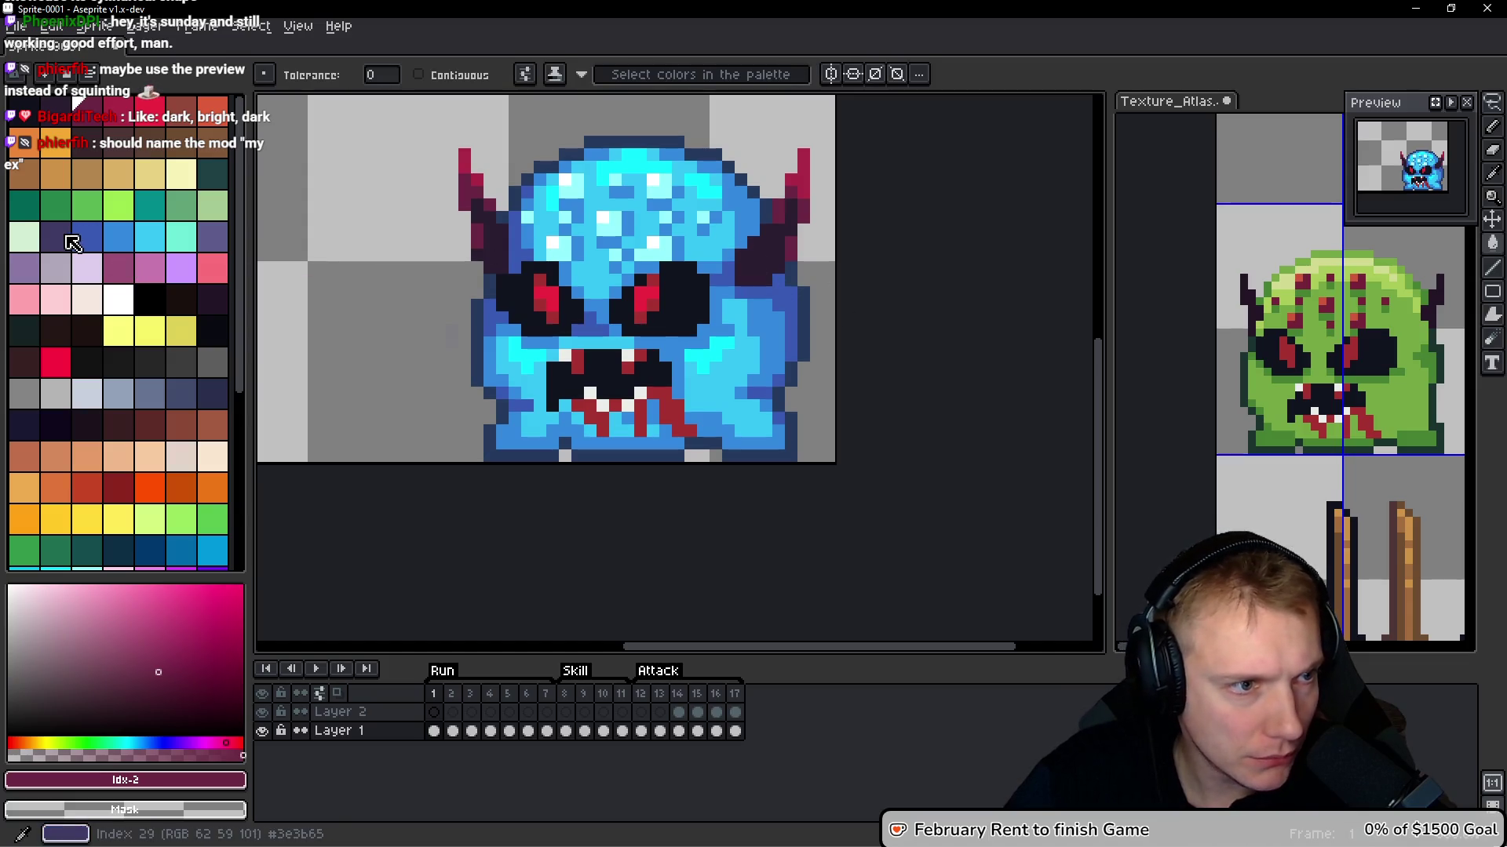
Pick dark purple Idx-29, dark navy Idx-69, then settle on near-black Idx-70
left_click(55, 236)
scroll(474, 301, "up", 3)
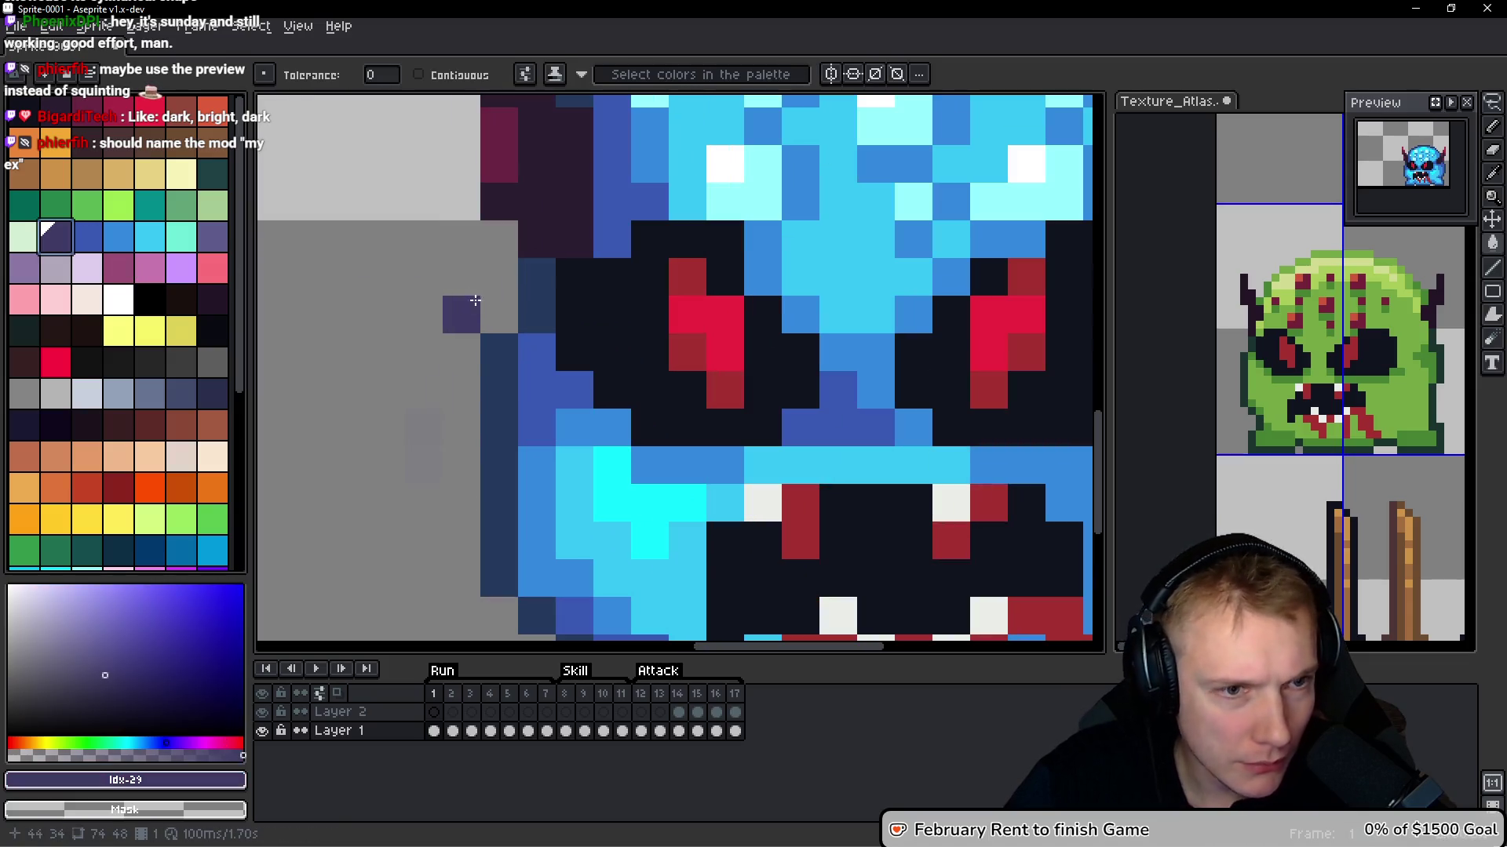
left_click(523, 370, "alt")
left_click(212, 393)
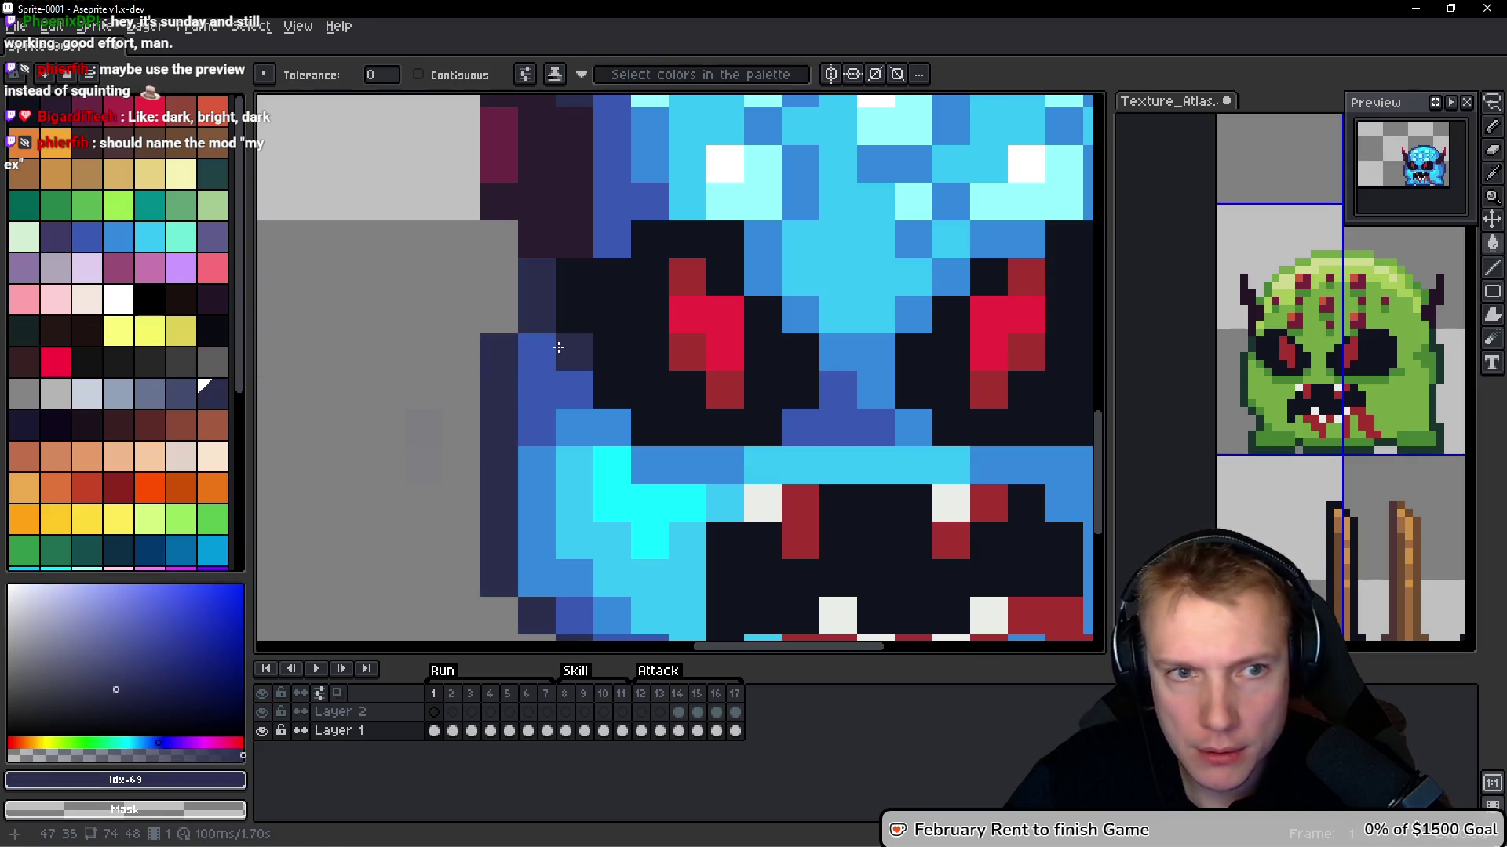
scroll(575, 353, "down", 3)
scroll(575, 353, "down", 1)
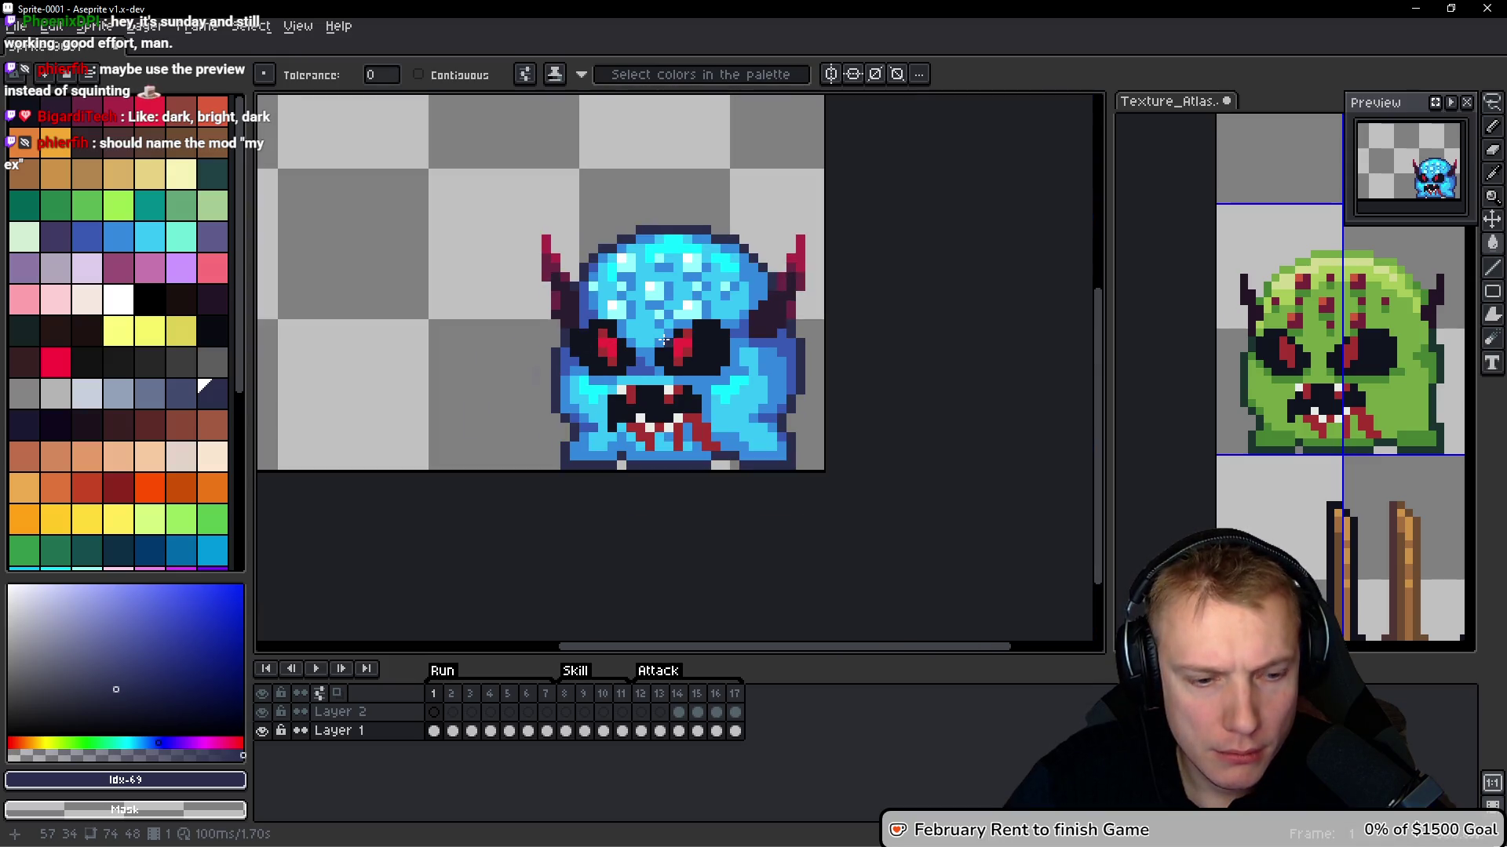
scroll(617, 353, "up", 3)
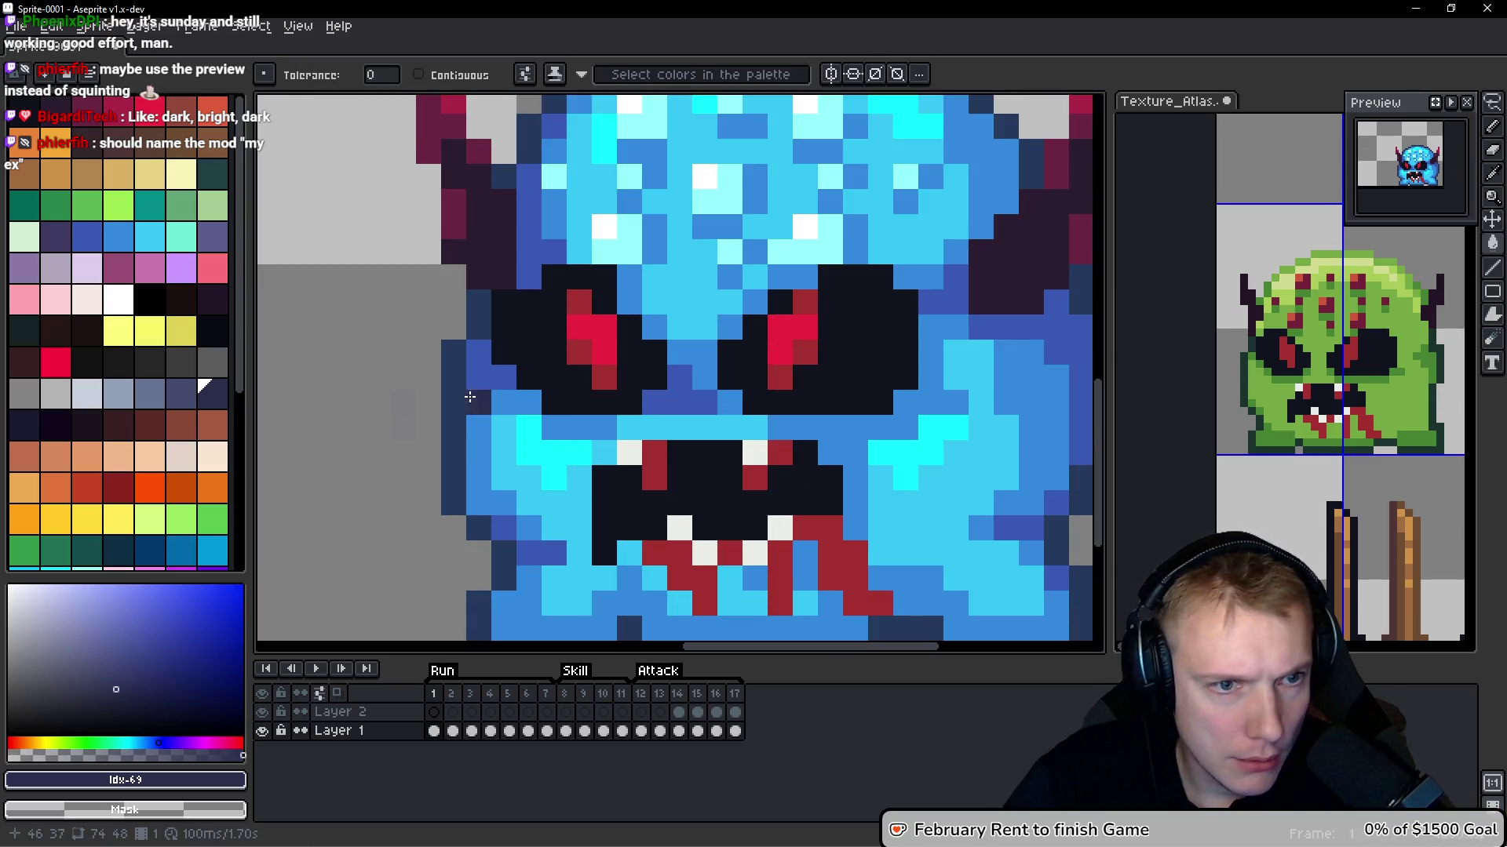
left_click(25, 424)
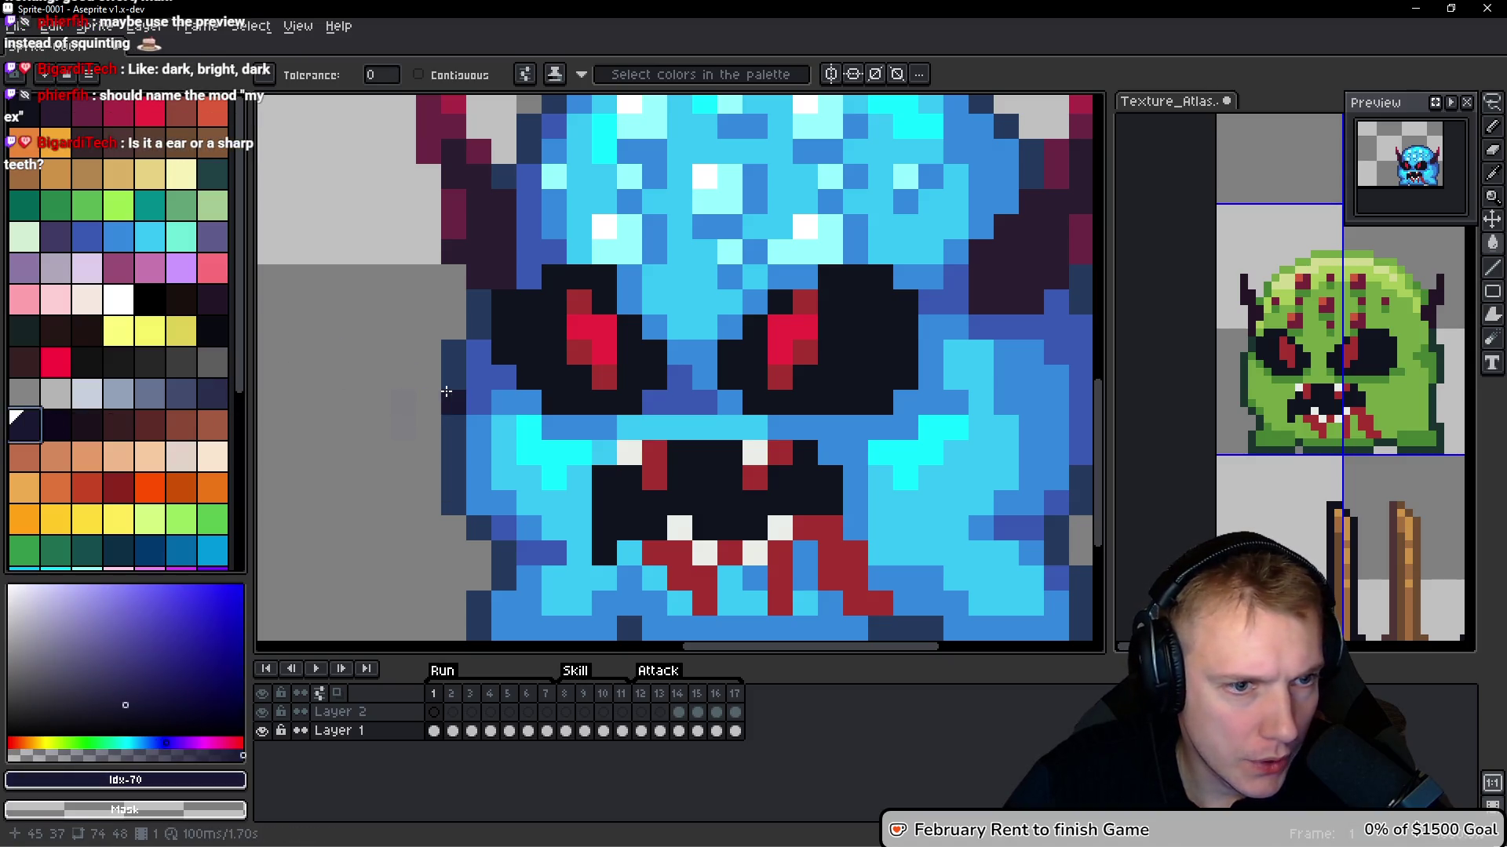
Recentre the sprite in the view and bring up the Canvas Size dialog
scroll(634, 333, "down", 2)
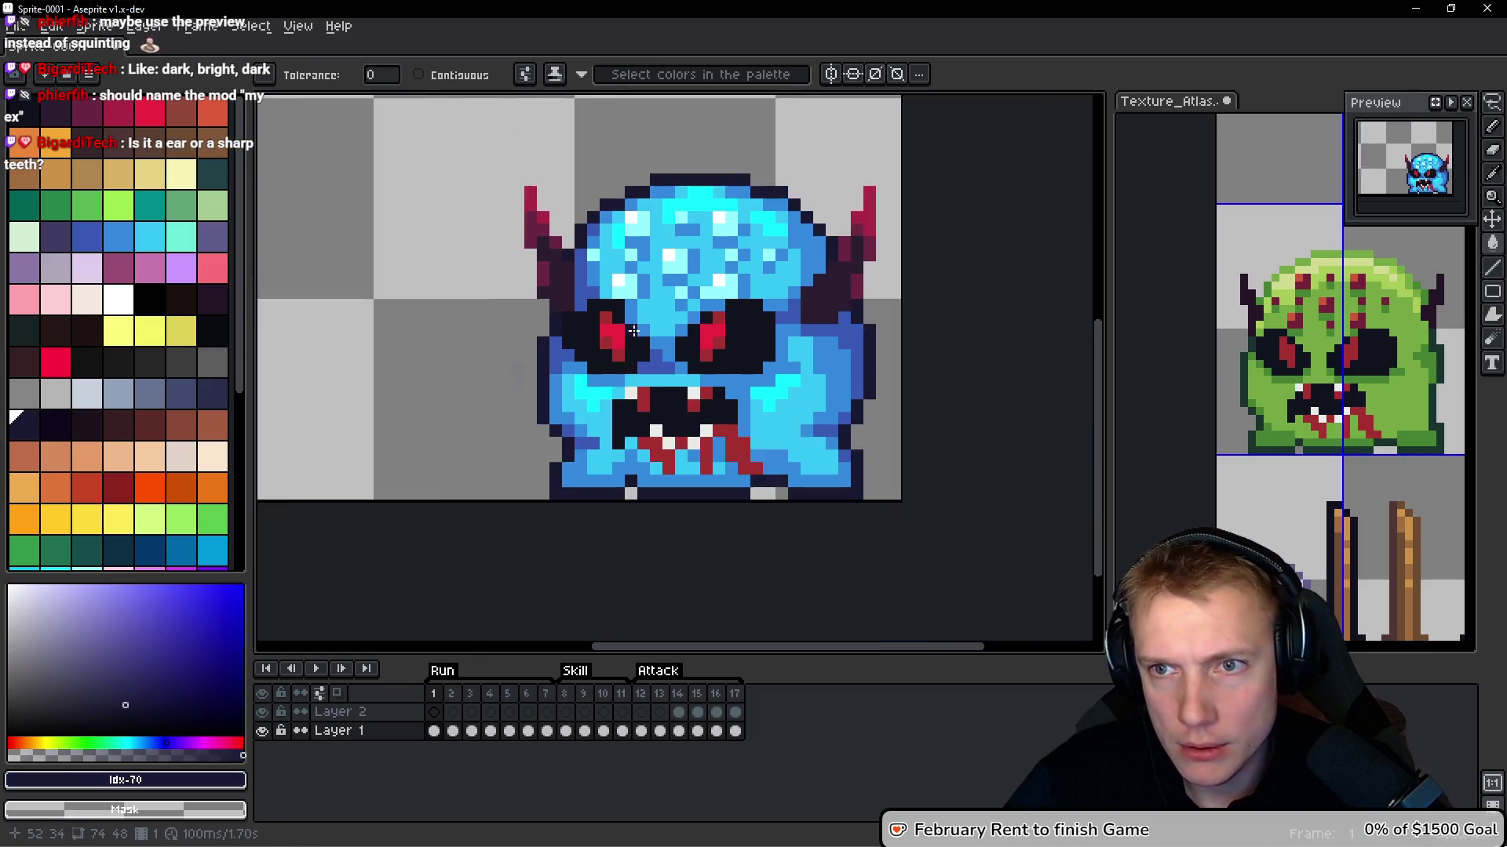
scroll(633, 332, "down", 2)
scroll(684, 310, "up", 2)
left_click_drag(649, 237, 647, 236)
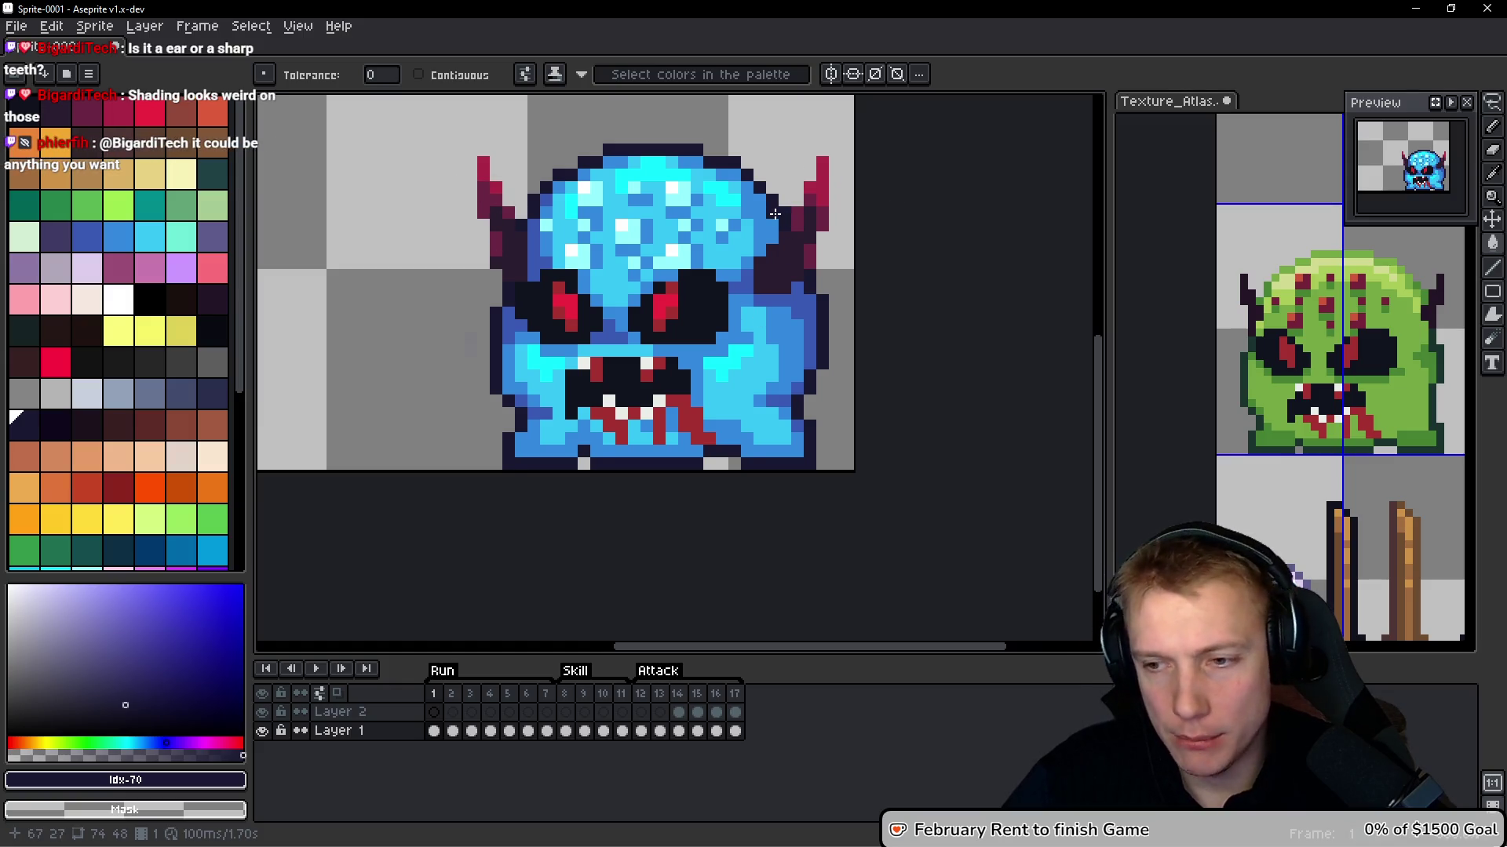
mouse_move(674, 300)
left_mouse_down()
mouse_move(653, 295)
mouse_move(630, 318)
left_mouse_up()
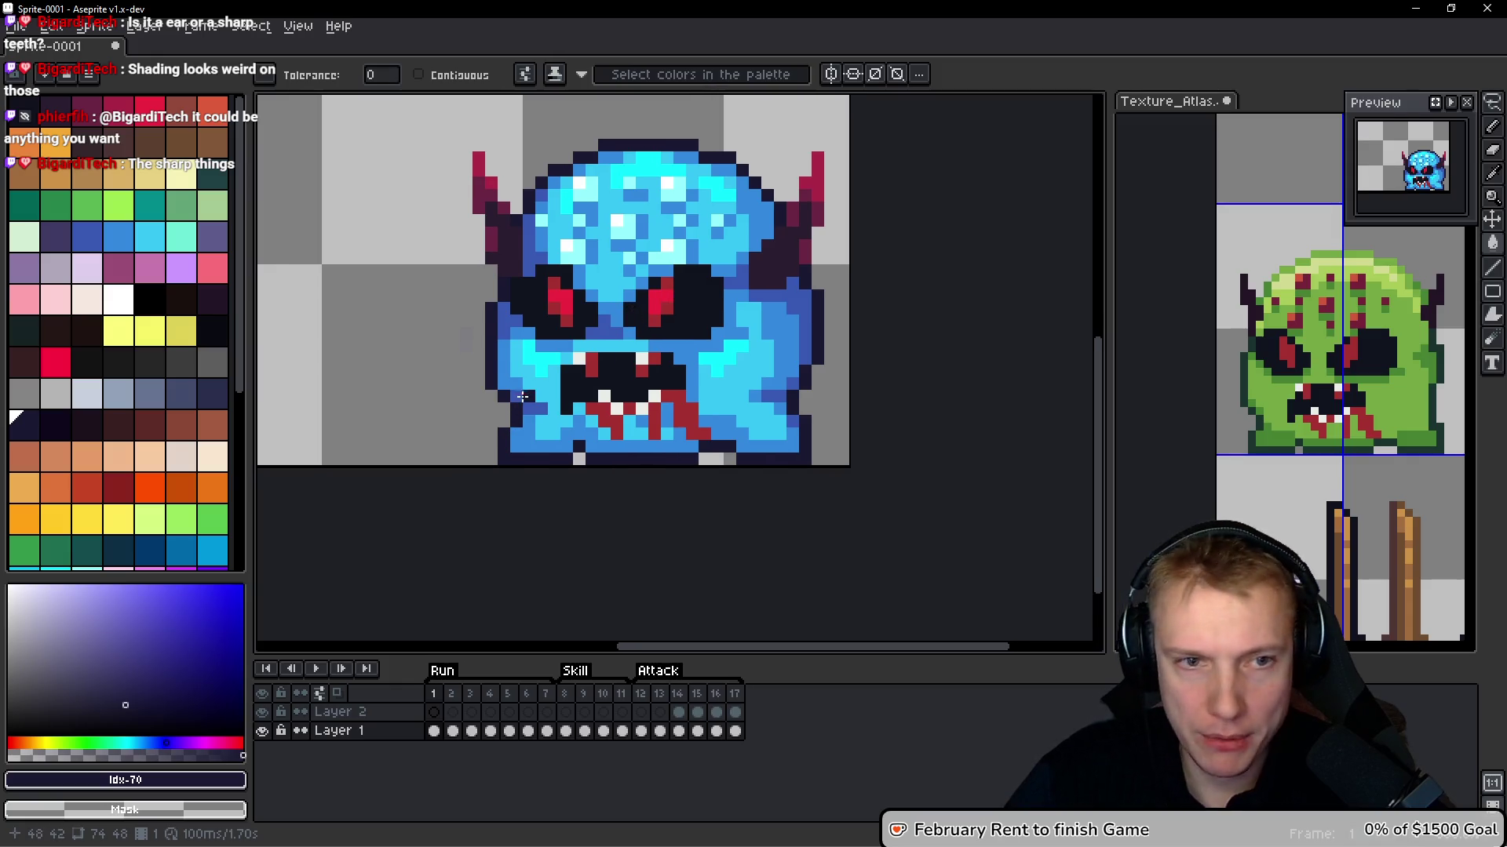
key("ctrl+alt+c")
Extend the canvas bottom by 3 px so the sprite measures 74×51 px
mouse_move(429, 382)
left_mouse_down()
mouse_move(599, 572)
mouse_move(622, 463)
mouse_move(628, 506)
left_mouse_up()
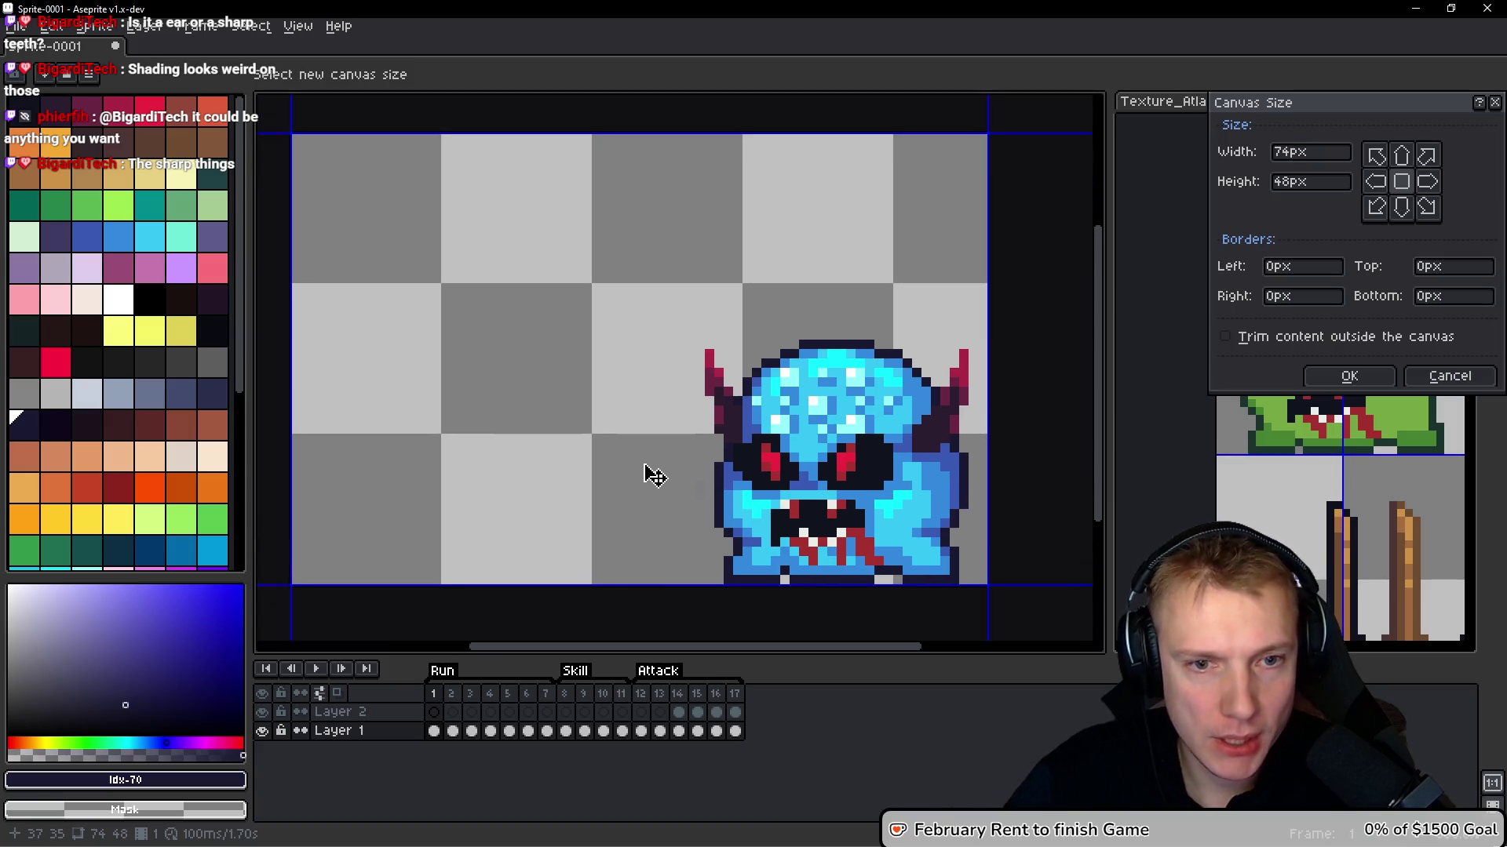
left_click_drag(632, 584, 637, 619)
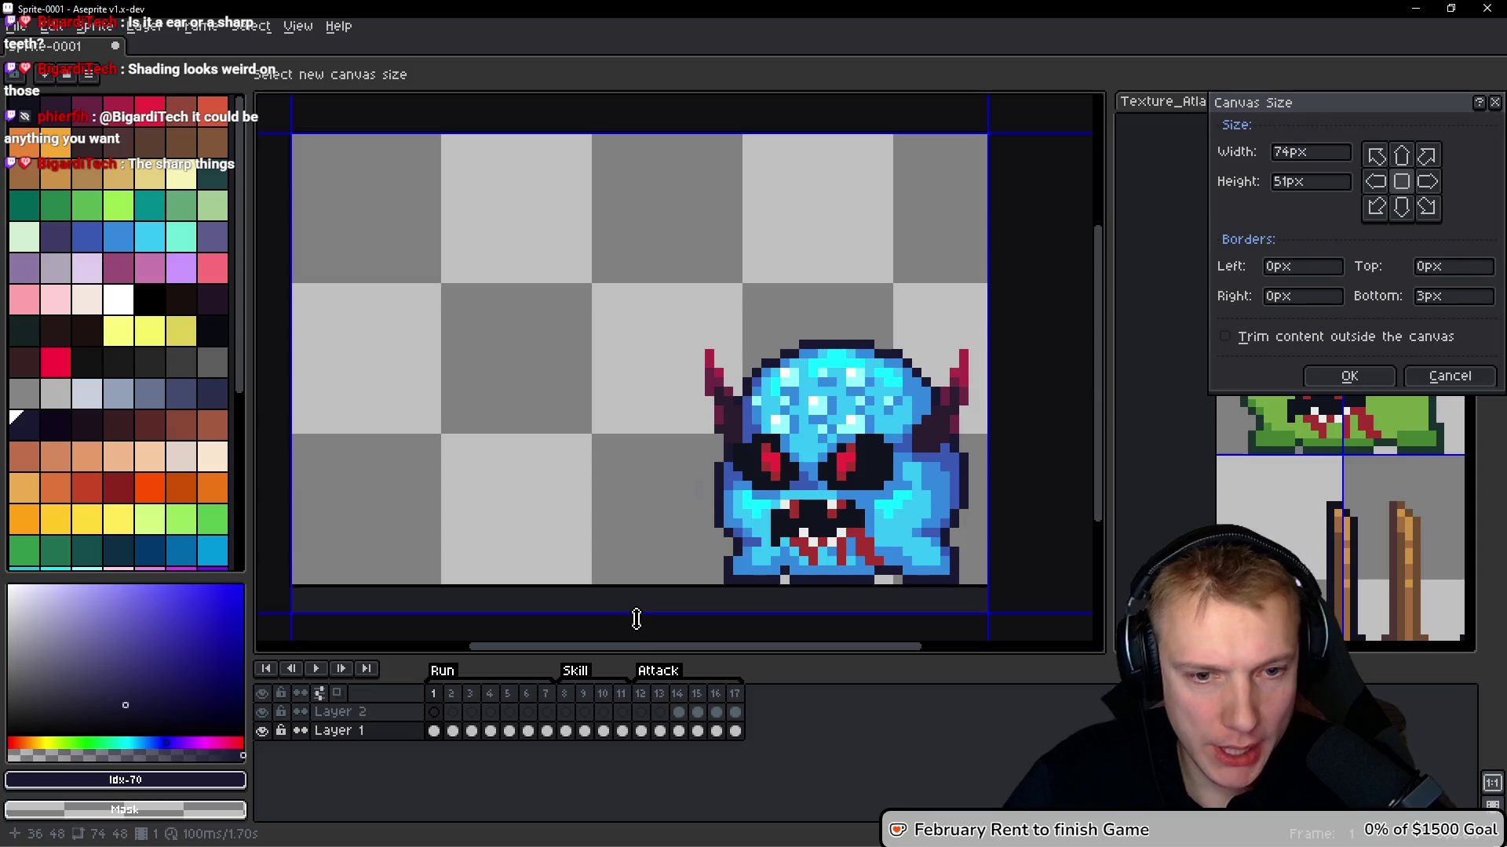
left_click(1349, 376)
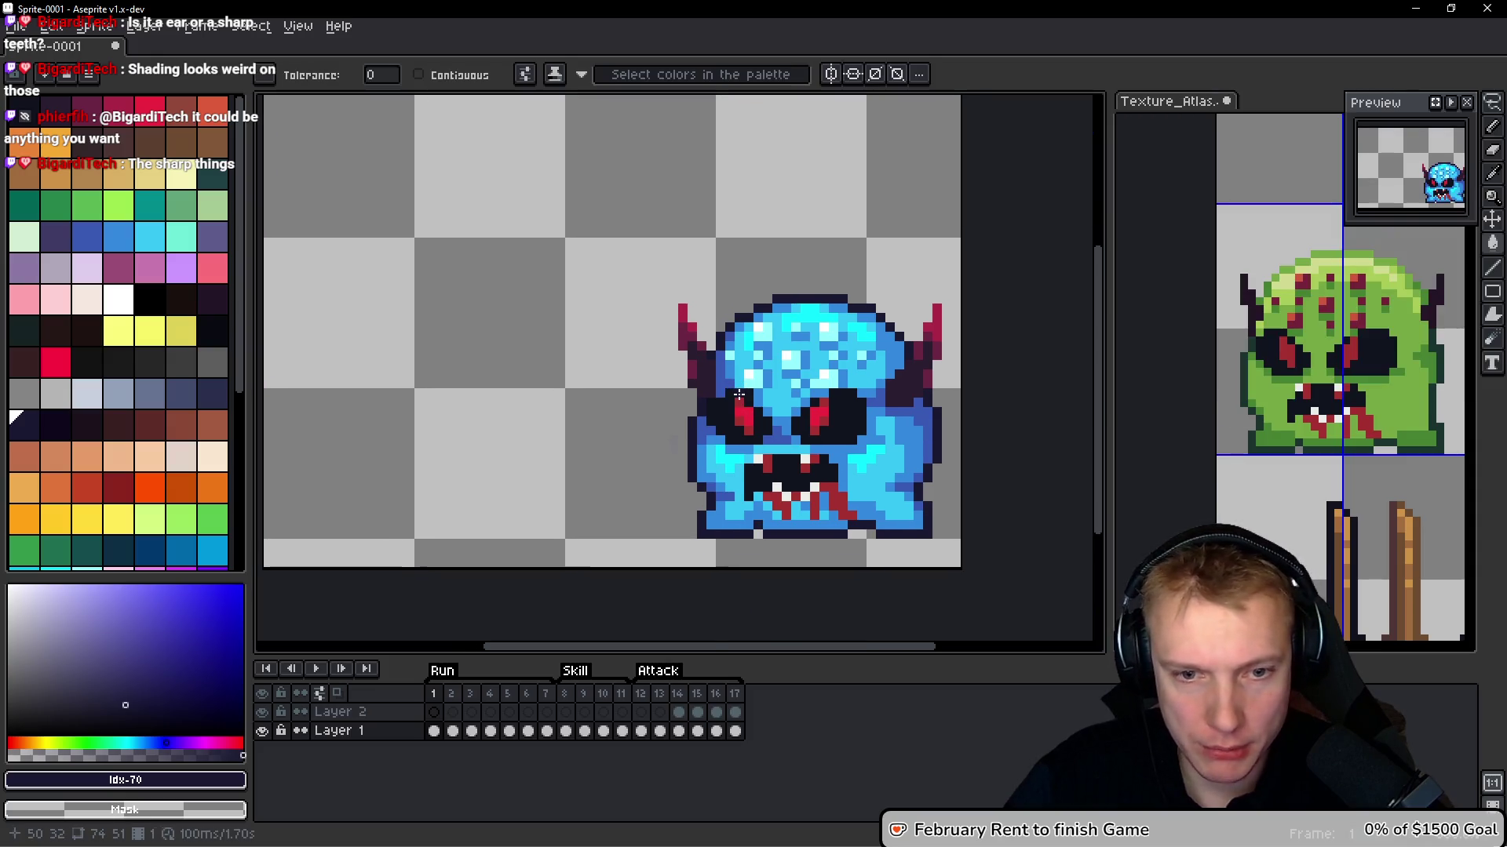
left_click_drag(700, 326, 654, 321)
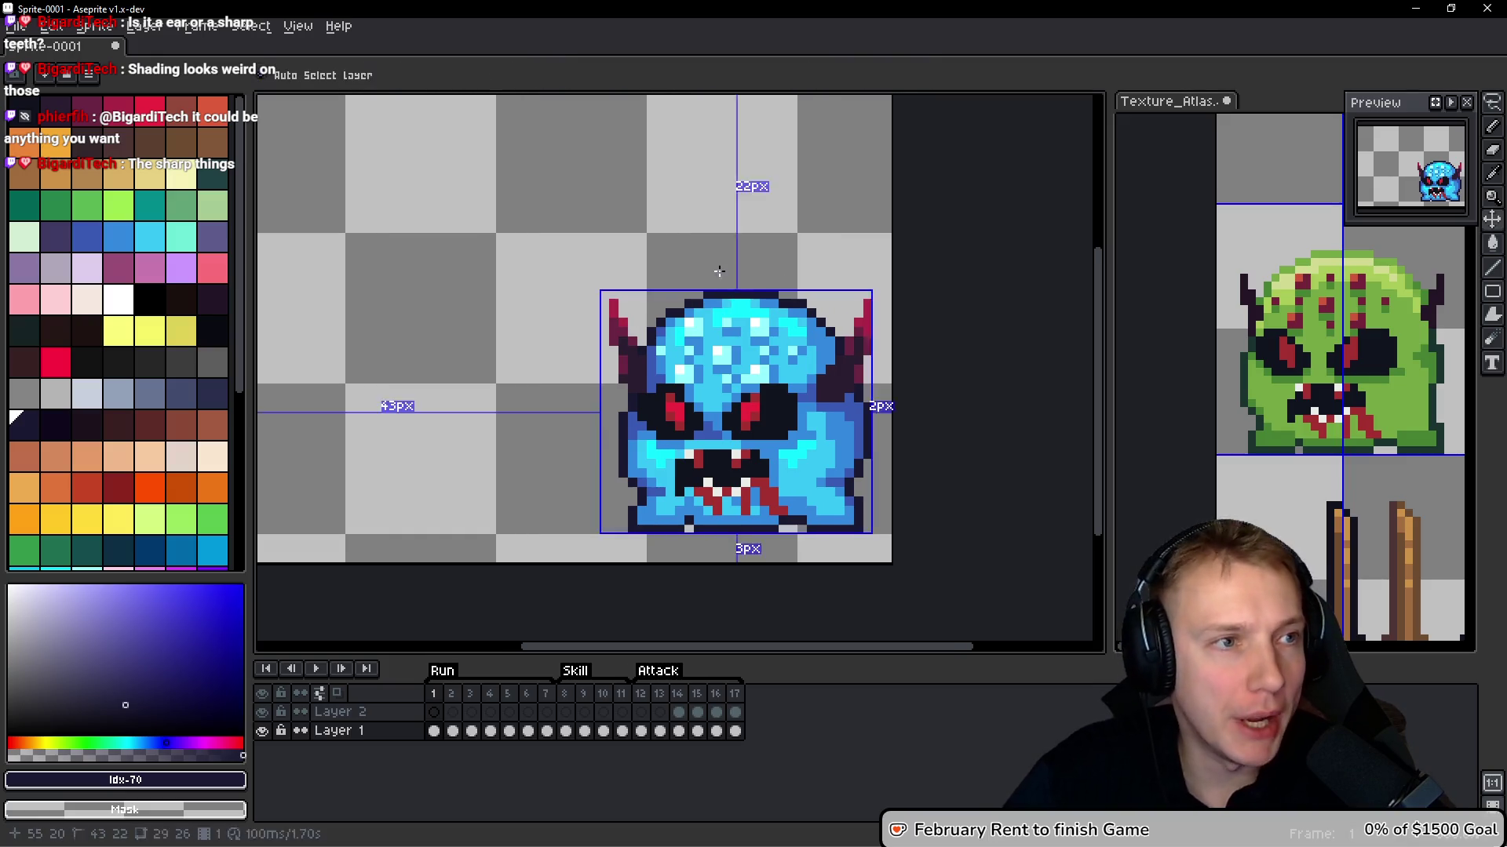
key("ctrl+s")
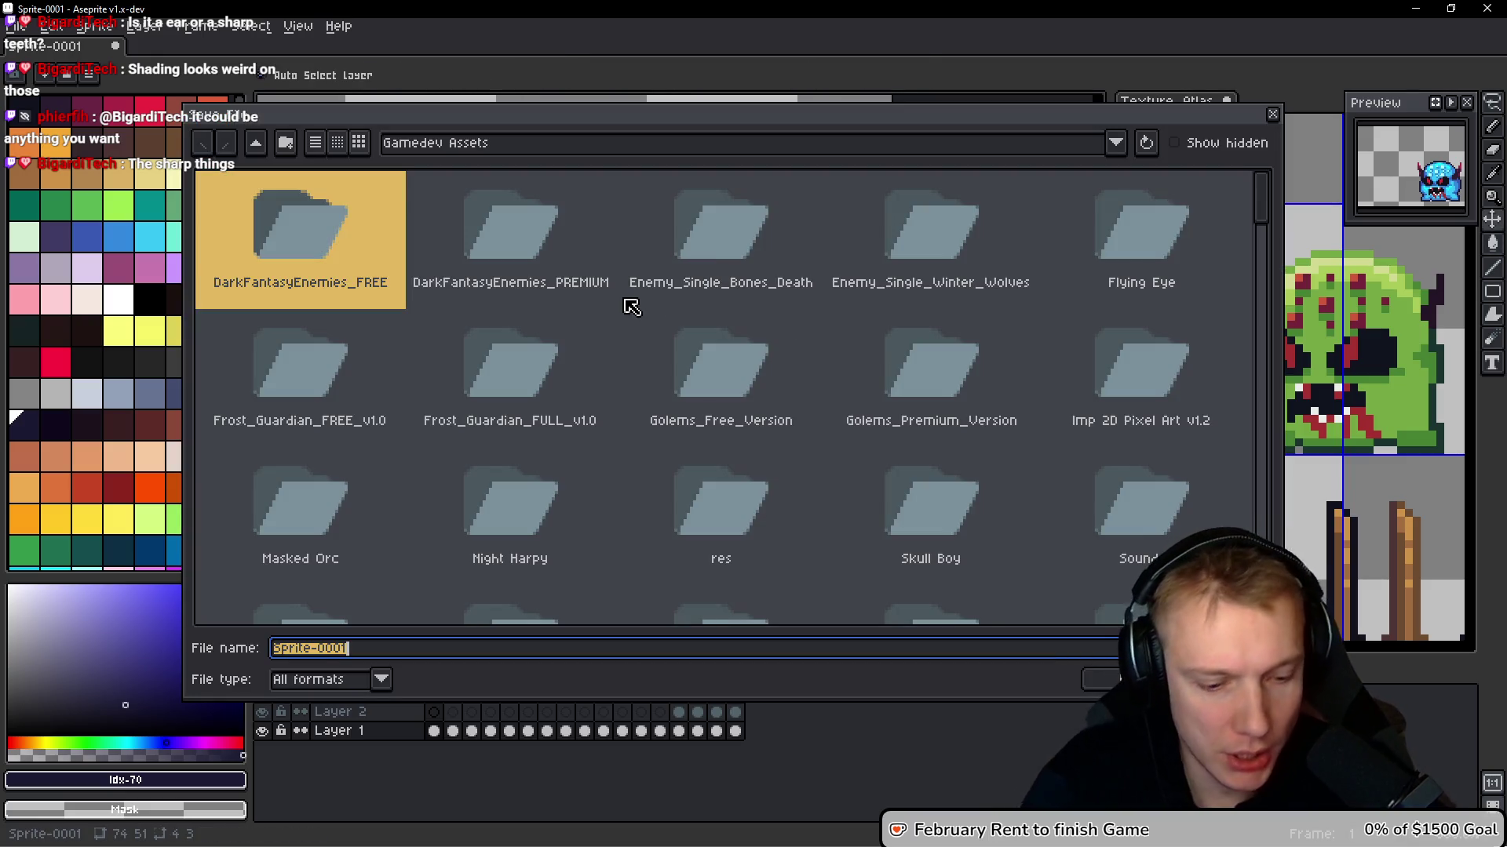
Save the sprite as Ice_Shambler.aseprite in the Gamedev Assets folder
type("SFr")
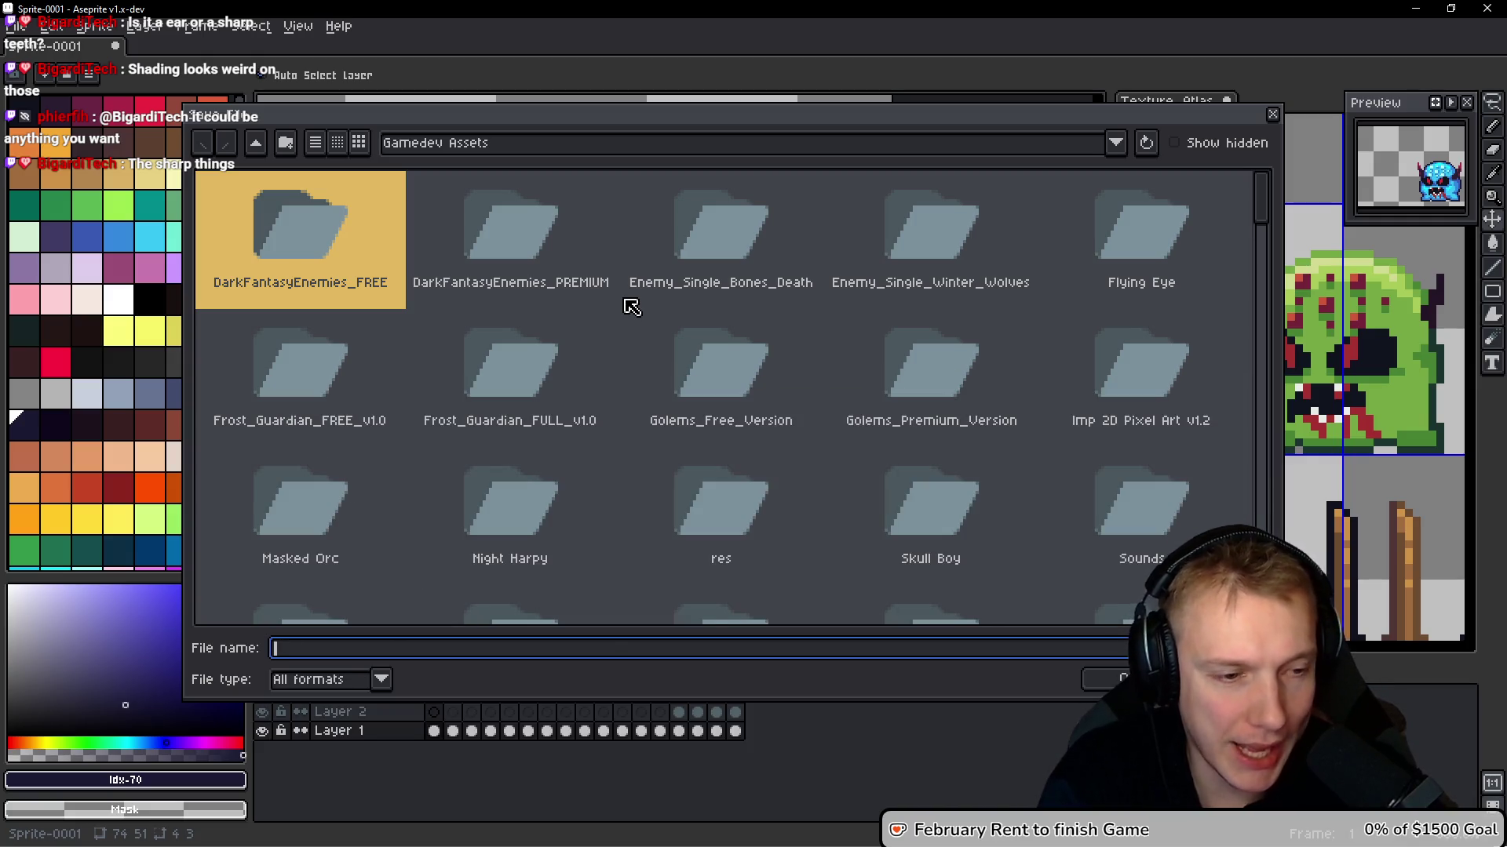
type("Ice_Shambl")
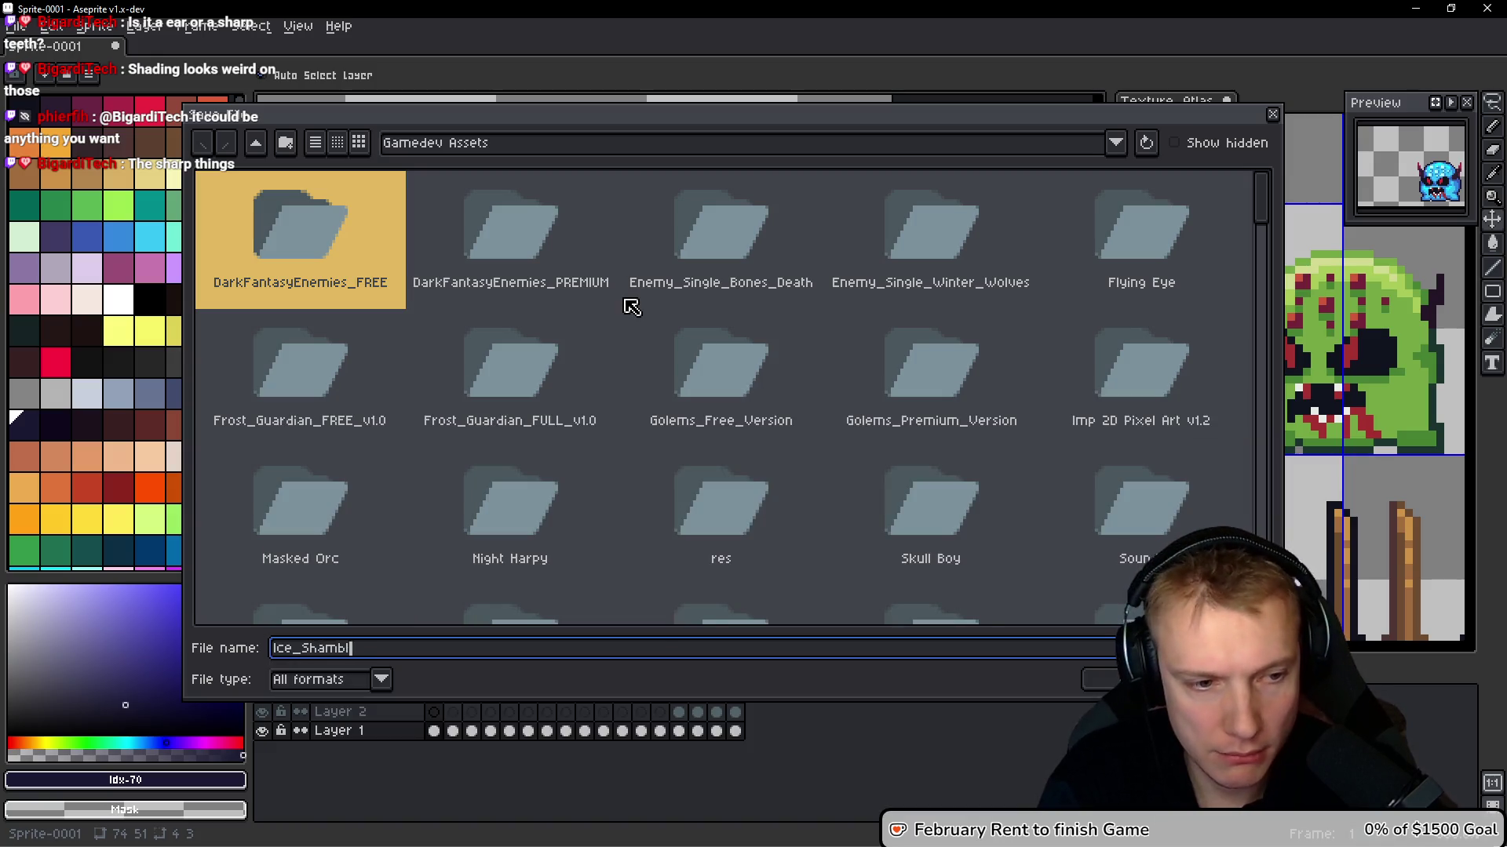
key("Return")
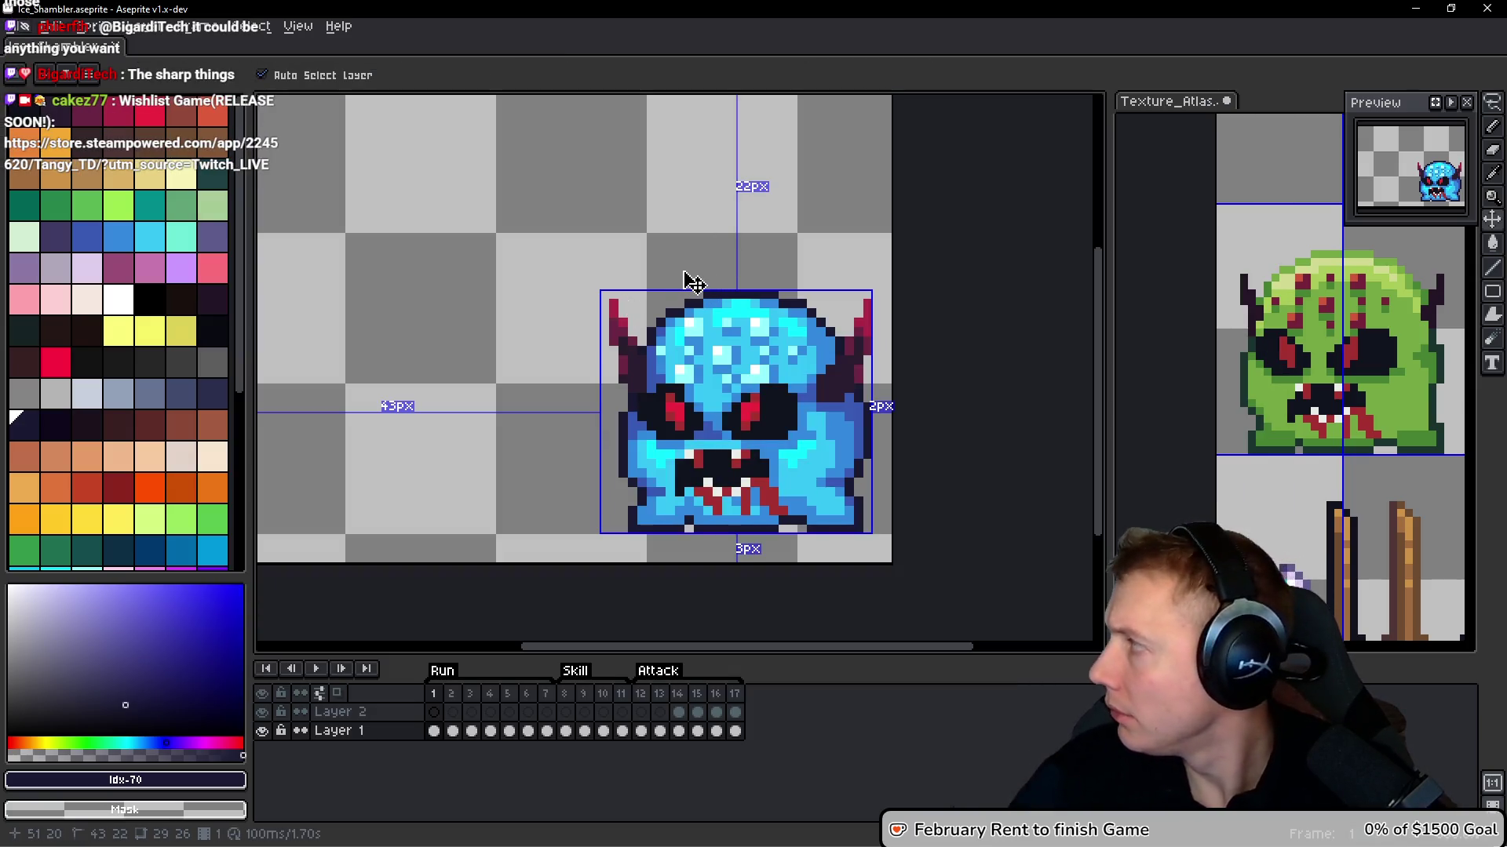
key("w")
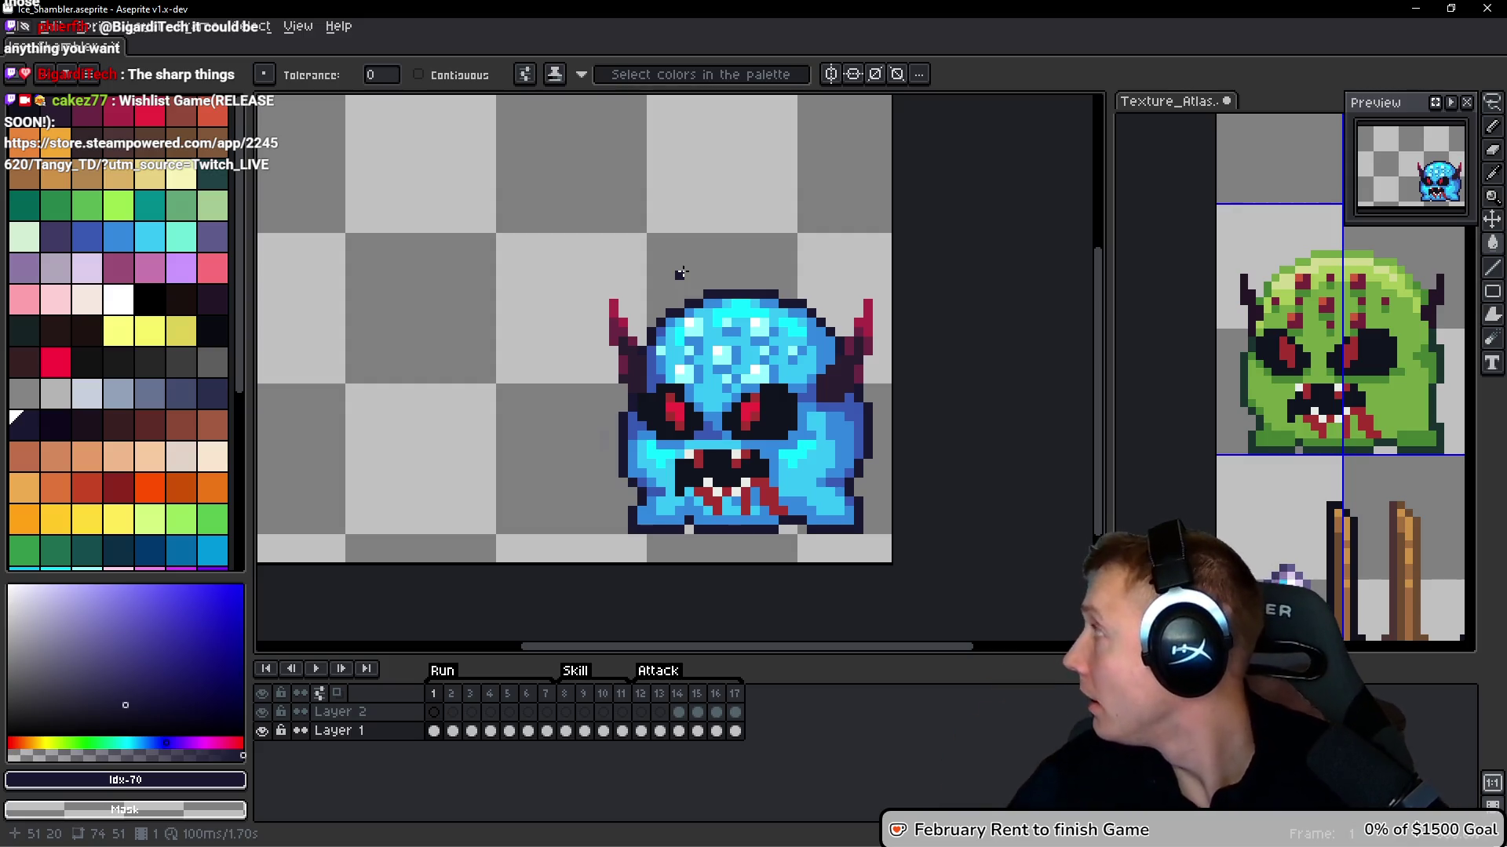
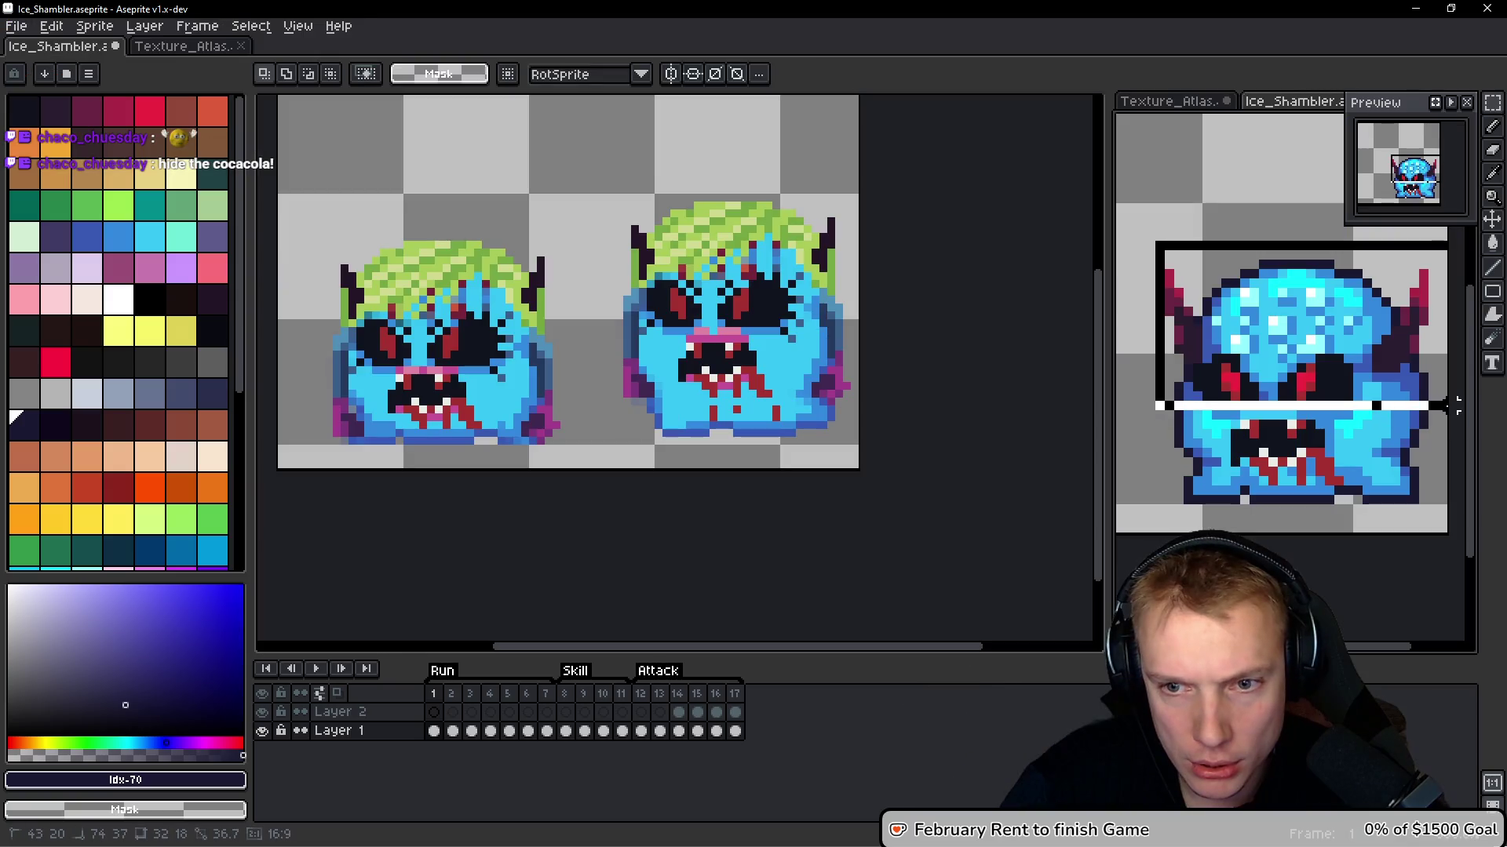
Copy the ice-blue head from the reference and paste it into frame 2
left_click_drag(1432, 405, 1436, 408)
key("ctrl+c")
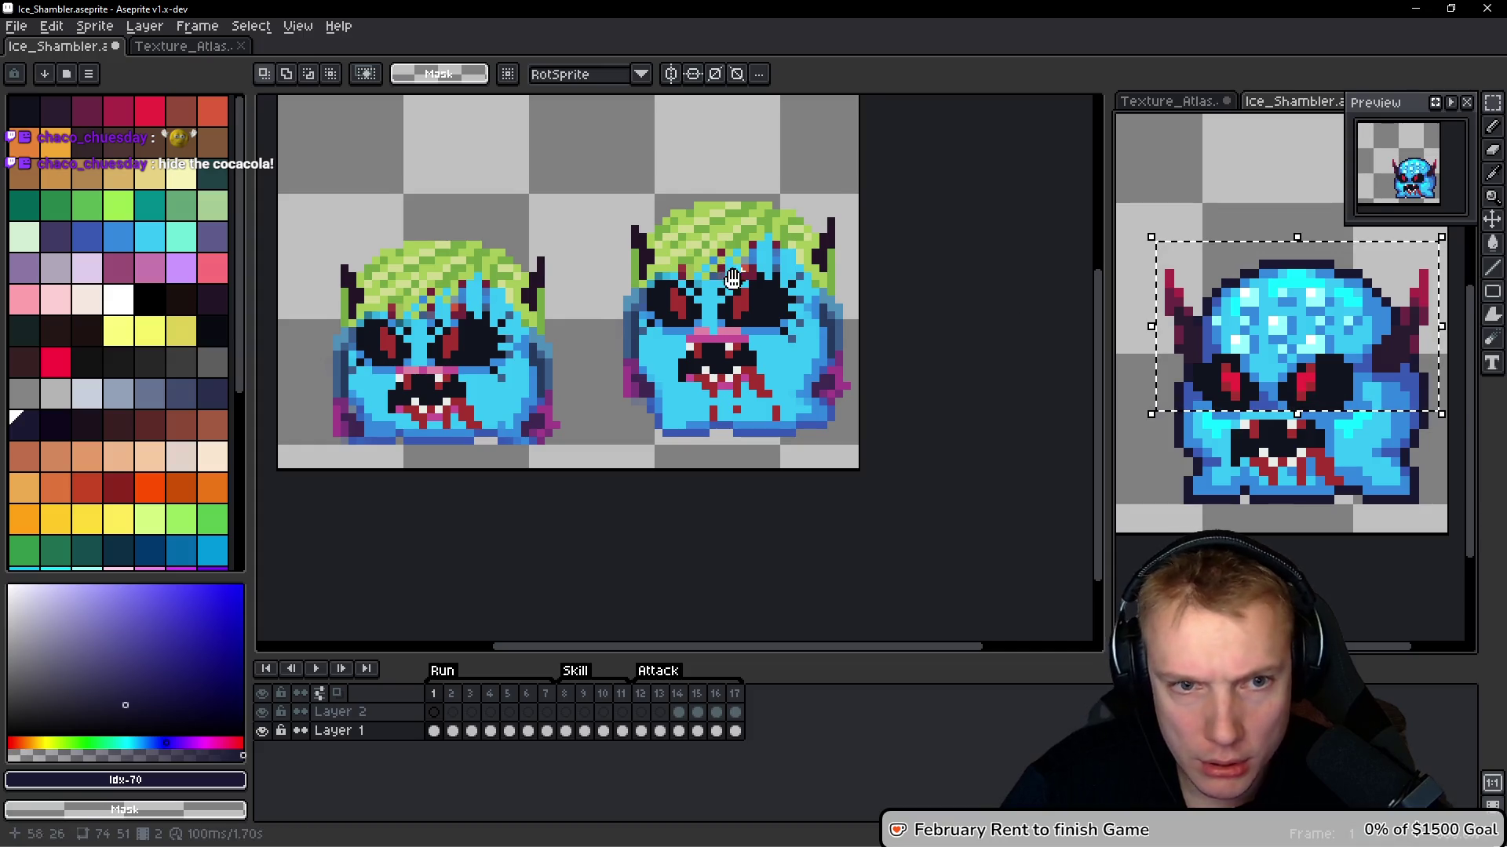
key("Right")
key("ctrl+v")
mouse_move(758, 352)
left_mouse_down()
mouse_move(758, 213)
mouse_move(763, 322)
mouse_move(513, 320)
mouse_move(469, 357)
left_mouse_up()
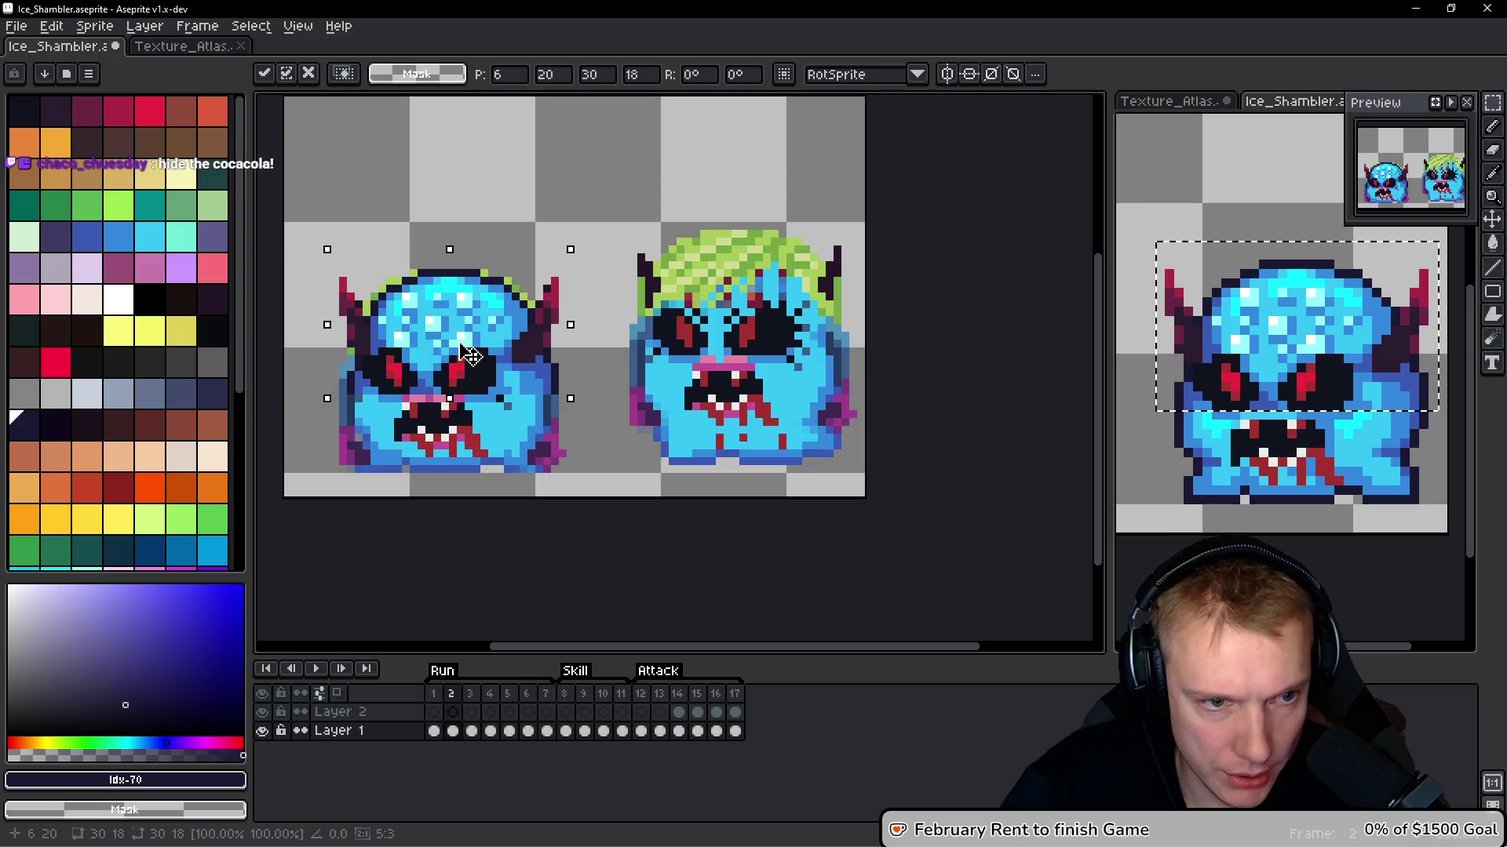
Nudge the pasted head onto the right monster's face and place it
key("Up")
key("Up")
key("Up")
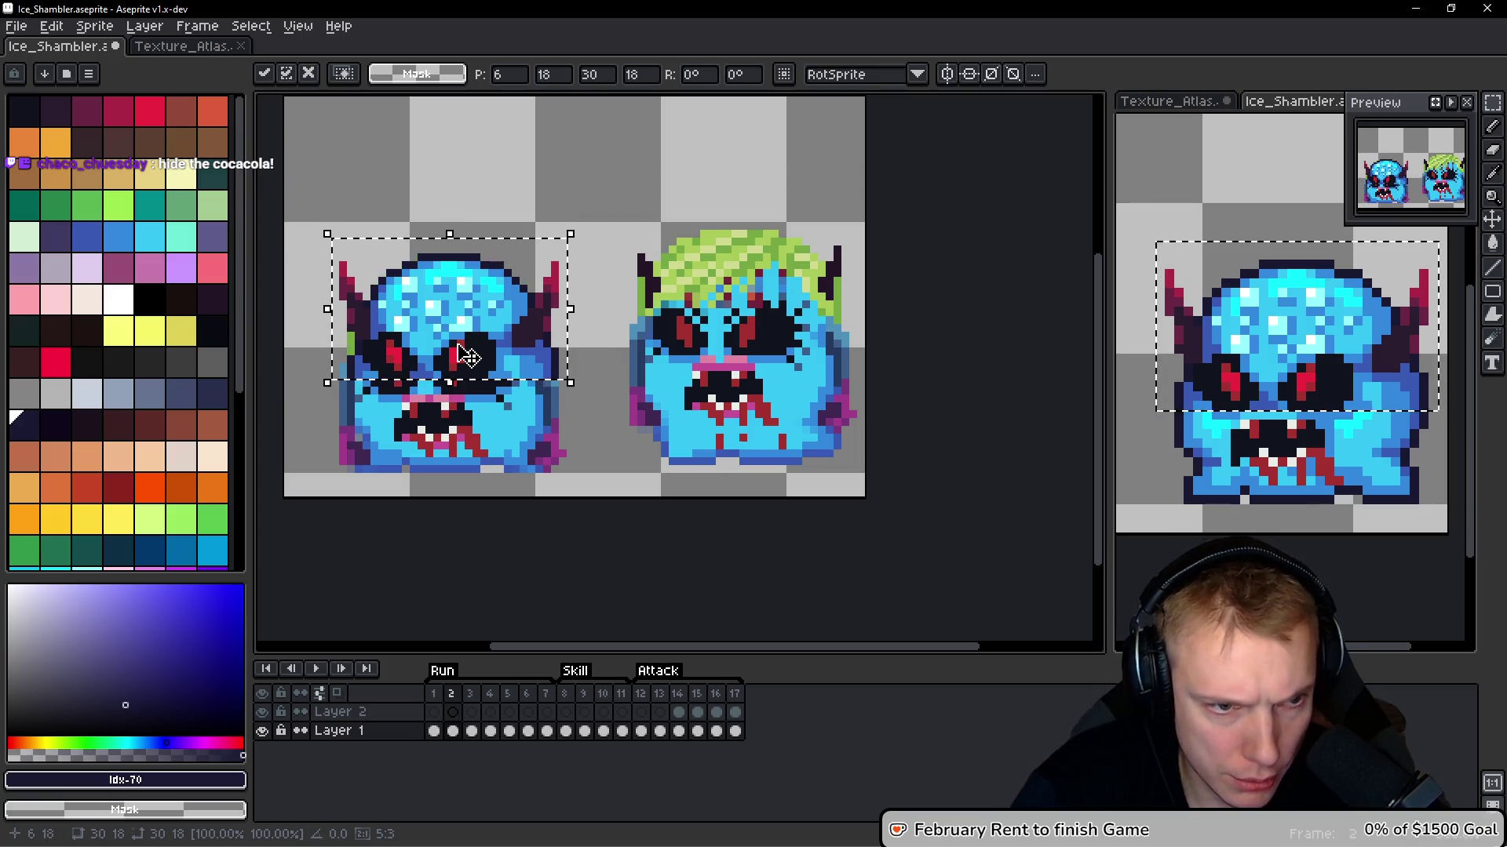
key("Down")
key("Down")
key("Down")
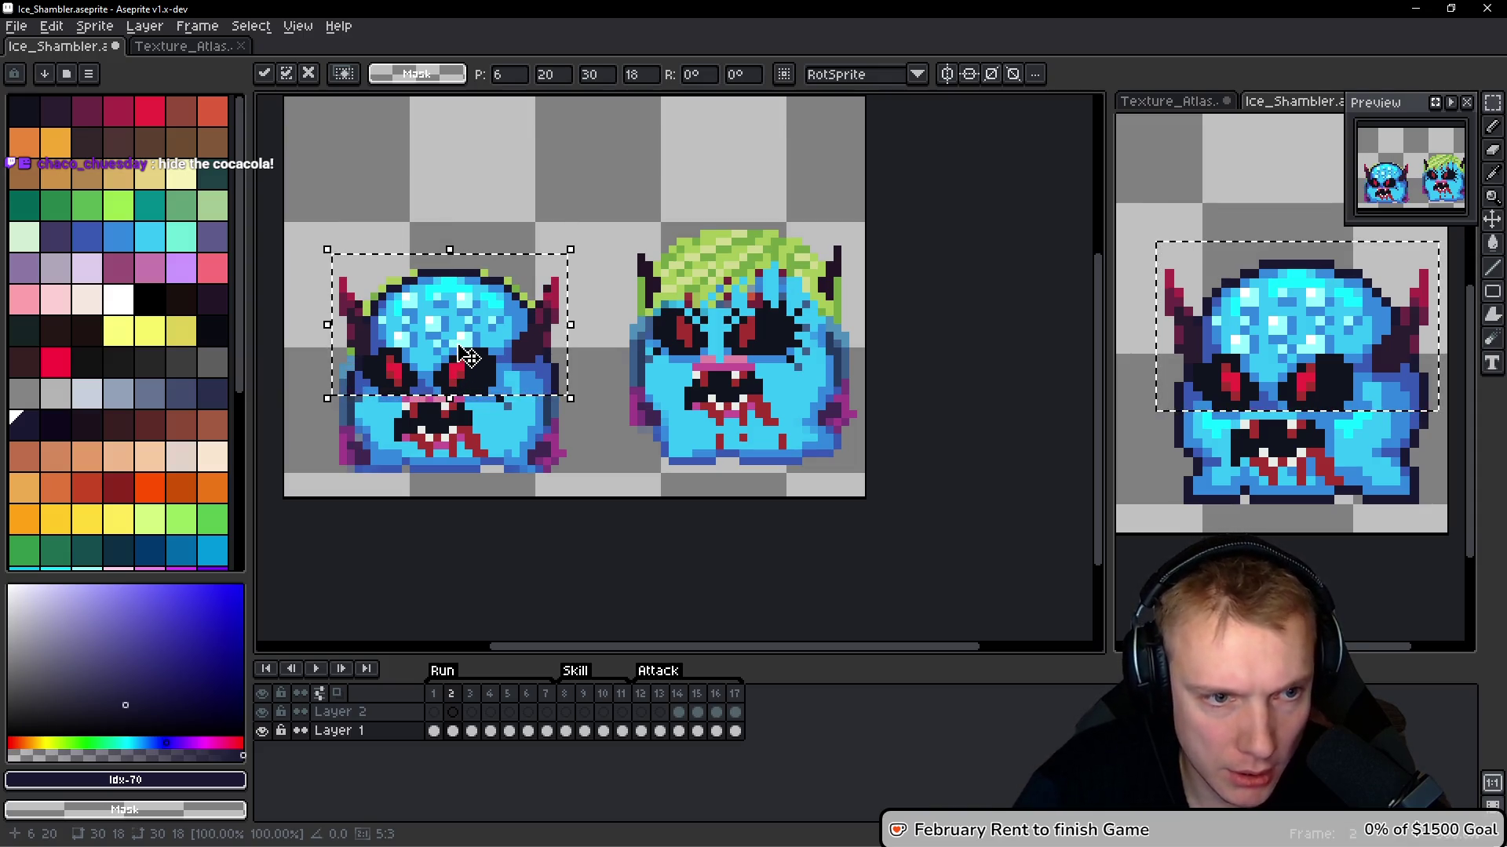
key("Right")
key("Right")
key("Right")
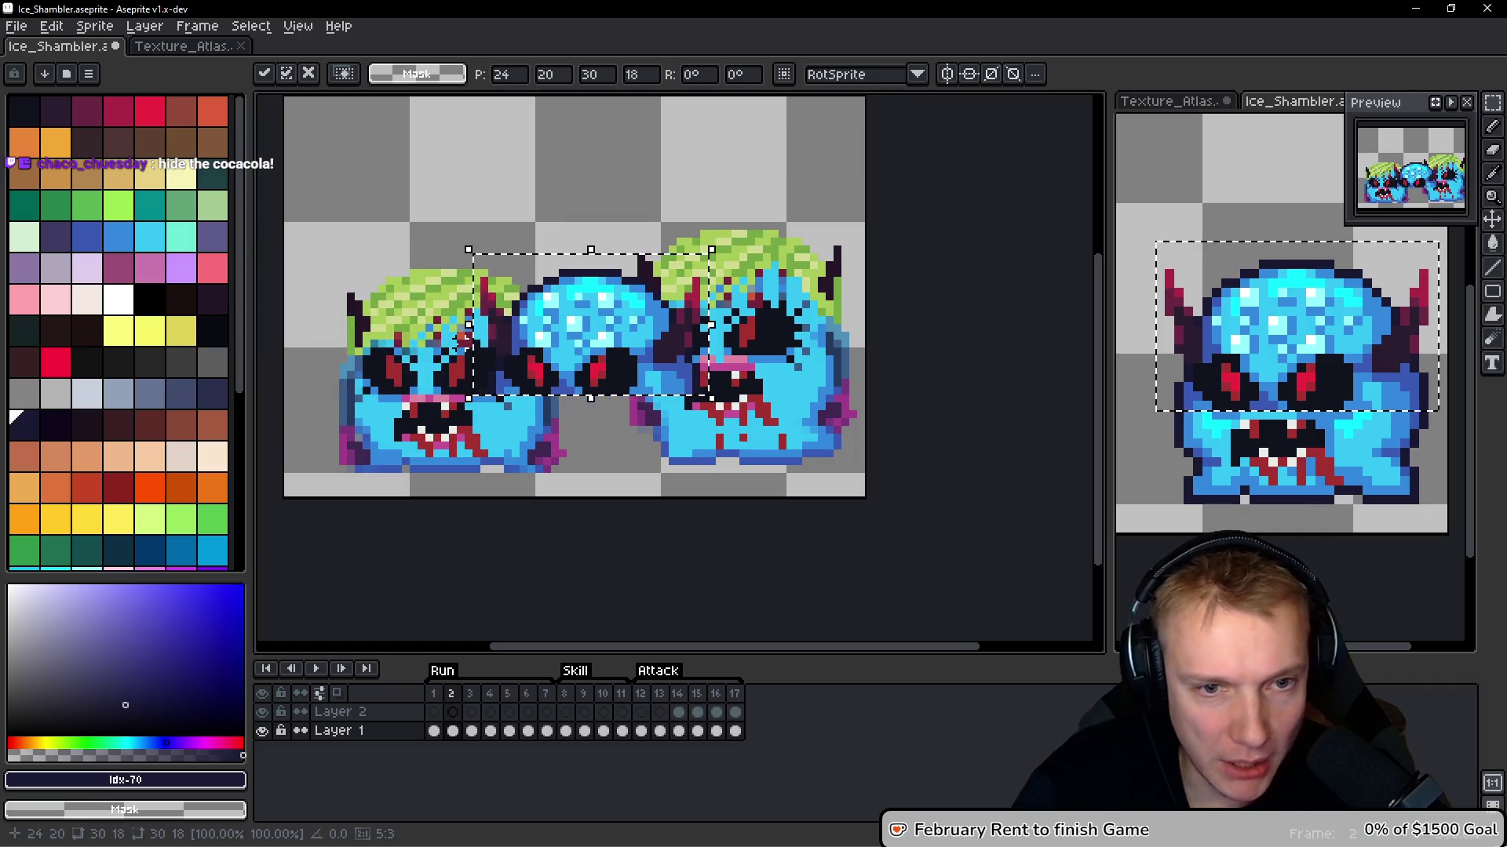
key("Right")
key("Right")
key("Right")
key("Up")
key("Up")
key("Up")
key("Up")
key("Up")
key("Up")
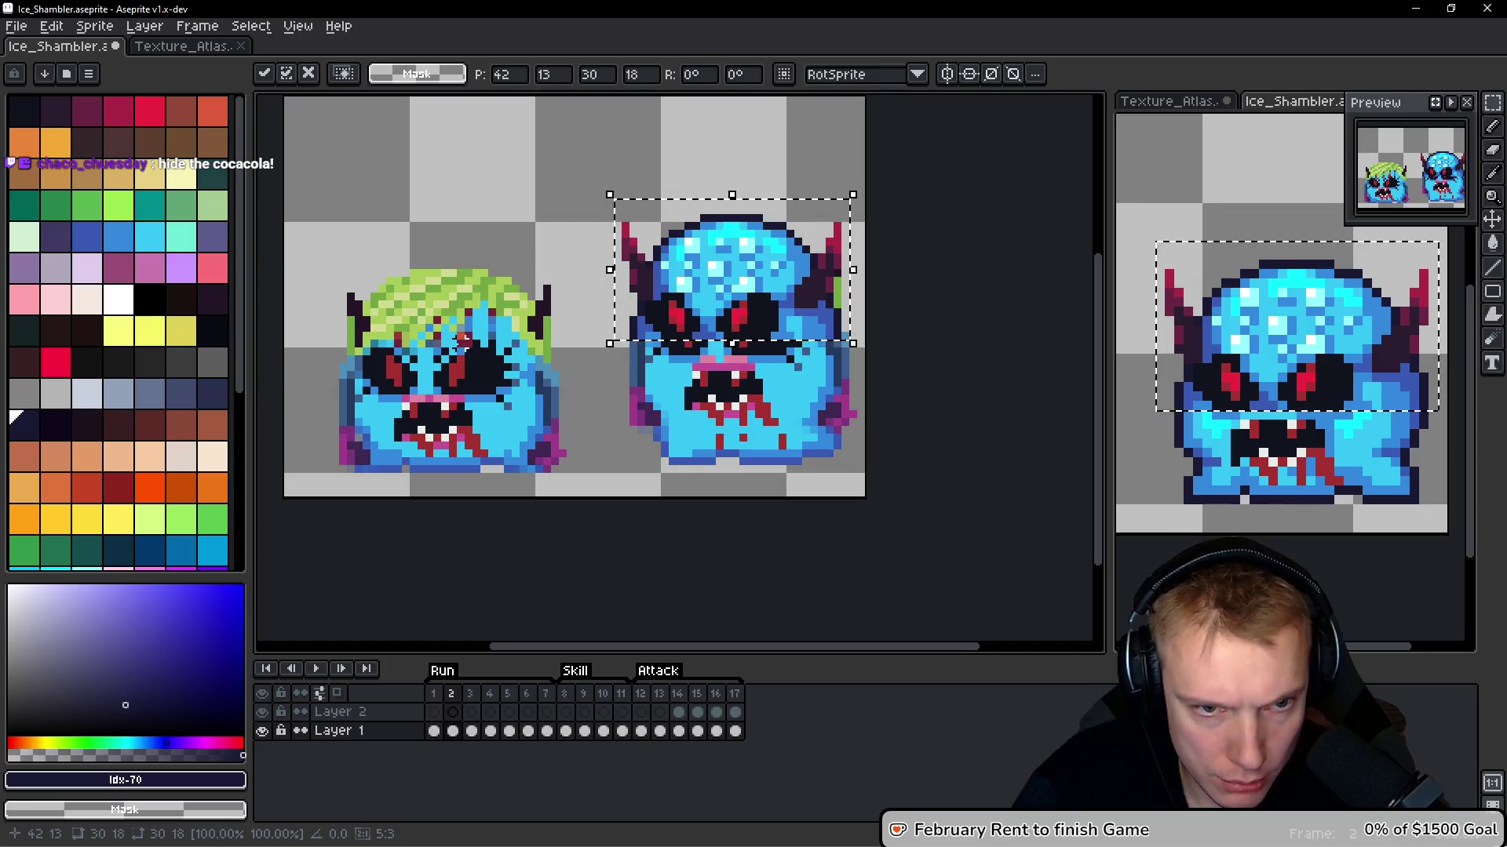
key("Right")
key("Down")
key("Down")
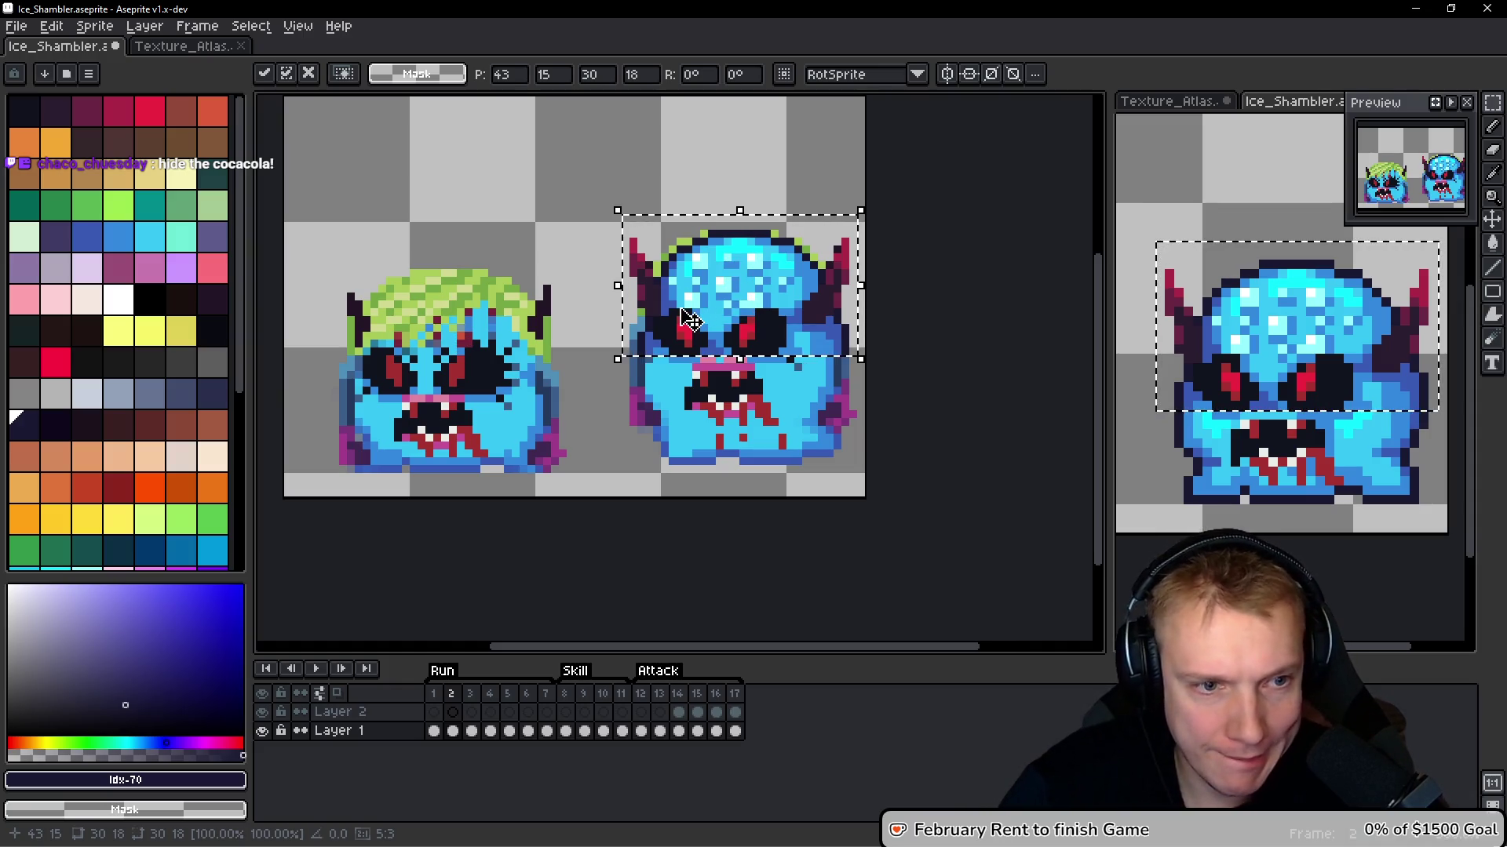
key("ctrl+d")
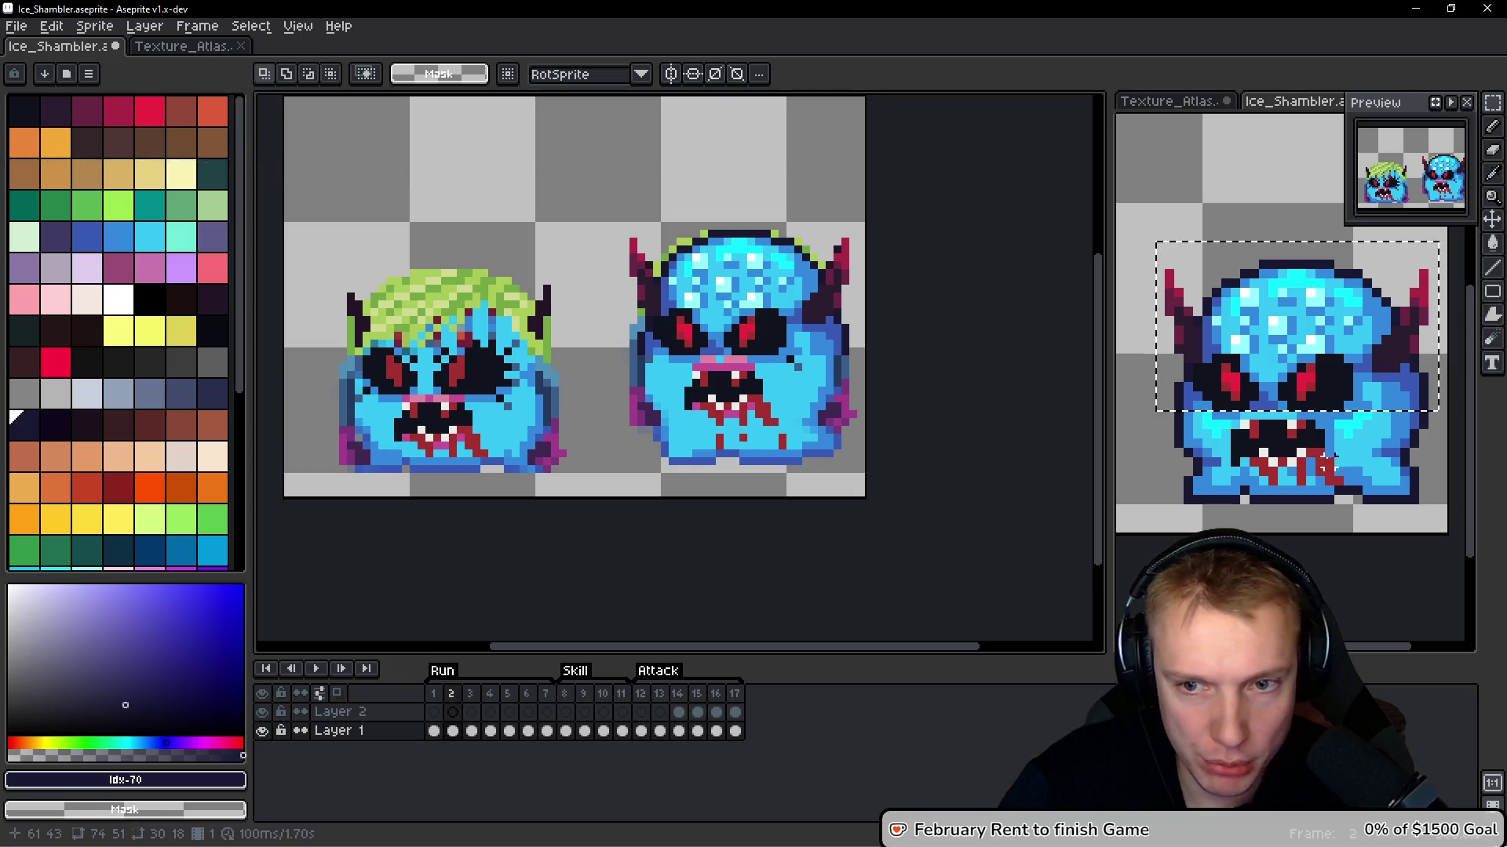
In frame 1, reselect the reference's mouth and lower body and copy it
key("Left")
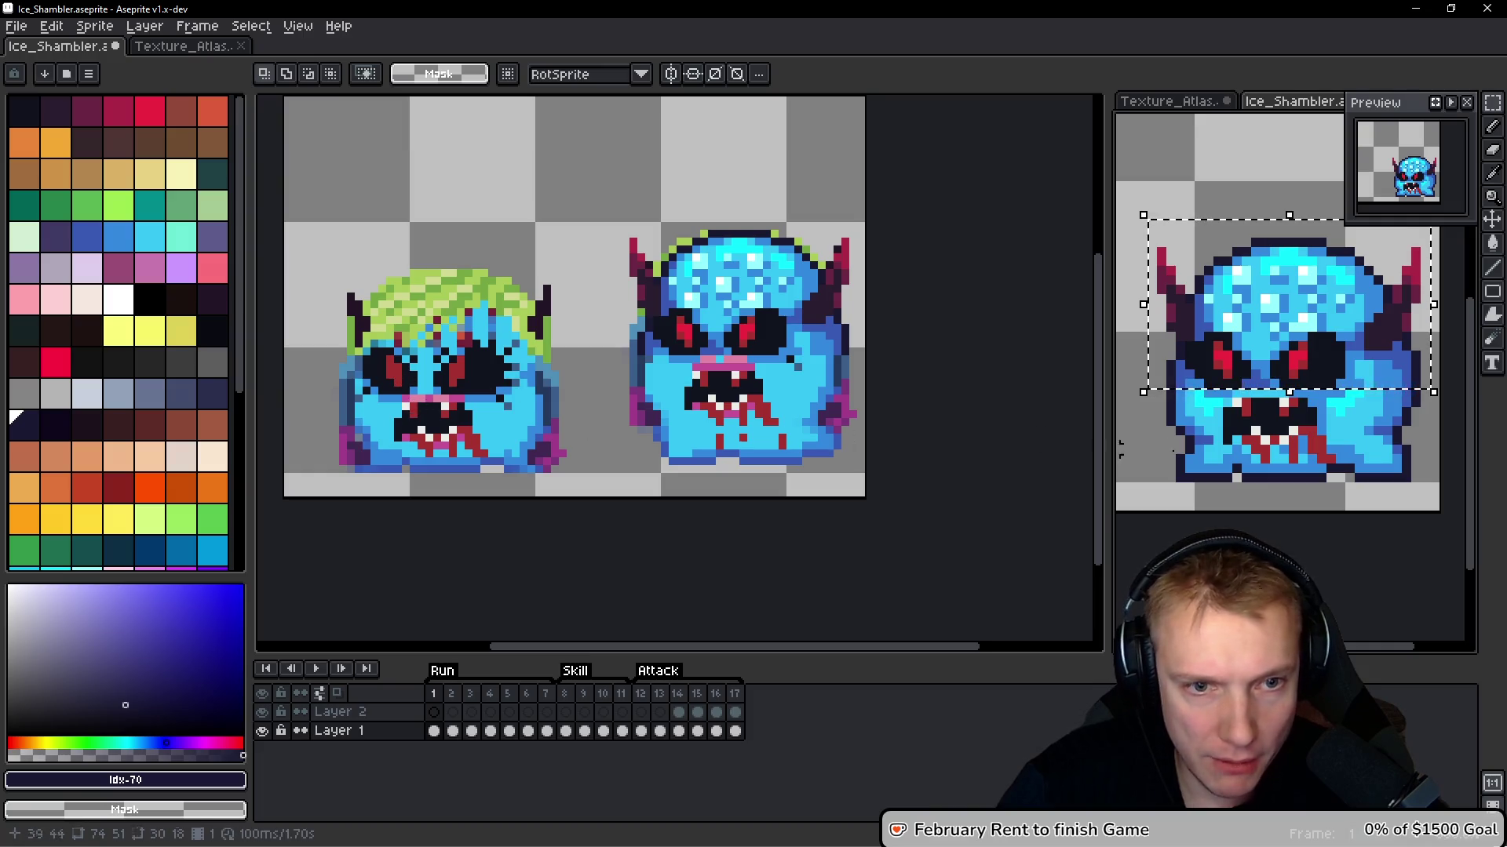
left_click(1177, 418)
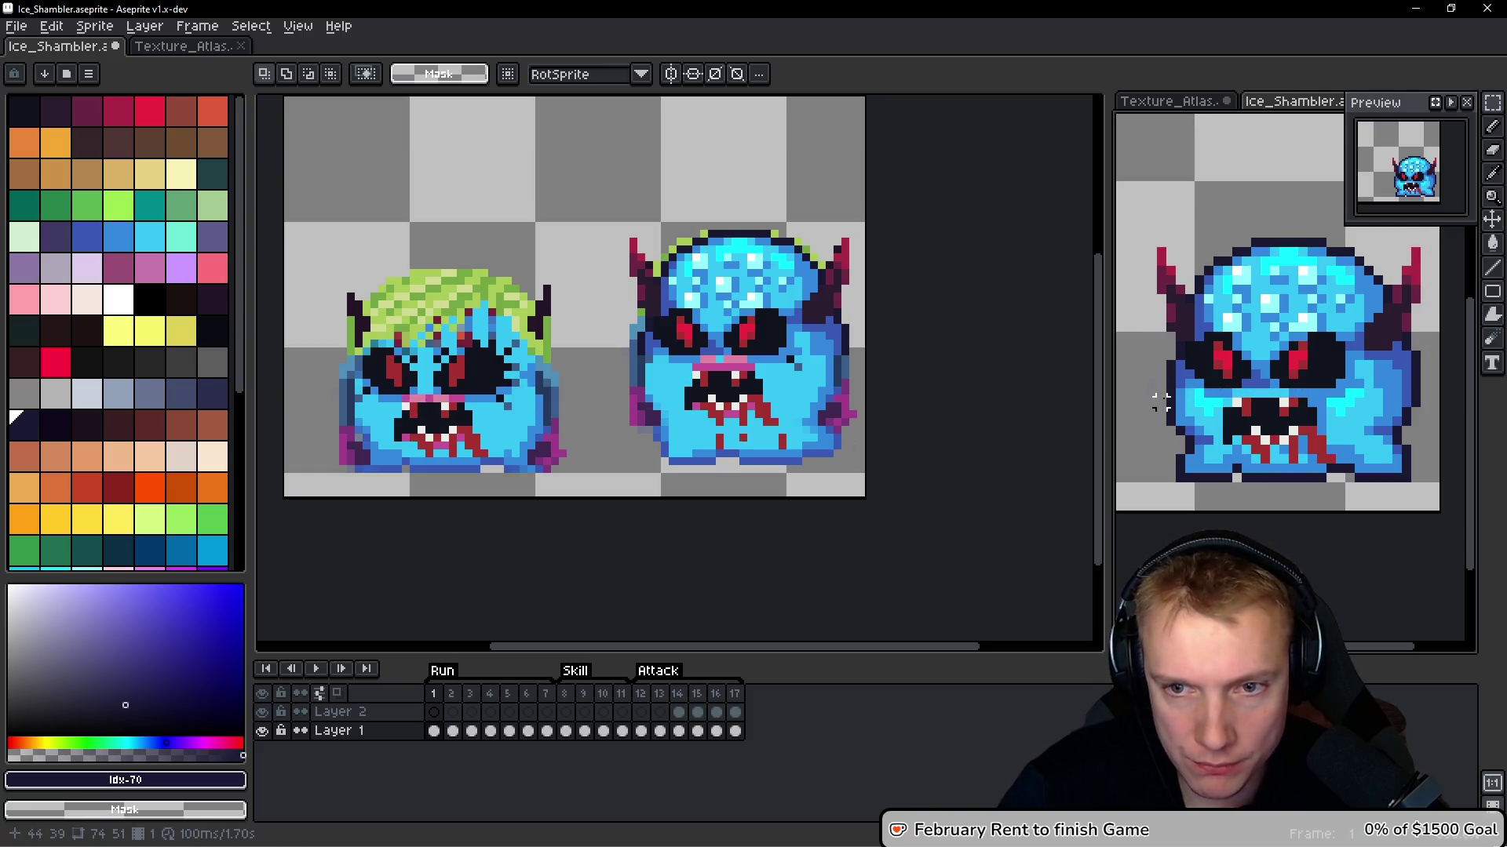
key("ctrl+shift+d")
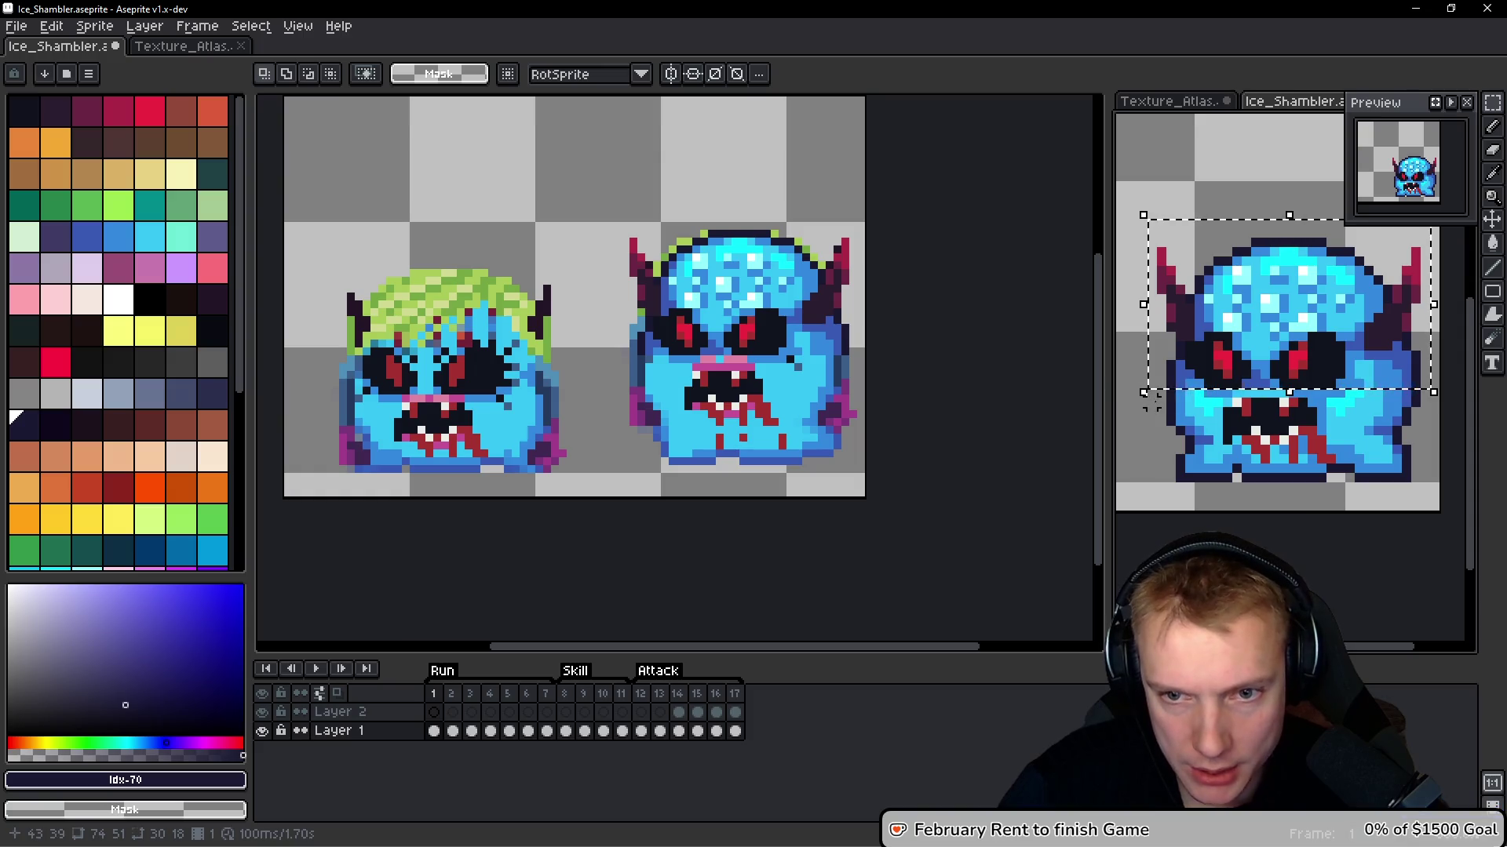
mouse_move(1157, 396)
left_mouse_down()
mouse_move(1423, 450)
mouse_move(1163, 463)
left_mouse_up()
key("l")
Paste the mouth region into frame 2, raised 2 pixels, and drop it
key("period")
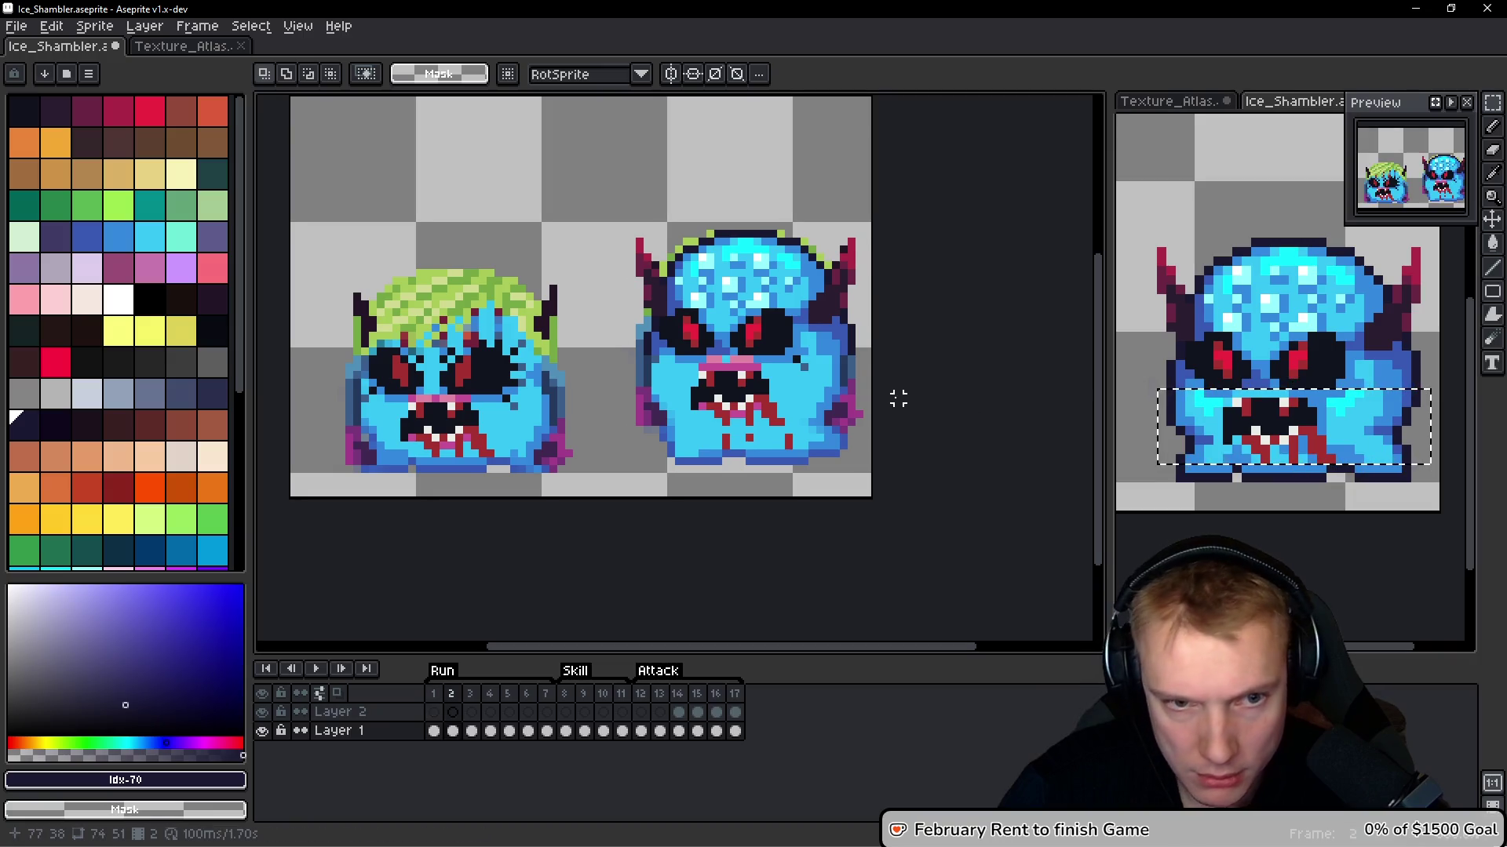
key("ctrl+v")
key("Up")
key("Up")
key("Up")
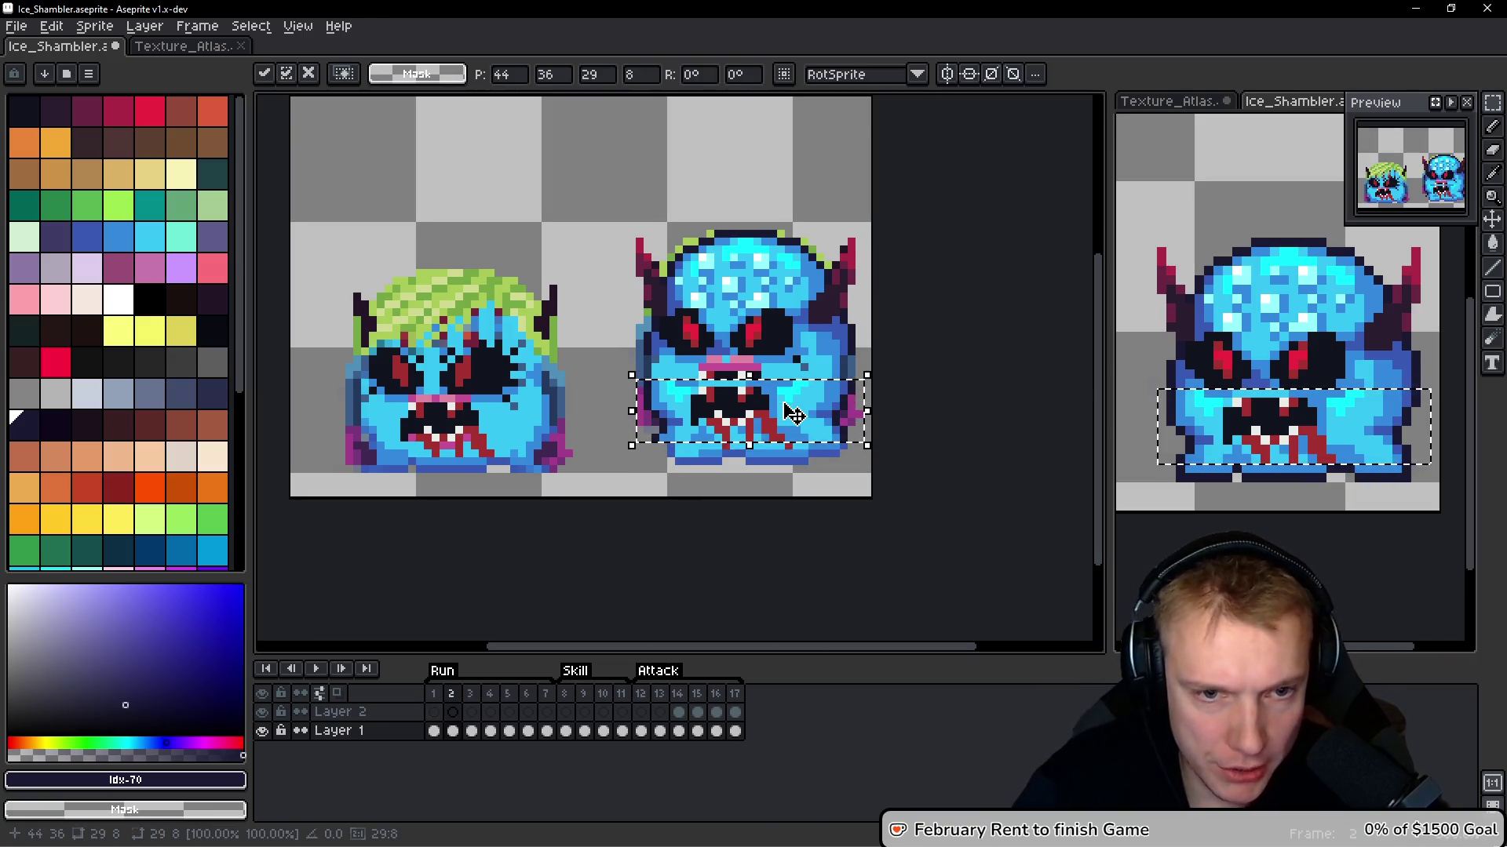
key("Up")
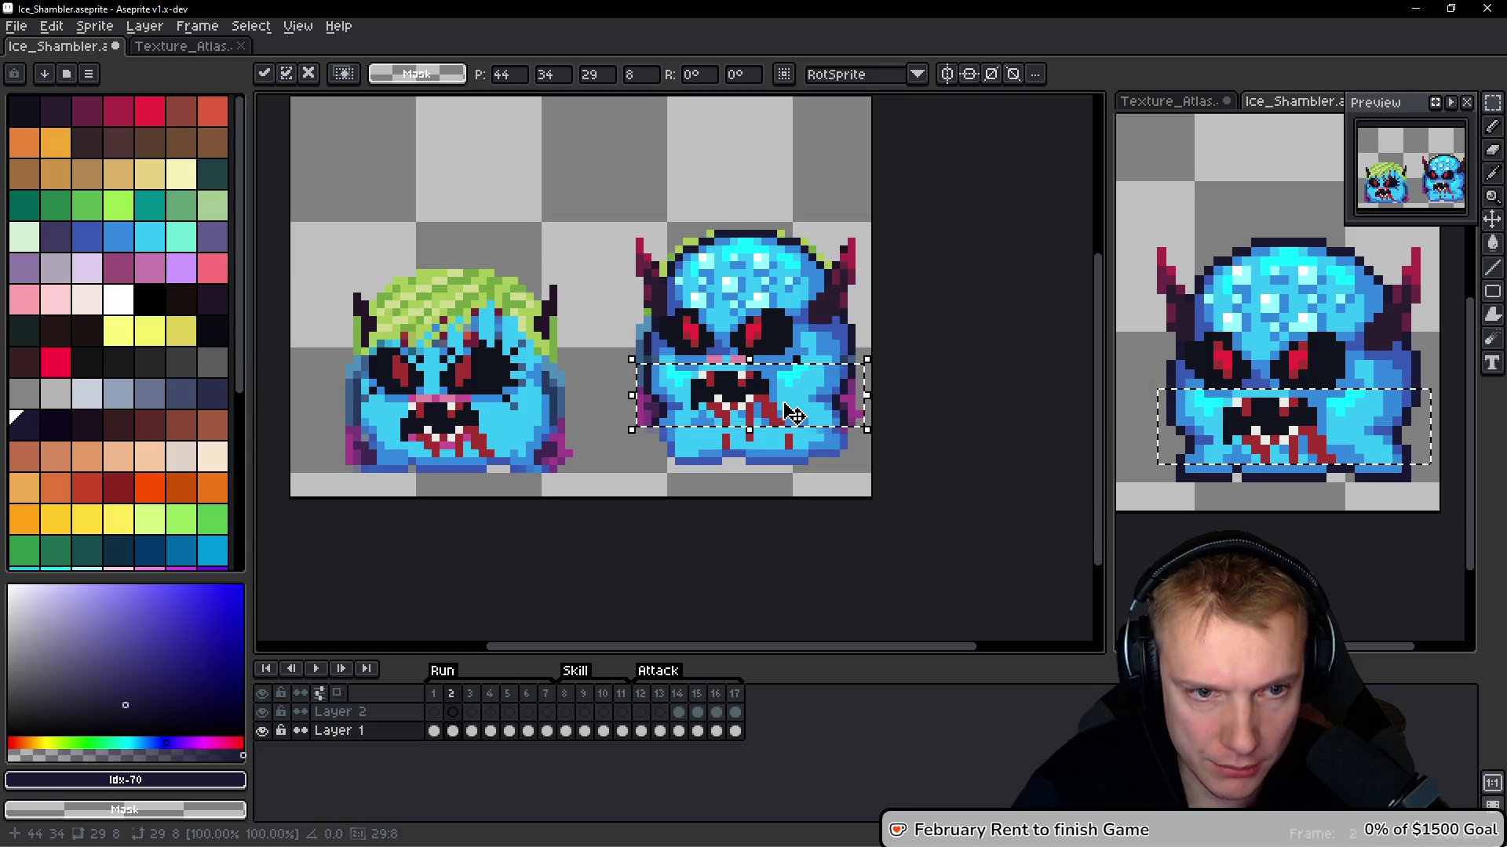
key("b")
scroll(712, 397, "up", 3)
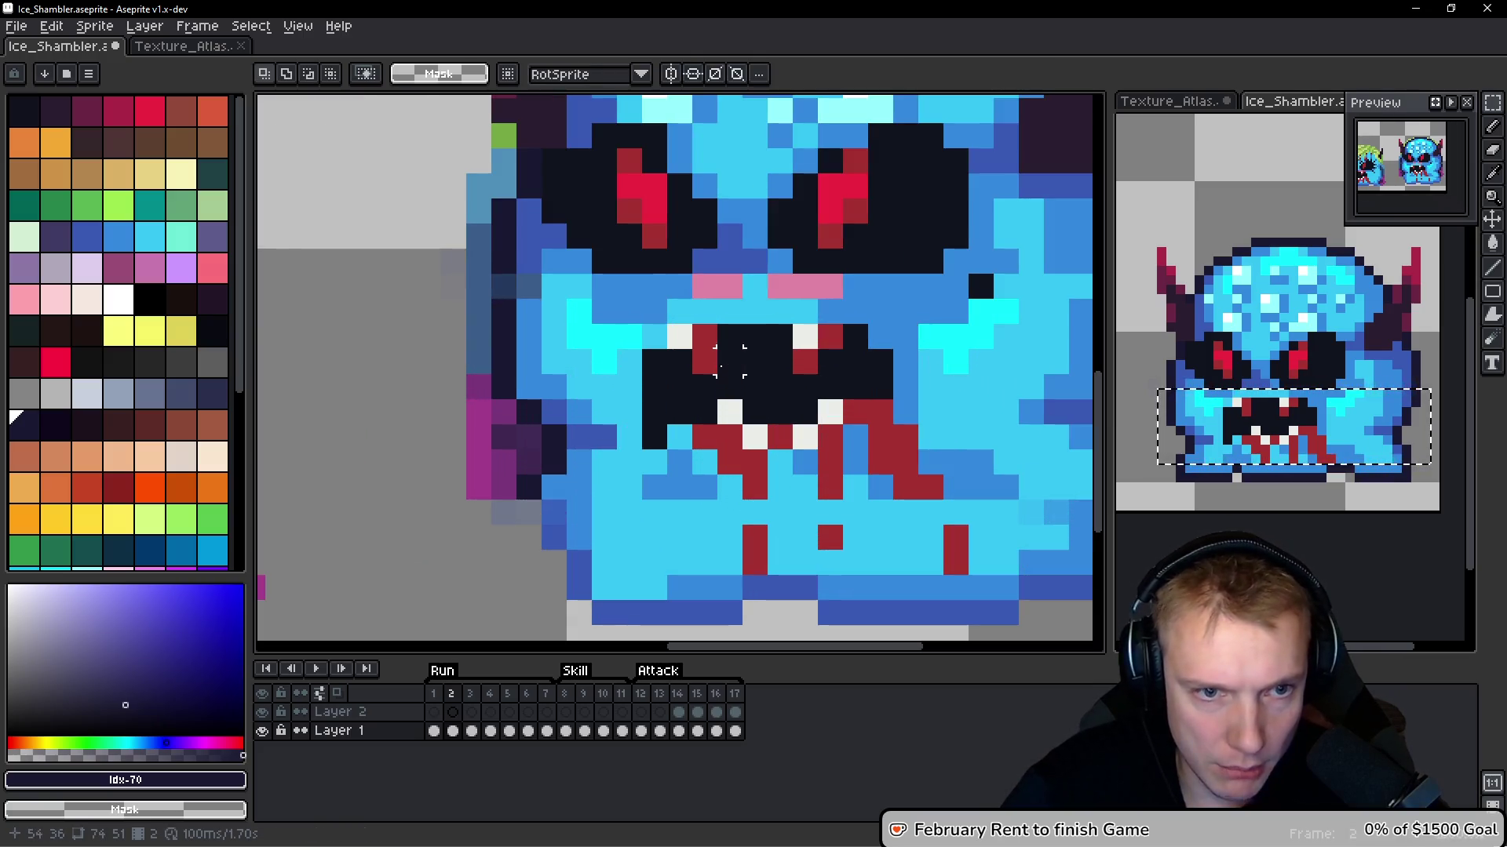
Repaint the pink under-eye pixels light ice blue #36c5f4, then play the animation to check
left_click(585, 335, "alt")
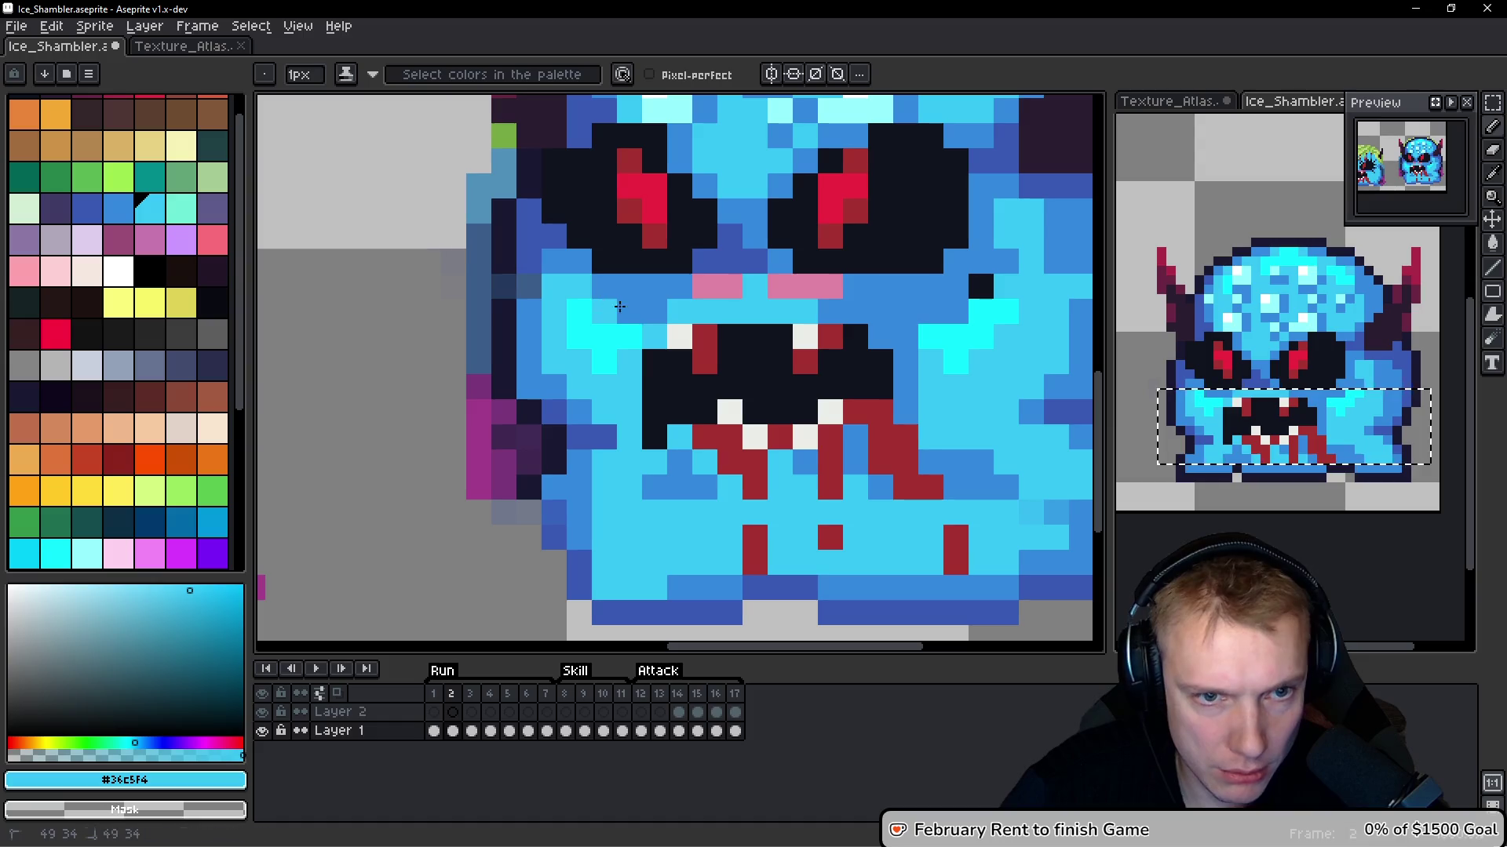
left_click(630, 311)
mouse_move(706, 303)
left_mouse_down()
mouse_move(832, 289)
mouse_move(949, 307)
mouse_move(981, 286)
mouse_move(684, 382)
left_mouse_up()
scroll(981, 290, "down", 4)
key("Return")
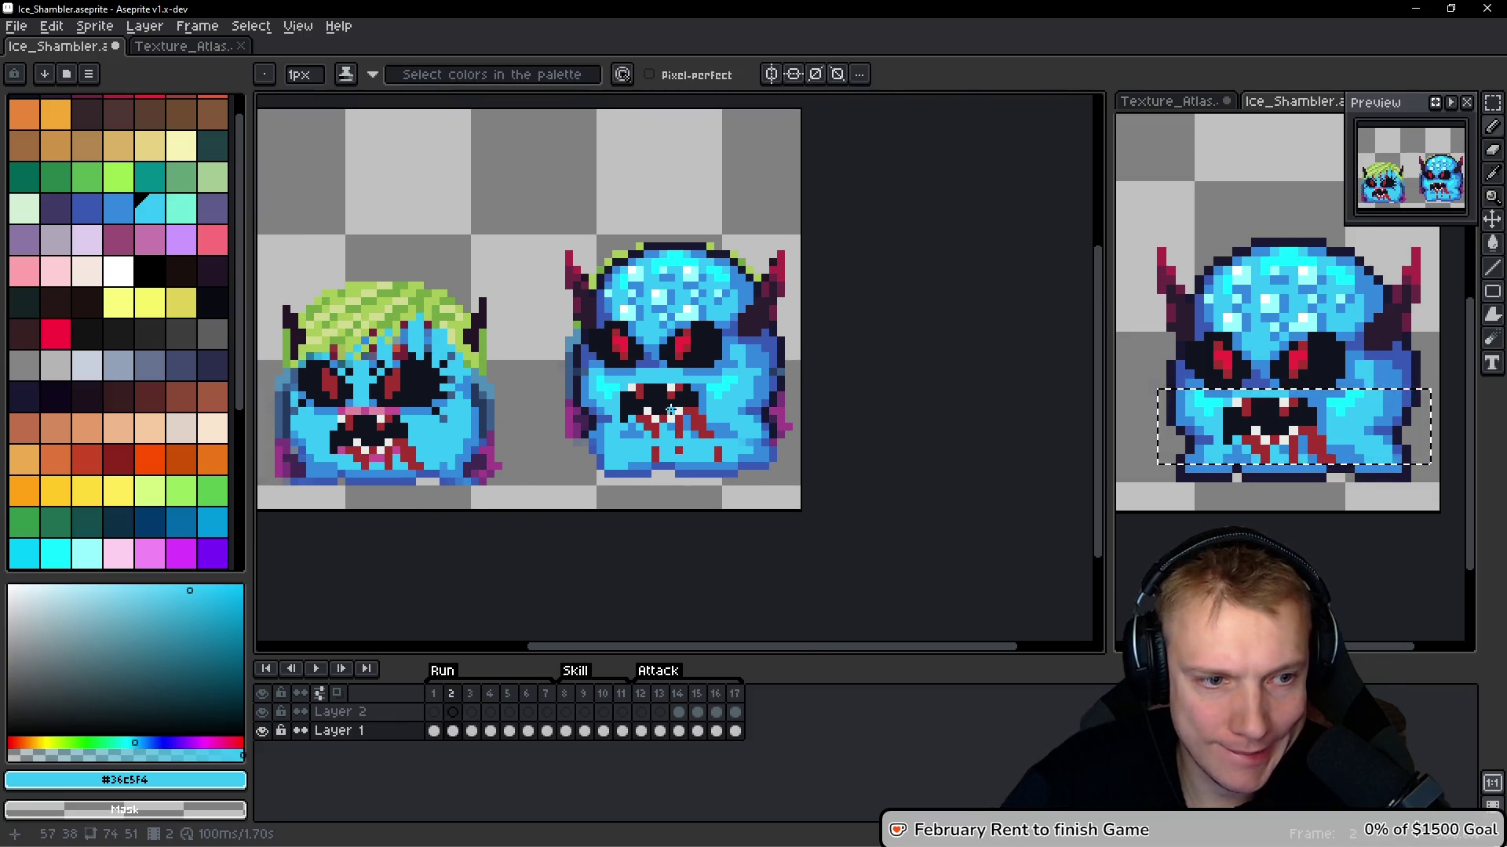
scroll(642, 466, "up", 2)
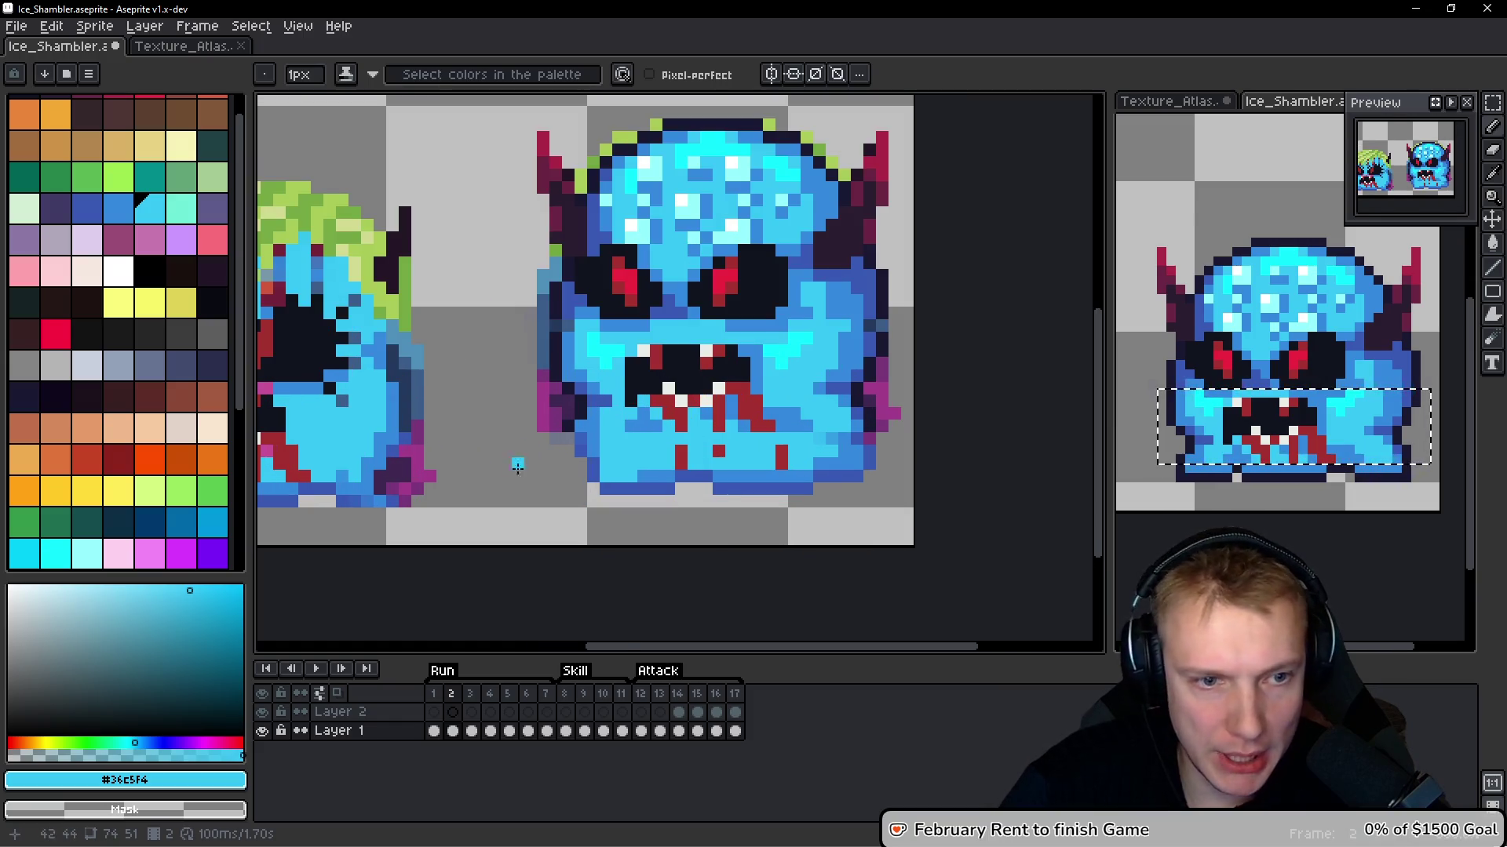
Pick dark navy #1a1932 and draw an outline down the monster's left side
left_click_drag(513, 468, 557, 452)
left_click(584, 409, "alt")
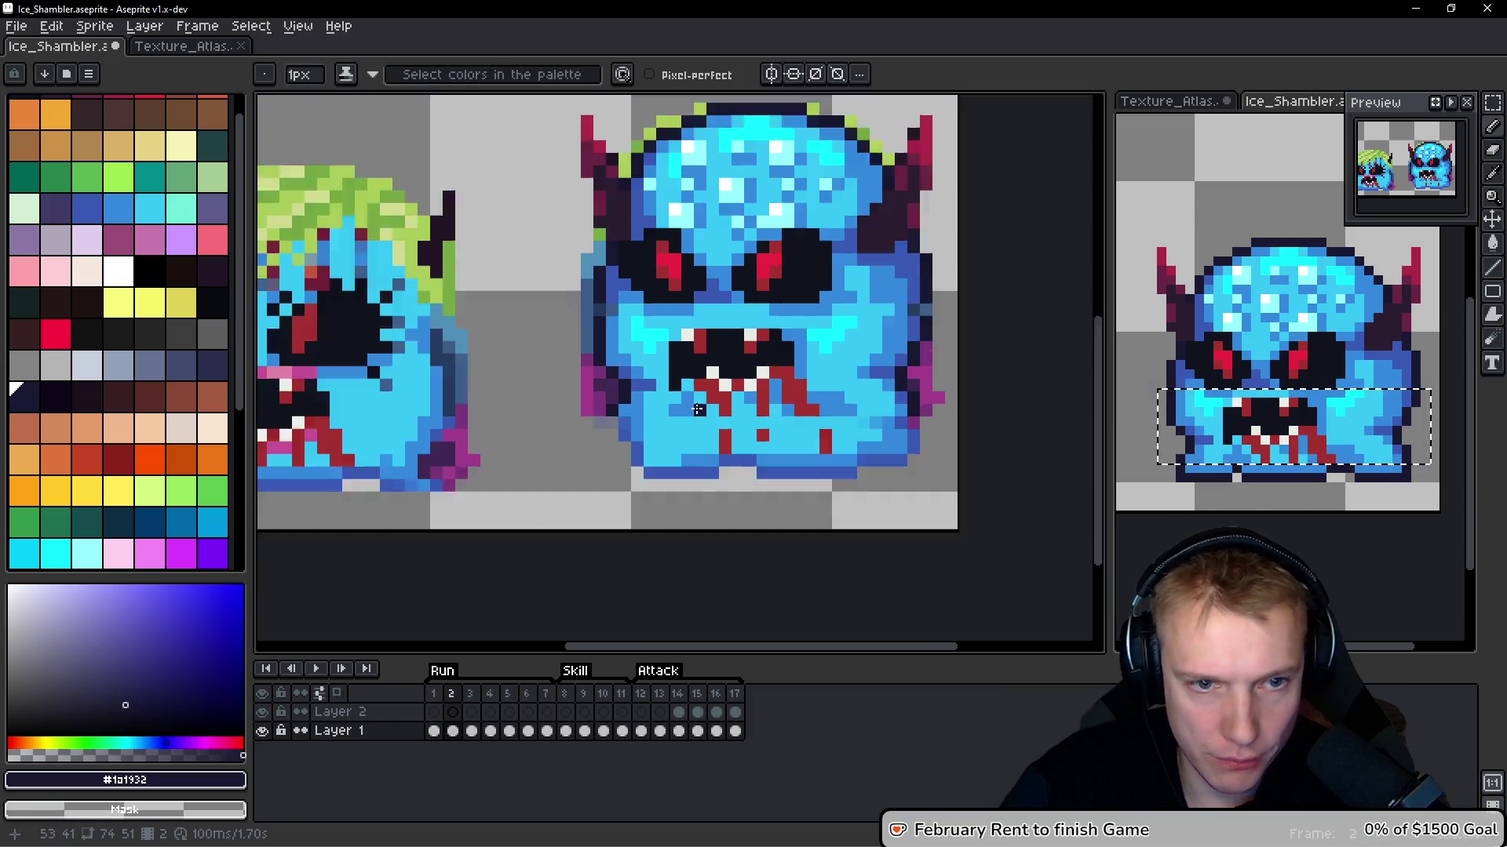
scroll(697, 408, "down", 2)
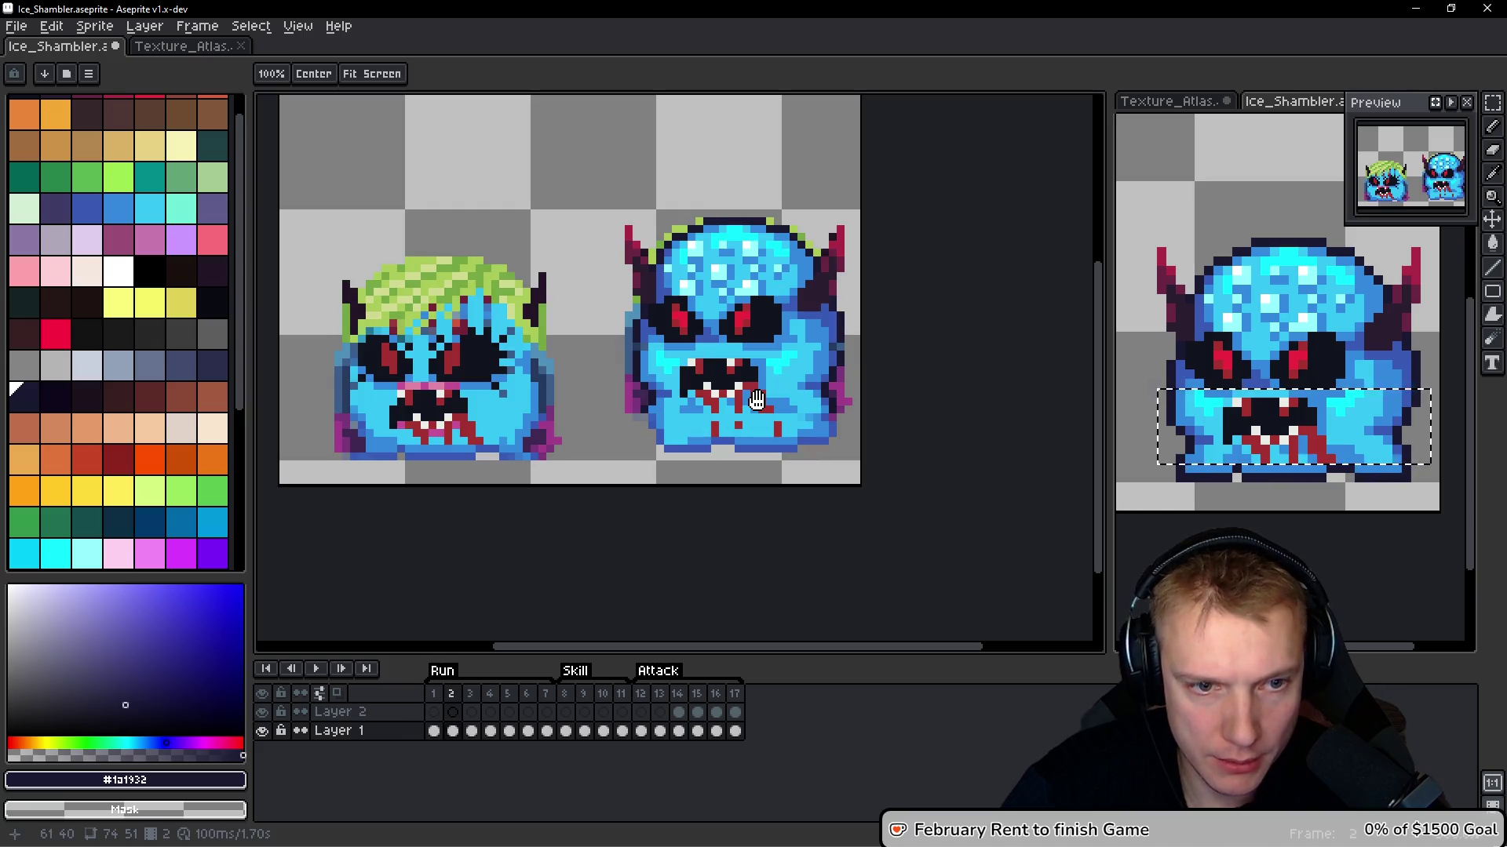
left_click(1300, 426)
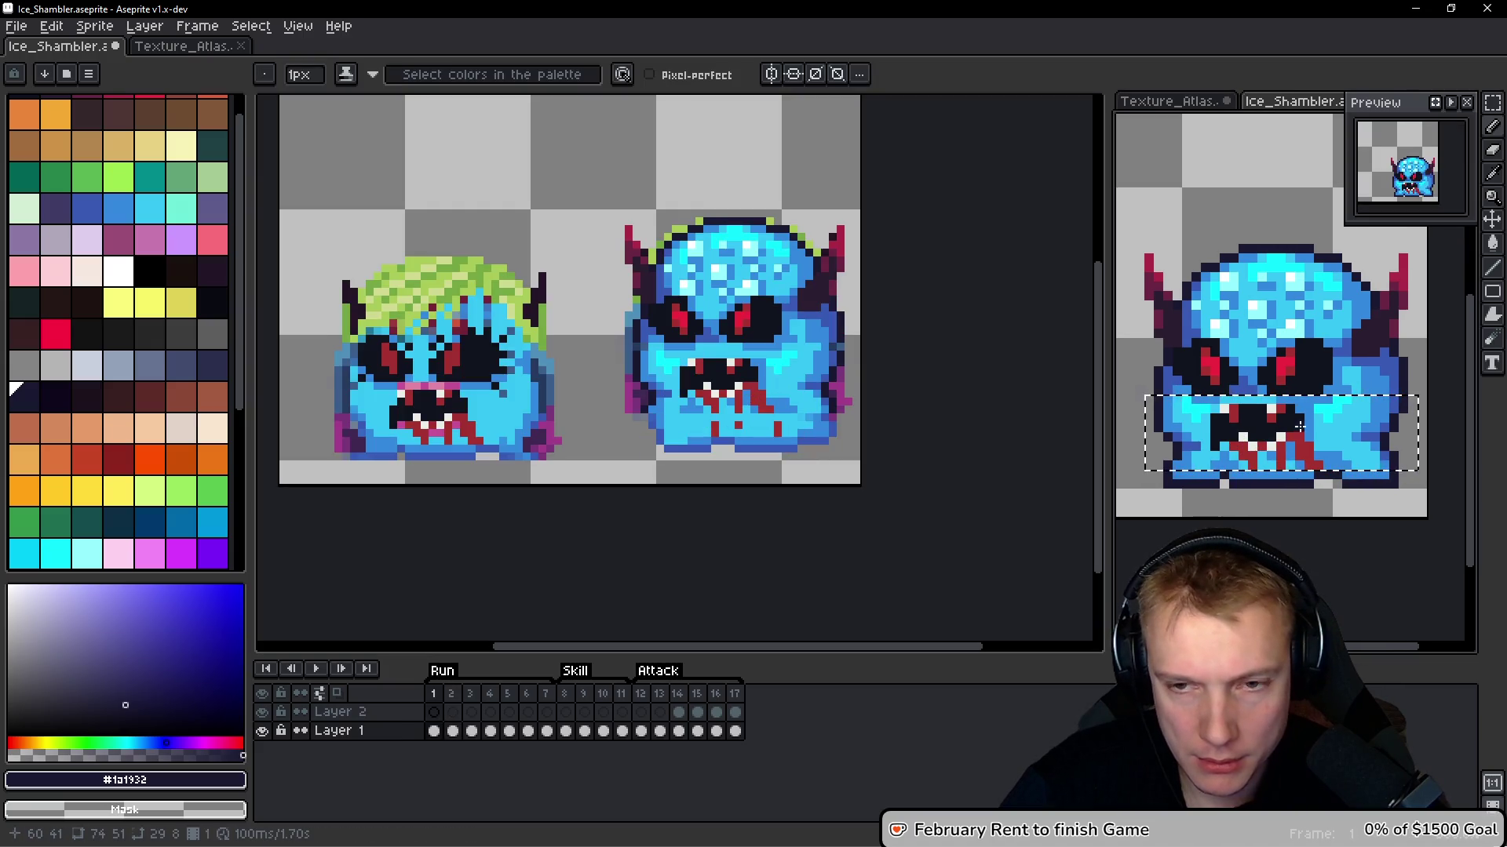
left_click(707, 396)
scroll(667, 408, "up", 2)
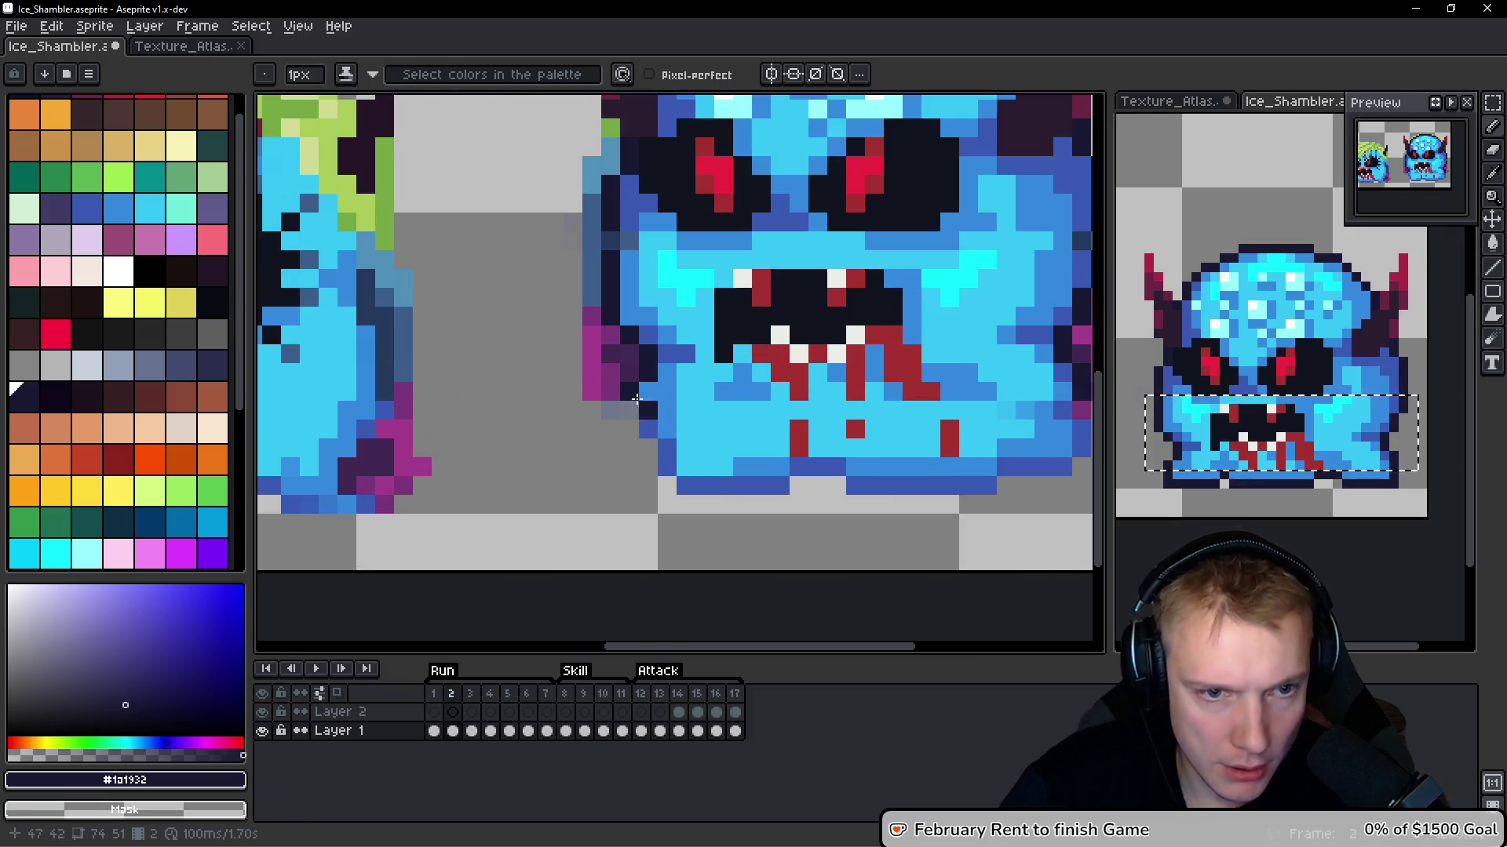
scroll(1306, 442, "up", 2)
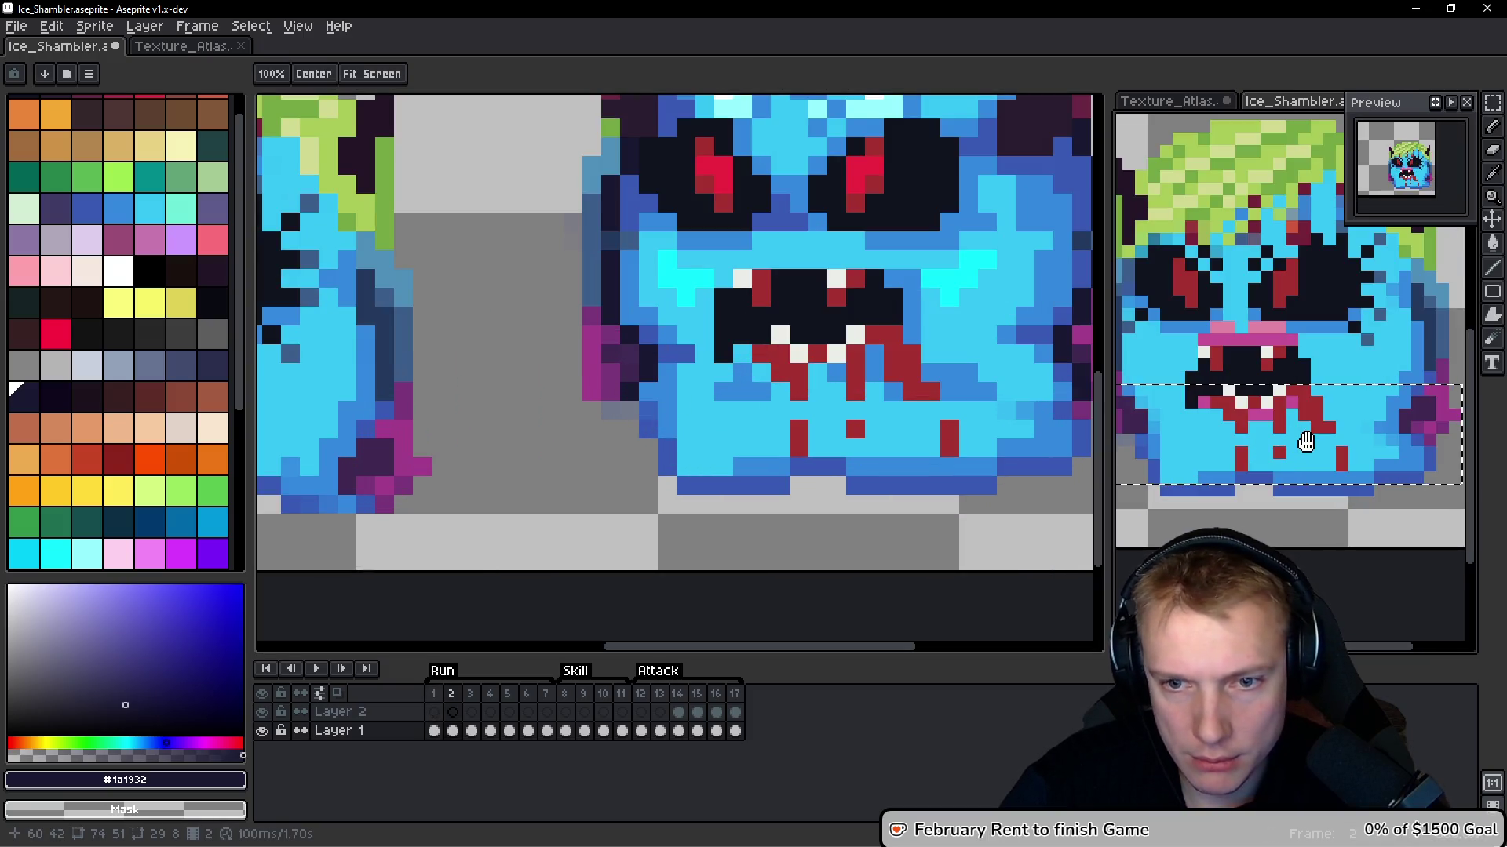
left_click(644, 396)
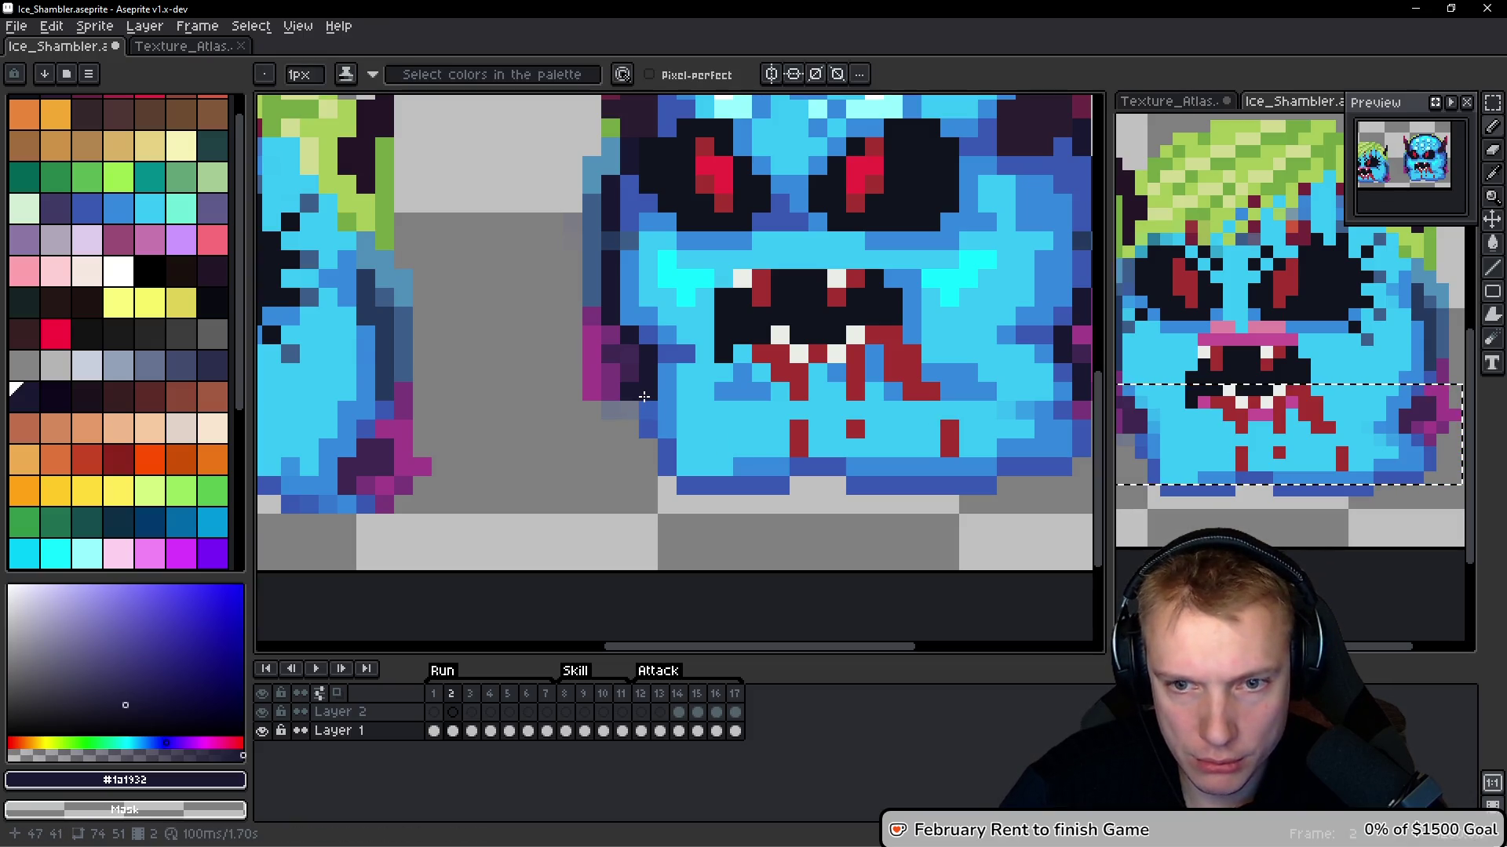
mouse_move(652, 401)
left_mouse_down()
mouse_move(648, 385)
mouse_move(648, 434)
left_mouse_up()
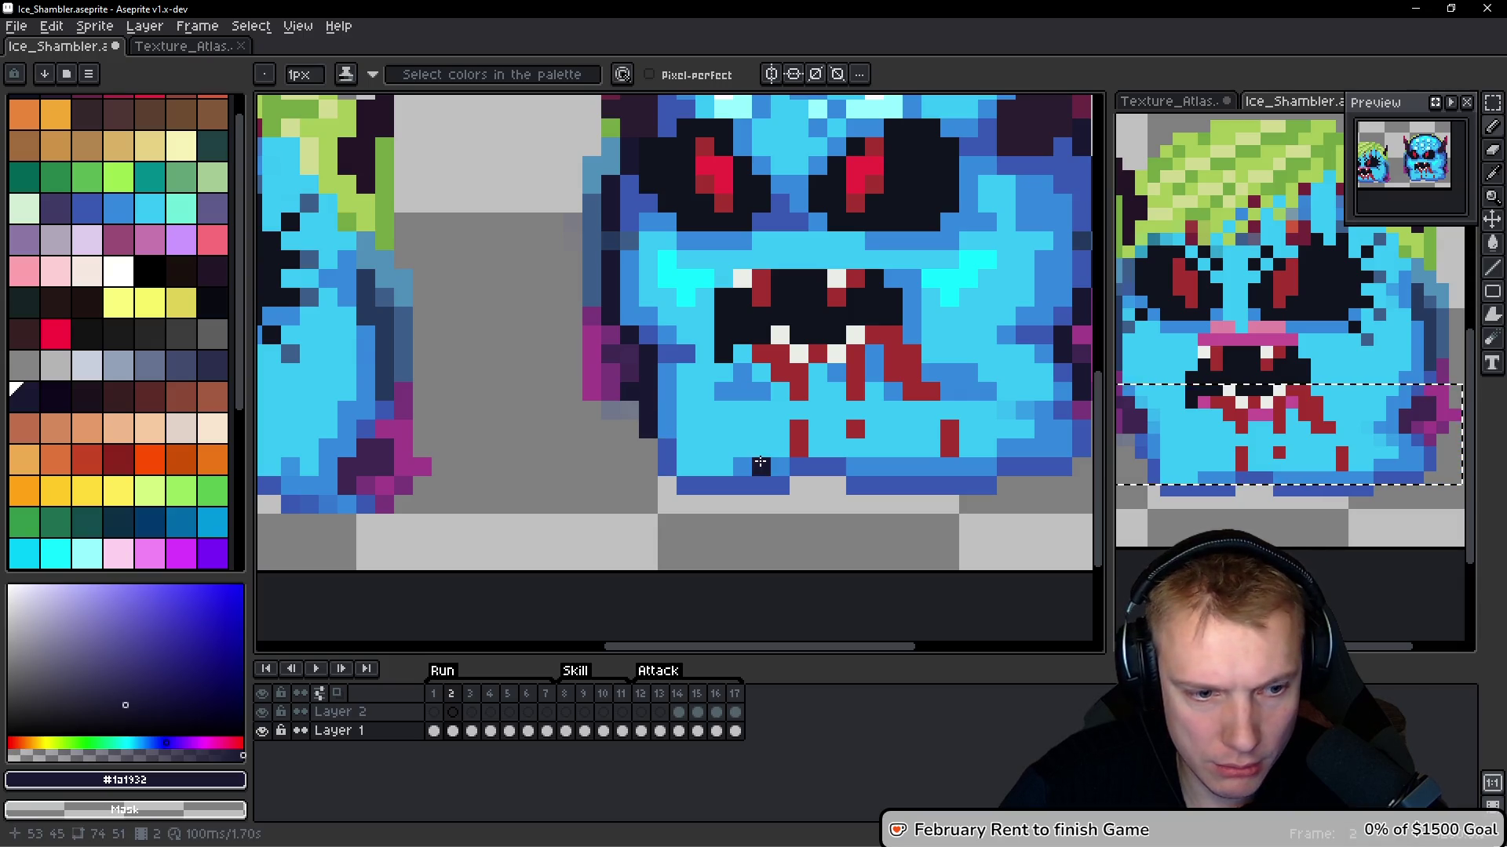
Continue the dark navy outline along the lower-left corner, the jaw bottom and the bottom-right edge
left_click(667, 463)
left_click(685, 485)
left_click_drag(701, 485, 835, 466)
scroll(851, 487, "right", 3)
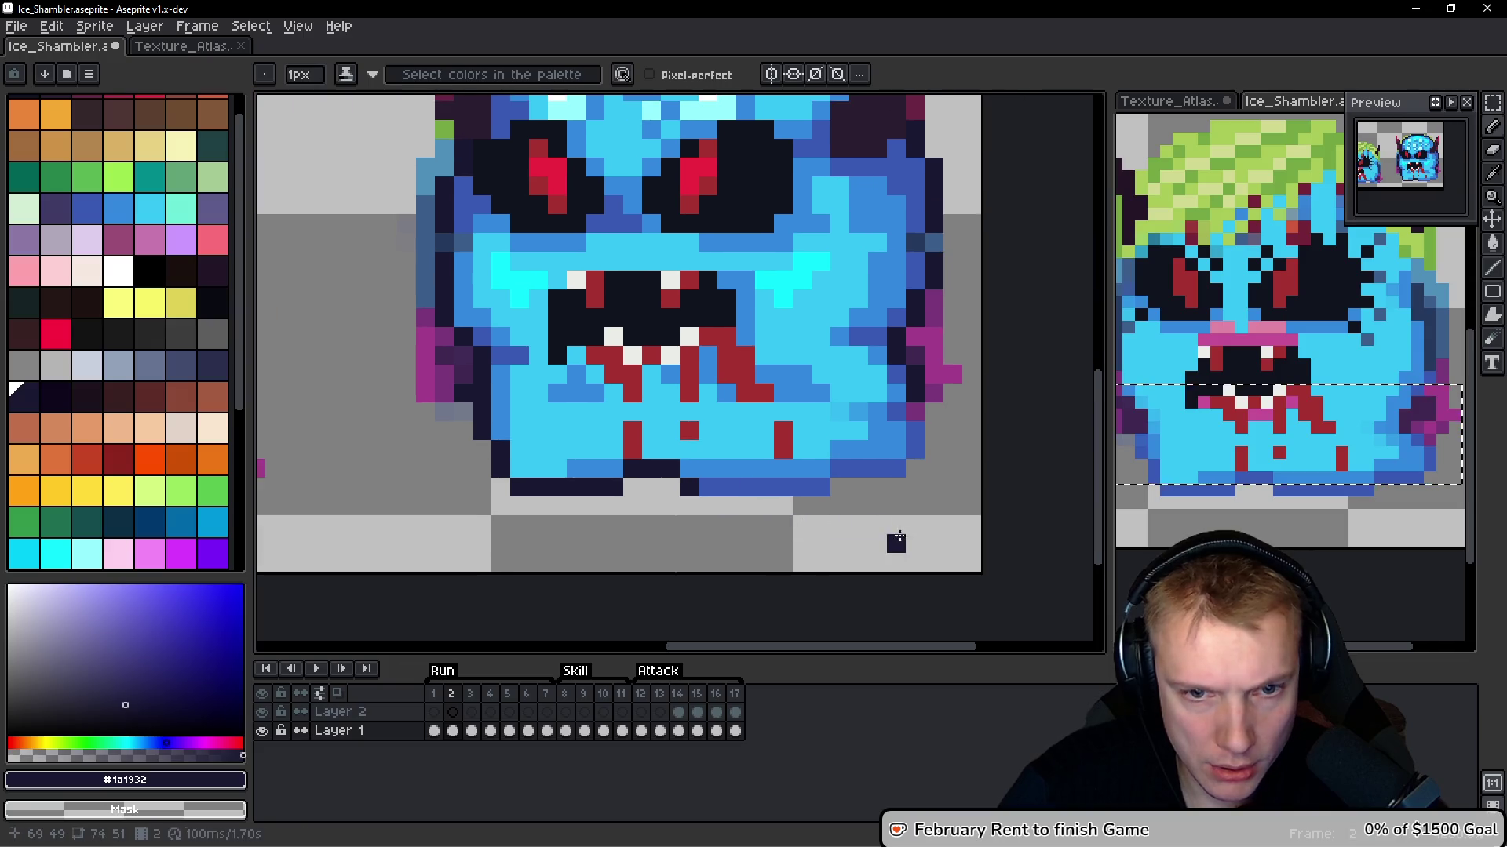
mouse_move(840, 465)
left_mouse_down()
mouse_move(896, 468)
mouse_move(910, 441)
left_mouse_up()
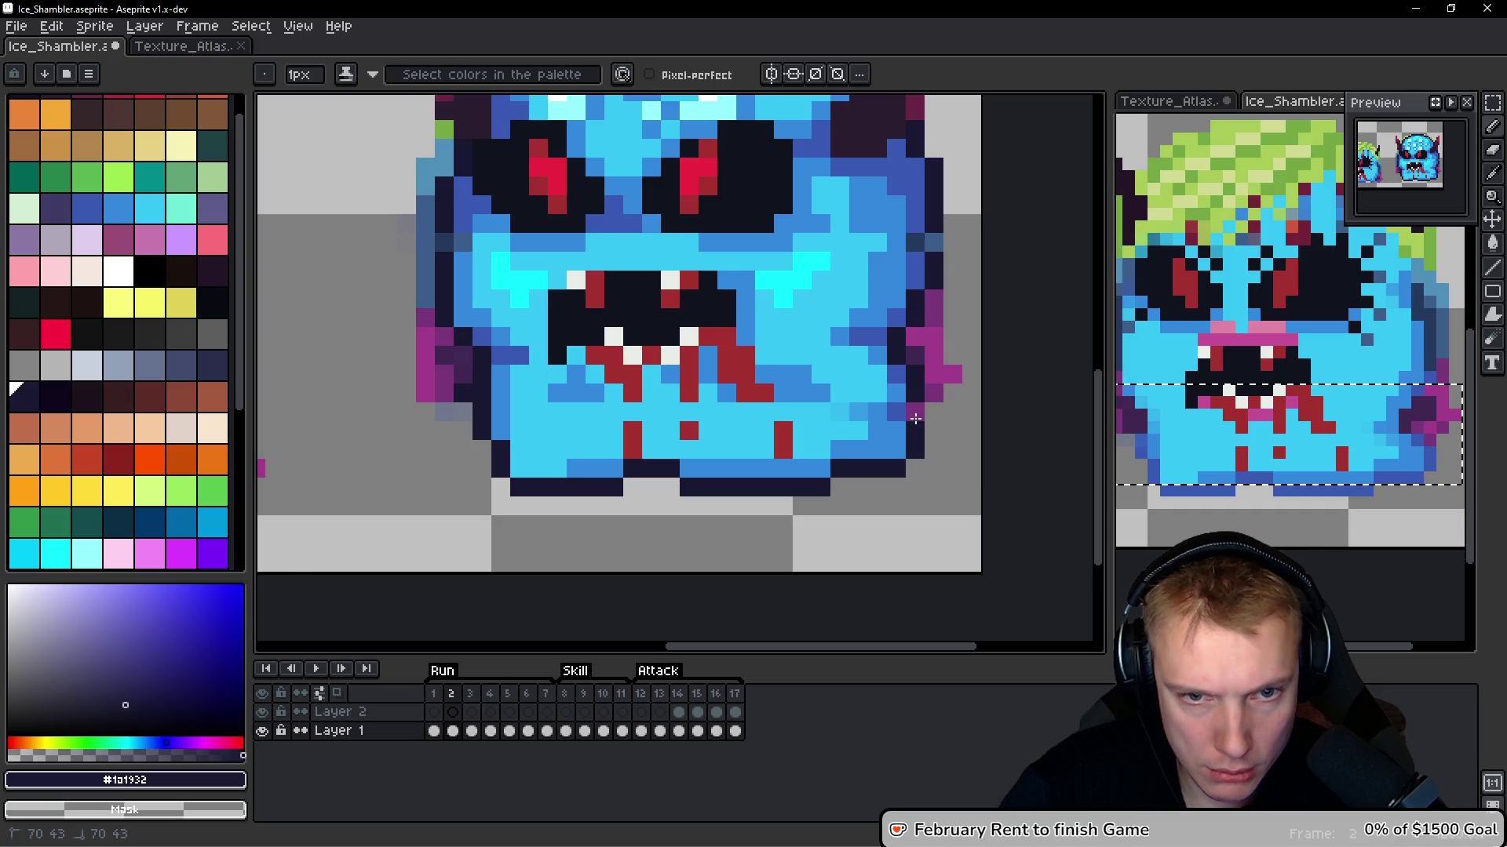
scroll(911, 409, "down", 4)
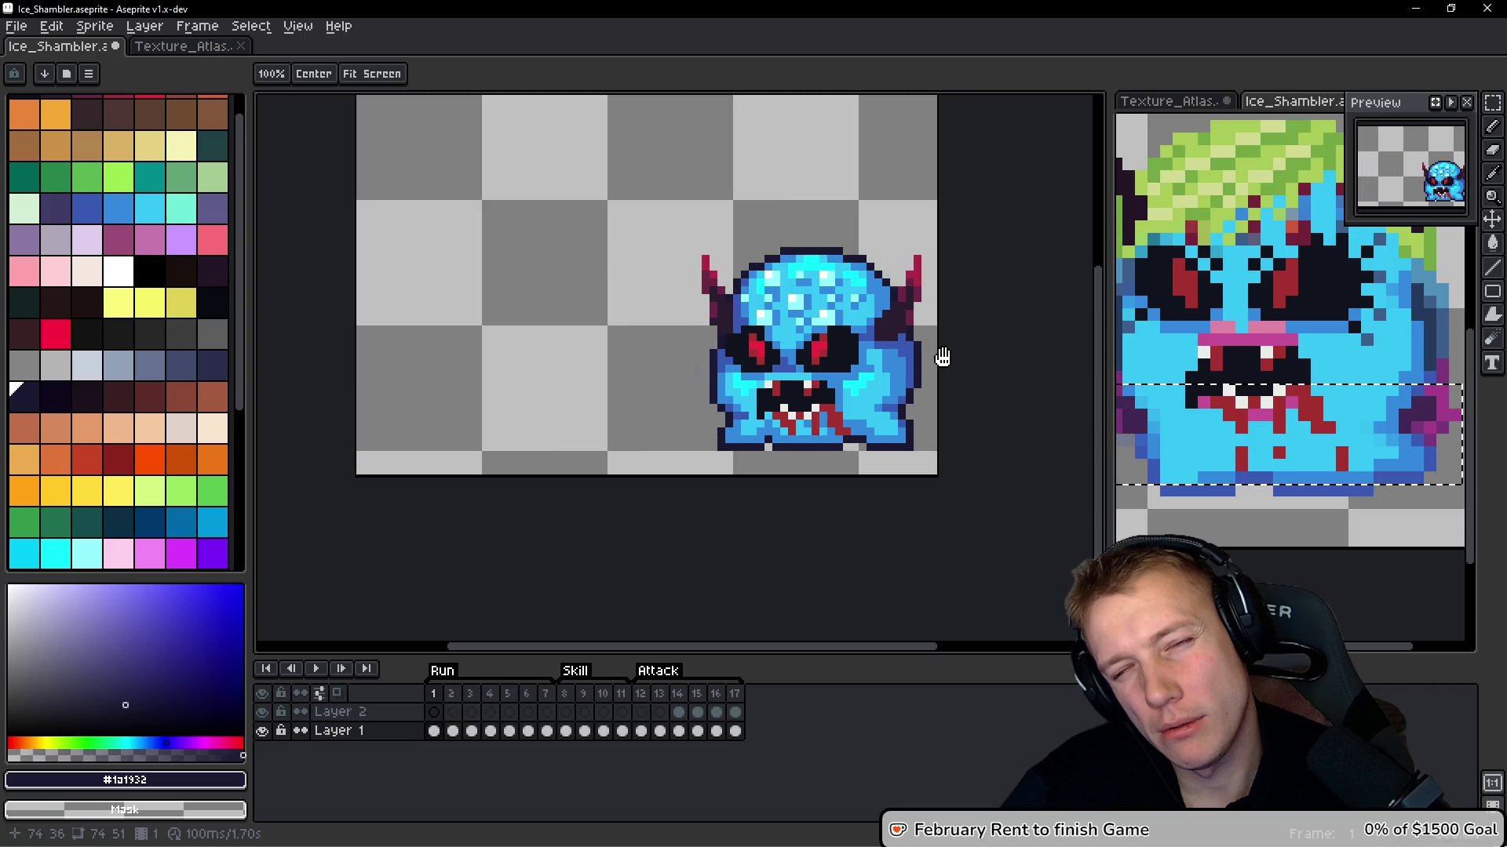
Undo the magenta fill on the monster's edges and return to the Pencil
scroll(914, 377, "up", 5)
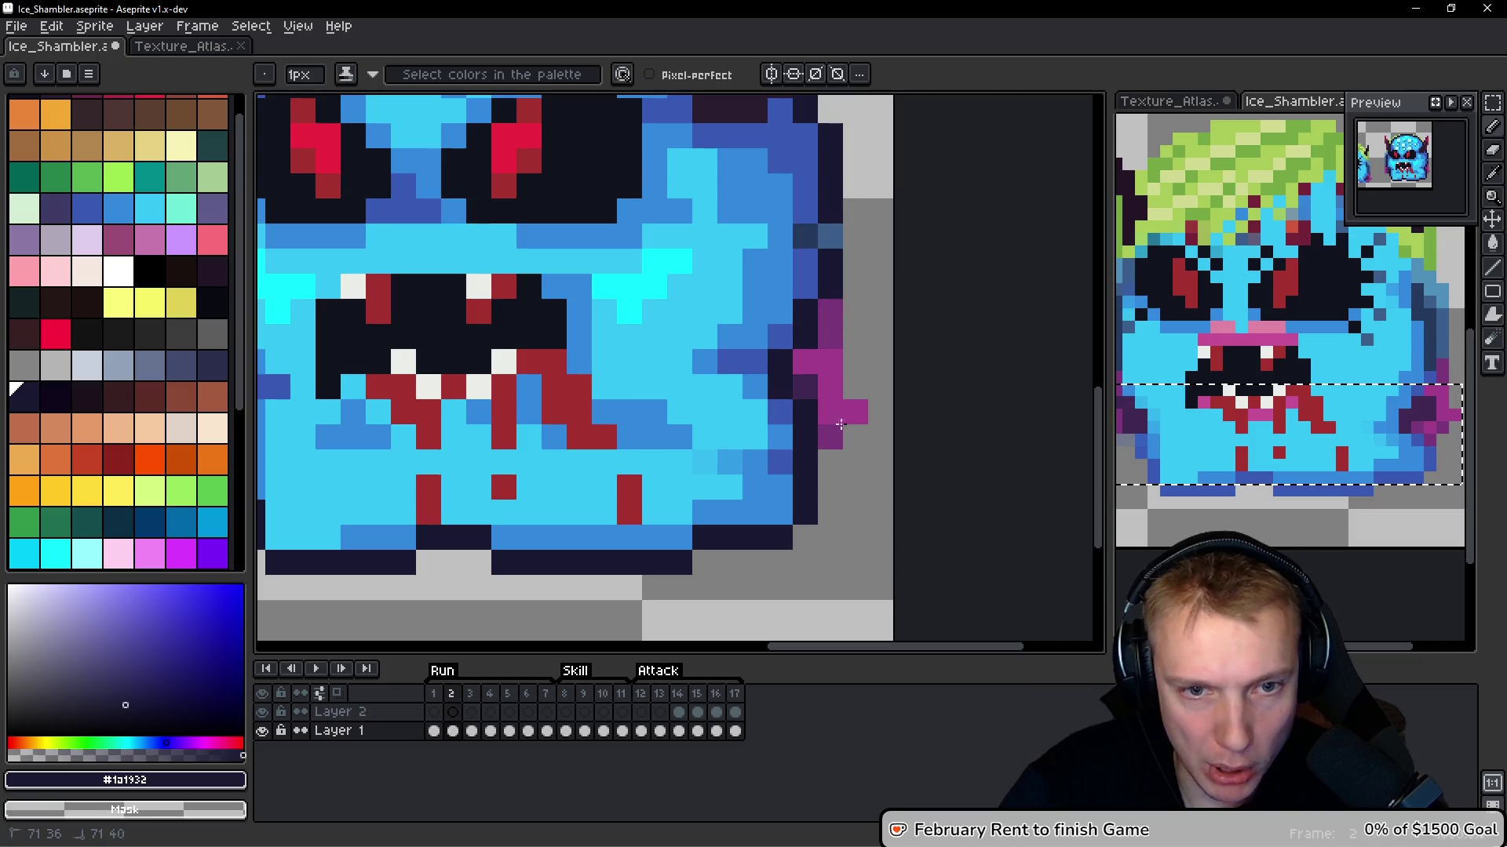
scroll(852, 397, "down", 5)
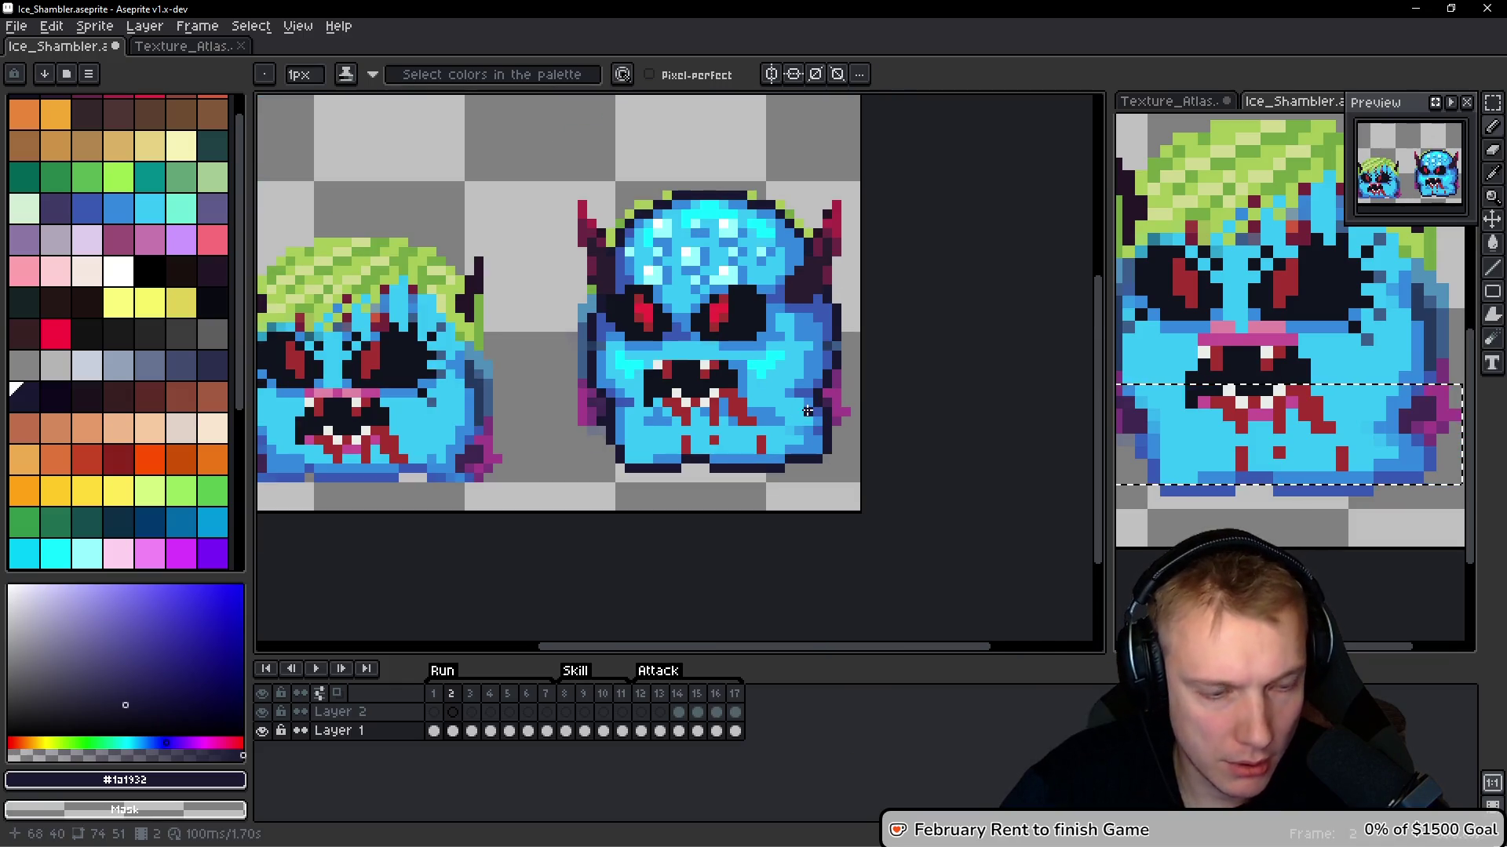
scroll(807, 411, "up", 3)
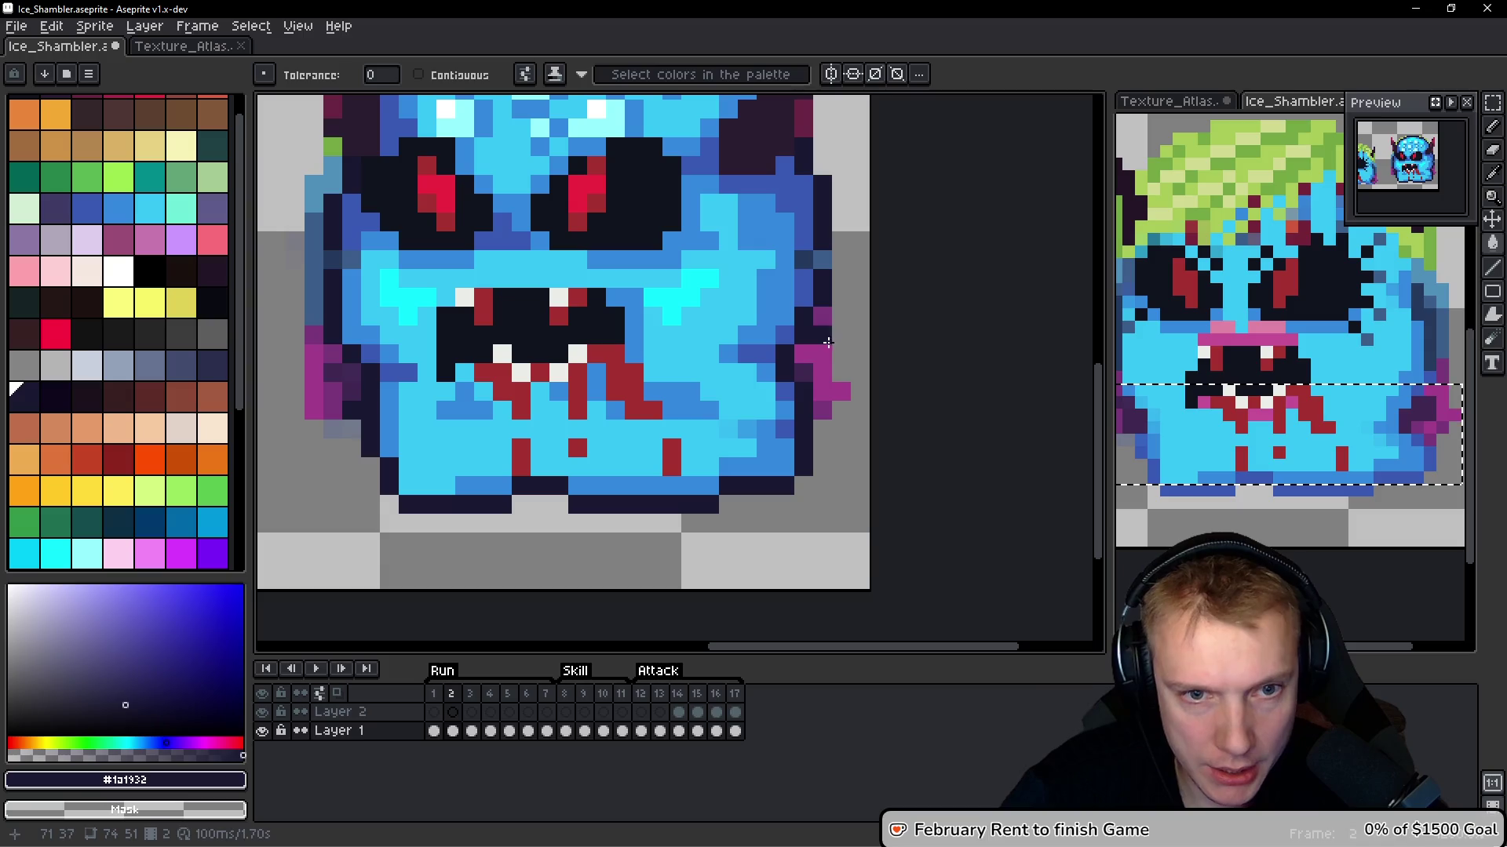
key("ctrl+z")
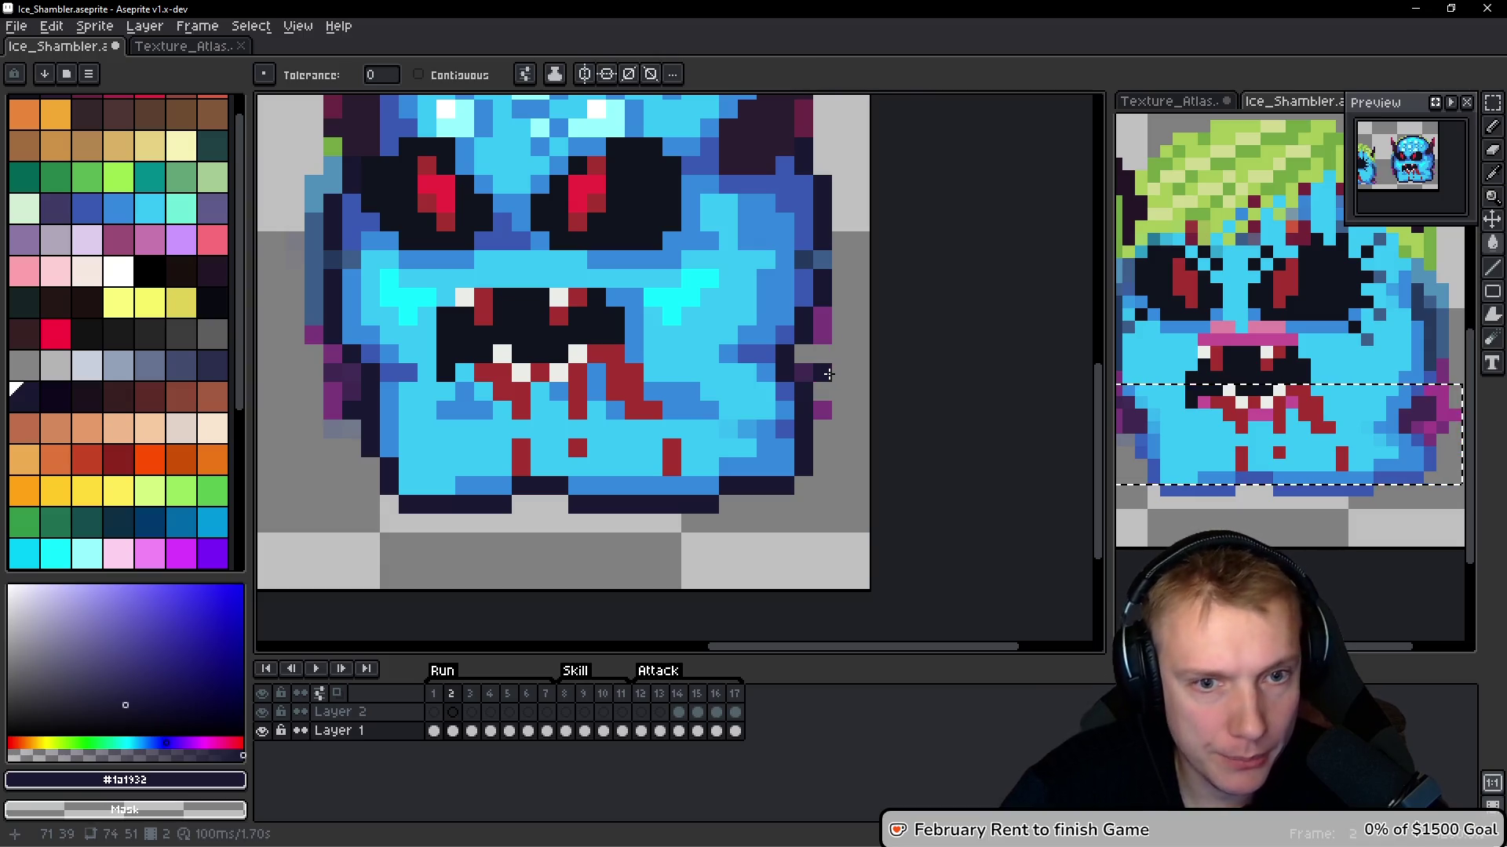
scroll(832, 380, "down", 1)
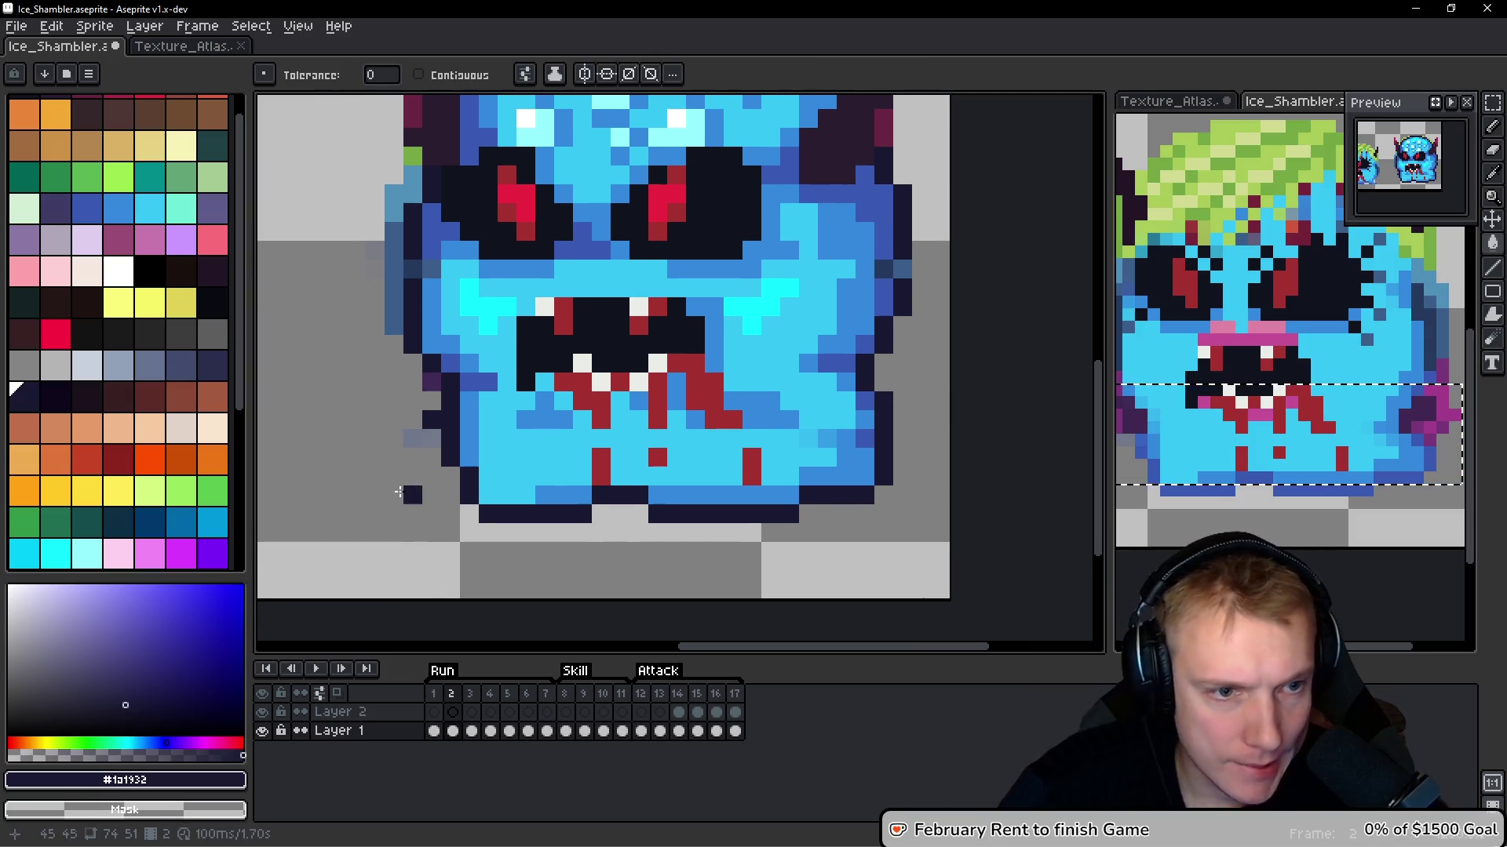
scroll(625, 494, "up", 1)
key("b")
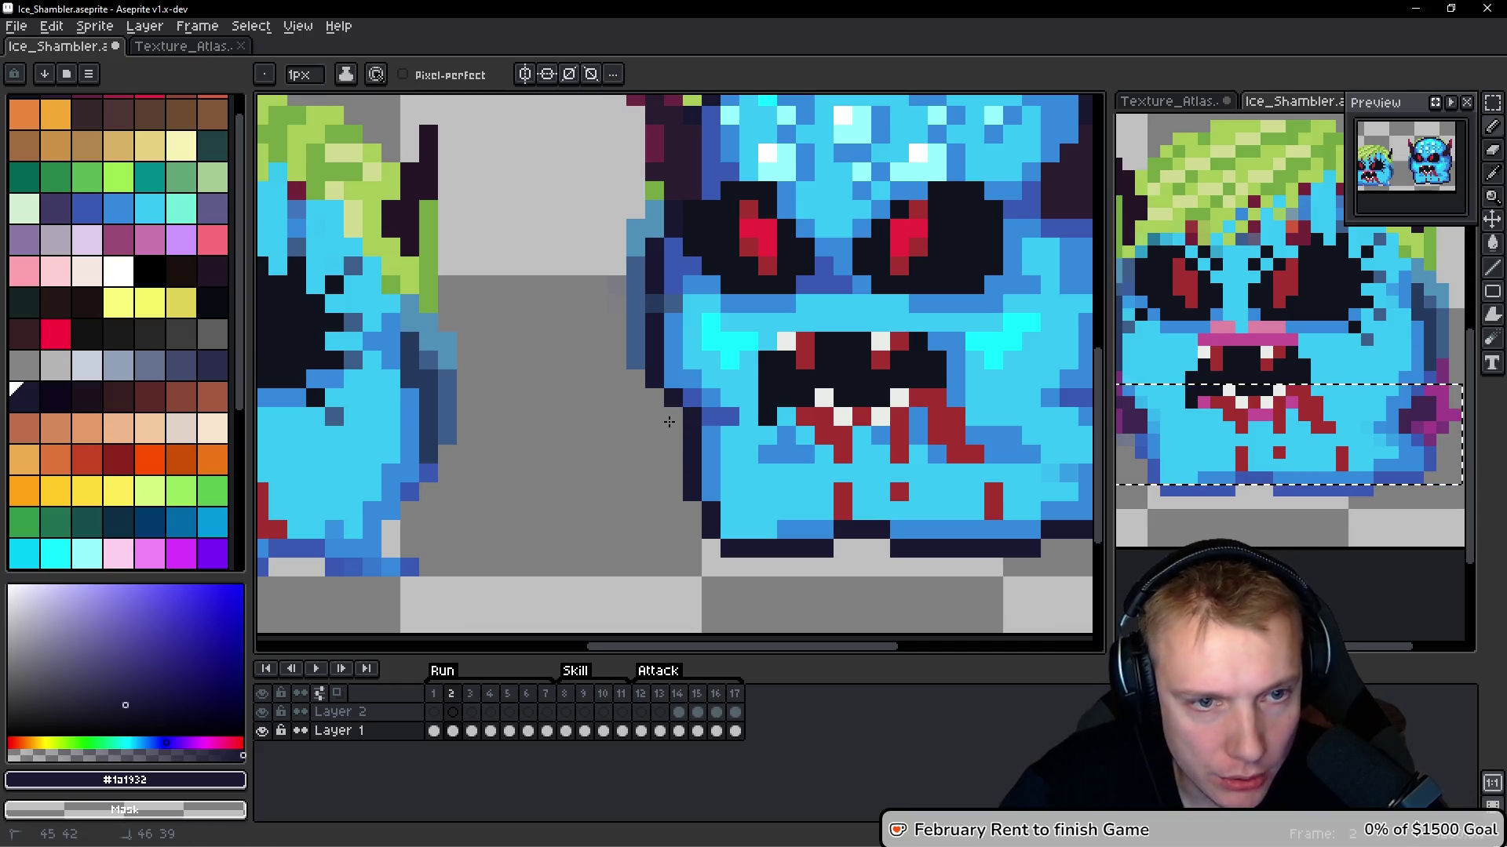
scroll(636, 417, "down", 1)
scroll(597, 499, "up", 1)
Erase the stray blue and green pixels left of the monster and beside its head
left_click_drag(603, 500, 610, 352)
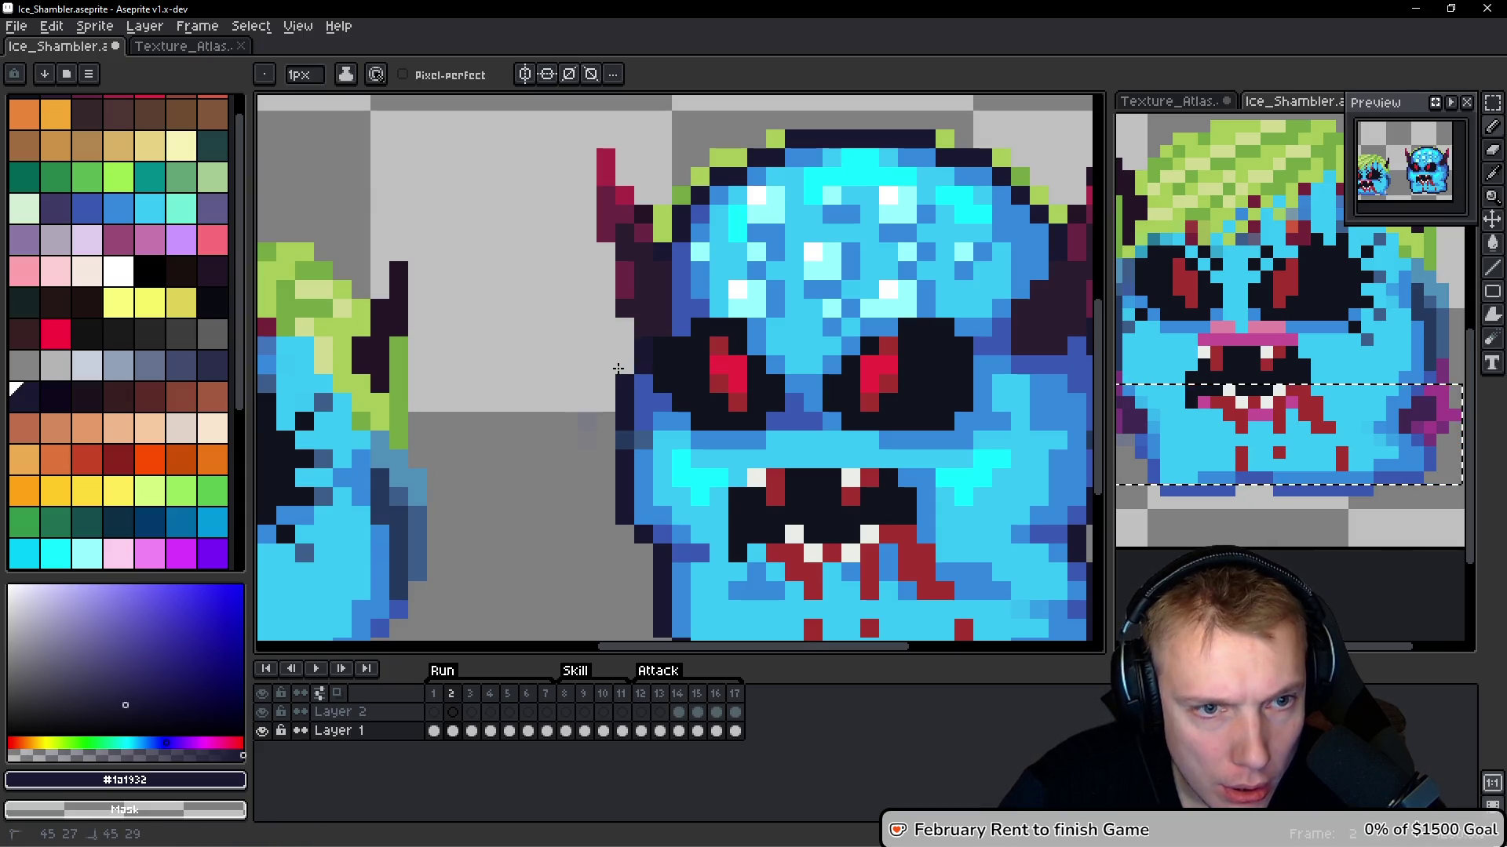
scroll(616, 337, "down", 1)
scroll(578, 279, "up", 1)
mouse_move(576, 343)
left_mouse_down()
mouse_move(597, 363)
mouse_move(616, 313)
mouse_move(666, 285)
left_mouse_up()
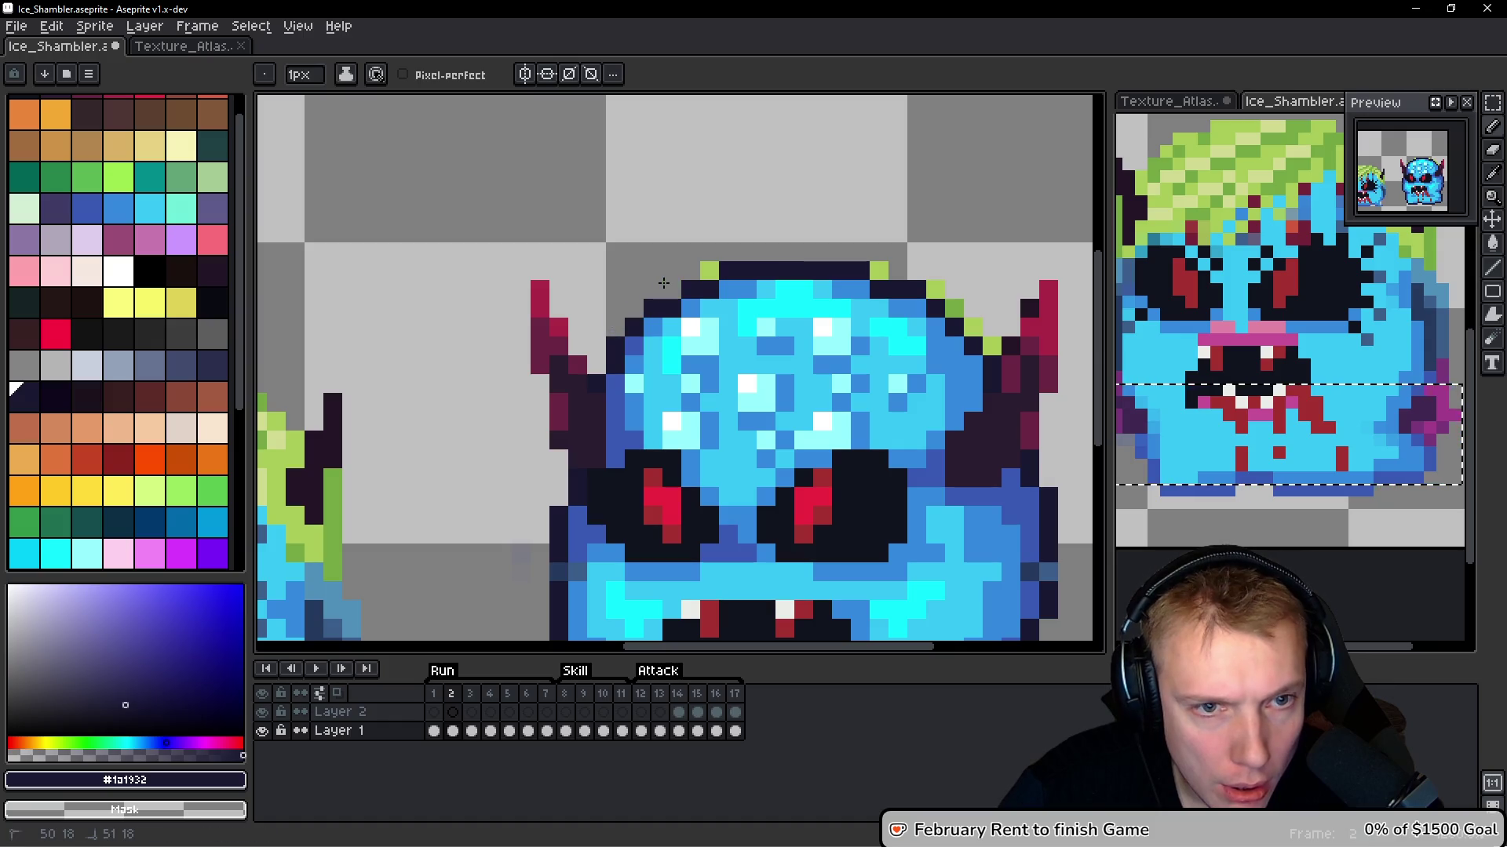
scroll(704, 258, "right", 3)
left_click(668, 282)
left_click(726, 301)
Darken the green outline pixels near the horn and compare against frame 1
left_click_drag(766, 265, 722, 275)
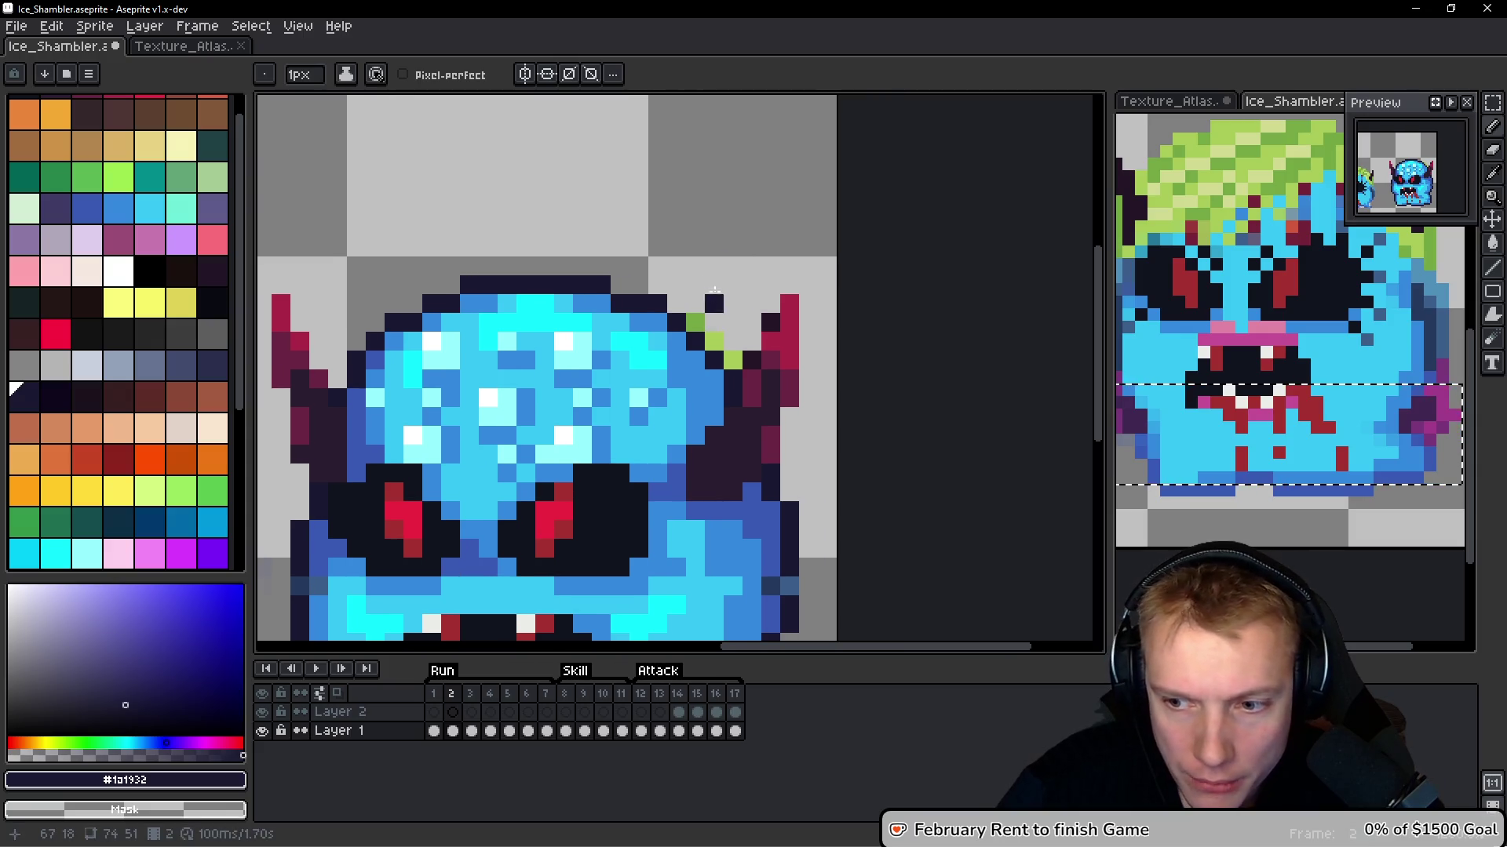
left_click(695, 323)
left_click(714, 333)
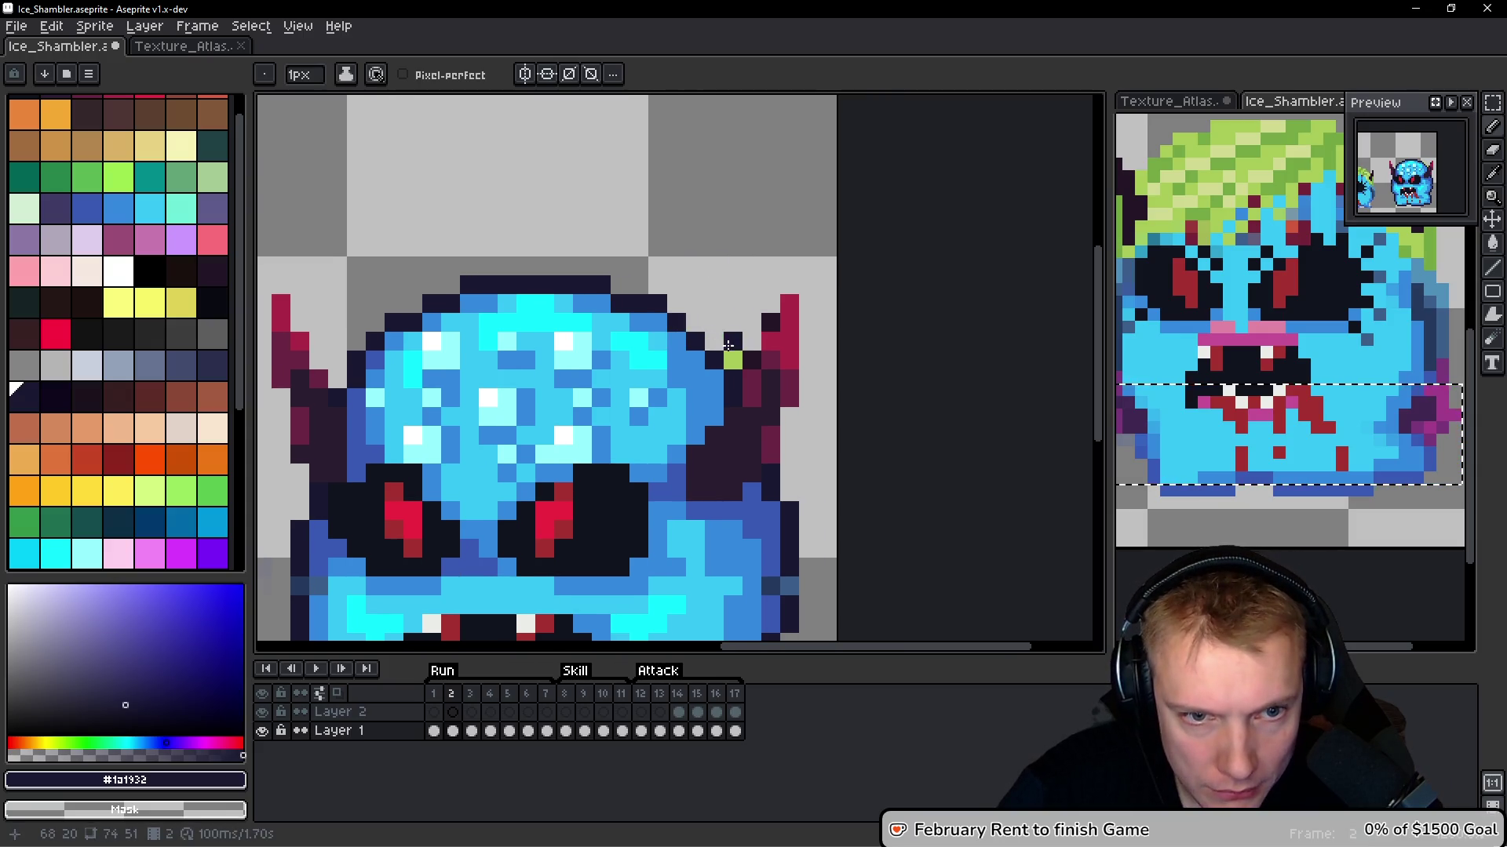
key("Left")
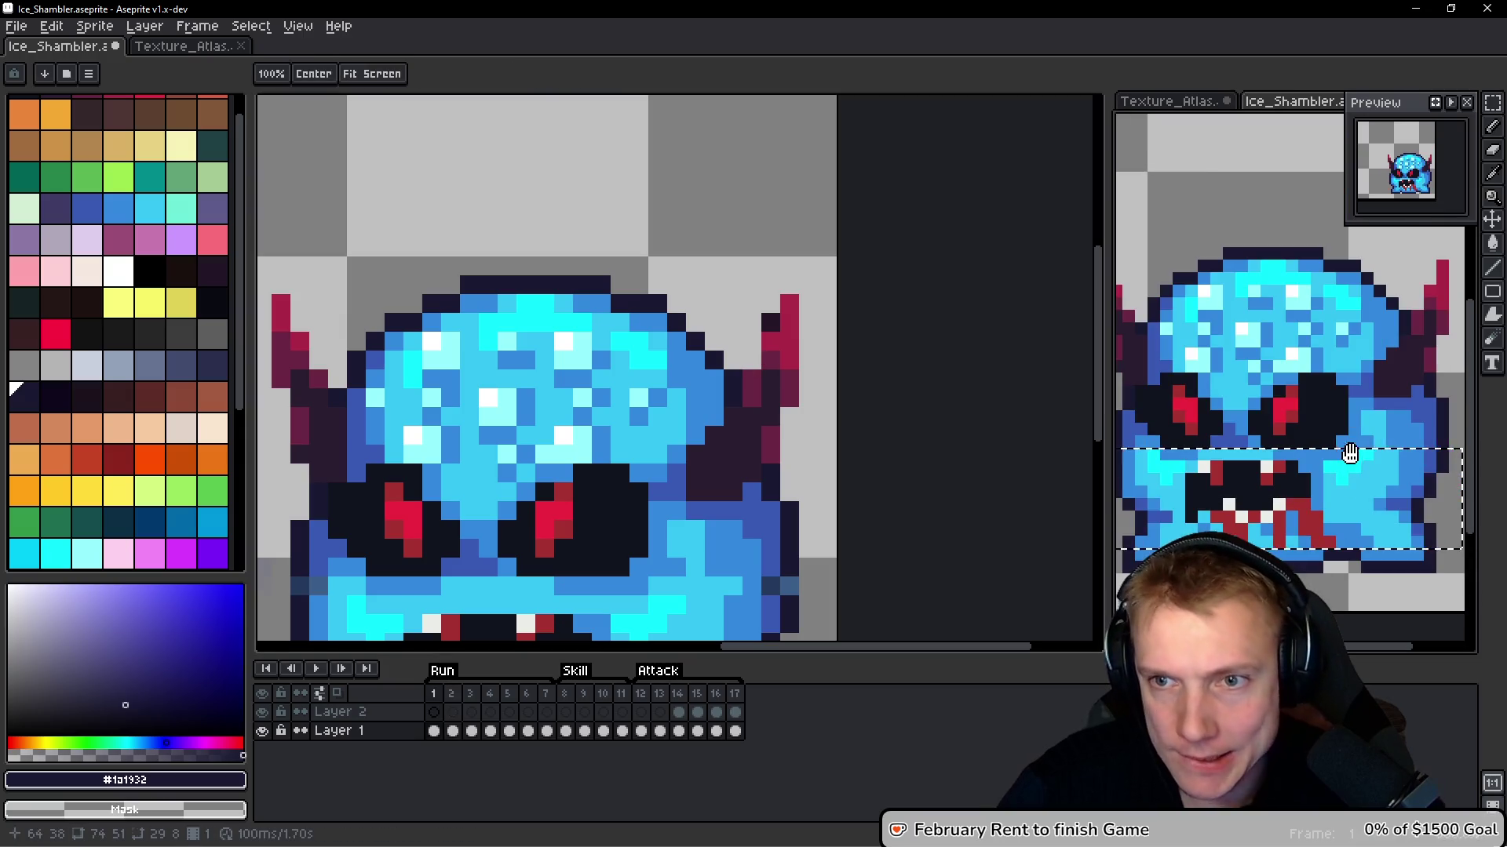
key("Right")
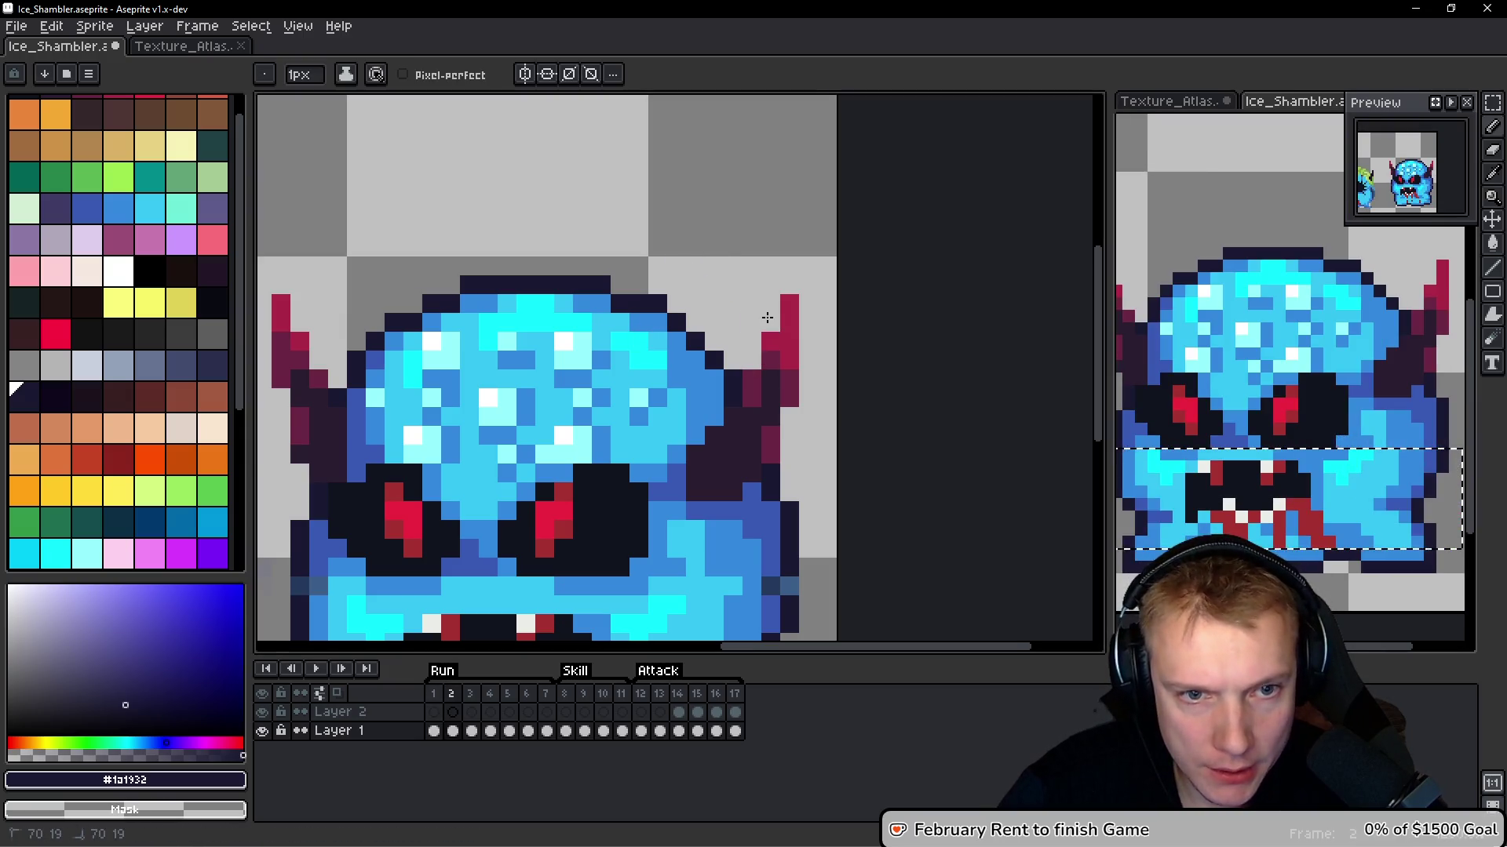
Bring the reference monster into view and sample its light cyan and medium blue shades
scroll(774, 261, "down", 3)
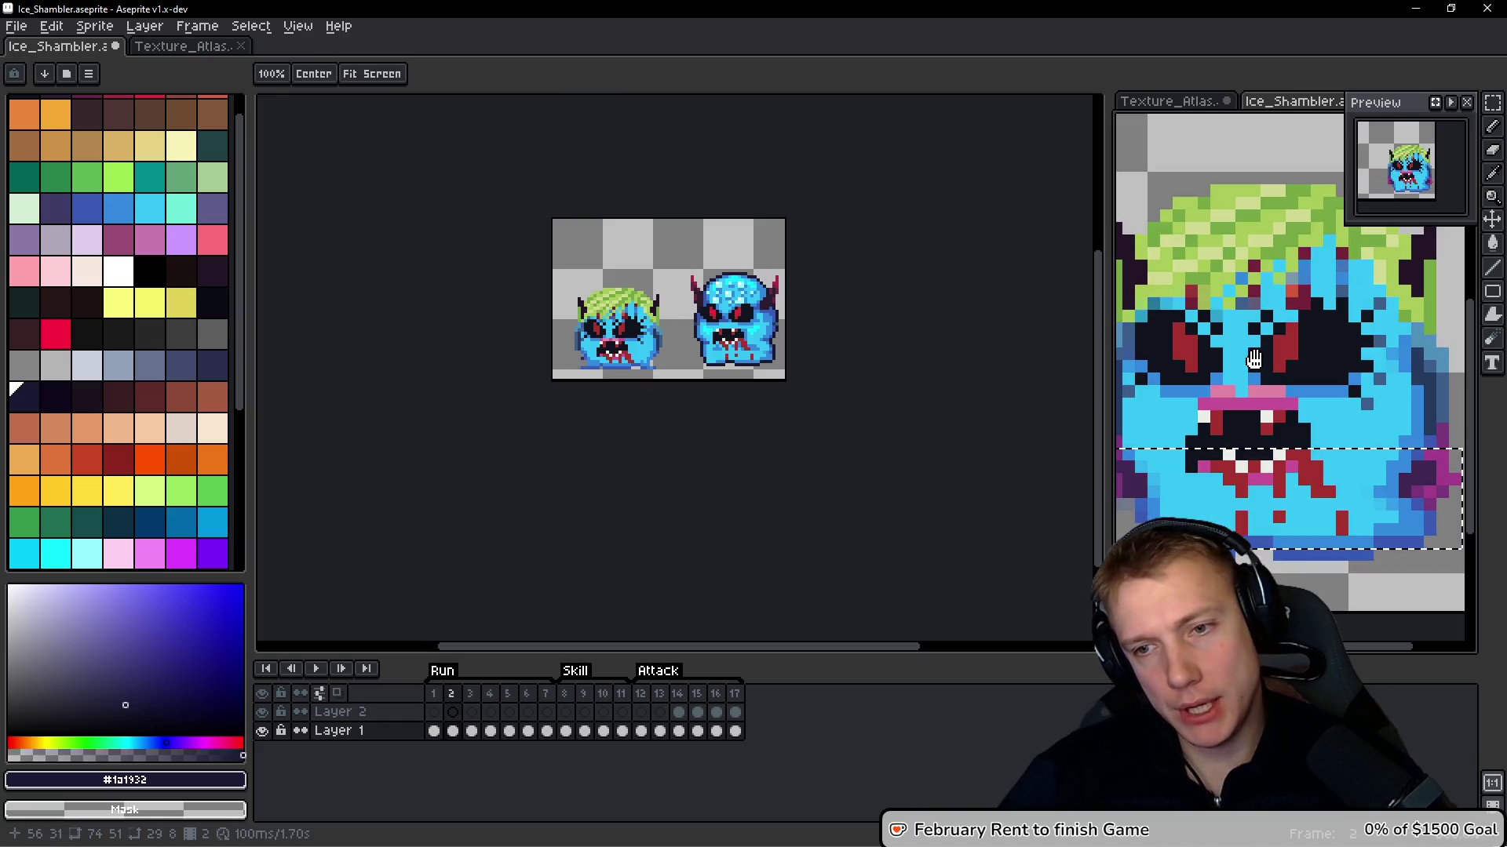
left_click_drag(795, 380, 778, 353)
scroll(785, 330, "up", 4)
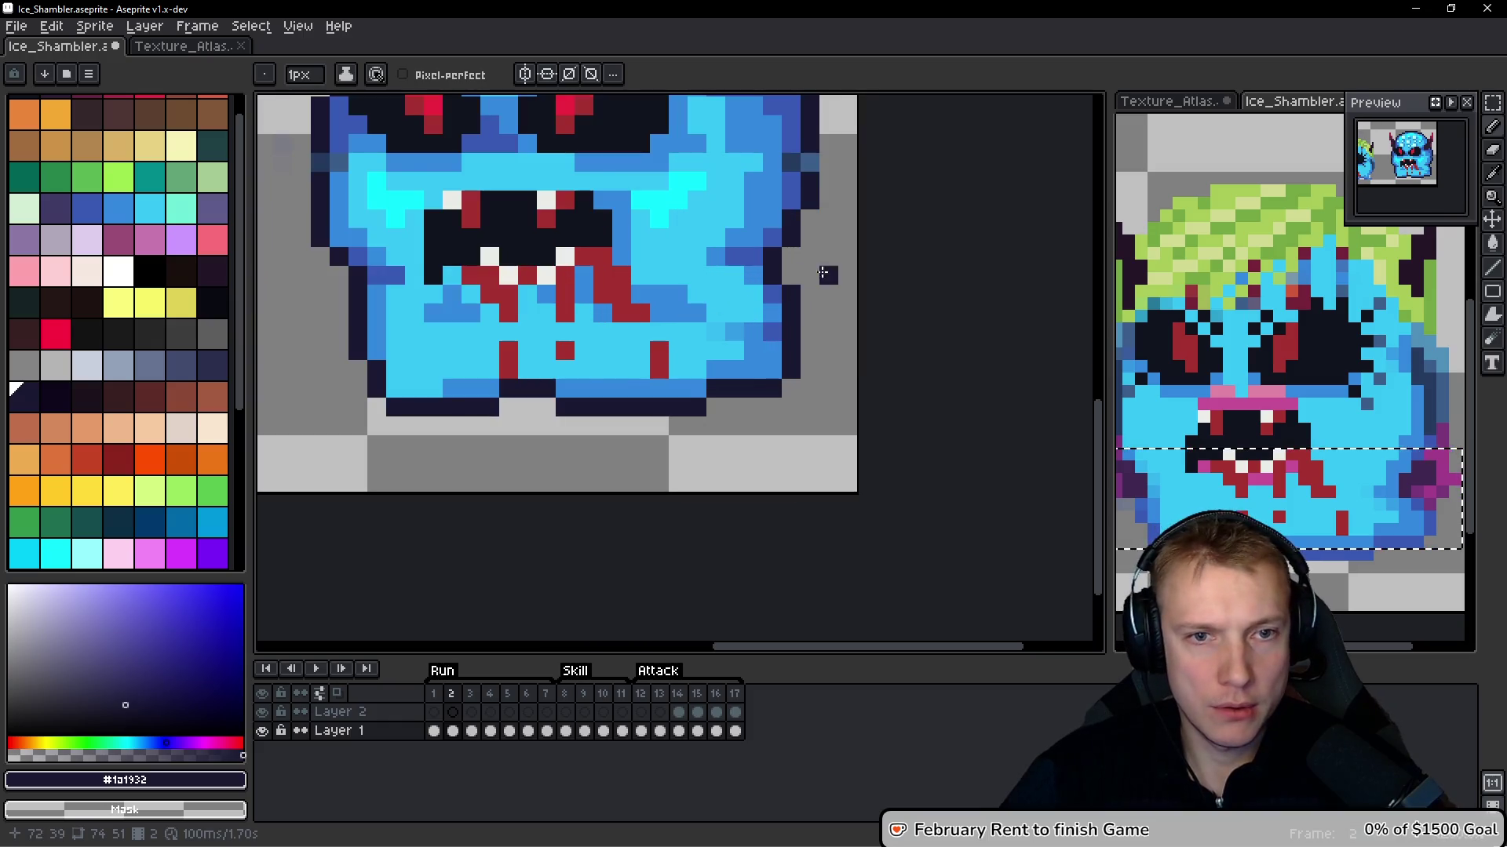
scroll(836, 279, "down", 2)
key("space")
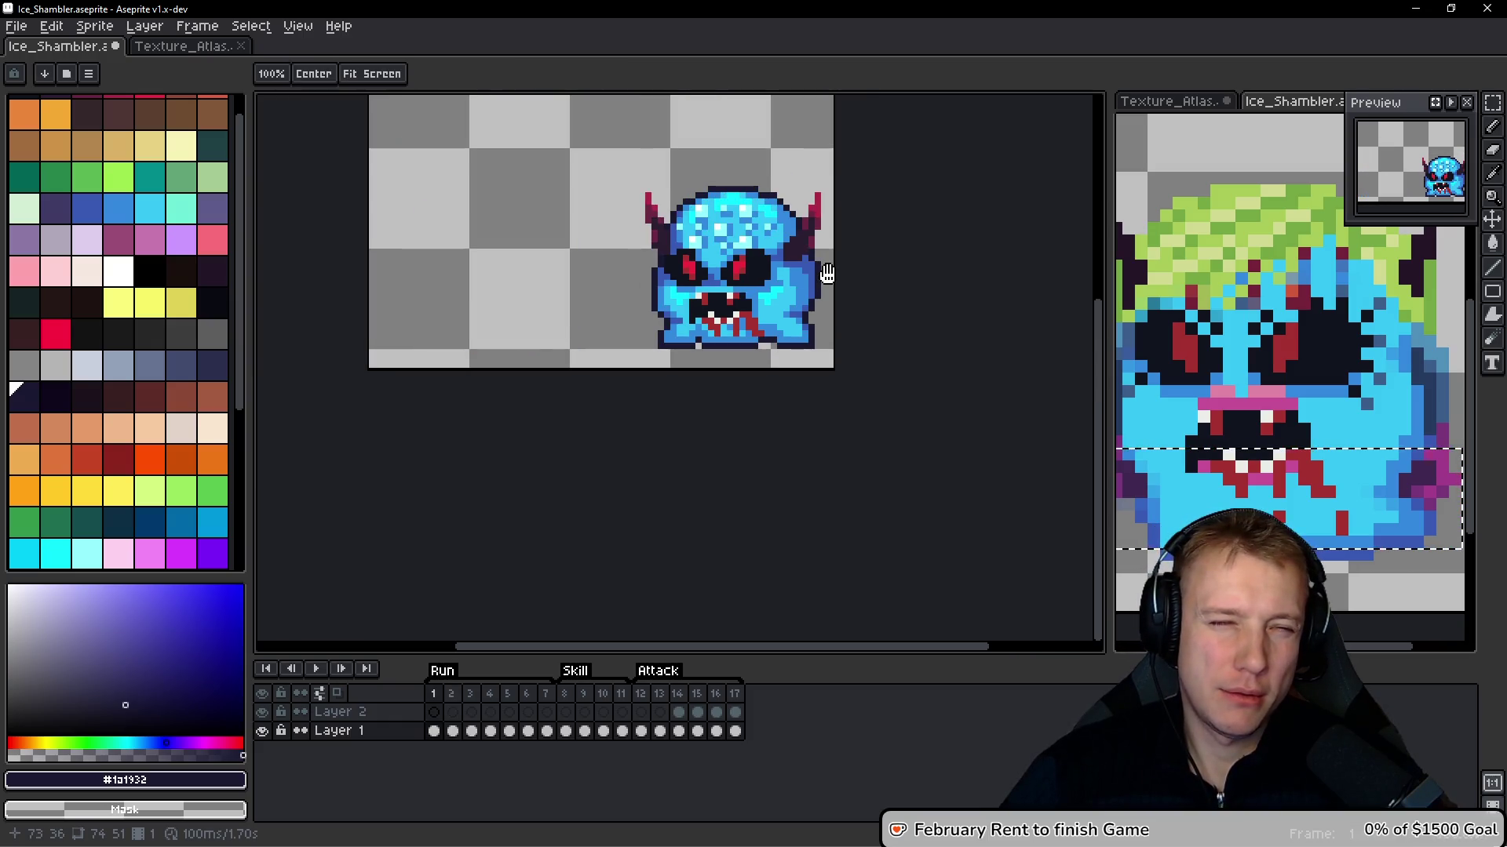
scroll(827, 273, "up", 2)
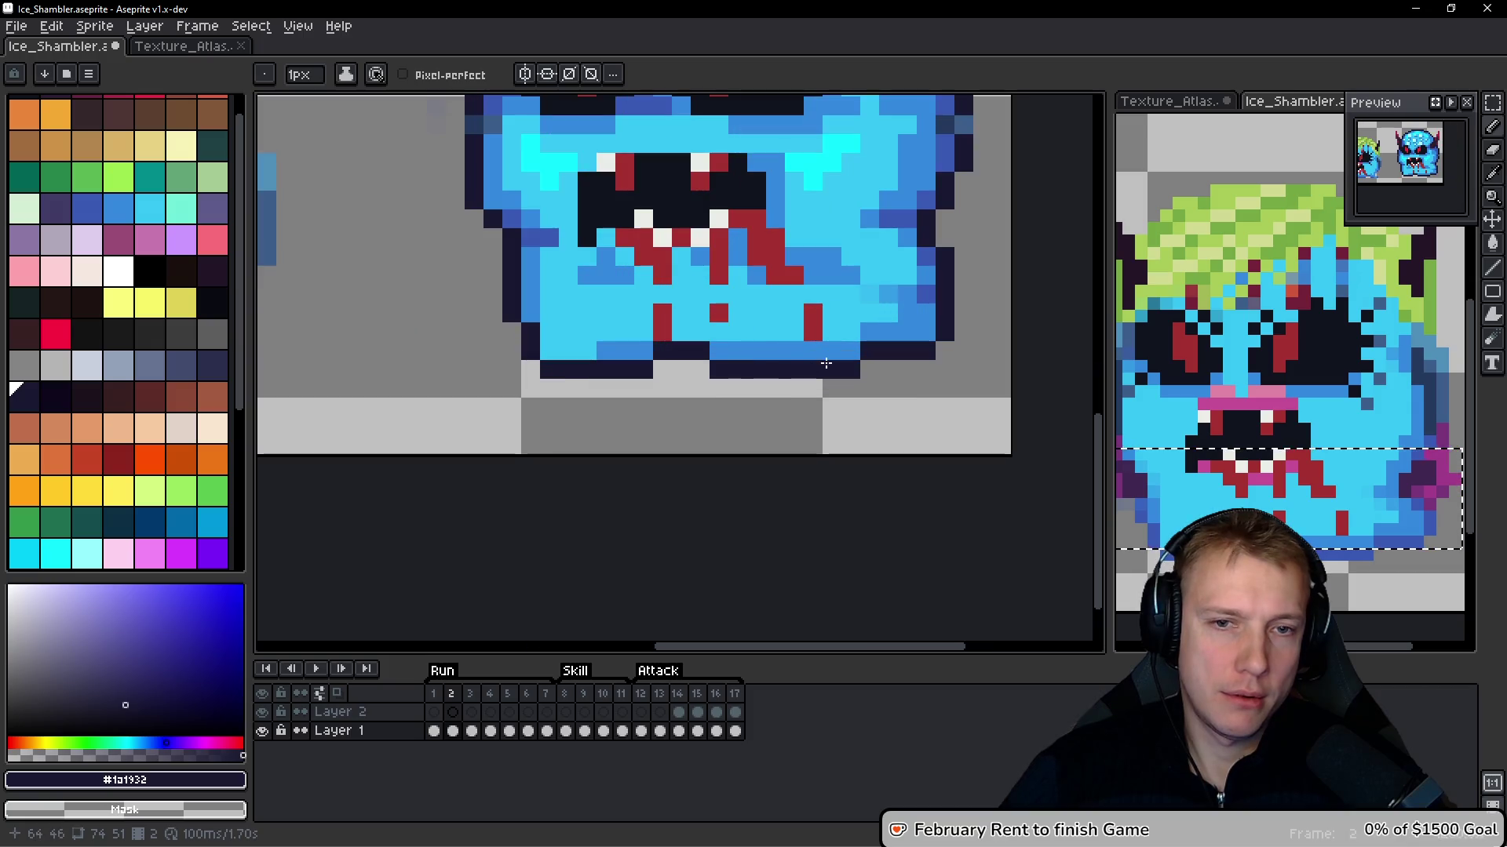
left_click(758, 326, "alt")
scroll(758, 327, "up", 2)
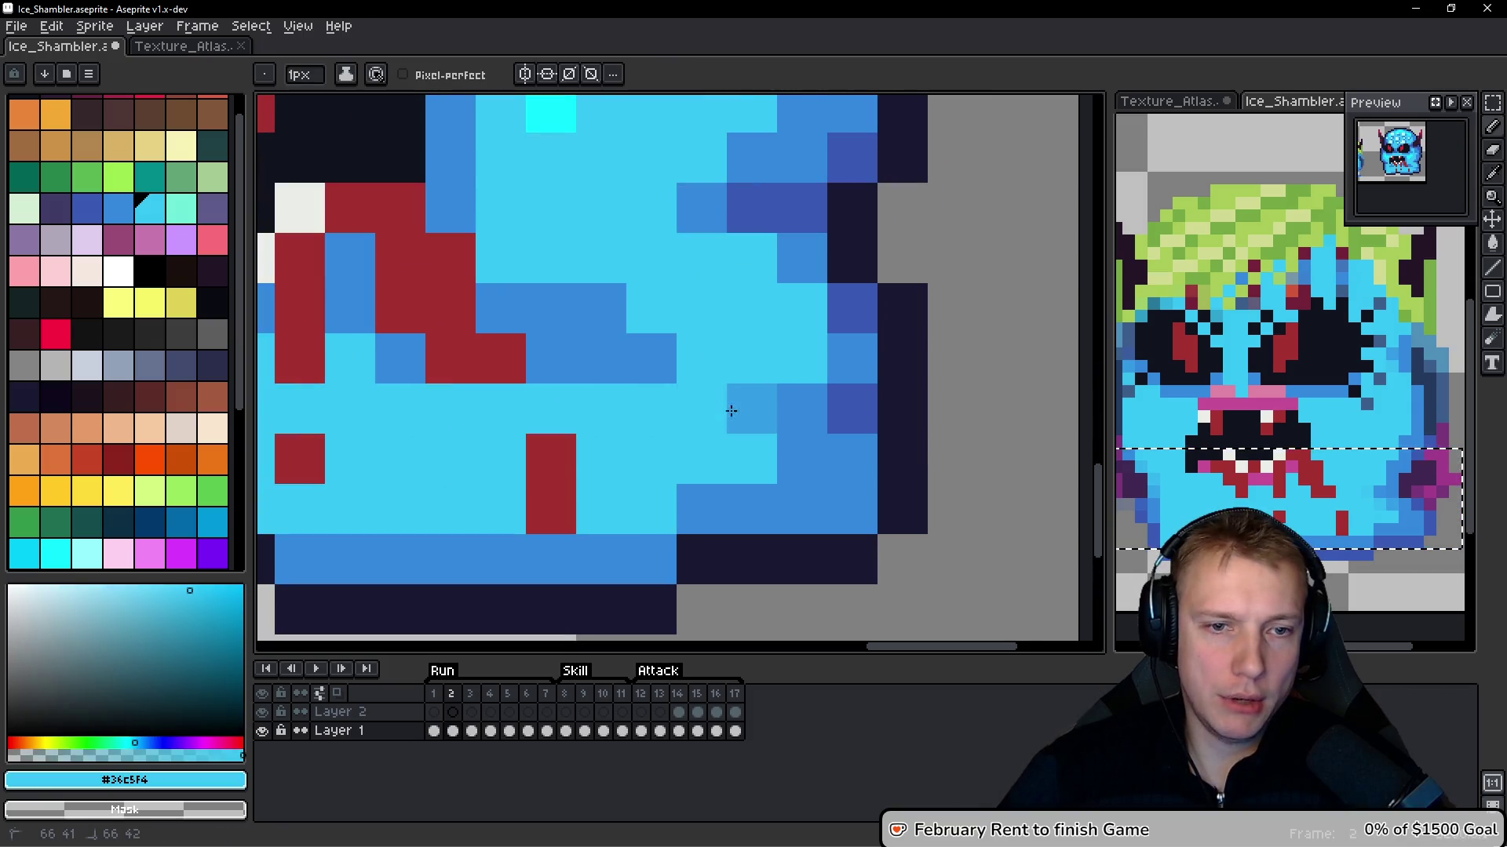
left_click(833, 491, "alt")
scroll(858, 326, "down", 3)
scroll(893, 332, "up", 2)
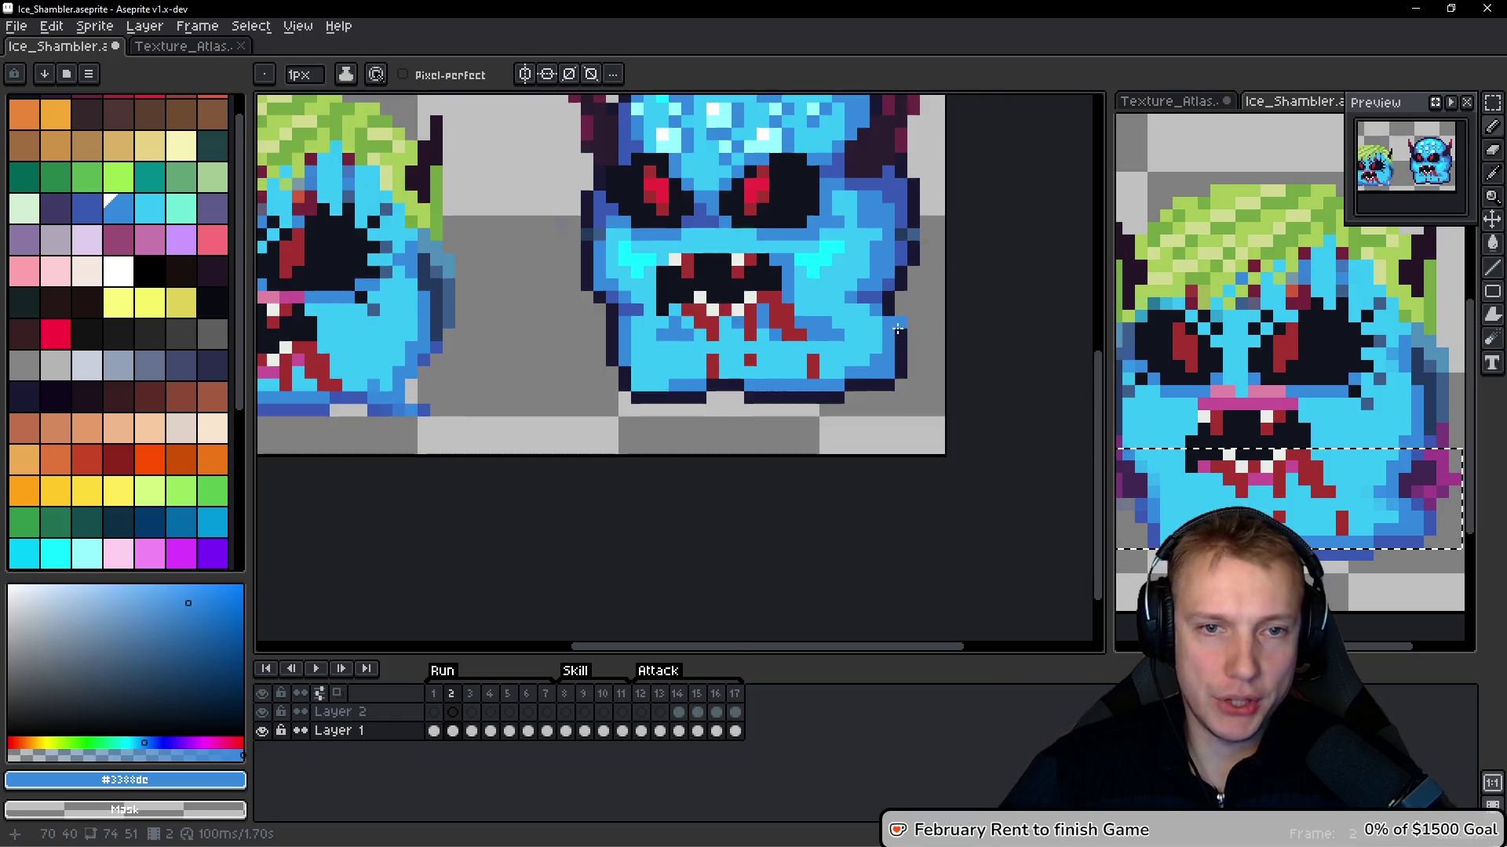
Add medium-blue shading on the lower right and left edge, restoring one pixel to light cyan
left_click(814, 333)
scroll(835, 376, "down", 6)
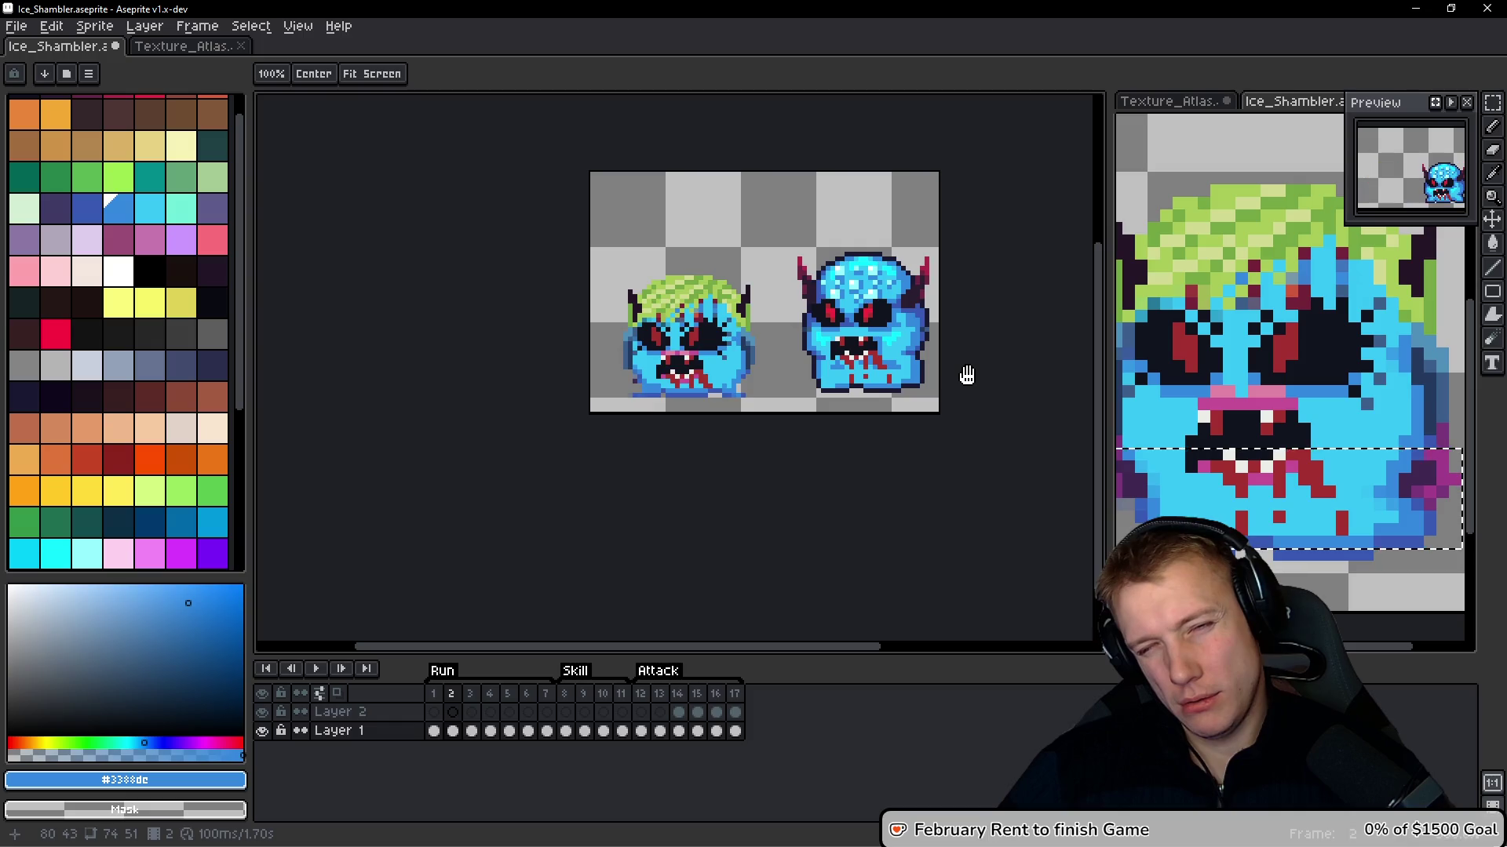
scroll(822, 375, "up", 6)
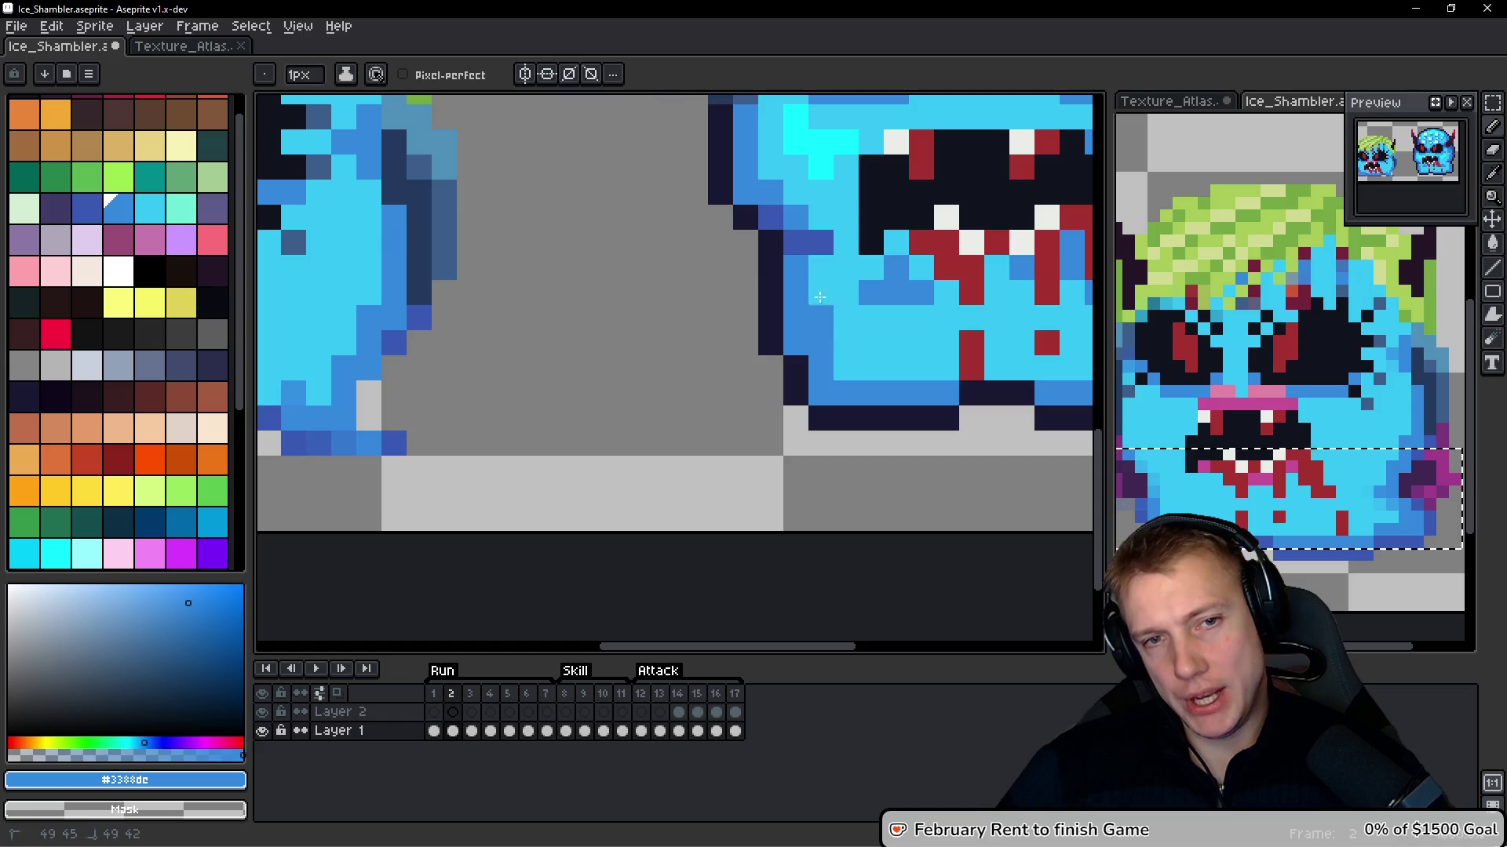
left_click_drag(821, 311, 827, 267)
scroll(894, 292, "down", 2)
scroll(926, 318, "up", 3)
left_click(763, 306, "alt")
left_click(791, 239)
scroll(686, 343, "down", 1)
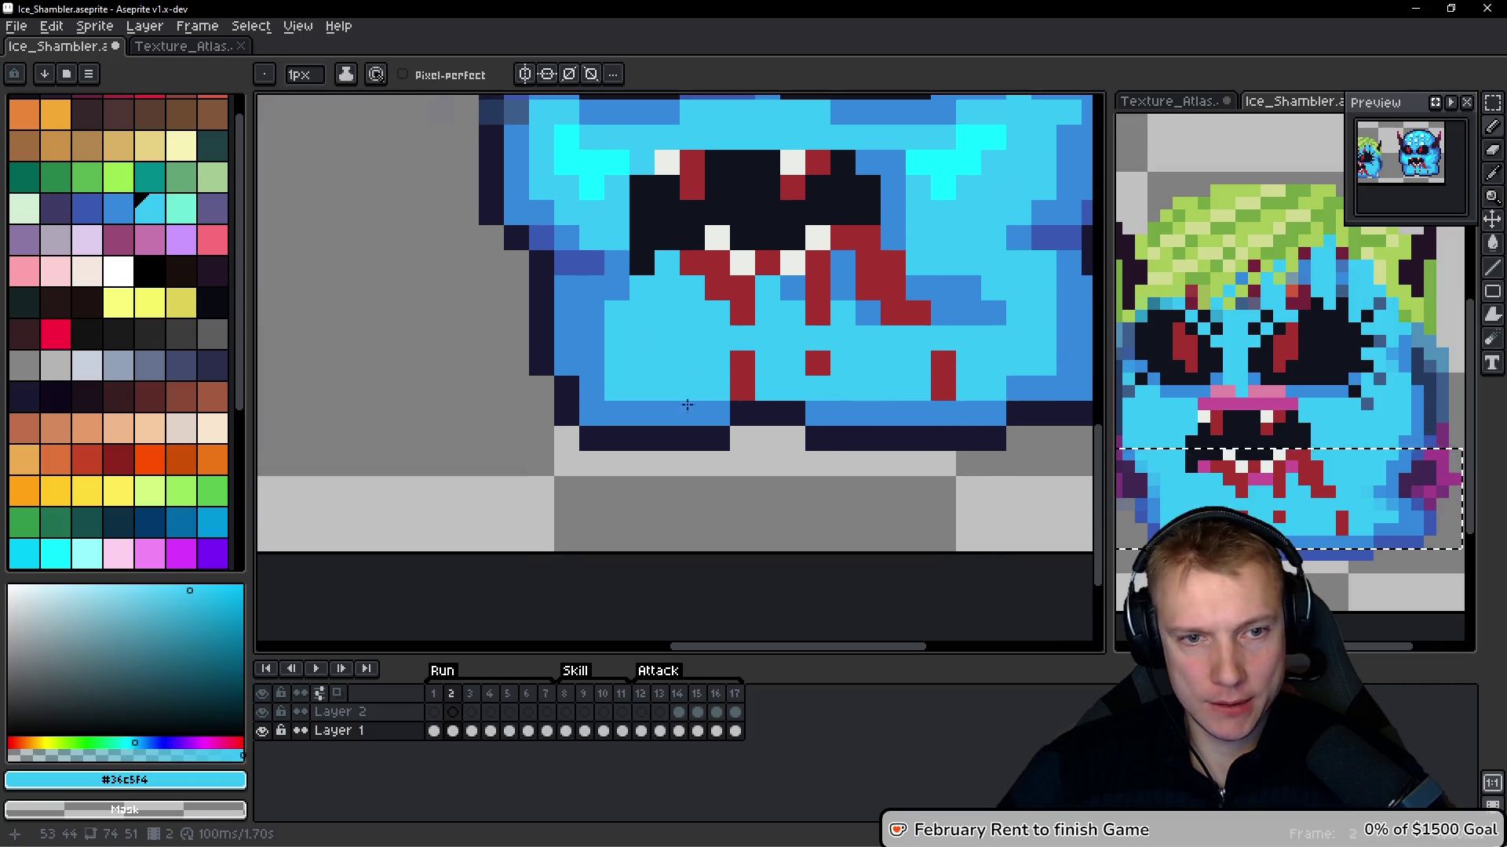
Add medium-blue #3388dc shading pixels near the mouth
left_click(701, 404, "alt")
left_click_drag(717, 338, 717, 363)
left_click(692, 388)
scroll(853, 369, "down", 3)
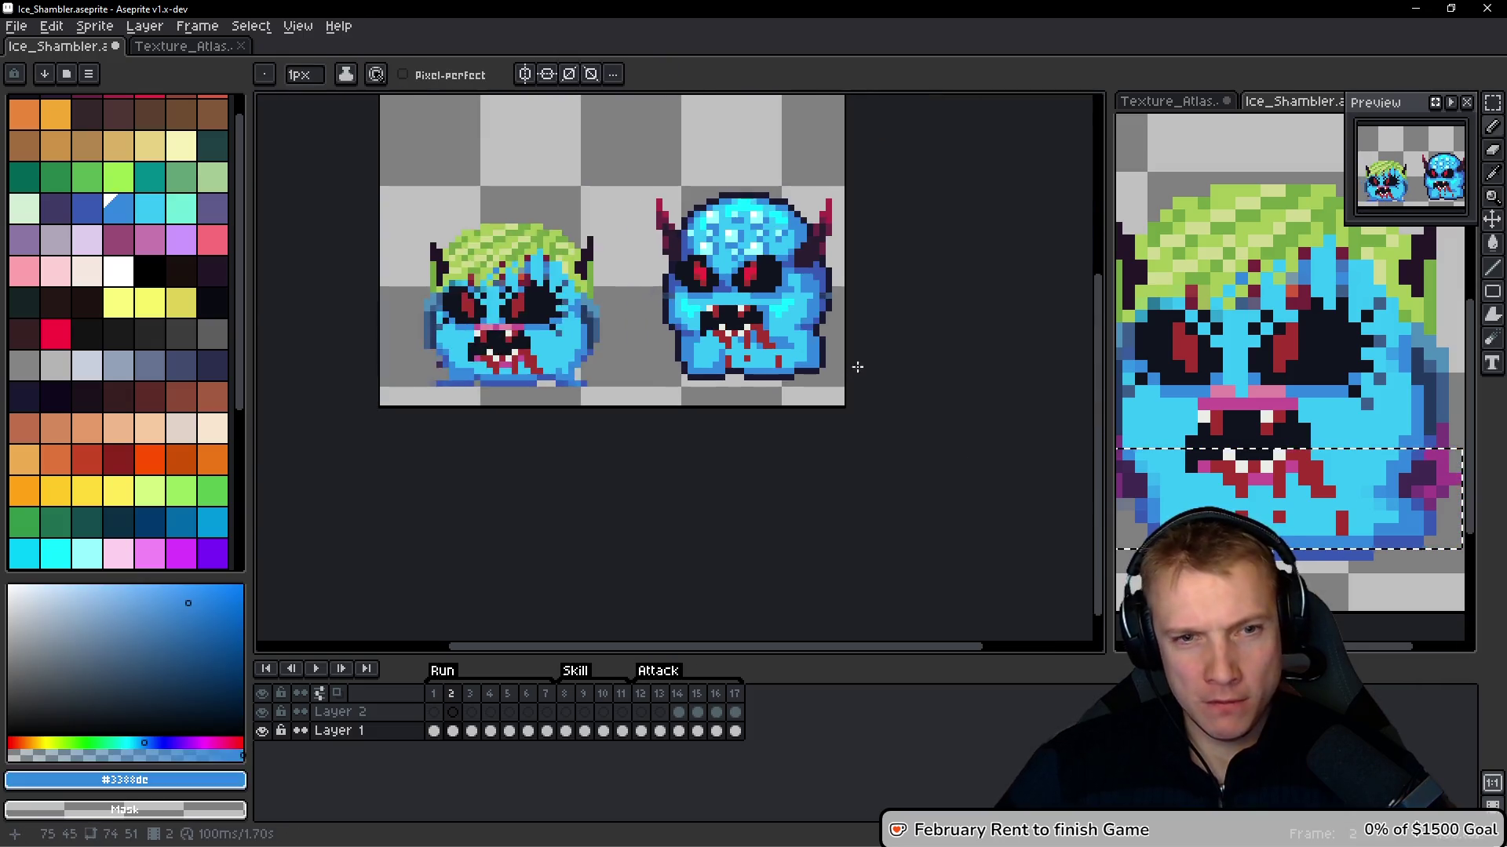
scroll(858, 326, "up", 3)
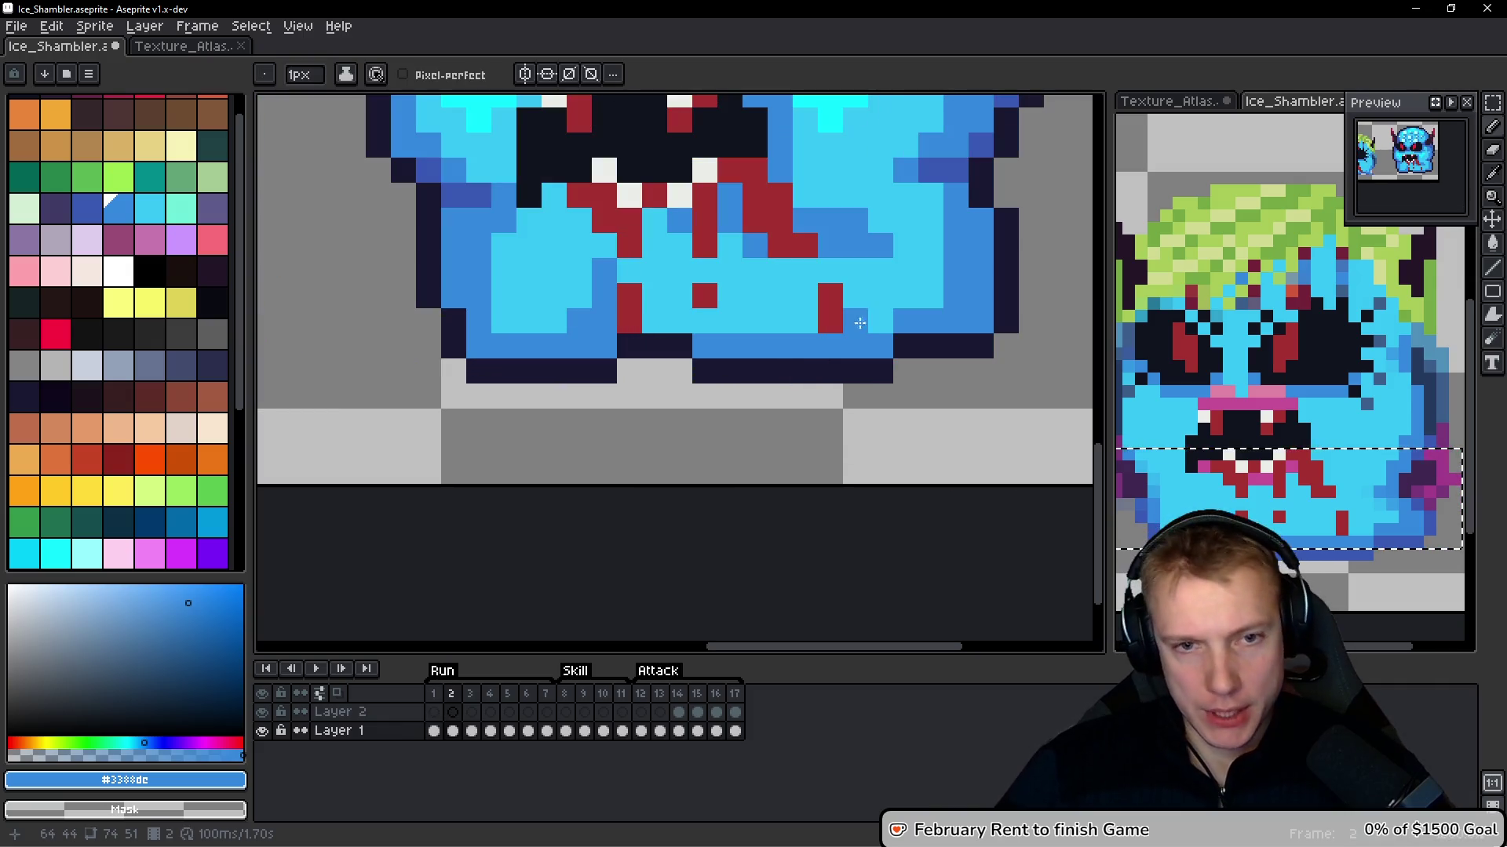
Sample the body blues and paint over the upper red drip pixel in blue
key("alt")
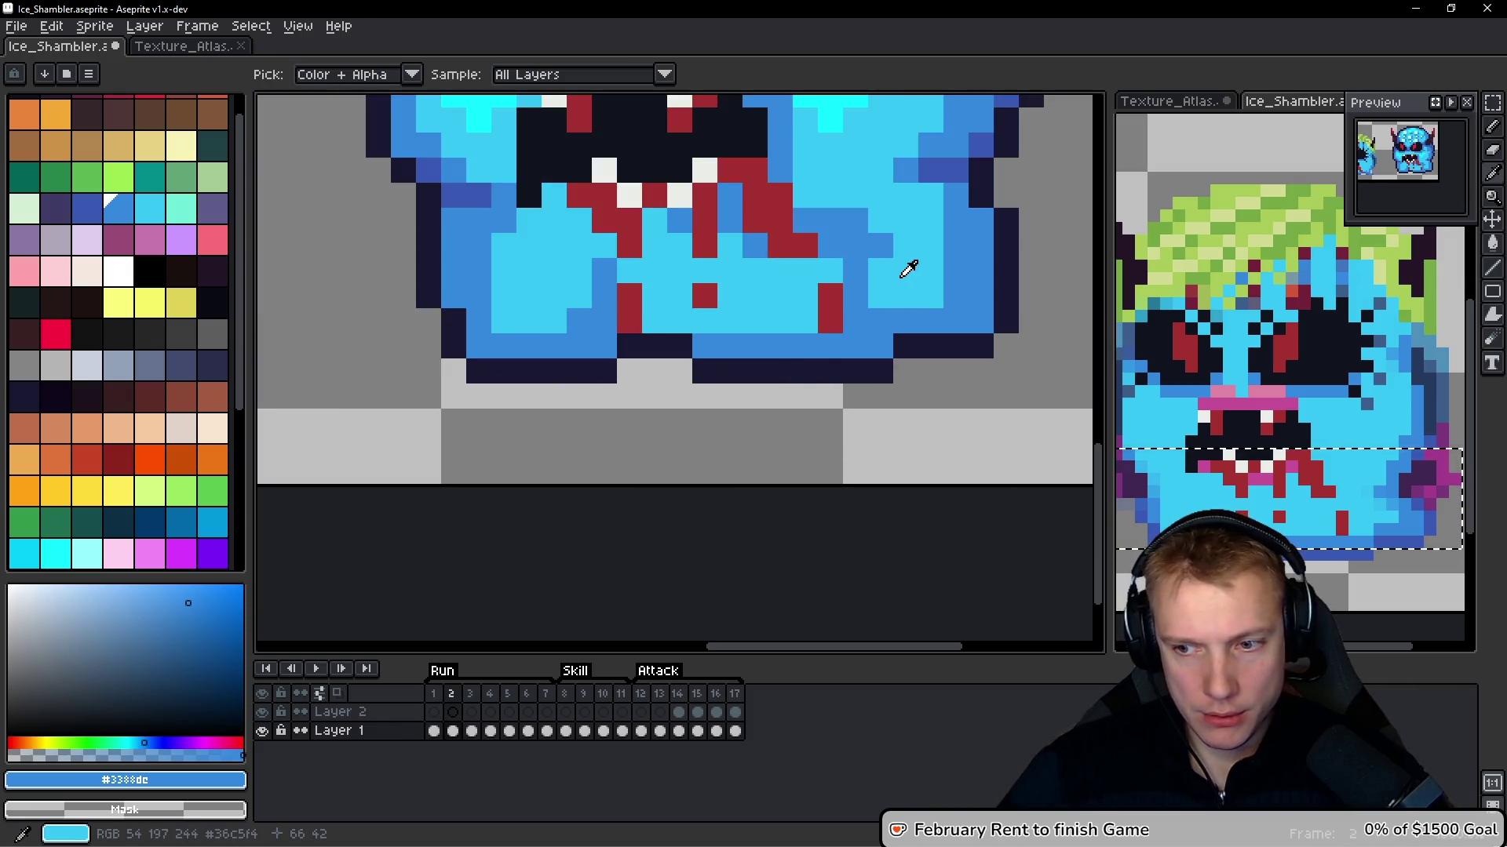
left_click(902, 271, "alt")
left_click(884, 284, "alt")
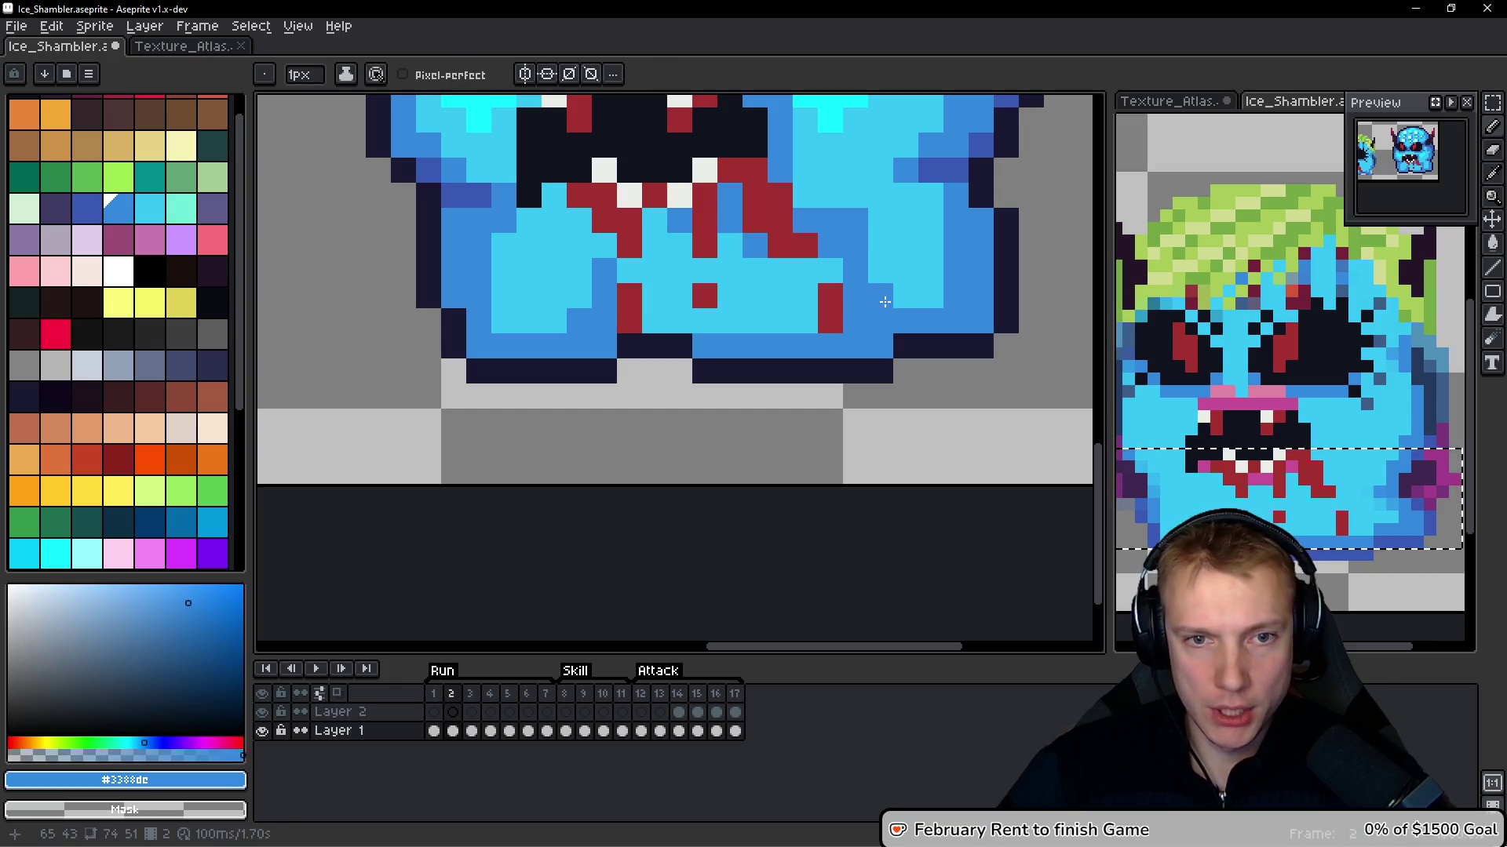
left_click(829, 283)
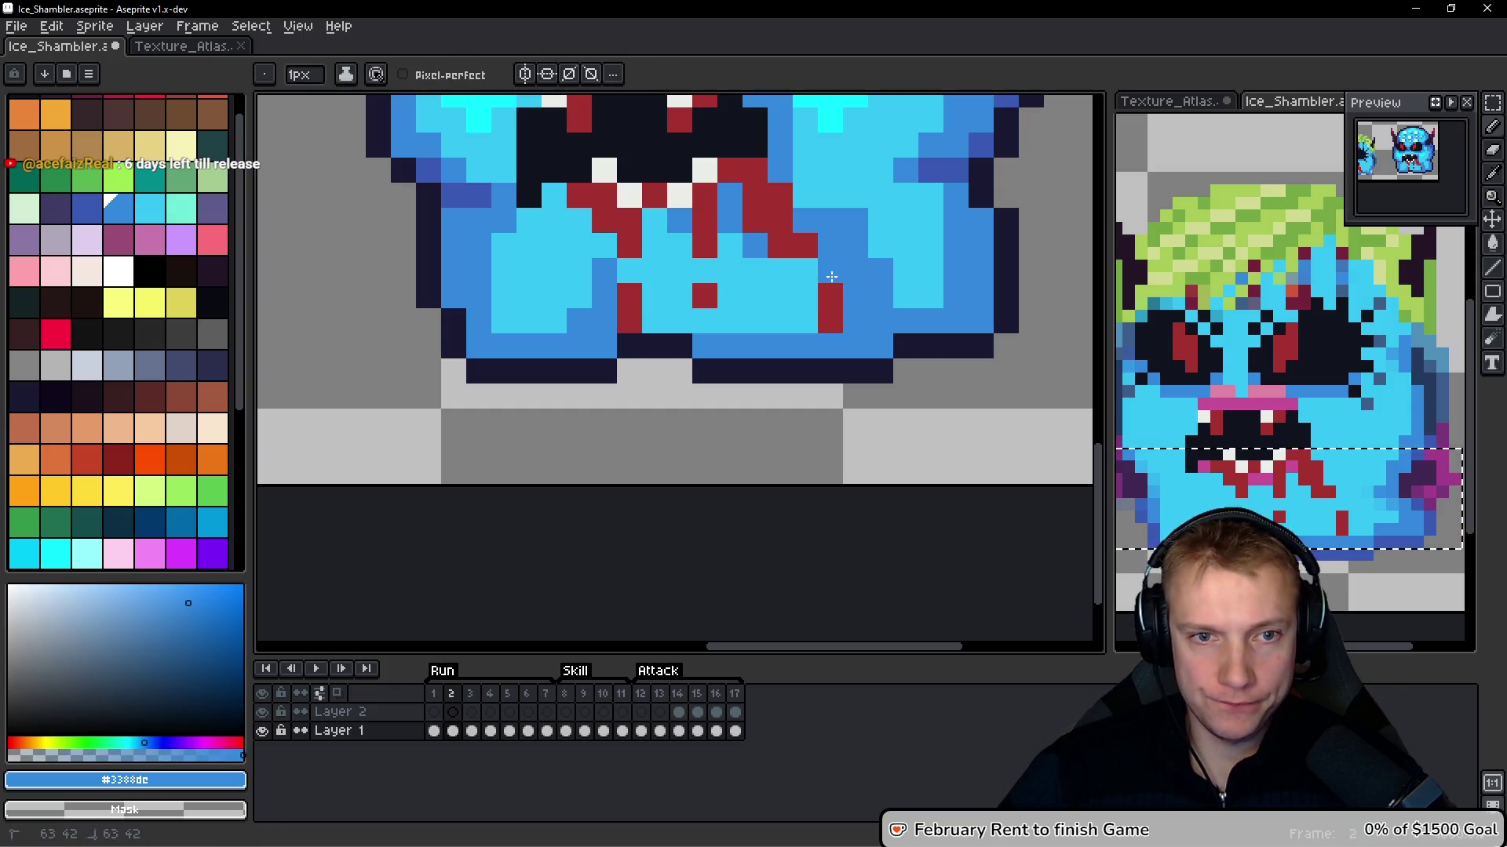
scroll(813, 274, "down", 3)
scroll(899, 311, "up", 3)
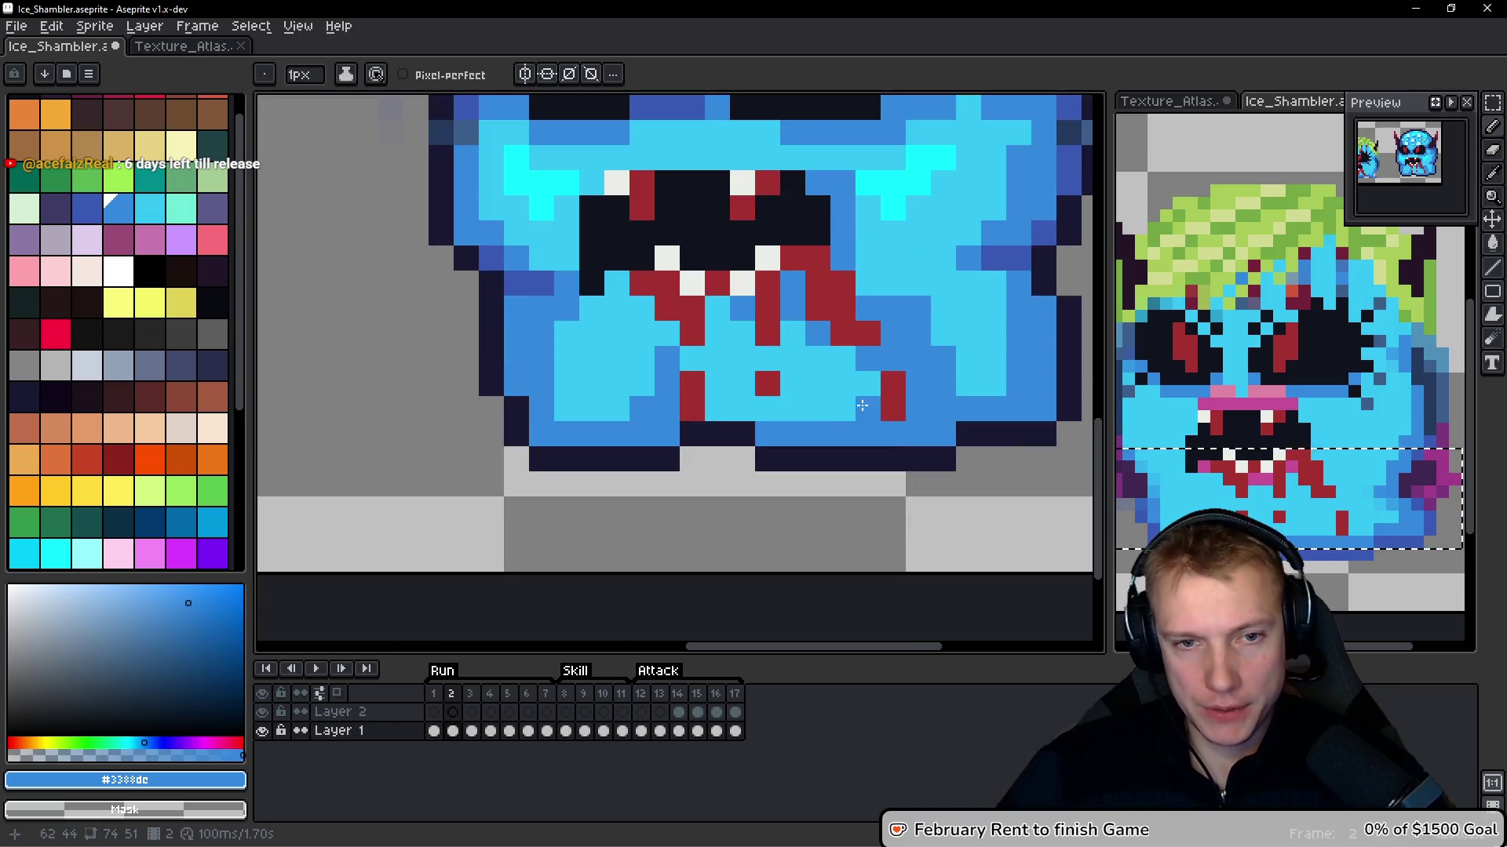
scroll(959, 313, "down", 5)
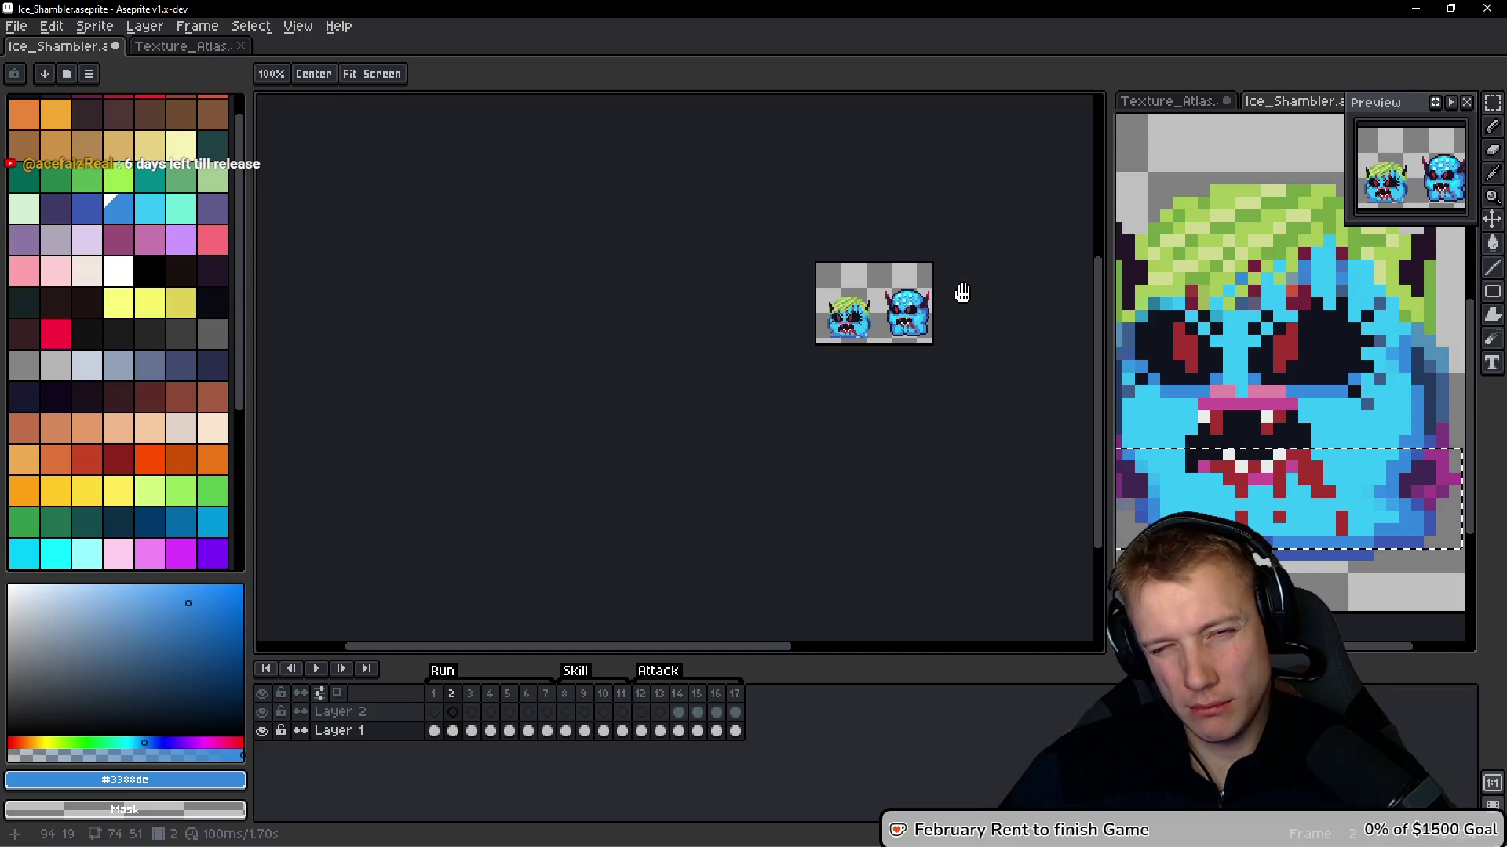
scroll(918, 320, "up", 5)
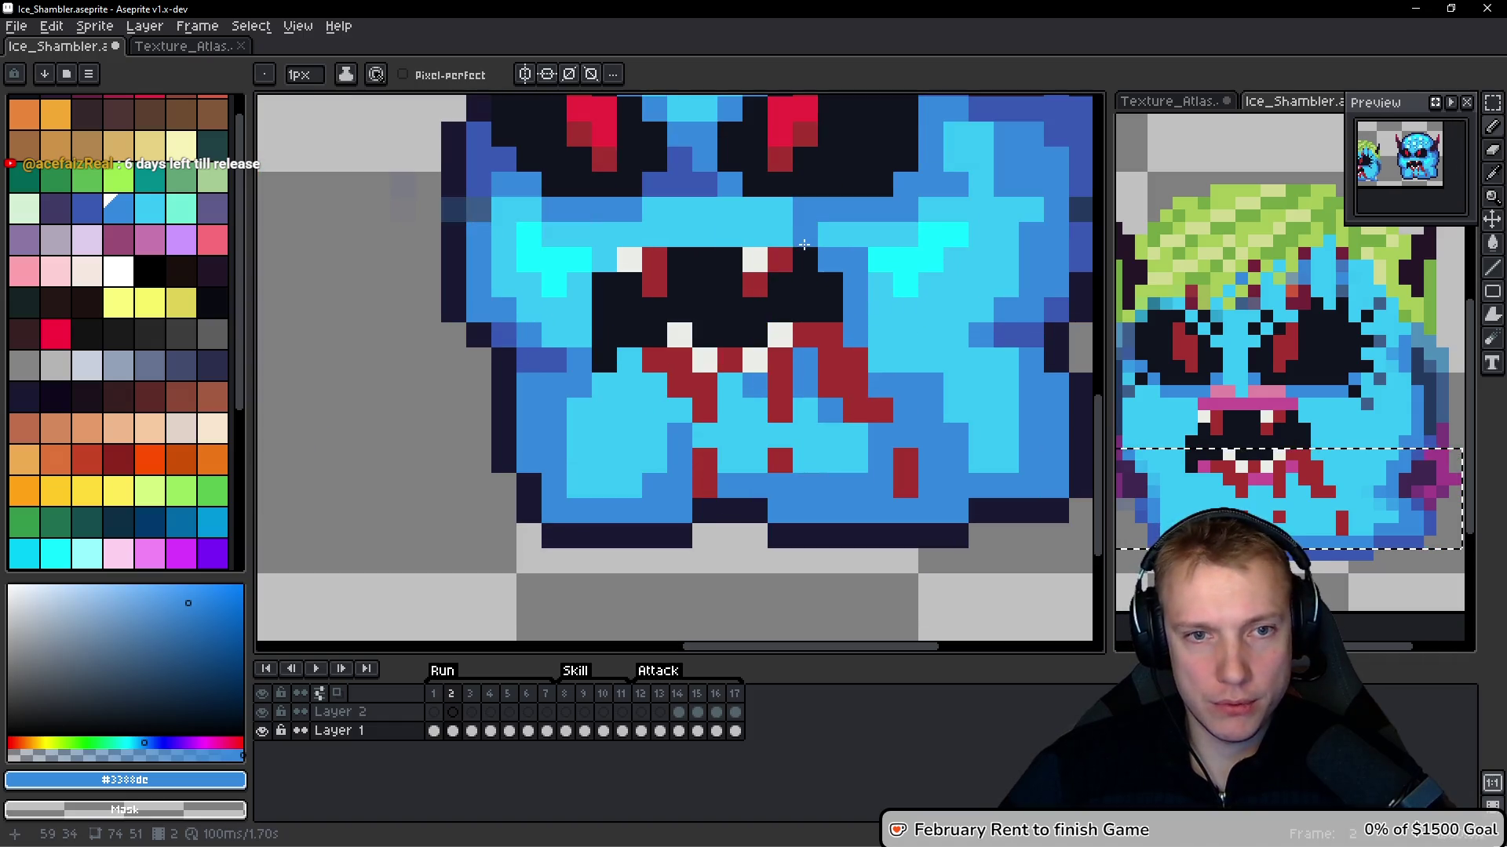
Rework the band above the mouth: light cyan #36c5f4 with a medium-blue #3388dc row
left_click_drag(806, 242, 652, 235)
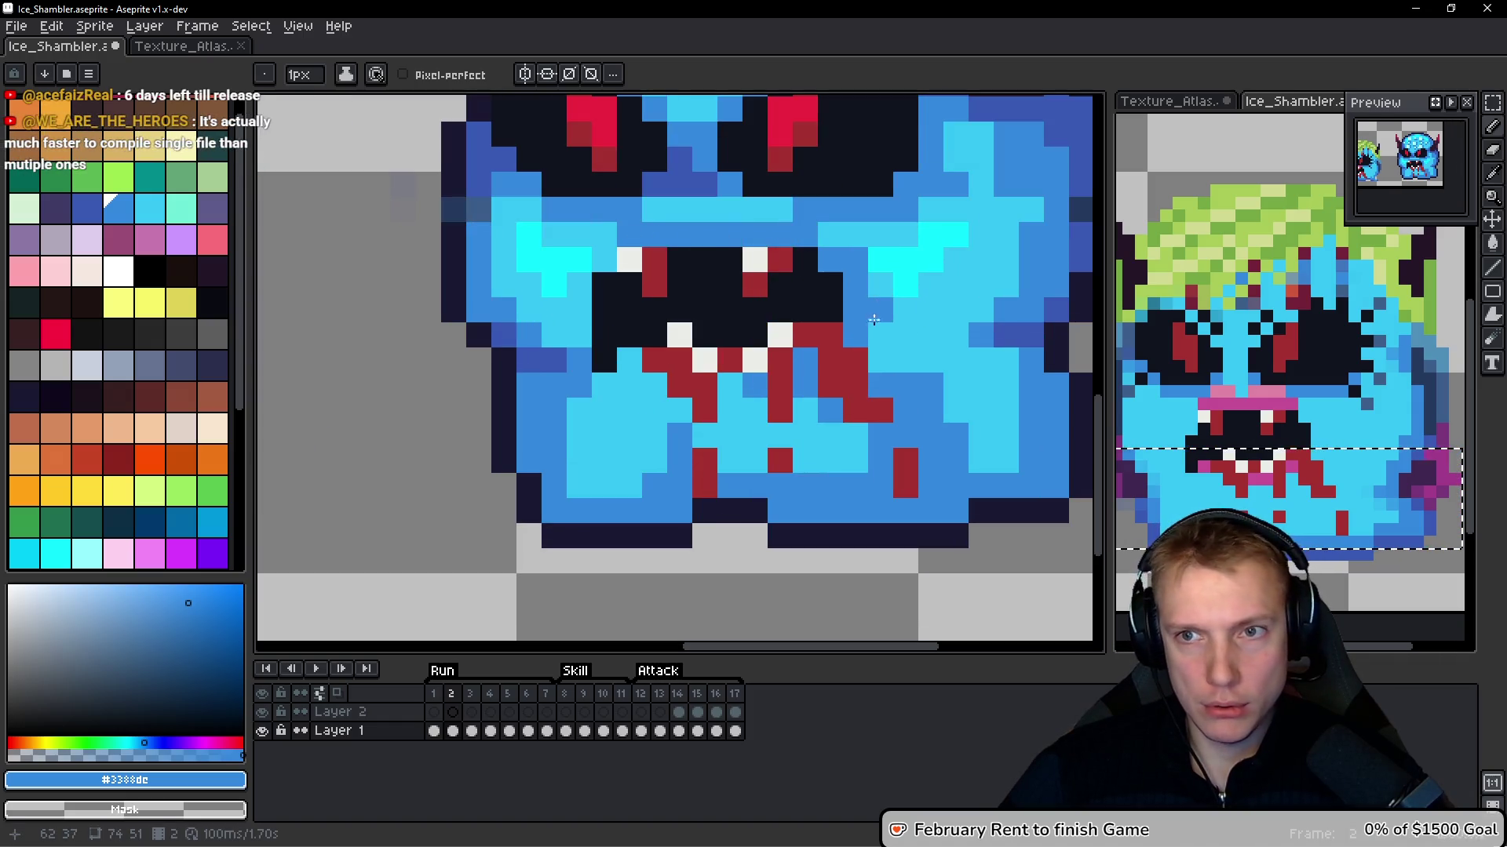
left_click(693, 202, "alt")
left_click_drag(659, 223, 765, 233)
left_click(808, 229, "alt")
left_click_drag(579, 233, 679, 234)
Touch up the pixels left of the mouth, mostly turning them light cyan
key("space")
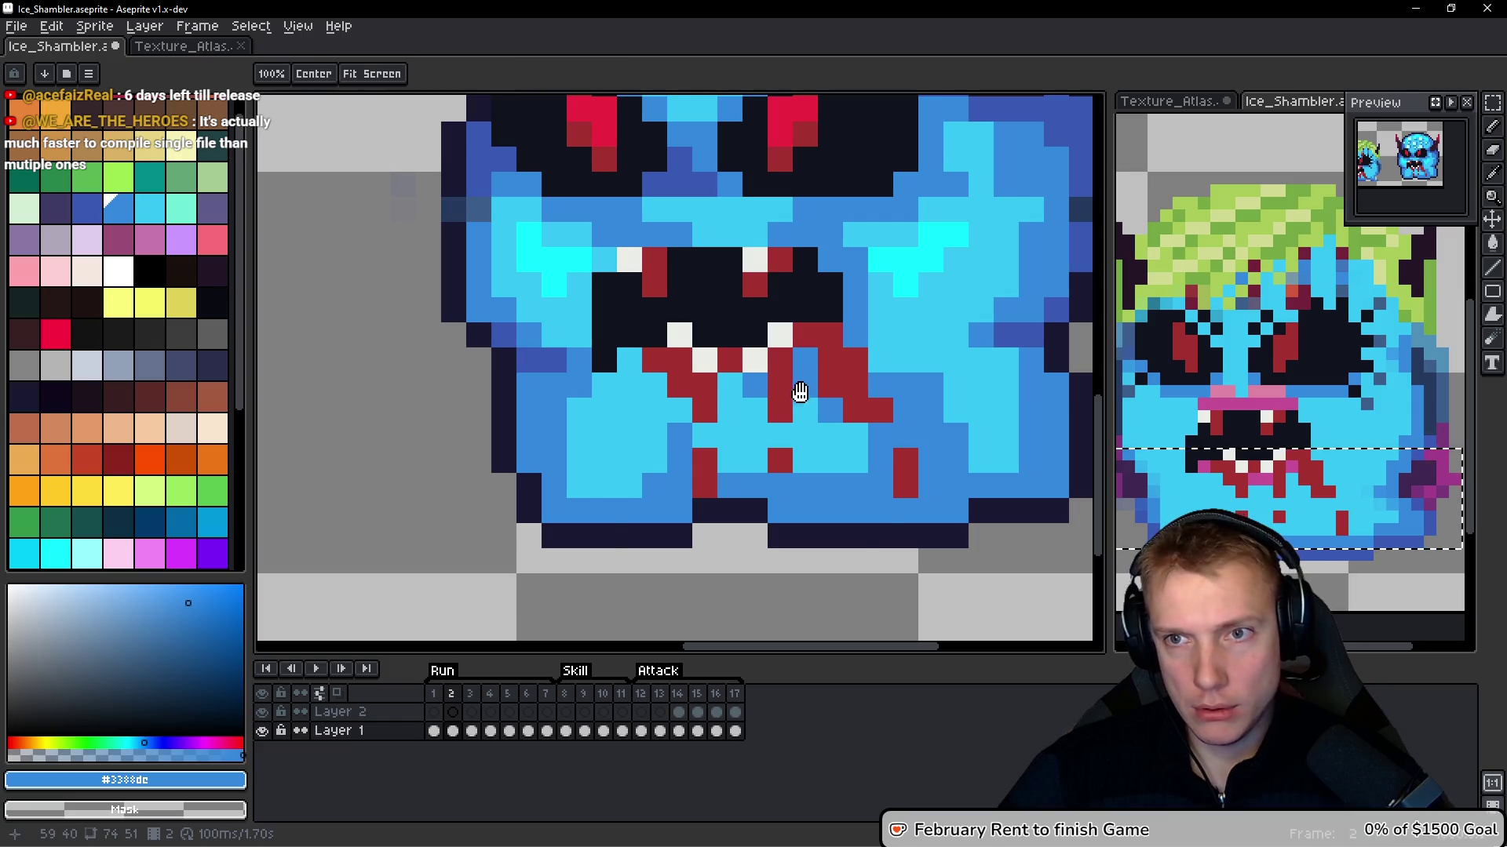
scroll(798, 330, "down", 5)
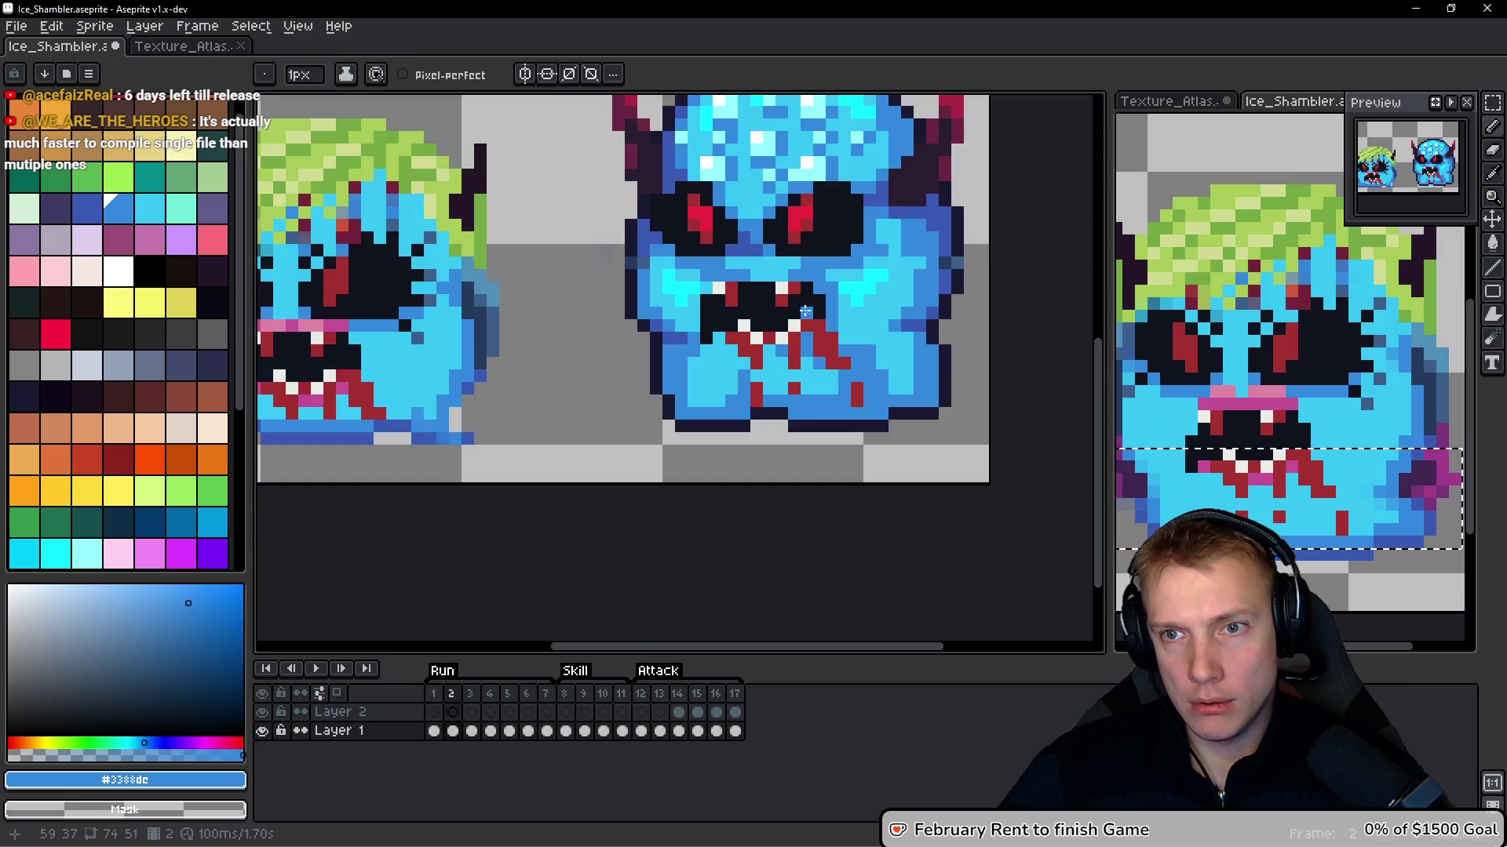
scroll(584, 307, "up", 7)
left_click(584, 307)
left_click(557, 306, "alt")
left_click_drag(584, 307, 543, 341)
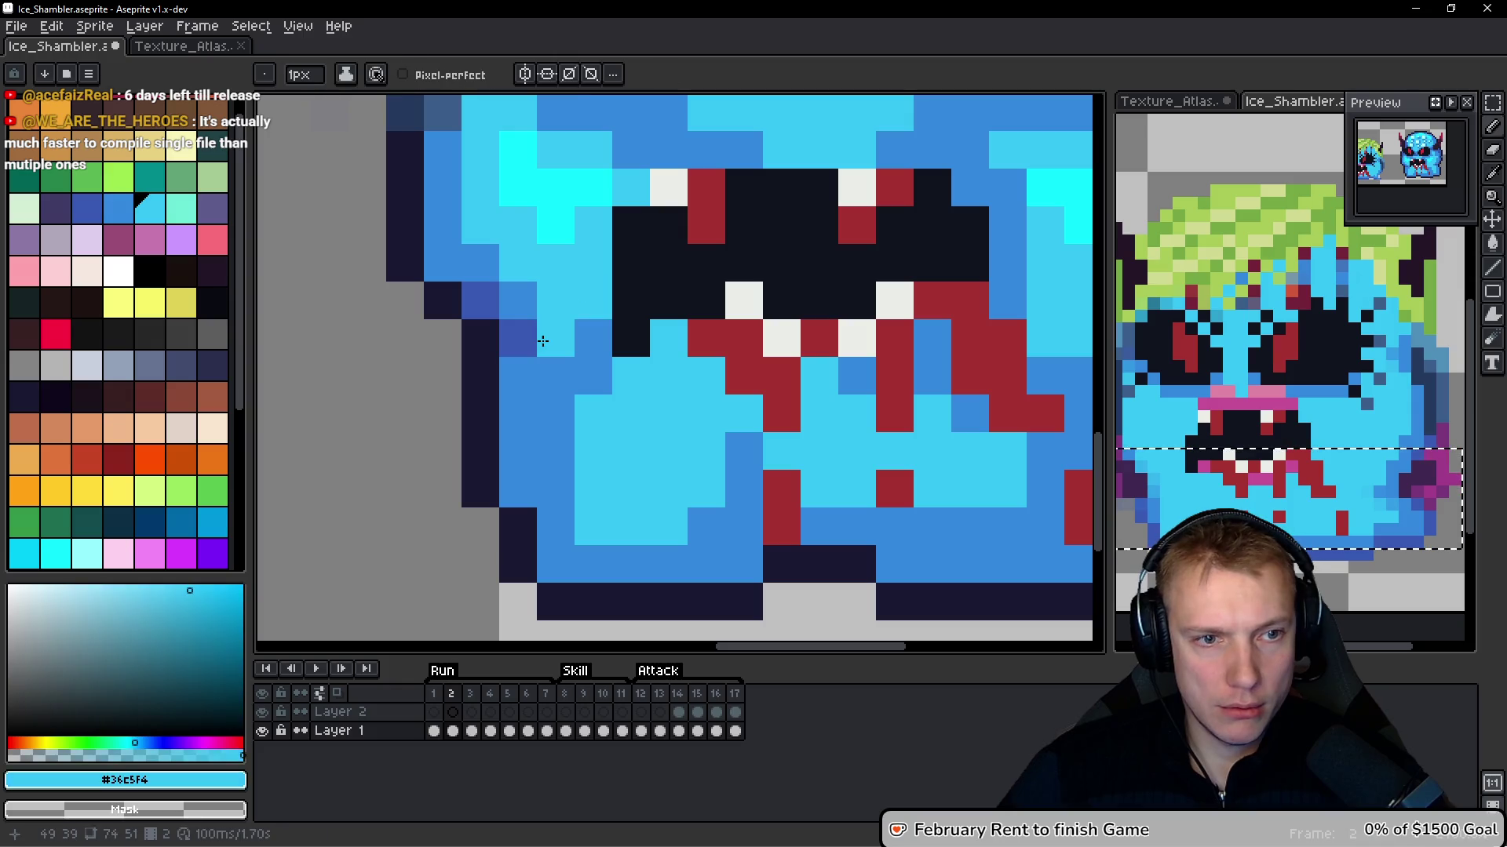
left_click(582, 326)
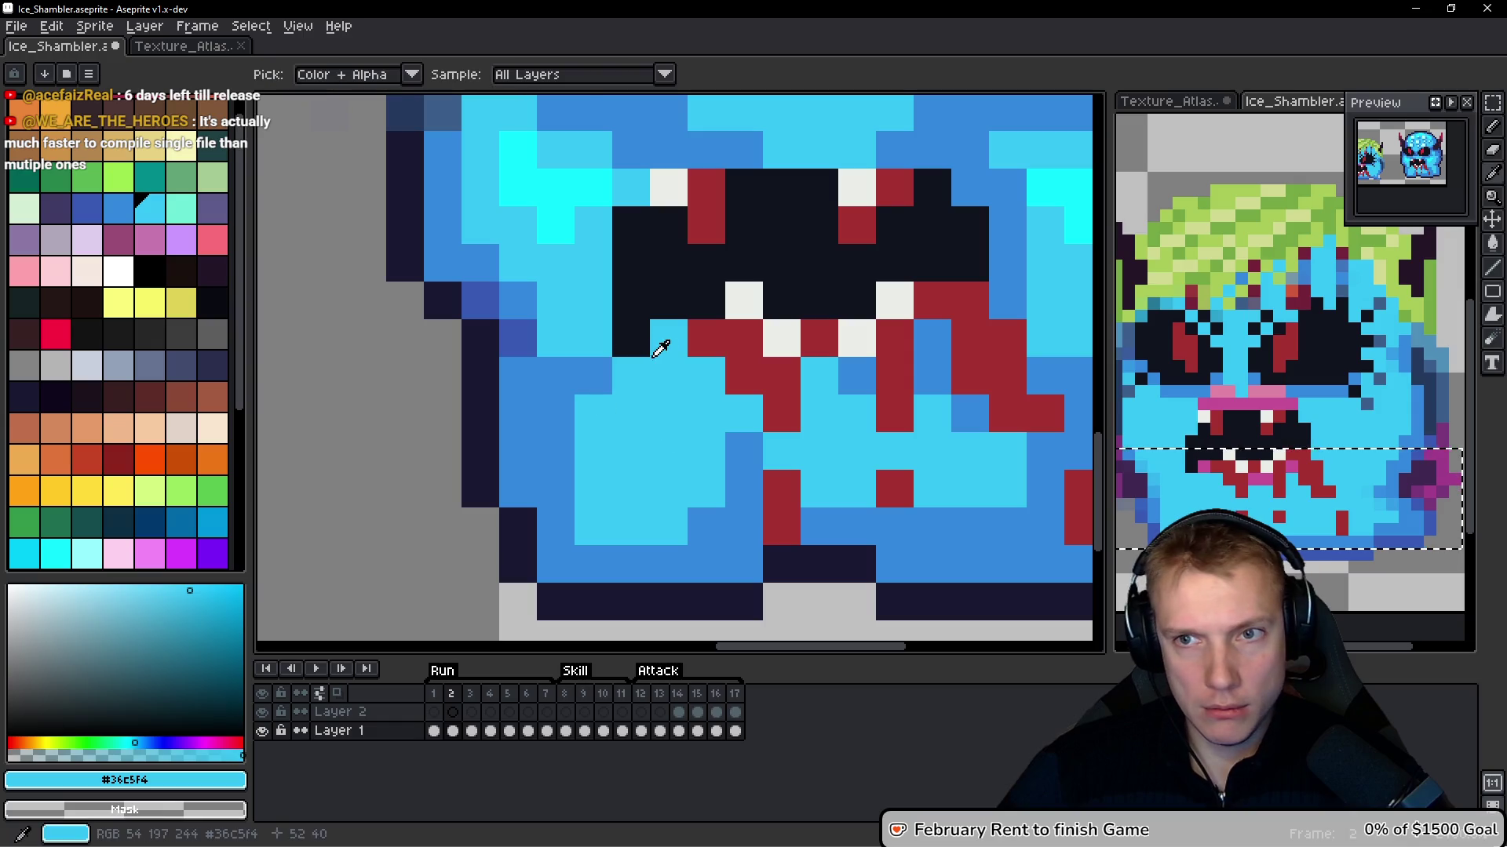
left_click(586, 366)
Sample the head's light cyan and mid blue on the right side and compare with frame 1
left_click_drag(585, 366, 346, 348)
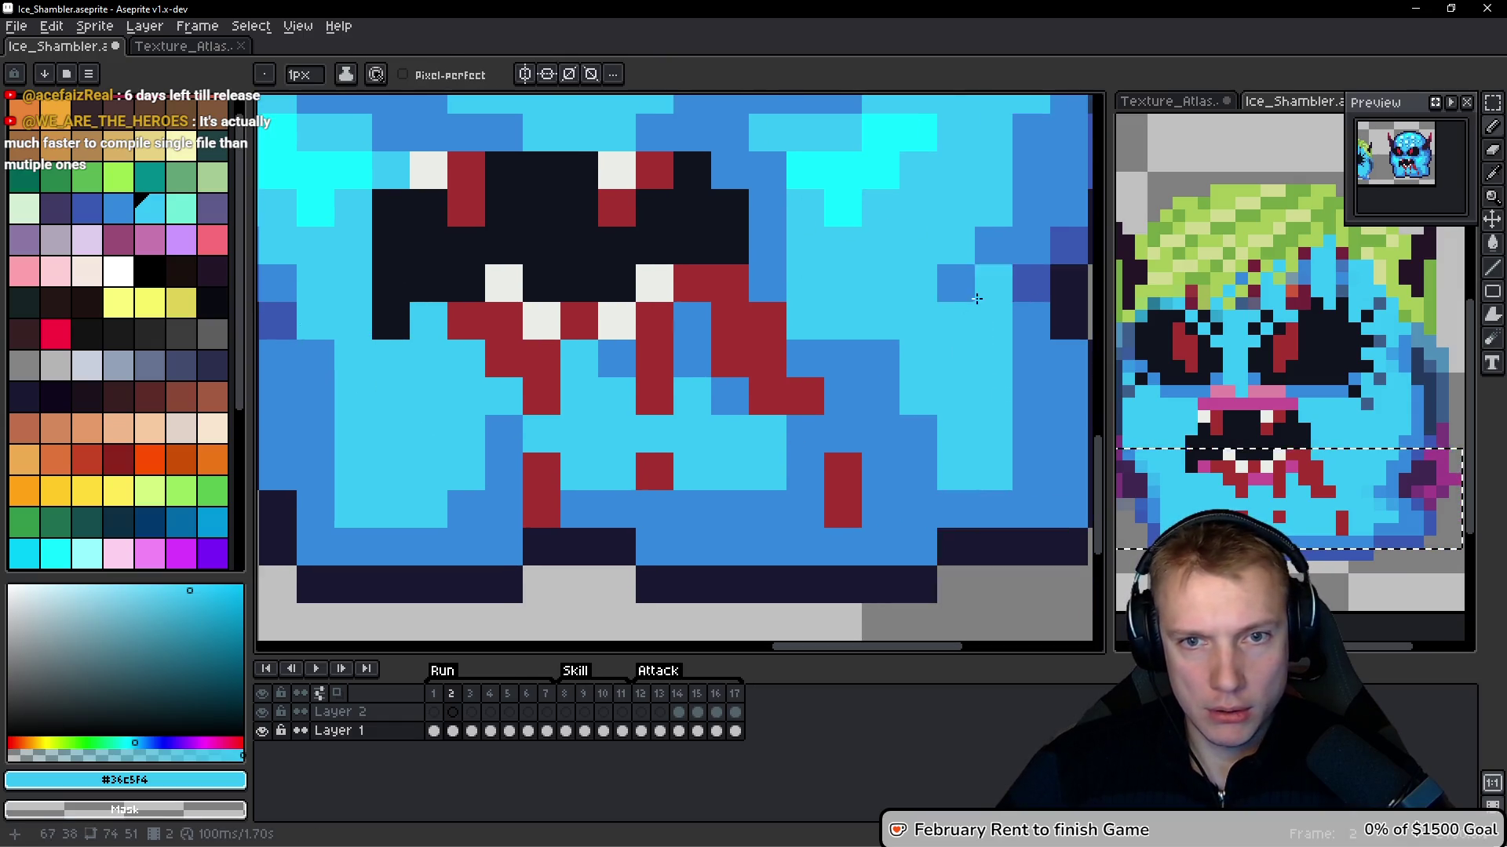
left_click(995, 252, "alt")
key("space")
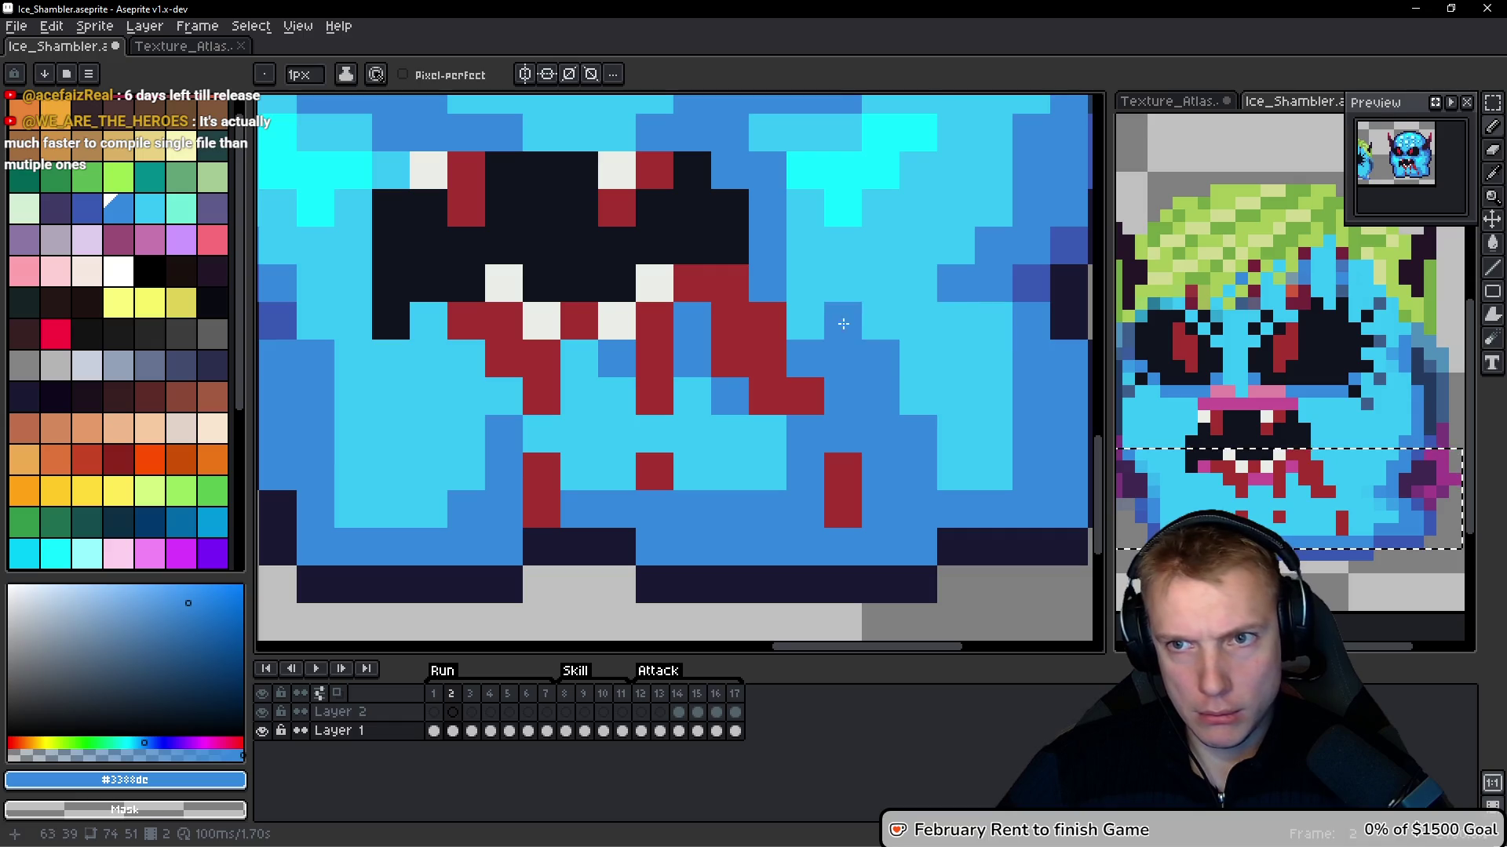
scroll(848, 314, "down", 2)
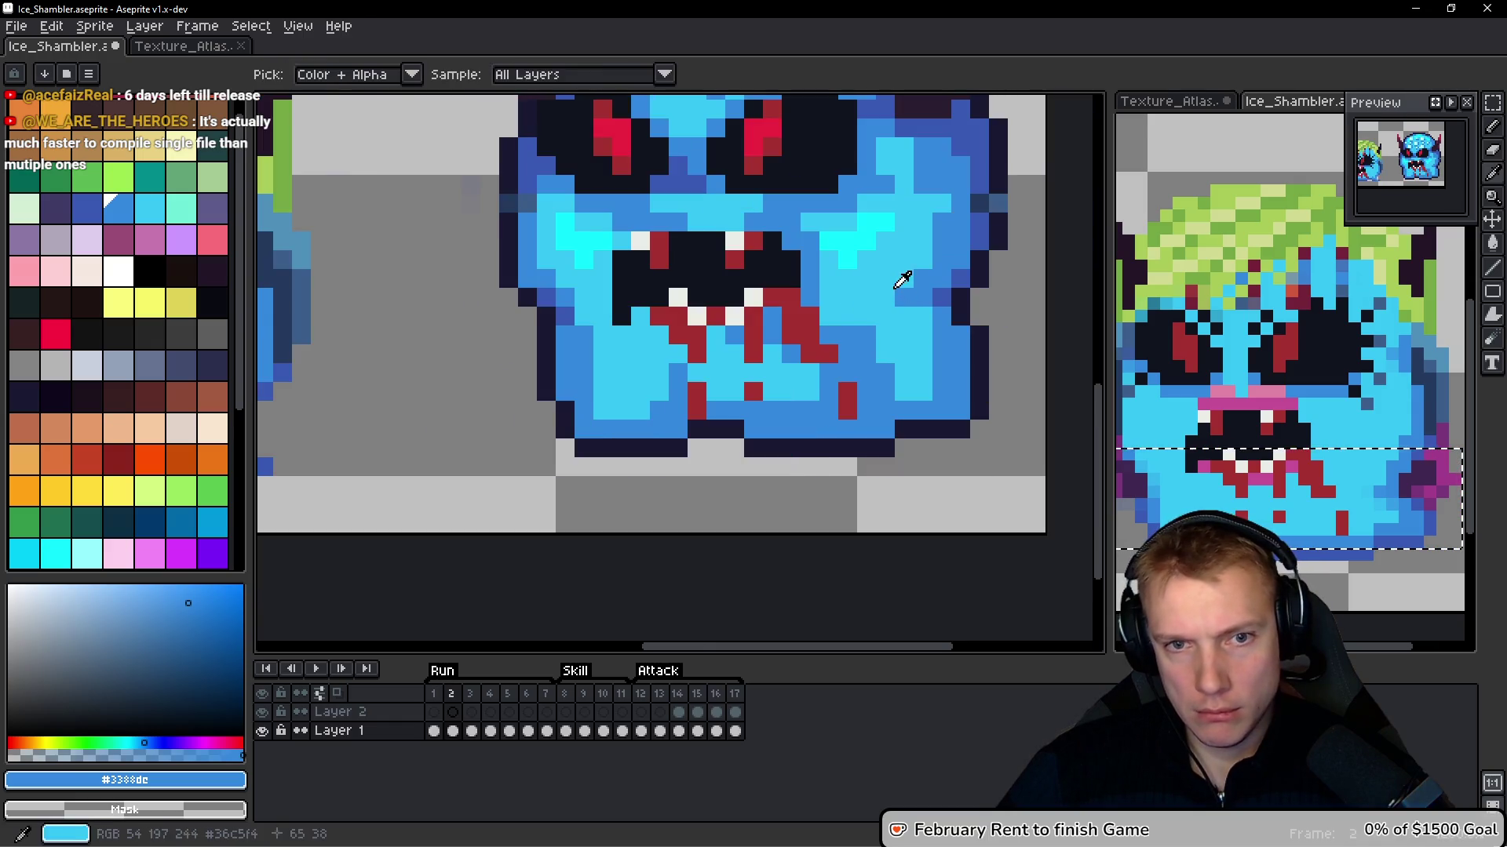
left_click(903, 291, "alt")
scroll(921, 332, "up", 2)
left_click(965, 309, "alt")
key("Left")
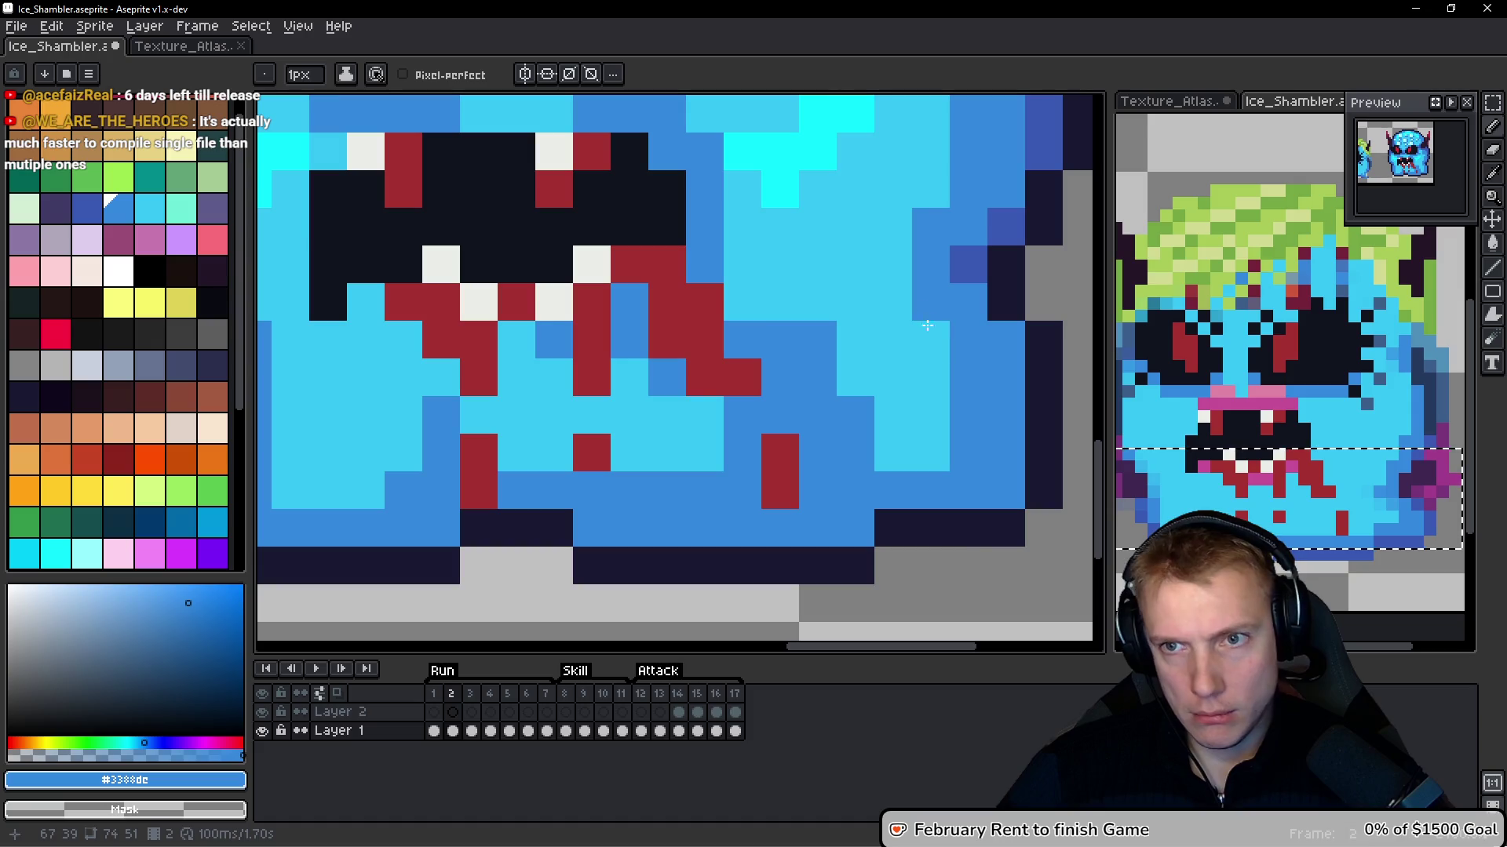
scroll(876, 322, "down", 1)
key("space")
key("Right")
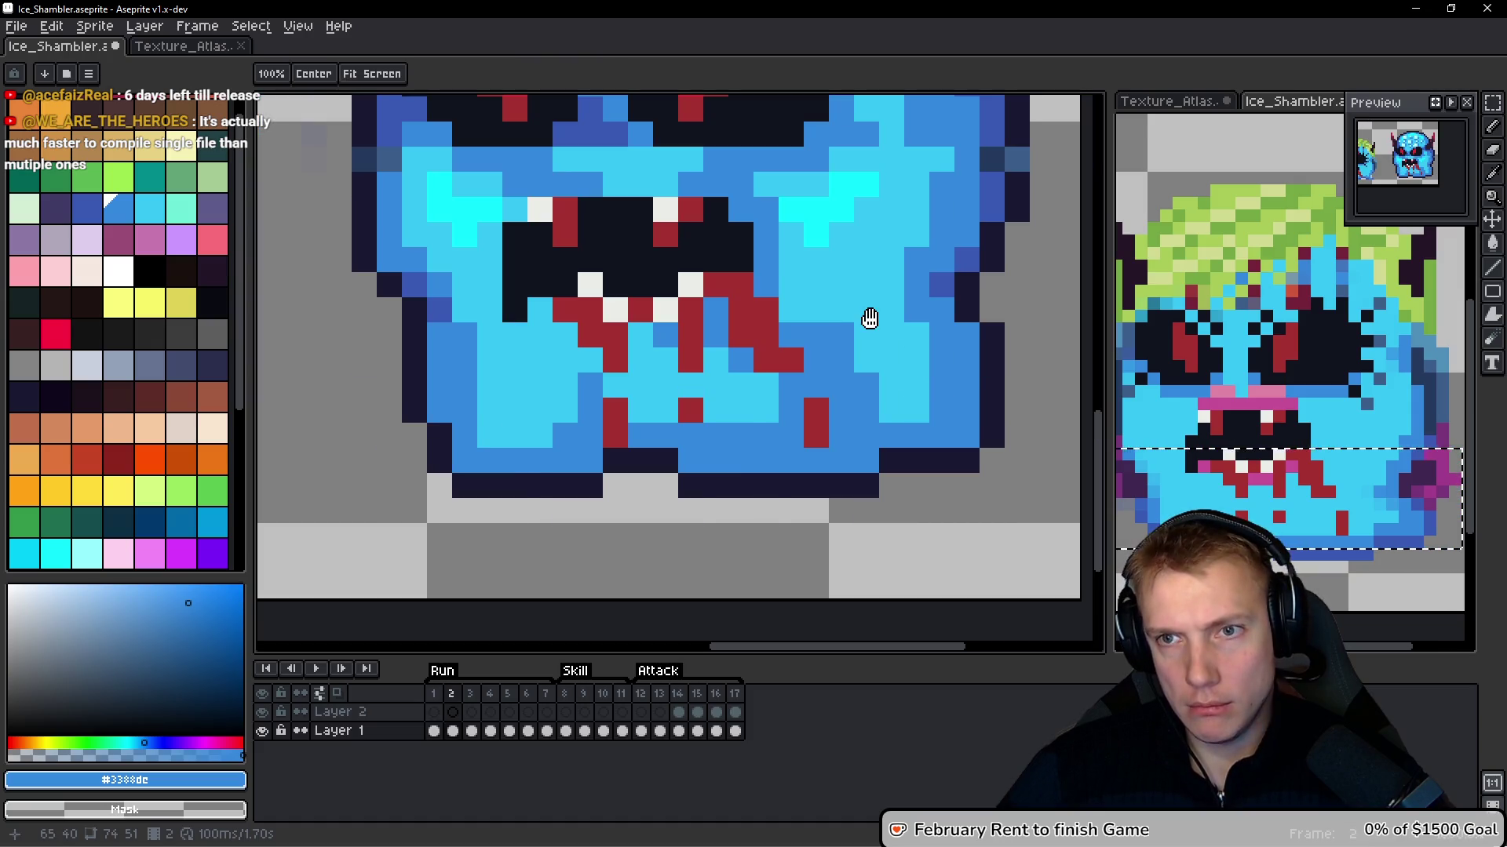
scroll(876, 322, "down", 3)
scroll(921, 193, "up", 4)
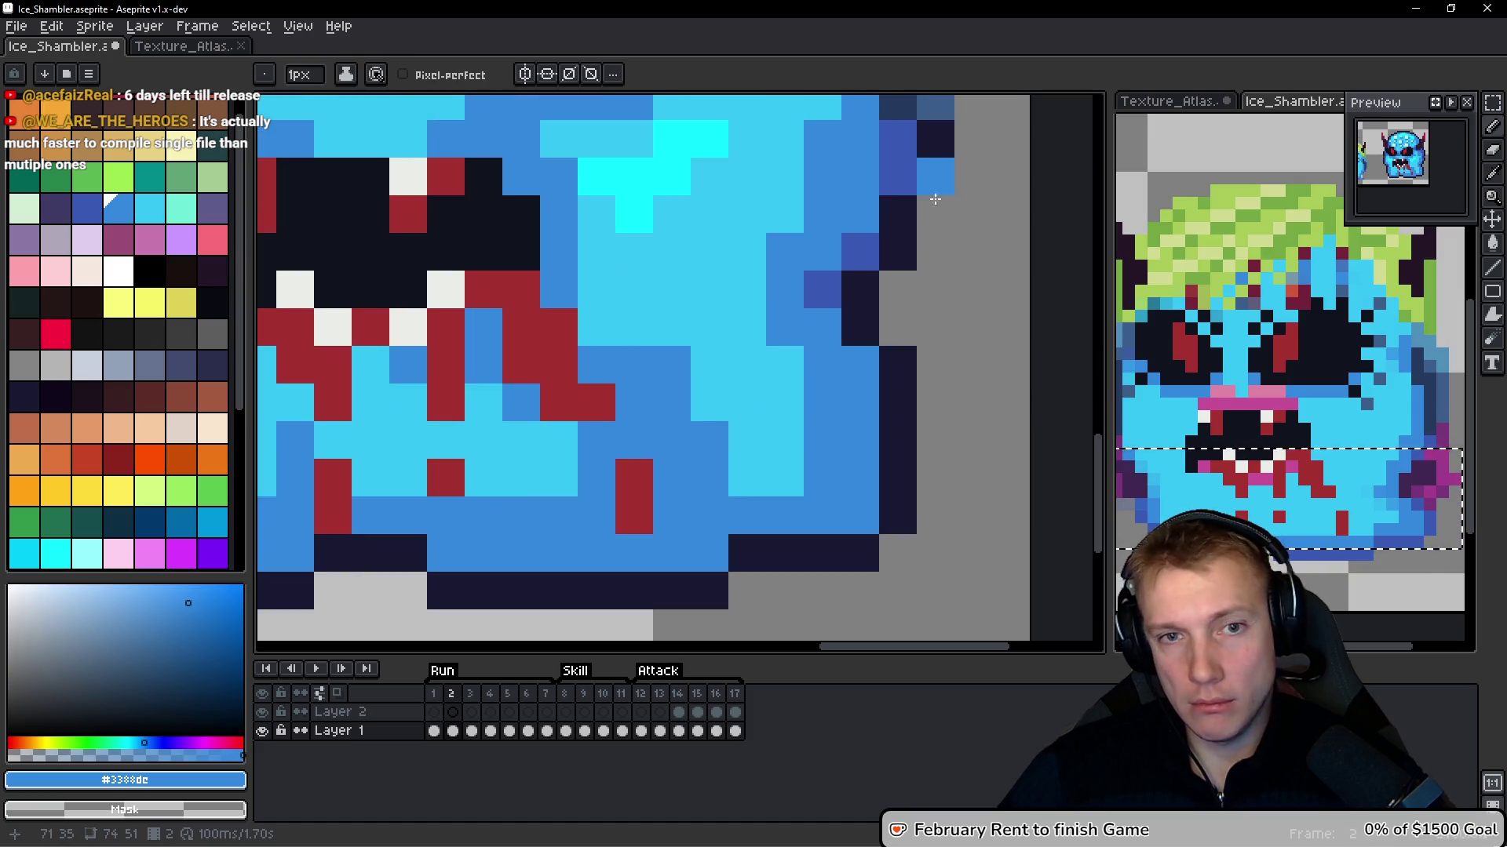
Sample the darker blue and dark outline colour, adding a dark outline pixel beside the eye
left_click_drag(921, 193, 834, 360)
left_click(838, 296, "alt")
left_click(800, 294, "alt")
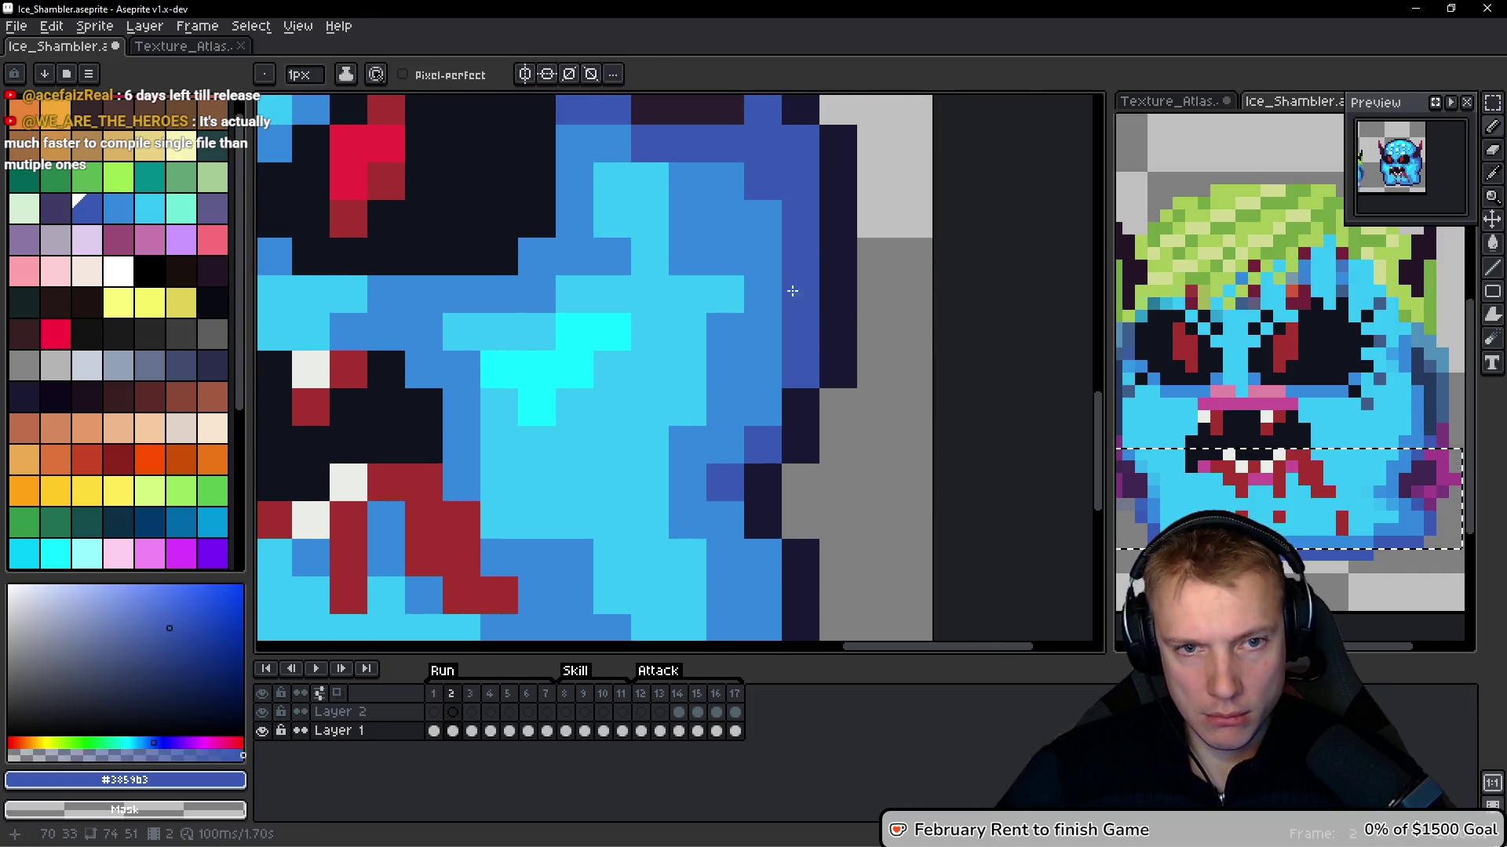
scroll(874, 393, "down", 5)
scroll(479, 353, "up", 7)
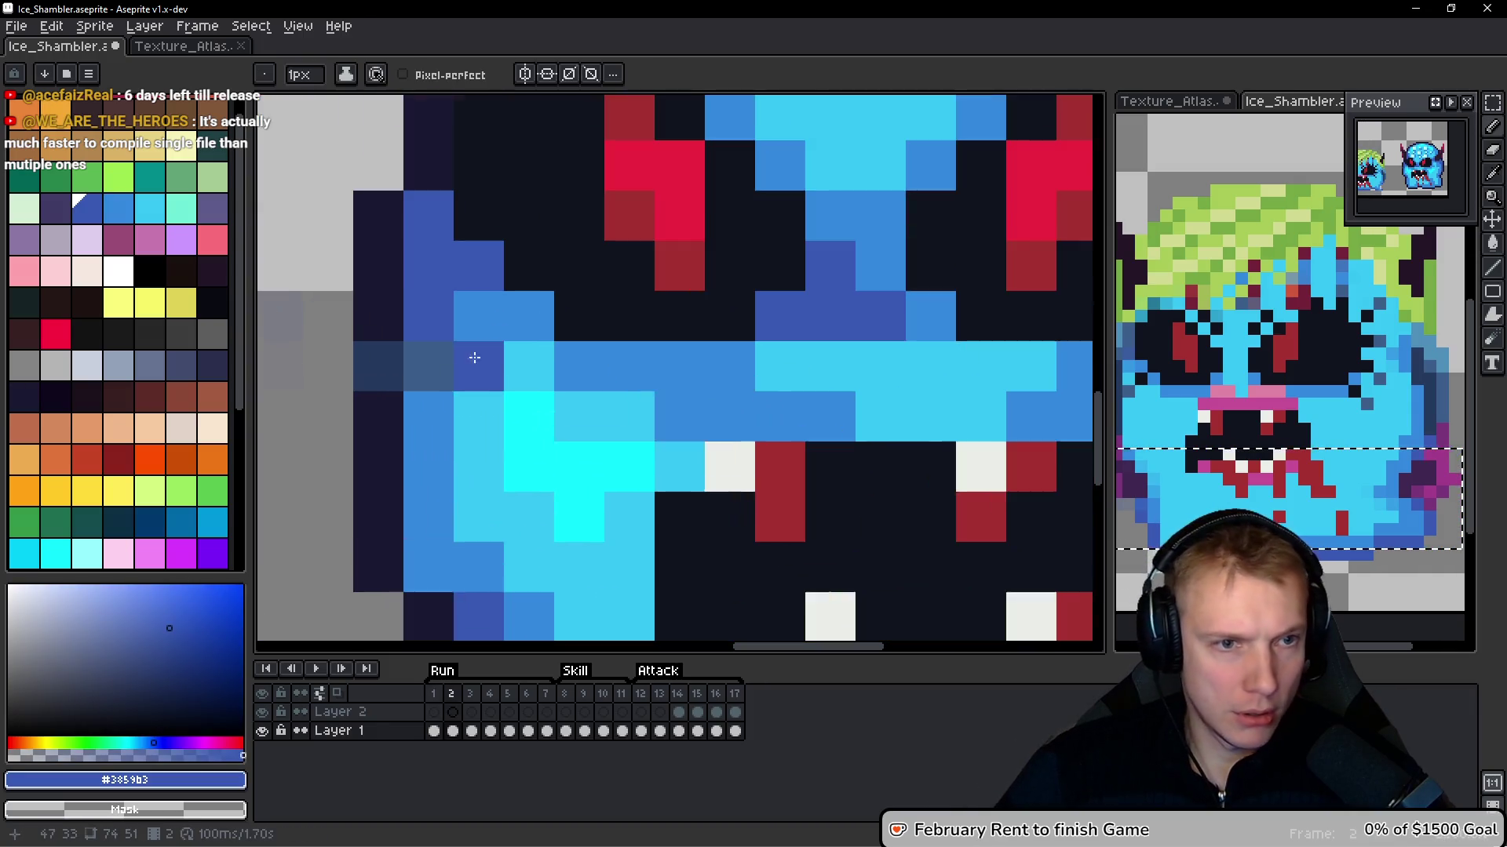
left_click(380, 326, "alt")
left_click(429, 367)
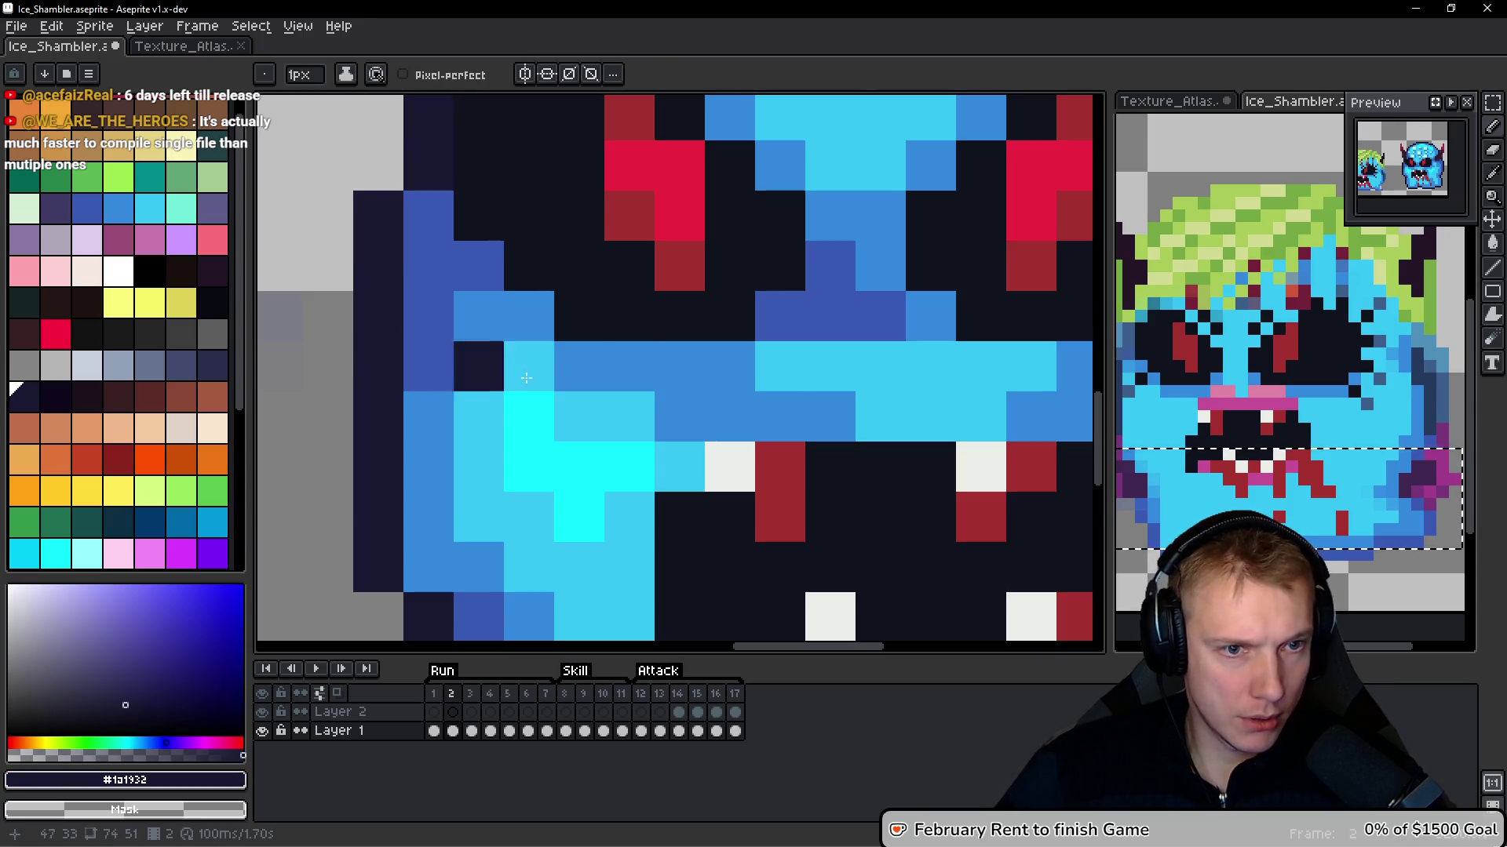
scroll(481, 369, "down", 4)
mouse_move(688, 355)
left_mouse_down()
mouse_move(643, 312)
mouse_move(744, 329)
left_mouse_up()
Lasso the ice-blue head and nudge it up, comparing frames 1 and 2
key("q")
mouse_move(782, 218)
left_mouse_down()
mouse_move(567, 251)
mouse_move(638, 555)
left_mouse_up()
left_click_drag(786, 225, 786, 223)
key("Up")
key("Up")
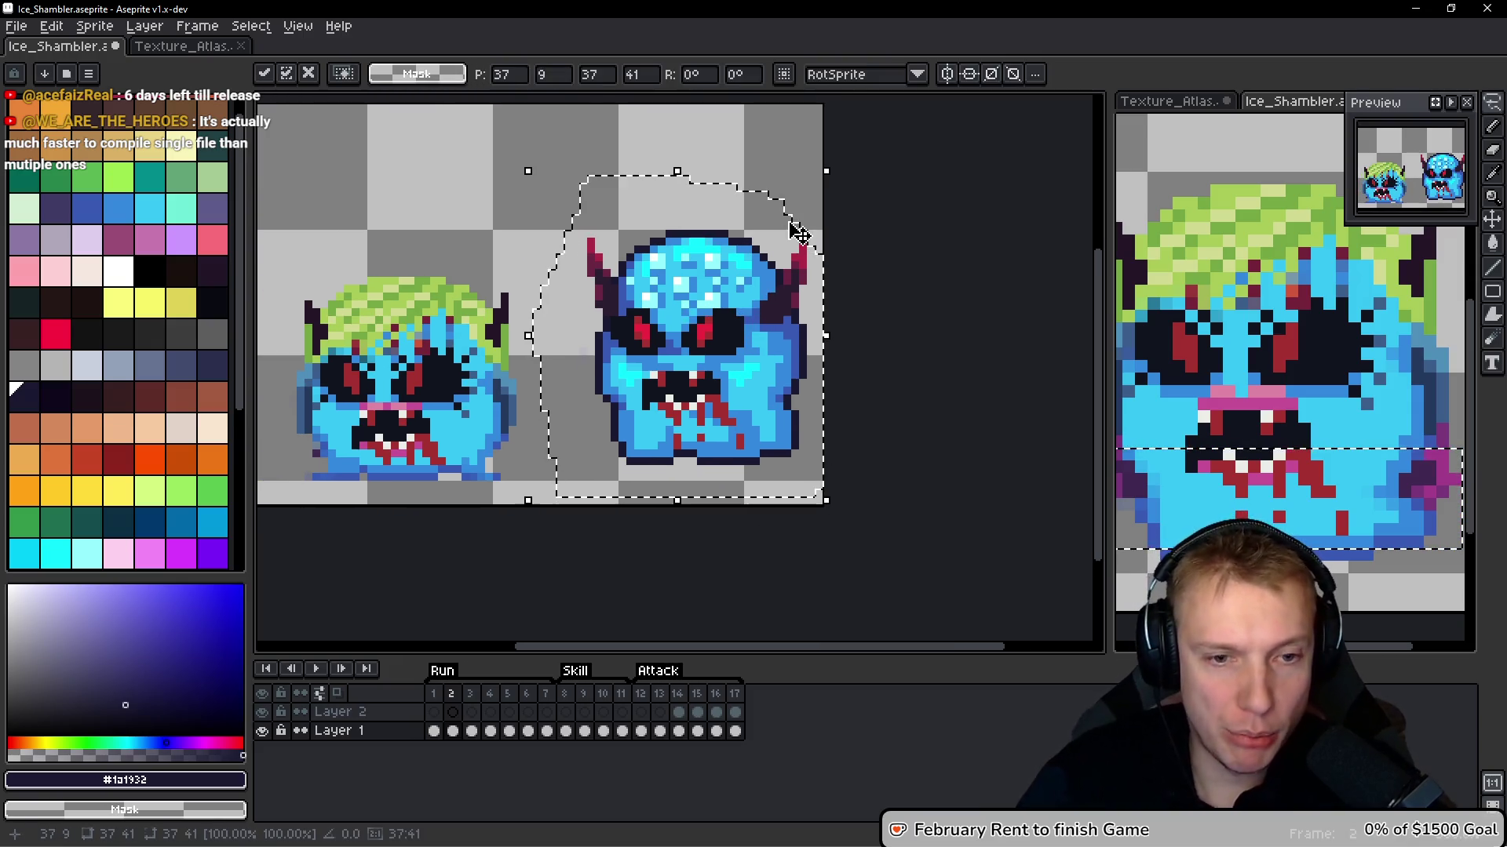
key("comma")
key("period")
key("comma")
key("period")
key("comma")
key("period")
key("comma")
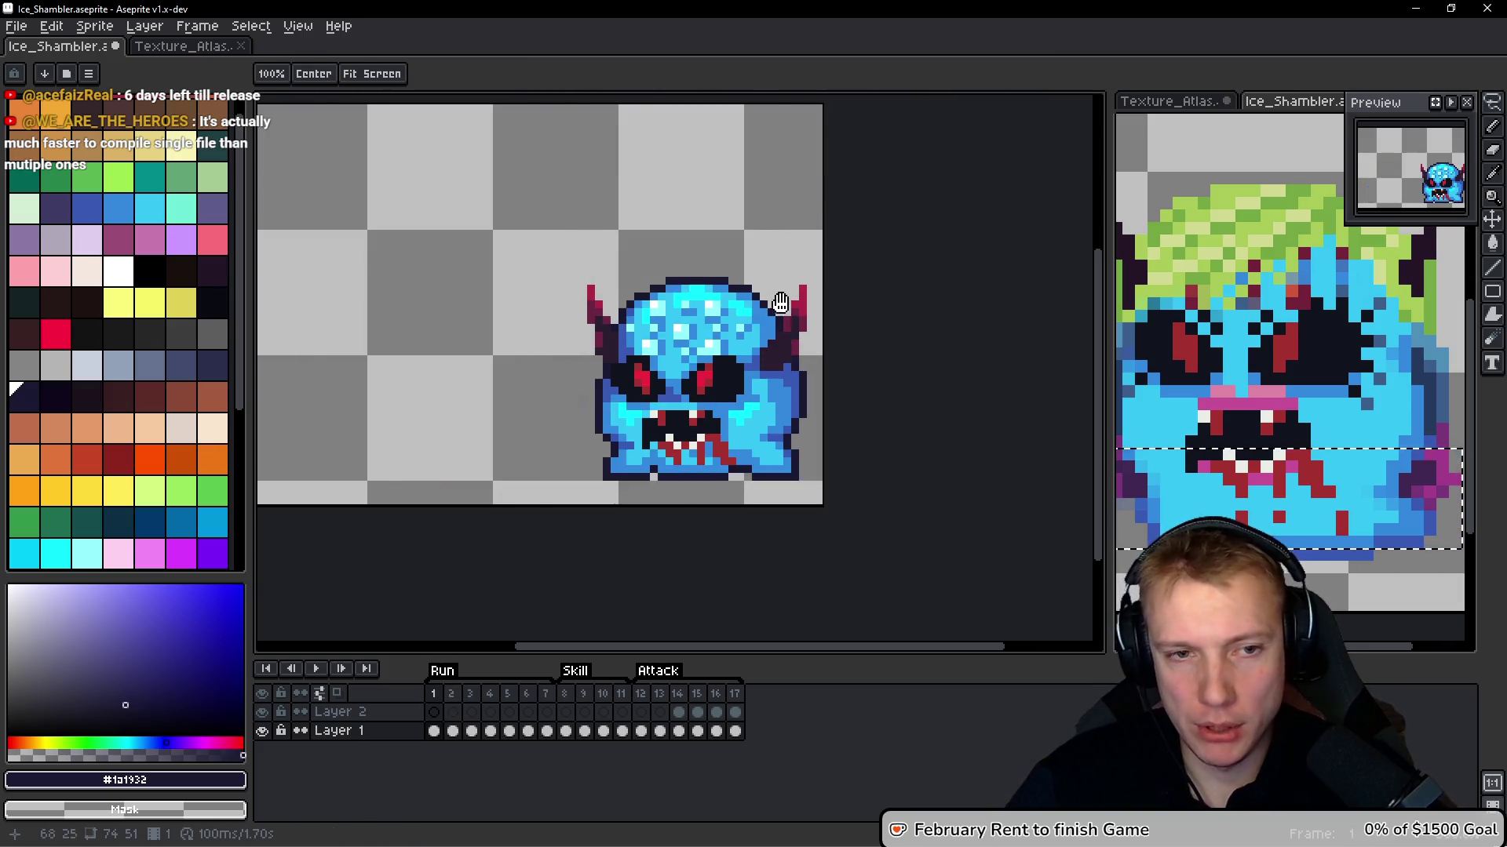
key("period")
Lasso and delete the leftover green-haired head, then widen the reference view
mouse_move(505, 303)
left_mouse_down()
mouse_move(633, 215)
mouse_move(327, 317)
mouse_move(671, 306)
mouse_move(656, 236)
mouse_move(364, 411)
mouse_move(649, 242)
mouse_move(609, 229)
left_mouse_up()
key("Delete")
key("period")
left_click_drag(731, 304, 636, 311)
key("comma")
key("period")
key("comma")
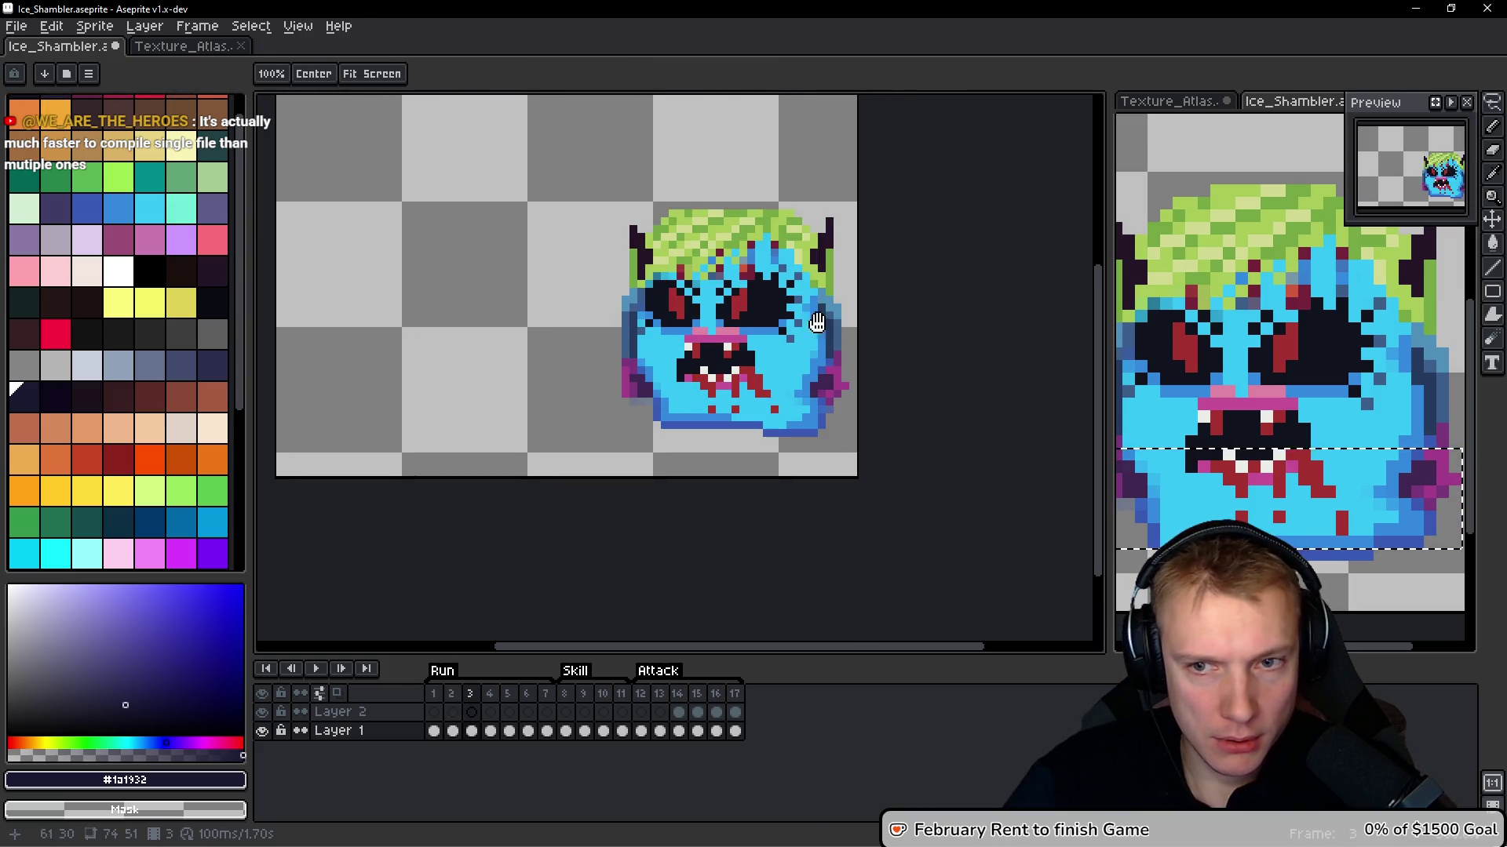
key("m")
left_click_drag(1110, 279, 1024, 279)
key("period")
left_click_drag(757, 316, 755, 337)
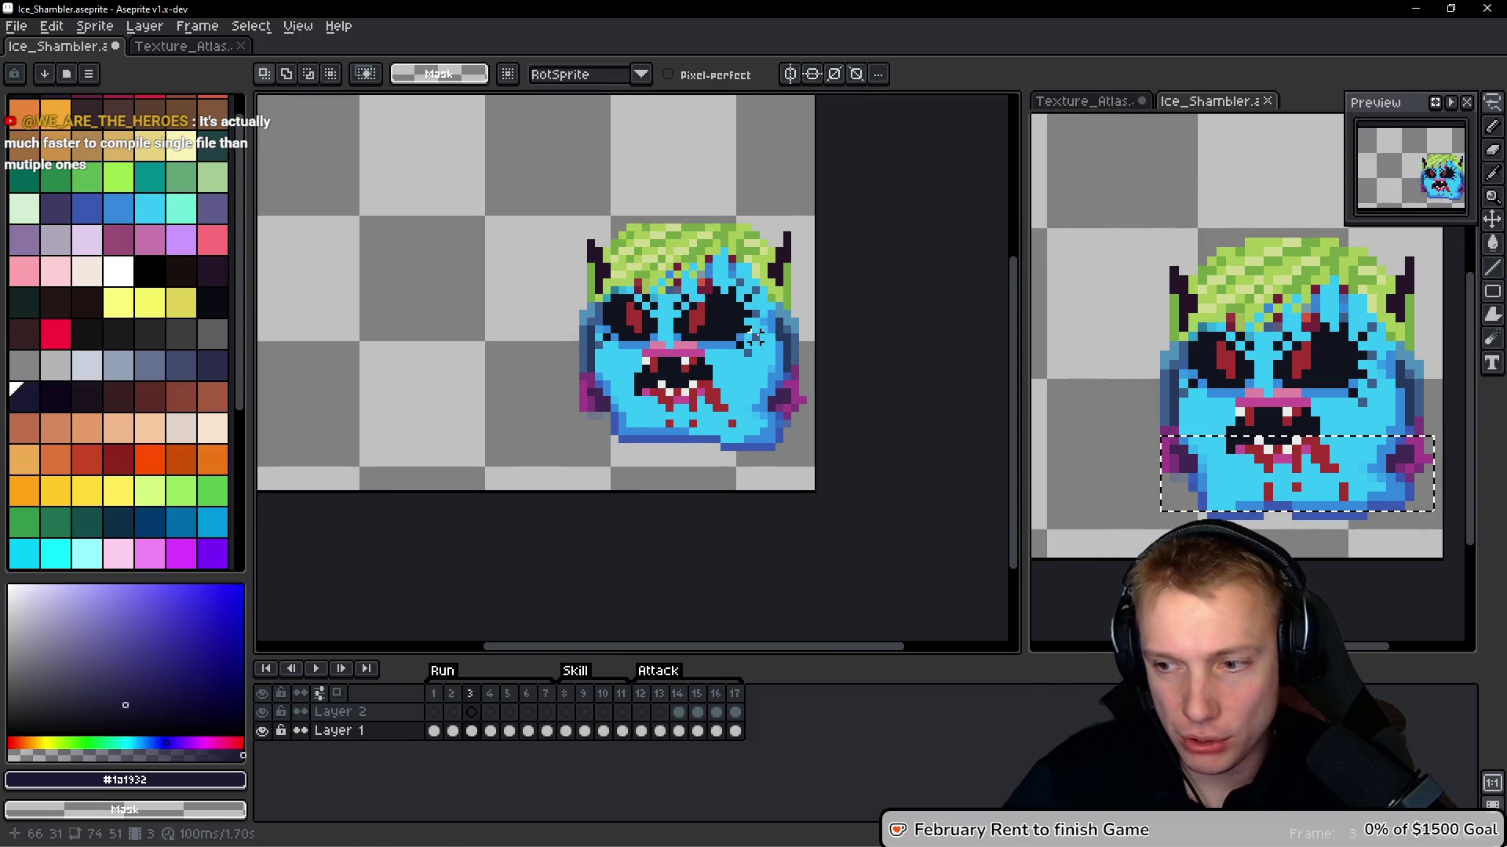
Inspect the reference head and compare frames 2 and 3
left_click(1257, 330)
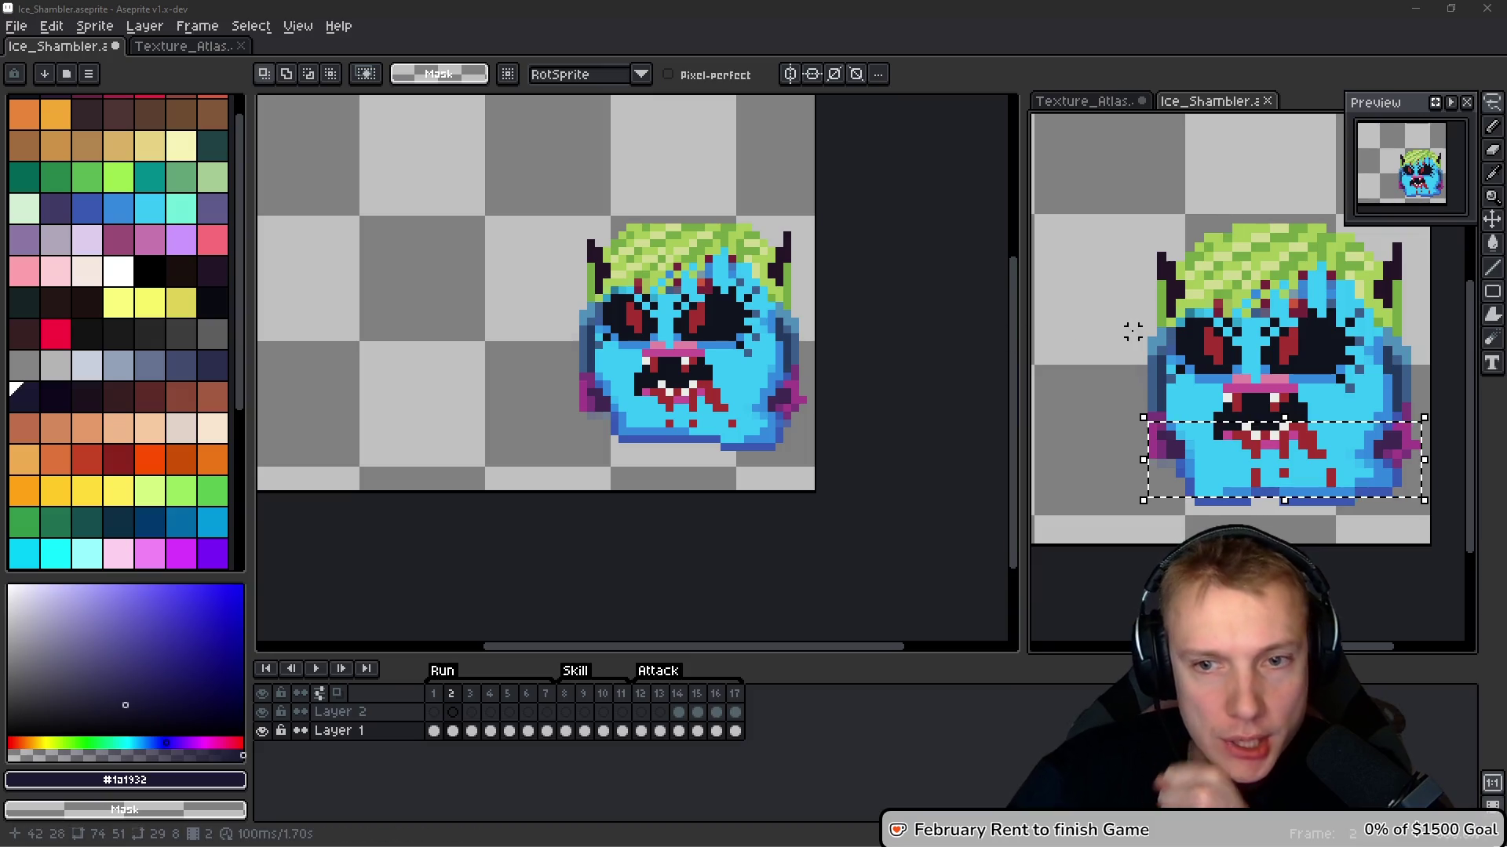
left_click(1192, 323)
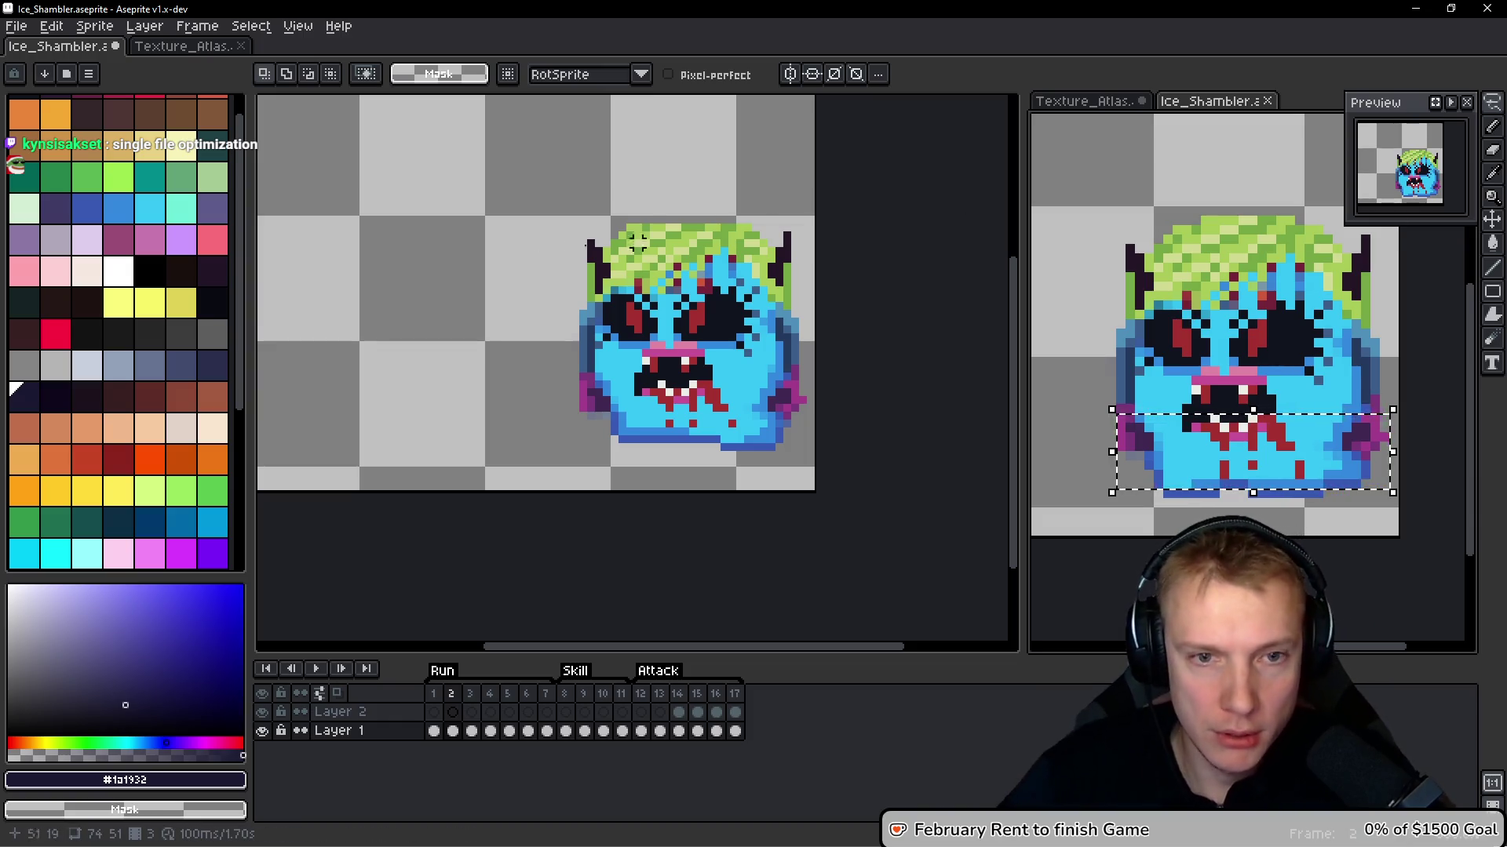
key("ctrl+z")
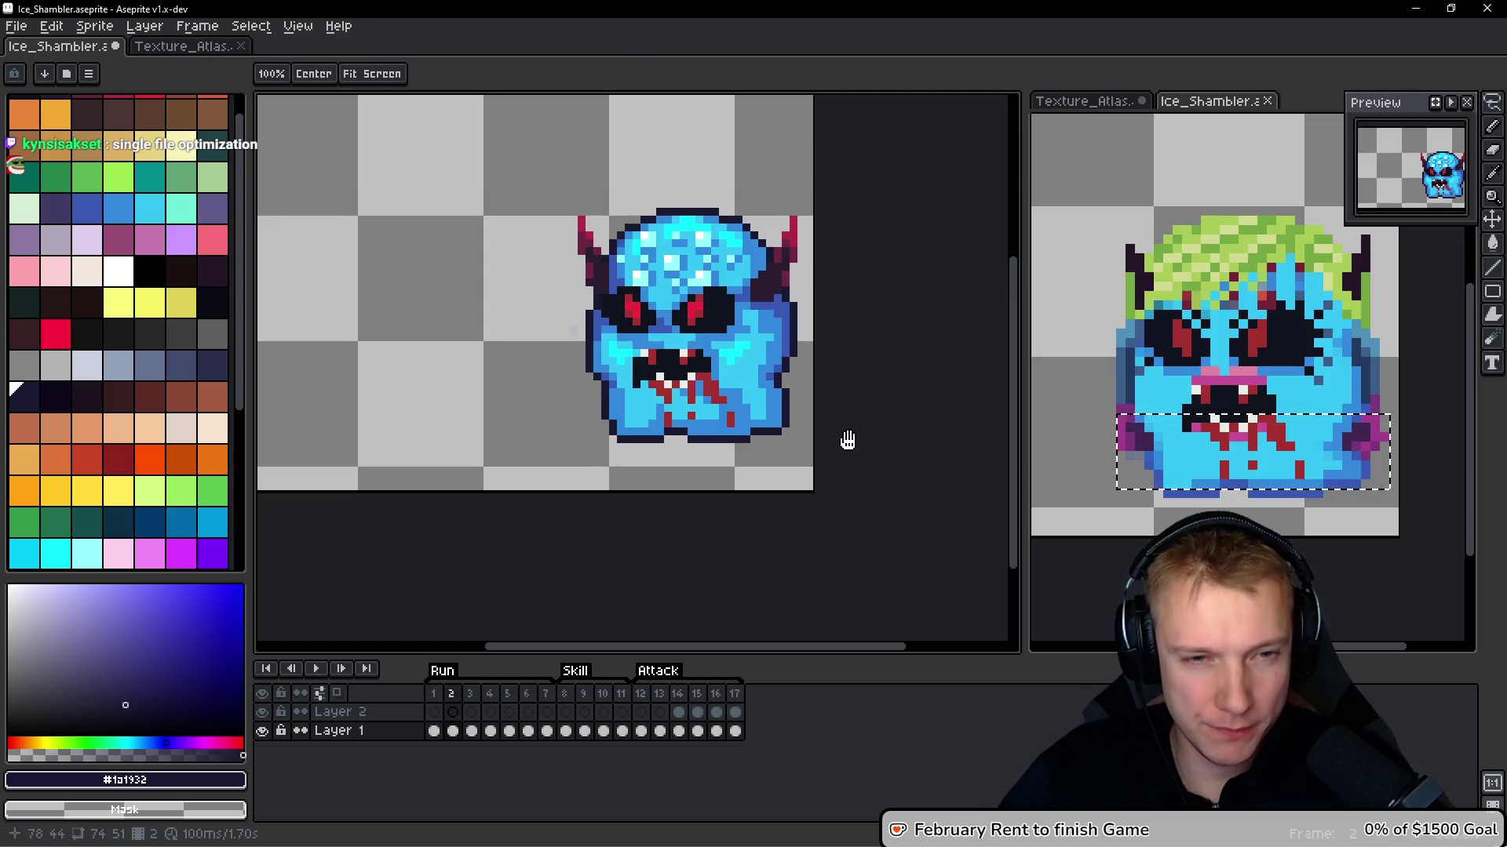
key("m")
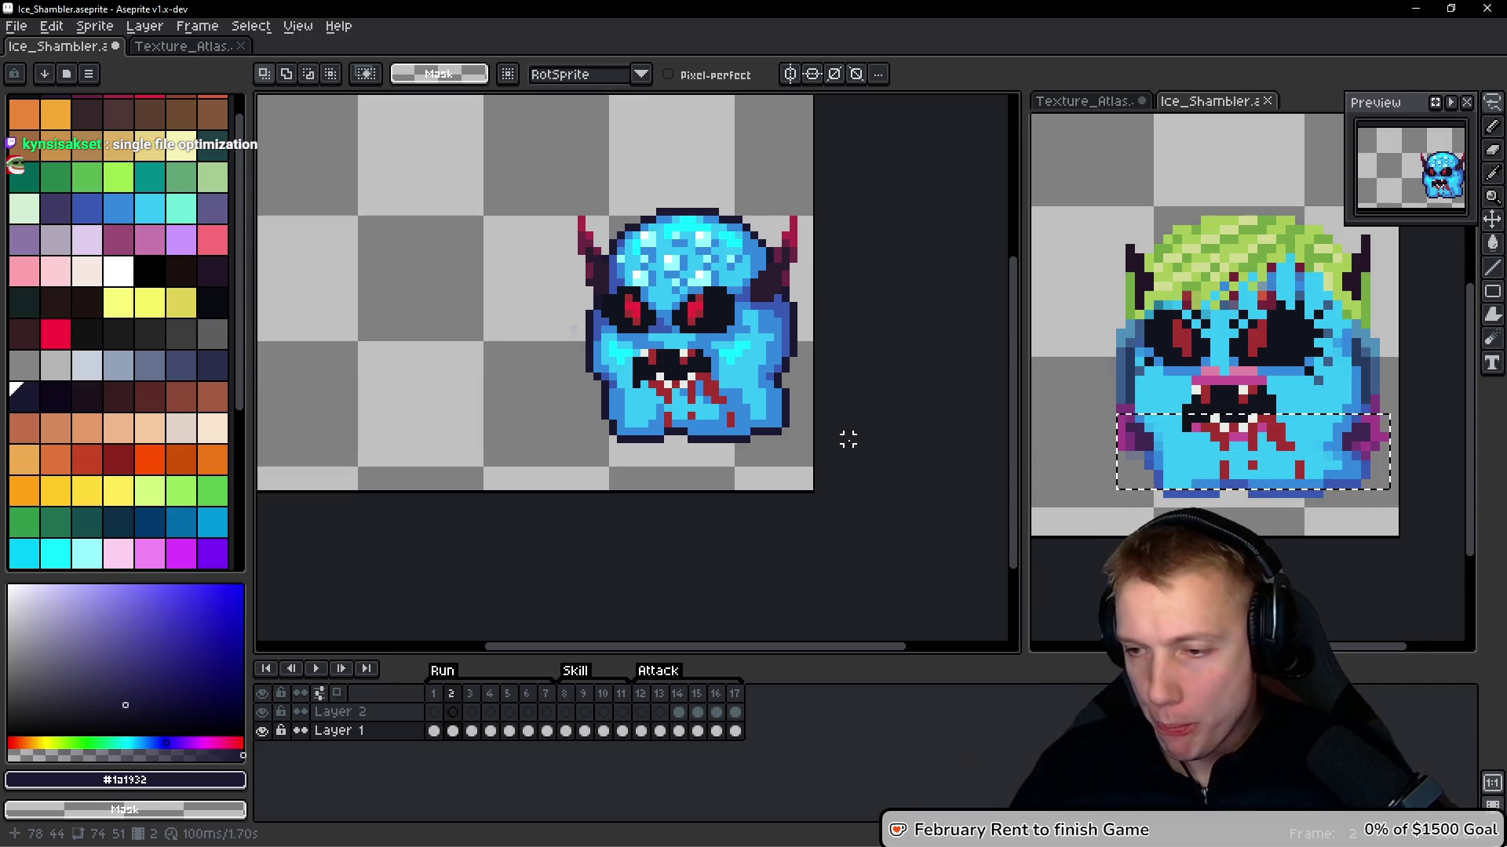
key("h")
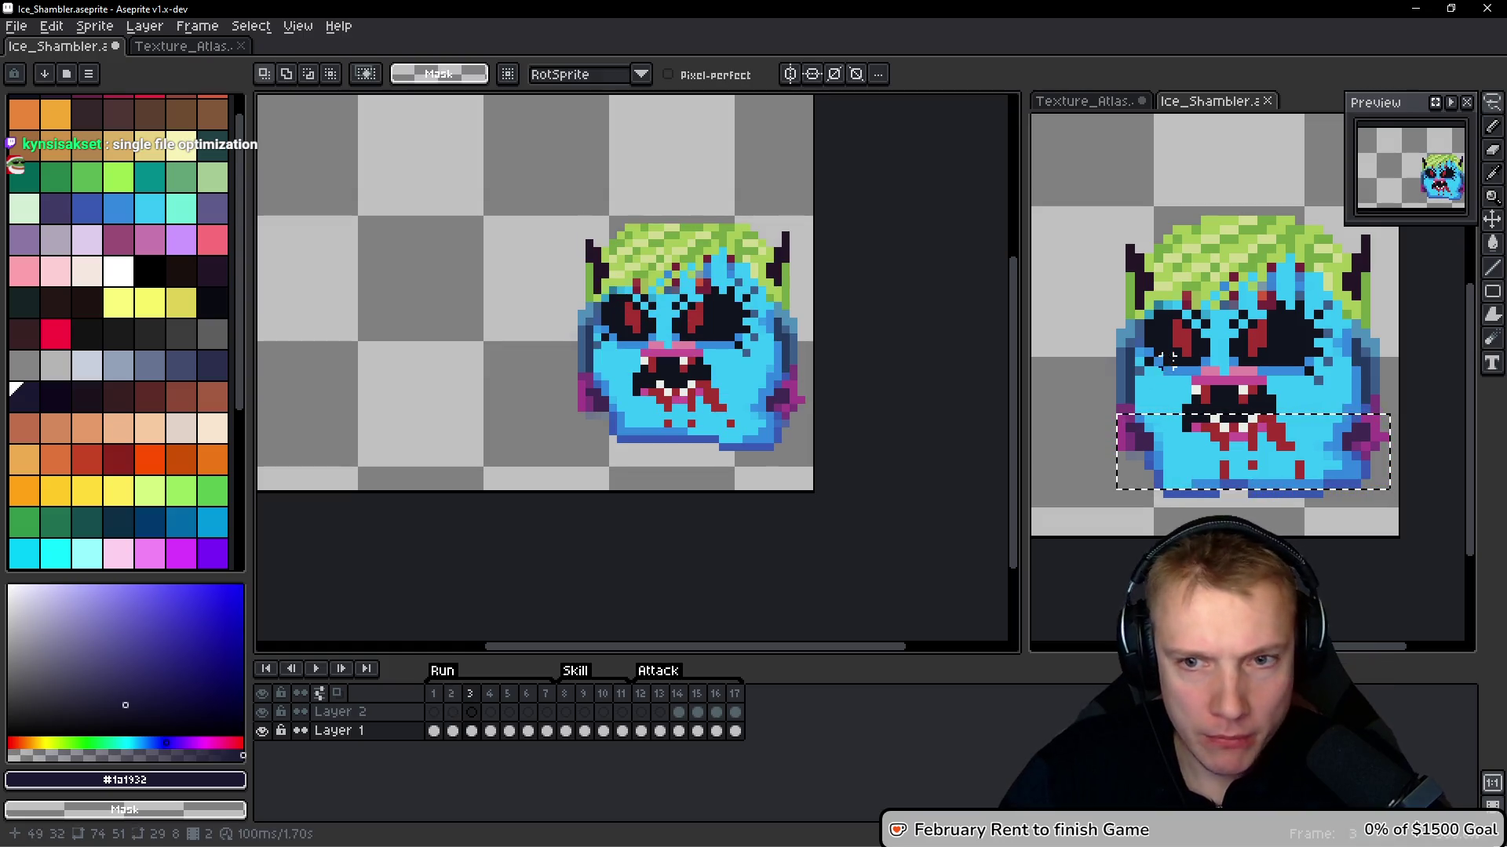
key("comma")
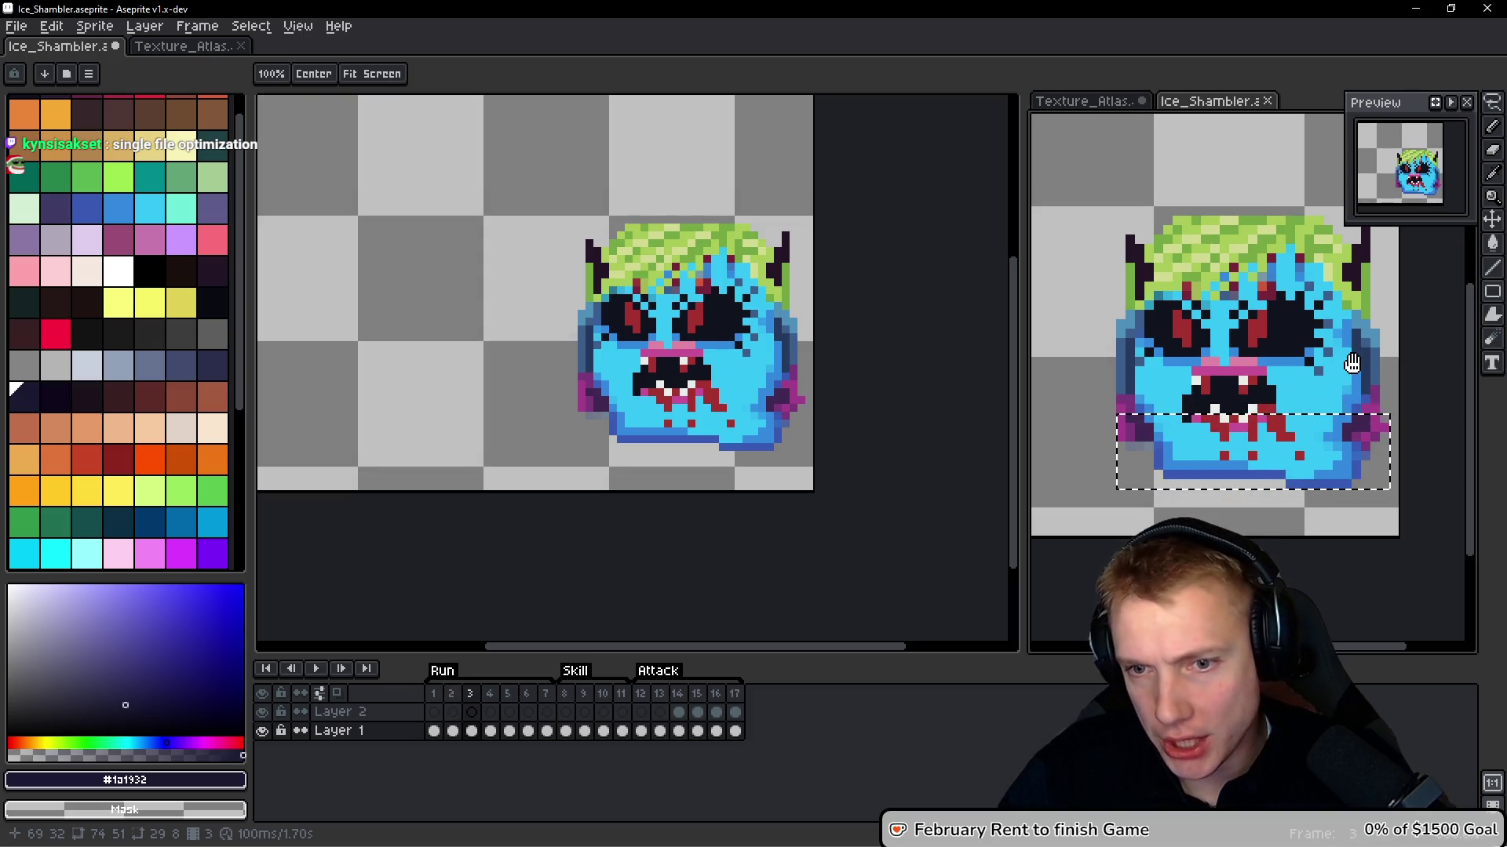
key("period")
key("ctrl+d")
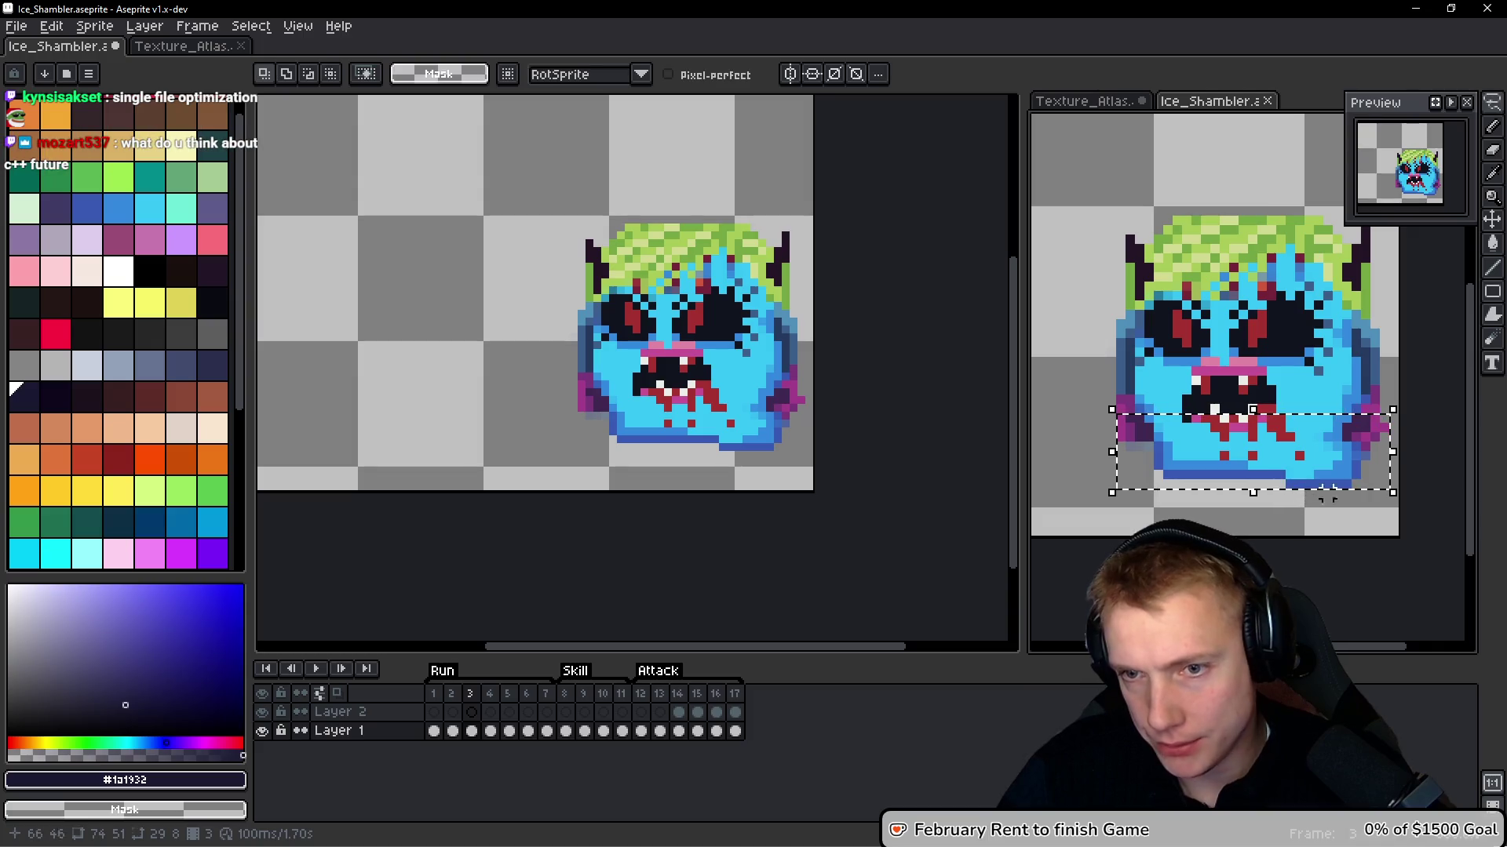
key("comma")
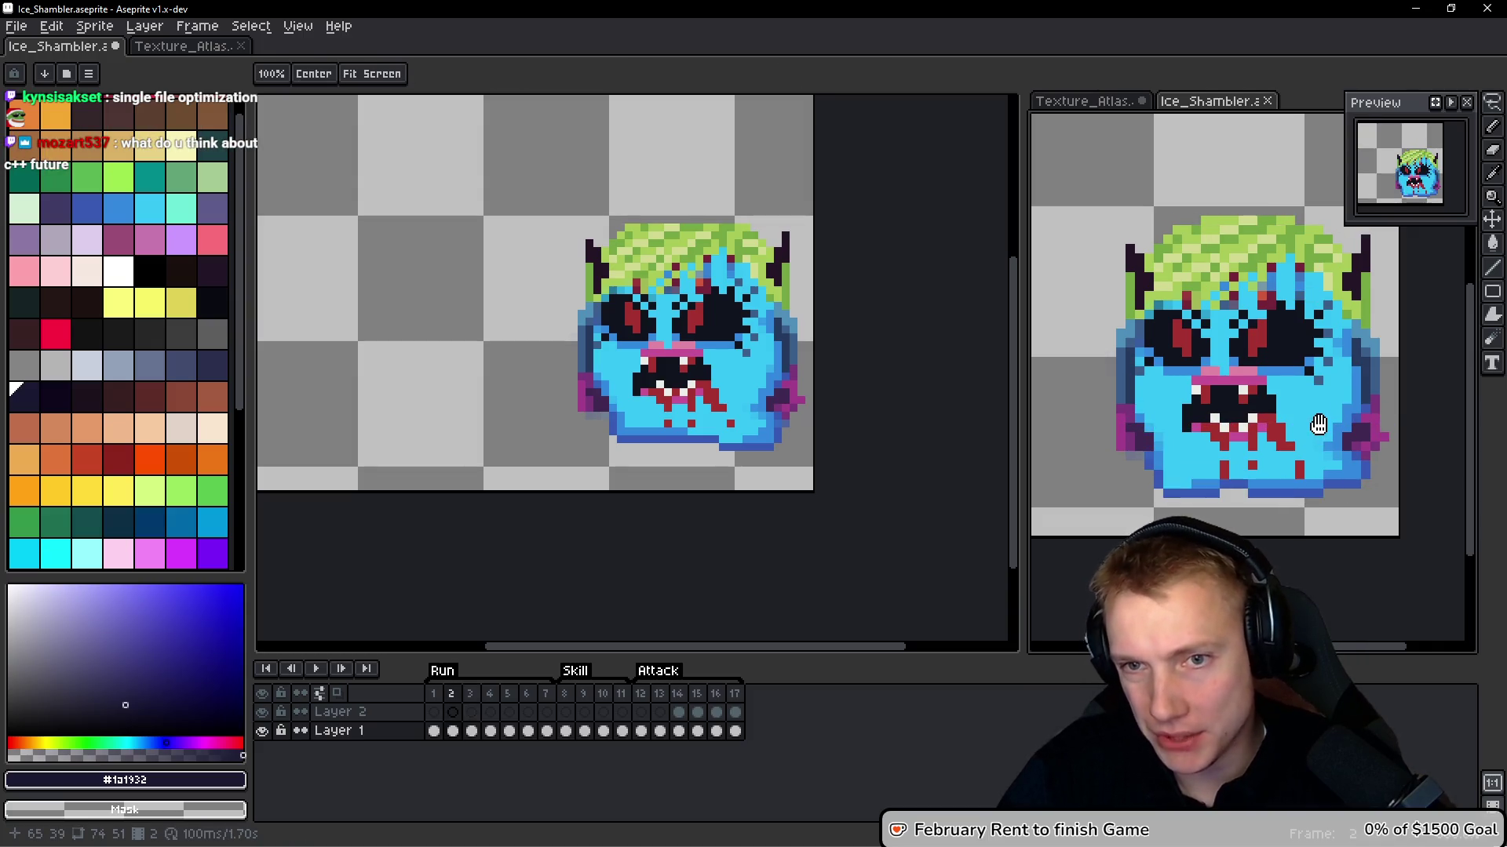
key("period")
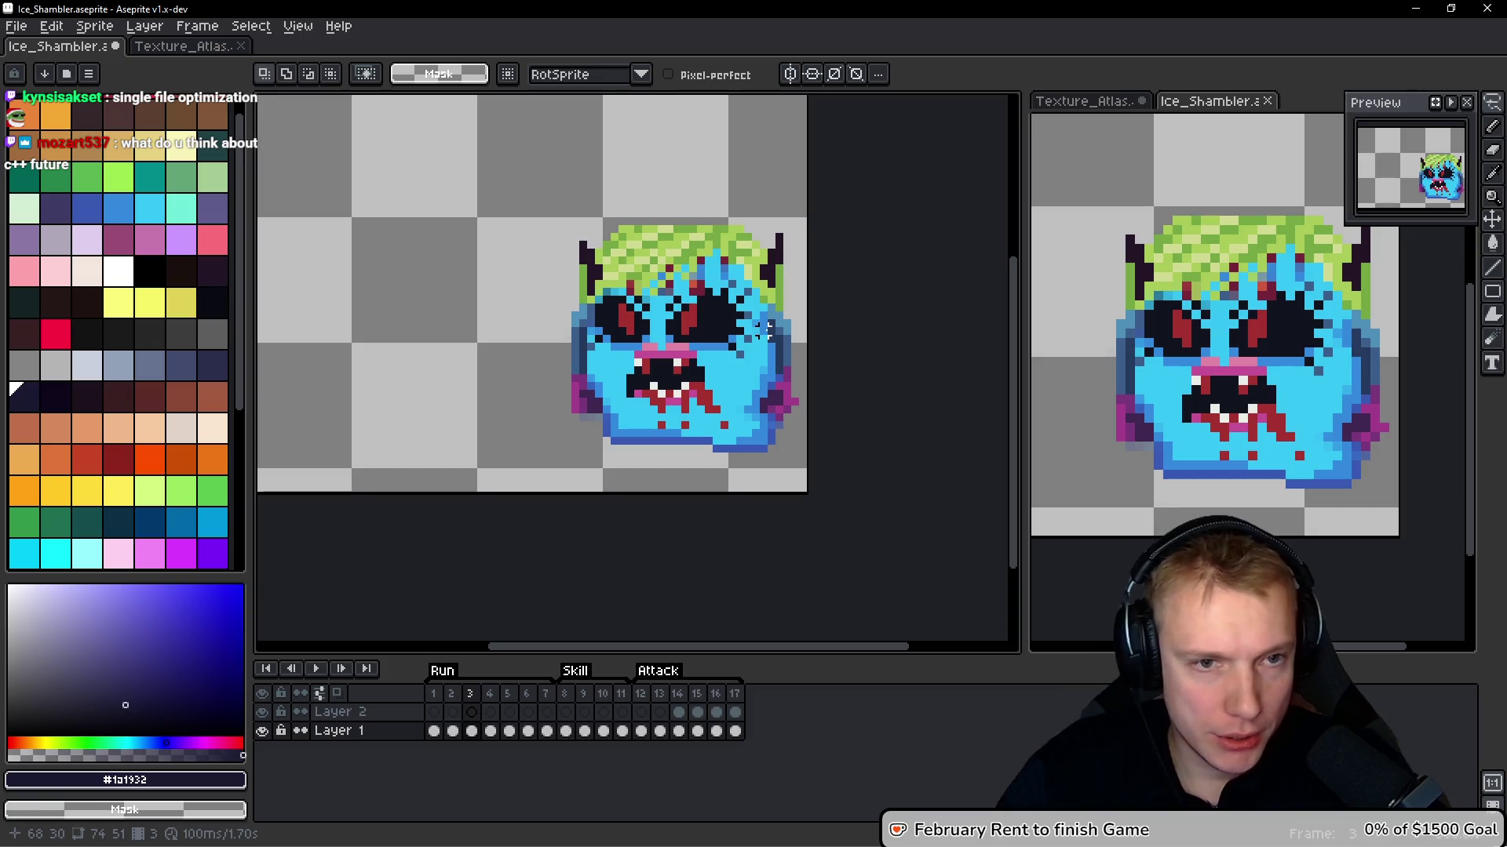
key("comma")
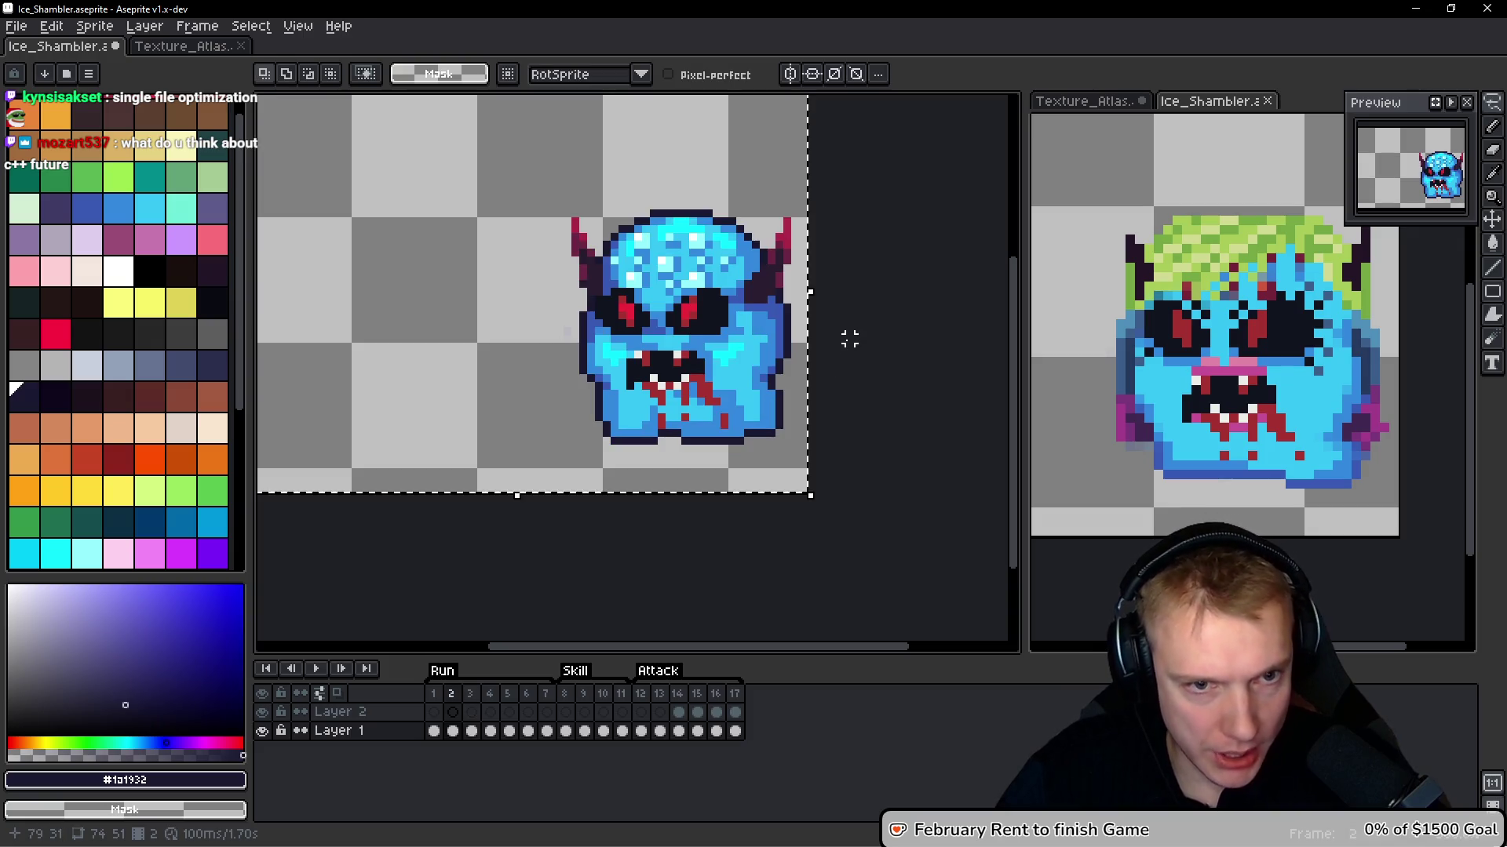
Copy the ice-blue head from frame 2 into the cleared frame 3 and commit it
key("ctrl+d")
key("space")
key("period")
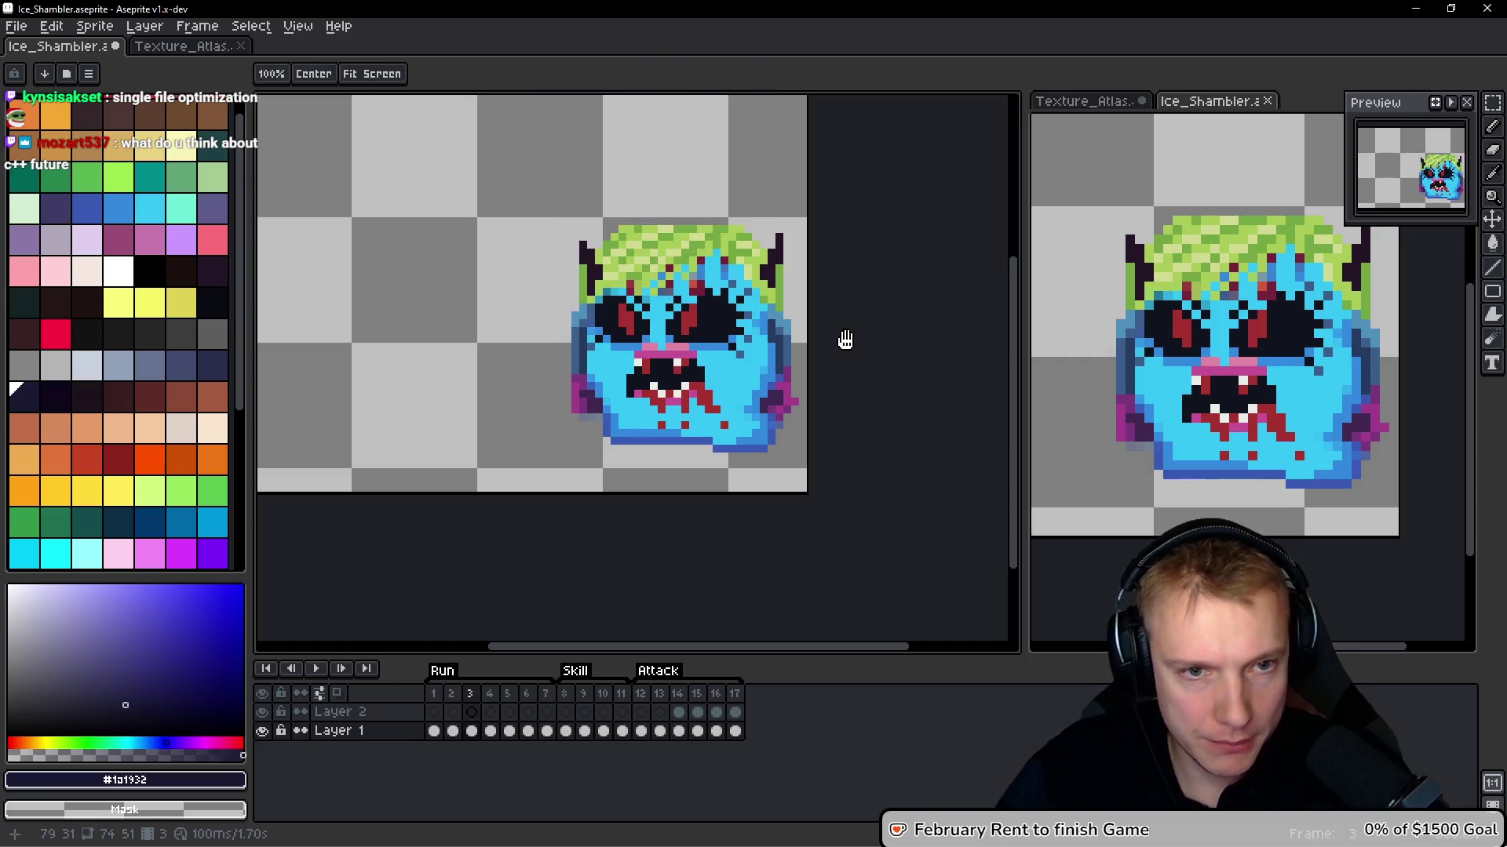
key("ctrl+v")
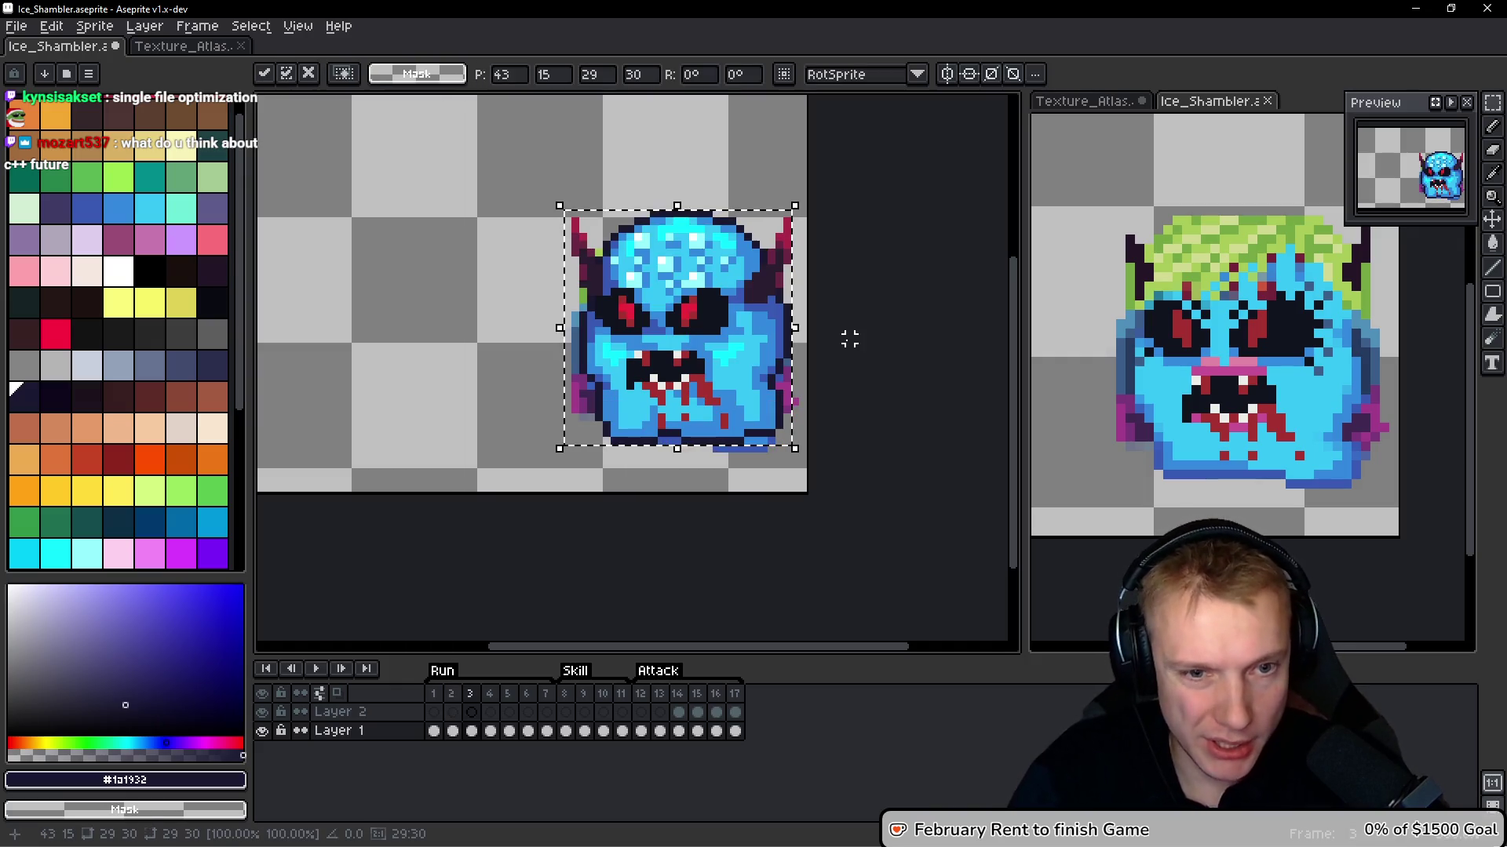
key("Return")
key("ctrl+d")
key("ctrl+z")
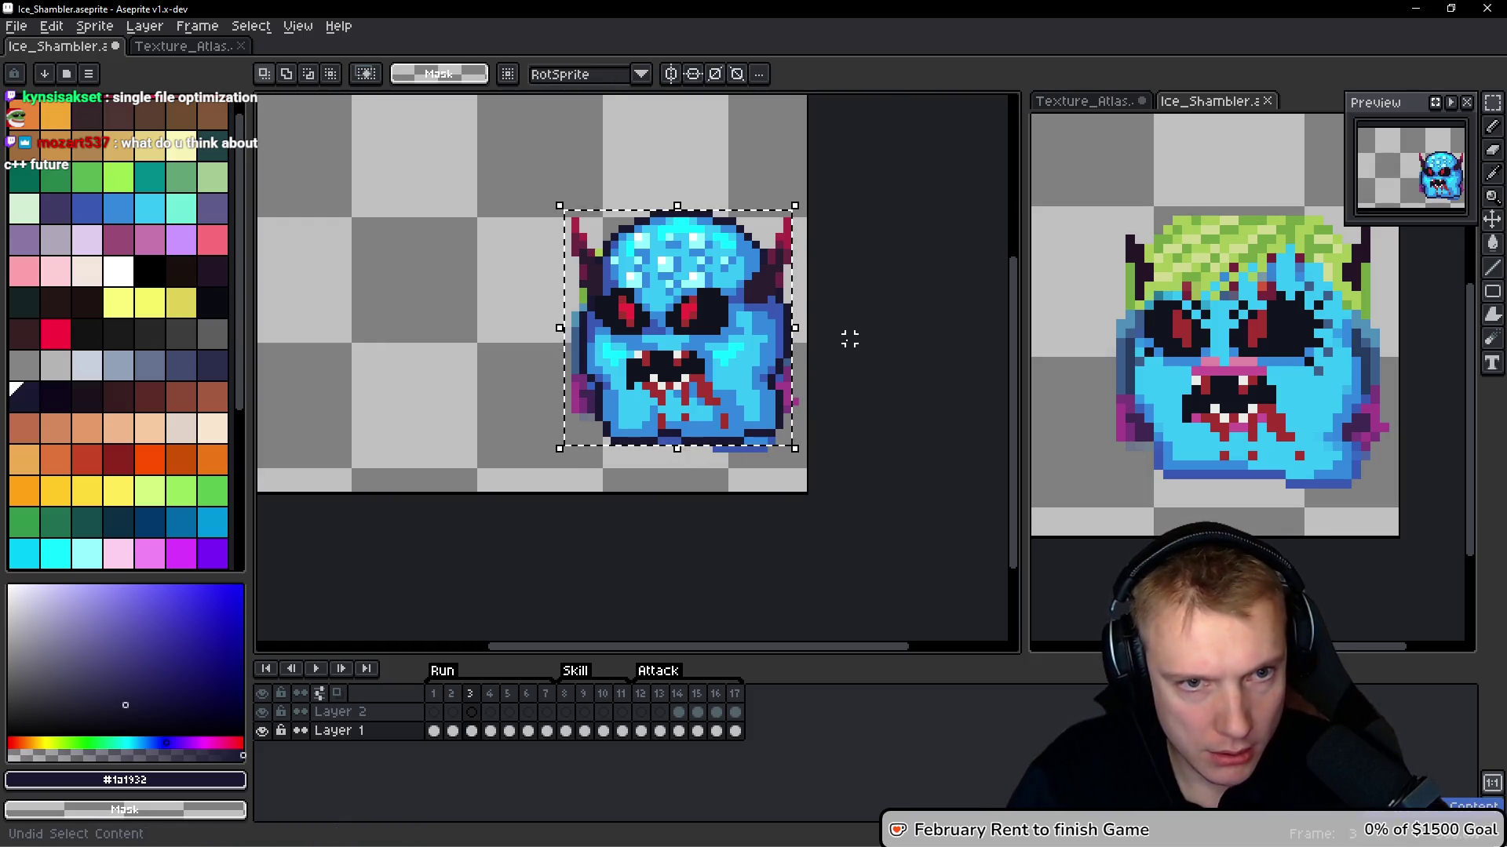
key("ctrl+z")
key("ctrl+z")
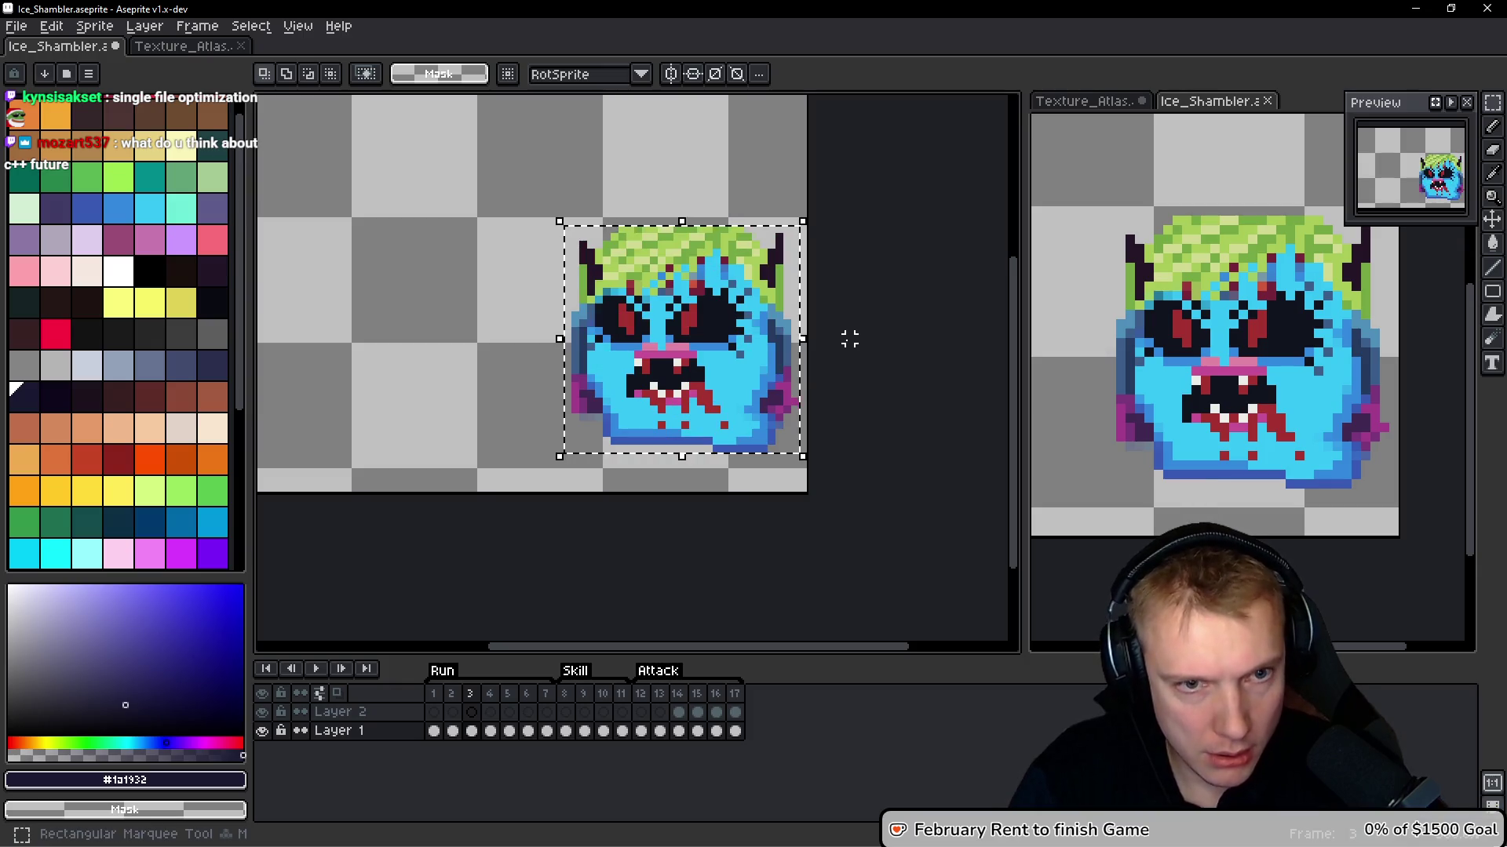
key("Delete")
key("ctrl+v")
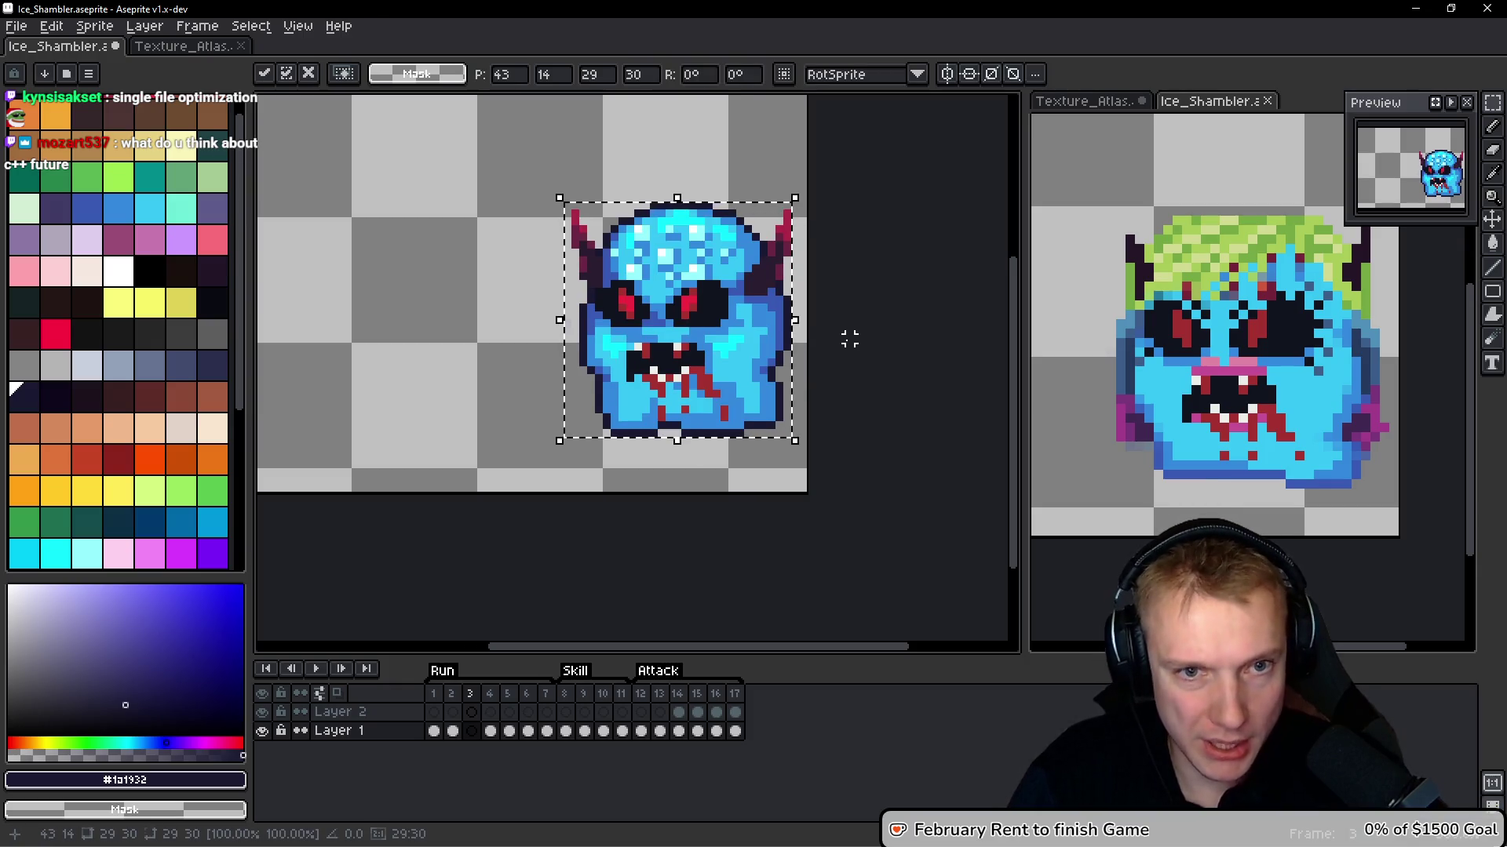
key("Return")
key("Return")
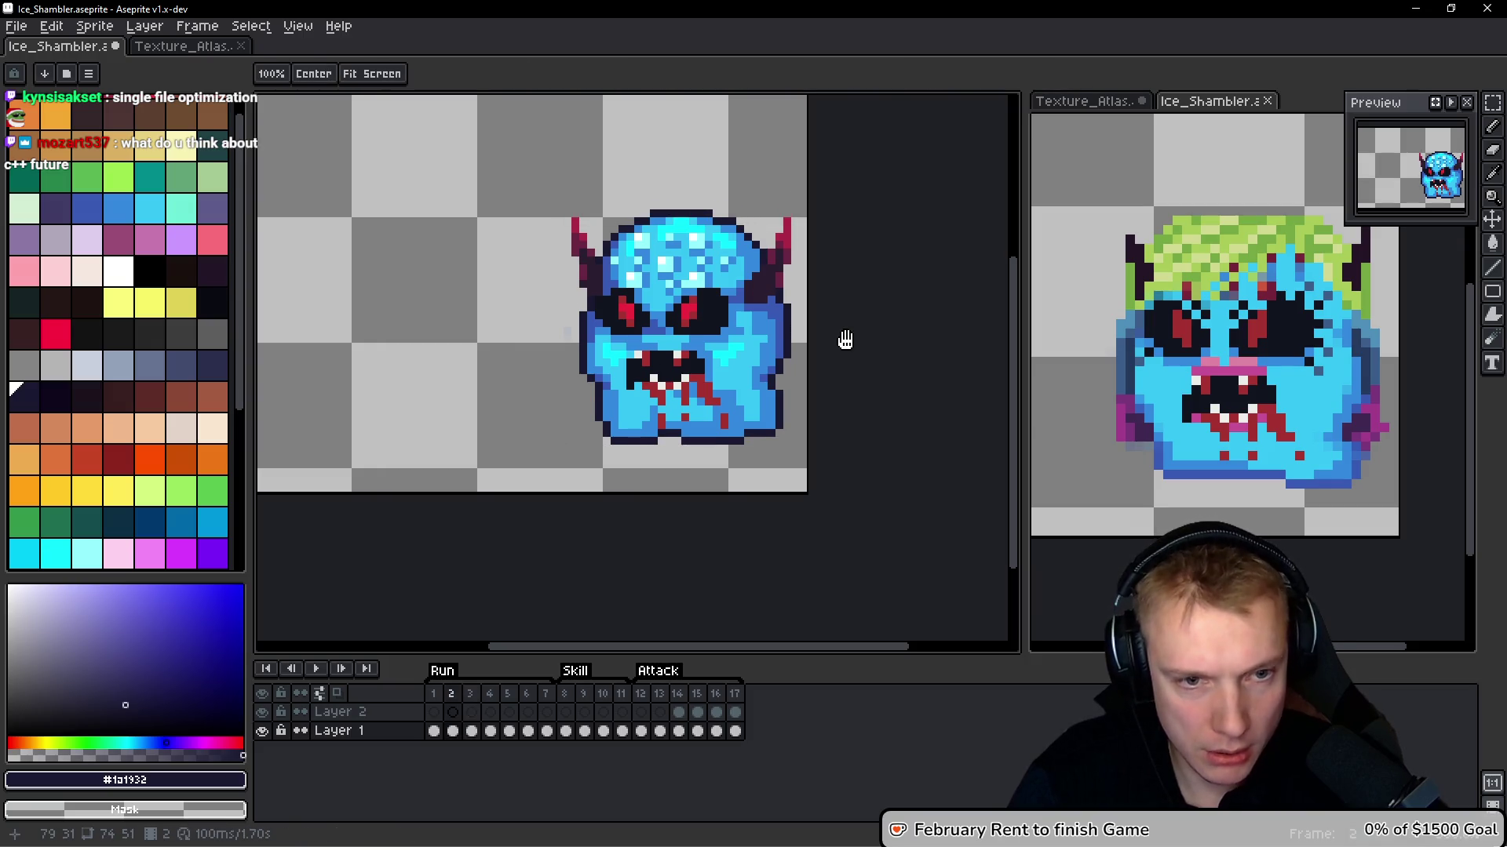
Select the bottom part of the head in the reference view
key("v")
left_click(1144, 521)
left_click_drag(1094, 490, 1354, 439)
left_click(650, 418)
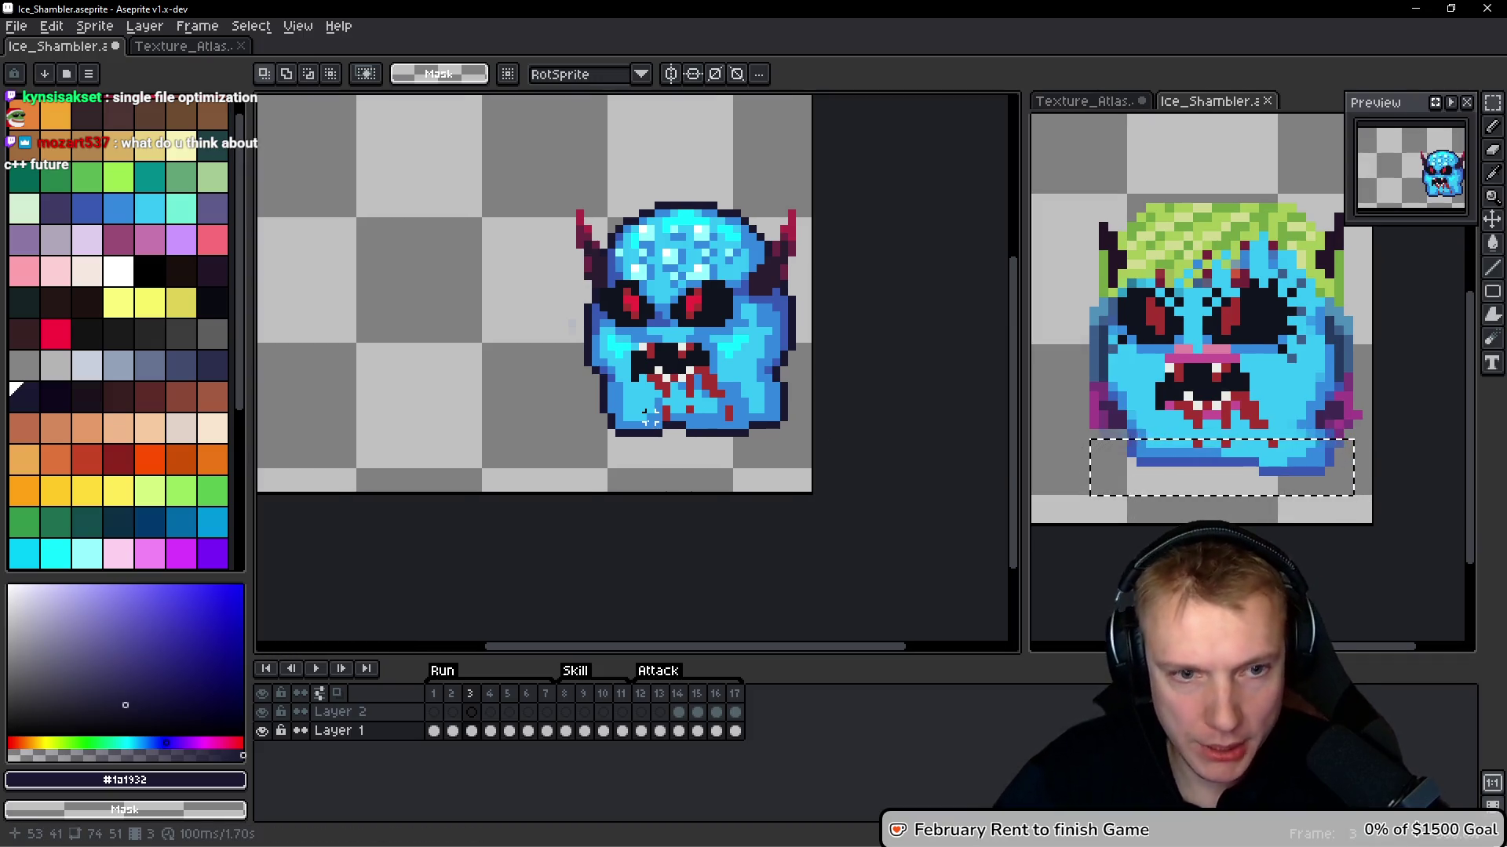
left_click(1214, 435)
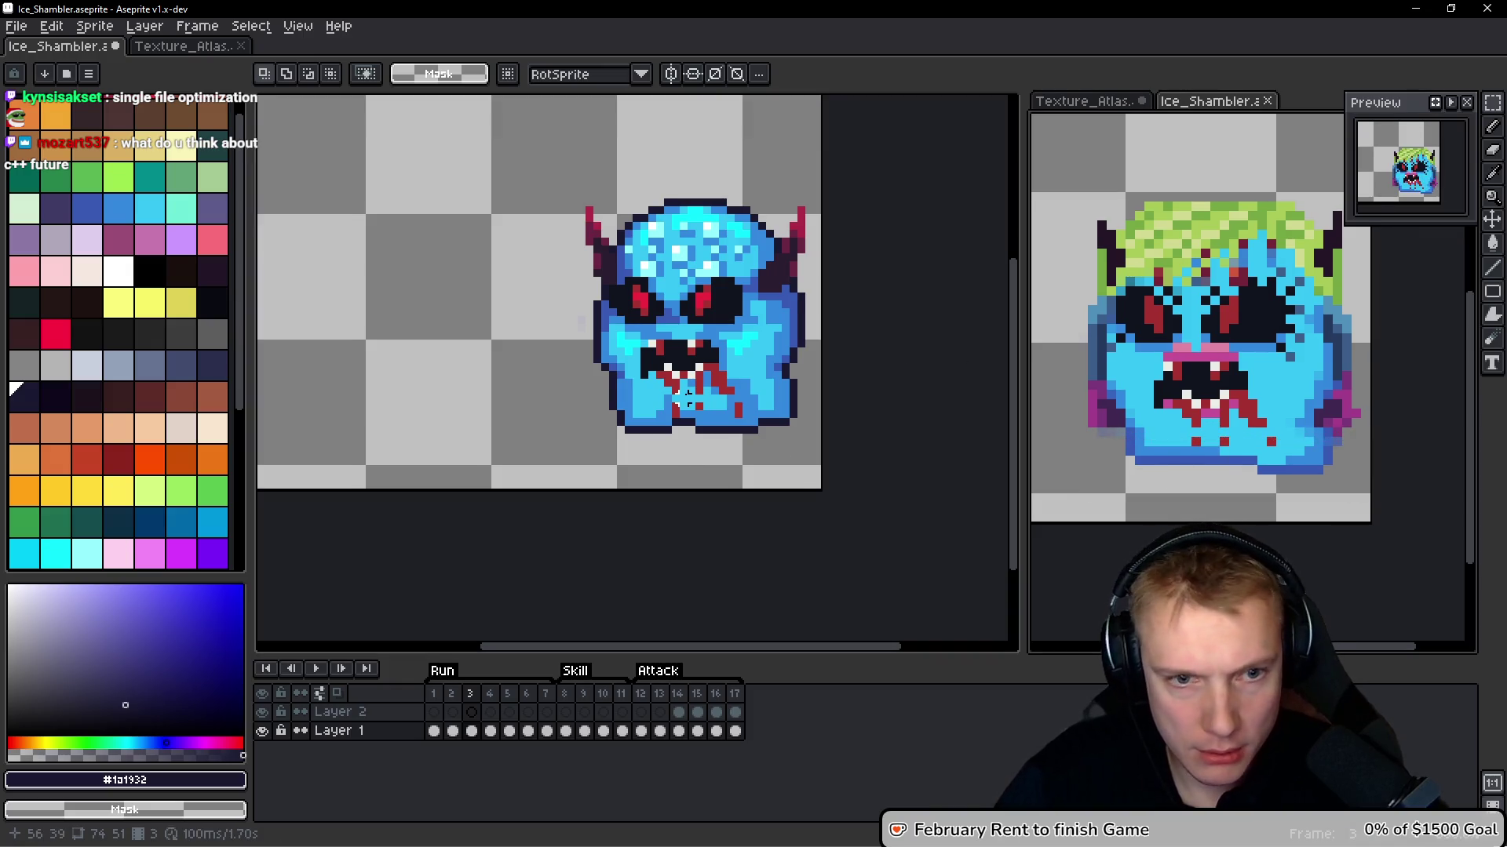
scroll(753, 445, "up", 2)
Paste the bottom strip at the head's base, nudge it up one pixel, and commit
key("ctrl+v")
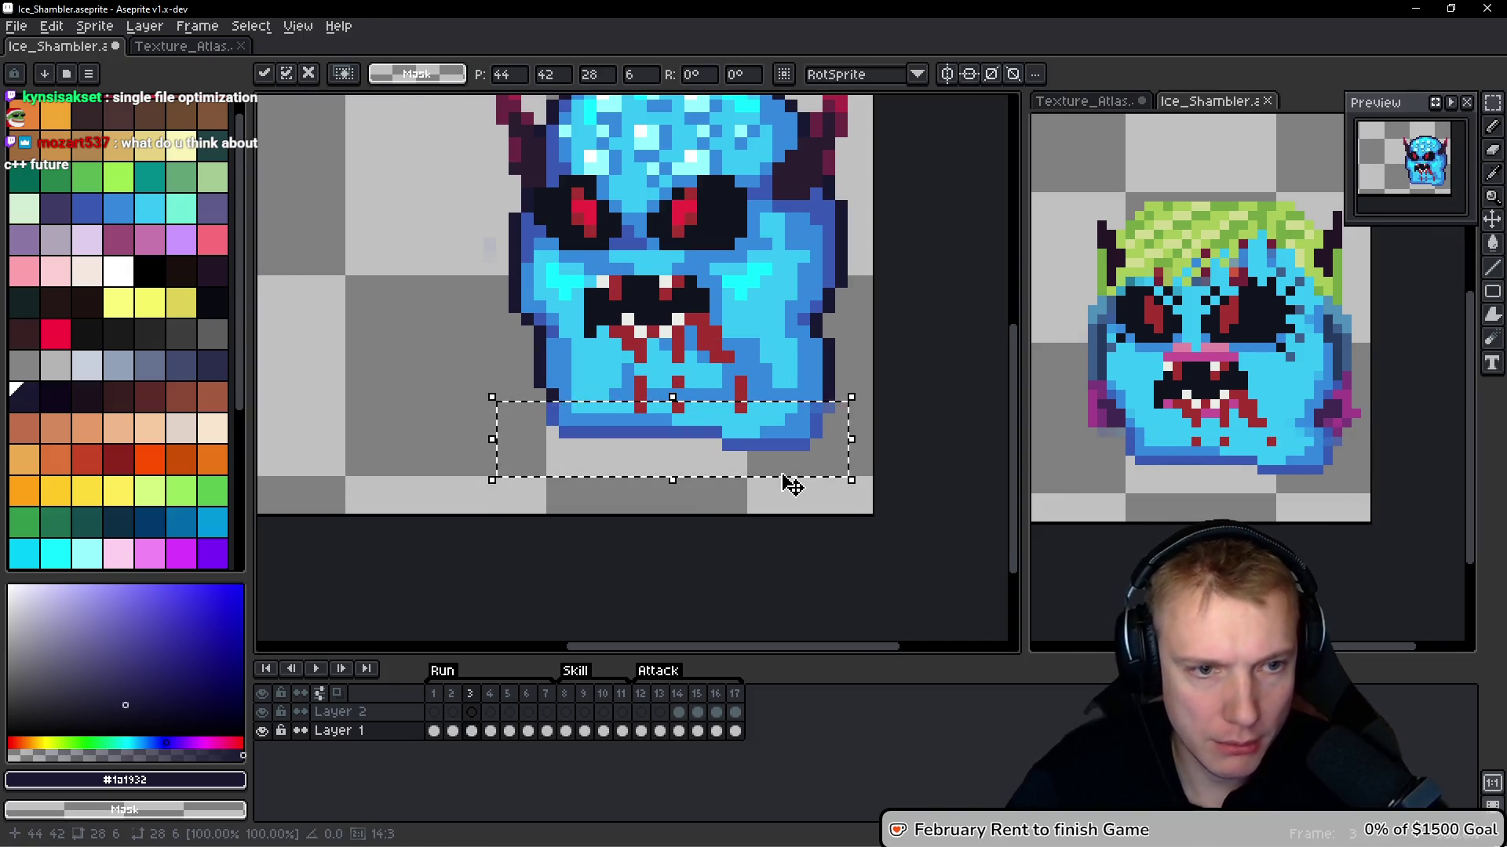
left_click_drag(791, 481, 777, 463)
key("Up")
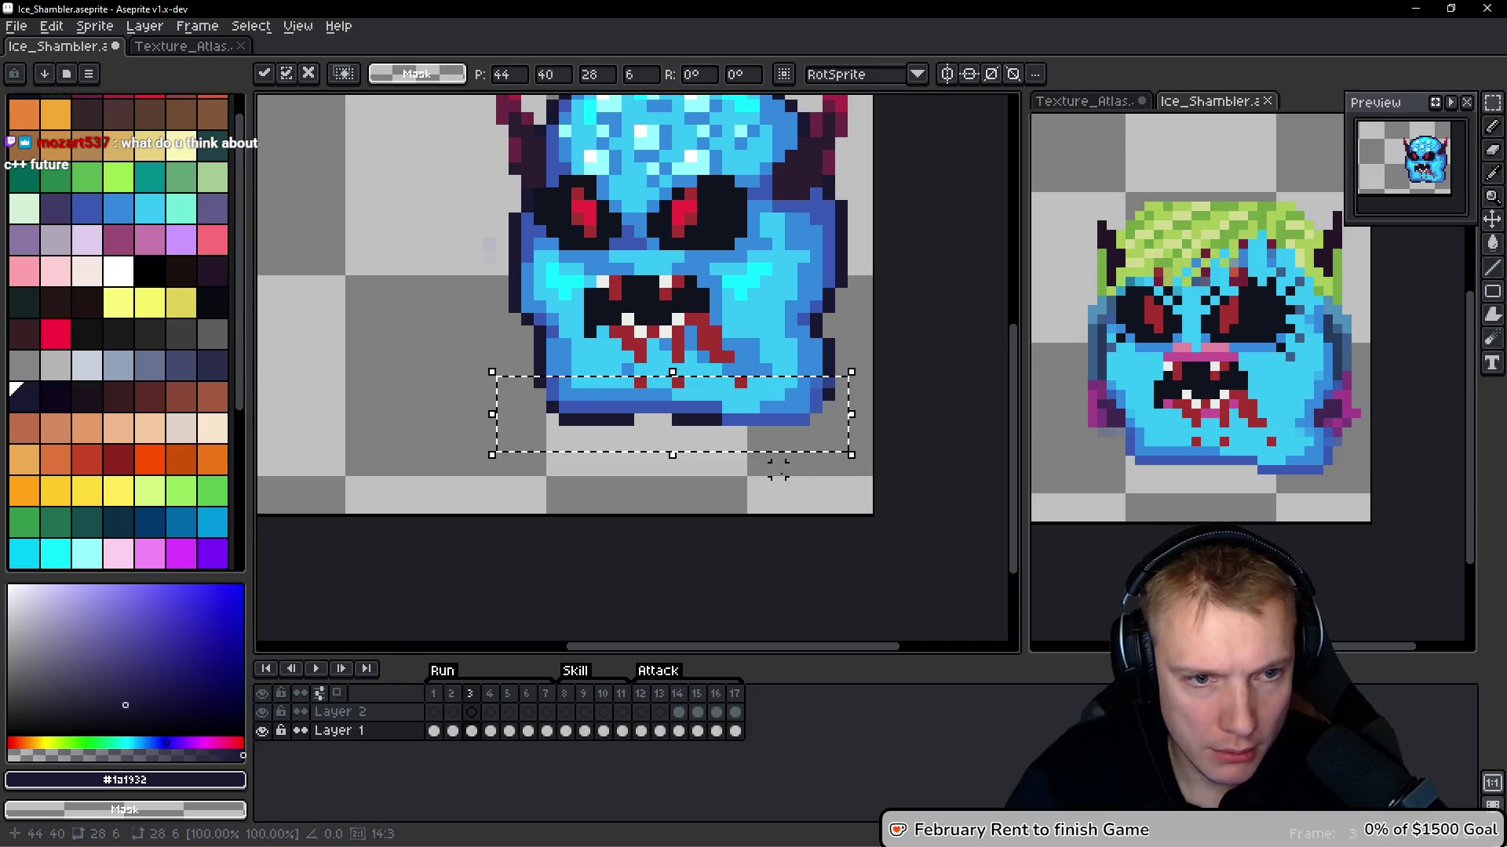
key("Return")
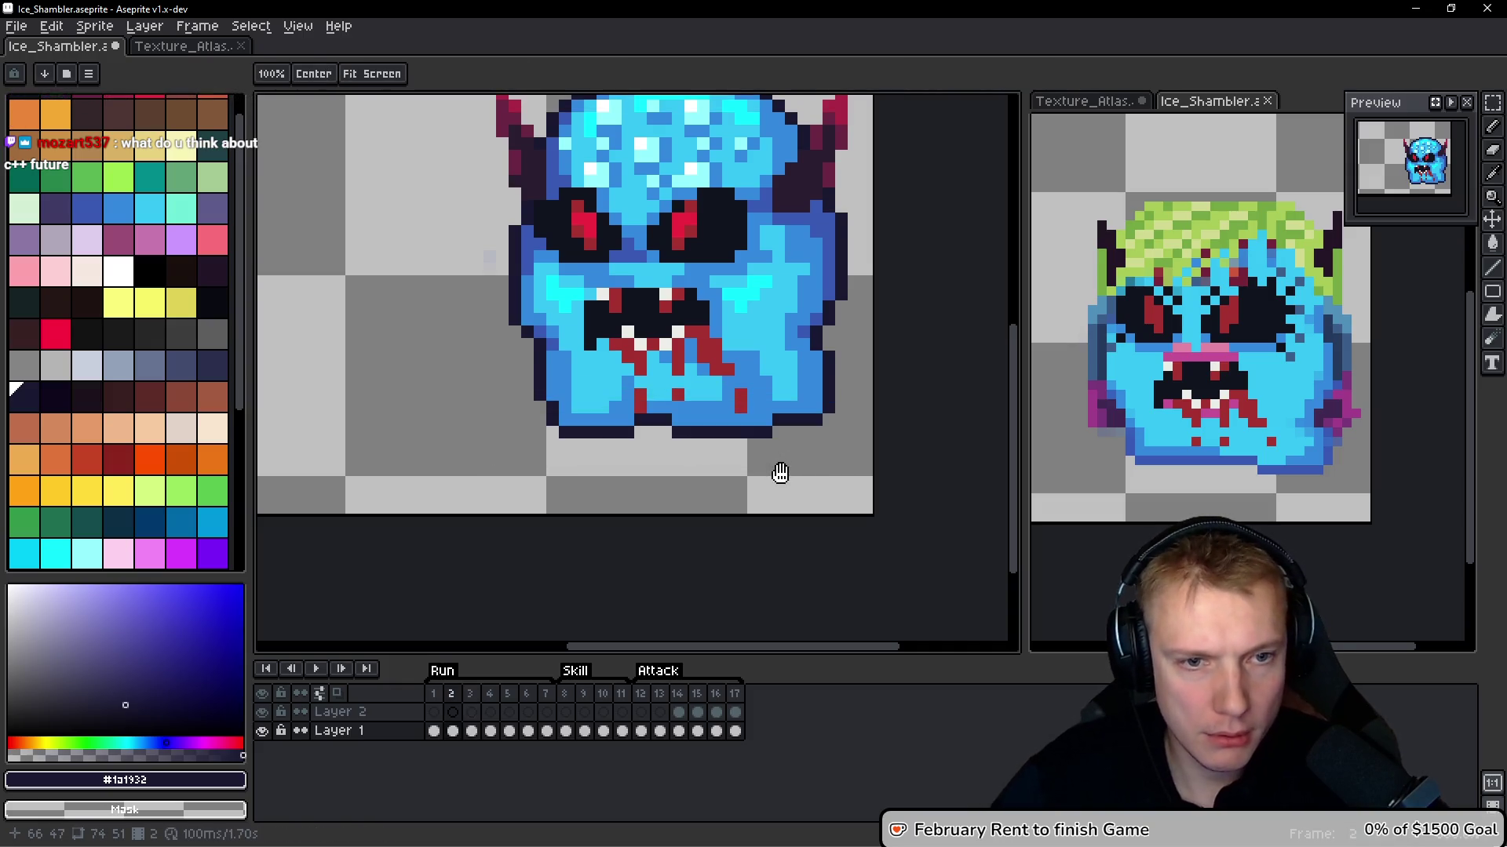
key("Right")
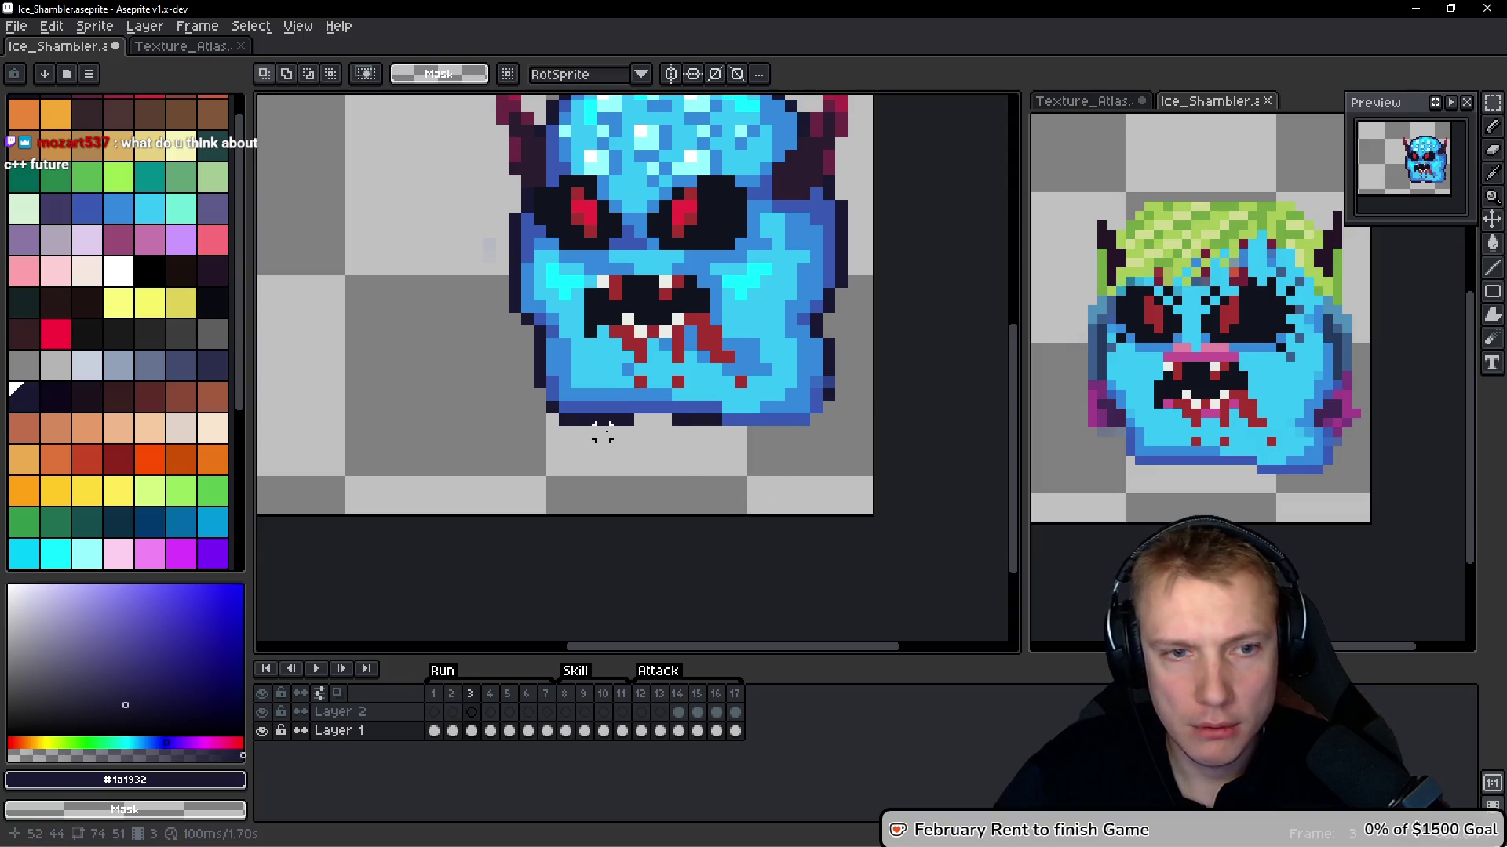
scroll(612, 432, "up", 3)
left_click_drag(393, 427, 338, 467)
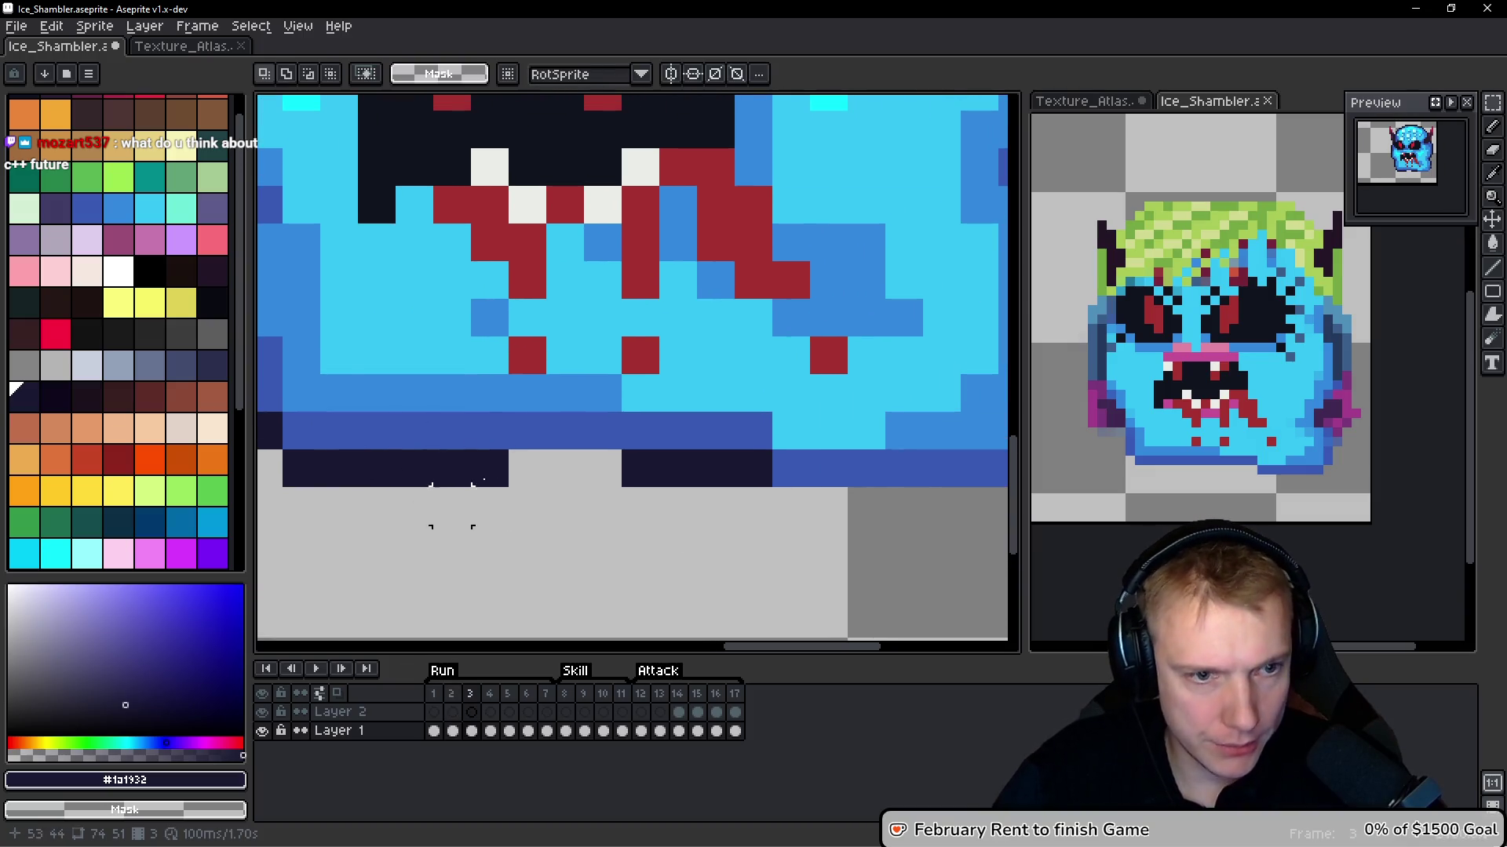
scroll(451, 506, "down", 3)
key("Left")
key("Right")
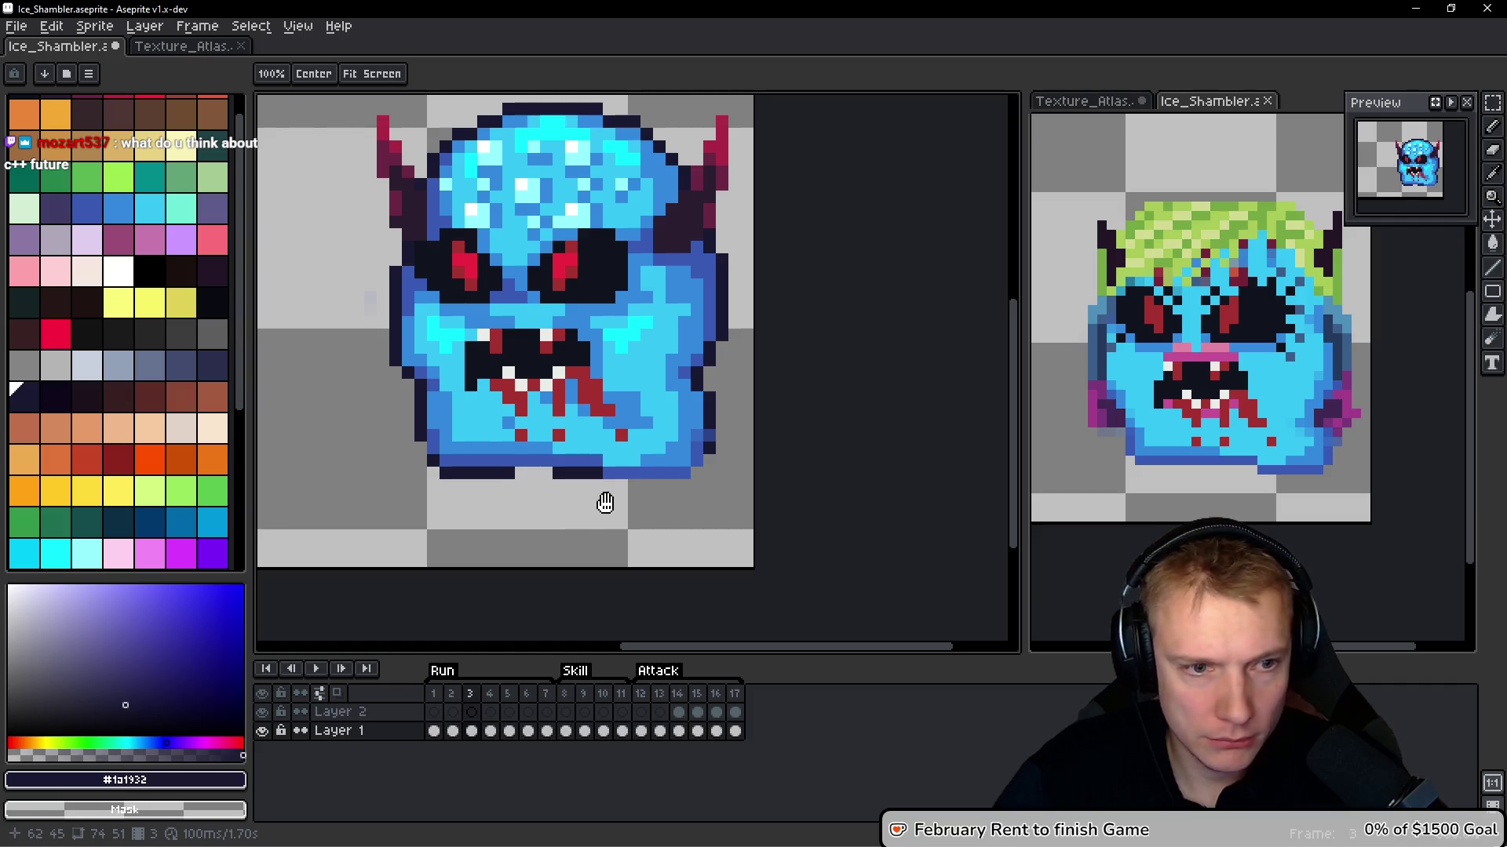
scroll(521, 480, "up", 2)
Redraw frame 3's dark bottom outline and shade its right edge mid-blue #3859b3
key("b")
key("ctrl+z")
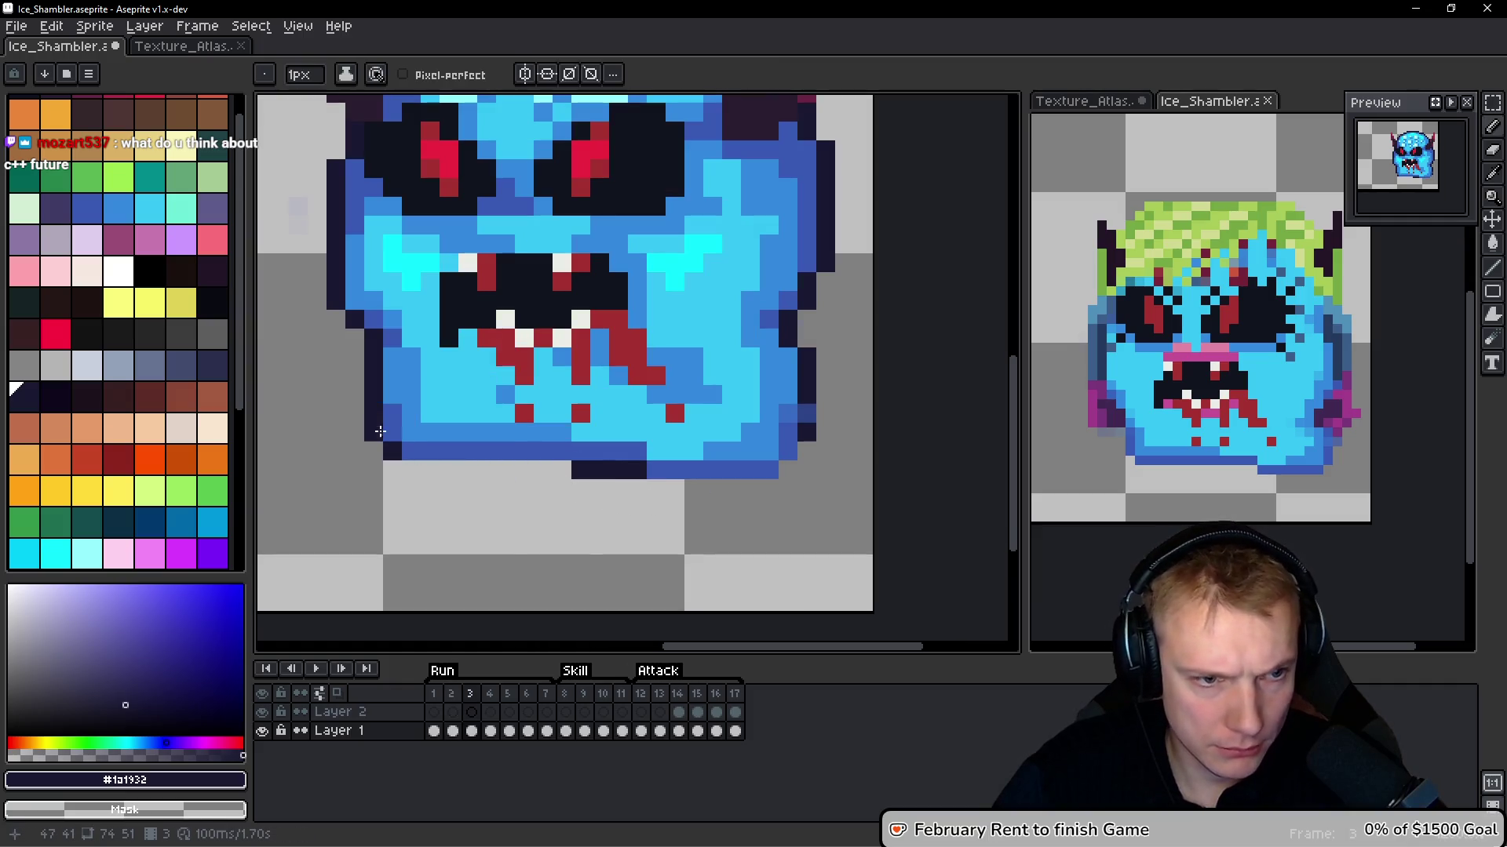
left_click(412, 447)
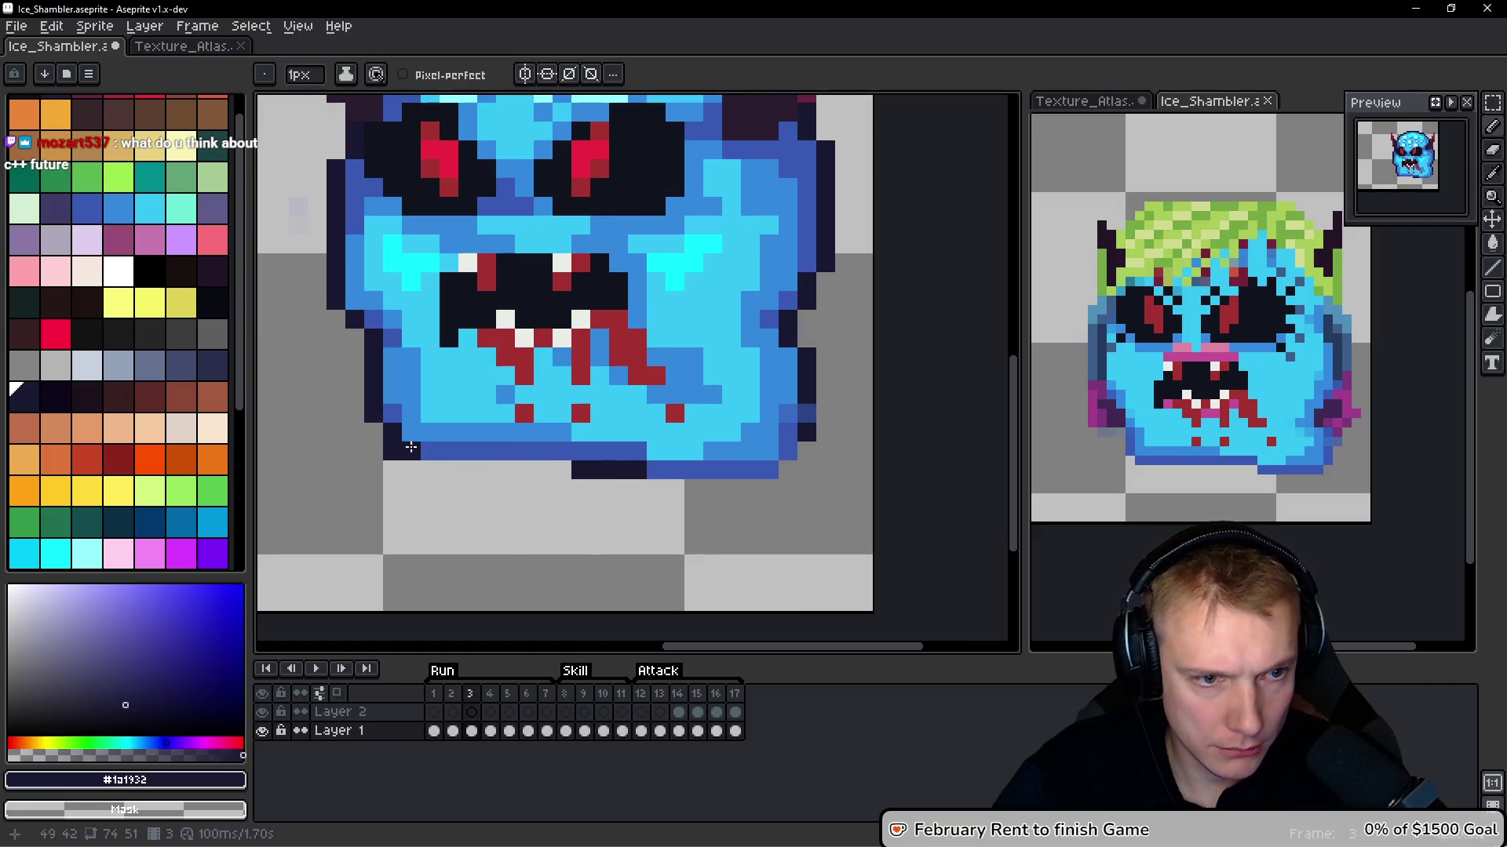
left_click(643, 454, "shift")
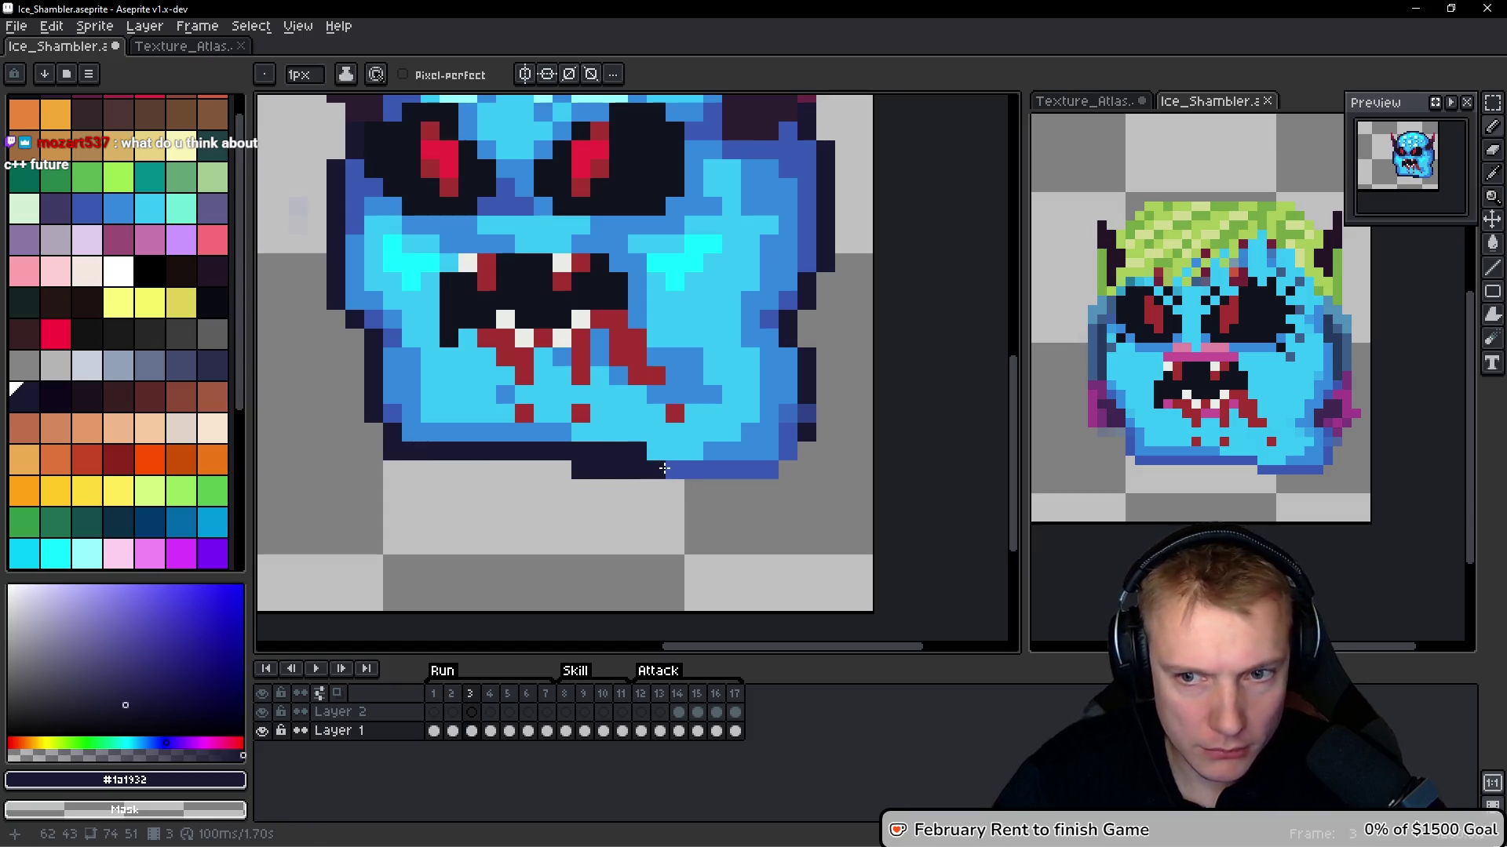
left_click_drag(622, 470, 556, 474)
left_click_drag(656, 469, 769, 469)
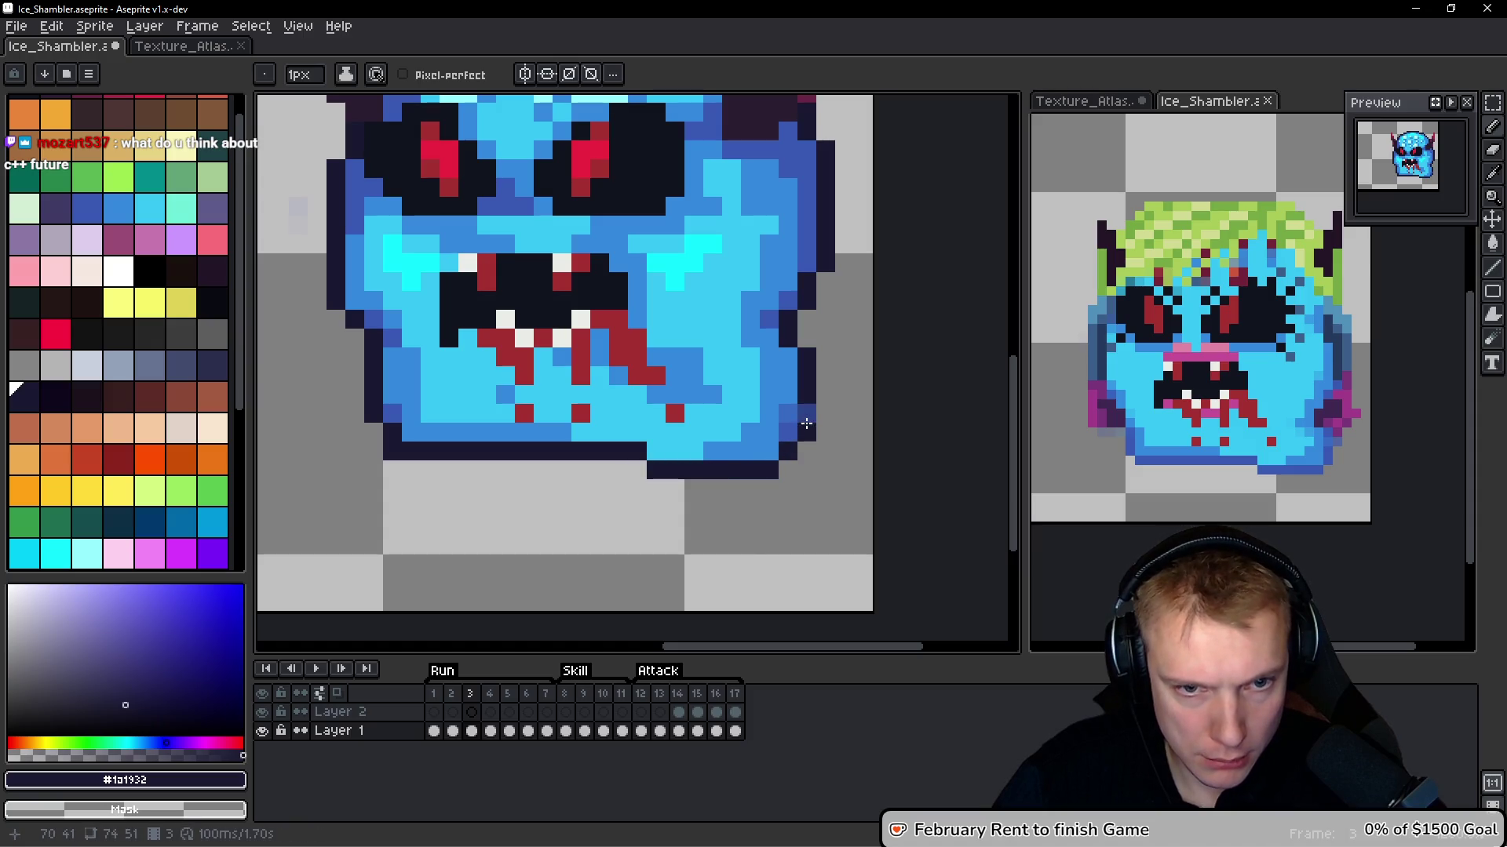
left_click(791, 404, "alt")
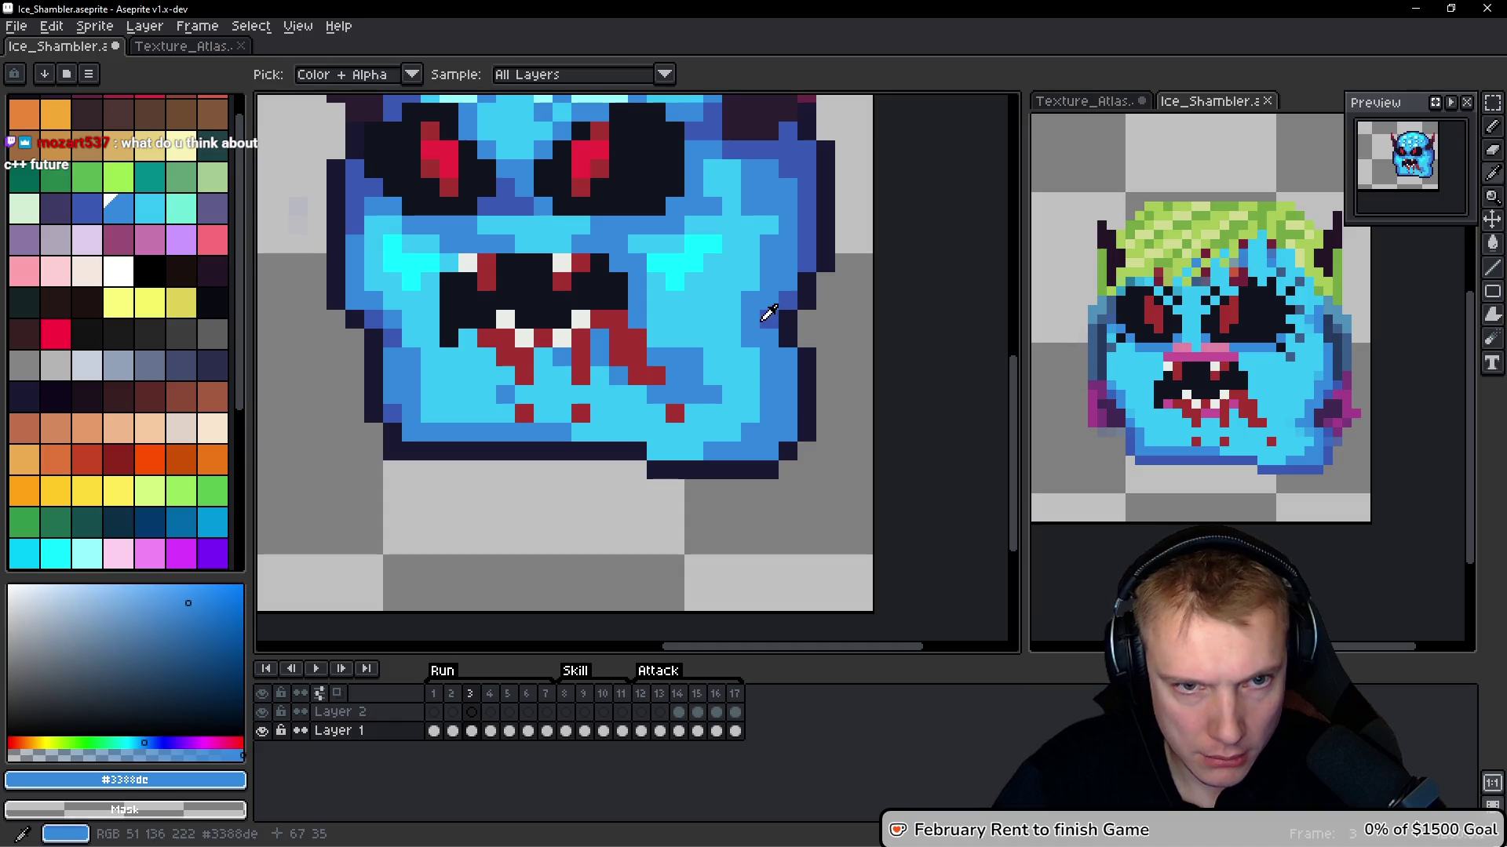
left_click(783, 414, "alt")
left_click_drag(783, 414, 786, 435)
left_click(763, 465)
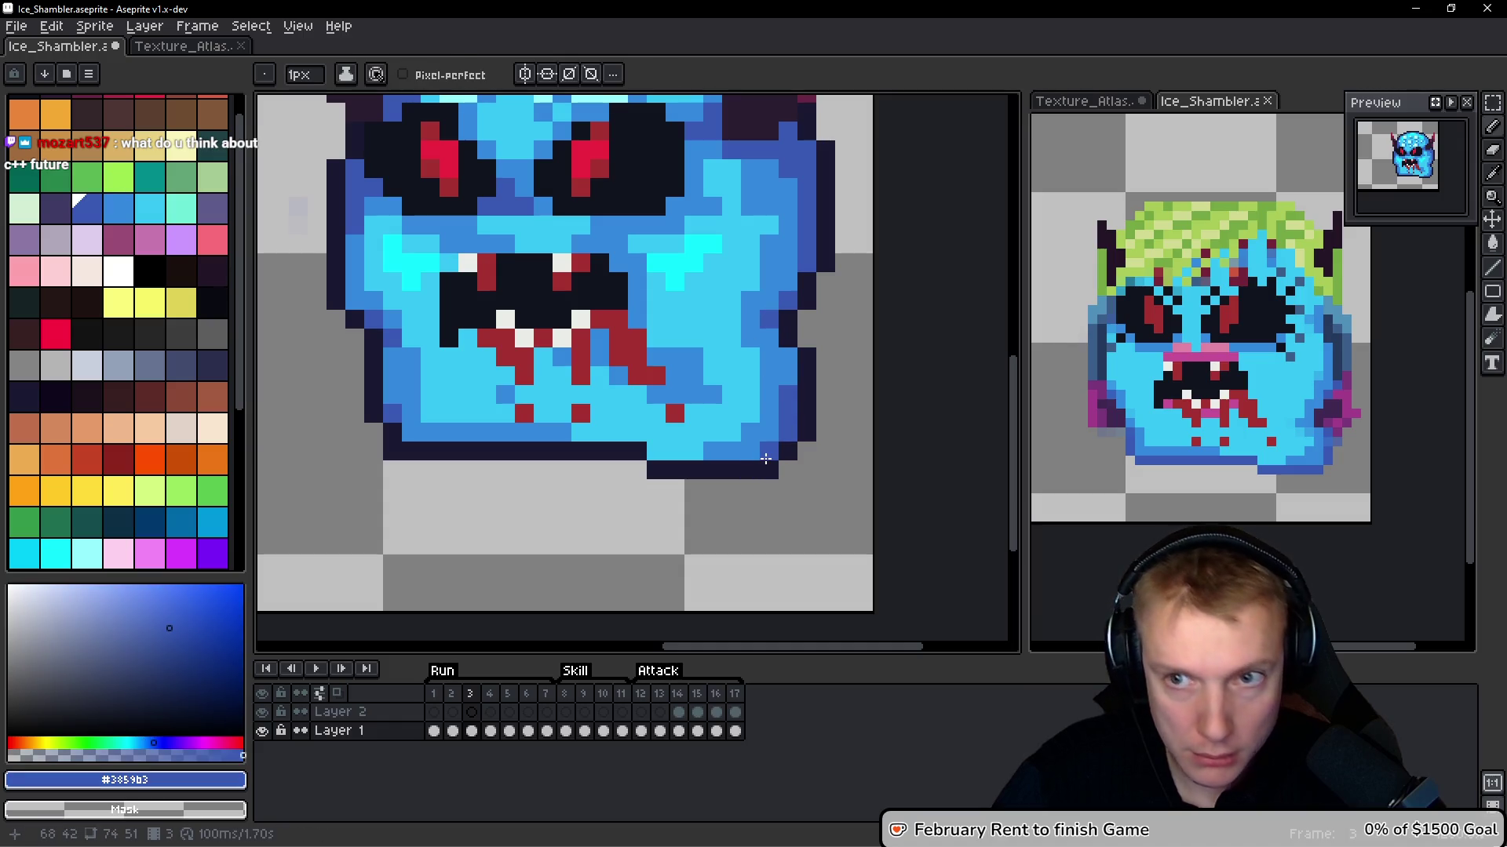
Add mid-blue shading pixels along frame 2's bottom and lower-left outline
key("comma")
key("period")
key("comma")
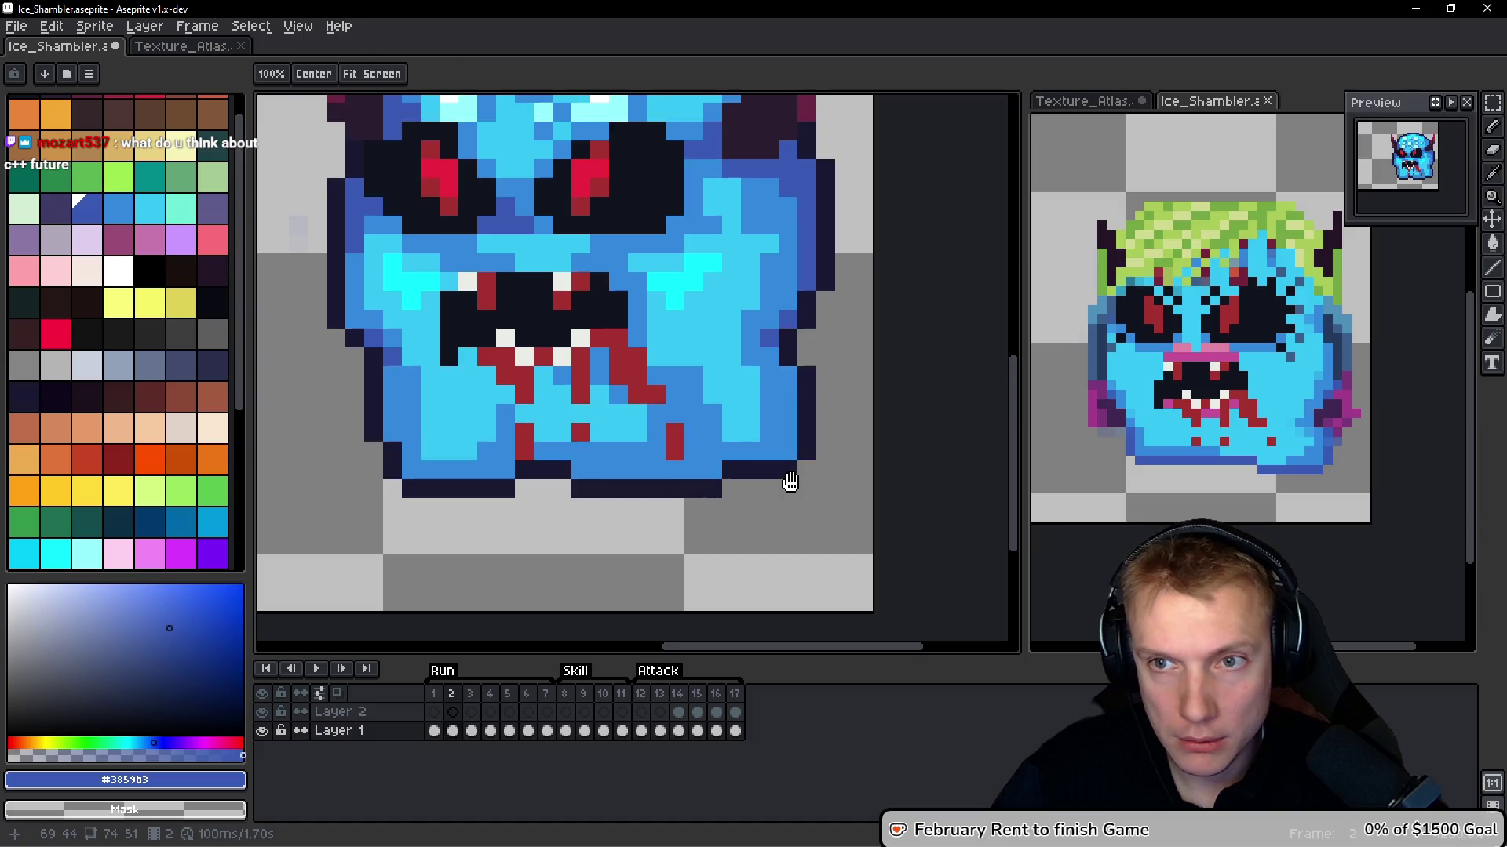
left_click_drag(693, 469, 713, 469)
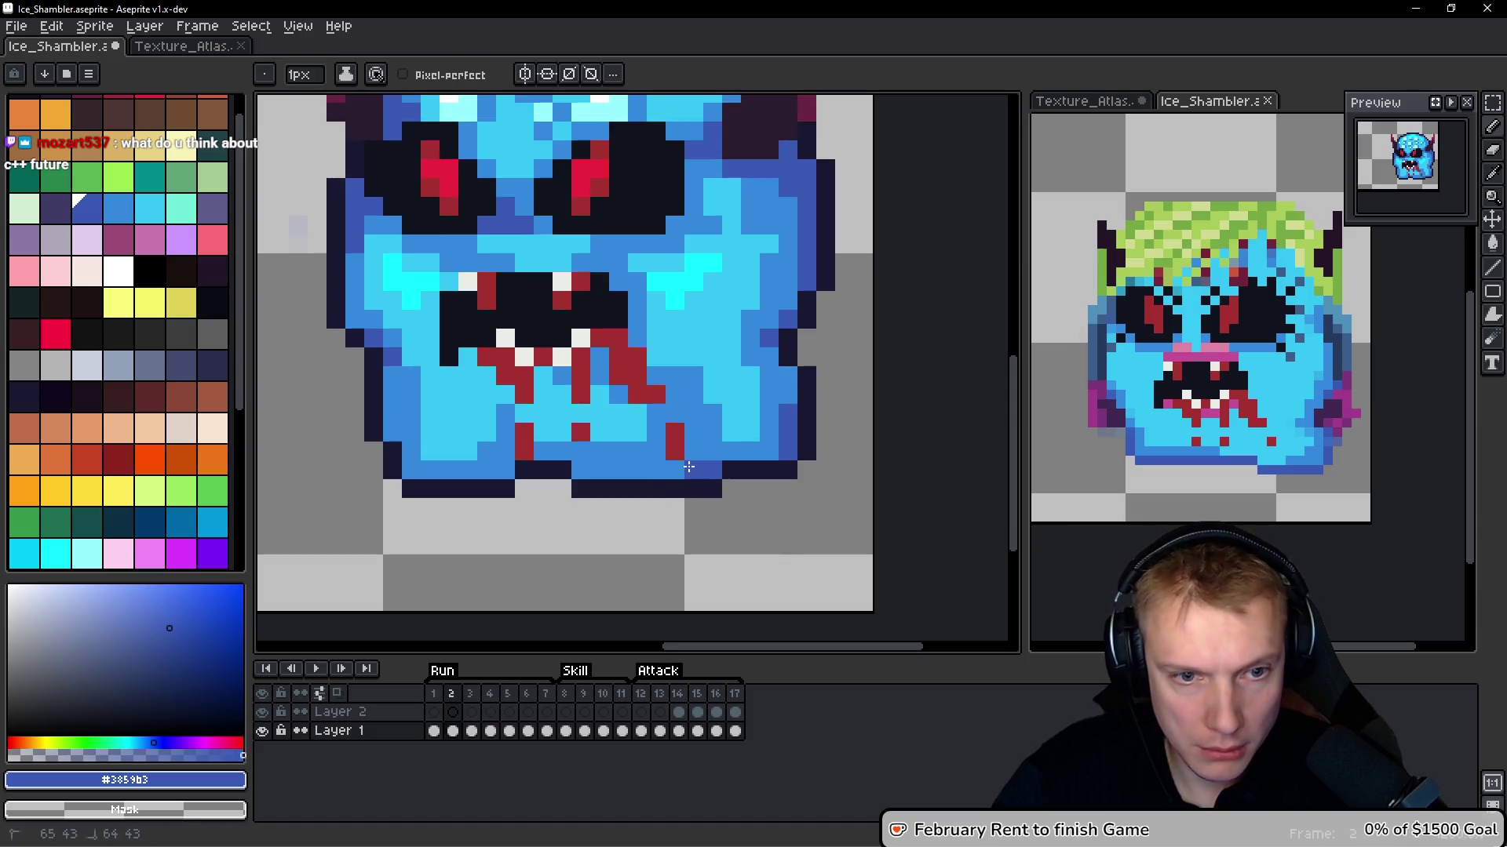
left_click(749, 489)
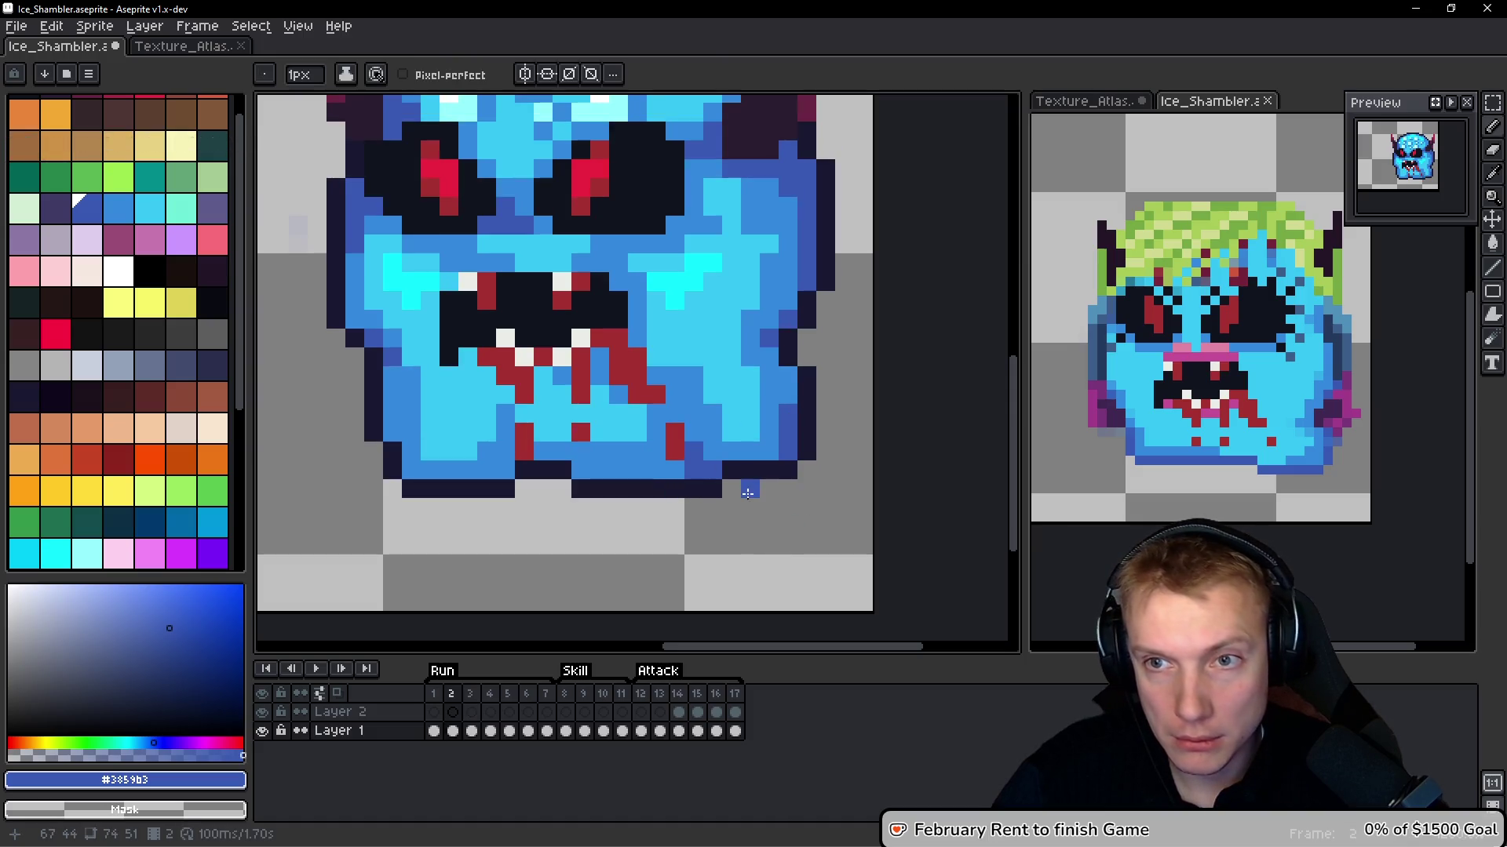
left_click(690, 426)
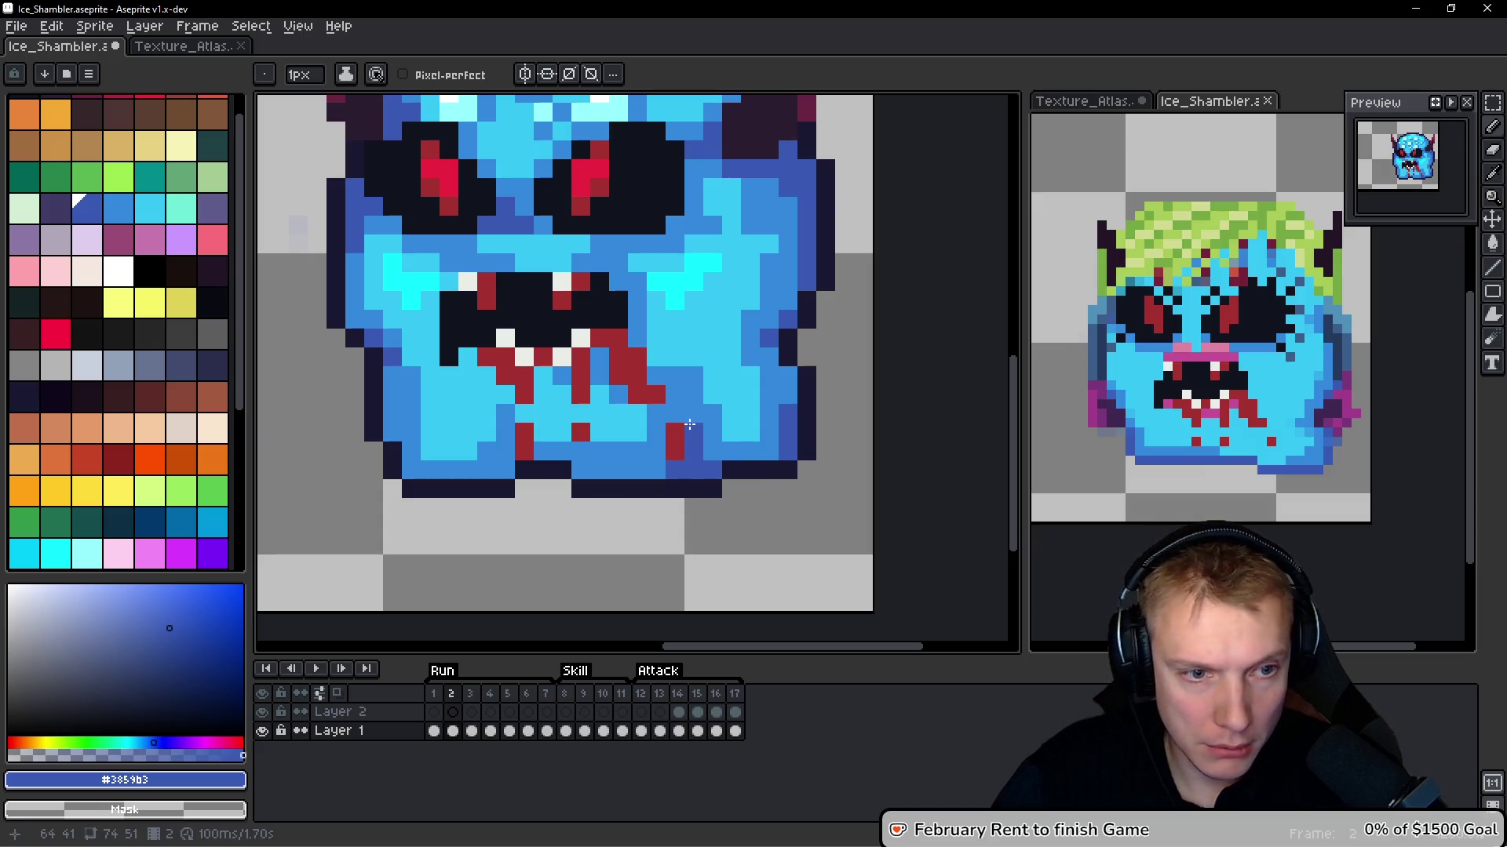
left_click_drag(503, 452, 490, 474)
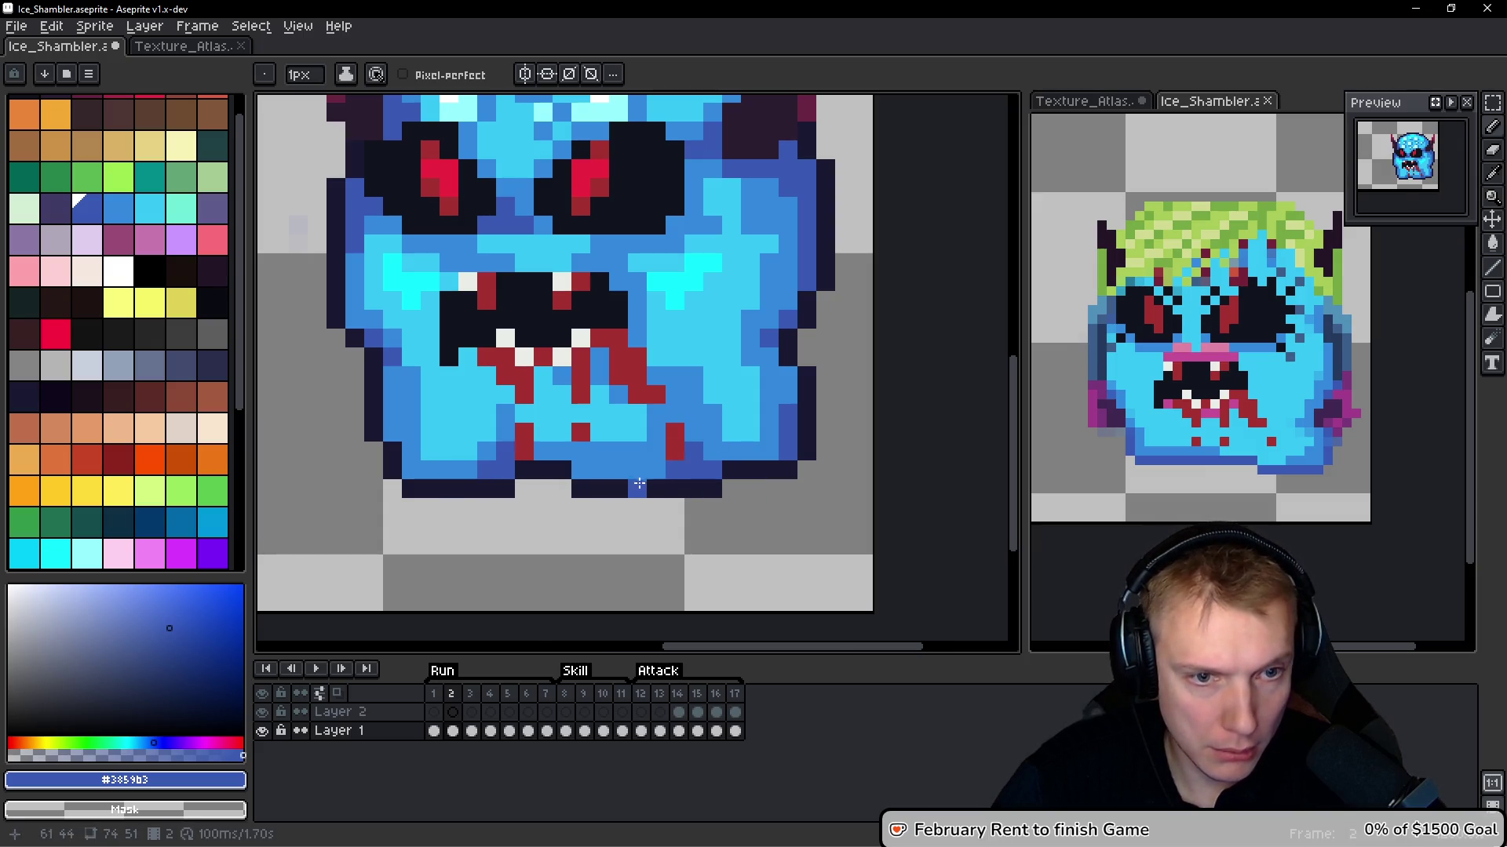
scroll(629, 486, "down", 4)
key("period")
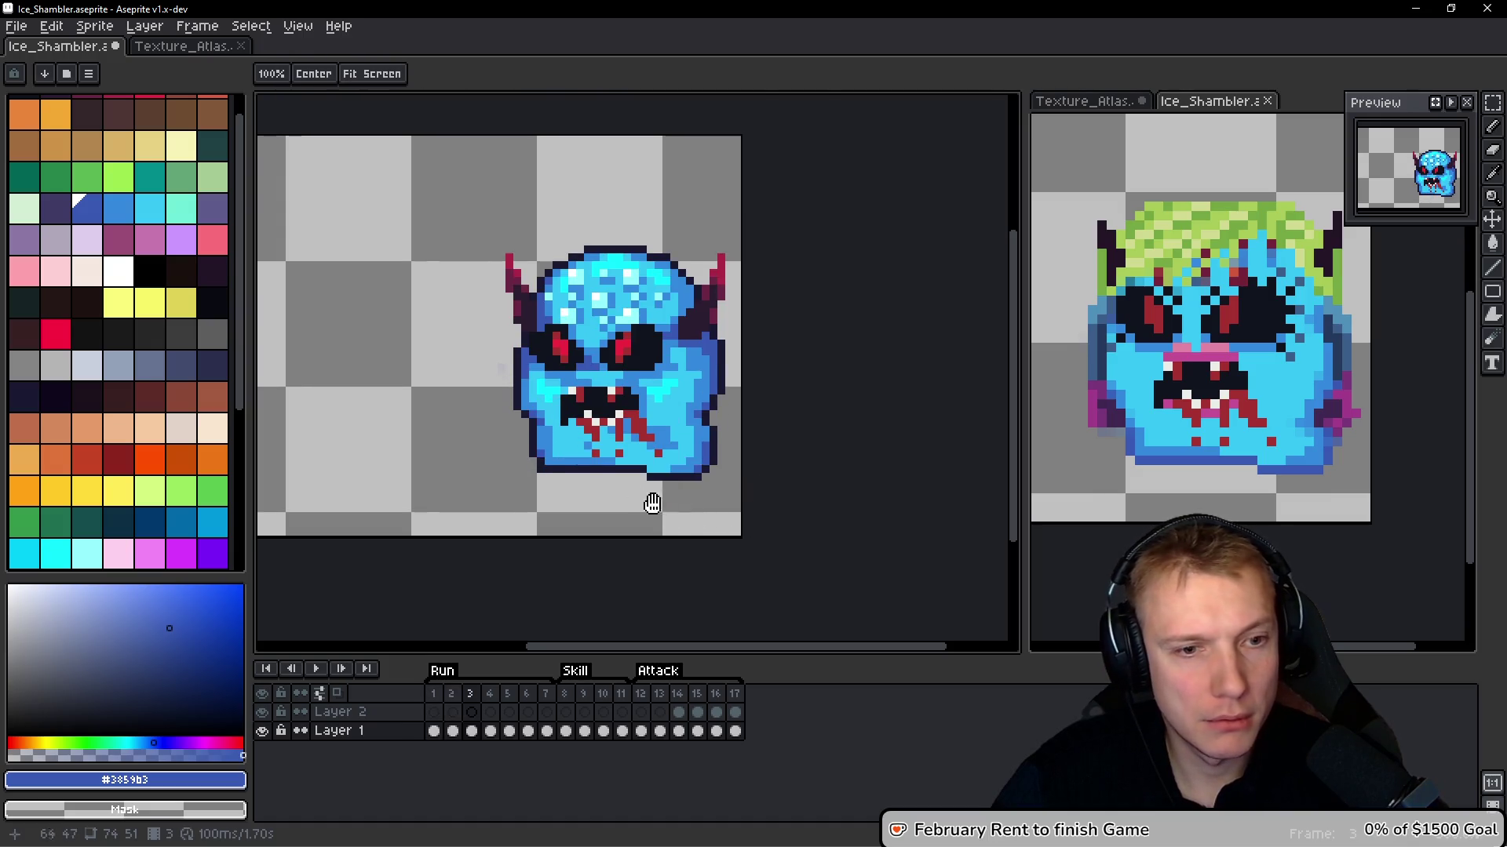
Flip between frames 2 and 3 to check the edits and recentre the sprite
scroll(651, 495, "up", 4)
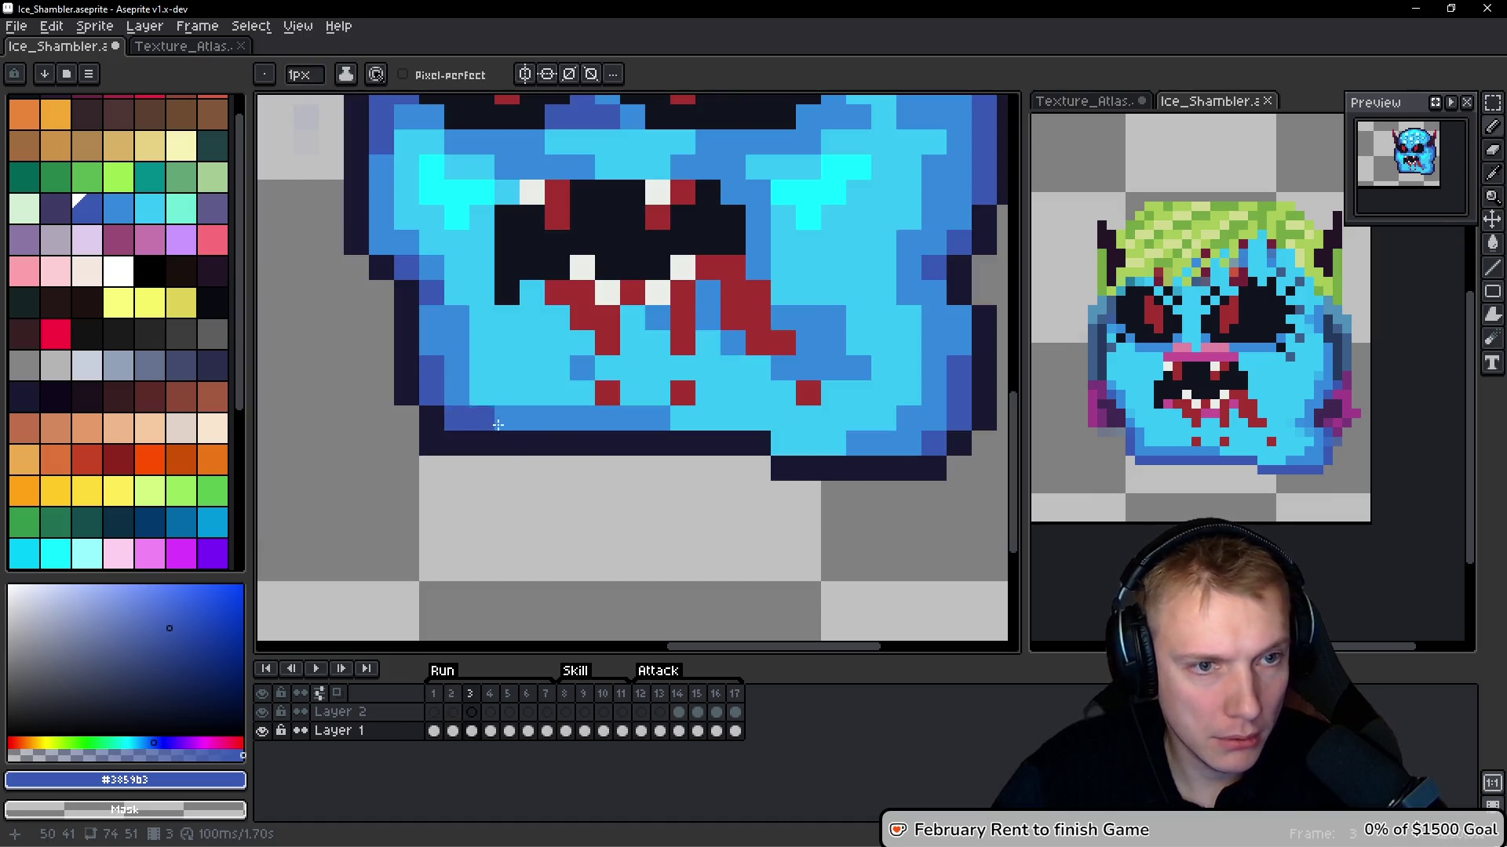
scroll(475, 422, "down", 4)
key("comma")
key("period")
key("comma")
key("period")
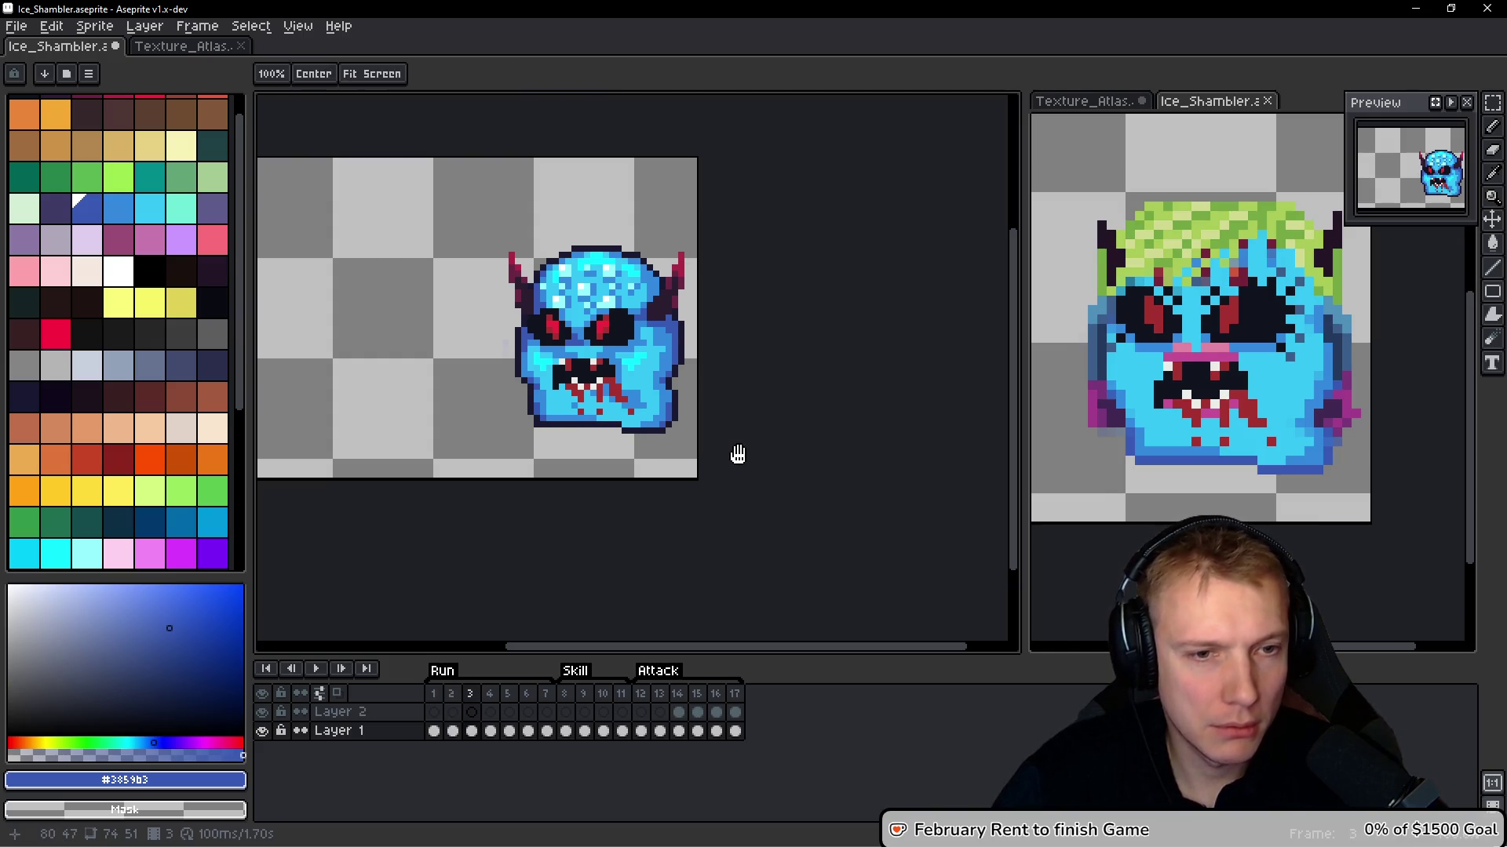
key("comma")
key("period")
key("b")
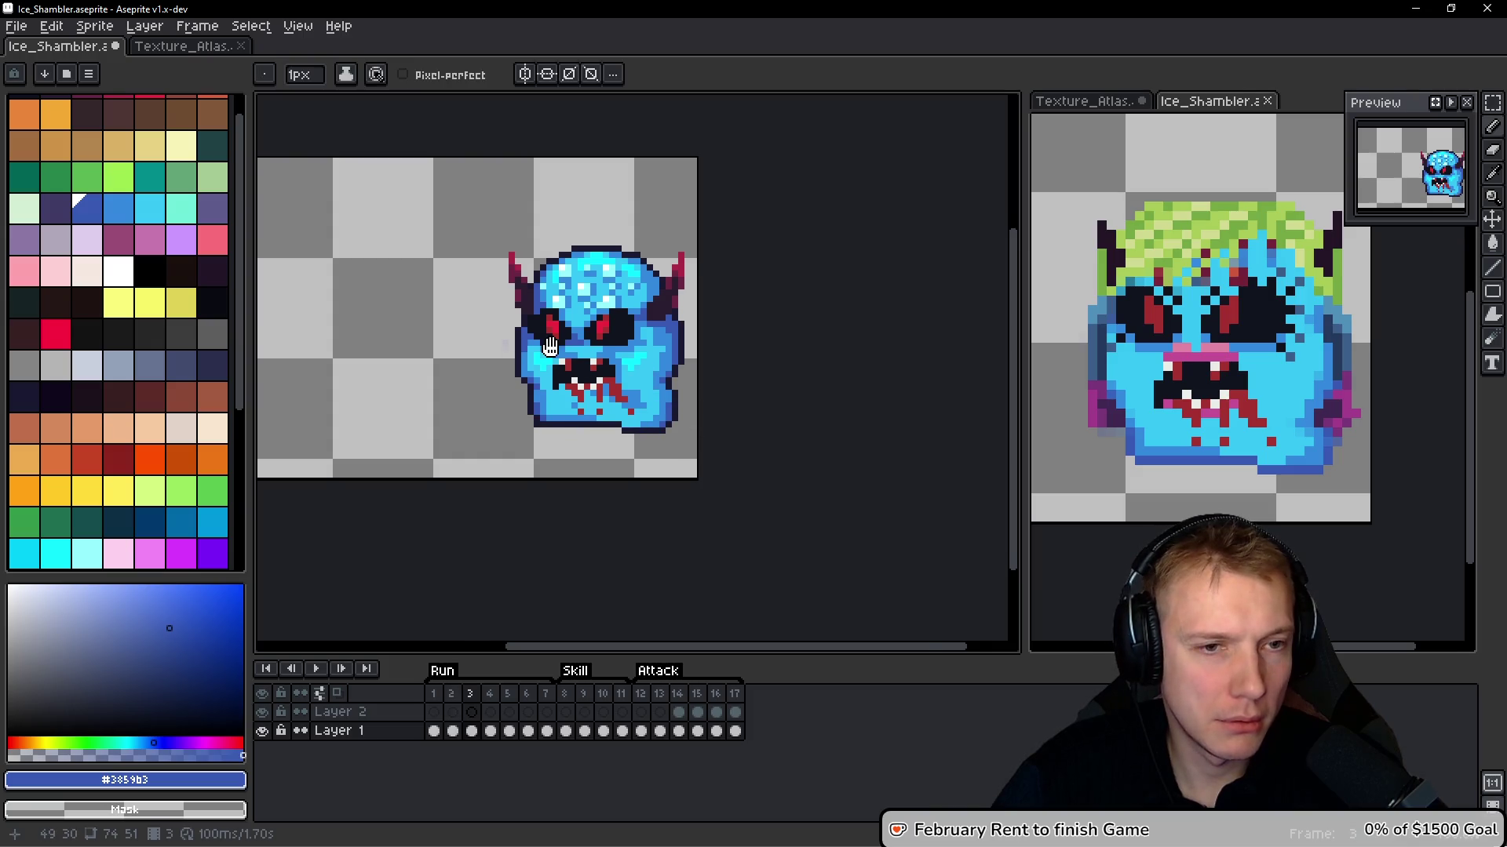
left_click_drag(538, 344, 587, 336)
key("h")
key("b")
key("h")
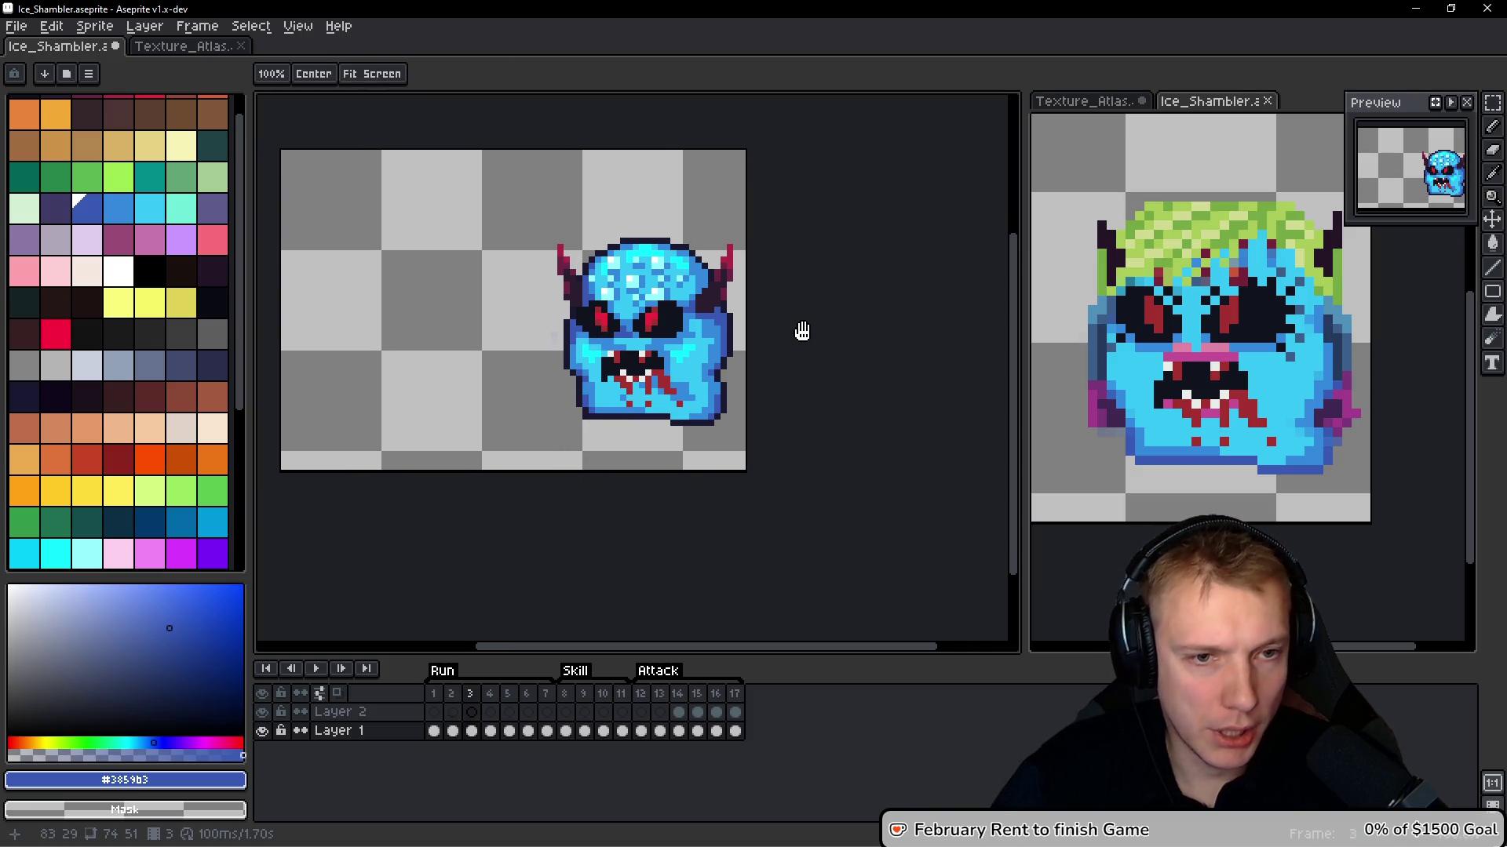
key("b")
key("period")
key("h")
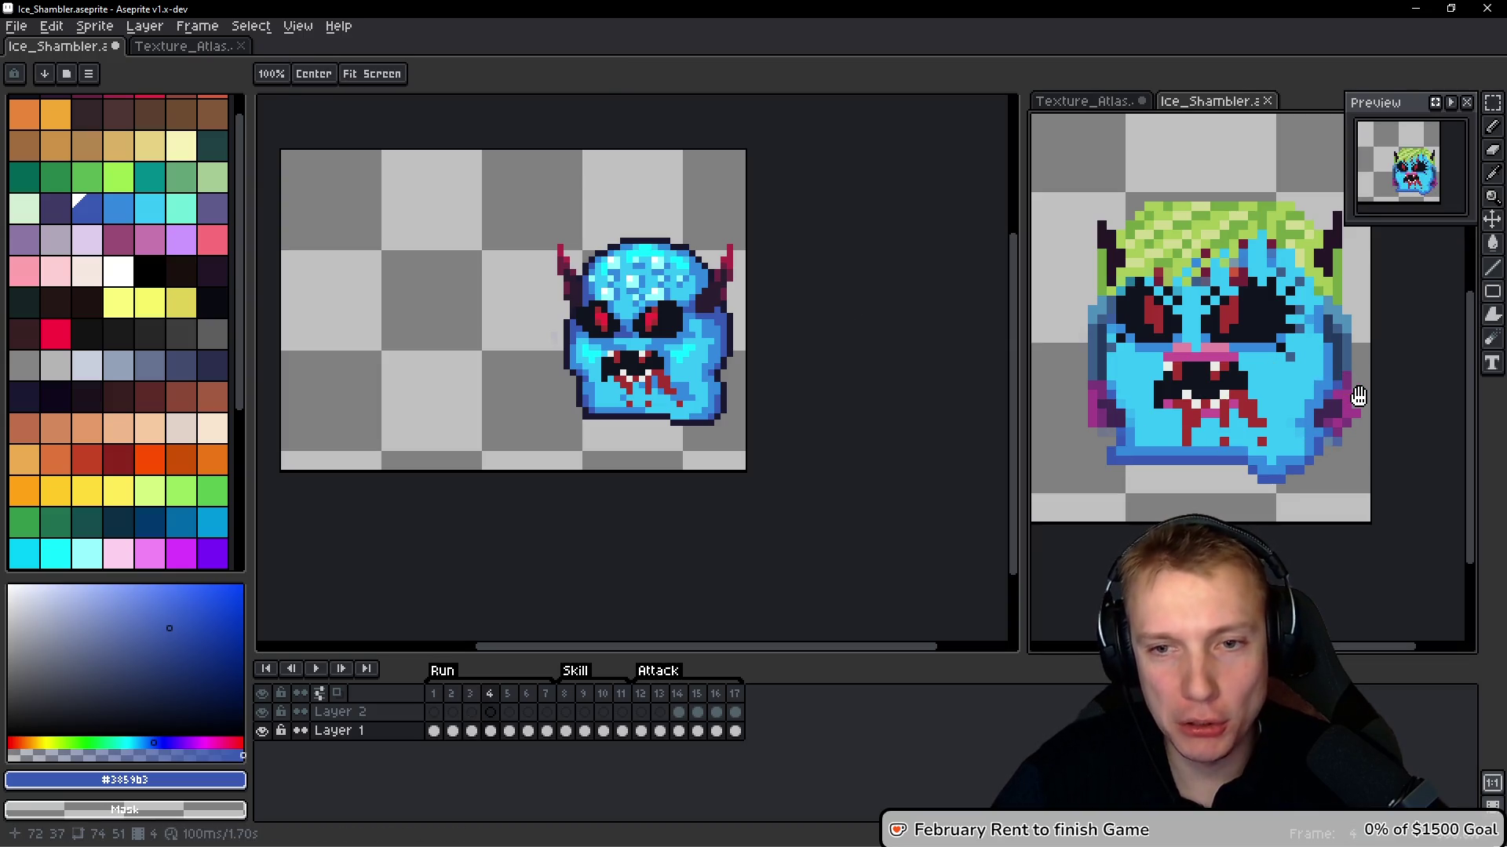
Select the lower part of the reference monster with a rectangle
key("b")
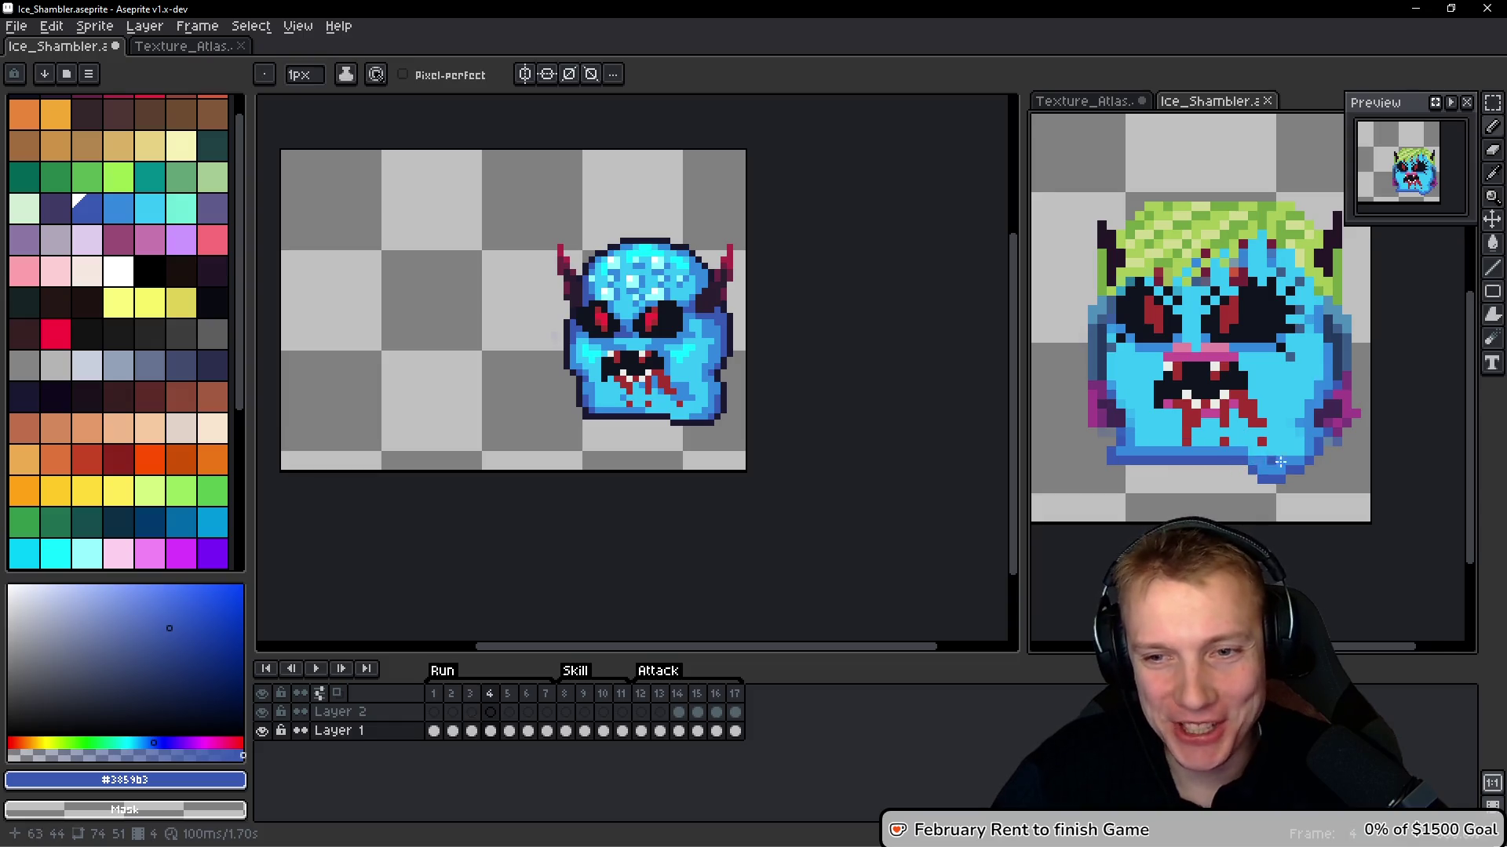
scroll(1321, 471, "up", 1)
scroll(1321, 471, "down", 1)
key("m")
scroll(1121, 465, "left", 1)
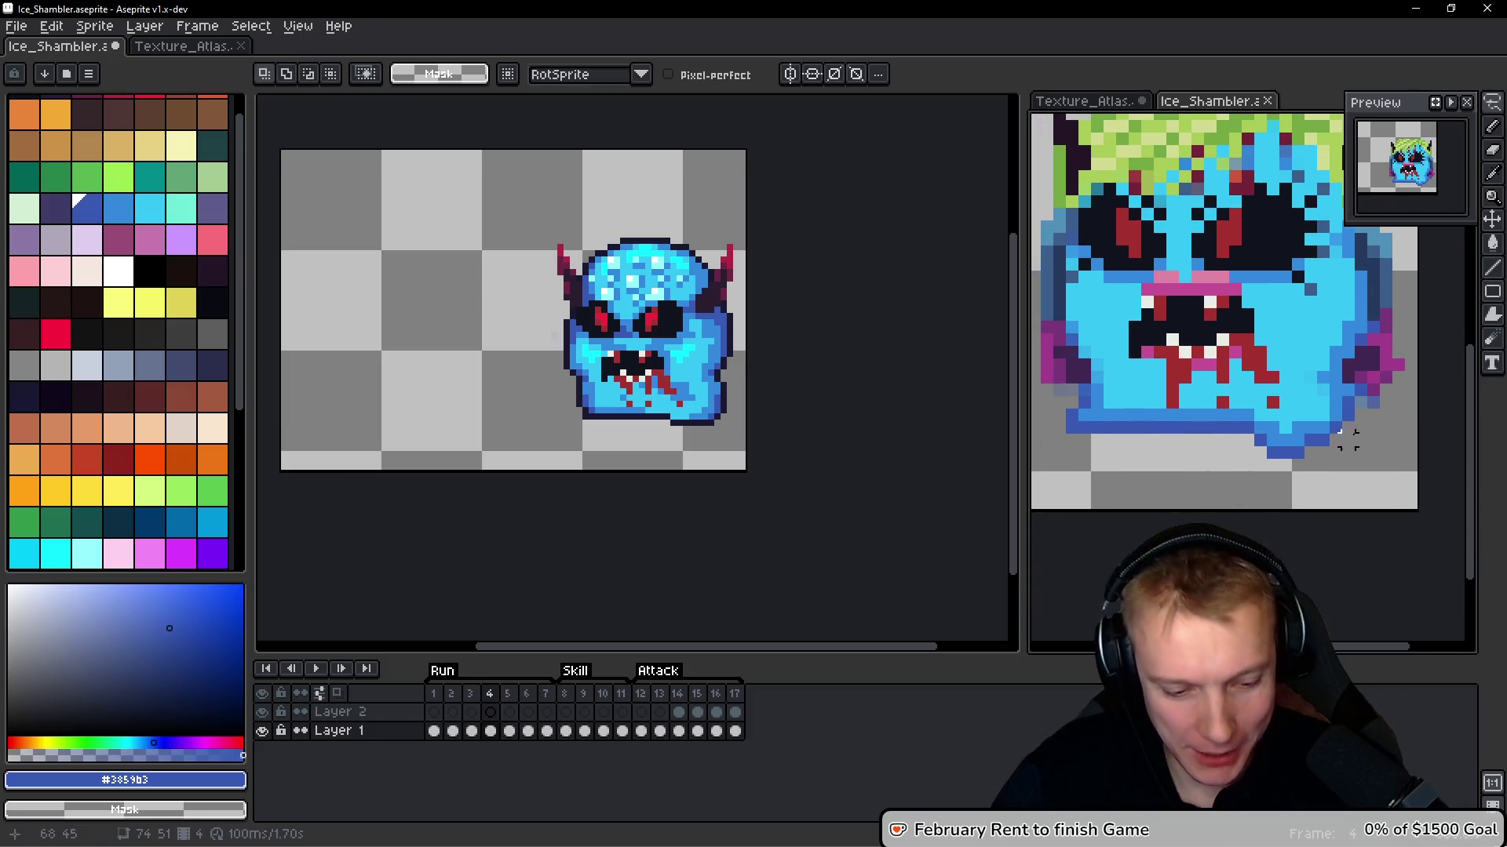
mouse_move(1044, 481)
left_mouse_down()
mouse_move(1082, 453)
mouse_move(1345, 419)
mouse_move(1359, 400)
left_mouse_up()
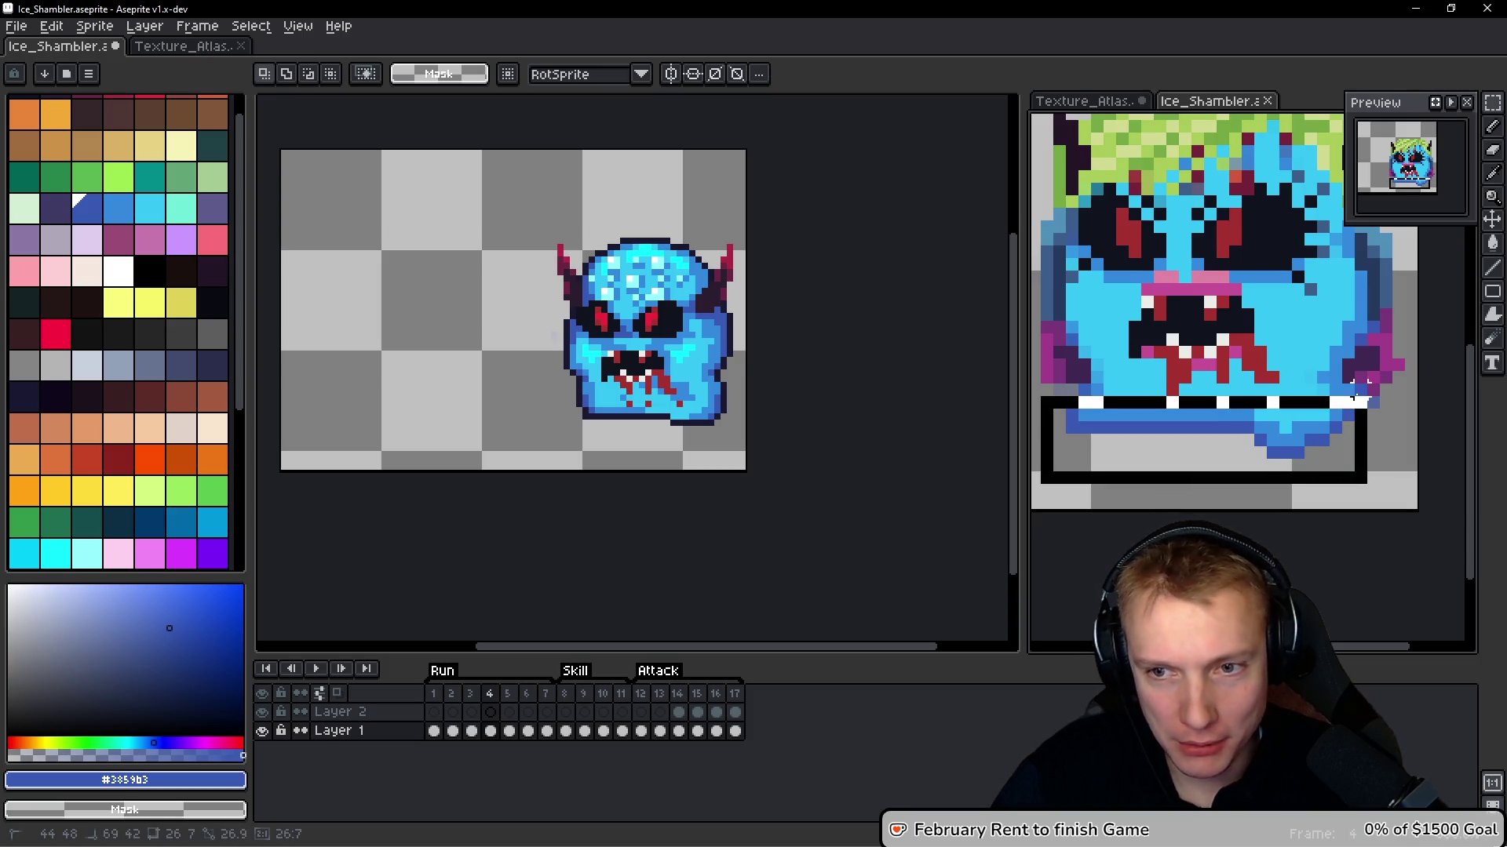
Return to frame 3, play the animation to review it, and insert new frame 4
key("ctrl+d")
key("Left")
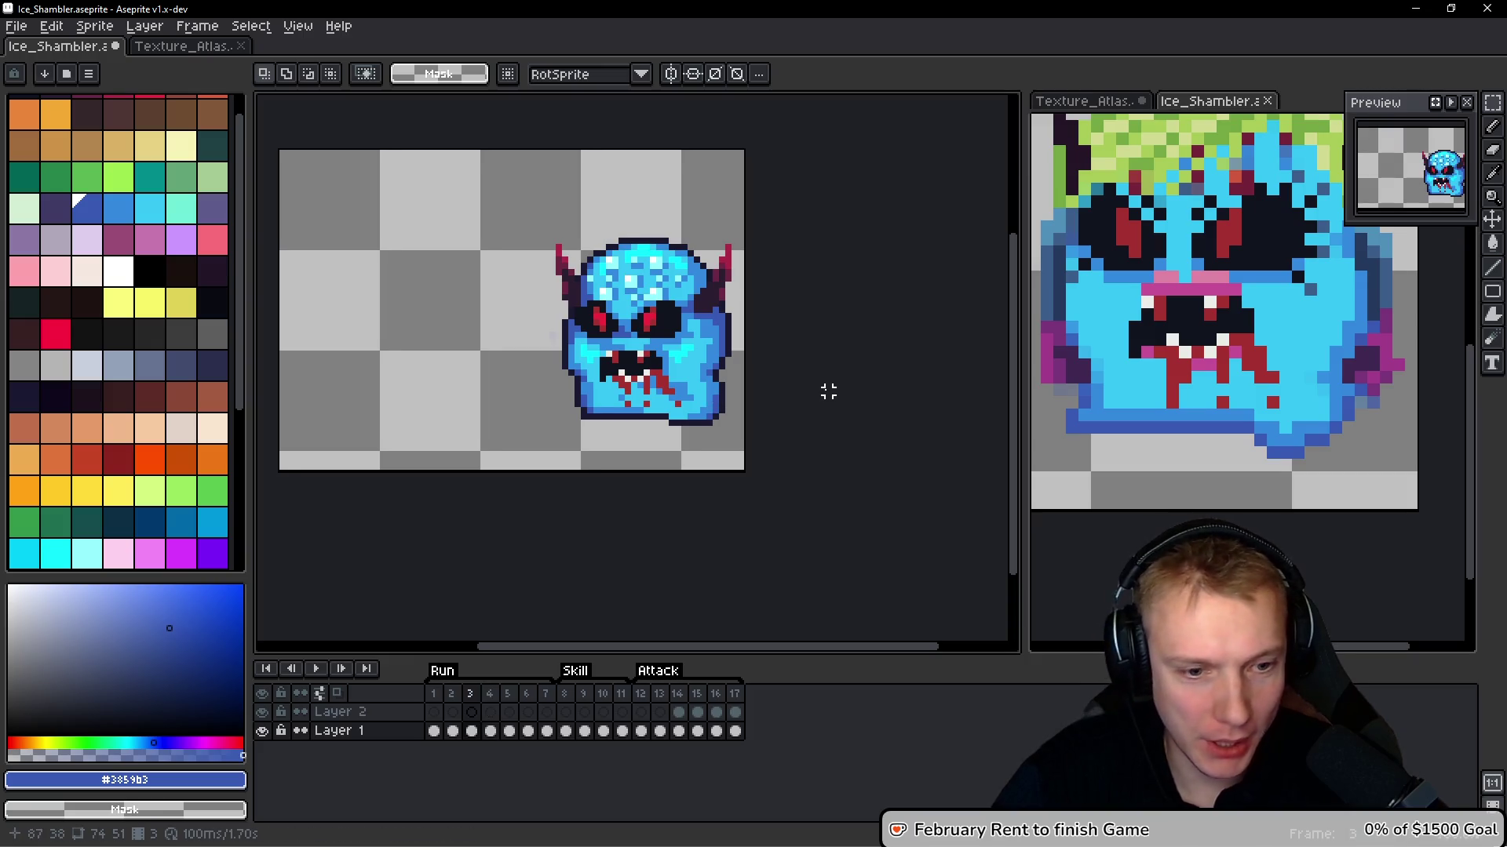
key("Return")
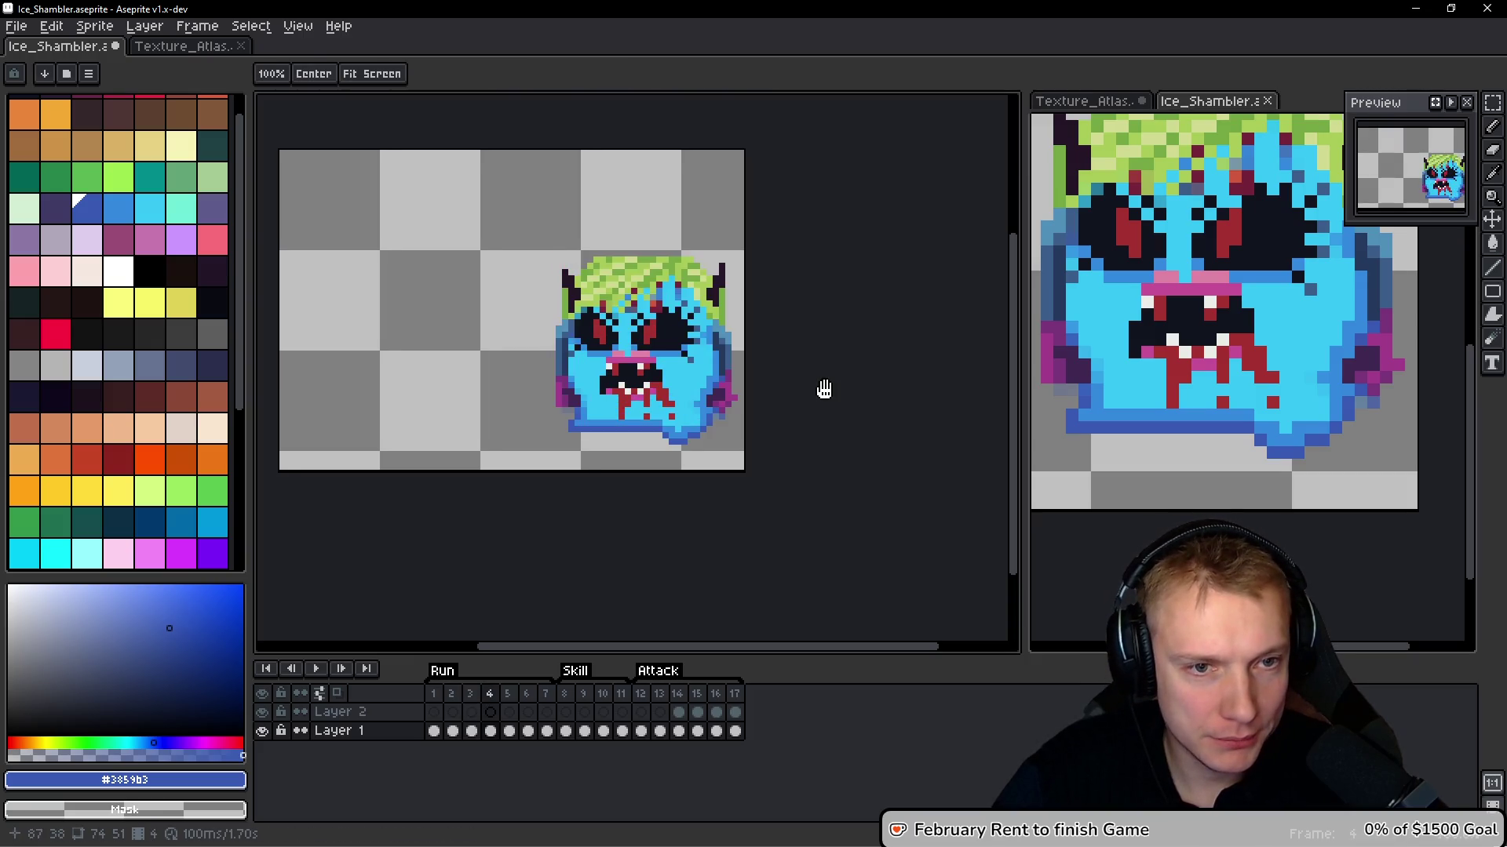
key("Return")
key("alt+n")
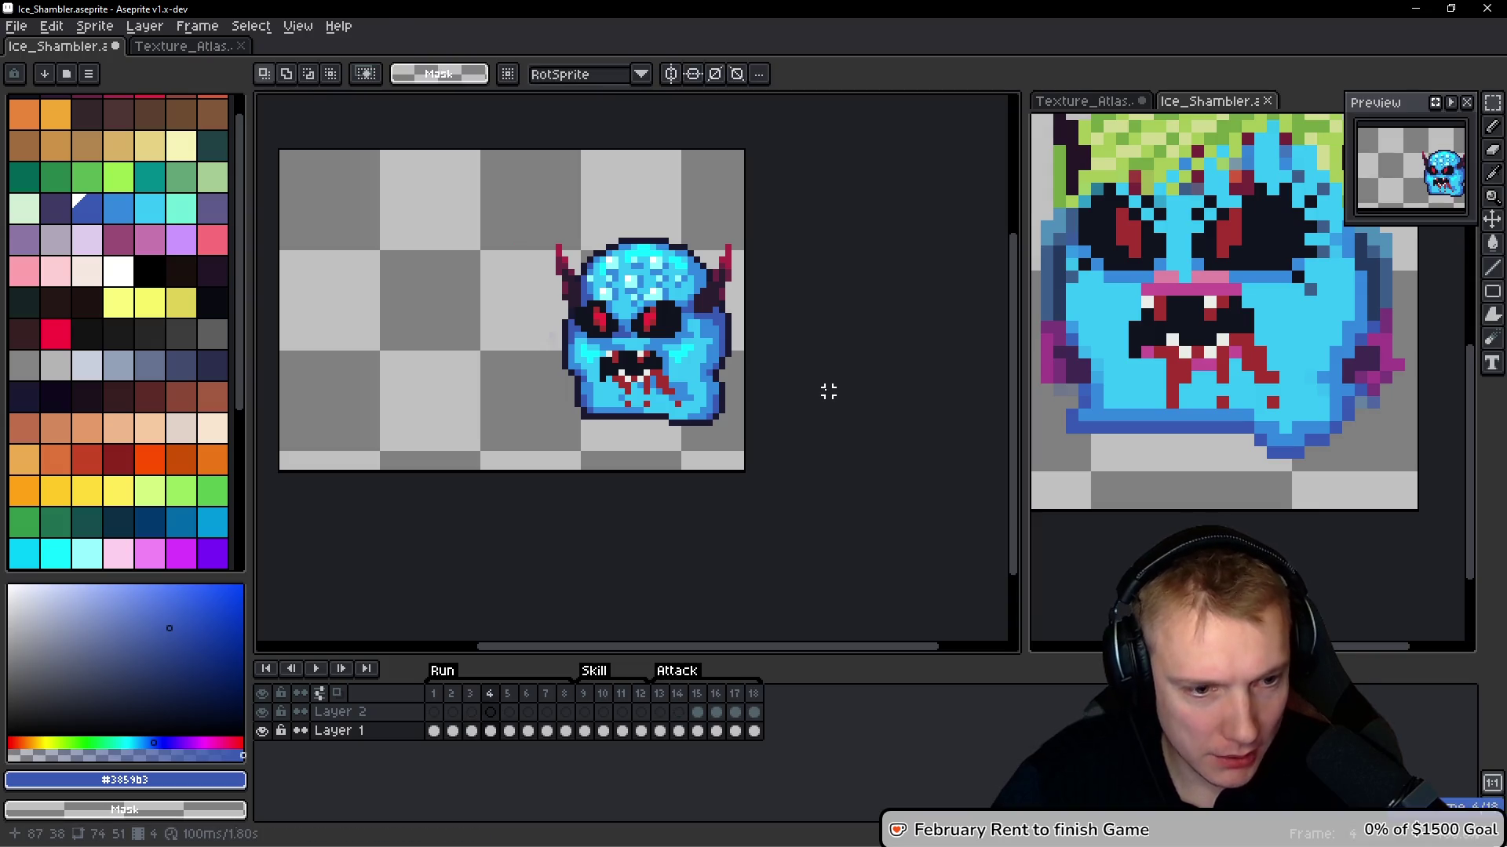
Paste the copied lower head onto frame 4, nudge it into place, and commit
key("ctrl+v")
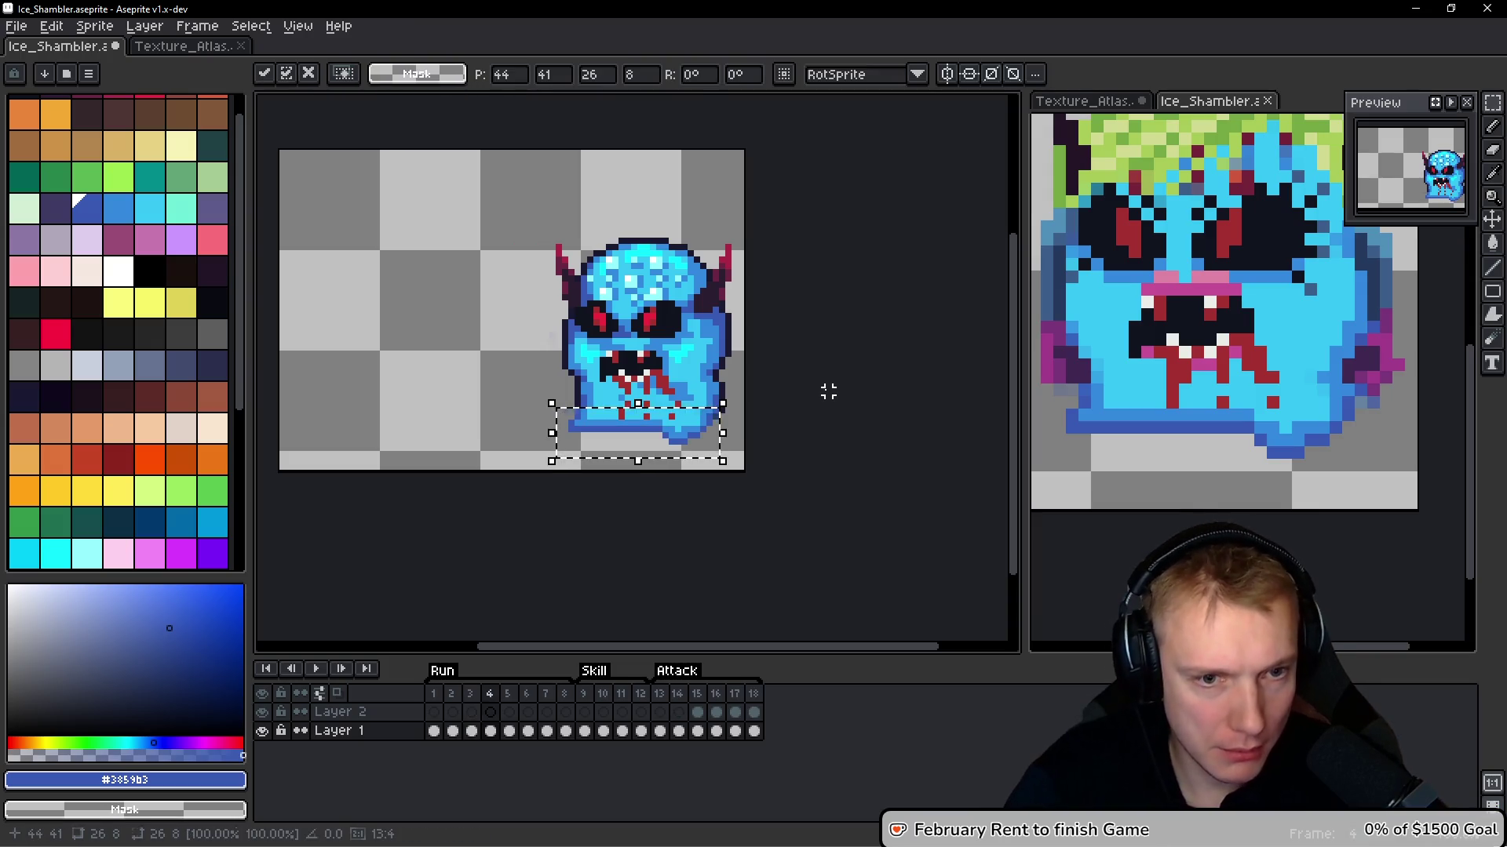
key("Up")
key("Up")
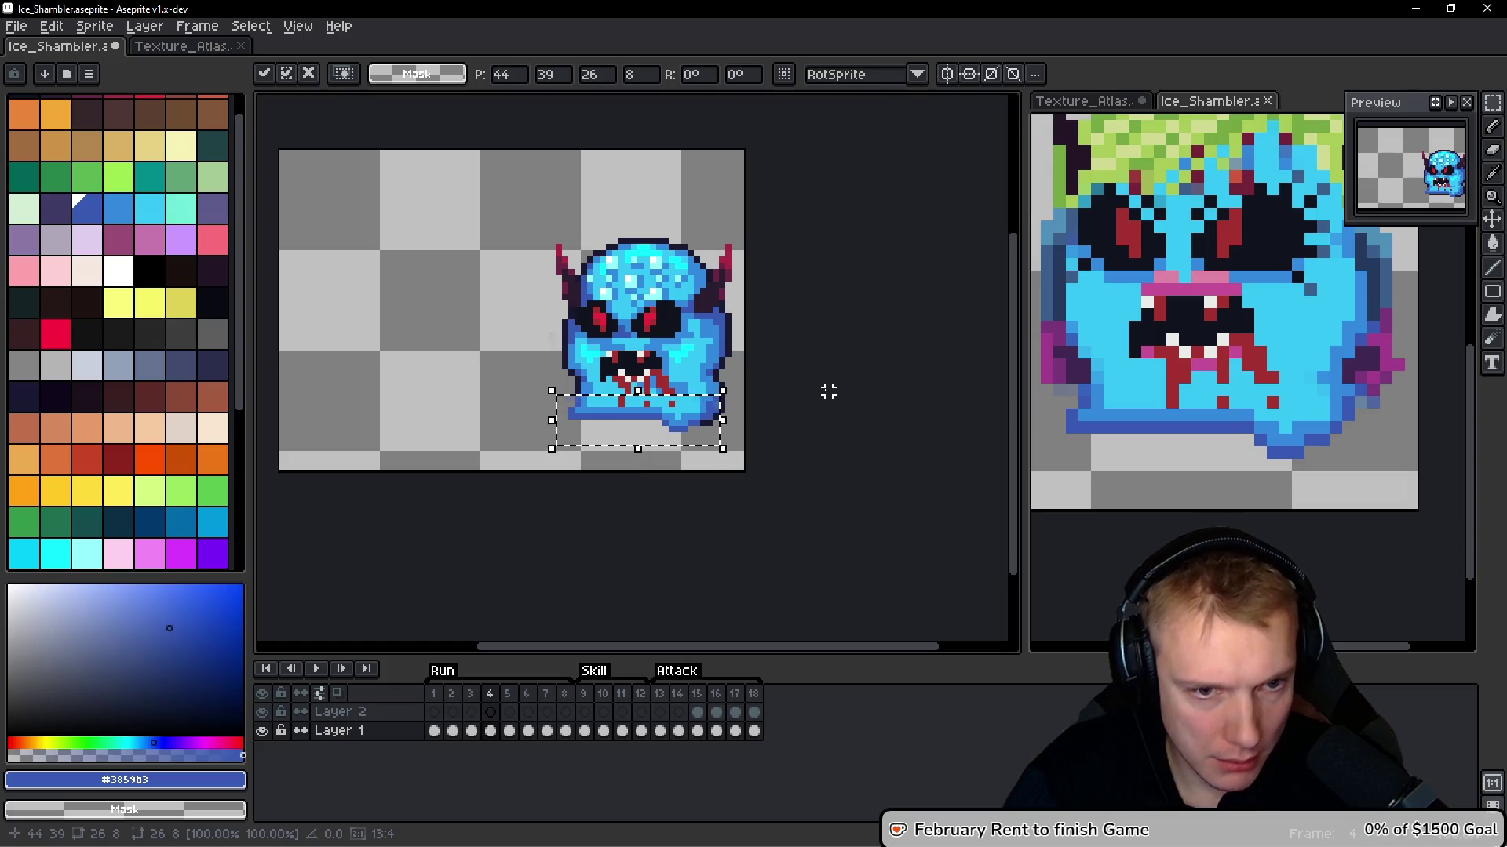
key("Down")
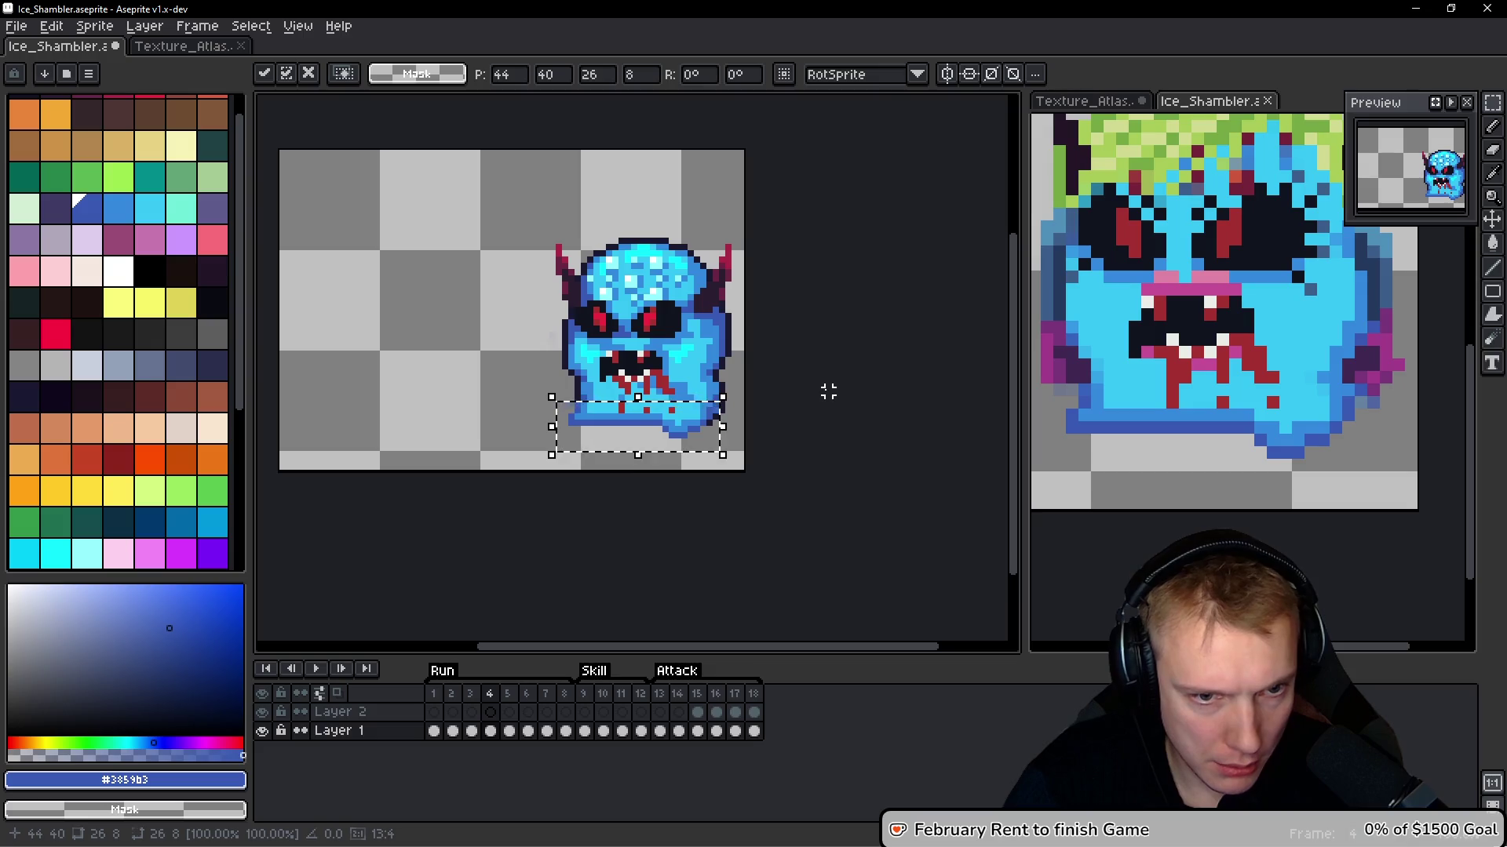
key("Return")
key("Return")
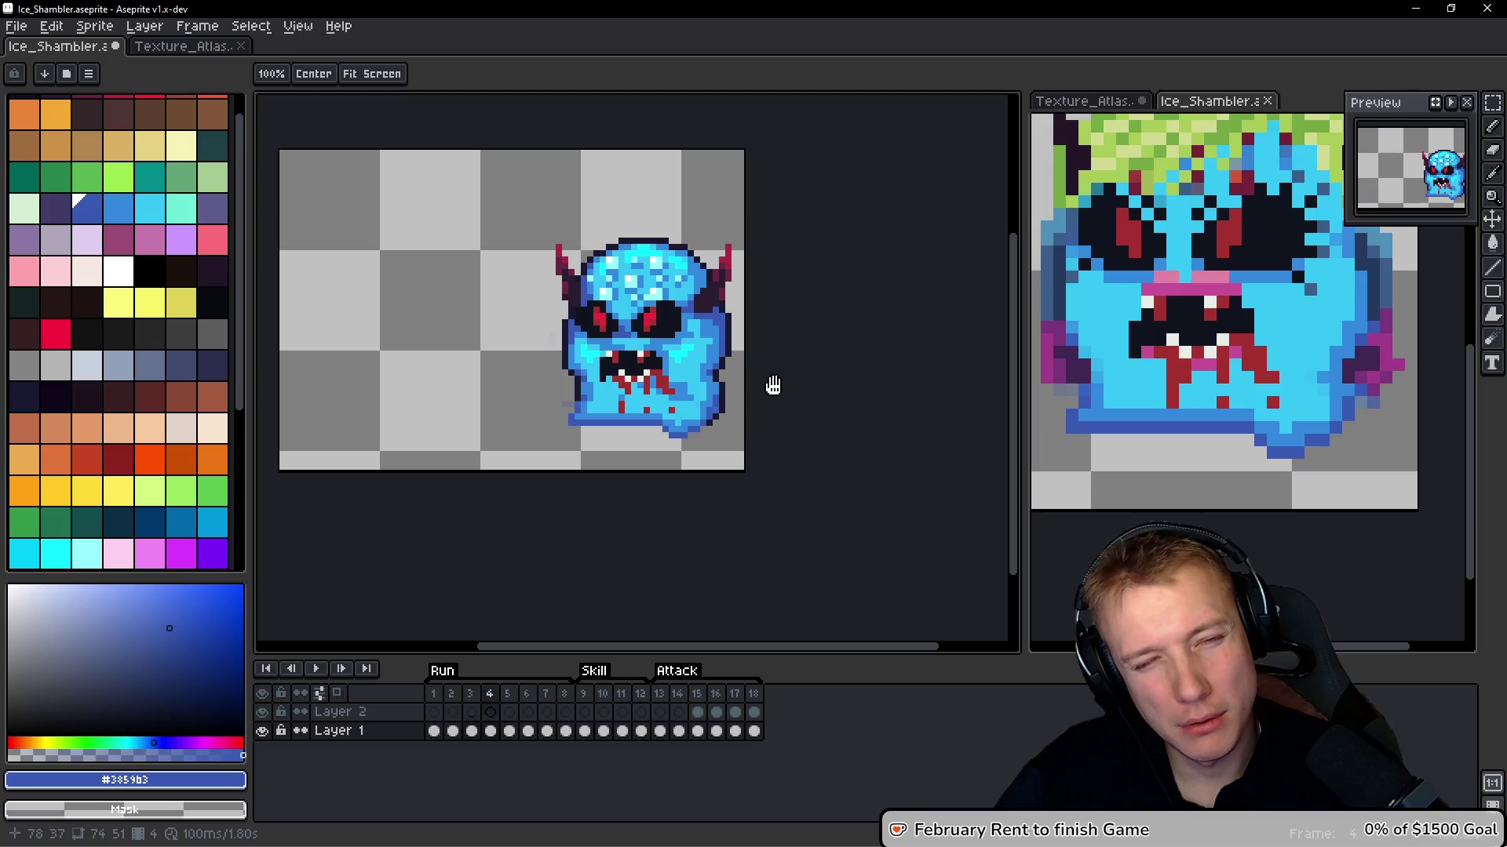
Paint dark #1a1932 outline pixels on the head's lower right edge
scroll(771, 379, "up", 3)
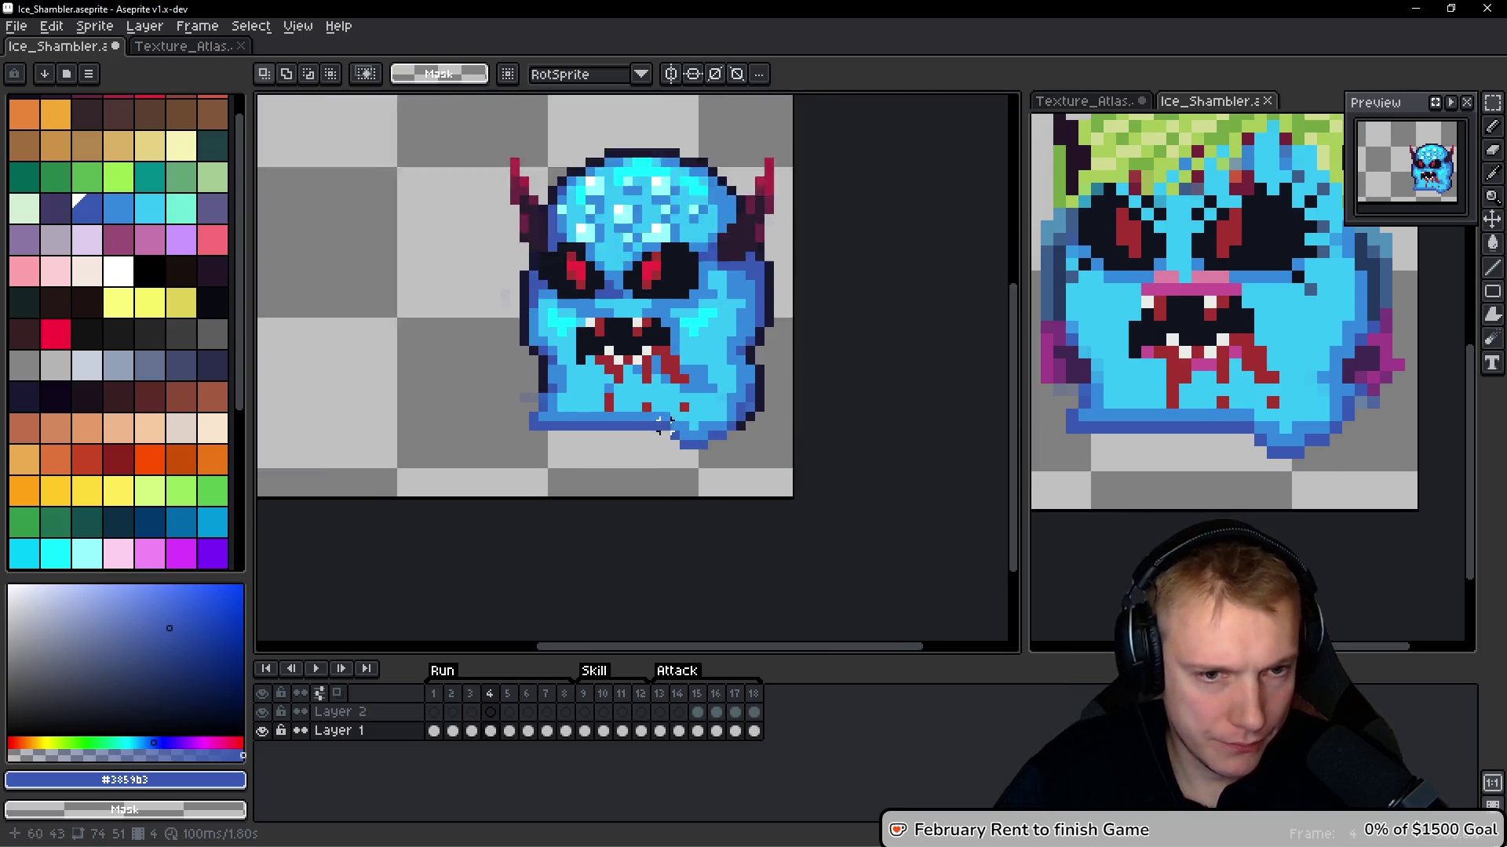
left_click_drag(774, 461, 735, 471)
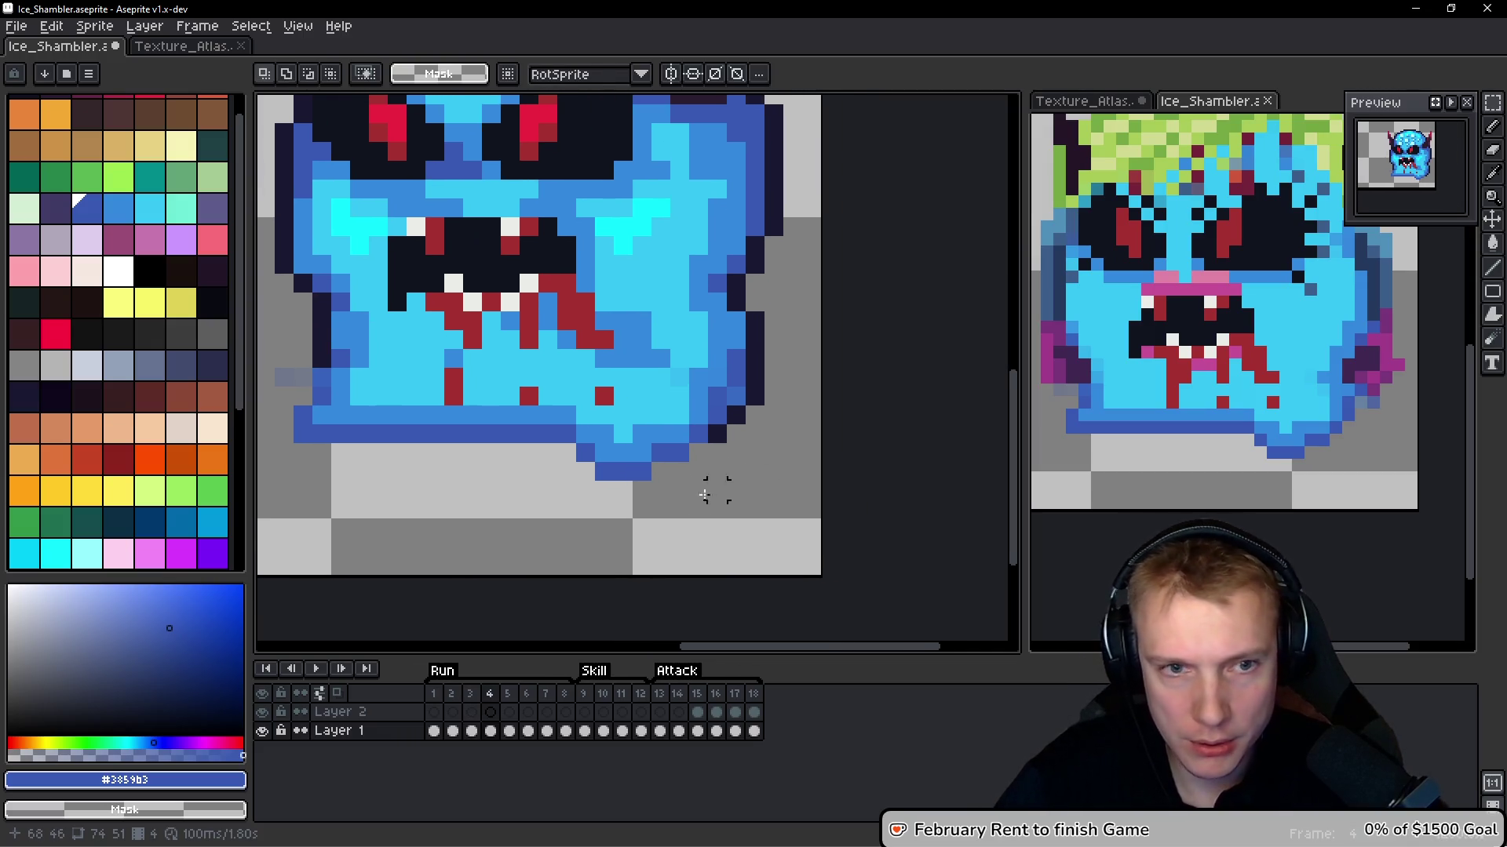
key("b")
left_click(753, 349, "alt")
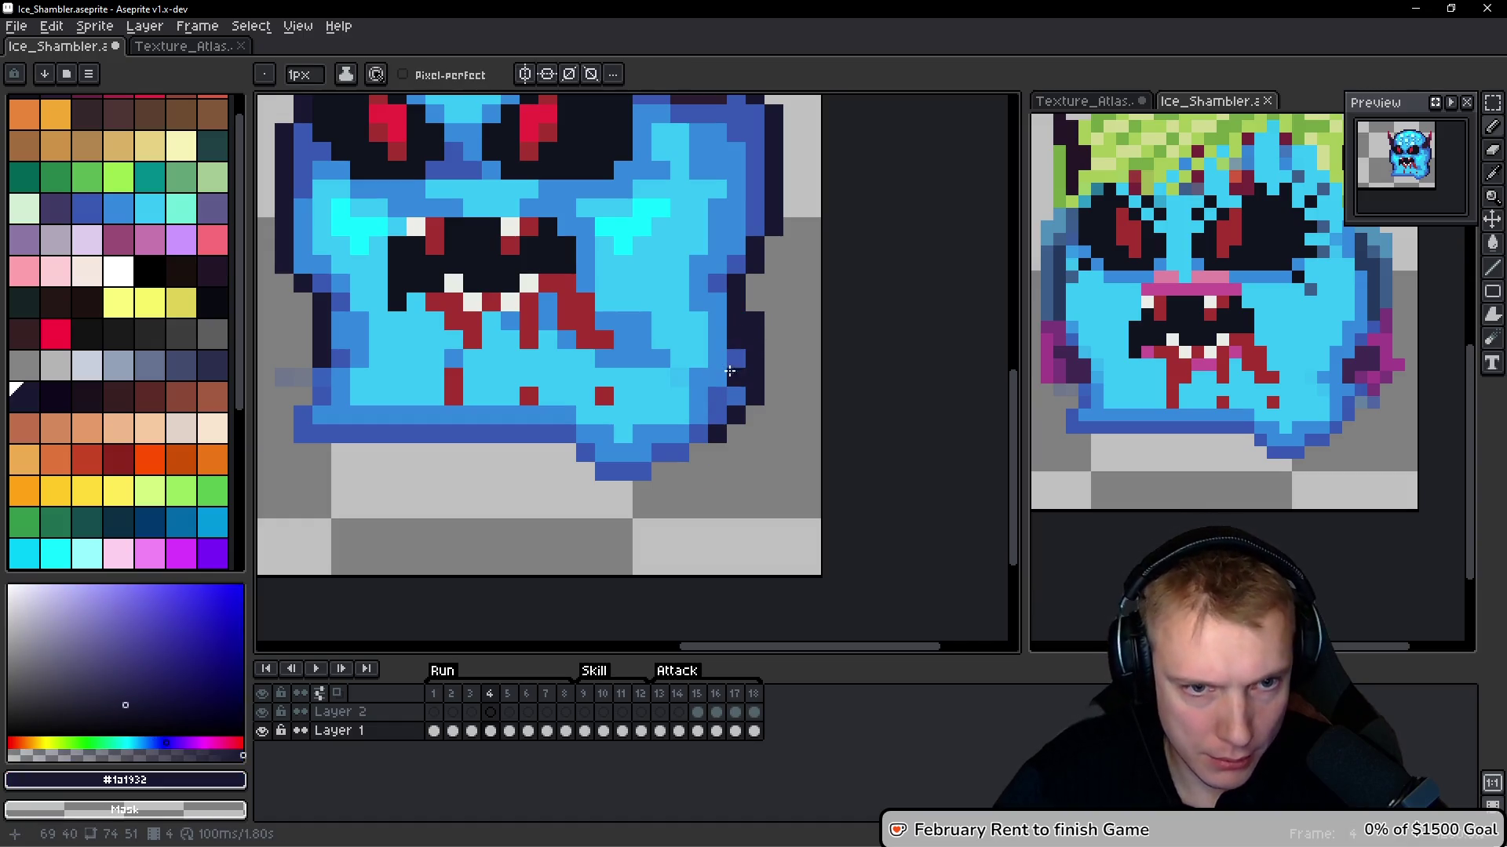
mouse_move(718, 395)
left_mouse_down()
mouse_move(712, 417)
mouse_move(729, 414)
mouse_move(746, 325)
left_mouse_up()
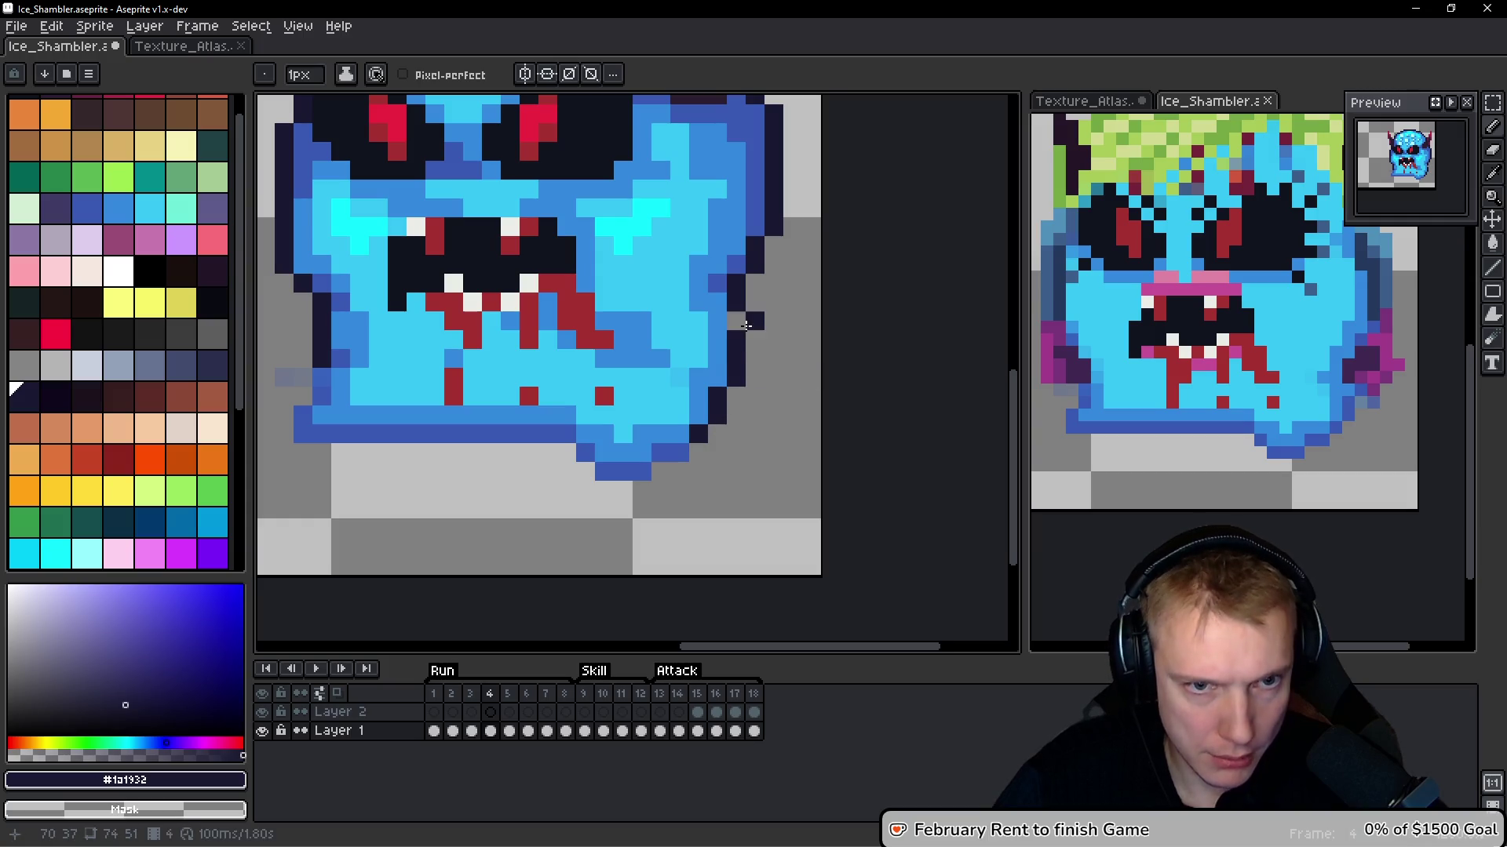
scroll(744, 326, "down", 3)
Draw the dark outline along the head's bottom edge and a left-edge pixel
key("Left")
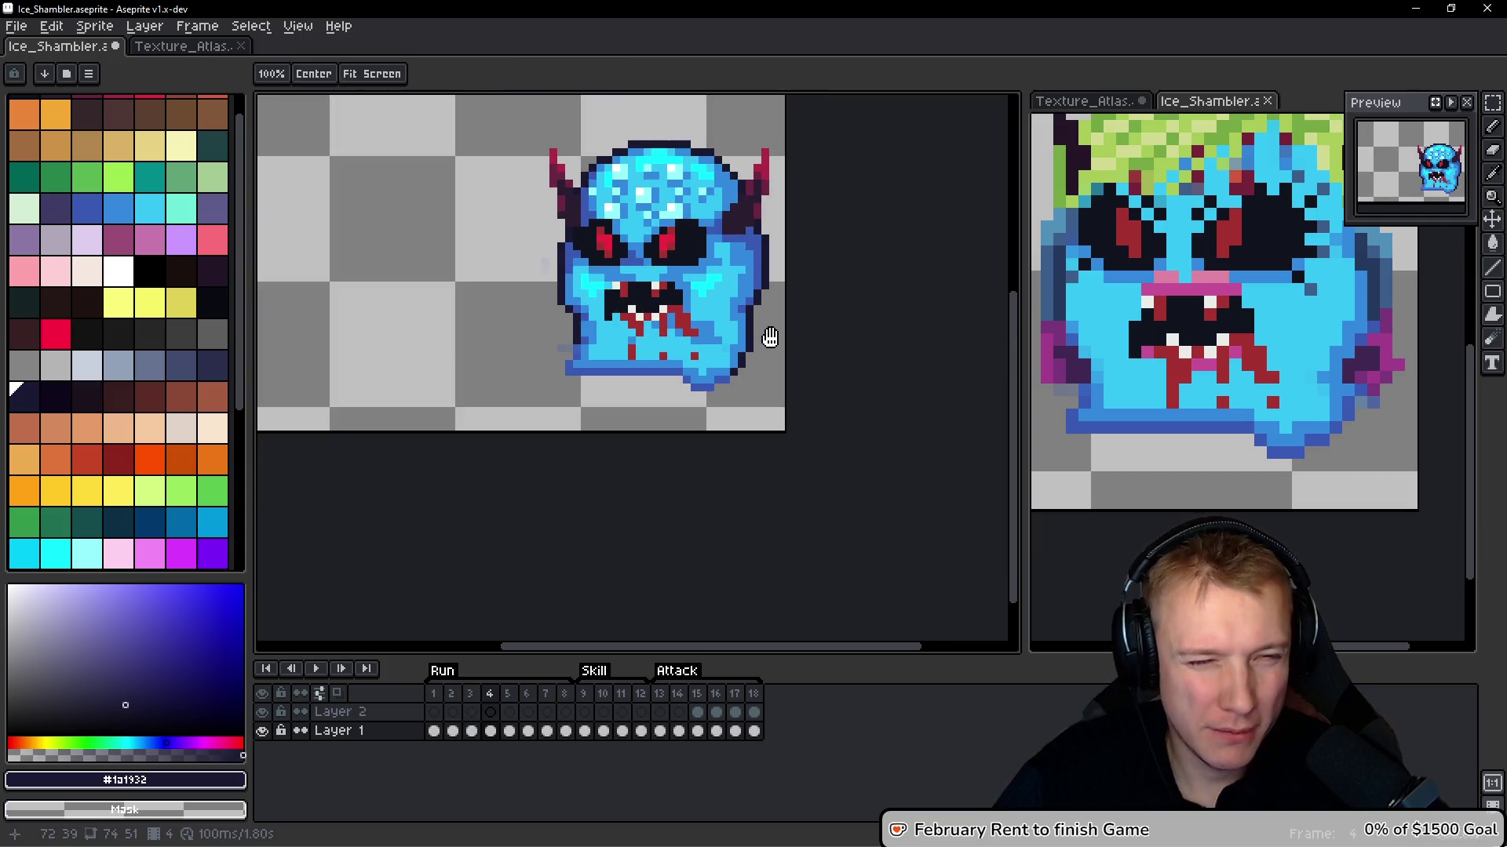
key("Right")
scroll(770, 380, "up", 3)
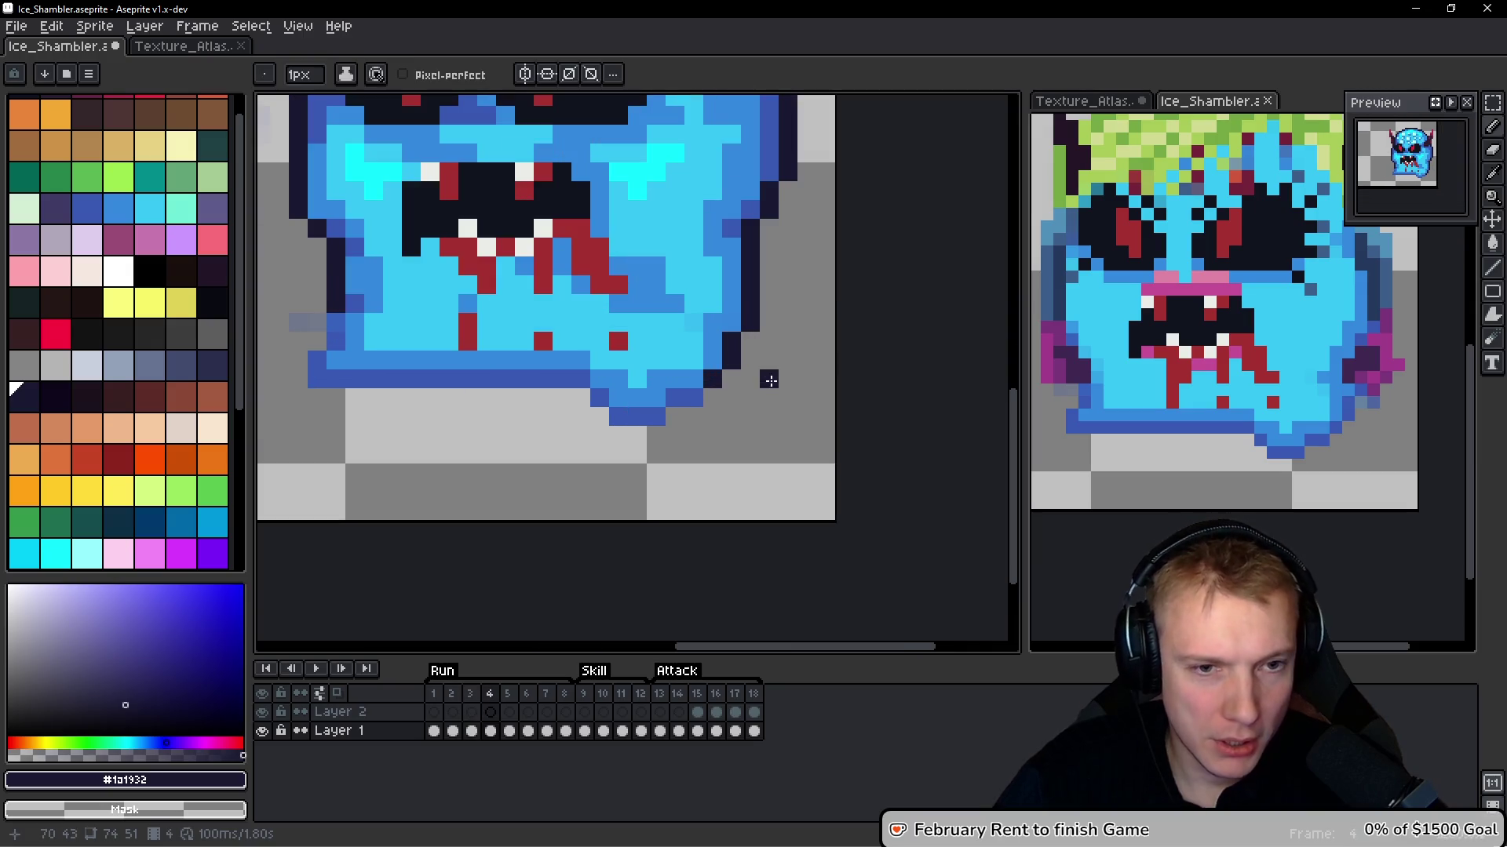
mouse_move(683, 398)
left_mouse_down()
mouse_move(637, 416)
mouse_move(572, 381)
mouse_move(371, 381)
mouse_move(409, 379)
mouse_move(315, 398)
mouse_move(314, 343)
left_mouse_up()
left_click(310, 368)
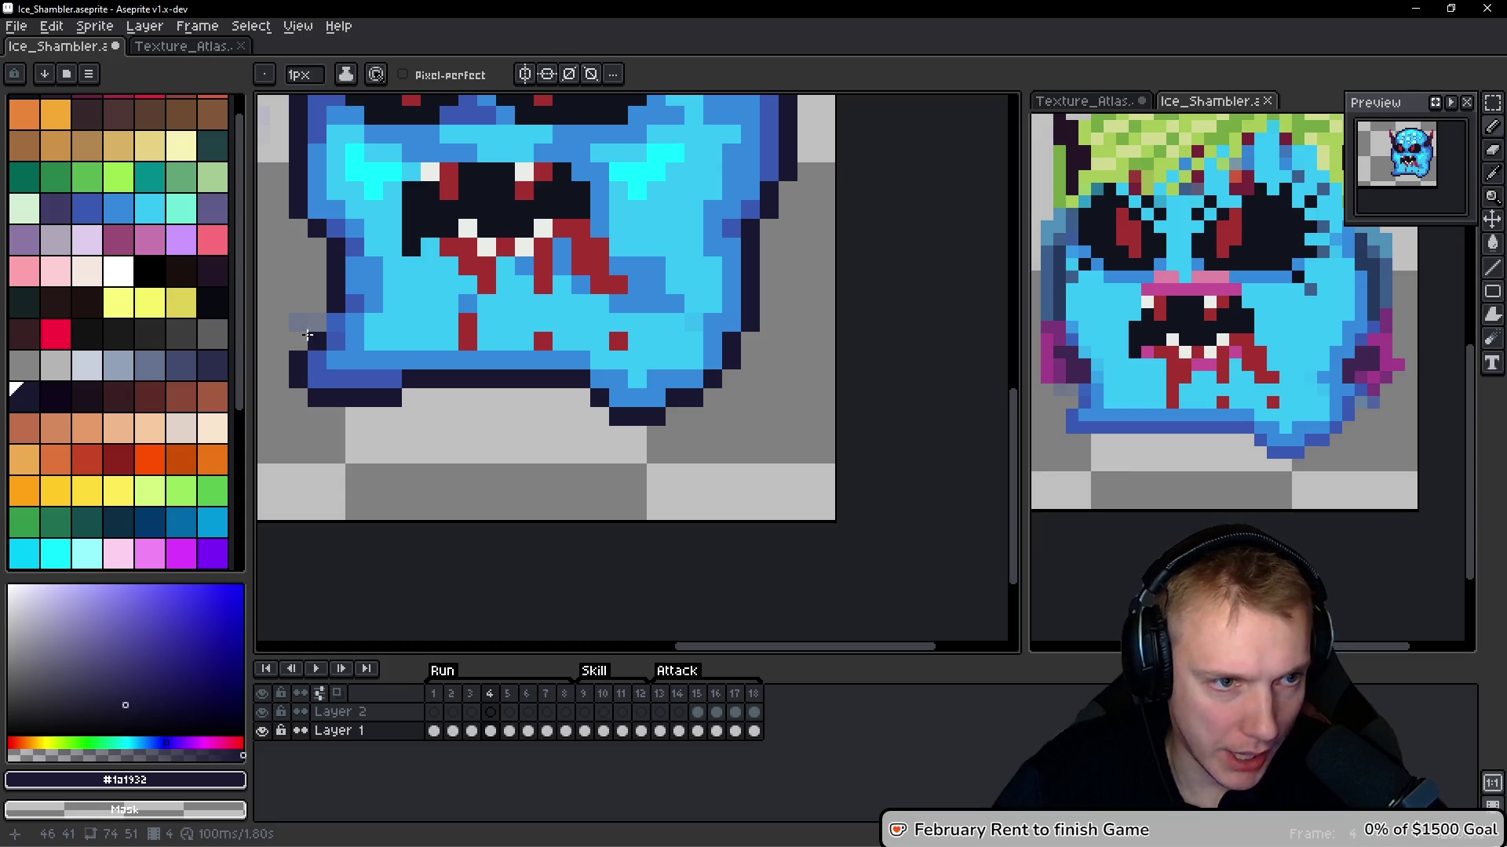
left_click(336, 323)
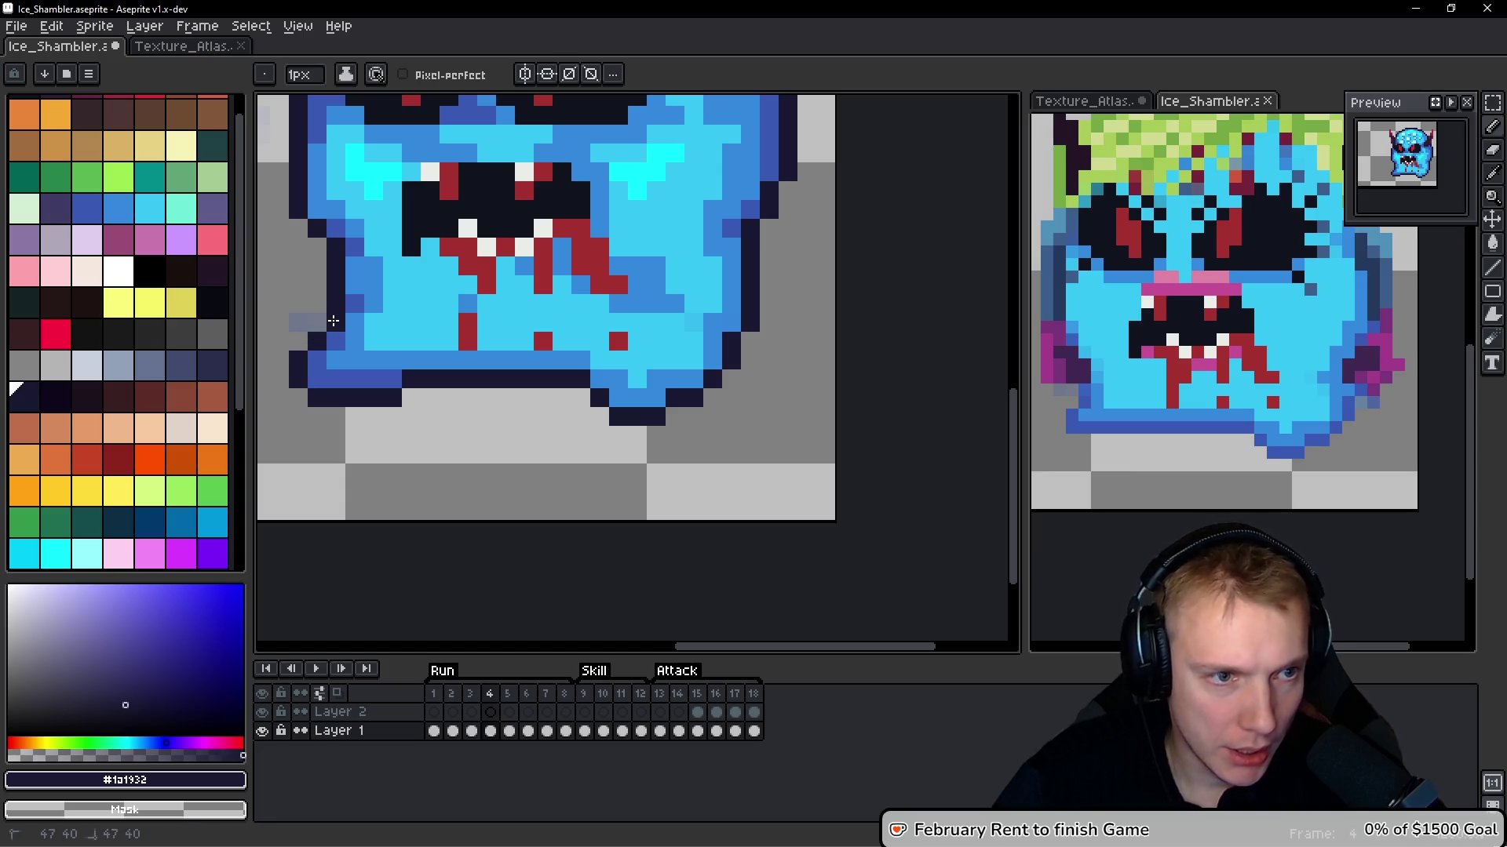
scroll(348, 377, "down", 6)
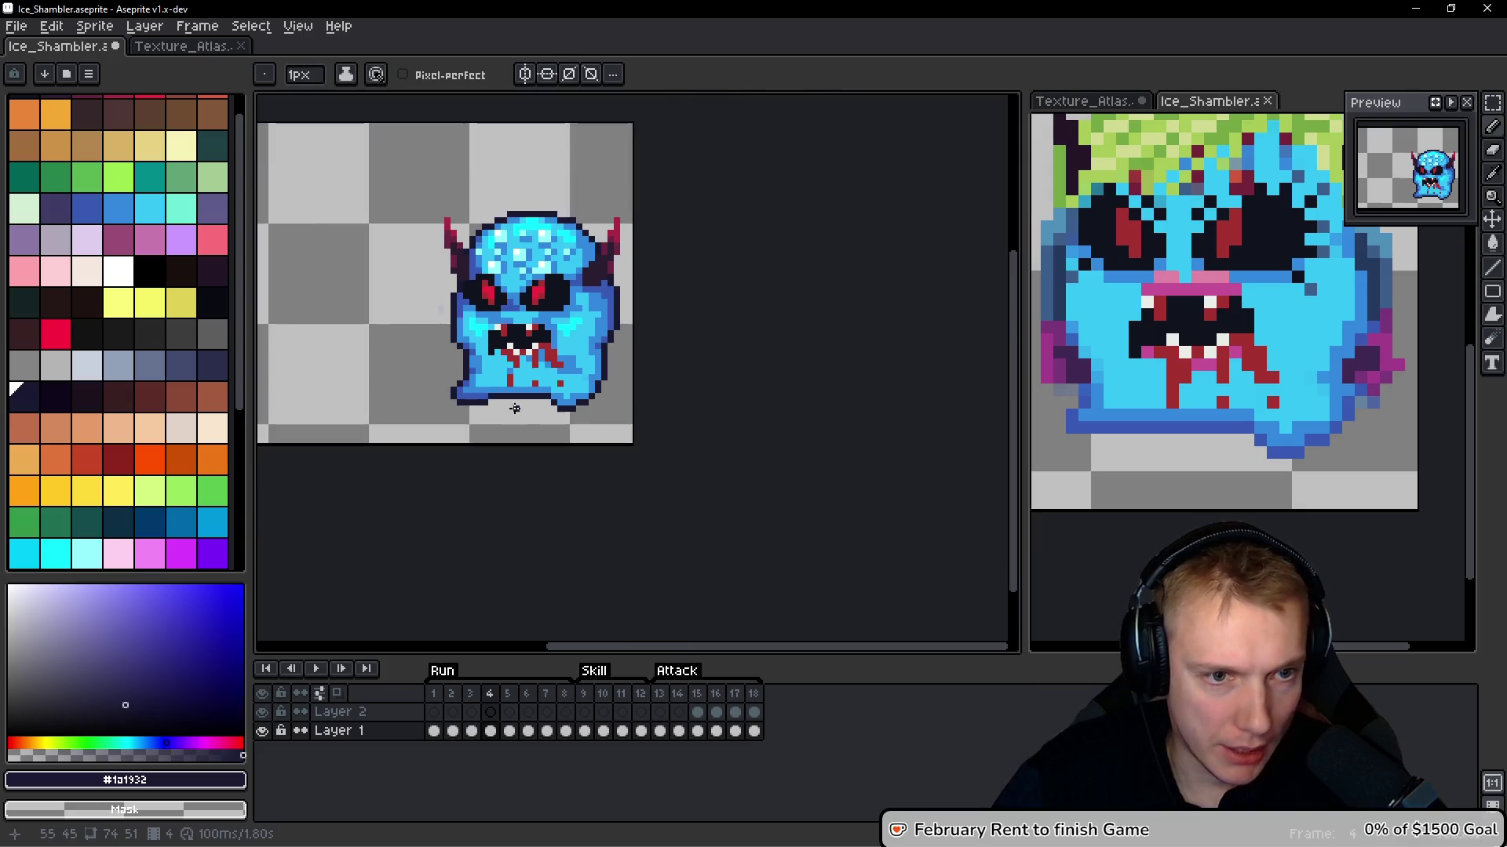
Zoom out to check the whole sprite, trying and dropping a freehand selection around the head
key("space")
scroll(439, 188, "up", 2)
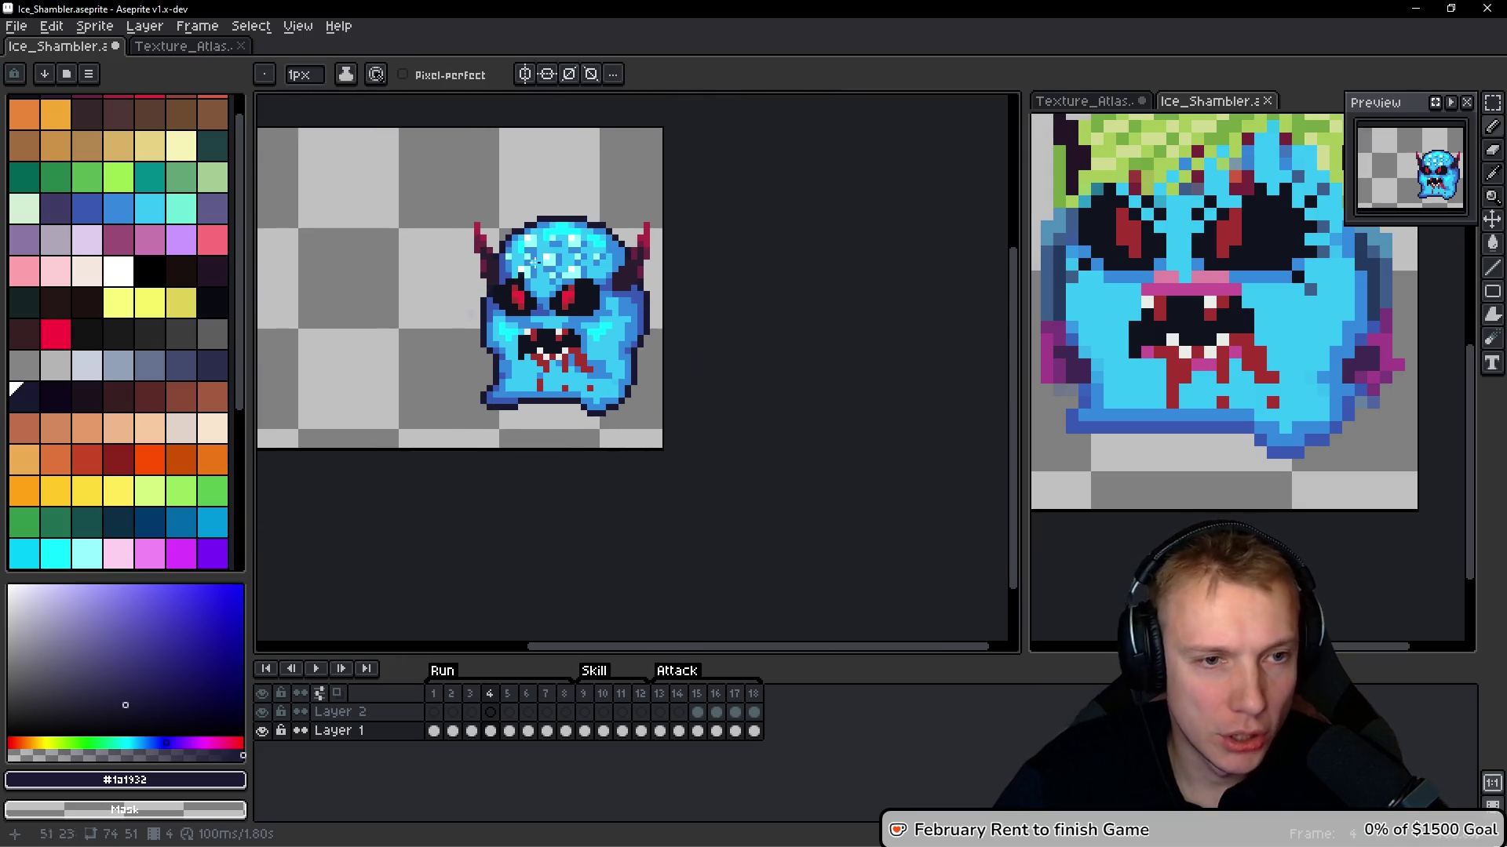
left_click_drag(590, 182, 394, 337)
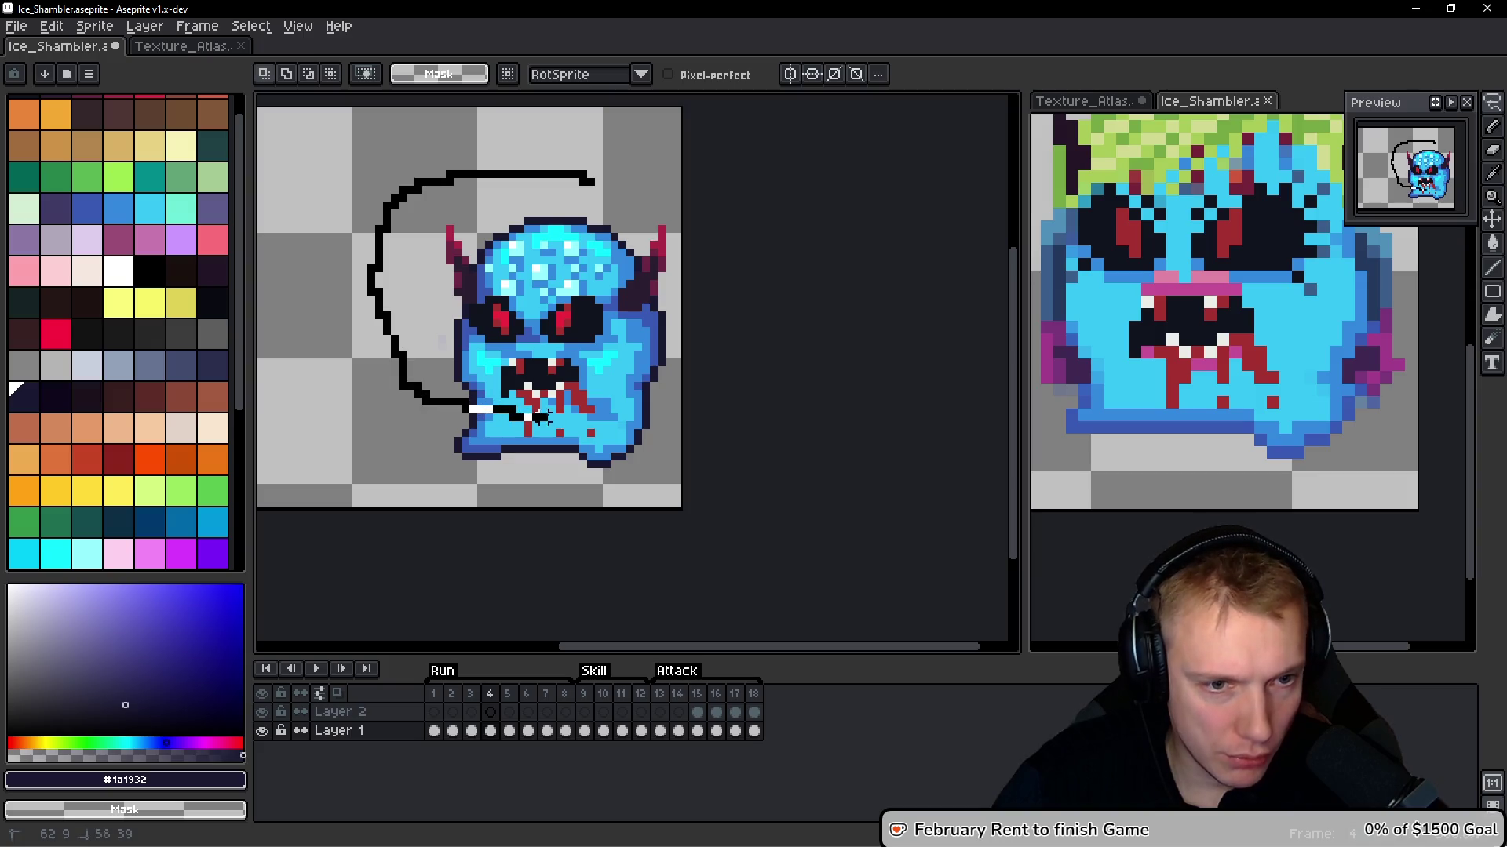
mouse_move(638, 416)
left_mouse_down()
mouse_move(665, 286)
mouse_move(590, 182)
left_mouse_up()
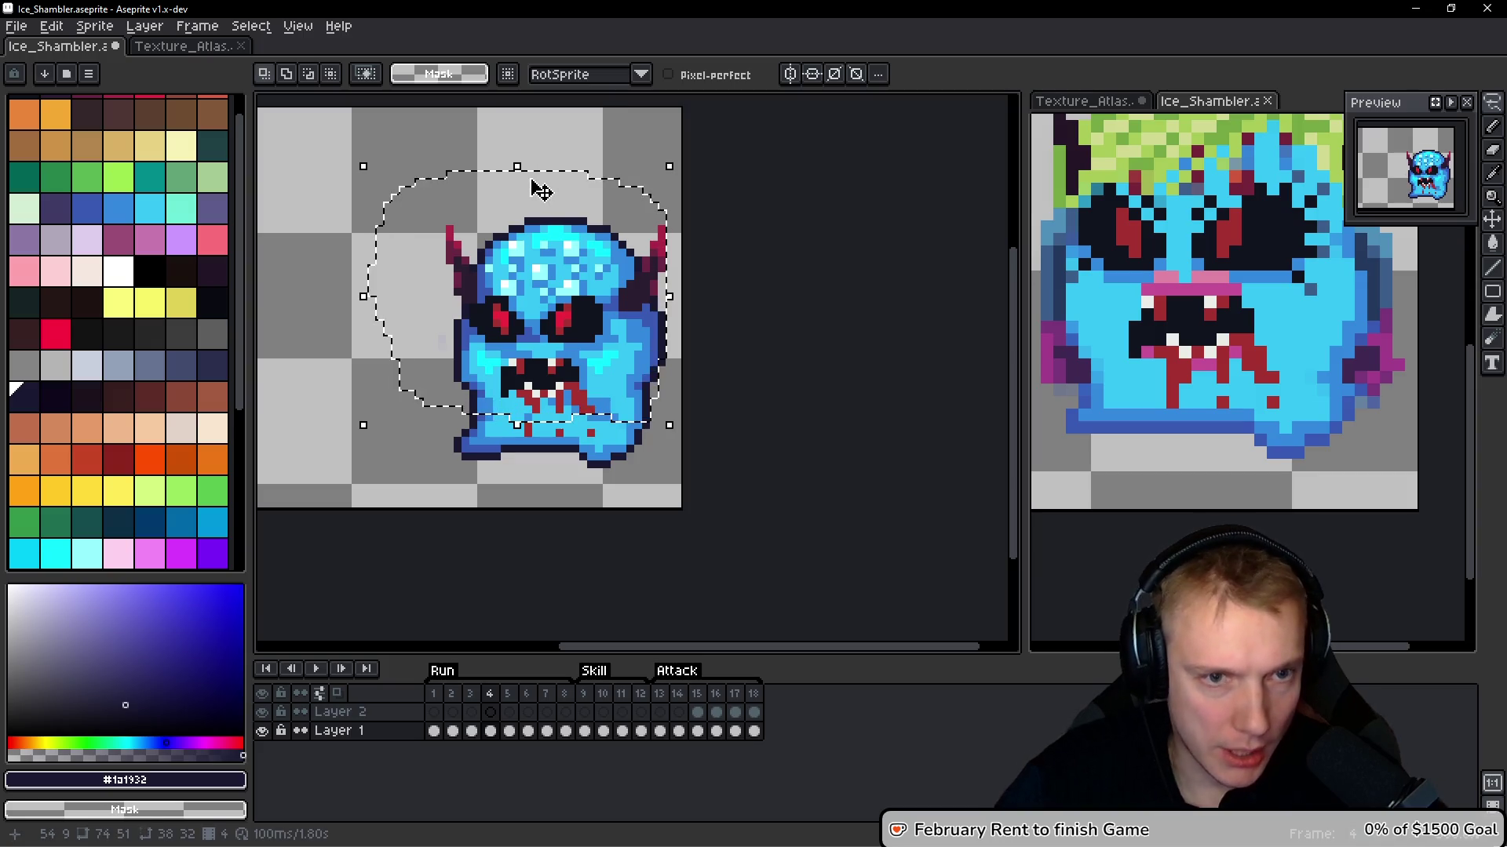
key("ctrl+d")
key("b")
scroll(675, 359, "up", 3)
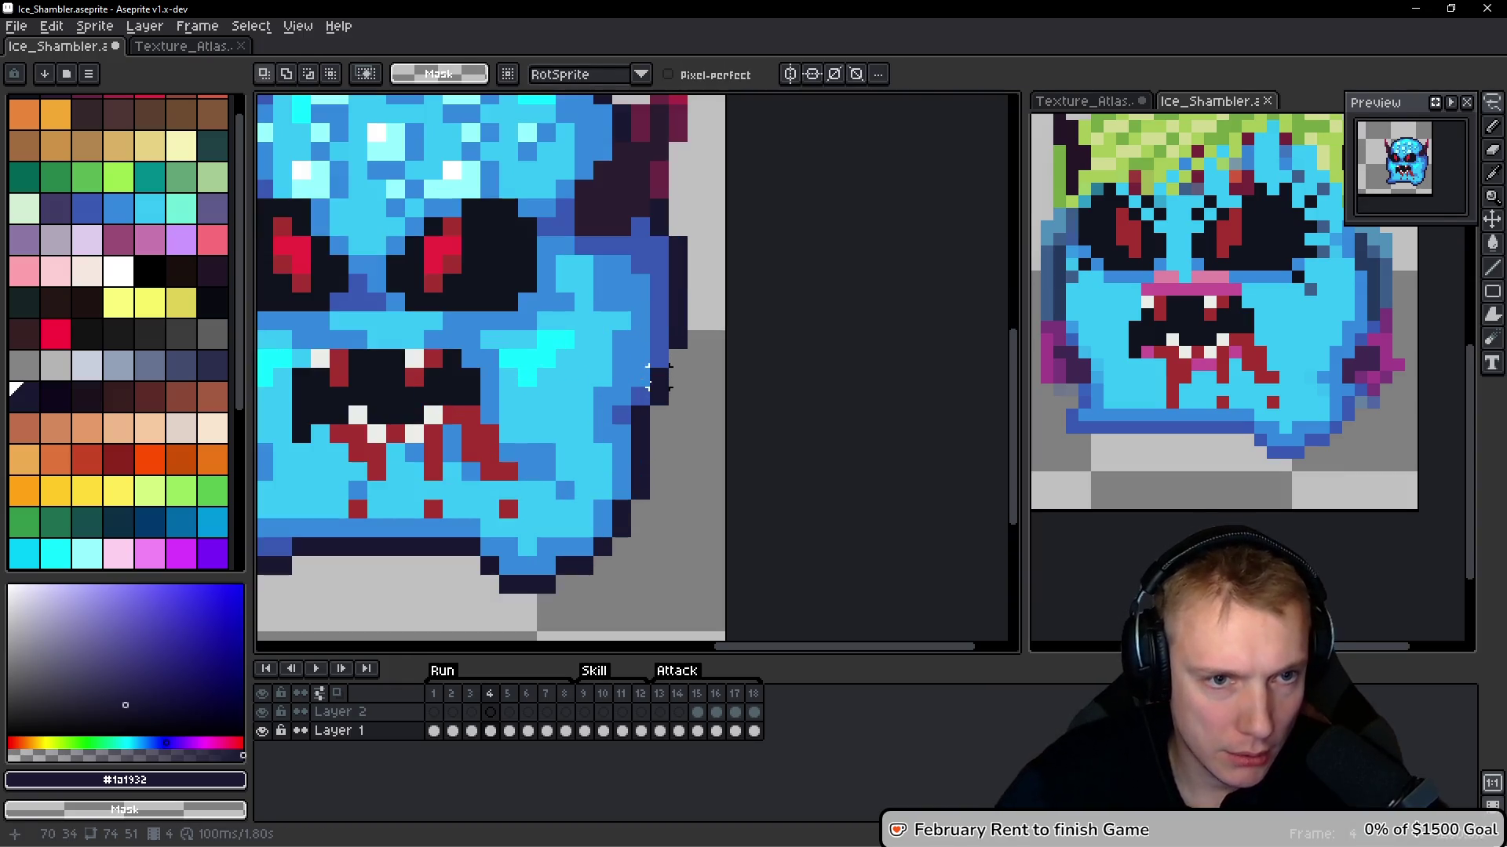
scroll(675, 358, "down", 5)
key("h")
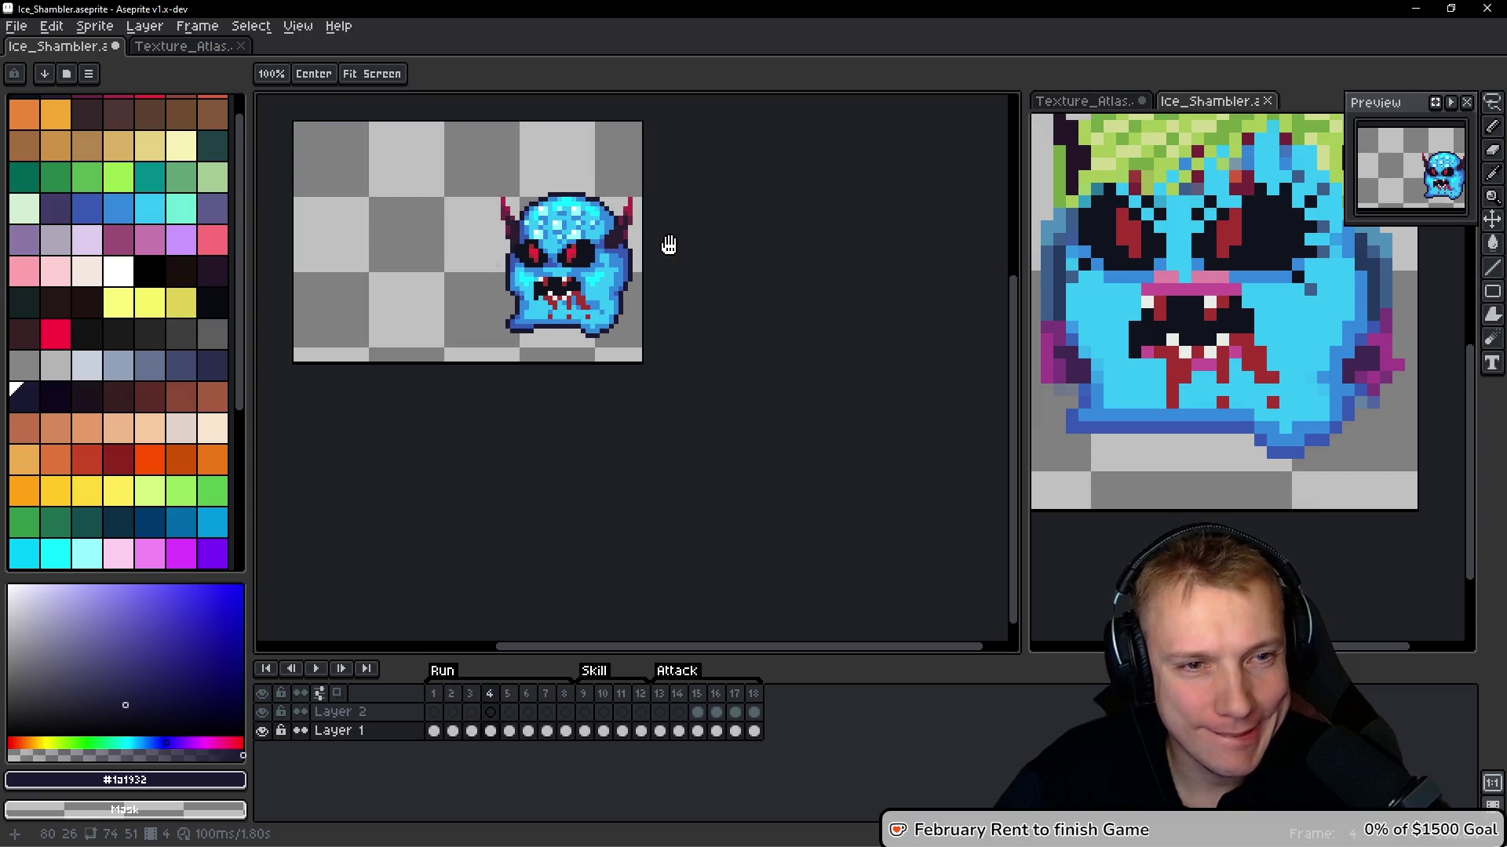
Delete the extra frame from the animation and step to the next frame
key("alt+c")
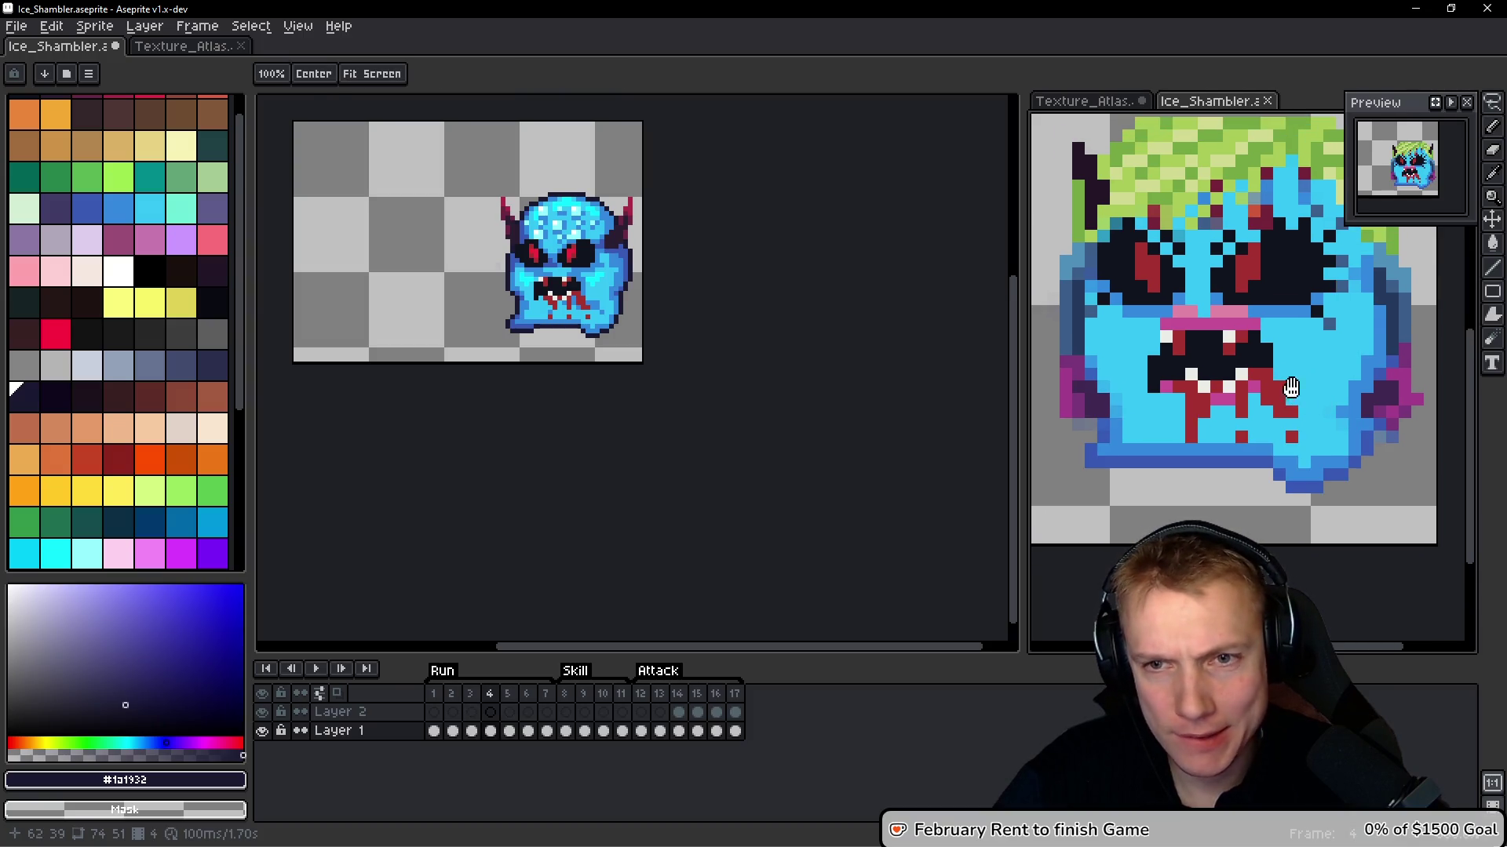
scroll(1289, 377, "down", 2)
scroll(1291, 365, "down", 3)
key("space")
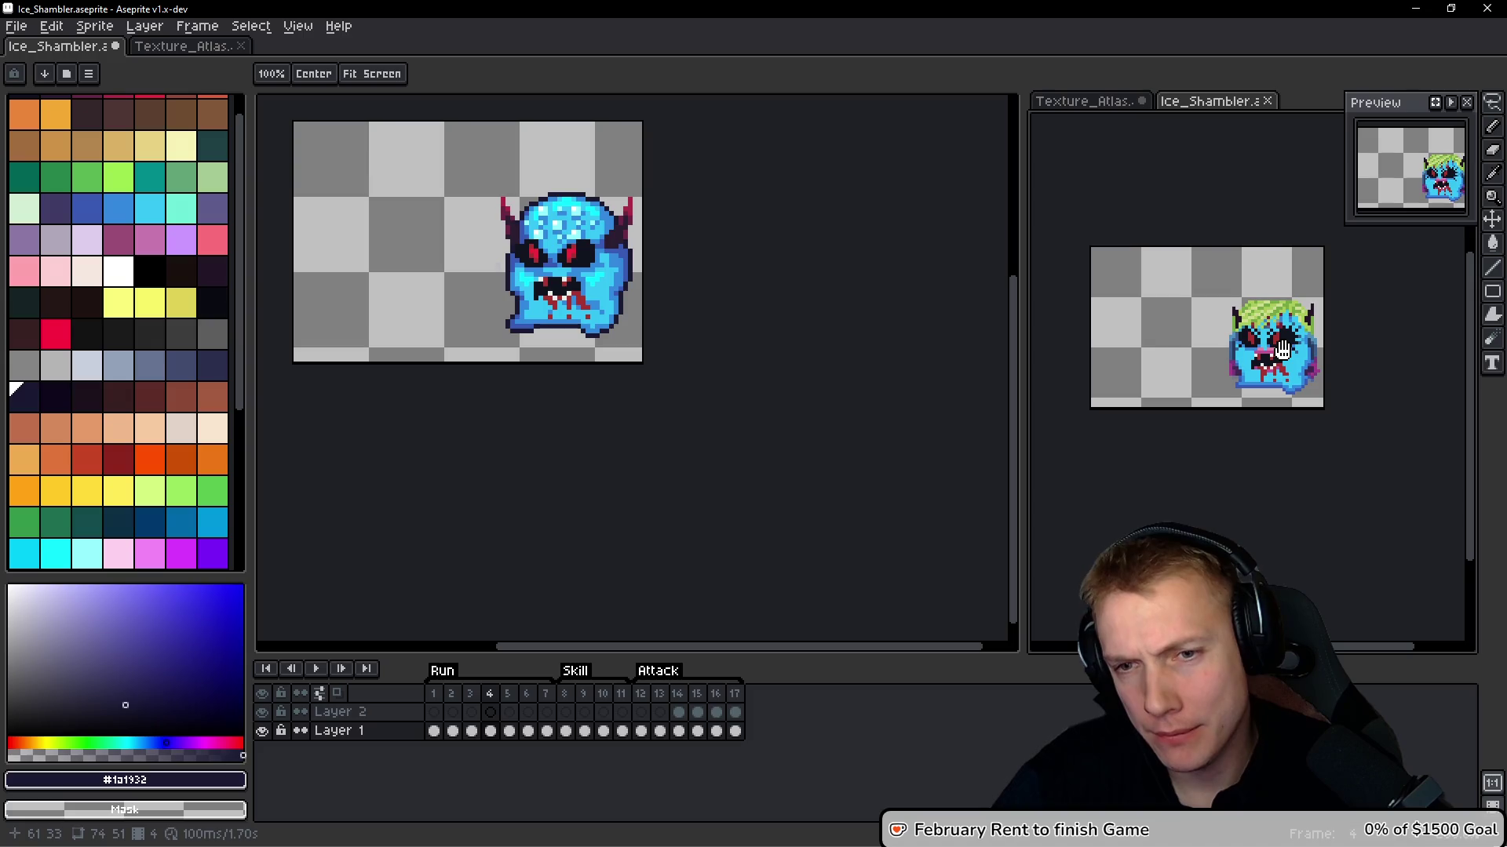
key("period")
scroll(1294, 369, "up", 3)
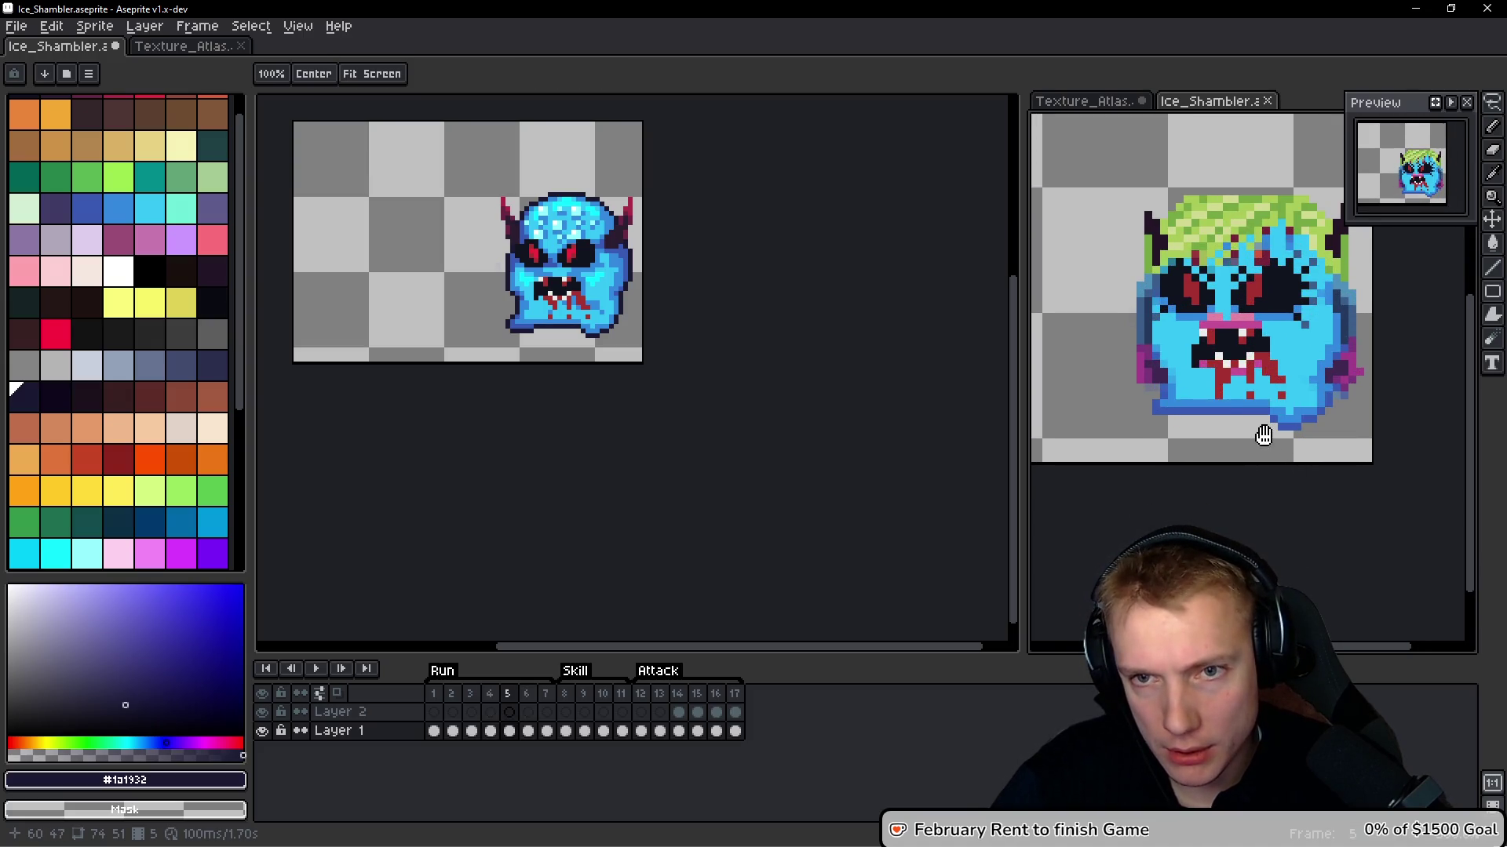
Box-select the bottom of the monster's body, undo, and insert a new frame after frame 4
key("m")
mouse_move(1104, 452)
left_mouse_down()
mouse_move(1251, 430)
mouse_move(1340, 396)
left_mouse_up()
key("ctrl+z")
key("ctrl+z")
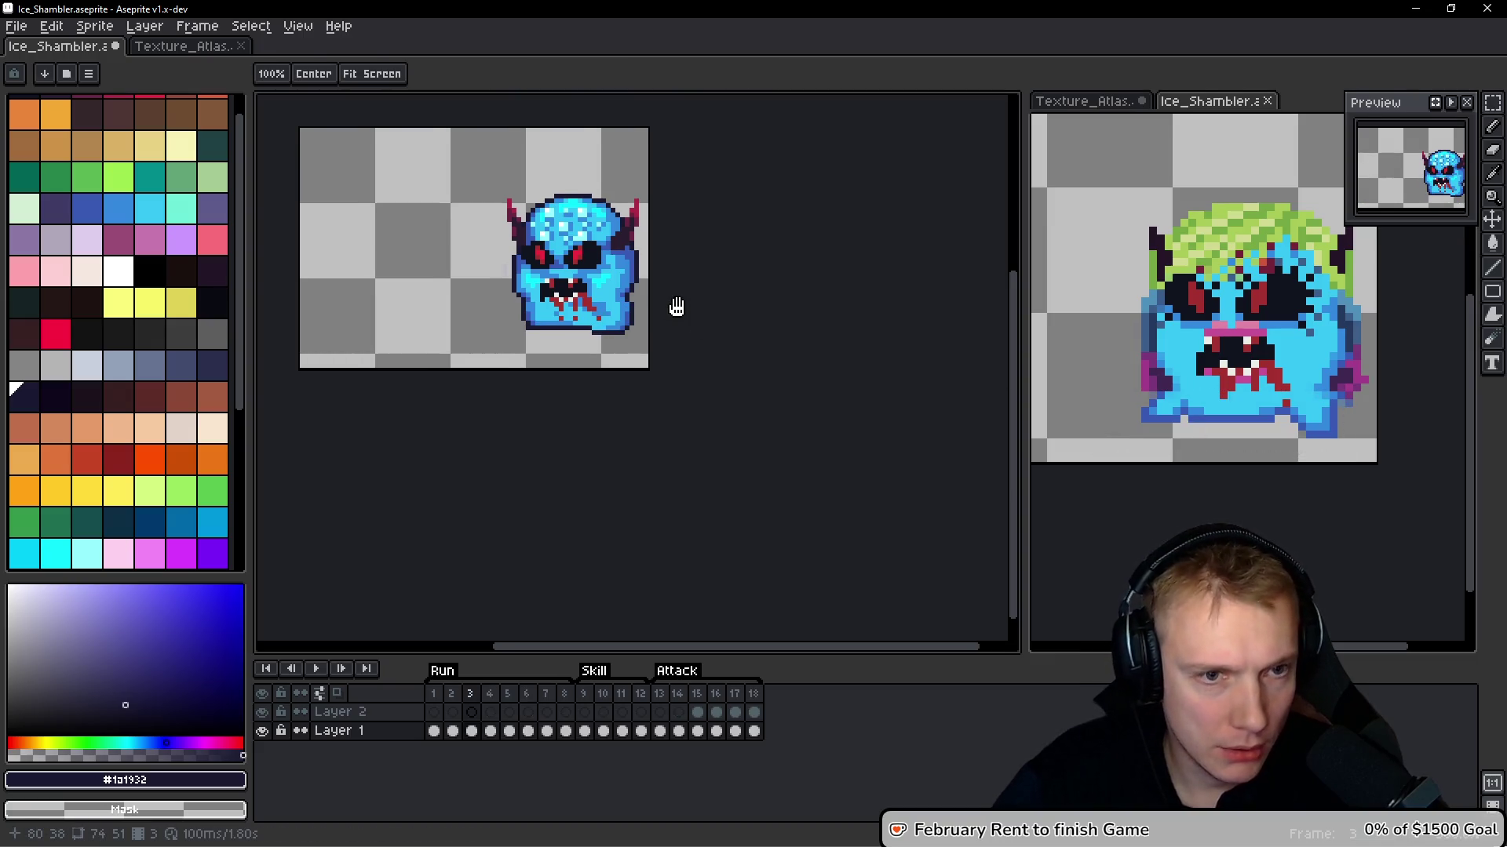
key("alt")
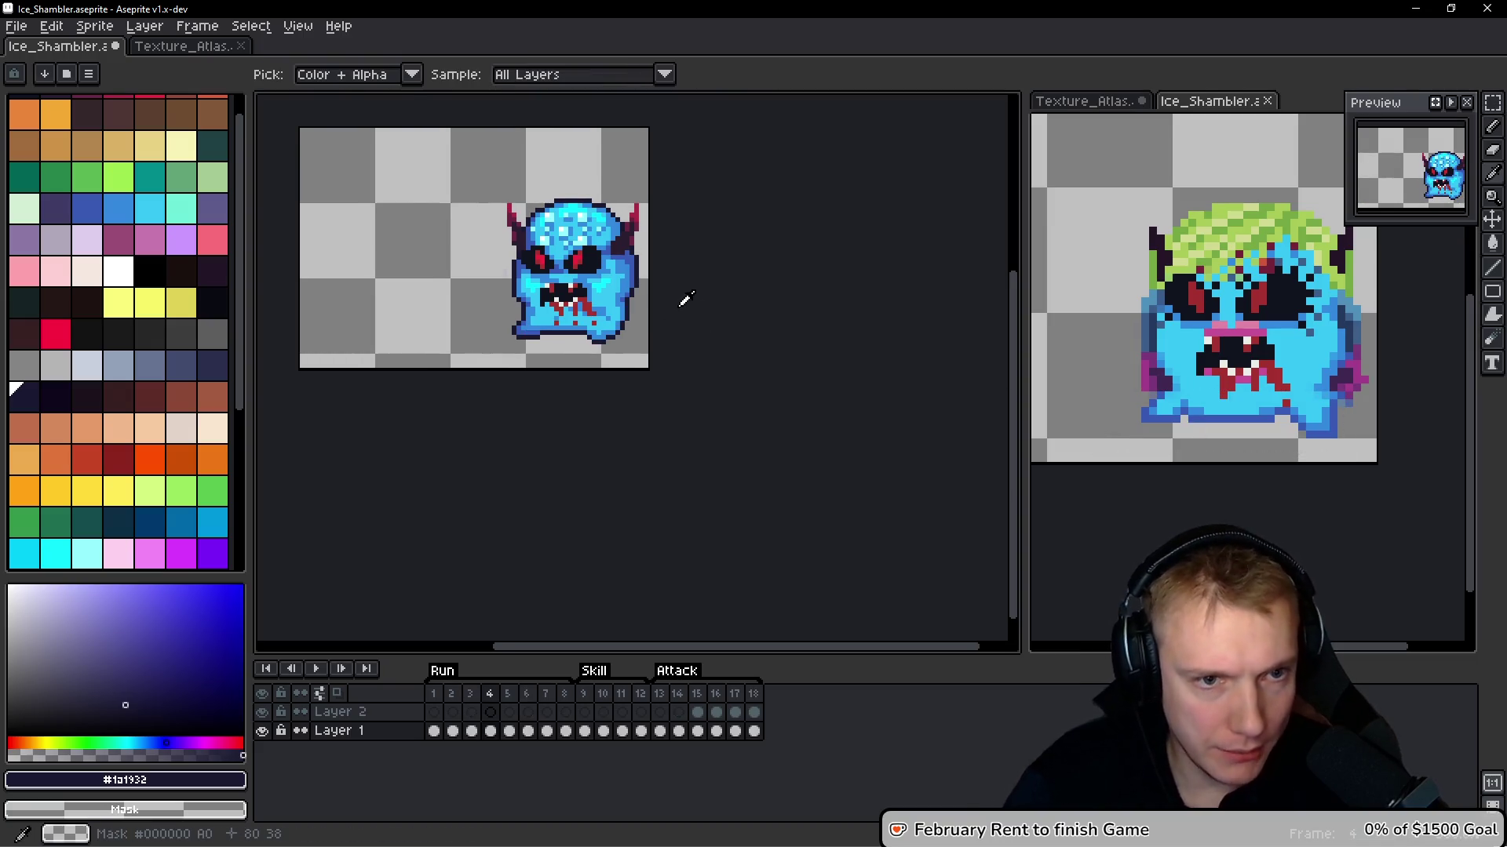
key("alt+n")
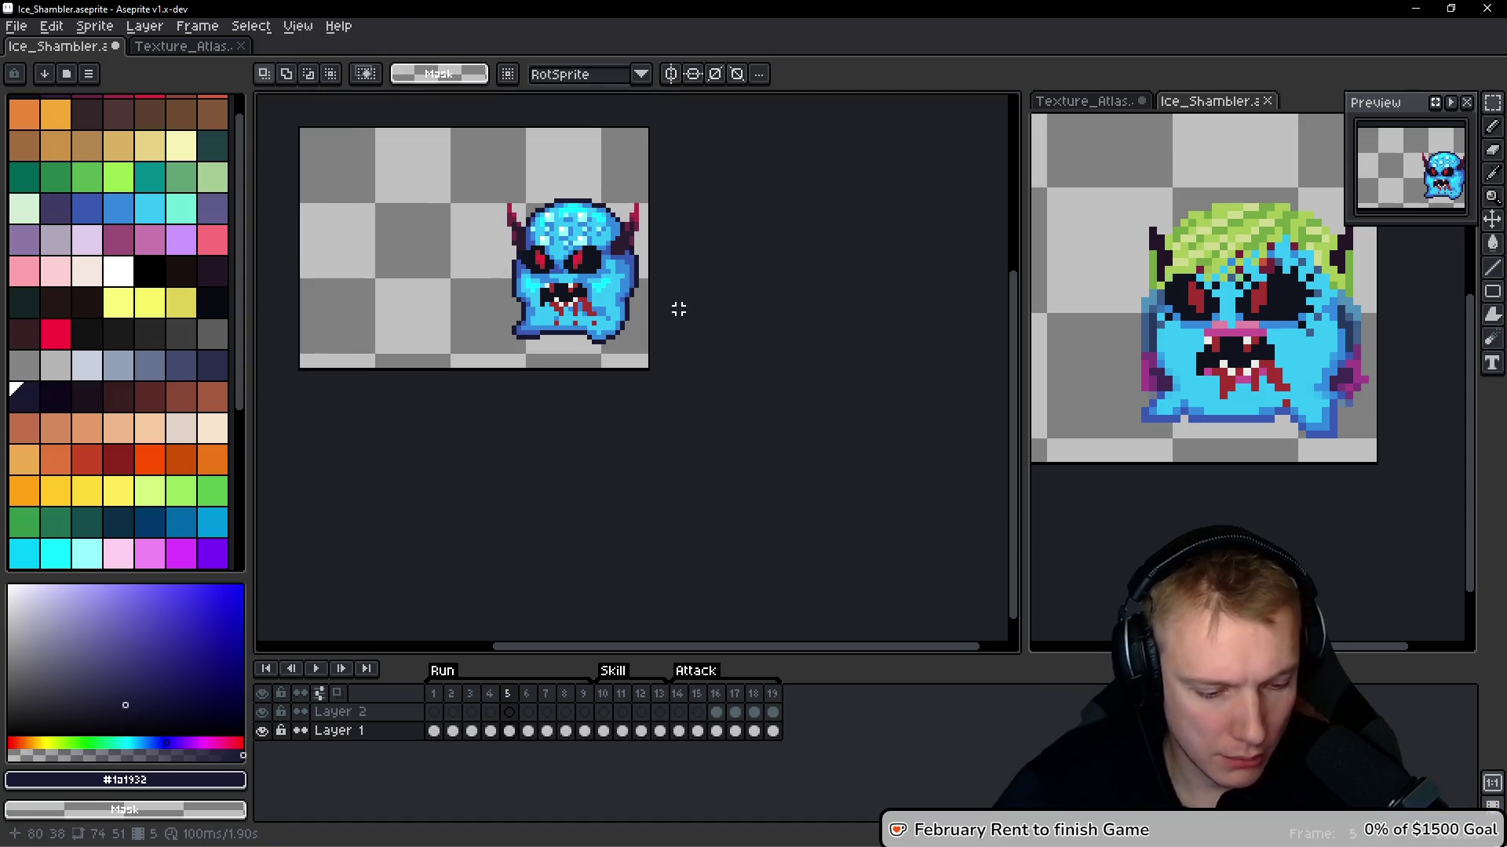
Paste the copied body bottom onto frame 5, commit it, and compare with frame 4
key("ctrl+v")
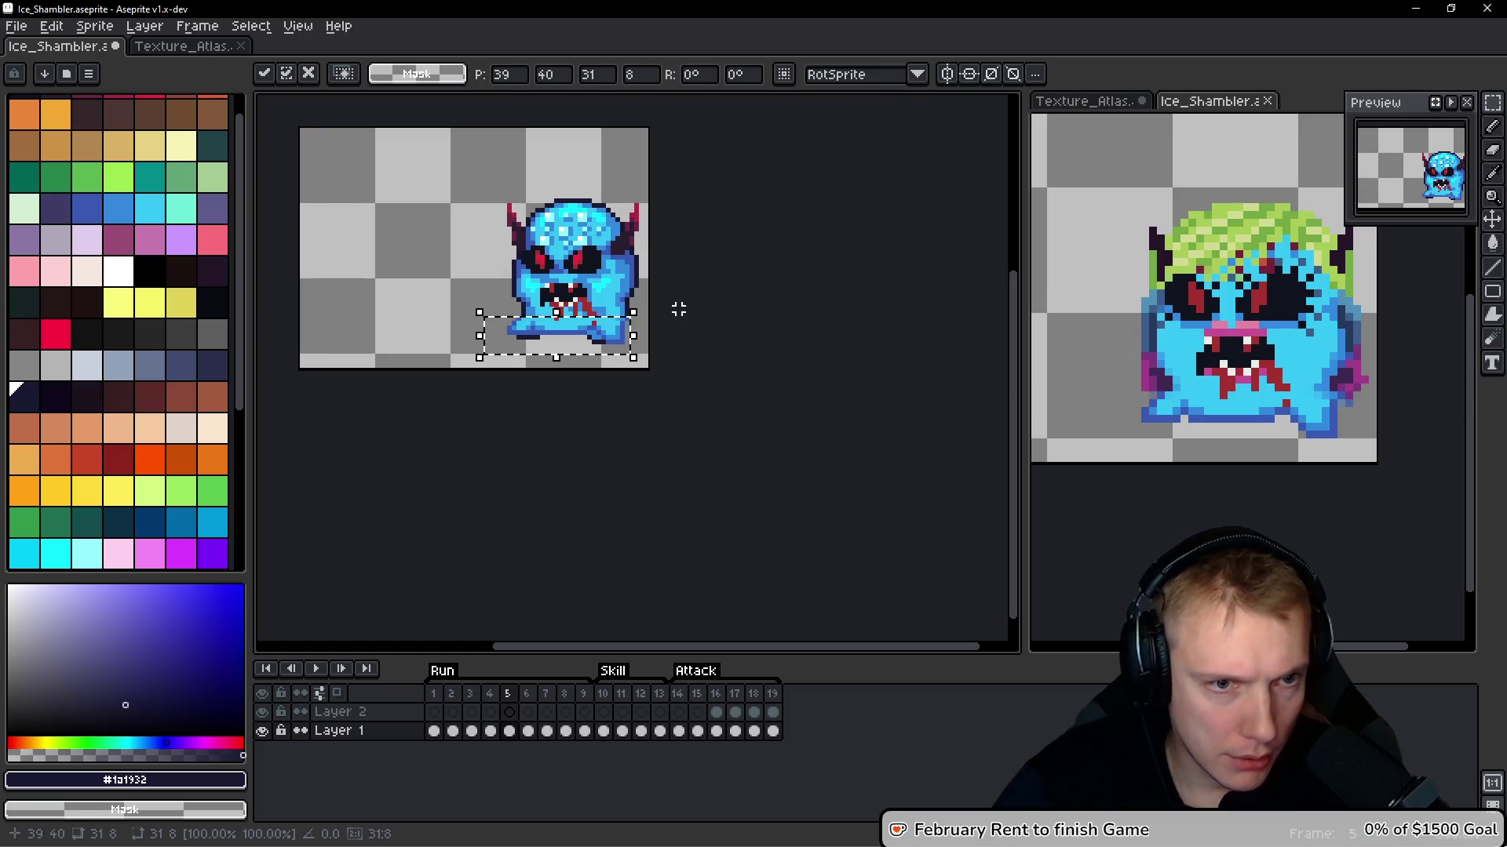
scroll(555, 327, "up", 4)
key("Return")
scroll(540, 347, "up", 1)
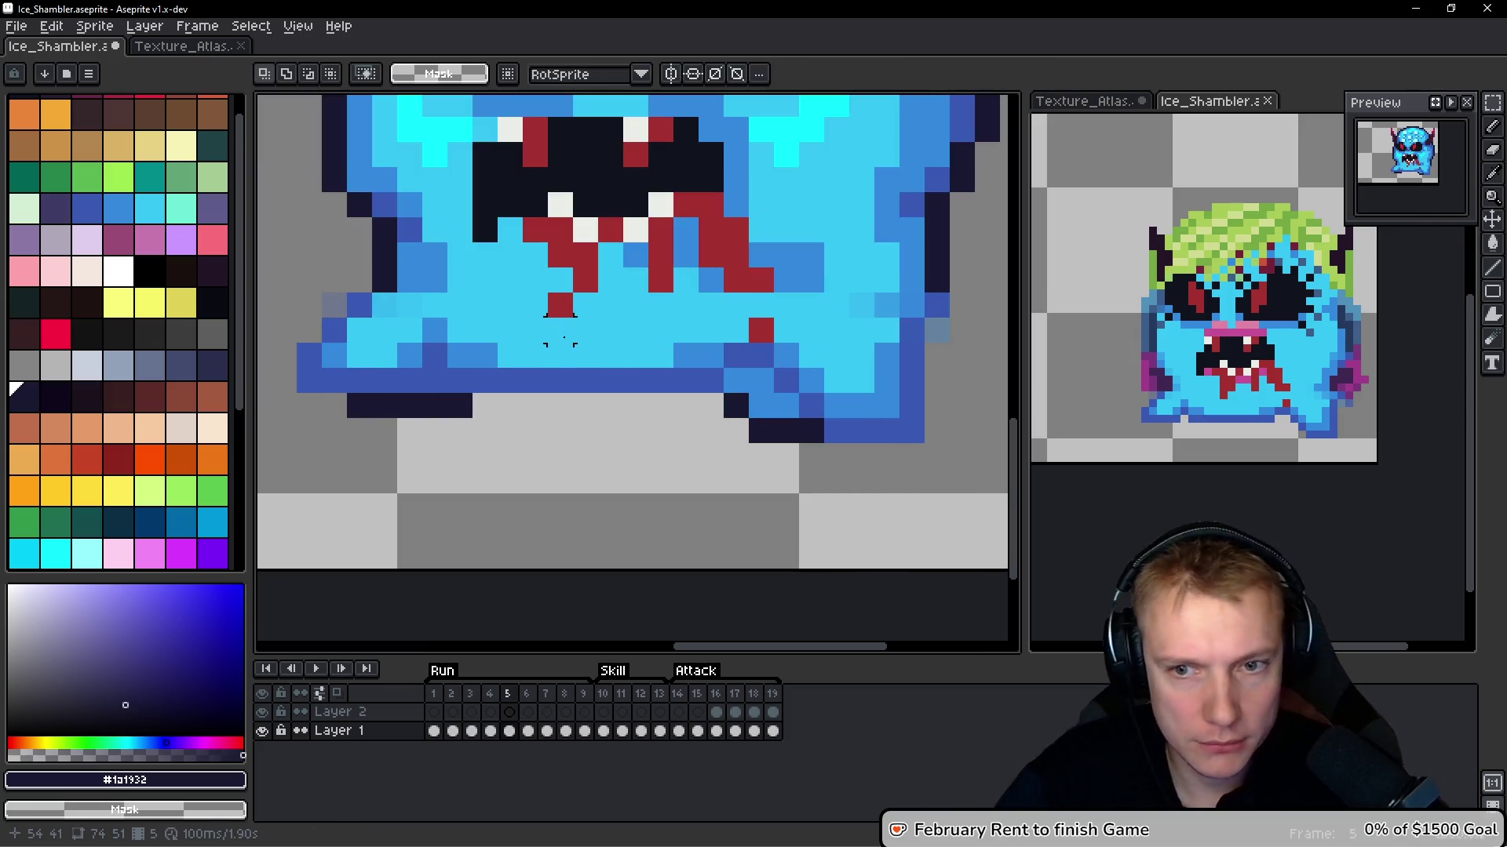
key("comma")
key("period")
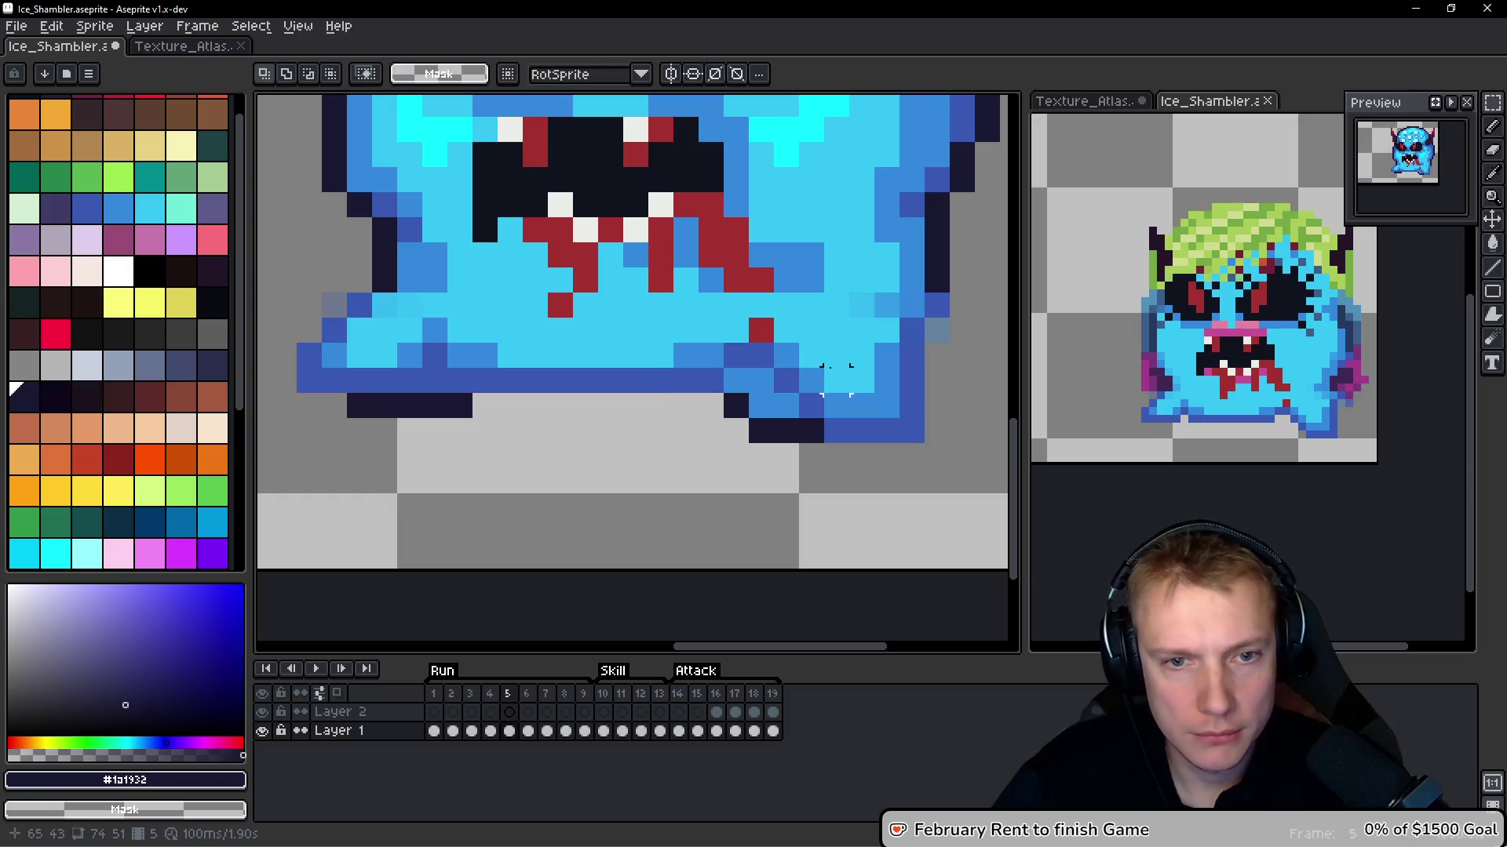
Outline the right edge and bottom row of the body in dark
mouse_move(928, 308)
left_mouse_down()
mouse_move(912, 416)
mouse_move(855, 430)
mouse_move(706, 380)
mouse_move(478, 381)
mouse_move(329, 402)
left_mouse_up()
mouse_move(470, 381)
left_mouse_down()
mouse_move(314, 376)
mouse_move(327, 311)
left_mouse_up()
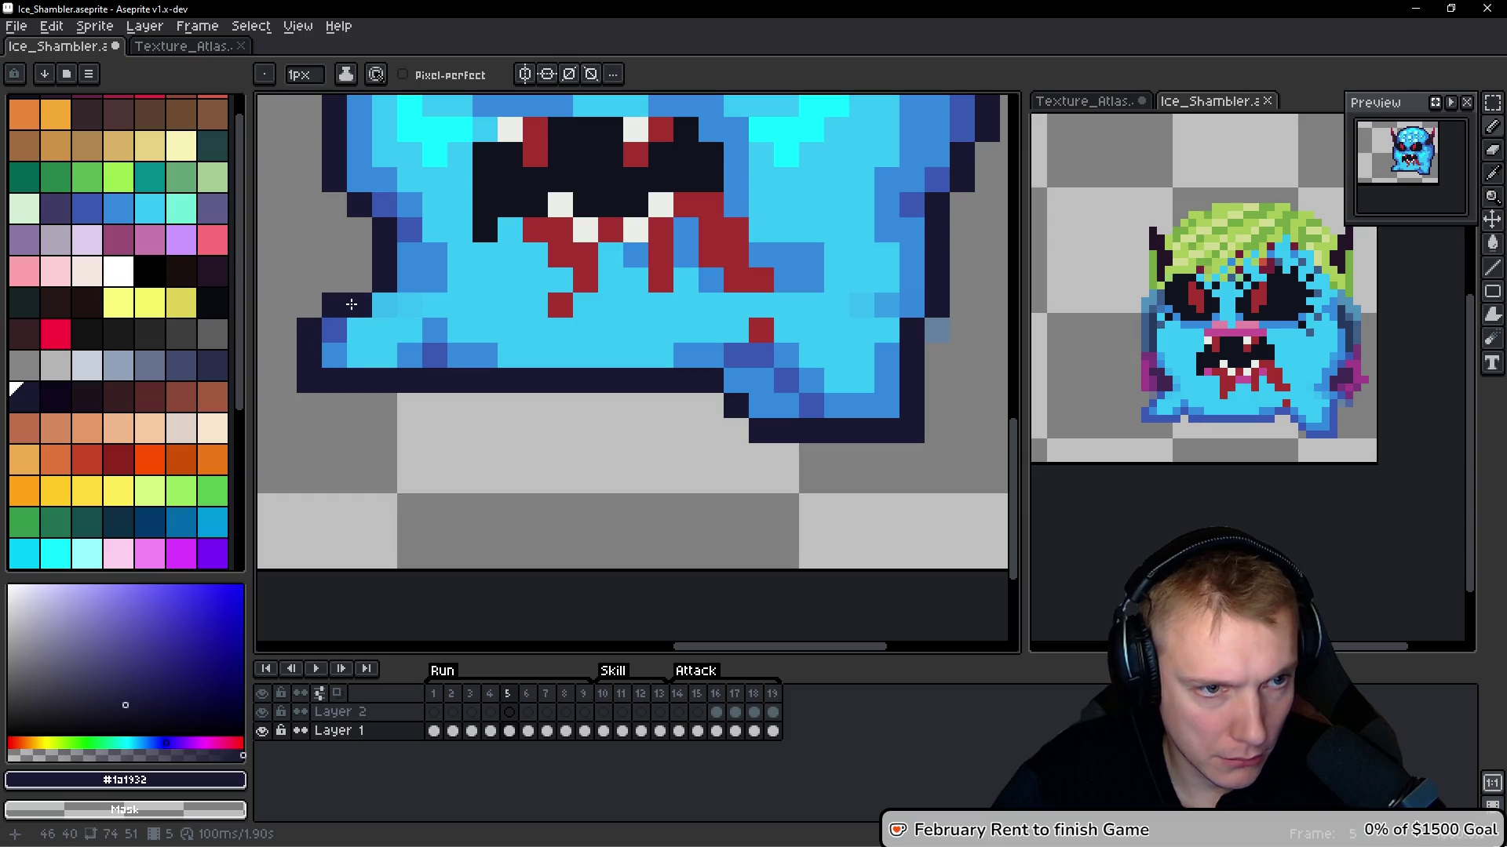
scroll(510, 454, "down", 4)
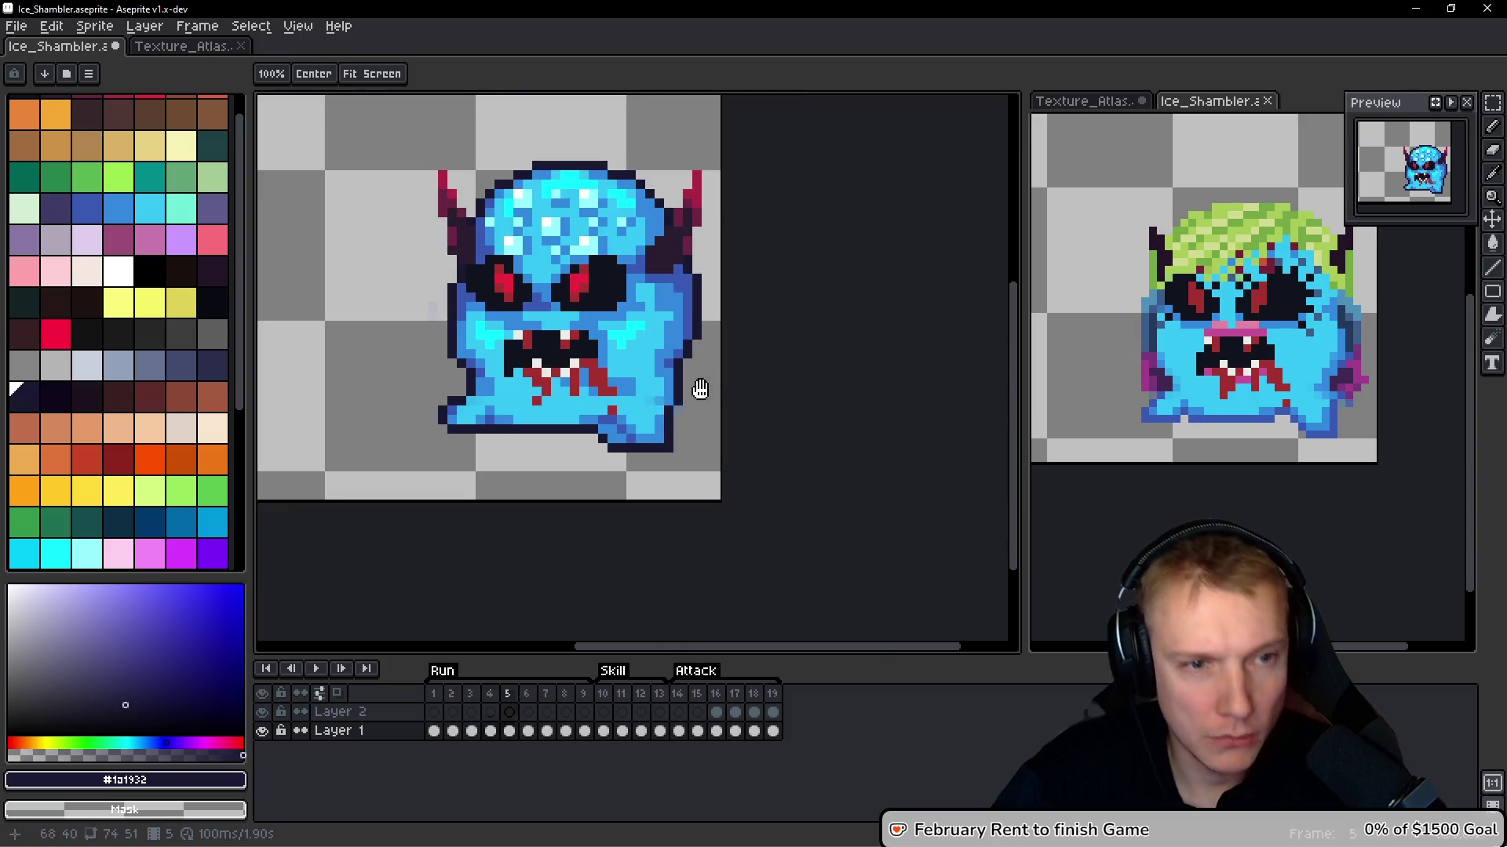
scroll(432, 429, "up", 3)
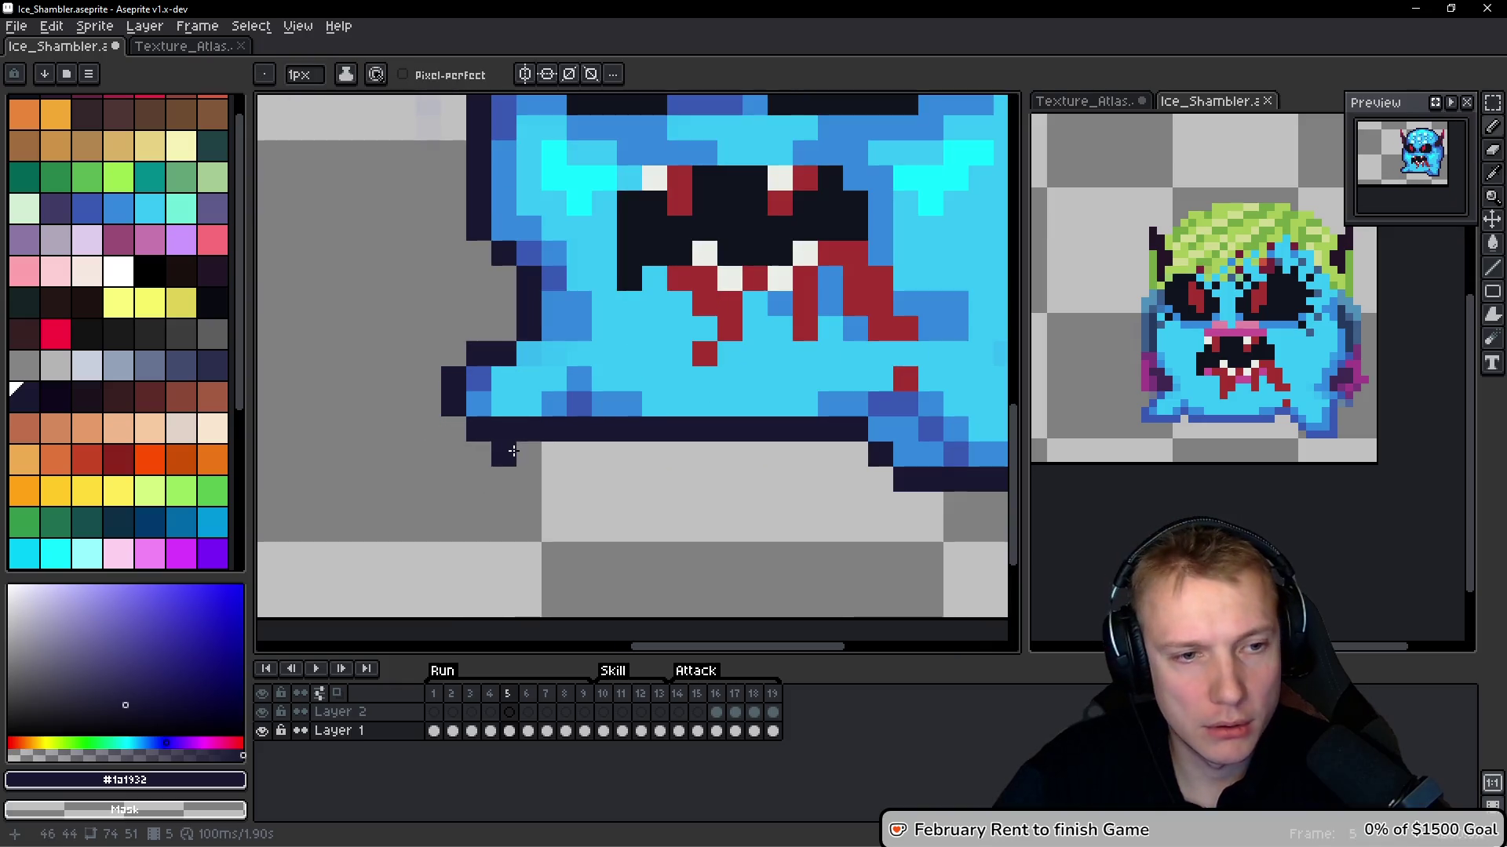
Fill gap pixels on the lower-left foot with navy and light blue #36c5f4
key("q")
left_click_drag(471, 314, 453, 480)
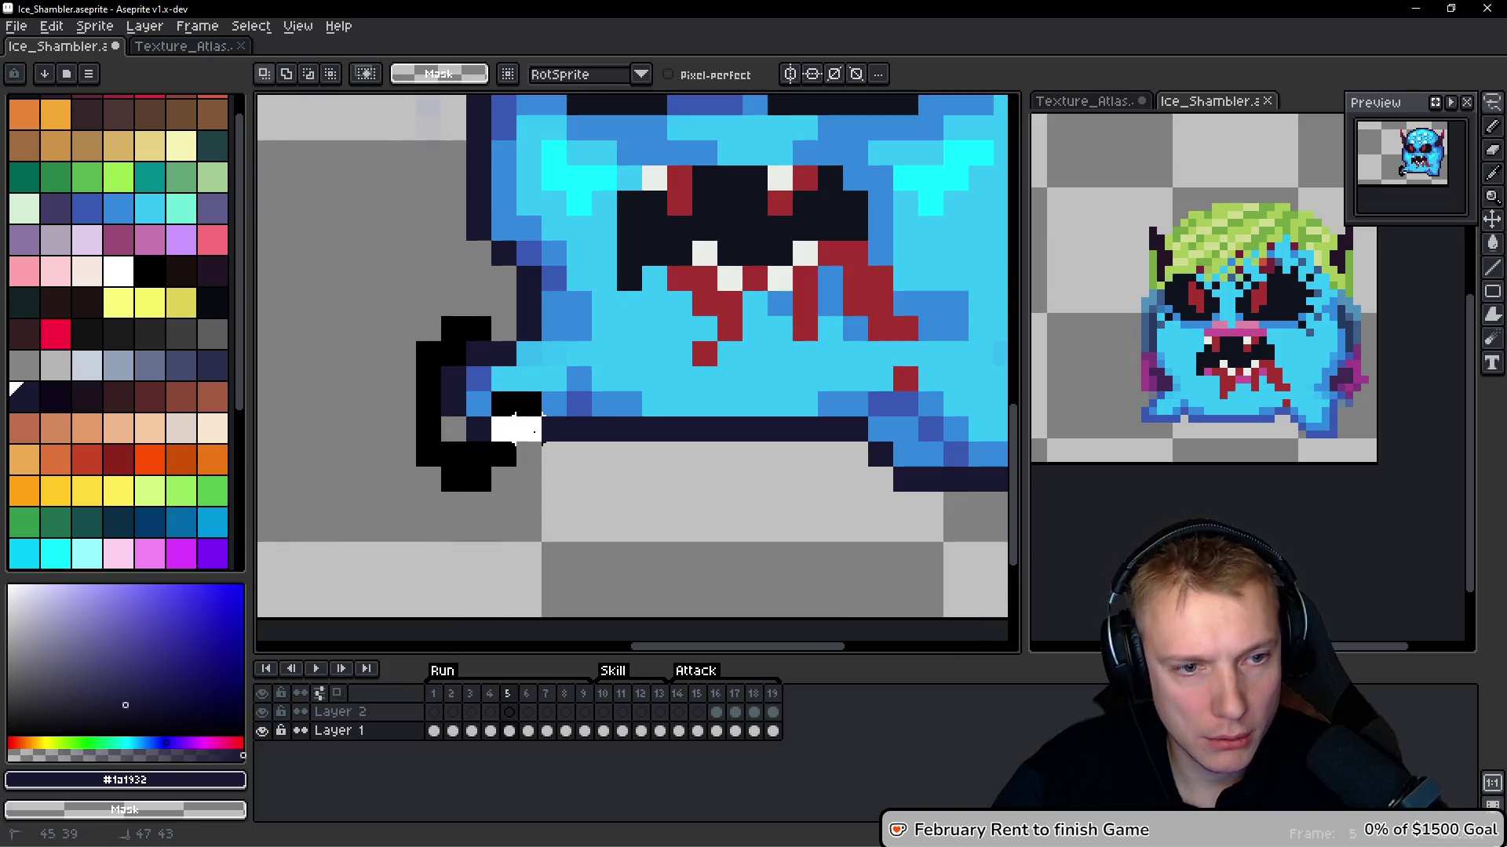
key("ctrl+z")
key("ctrl+z")
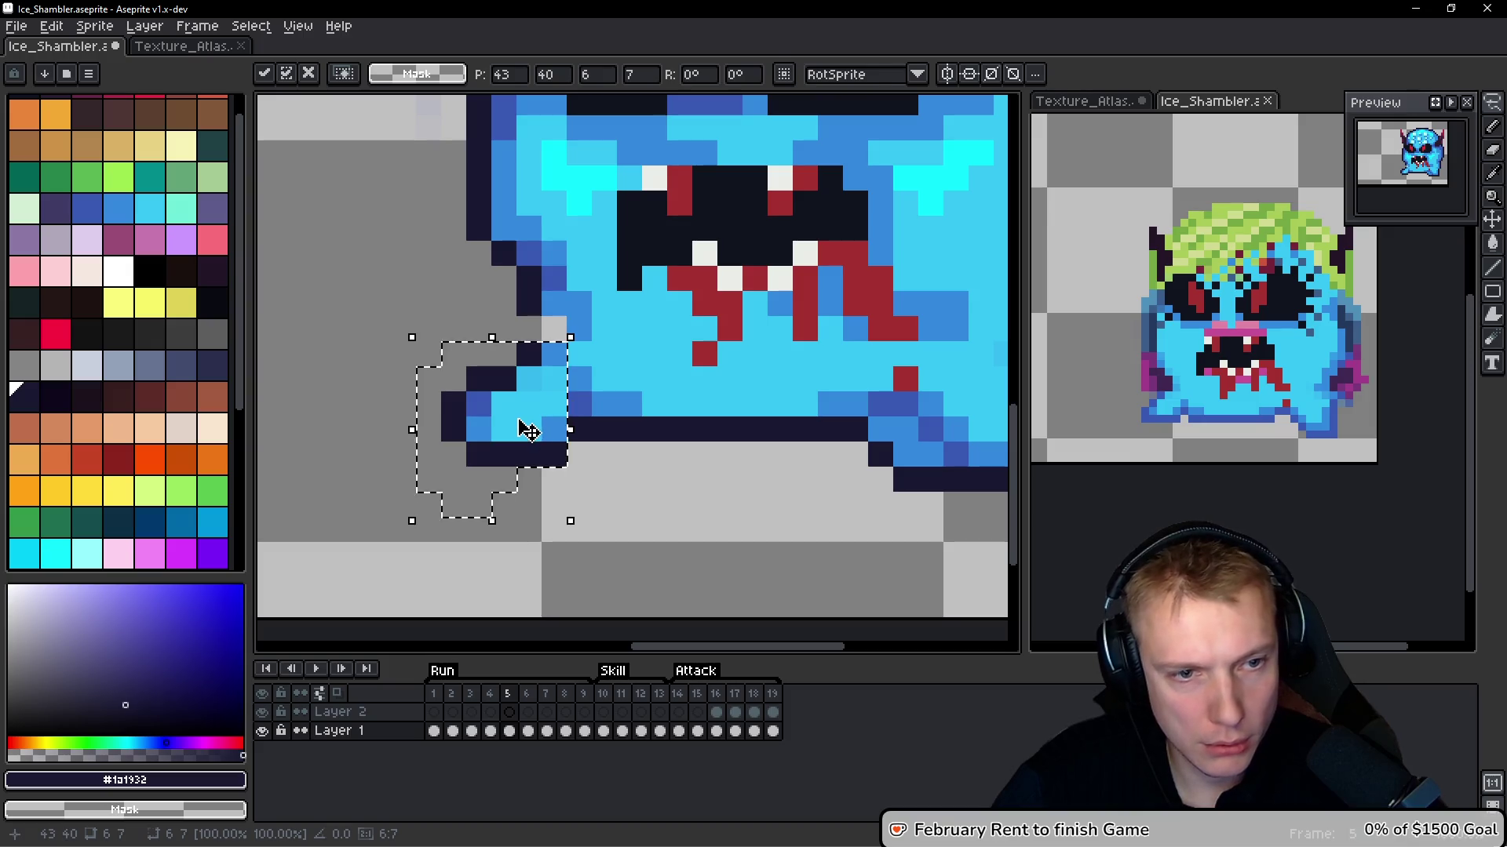
scroll(526, 423, "up", 3)
left_click(515, 292)
left_click(626, 269, "alt")
left_click(565, 303)
left_click(651, 233, "alt")
left_click_drag(627, 235, 628, 306)
Reshade the lower-left foot with a #3859b3 blue row and #3388dc mid-blue pixels
scroll(703, 309, "down", 2)
scroll(632, 346, "up", 1)
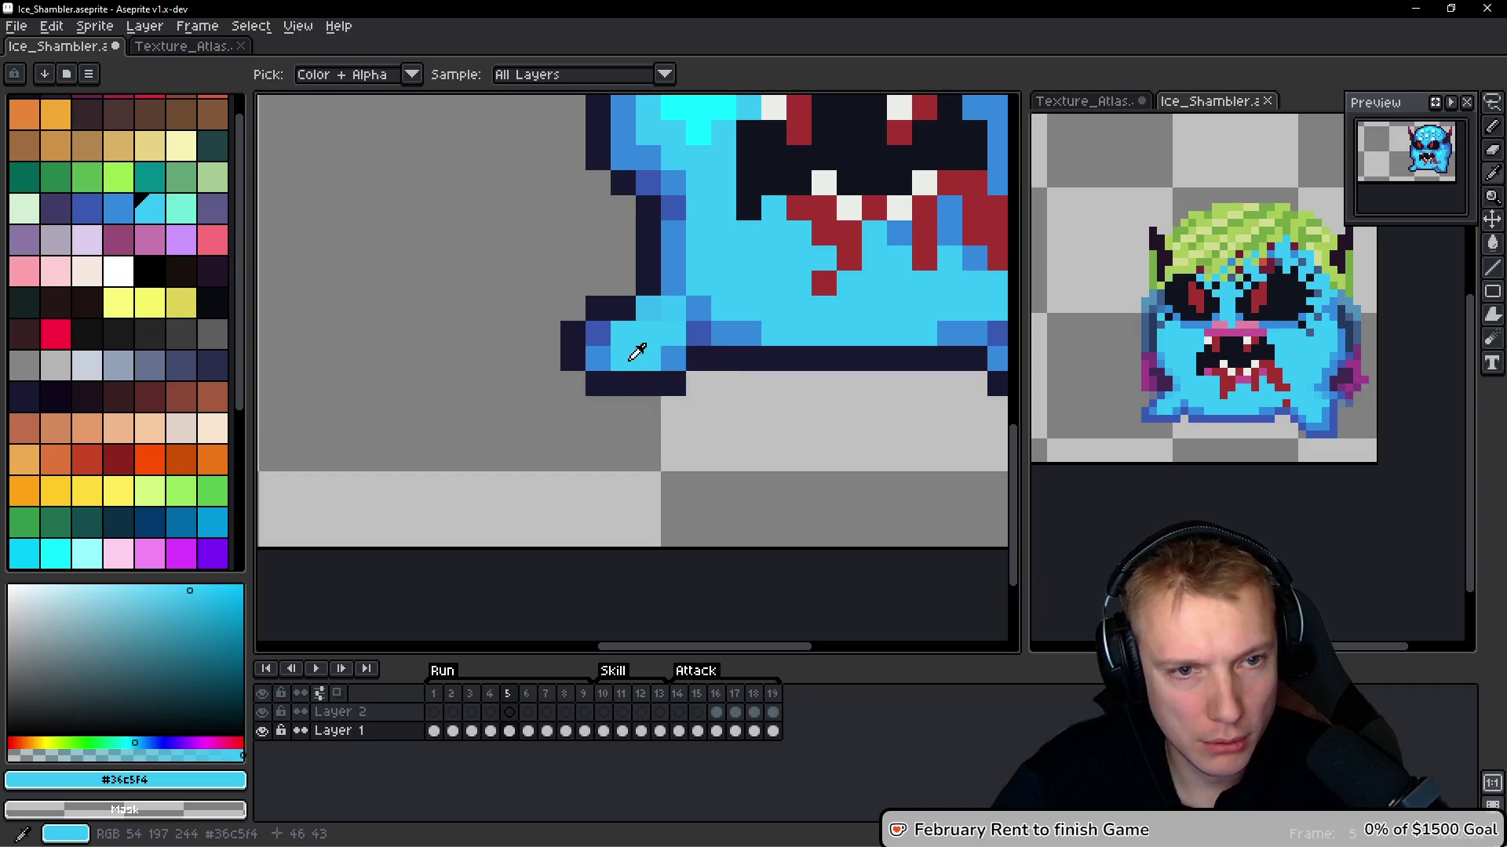
scroll(757, 322, "down", 4)
key("comma")
scroll(777, 345, "up", 4)
key("period")
left_click(711, 283, "alt")
mouse_move(690, 323)
left_mouse_down()
mouse_move(612, 302)
mouse_move(656, 275)
mouse_move(678, 301)
left_mouse_up()
left_click(697, 235, "alt")
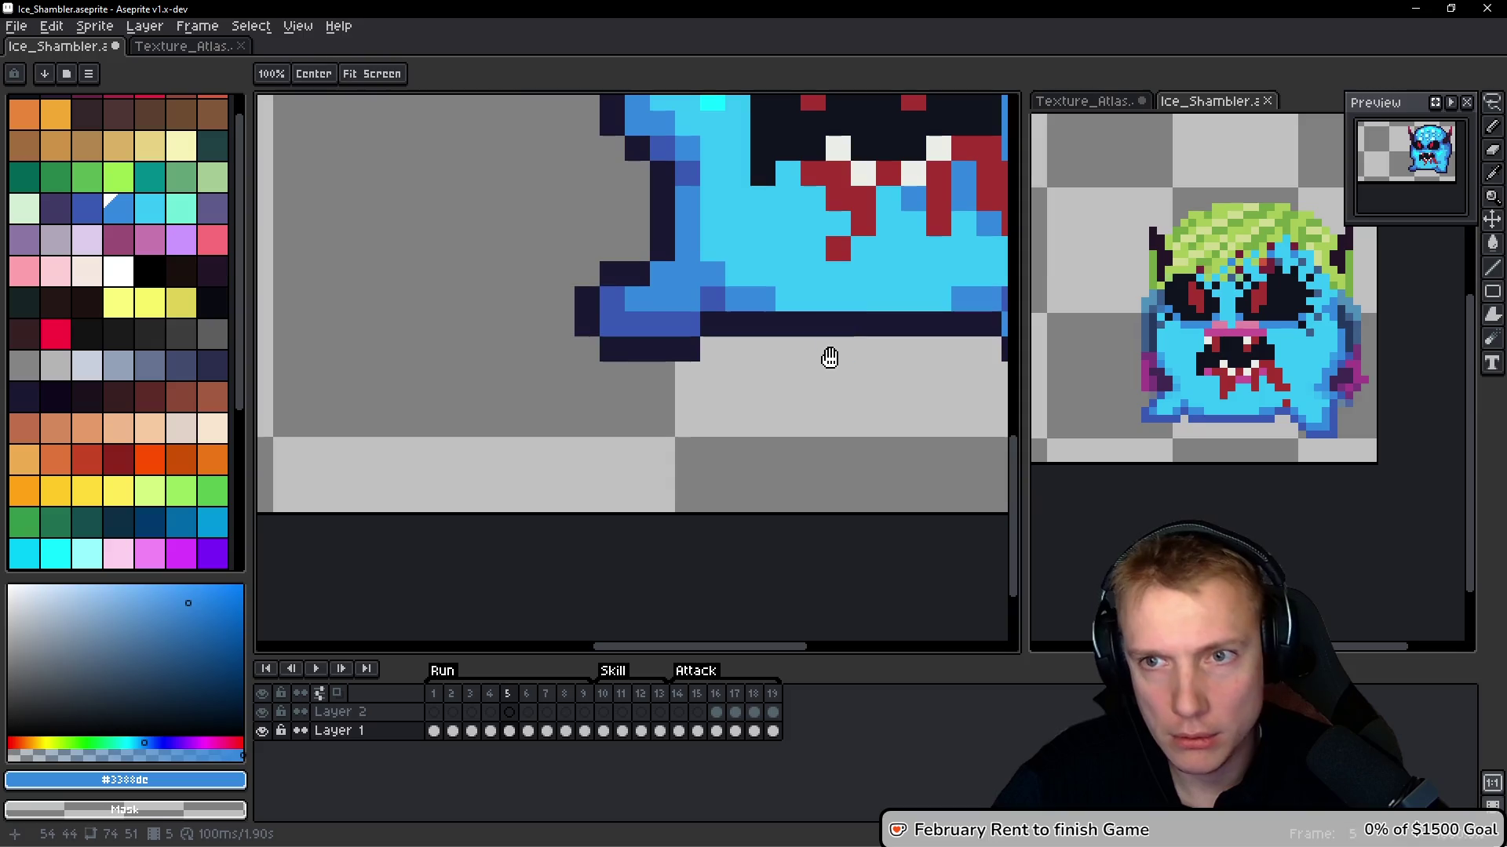
Compare frames 4 and 5, then begin a freehand selection across the mouth on frame 4
key("comma")
key("period")
key("comma")
key("period")
key("comma")
mouse_move(851, 398)
left_mouse_down()
mouse_move(780, 410)
mouse_move(811, 380)
left_mouse_up()
key("q")
left_click_drag(691, 292, 917, 305)
Sample the dark red and add a red drip pixel on the bottom blue band
key("comma")
scroll(810, 359, "down", 2)
scroll(625, 369, "up", 1)
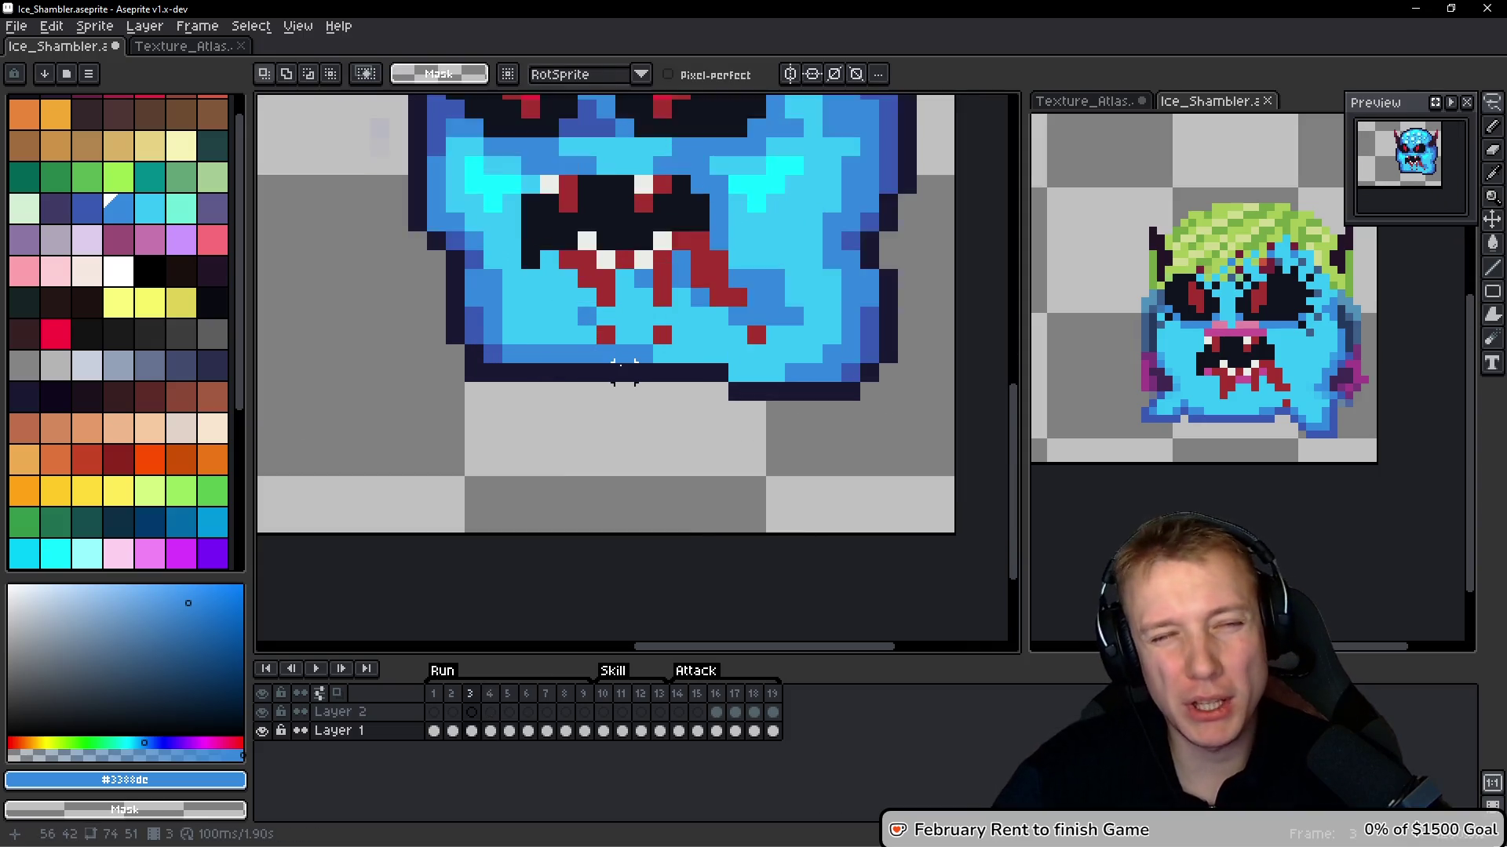
scroll(625, 369, "down", 1)
key("period")
key("comma")
key("period")
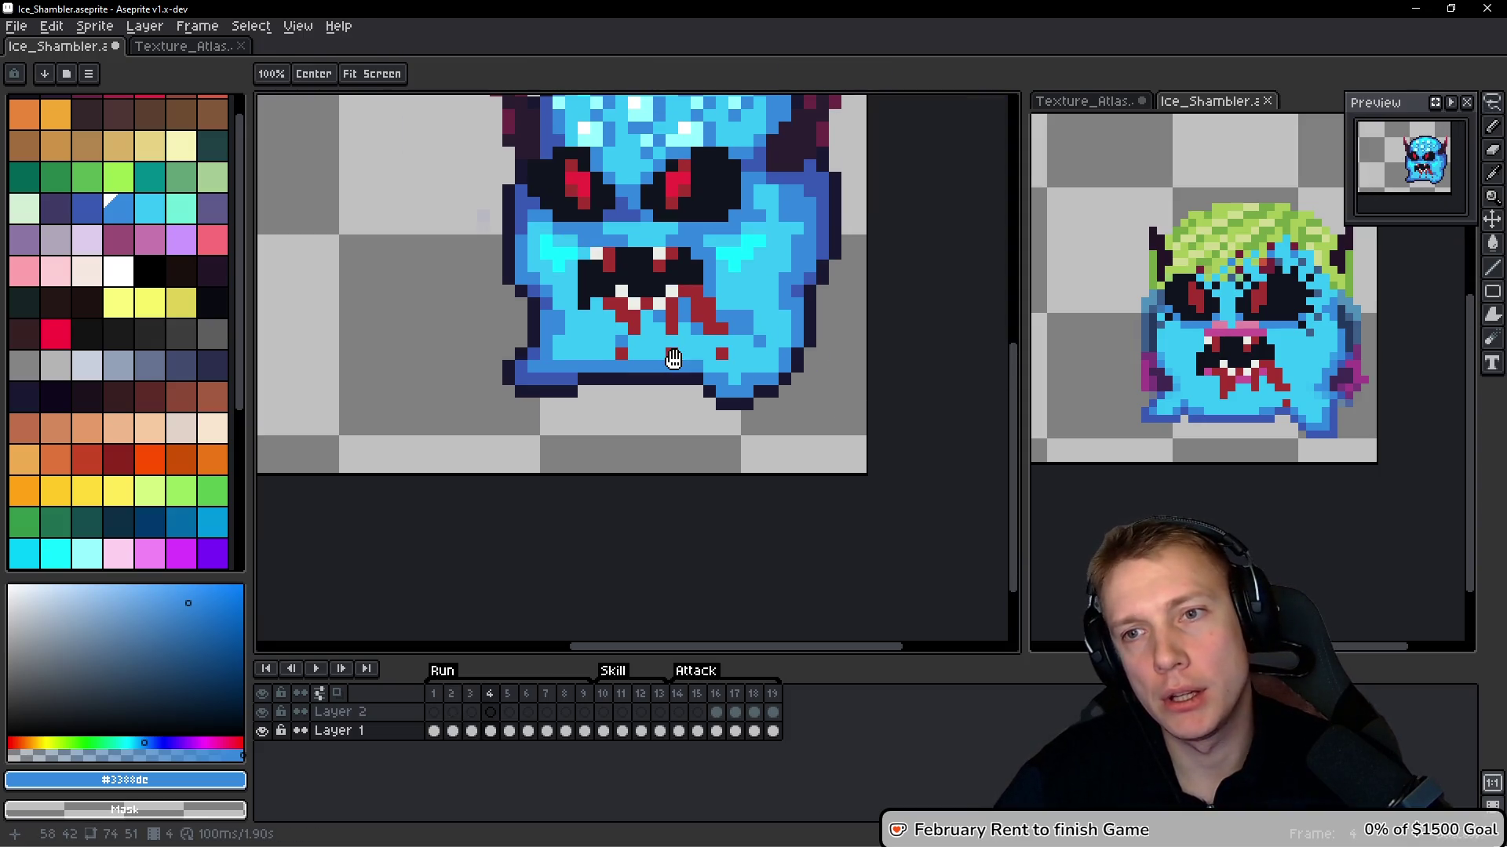
key("comma")
key("period")
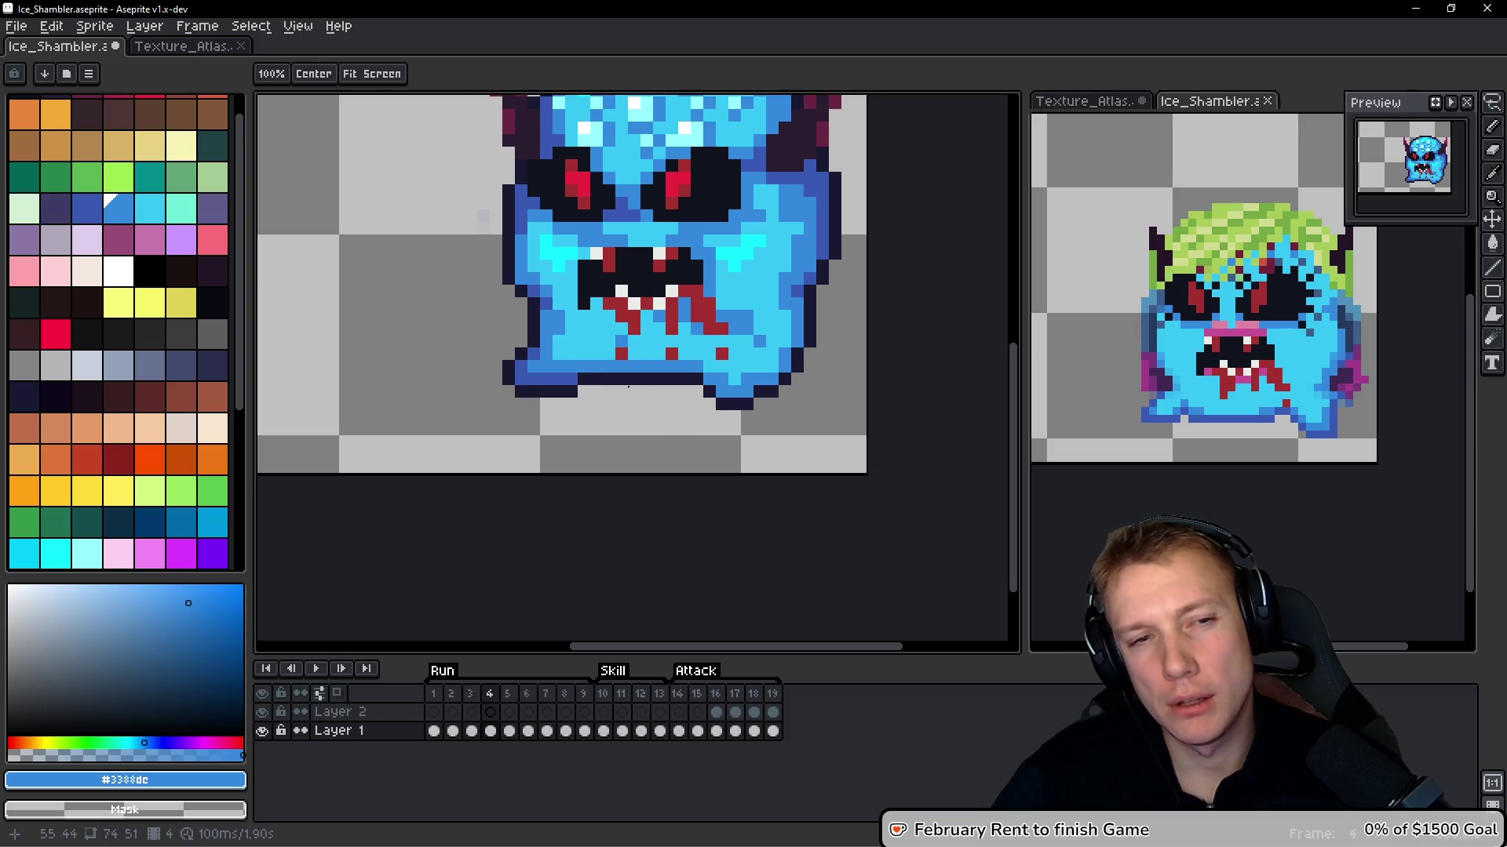
scroll(631, 385, "up", 2)
key("i")
left_click(606, 280)
key("b")
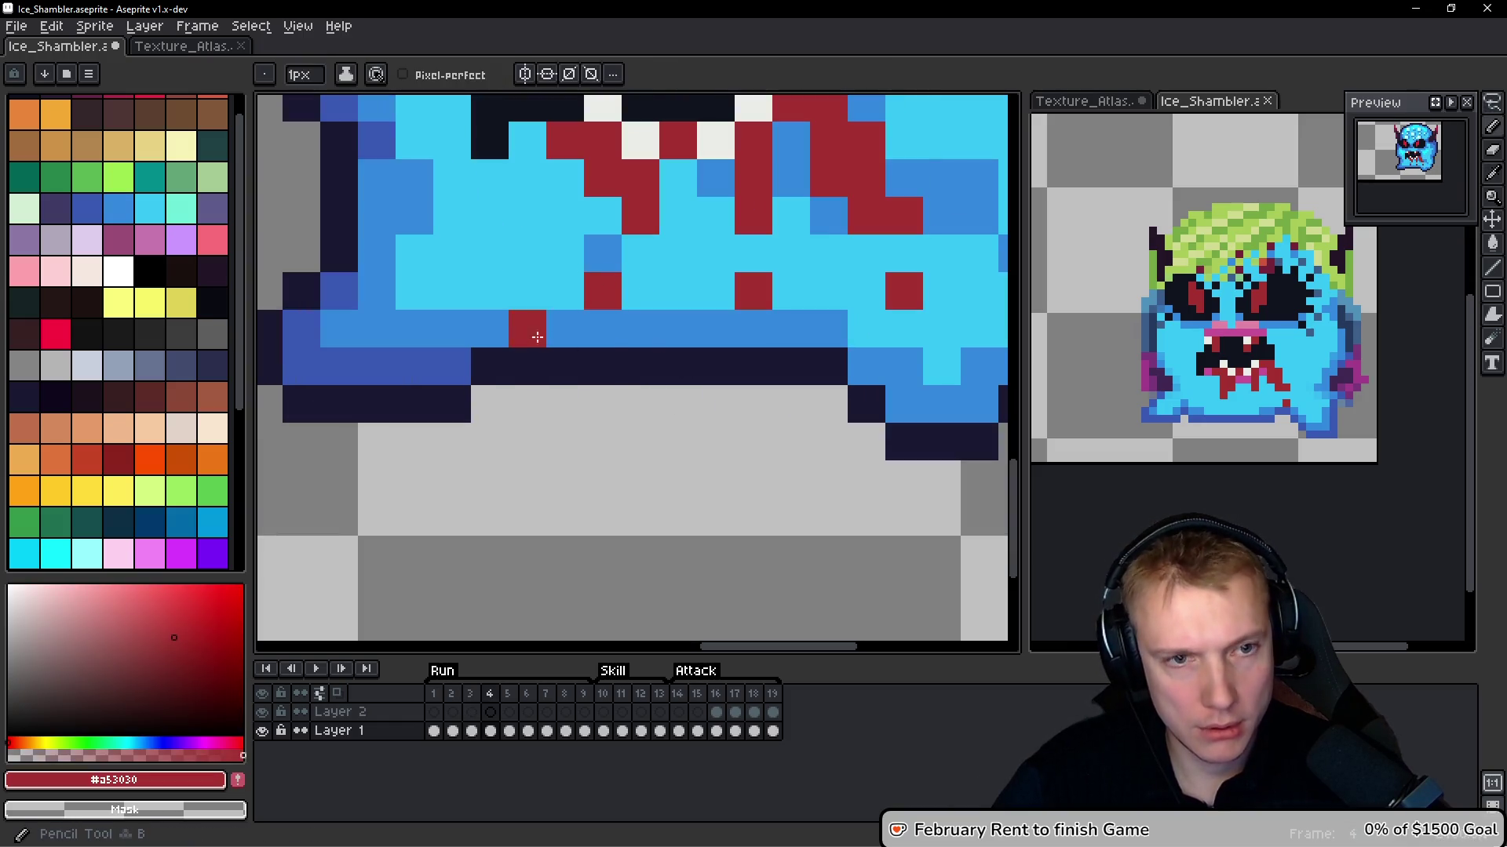
left_click(576, 321)
Compare frames 2 and 3, then bring the head's bottom outline into view
key("comma")
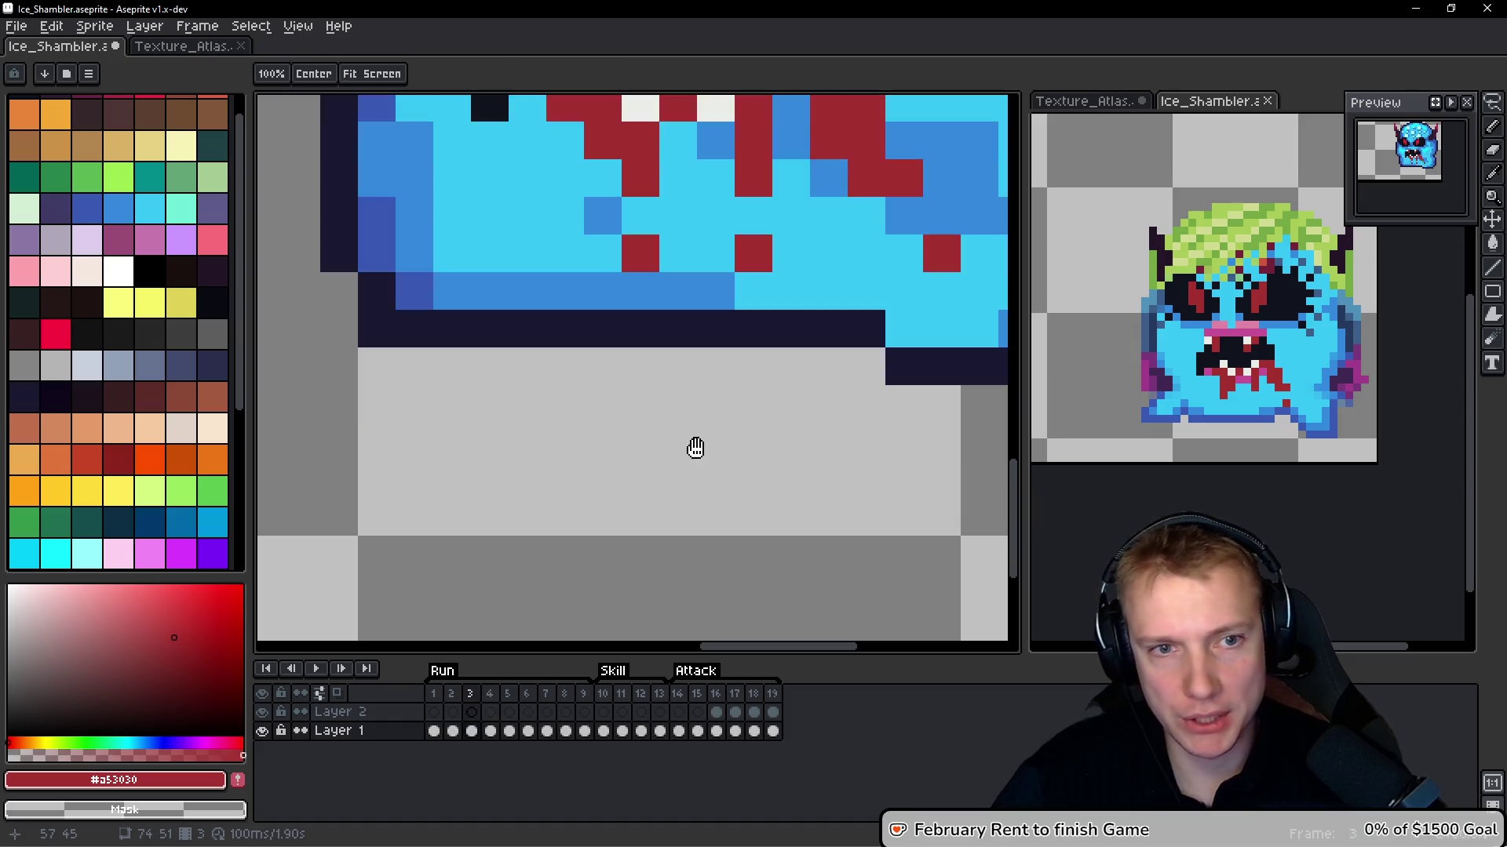
key("comma")
key("space")
key("period")
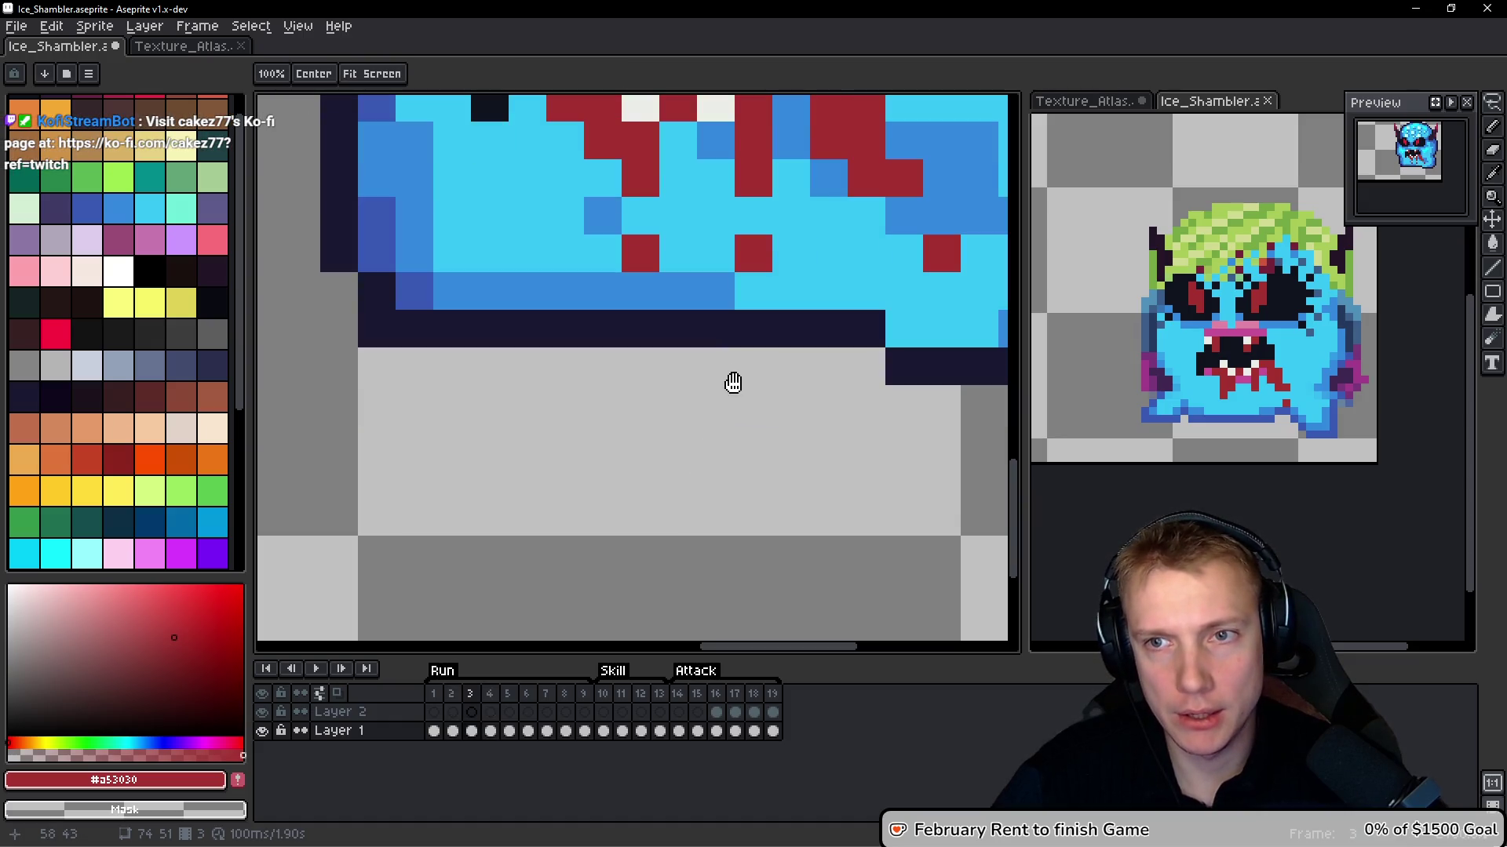
key("space")
key("comma")
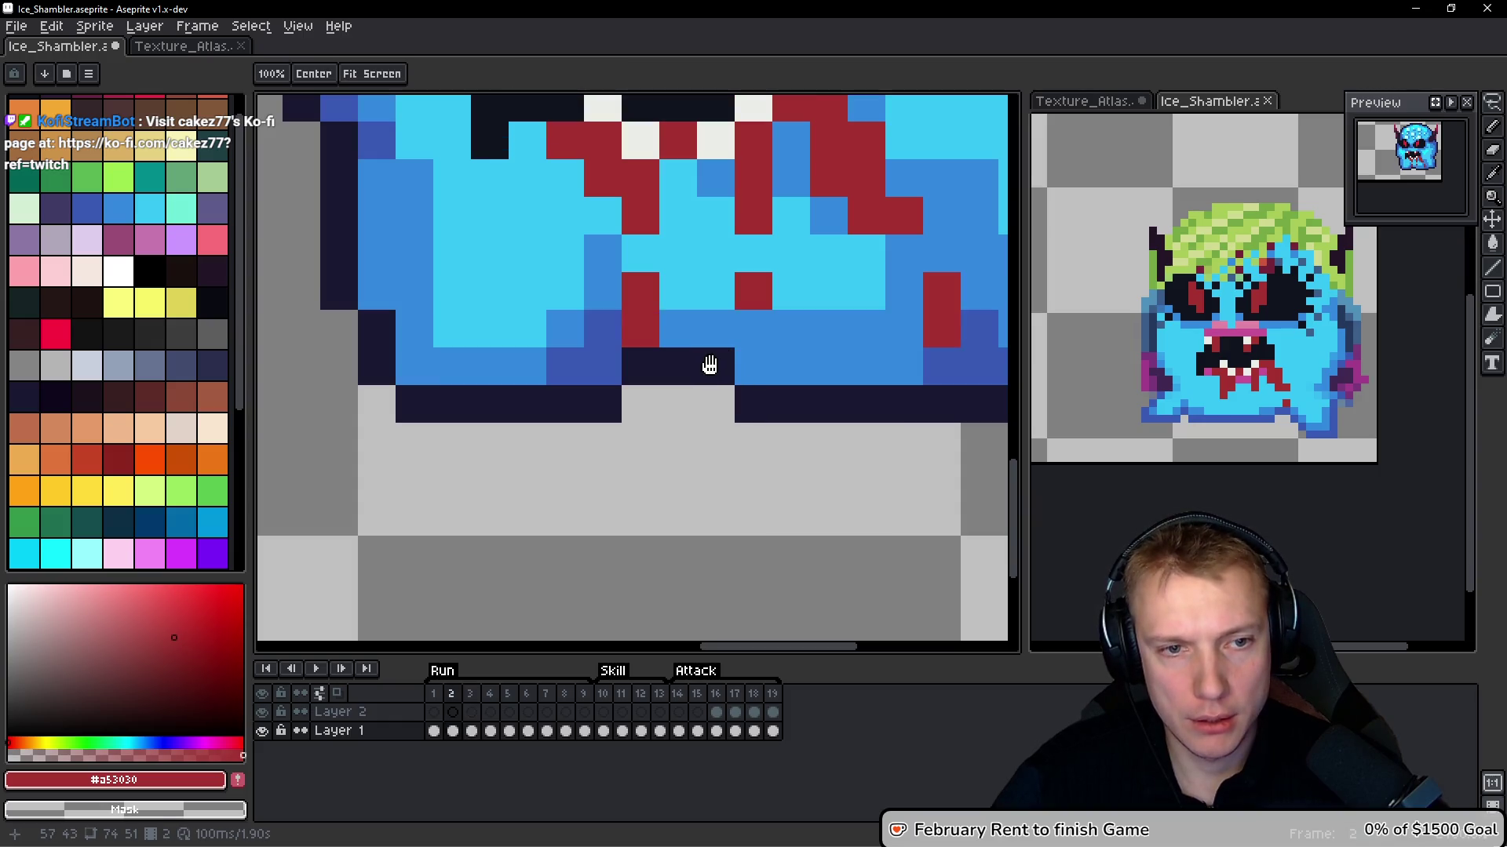
key("period")
key("comma")
key("period")
key("space")
key("comma")
key("period")
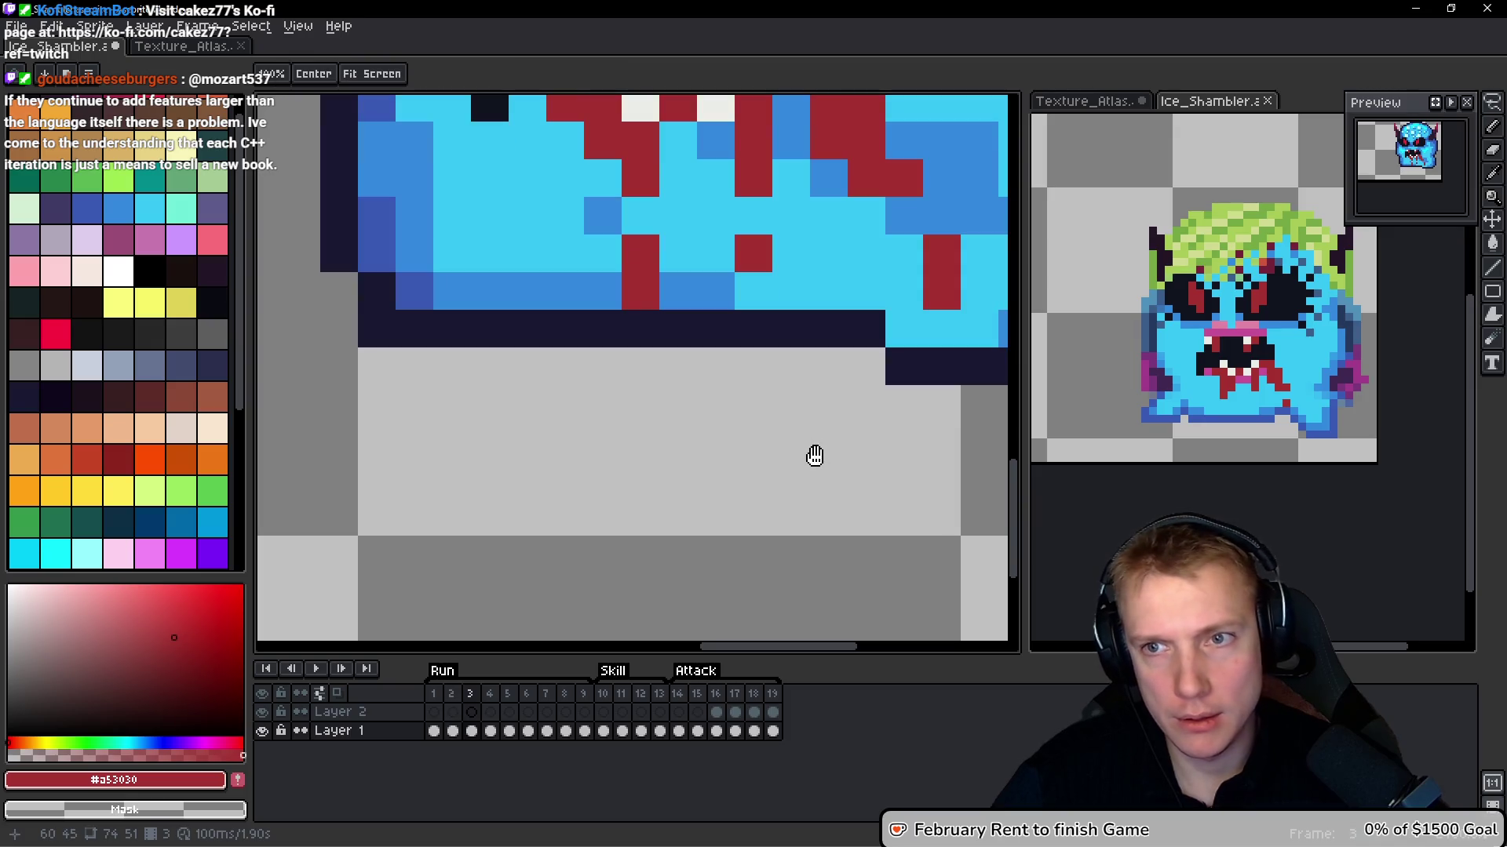
left_click_drag(807, 444, 749, 454)
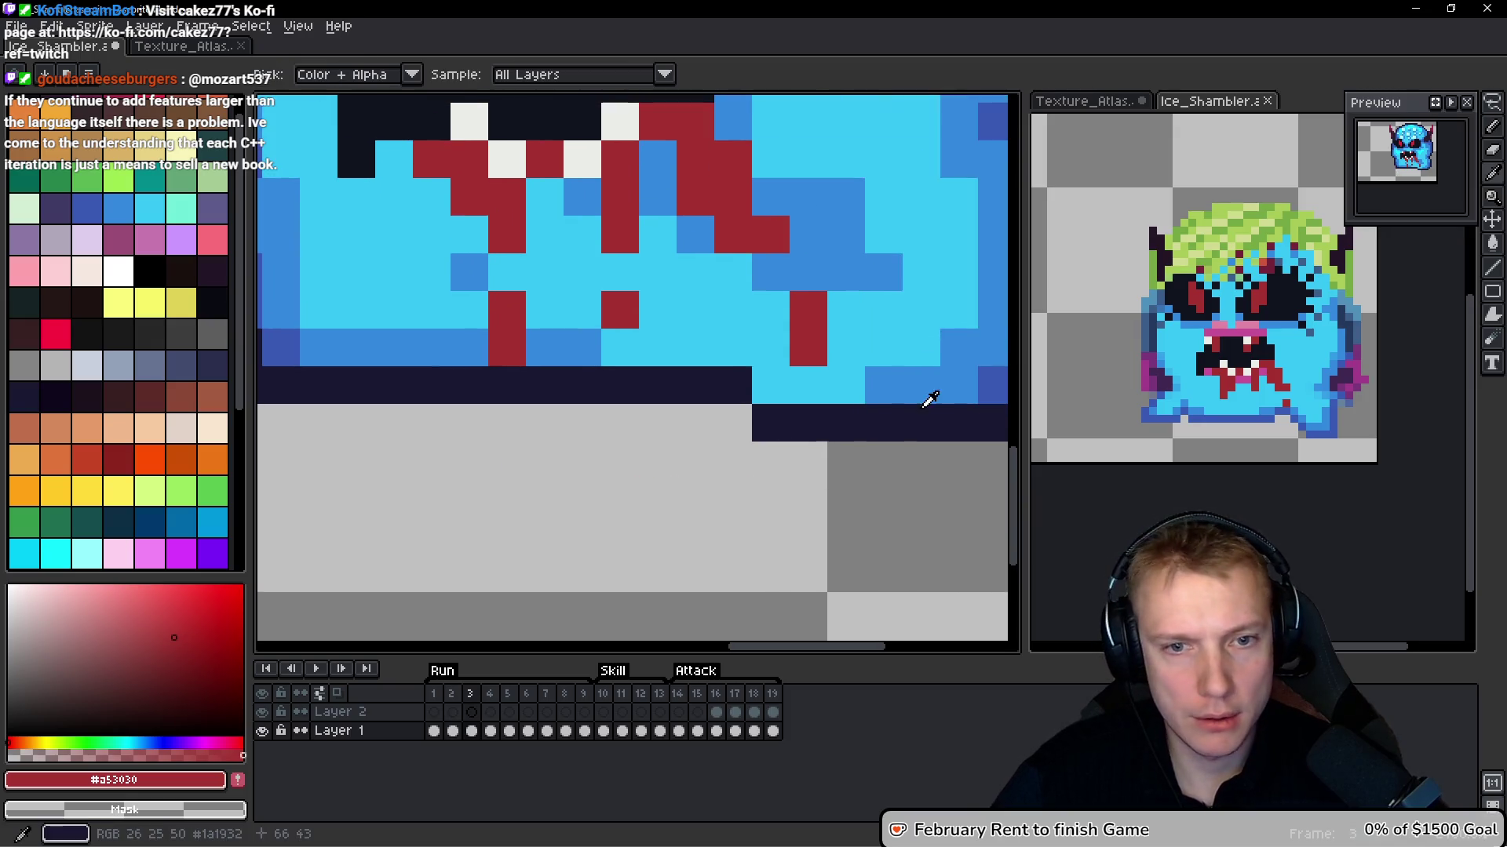
Paint a row of mid blue along the bottom band of frame 3
left_click(902, 390, "alt")
key("comma")
scroll(867, 411, "down", 5)
key("period")
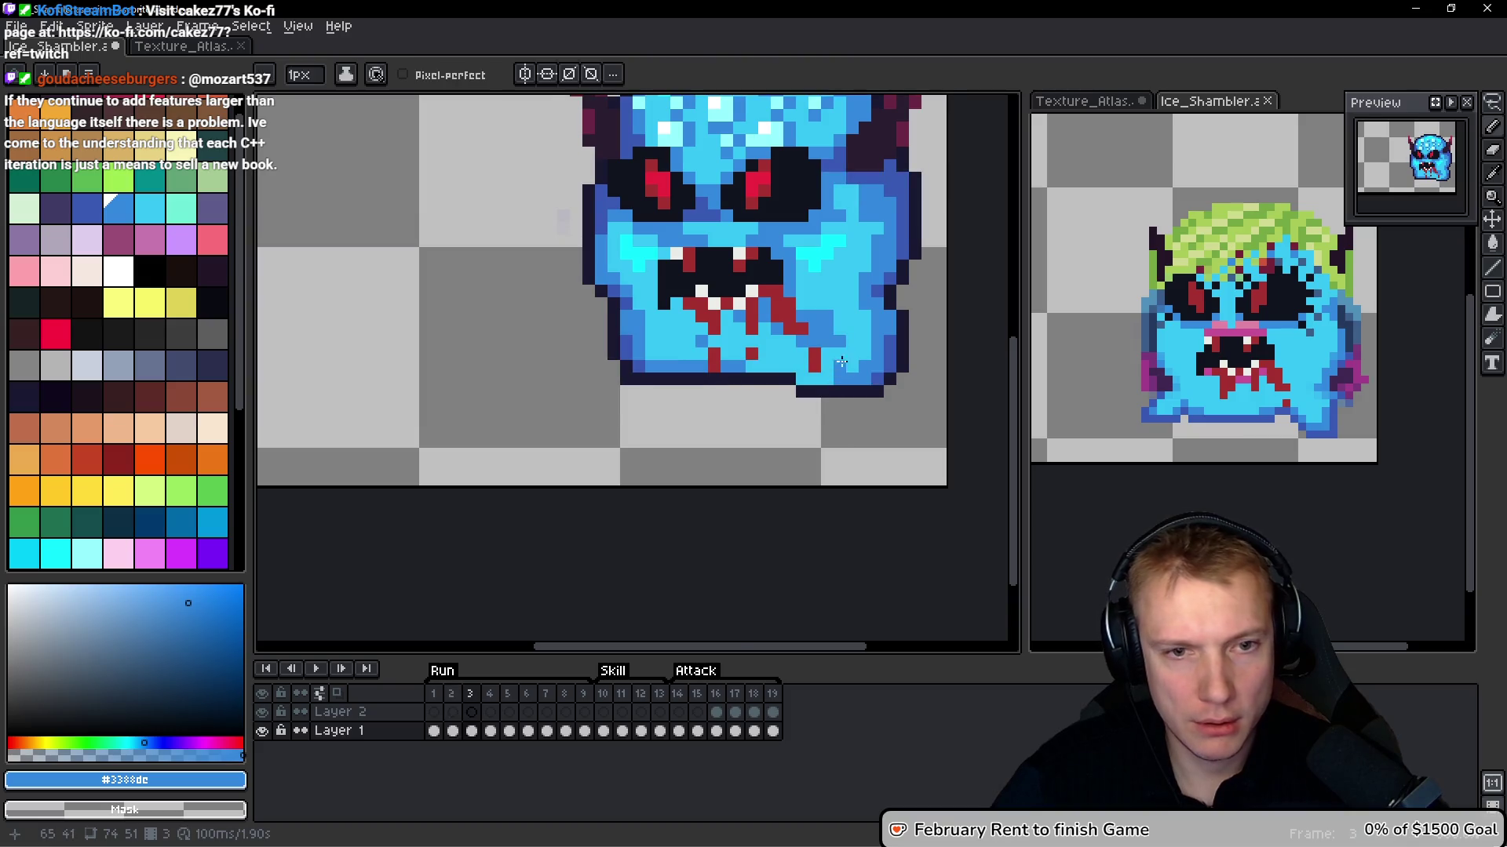
scroll(805, 340, "up", 3)
mouse_move(796, 416)
left_mouse_down()
mouse_move(758, 417)
mouse_move(720, 379)
mouse_move(569, 379)
left_mouse_up()
Add two dark blue shading pixels to frame 3, matching frame 2's shade
key("comma")
key("period")
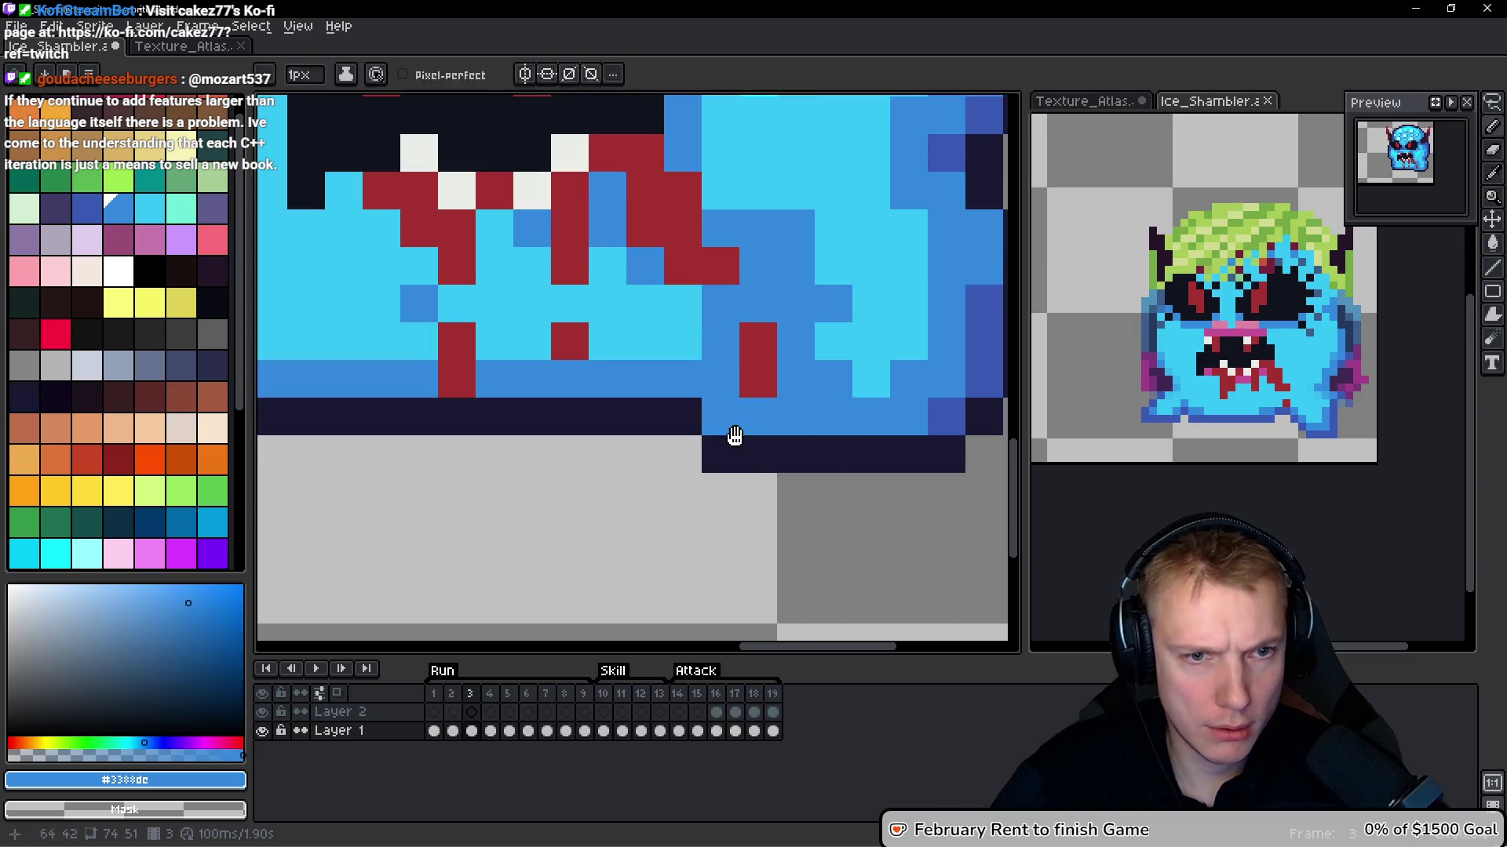
key("comma")
left_click(813, 474, "alt")
key("period")
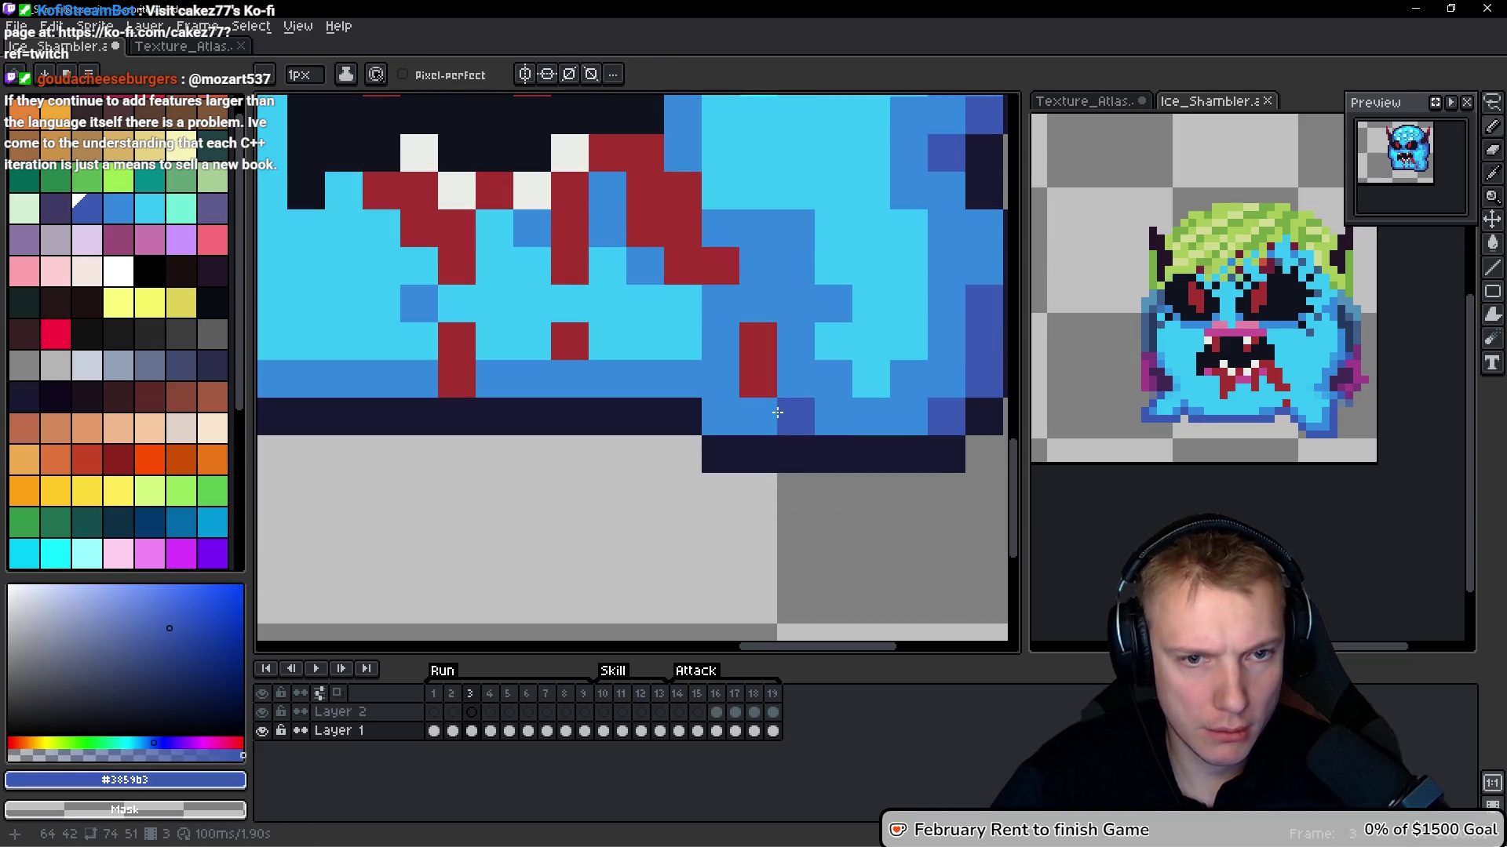
left_click(794, 379)
left_click(758, 417)
Check the new shading by comparing frame 3 with its neighbouring frames
key("period")
key("comma")
key("period")
key("comma")
scroll(690, 504, "up", 3)
scroll(579, 492, "left", 5)
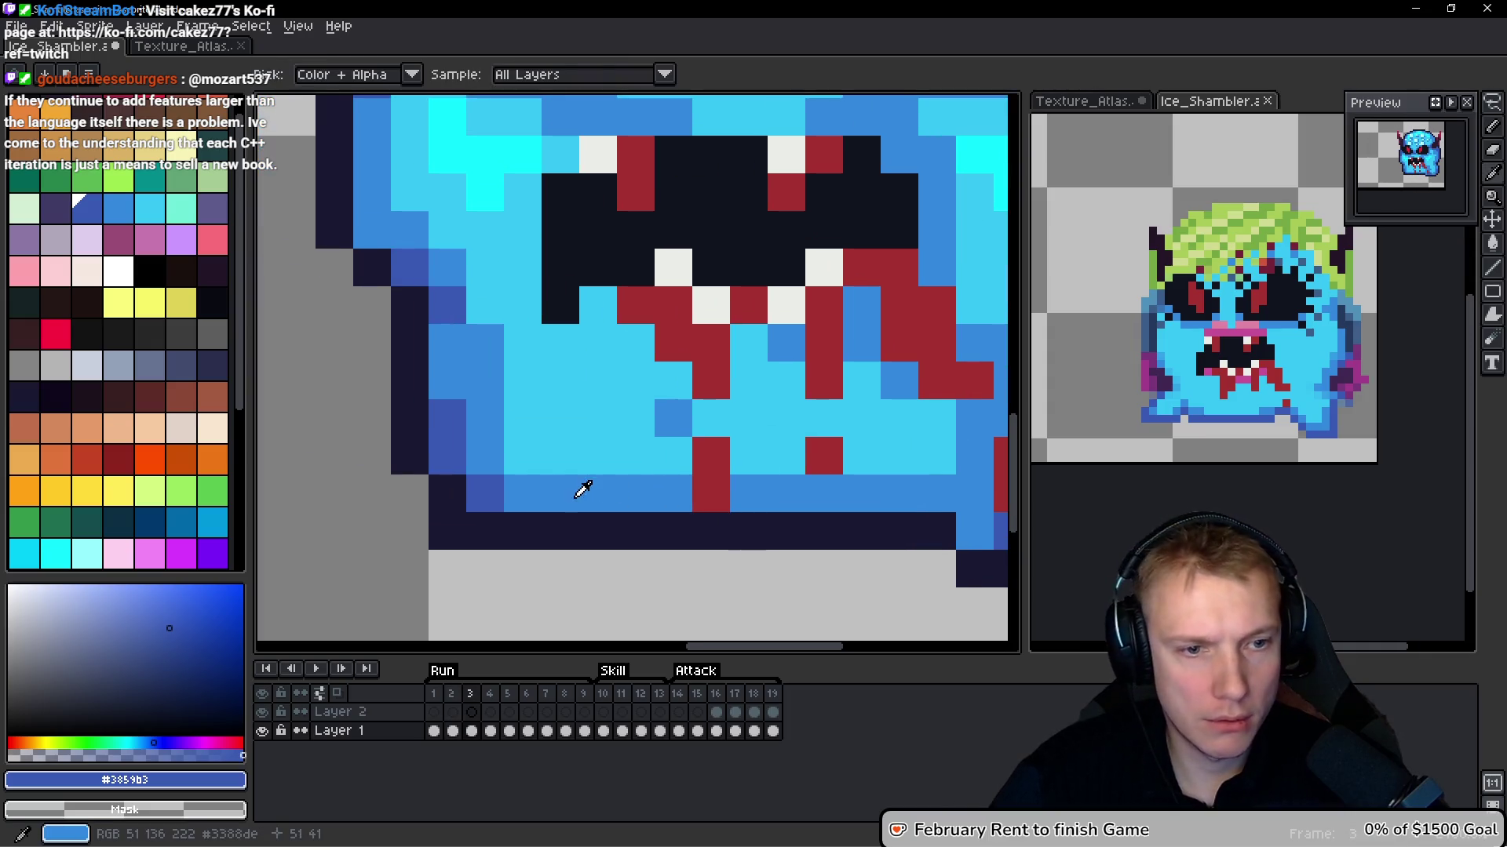
left_click(538, 444, "alt")
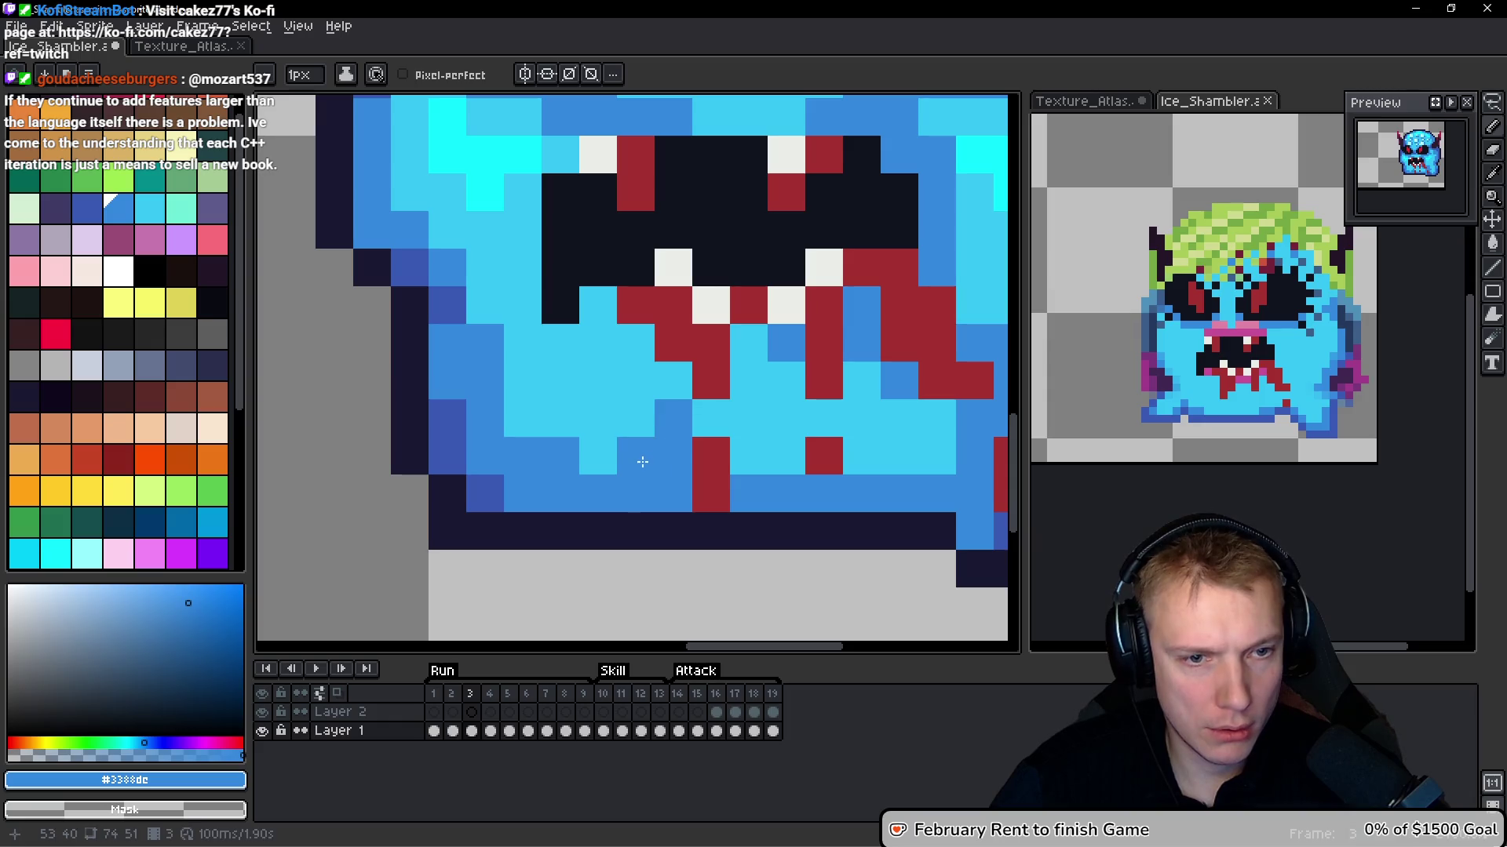
key("comma")
key("period")
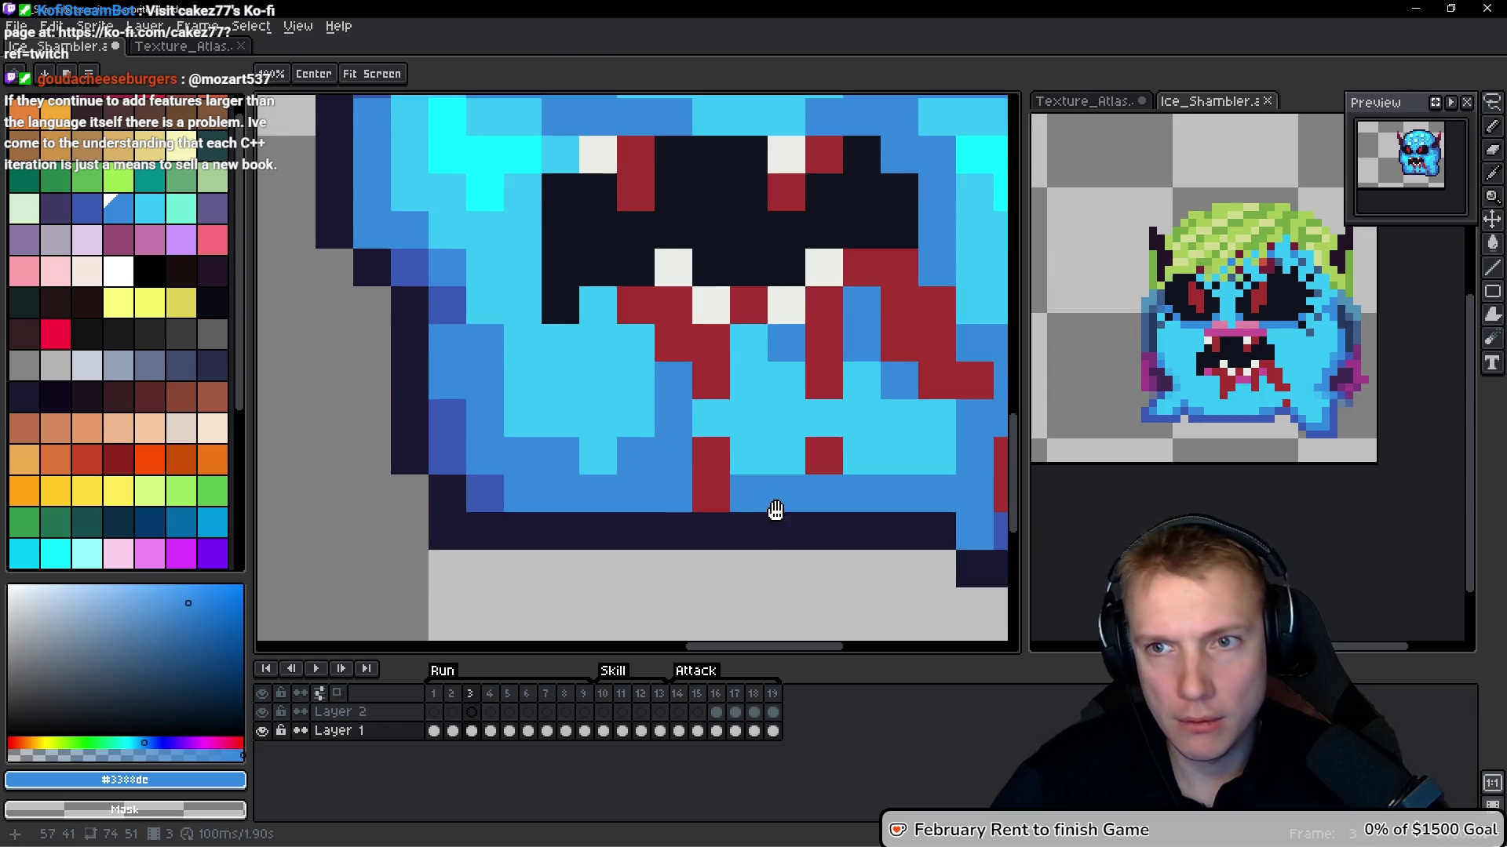
key("comma")
key("period")
Paint one light cyan pixel near the bottom edge of frame 4
left_click(737, 463, "alt")
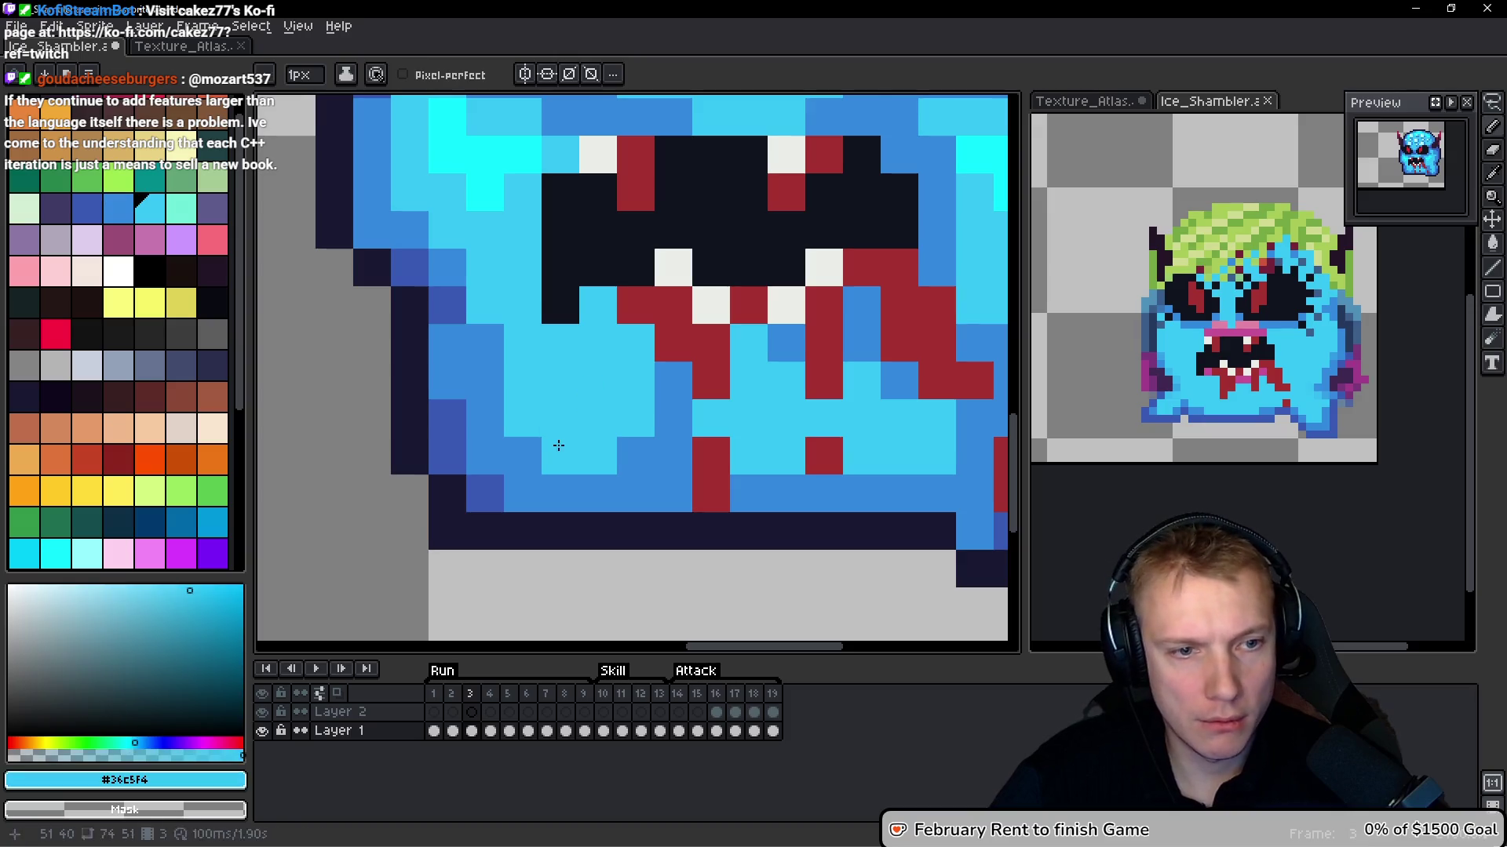
scroll(664, 431, "down", 3)
scroll(664, 431, "down", 2)
scroll(745, 496, "up", 4)
key("period")
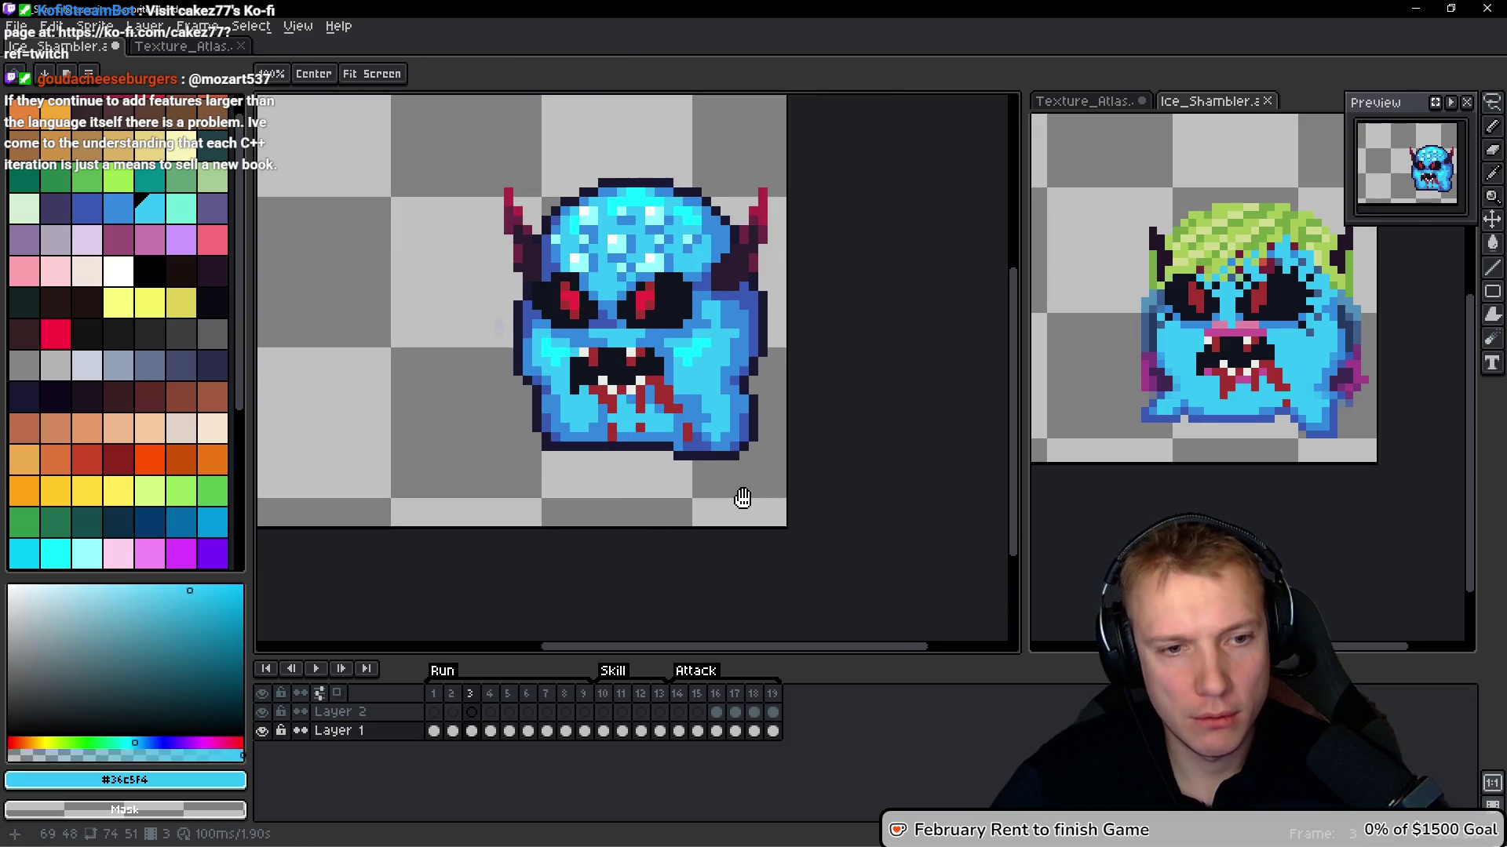
key("comma")
scroll(616, 453, "up", 3)
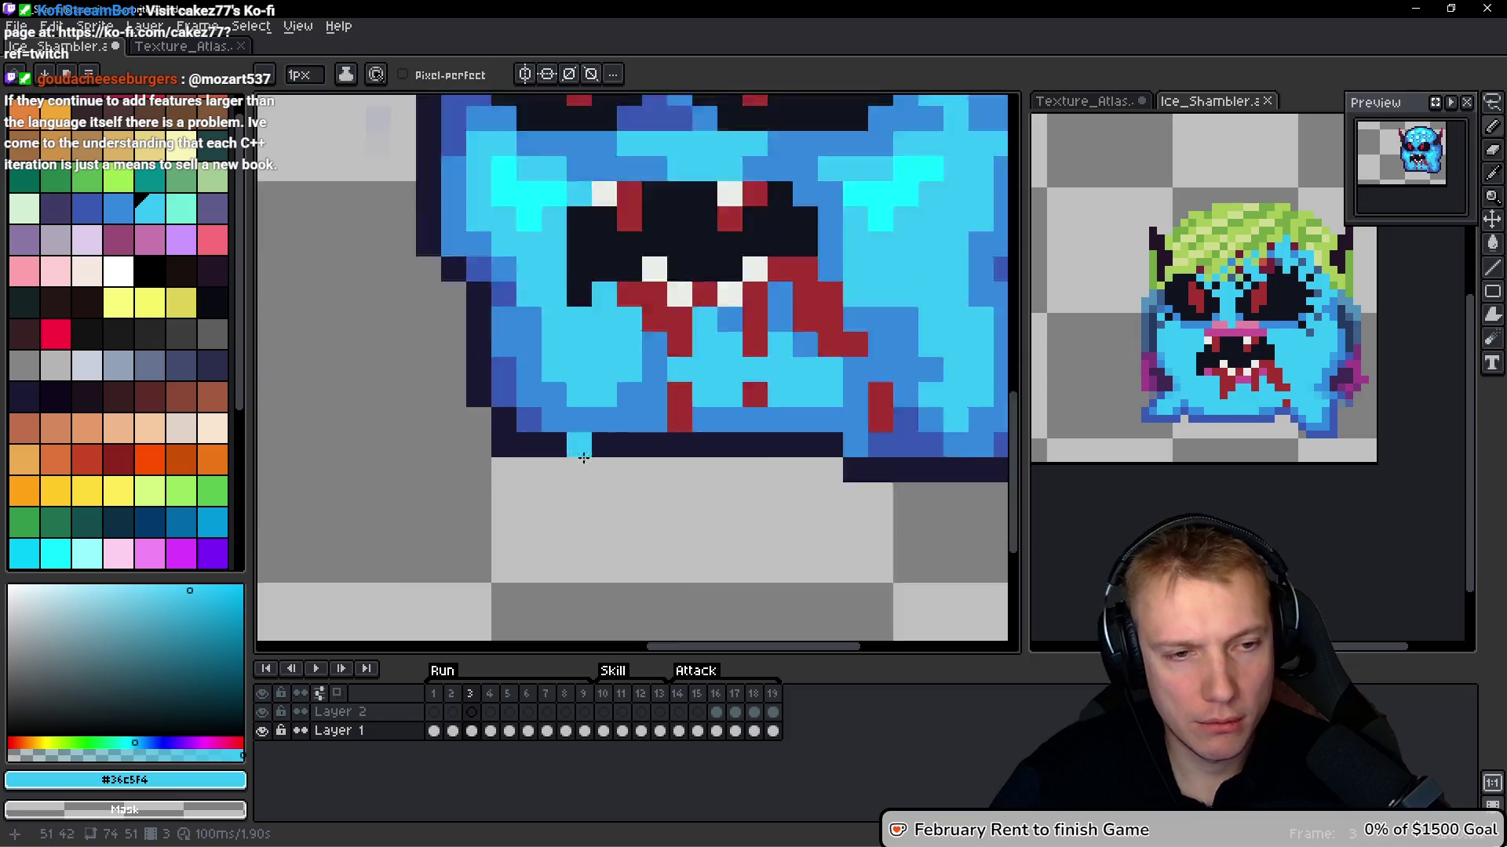
key("period")
scroll(620, 471, "up", 2)
left_click(648, 394)
Compare frames 3 and 4 and bring the head's bottom point into view
left_click(646, 392, "alt")
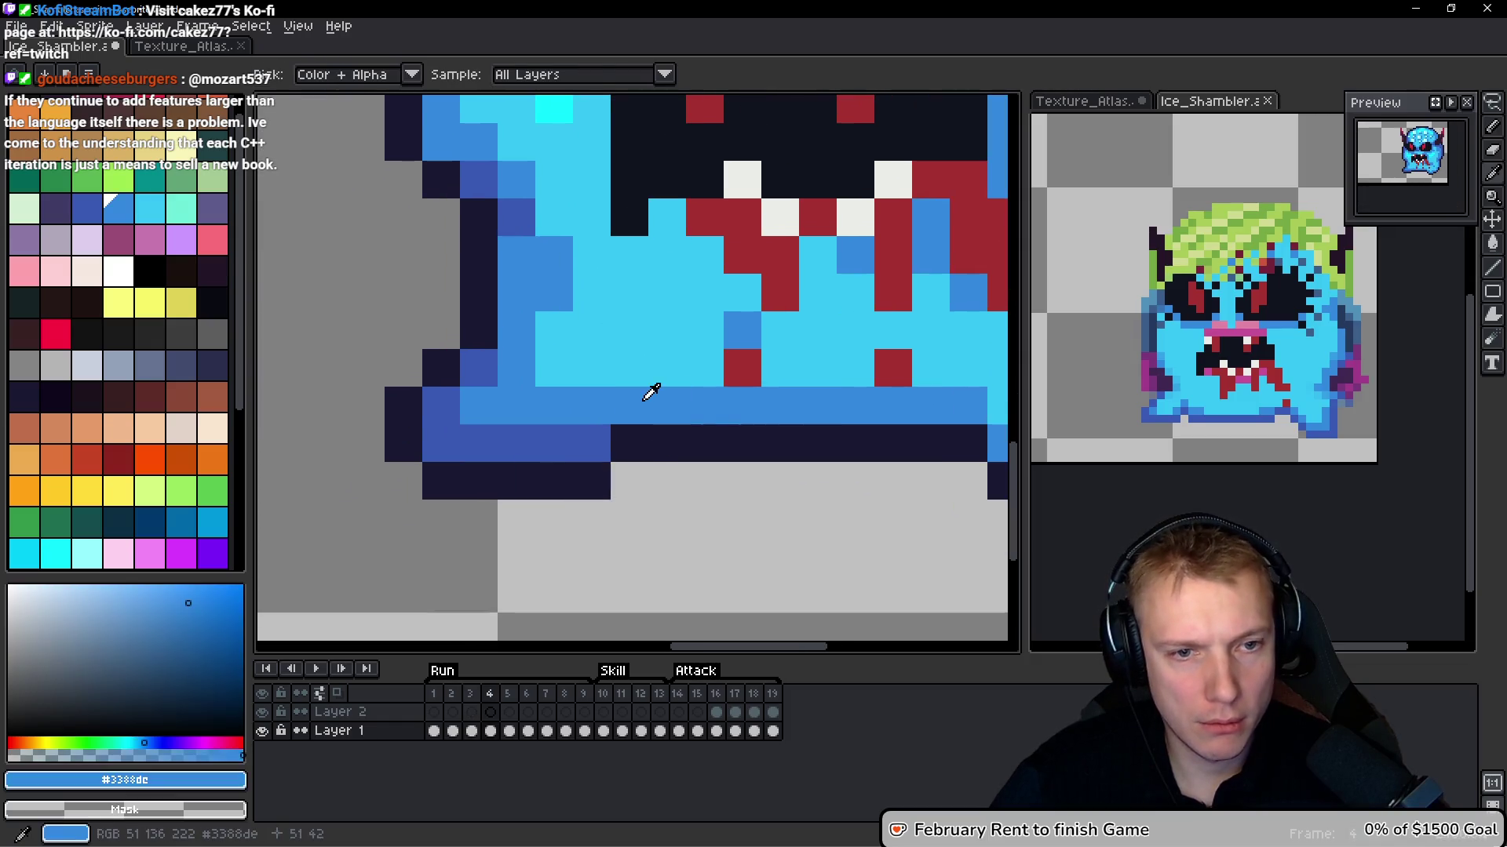
key("comma")
key("period")
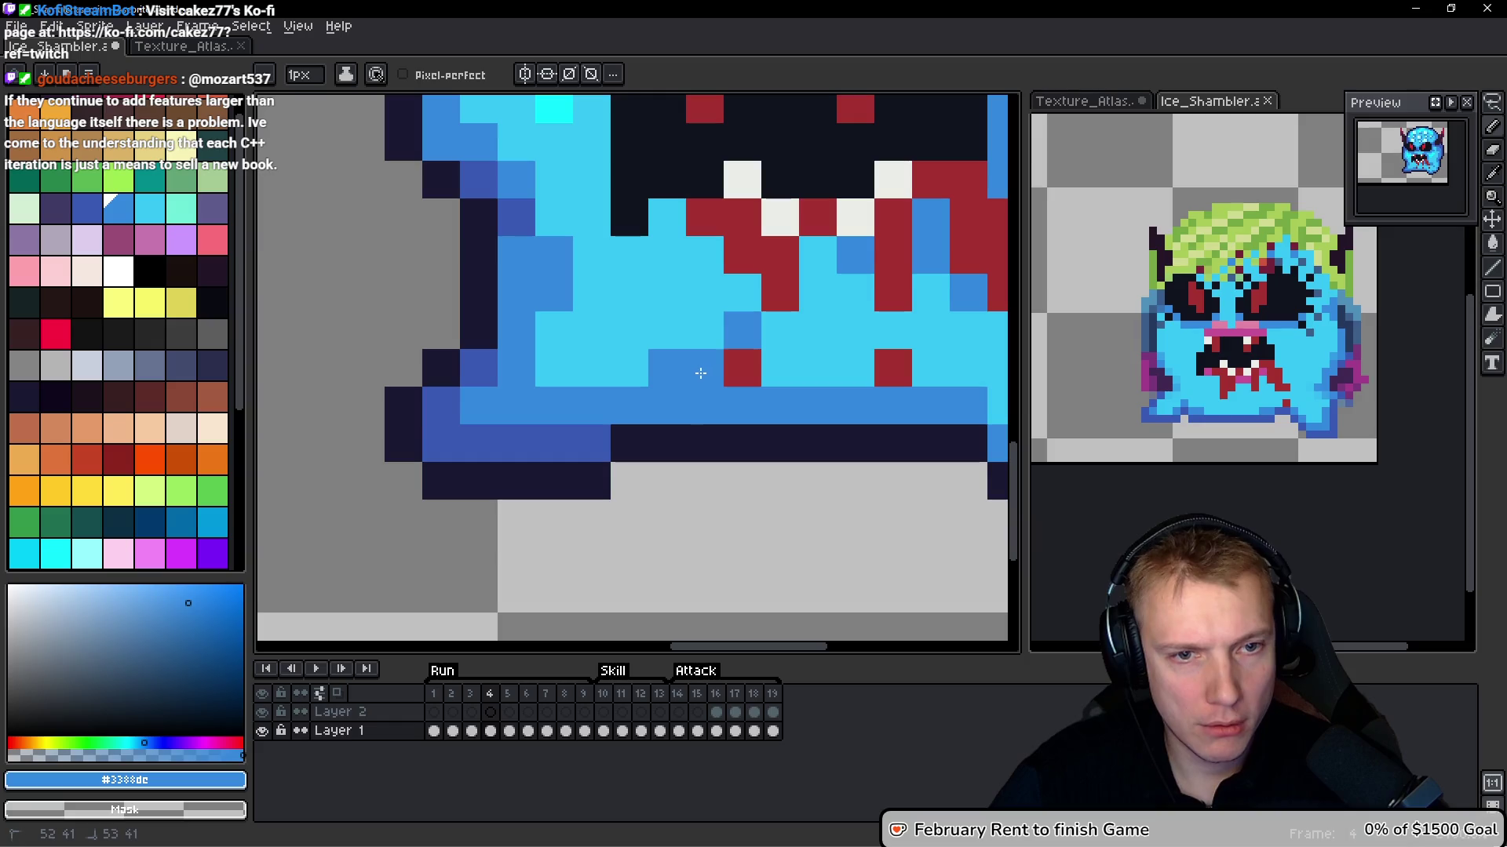
scroll(807, 397, "down", 5)
scroll(808, 397, "up", 3)
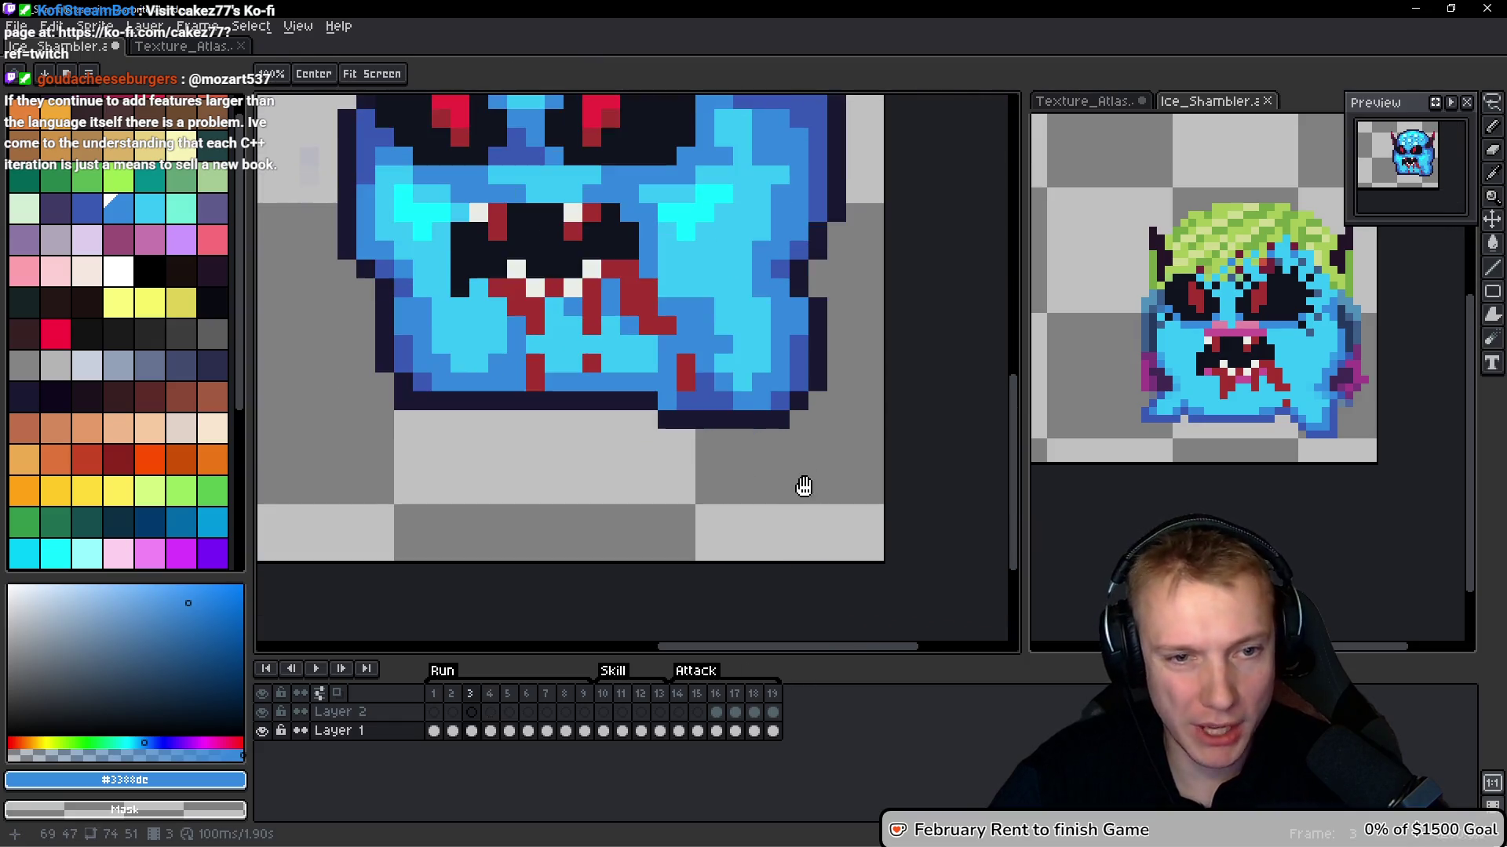
scroll(711, 453, "up", 2)
left_click(696, 325, "alt")
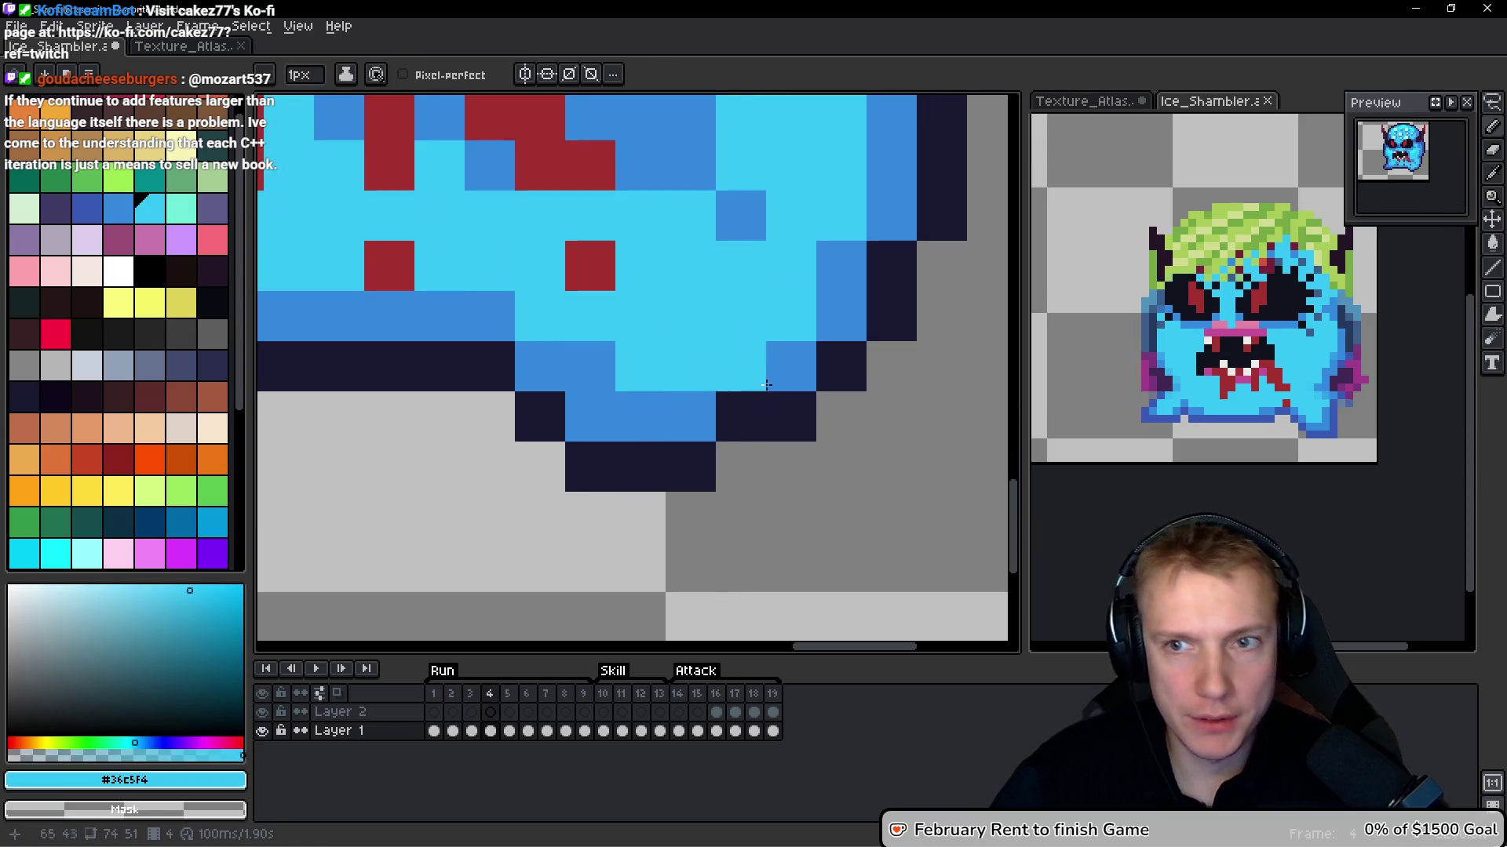
key("comma")
left_click_drag(646, 447, 772, 494)
key("period")
Paint mid blue shading along the lower face of frame 4
left_click(636, 375, "alt")
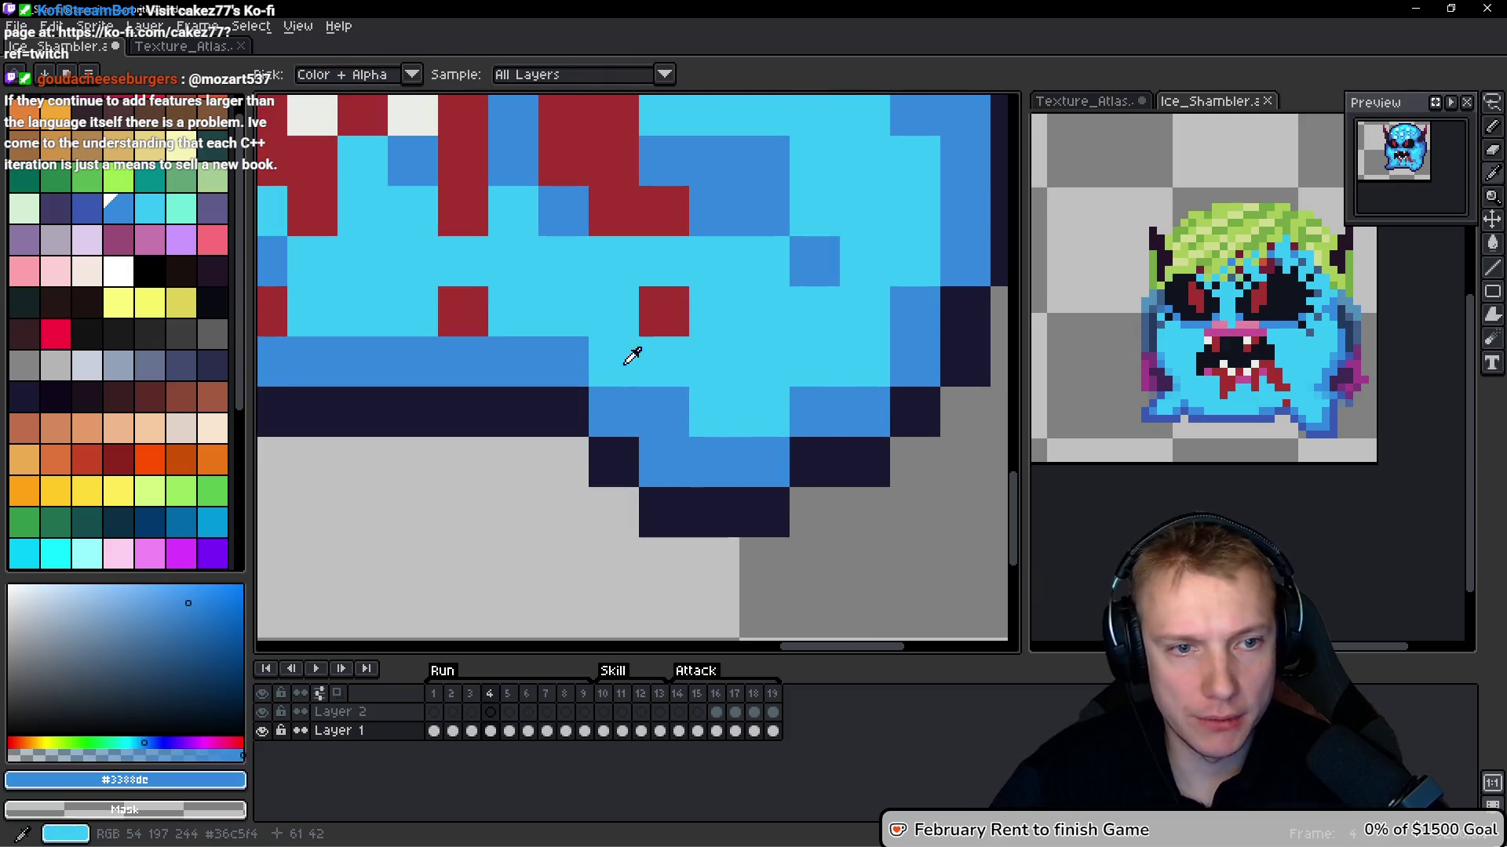
left_click_drag(620, 362, 598, 243)
left_click(570, 316)
left_click(563, 262)
left_click(659, 365)
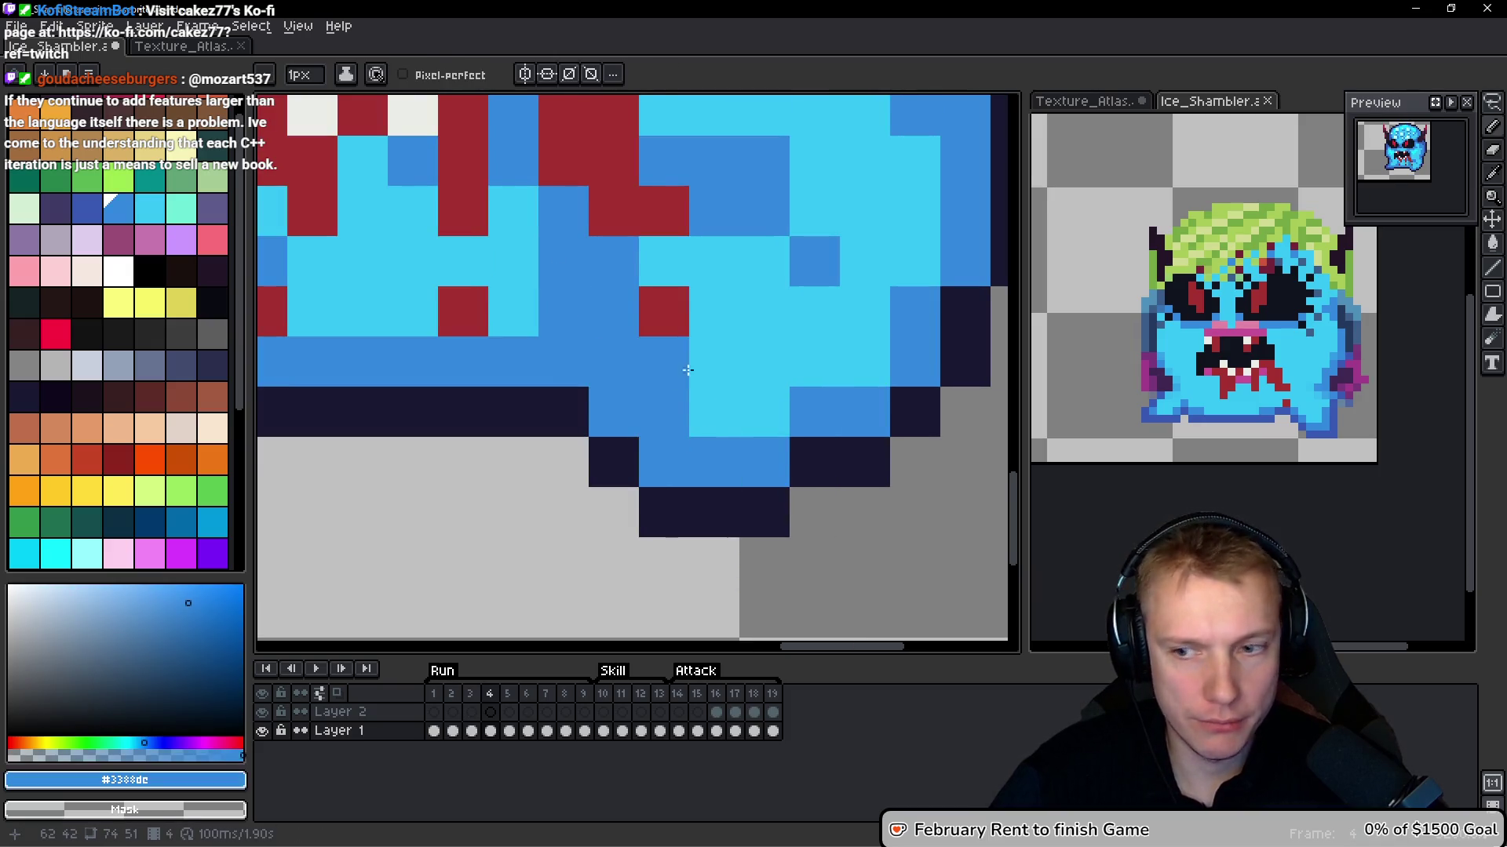
scroll(670, 374, "down", 3)
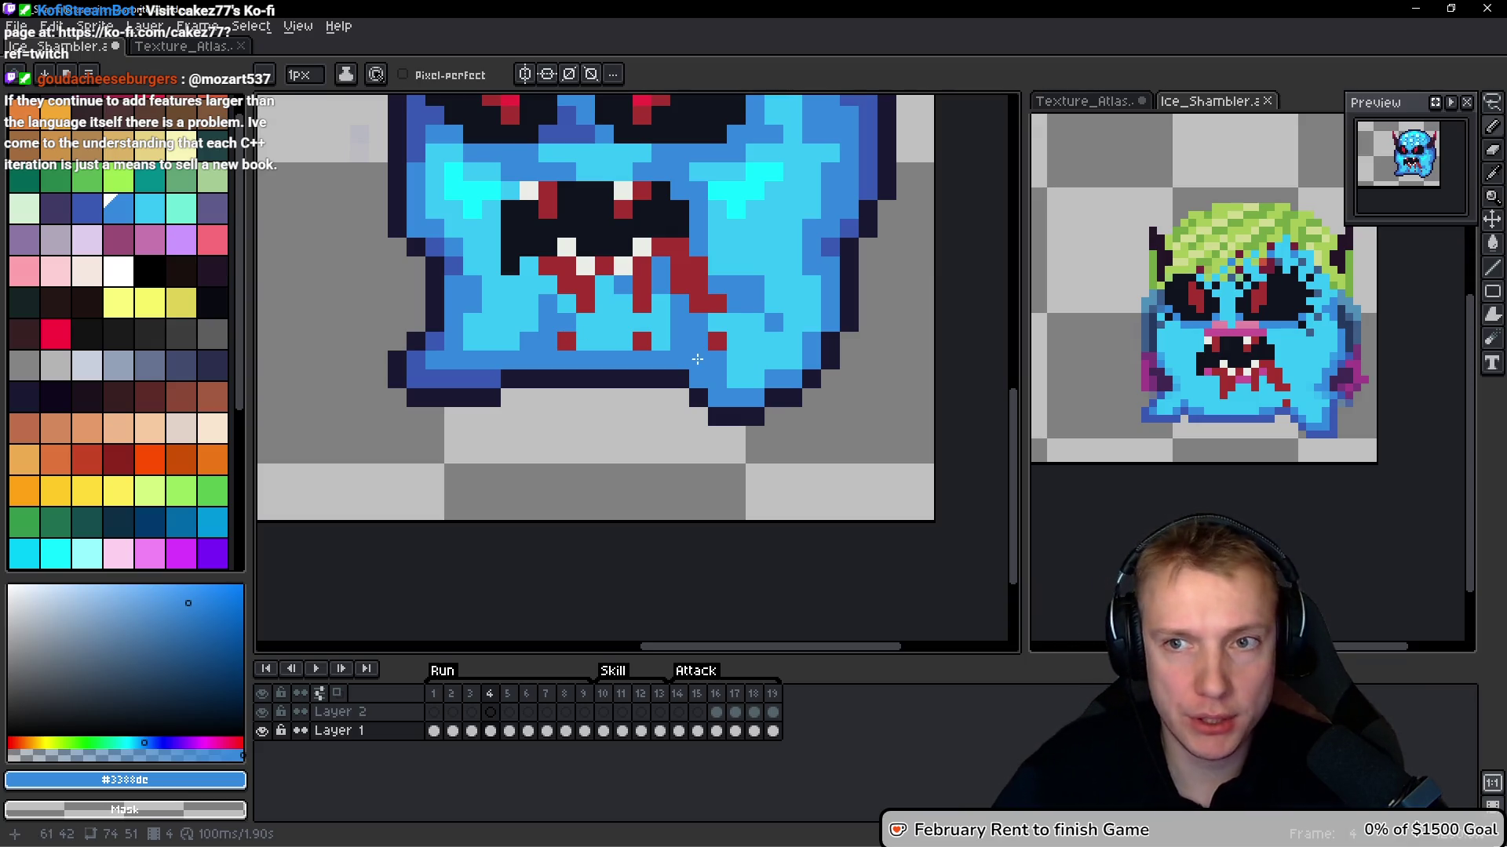
Paint dark blue shading beside the red drip
key("space")
key("comma")
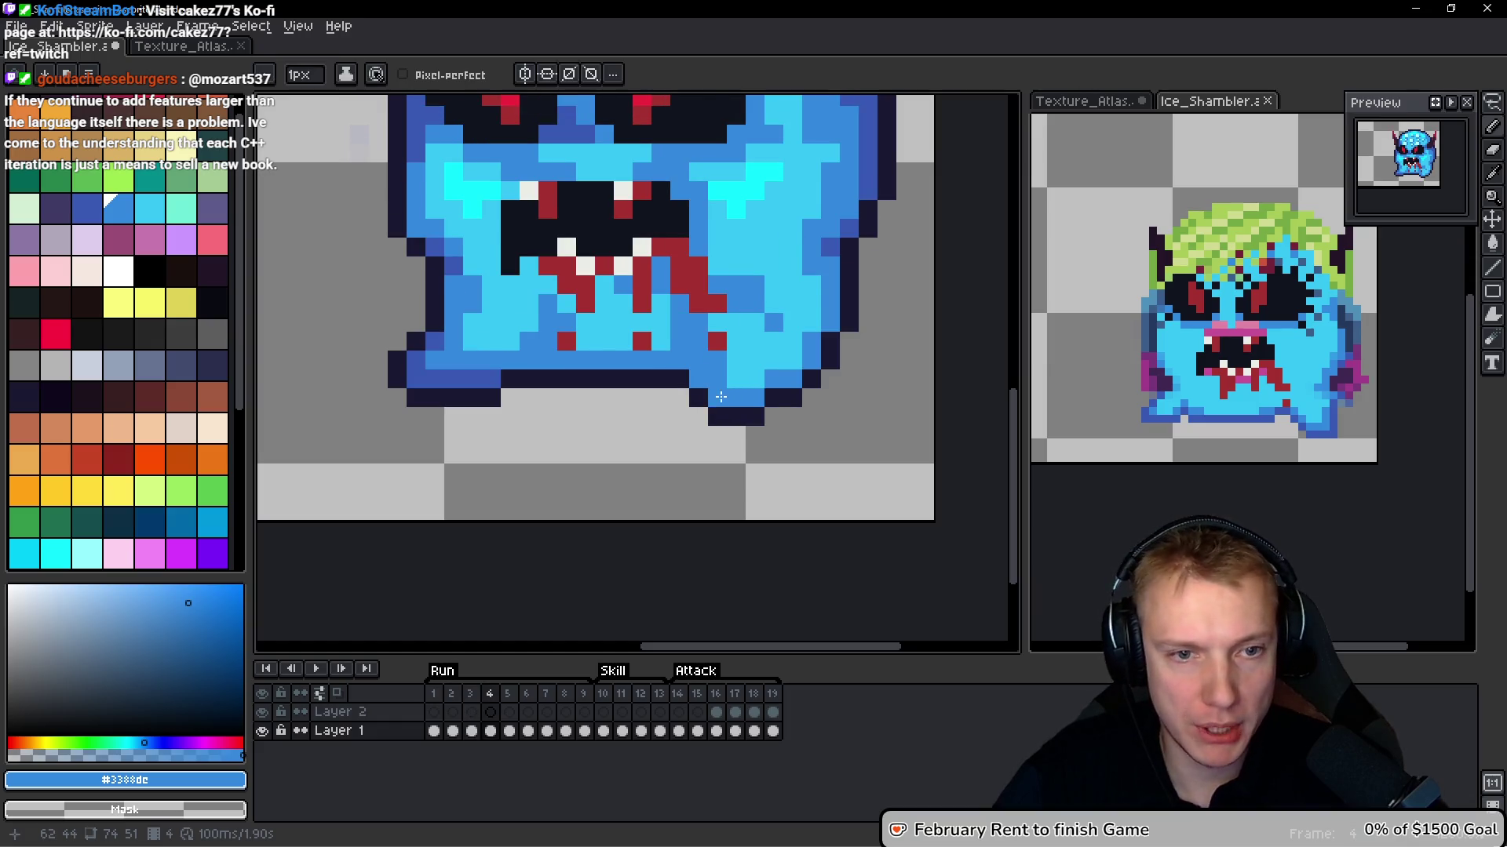
left_click(756, 346, "alt")
scroll(698, 398, "up", 1)
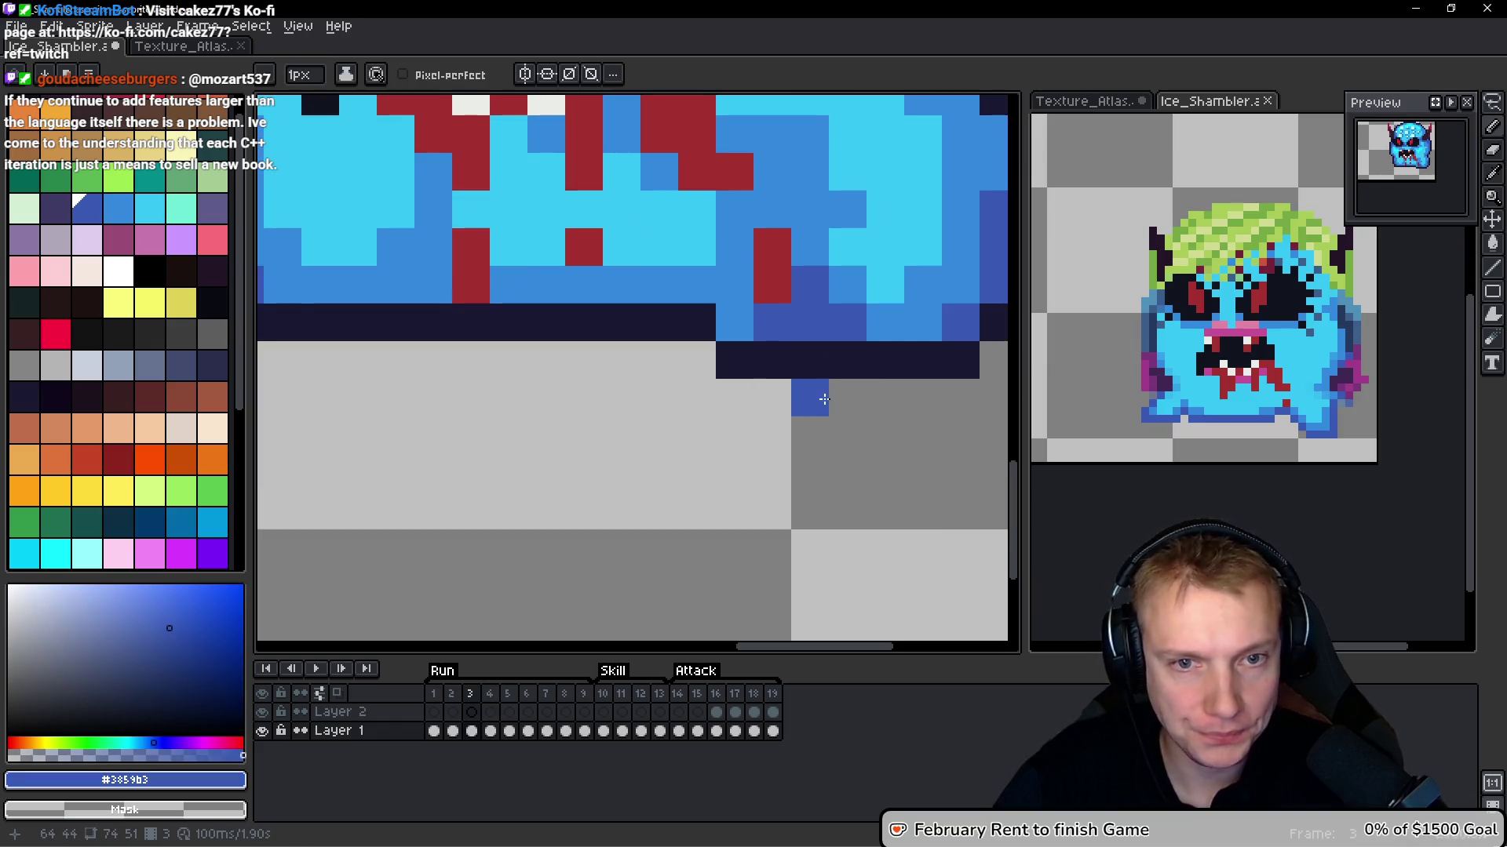
scroll(717, 437, "up", 1)
scroll(711, 444, "up", 1)
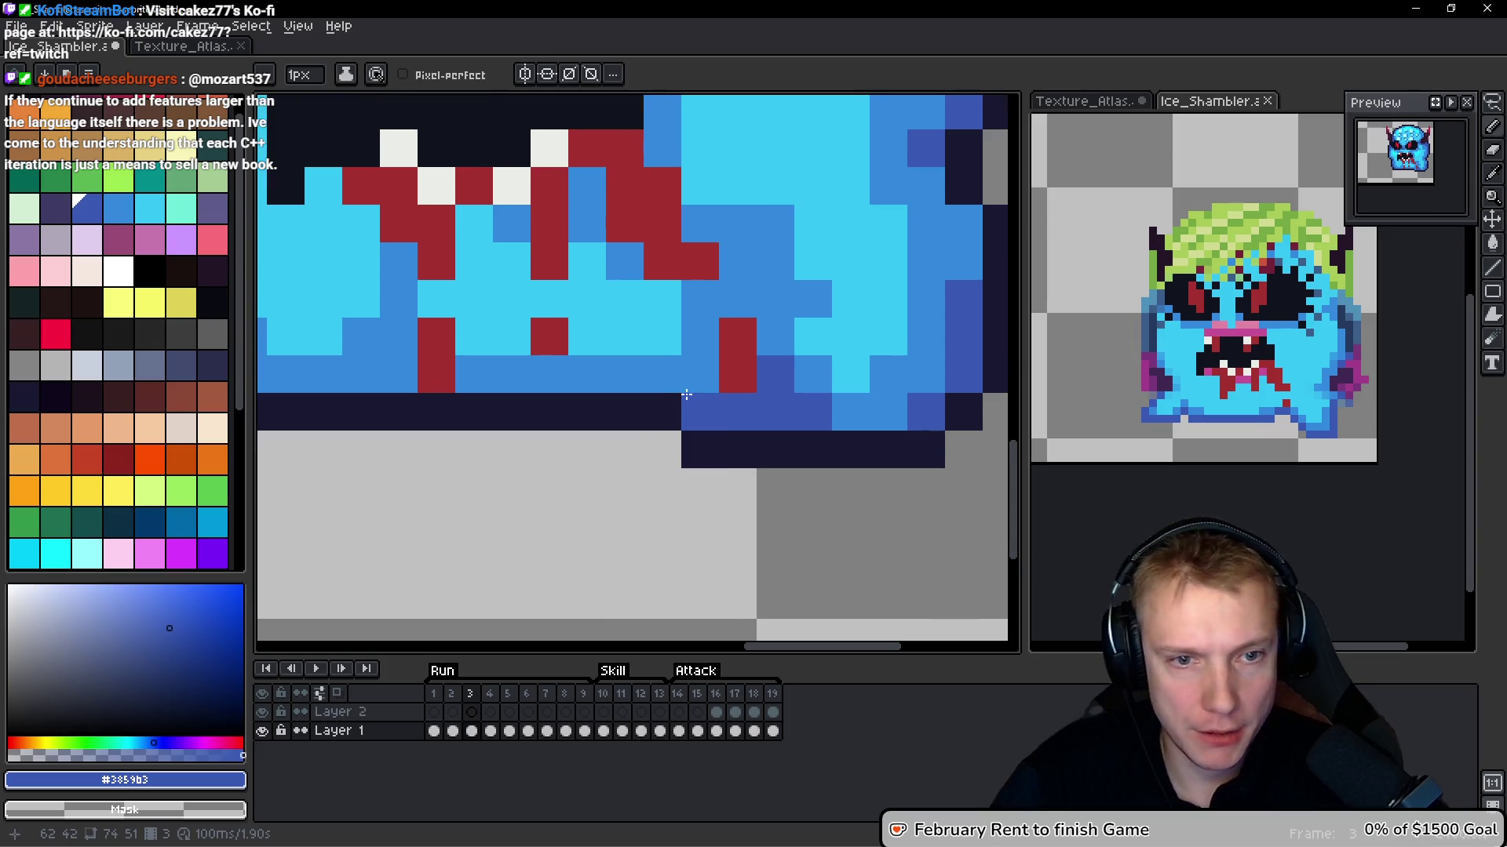
left_click_drag(700, 384, 700, 330)
Repaint a dark blue pixel mid blue and resample the face's cyan and blue shades
left_click(828, 304, "alt")
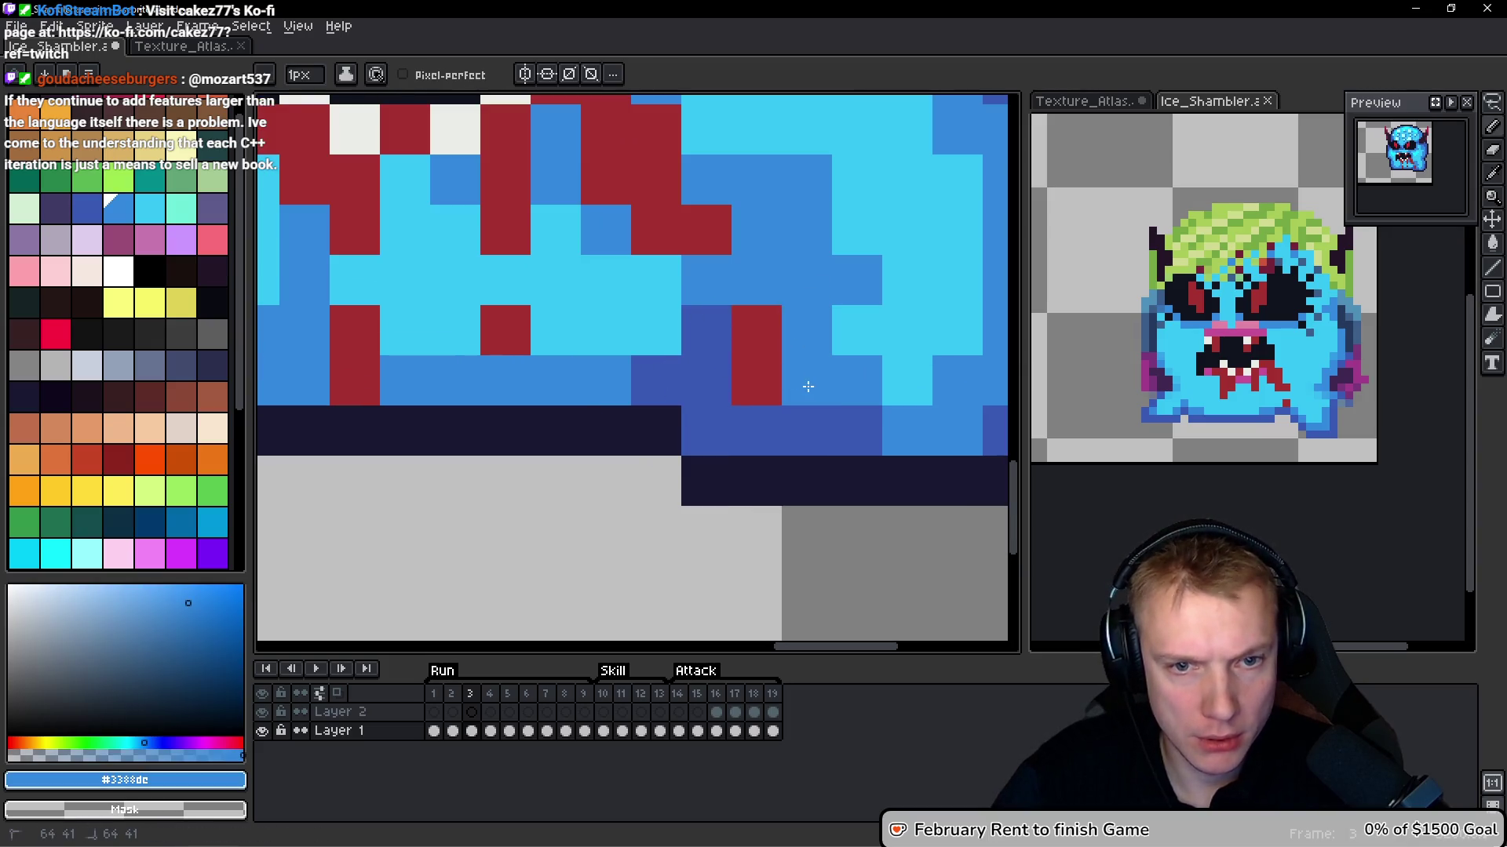
left_click(873, 424)
left_click(931, 266, "alt")
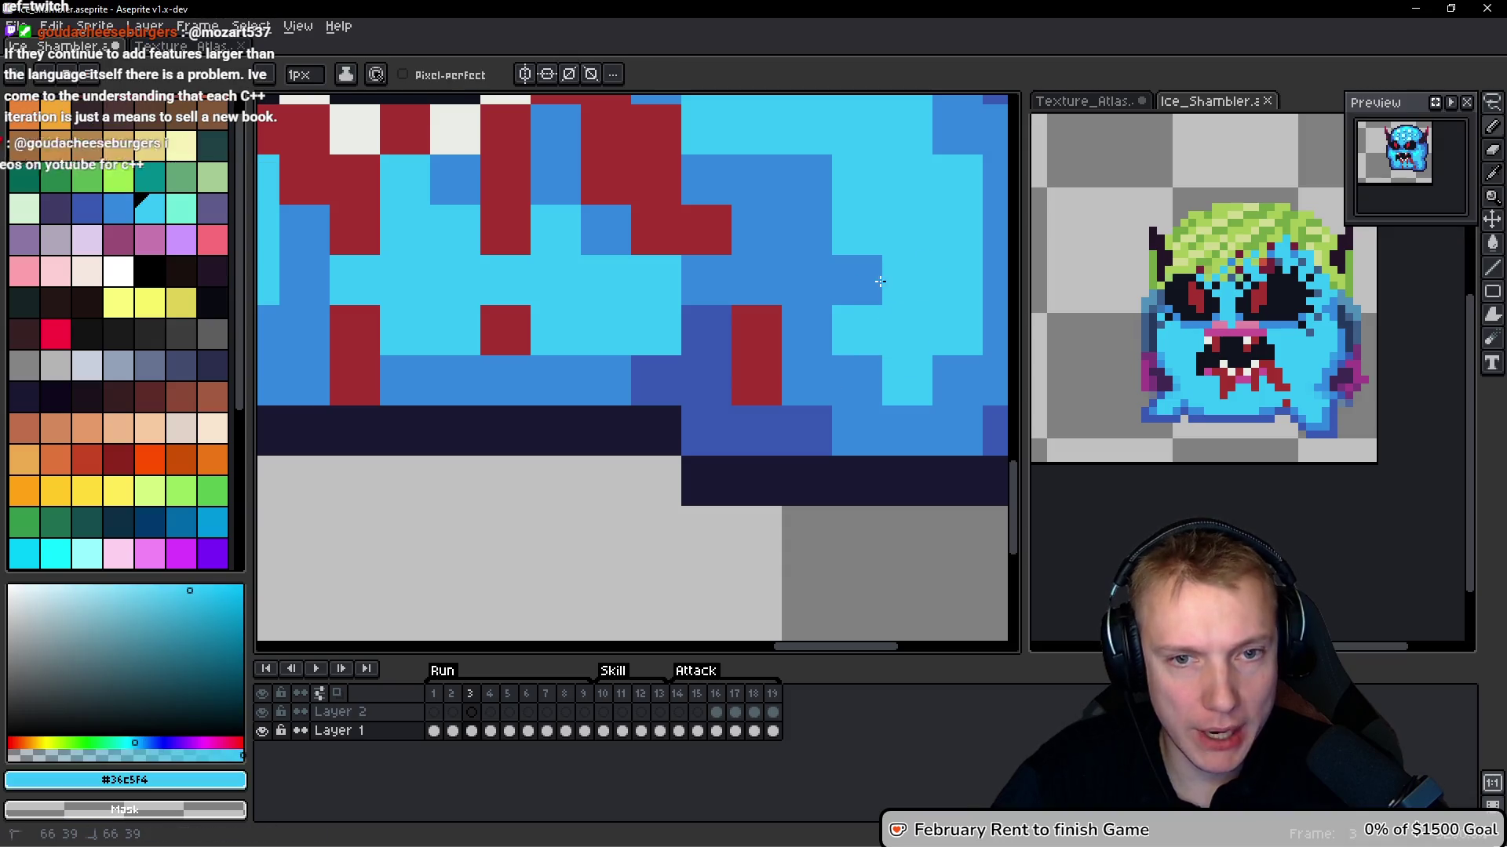
scroll(809, 192, "down", 6)
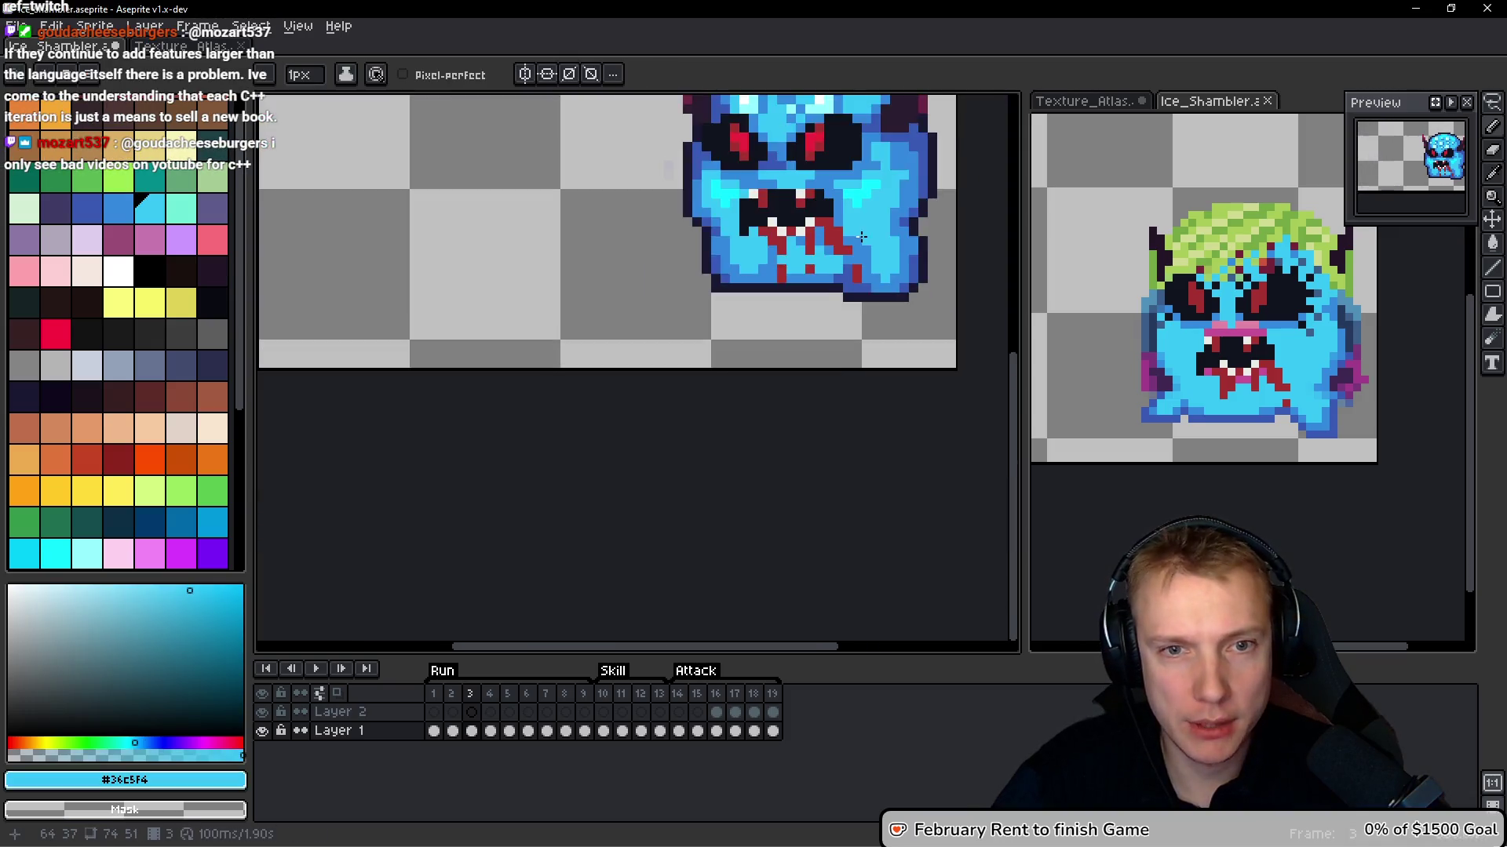
scroll(893, 473, "up", 4)
left_click(894, 473, "alt")
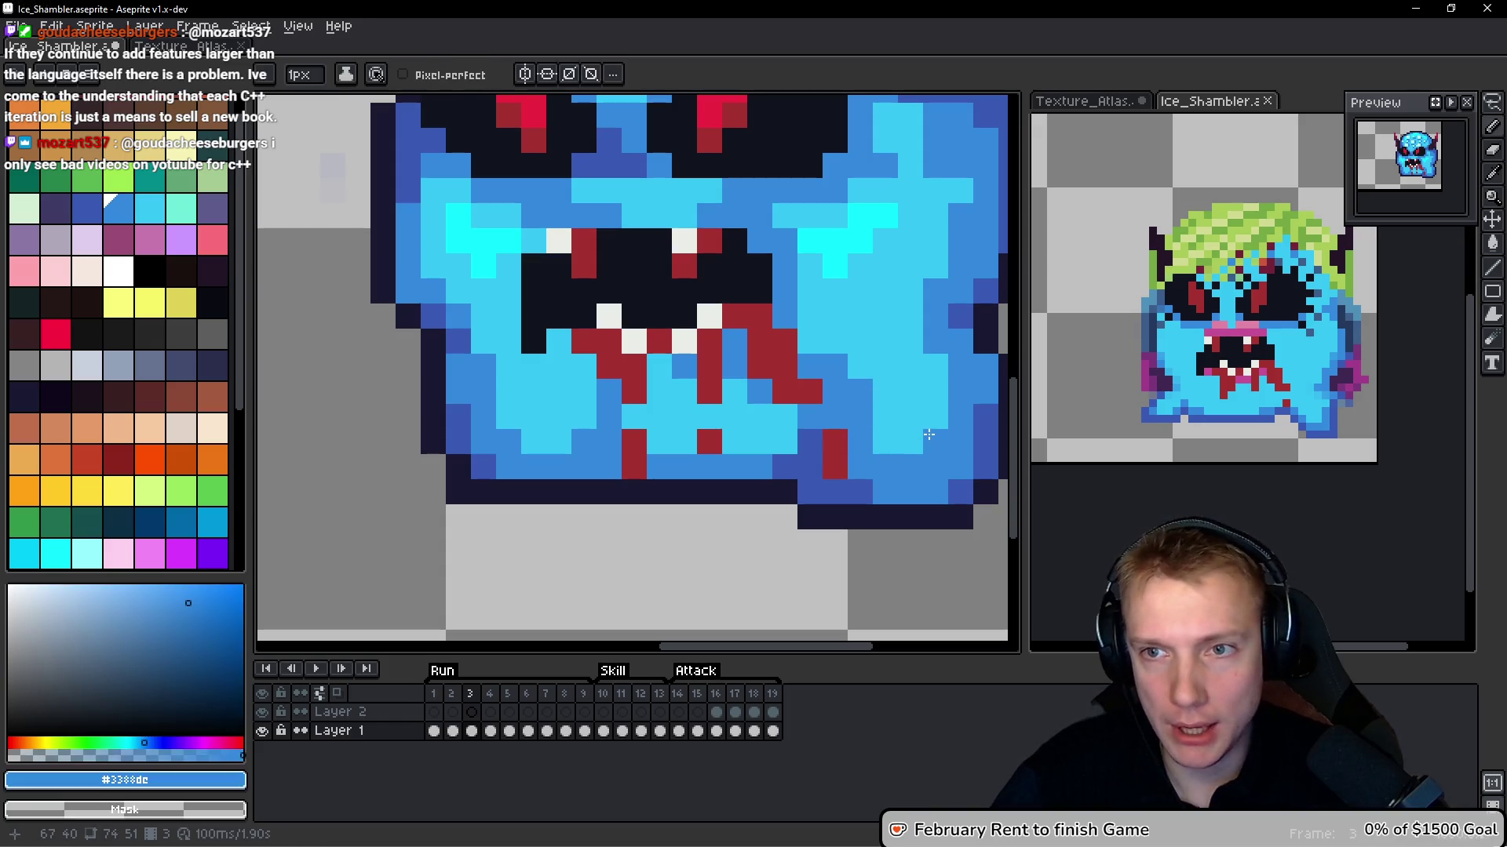
scroll(930, 368, "down", 5)
scroll(871, 463, "up", 5)
left_click(839, 446, "alt")
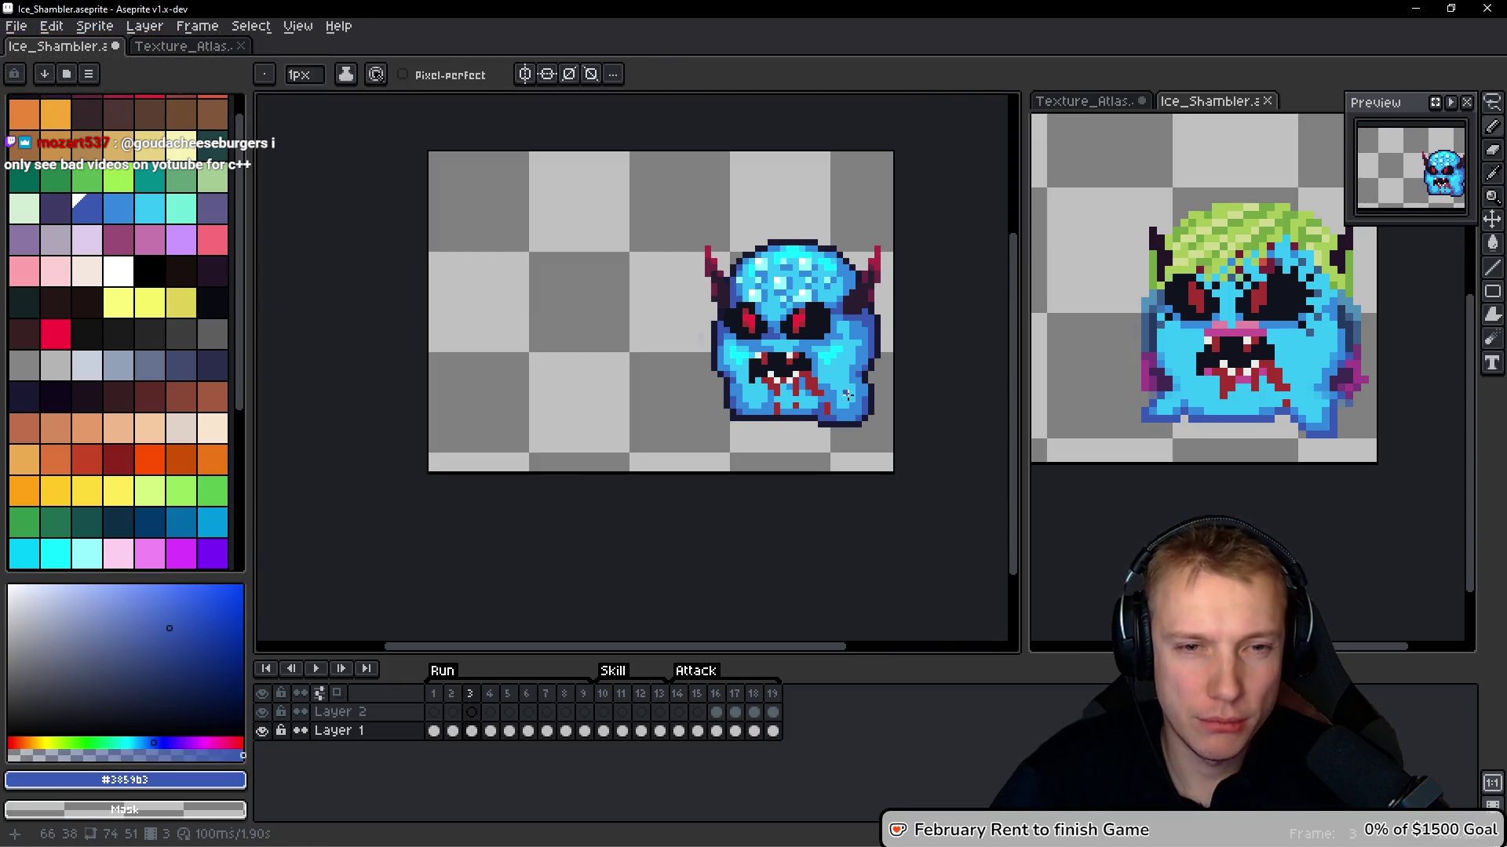
scroll(855, 393, "down", 3)
Compare frame 4 with its neighbours, sampling mid blue #3388dc and darker blue #3859b3
key("comma")
key("period")
key("period")
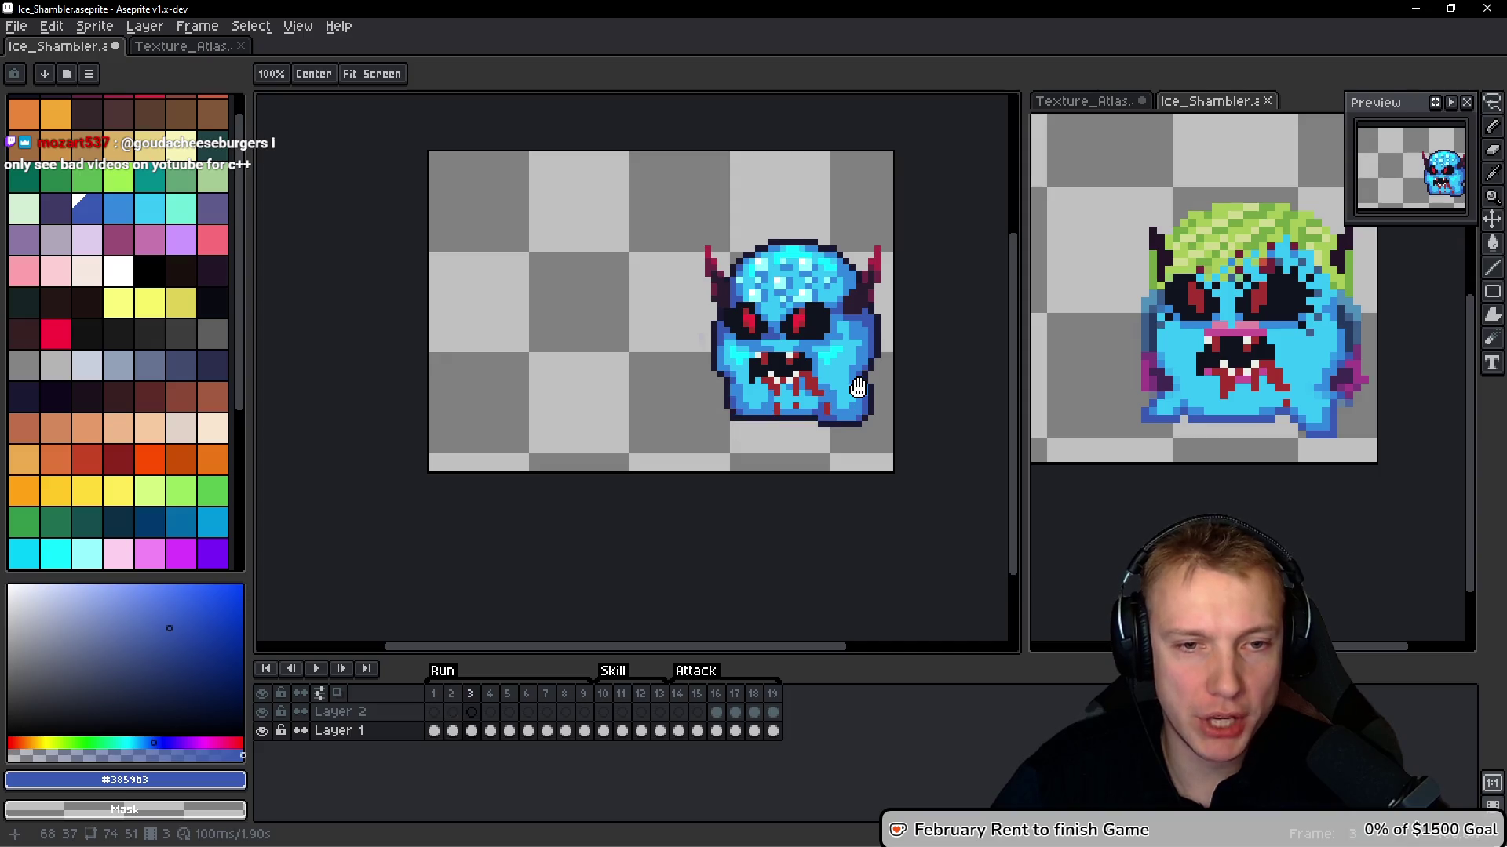
scroll(769, 413, "up", 3)
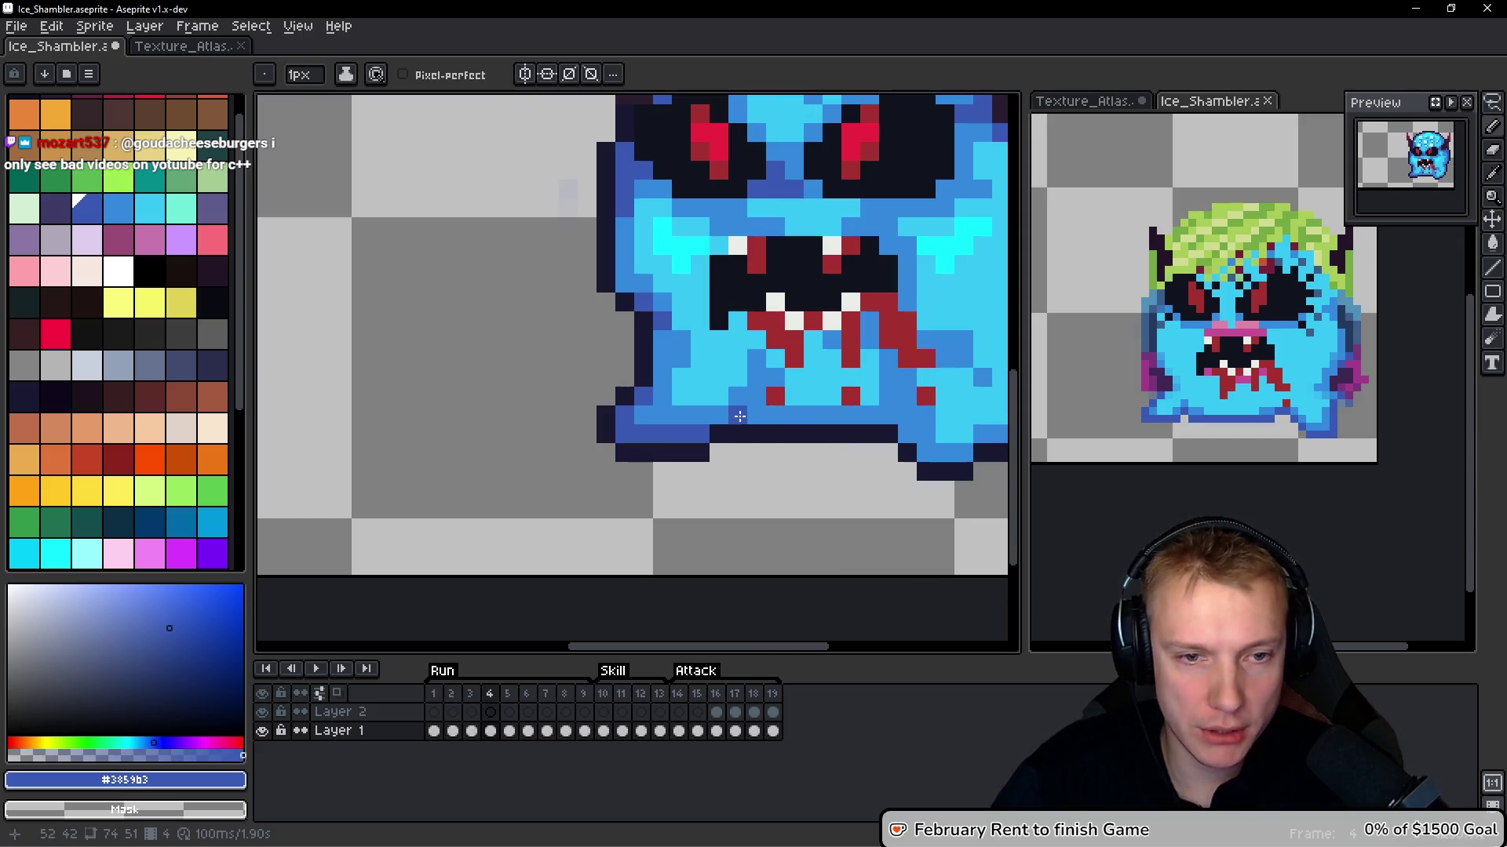
key("period")
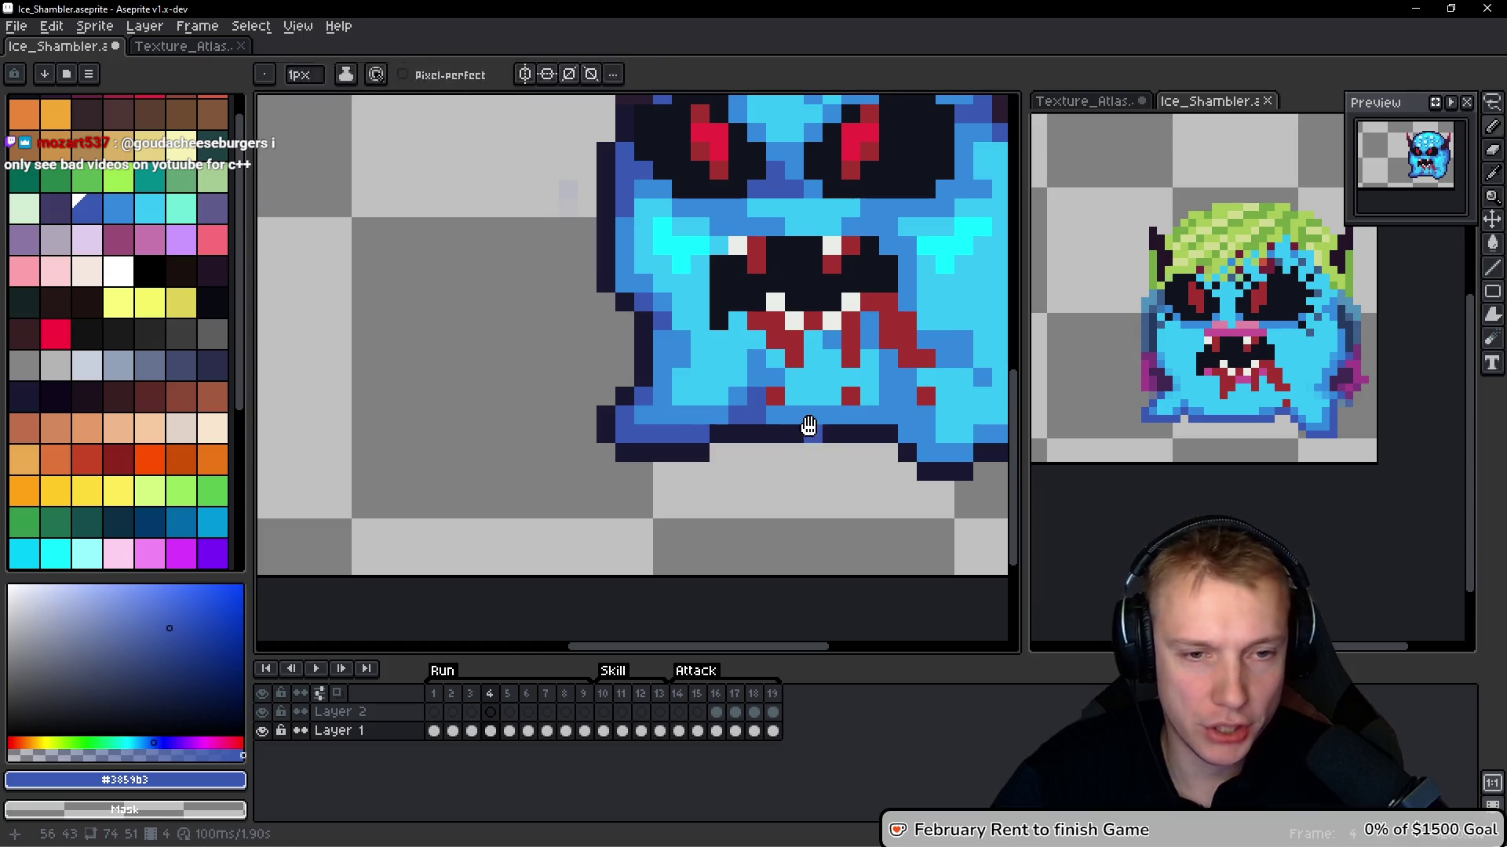
key("comma")
left_click(656, 419, "alt")
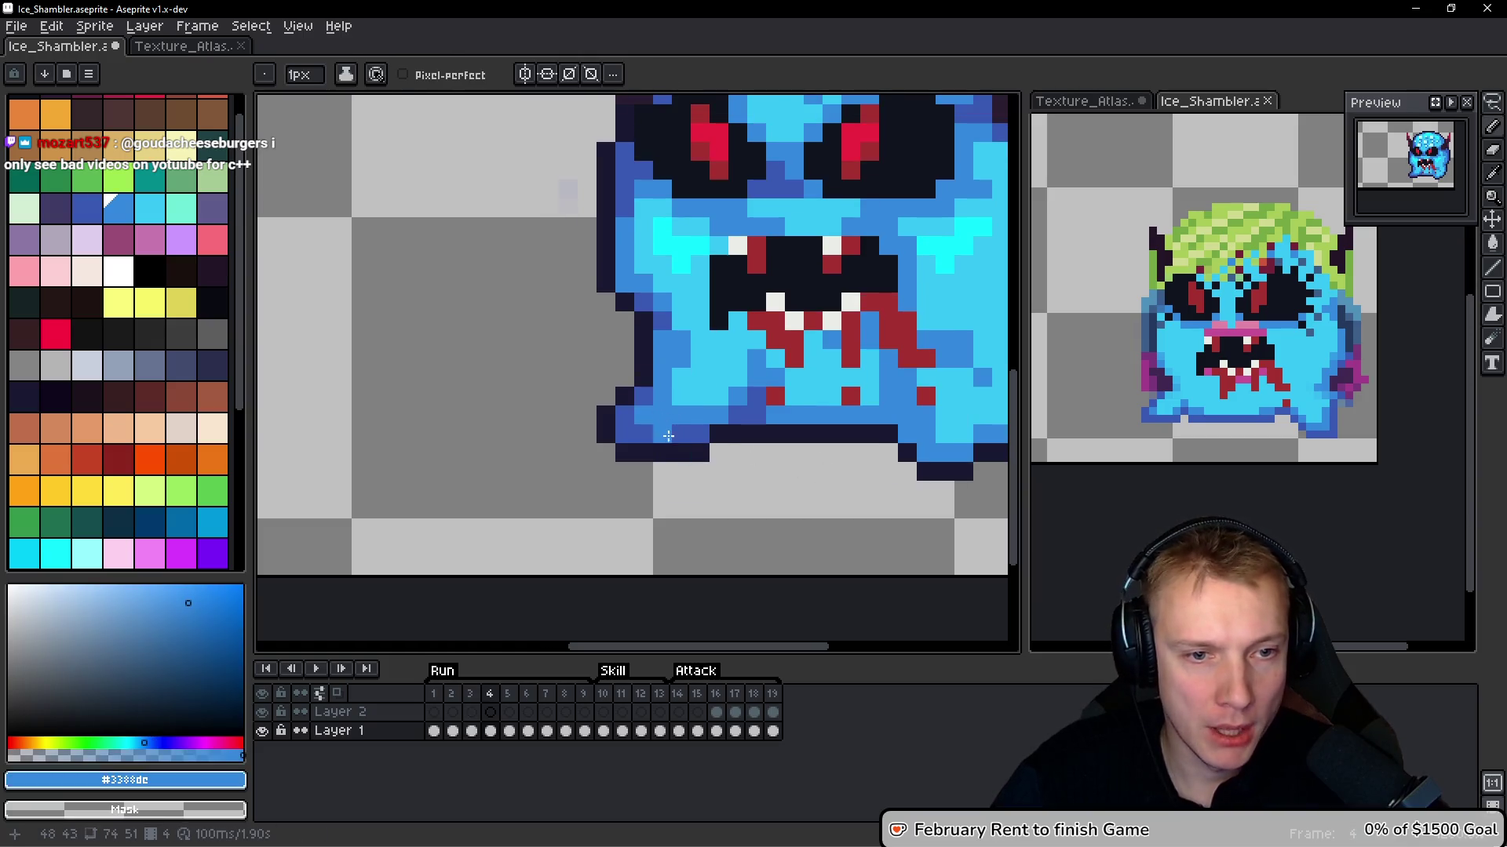
key("space")
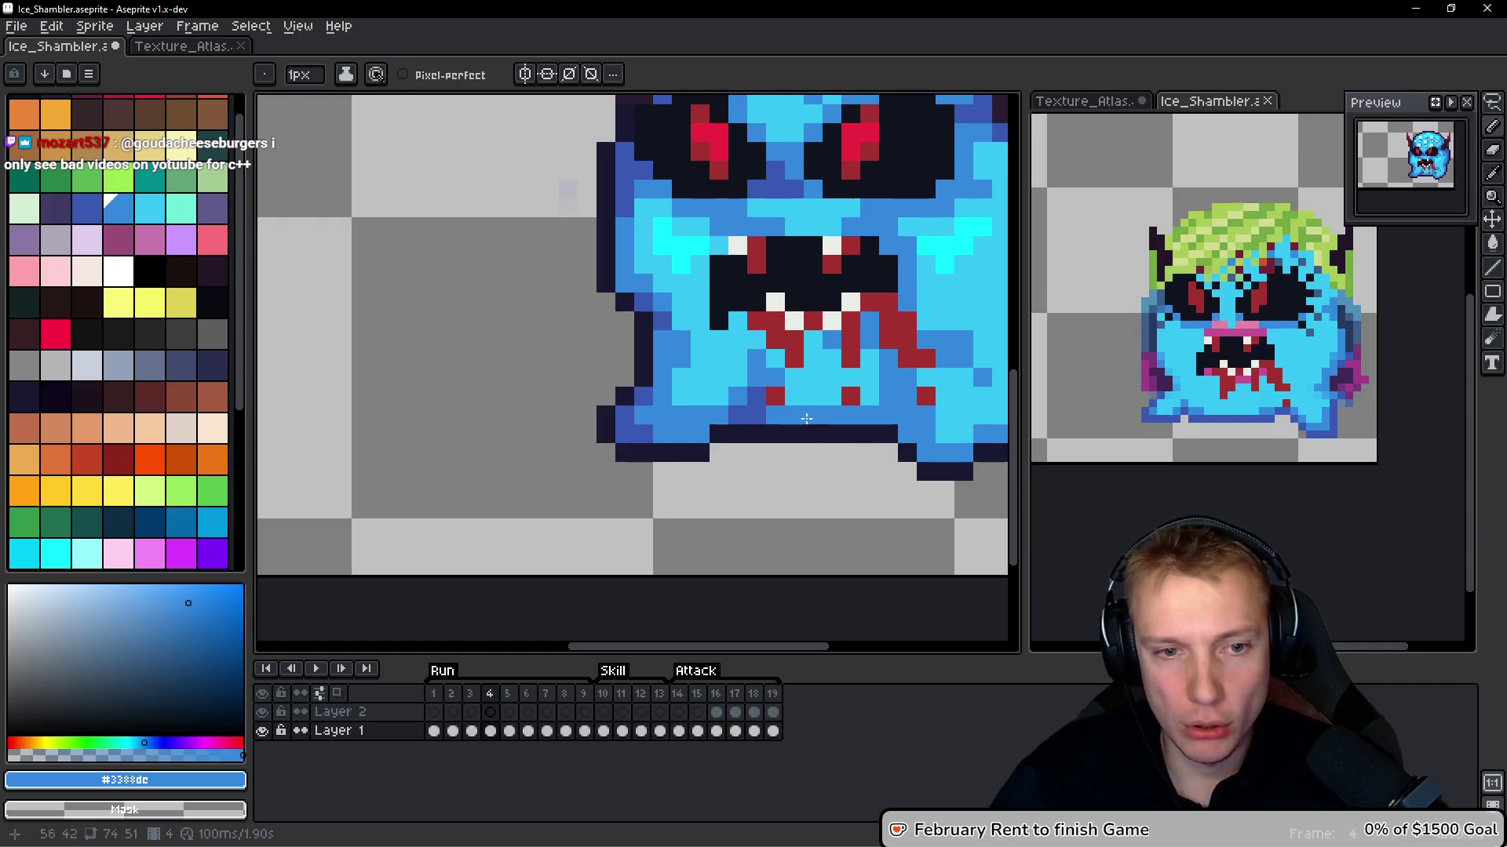
left_click(888, 395, "alt")
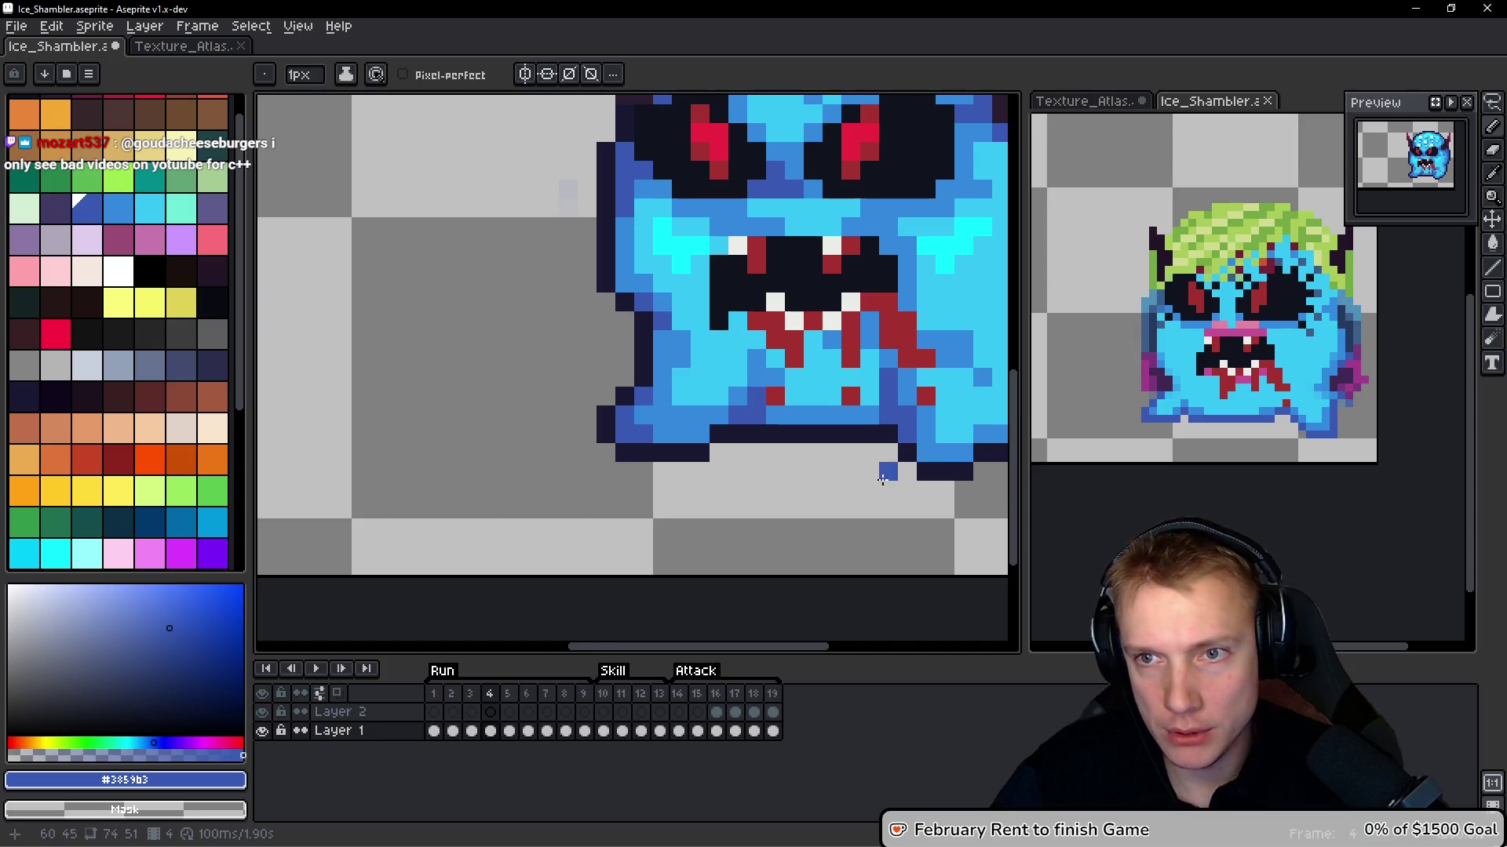
scroll(882, 480, "down", 2)
left_click(834, 431, "alt")
scroll(886, 432, "down", 2)
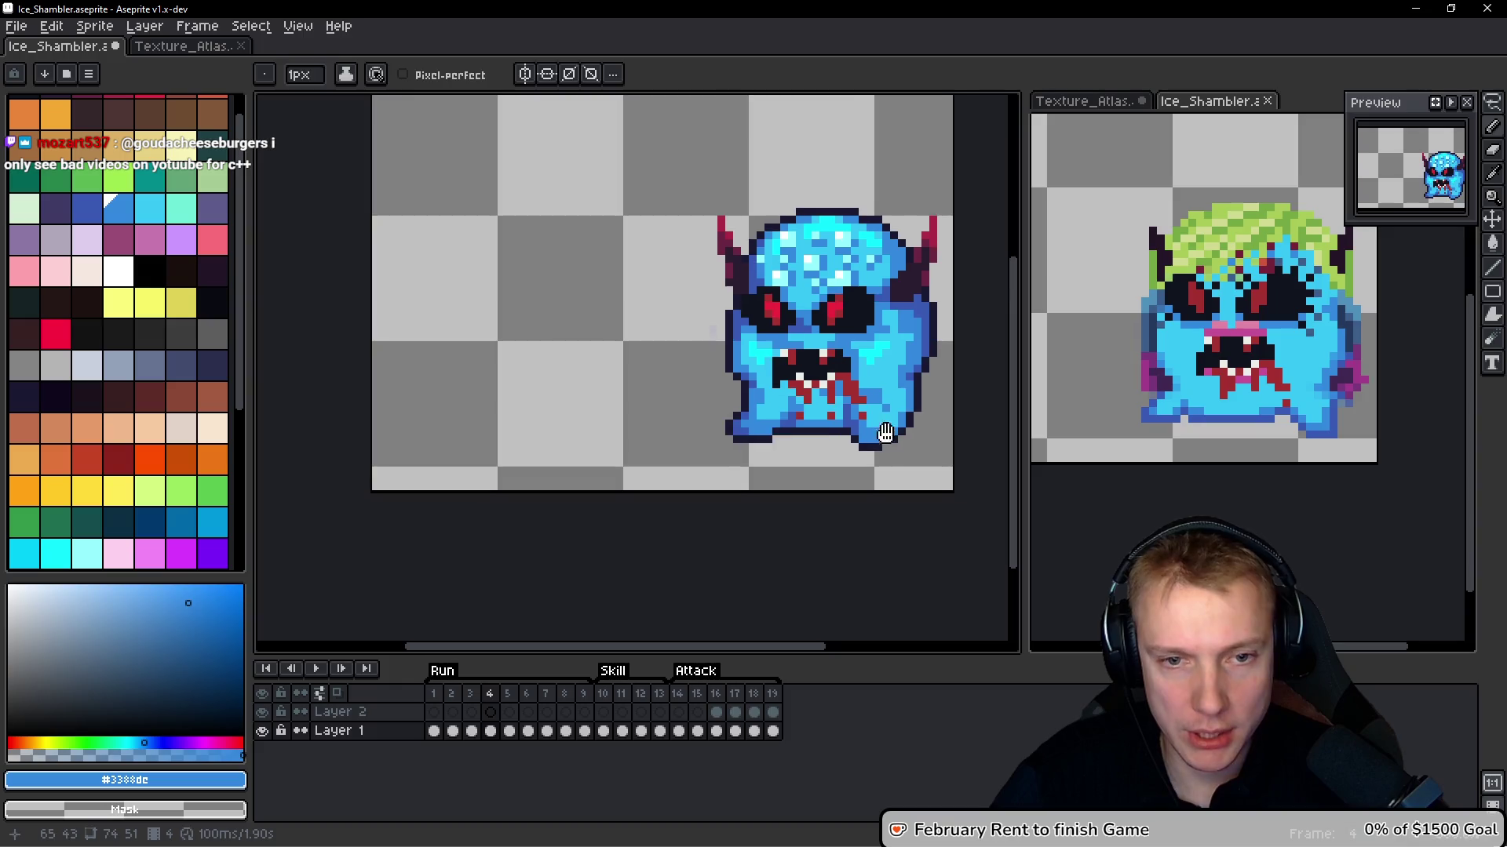
scroll(887, 440, "up", 3)
left_click(887, 453, "alt")
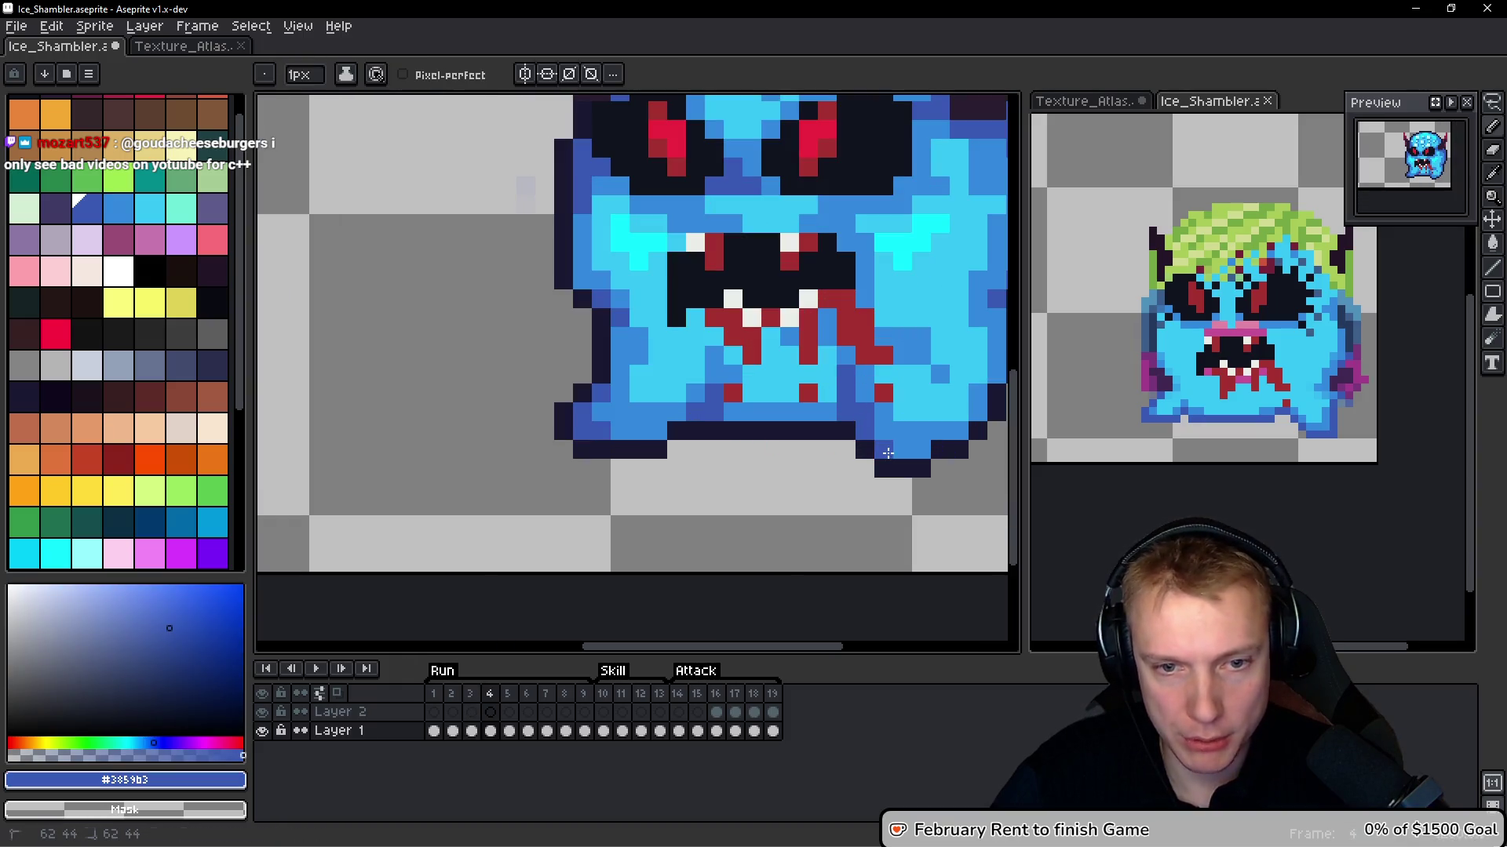
scroll(868, 479, "down", 3)
Extend the red drip one pixel down on frame 4, checking against frame 3
key("Left")
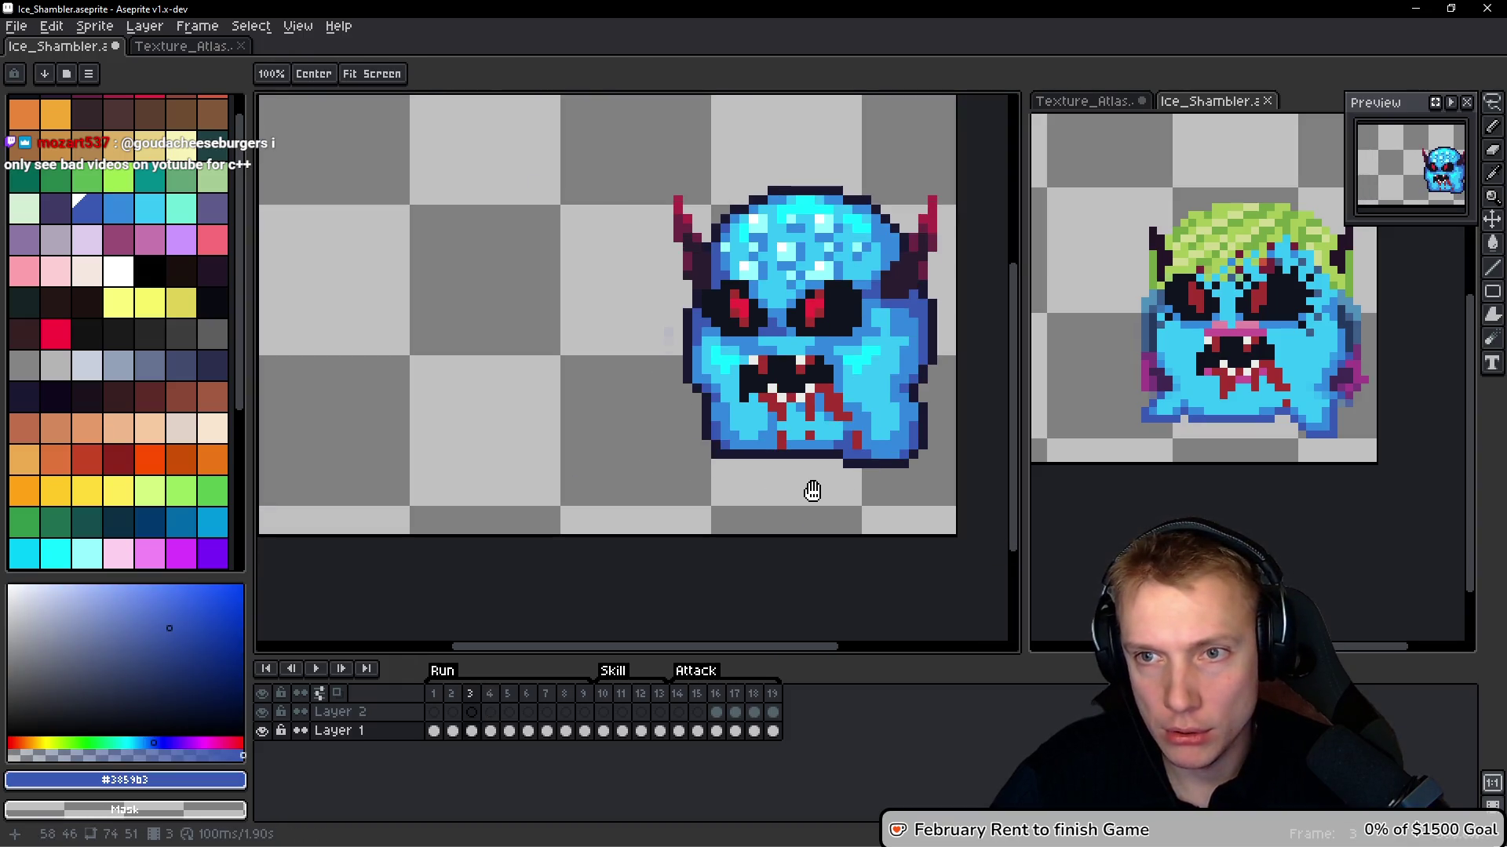
key("Right")
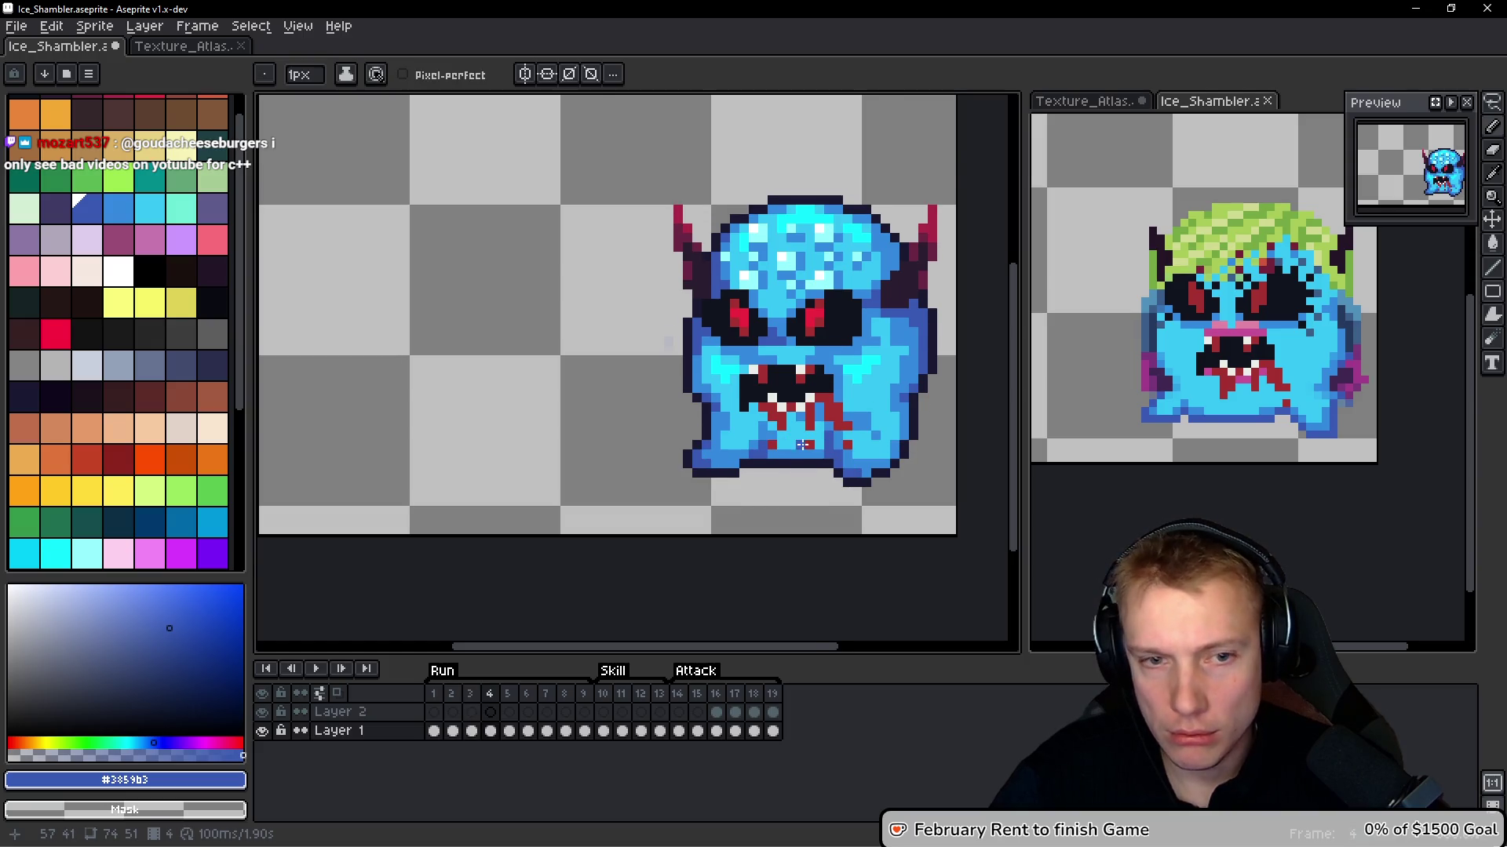
scroll(812, 491, "up", 2)
left_click(740, 446, "alt")
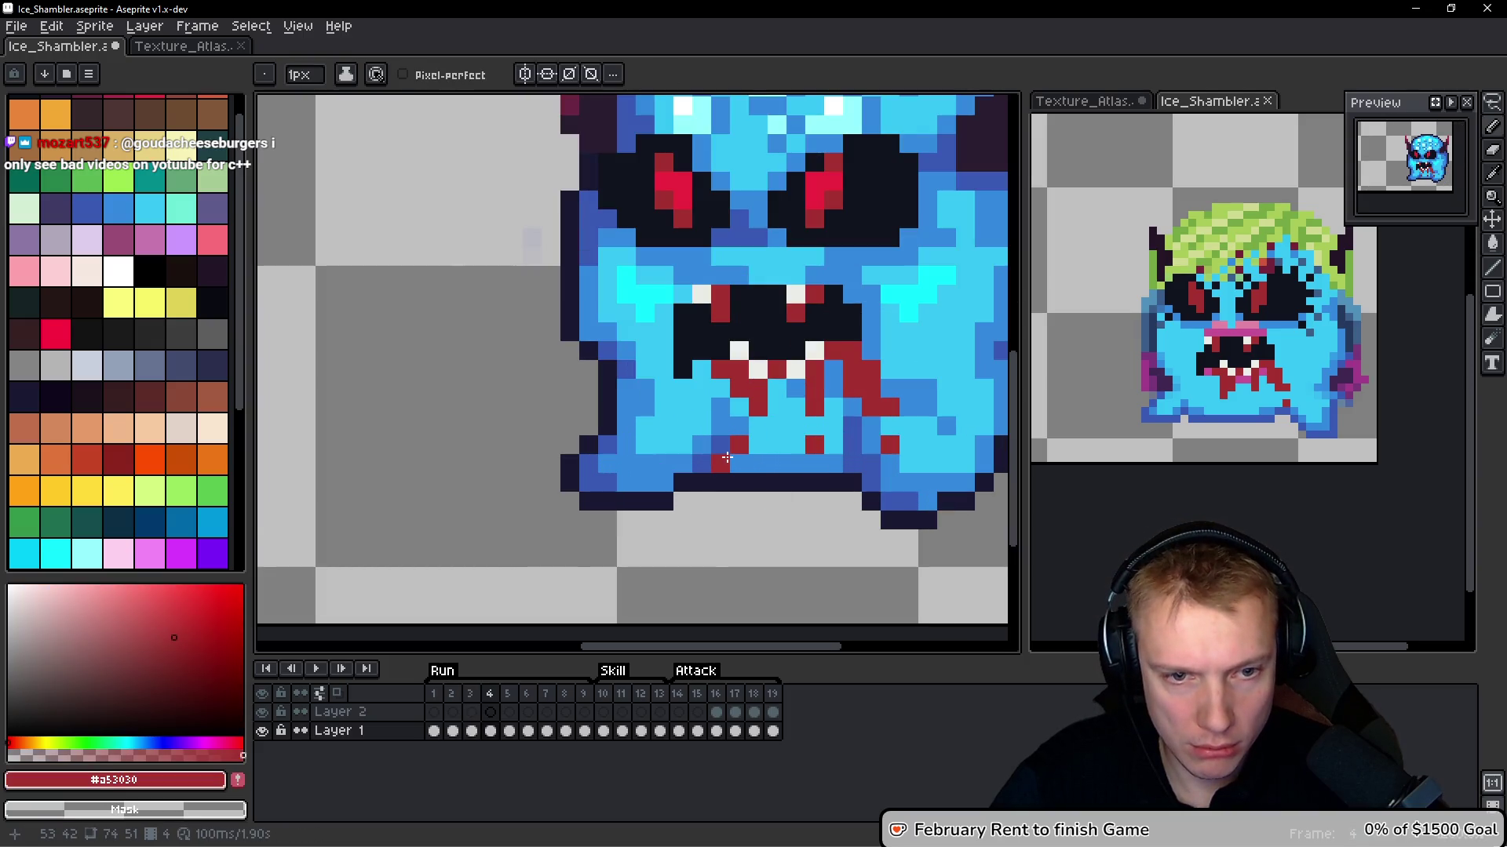
key("Left")
key("Right")
key("Left")
key("Right")
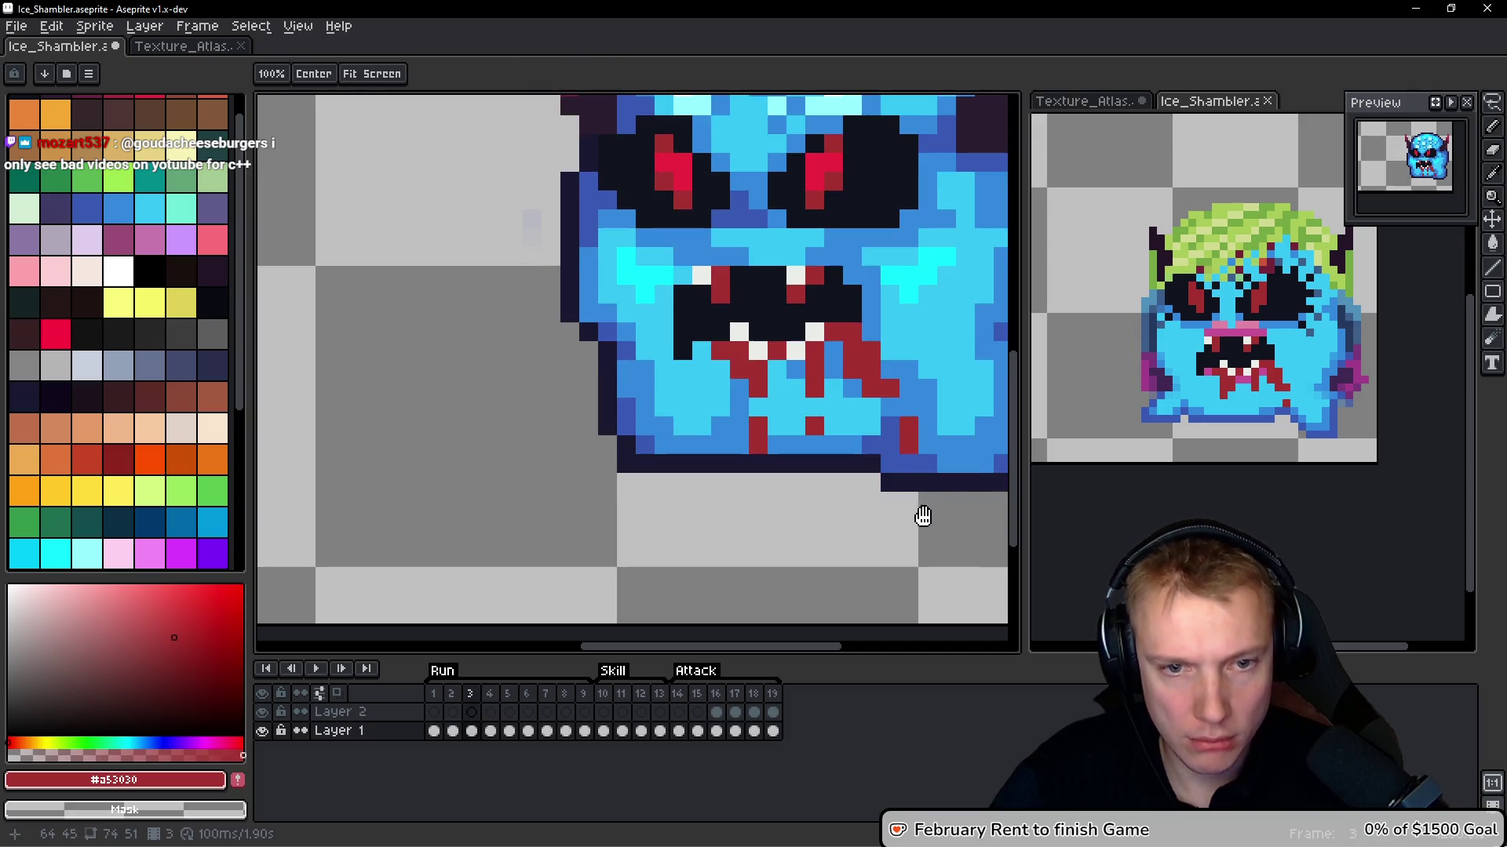
key("Left")
key("Right")
key("Left")
key("Right")
left_click(807, 471)
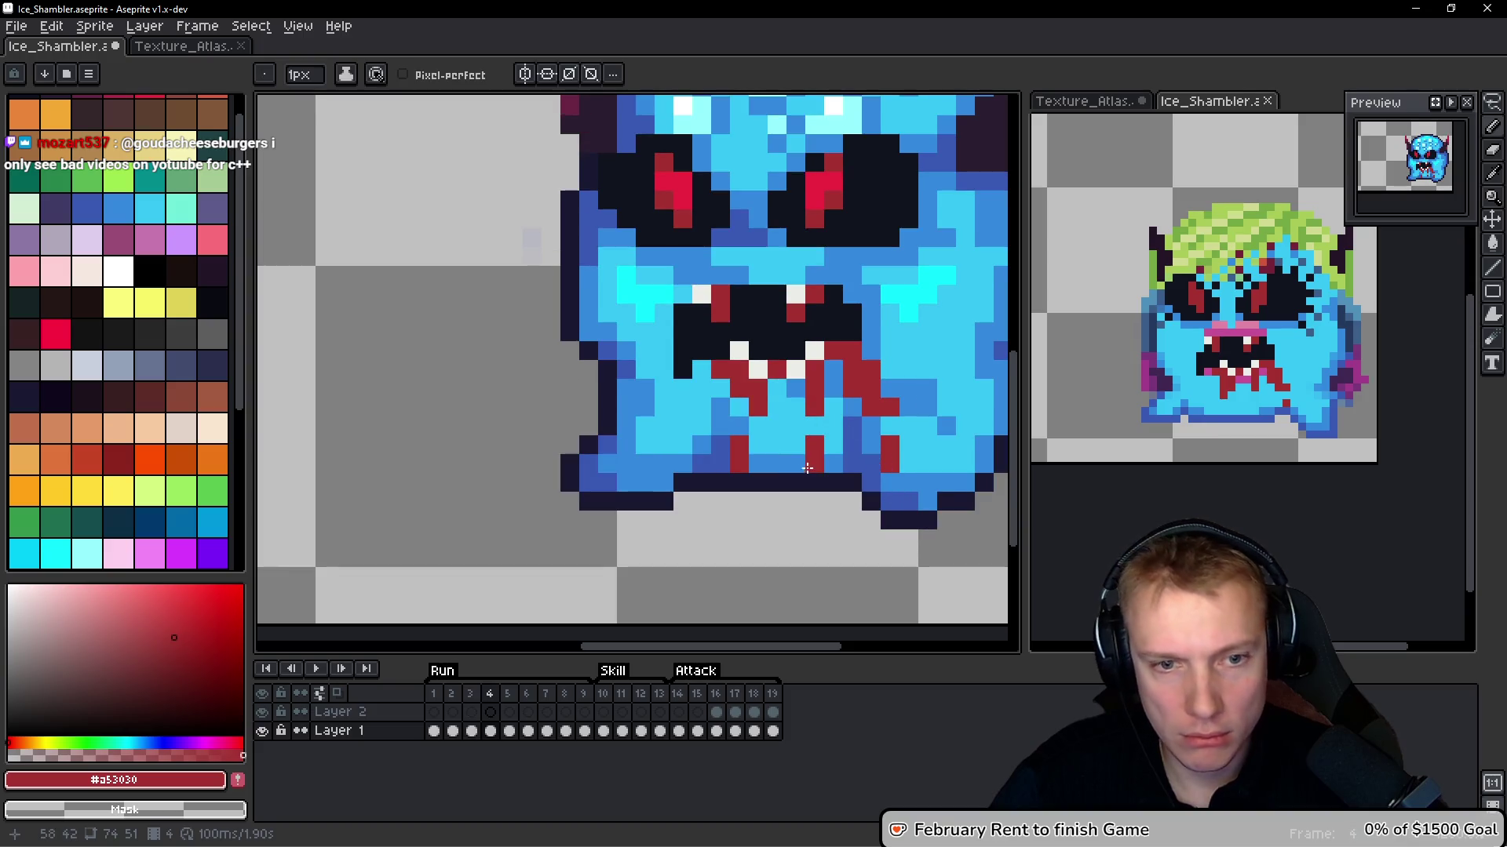
Repaint half of the red mark light blue #36c5f4, then sample darker blue #3859b3
left_click(795, 428, "alt")
left_click(815, 444)
key("Left")
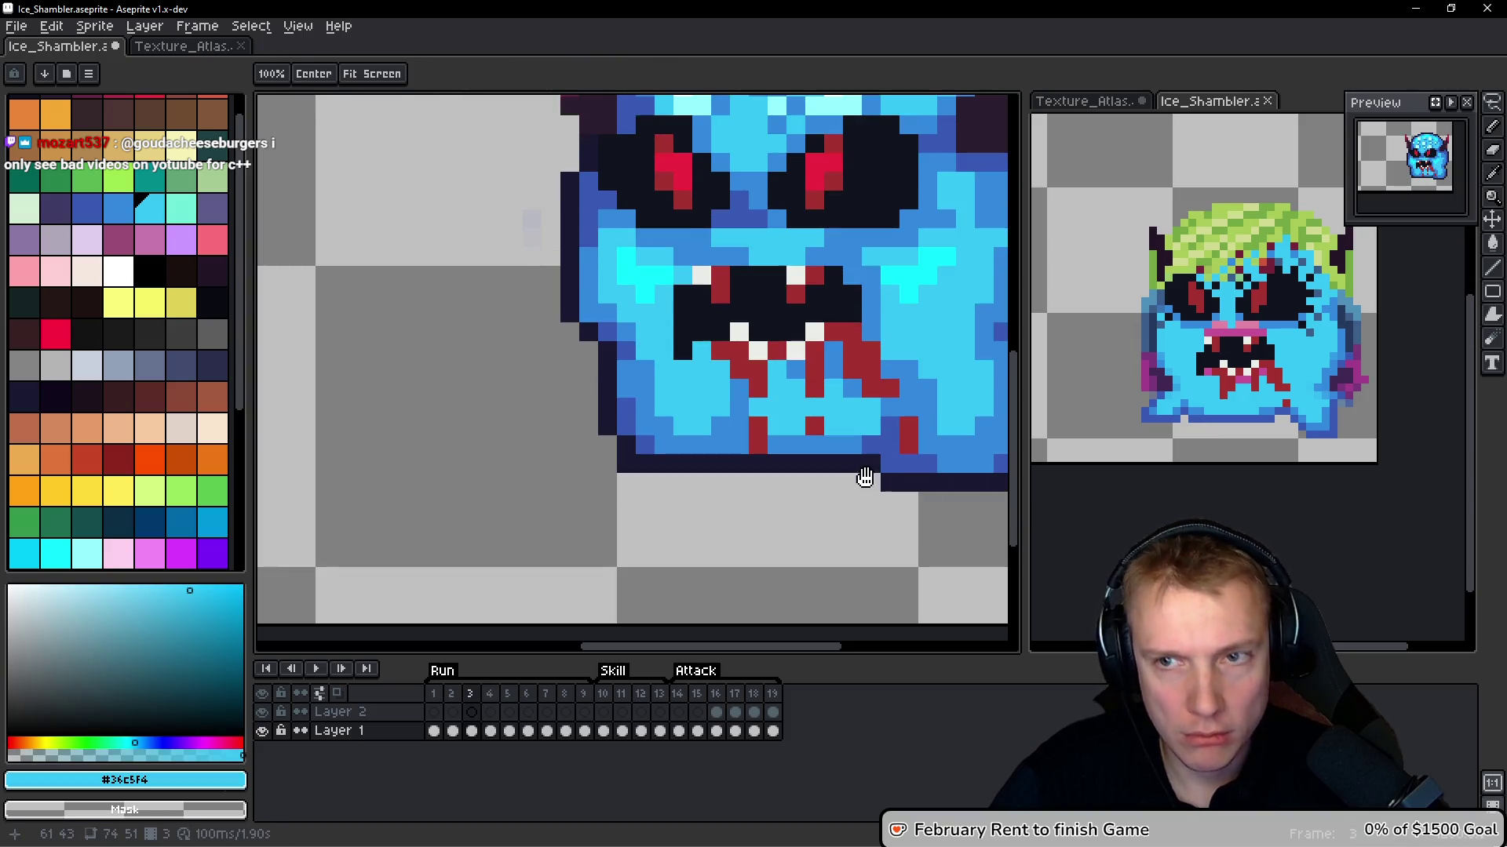
key("Right")
key("Left")
key("Right")
key("Left")
key("Right")
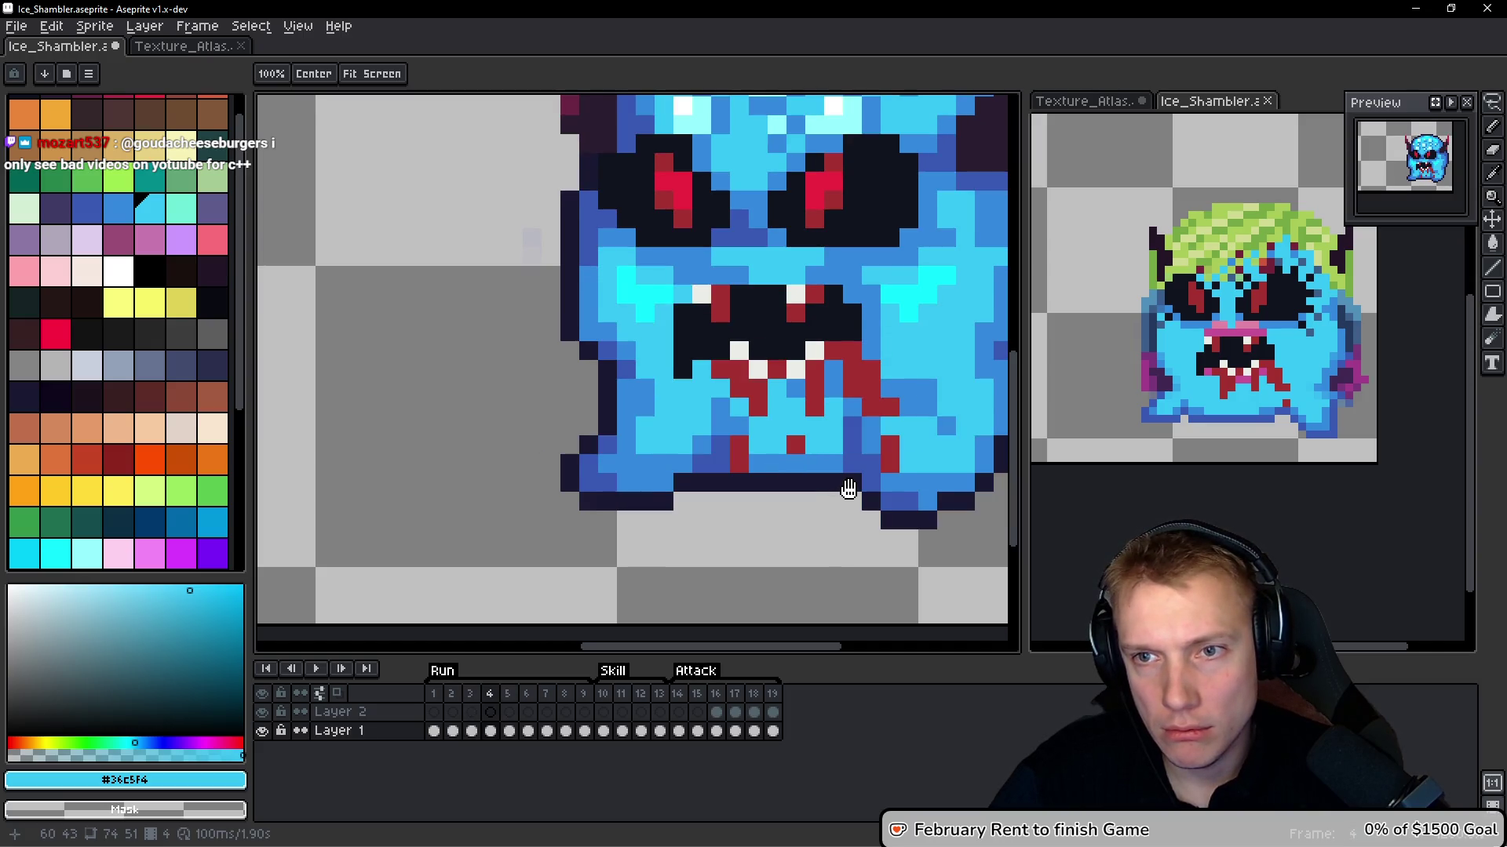
scroll(701, 506, "up", 1)
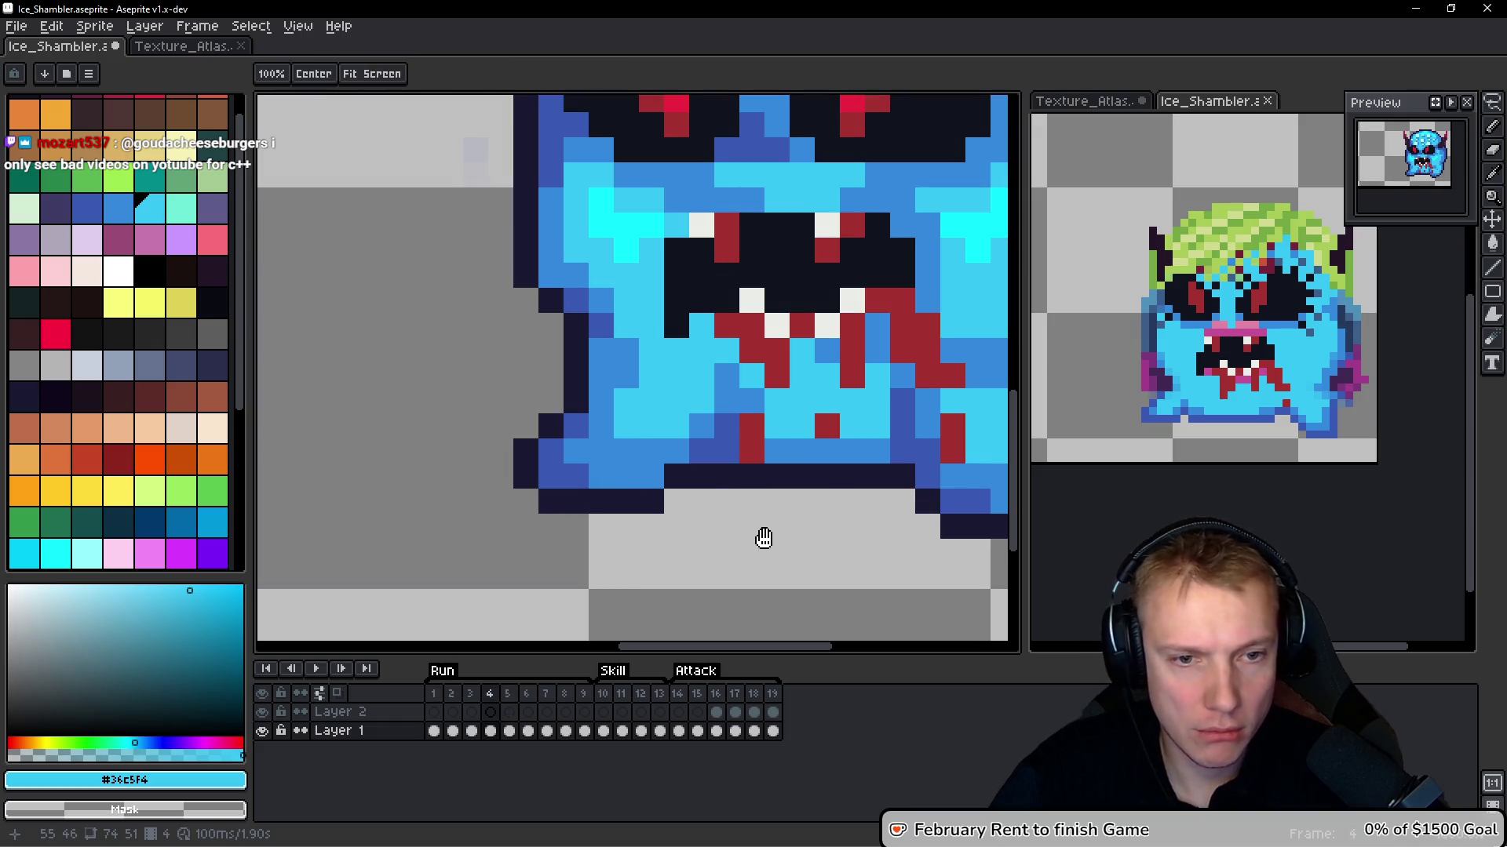
left_click(726, 436, "alt")
On frame 5, recolour the head's bottom row in mid blue #3388dc
key("Right")
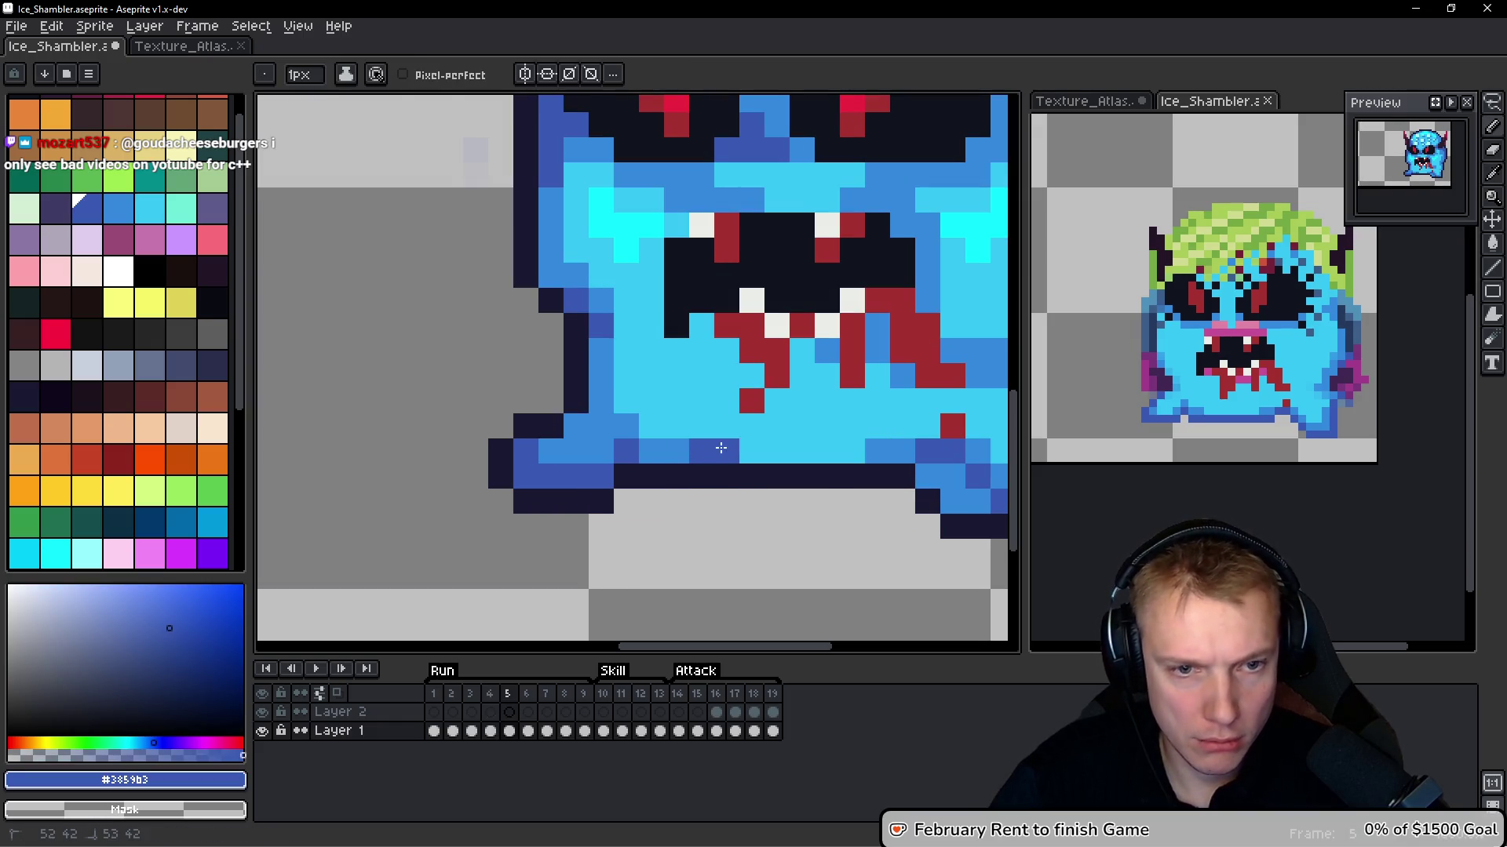
left_click(675, 439, "alt")
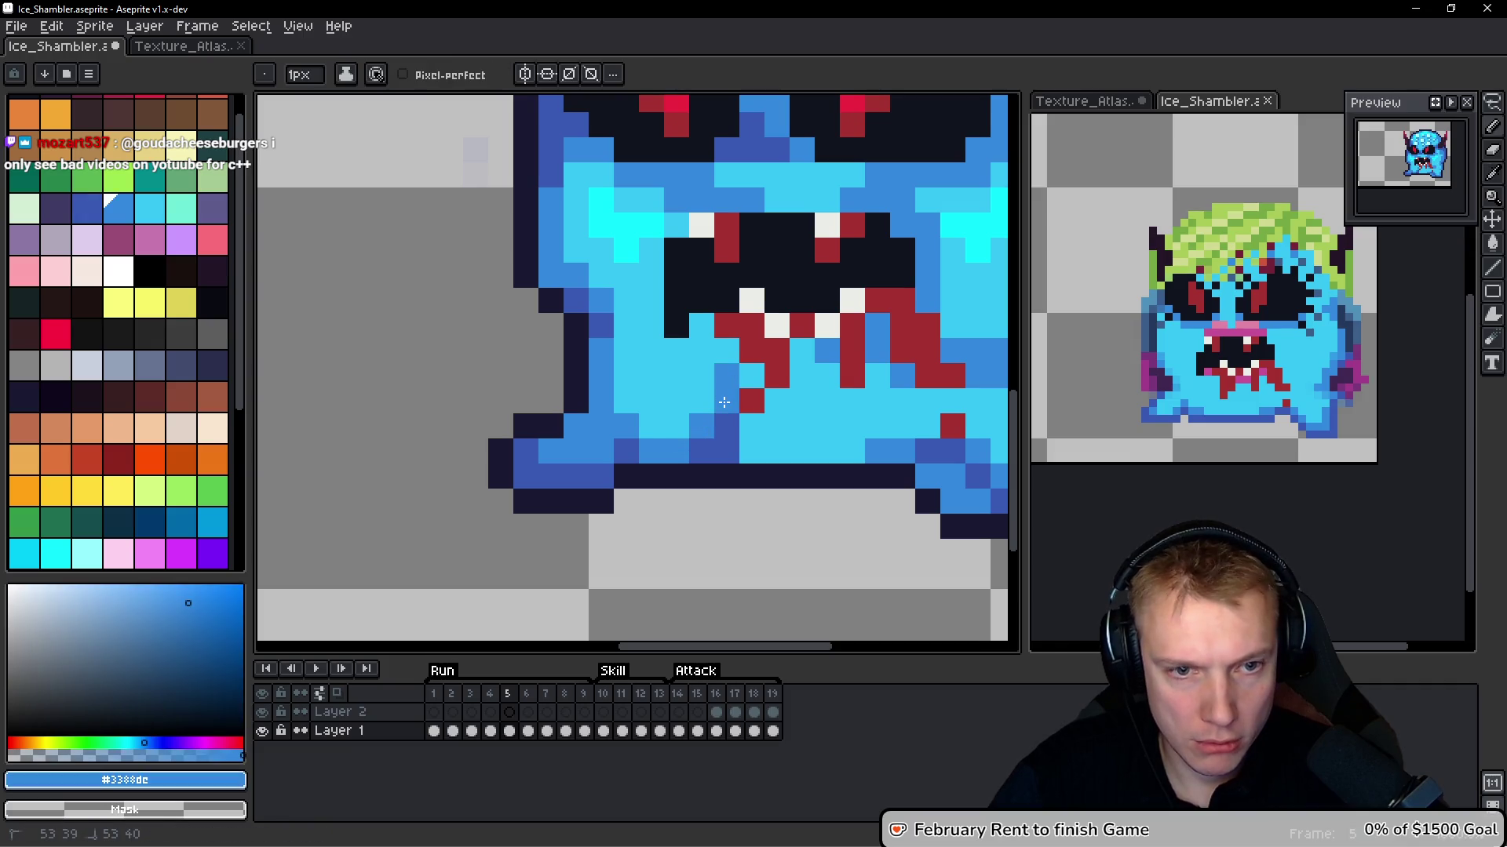
left_click_drag(757, 441, 859, 450)
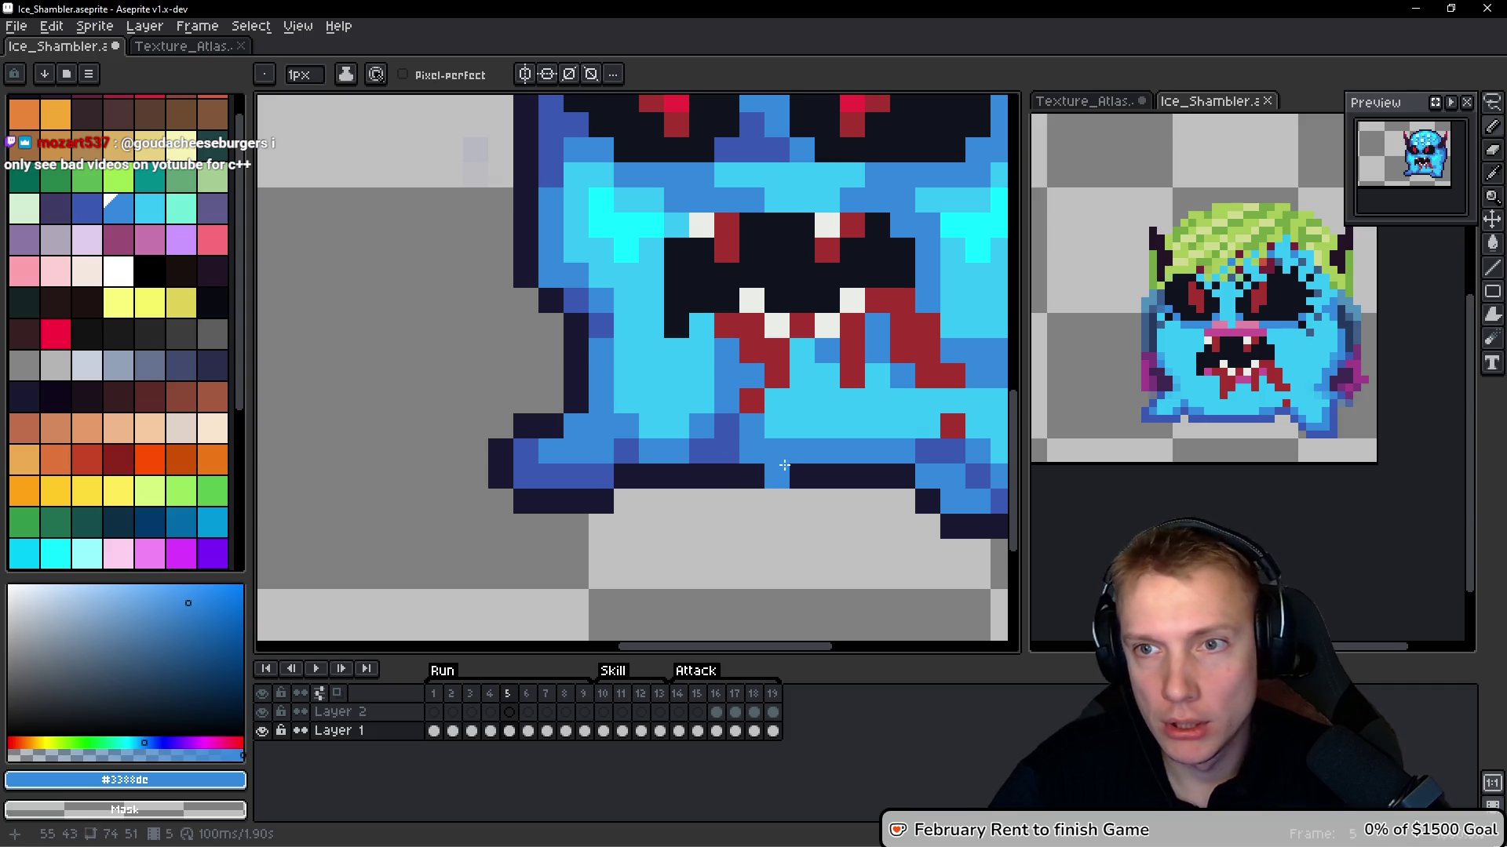
scroll(706, 367, "down", 3)
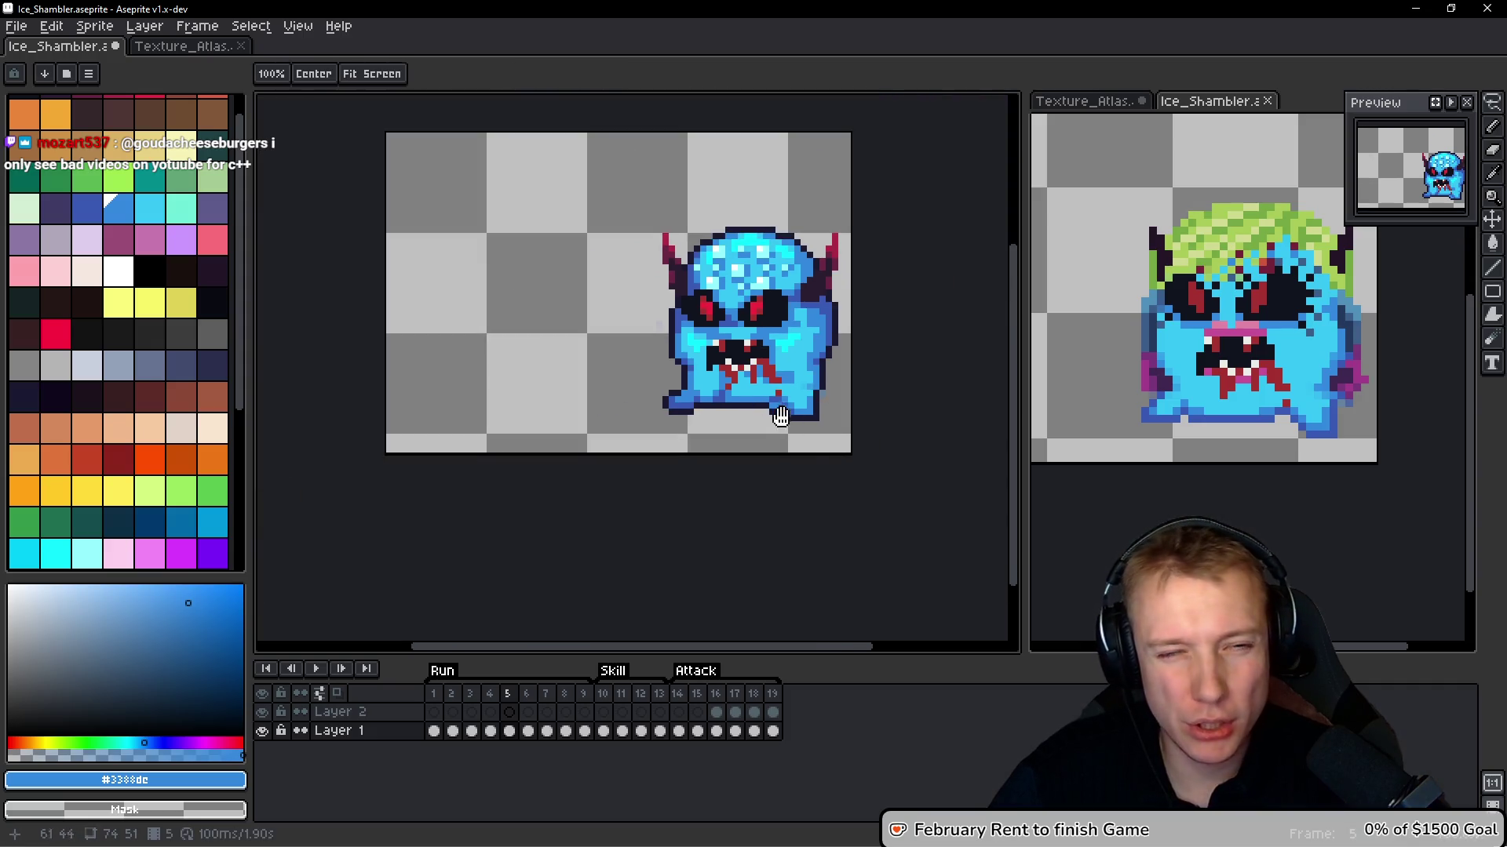
scroll(715, 381, "up", 3)
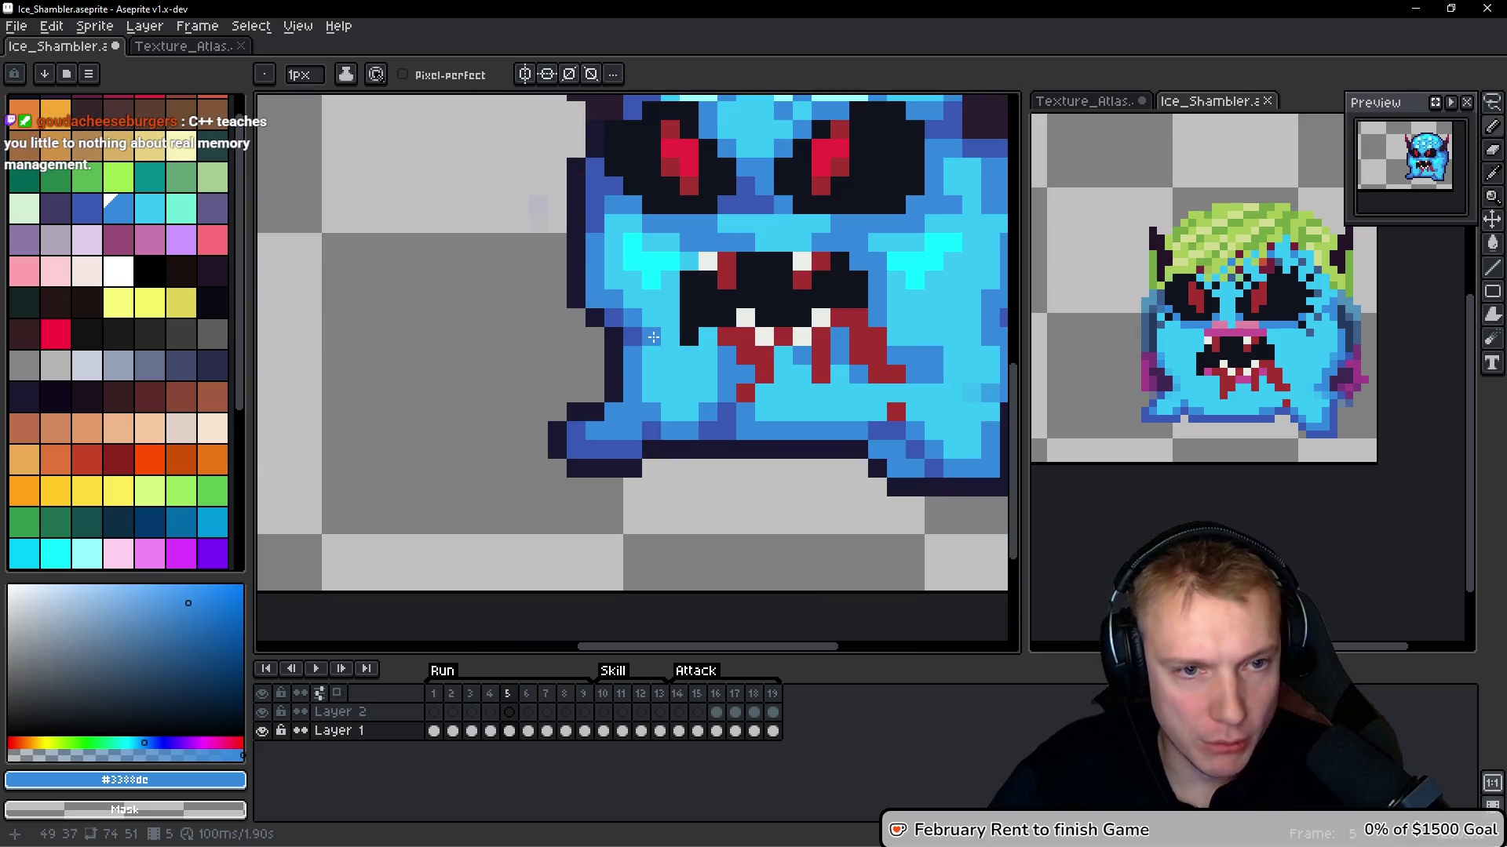
scroll(689, 362, "down", 3)
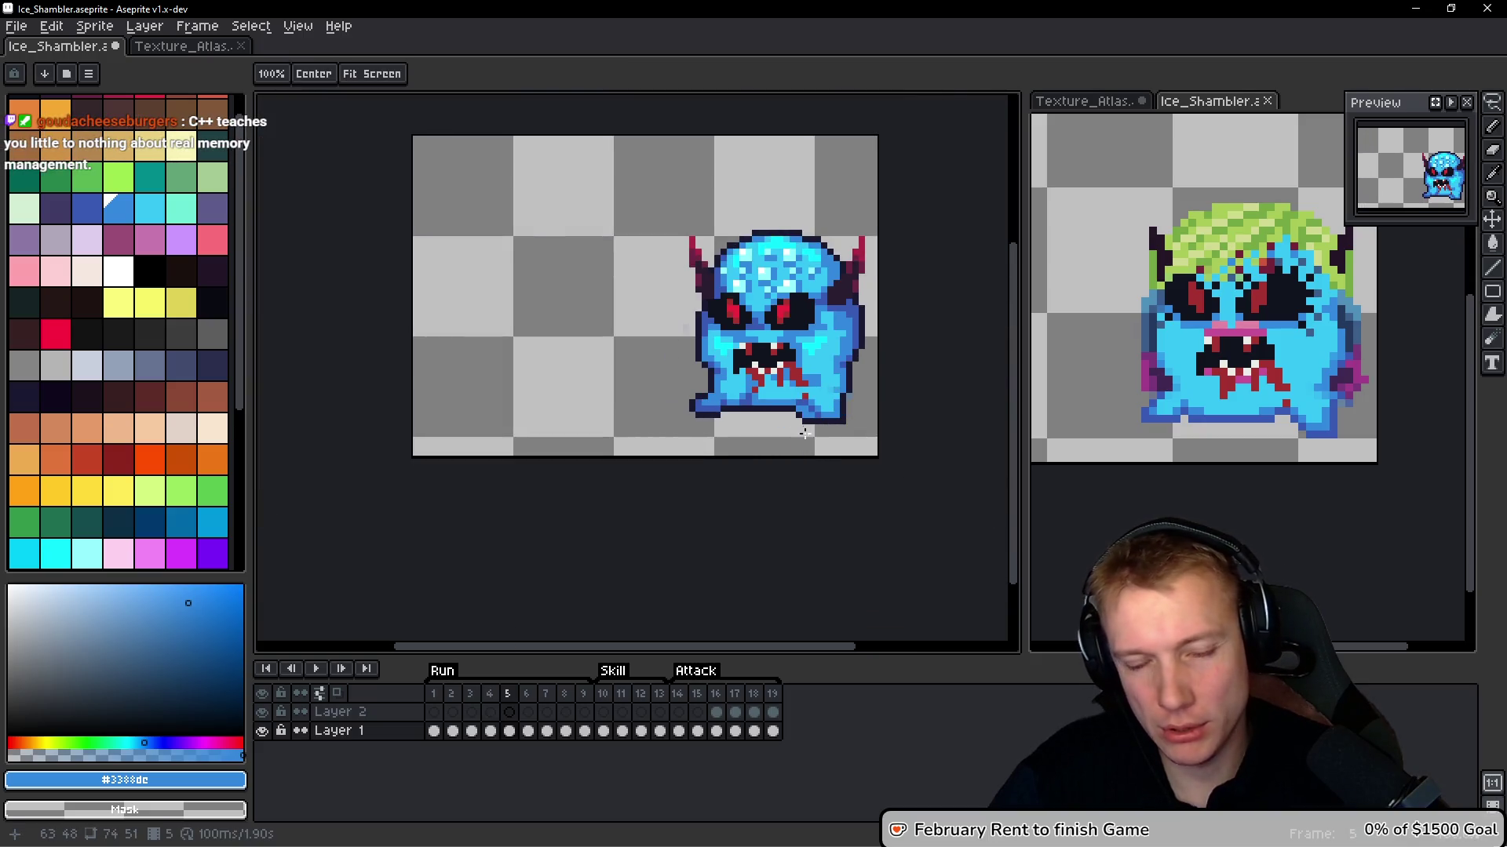
scroll(807, 437, "up", 3)
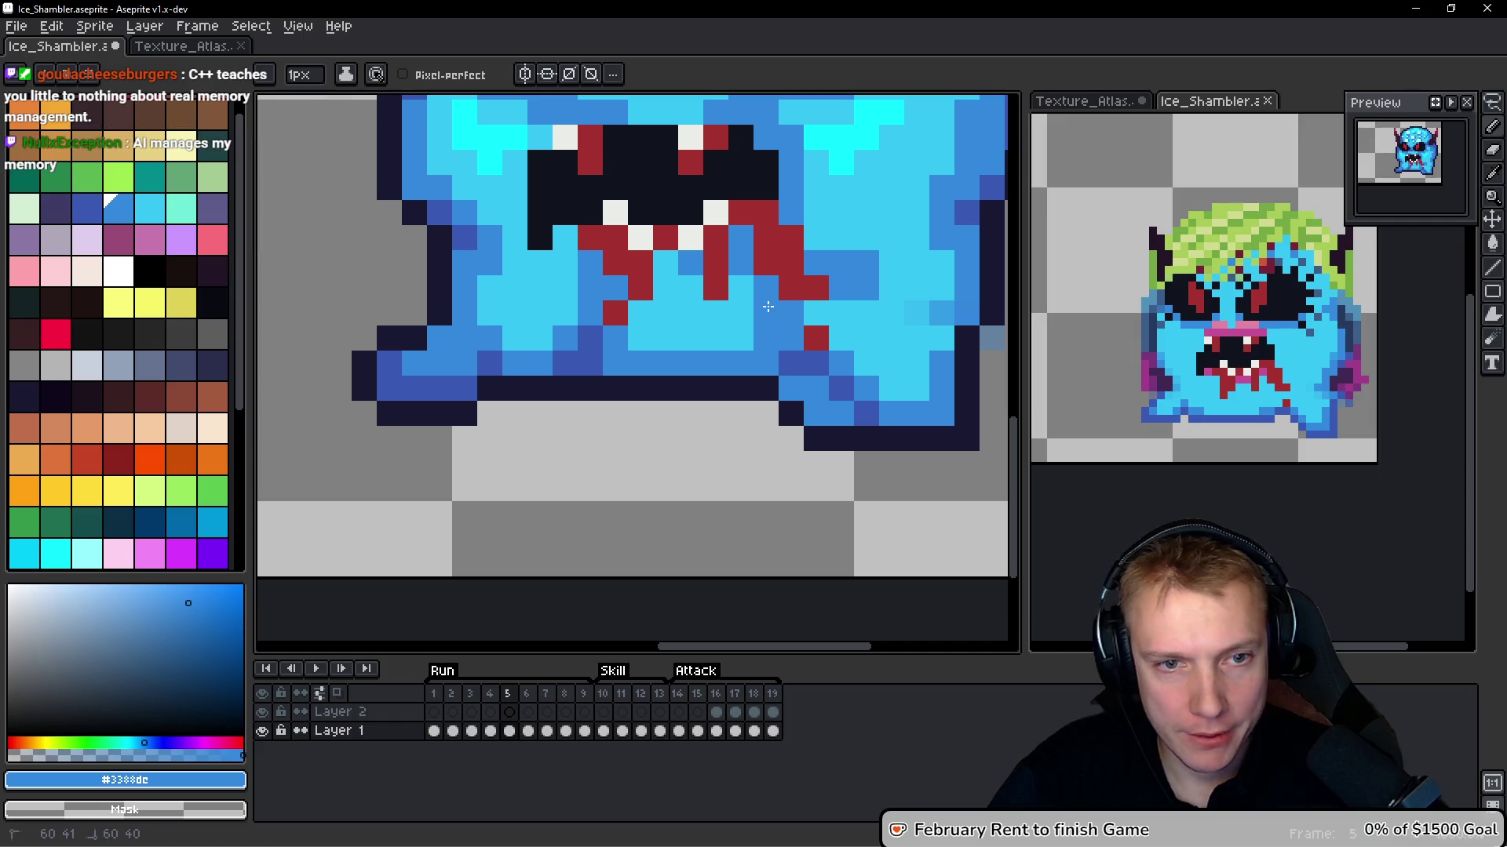
scroll(849, 431, "down", 3)
scroll(832, 421, "up", 3)
key("Right")
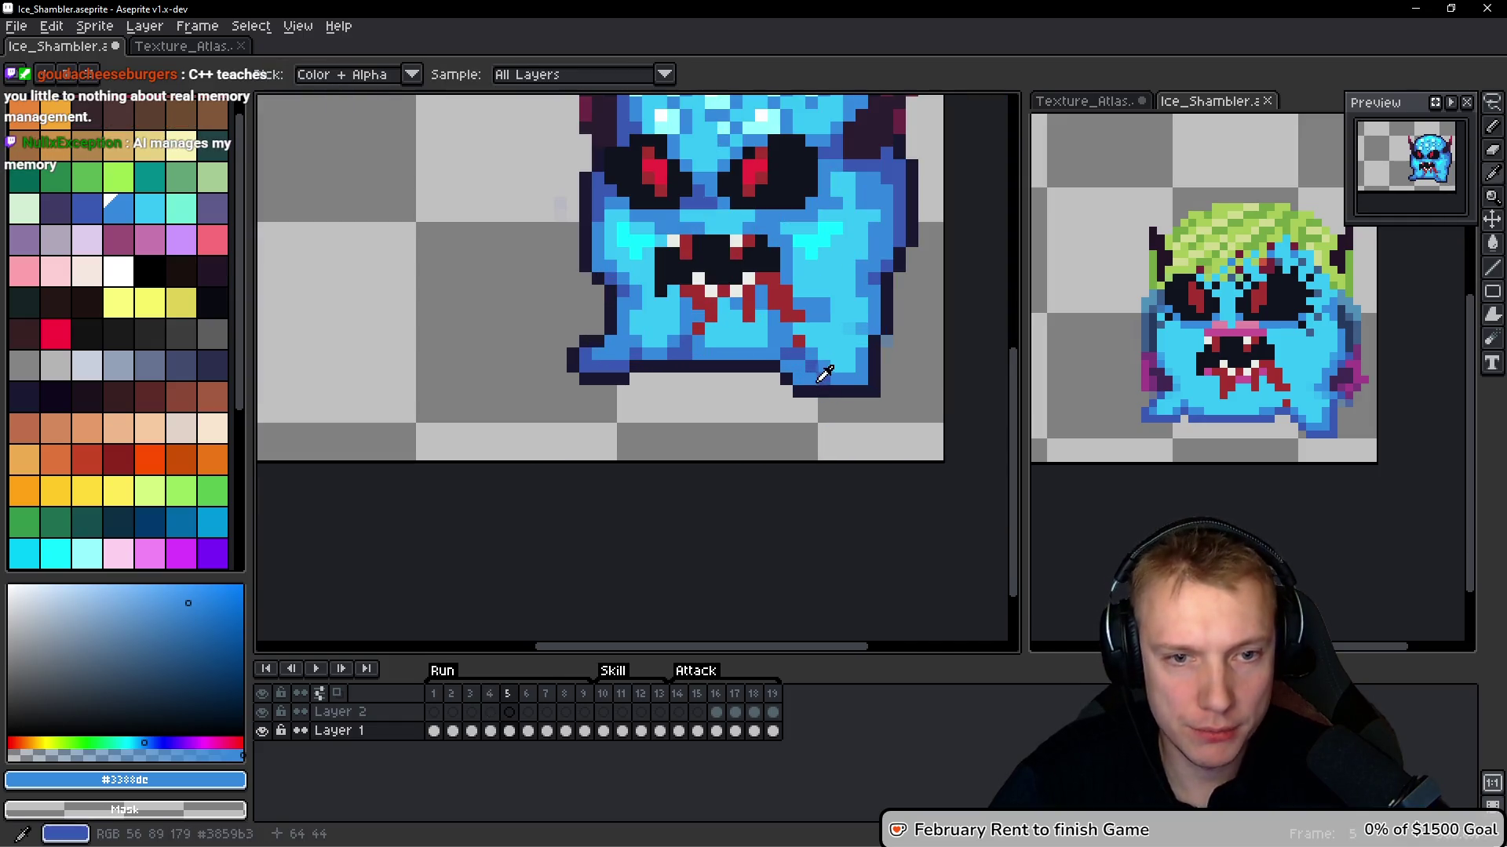
scroll(774, 332, "up", 2)
Turn two dark pixels mid blue, then darken bottom-edge and lower-shading pixels with #3859b3
left_click(817, 373)
left_click(855, 410)
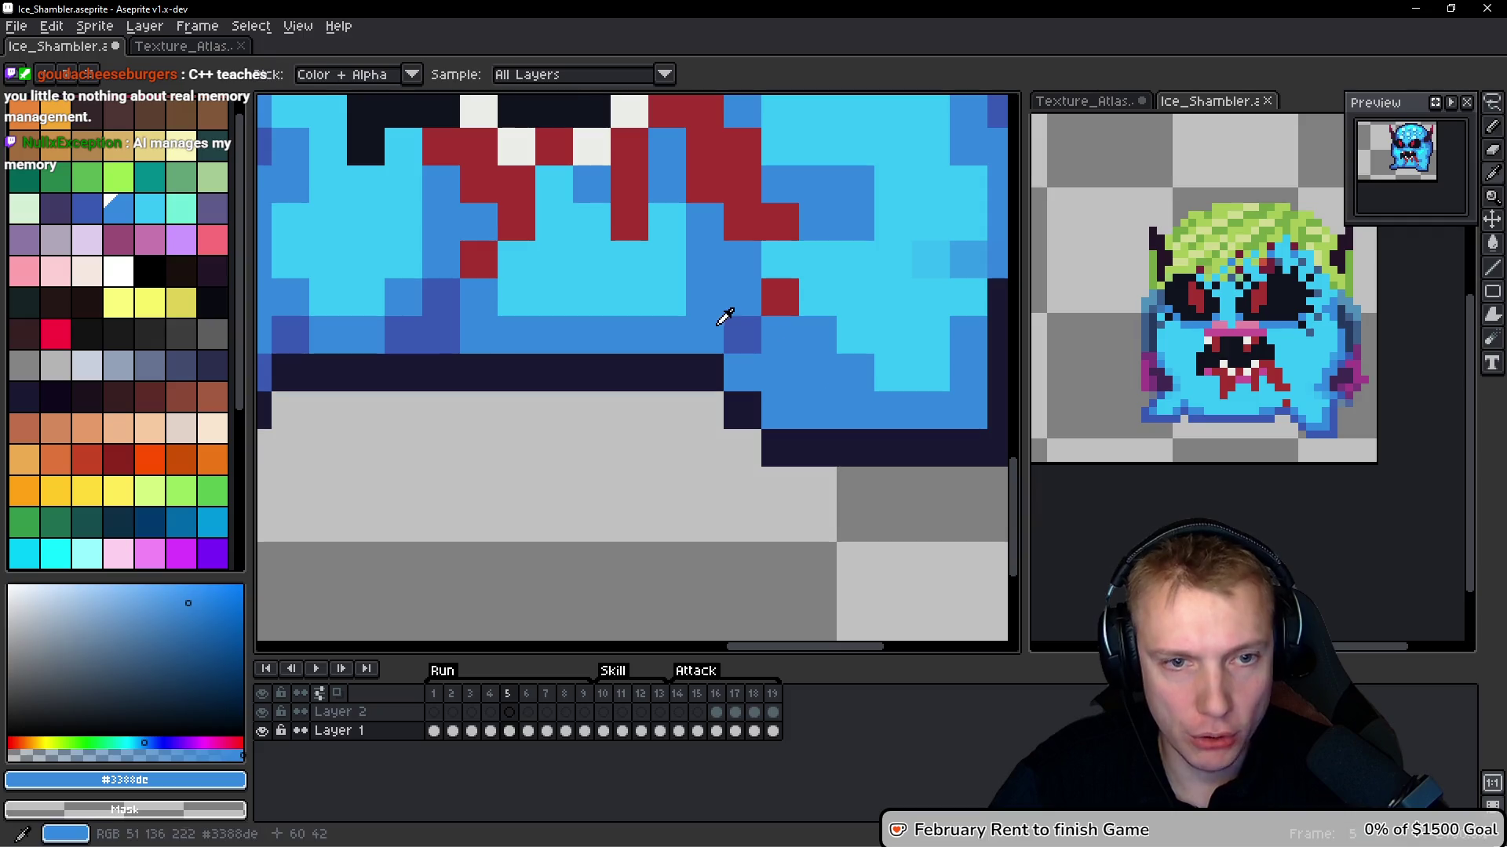
left_click(753, 335, "alt")
left_click(777, 377)
left_click_drag(774, 408, 816, 408)
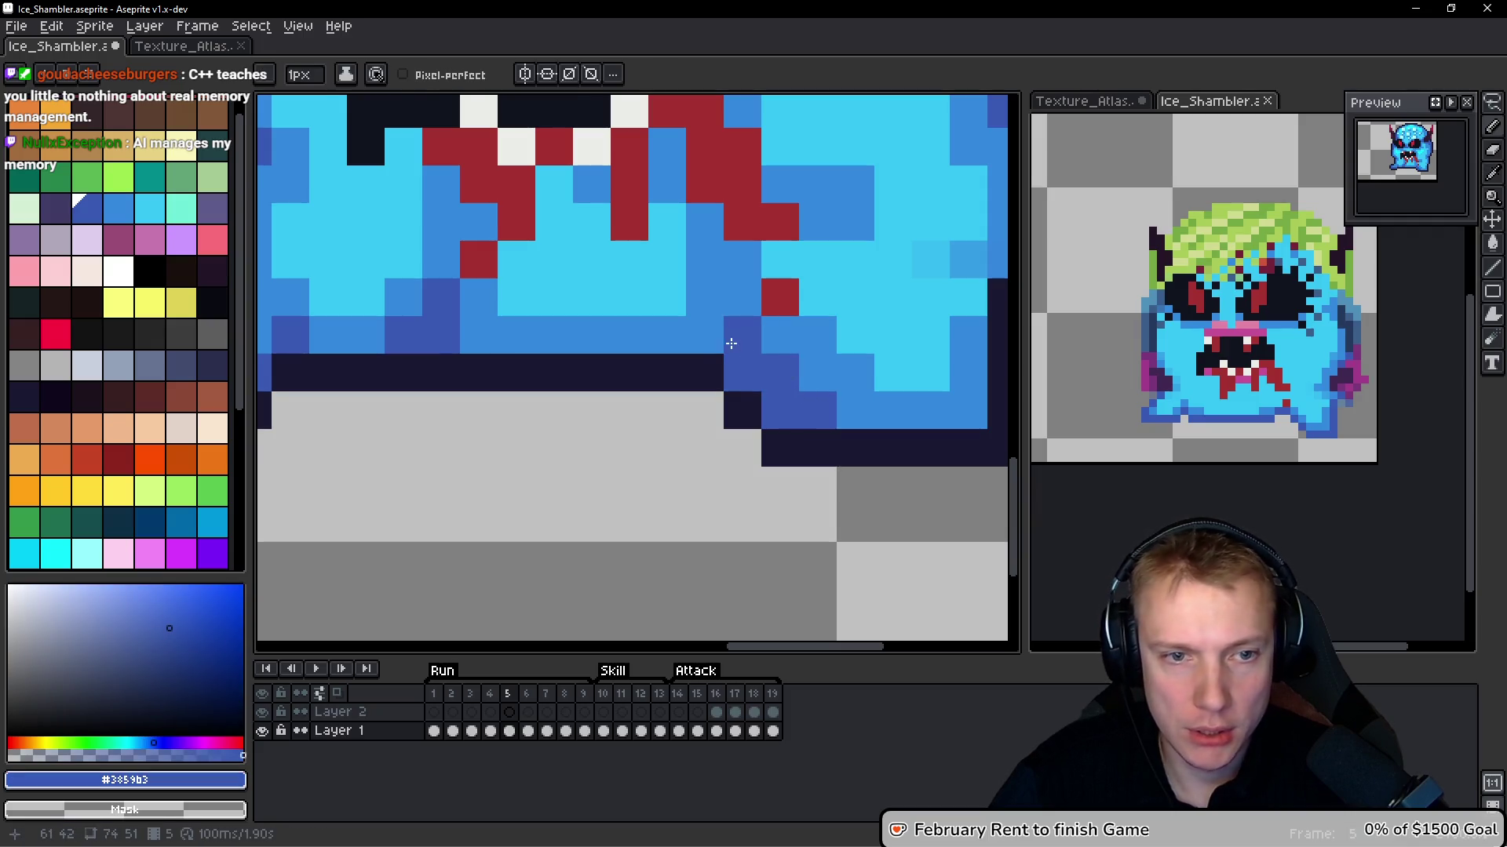
left_click(704, 296)
left_click(741, 259)
left_click(741, 296)
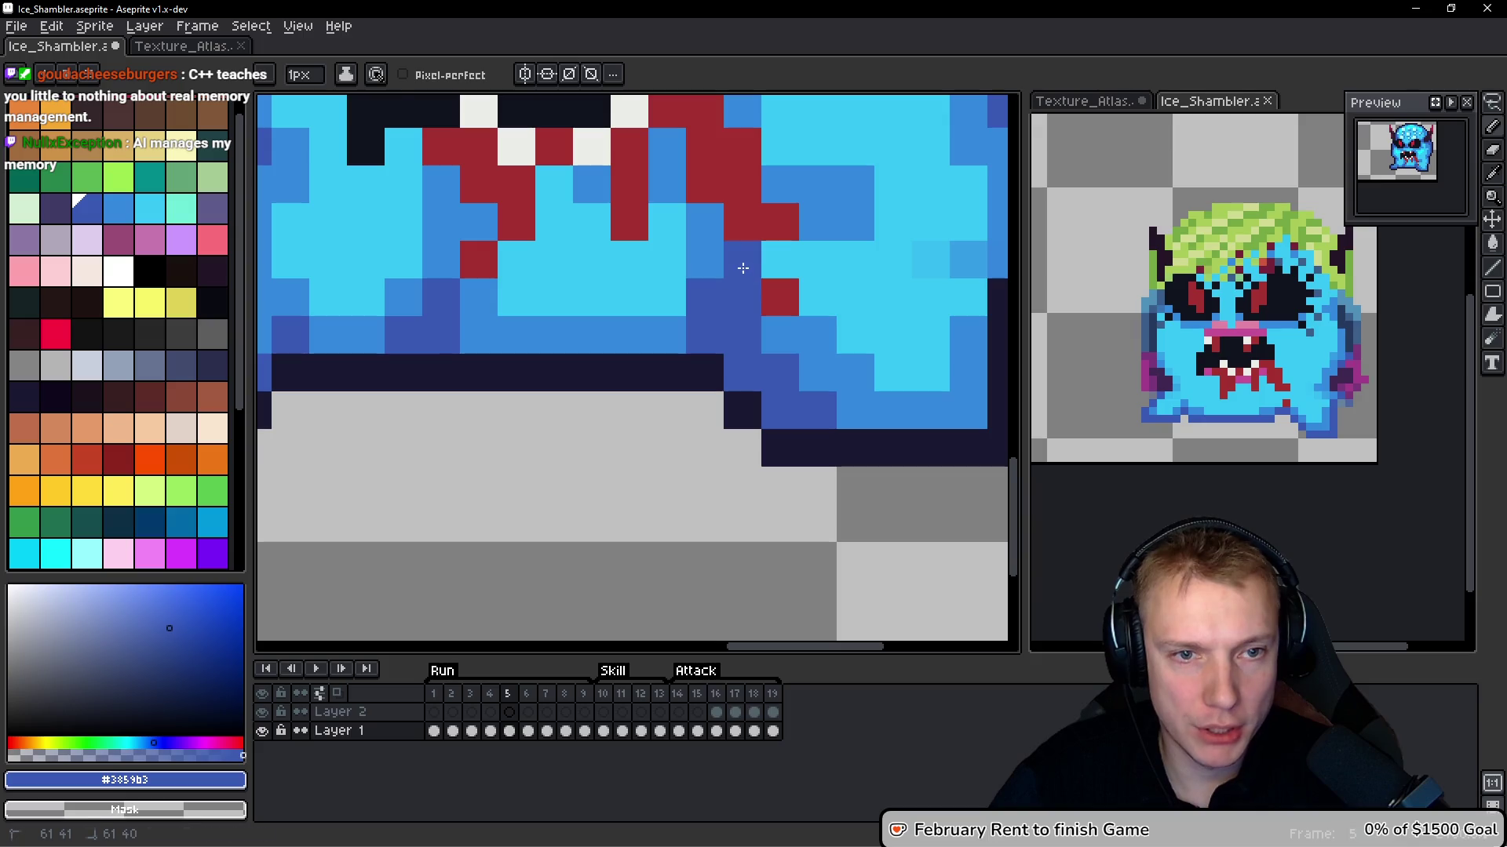
Revert one dark pixel and the bottom-right outline corner to mid blue #3388de
left_click(709, 239, "alt")
left_click(741, 297)
scroll(741, 297, "down", 2)
key("space")
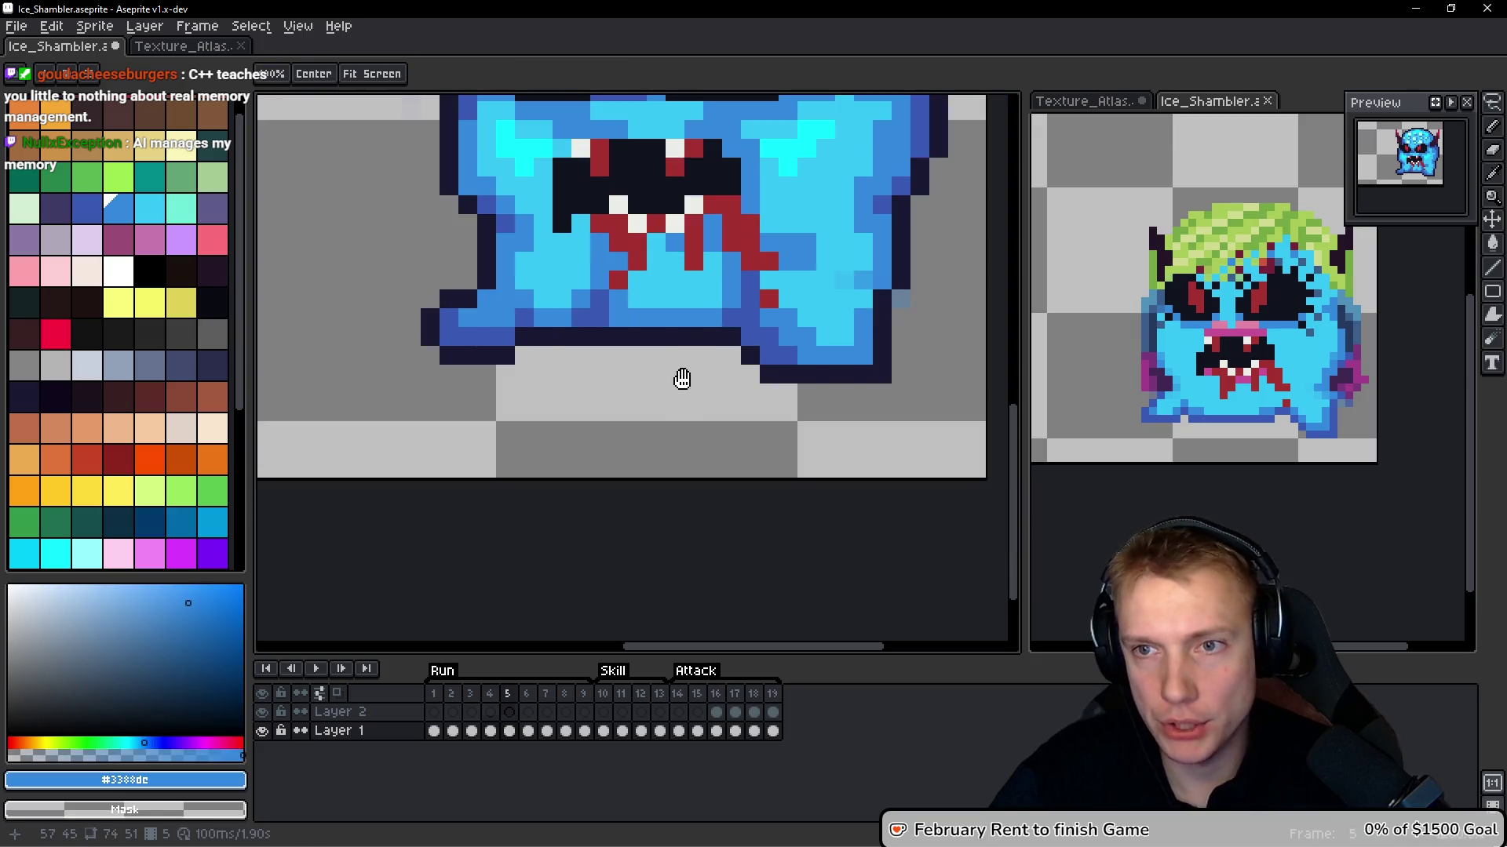
scroll(895, 392, "up", 3)
left_click(874, 351)
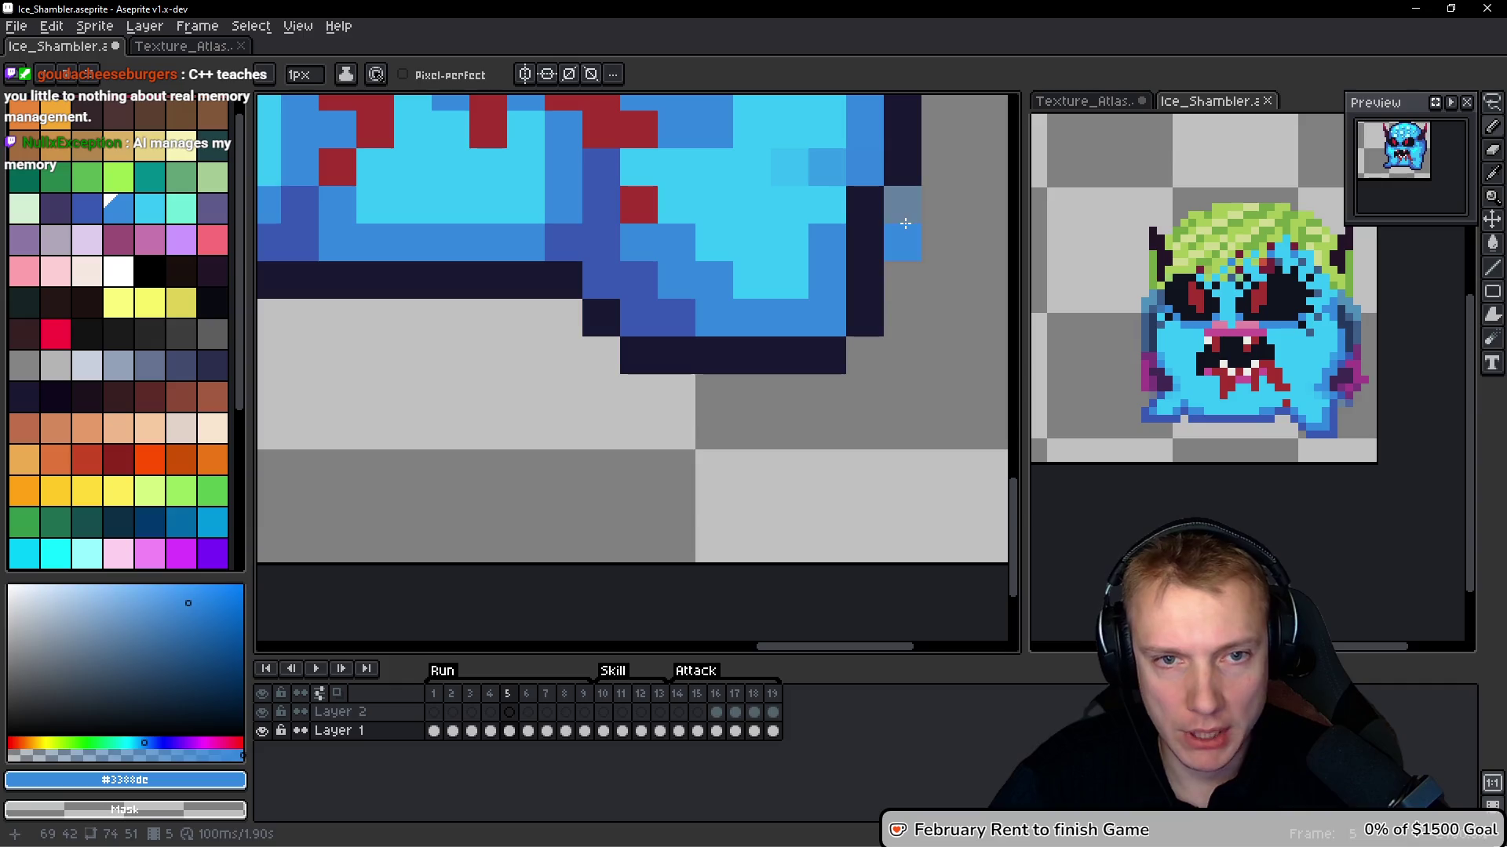
scroll(905, 223, "down", 4)
left_click_drag(905, 224, 786, 358)
scroll(876, 405, "up", 4)
Compare frames 4 and 5, then lighten lower-right mid-blue pixels in both with #36c5f4
key("Left")
key("Right")
key("Left")
key("alt")
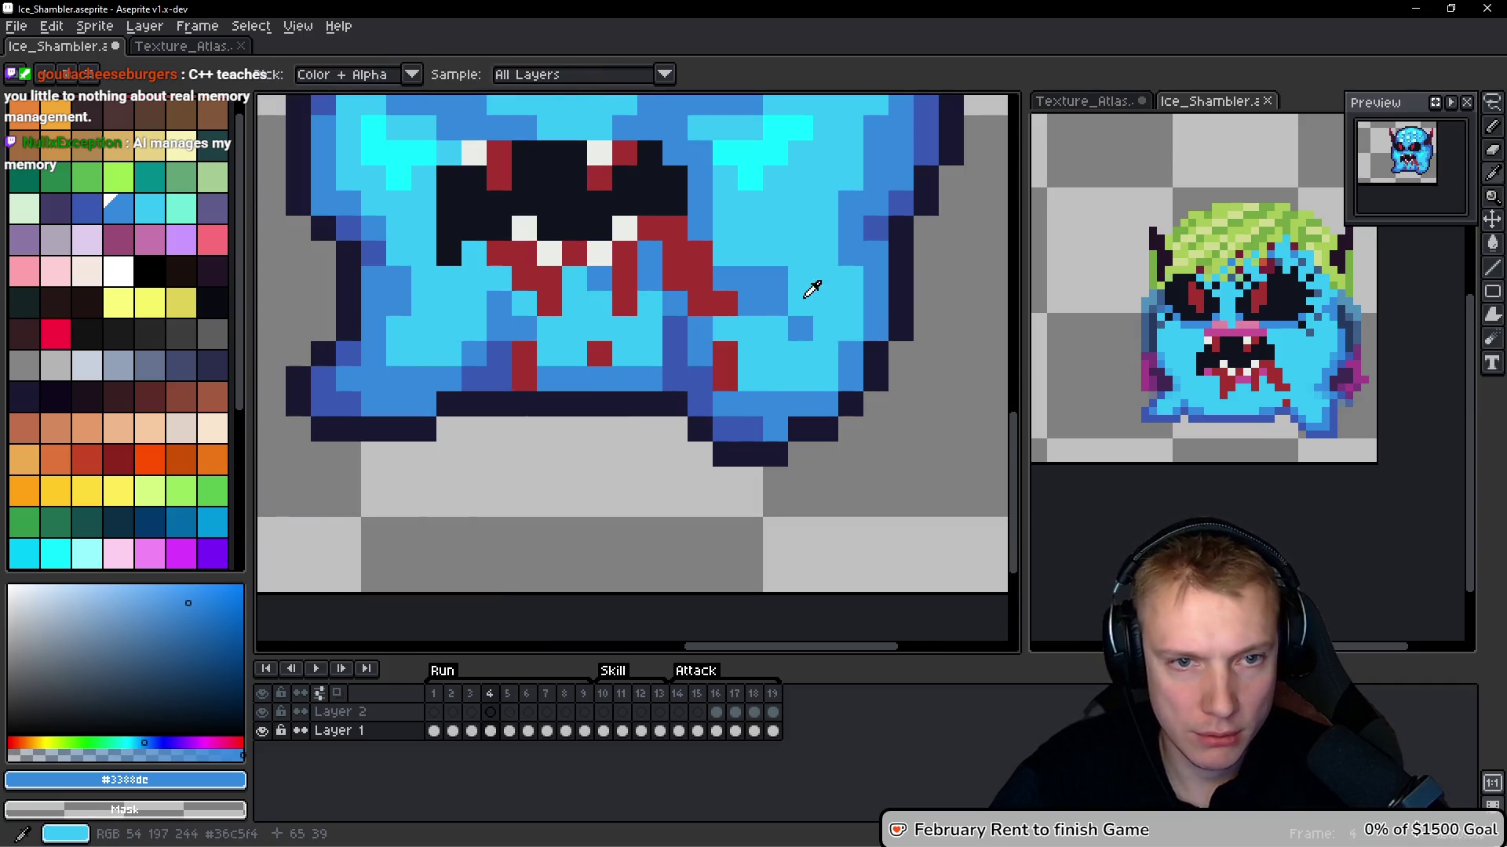
left_click(820, 330, "alt")
left_click(799, 332)
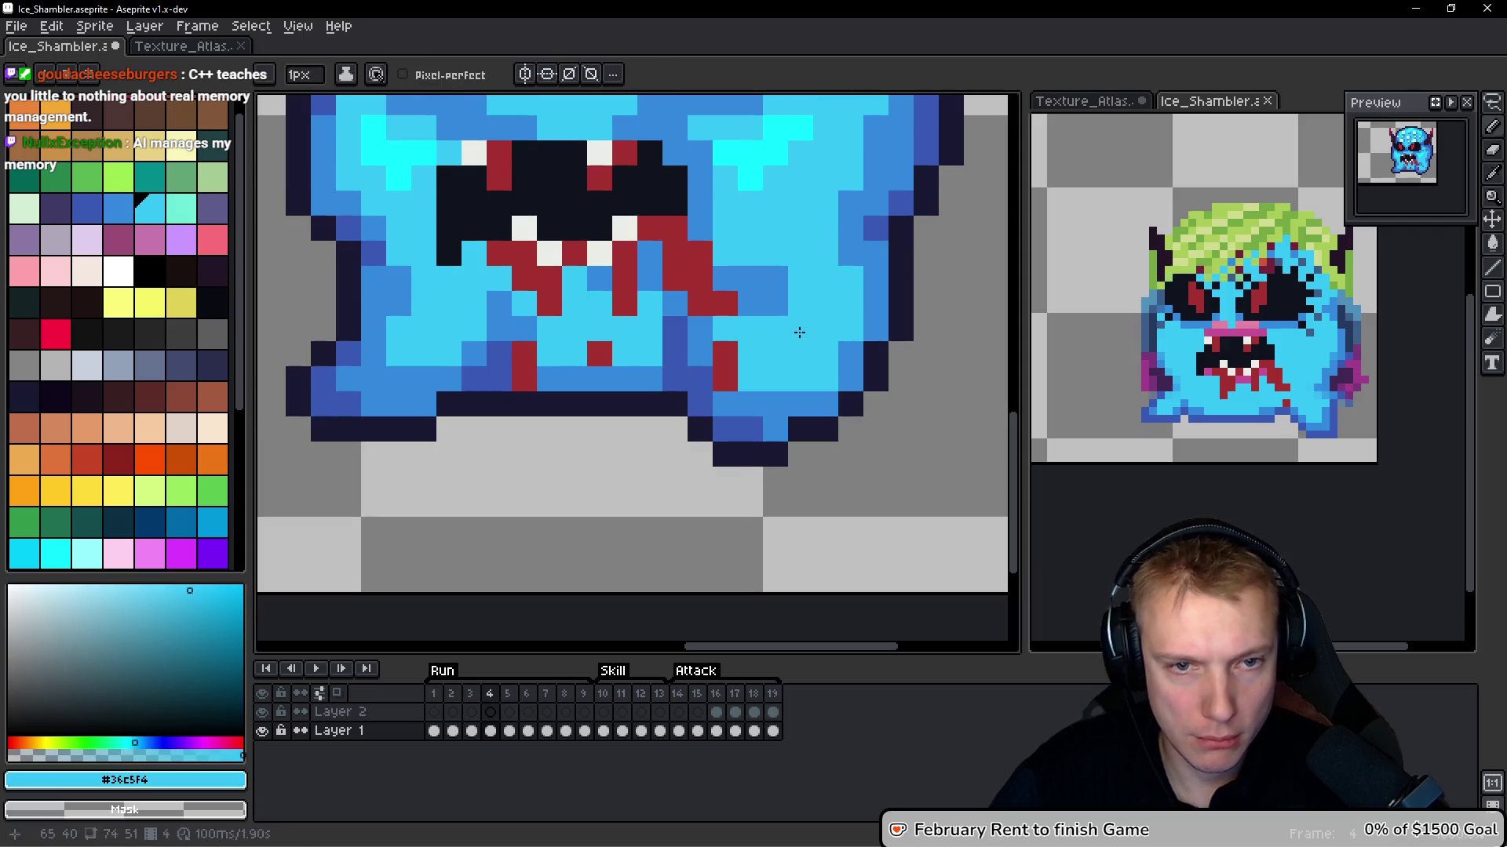
key("Right")
left_click(847, 413)
left_click(849, 346, "alt")
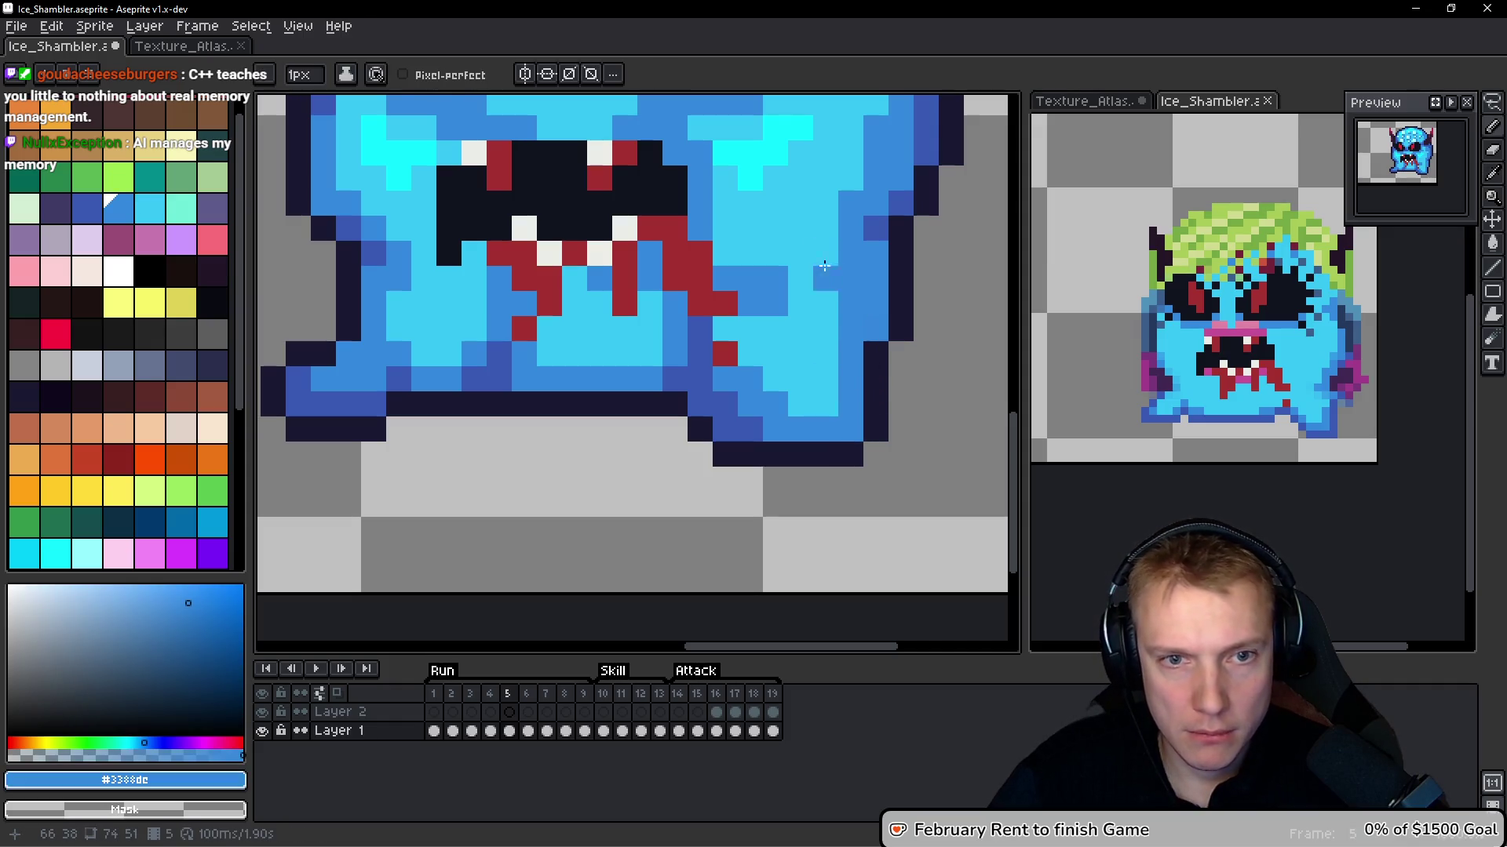
key("space")
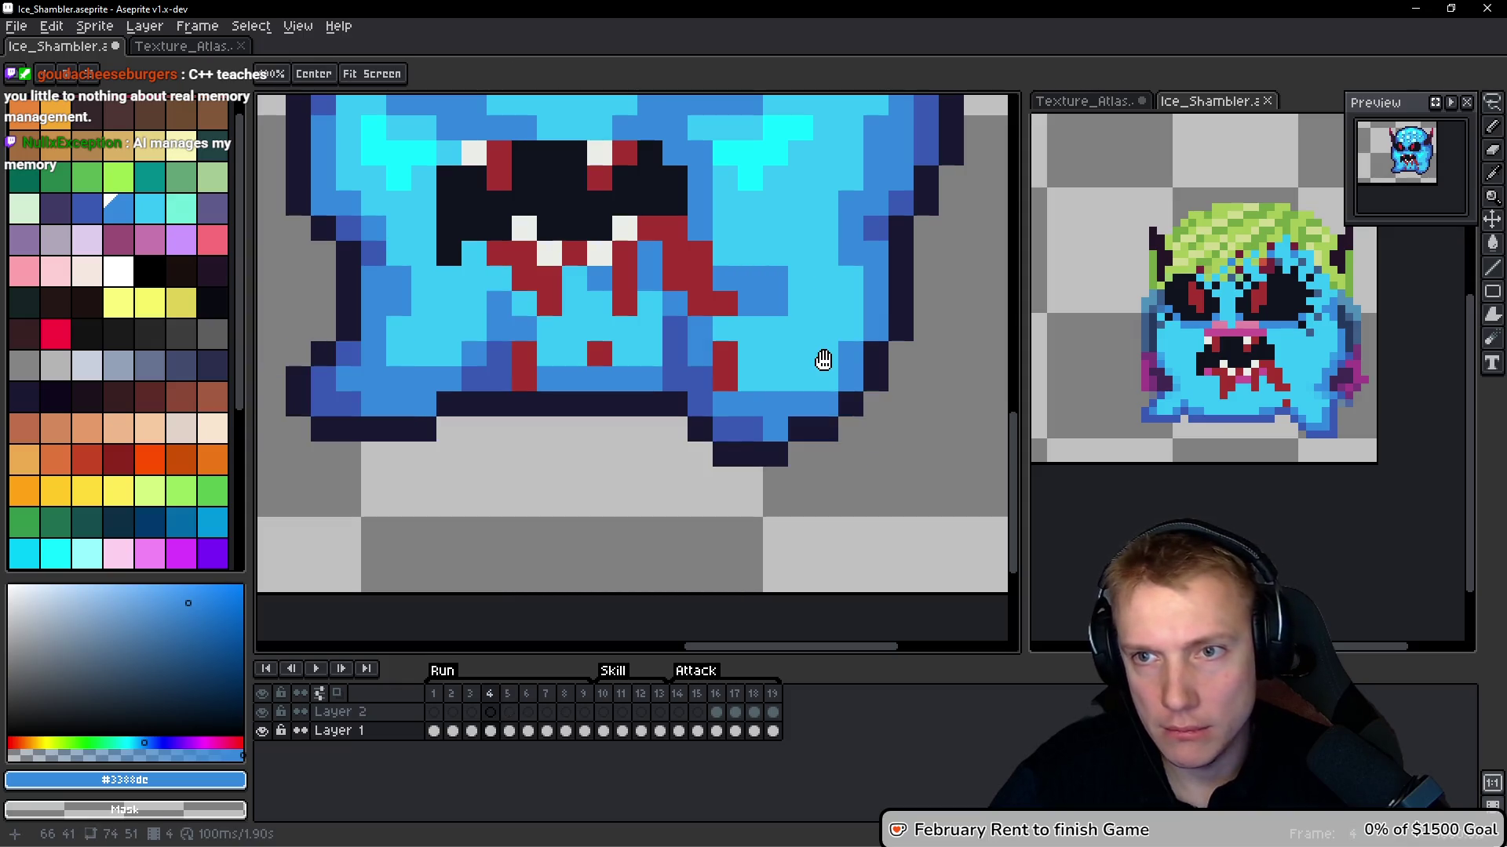